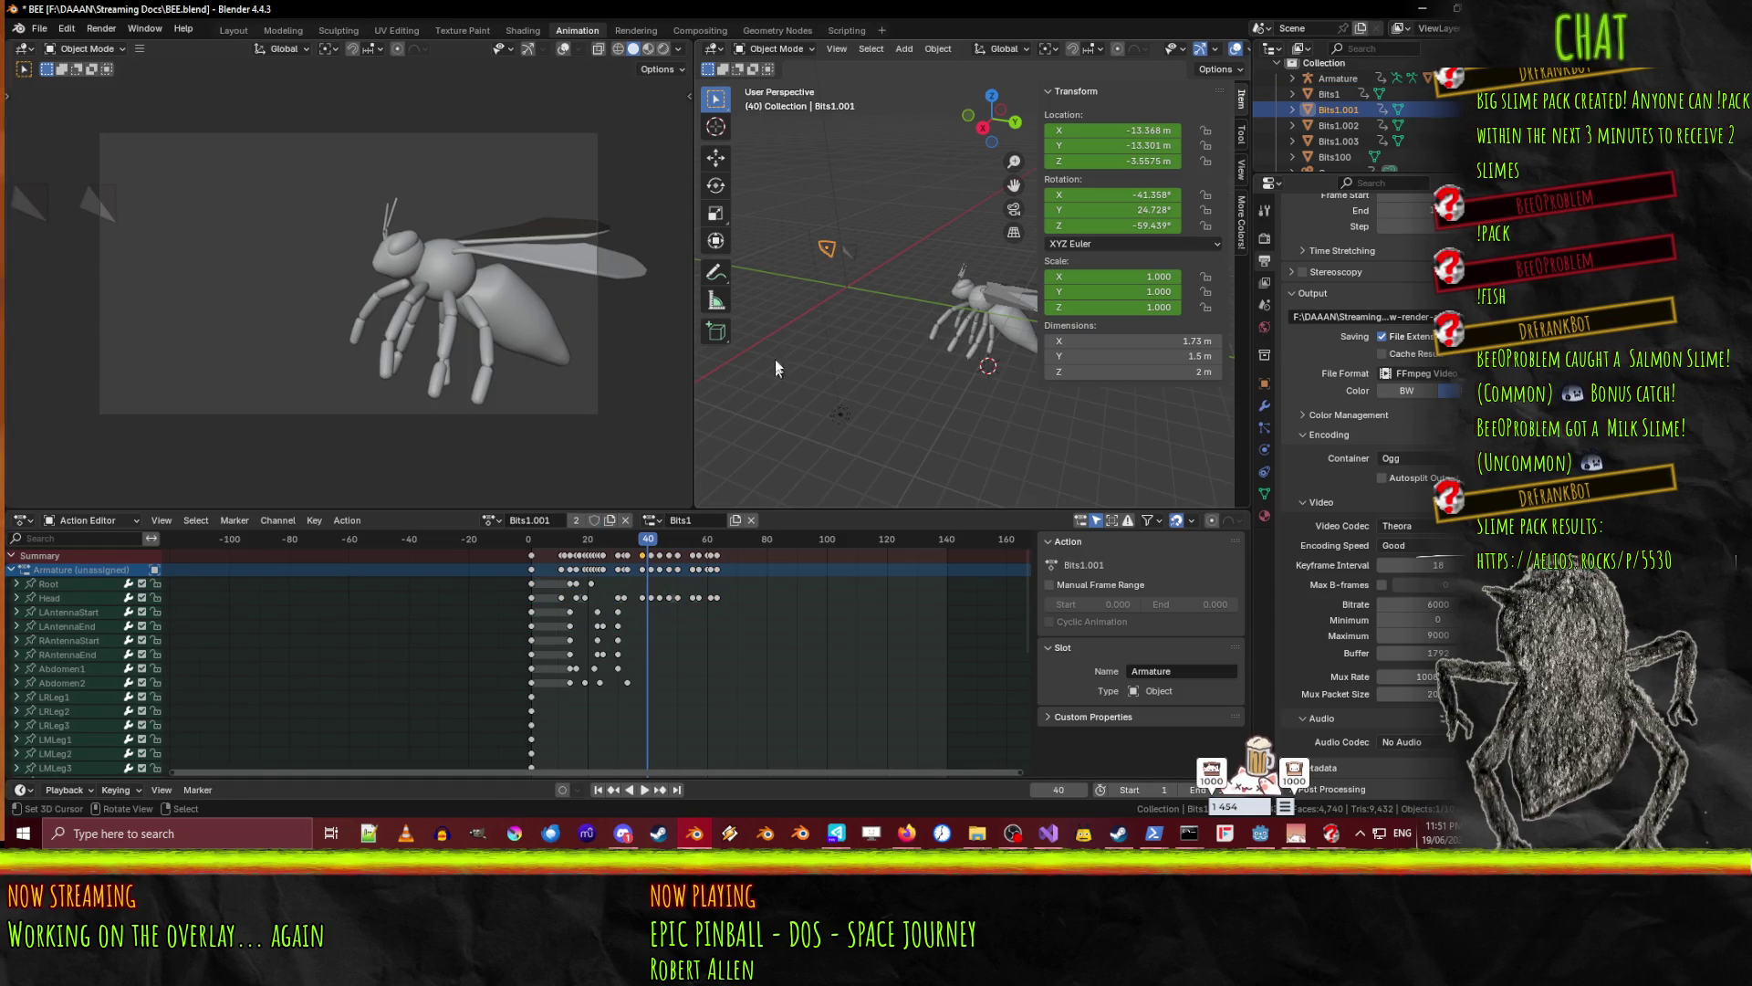
- Keyframe Bits1.001 at frame 40, then move it along Y to 3.3748 past the bee by frame 46
key(i)
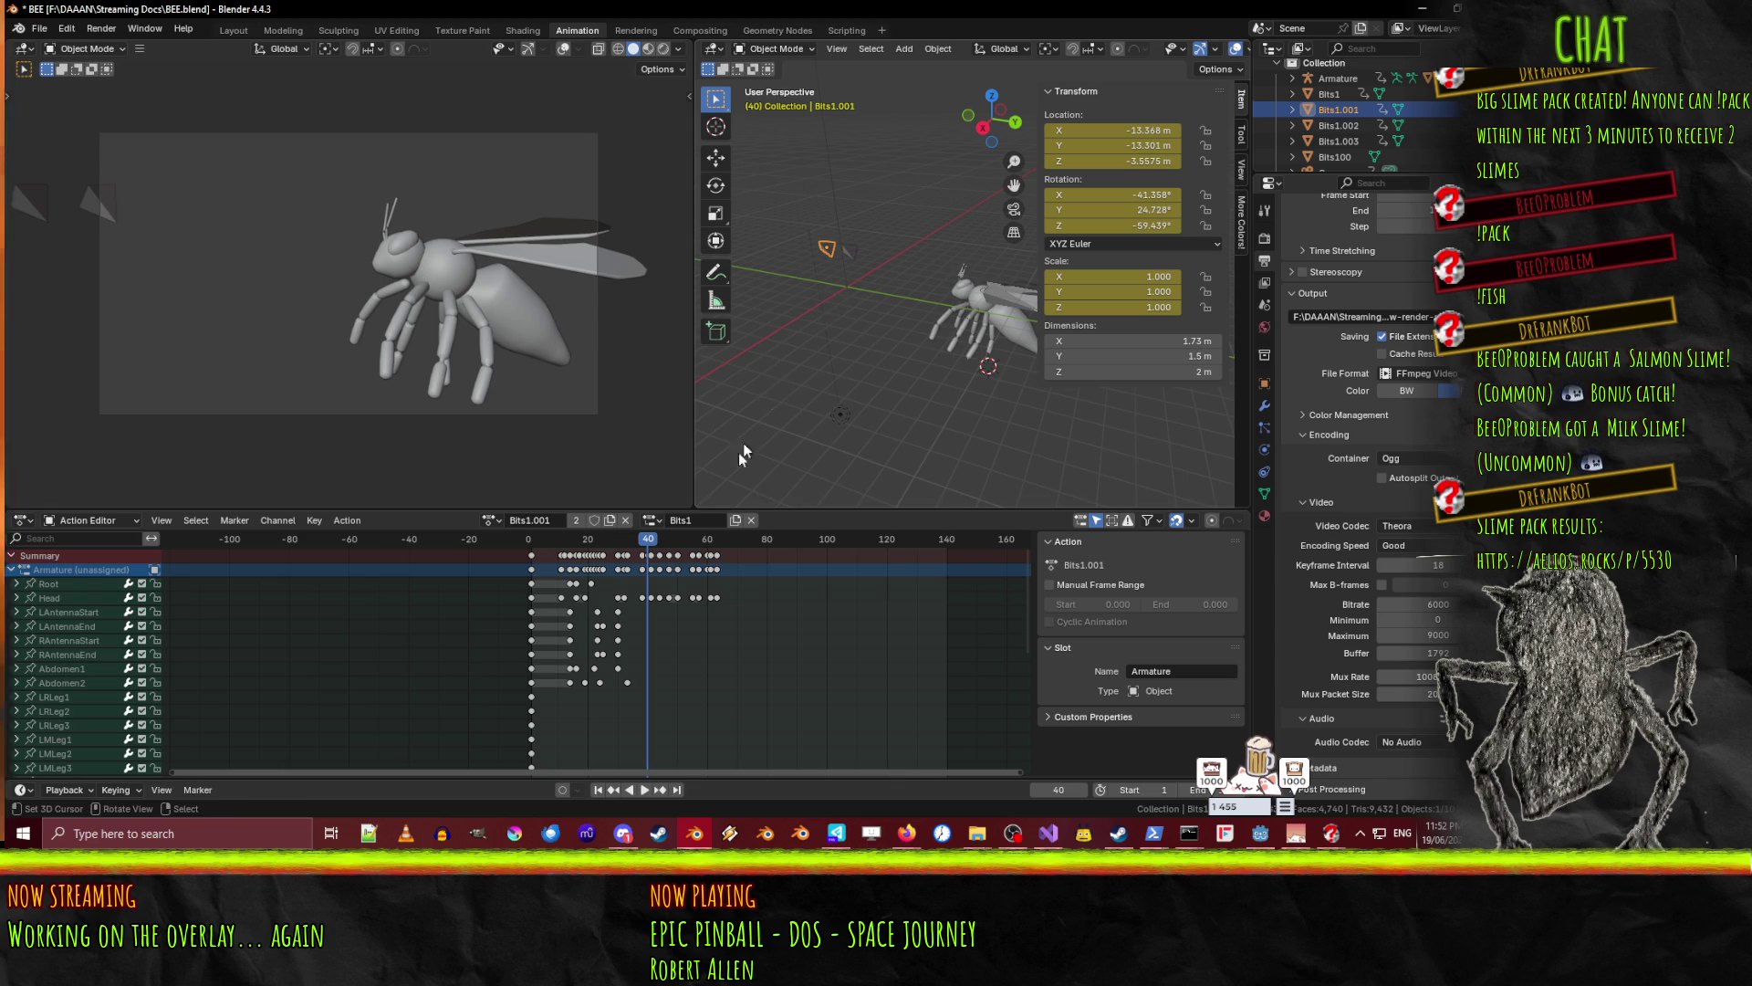
drag(644, 536, 667, 540)
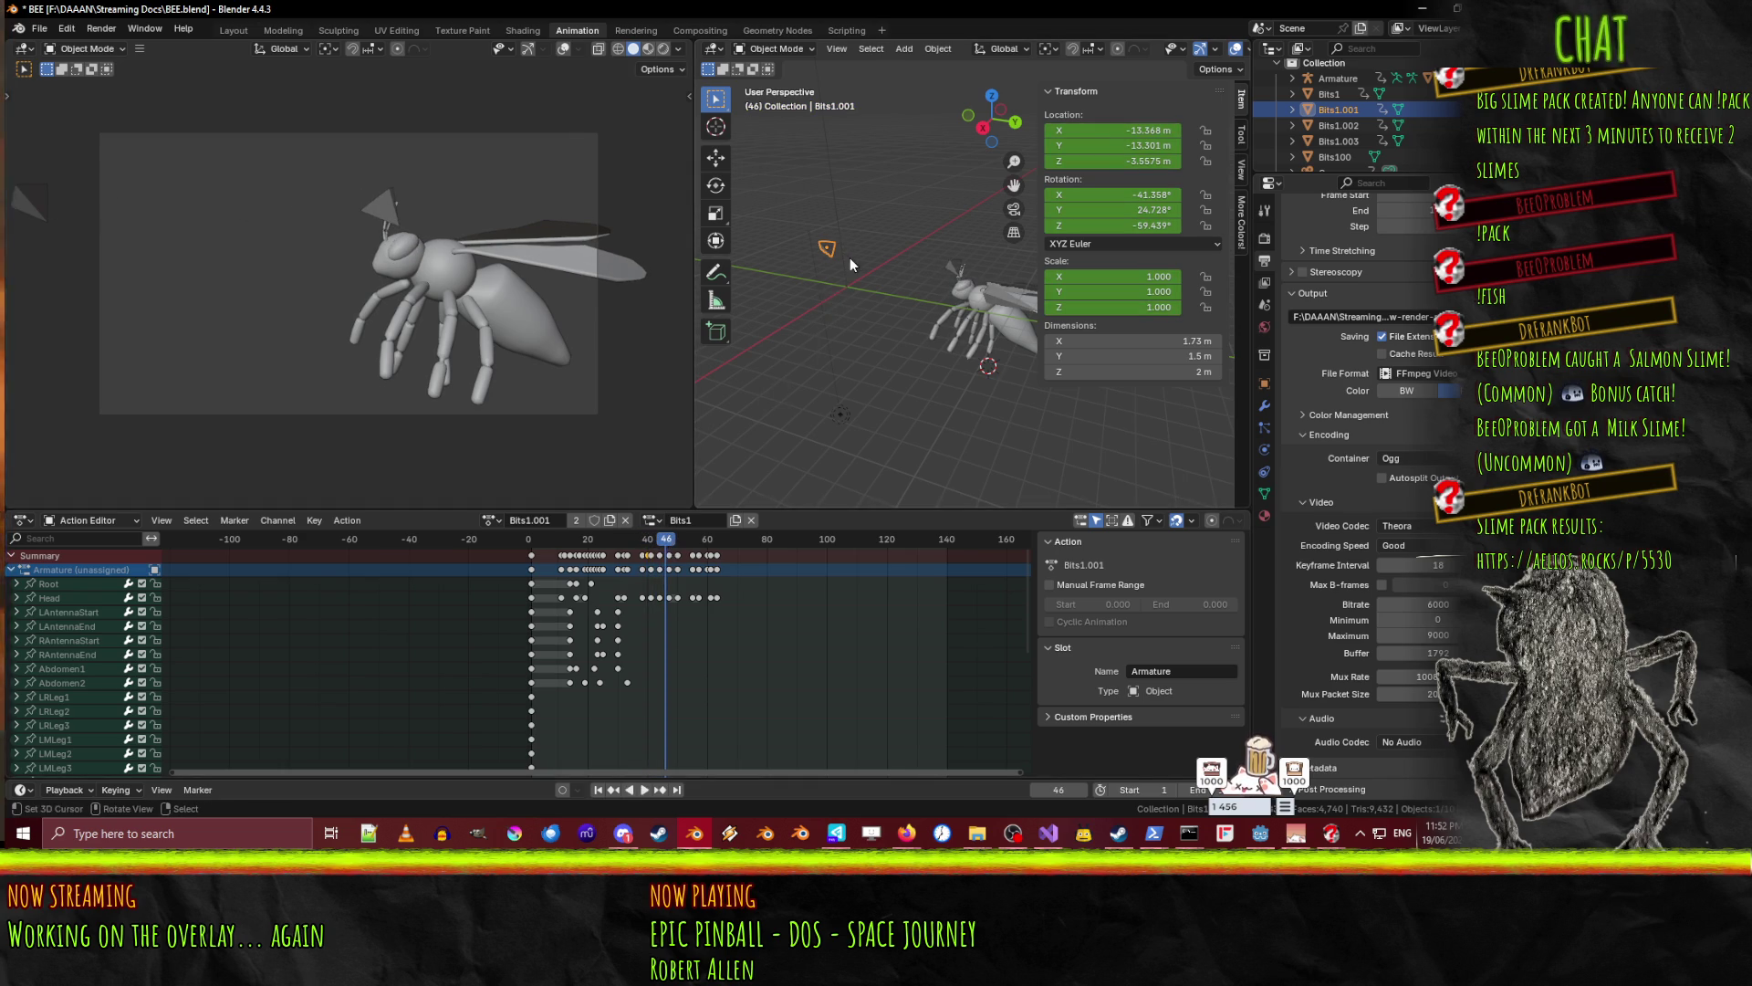
key(g)
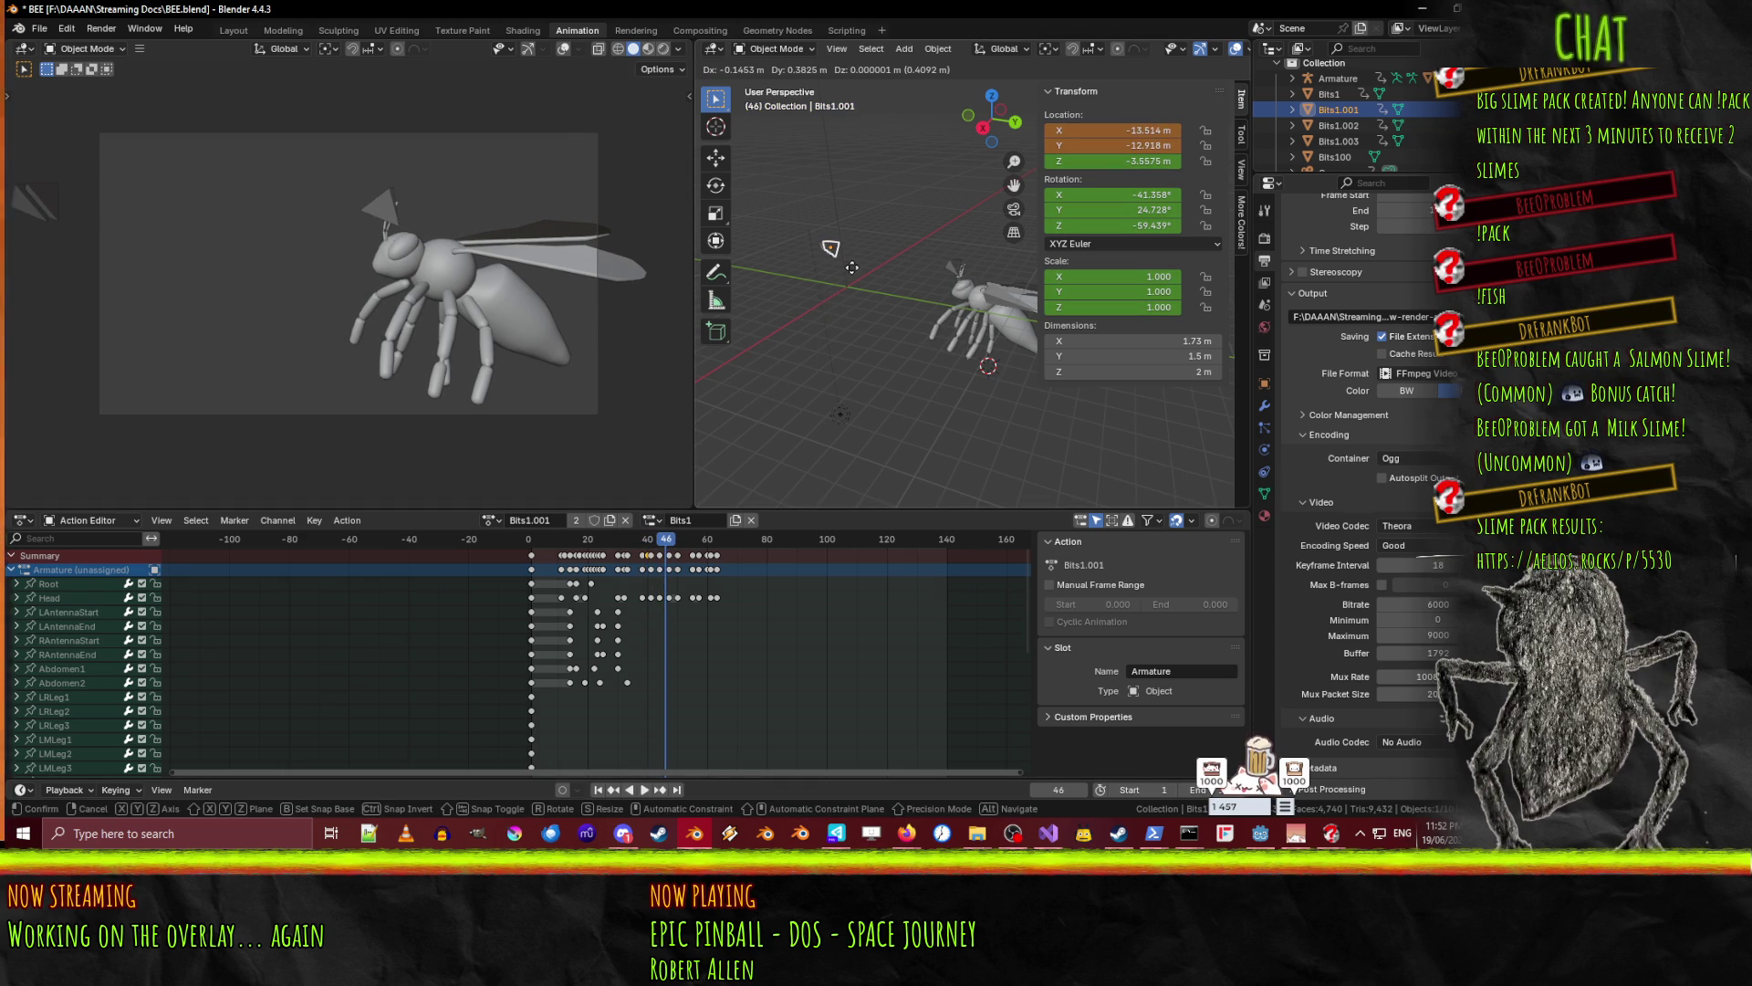
key(y)
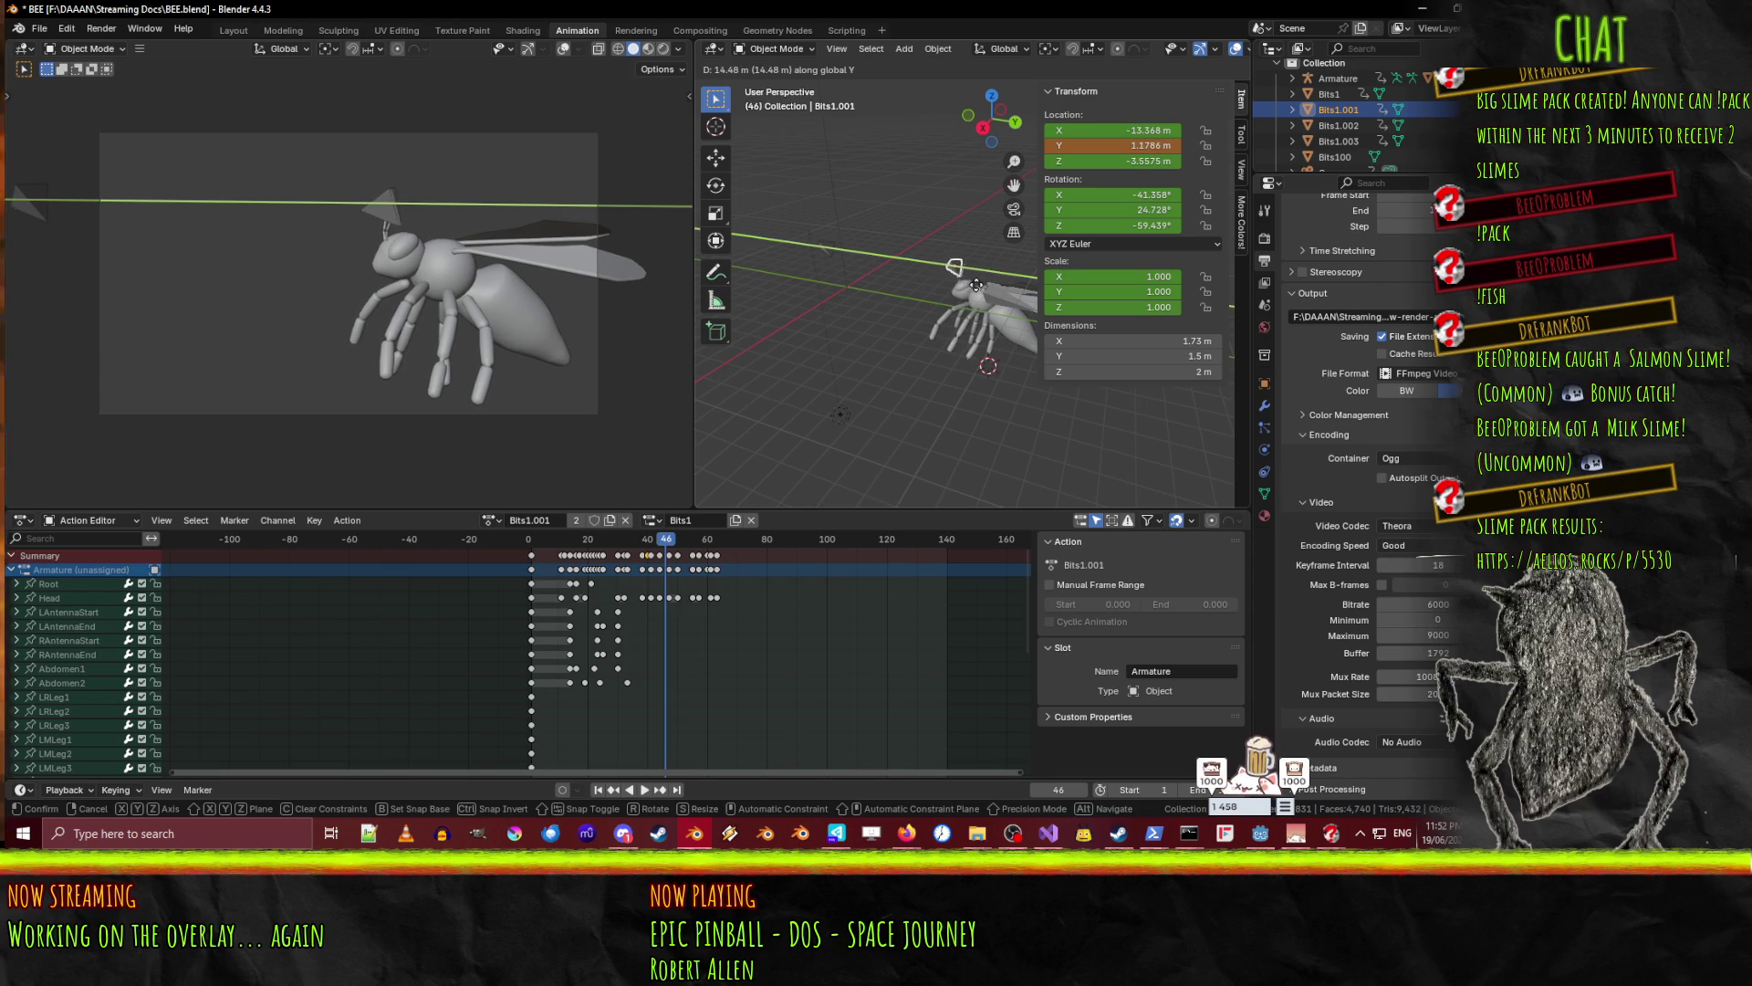
click(977, 285)
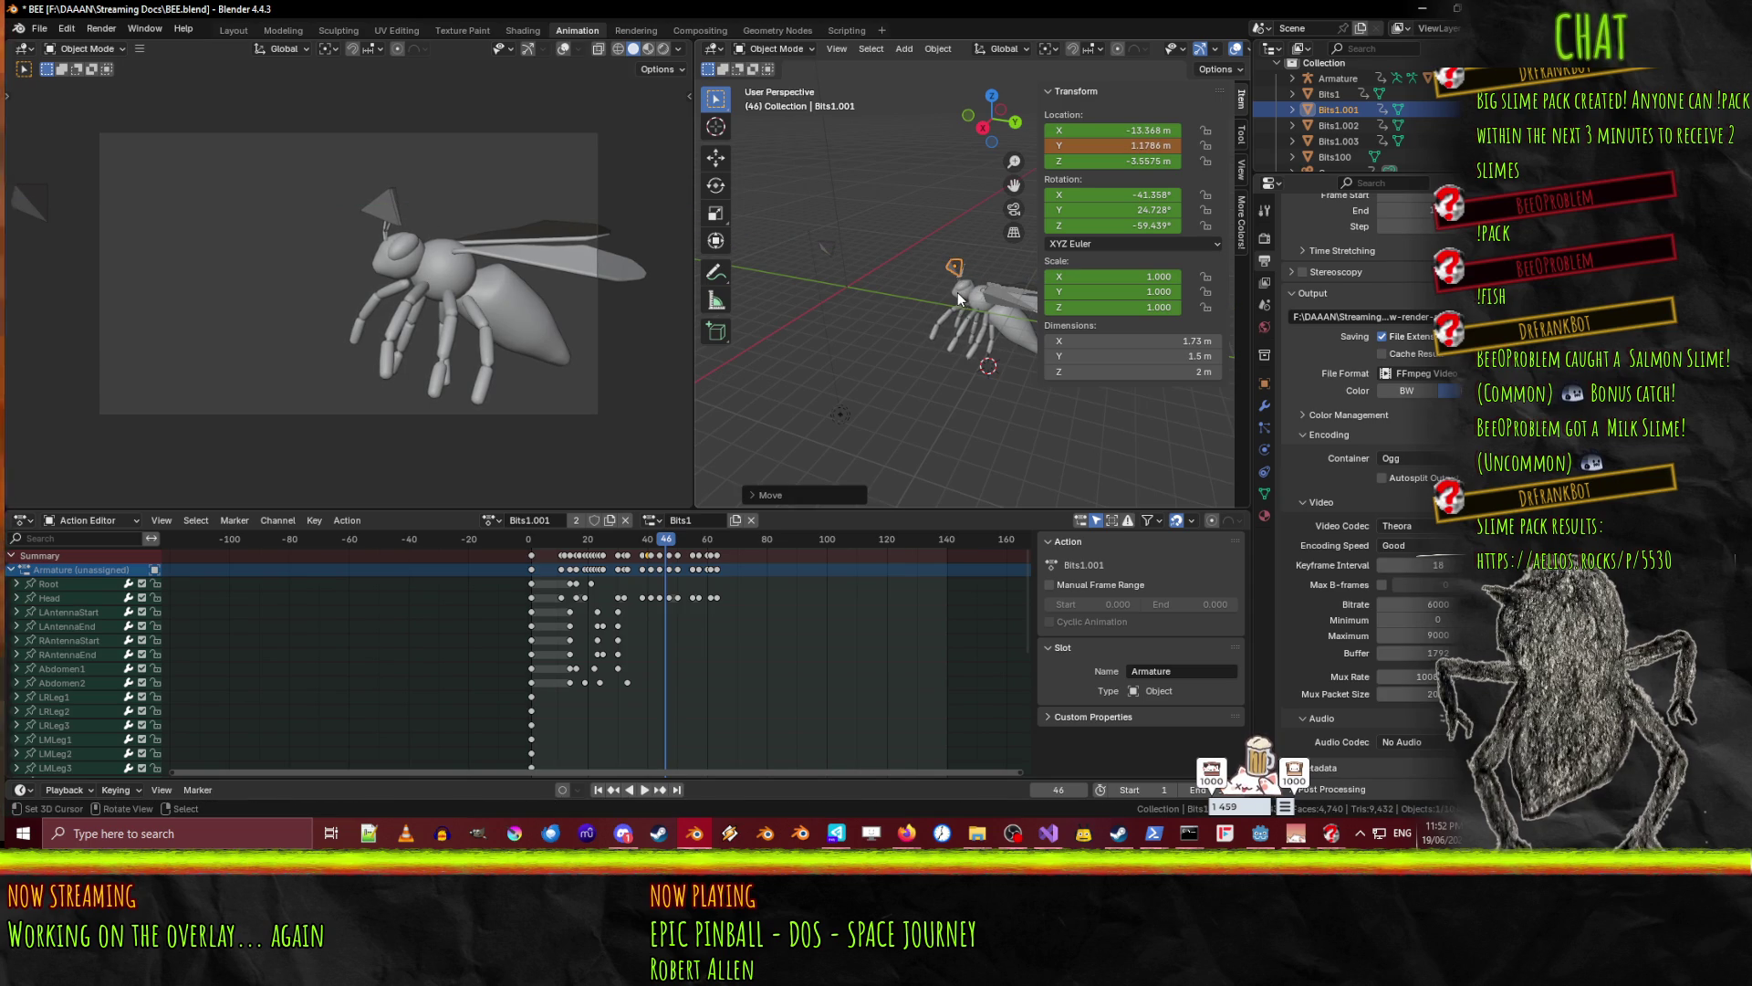
key(g)
key(y)
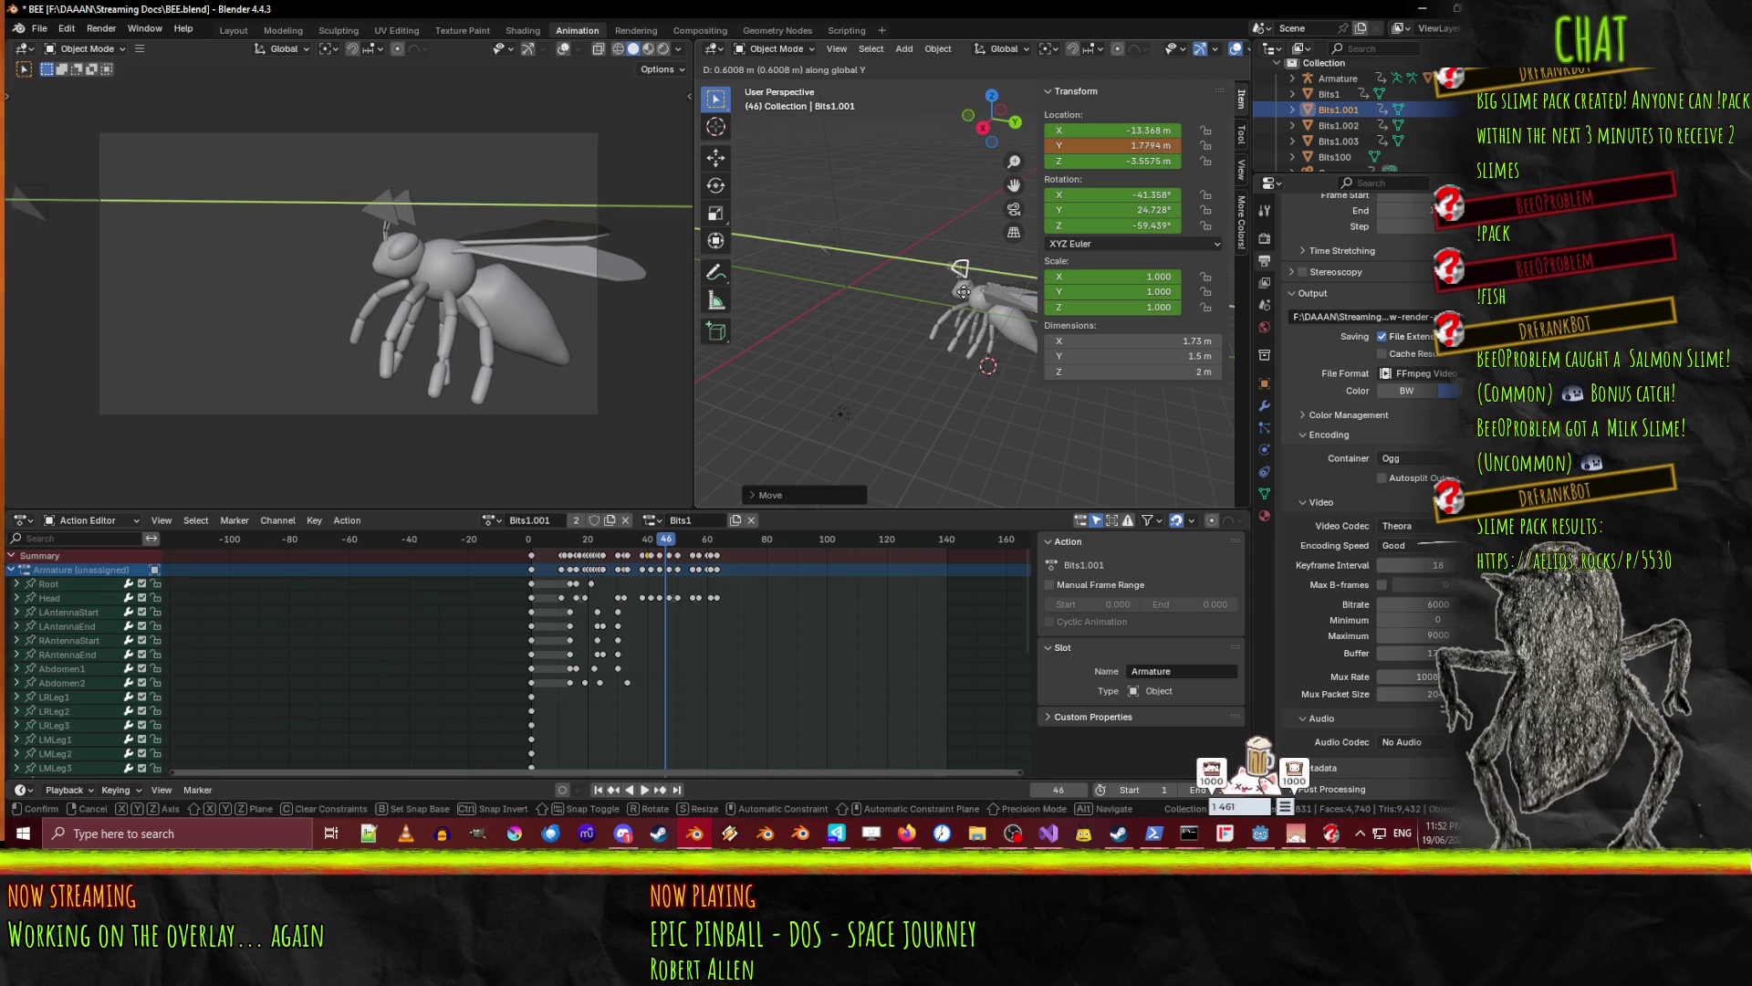
click(980, 293)
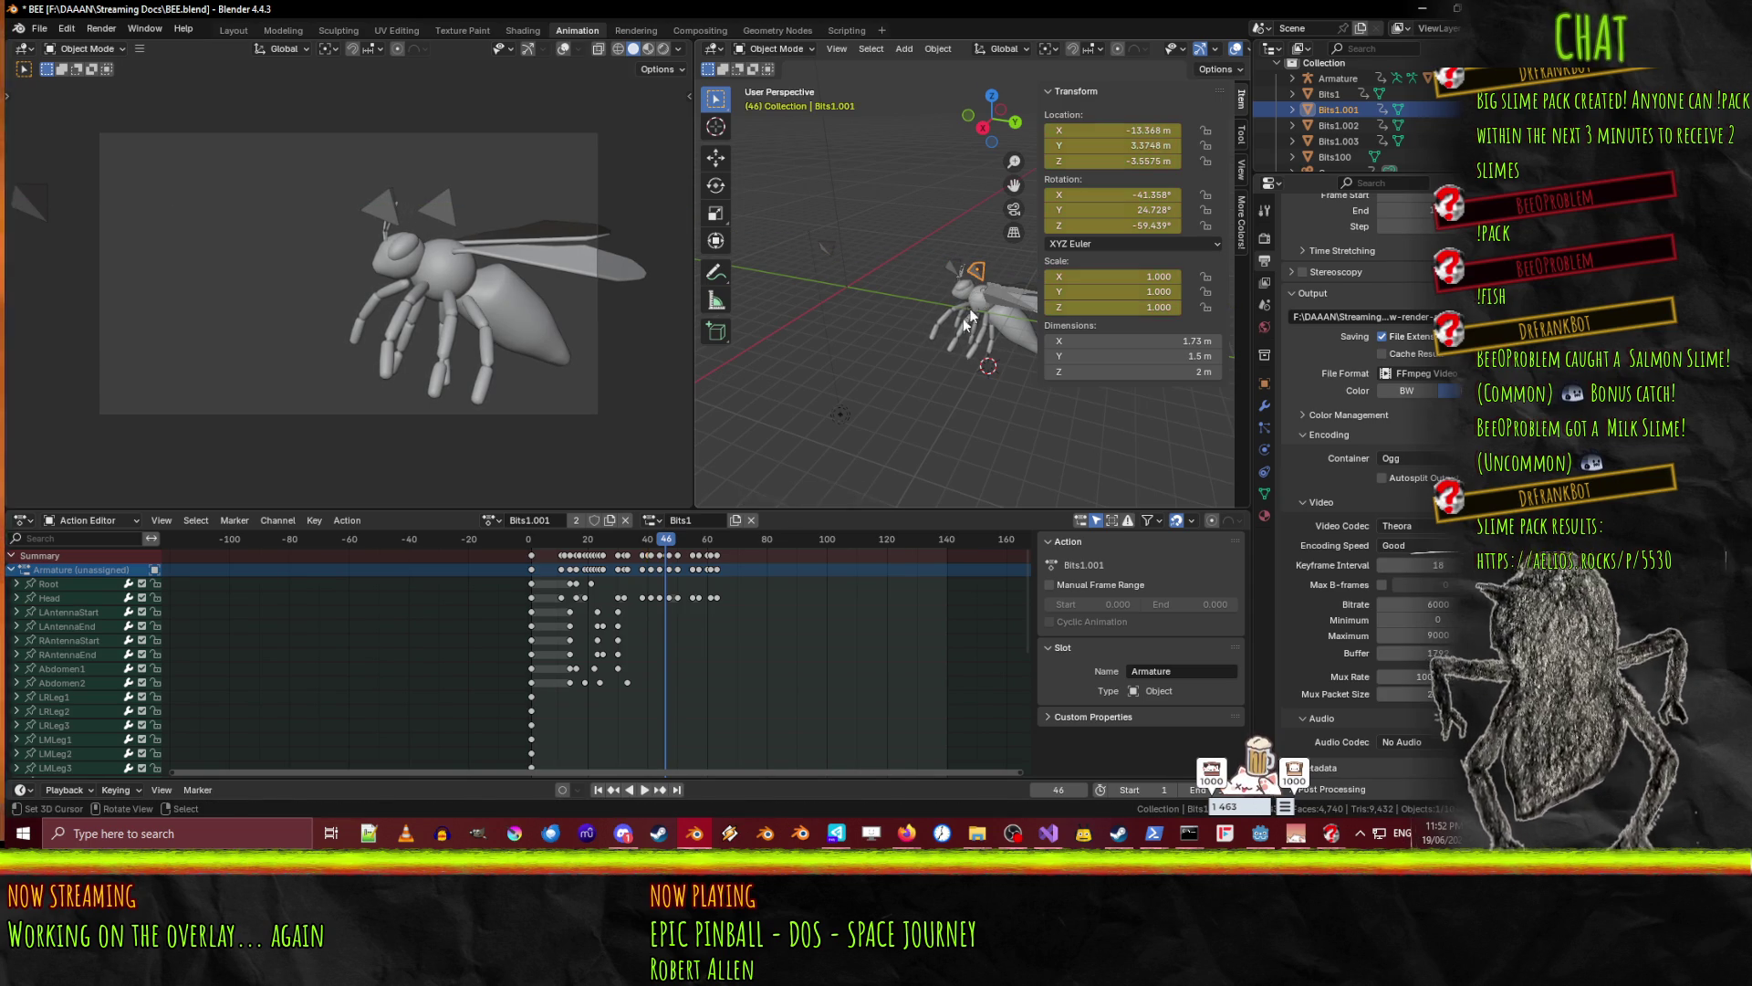
- Select the Bits1.002 triangle and return the playhead to frame 39
click(667, 540)
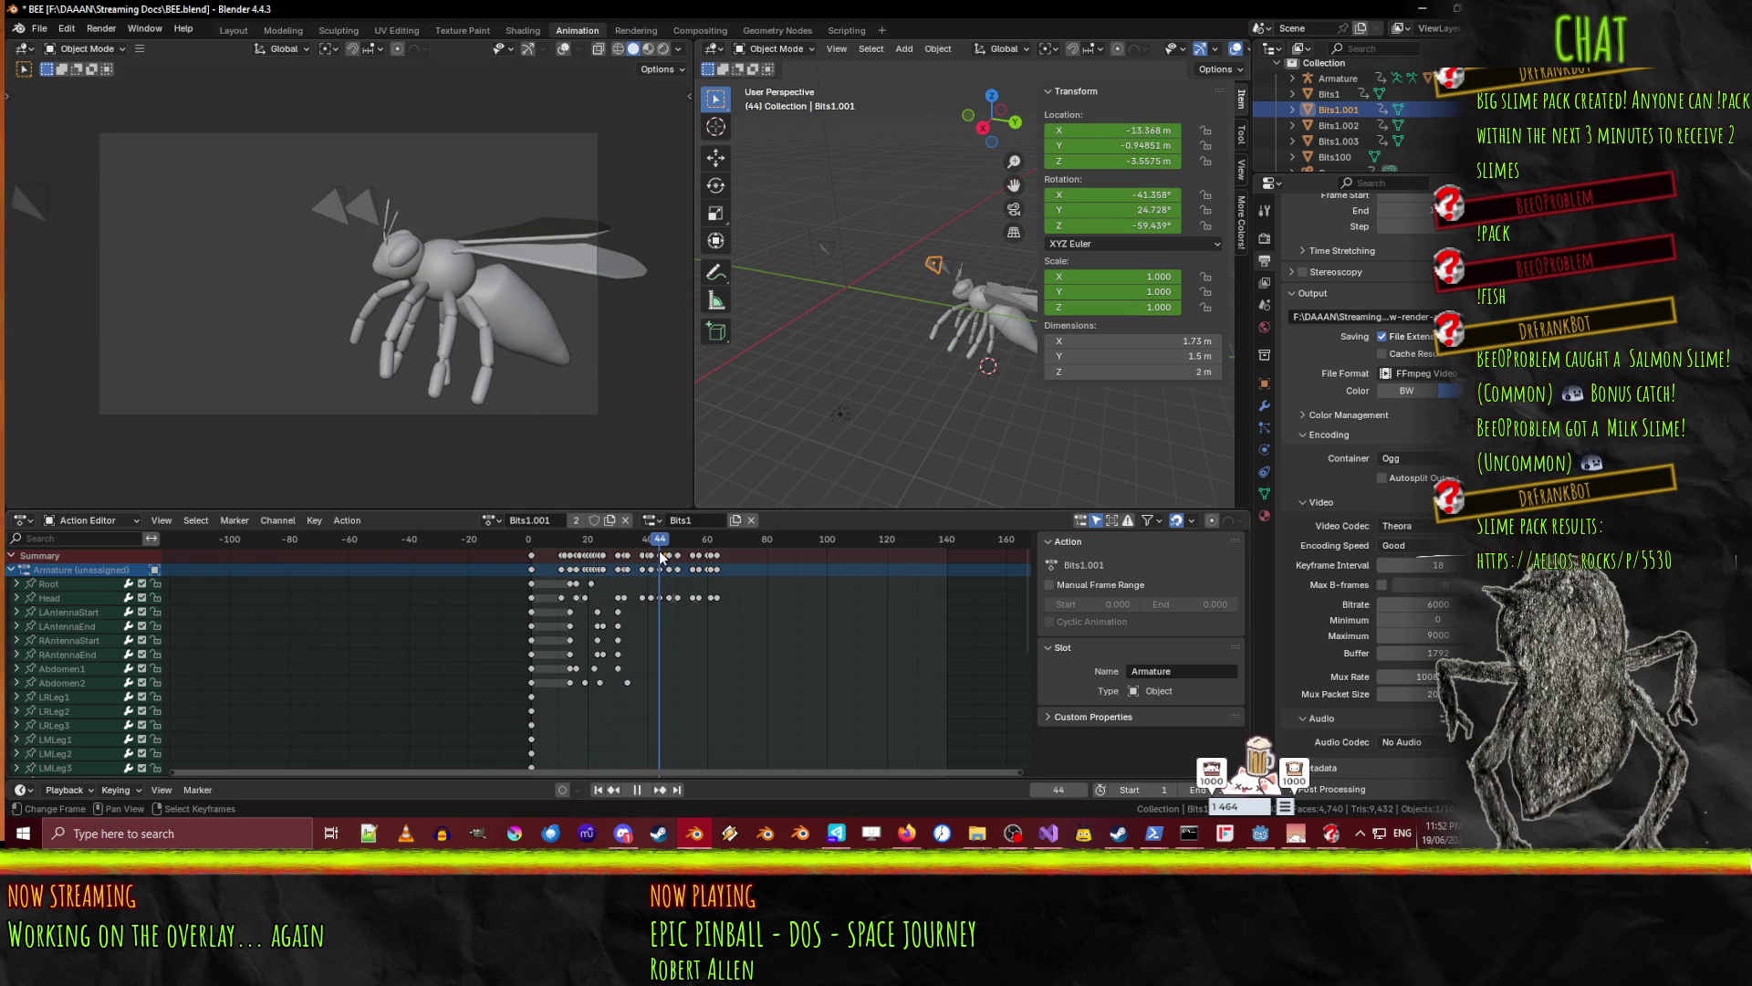
click(829, 260)
drag(657, 539, 644, 541)
key(space)
- Collapse the Armature channels in the Action Editor and preview the animation from frame 38
scroll(684, 582, up, 5)
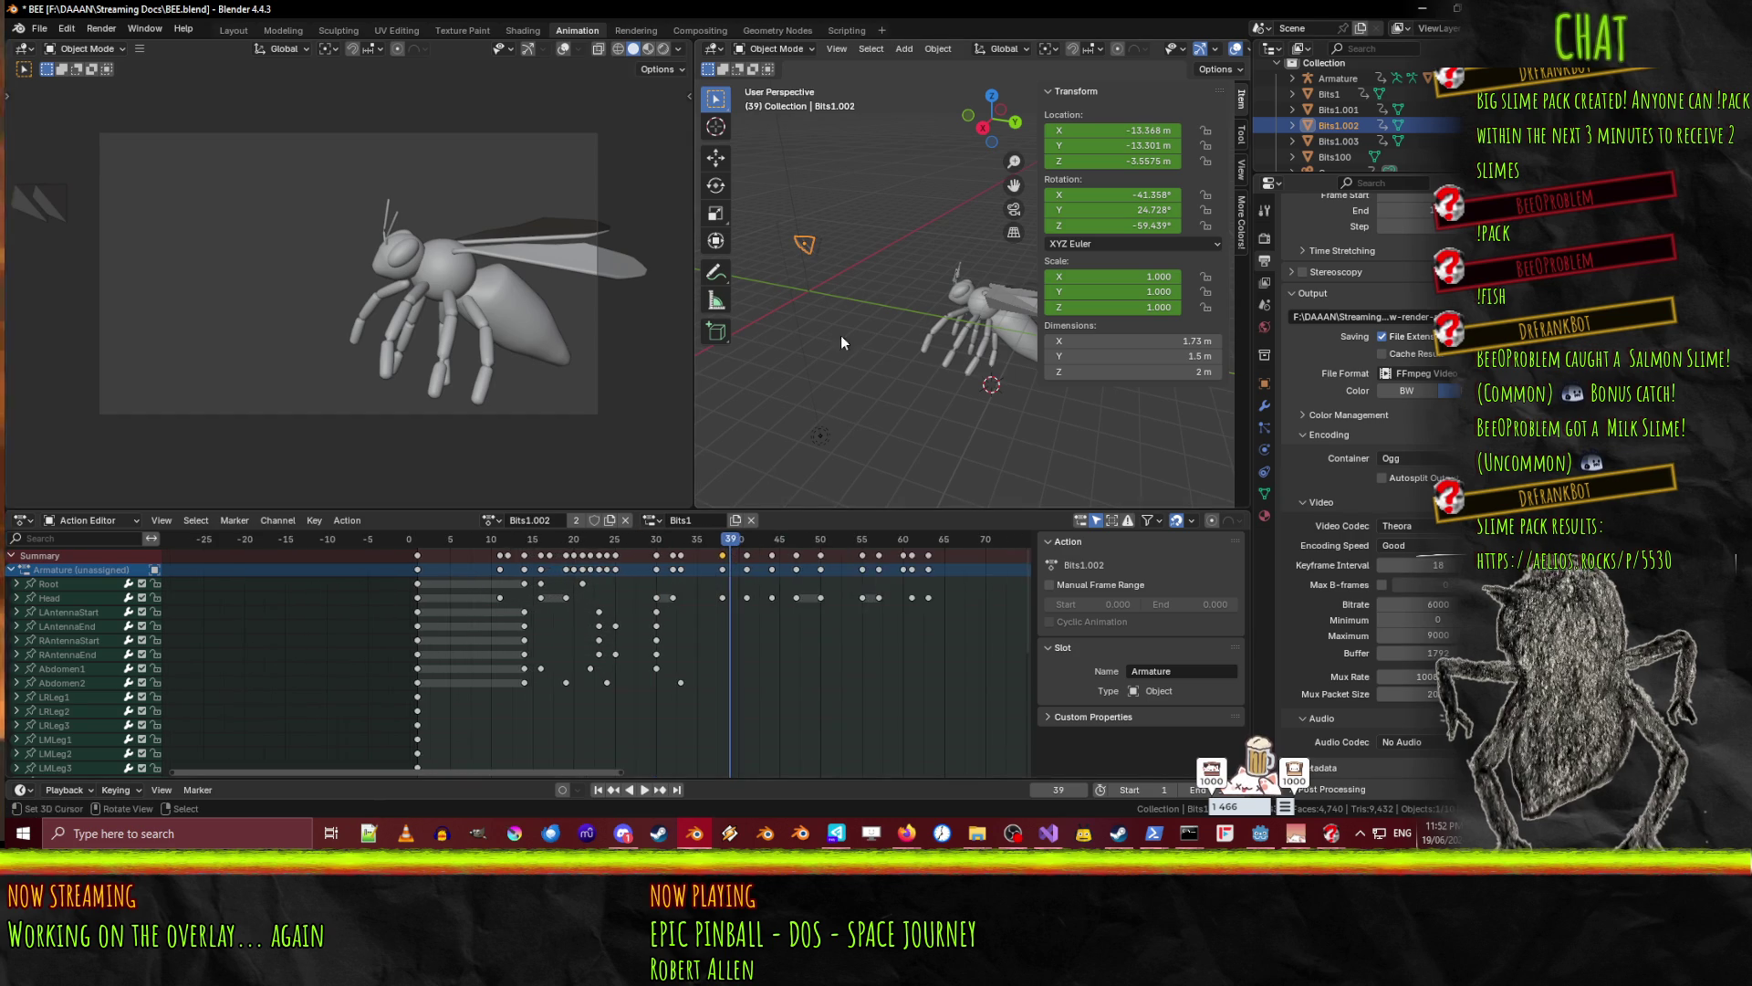
scroll(714, 616, up, 3)
click(803, 545)
key(space)
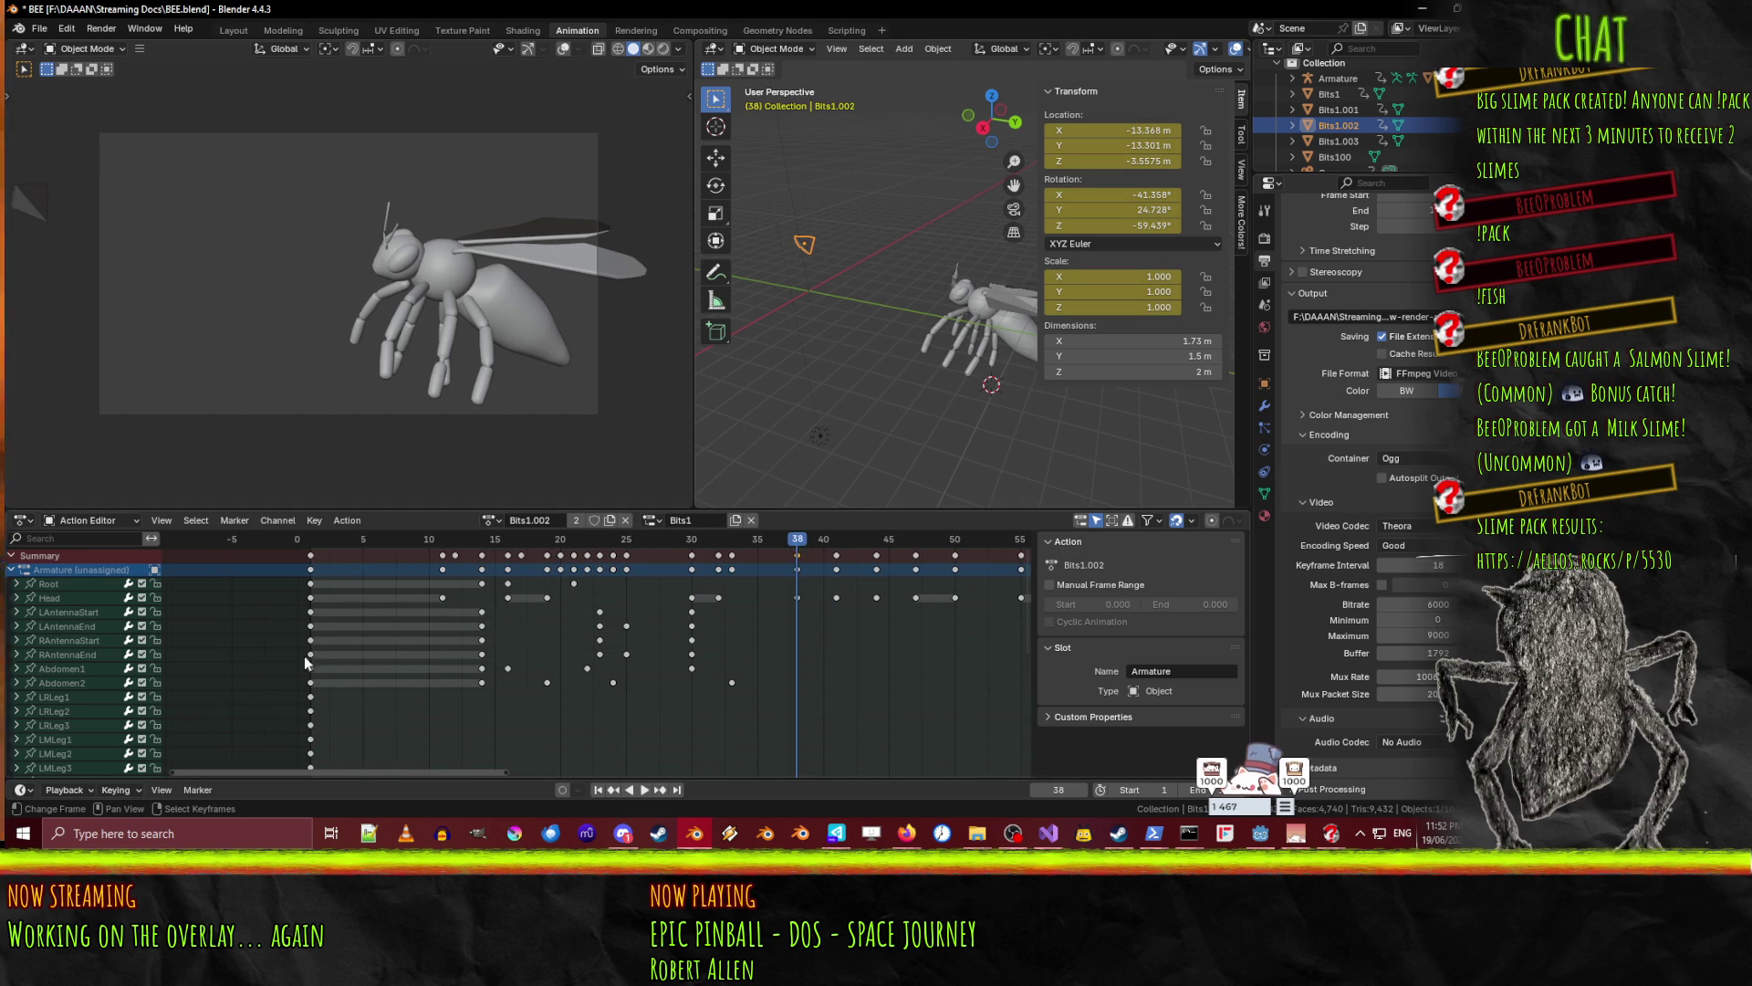
scroll(11, 682, down, 6)
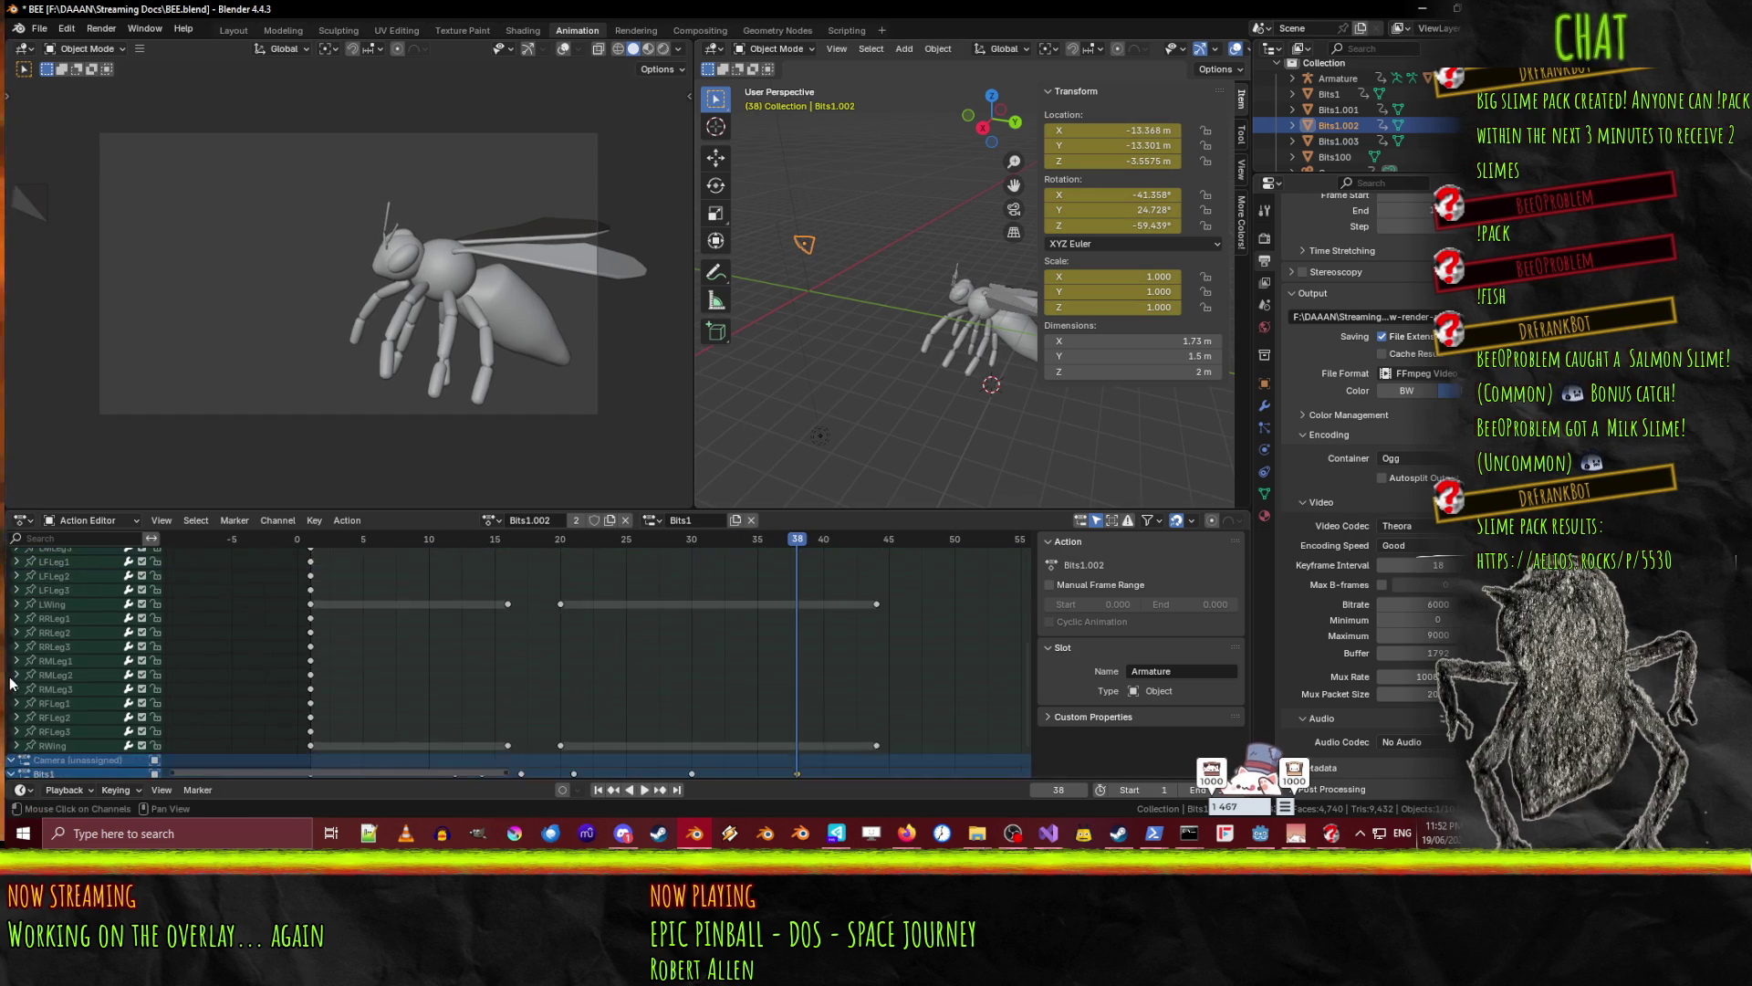
scroll(11, 682, down, 2)
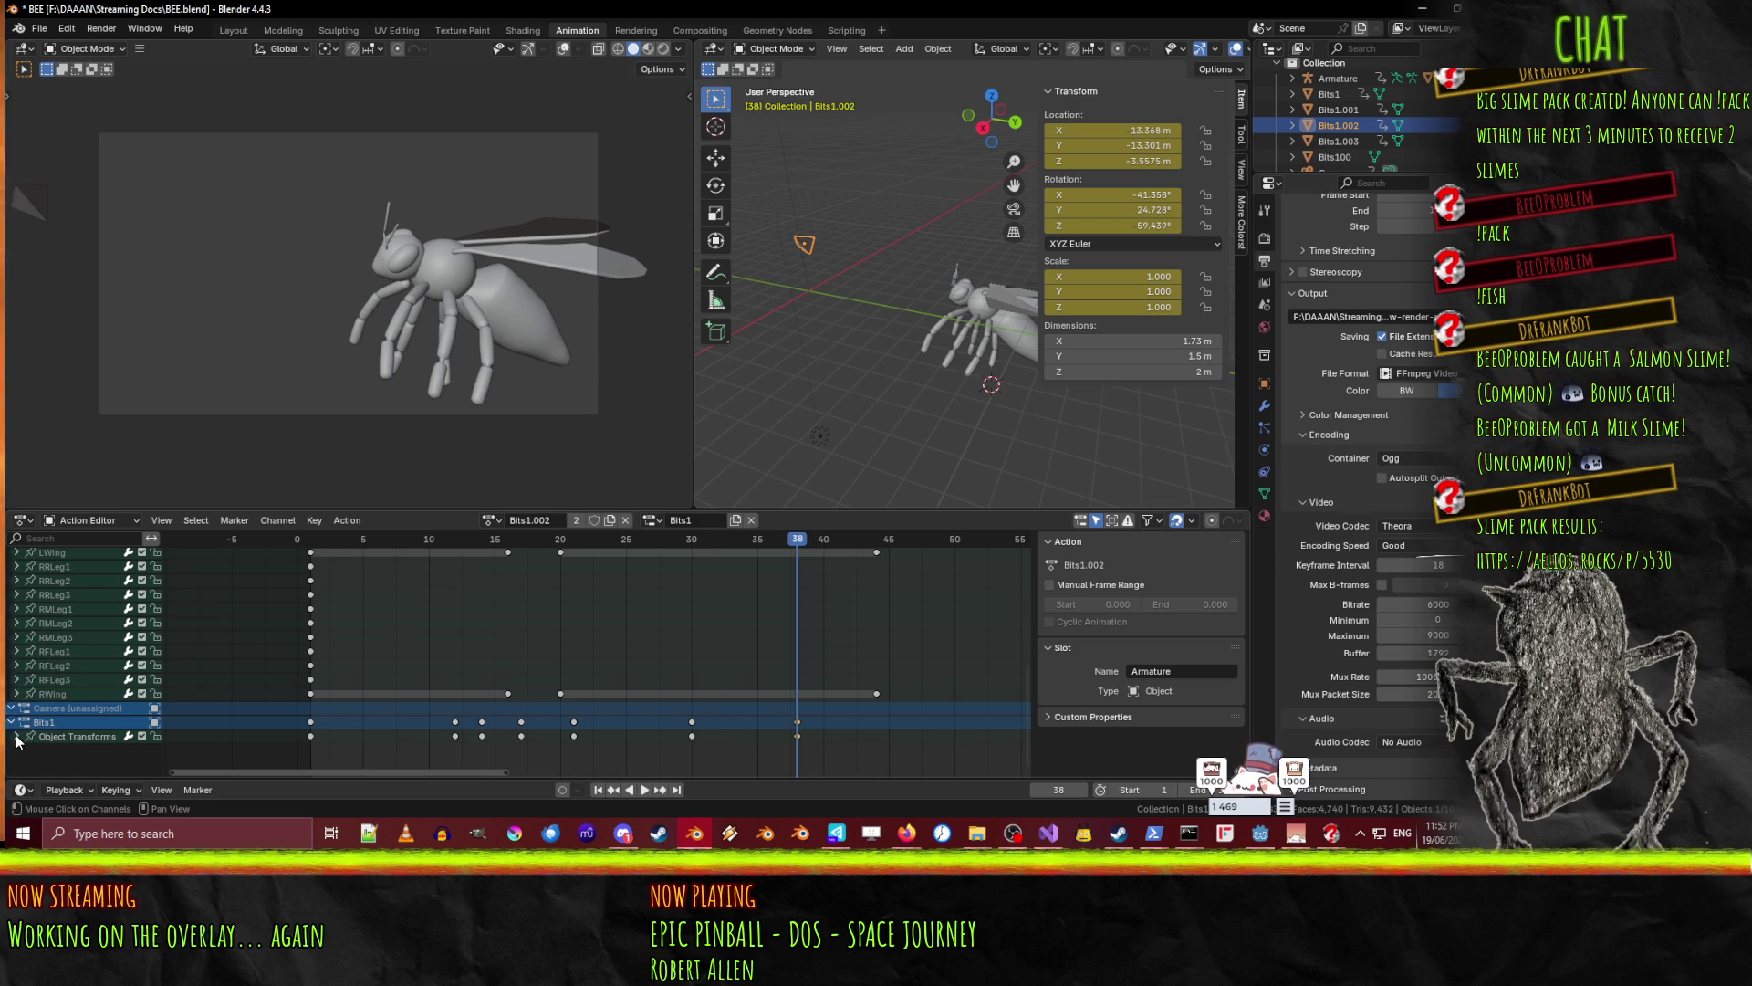
scroll(14, 657, up, 8)
click(11, 569)
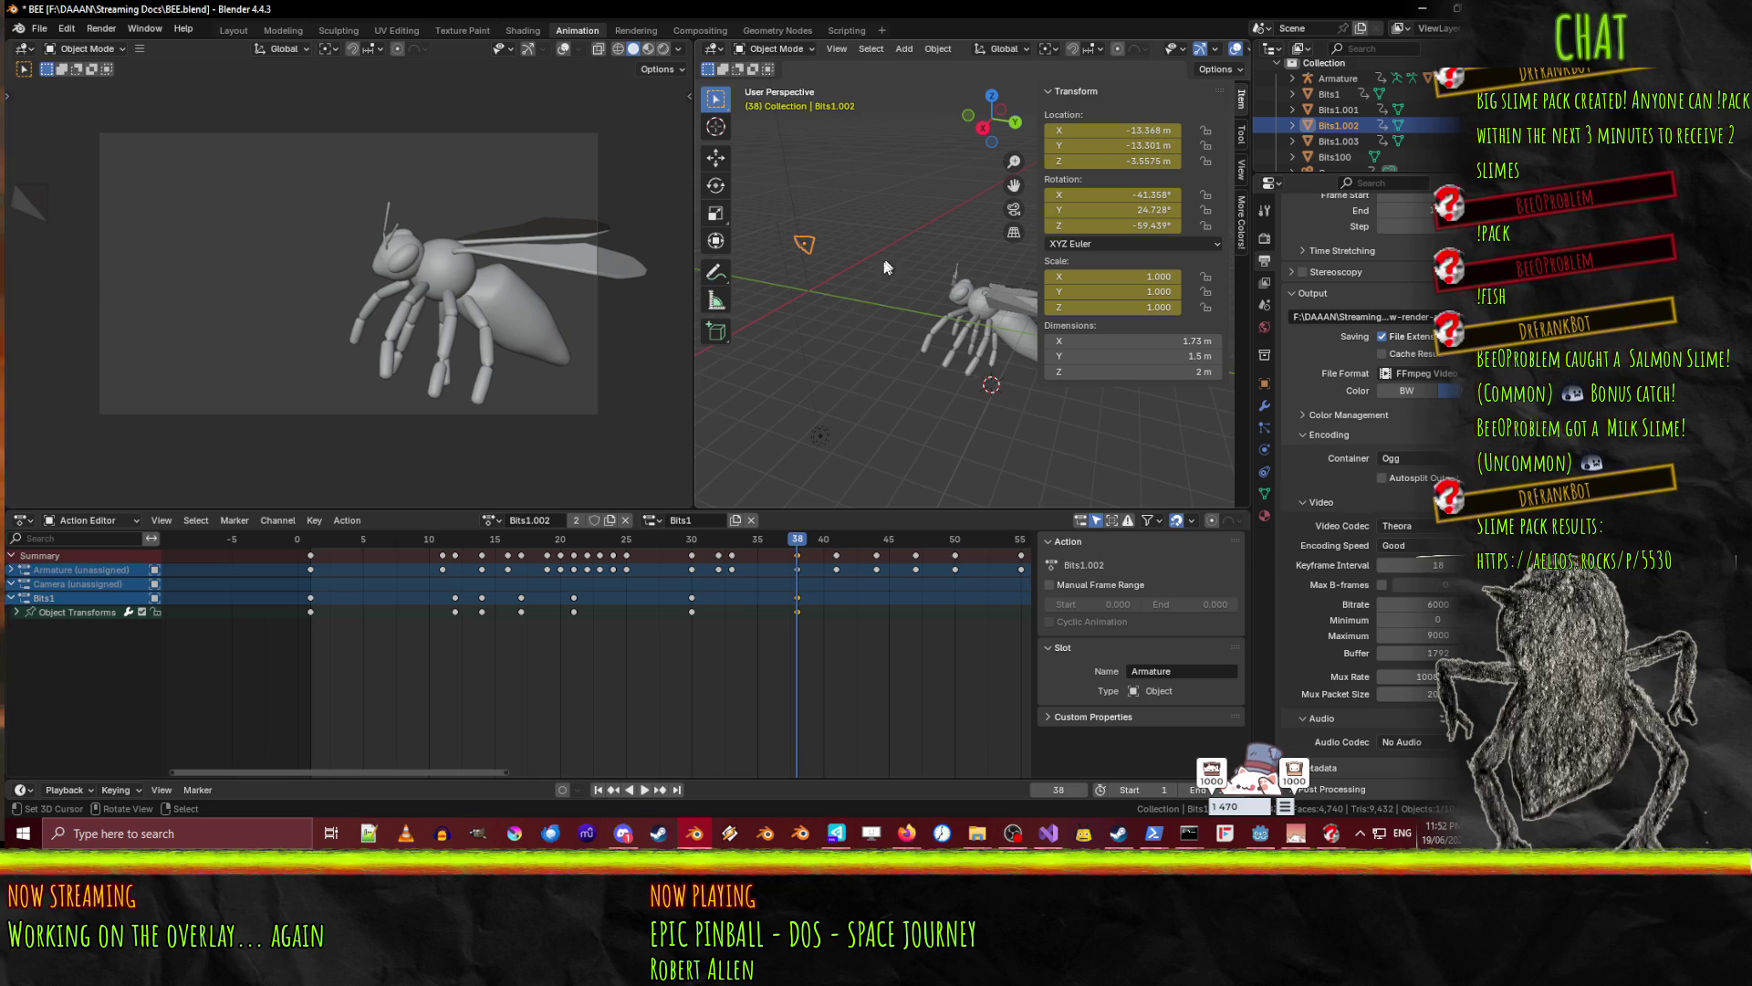
click(797, 554)
key(space)
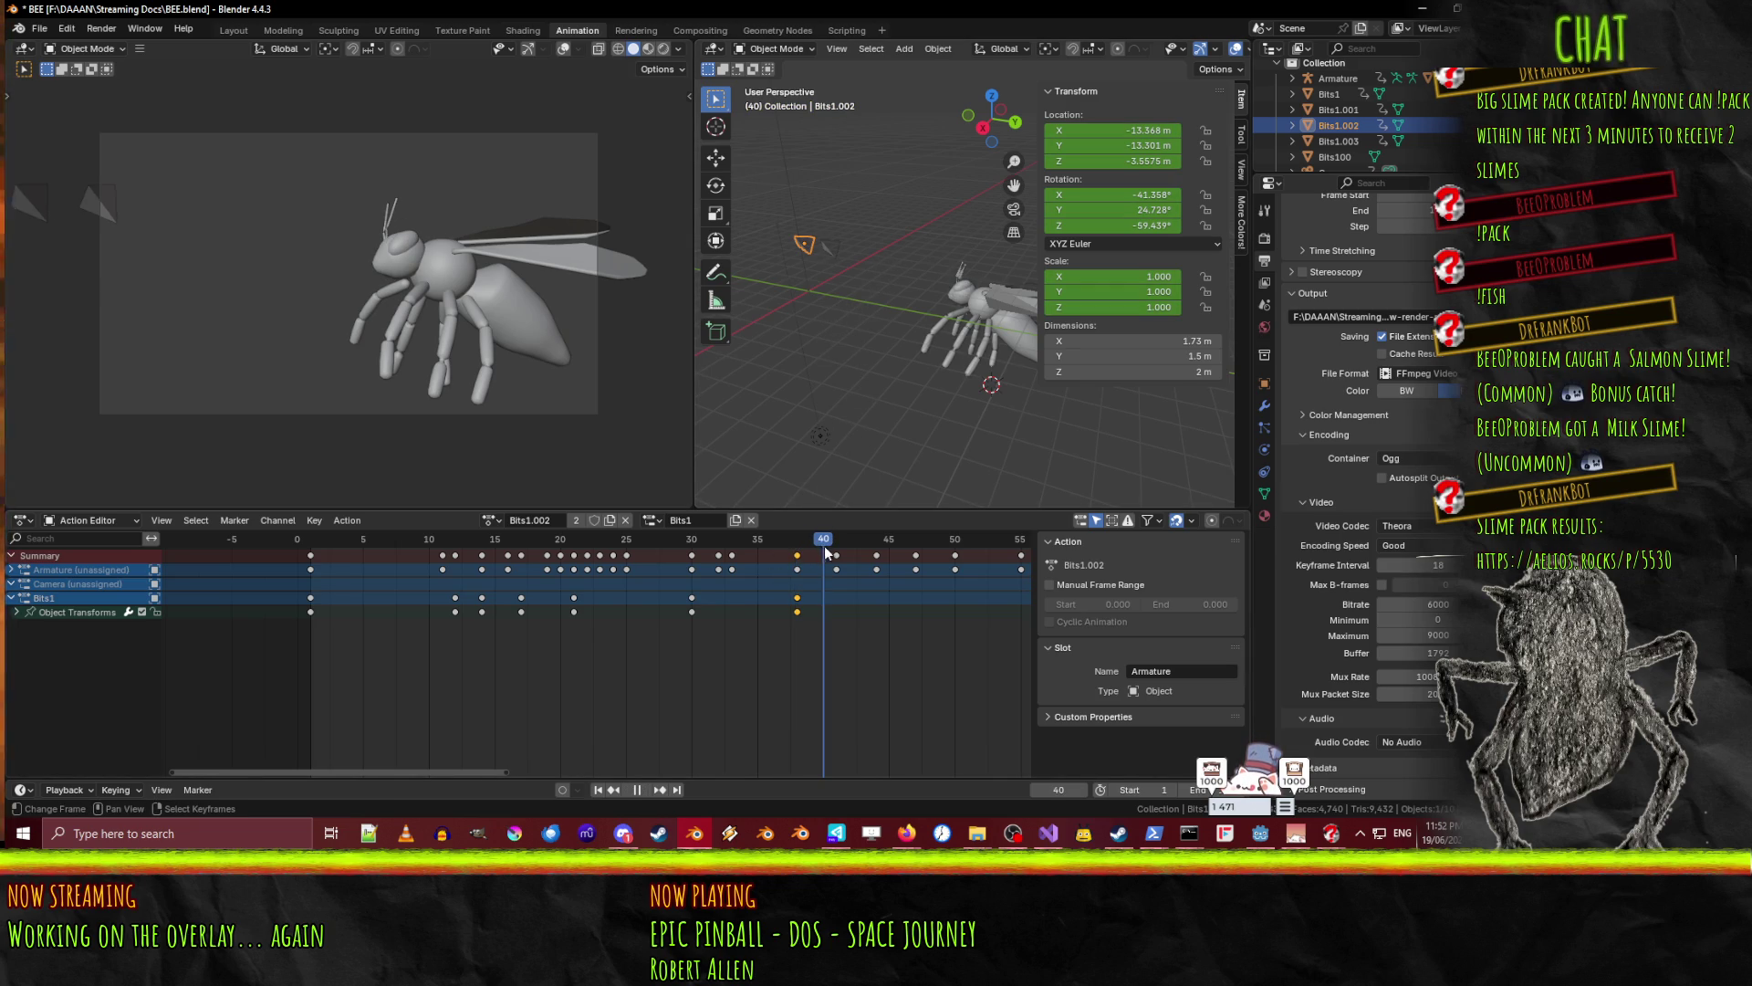
mouse_move(823, 556)
mouse_down()
mouse_move(799, 558)
mouse_move(825, 558)
mouse_up()
- Keyframe Bits1.002 at frame 40 lowered along Z to -6.2228
key(i)
key(g)
key(z)
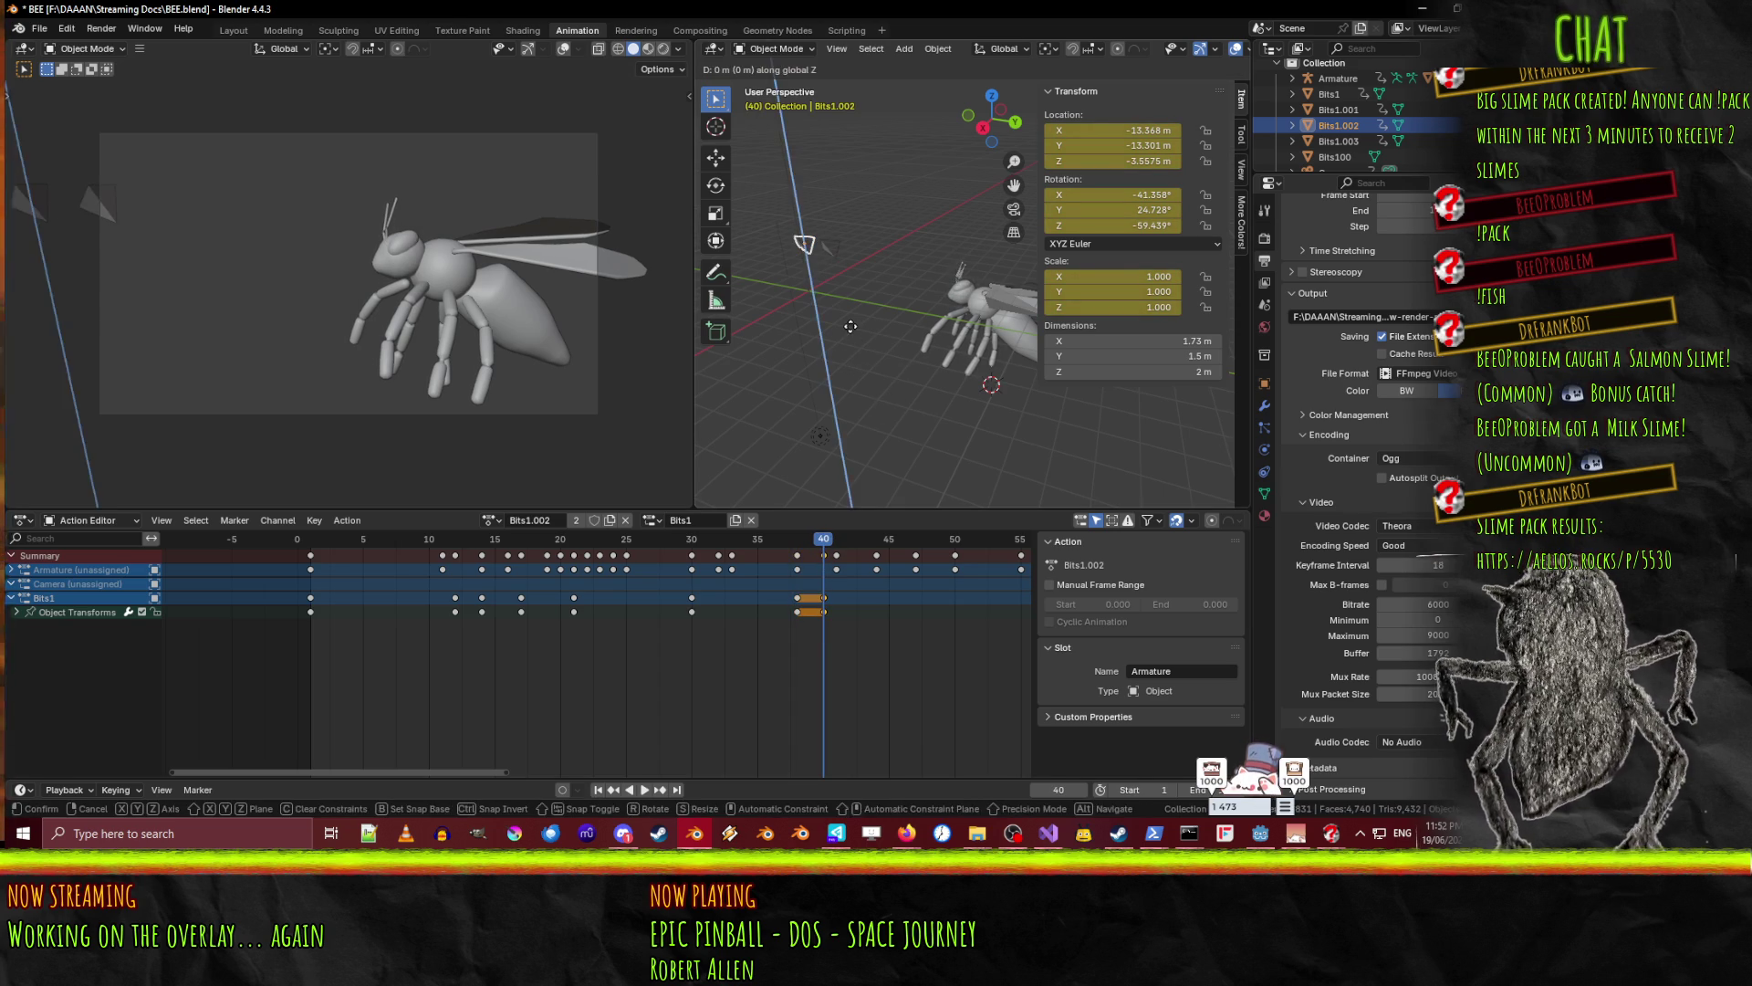
click(854, 358)
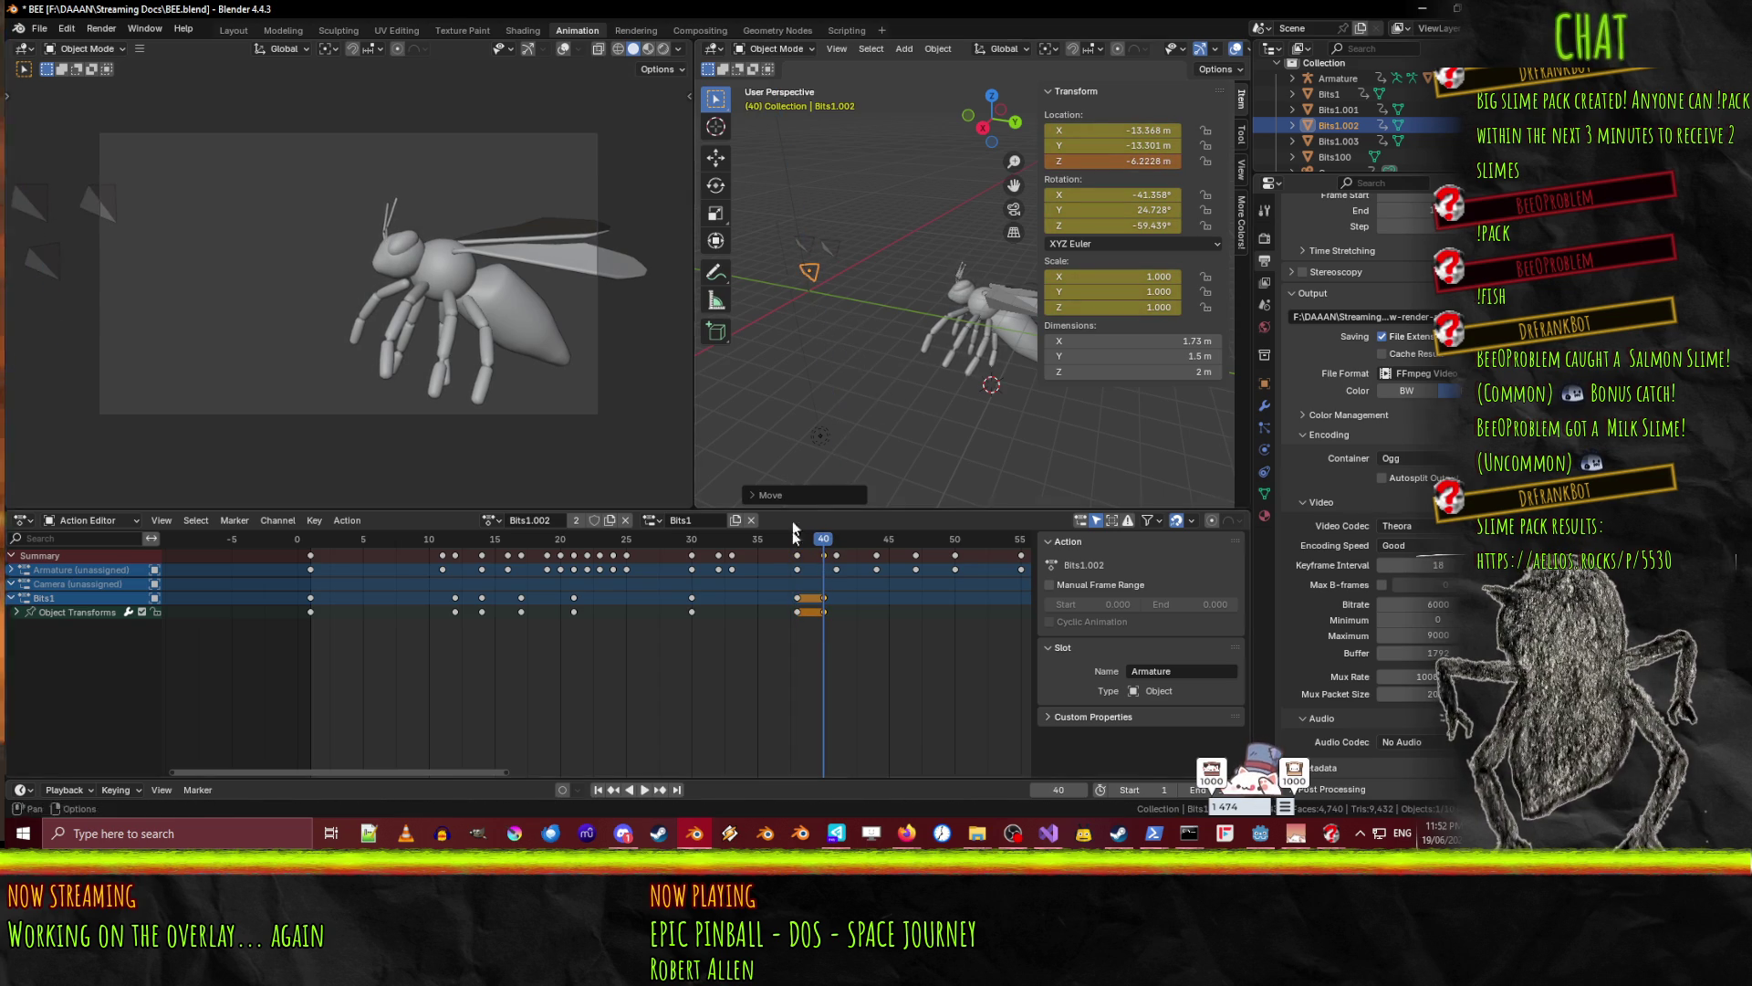
key(i)
key(space)
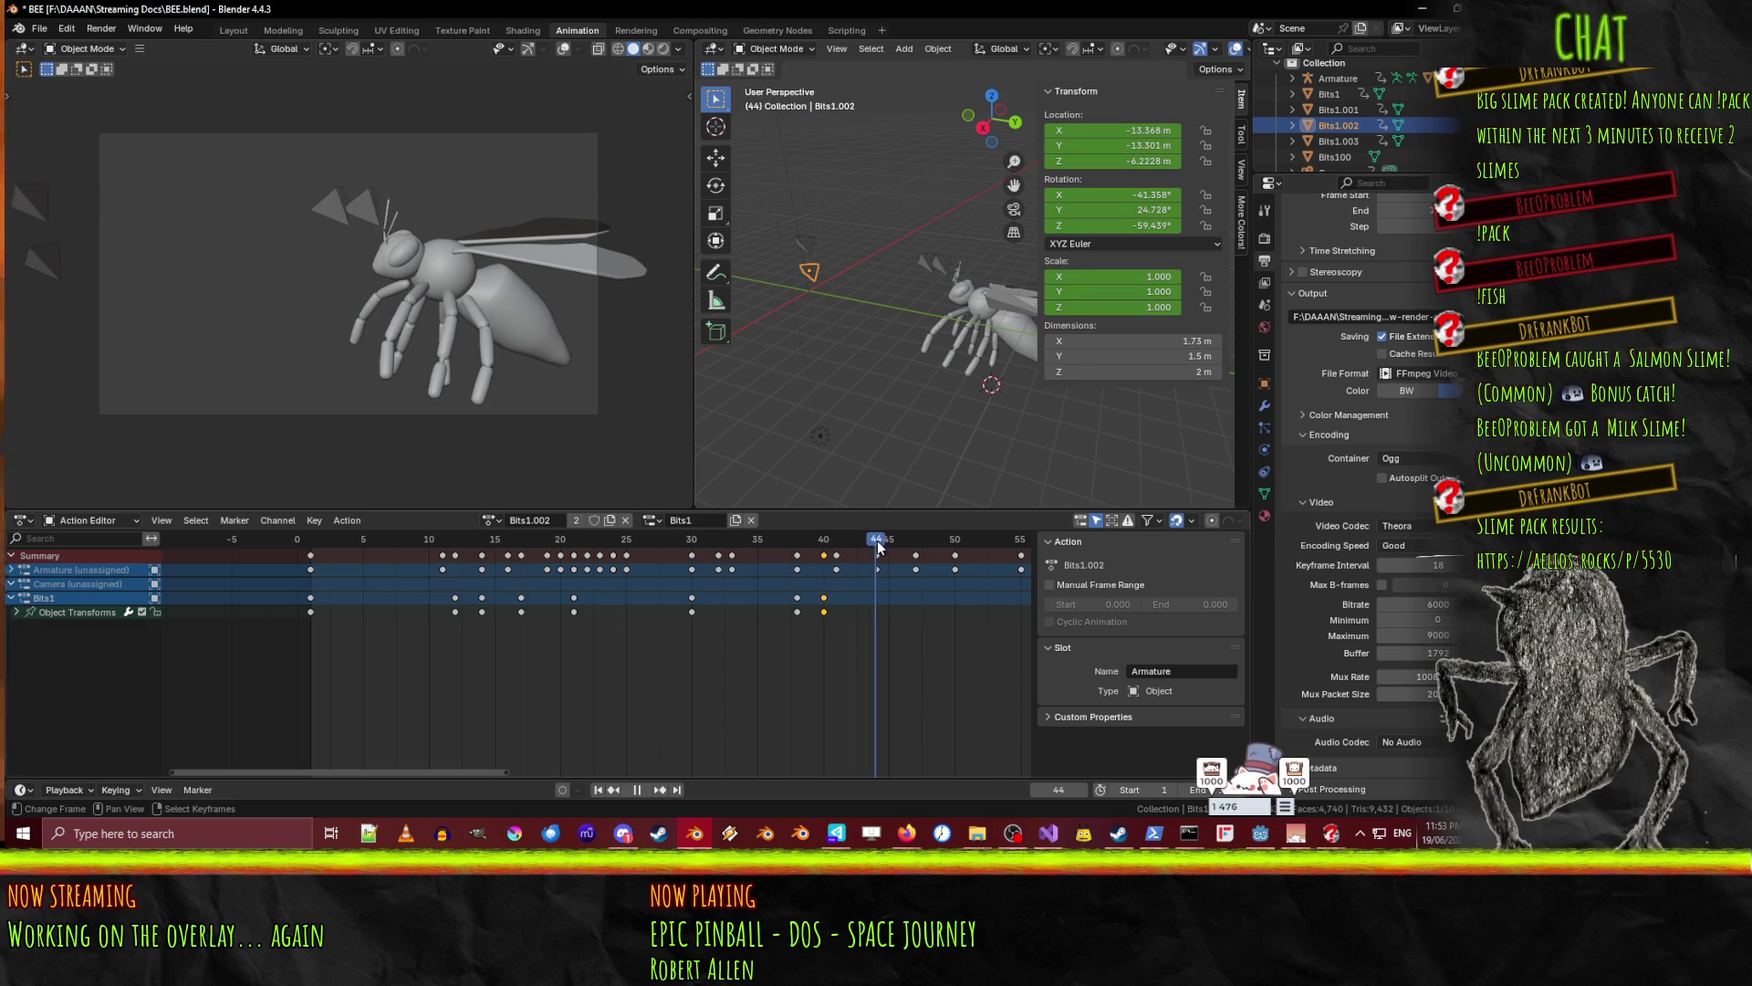
- Move Bits1.002 along Y to 2.2405 at frame 46, key it, and scrub frames 38–43 to check
key(g)
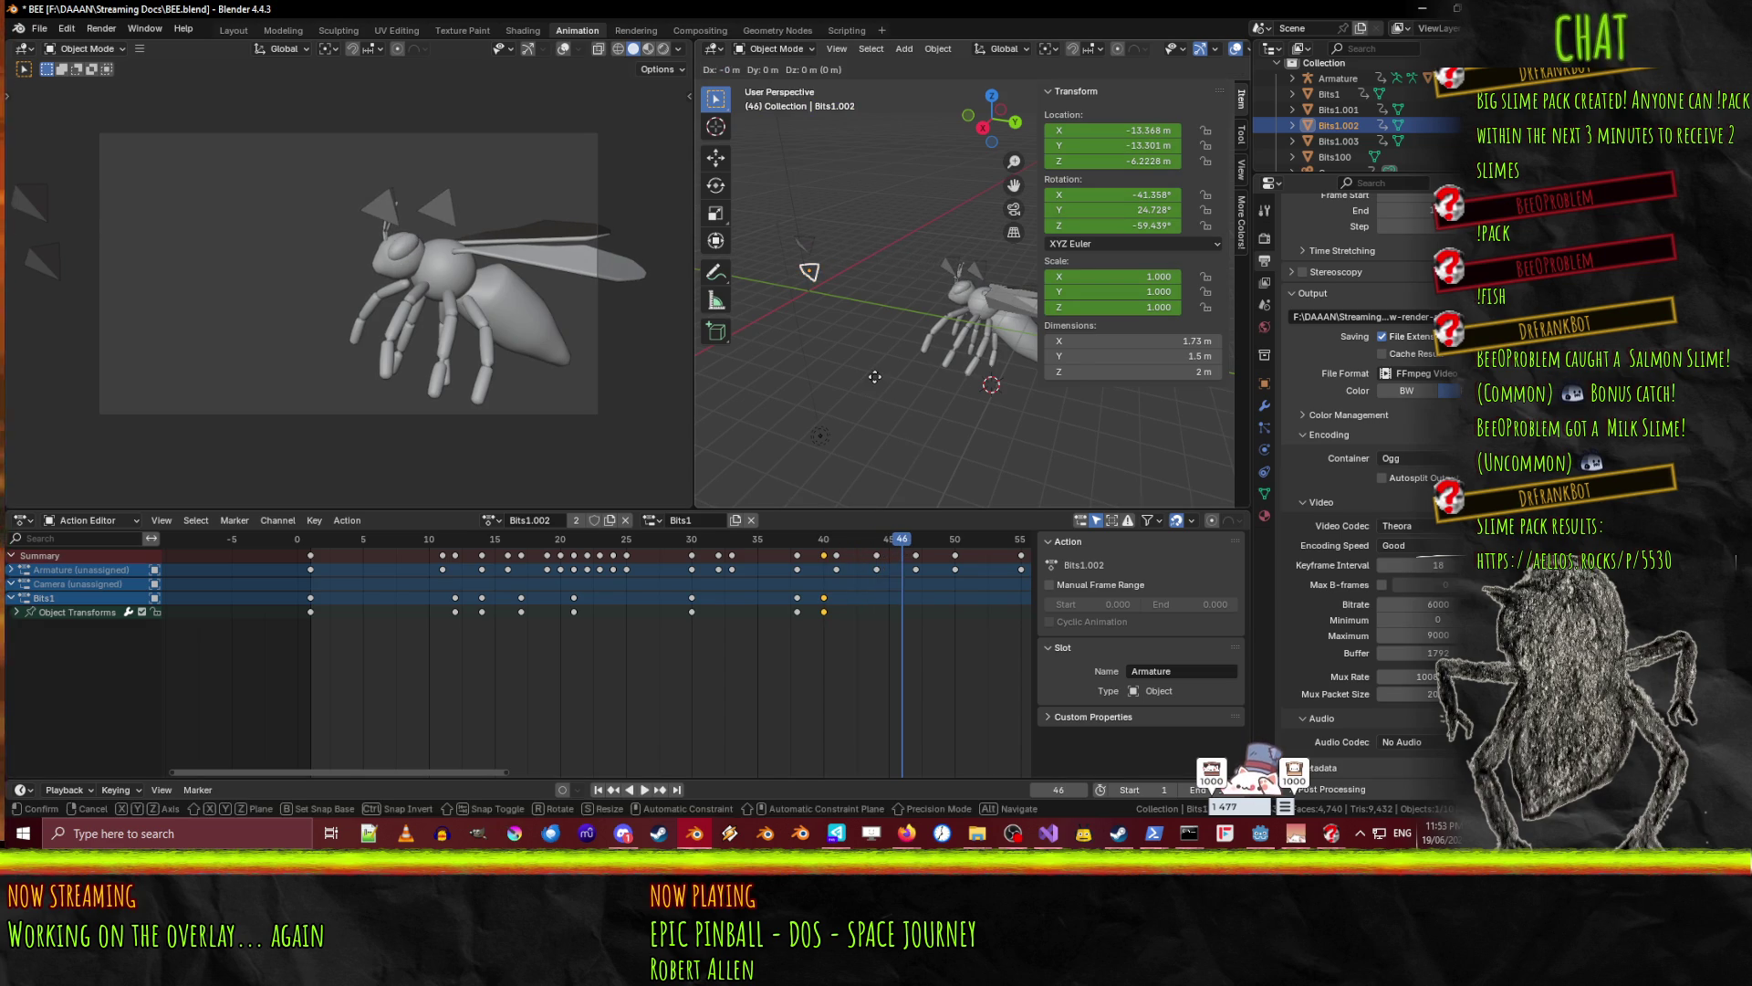
key(y)
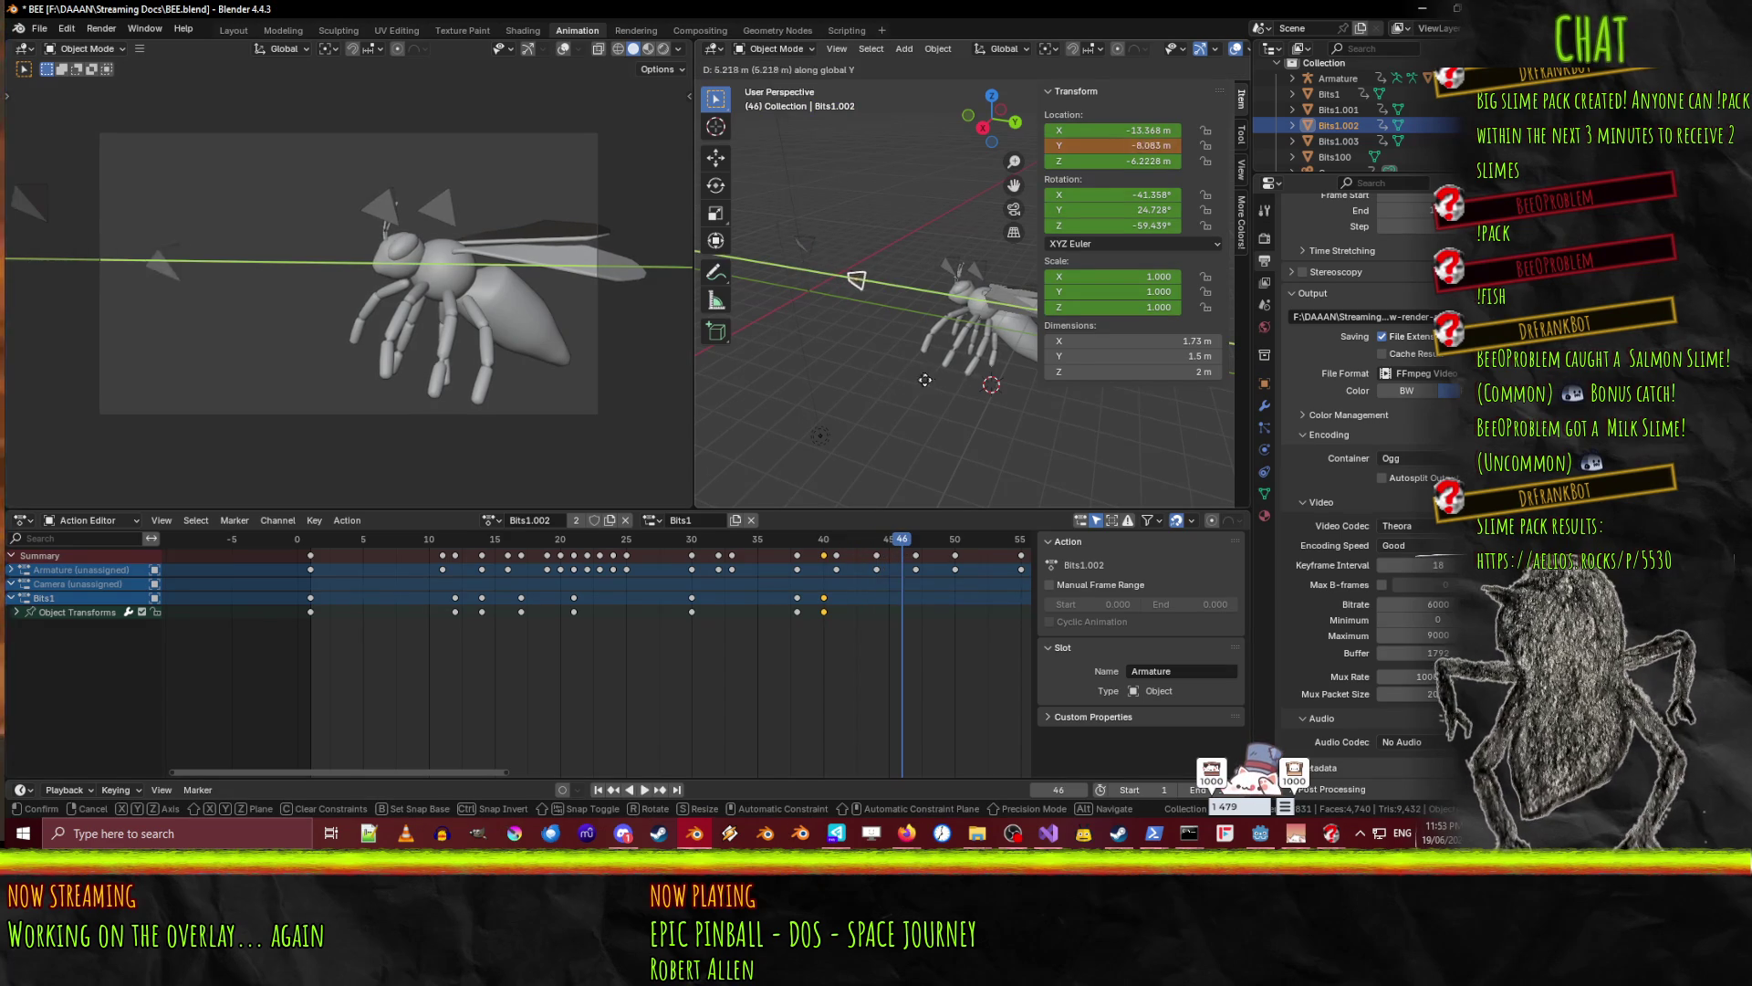
click(1031, 403)
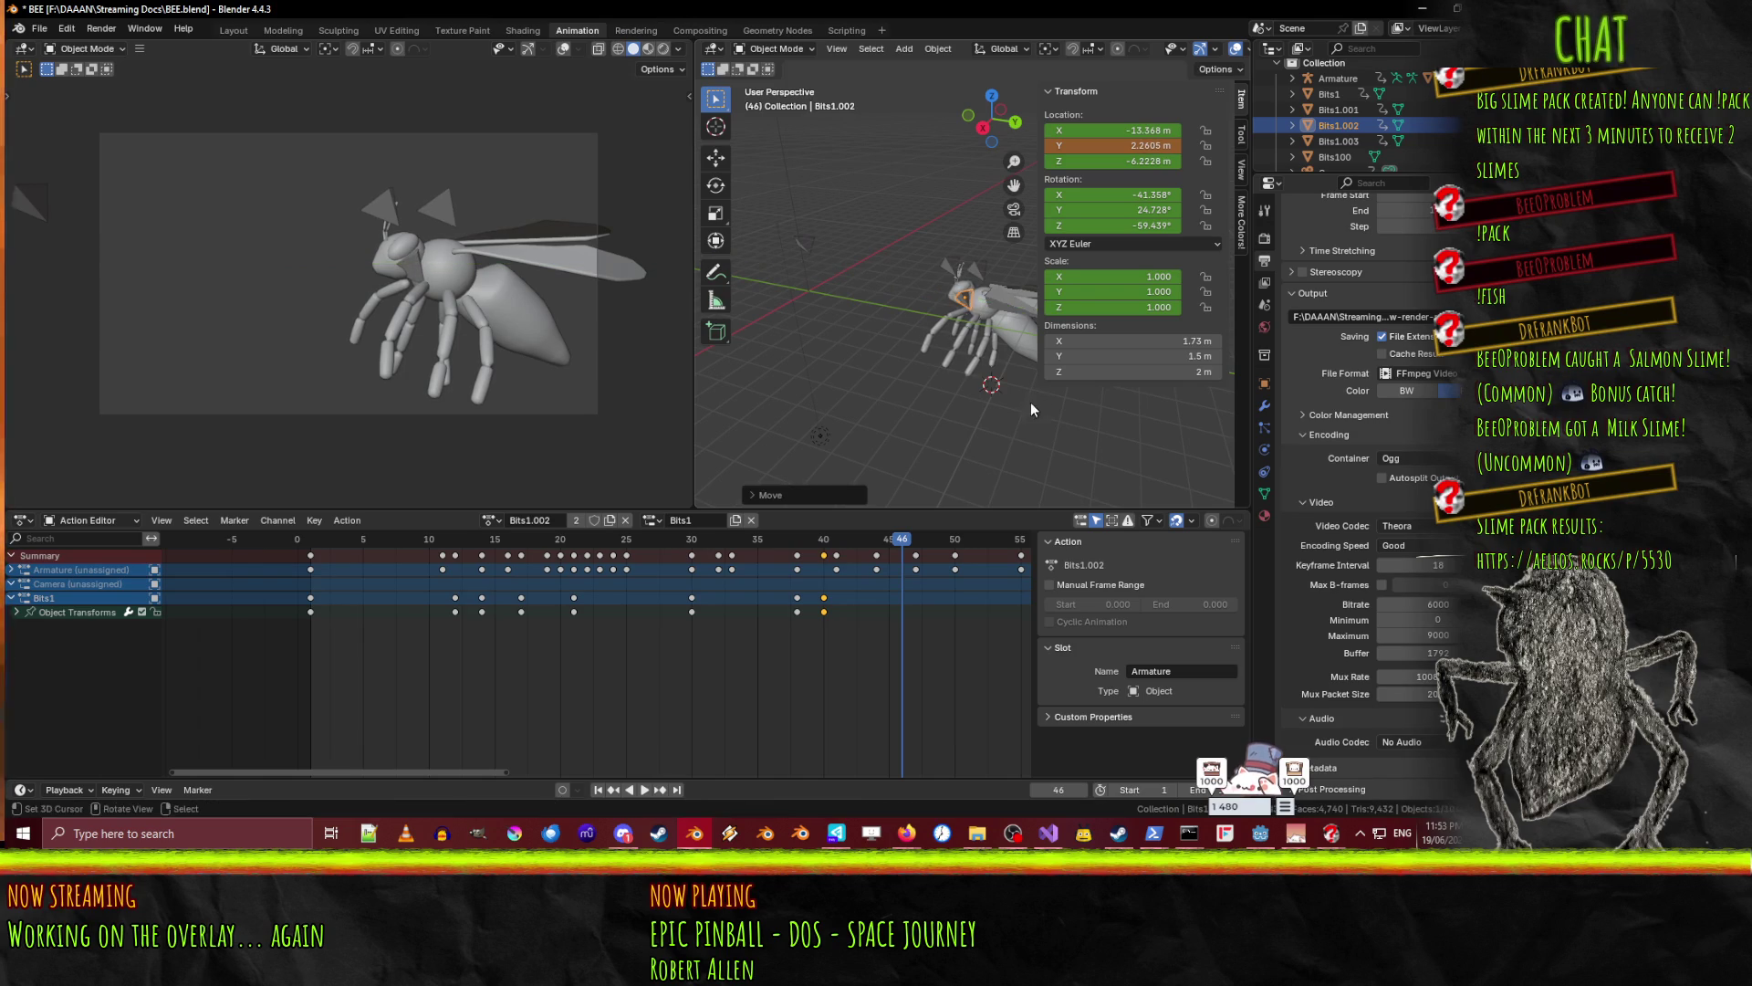
key(i)
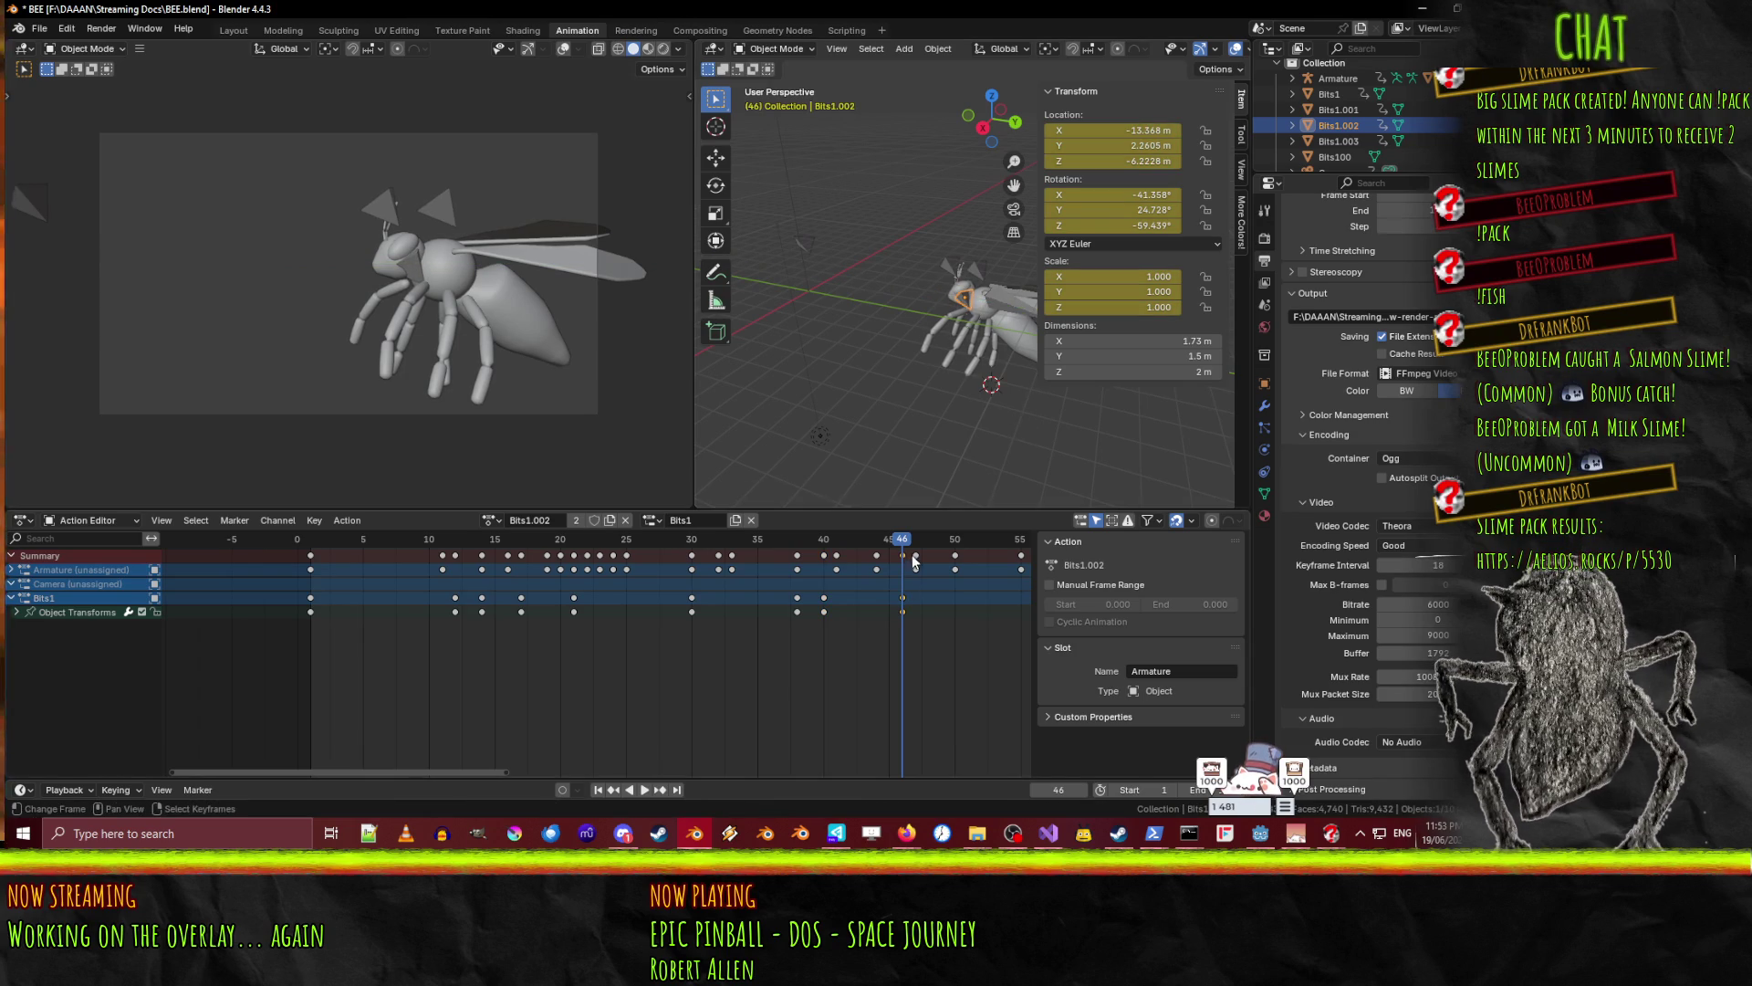
key(space)
click(796, 560)
mouse_move(797, 560)
mouse_down()
mouse_move(756, 562)
mouse_move(890, 565)
mouse_move(757, 562)
mouse_move(856, 568)
mouse_move(831, 606)
mouse_move(918, 604)
mouse_up()
key(space)
key(space)
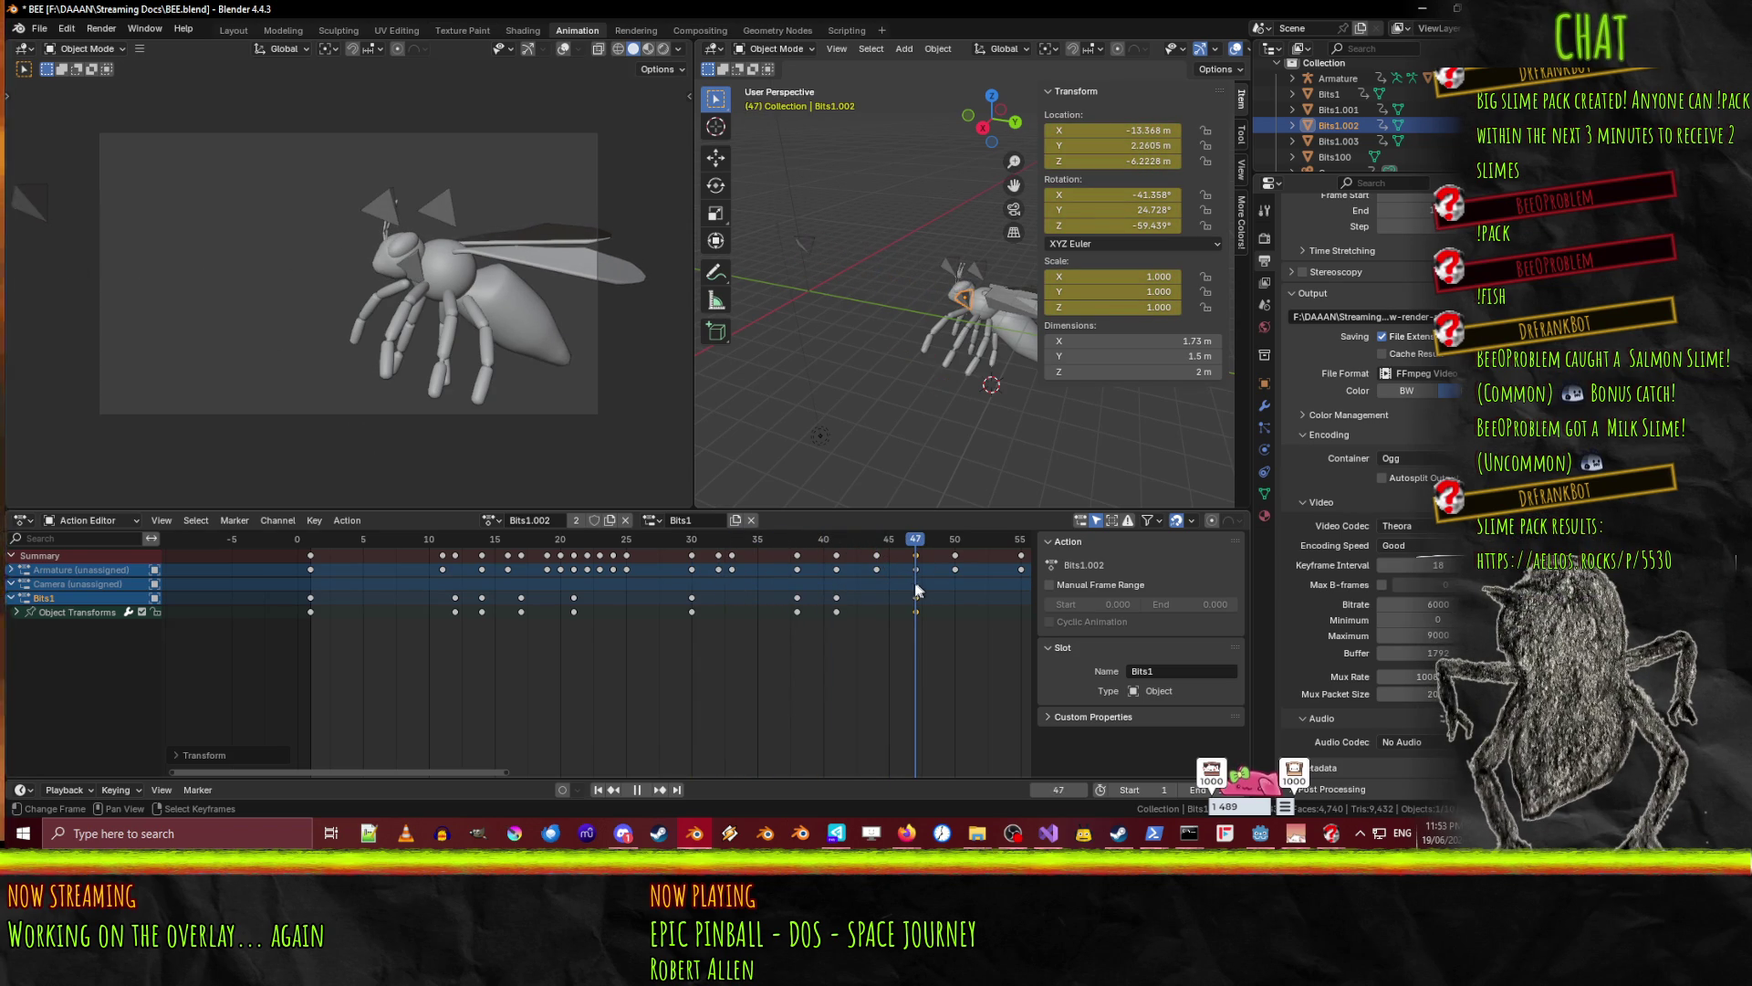
key(space)
click(817, 241)
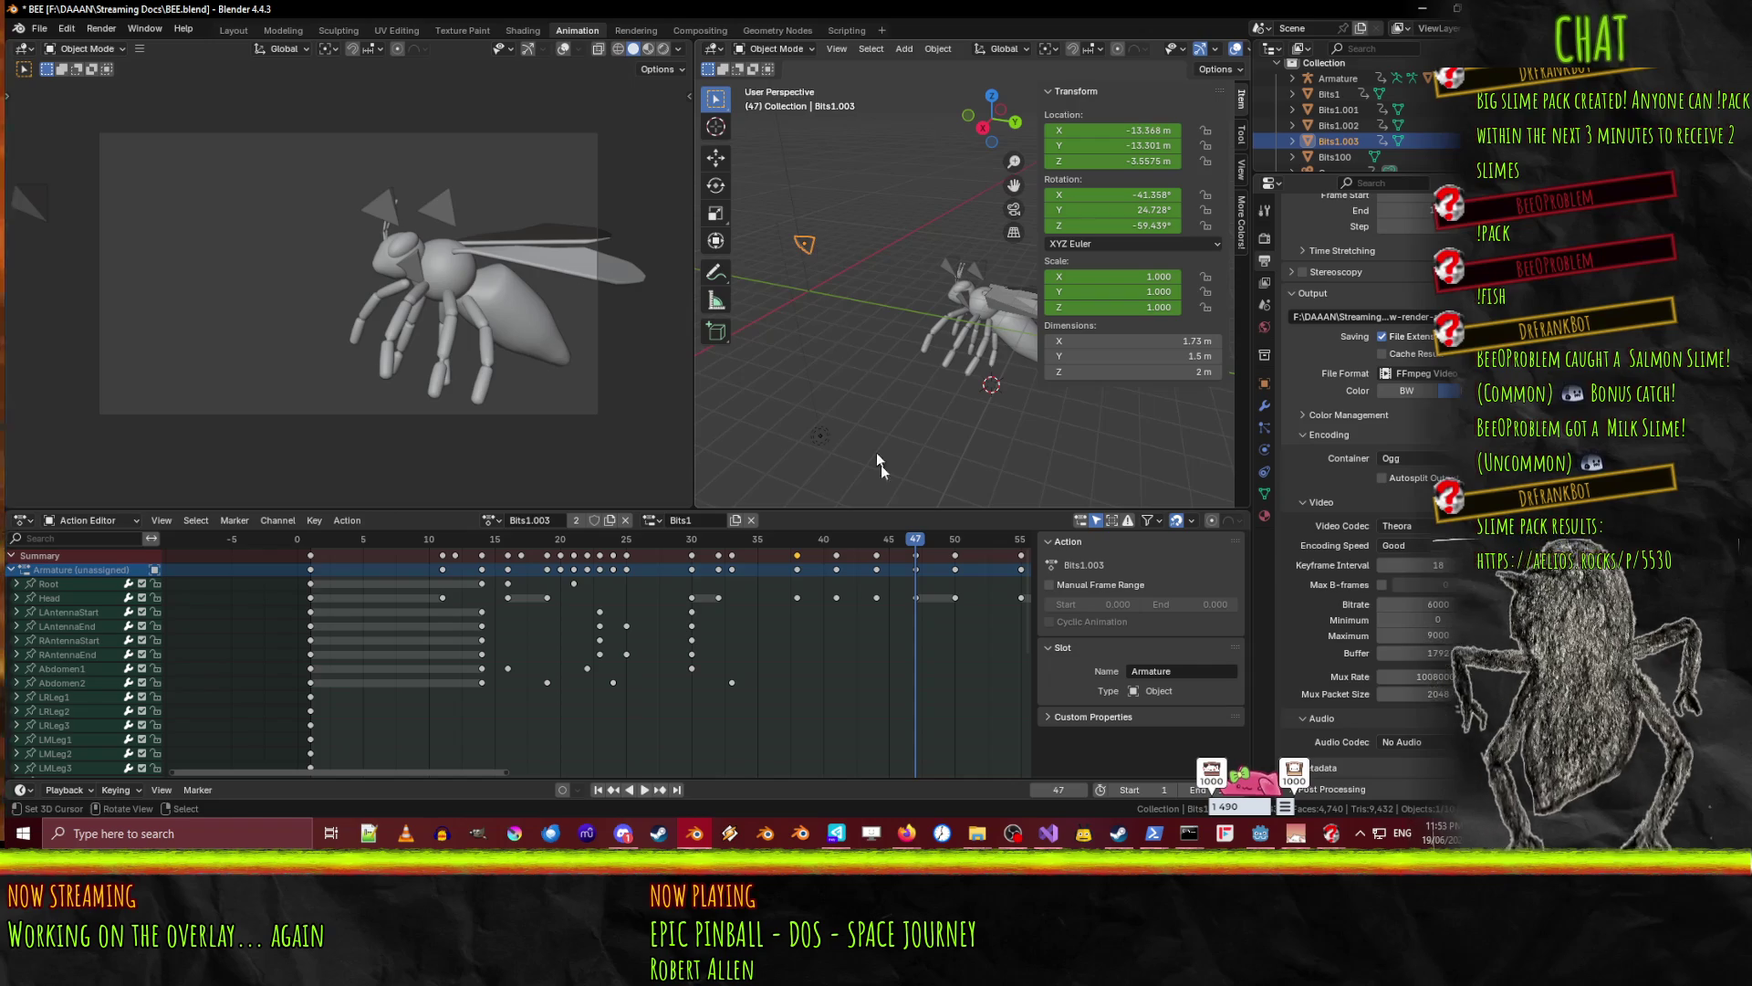
key(space)
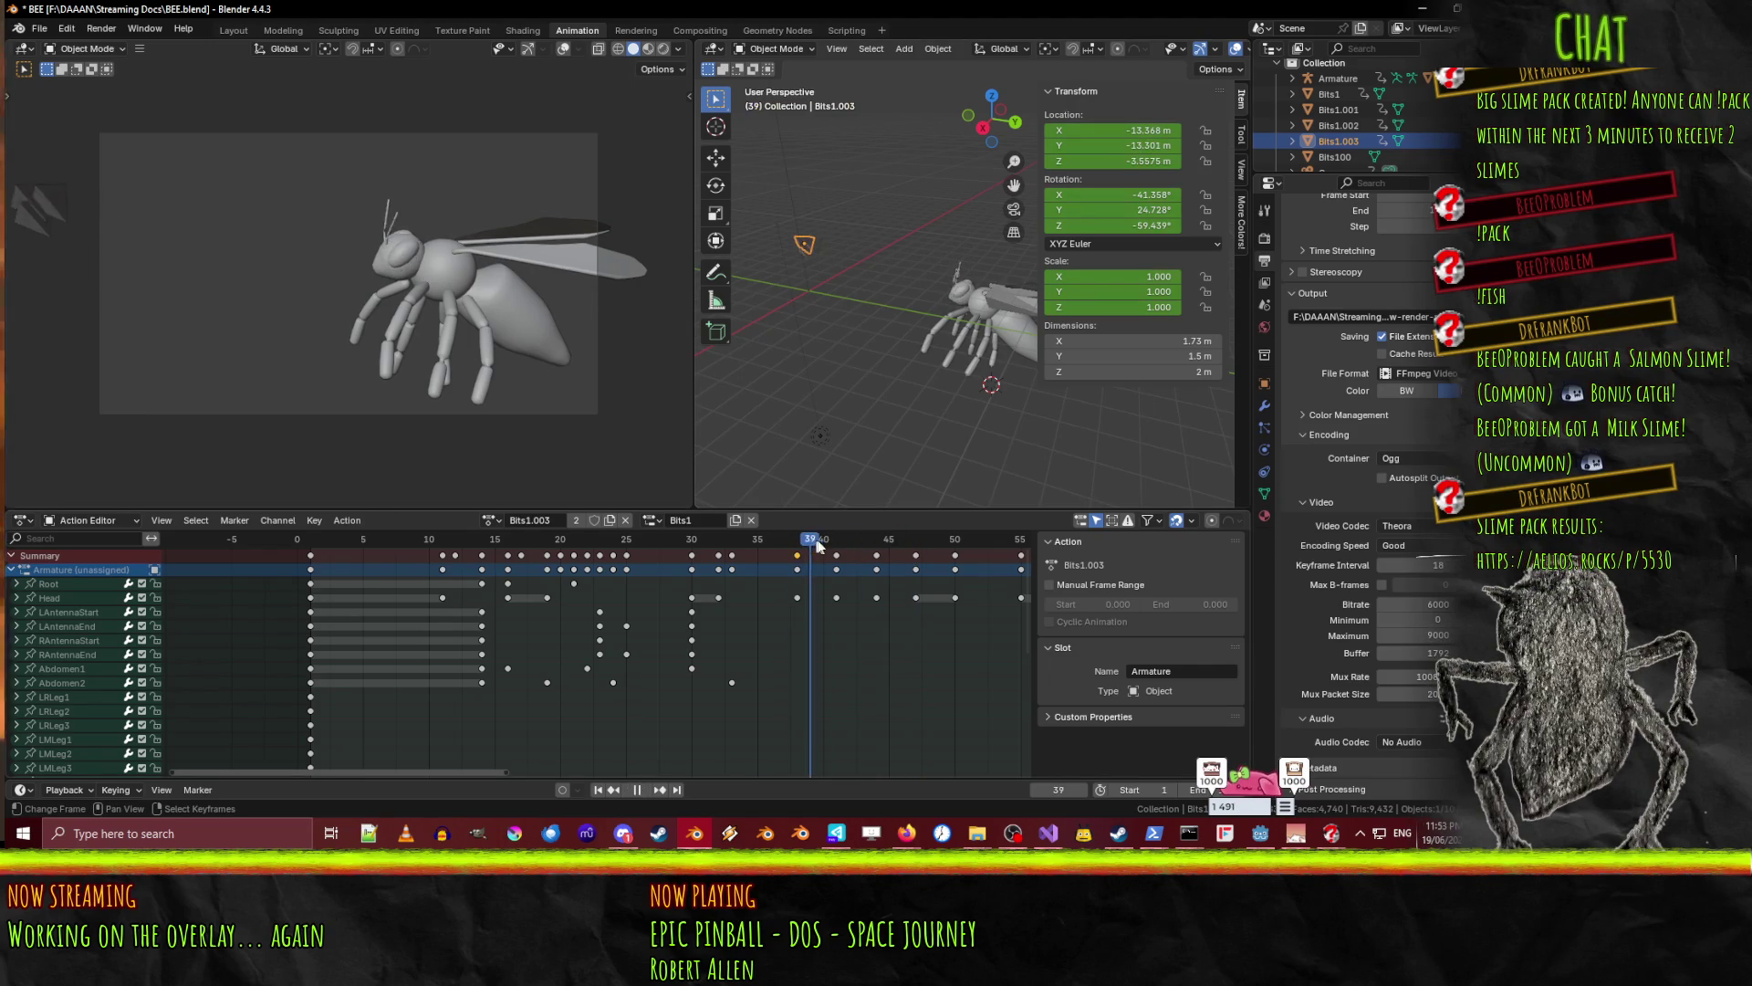
drag(834, 547, 867, 561)
key(space)
key(i)
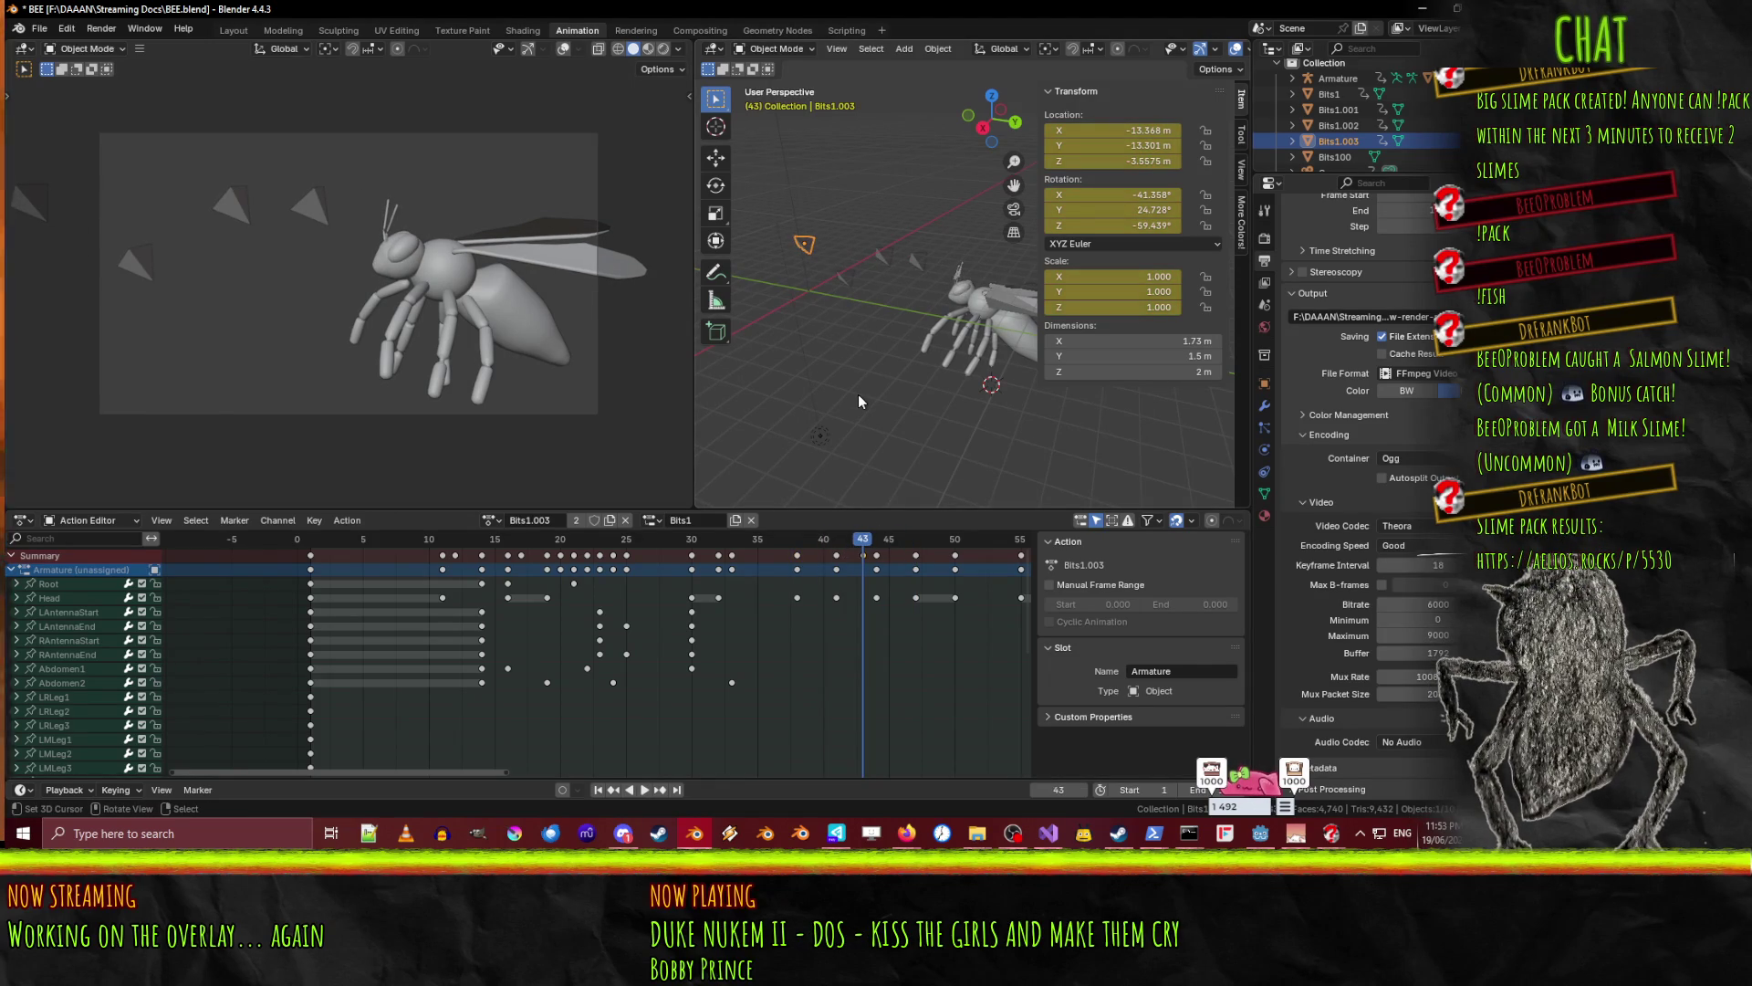
key(g)
key(y)
click(1049, 374)
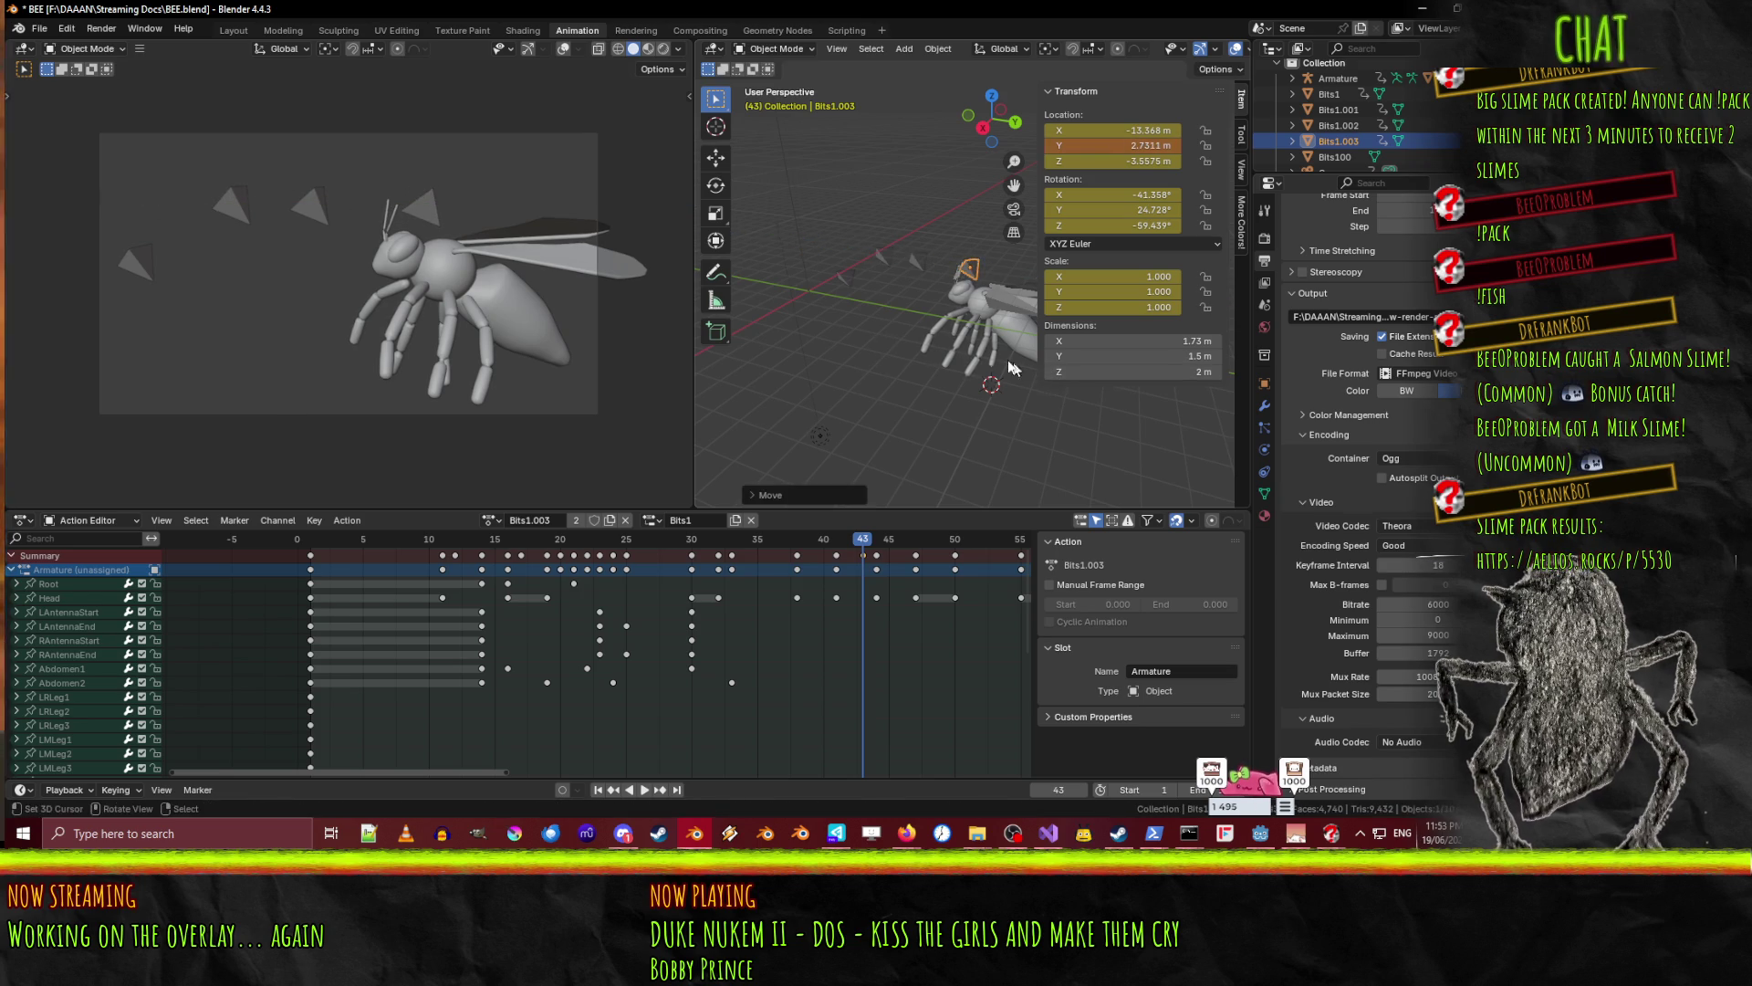
key(g)
key(y)
key(z)
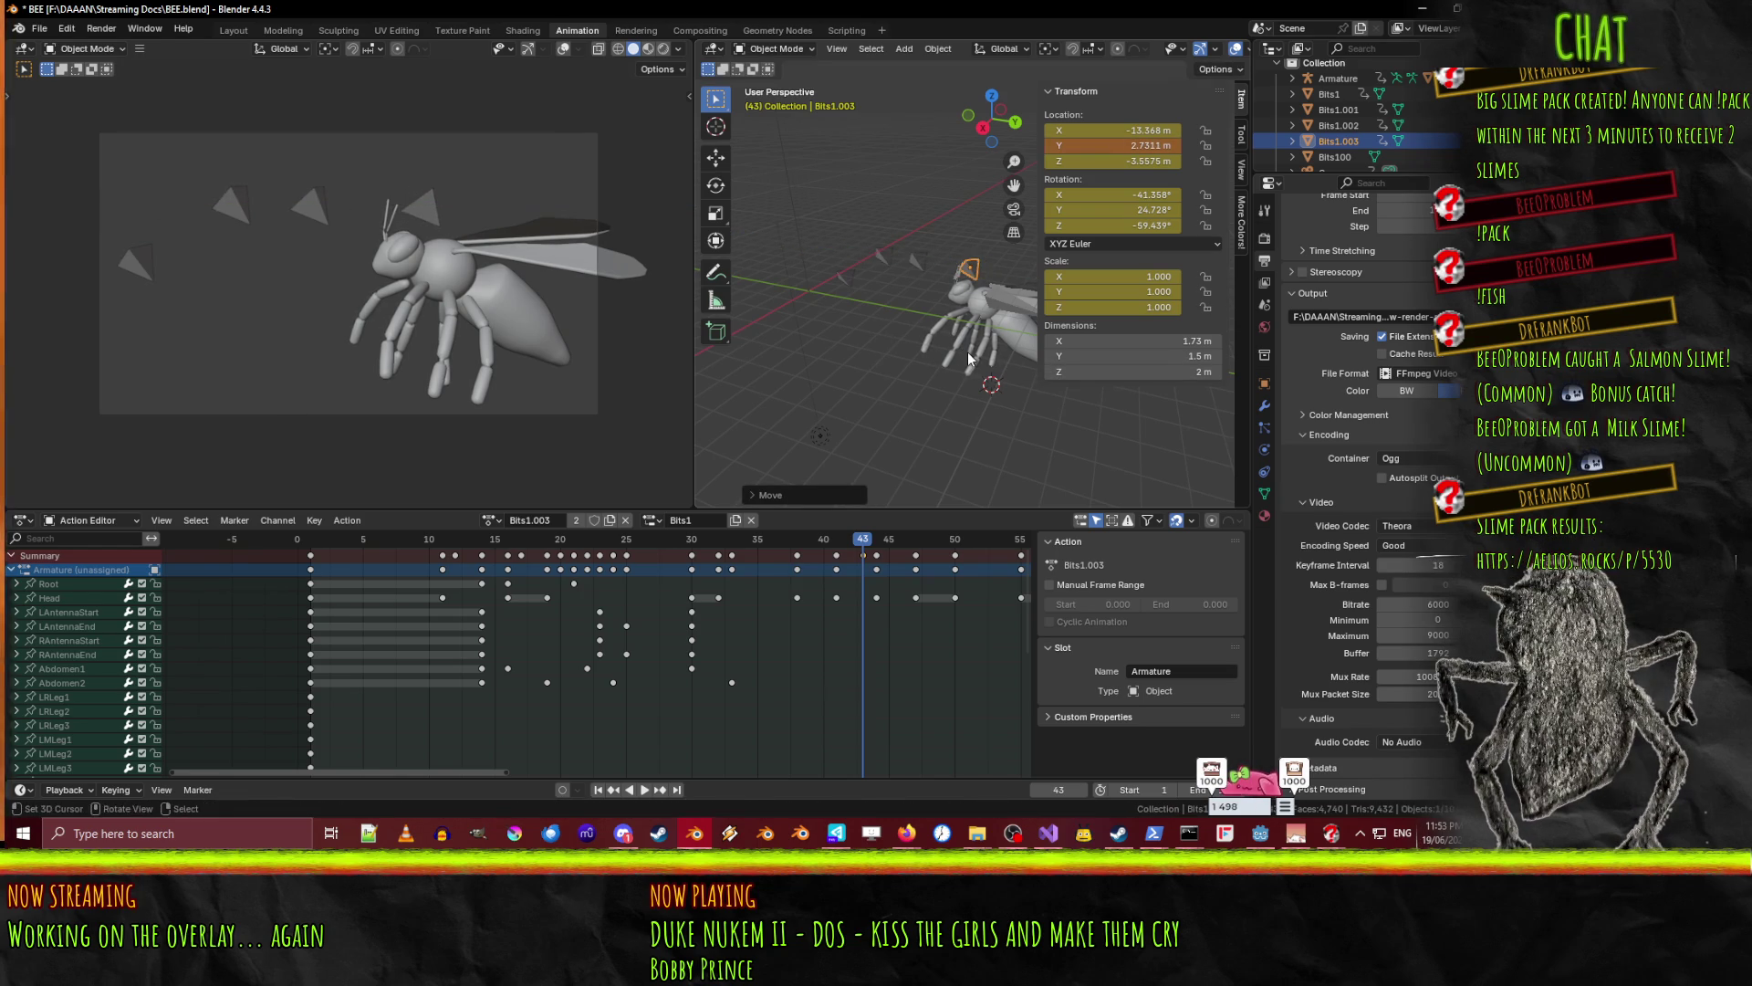
click(974, 415)
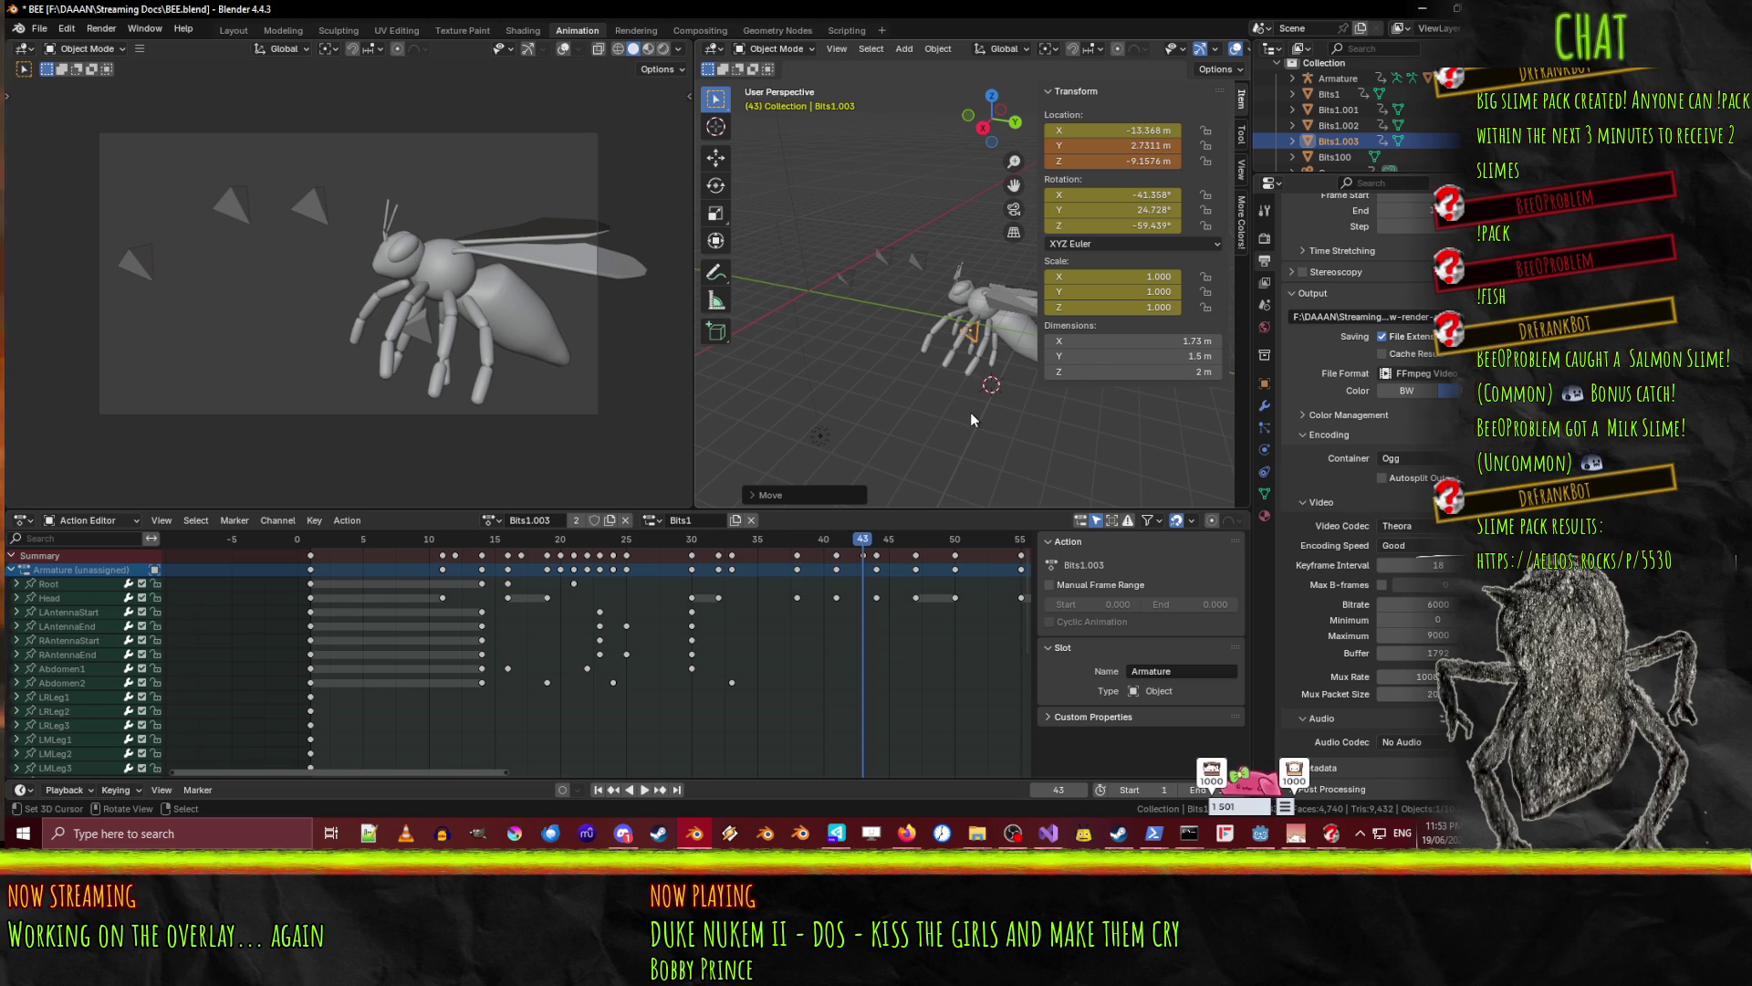
key(space)
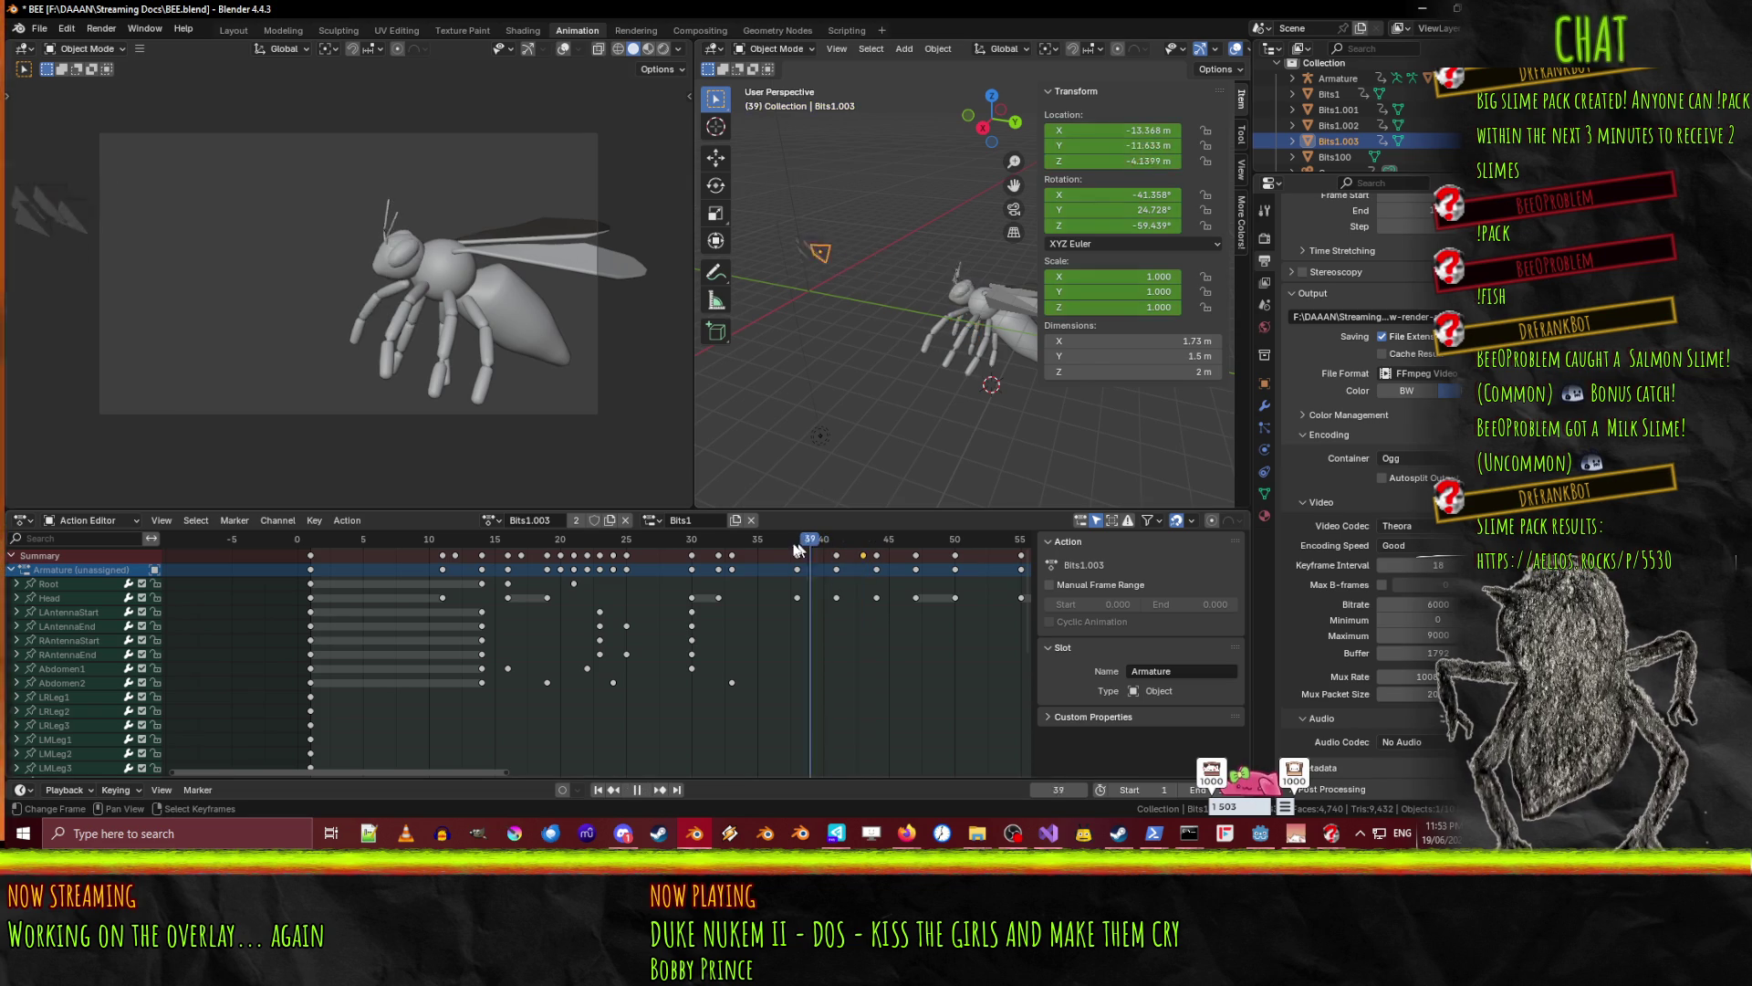
drag(806, 554, 931, 566)
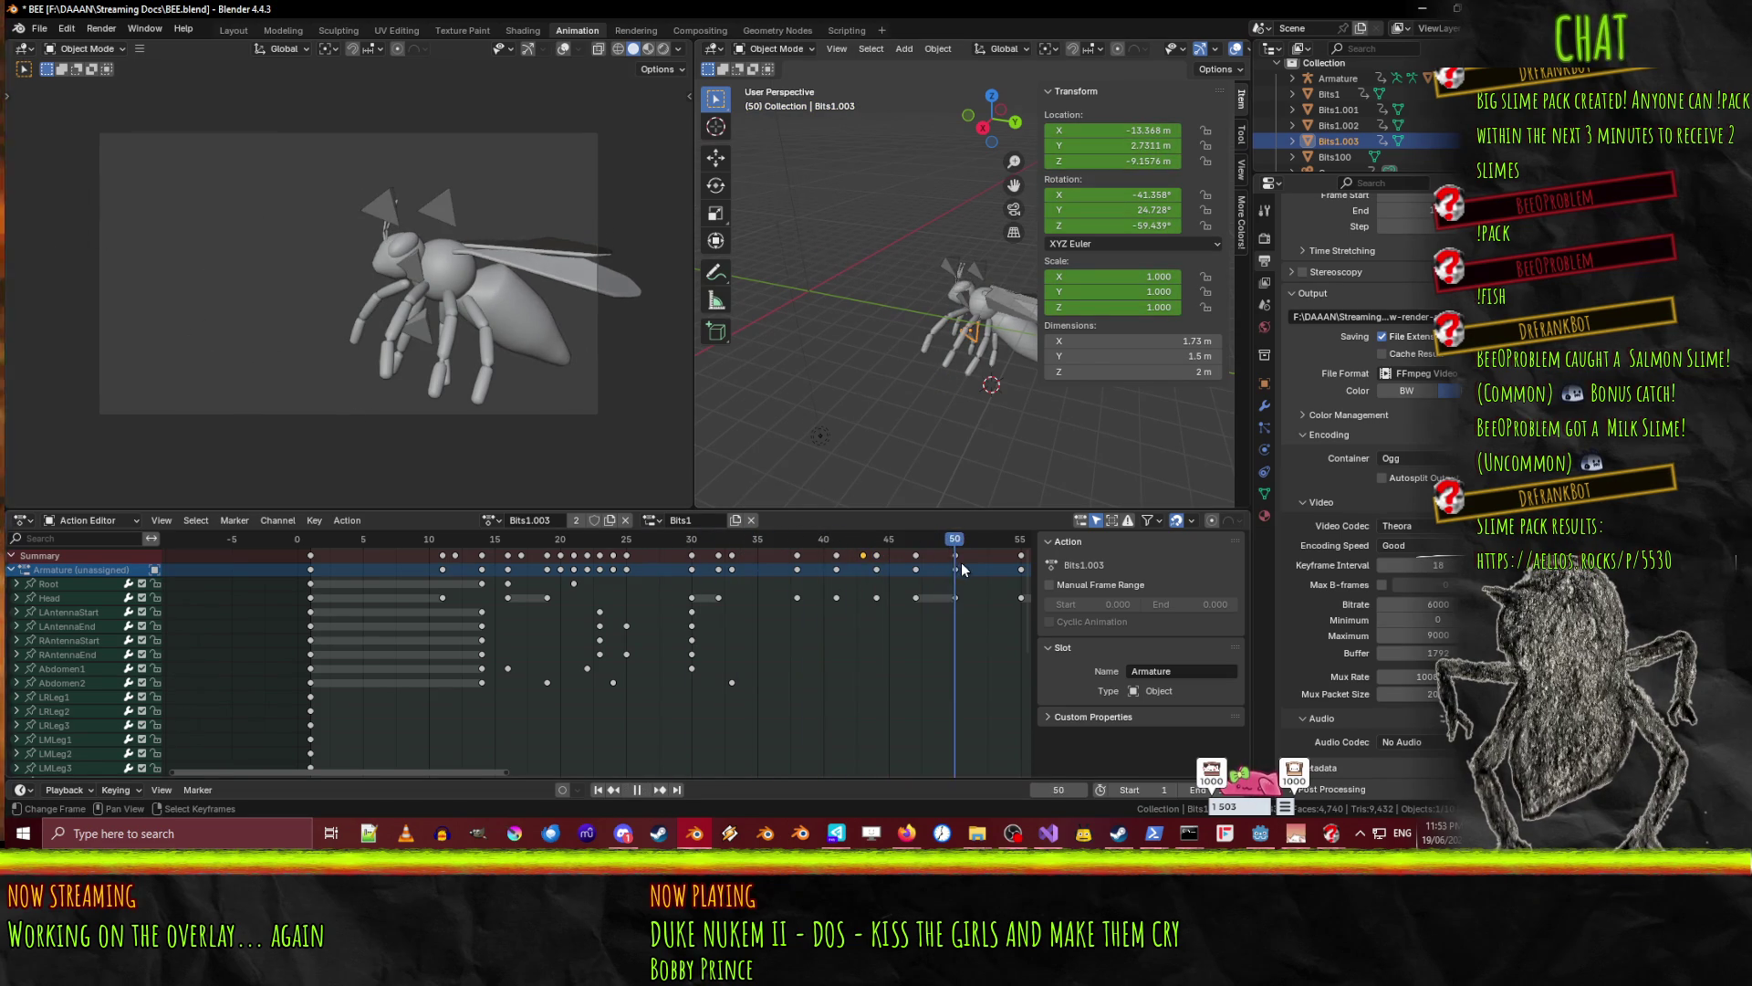
mouse_move(807, 567)
mouse_down()
mouse_move(745, 567)
mouse_move(890, 566)
mouse_move(681, 553)
mouse_move(747, 564)
mouse_move(691, 571)
mouse_up()
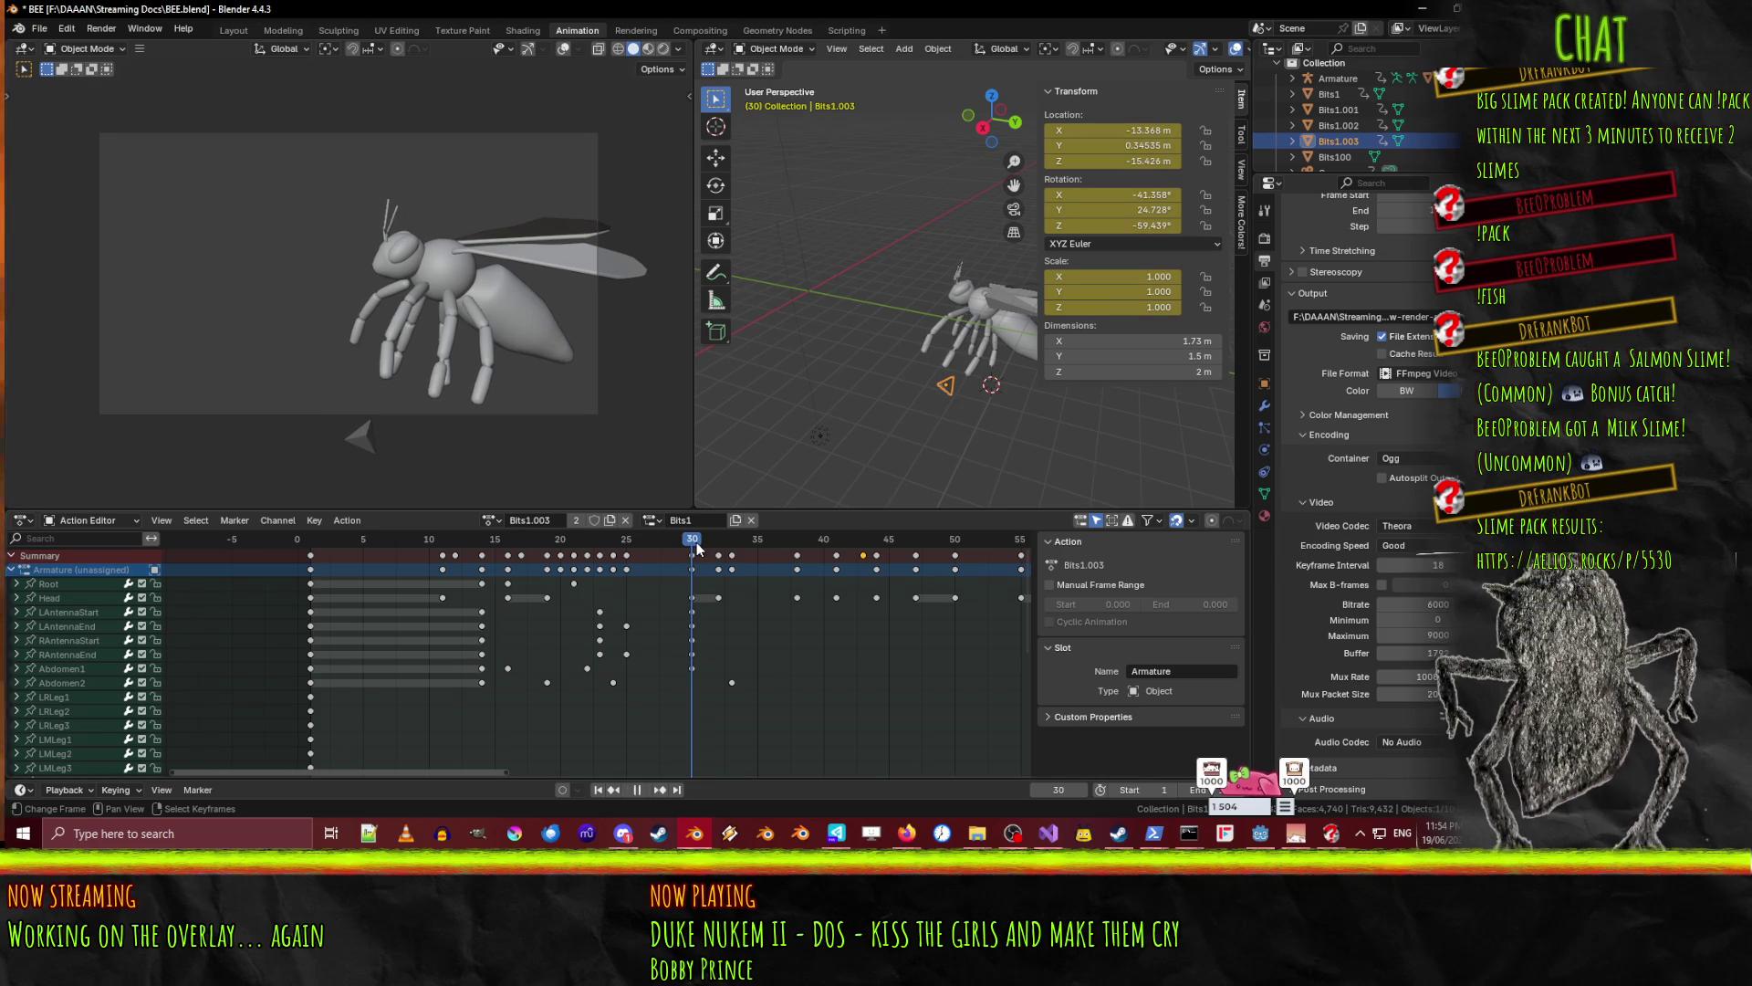
key(space)
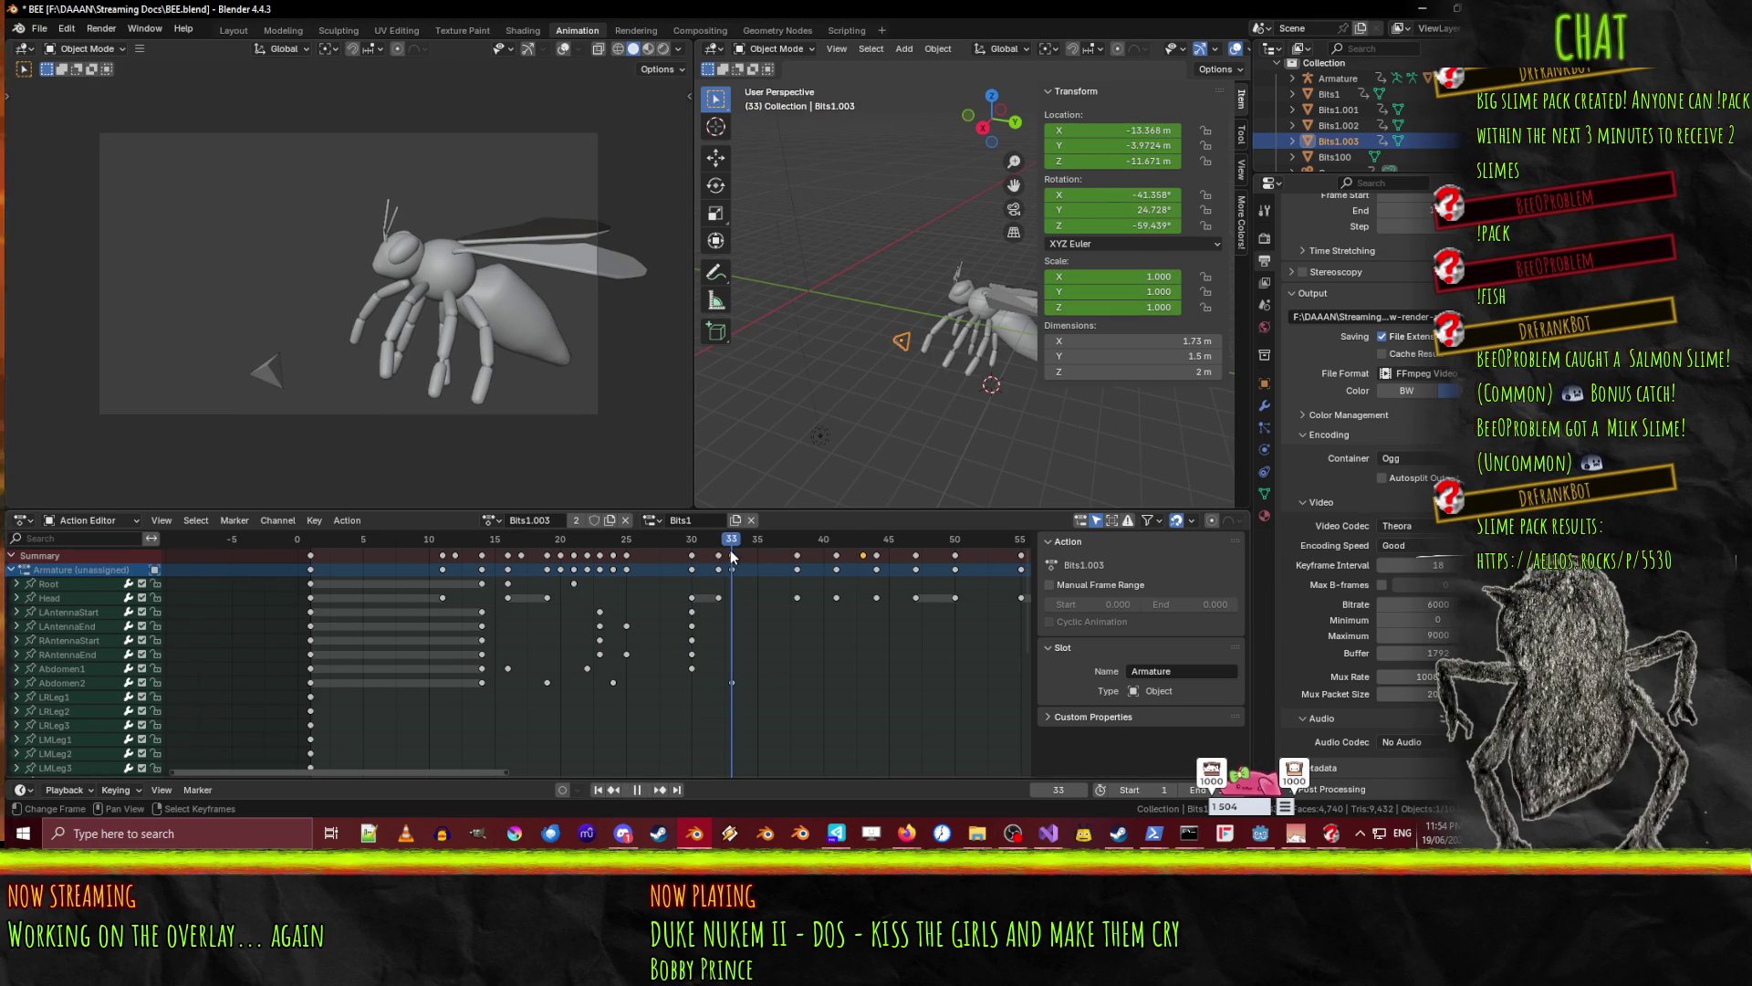
key(g)
key(z)
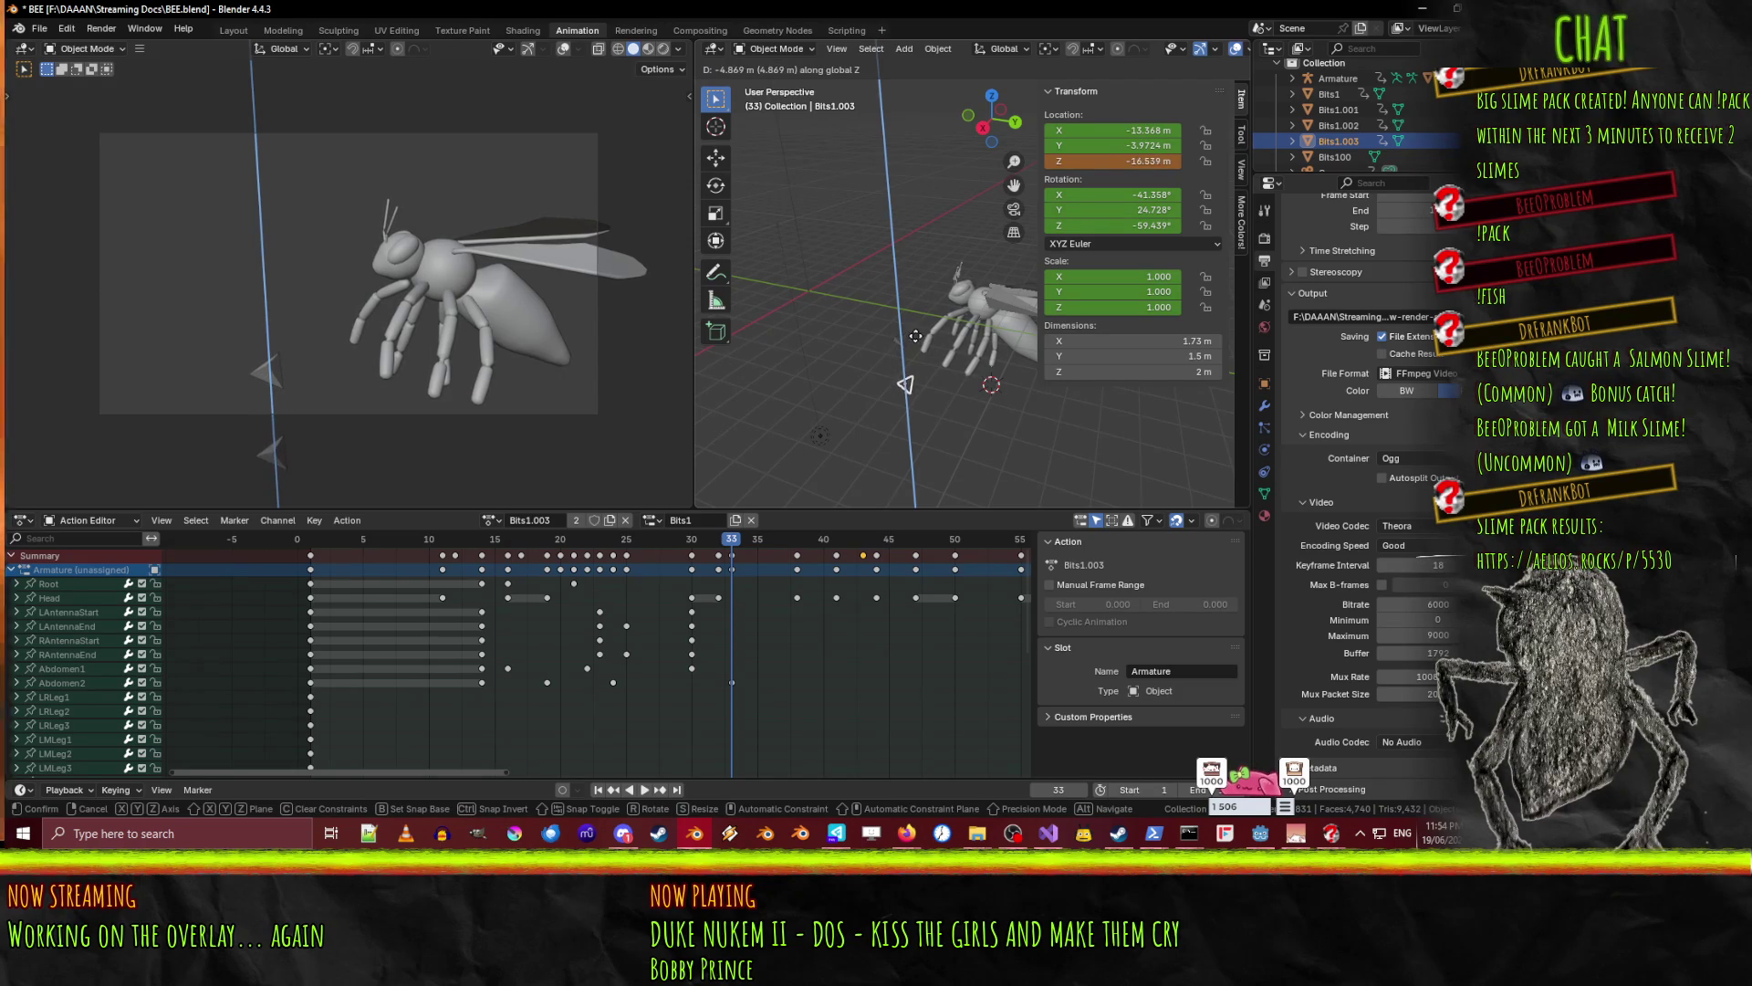
key(Escape)
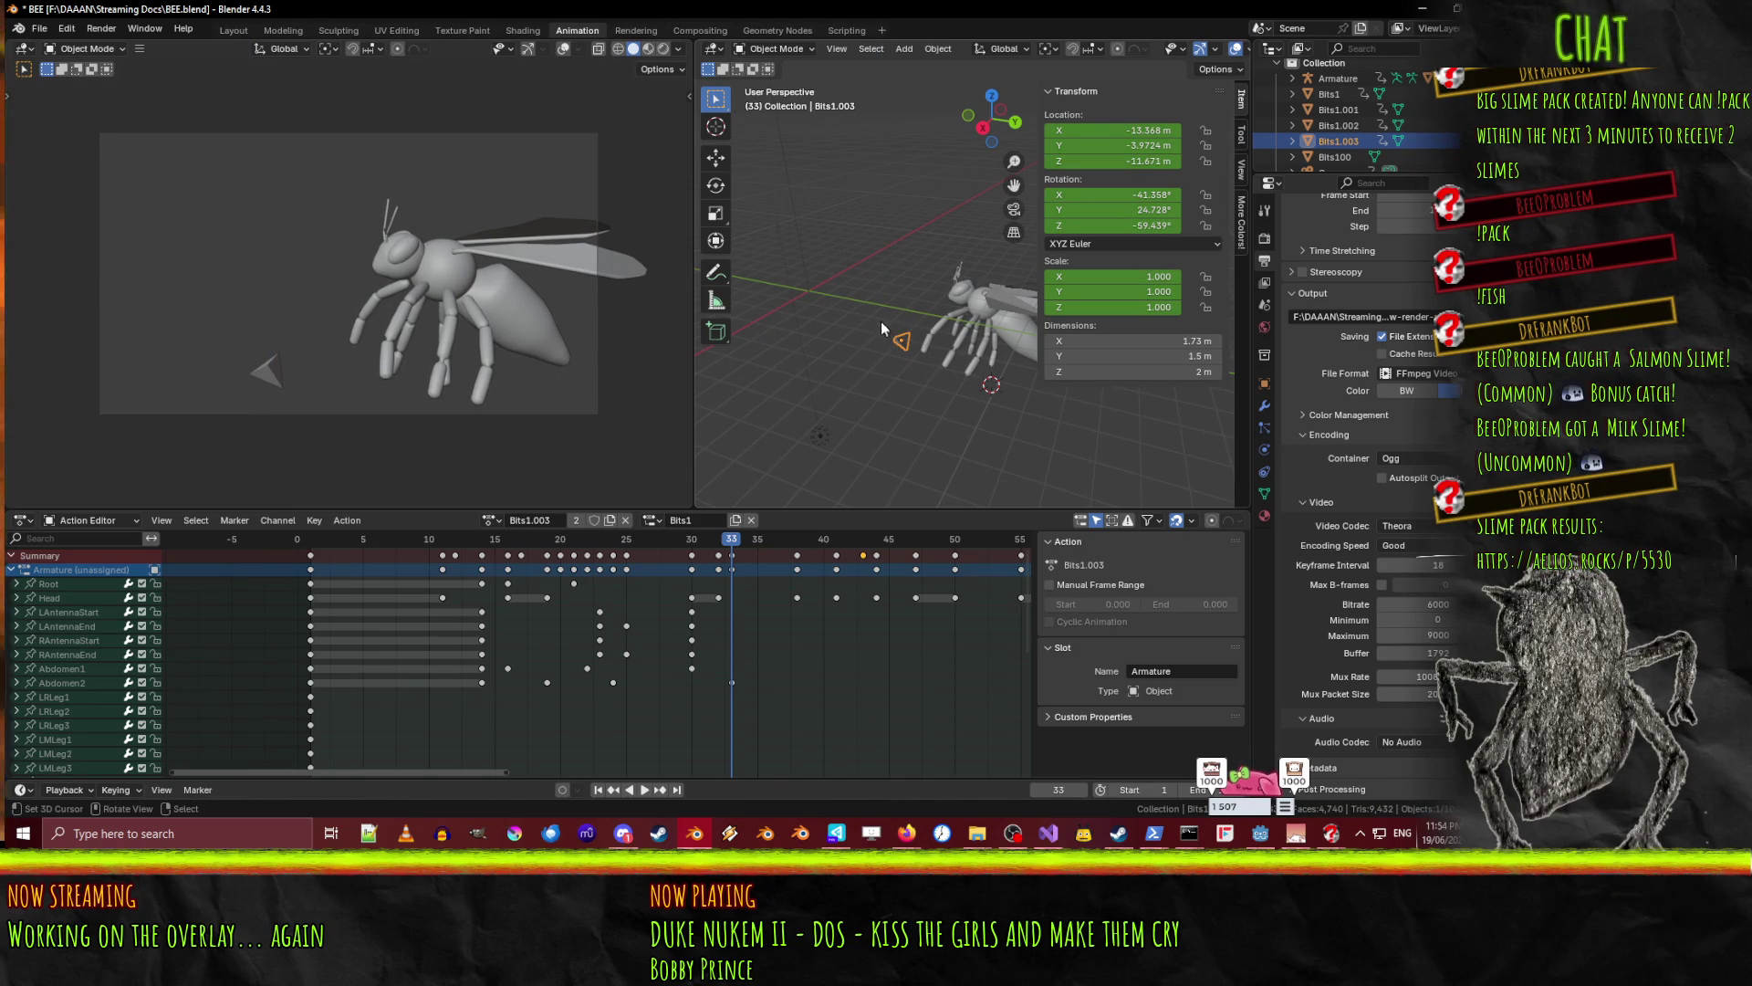
scroll(431, 699, down, 3)
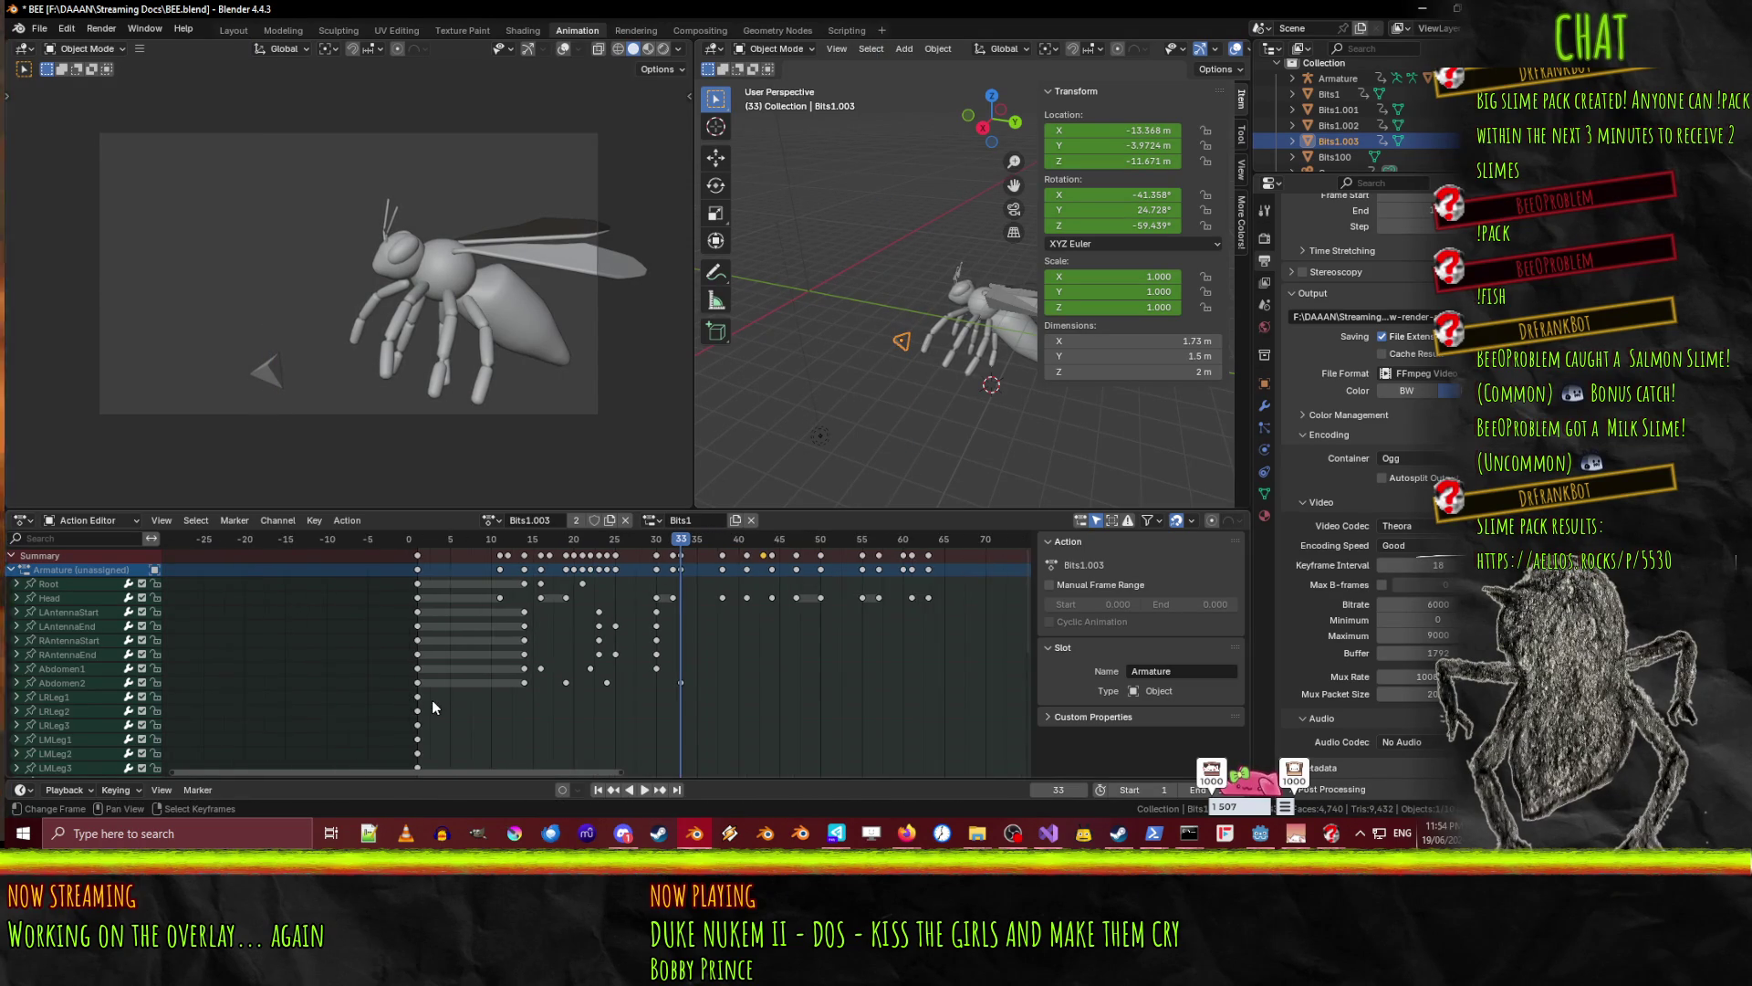
scroll(488, 695, up, 2)
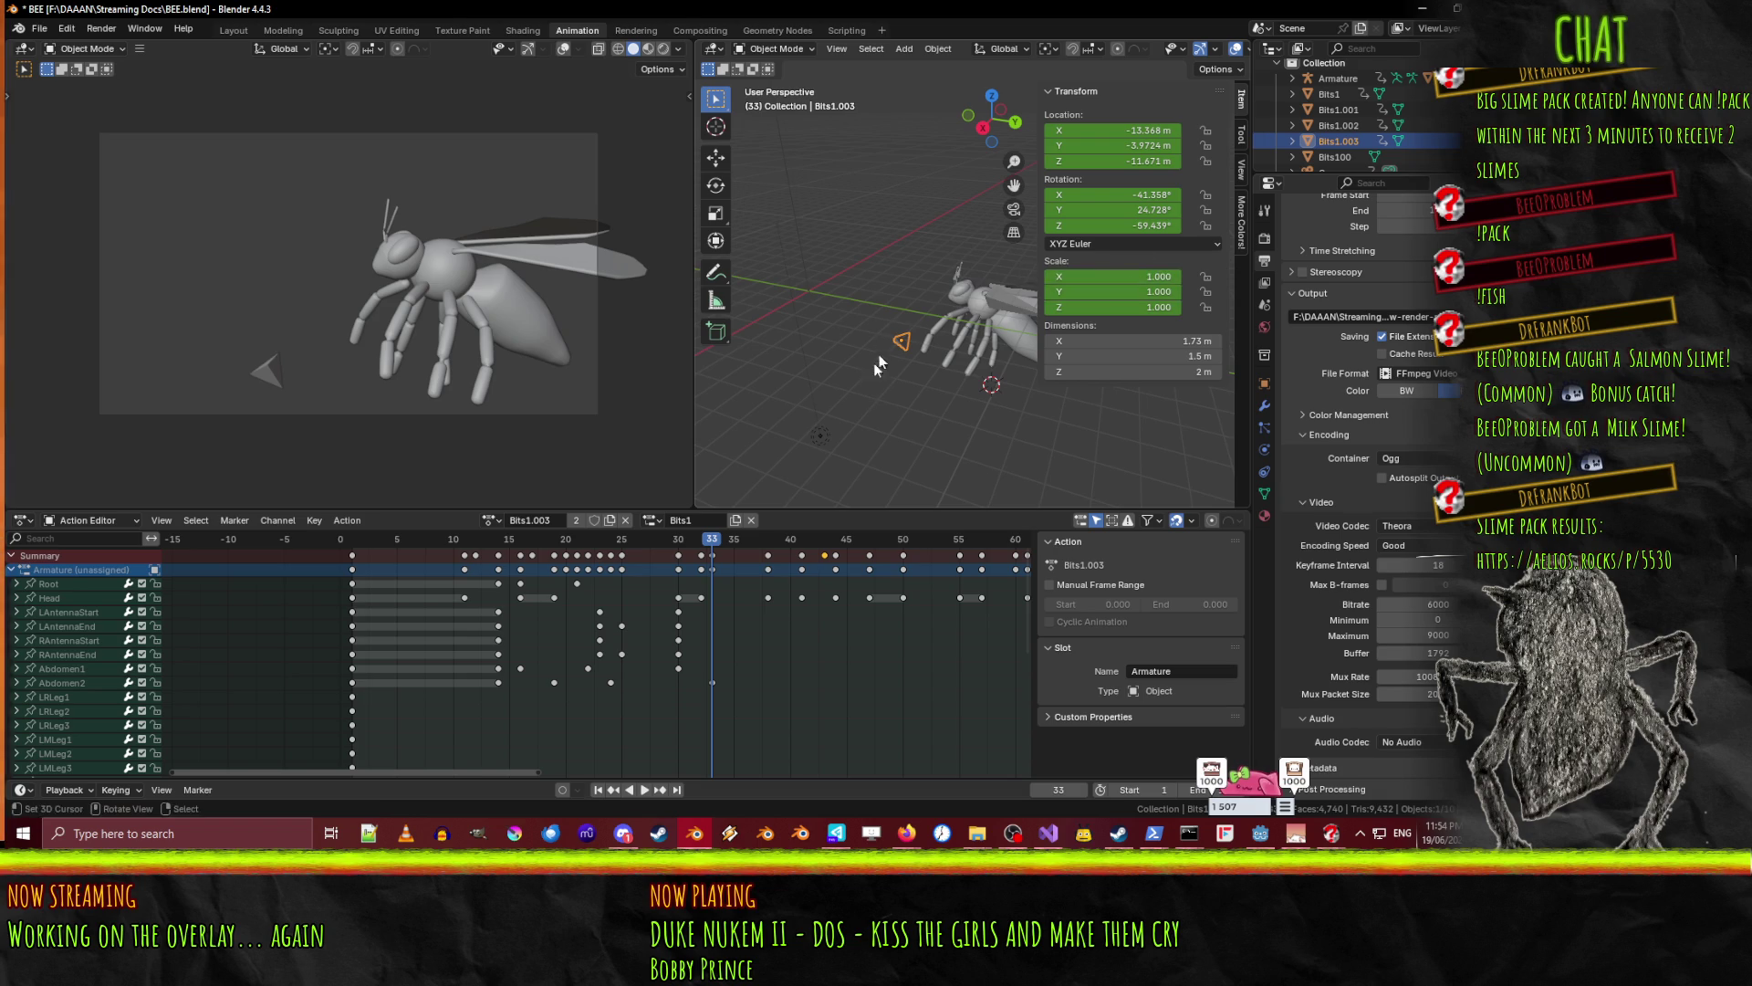
mouse_move(711, 541)
mouse_down()
mouse_move(775, 542)
mouse_move(326, 549)
mouse_move(353, 562)
mouse_up()
- Select all objects, collapse the Armature channel and expand Bits1's Object Transforms channel
key(a)
scroll(447, 666, down, 4)
scroll(365, 692, up, 2)
click(11, 571)
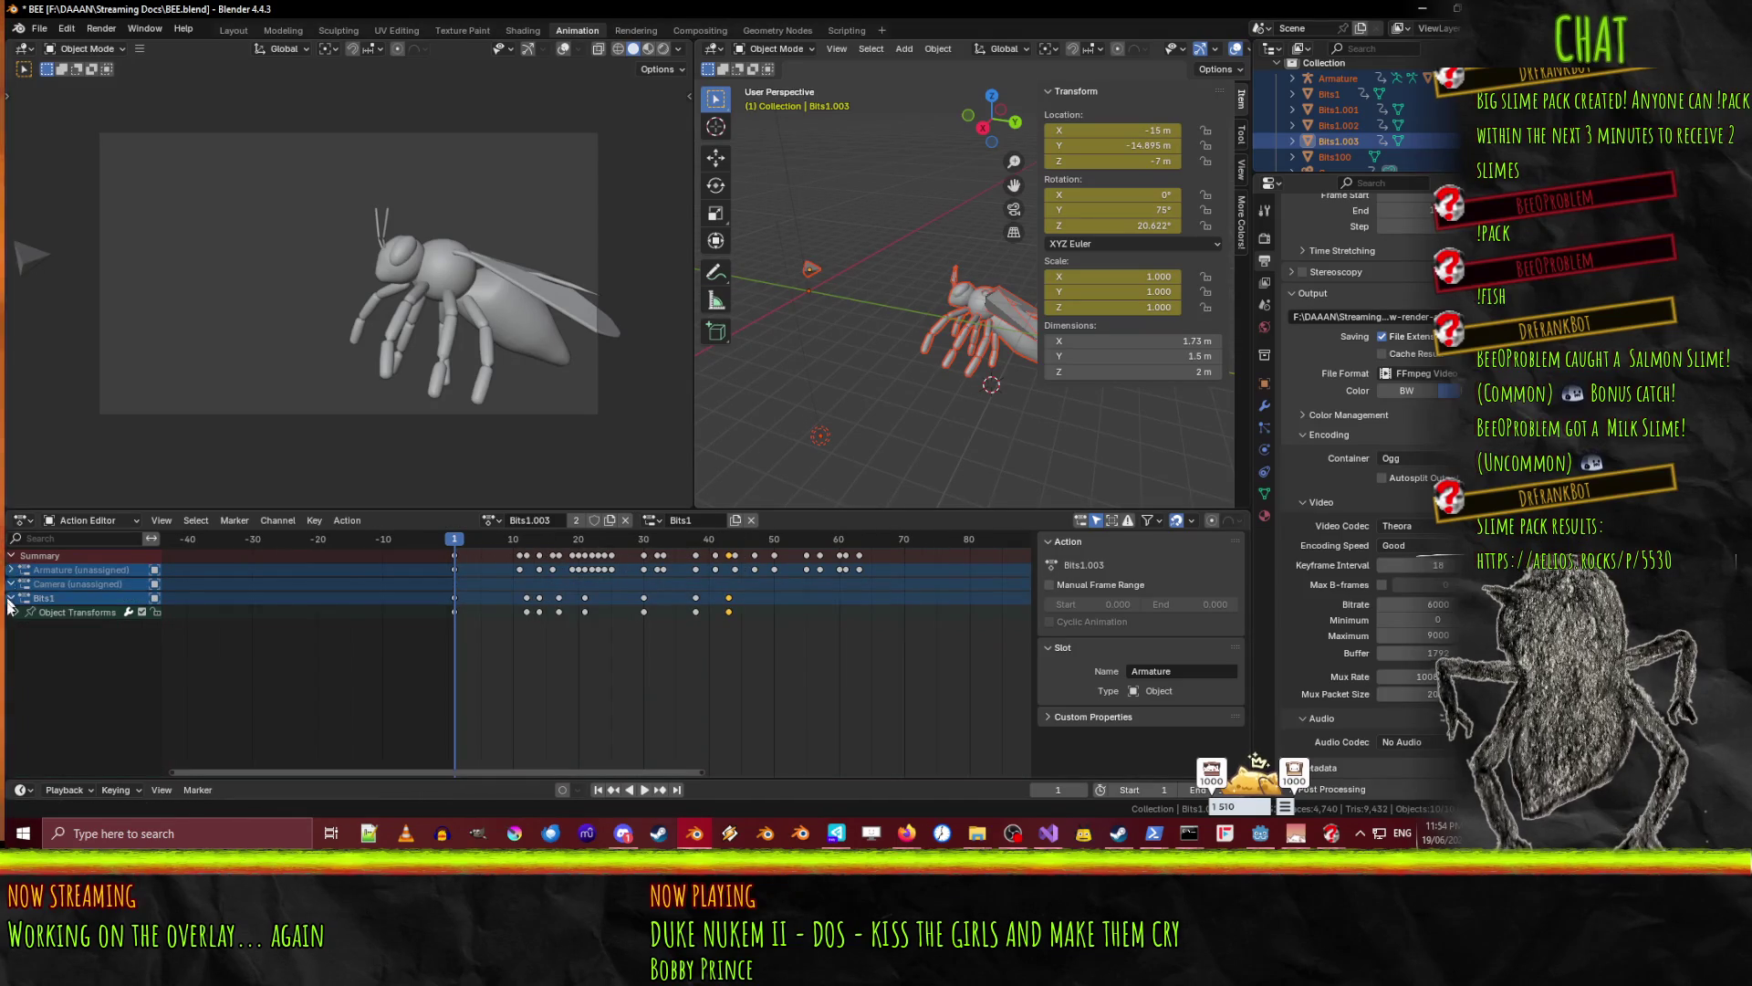
click(11, 598)
click(10, 599)
click(85, 567)
click(84, 595)
click(841, 336)
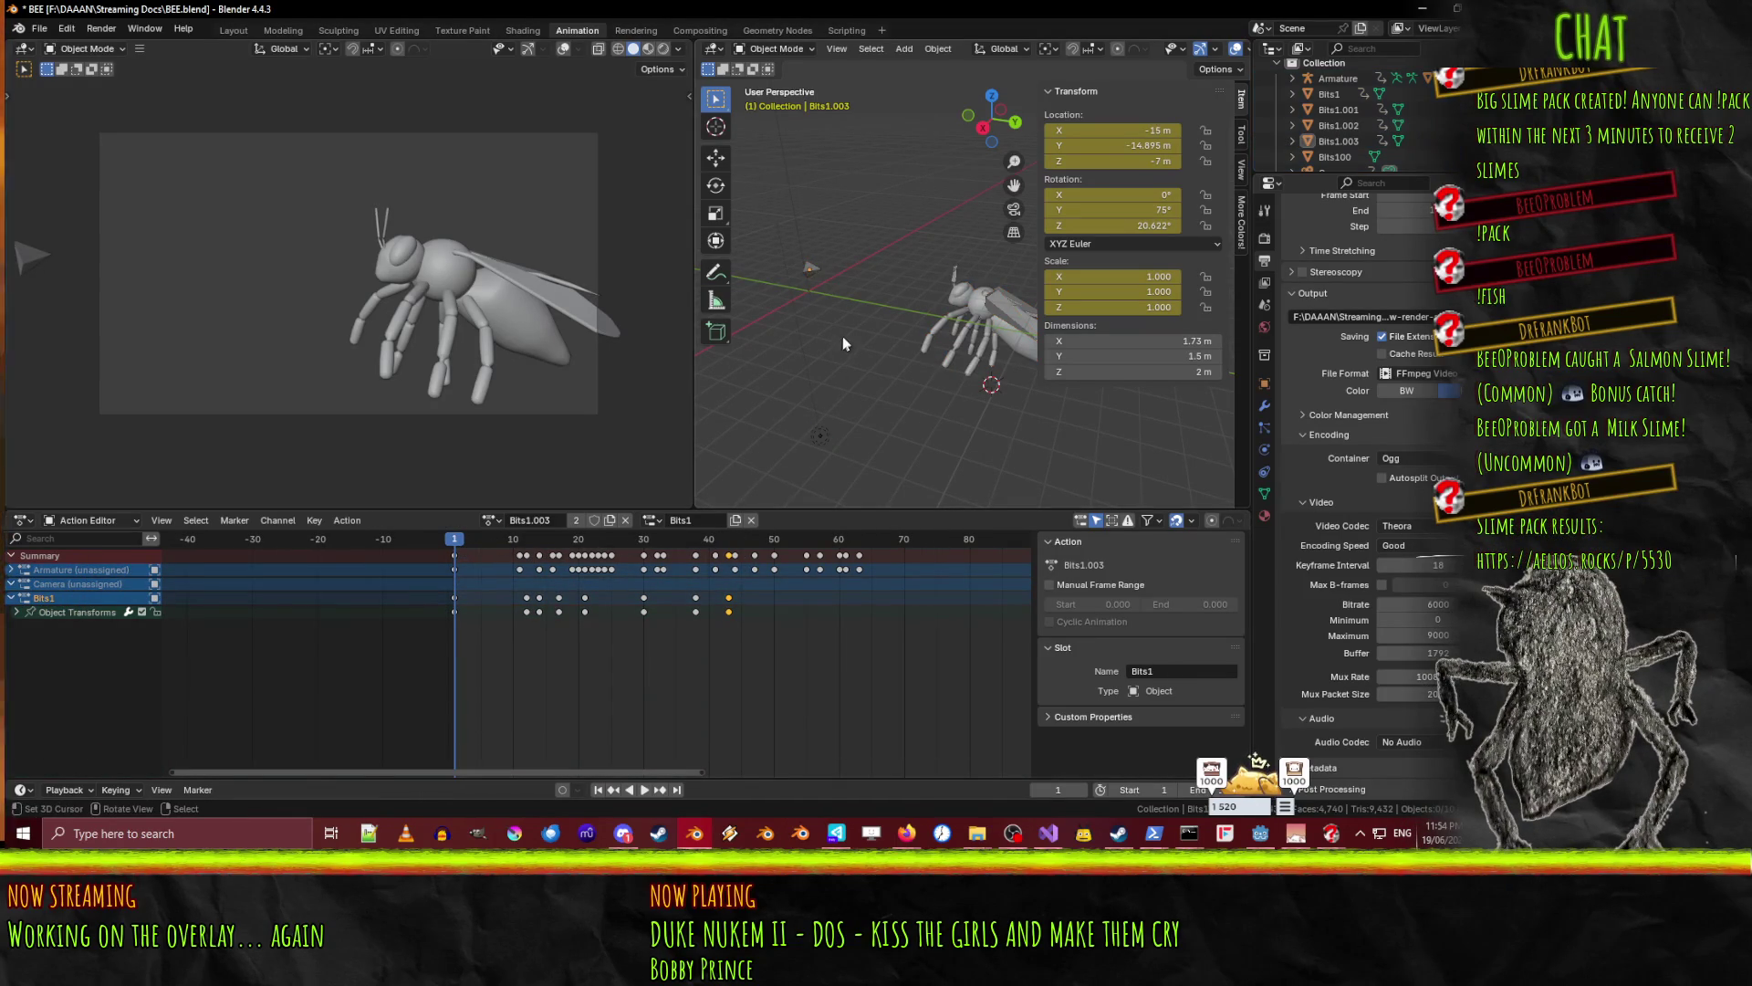
- Select Bits1 and play the animation to frame 43 to preview its keyframes
click(818, 270)
key(space)
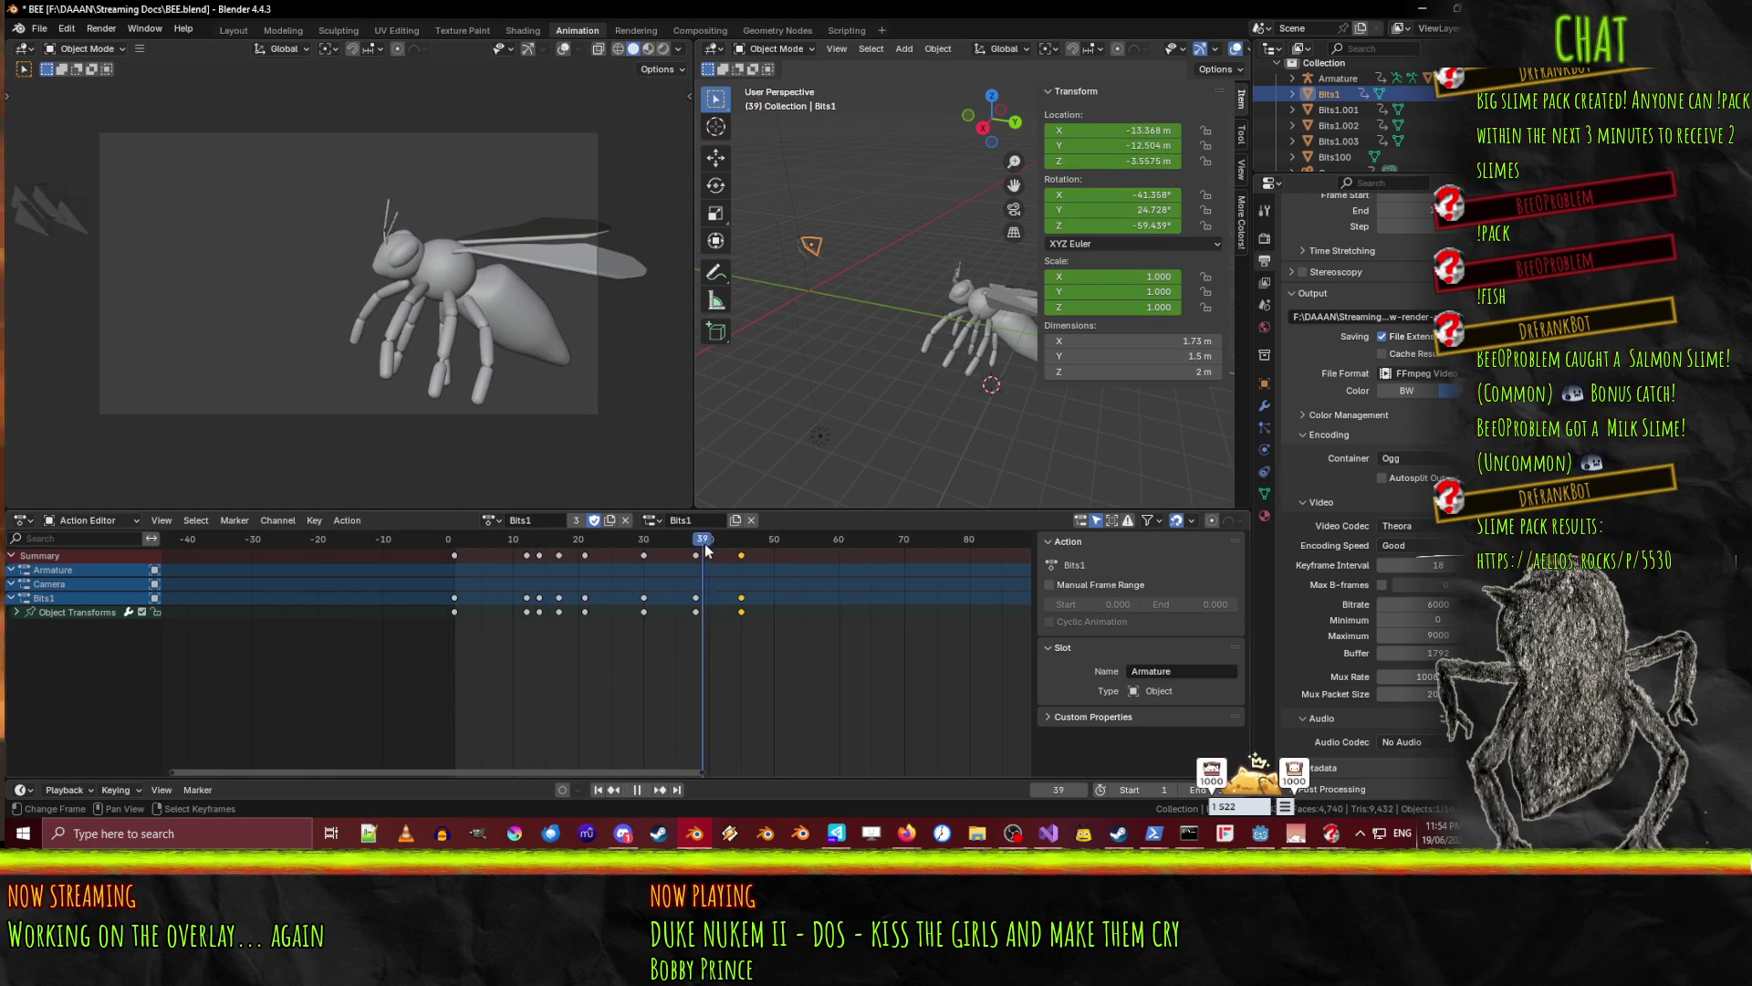
mouse_move(477, 544)
mouse_down()
mouse_move(785, 542)
mouse_move(456, 545)
mouse_move(779, 549)
mouse_move(487, 547)
mouse_up()
click(1360, 111)
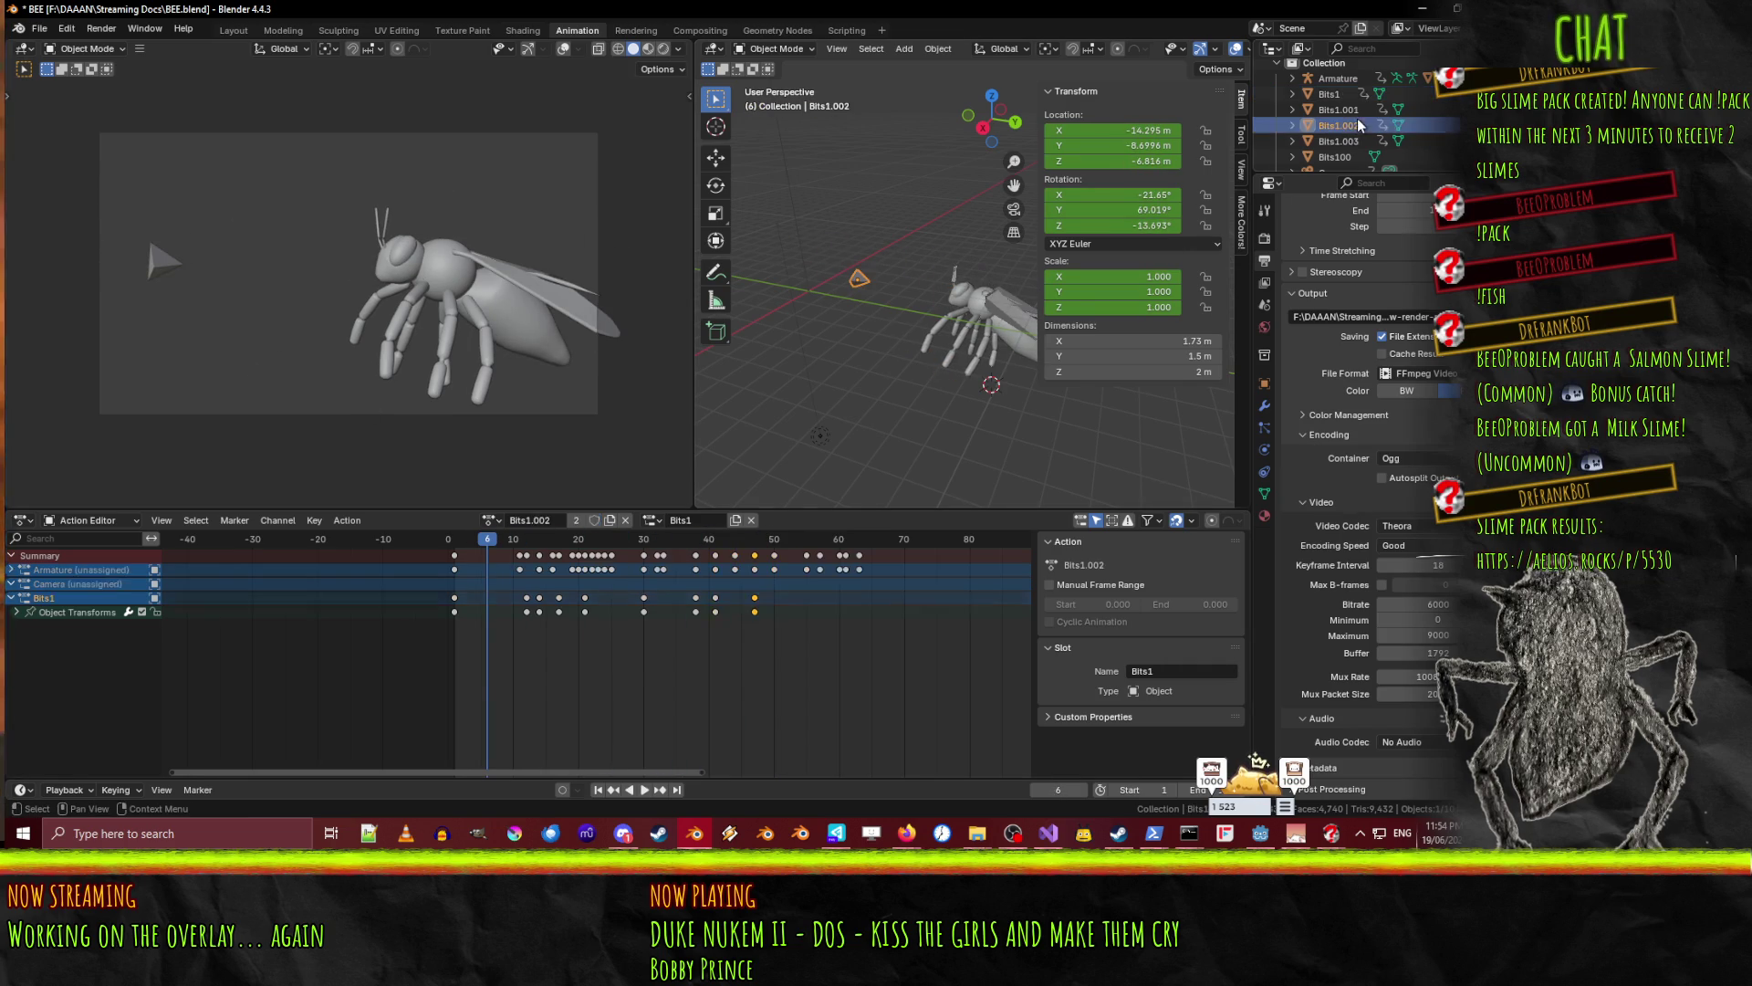
- Rename Bits1.001 to Bits1a and Bits1.003 to Bits1c in the Outliner
double_click(1360, 111)
text(Bits1)
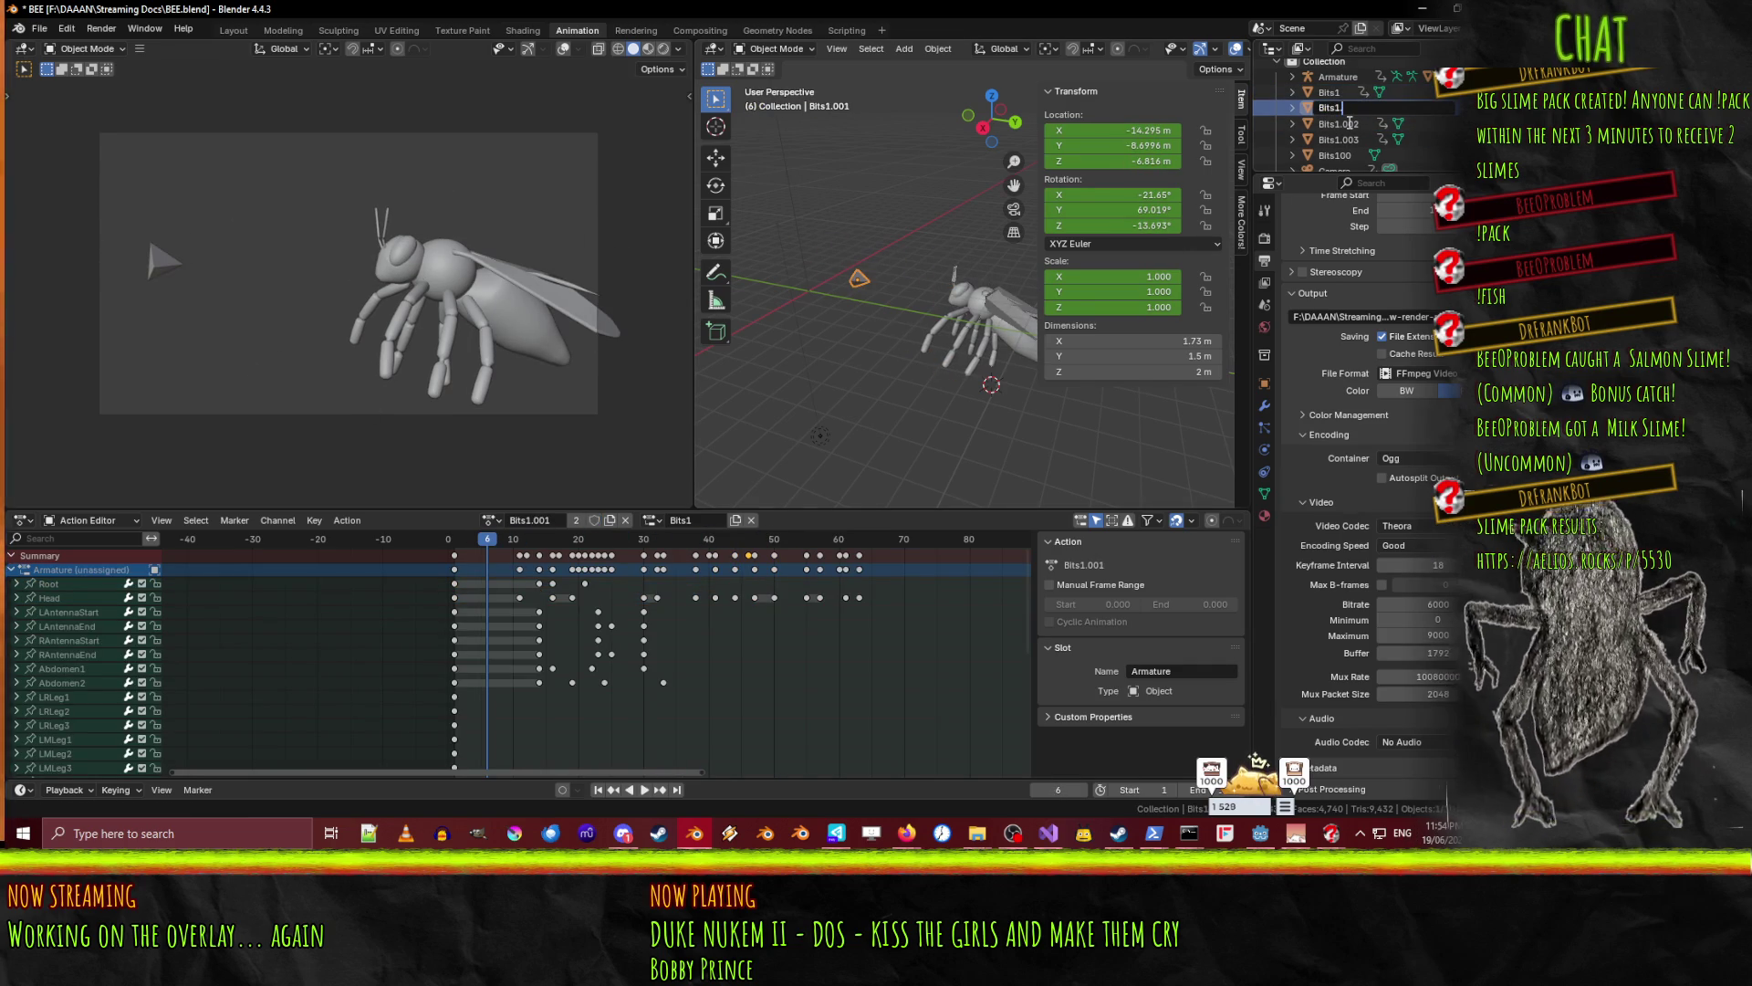
text(a)
key(Return)
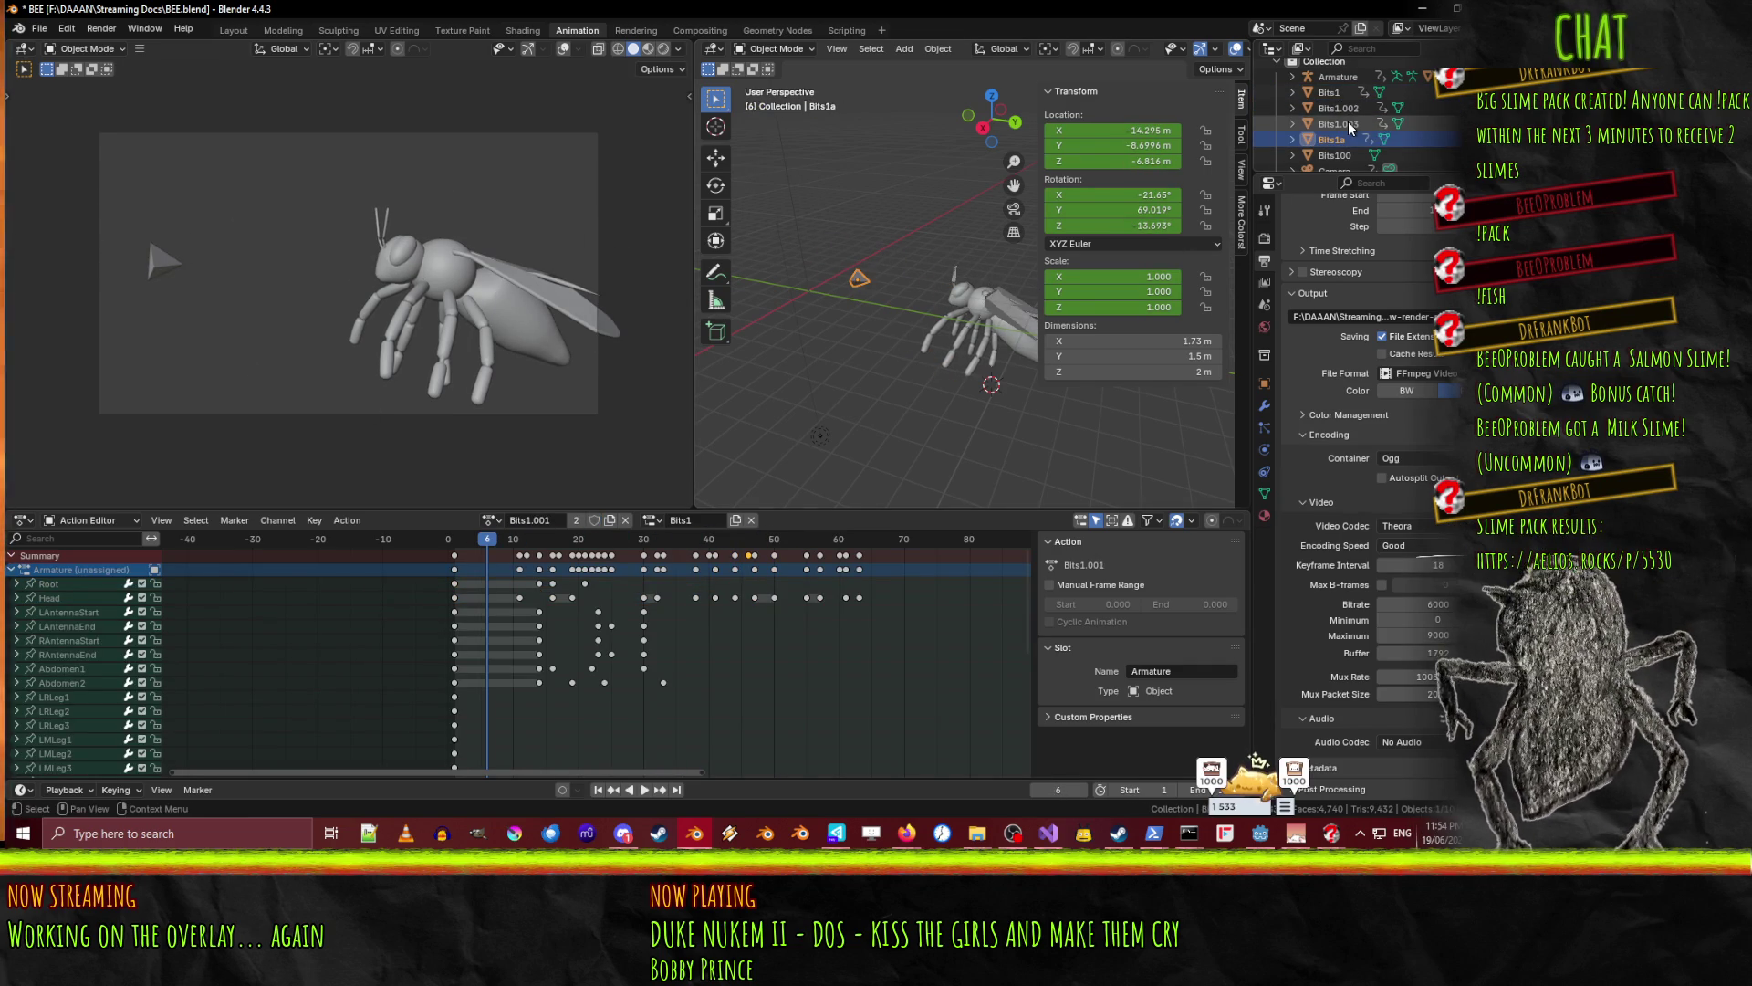
double_click(1348, 123)
scroll(1369, 126, down, 1)
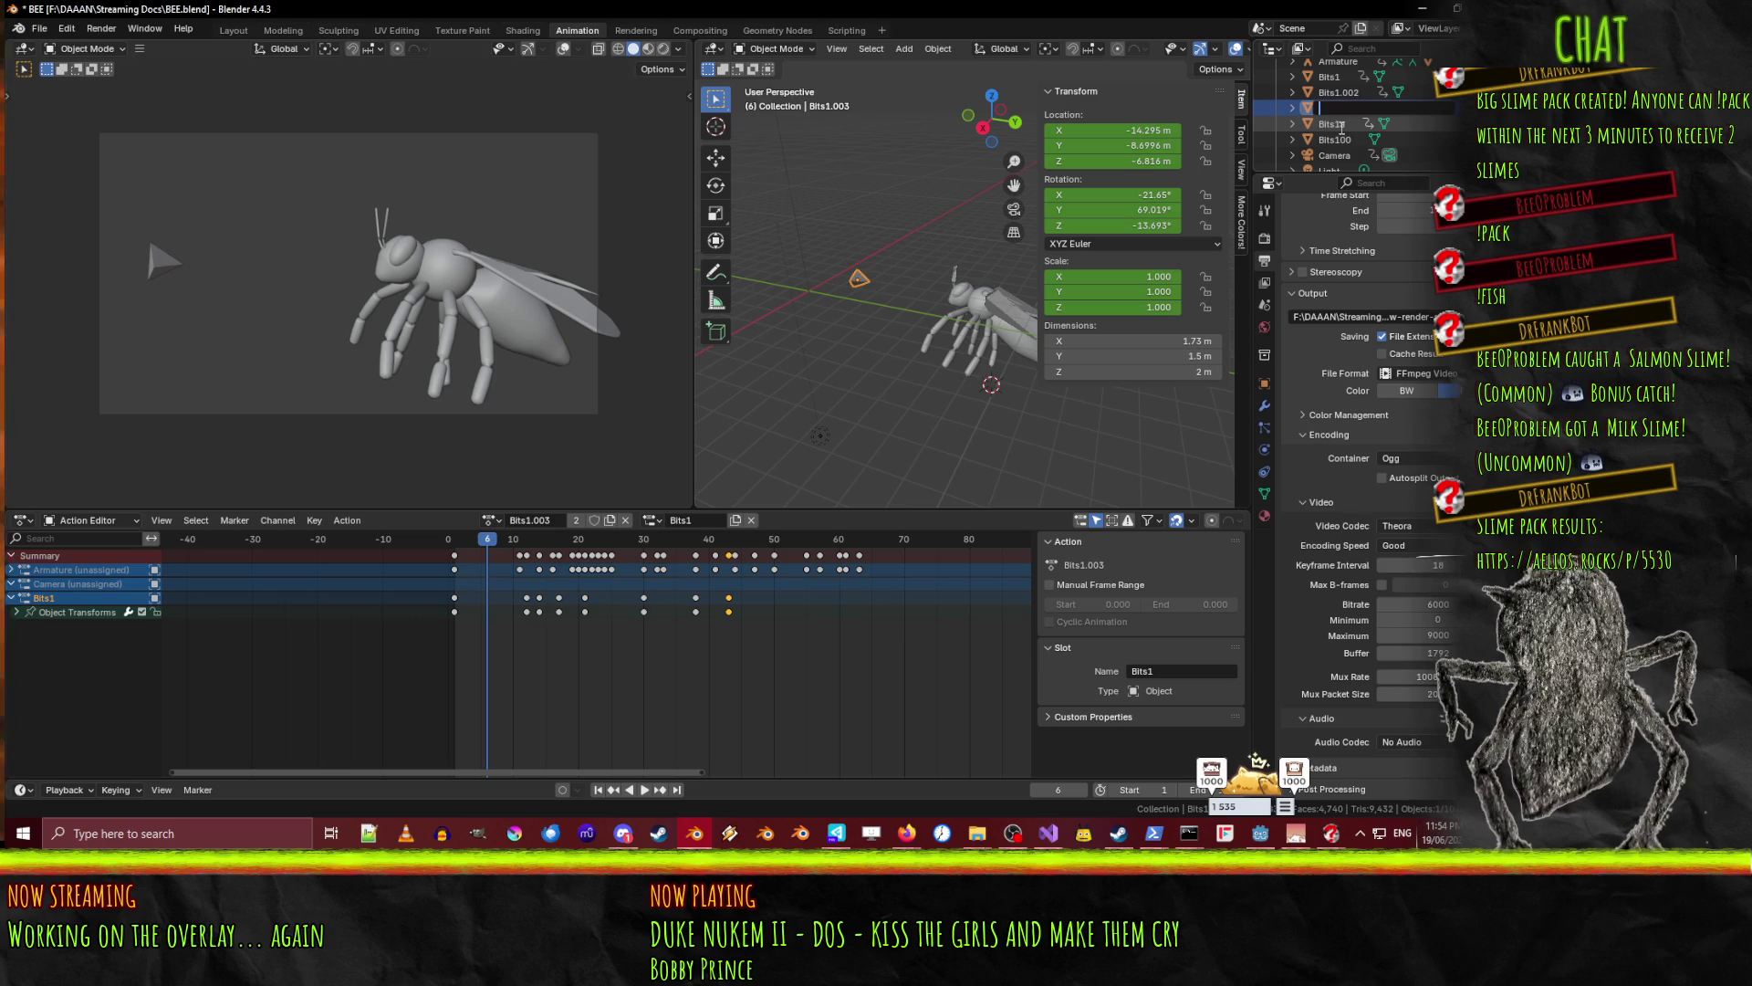
key(Escape)
click(1355, 121)
click(1361, 109)
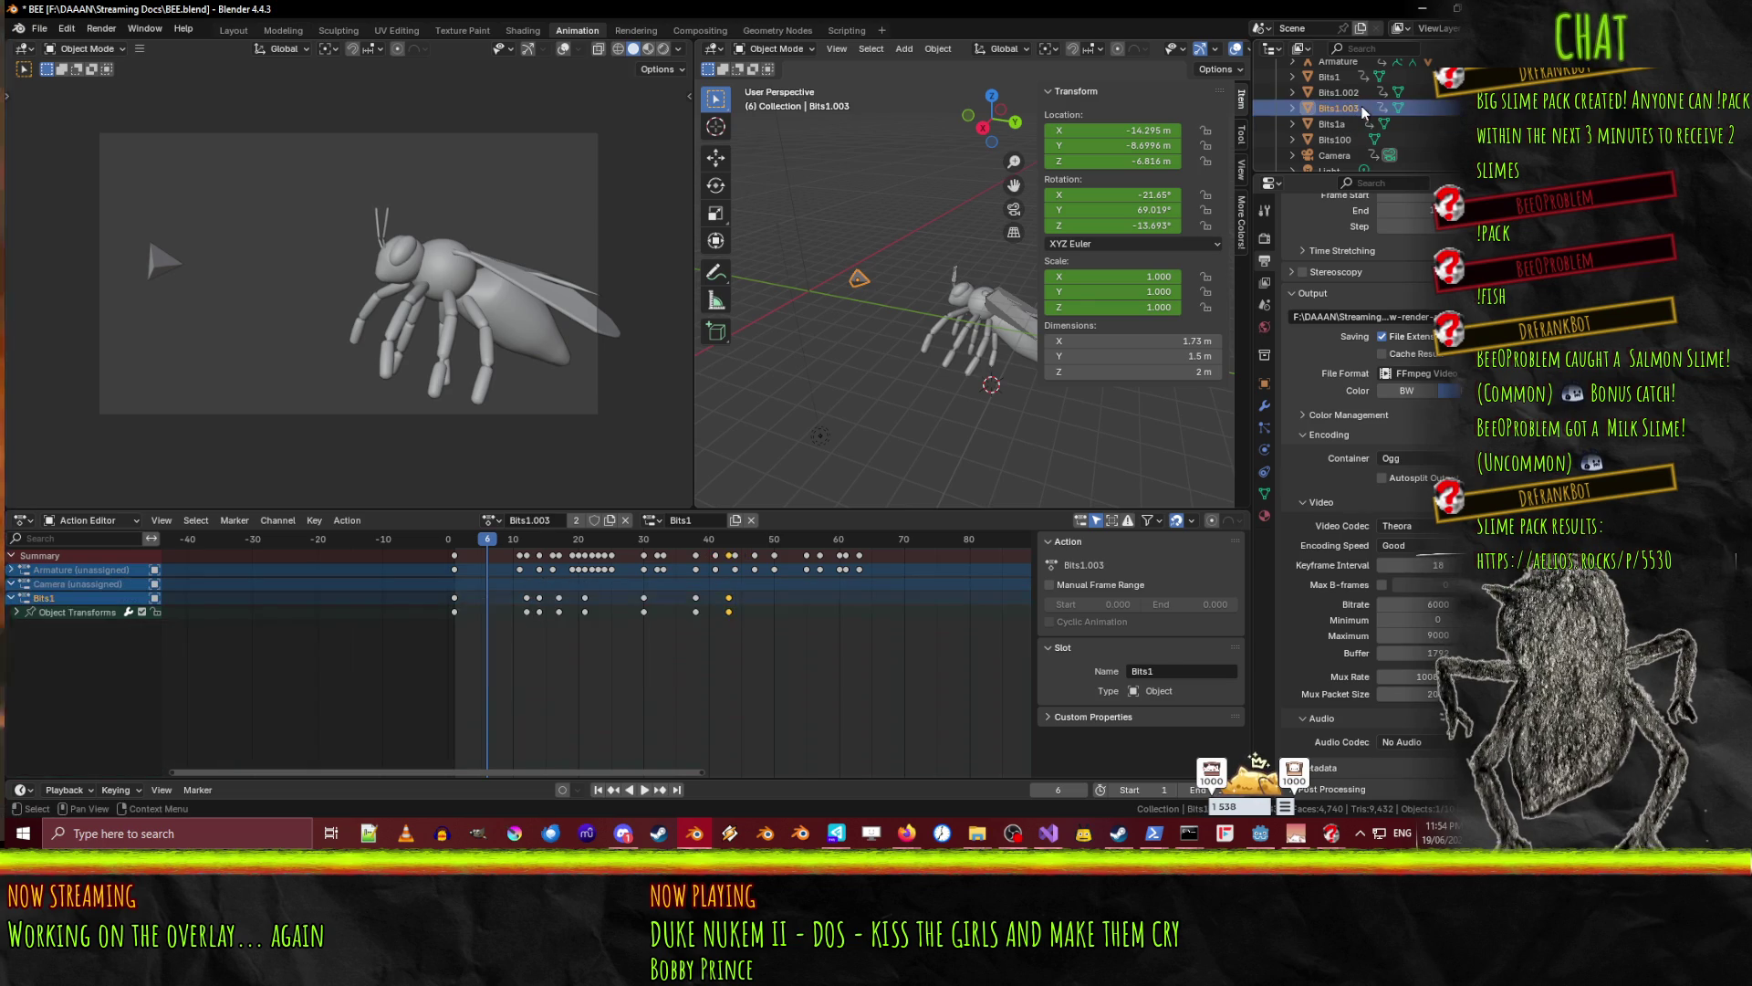
double_click(1366, 108)
key(End)
key(BackSpace)
key(BackSpace)
key(BackSpace)
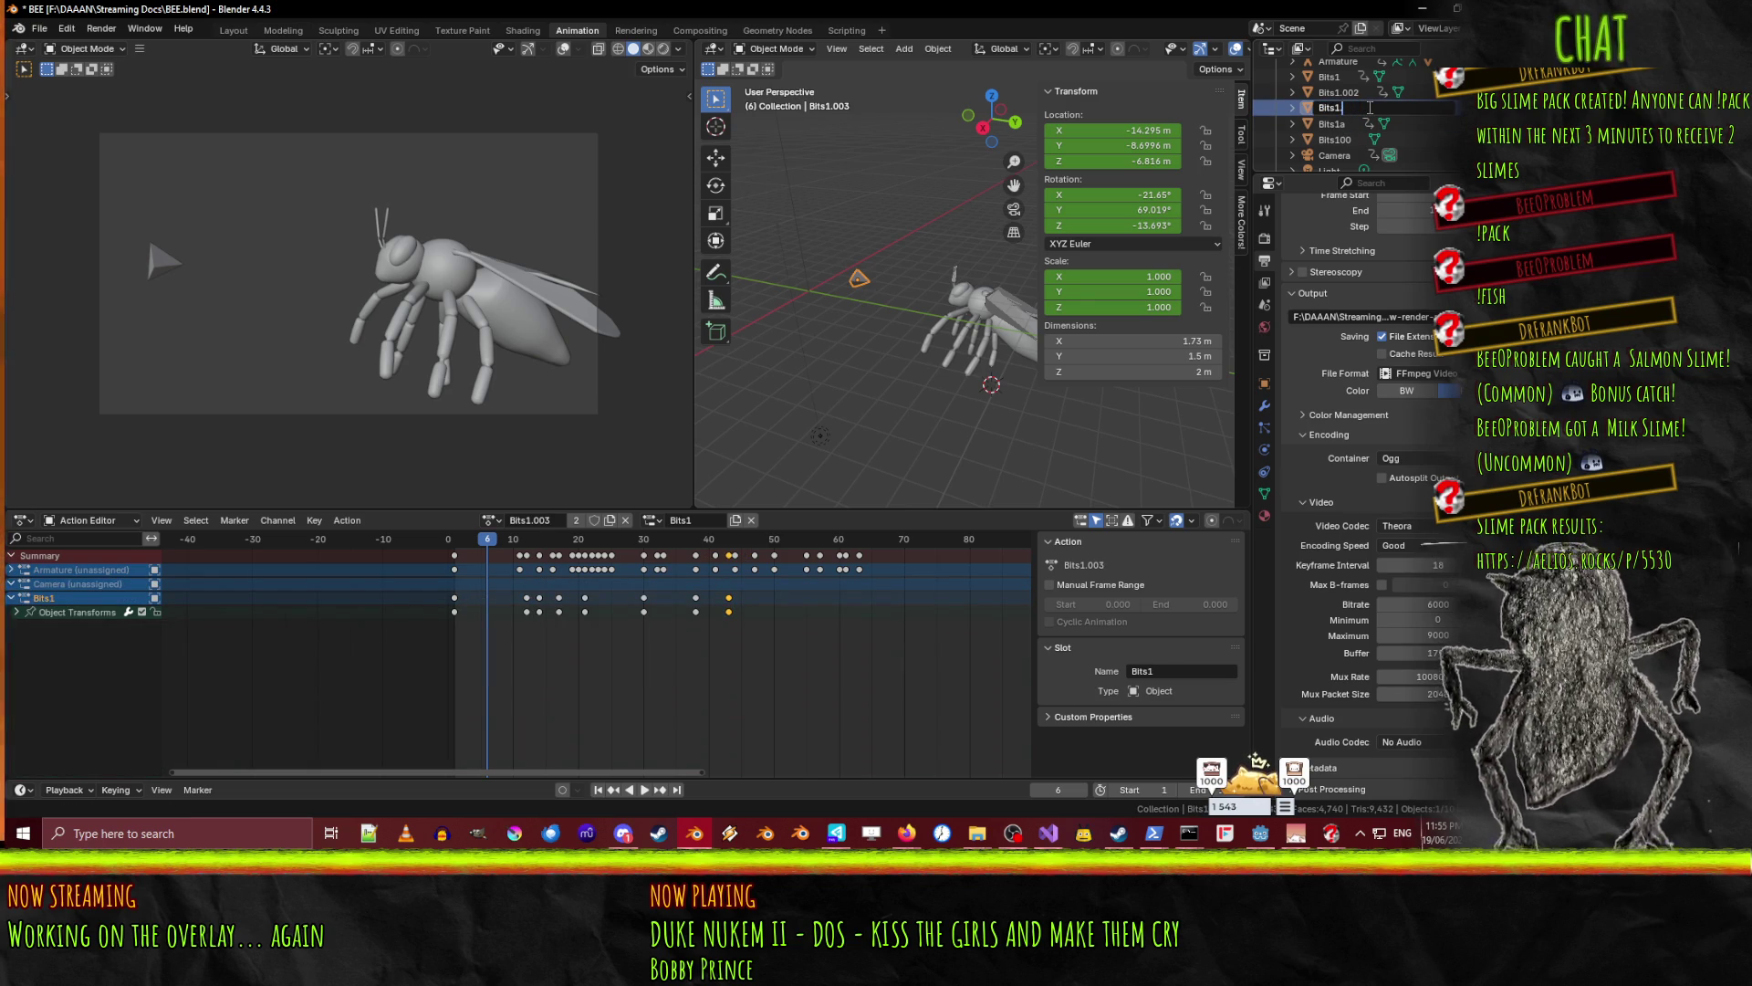
text(c)
key(Return)
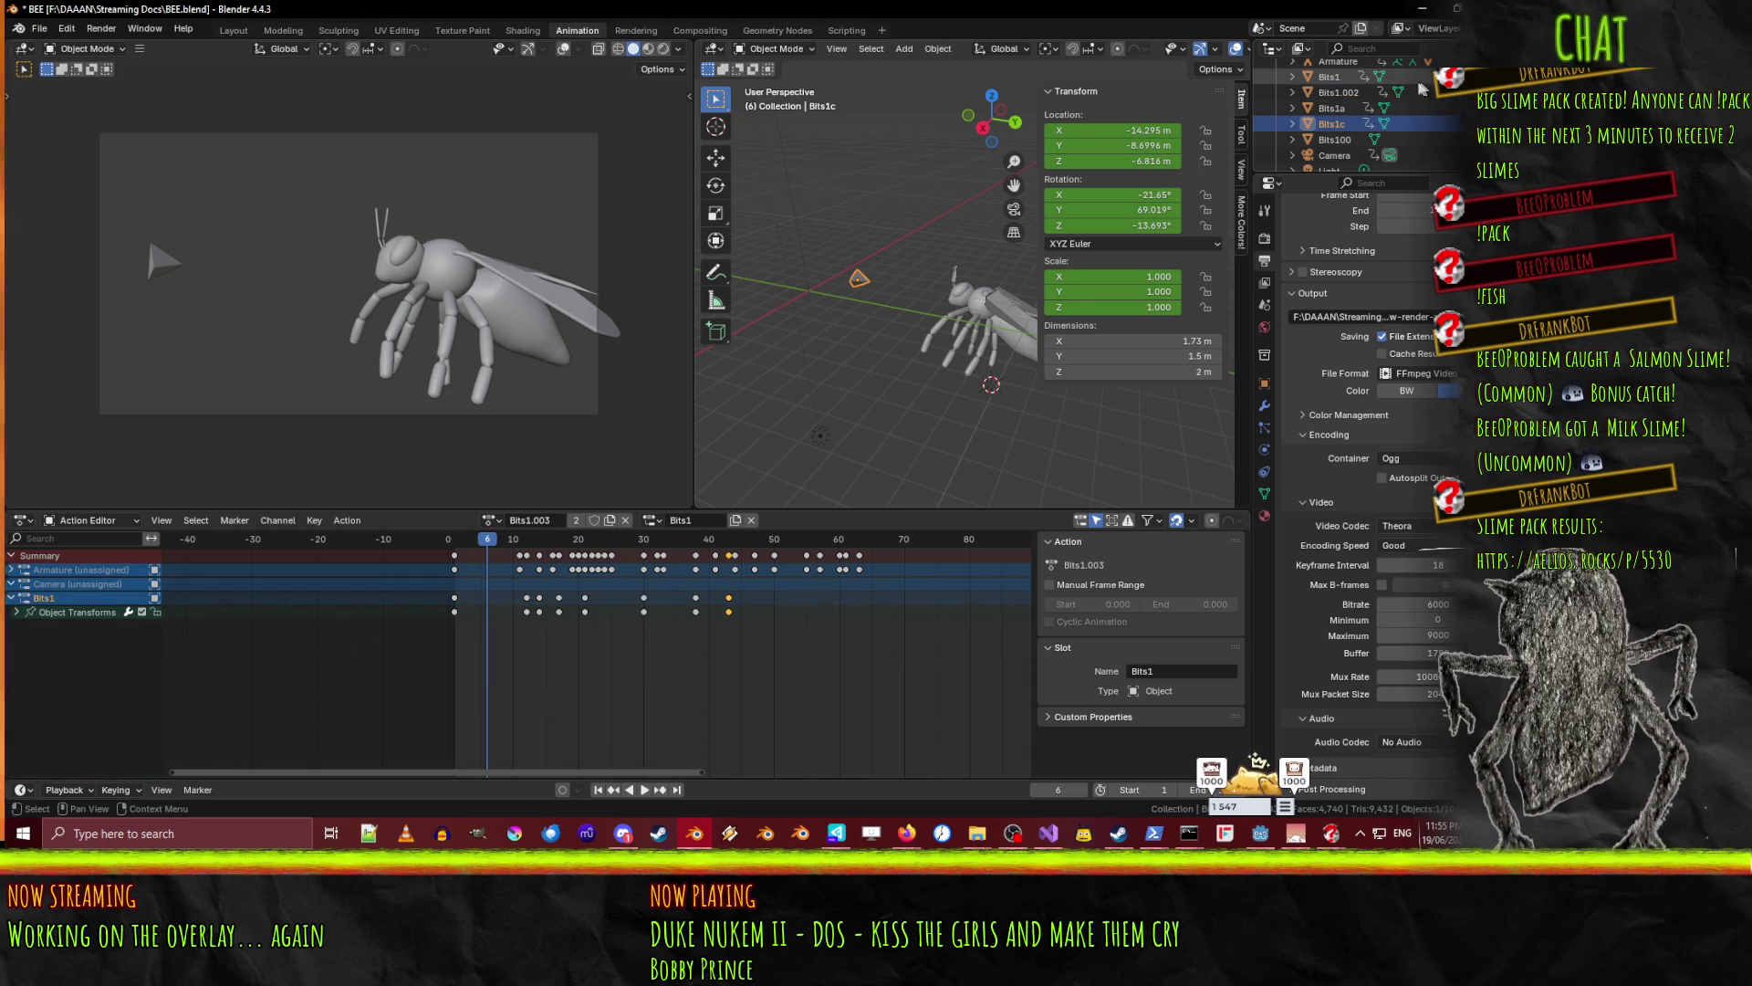
- Rename Bits1.002 to Bits1b and play the animation from the first frame
scroll(1333, 107, up, 1)
double_click(1355, 107)
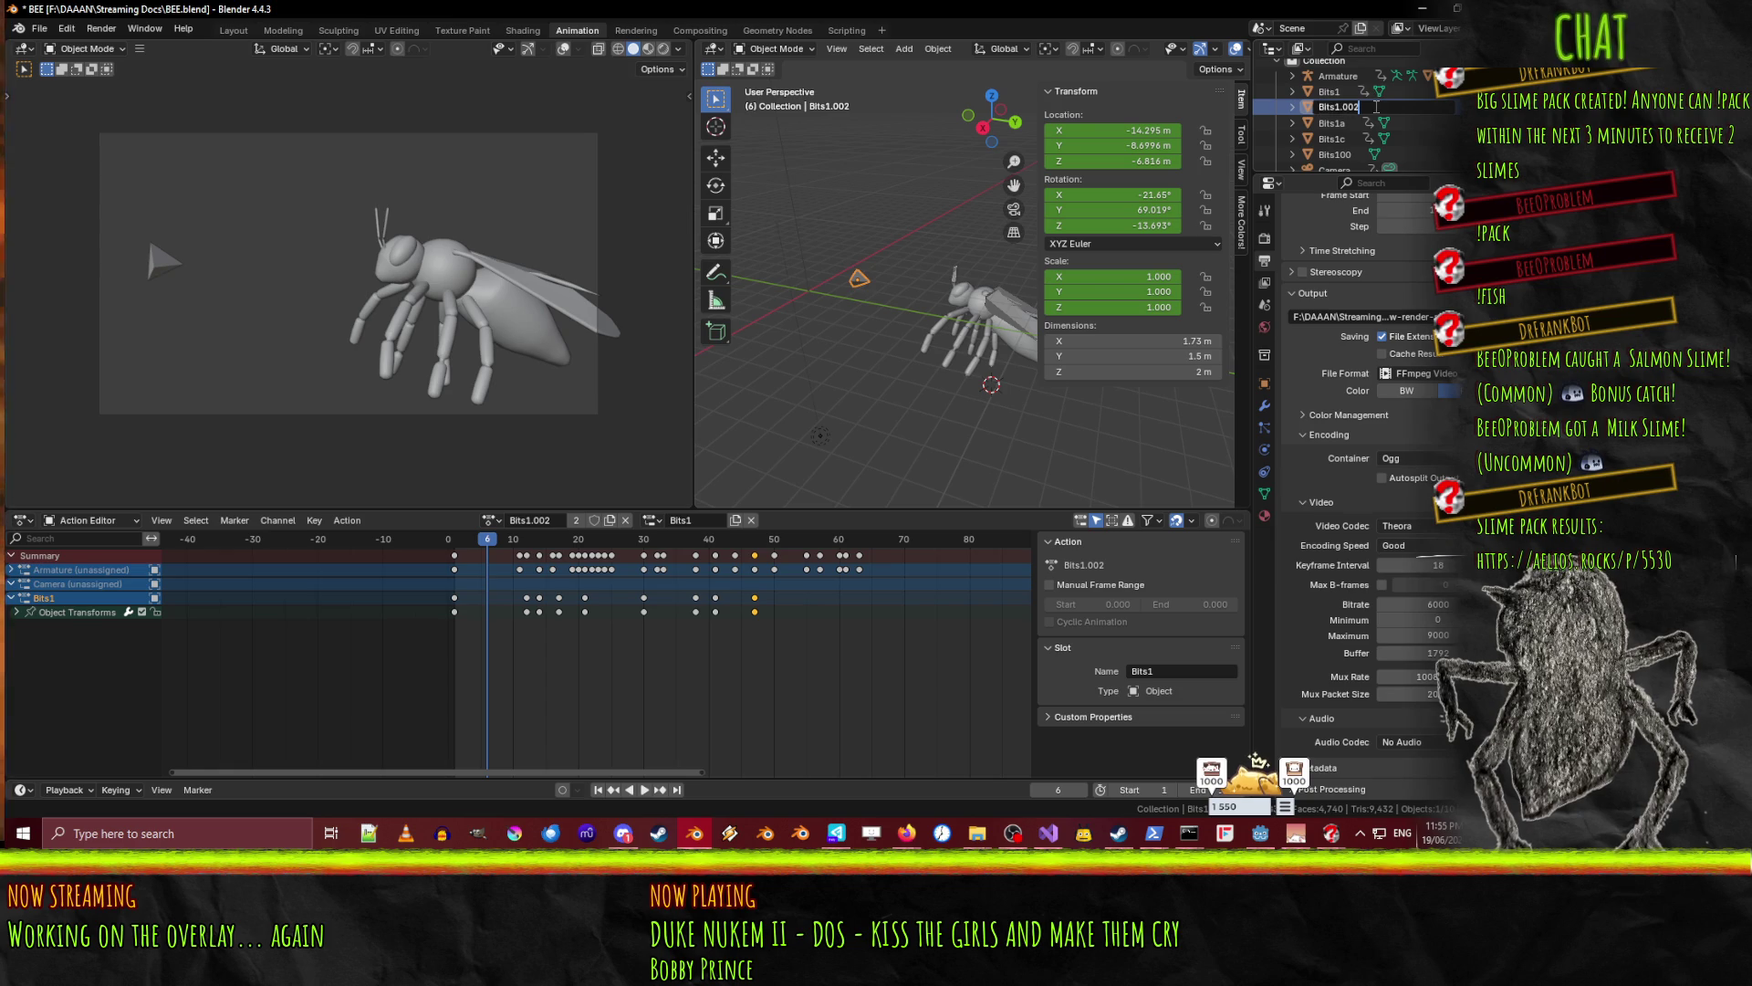
text(b)
key(Return)
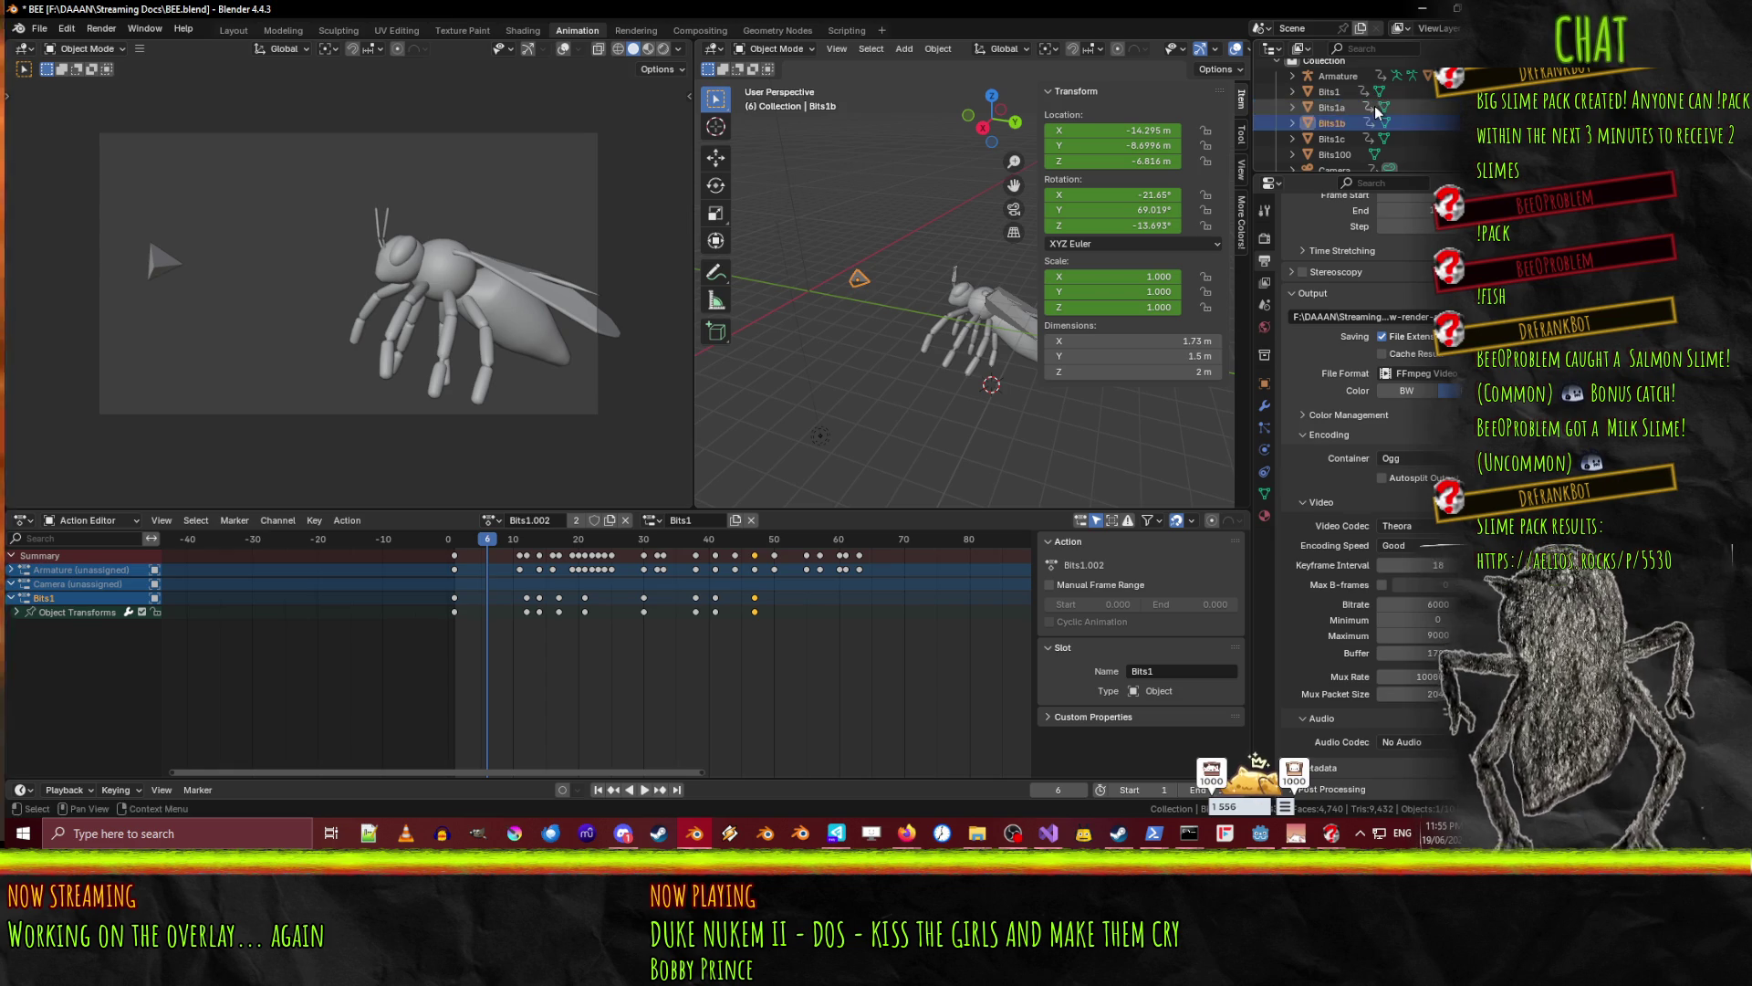
drag(497, 544, 438, 554)
key(space)
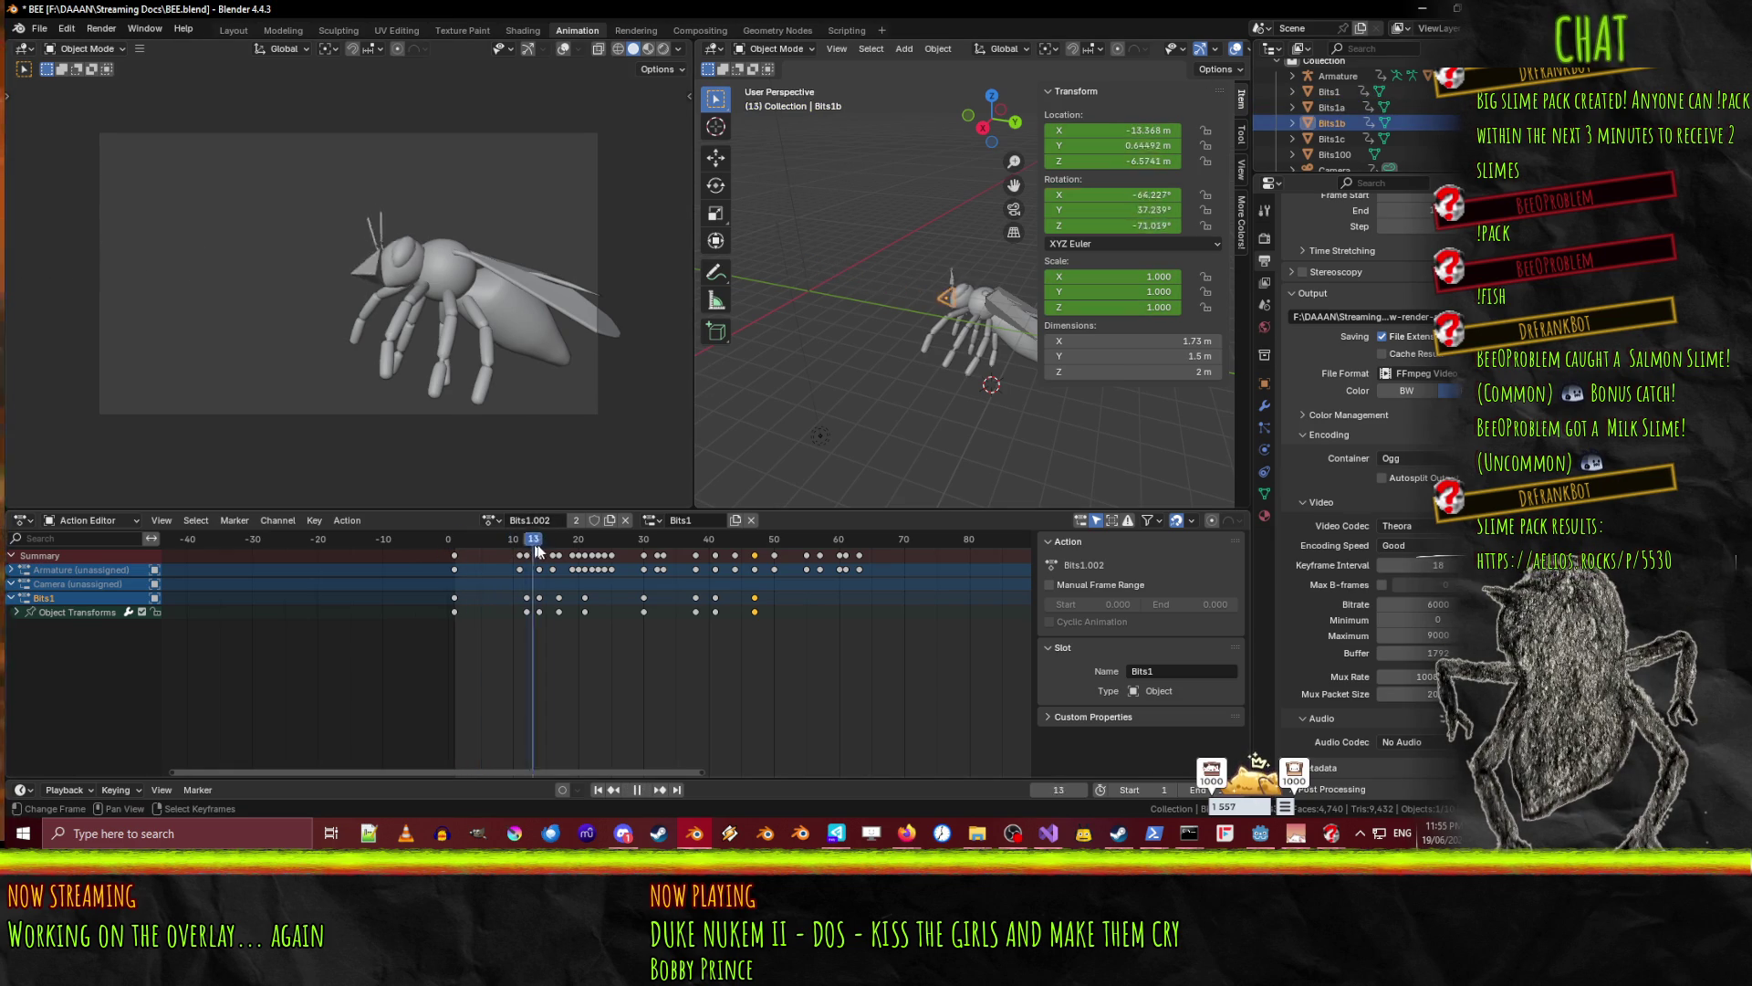
click(463, 564)
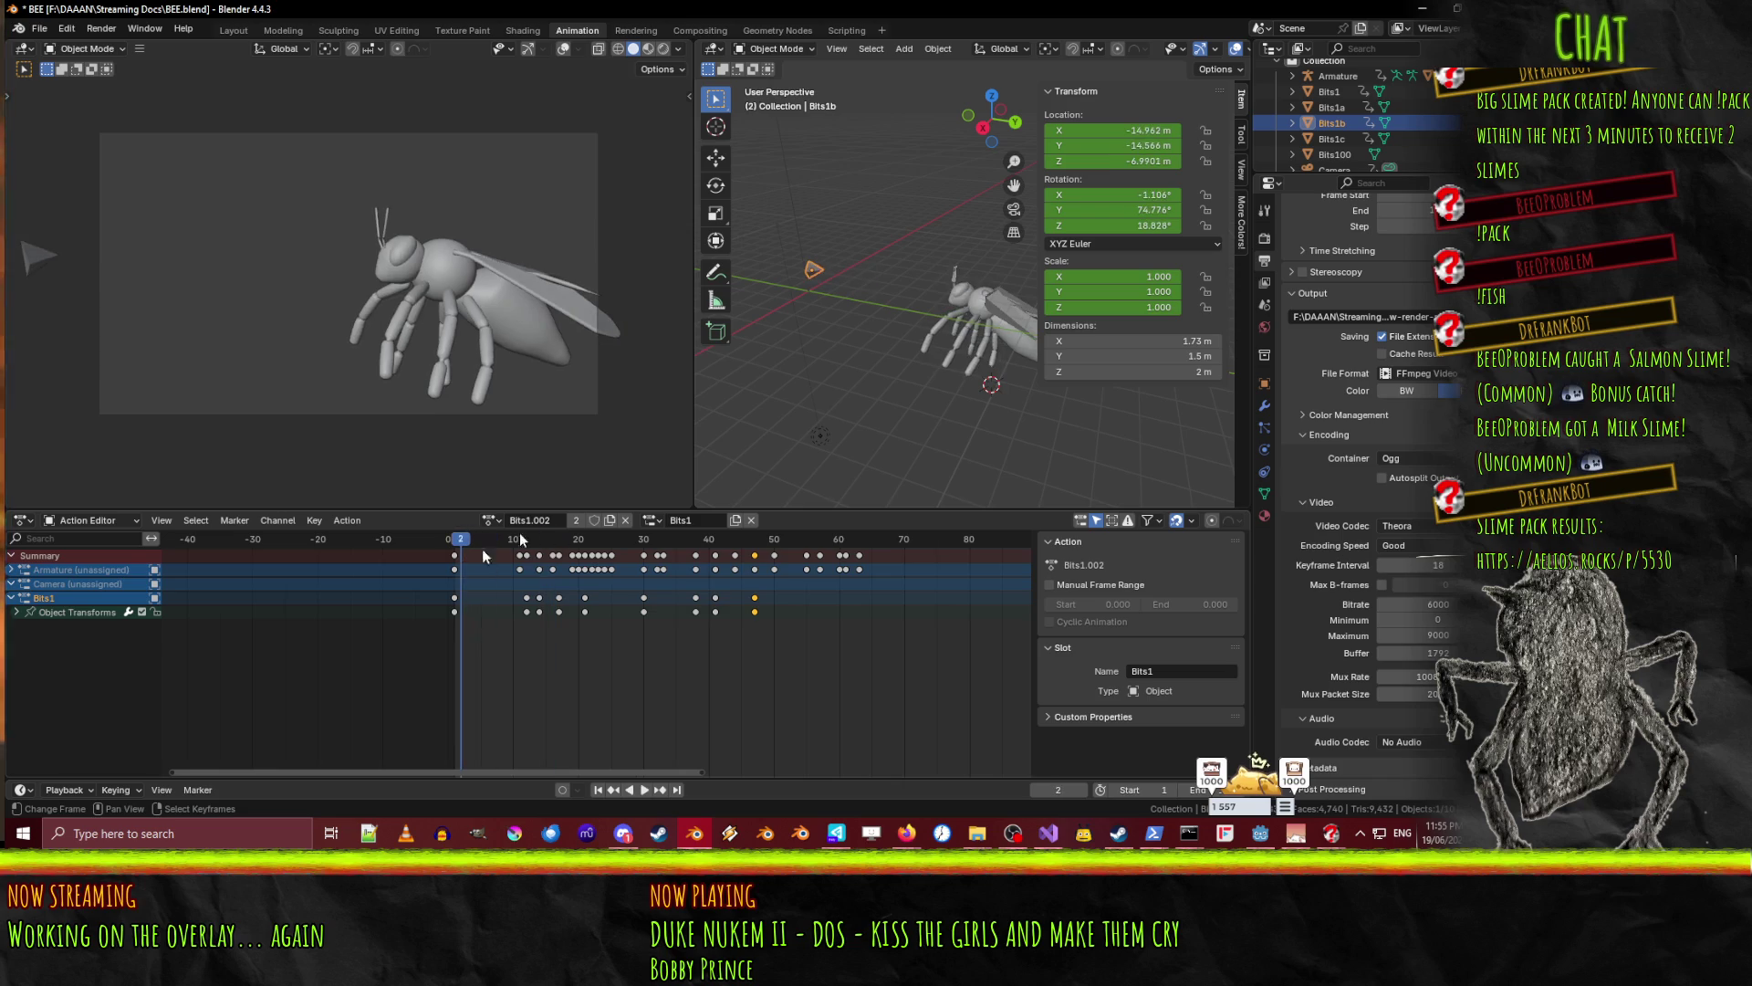
right_click(1329, 92)
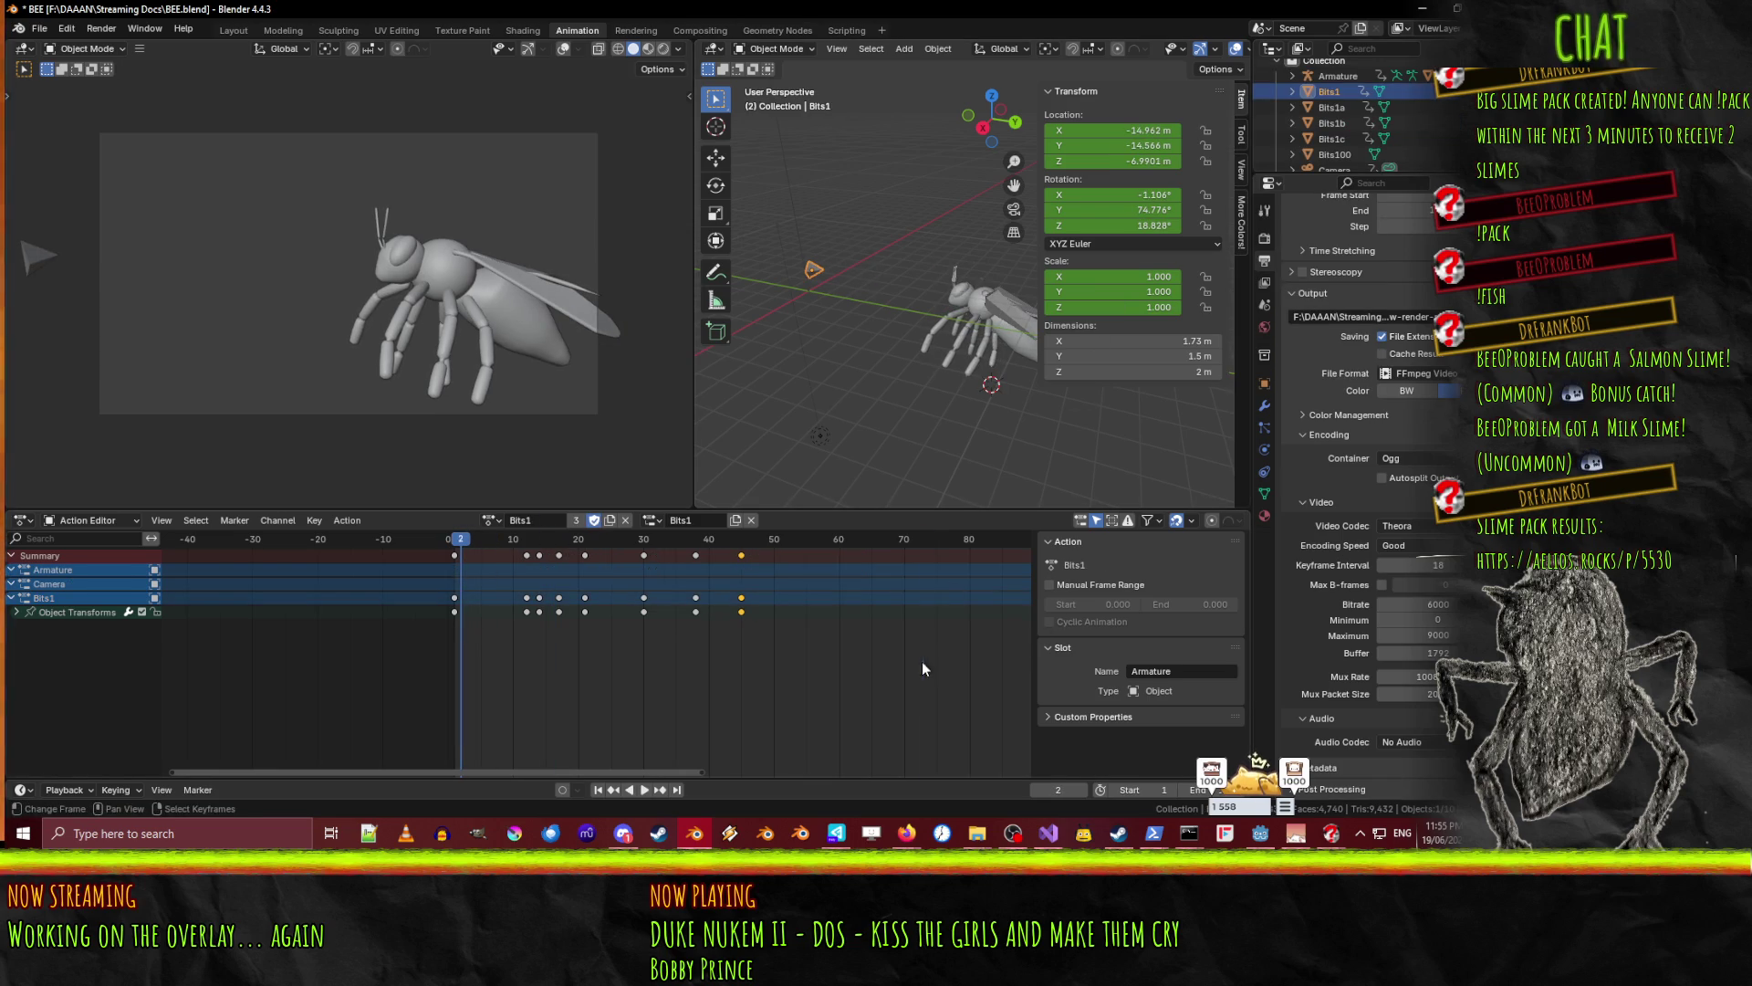
click(923, 669)
click(1333, 106)
click(1331, 92)
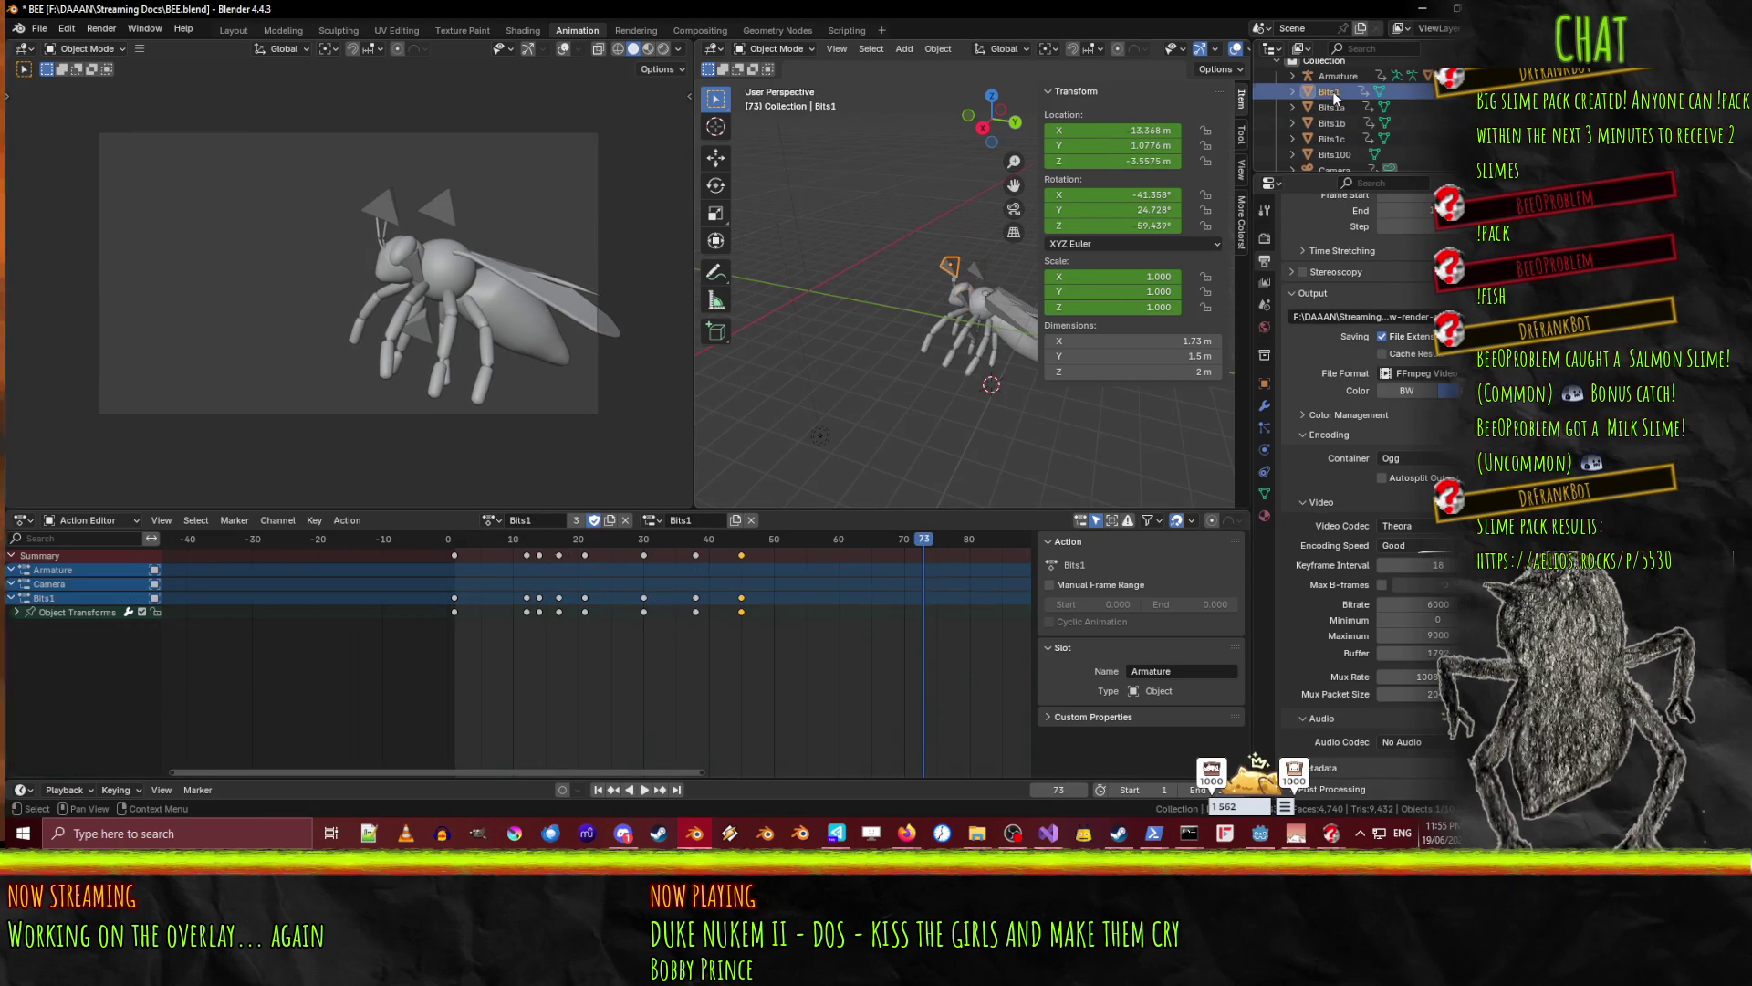
click(1332, 108)
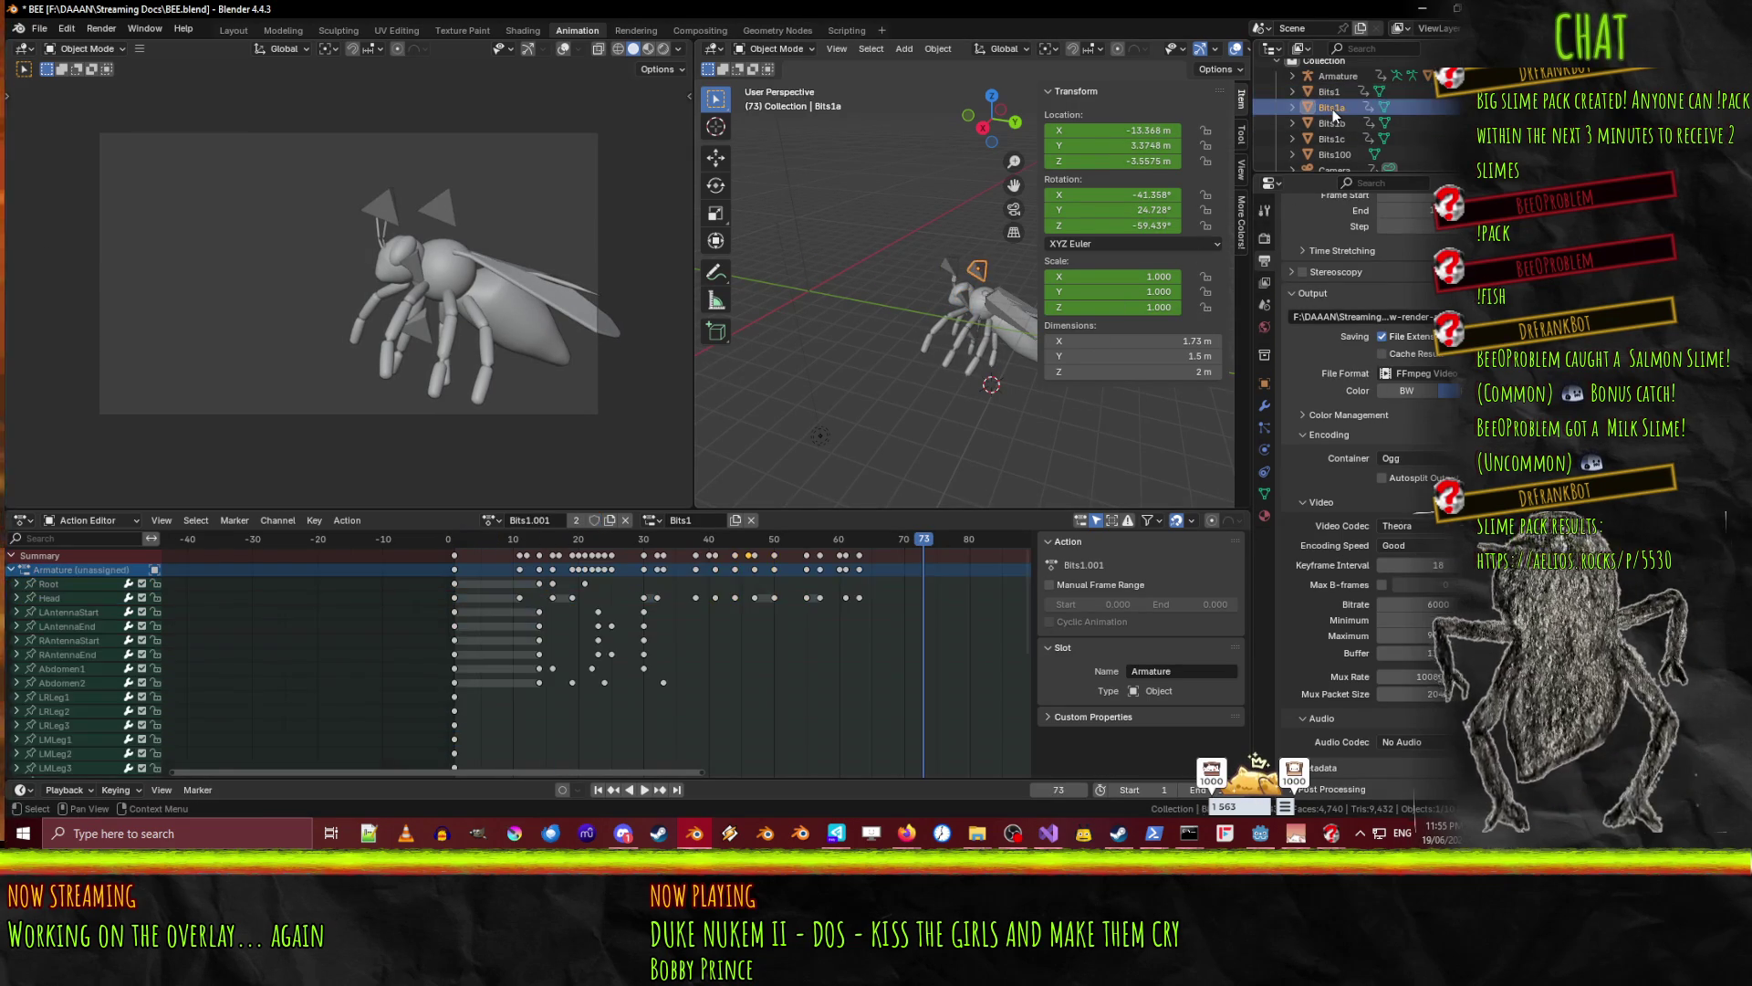
click(13, 570)
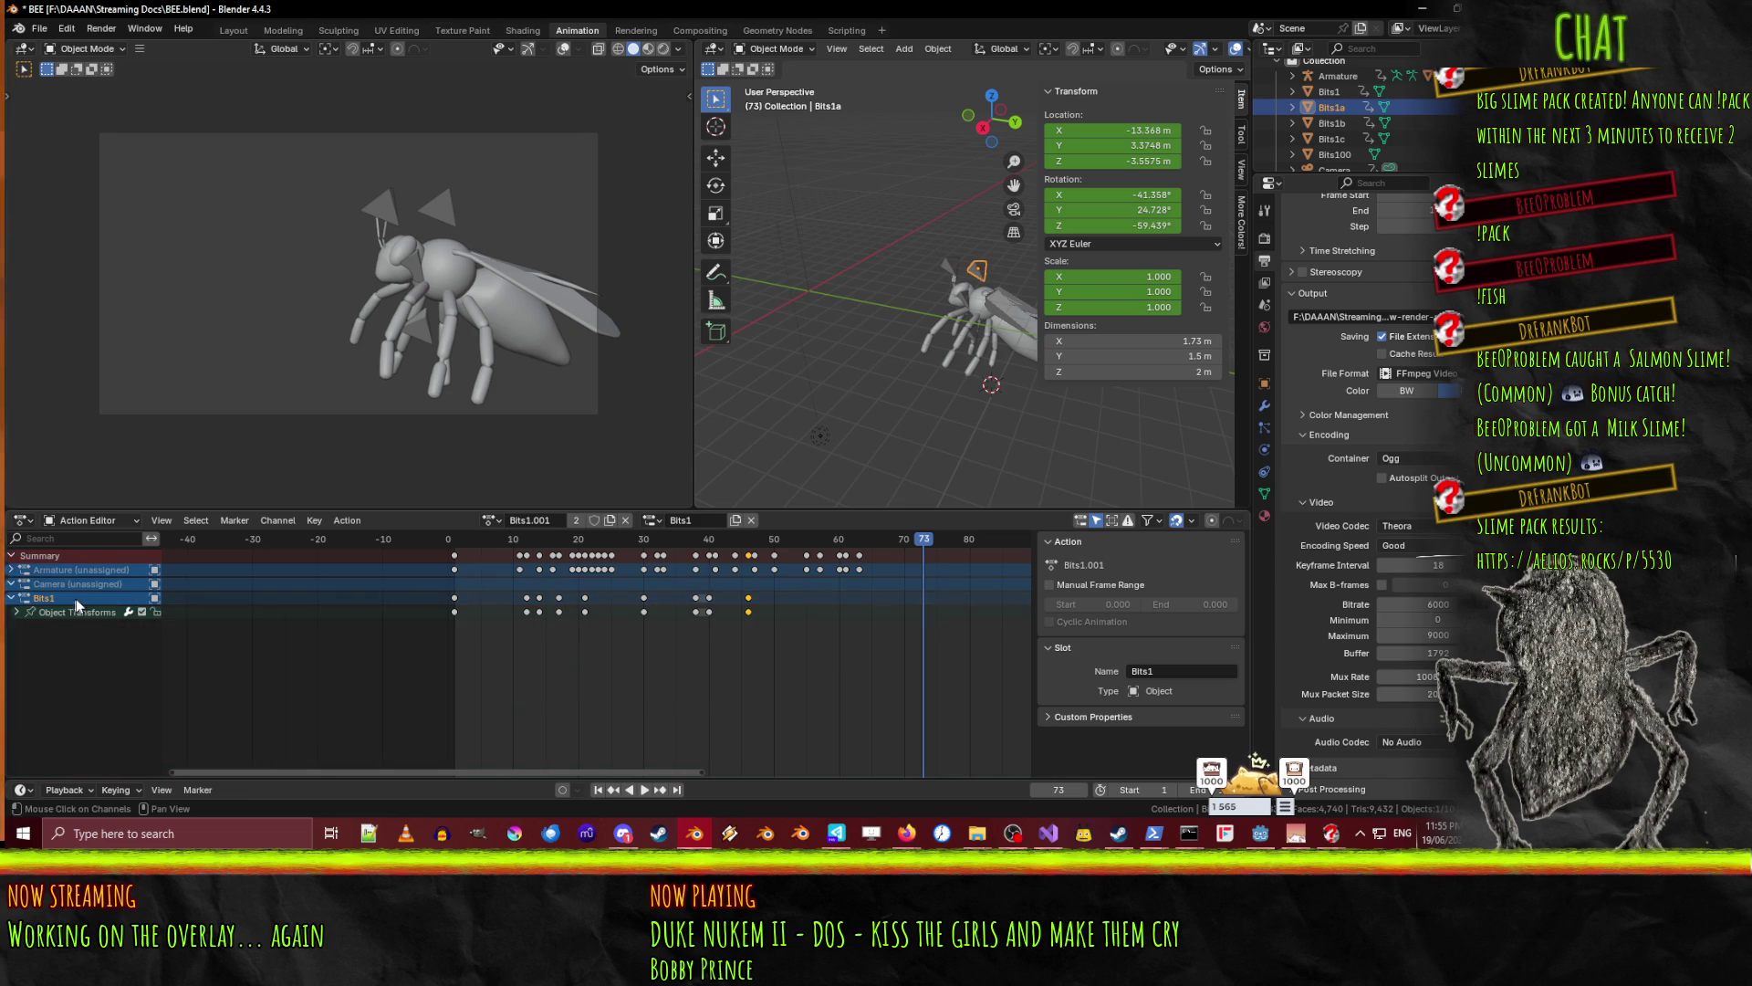
click(1289, 107)
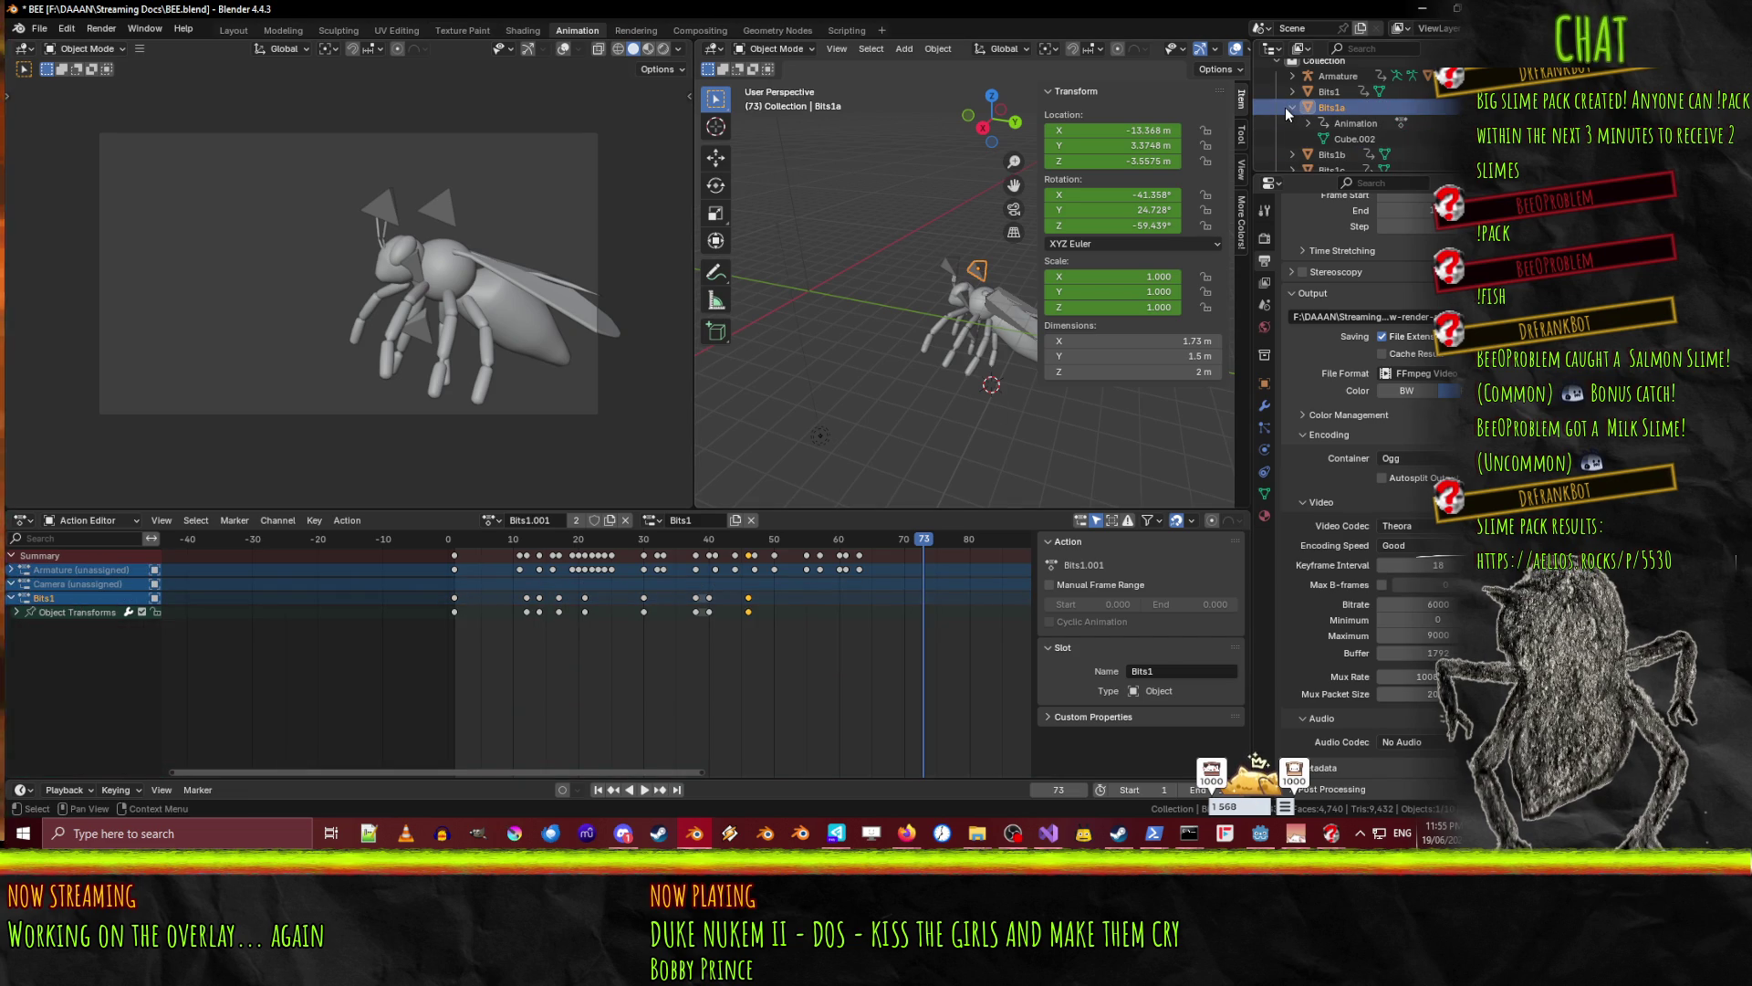
click(1286, 106)
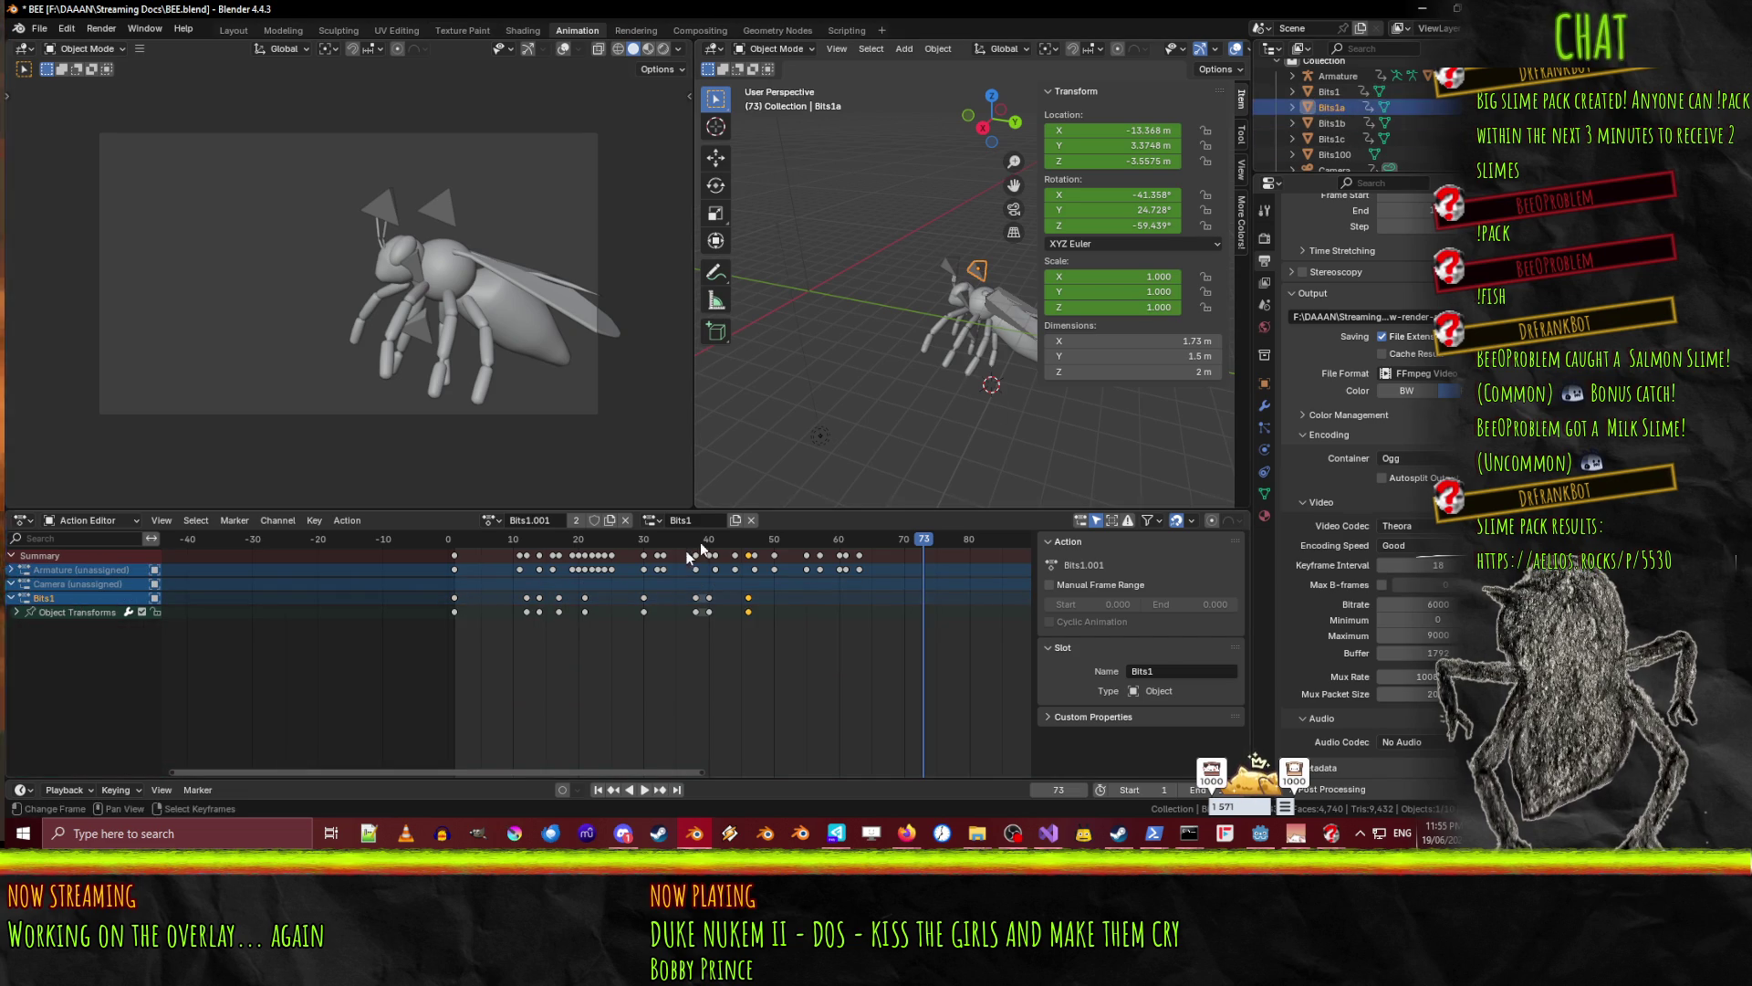
mouse_move(917, 544)
mouse_down()
mouse_move(467, 550)
mouse_move(561, 540)
mouse_move(492, 544)
mouse_up()
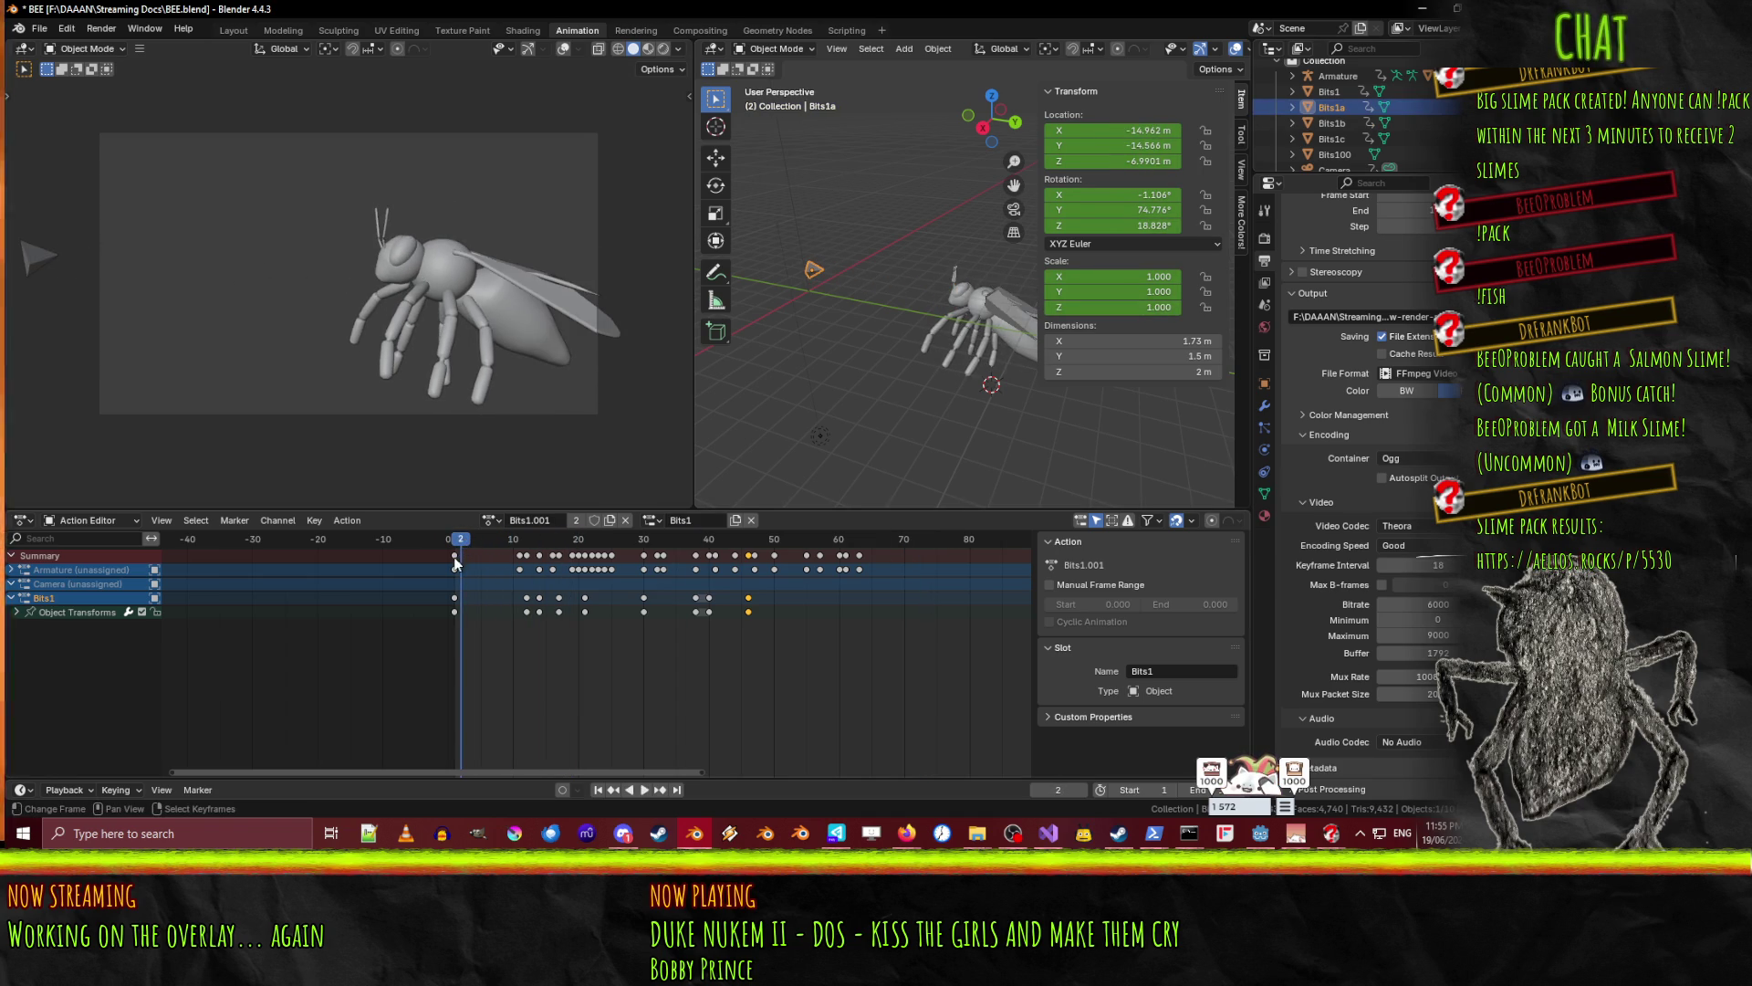
- Delete Bits1a's keyframes from frames 0–34 and play back to check the timing
key(a)
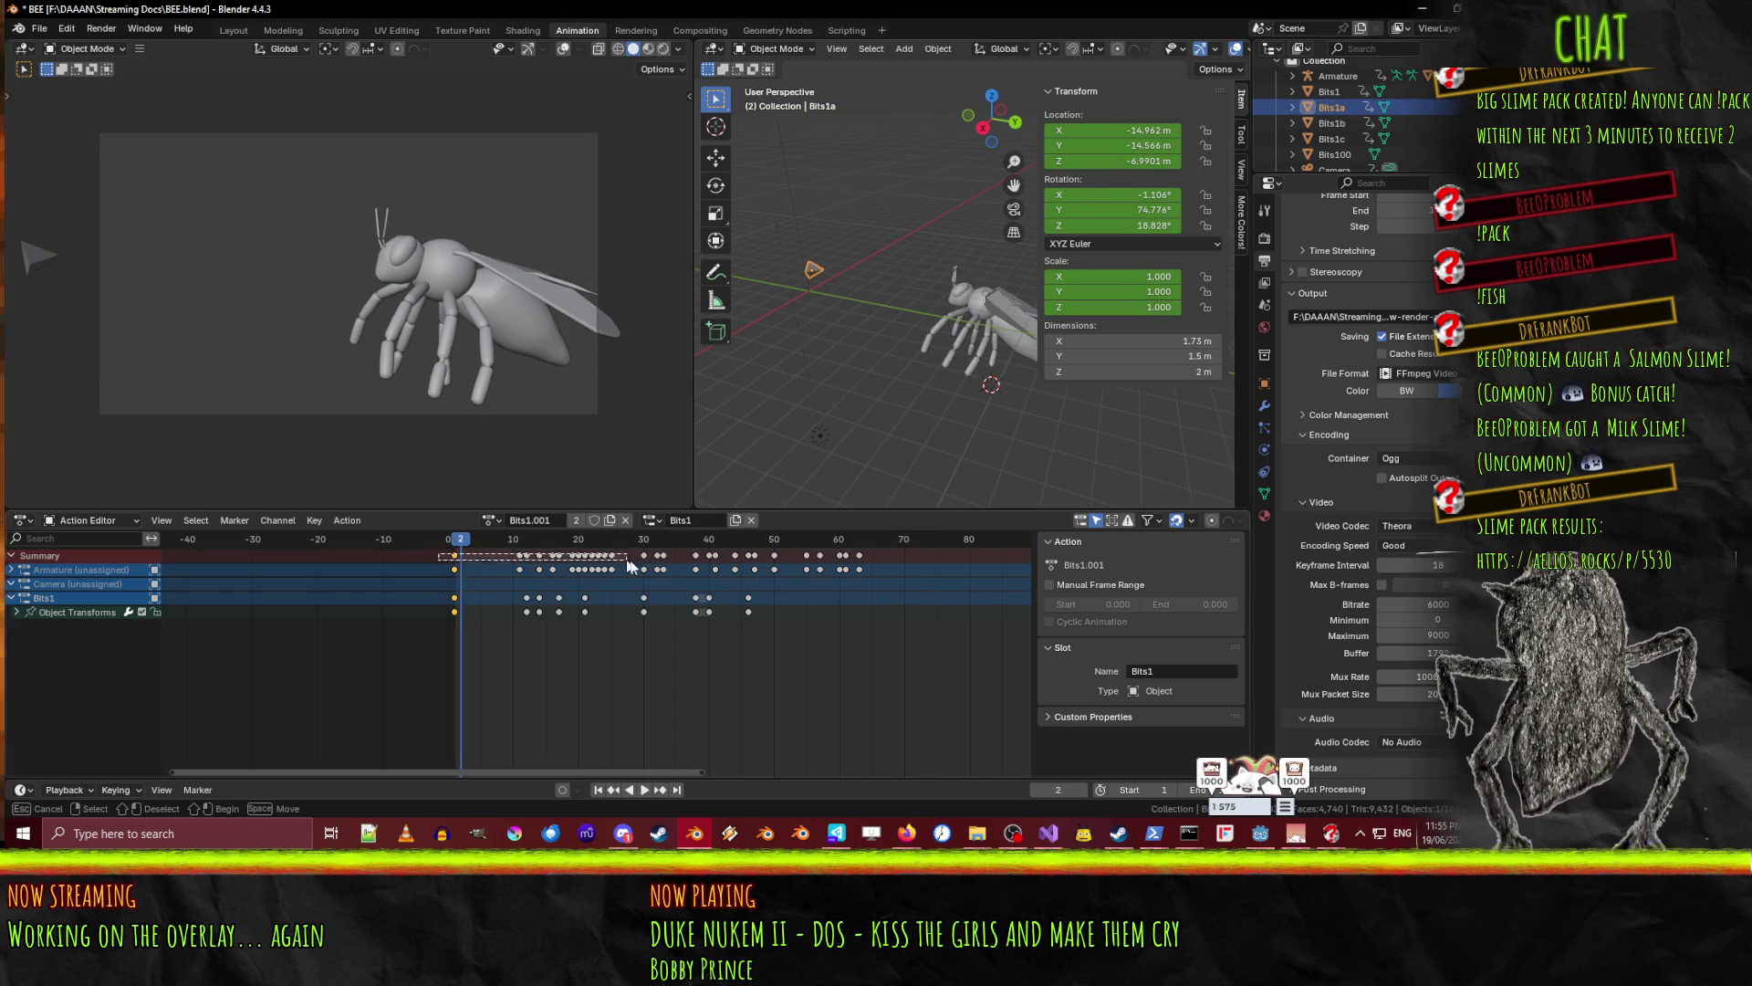
drag(472, 547, 686, 545)
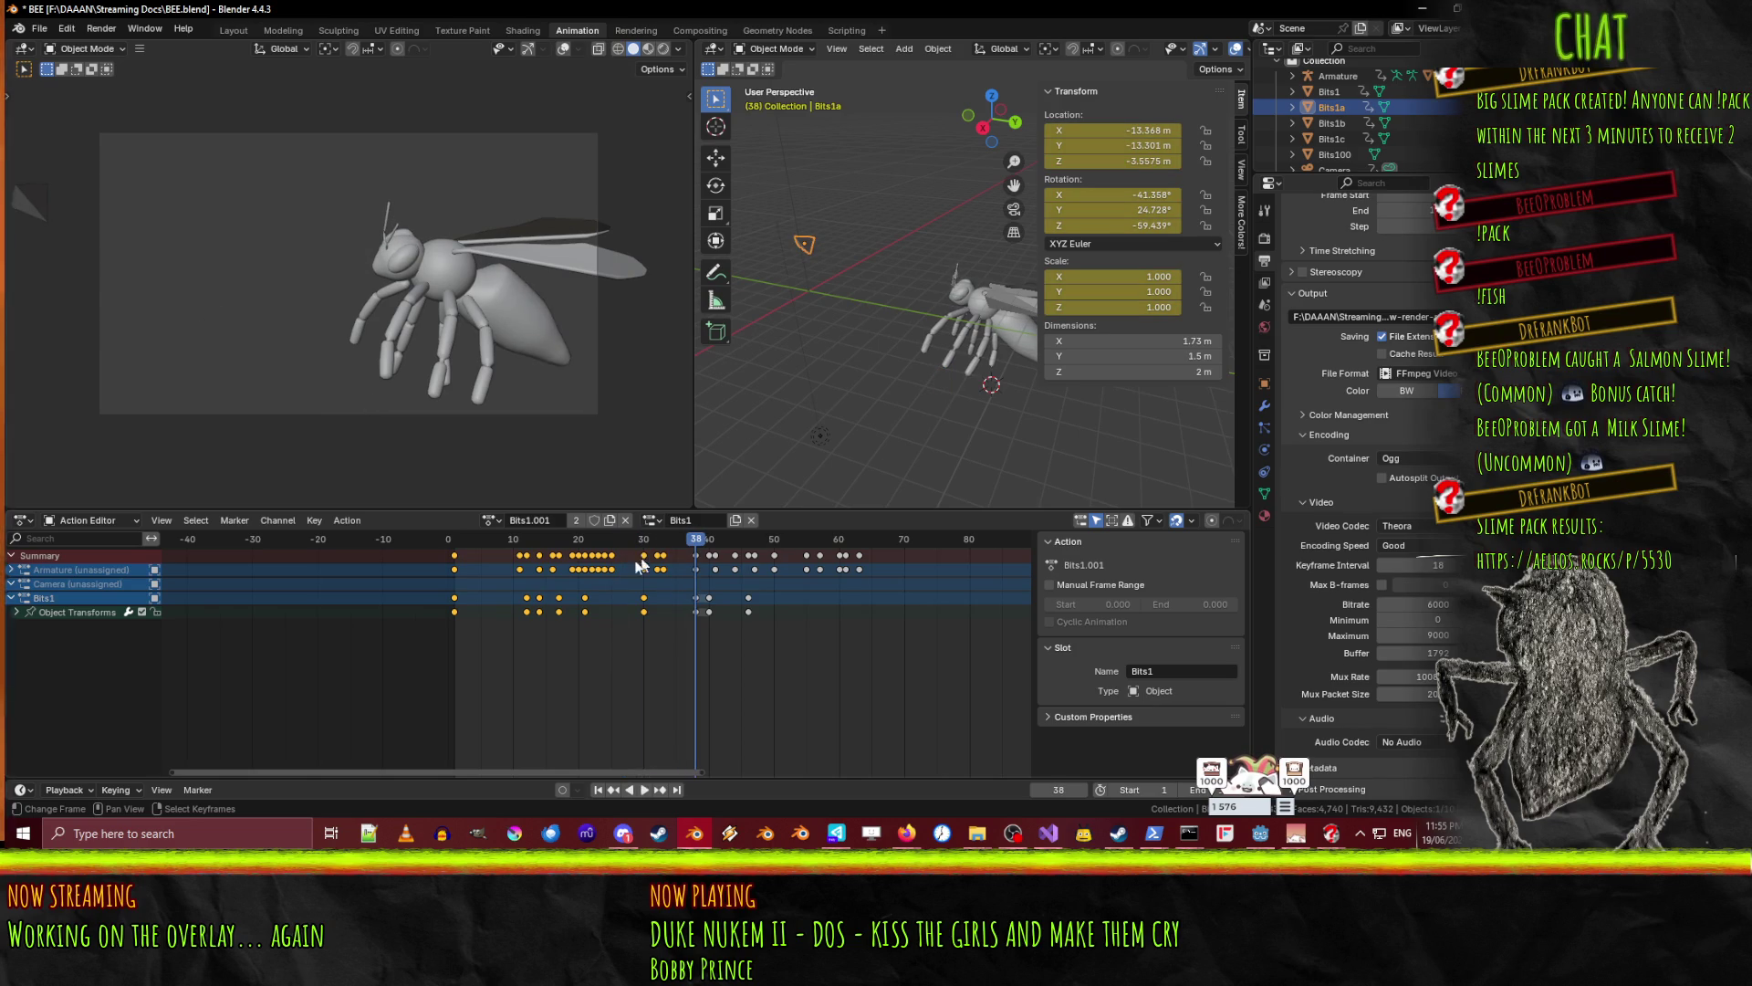
key(x)
key(Return)
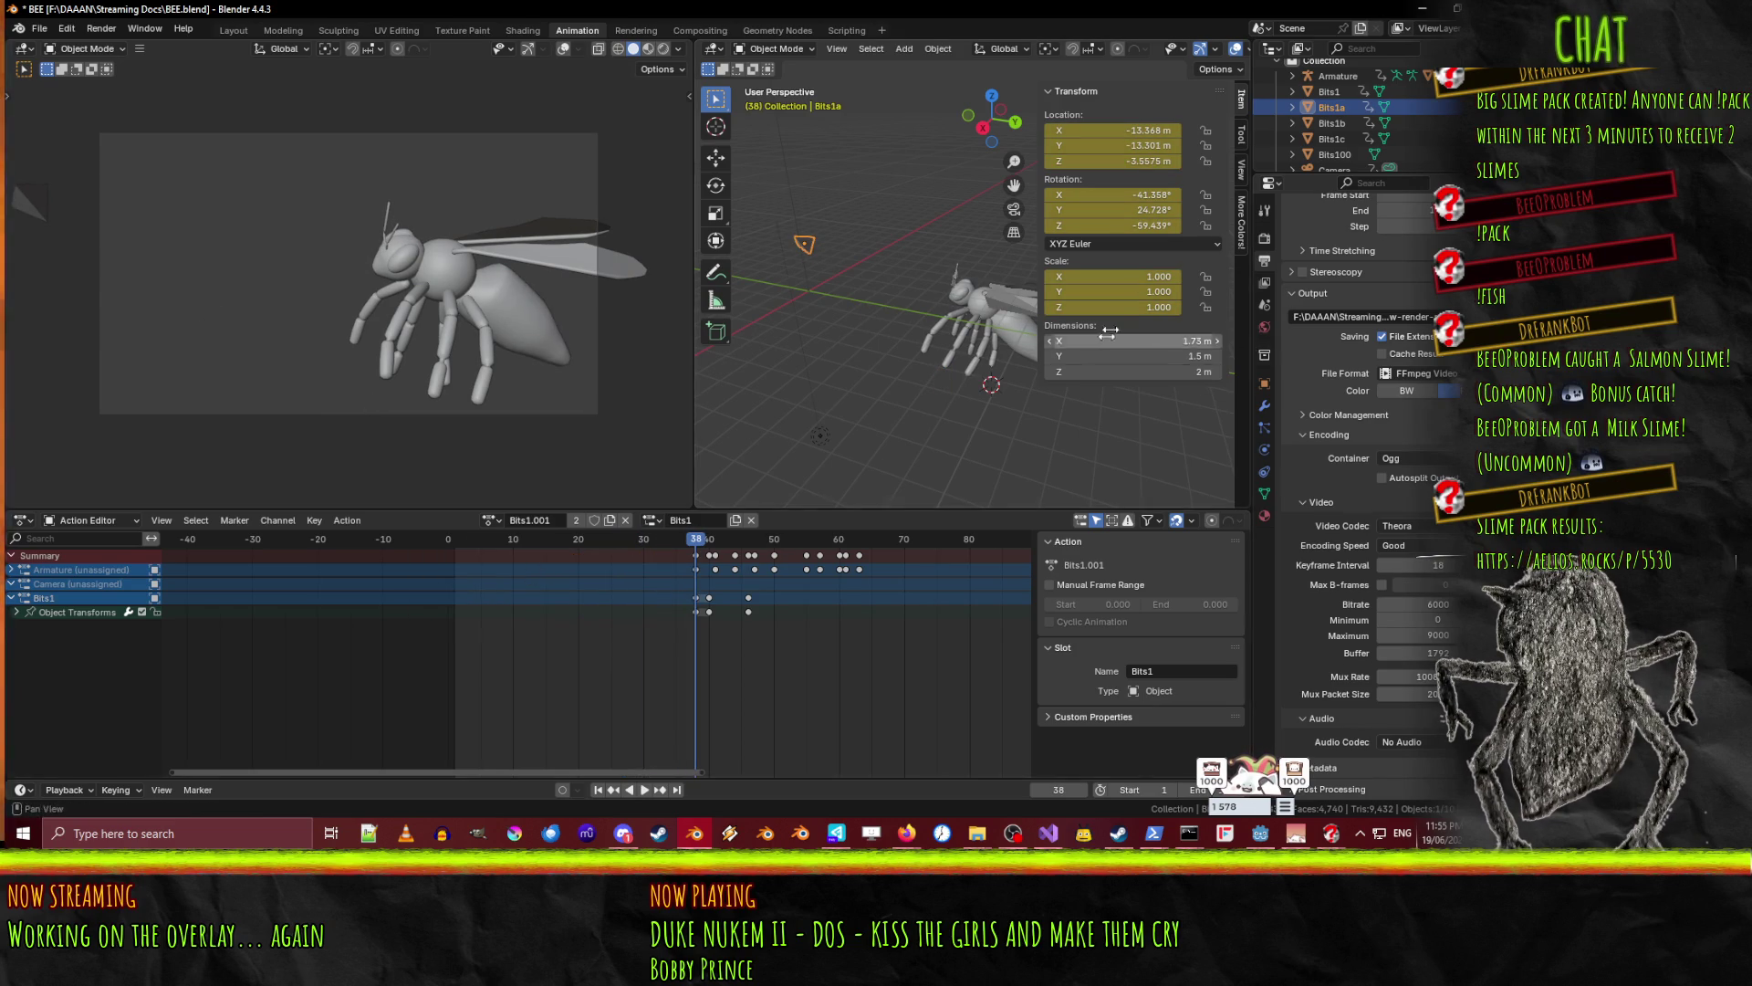
key(space)
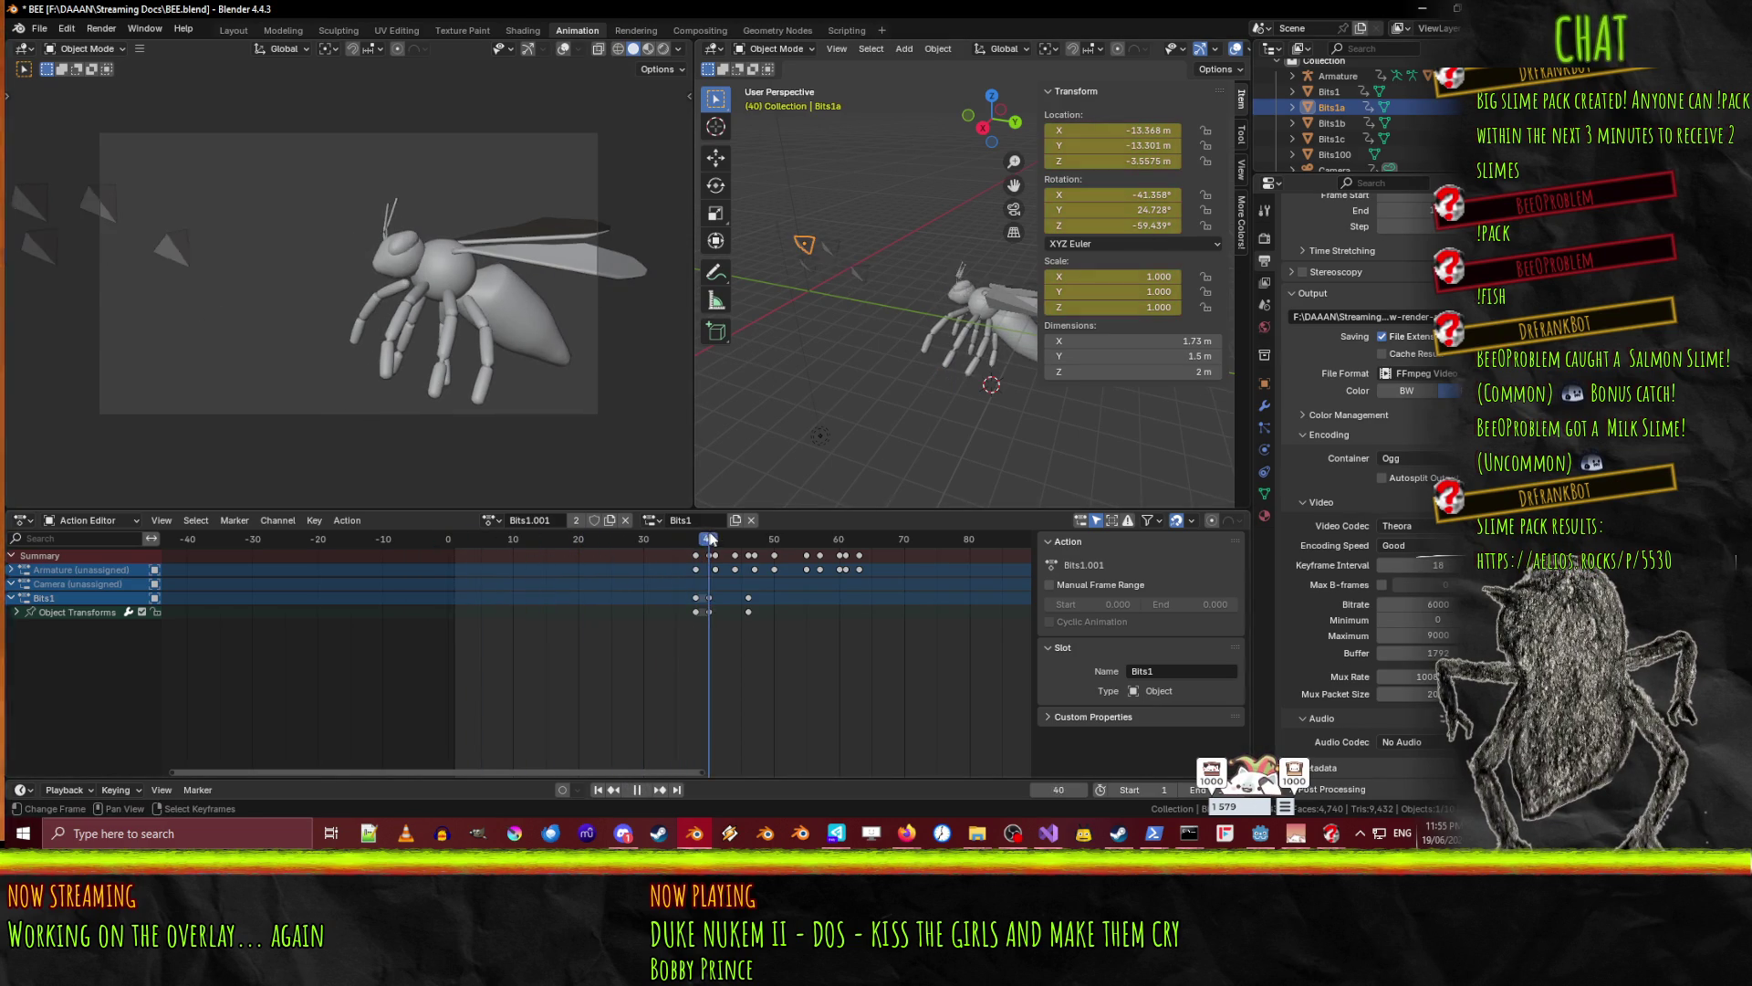
mouse_move(588, 544)
mouse_down()
mouse_move(438, 539)
mouse_move(780, 548)
mouse_move(520, 544)
mouse_up()
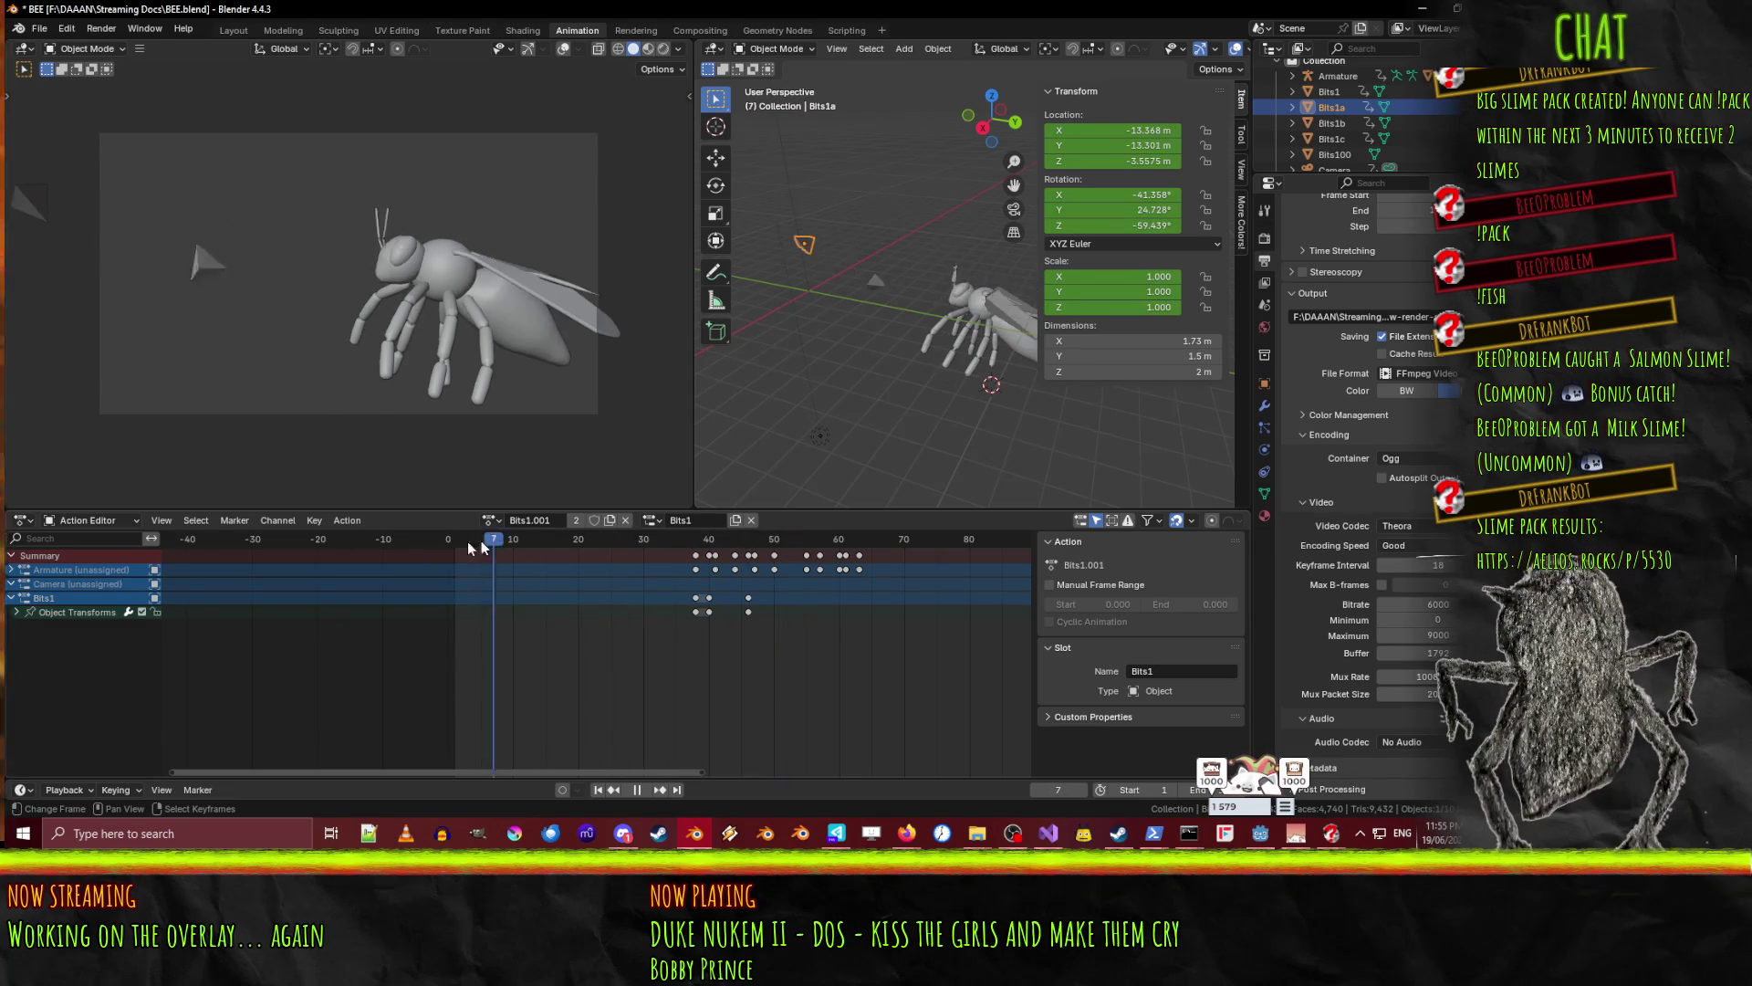
- Delete Bits1b's keyframes before frame 41 and replay from near the start
click(1341, 129)
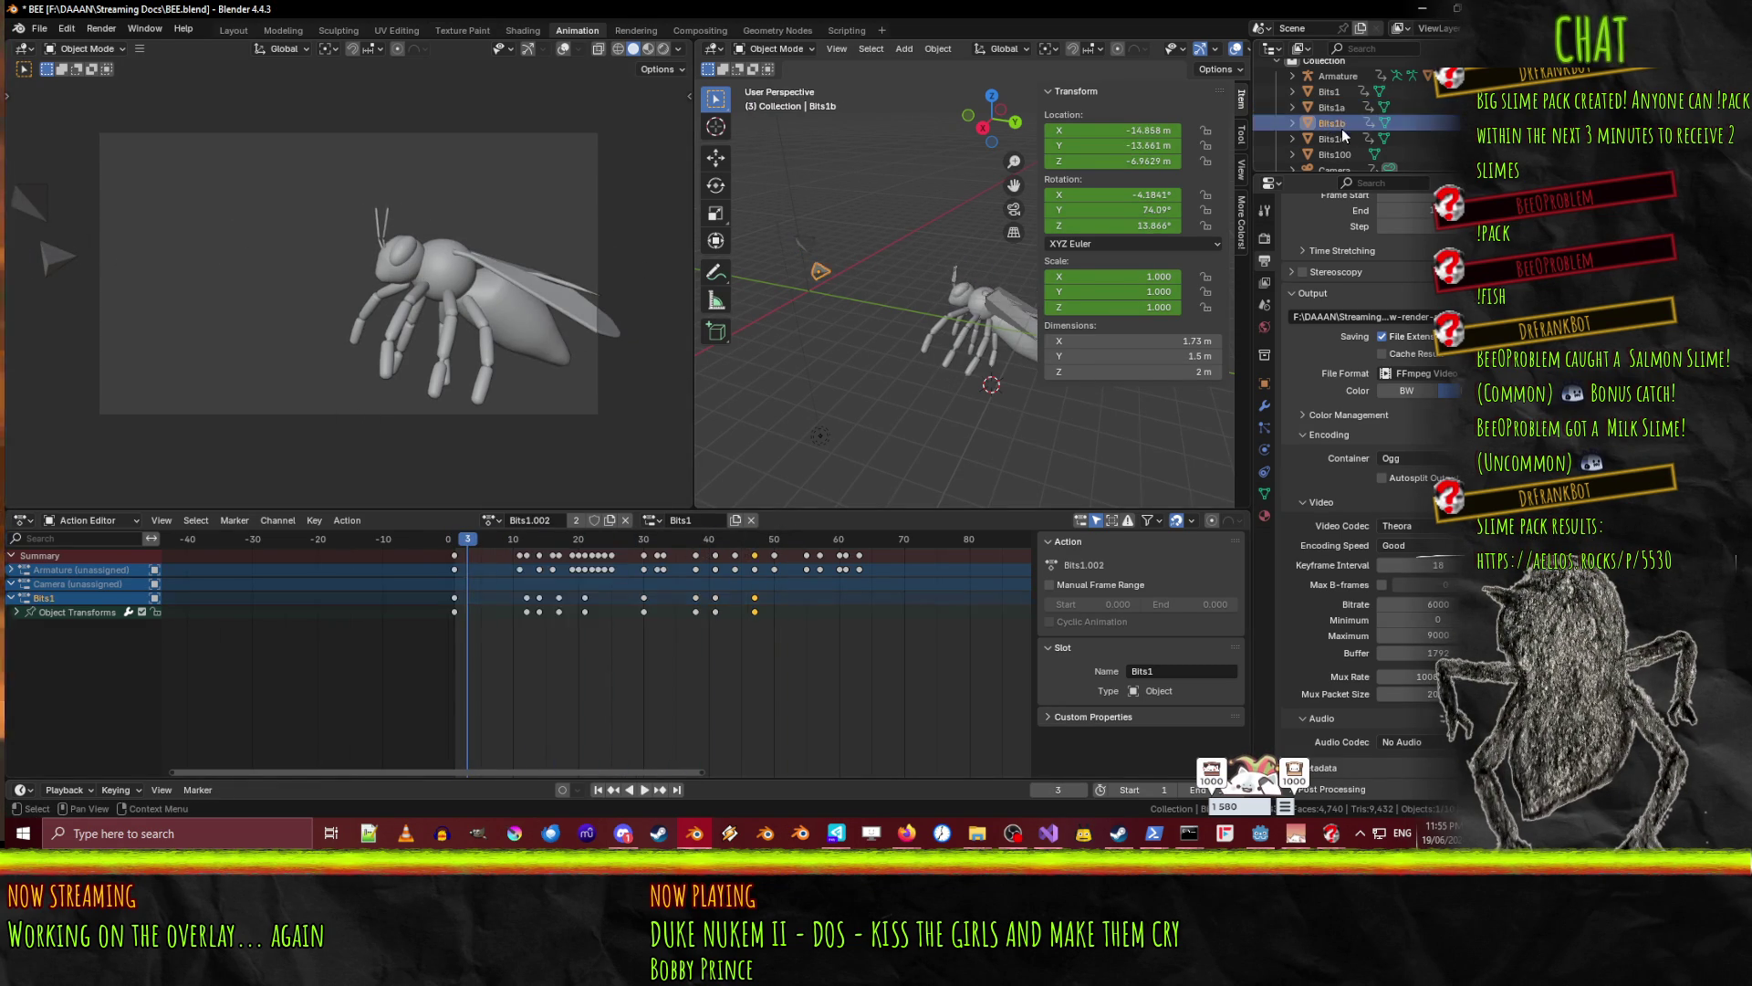
key(a)
key(space)
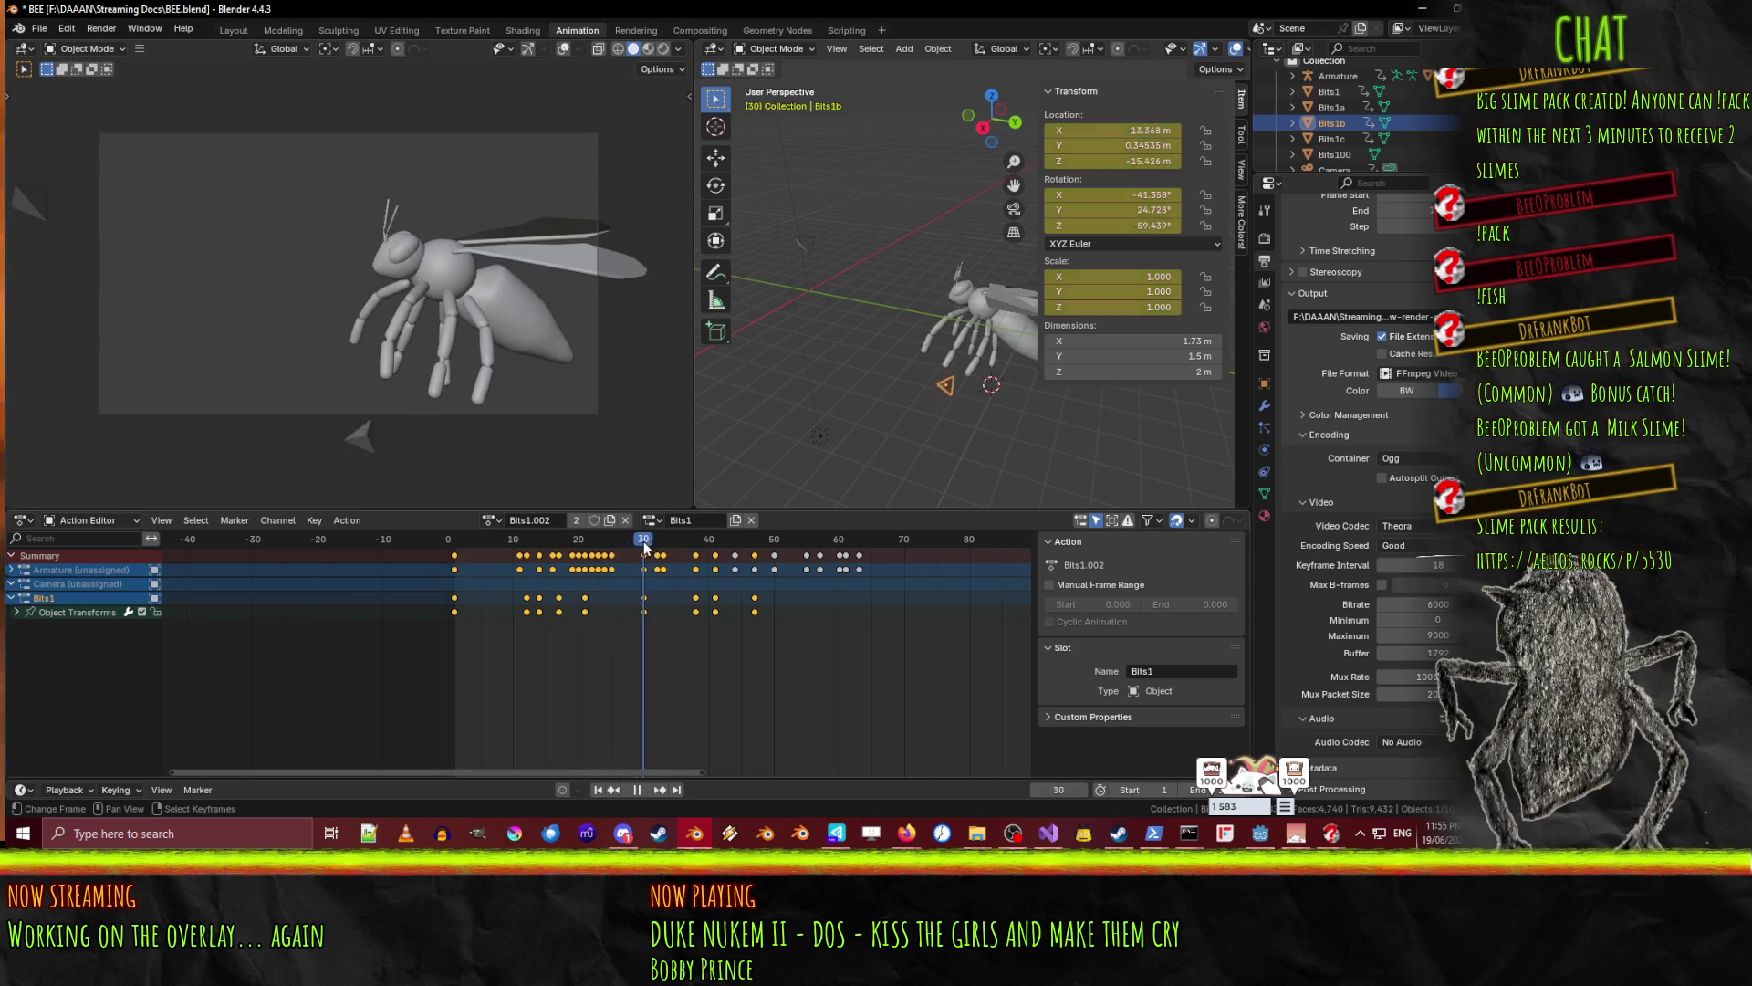
mouse_move(668, 545)
mouse_down()
mouse_move(735, 549)
mouse_move(717, 549)
mouse_up()
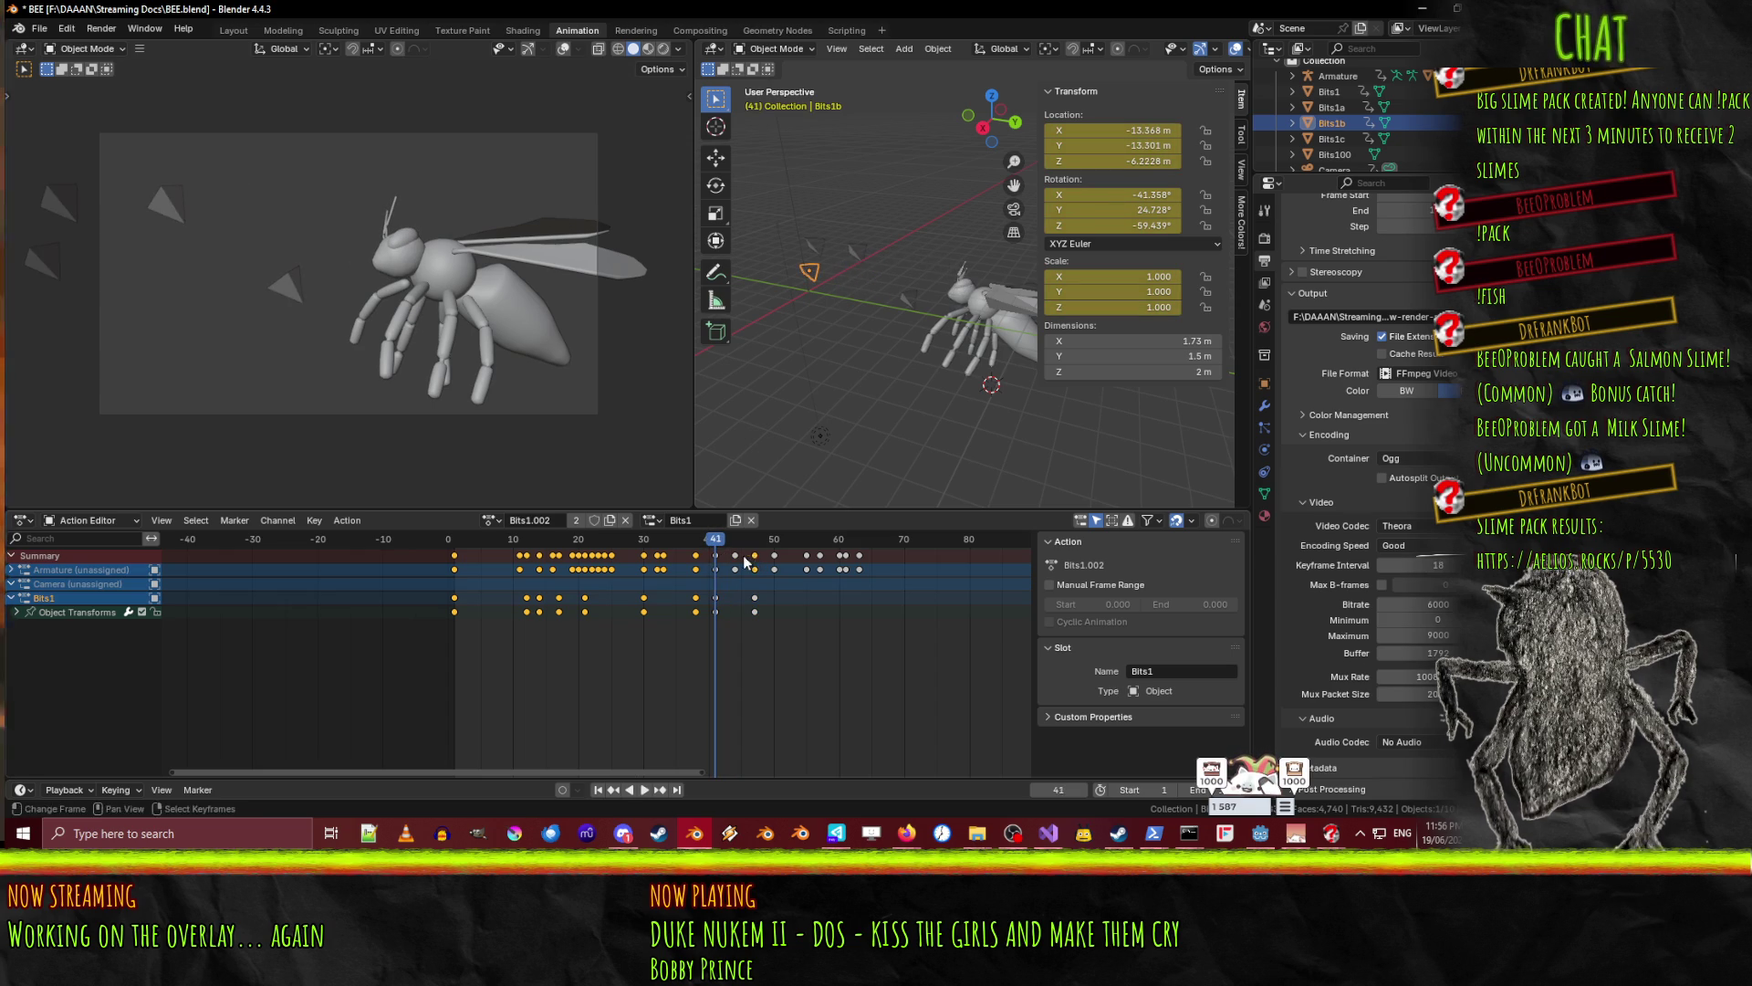
key(x)
click(721, 554)
key(space)
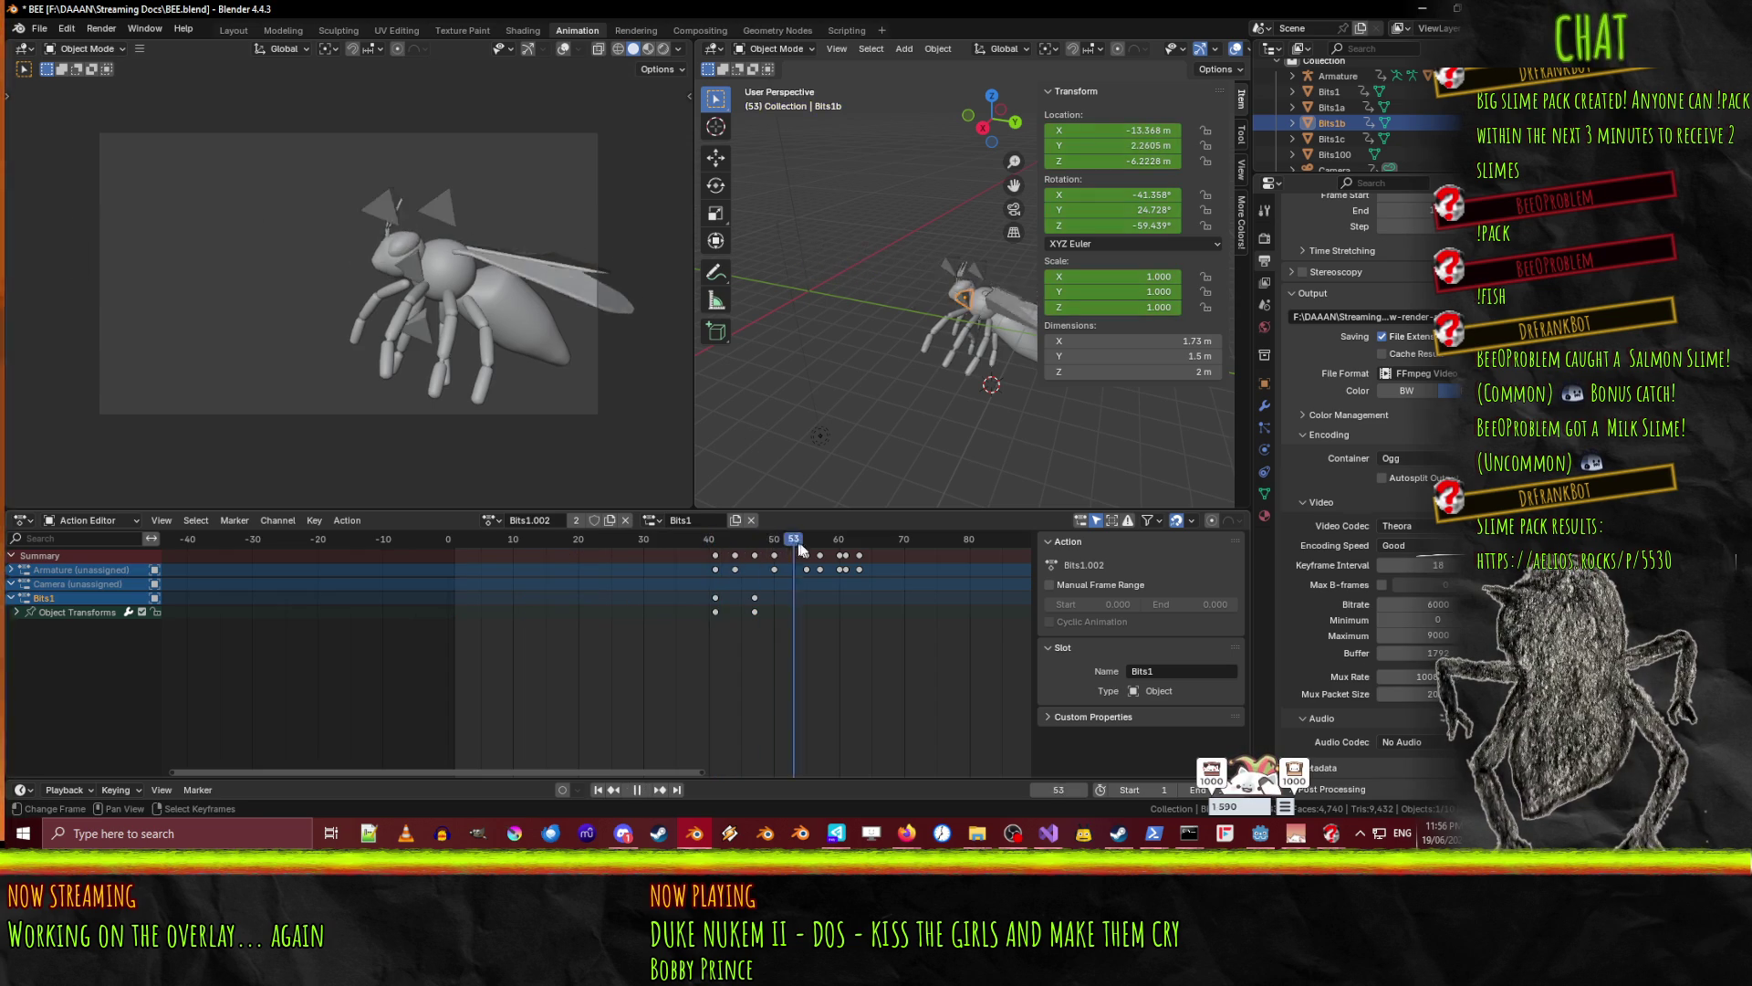
click(501, 544)
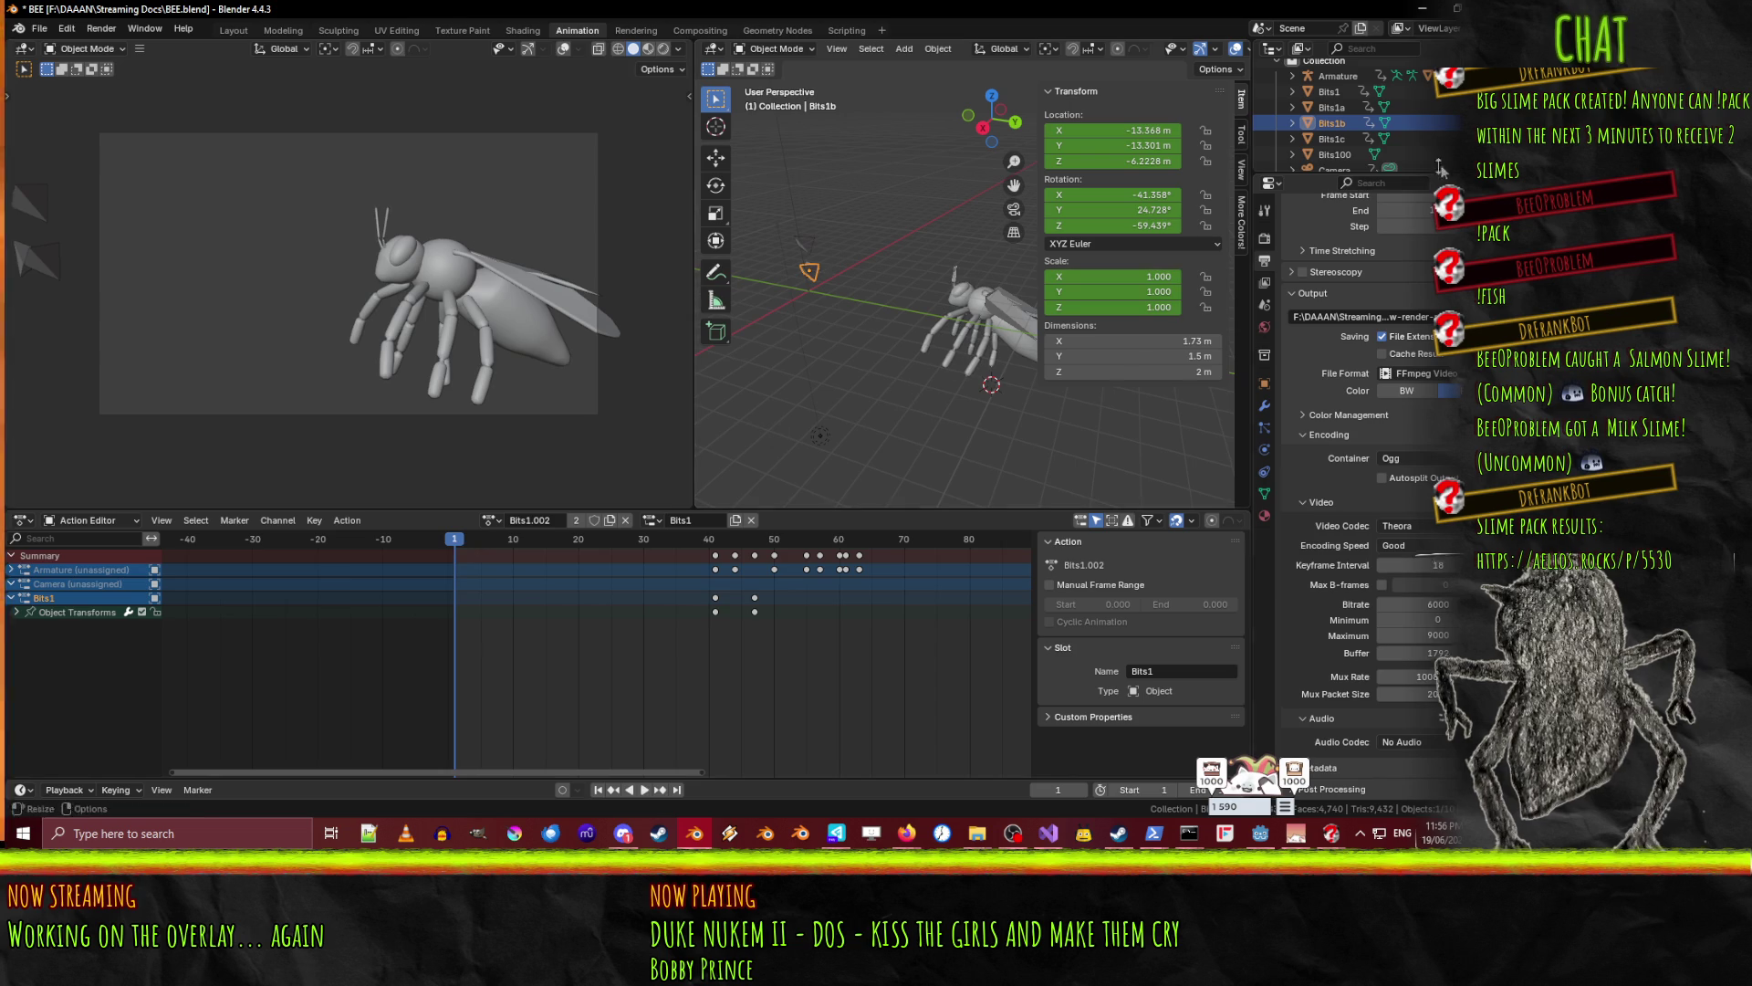
- Box-select and delete Bits1c's early keyframes so its flight begins around frame 38
click(1339, 141)
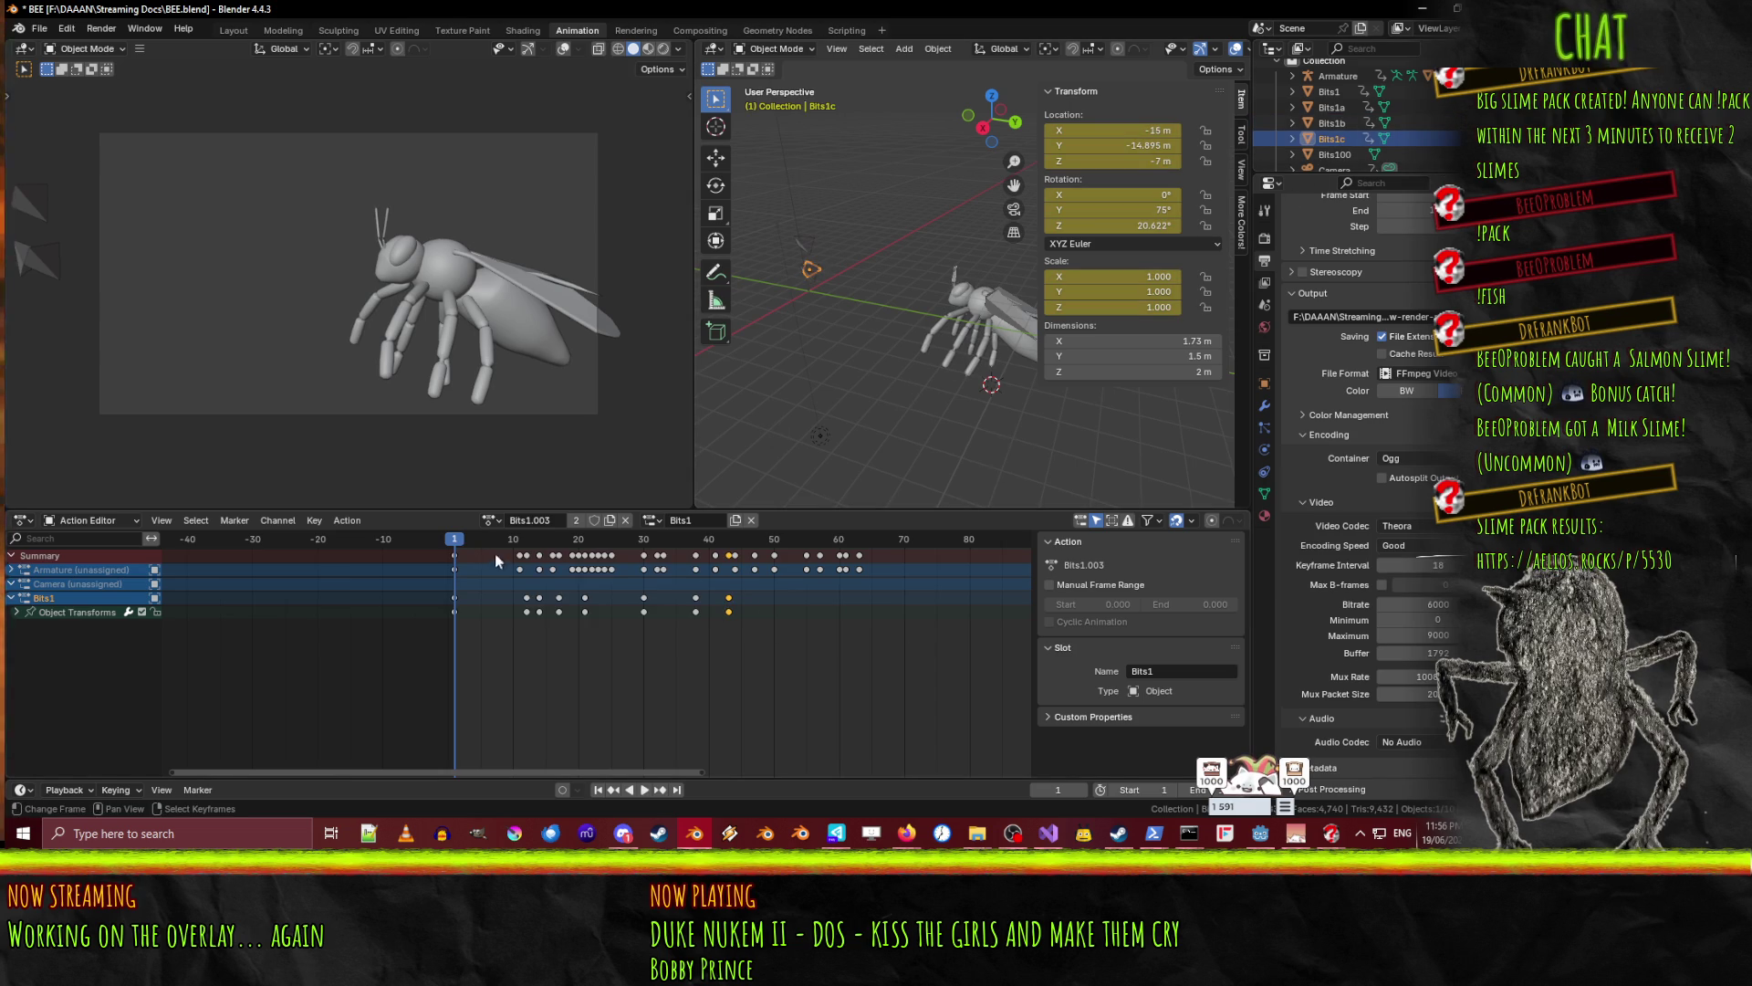
click(714, 557)
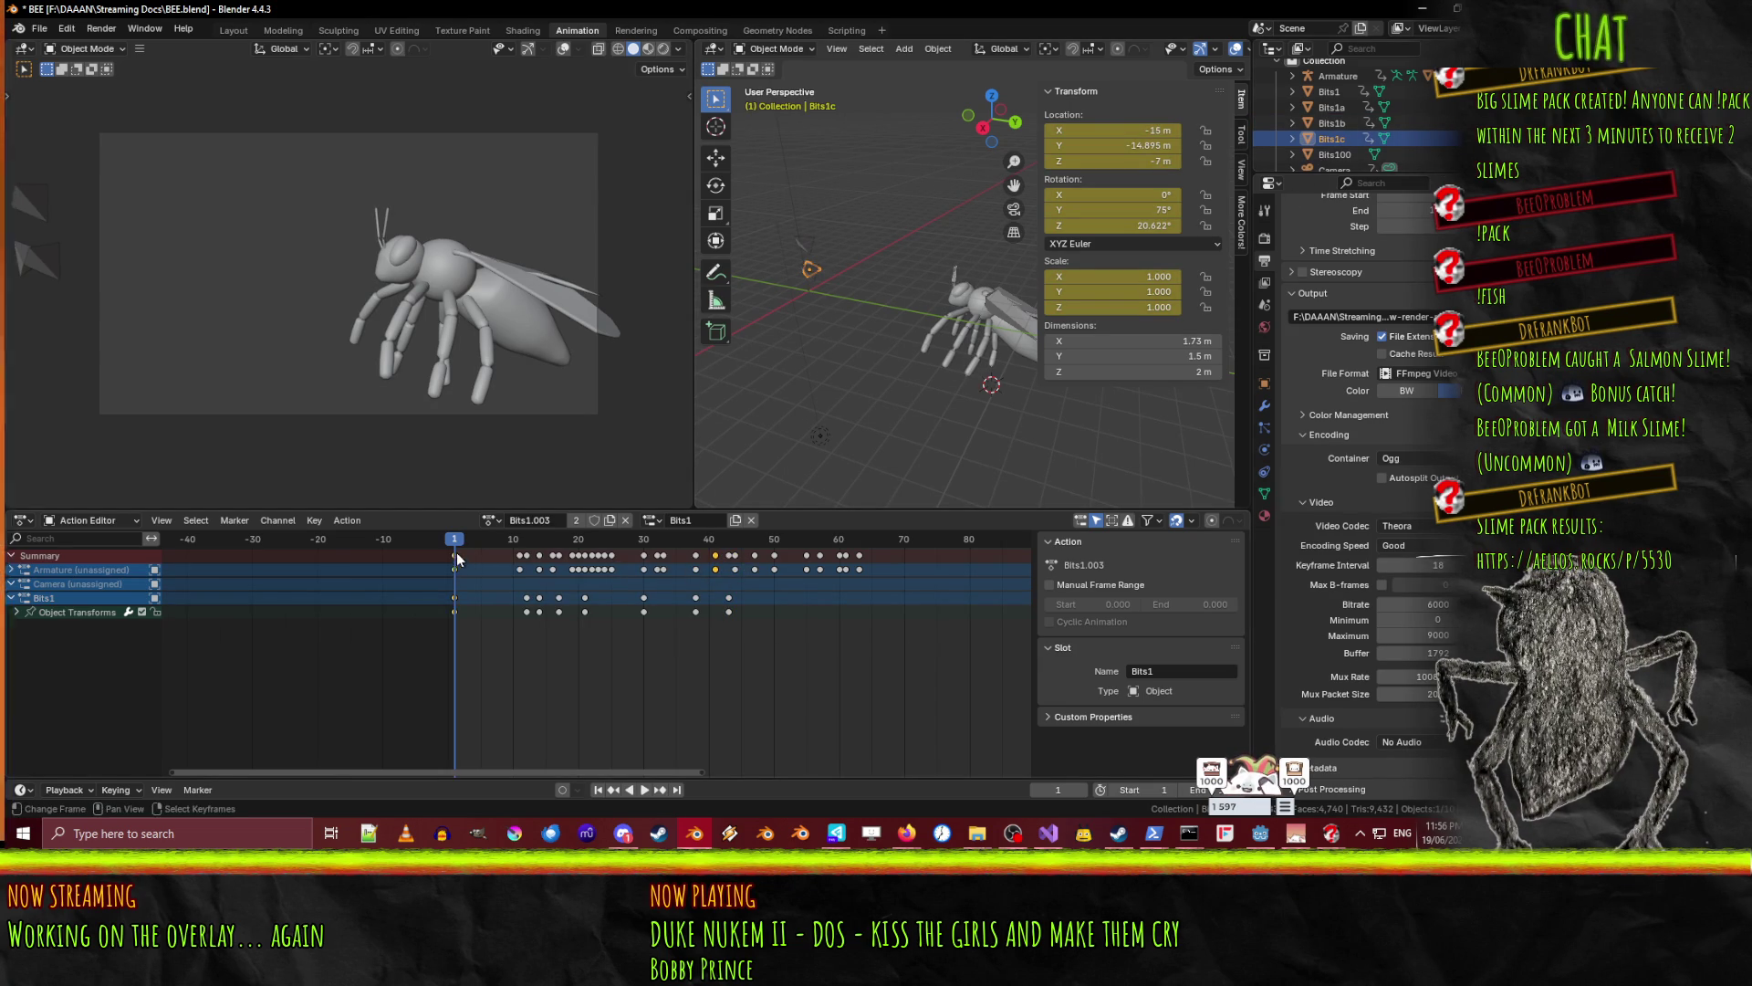
key(b)
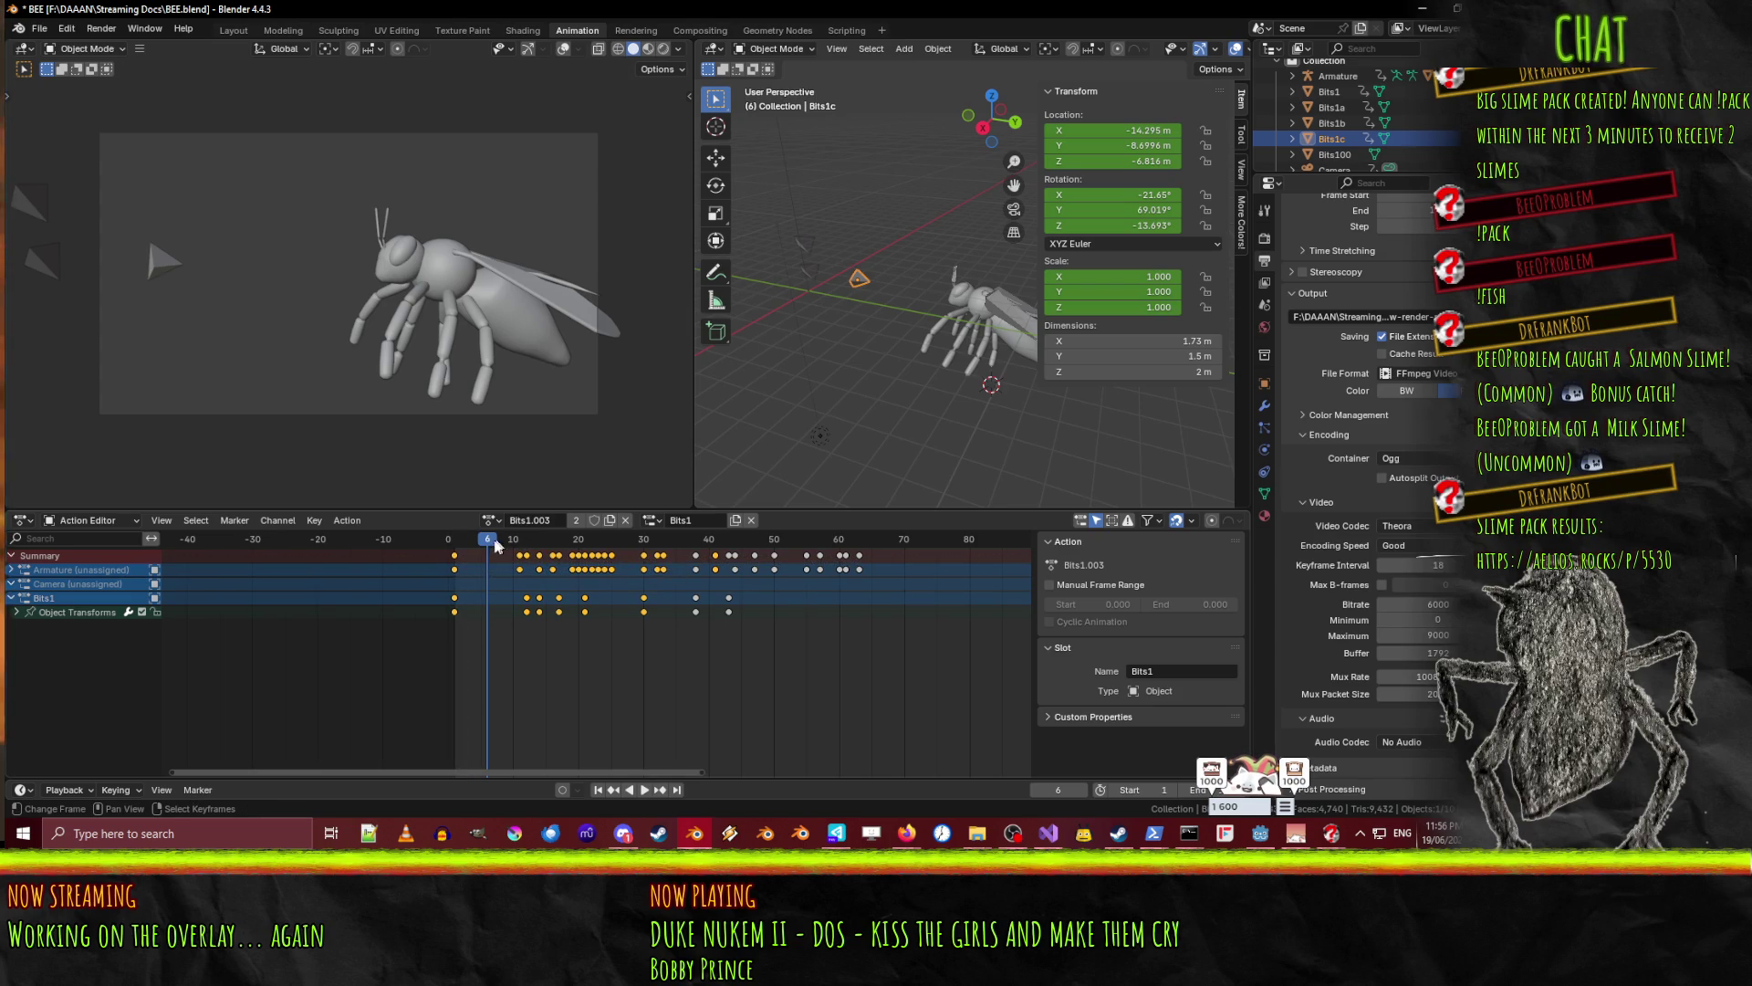
key(space)
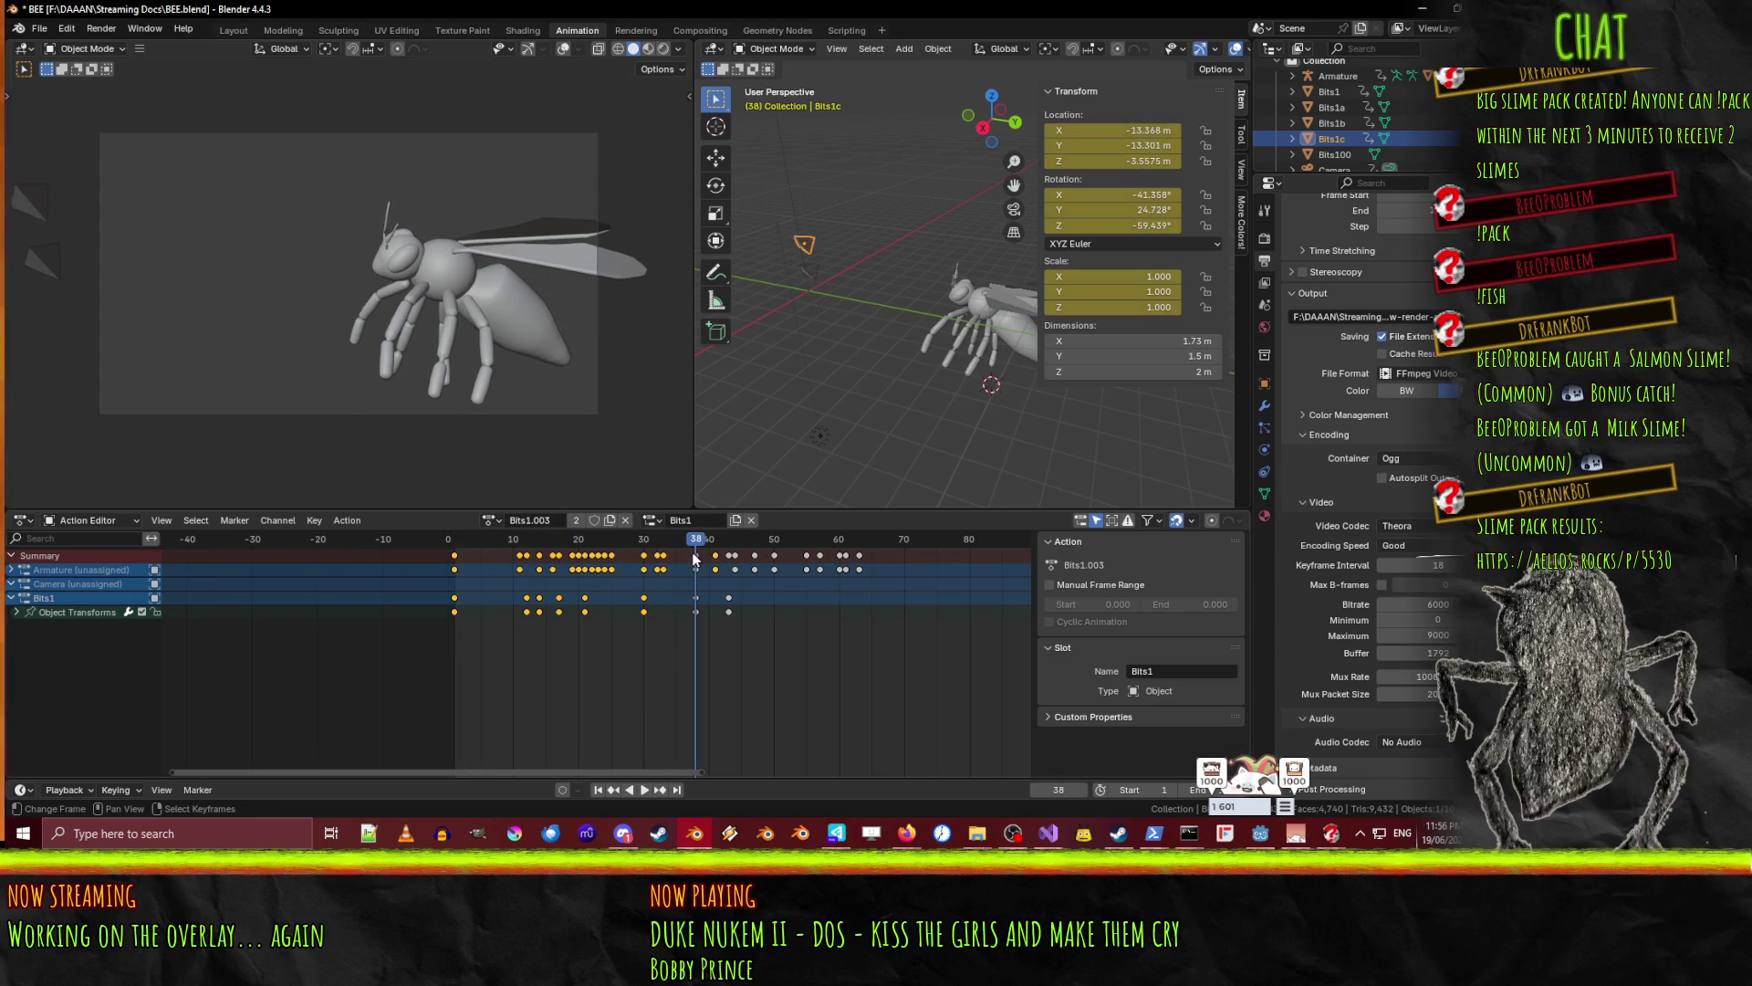
click(536, 593)
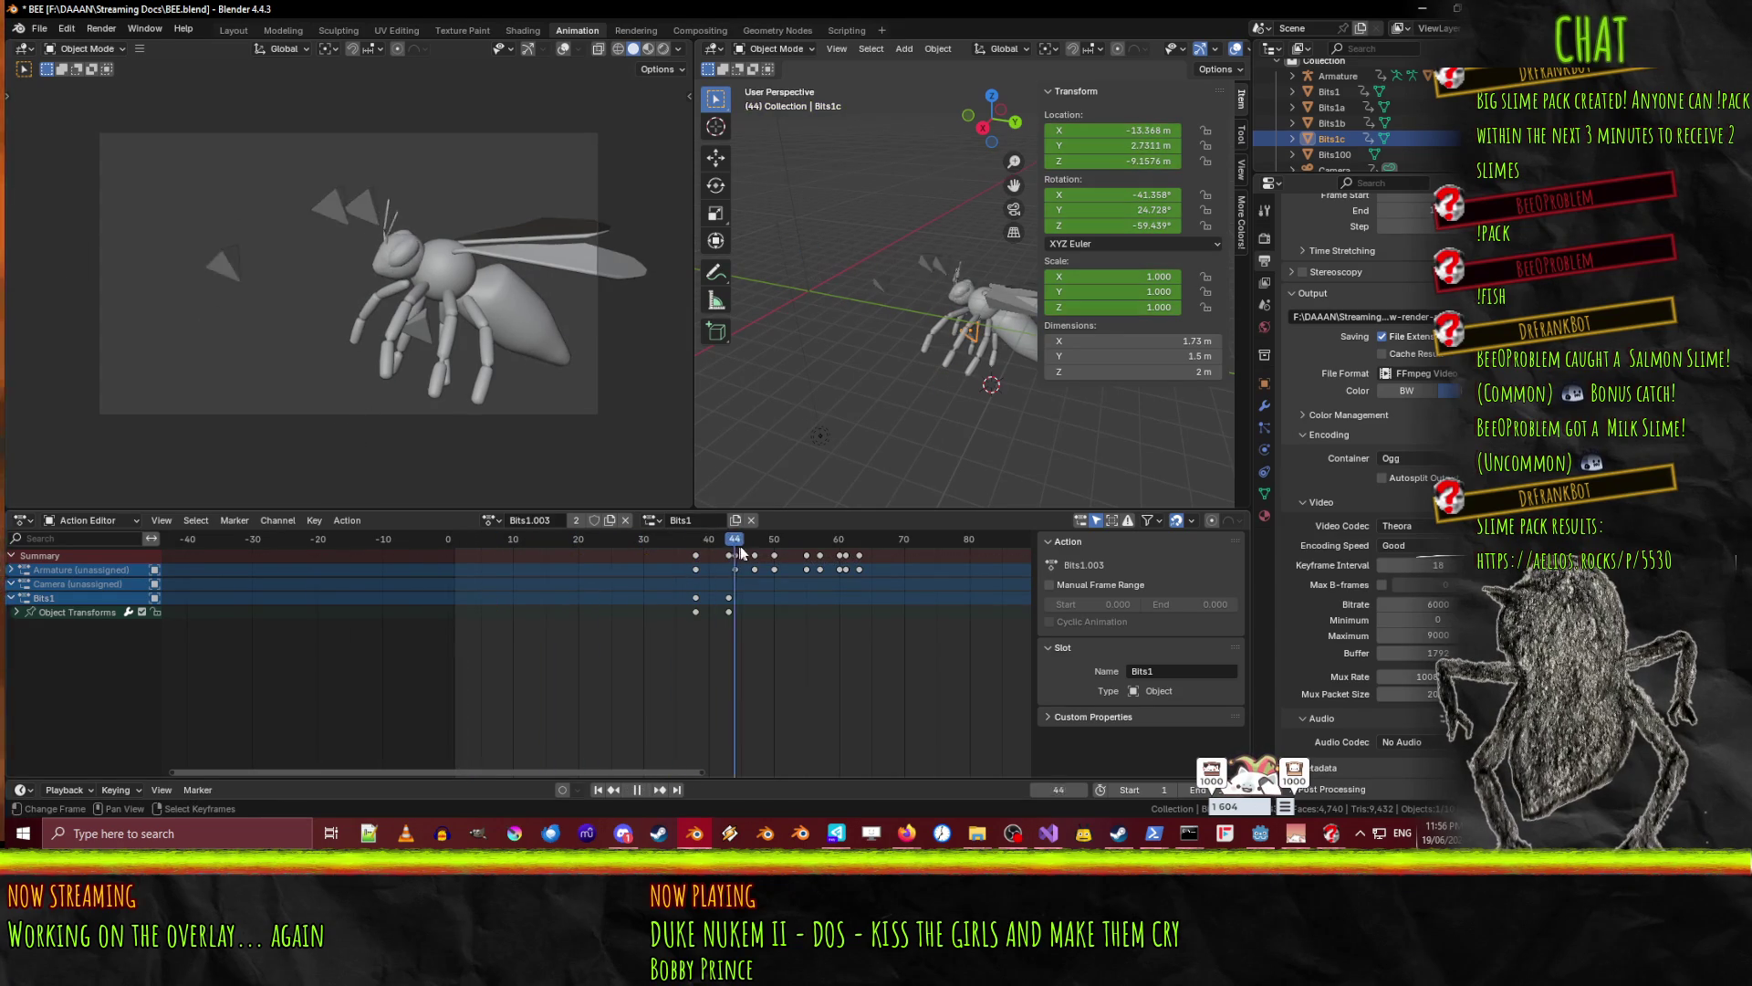
click(491, 546)
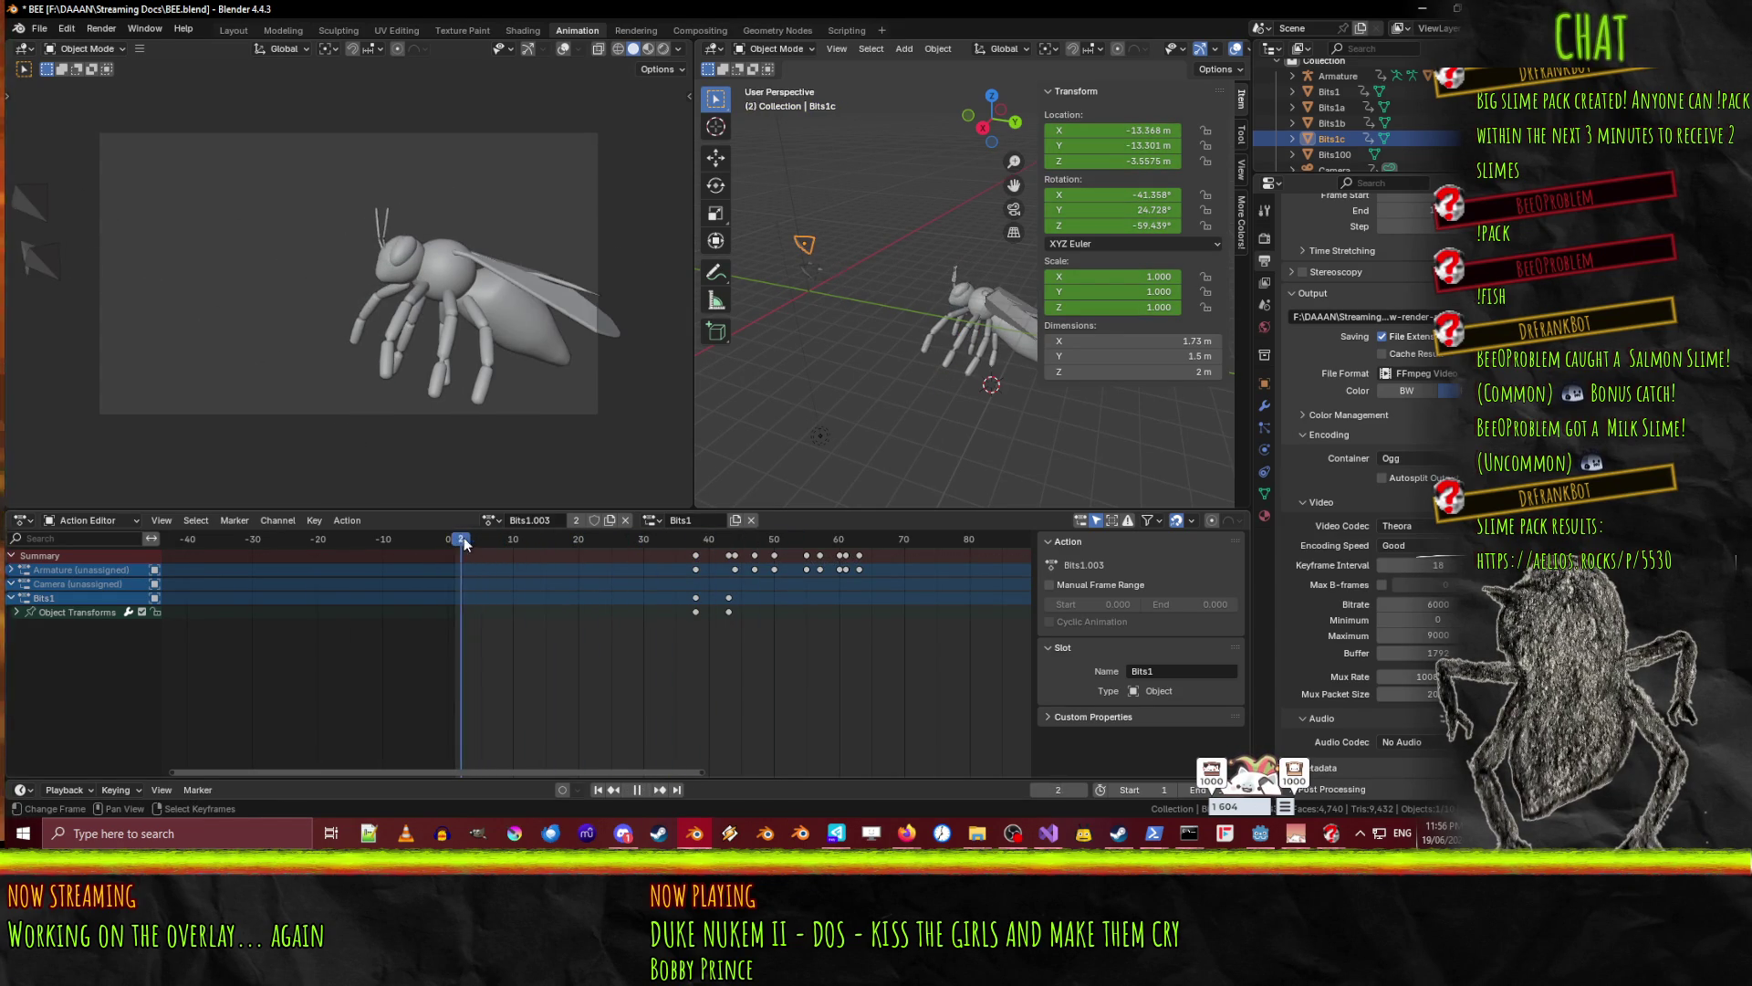
key(space)
- Select Bits1 to show its keyframes and replay from frame 0
click(1329, 91)
click(448, 538)
key(space)
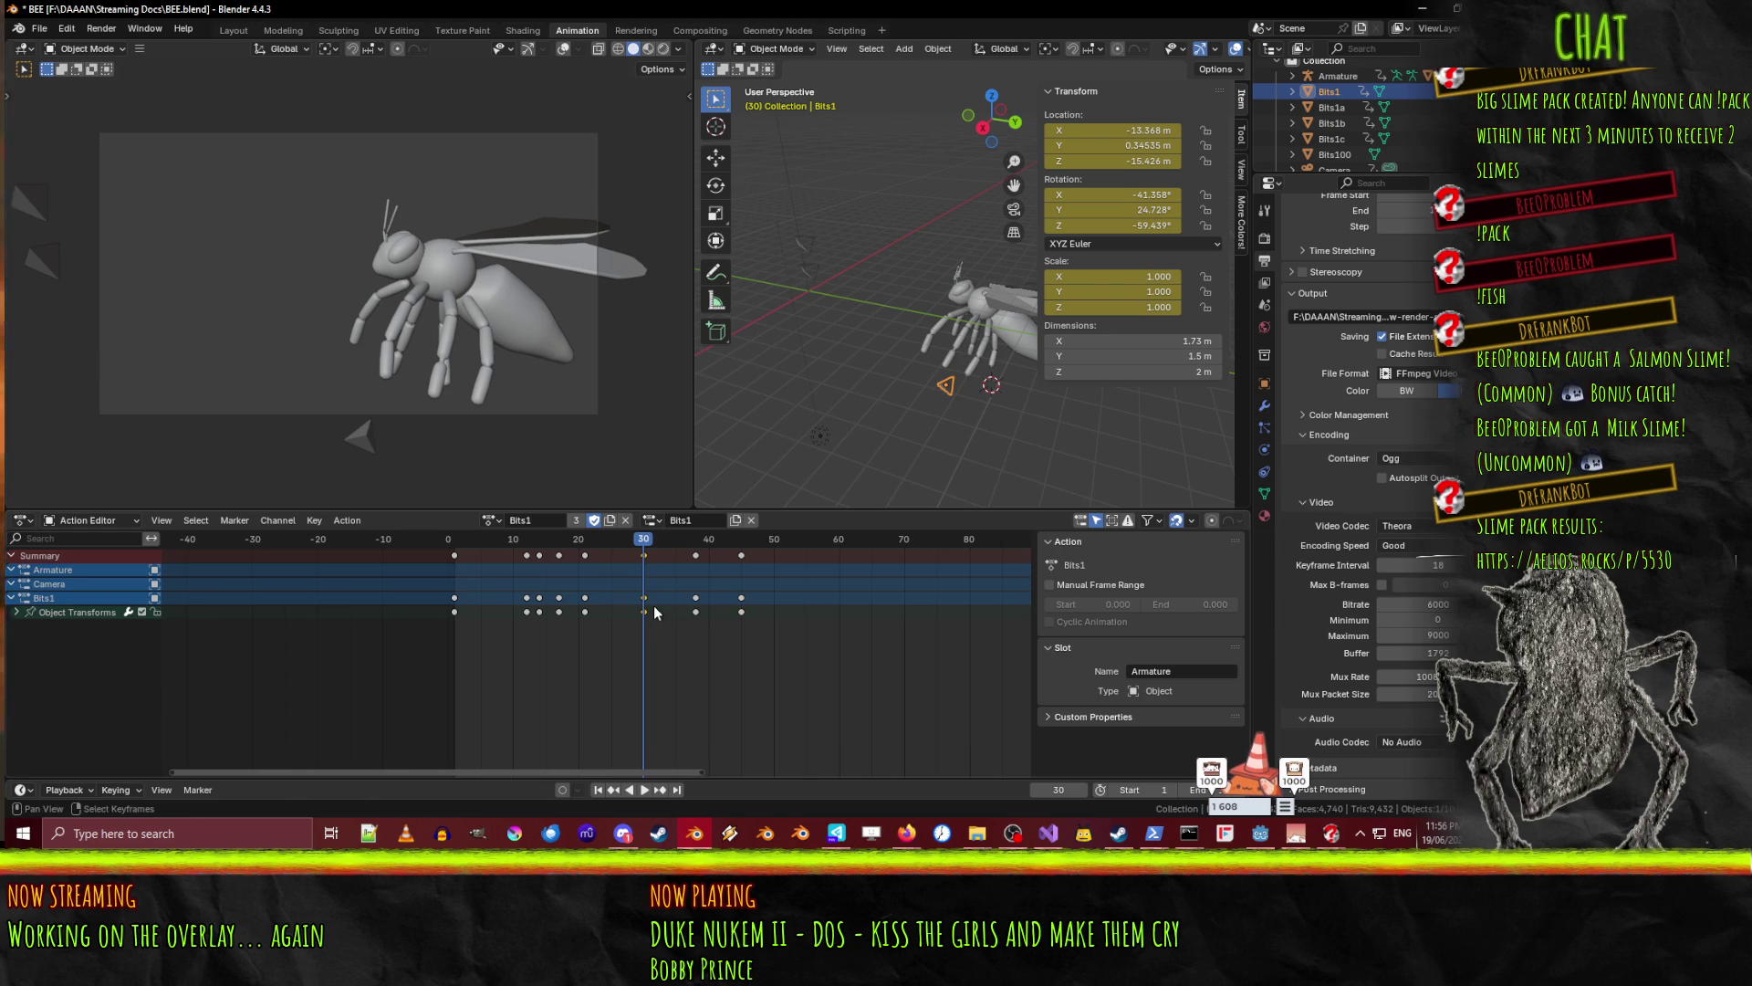
- Duplicate Bits1's frame-30 keyframe onto frame 38 and preview the resulting hold
key(shift+d)
click(697, 604)
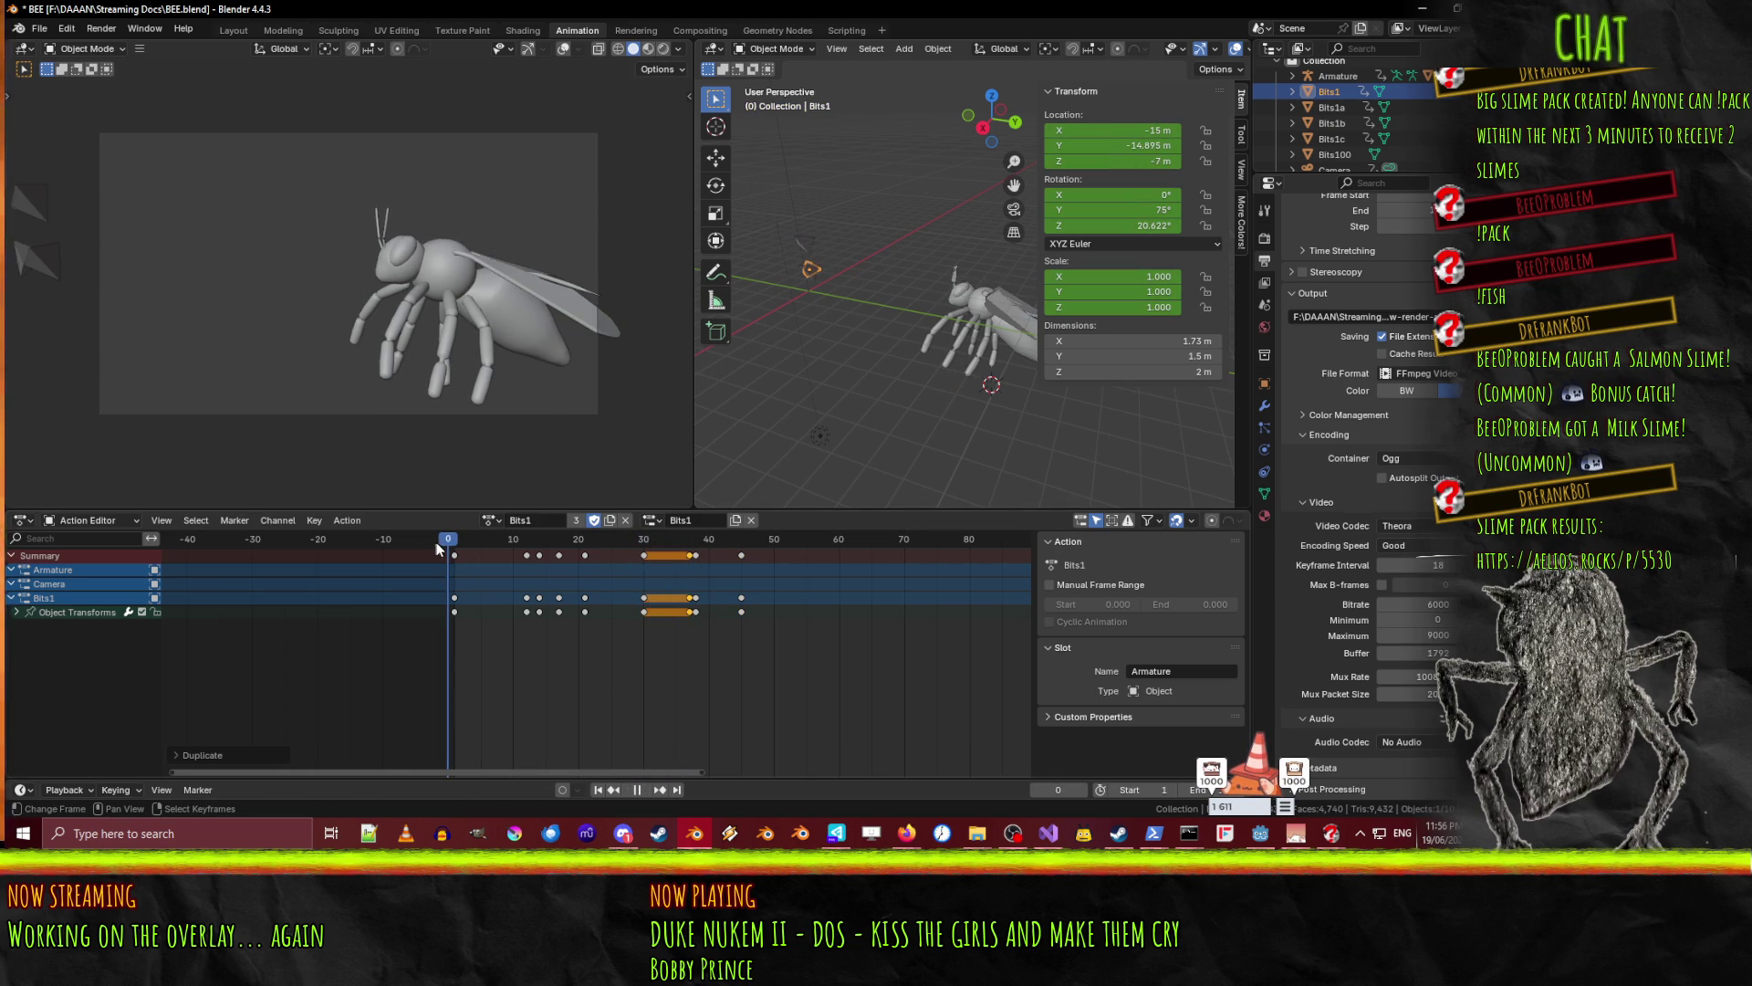
click(645, 790)
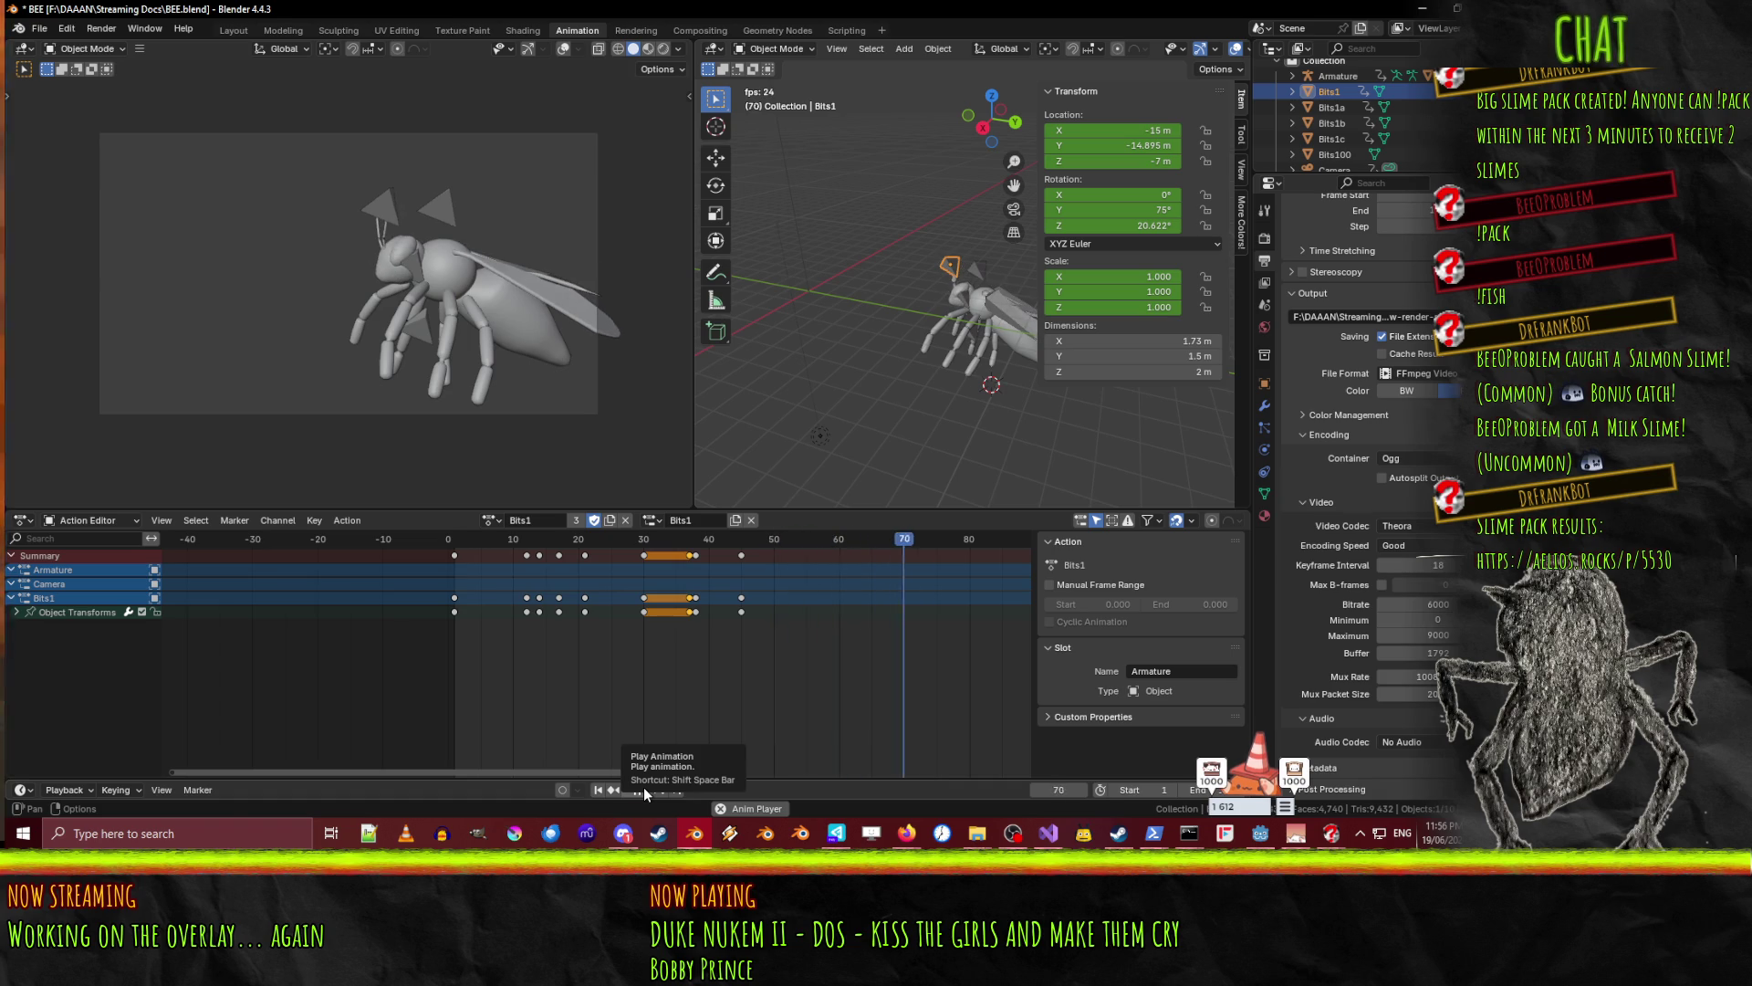
click(644, 790)
drag(830, 546, 462, 546)
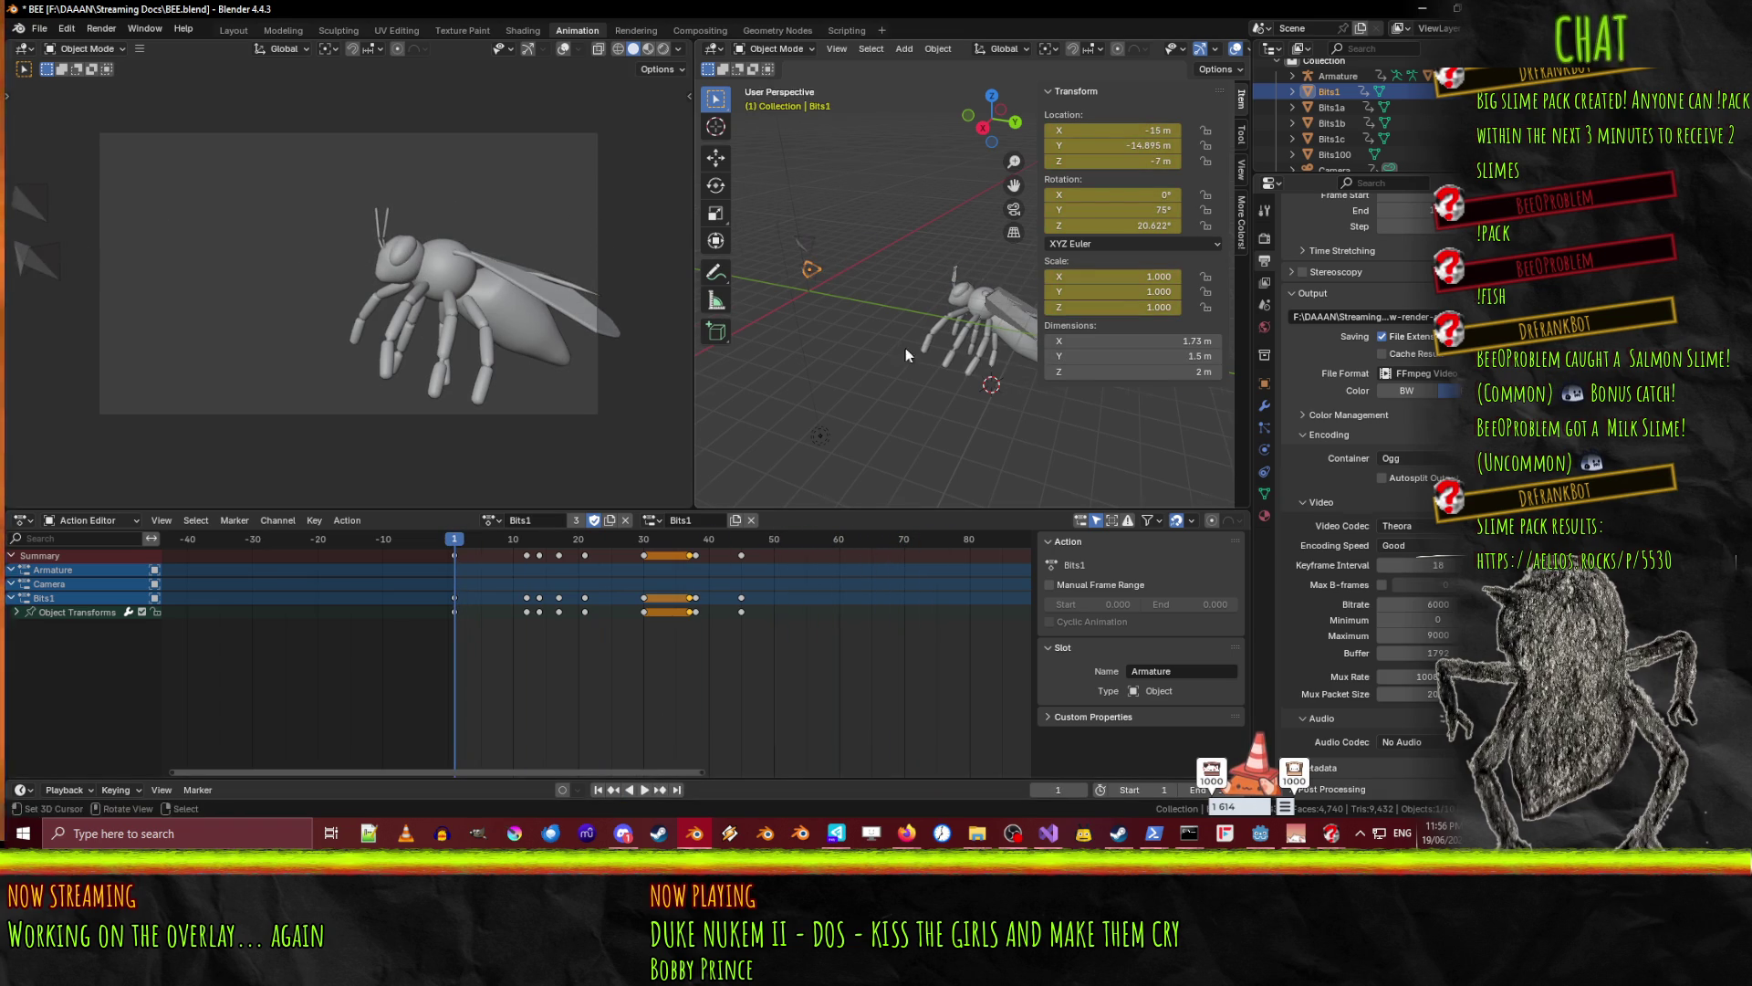
middle_drag(904, 355, 911, 363)
mouse_move(526, 545)
mouse_down()
mouse_move(753, 544)
mouse_move(453, 542)
mouse_move(746, 550)
mouse_up()
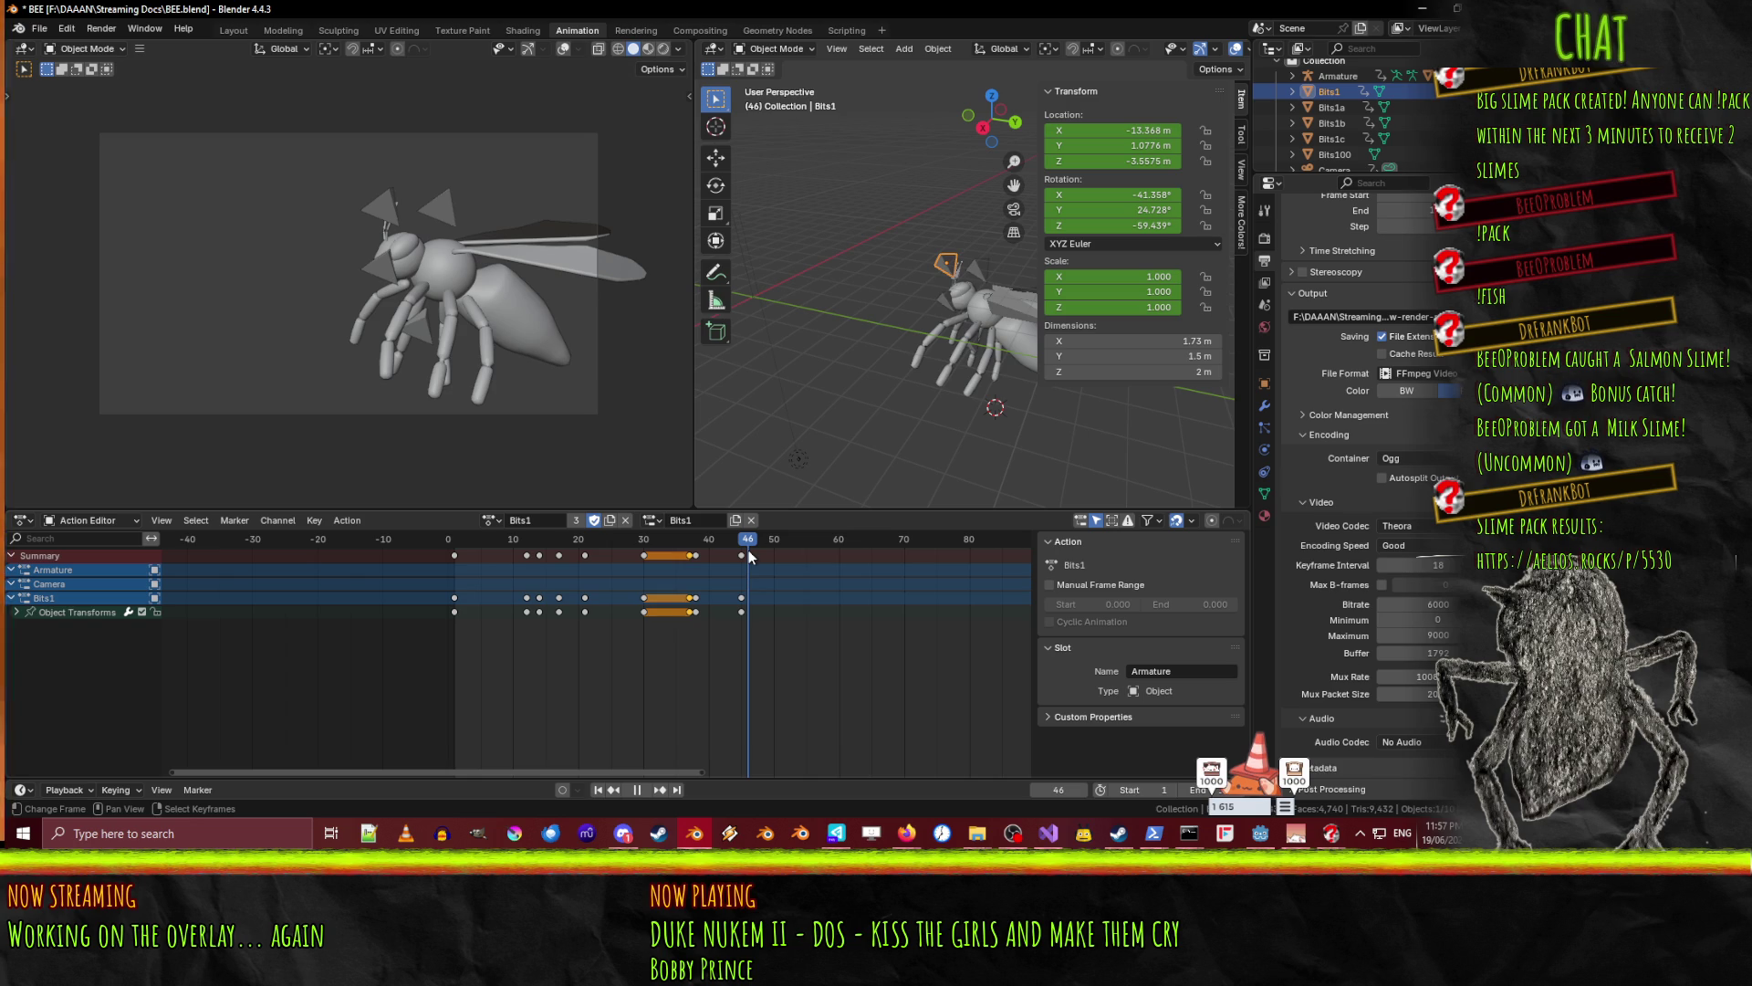
drag(748, 552, 769, 549)
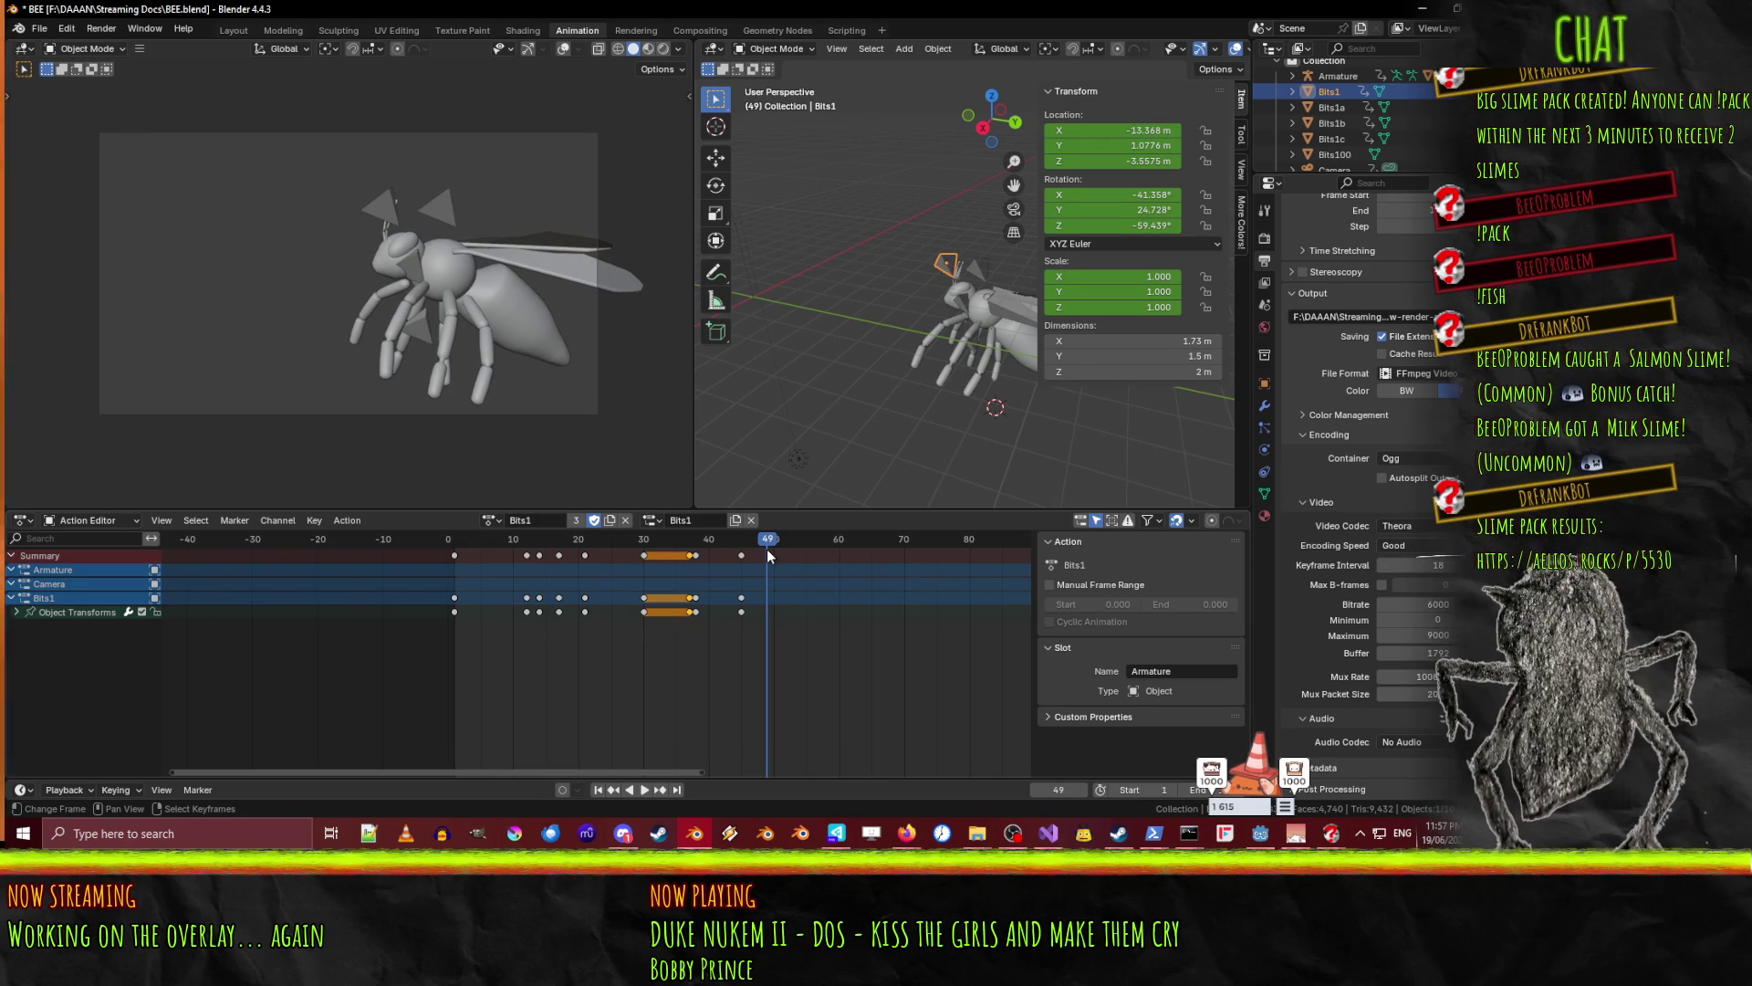
mouse_move(760, 554)
mouse_down()
mouse_move(684, 564)
mouse_move(751, 580)
mouse_move(774, 573)
mouse_move(615, 557)
mouse_move(752, 556)
mouse_up()
mouse_move(958, 301)
middle_down()
mouse_move(993, 340)
mouse_move(949, 292)
middle_up()
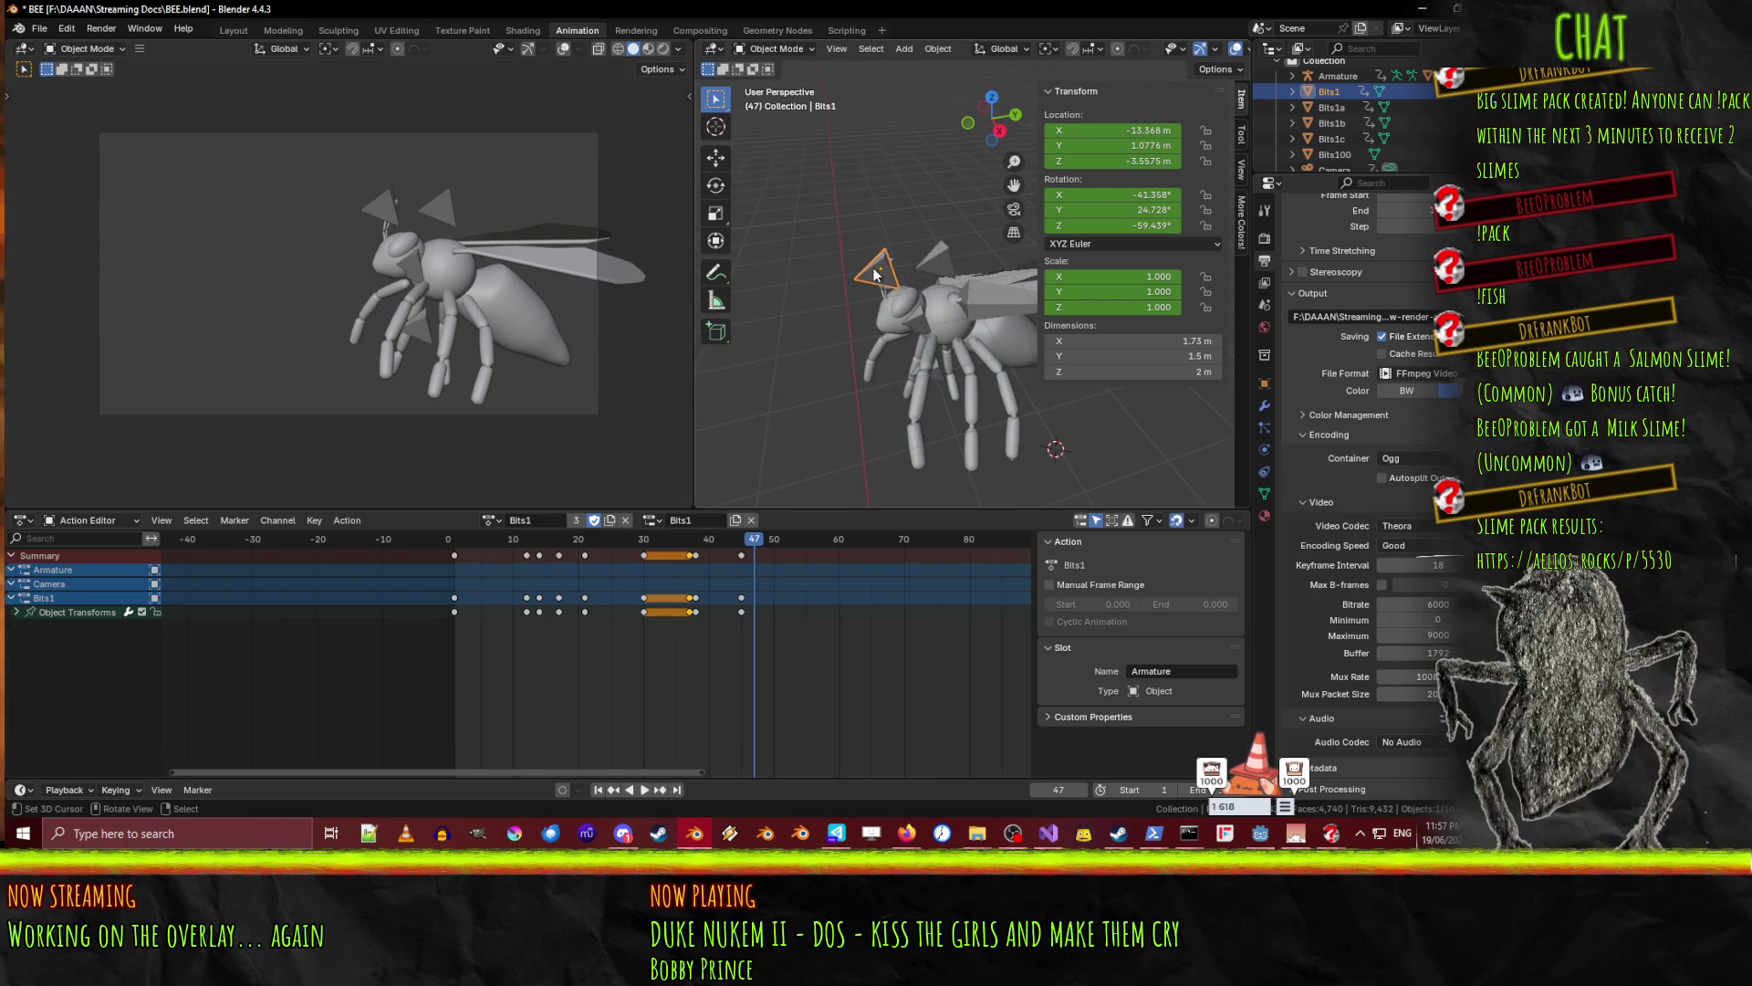
- At frame 45, rotate Bits1 about Y, lower it along Z, and keyframe the pose
drag(752, 544, 741, 544)
key(r)
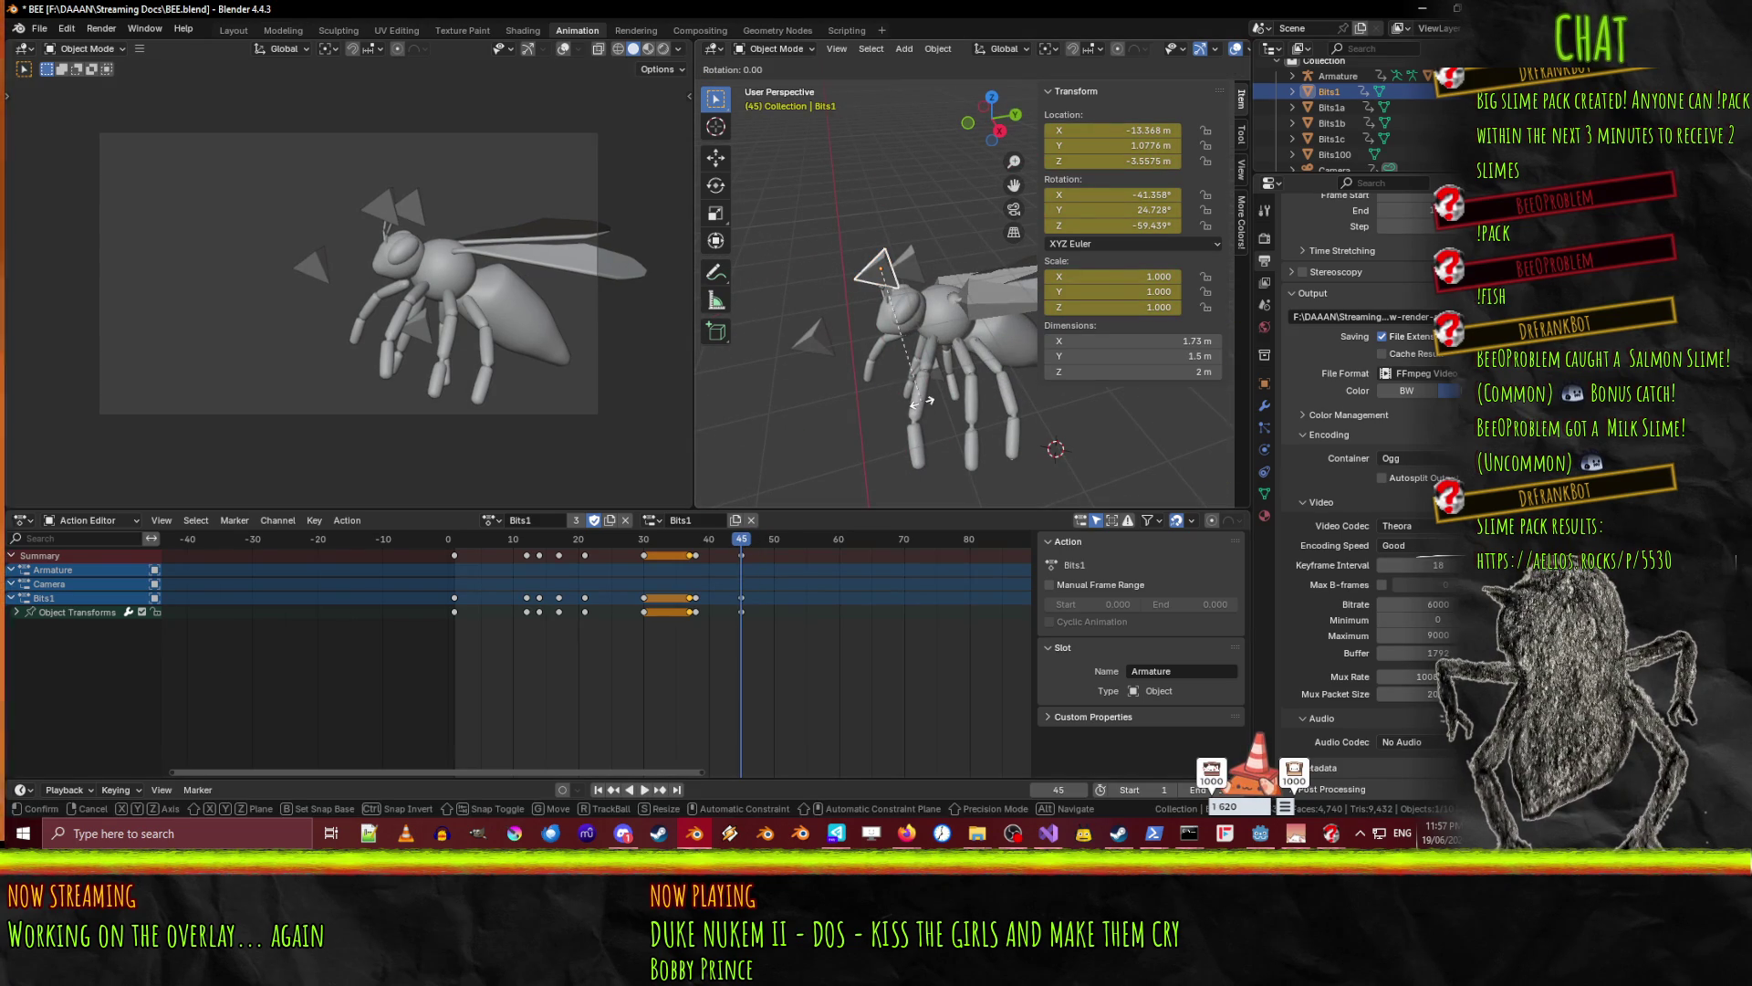
key(x)
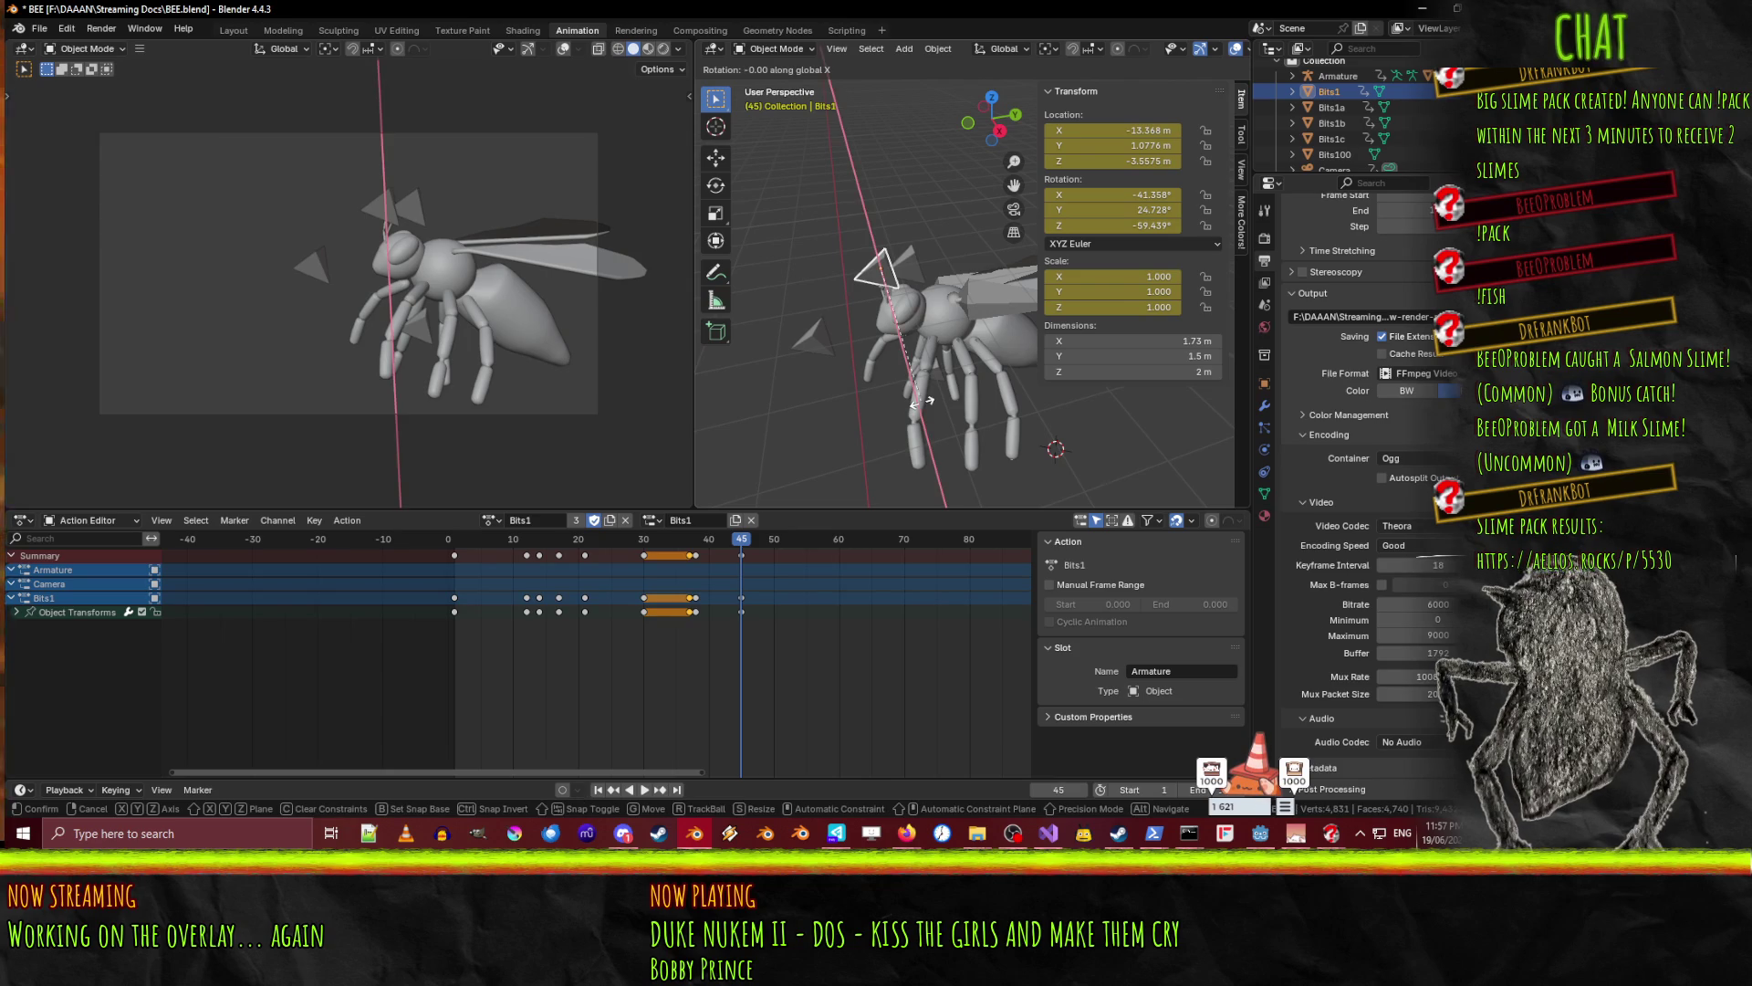
key(y)
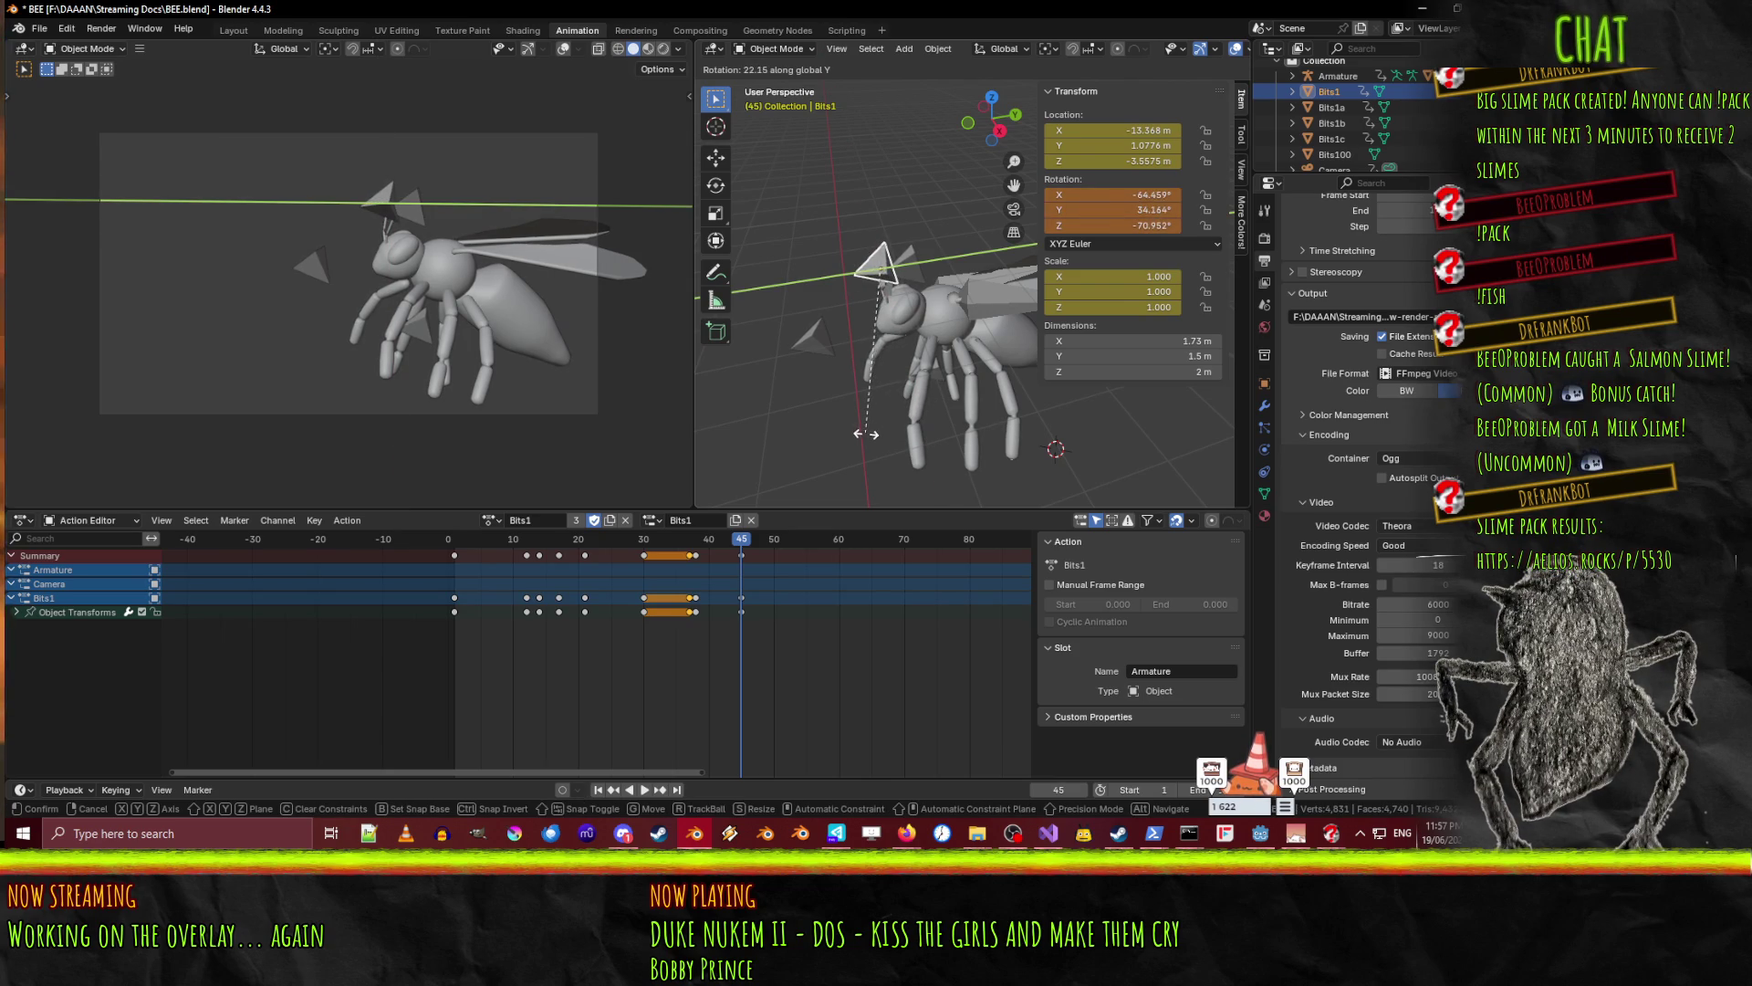
click(865, 434)
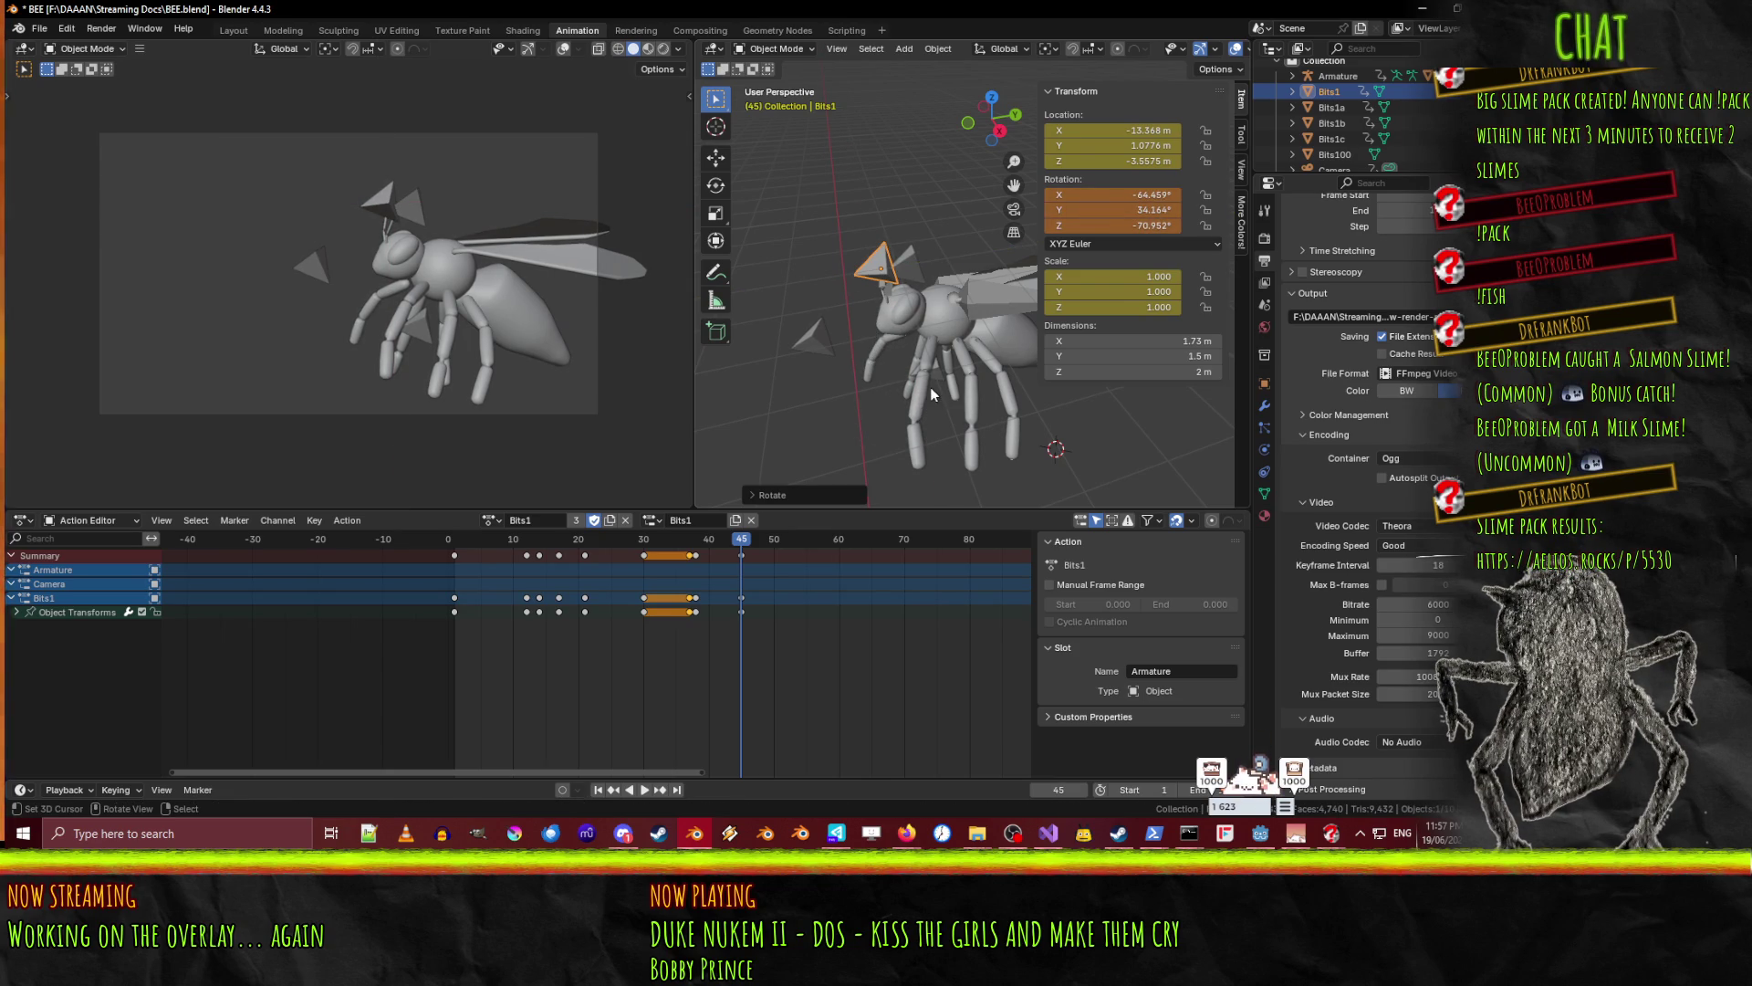
key(g)
key(z)
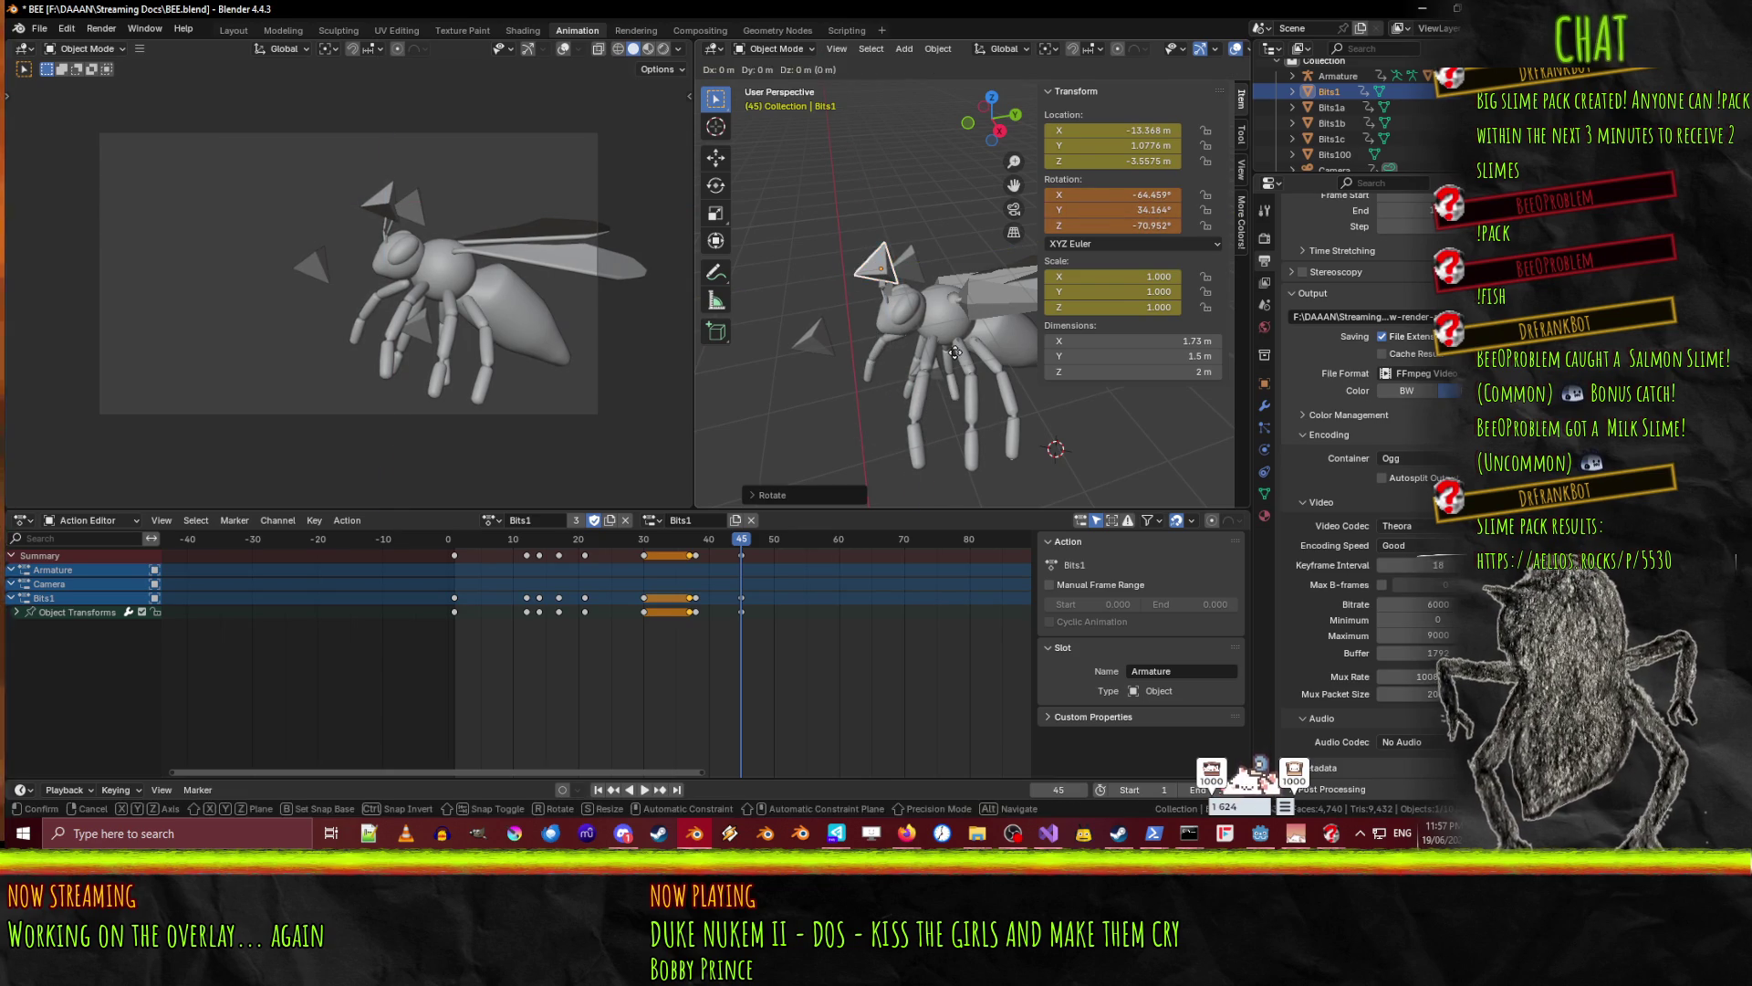
click(958, 379)
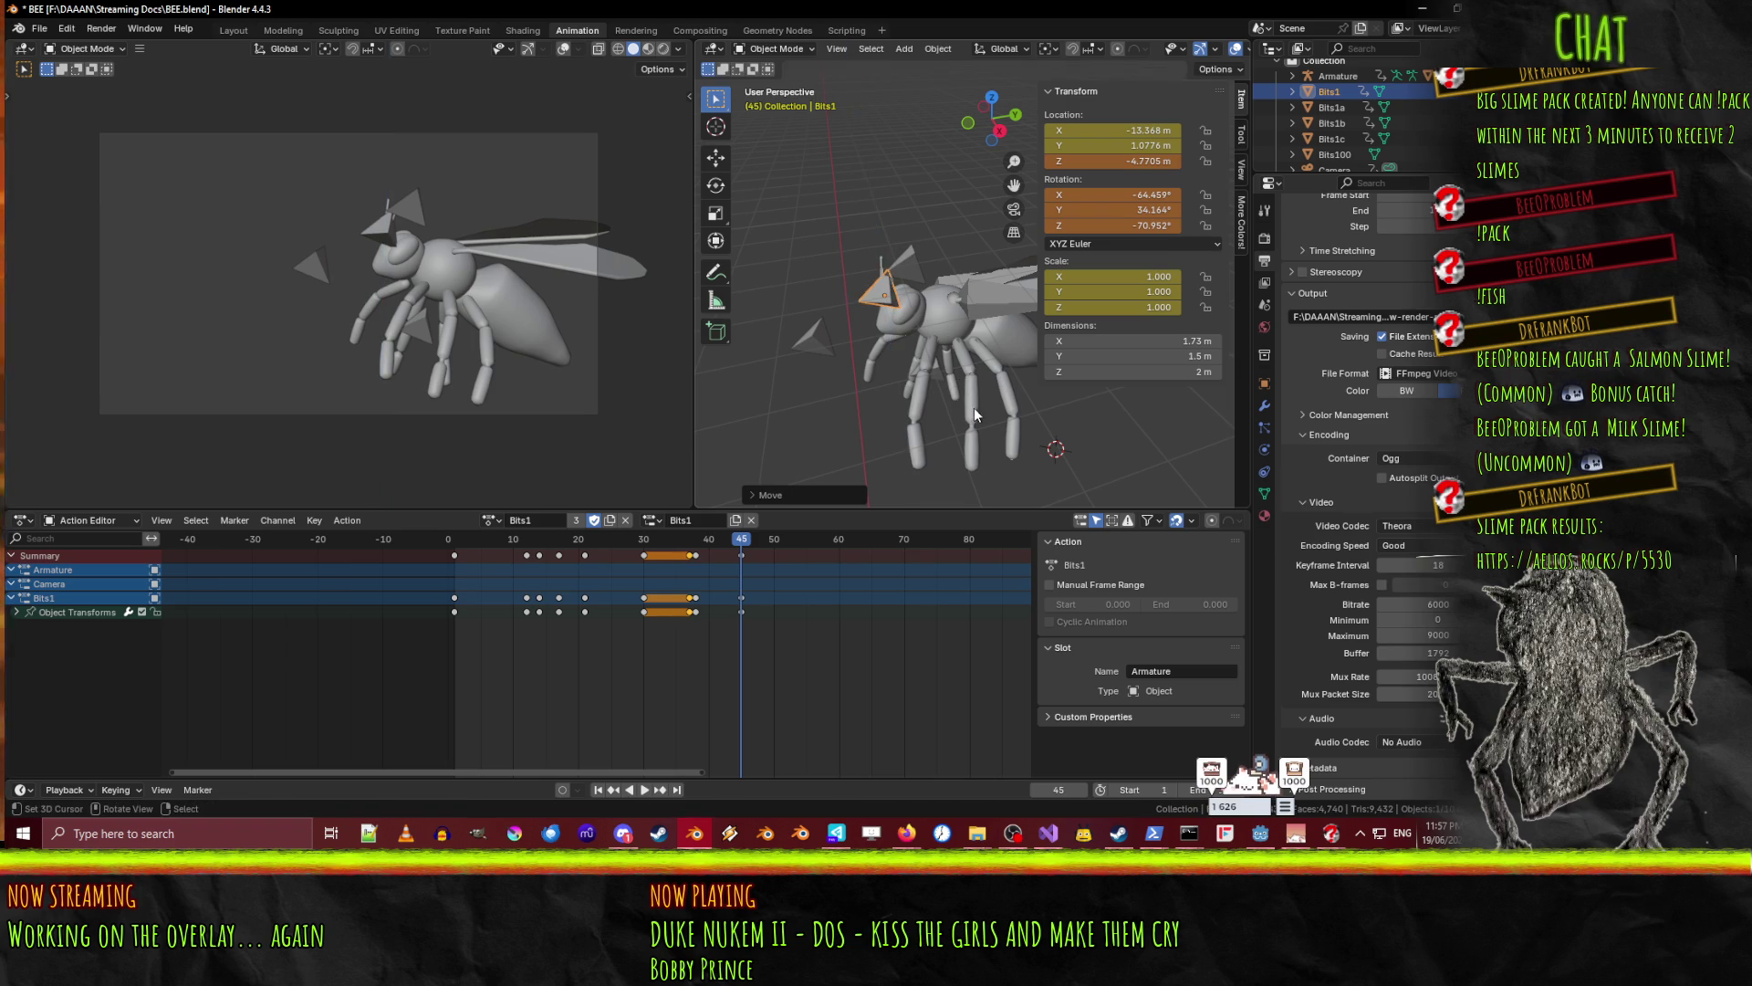
click(665, 602)
key(i)
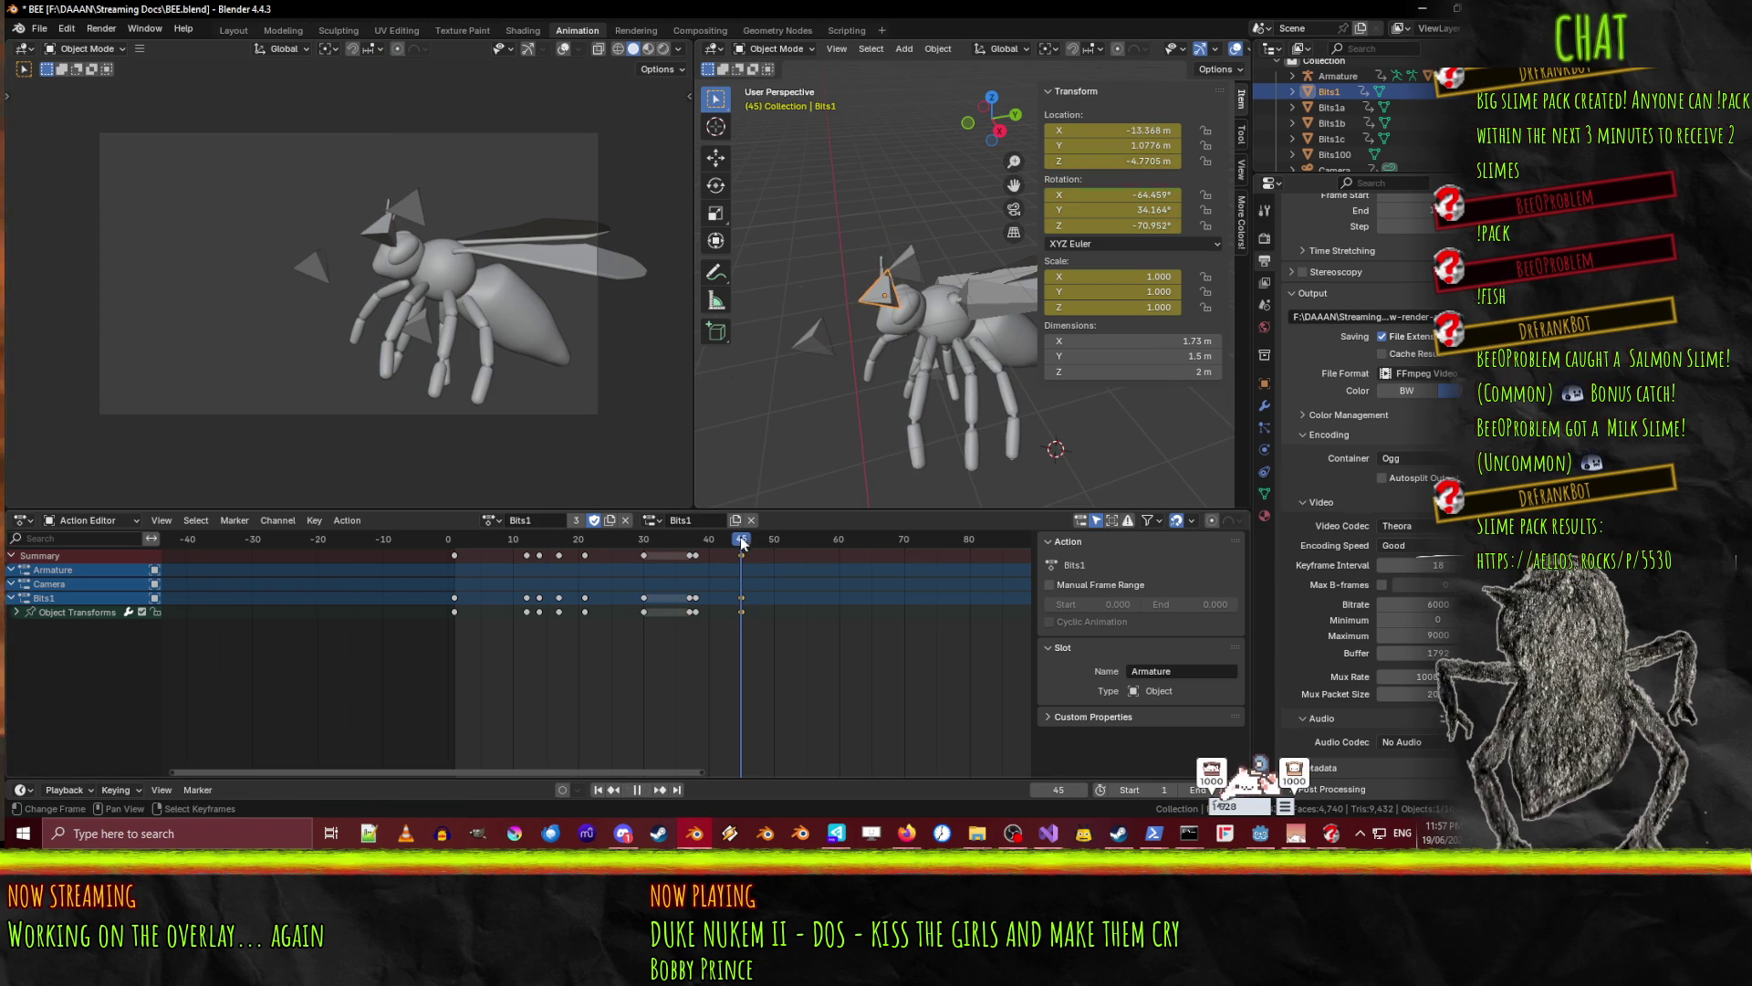
- Play back and review the Bits1 pose around frames 46–47
key(space)
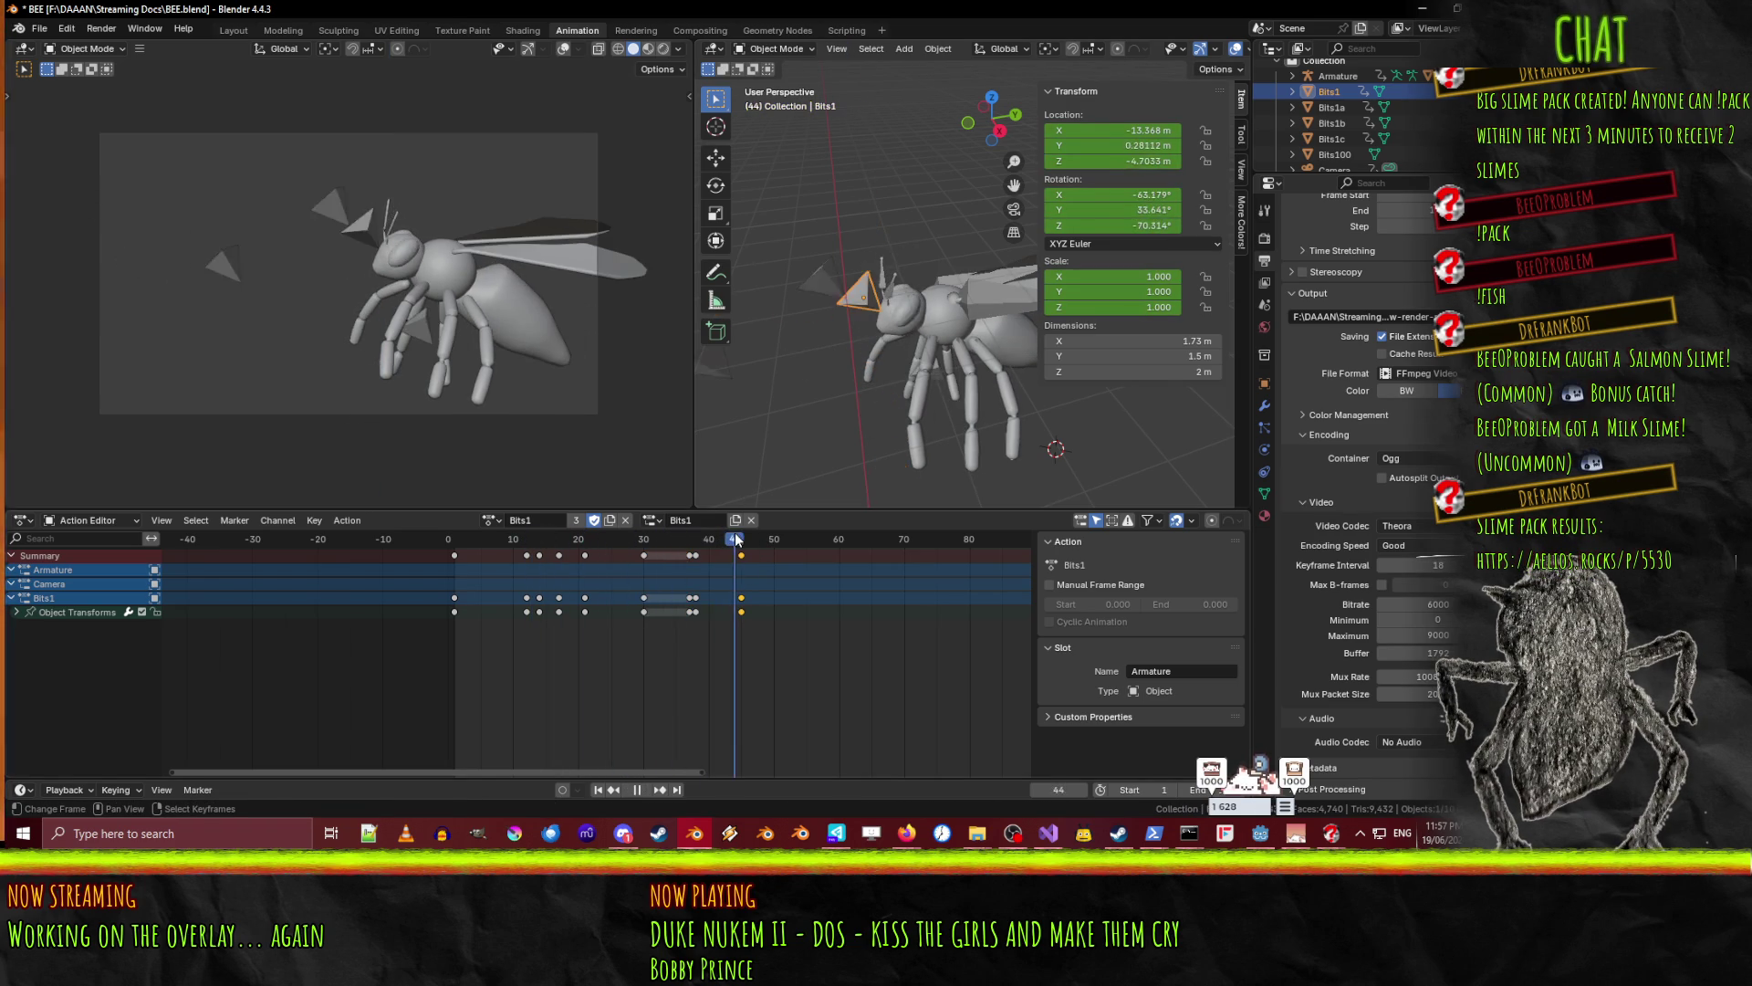
mouse_move(604, 526)
mouse_down()
mouse_move(756, 535)
mouse_move(710, 535)
mouse_move(754, 513)
mouse_up()
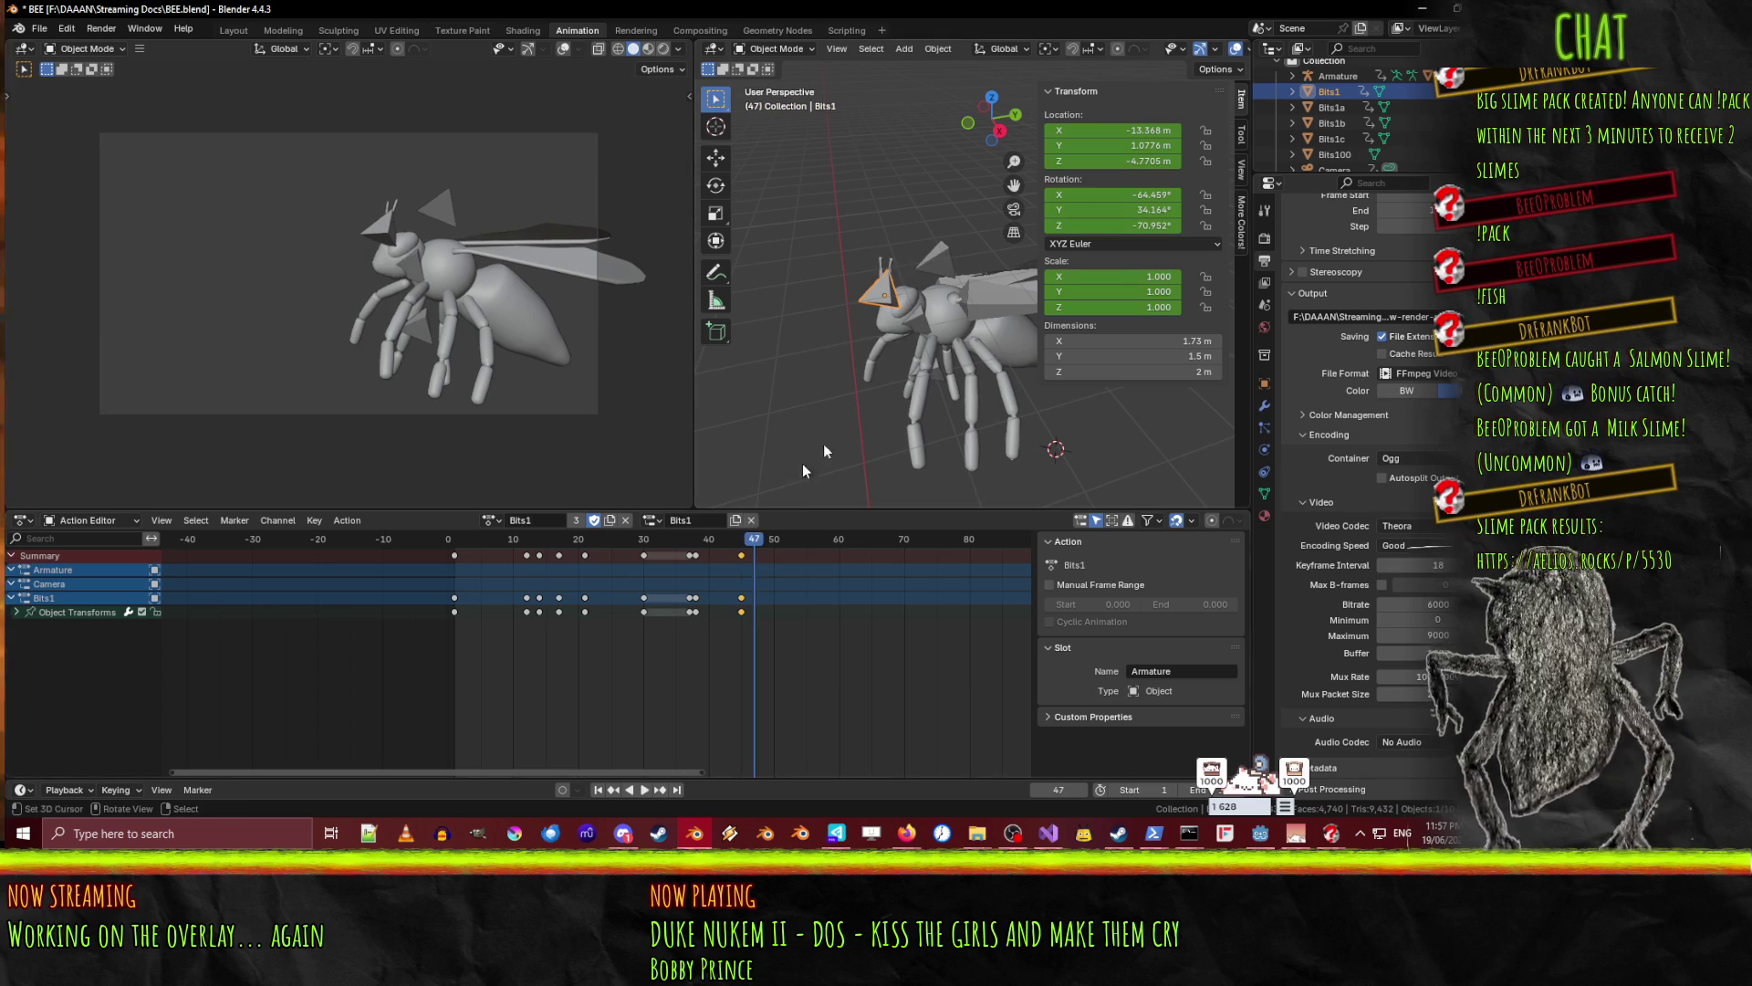
click(898, 322)
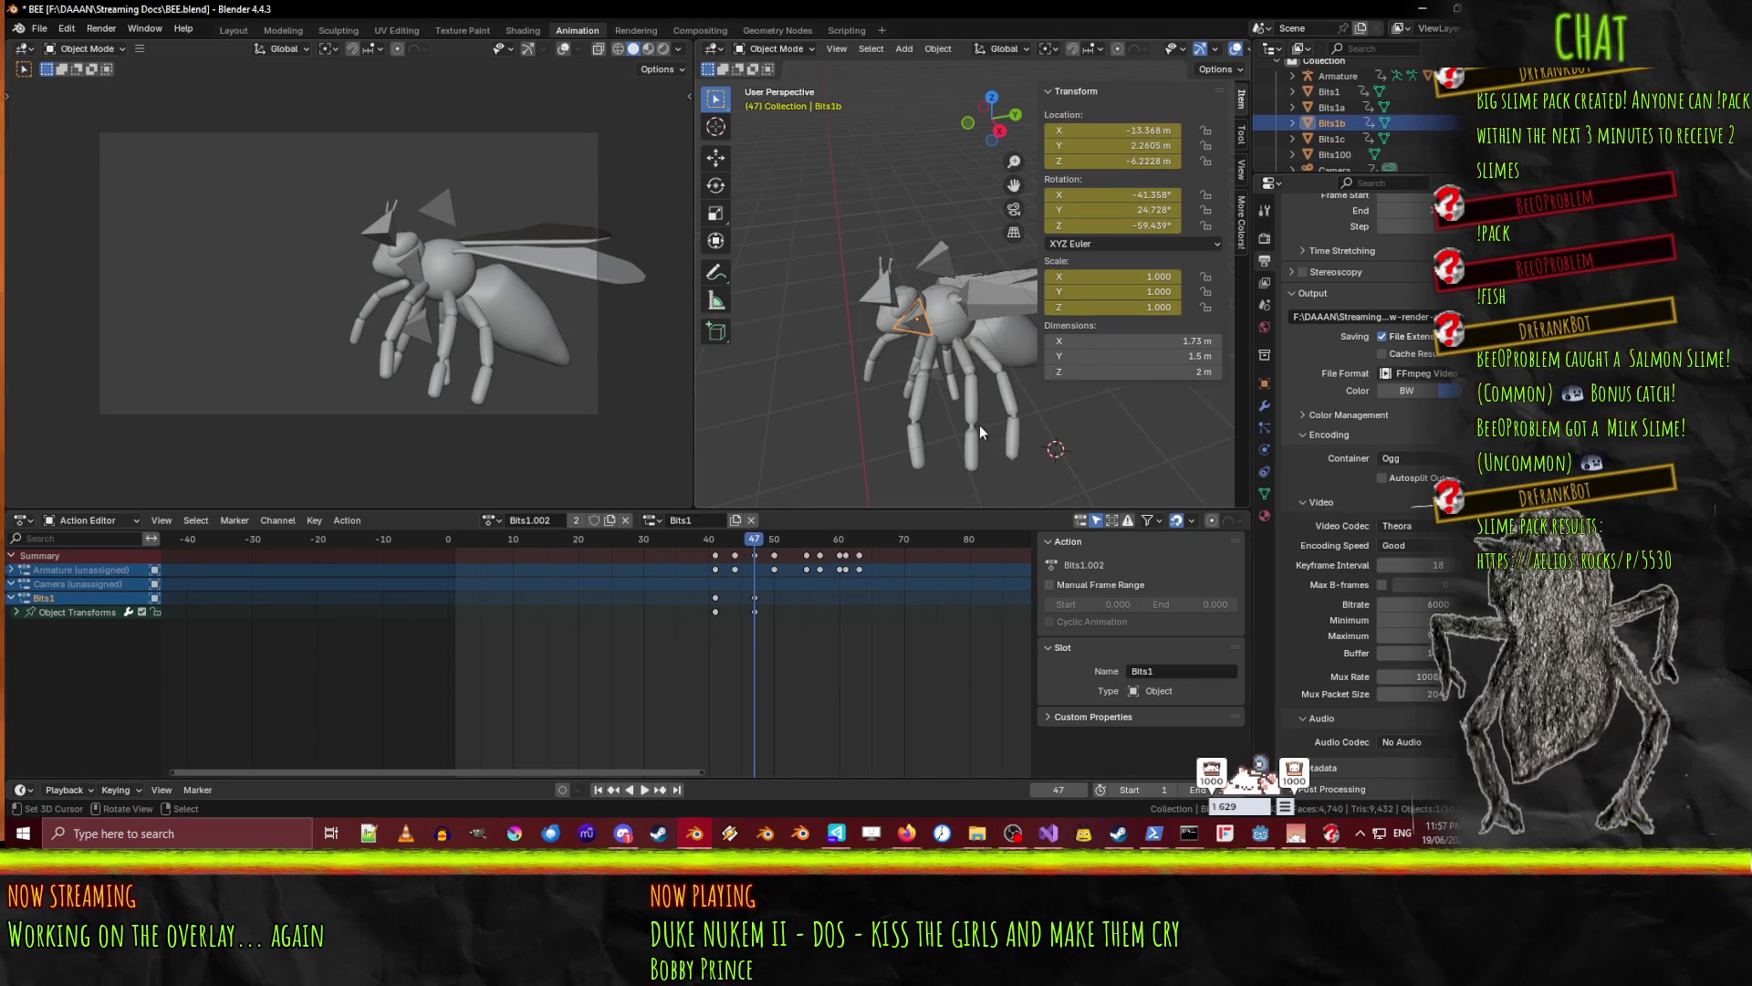
- Rotate Bits1b about Y and nudge it slightly along X at frame 47
key(r)
key(x)
key(x)
key(x)
key(y)
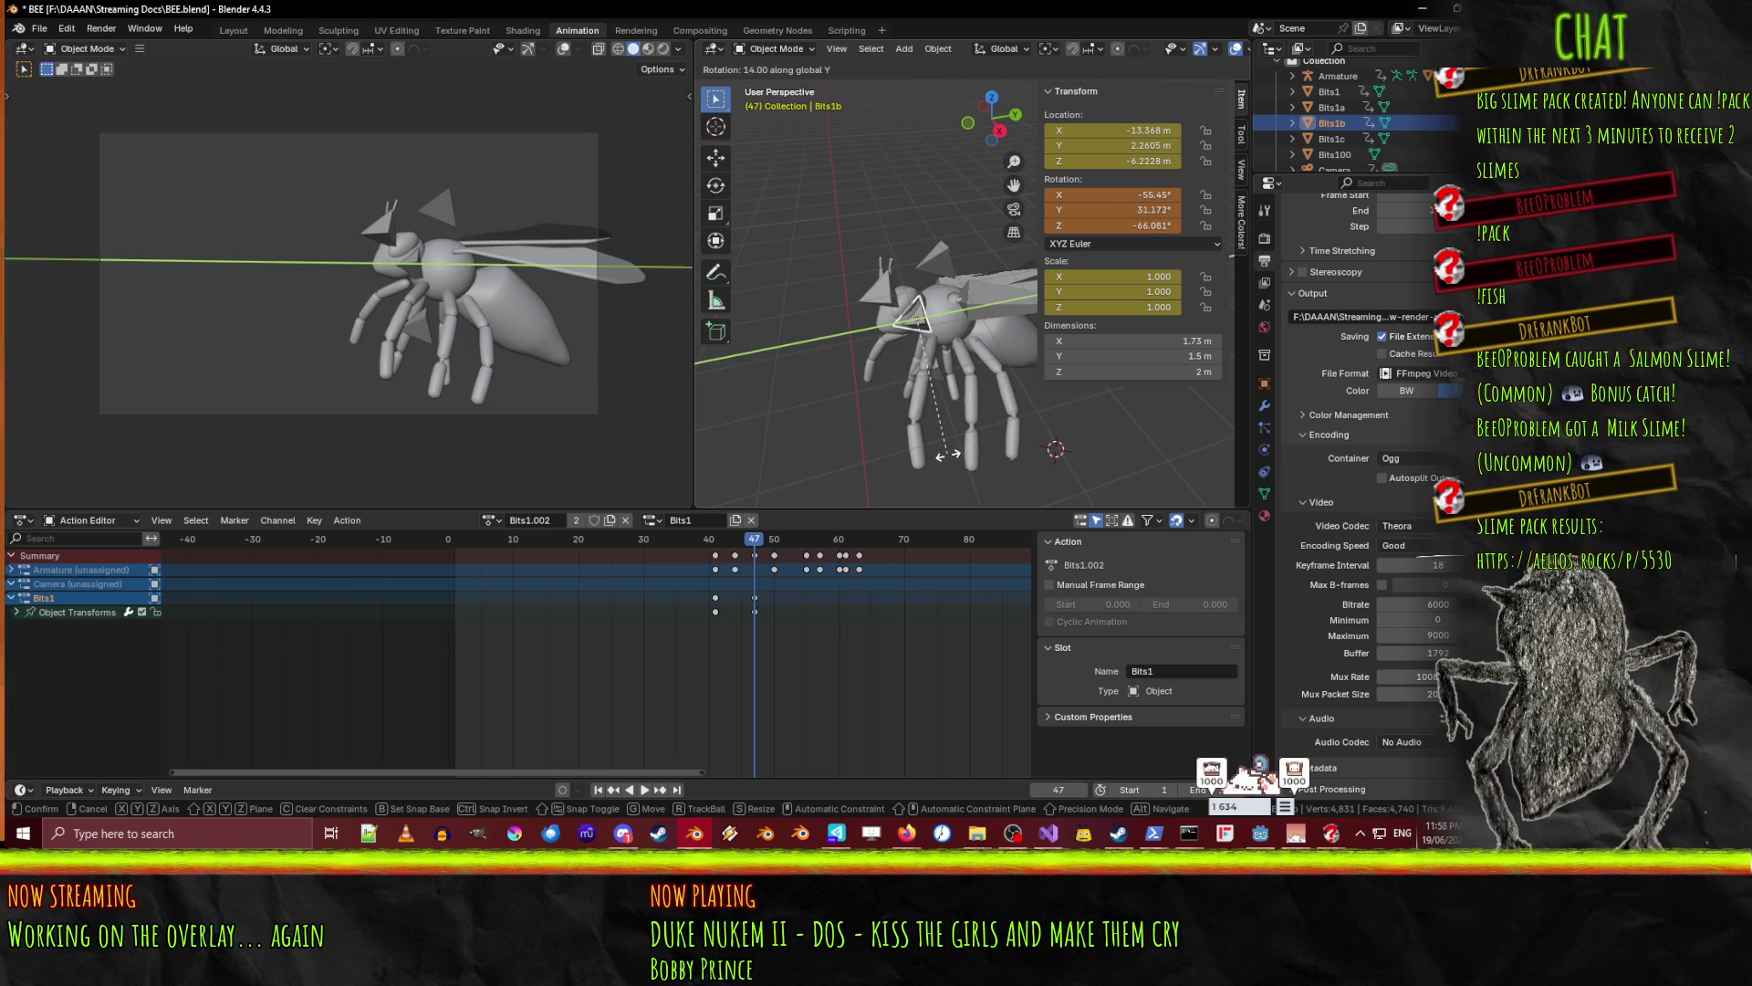
click(947, 453)
key(g)
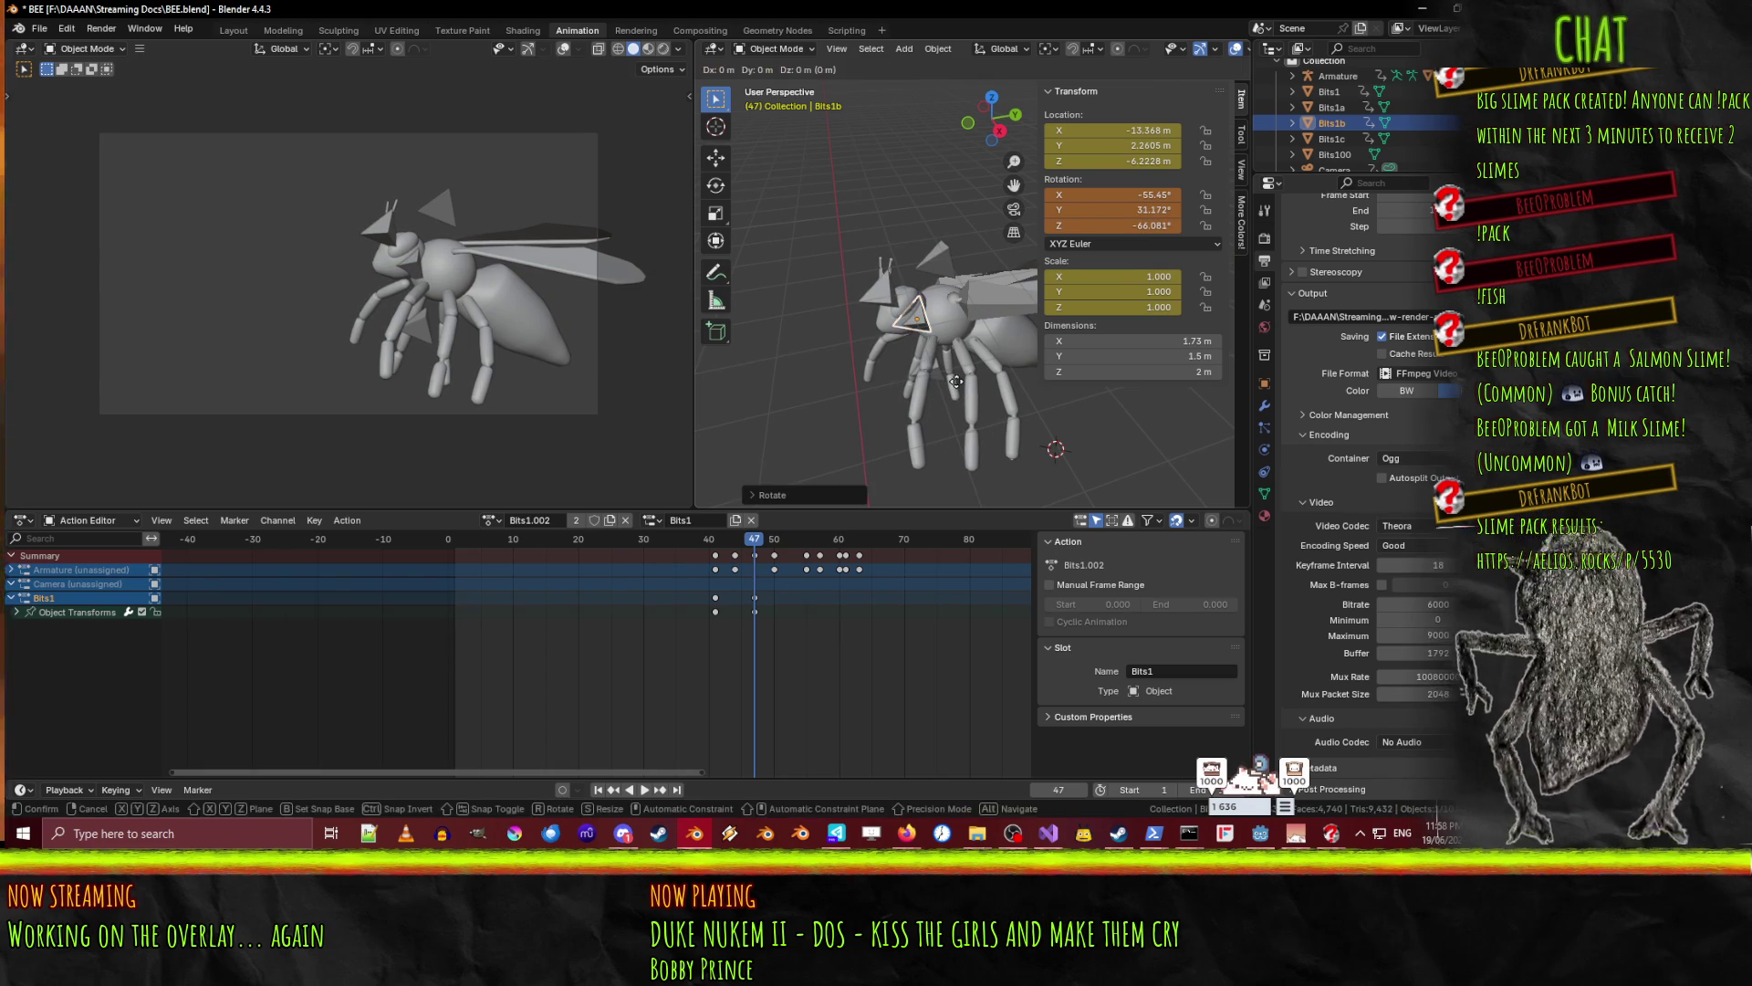
key(x)
click(962, 385)
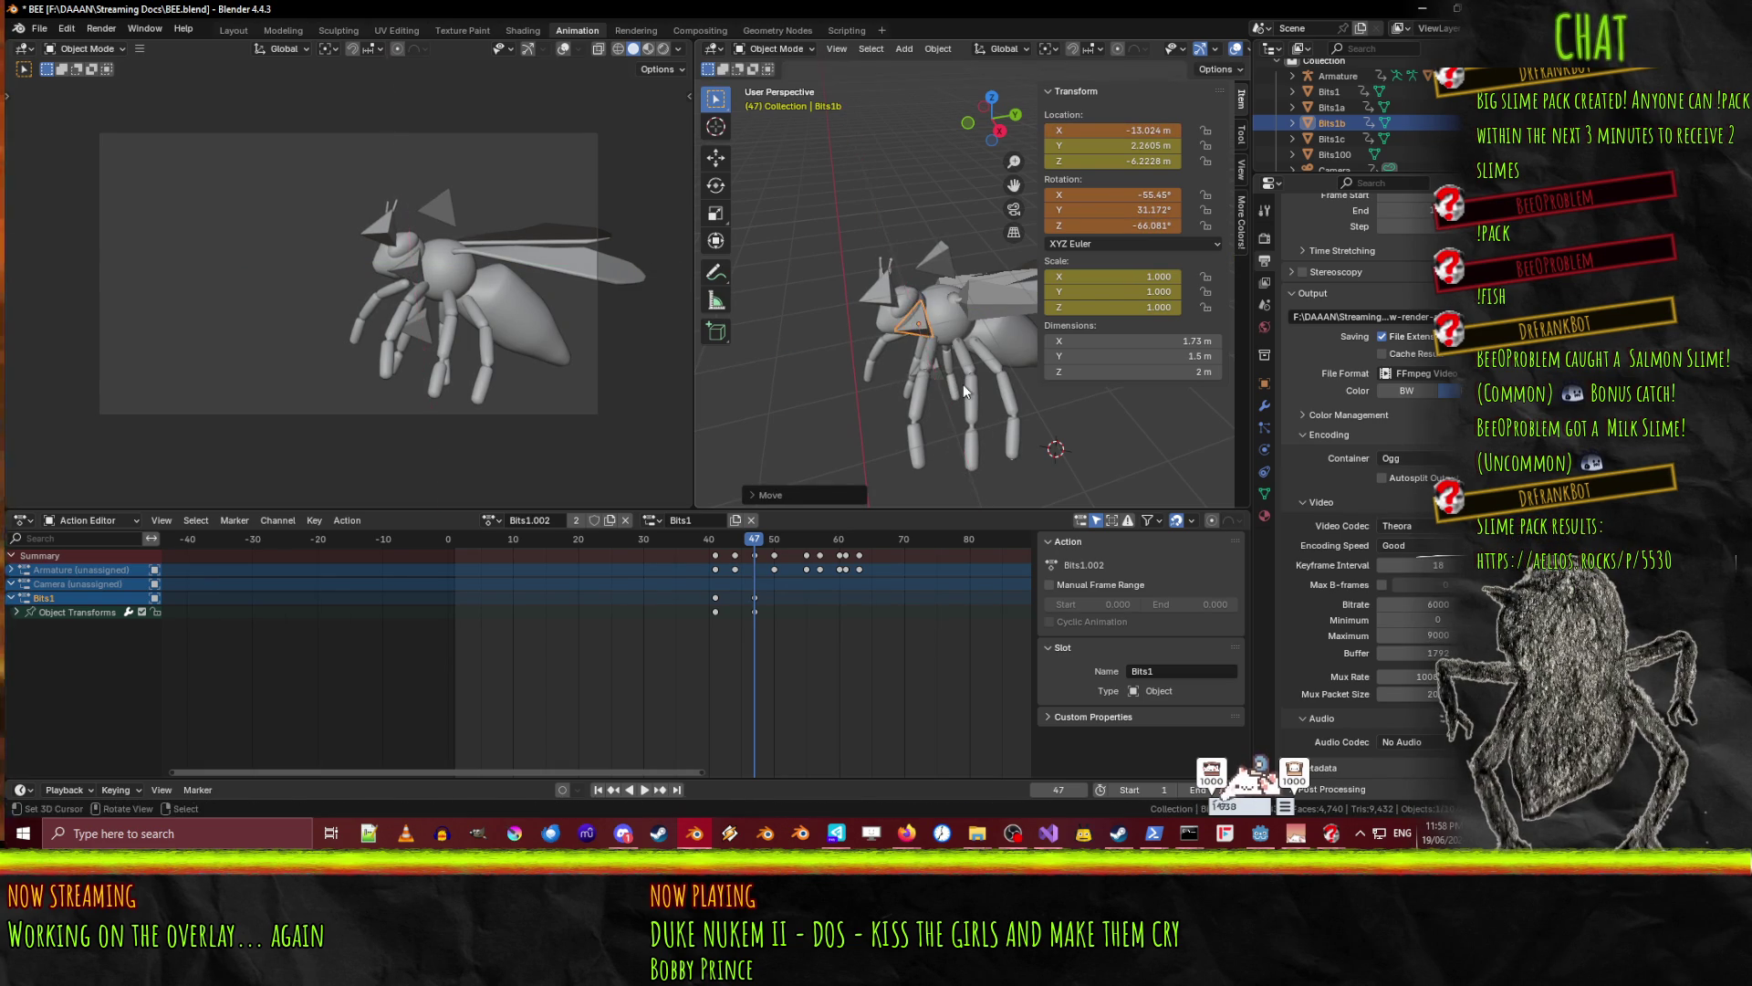
- Preview the flight by scrubbing frames 42–48, then select Bits1
key(space)
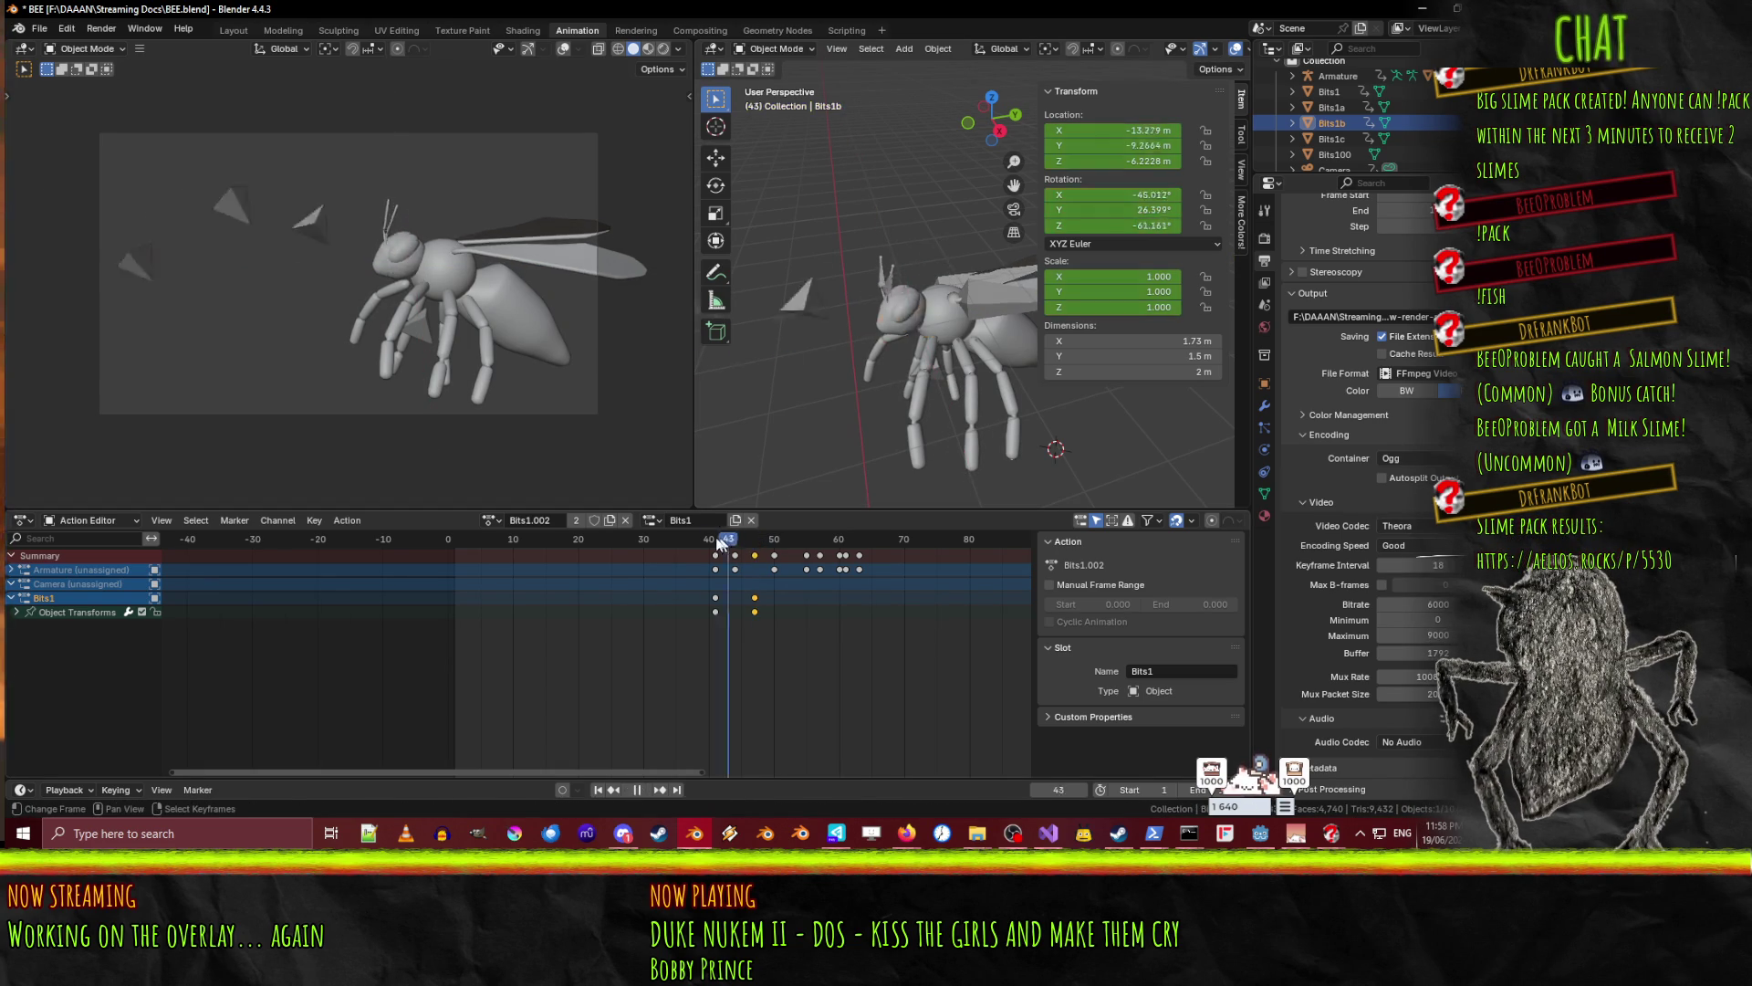
click(723, 546)
mouse_move(723, 545)
mouse_down()
mouse_move(765, 545)
mouse_move(728, 540)
mouse_up()
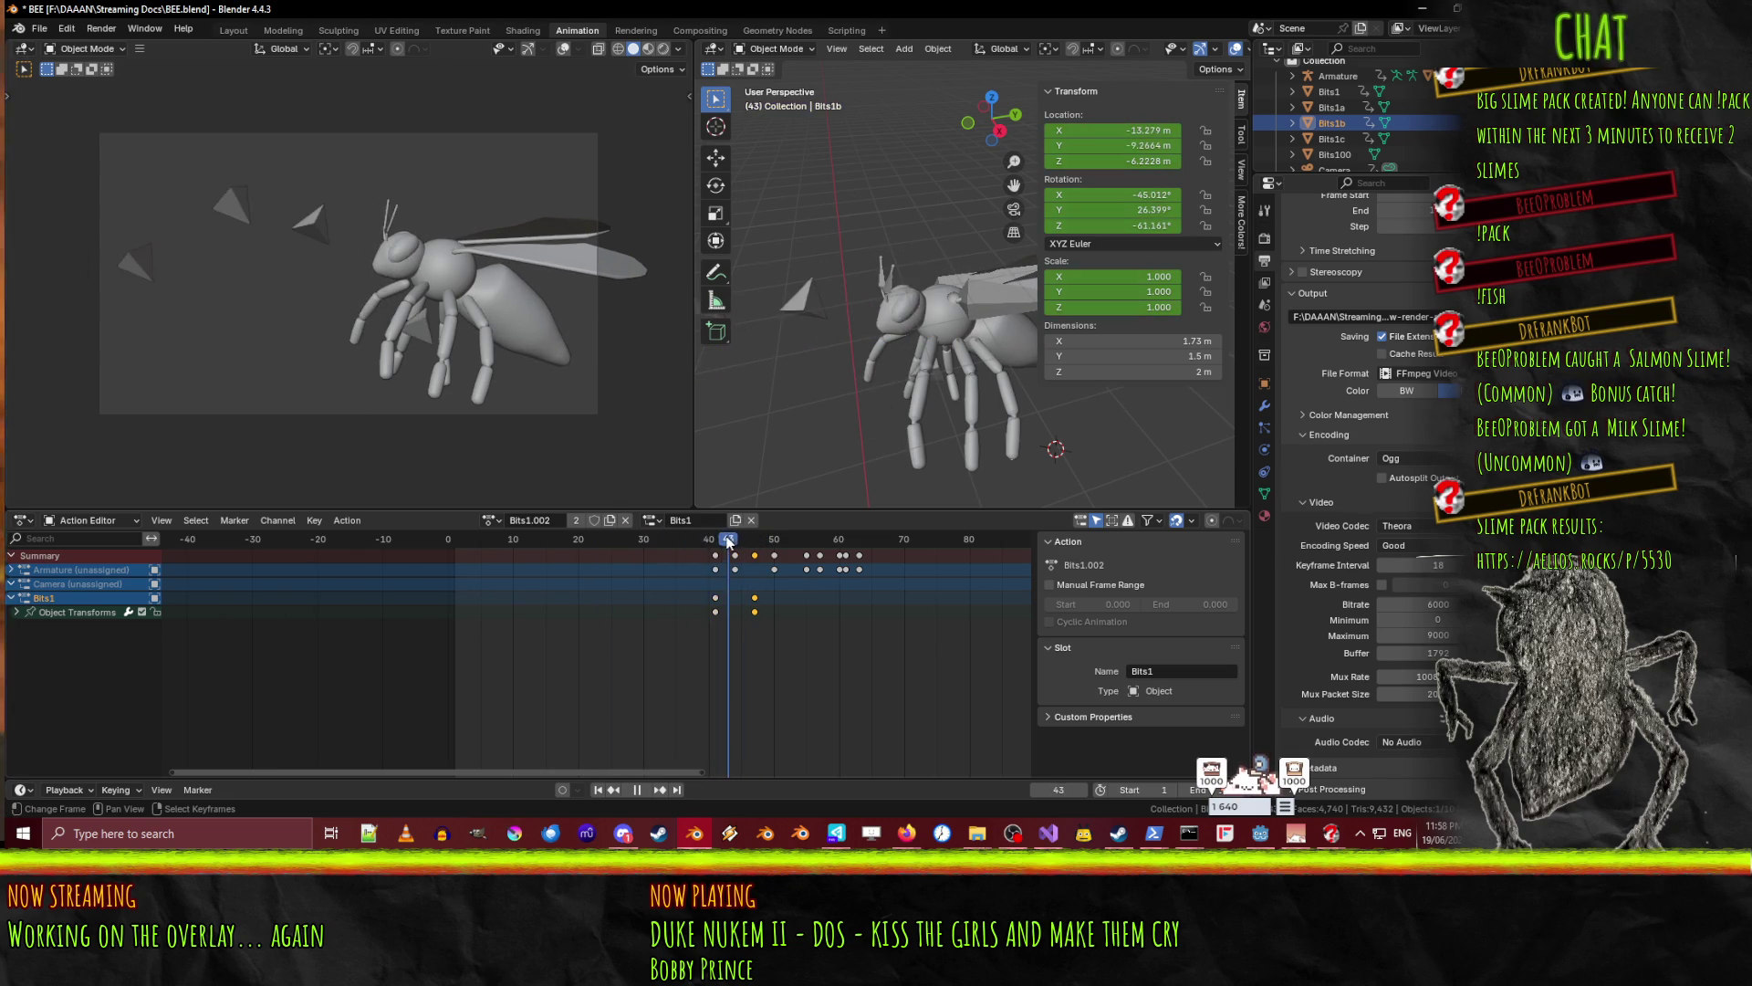
click(803, 306)
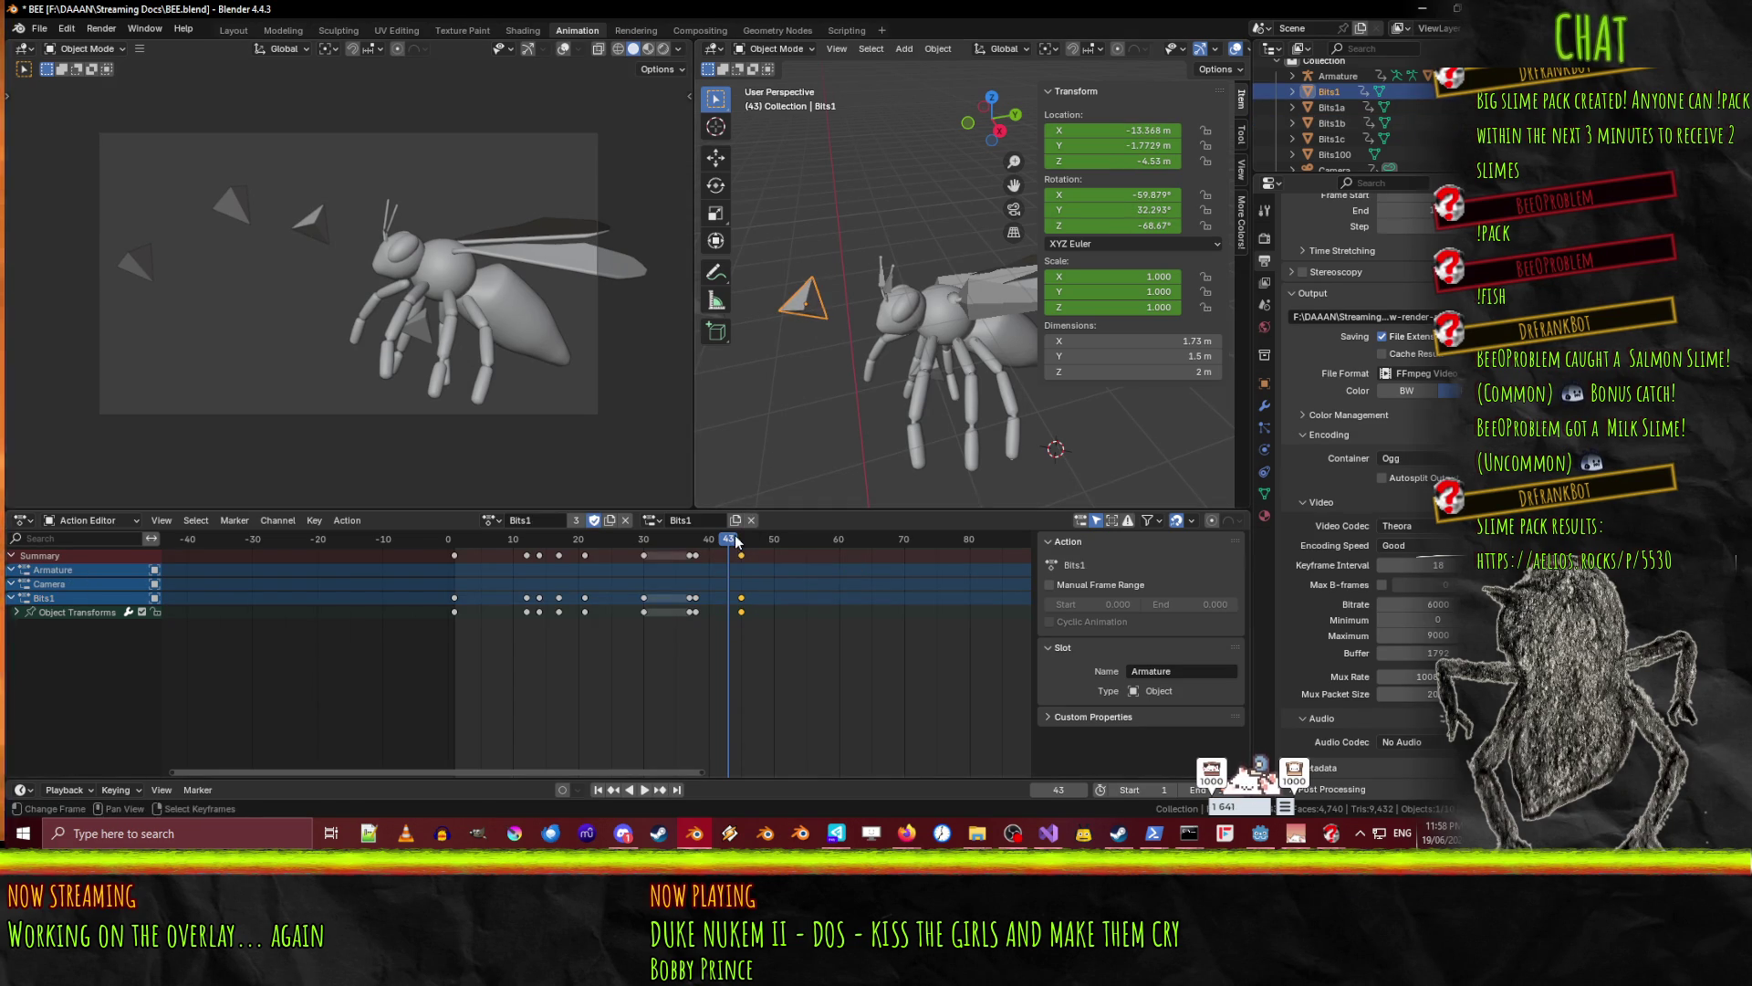
- Select the Bits1c triangle and play the animation through frames 44–45 to check it
key(space)
drag(749, 546, 755, 546)
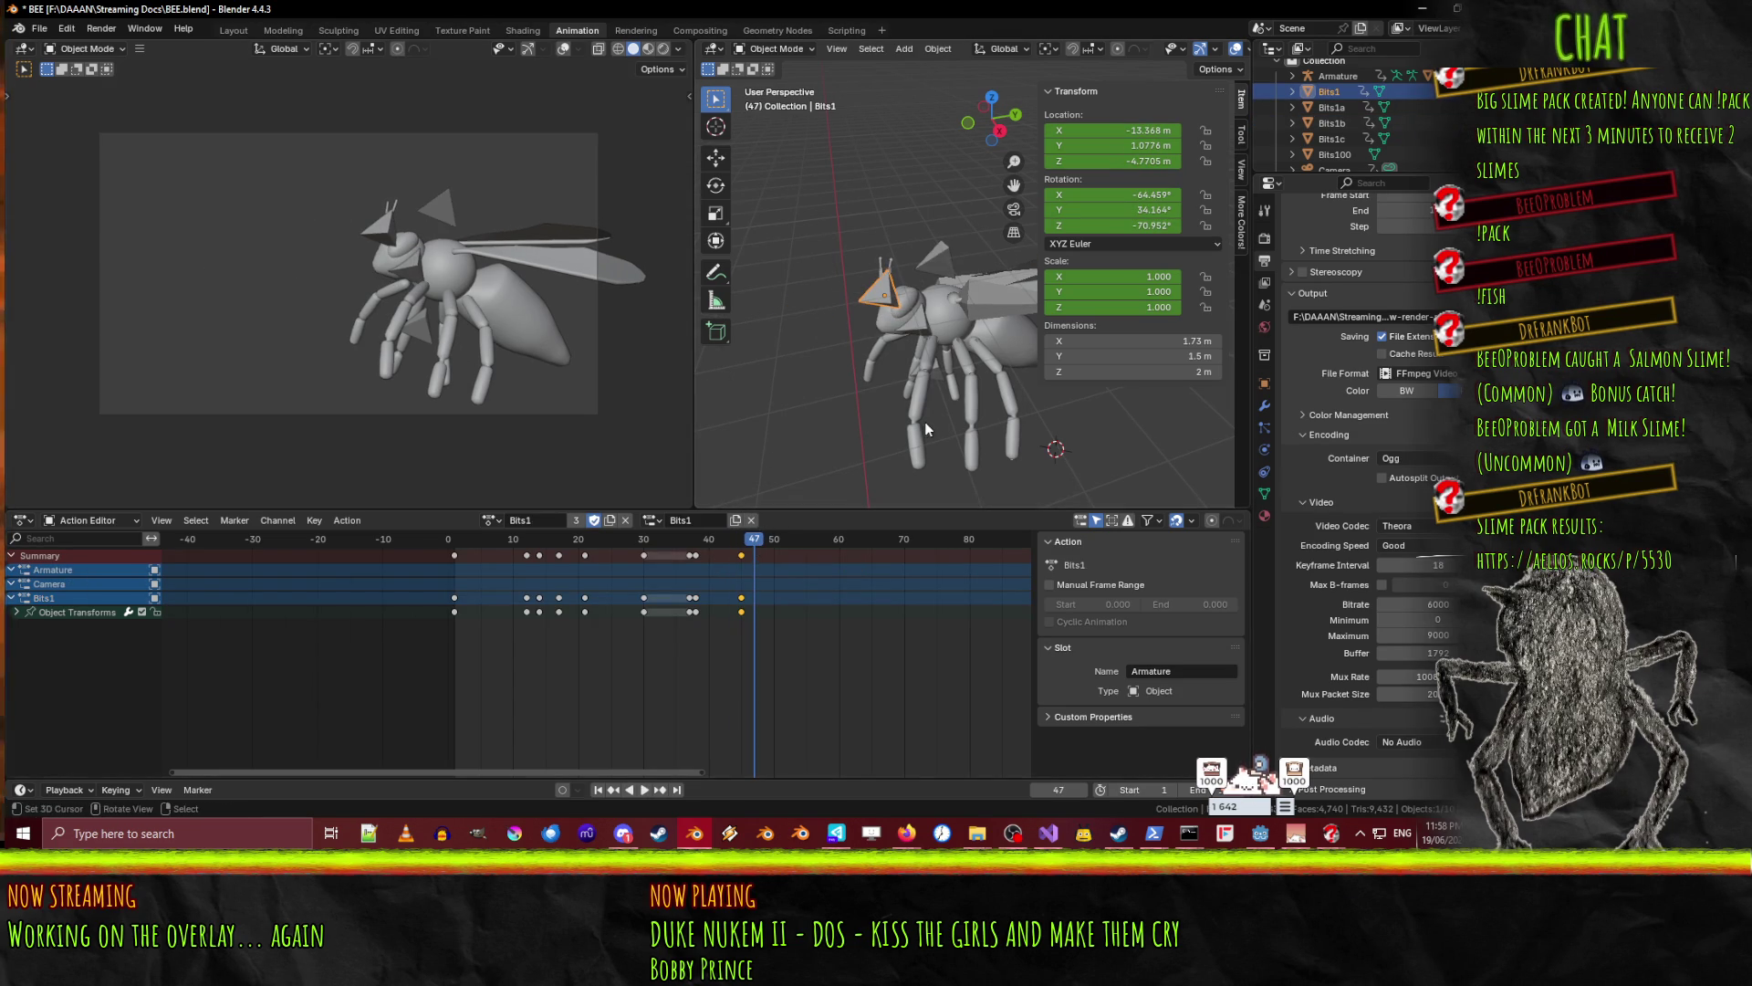
click(951, 386)
click(946, 370)
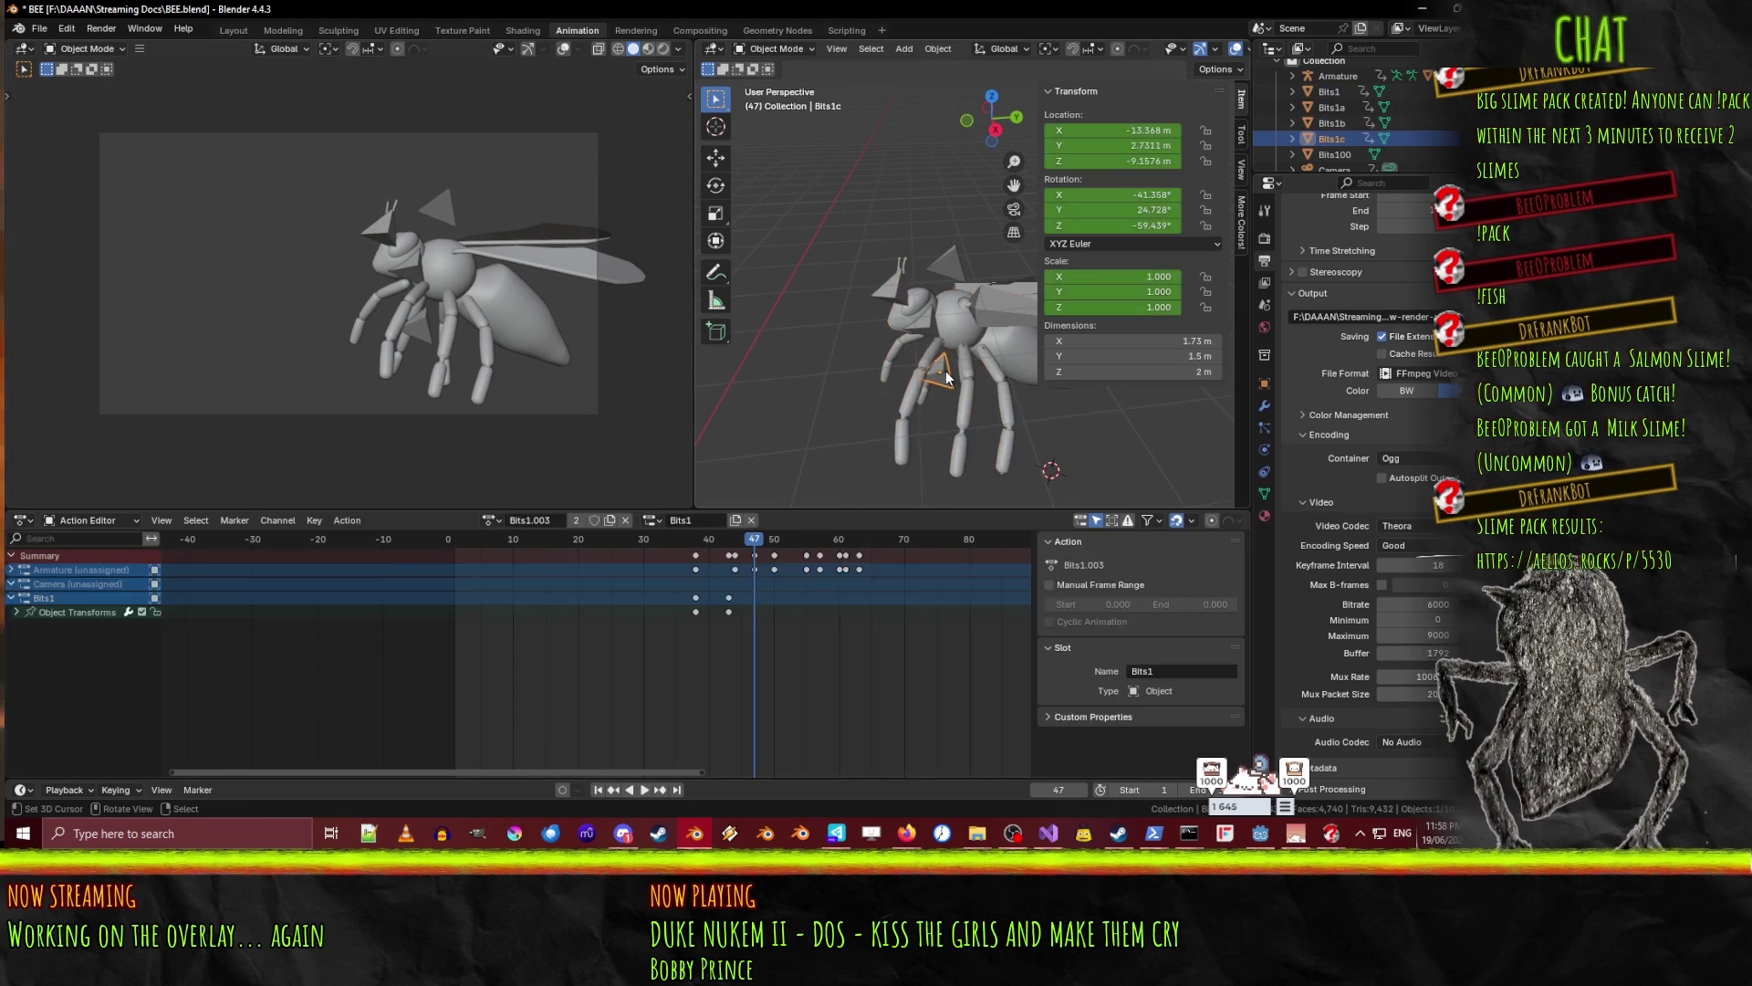
key(space)
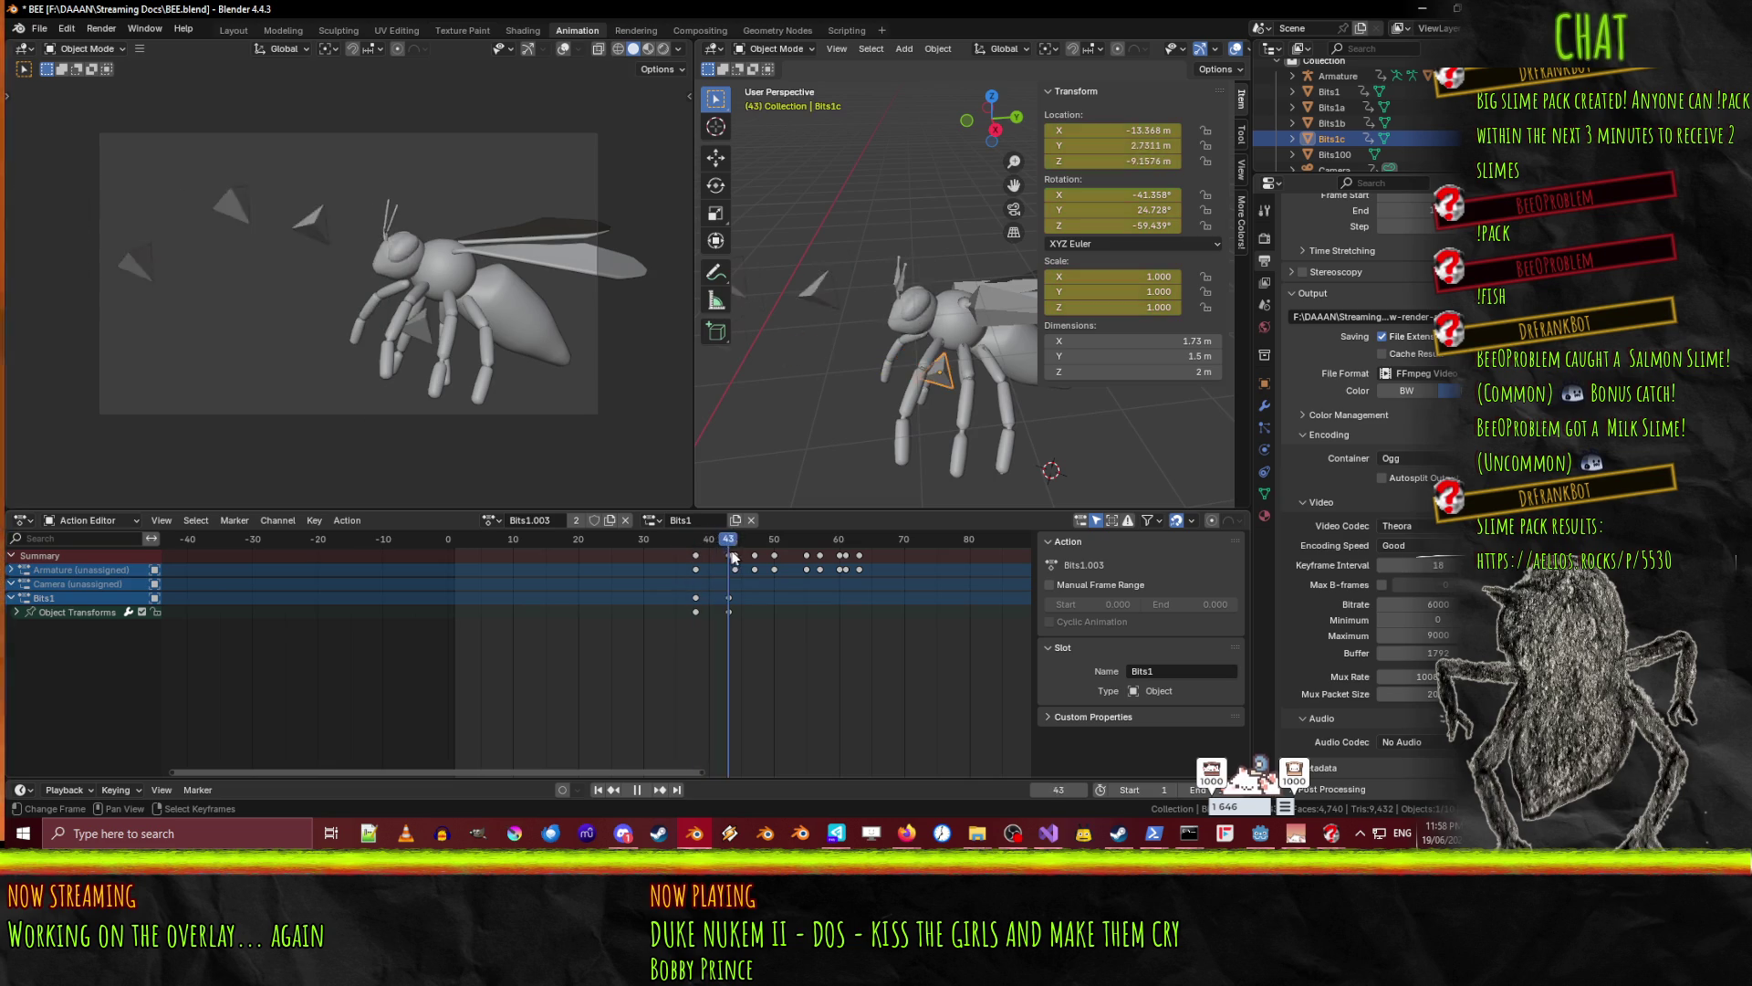
drag(682, 546, 738, 556)
key(space)
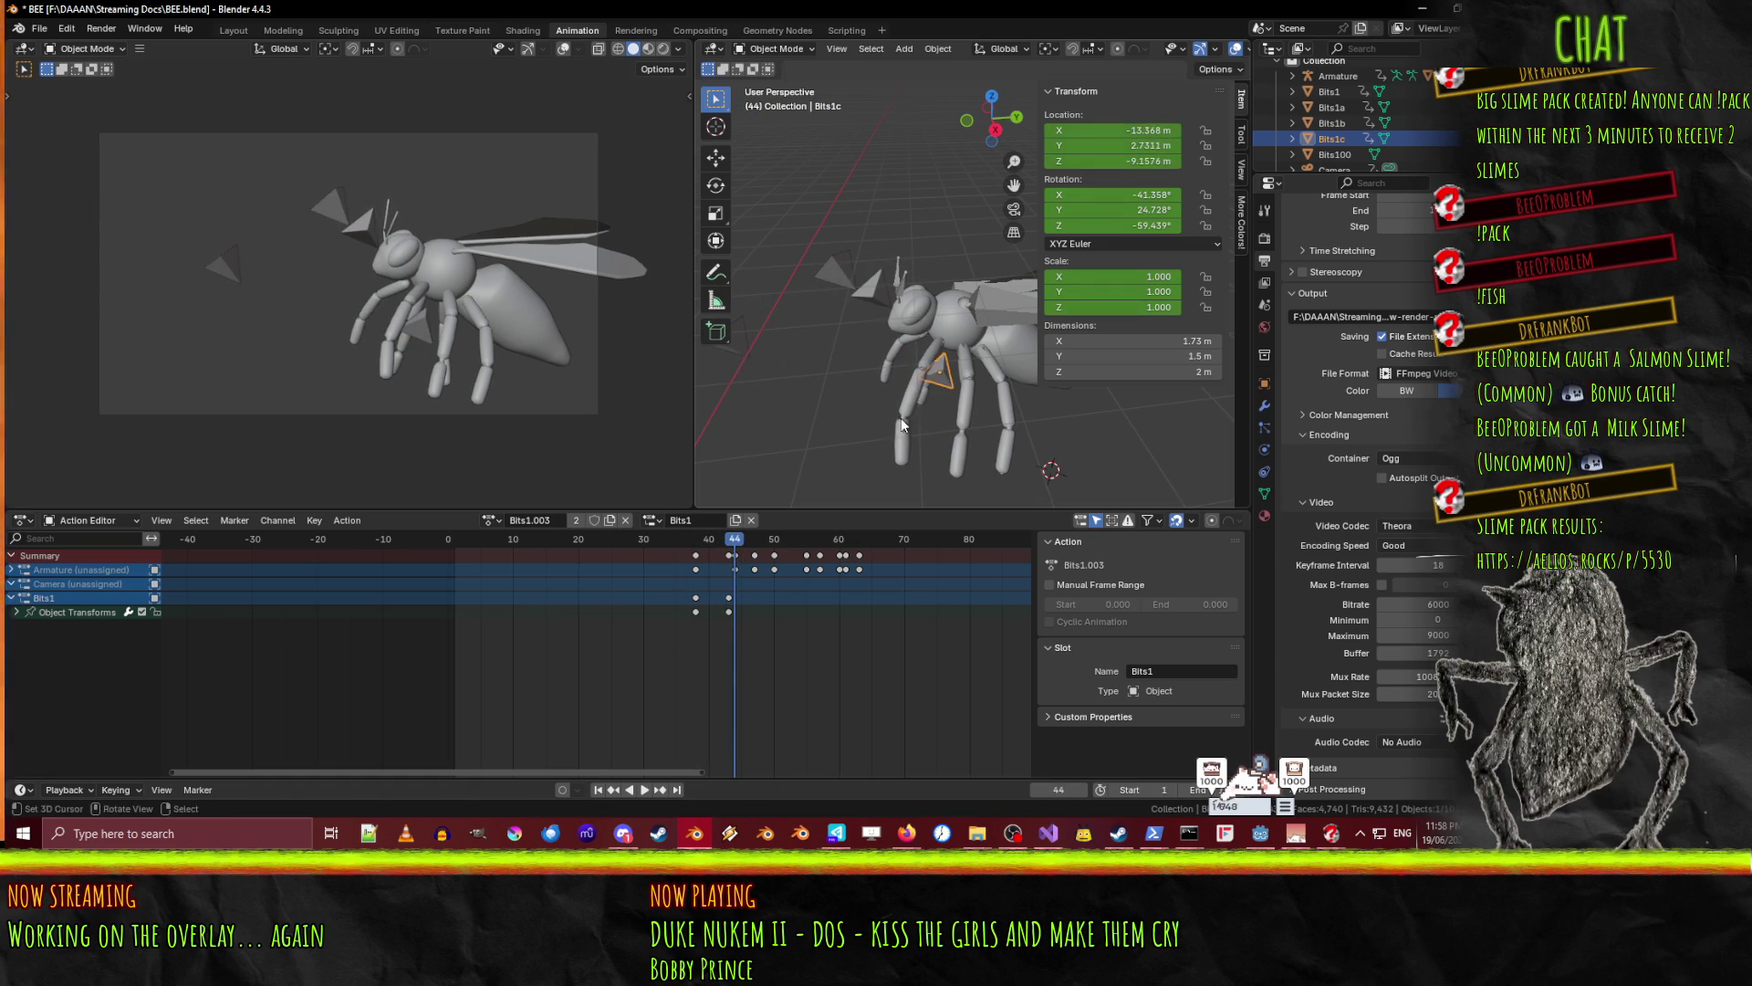
key(space)
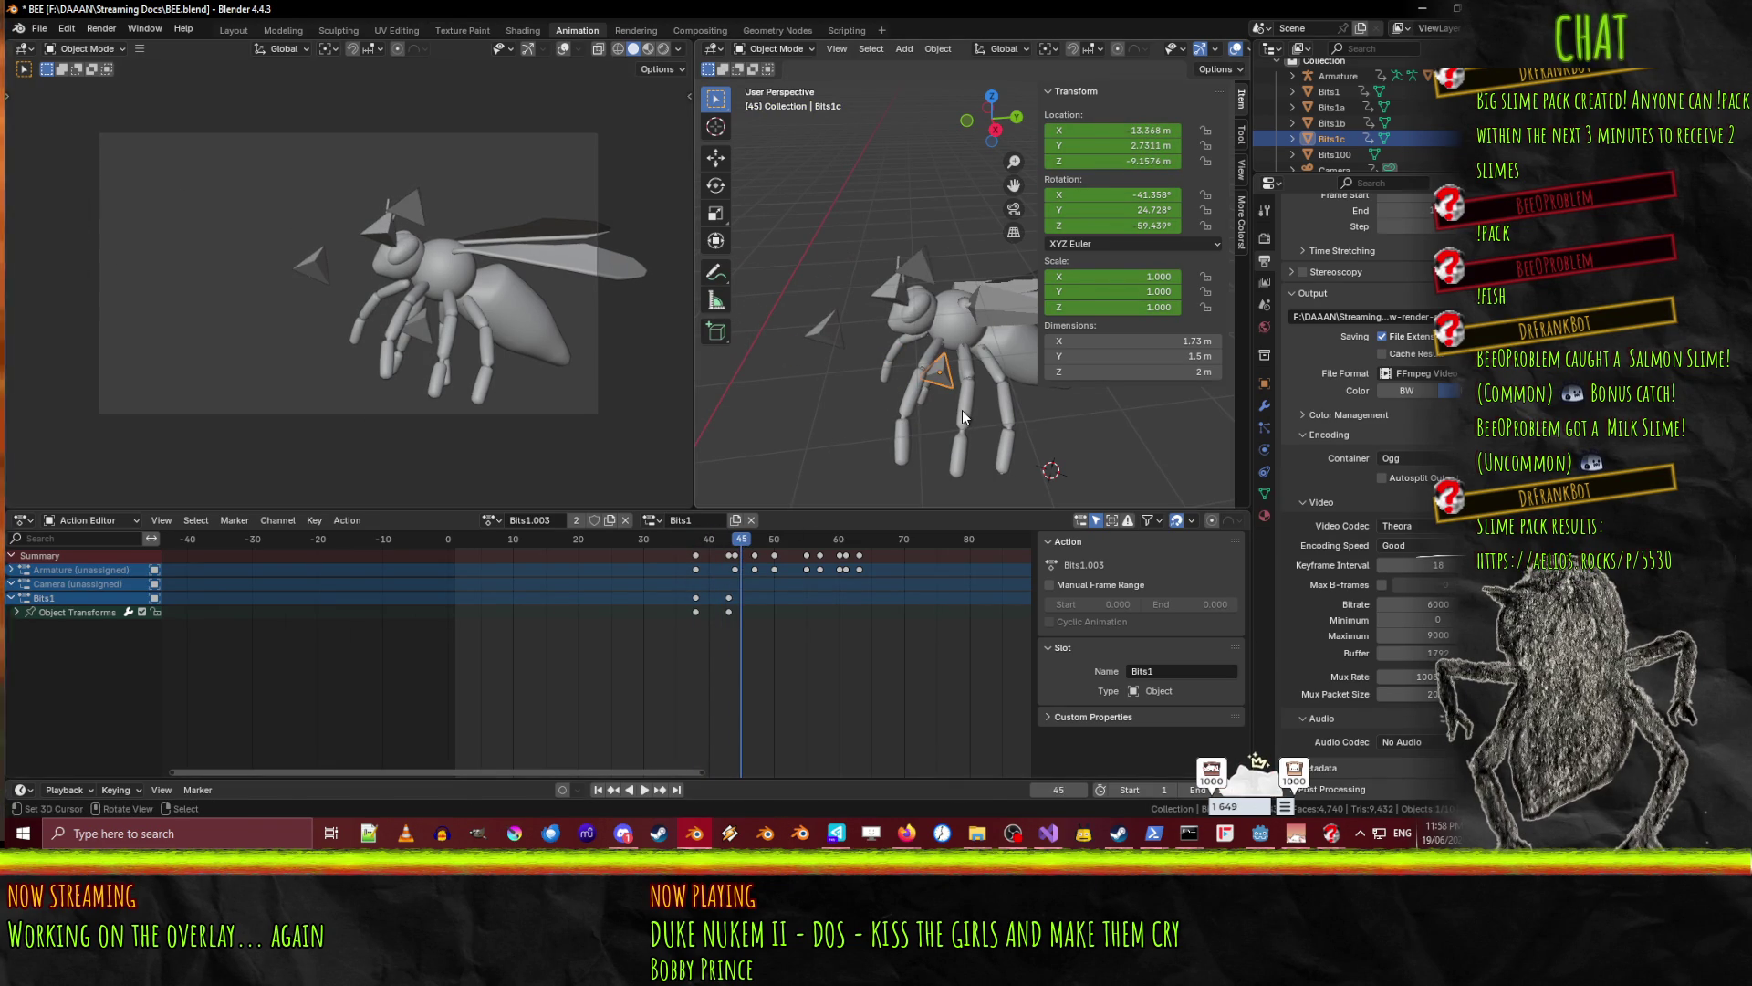
- Move Bits1c about 1.8 m along Y, tilt it on Y, rotate it to about -77° on Z, keyframe frame 45
key(g)
drag(970, 411, 1002, 409)
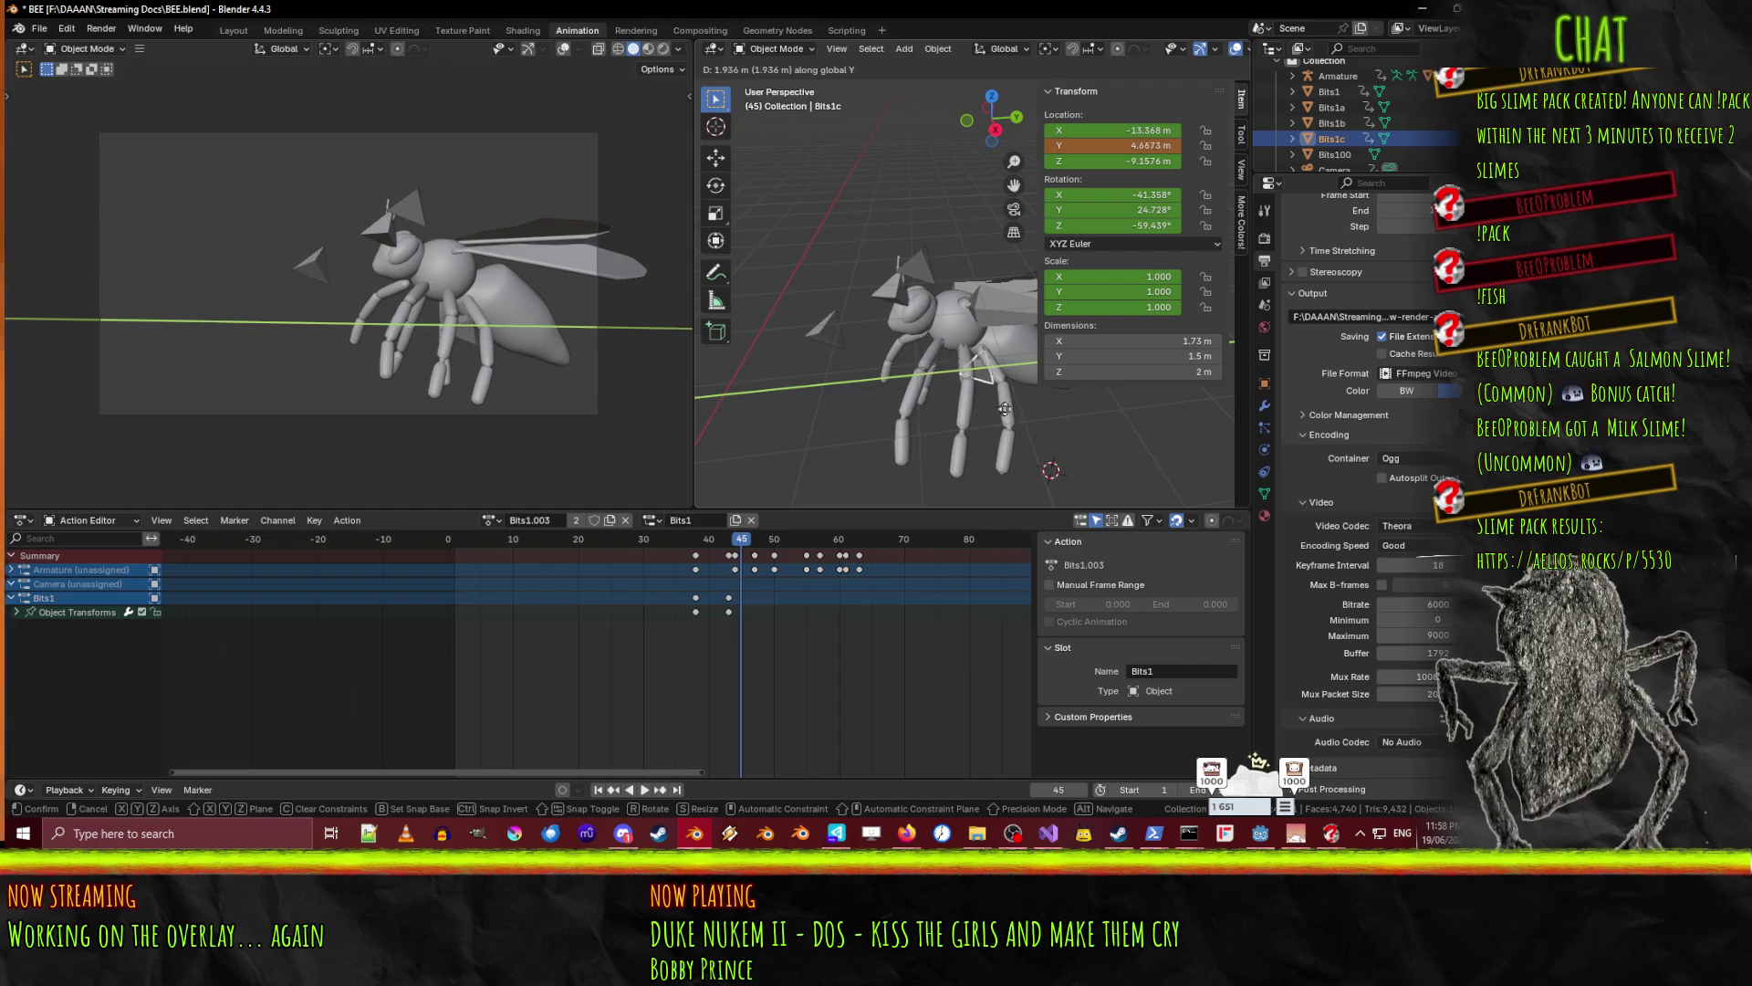
click(1003, 411)
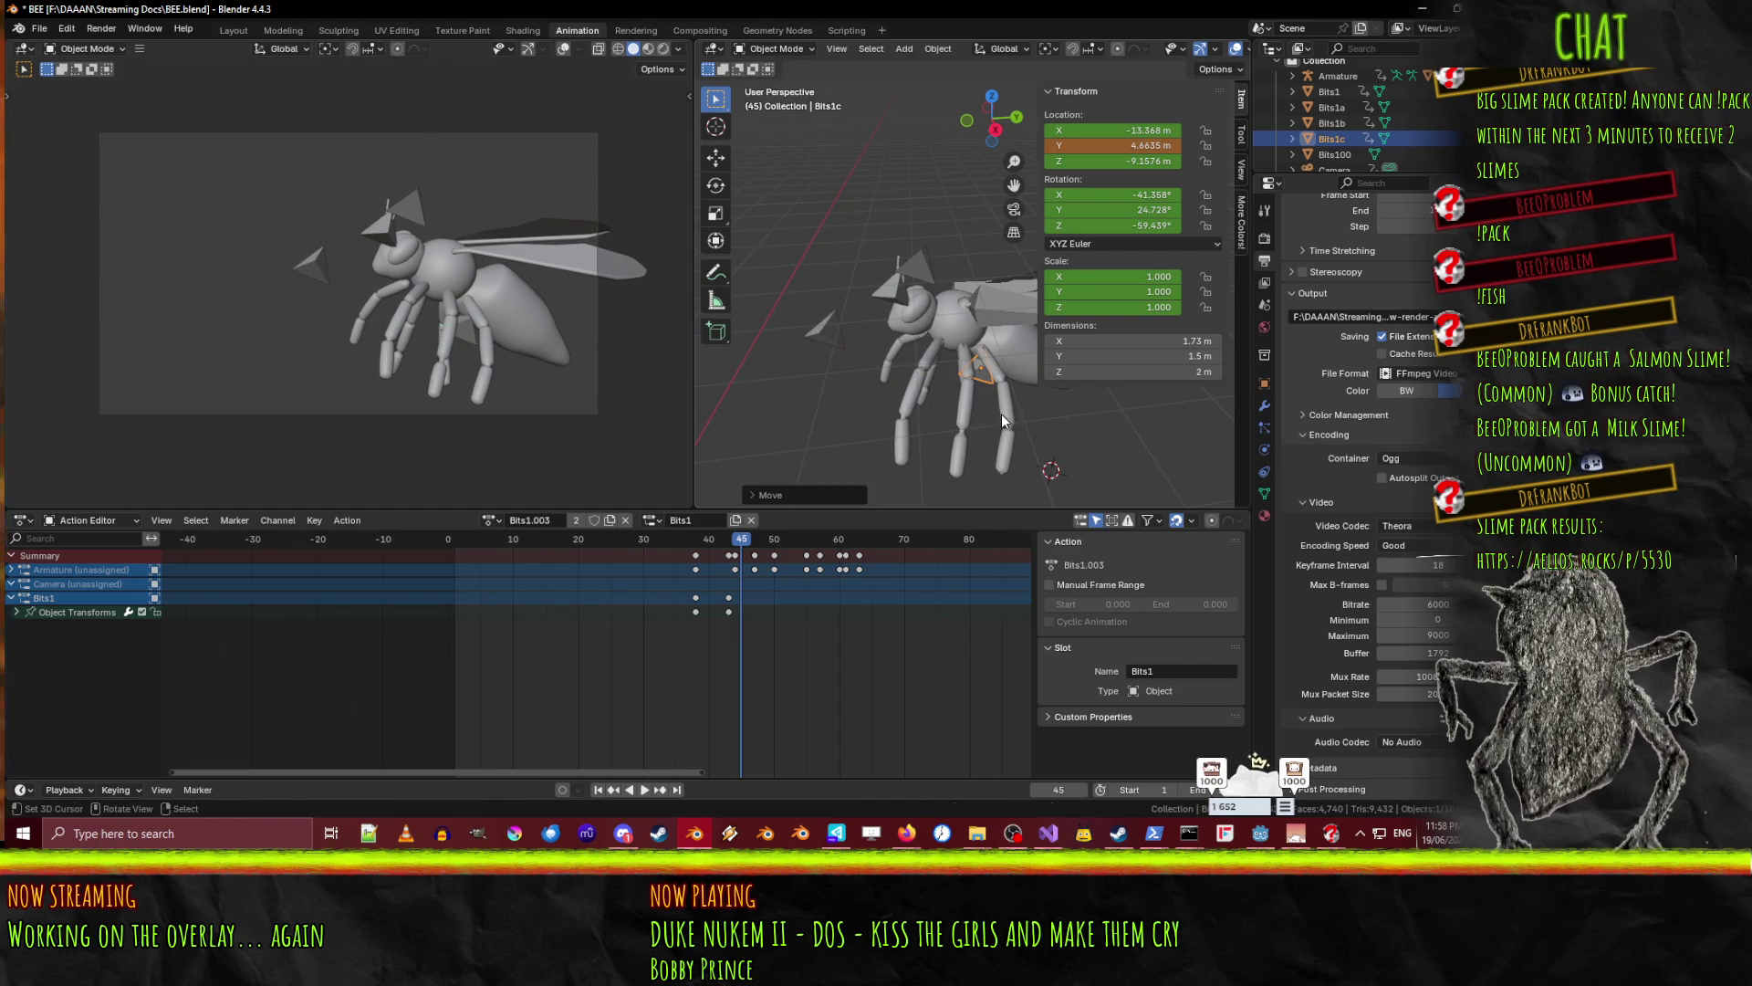
key(r)
key(x)
key(y)
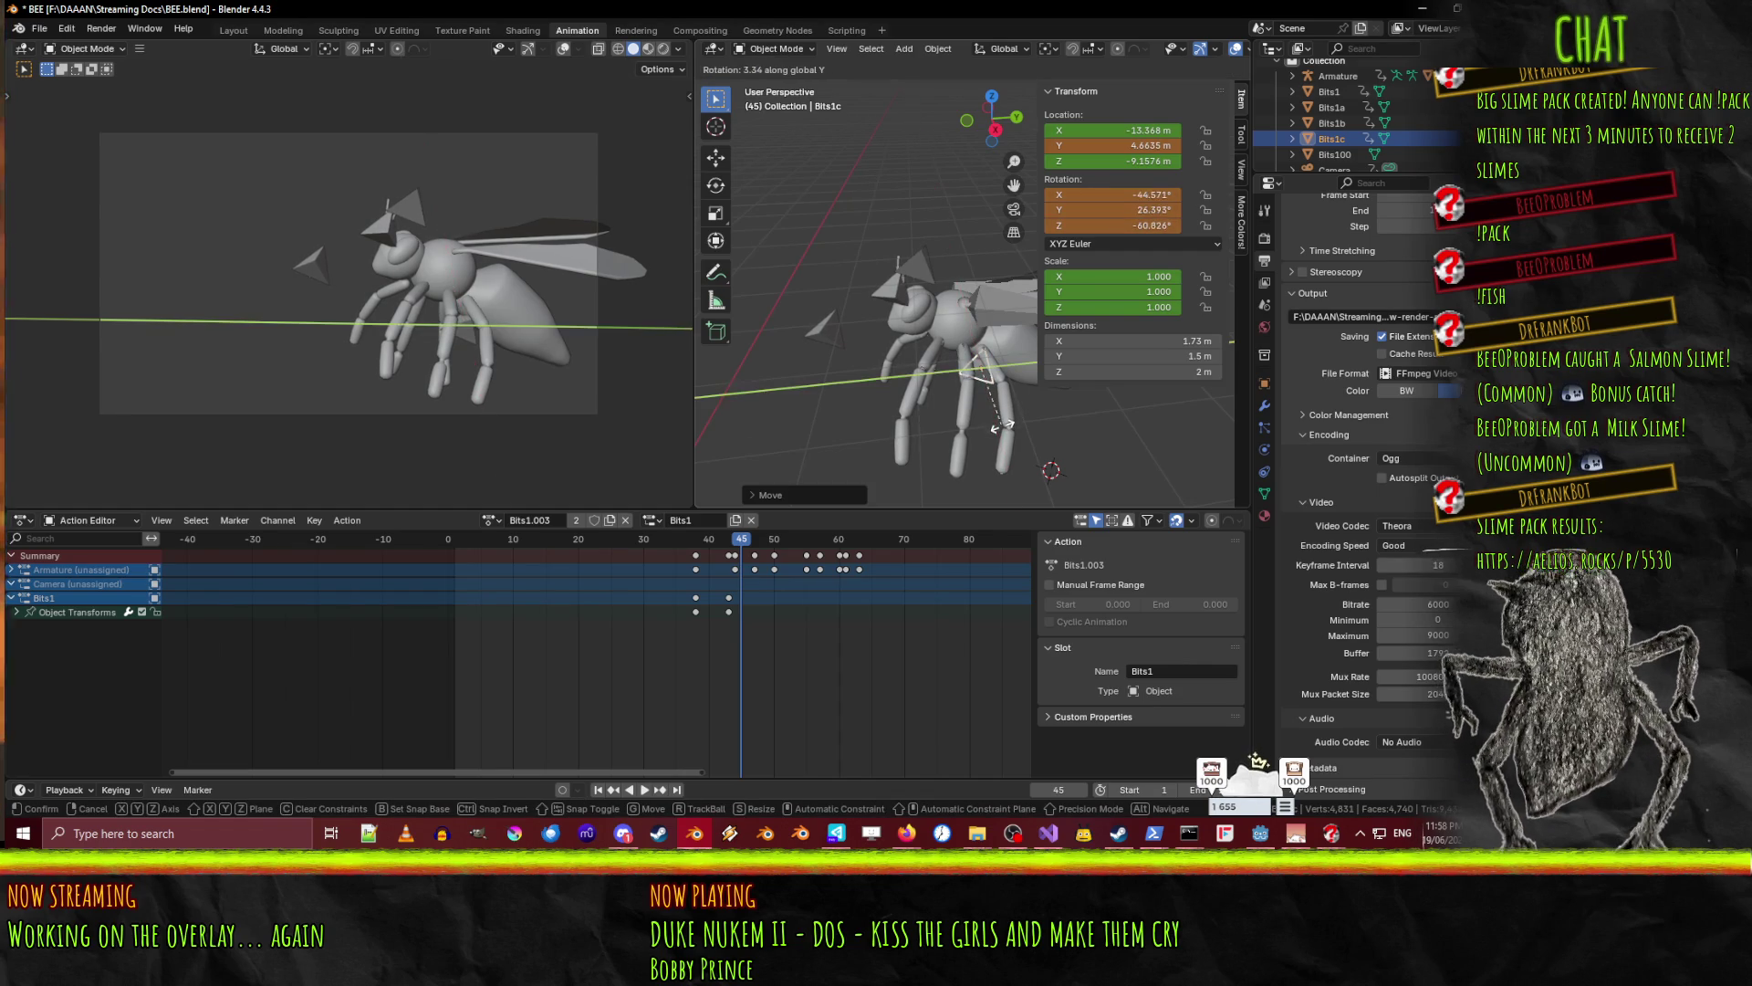
click(993, 449)
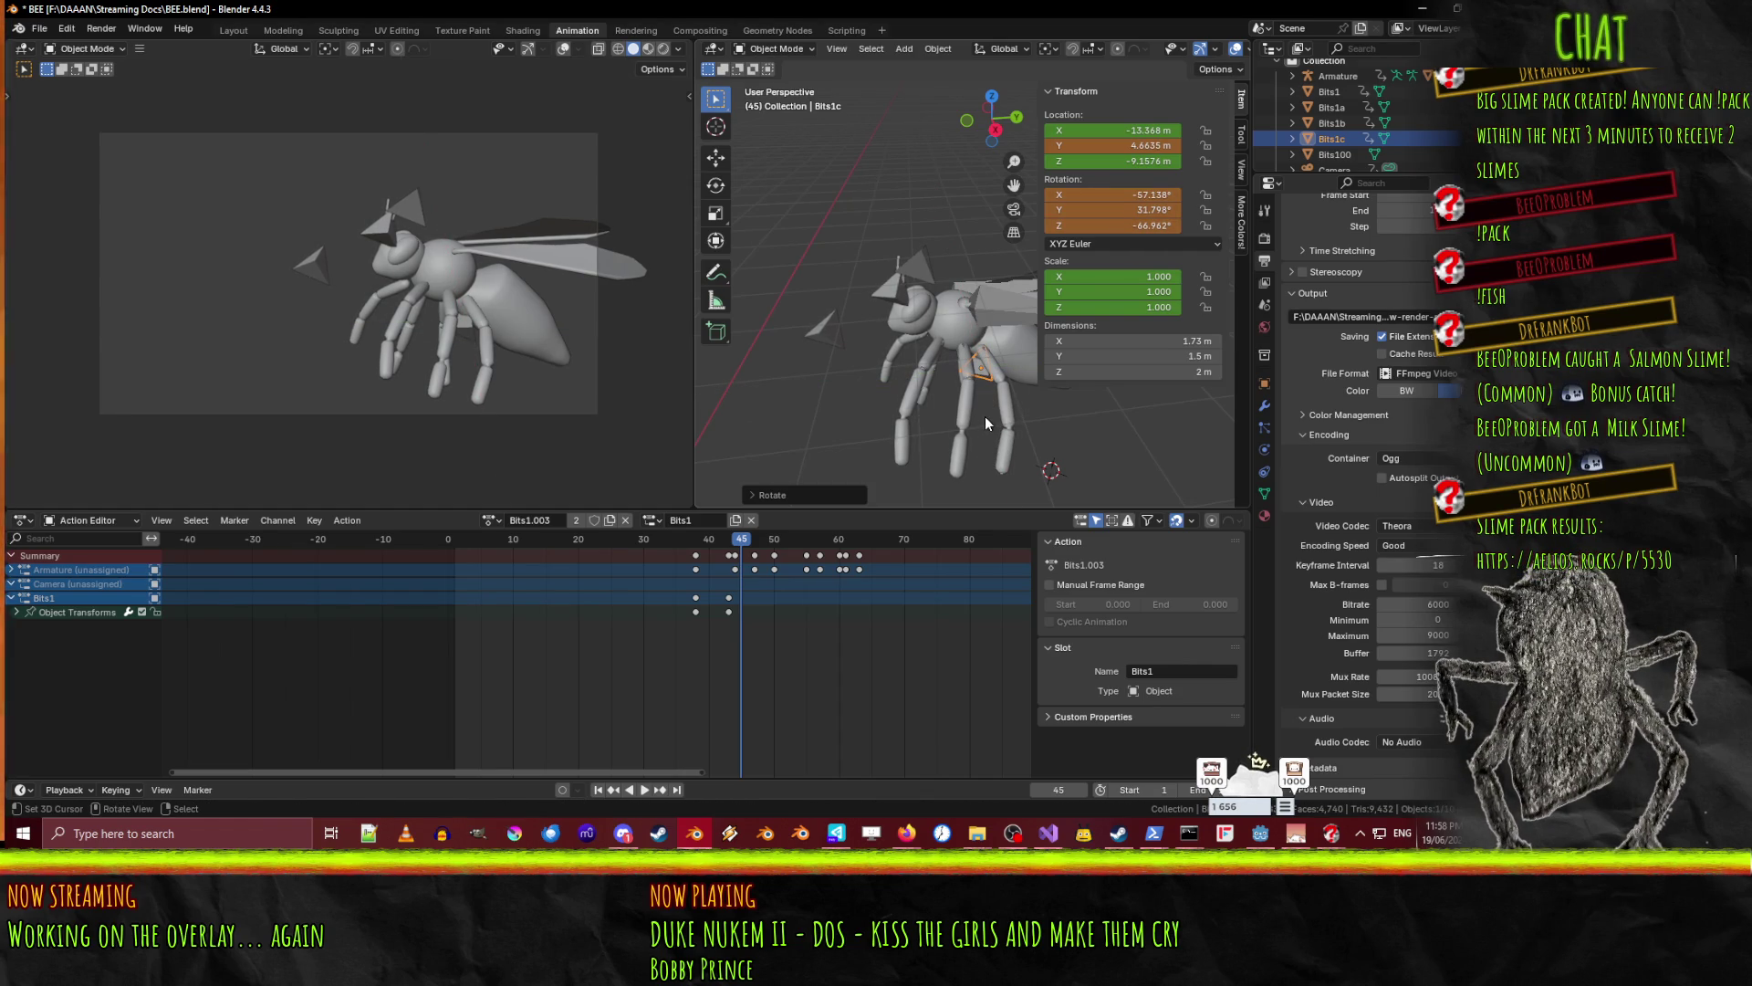
key(r)
key(z)
click(990, 420)
key(i)
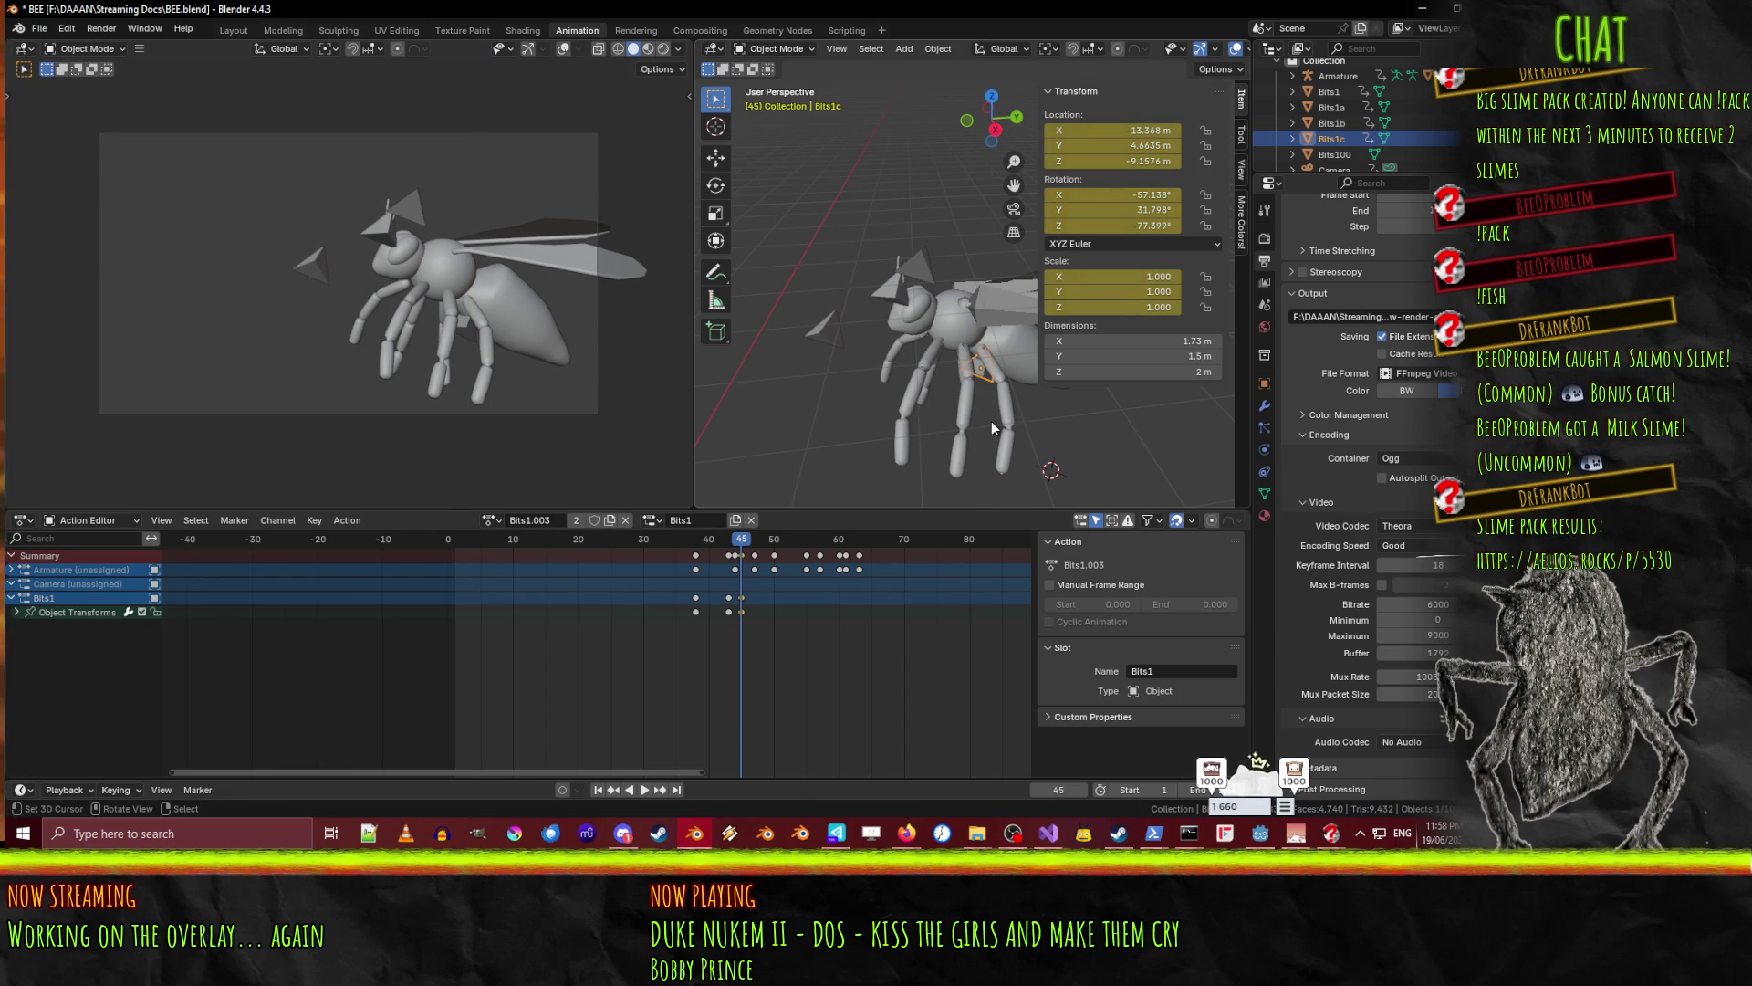
- Delete Bits1c's stray earlier keyframe in the Action Editor and replay the animation
click(728, 596)
key(x)
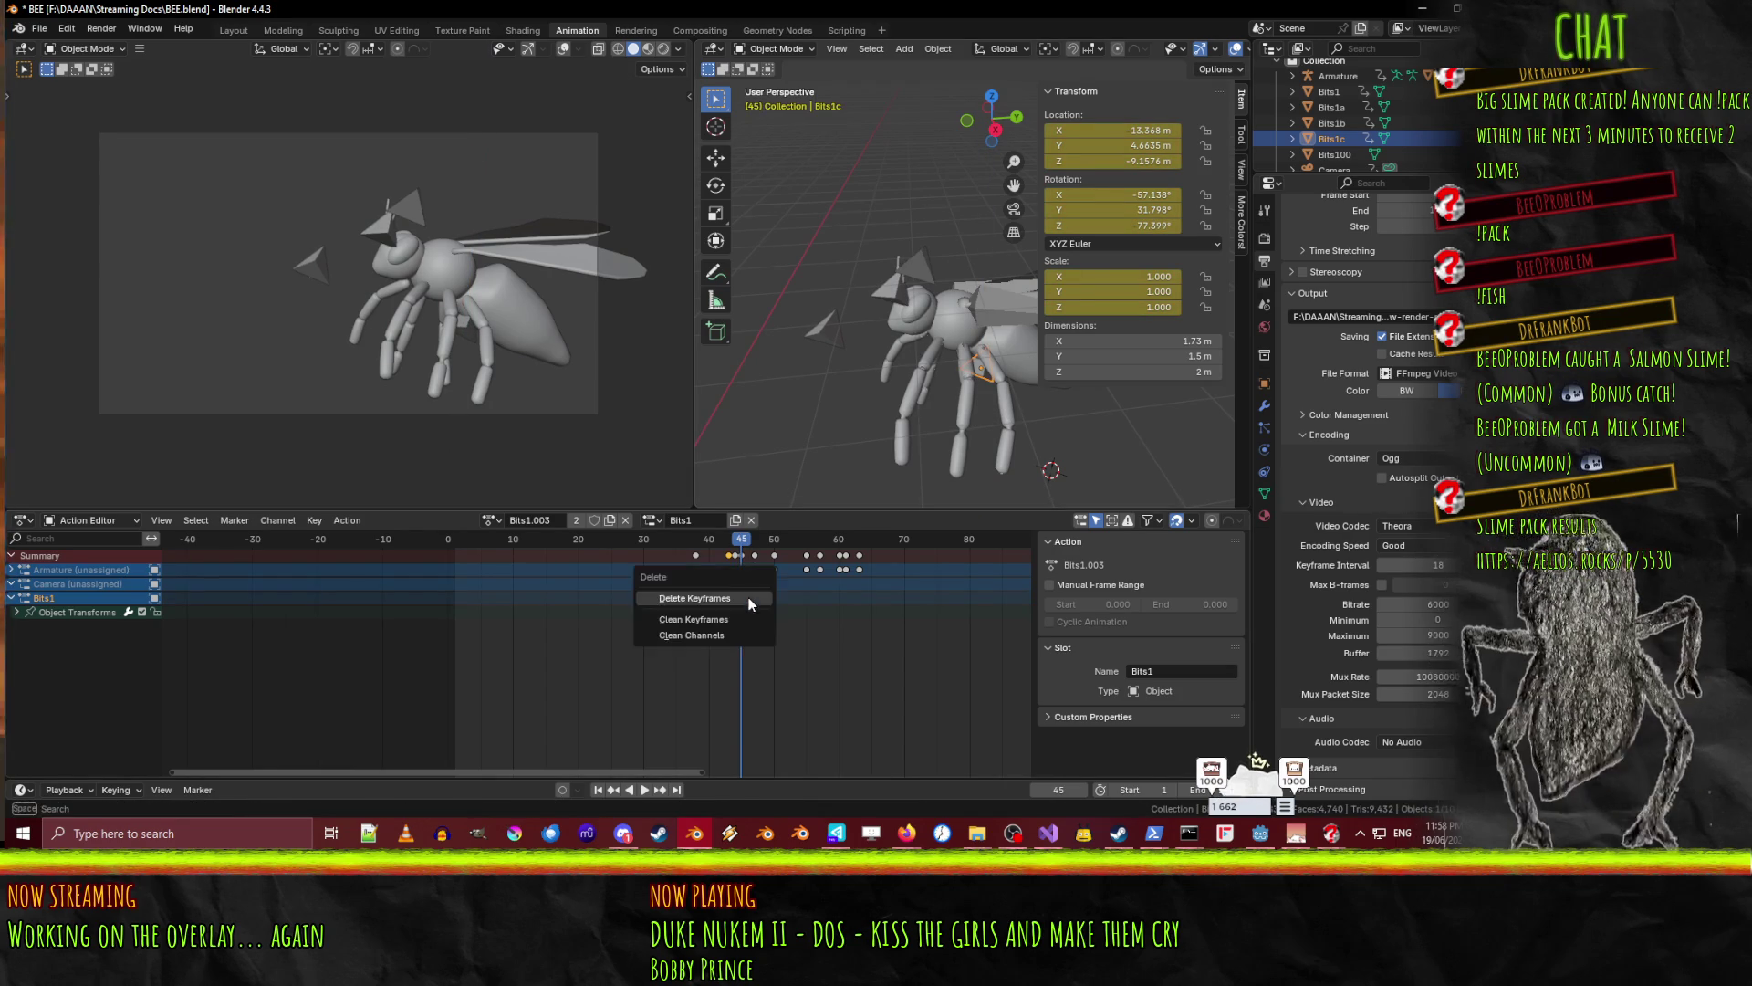
click(743, 607)
key(space)
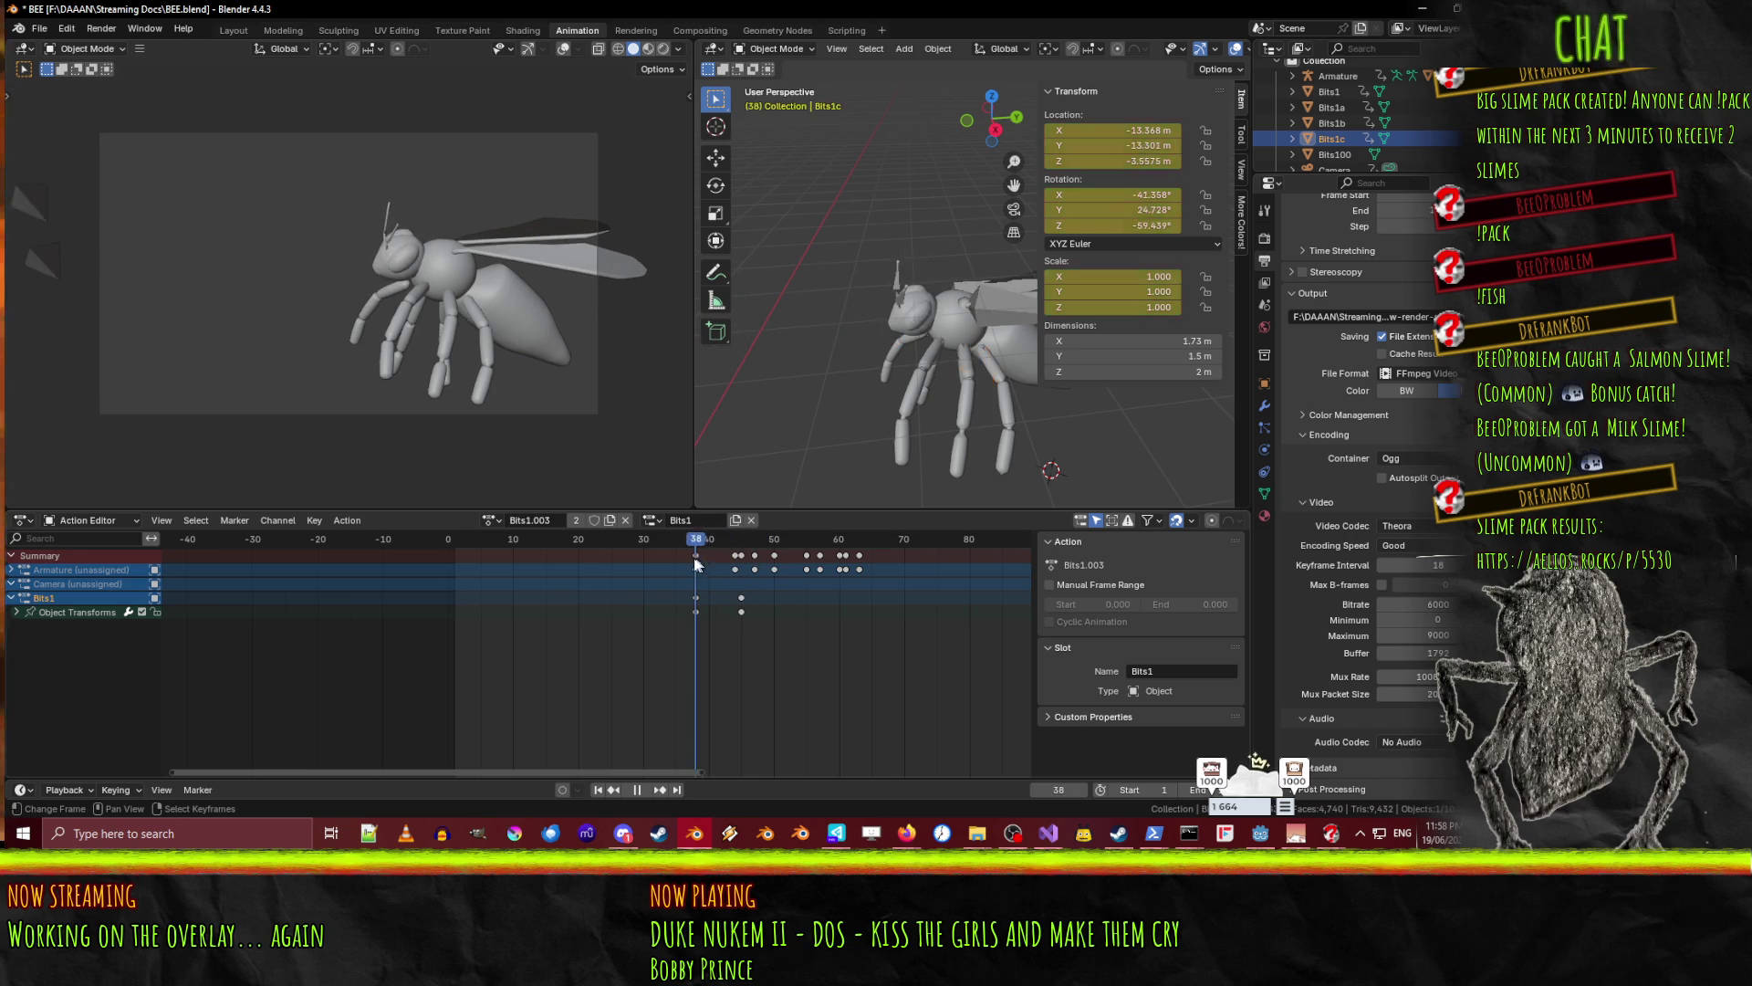
click(947, 271)
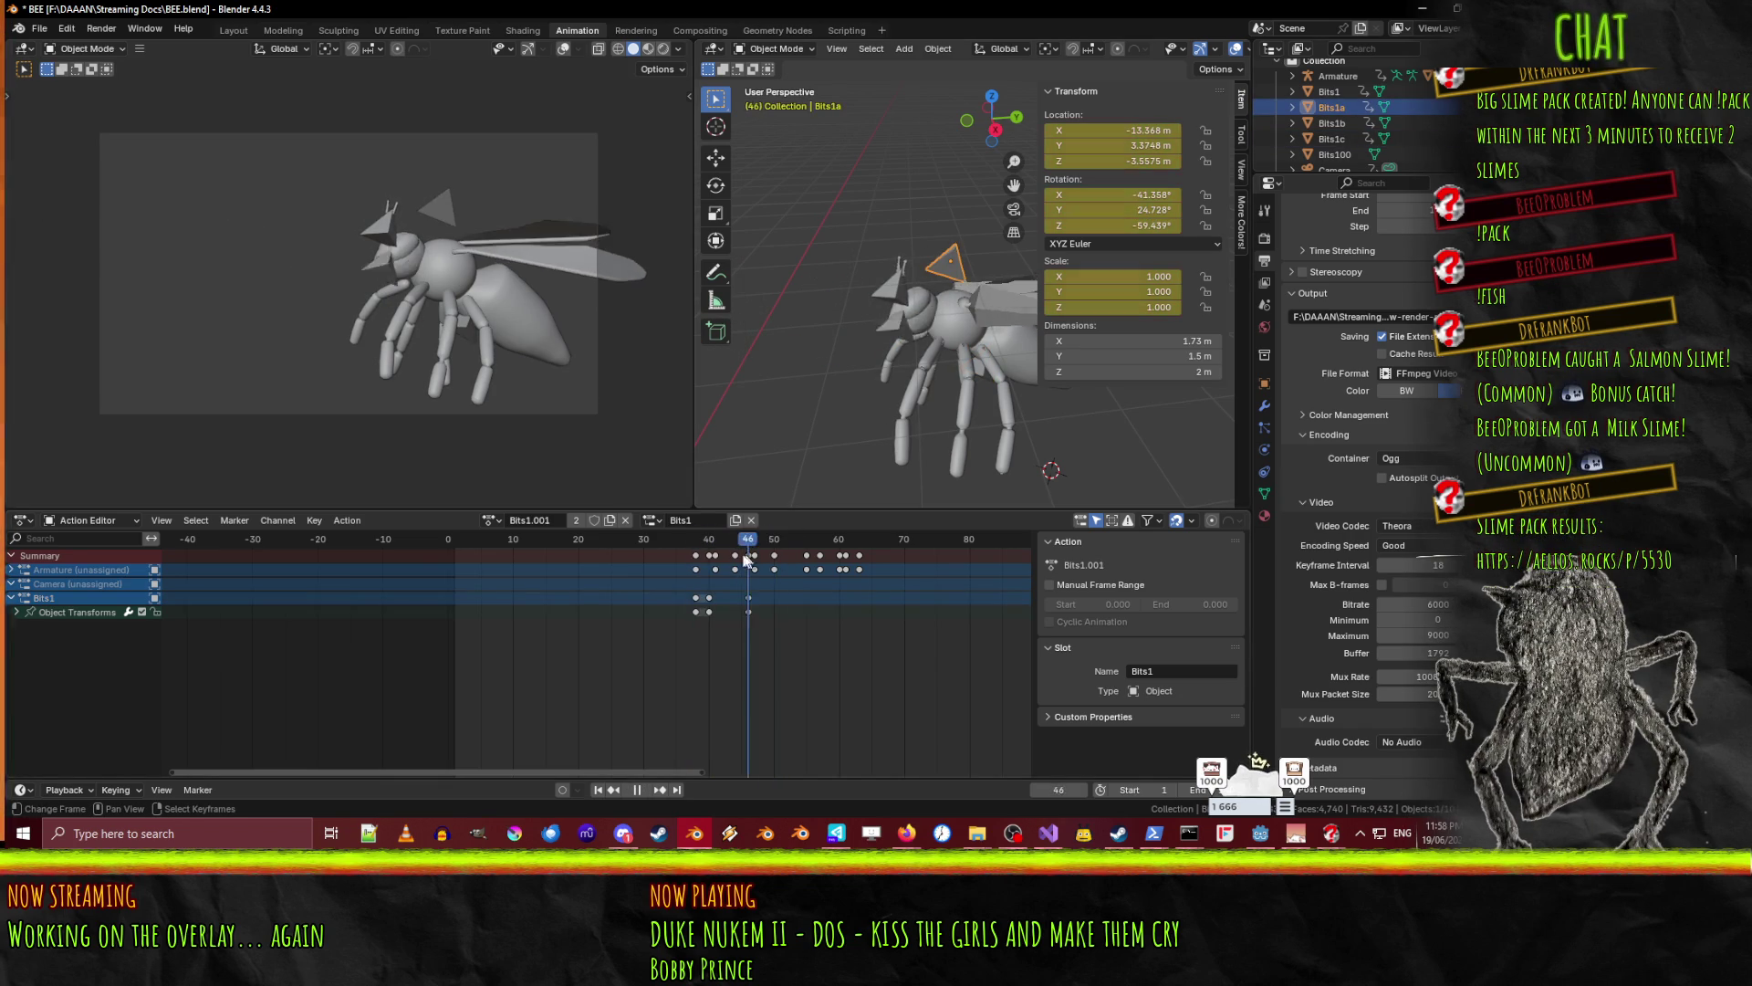
- Tilt Bits1a on Y and rotate it on Z near the bee's head, keyframing it at frame 46
key(space)
key(r)
key(y)
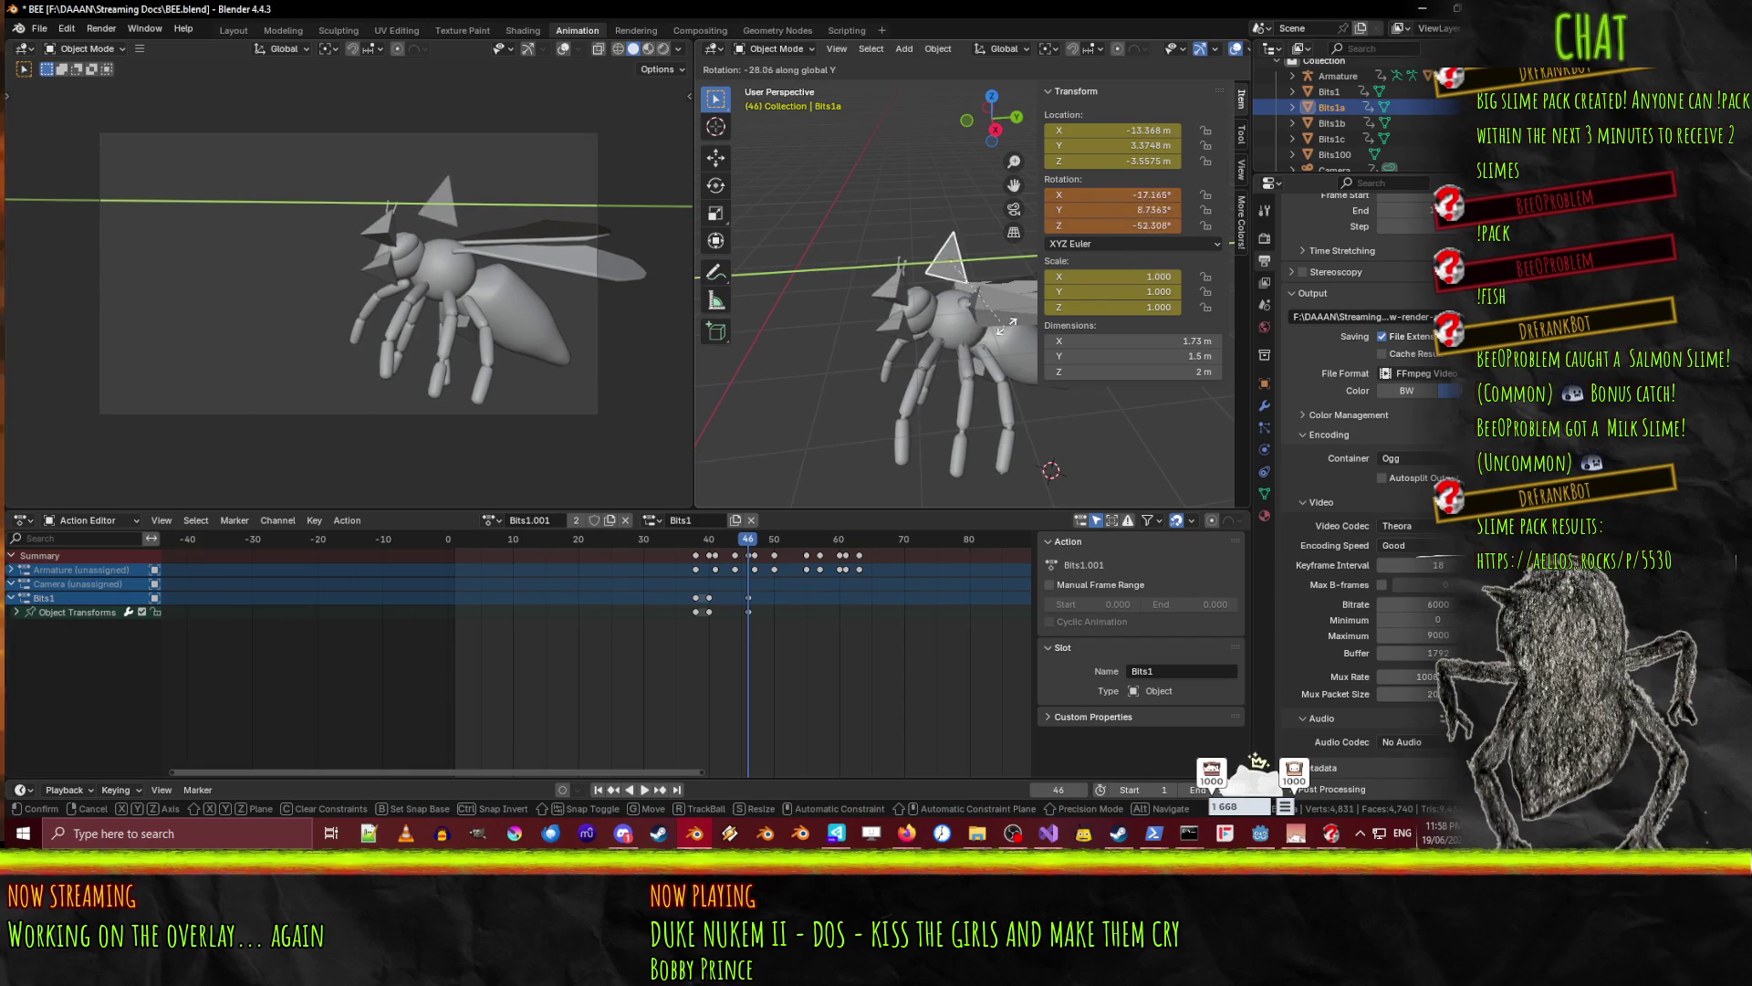
click(940, 400)
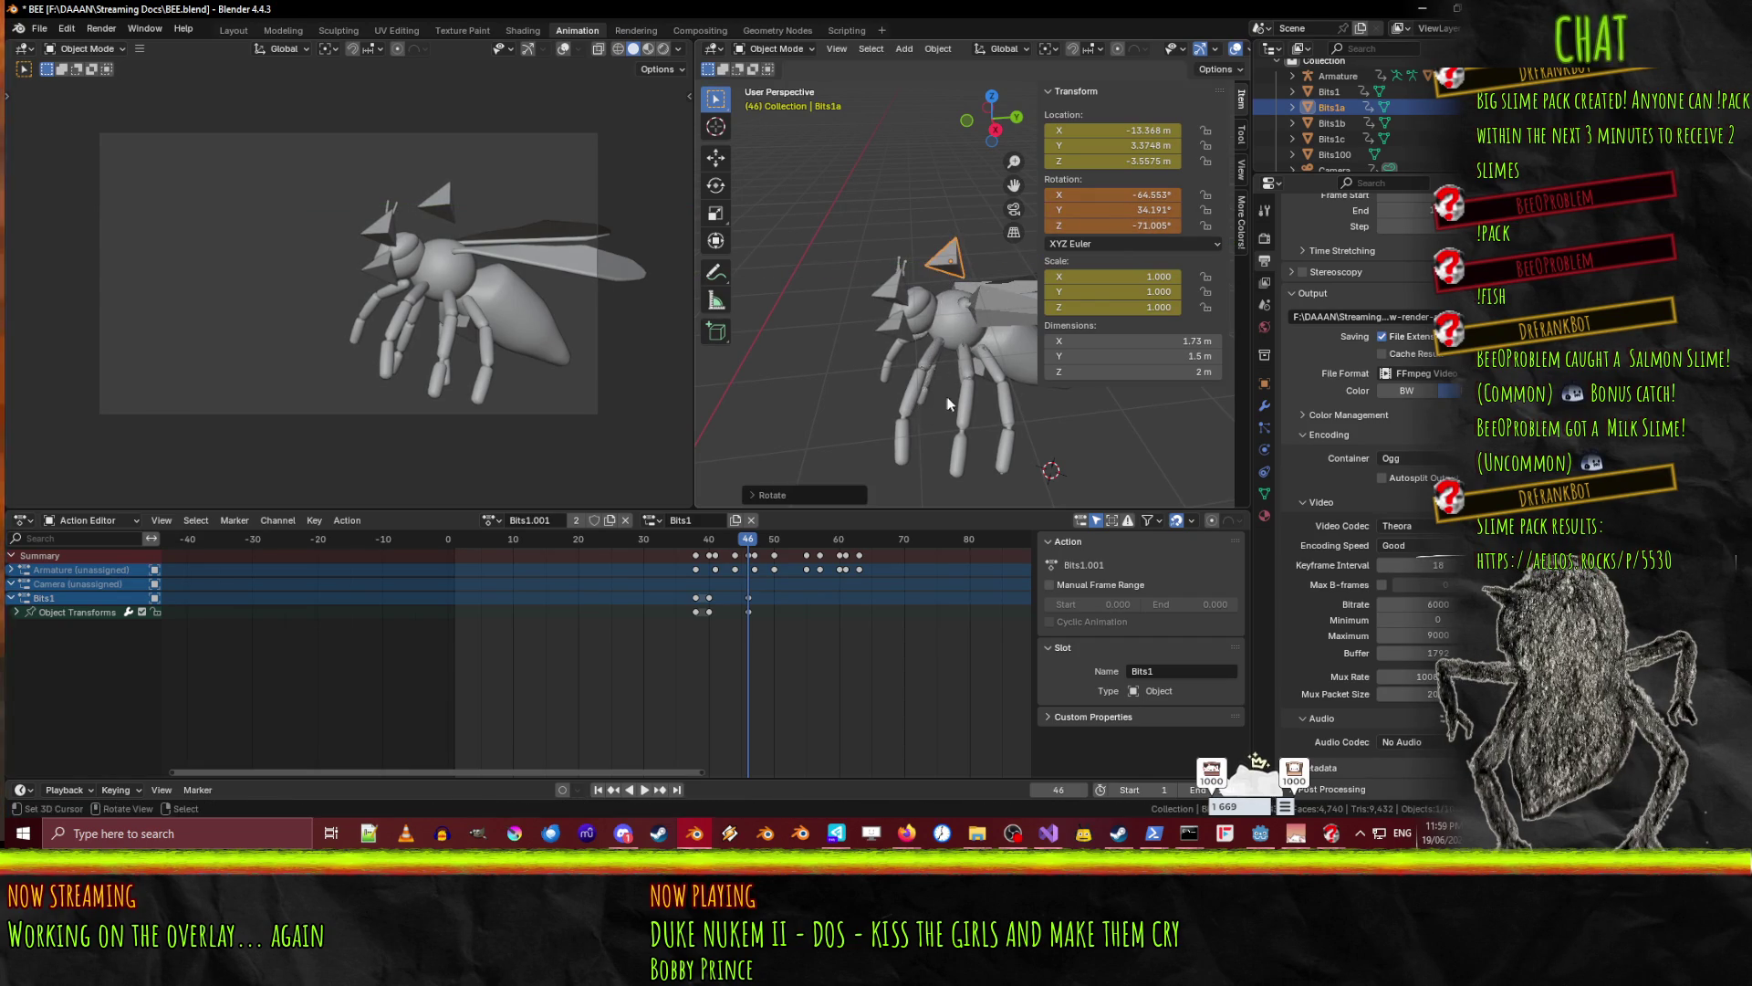
key(t)
key(r)
key(z)
click(927, 396)
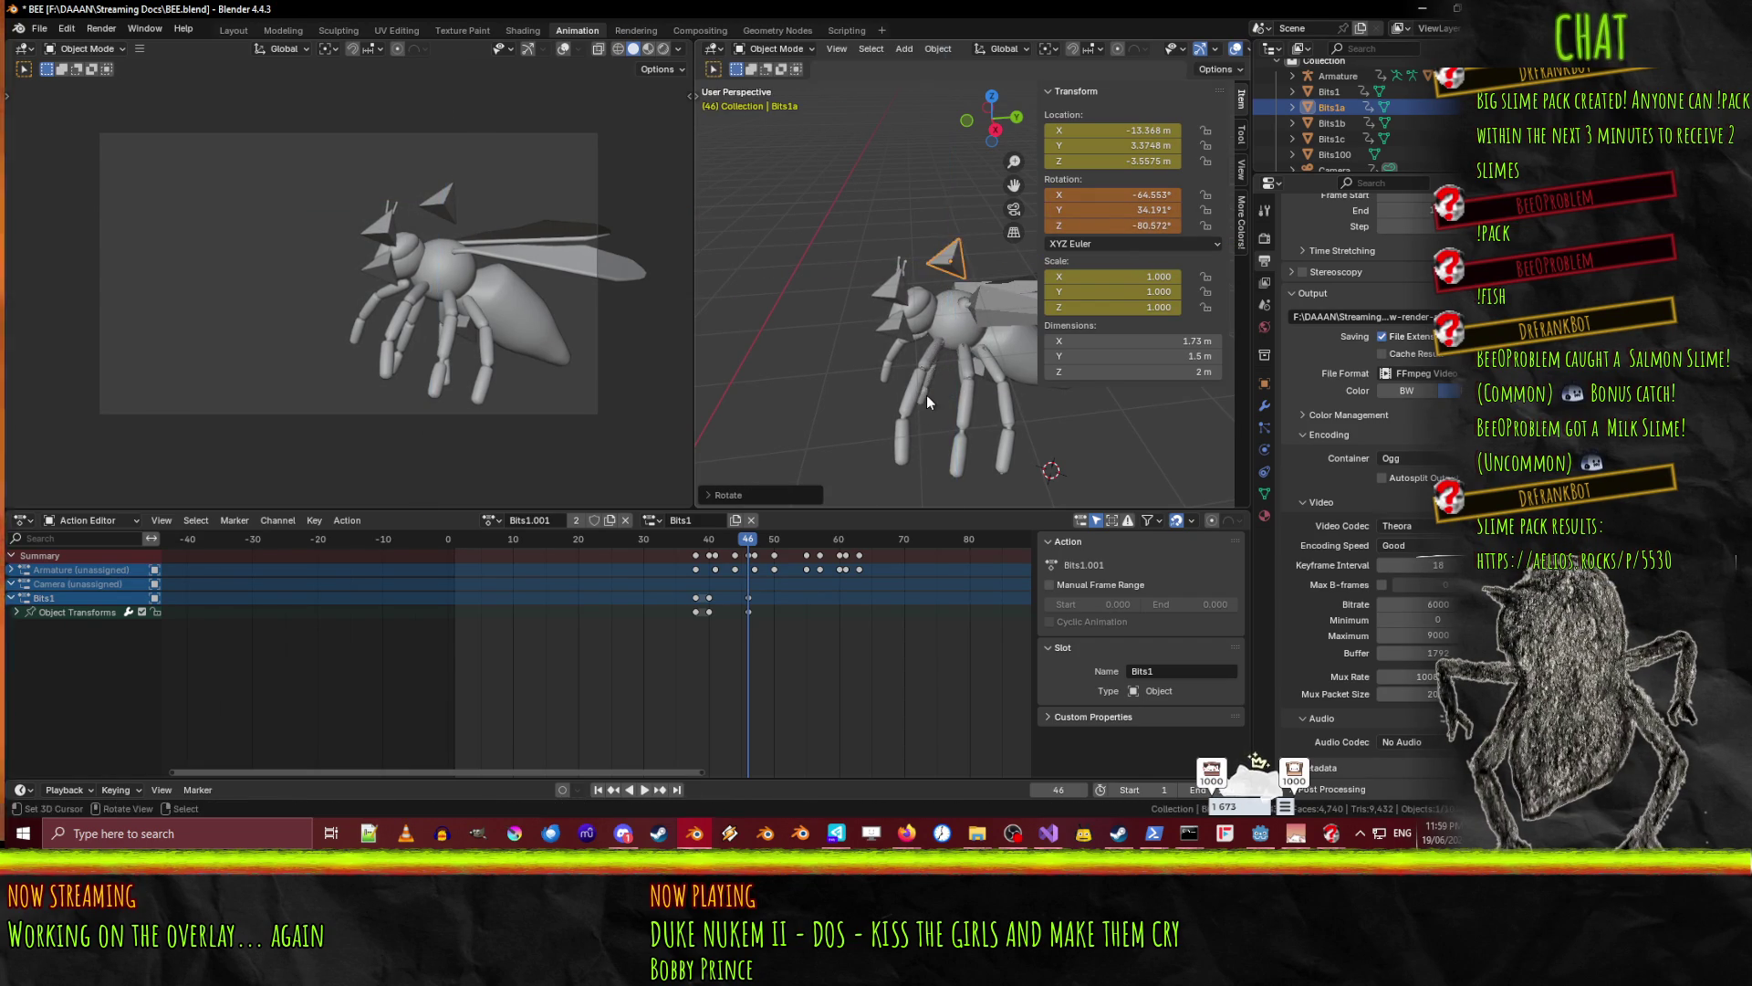
key(i)
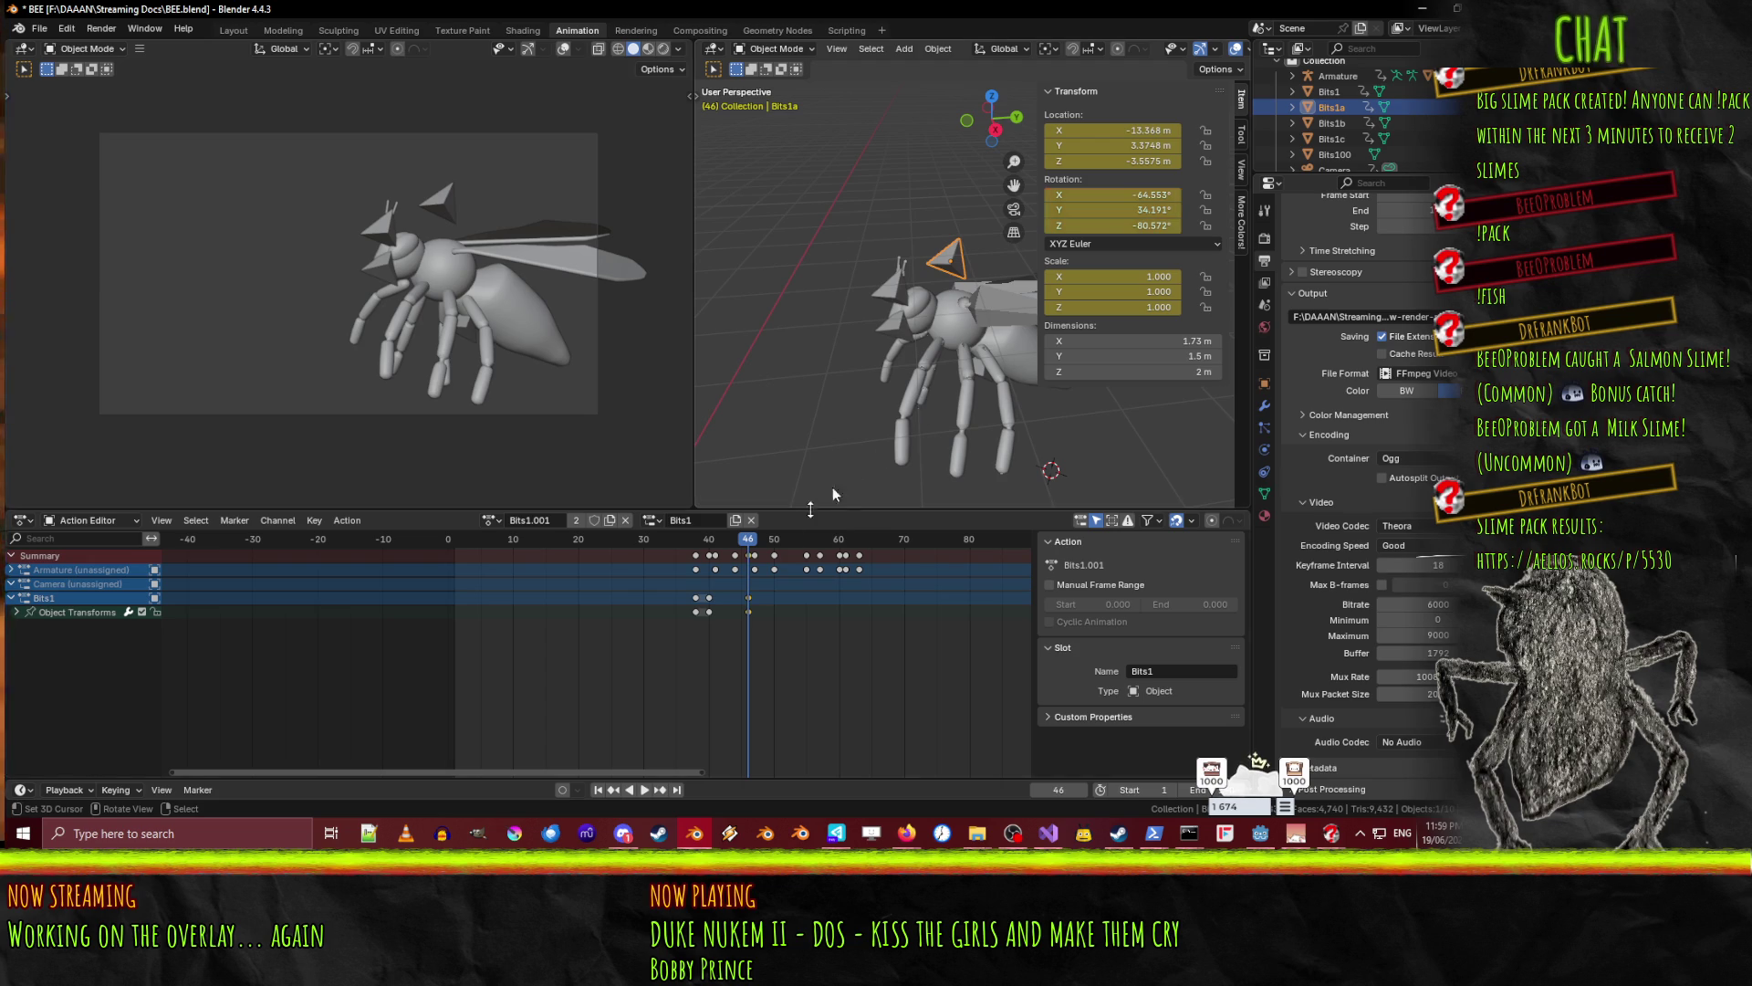
- At frame 51, send Bits1a out along Y and keyframe it
key(space)
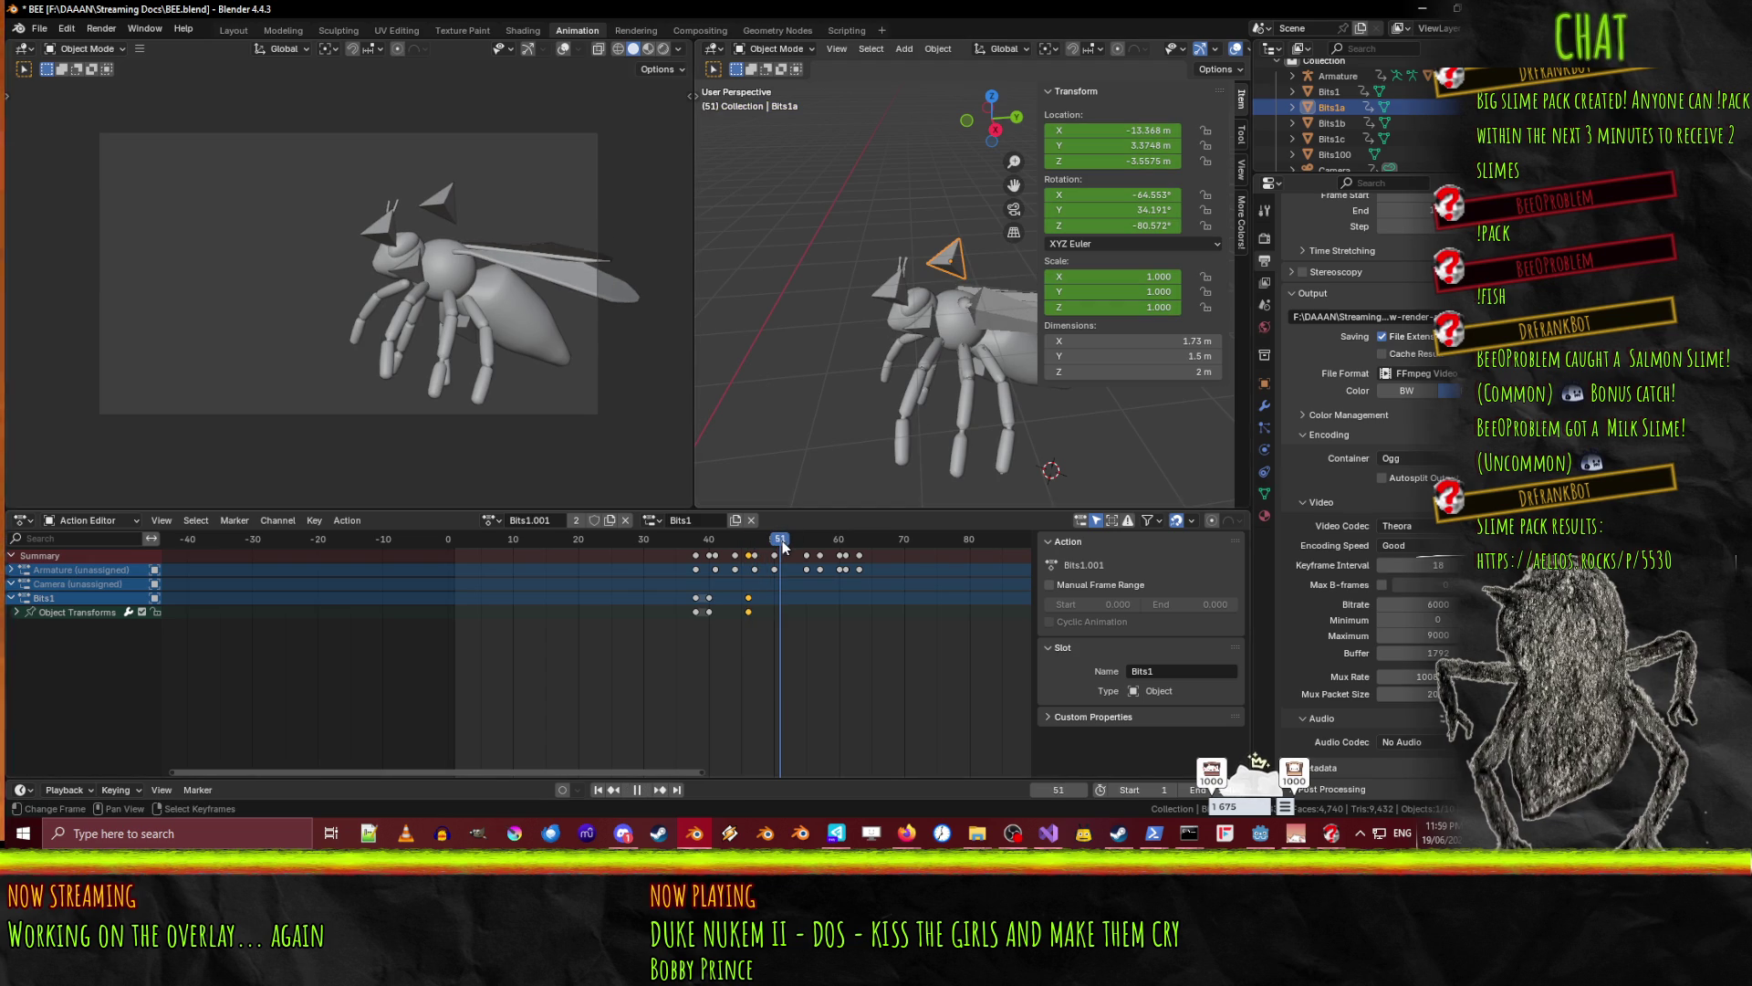
key(g)
key(y)
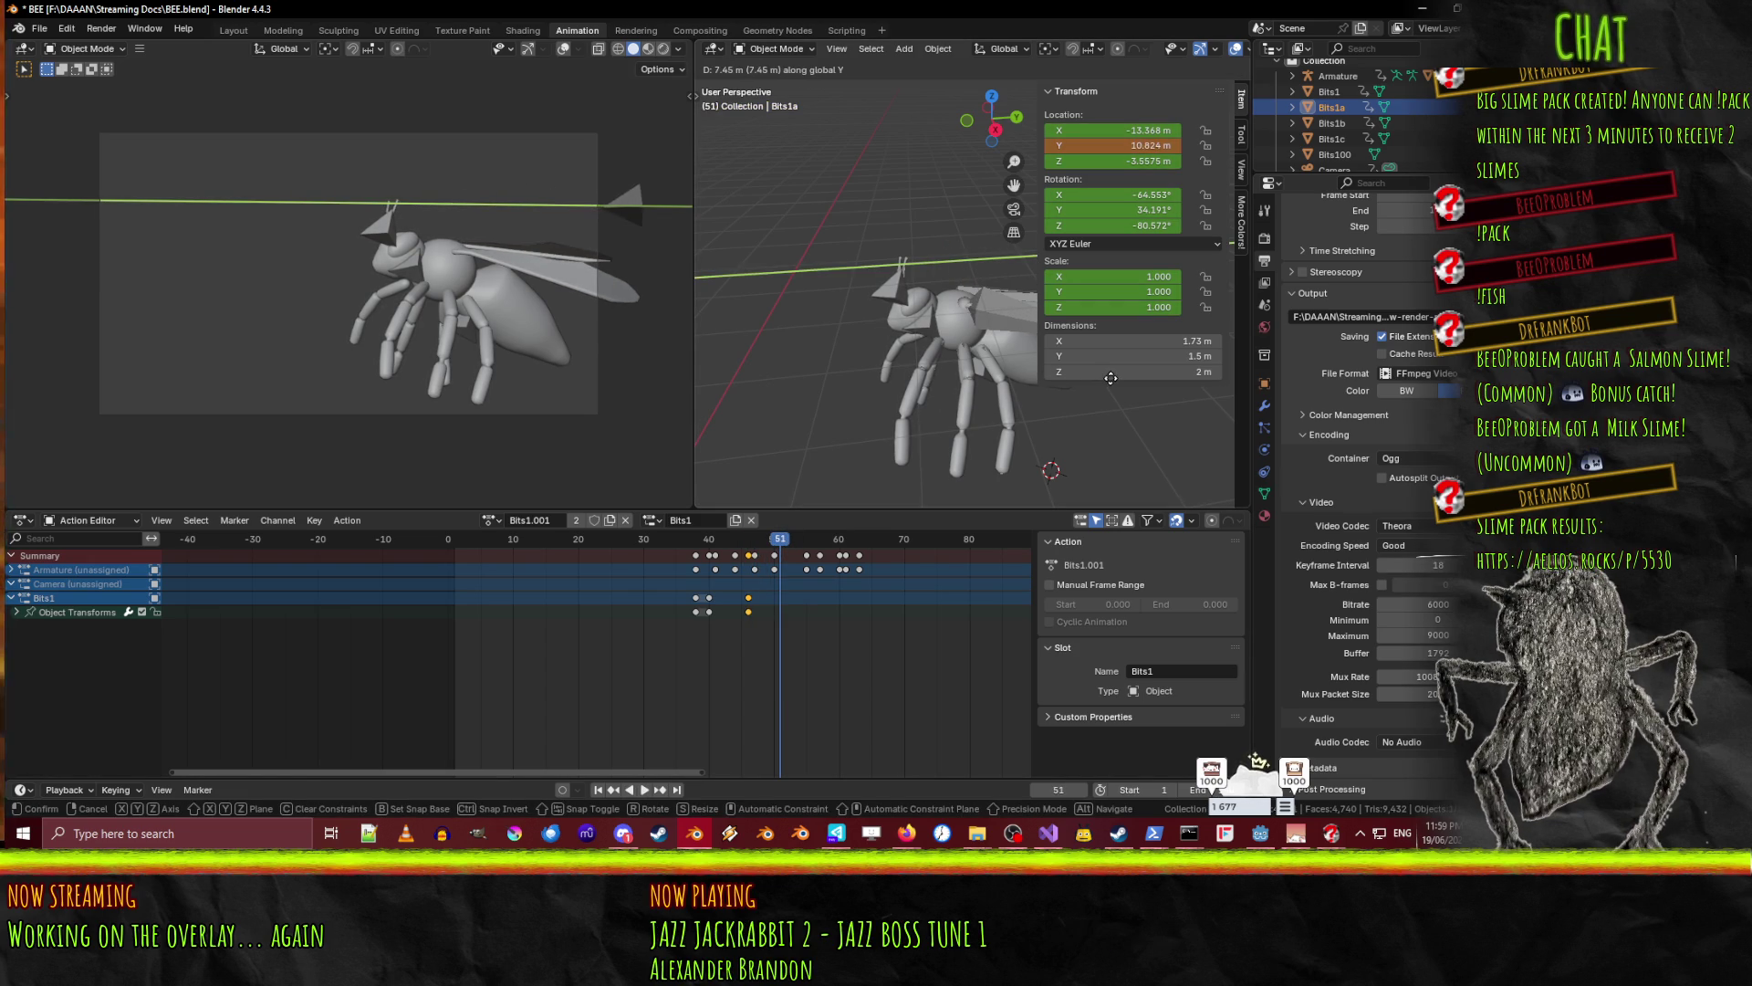
click(1111, 378)
key(i)
click(876, 618)
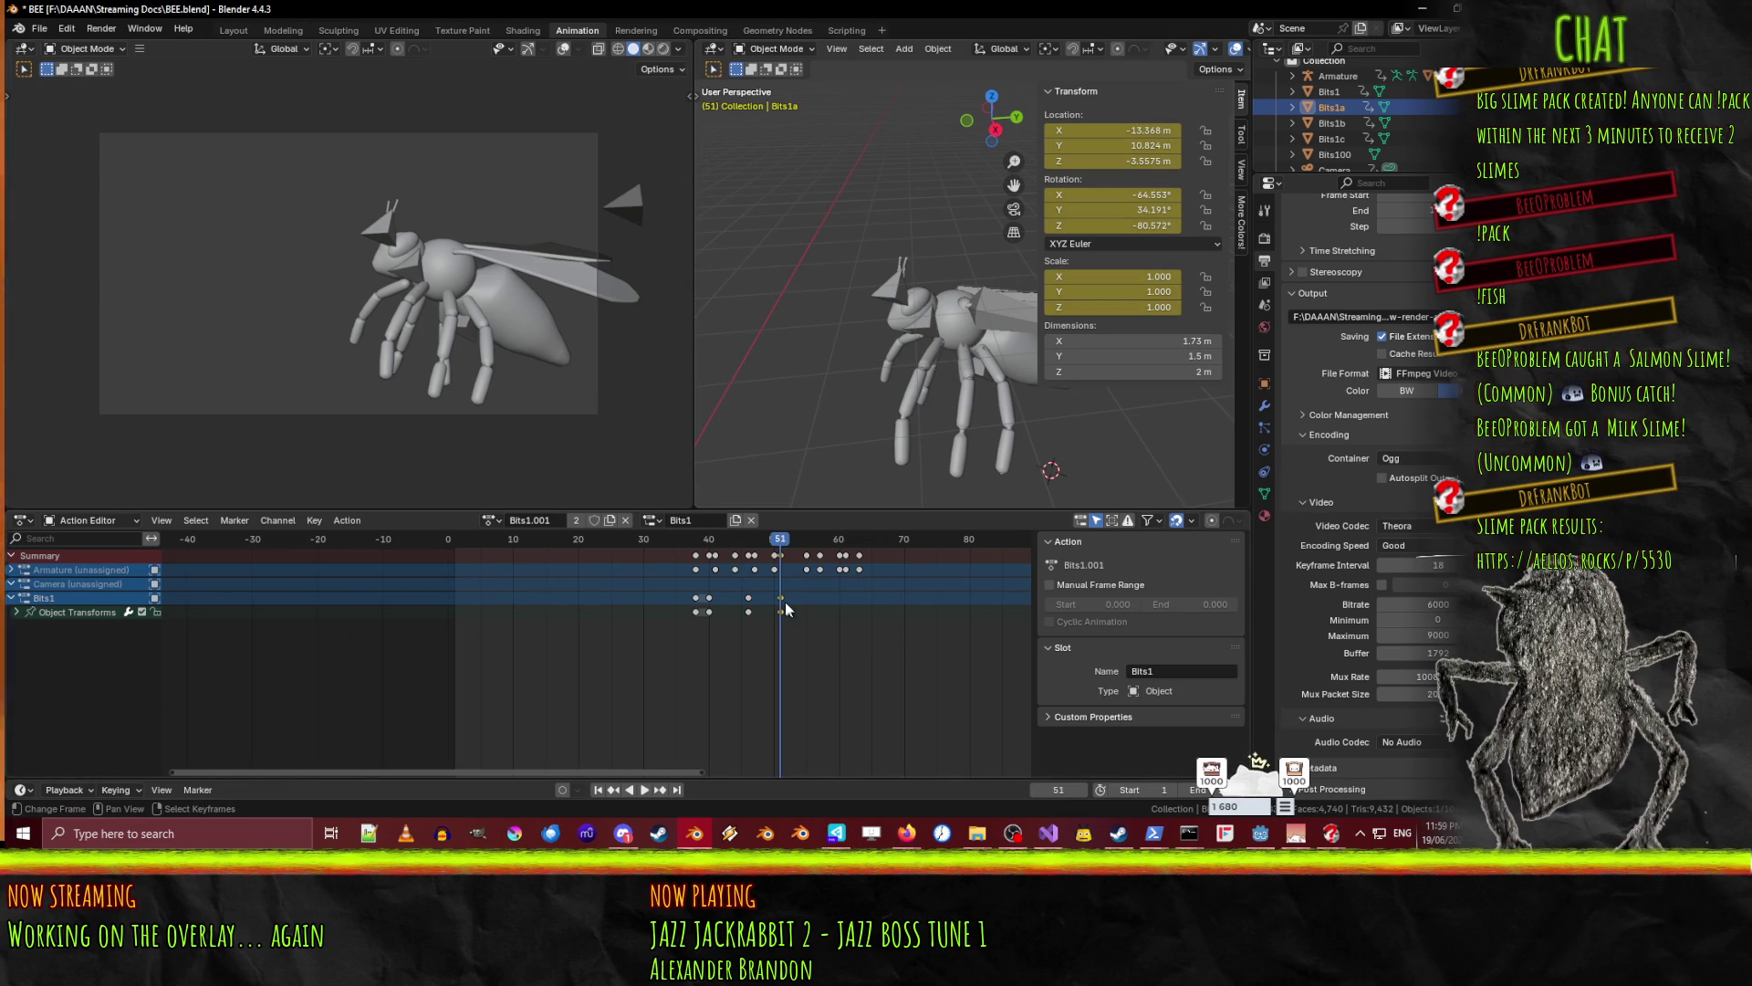
- Scrub between frames 40 and 53 to review Bits1a's flight
drag(774, 545, 709, 547)
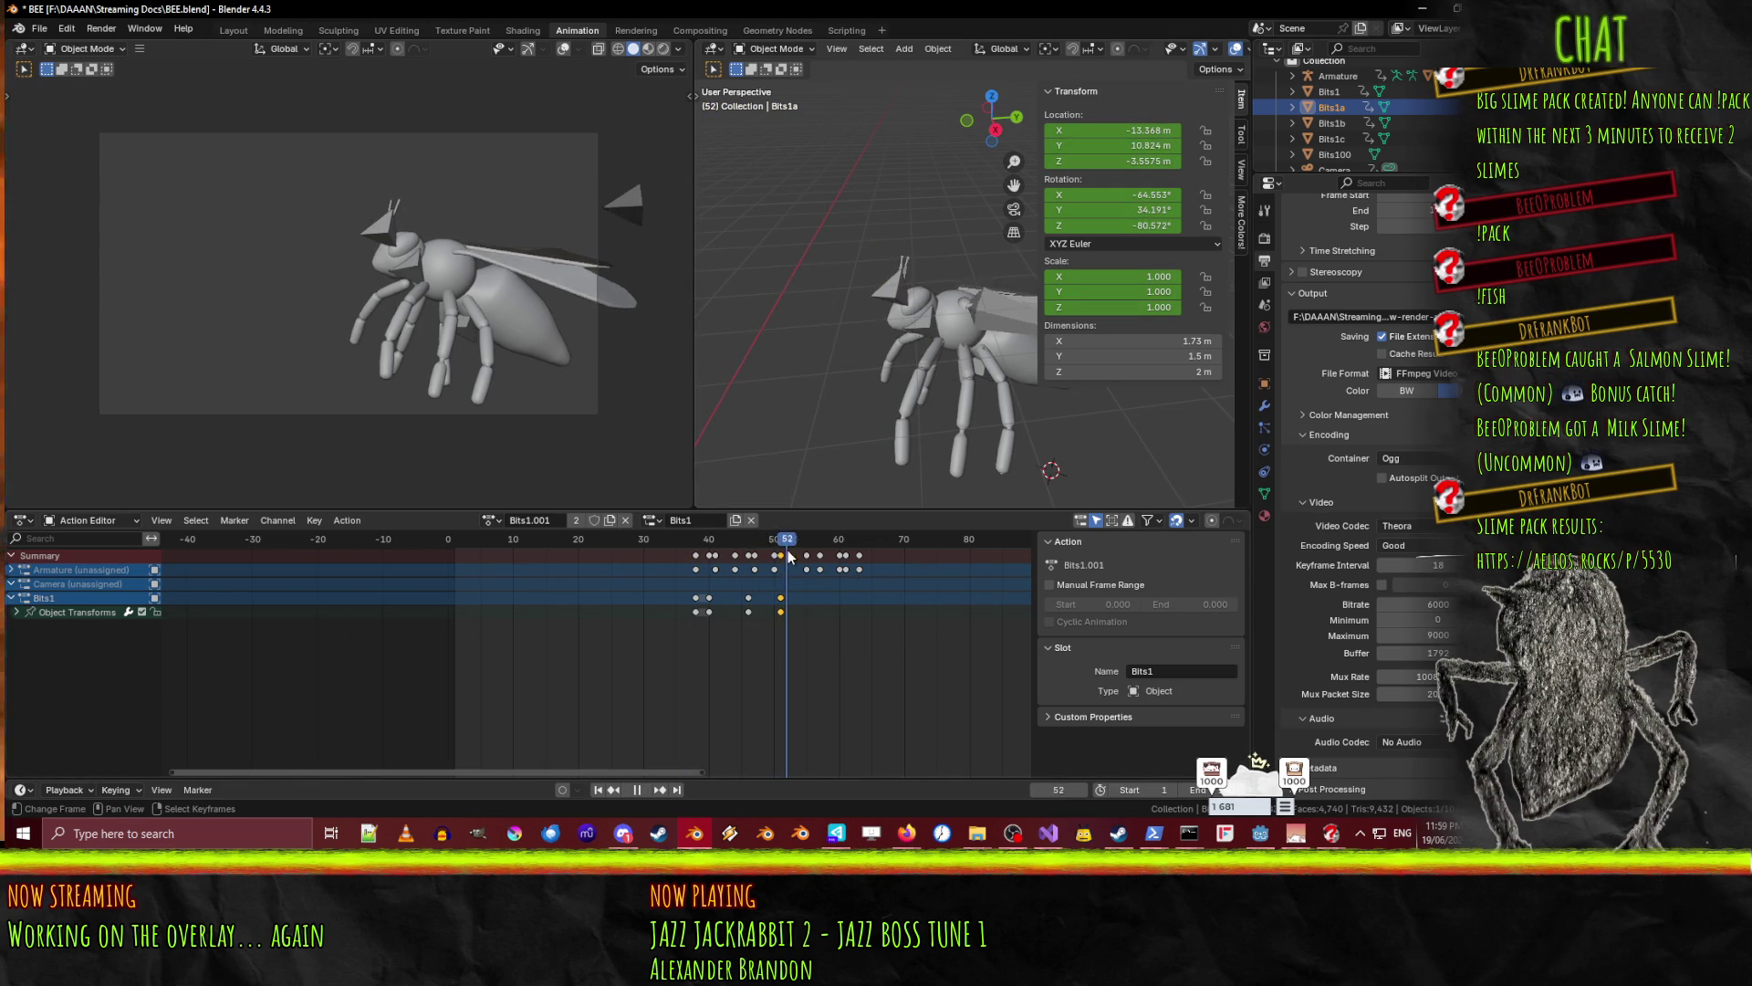
mouse_move(683, 551)
mouse_down()
mouse_move(796, 552)
mouse_move(694, 554)
mouse_move(774, 557)
mouse_up()
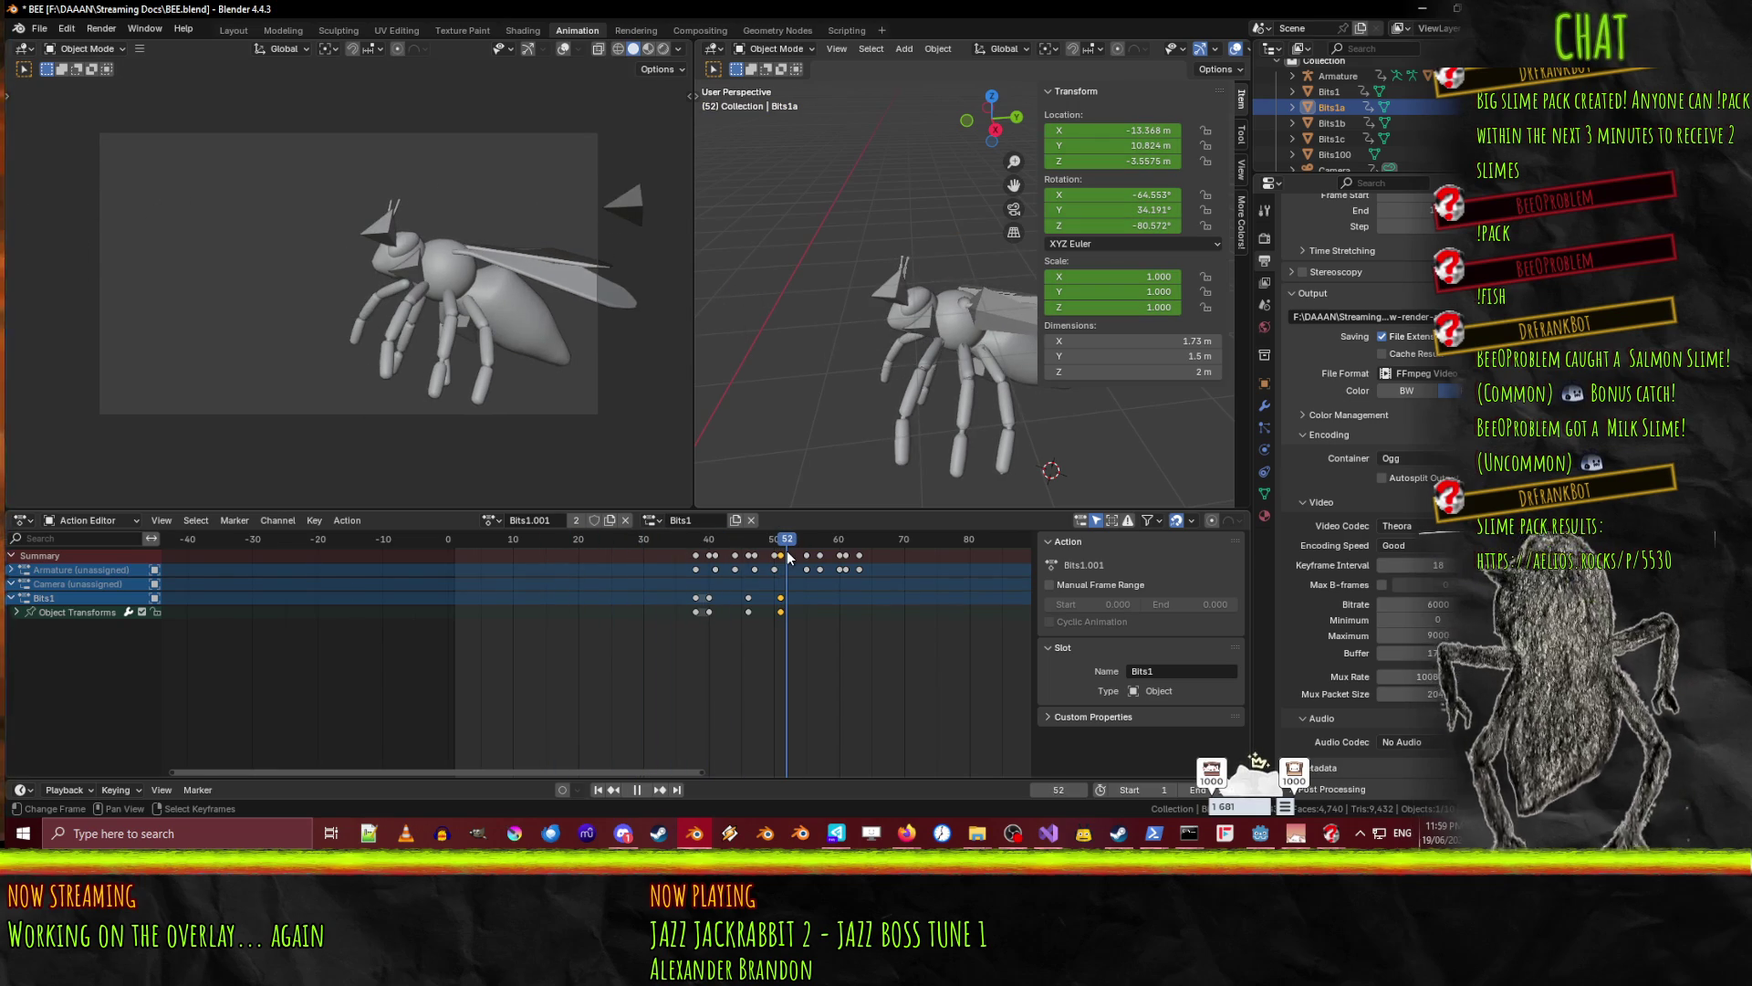
mouse_move(790, 557)
mouse_down()
mouse_move(694, 561)
mouse_move(777, 559)
mouse_move(719, 560)
mouse_move(742, 561)
mouse_up()
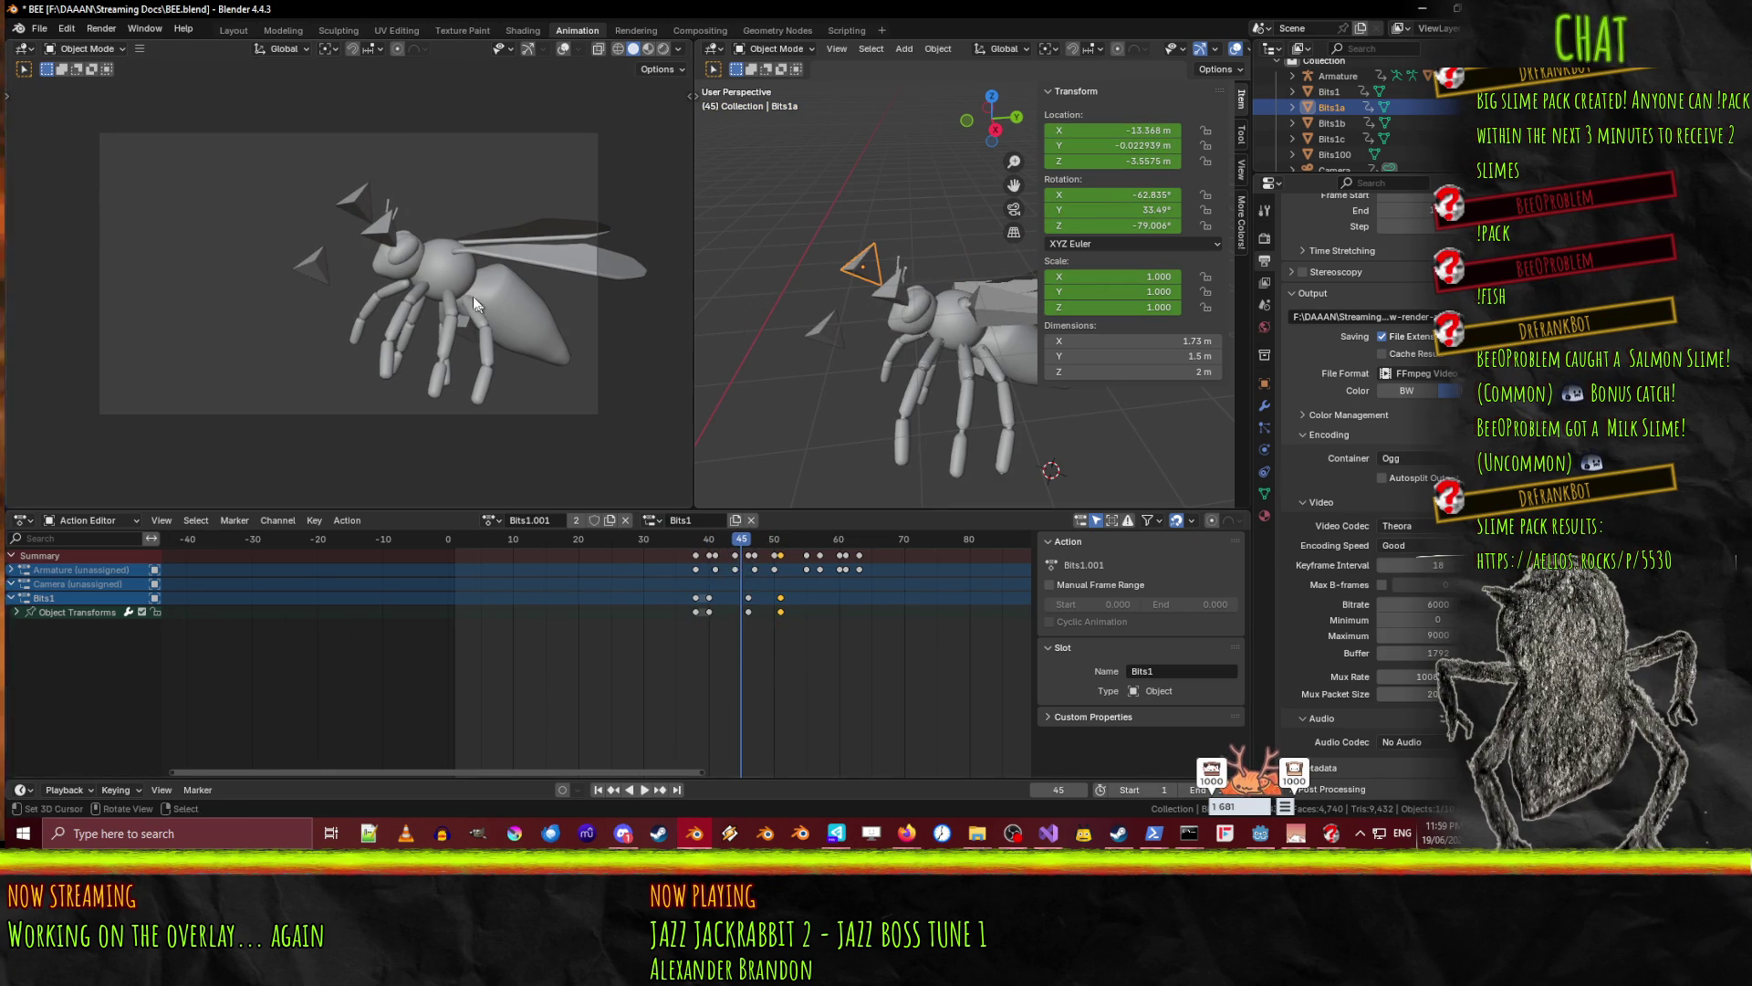
click(389, 238)
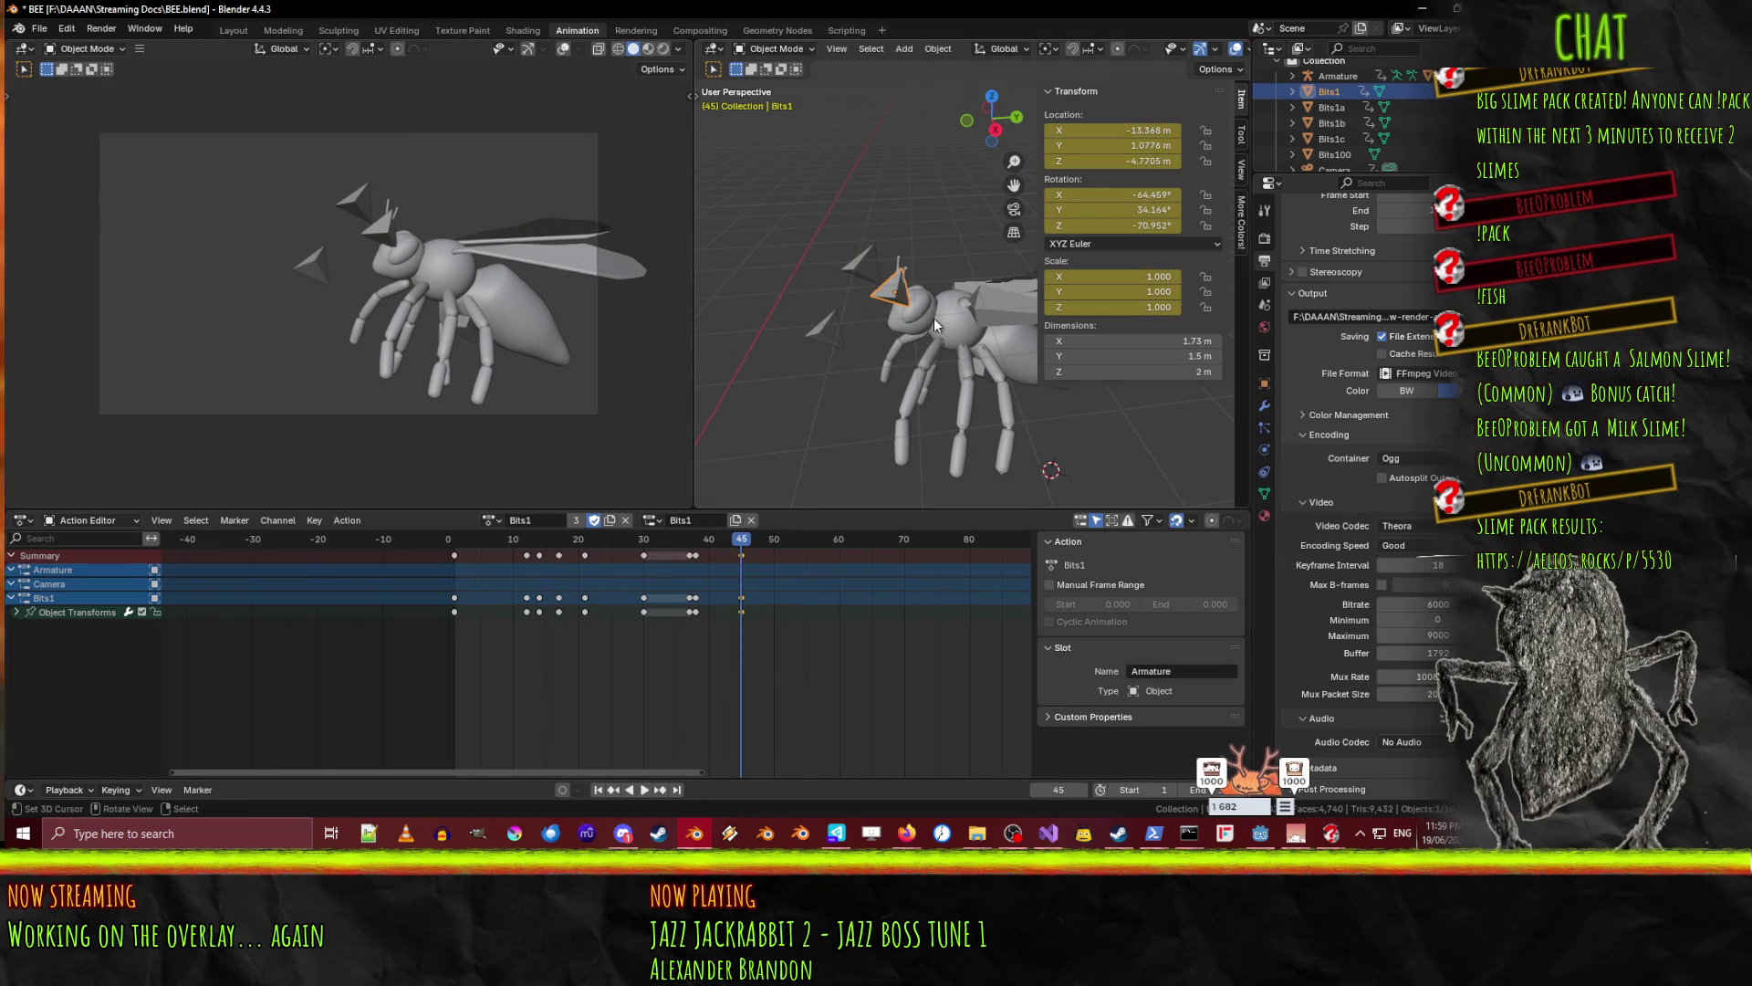
- Move Bits1 vertically on Z, then shift it along Y beside the bee's head
key(g)
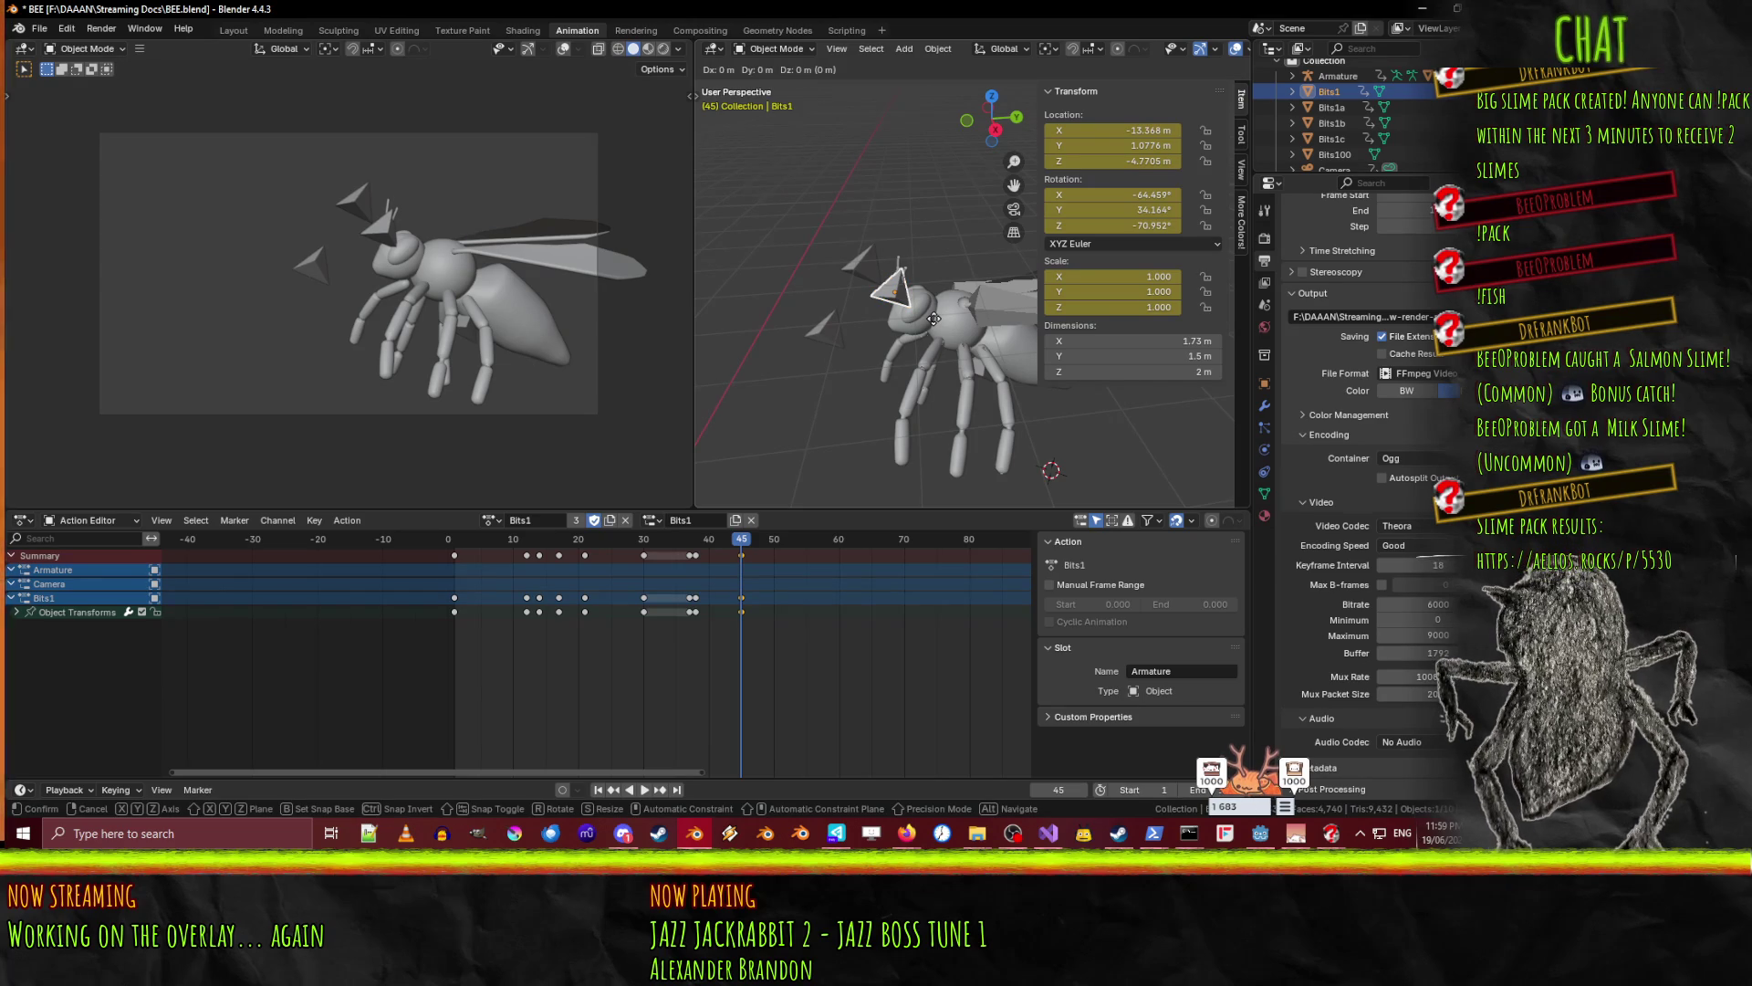
key(z)
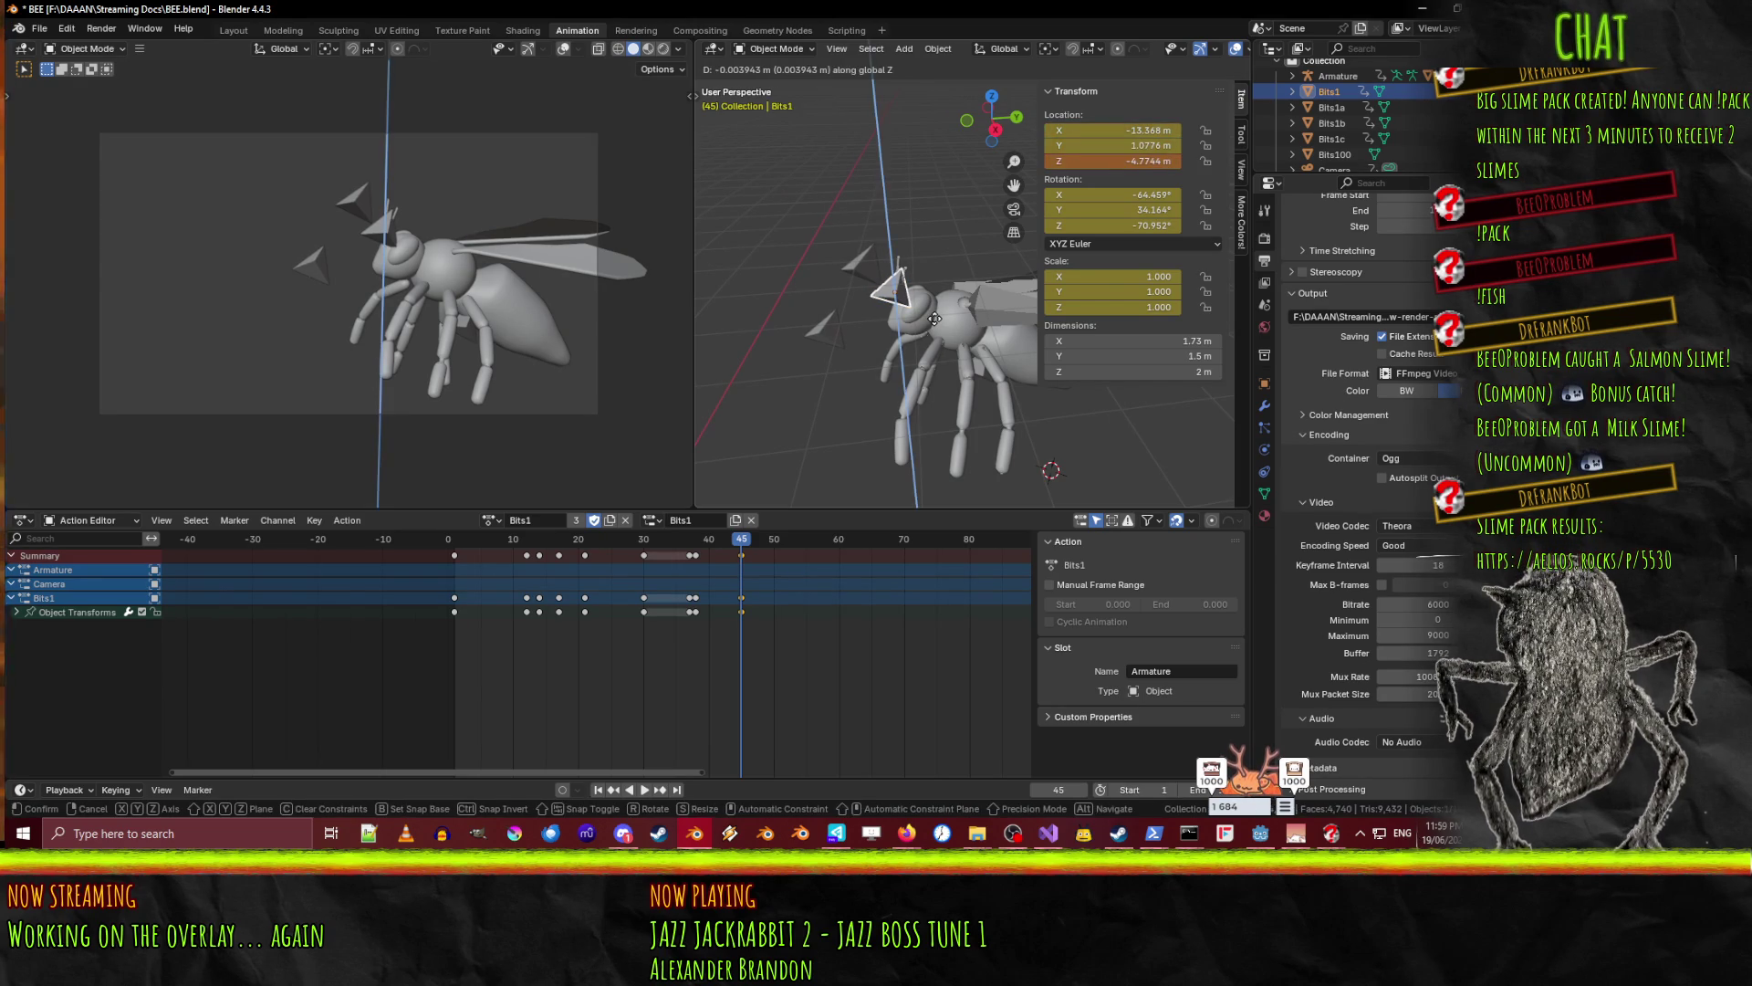
click(940, 311)
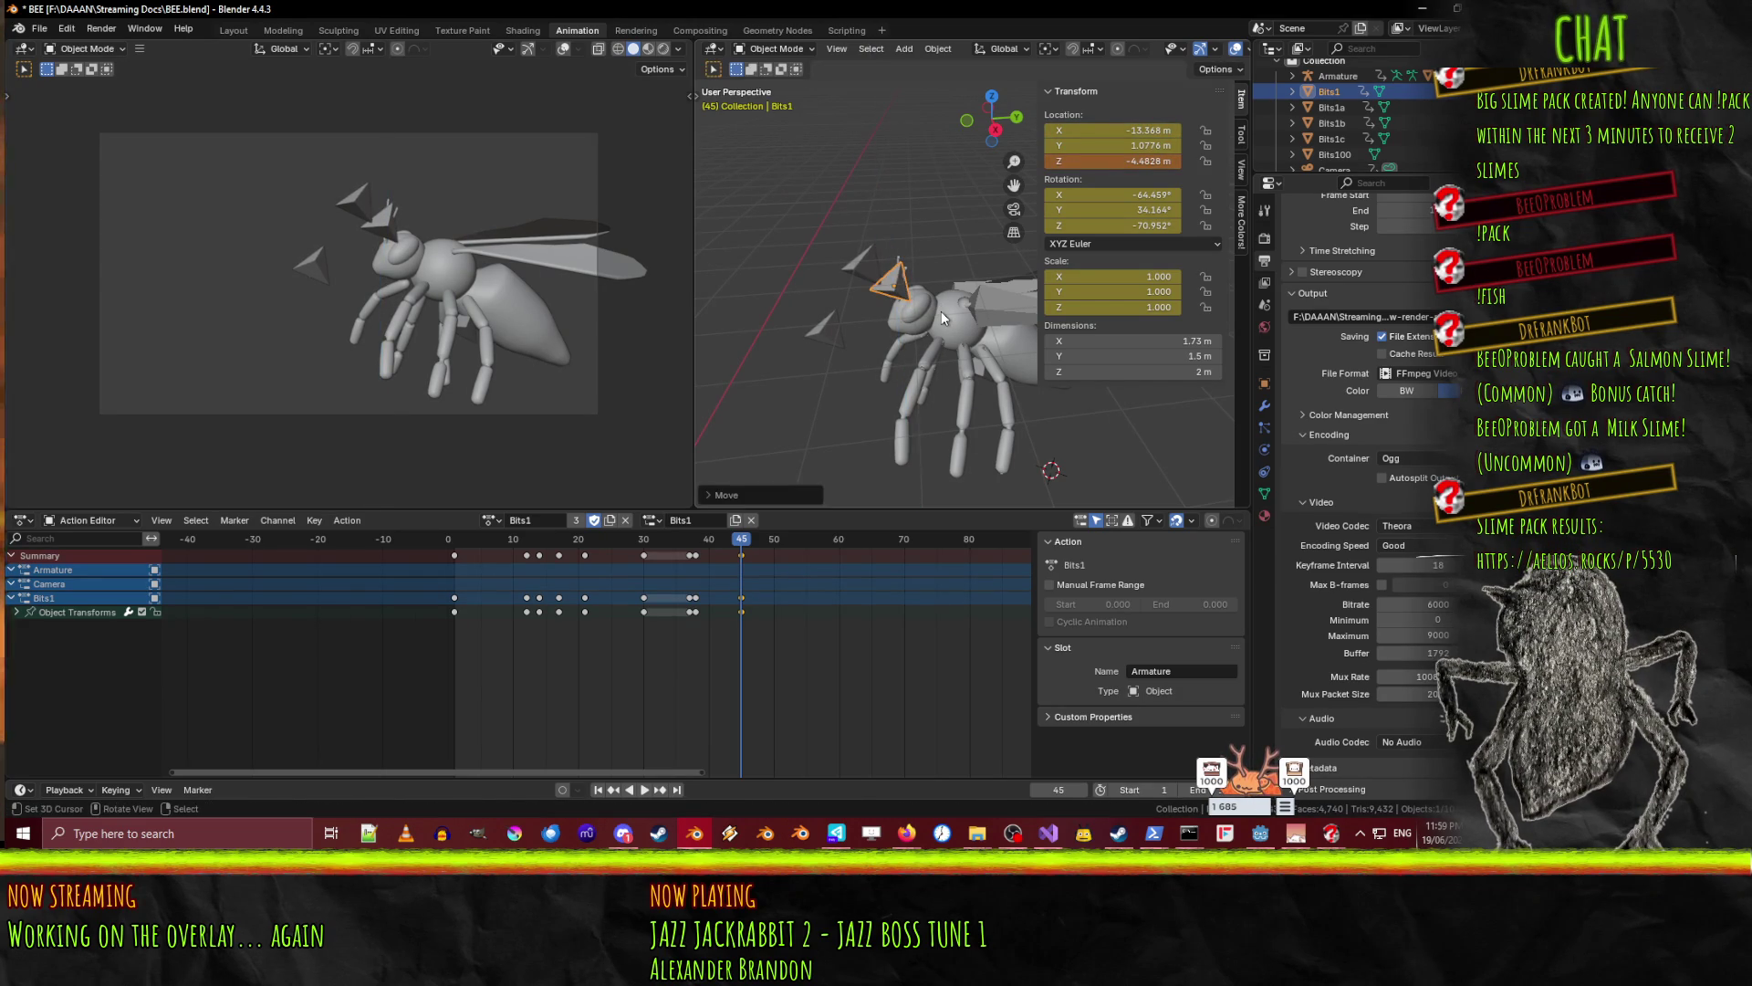
key(g)
key(y)
click(937, 315)
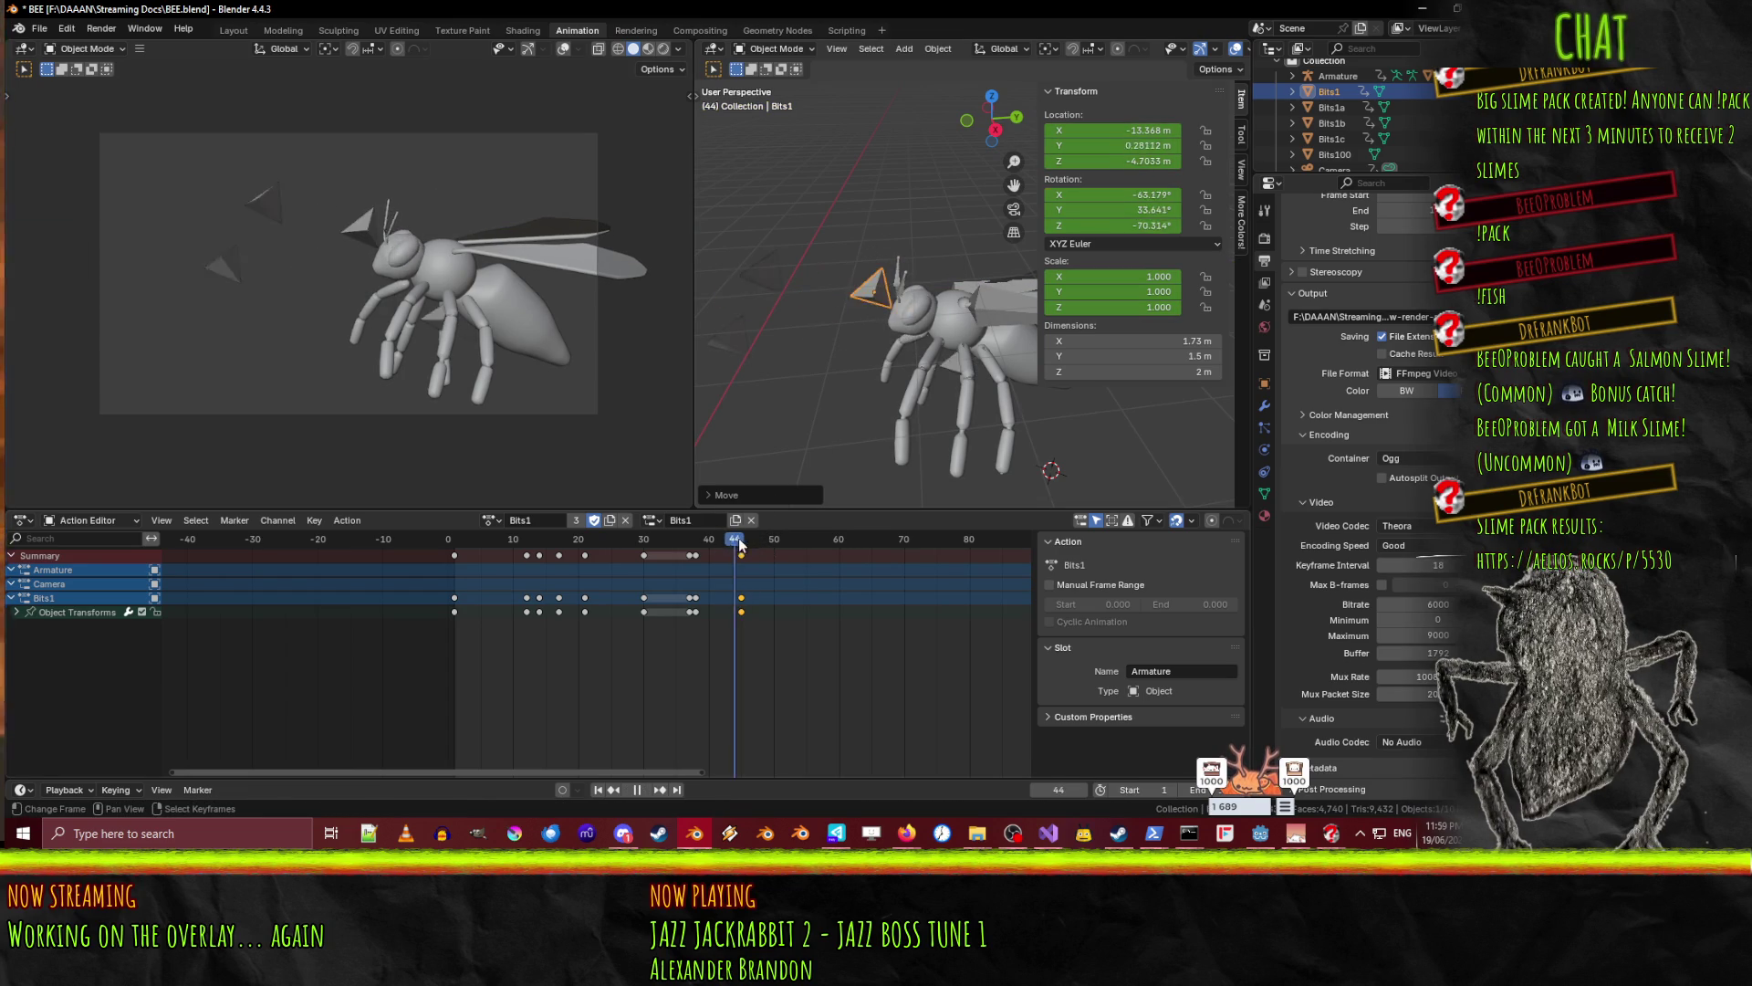
- At frame 46, raise Bits1 slightly and shift it along Y, then preview from frame 43
drag(742, 545, 750, 544)
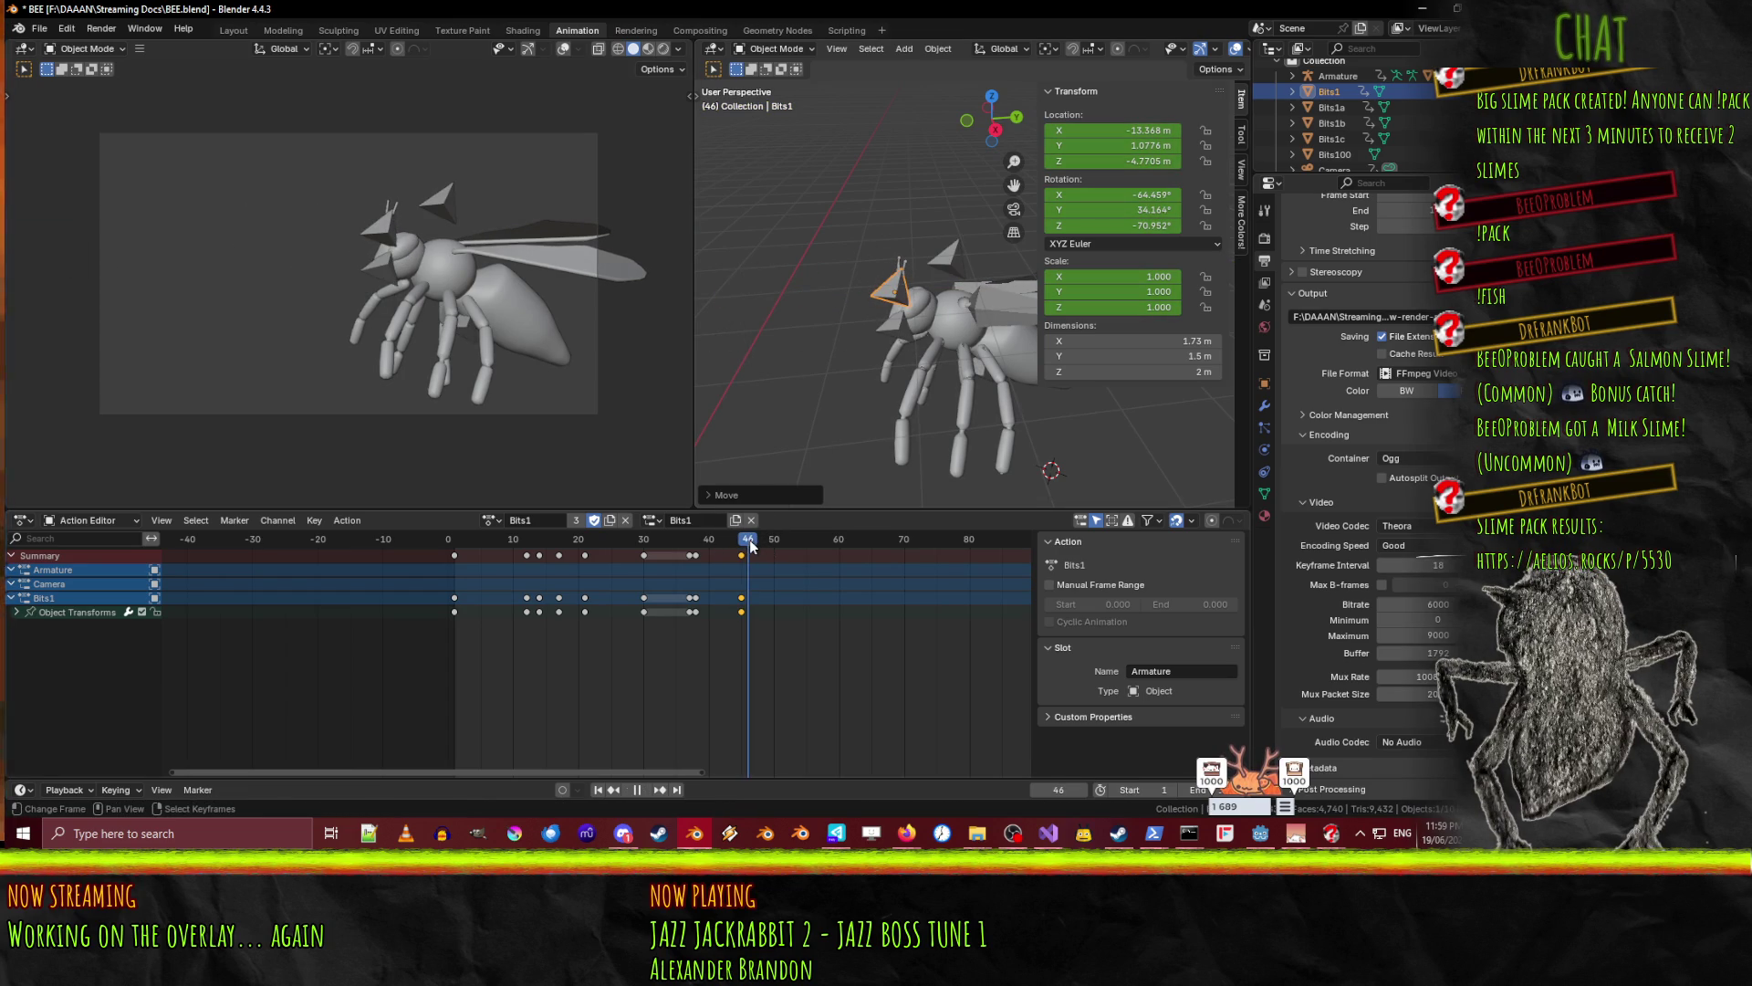
click(908, 409)
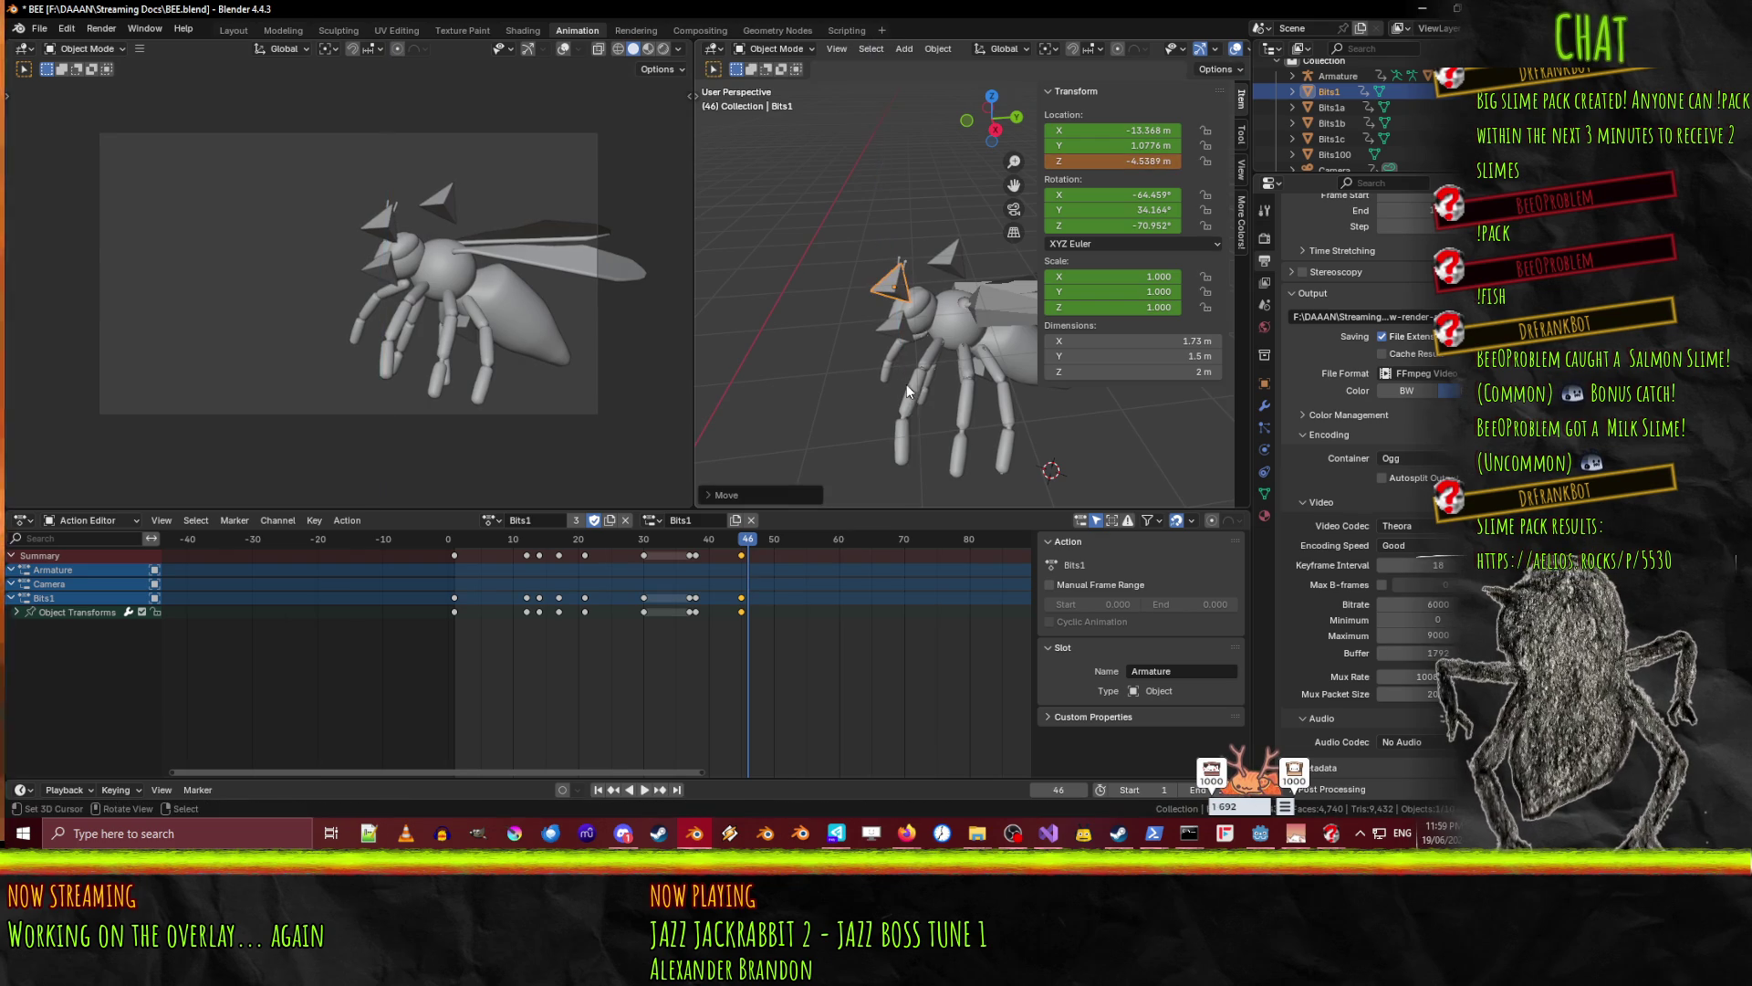
key(g)
key(y)
click(903, 409)
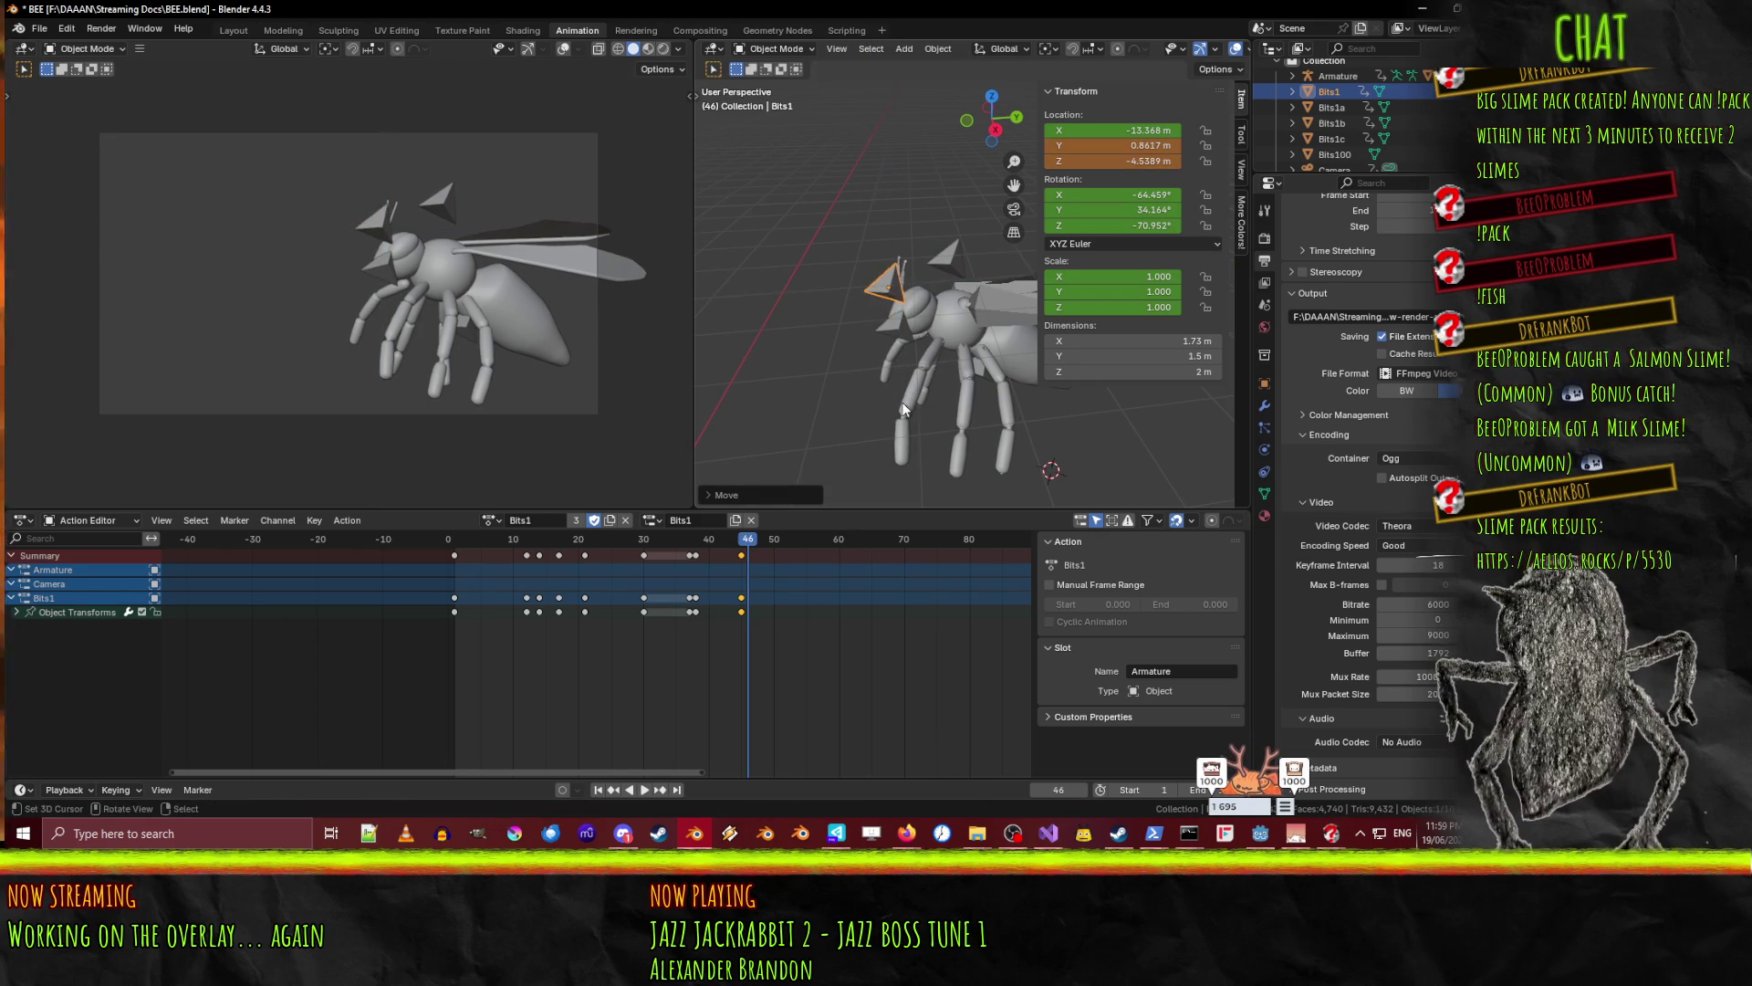
key(space)
click(730, 545)
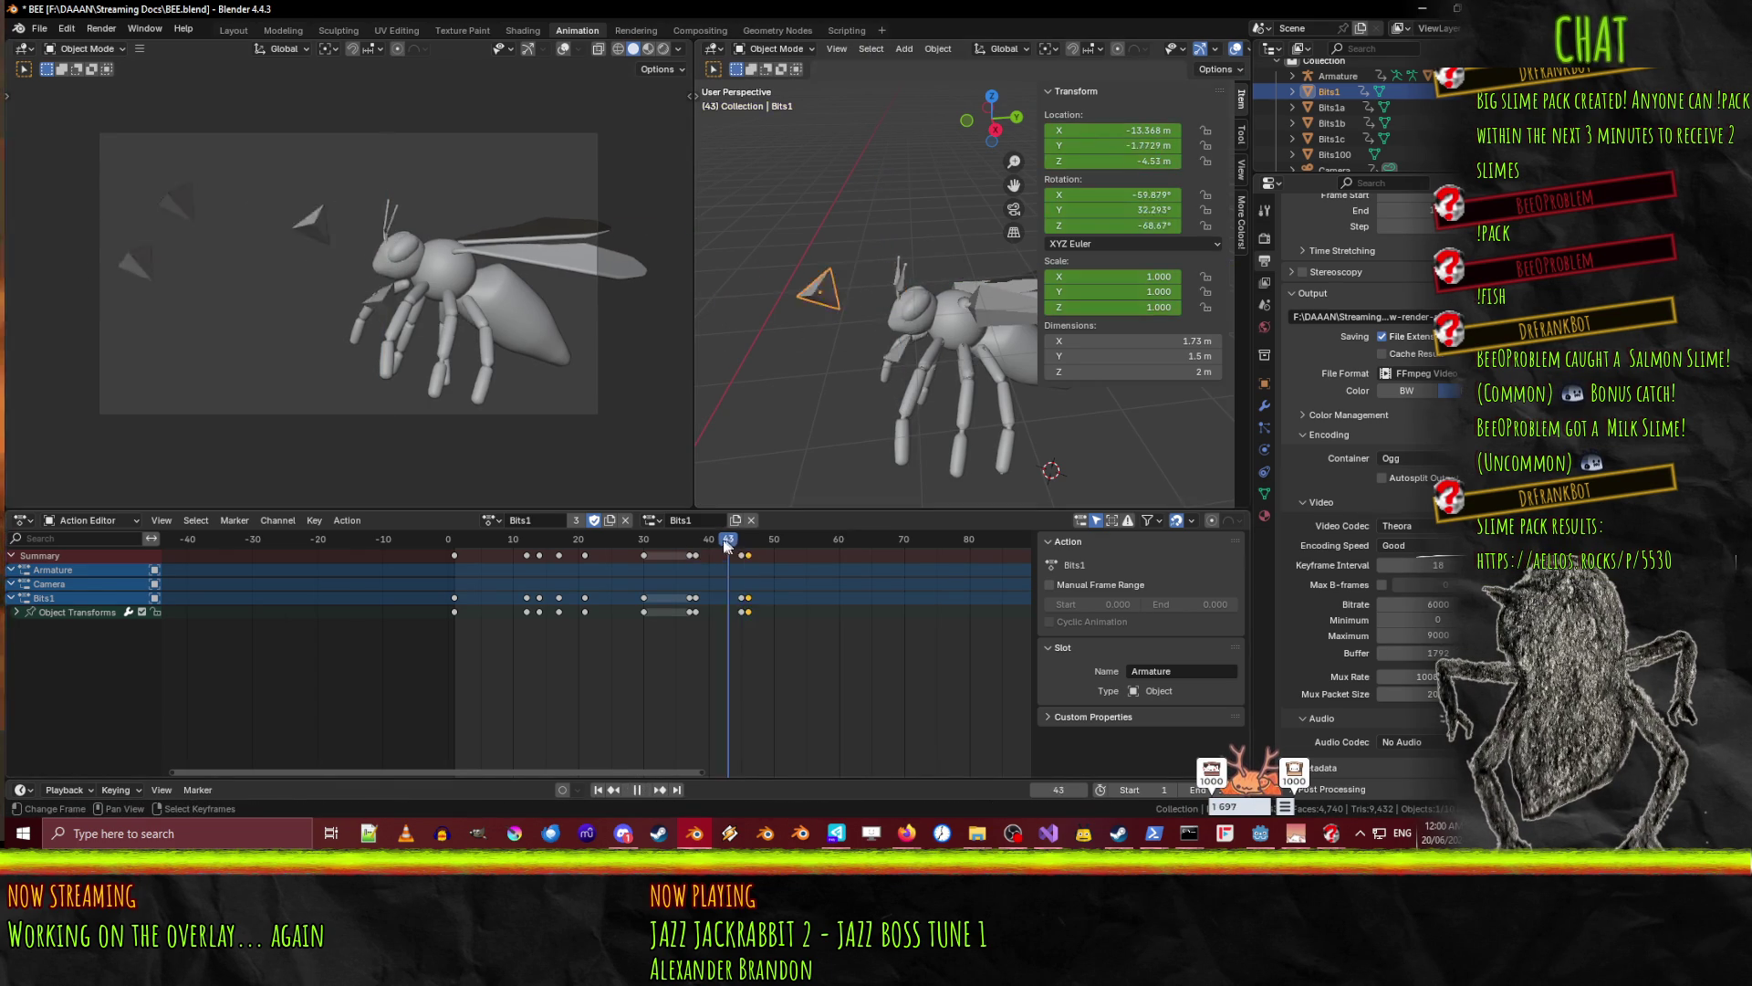
- Shift Bits1's mid keyframes later in the Action Editor, settling them on frame 49
drag(730, 545, 760, 547)
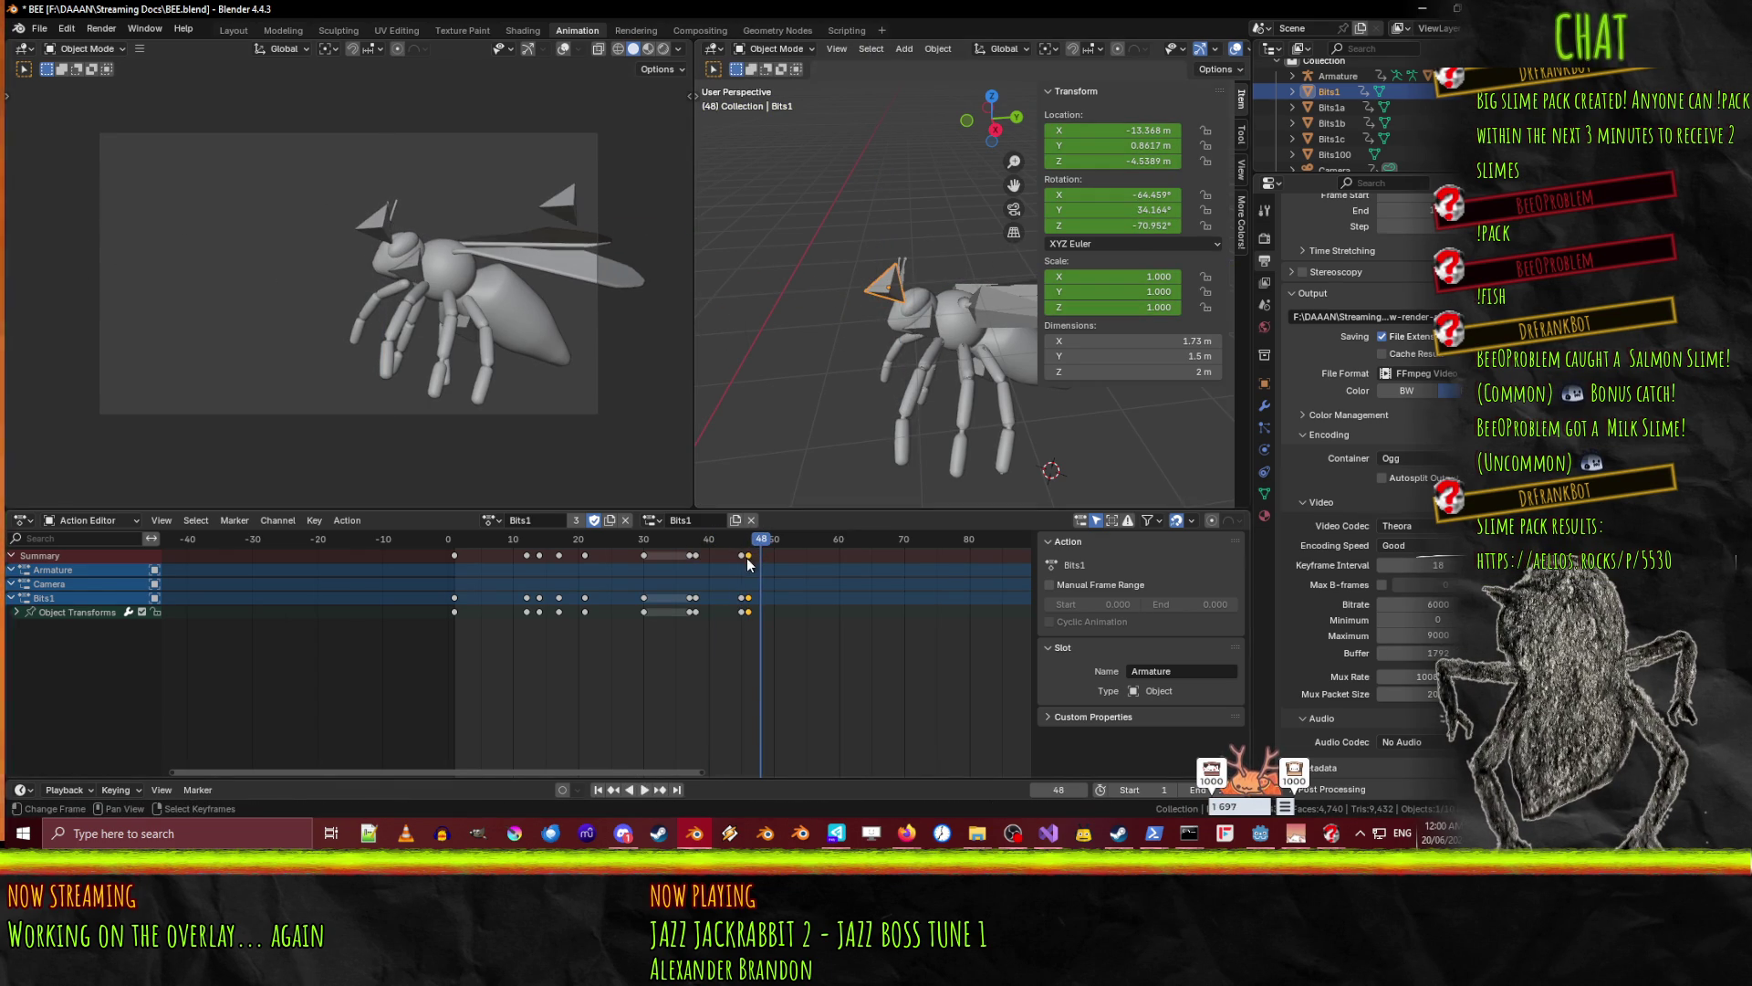
key(g)
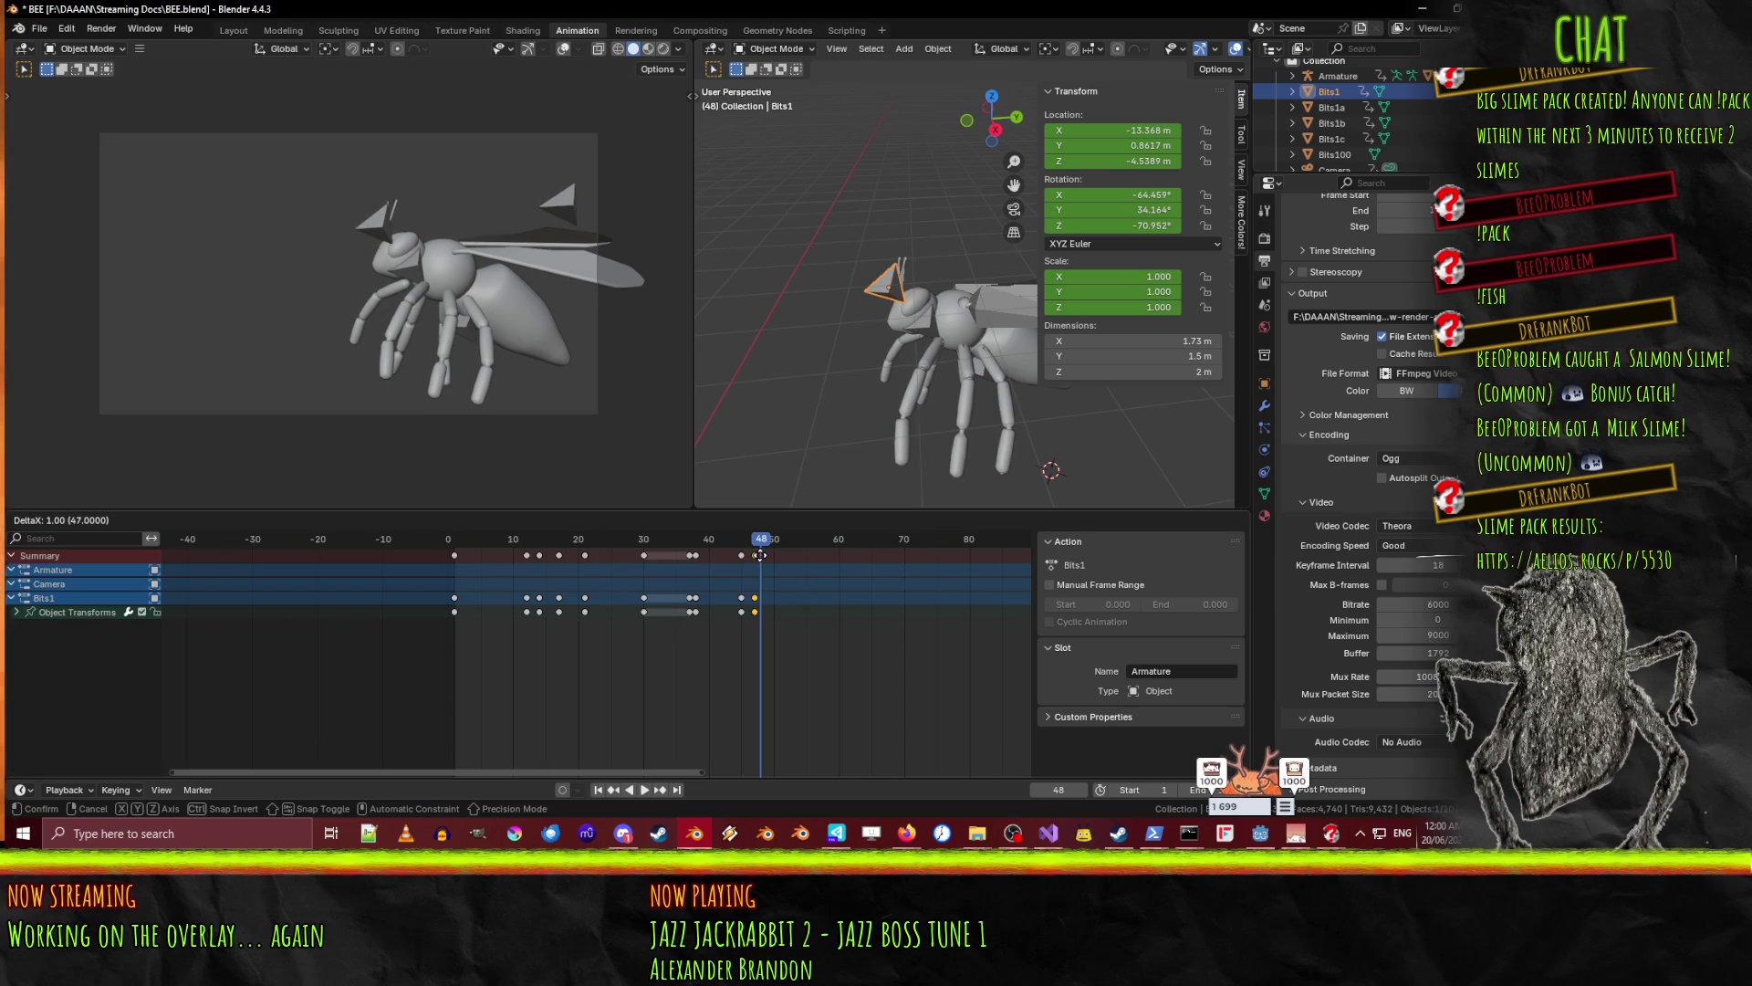
click(763, 560)
key(space)
click(733, 545)
click(775, 541)
key(space)
key(g)
click(774, 546)
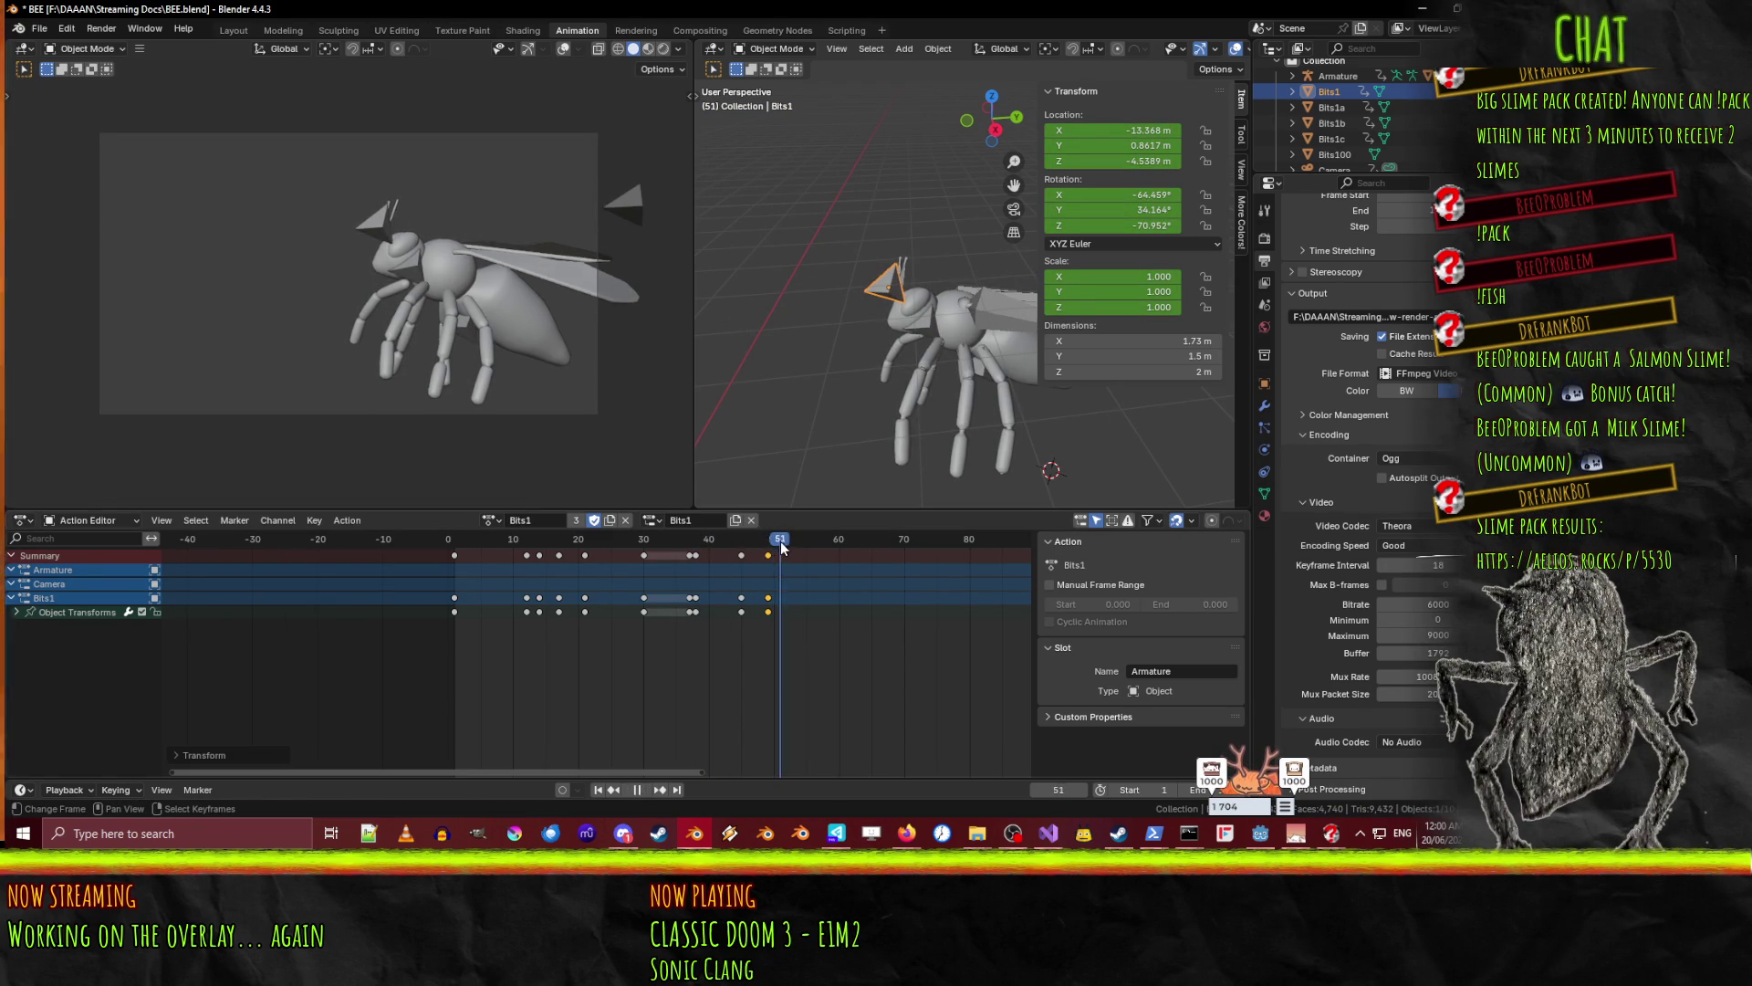
- At frame 60, move Bits1 along Y, keyframe it, and place that key at frame 53
drag(801, 545, 836, 548)
key(g)
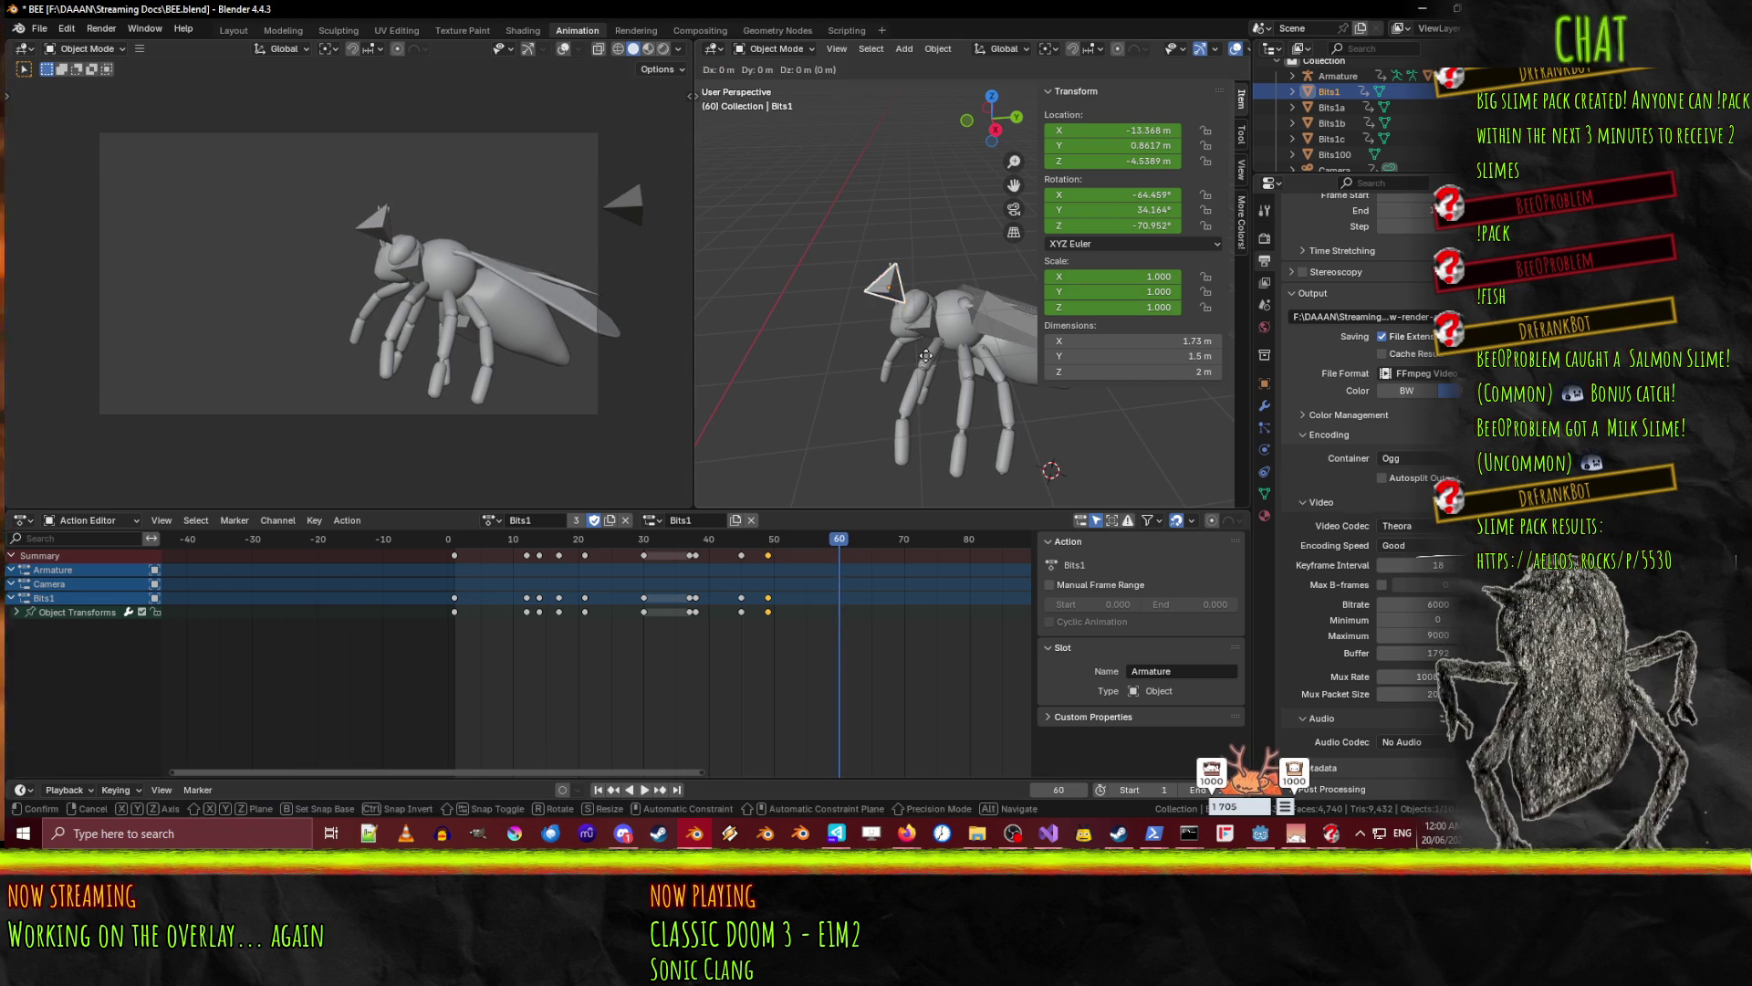
key(y)
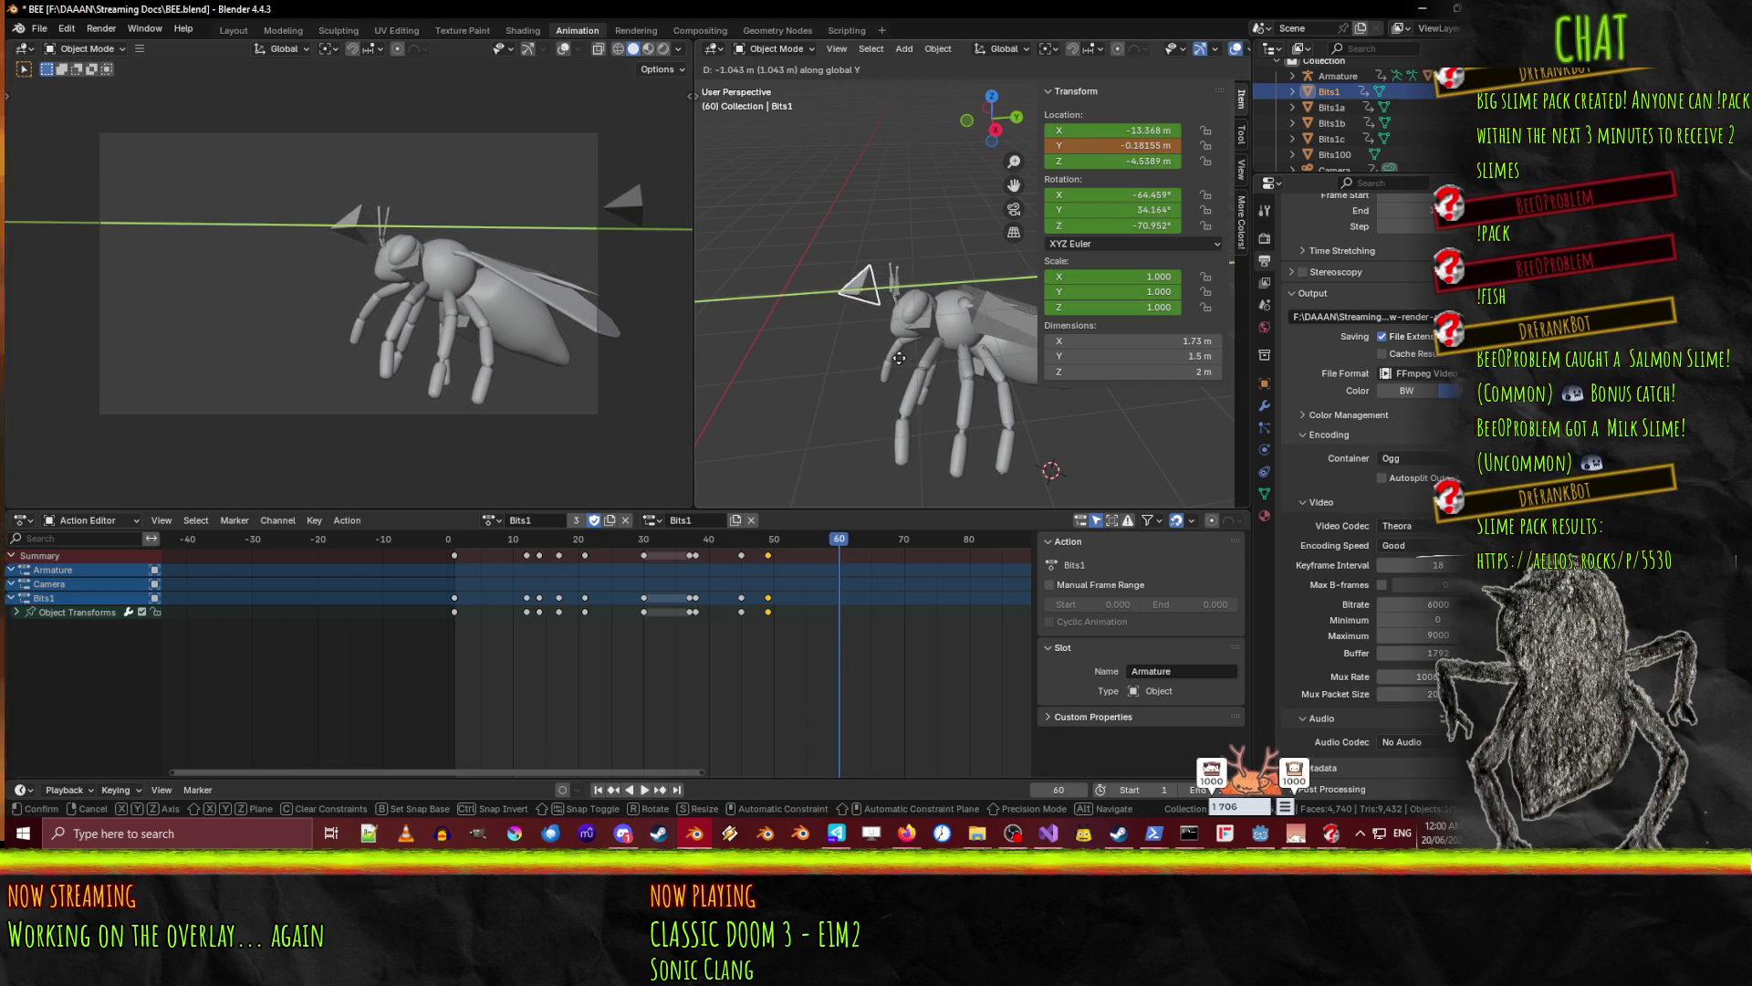
click(898, 358)
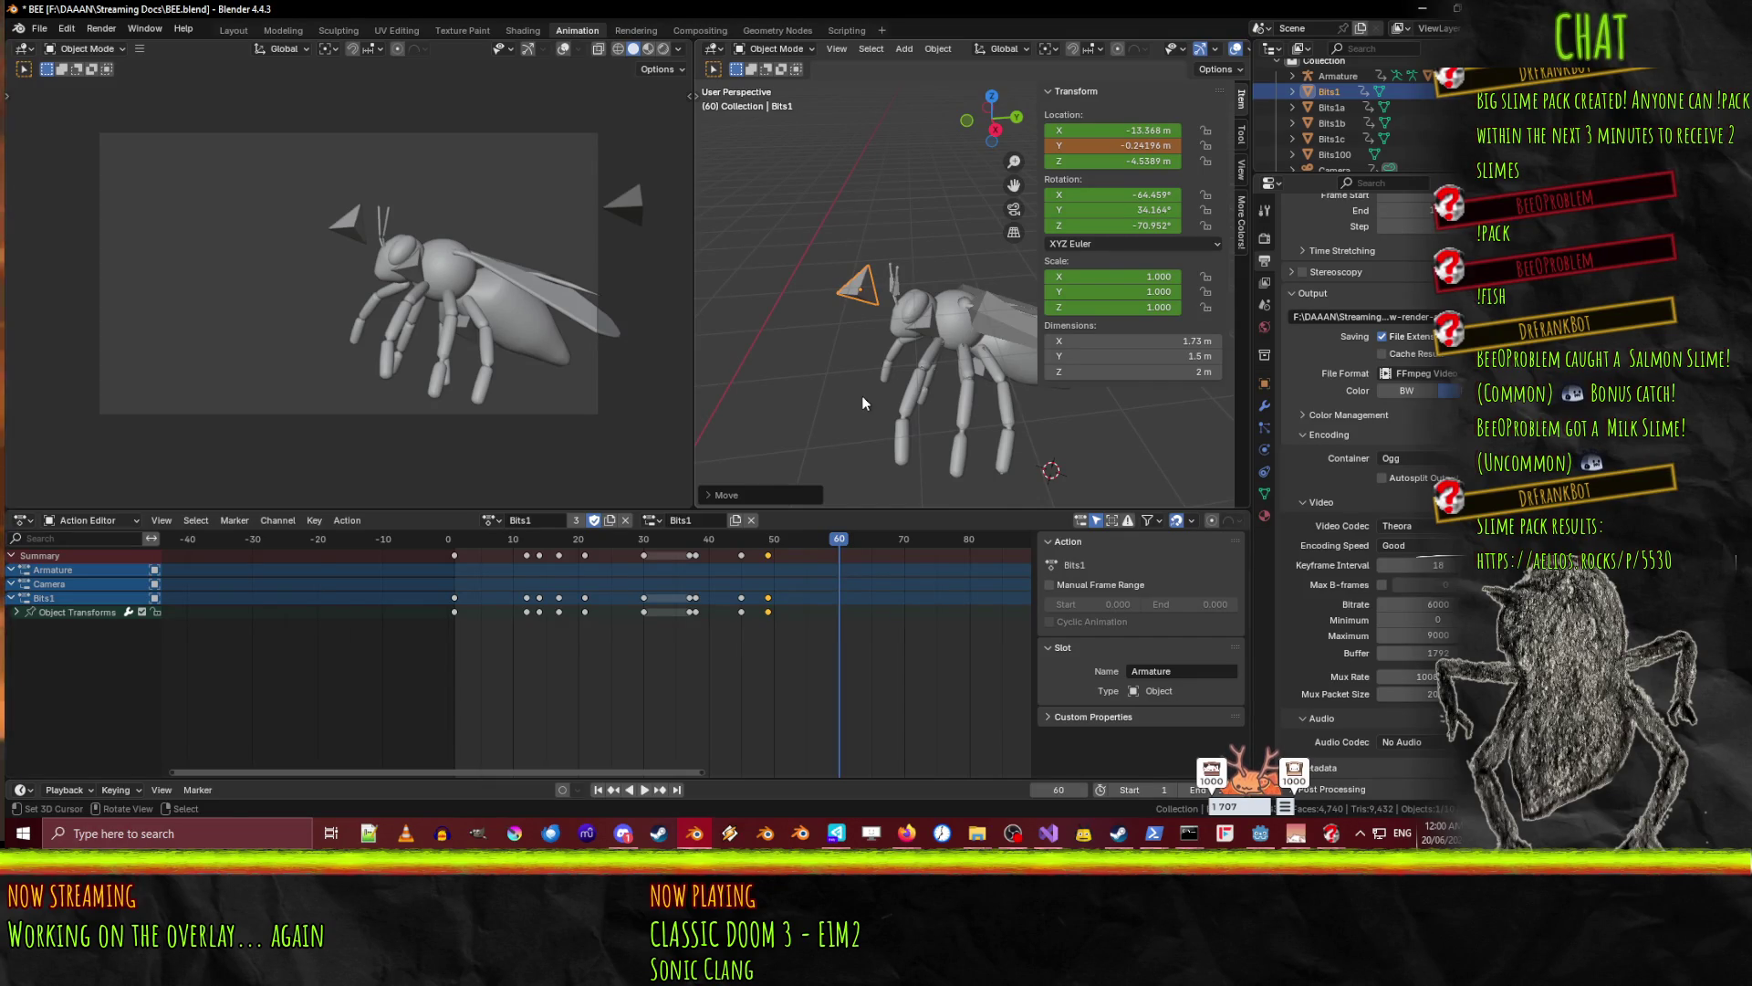
key(i)
key(g)
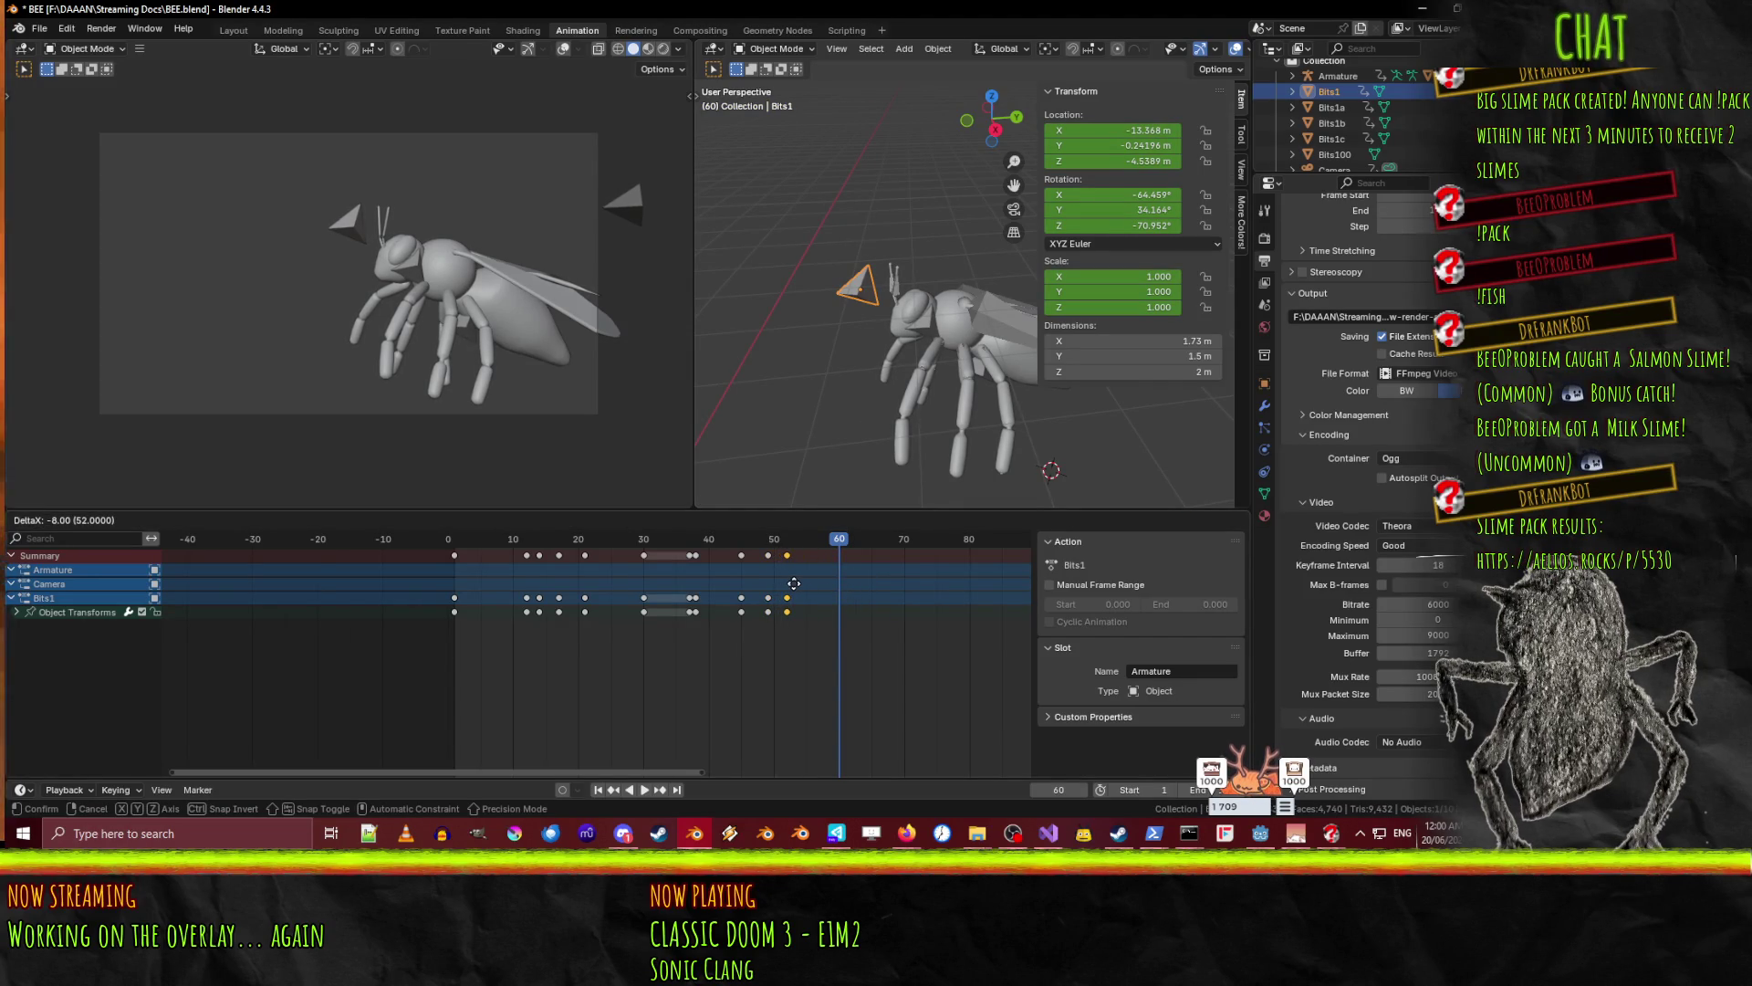
click(802, 583)
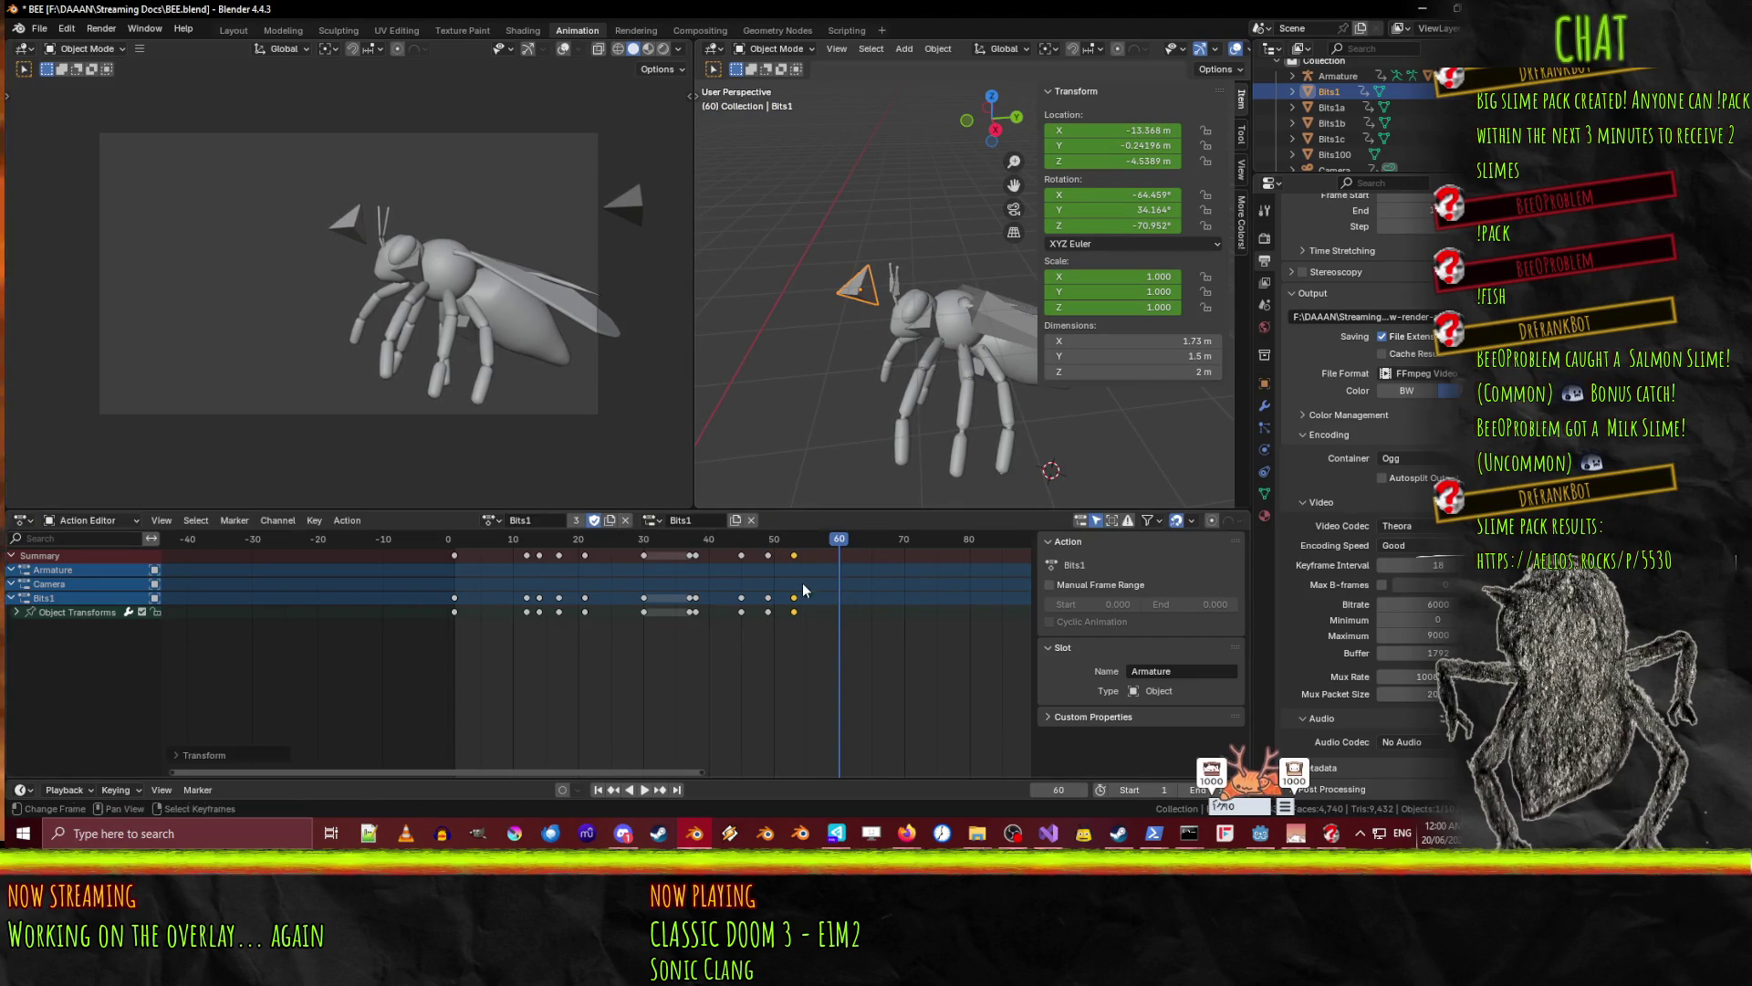
- Drop Bits1 far below the bee (Z -15.759), adjust X, keyframe frame 60, and preview
key(z)
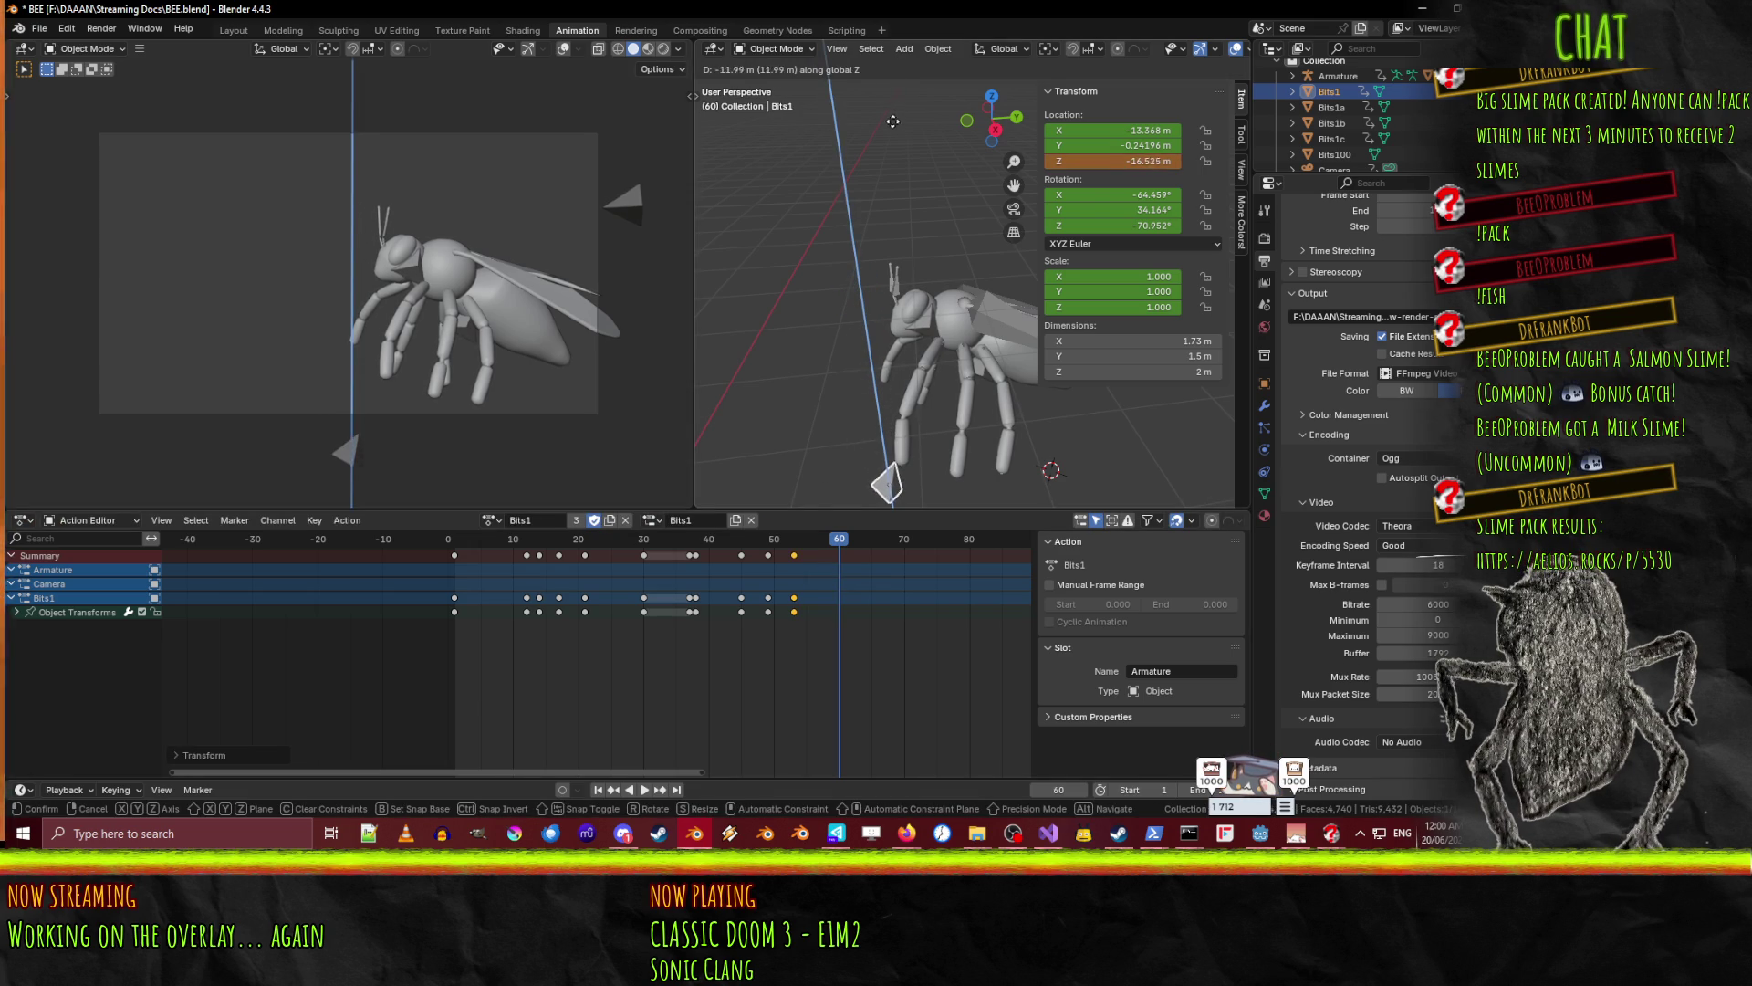
click(889, 115)
key(g)
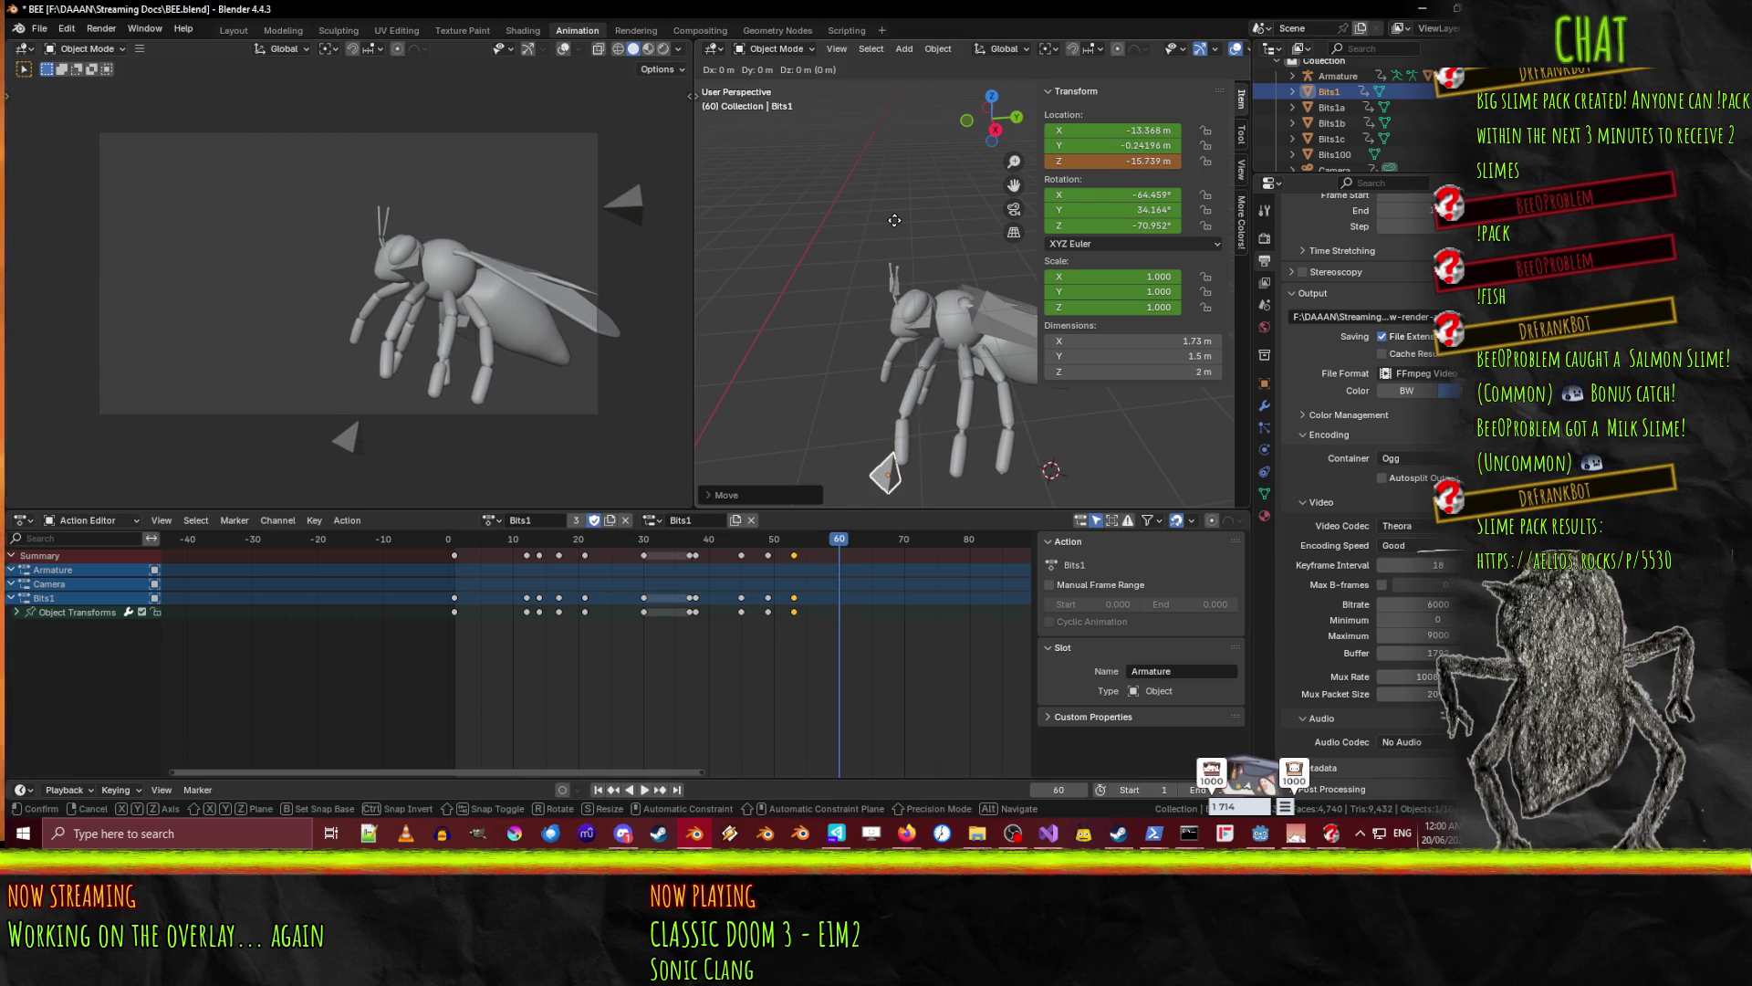
key(x)
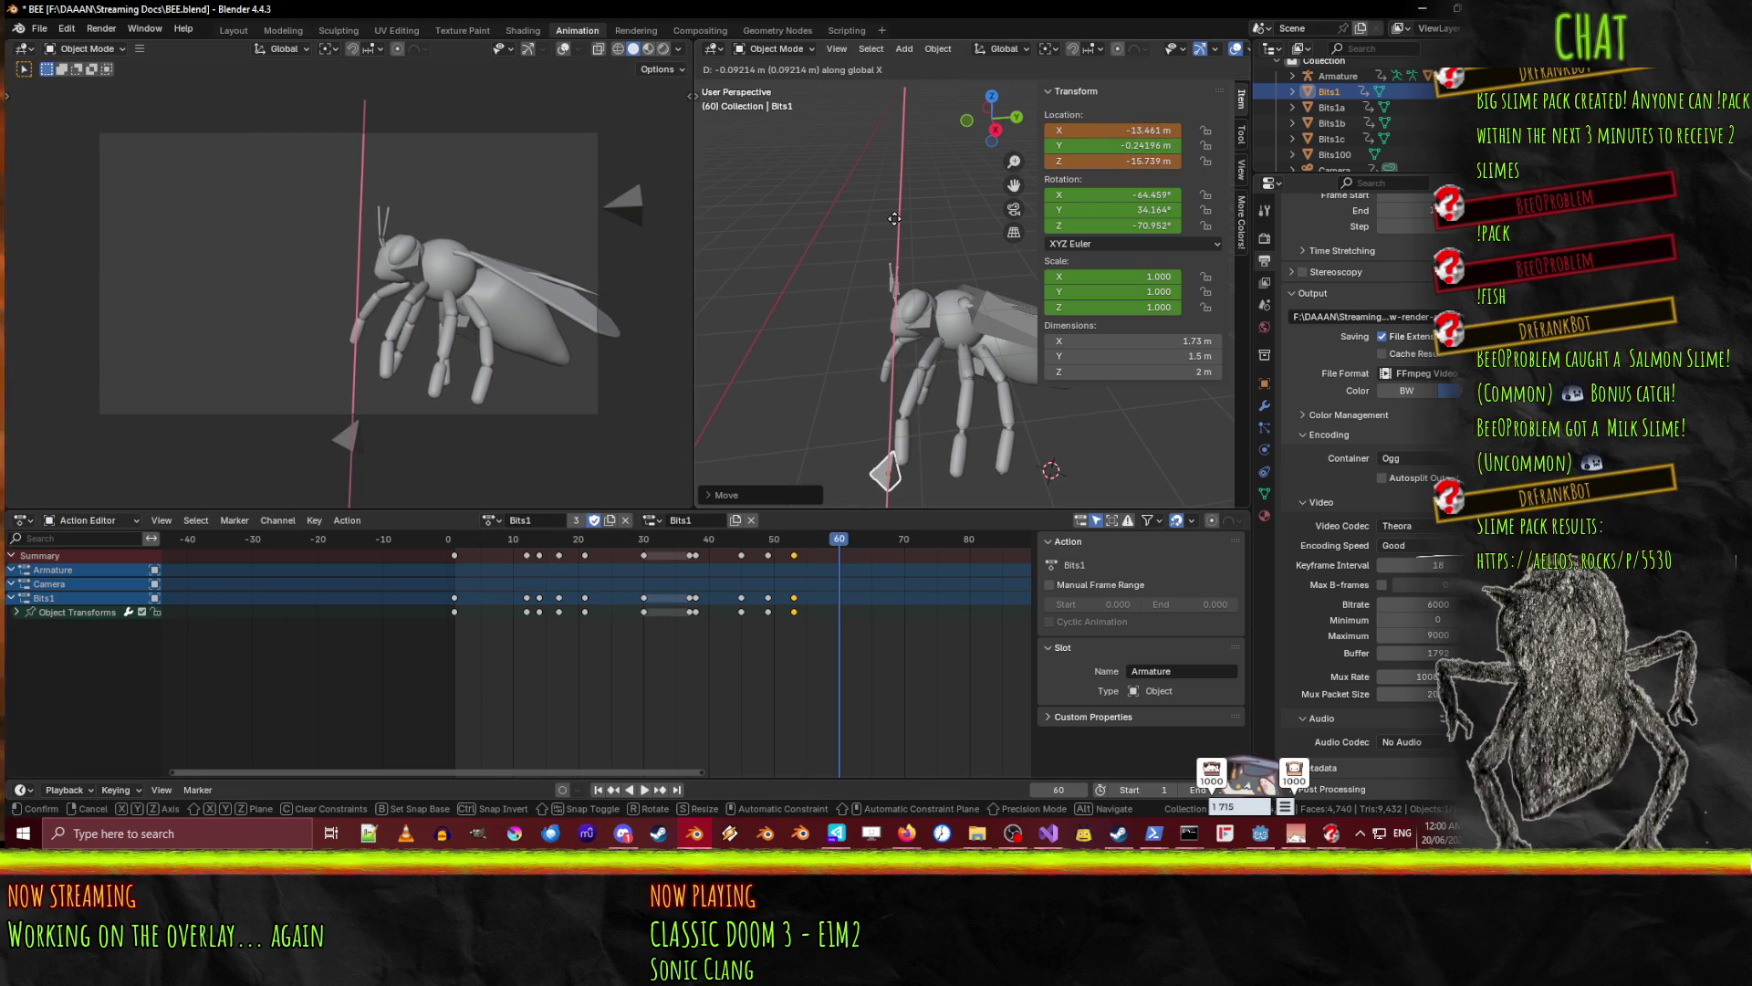
click(868, 217)
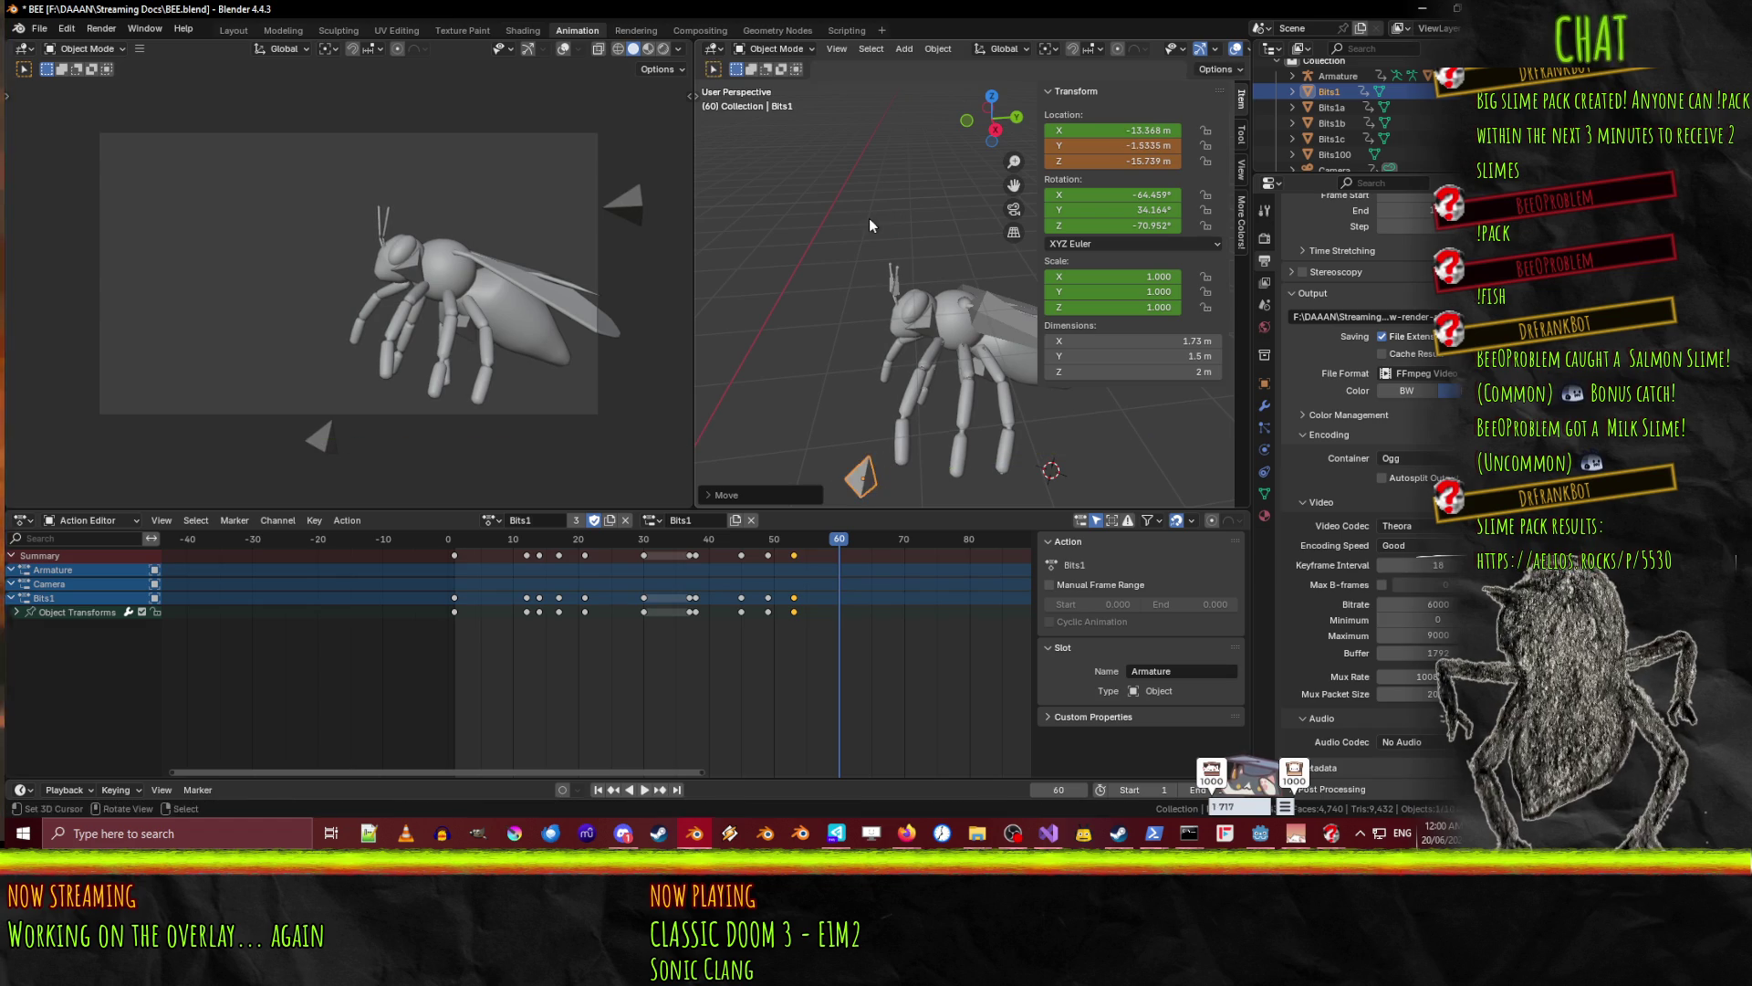
key(i)
key(space)
drag(842, 544, 500, 527)
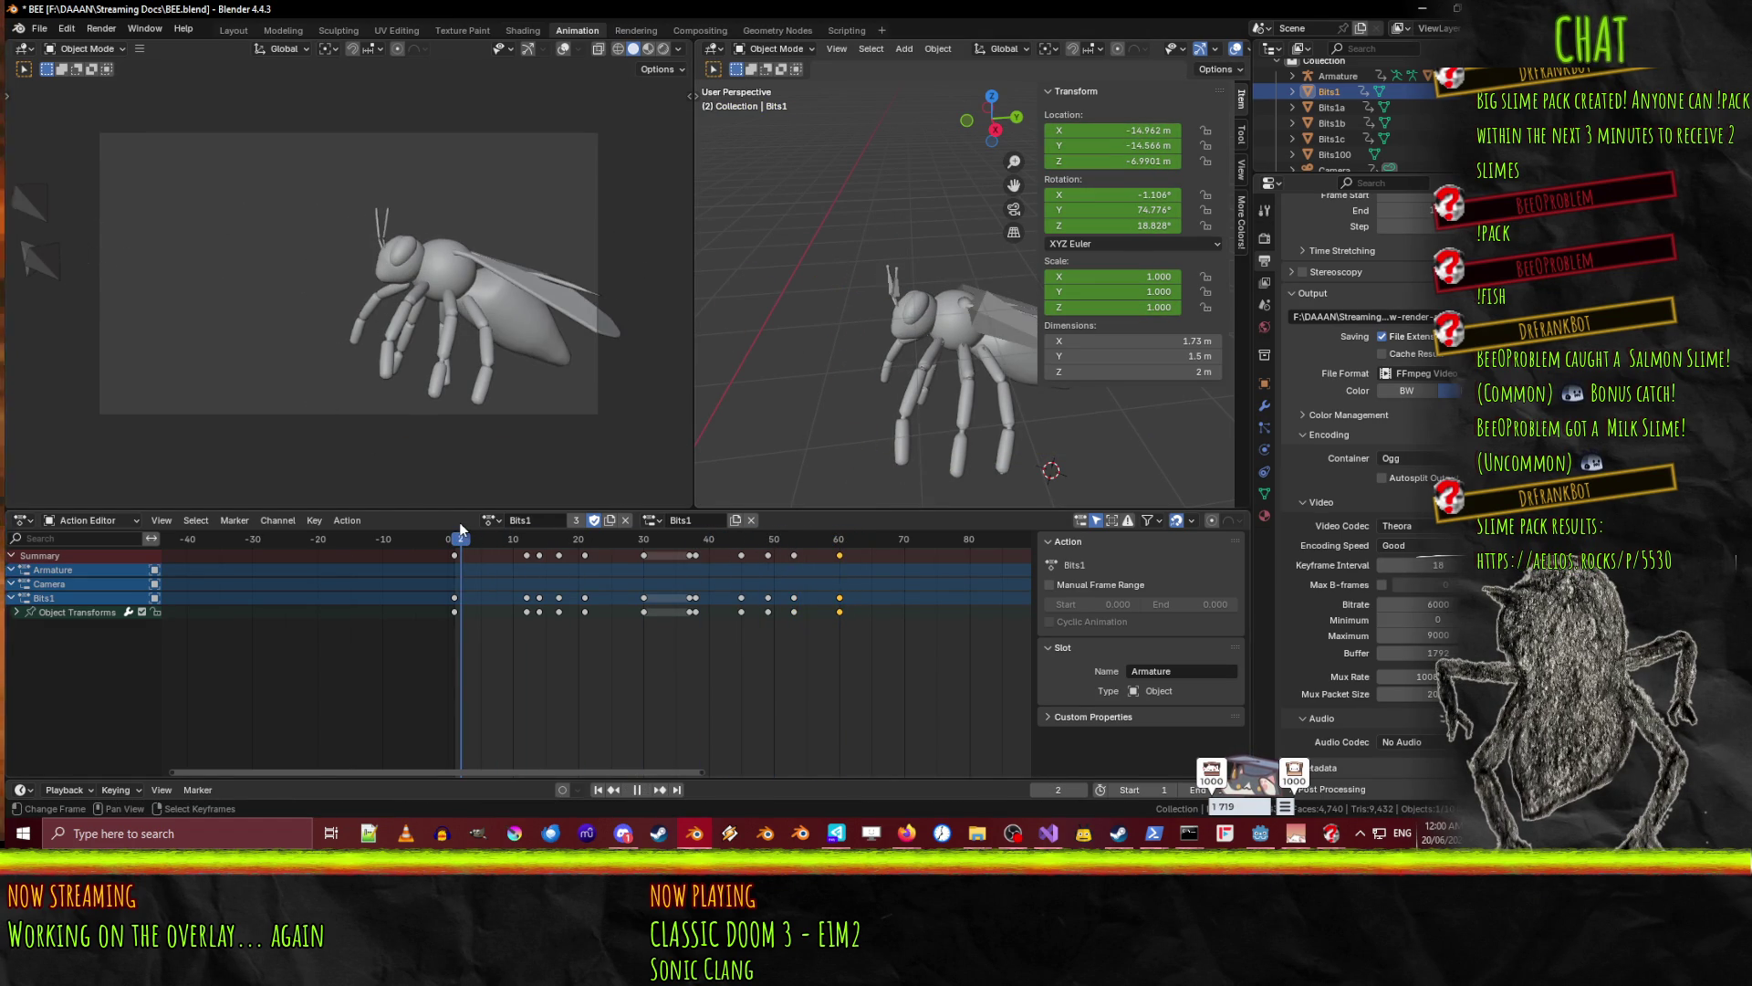
click(644, 794)
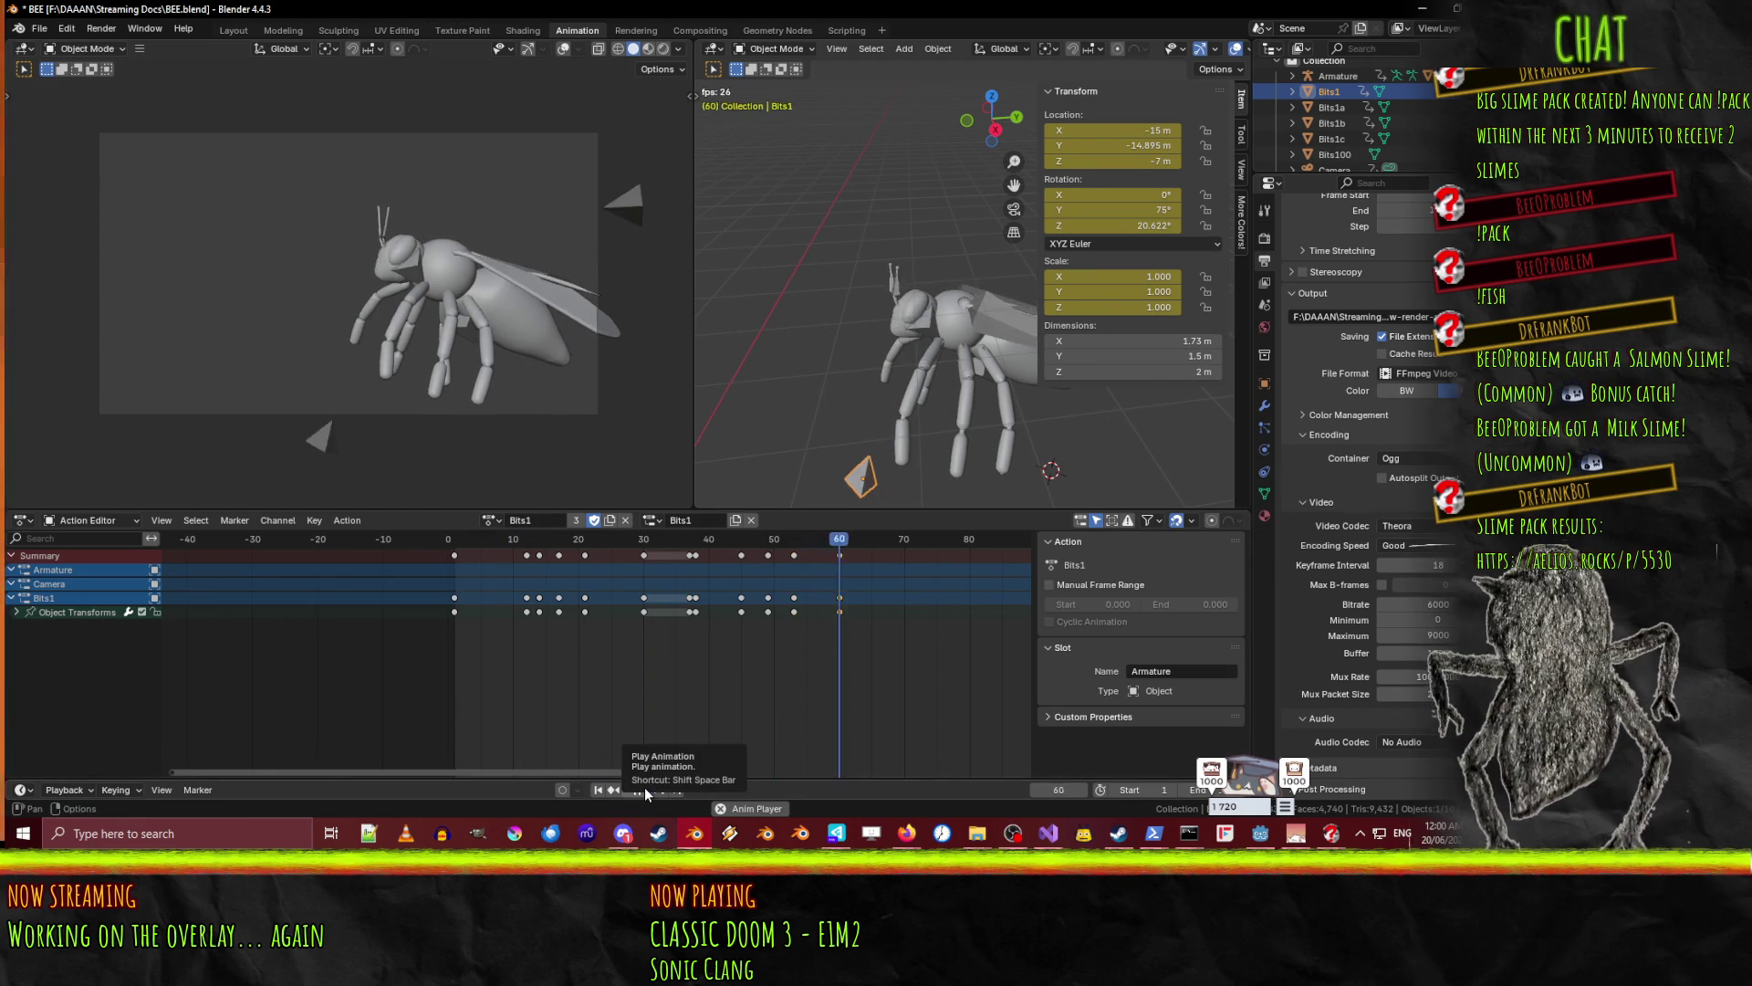
- Retime Bits1's later keyframes, pushing the frame-57 key to 59 and the frame-51 key to 50
key(space)
mouse_move(835, 546)
mouse_down()
mouse_move(755, 558)
mouse_move(836, 555)
mouse_move(823, 562)
mouse_move(693, 551)
mouse_up()
click(768, 554)
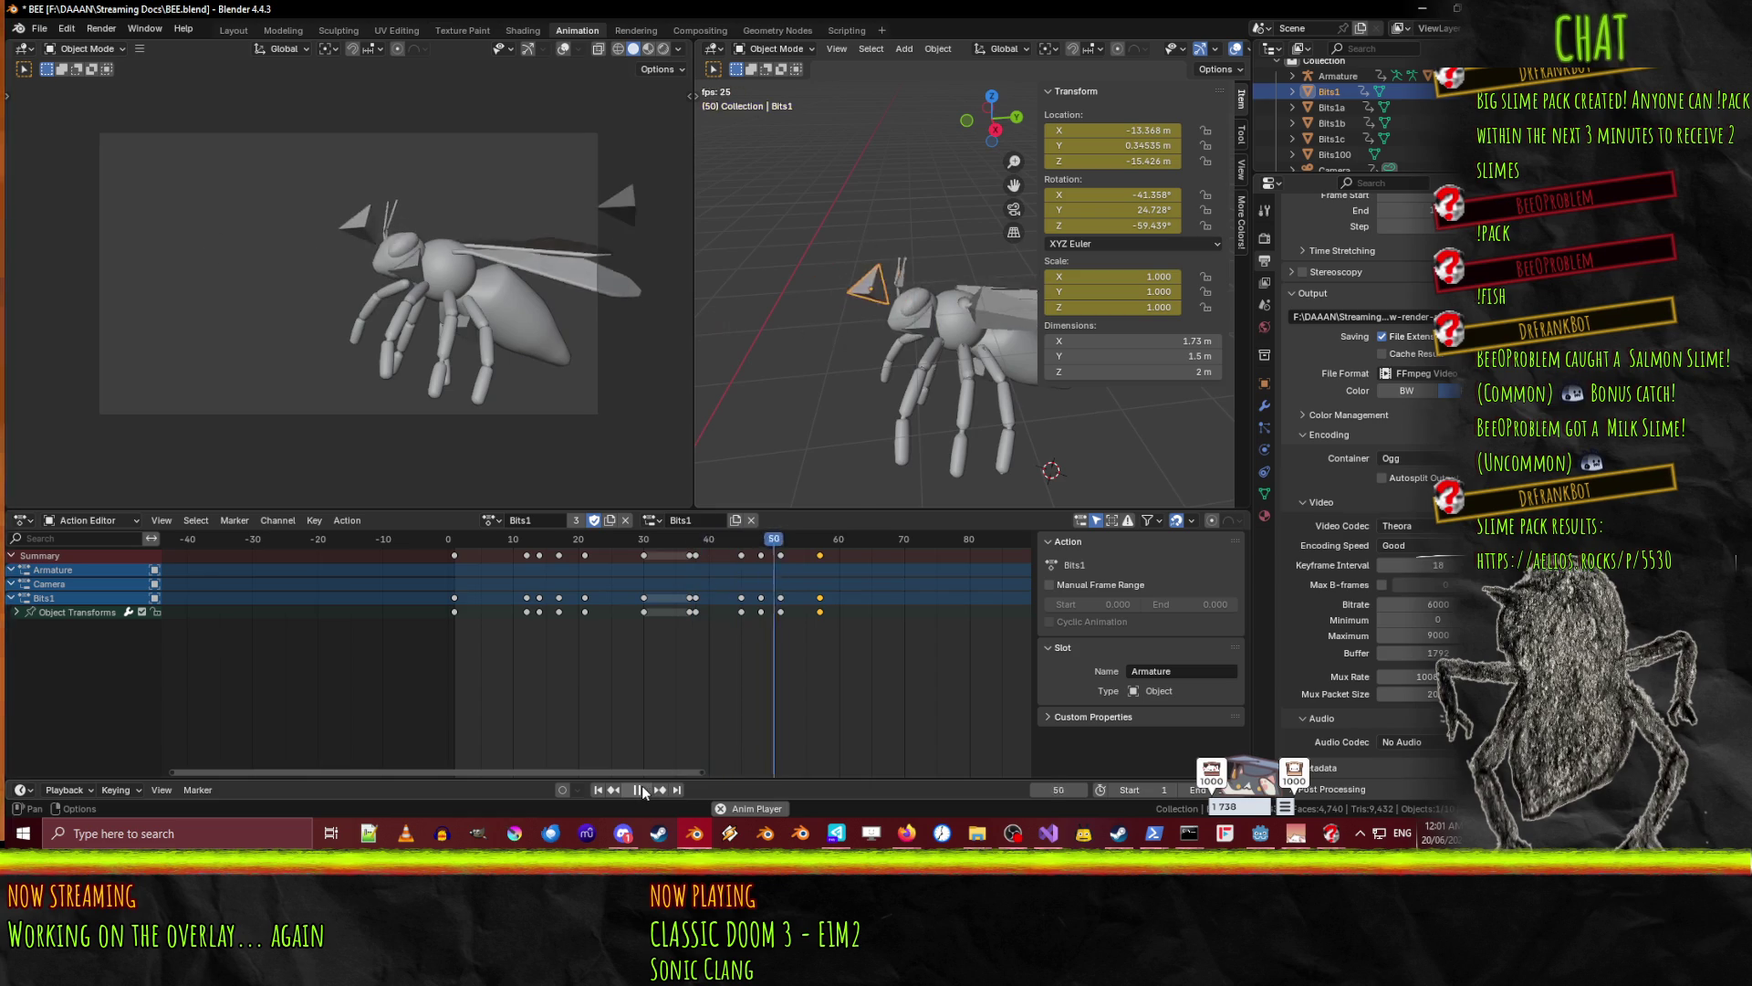
click(643, 786)
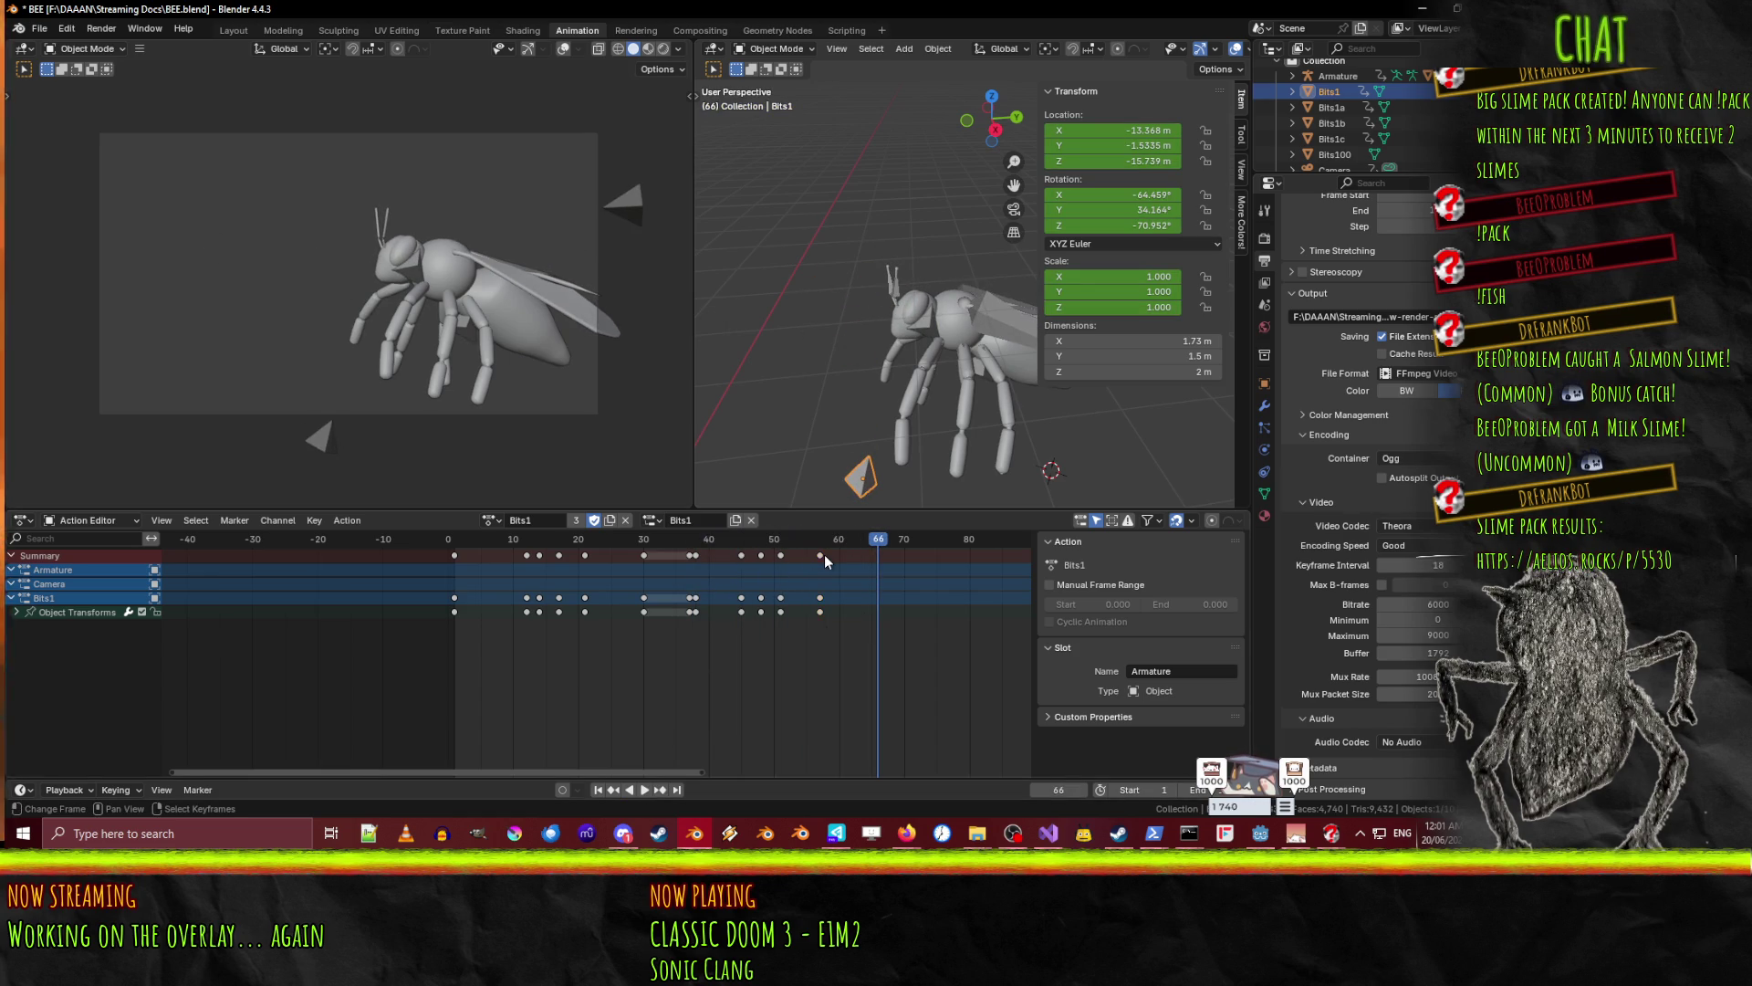
drag(823, 555, 776, 564)
click(781, 556)
click(735, 539)
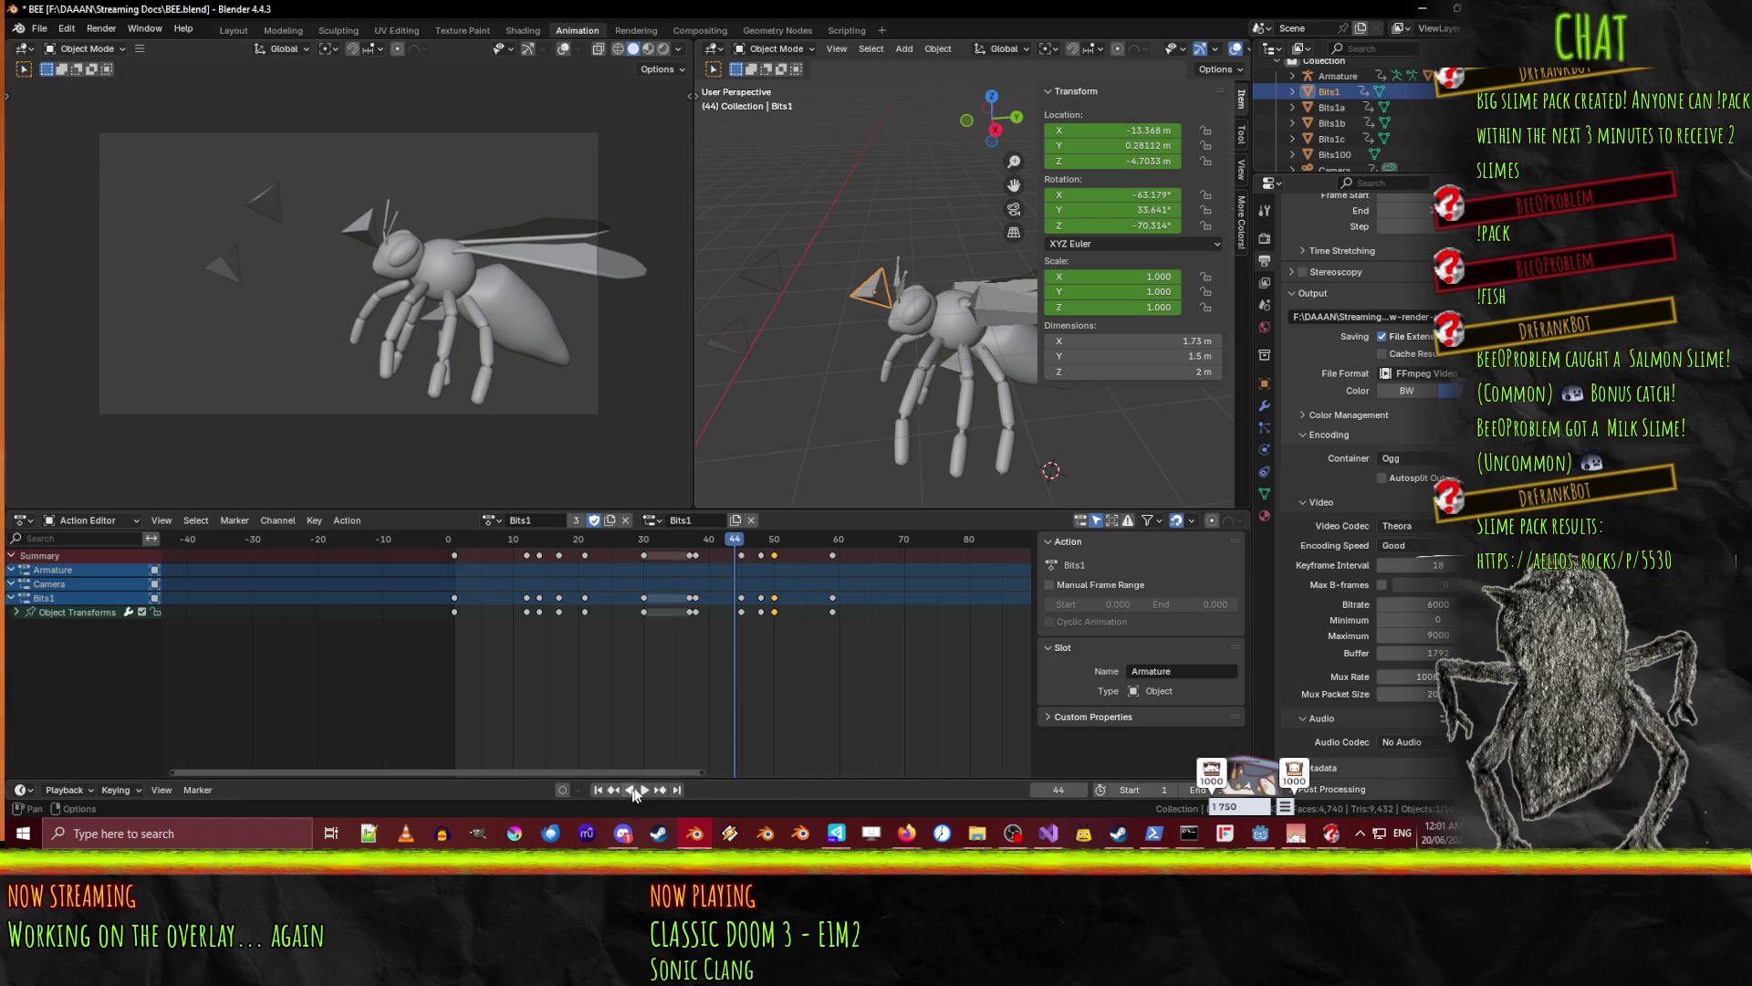
- Replay the animation to check Bits1's new timing, scrubbing back to frame 44
click(644, 791)
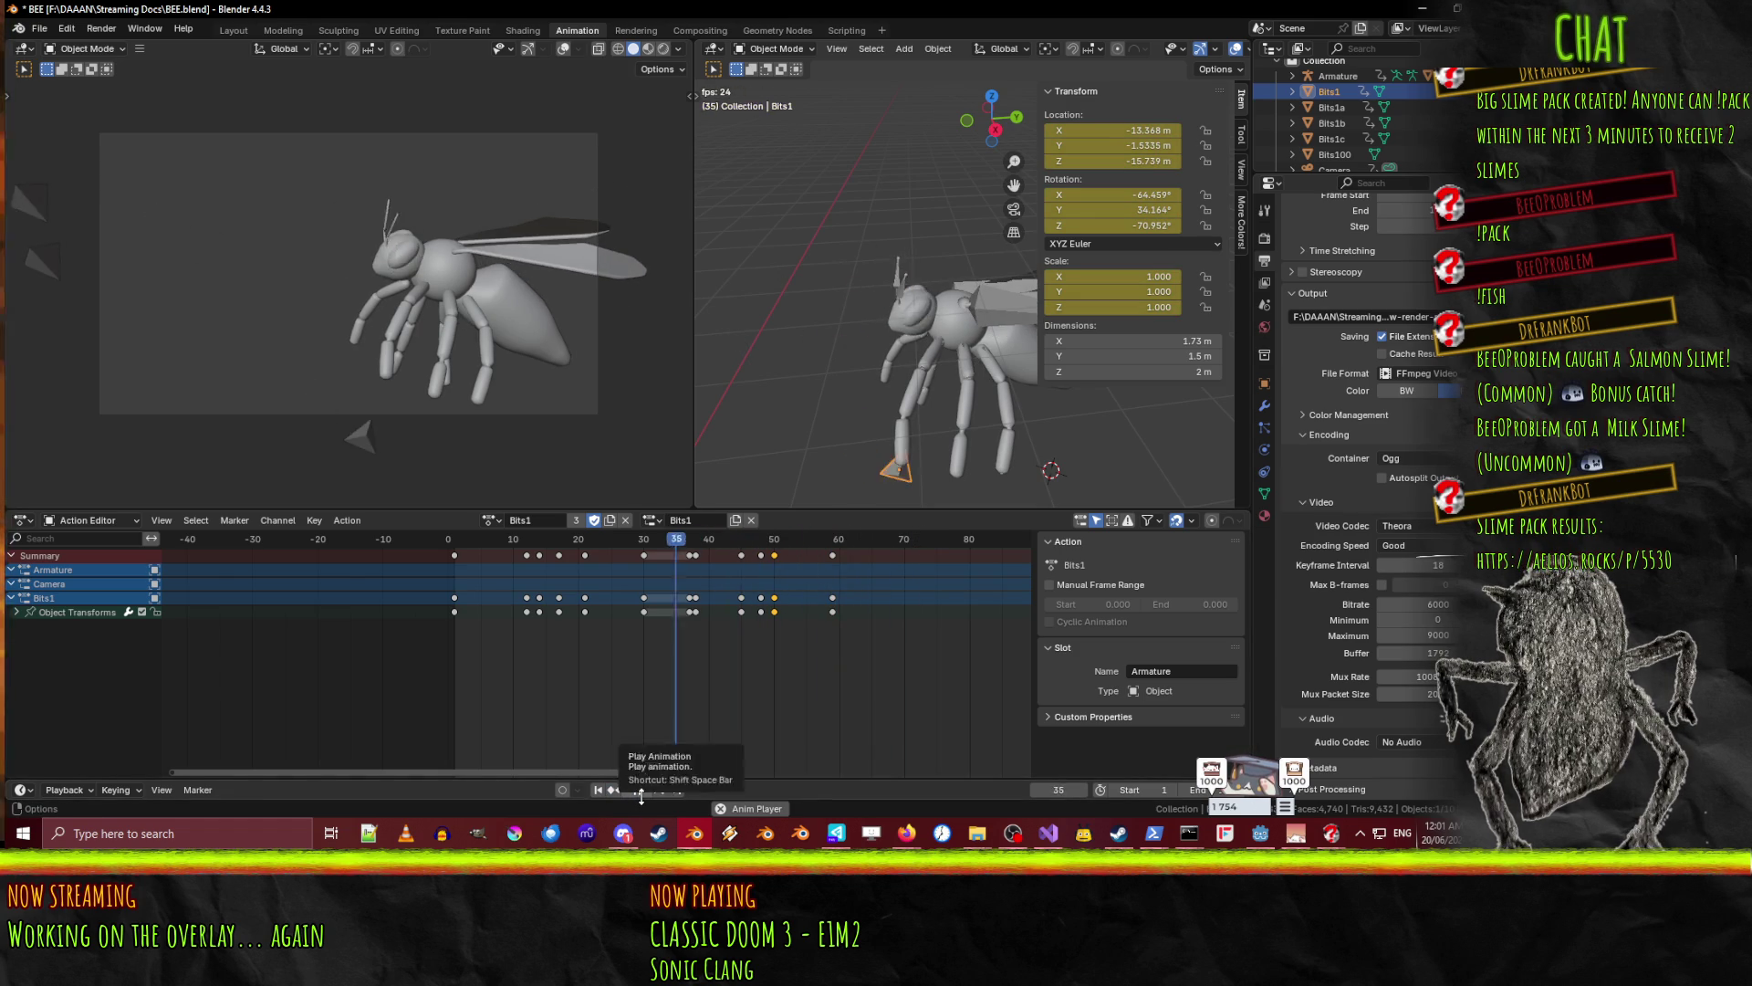
click(643, 790)
click(643, 790)
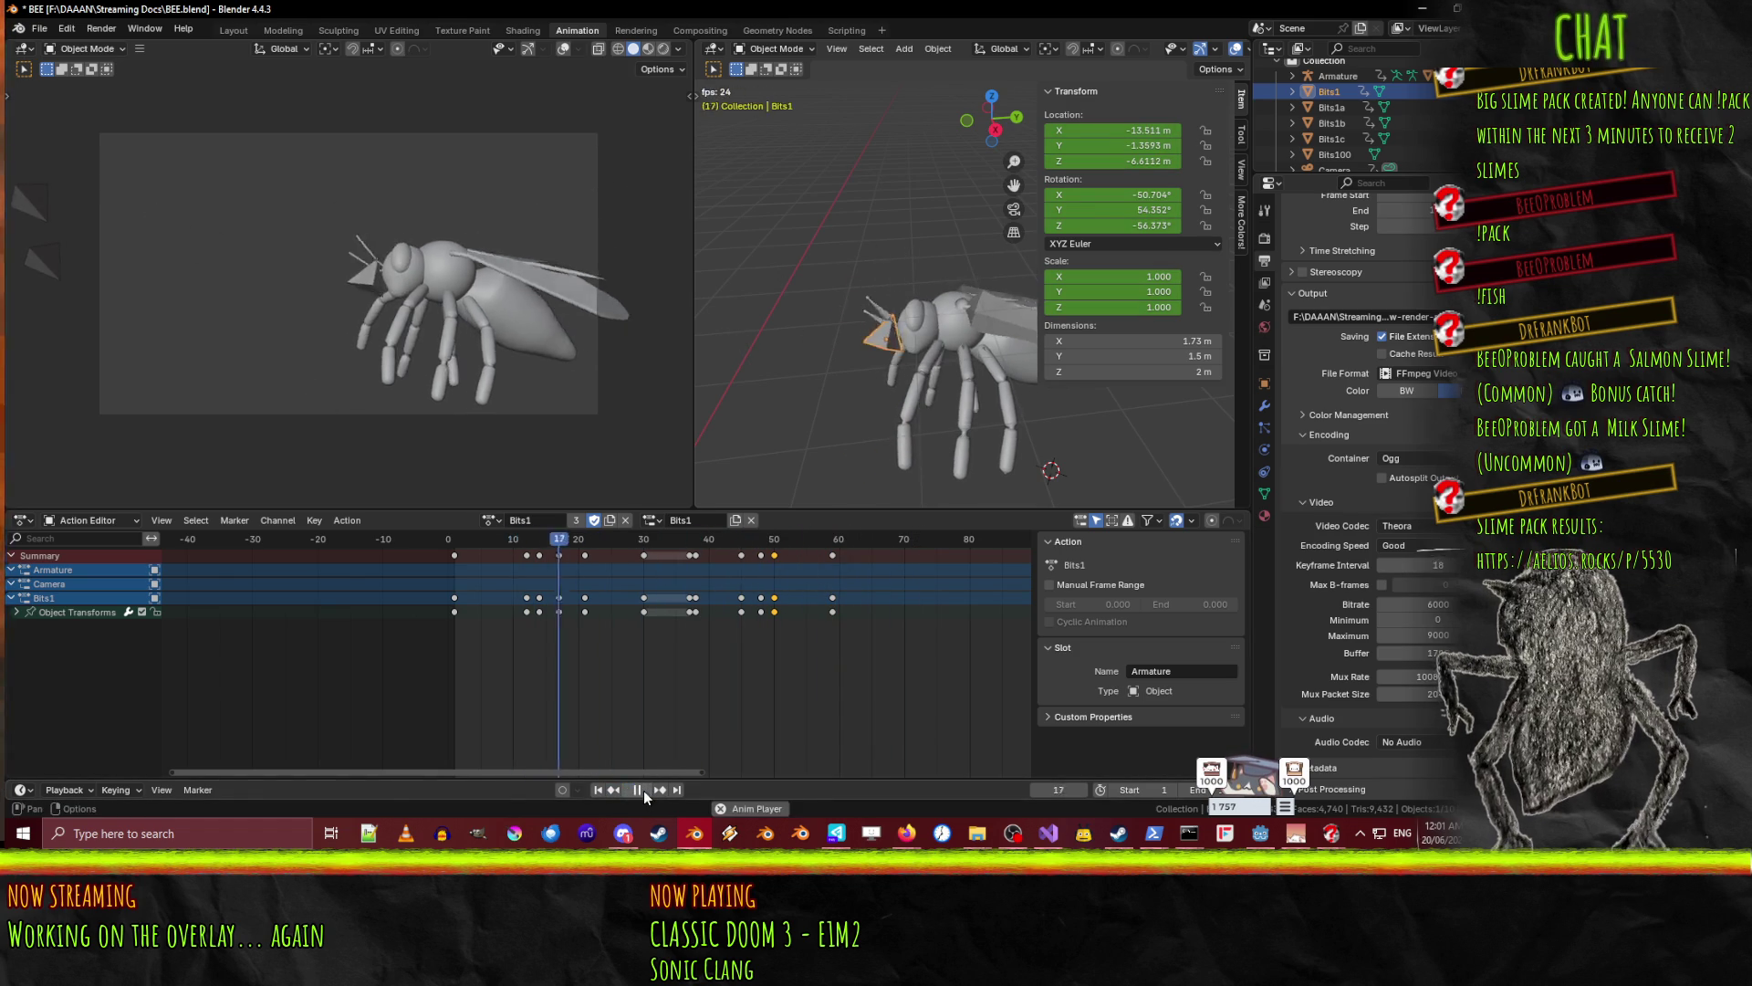
click(643, 790)
mouse_move(864, 544)
mouse_down()
mouse_move(725, 545)
mouse_move(757, 546)
mouse_up()
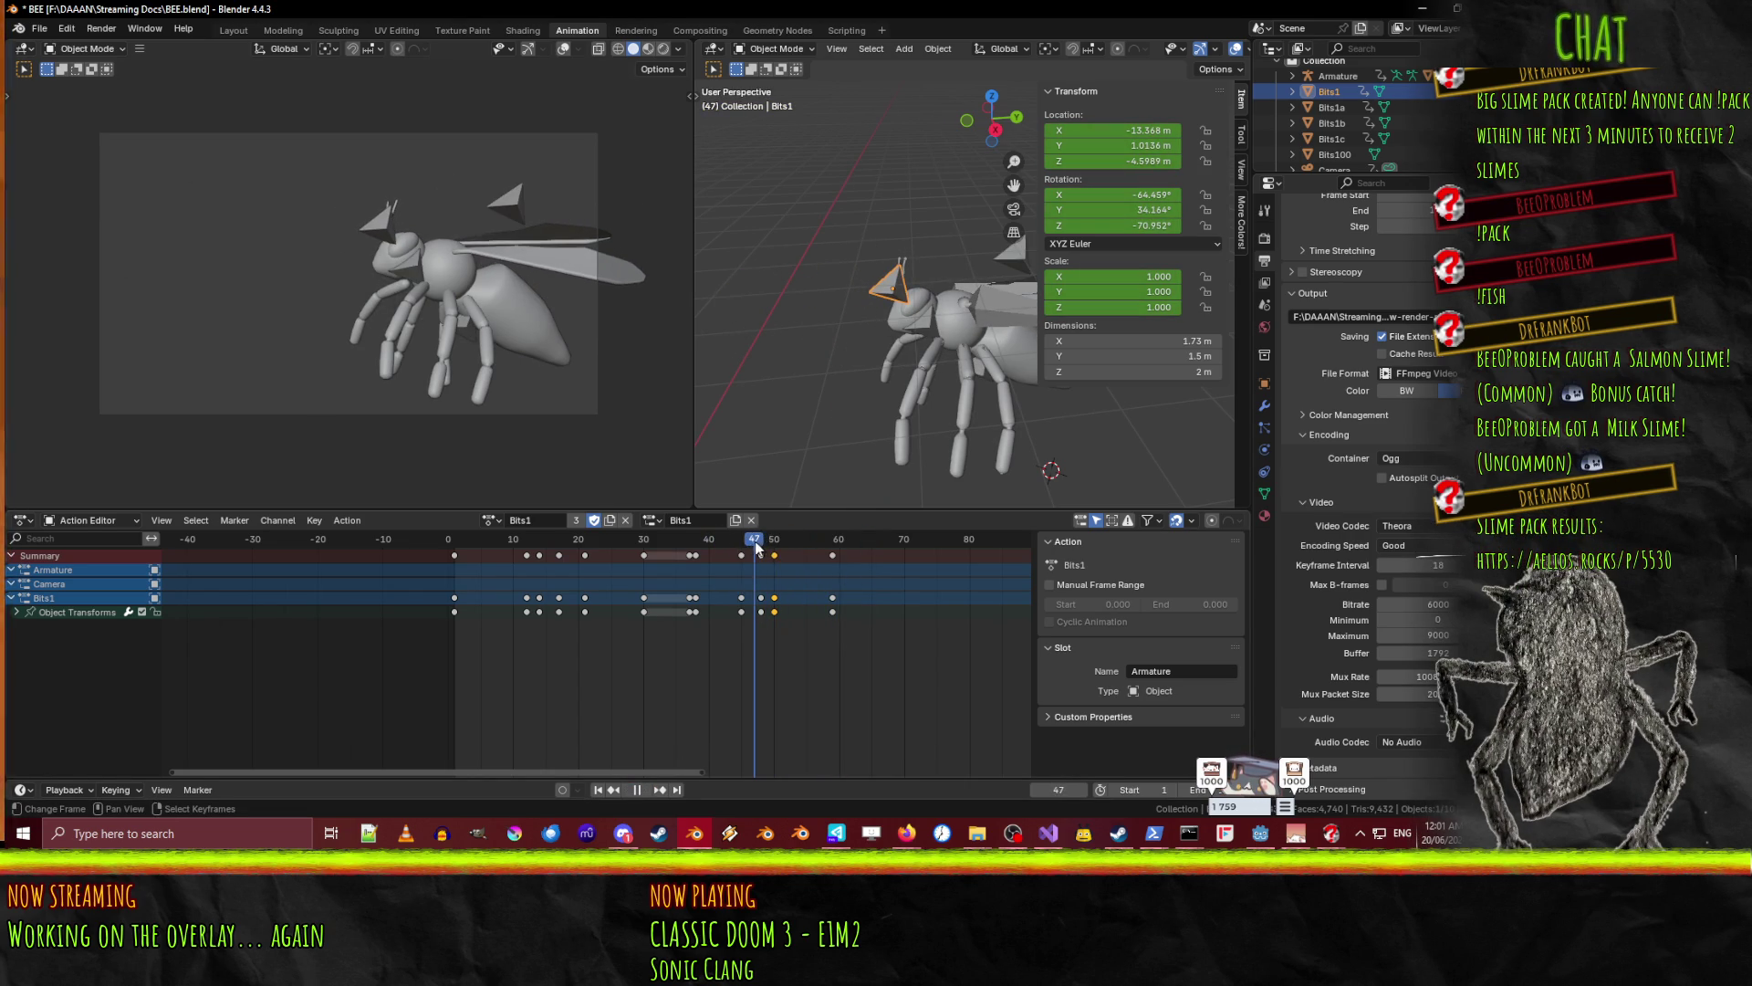
click(418, 272)
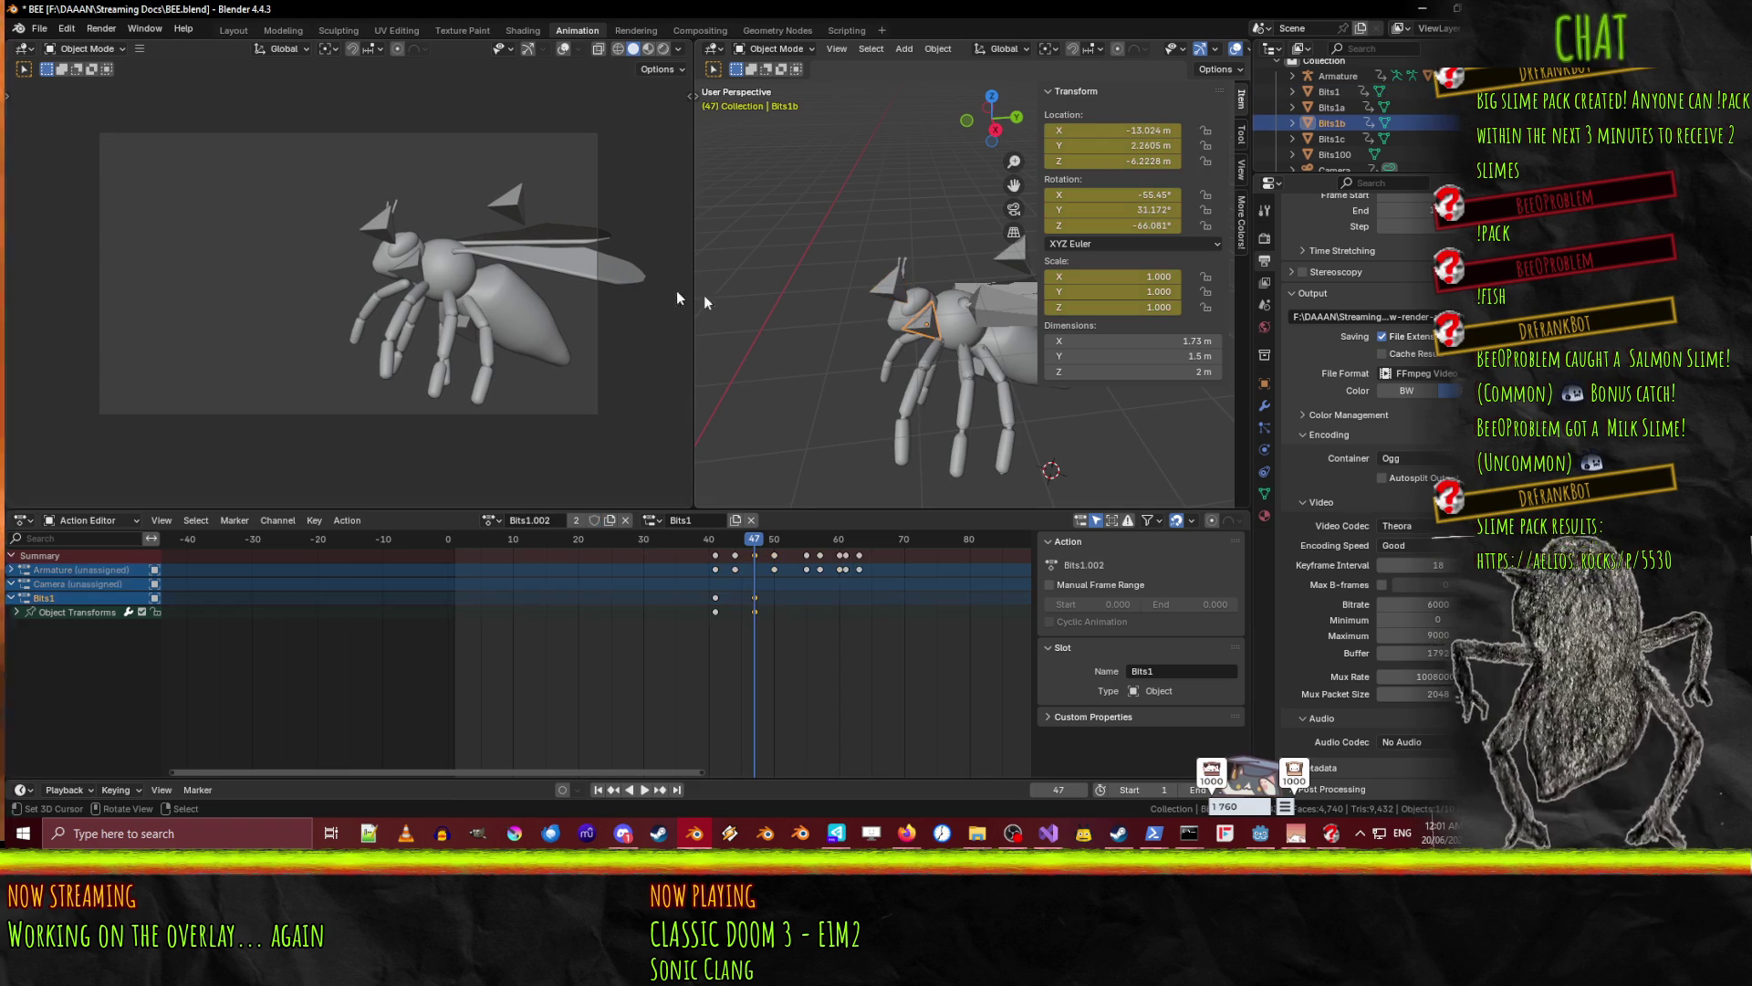
- At frame 49, shift Bits1b along Y and keyframe it
click(762, 544)
key(space)
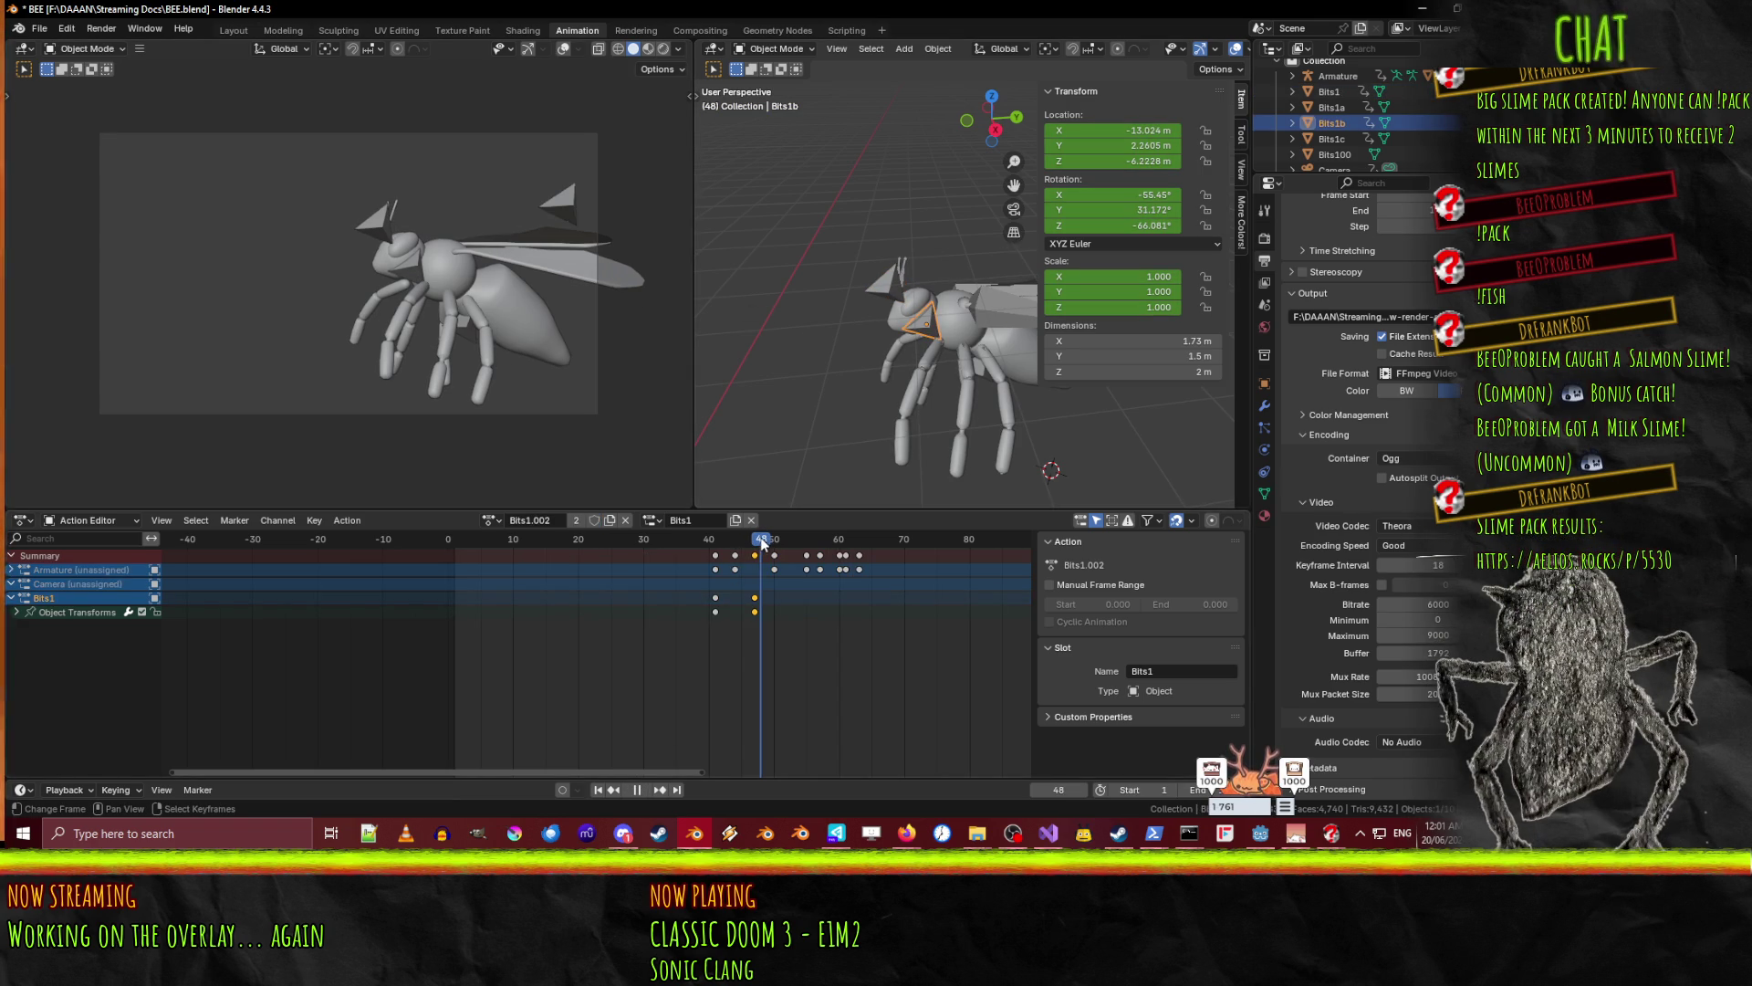
drag(762, 543, 766, 545)
key(g)
key(y)
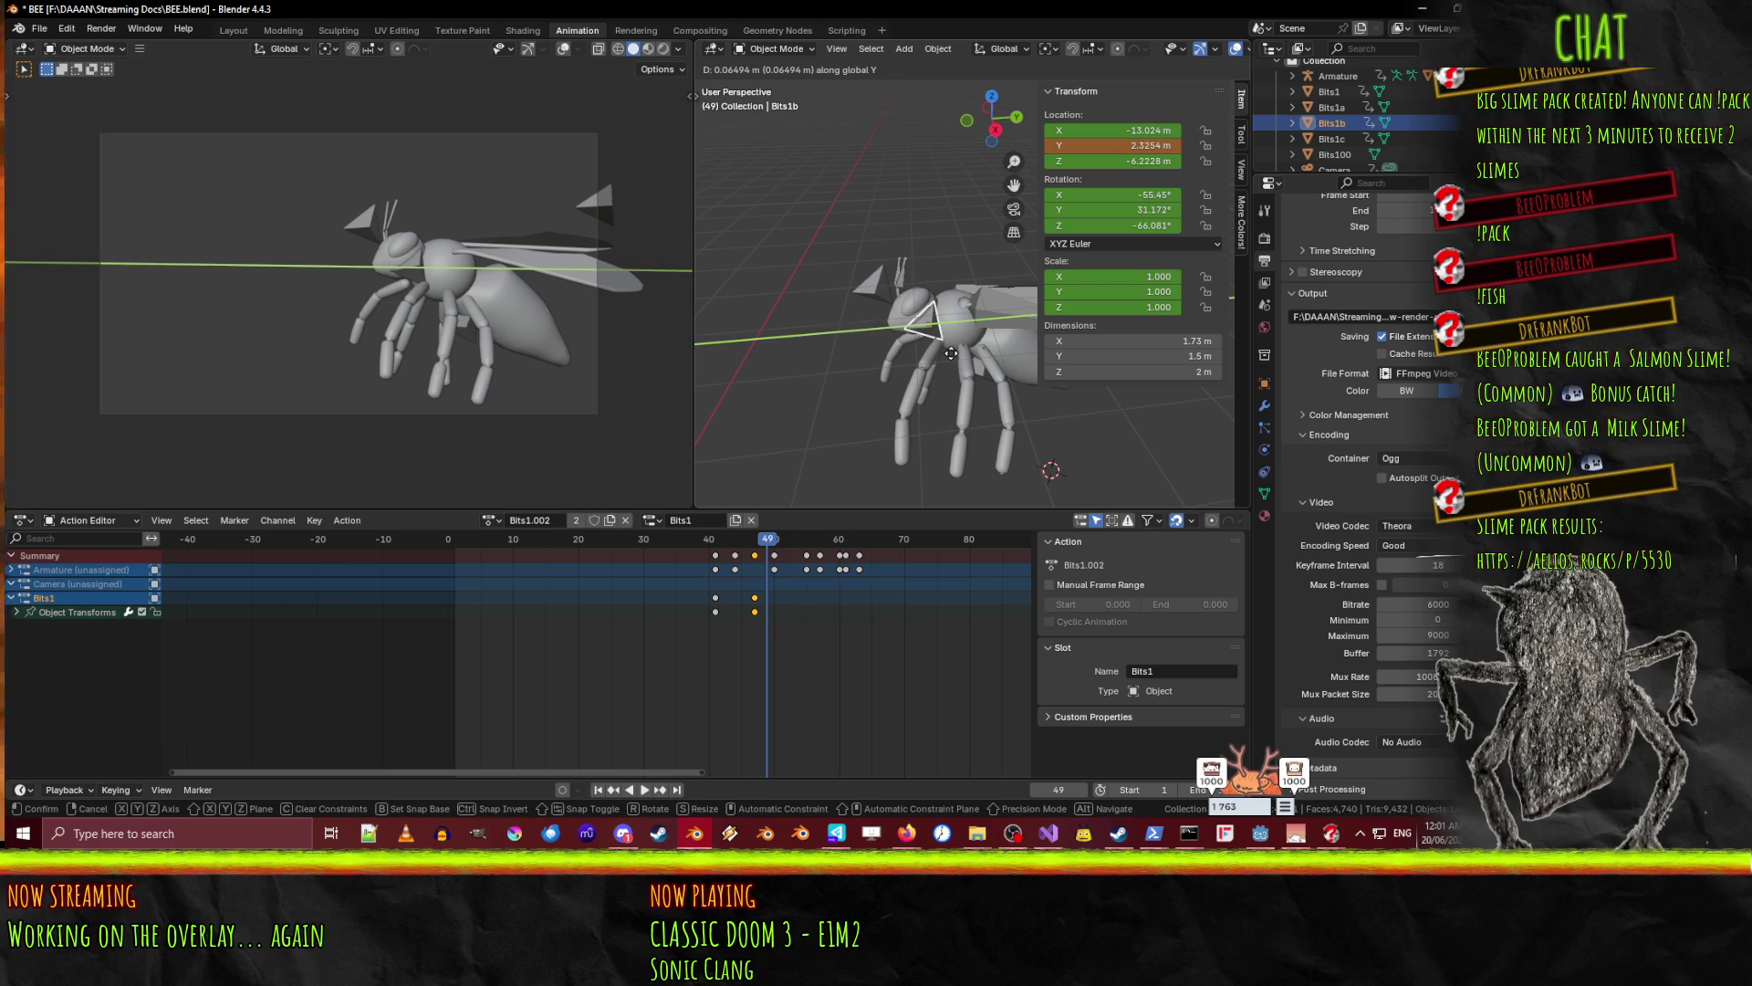
click(943, 353)
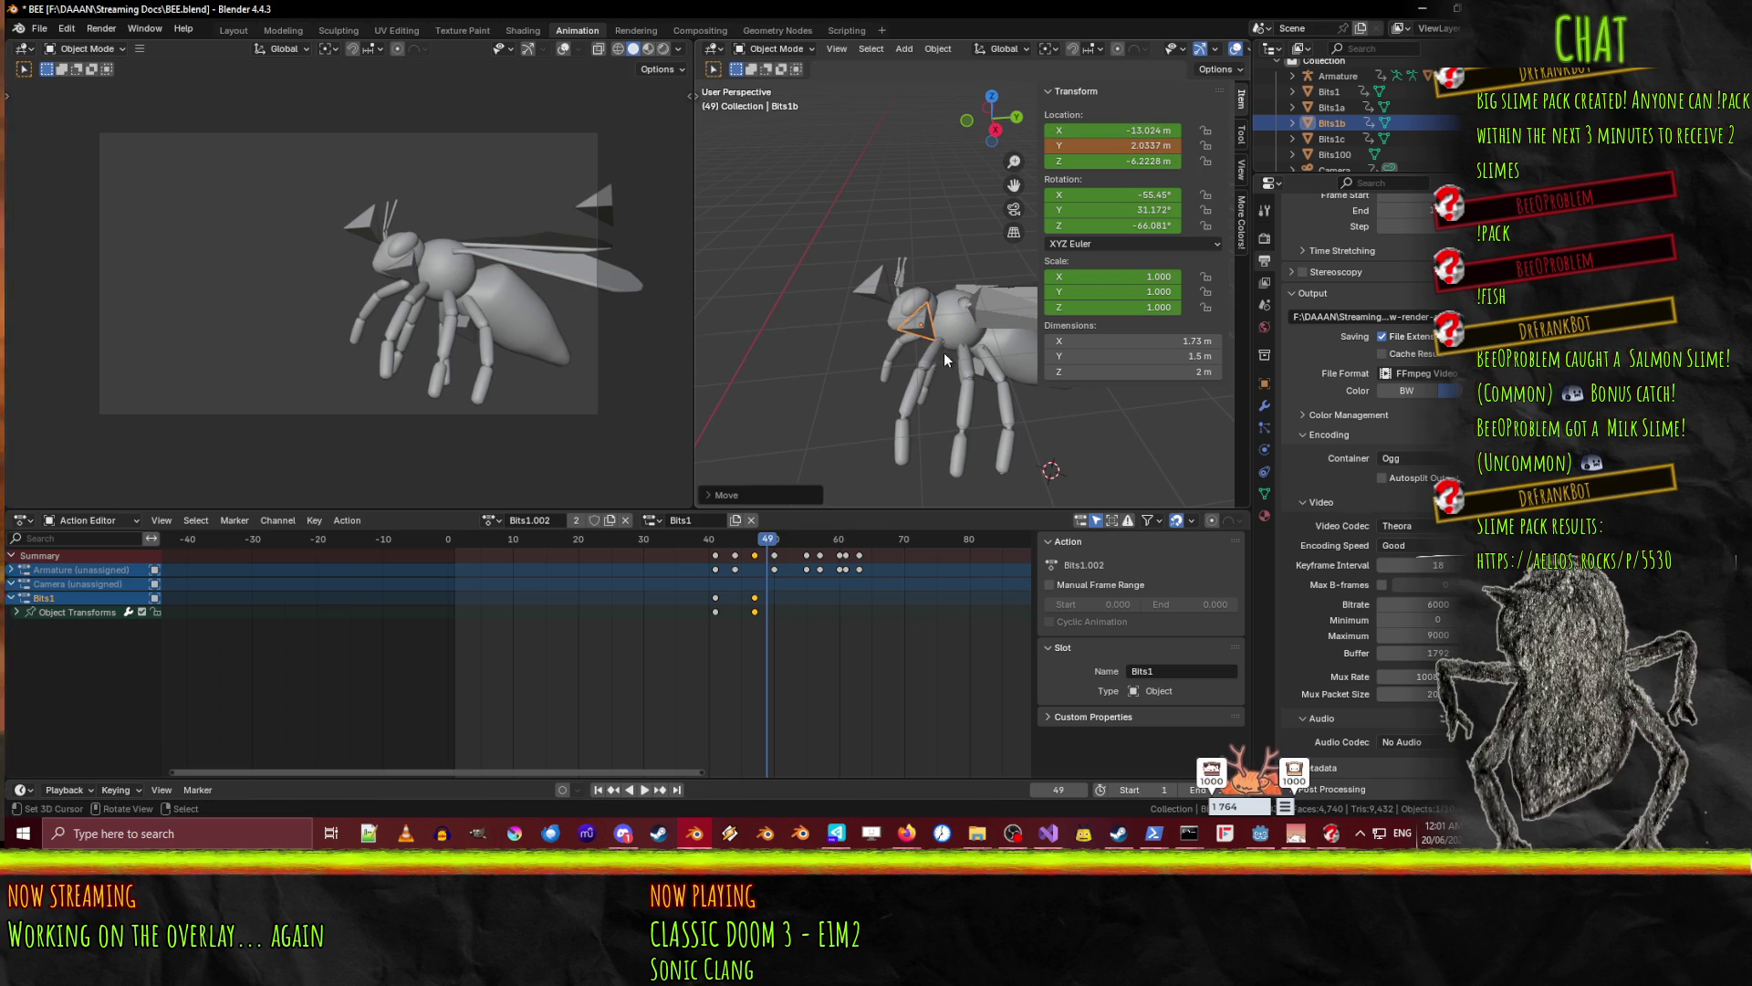
key(i)
- At frame 55, lower Bits1b on Z past the bee's legs and keyframe it
key(space)
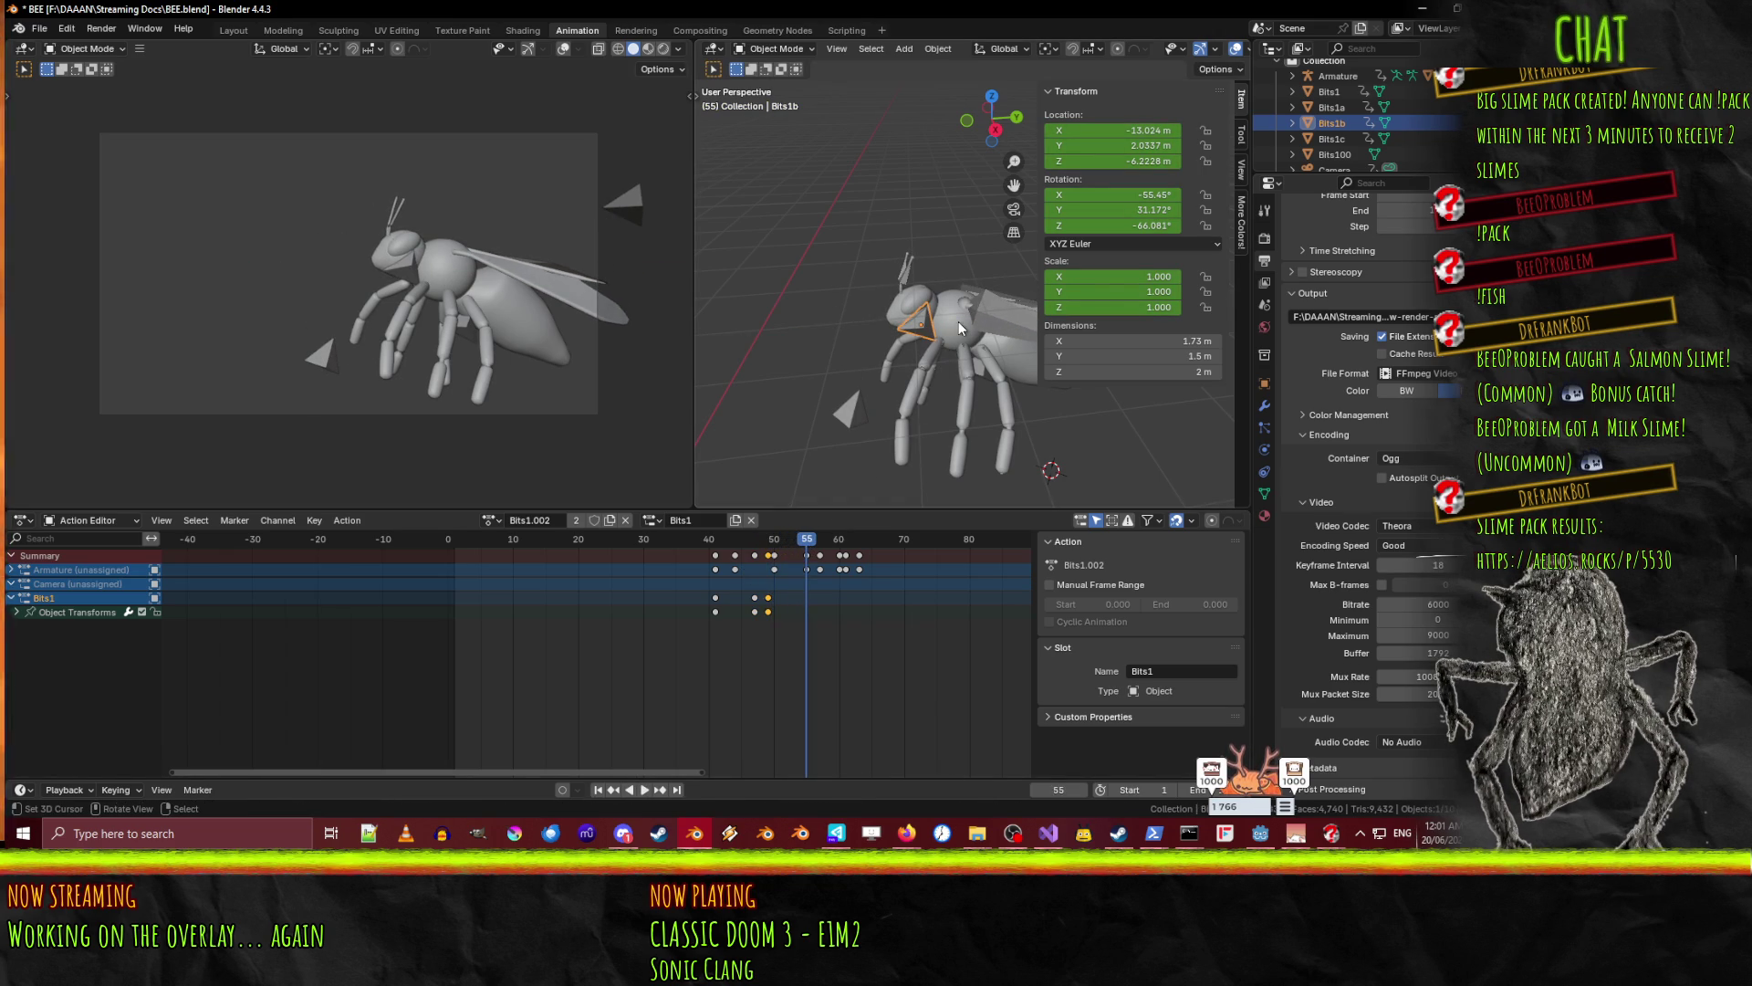
key(g)
key(y)
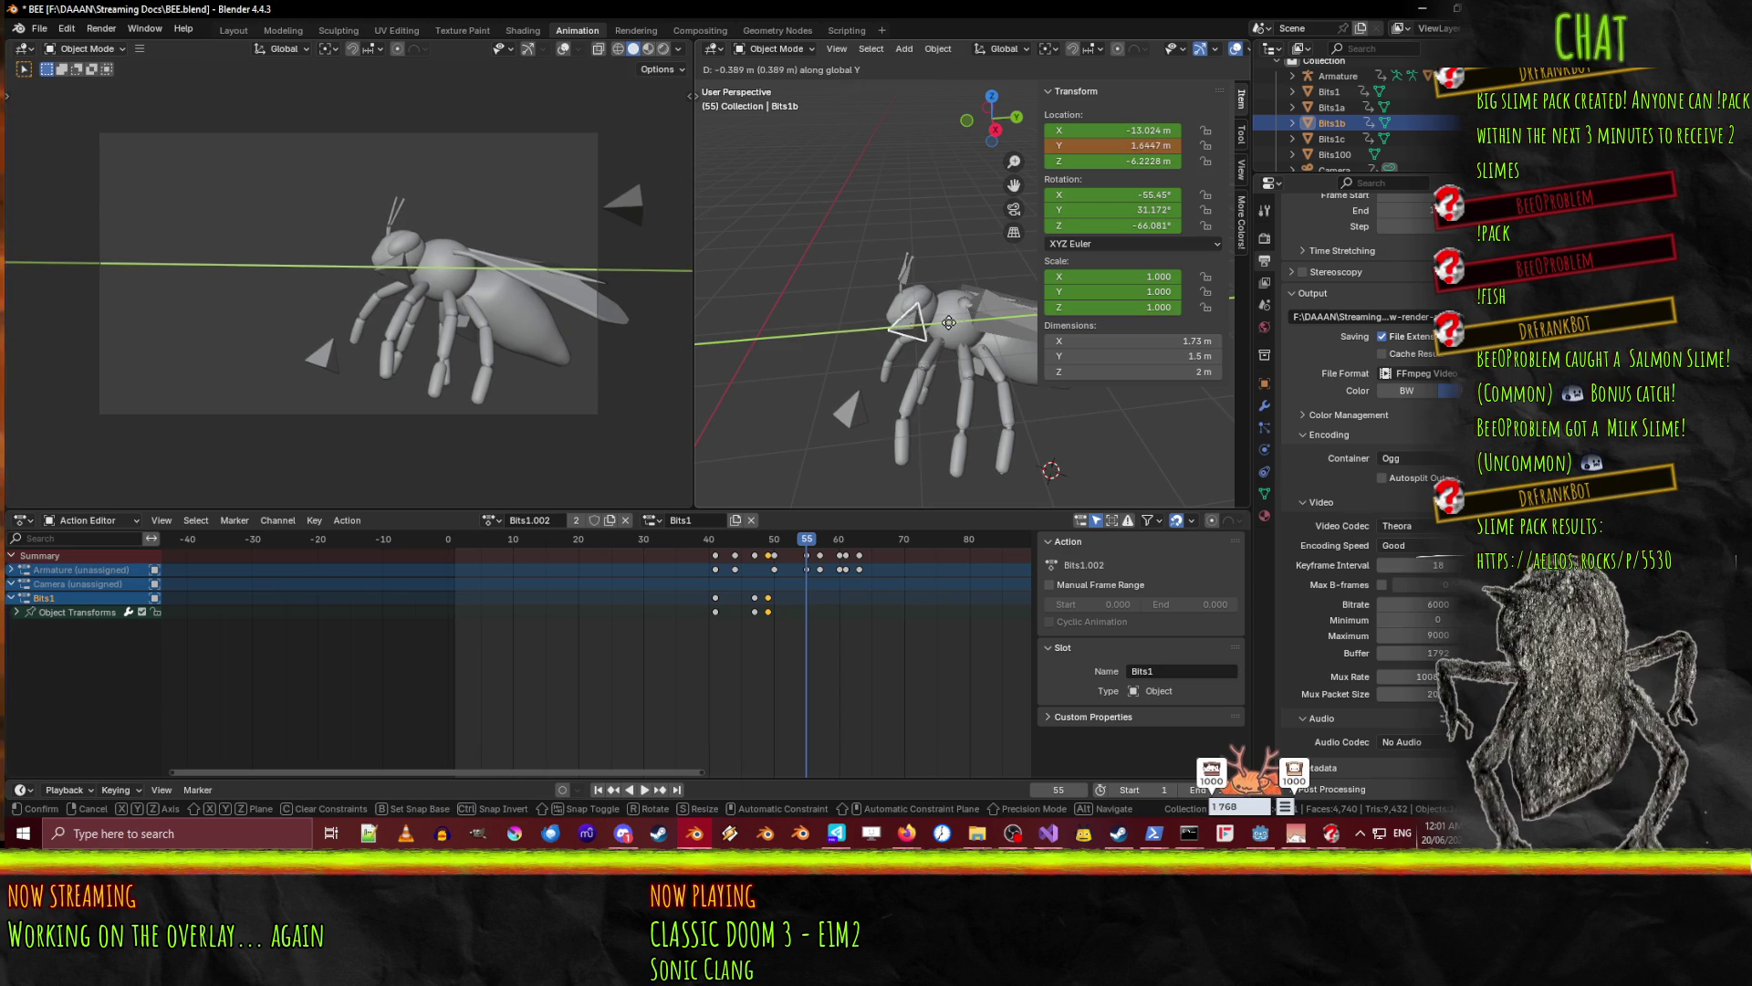
key(z)
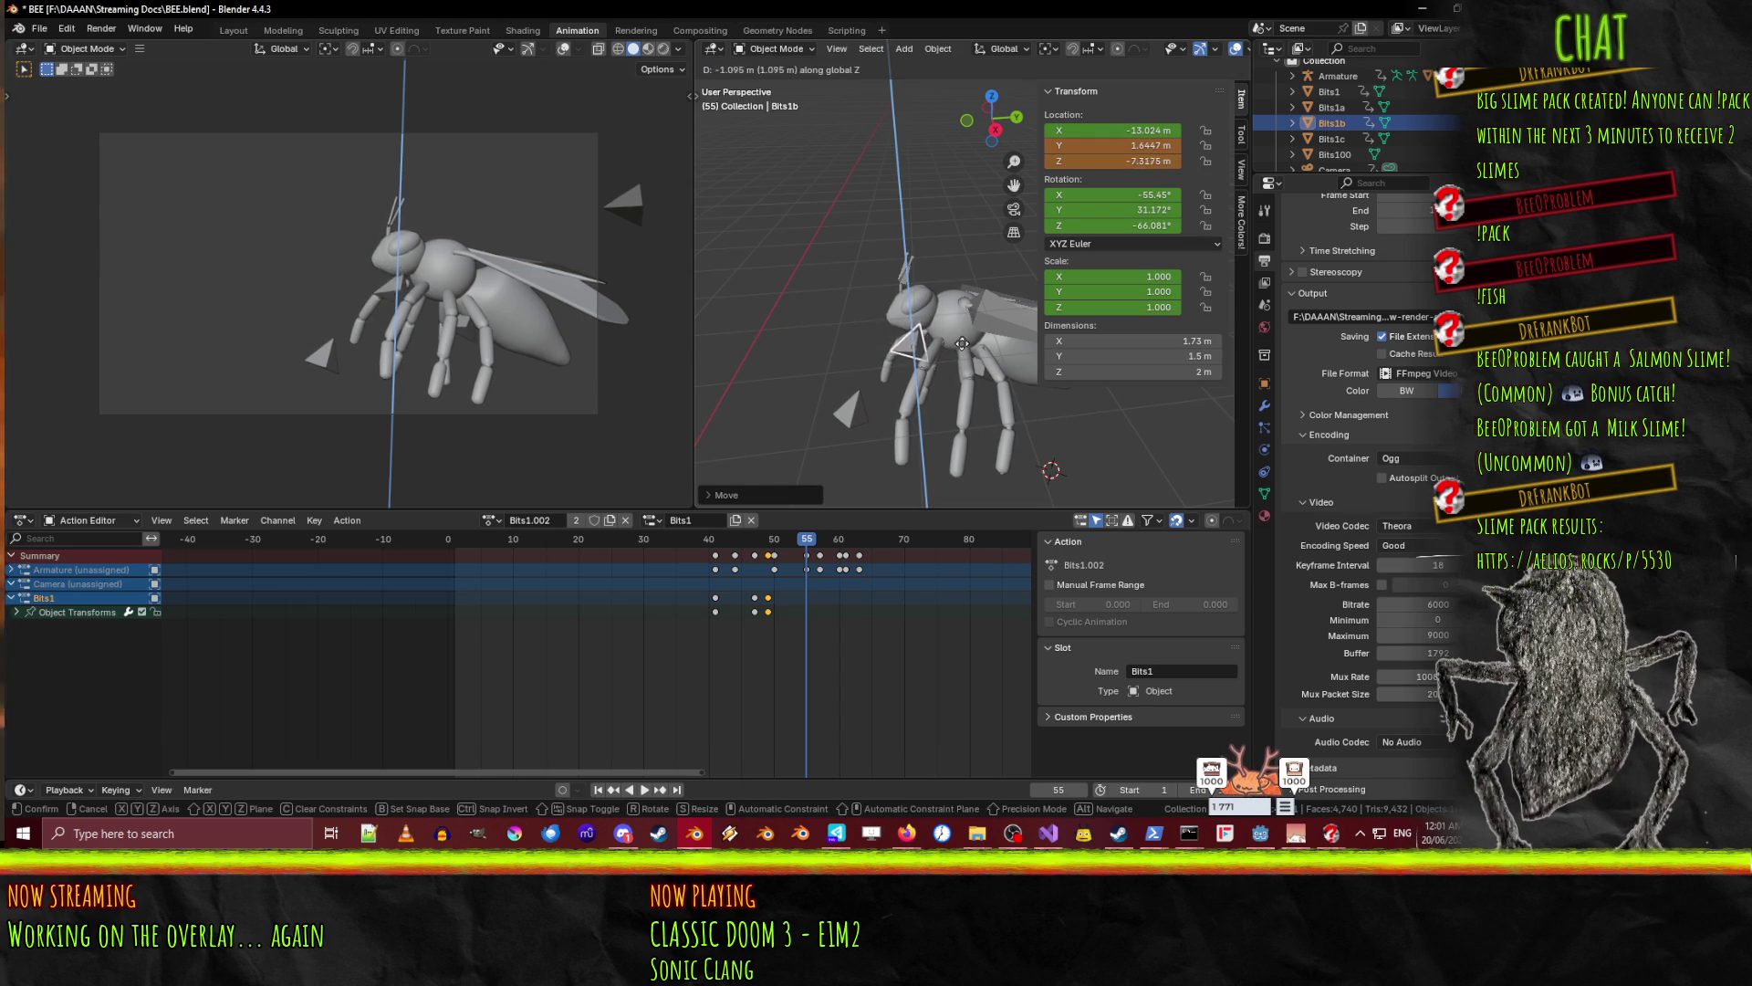
click(963, 465)
key(i)
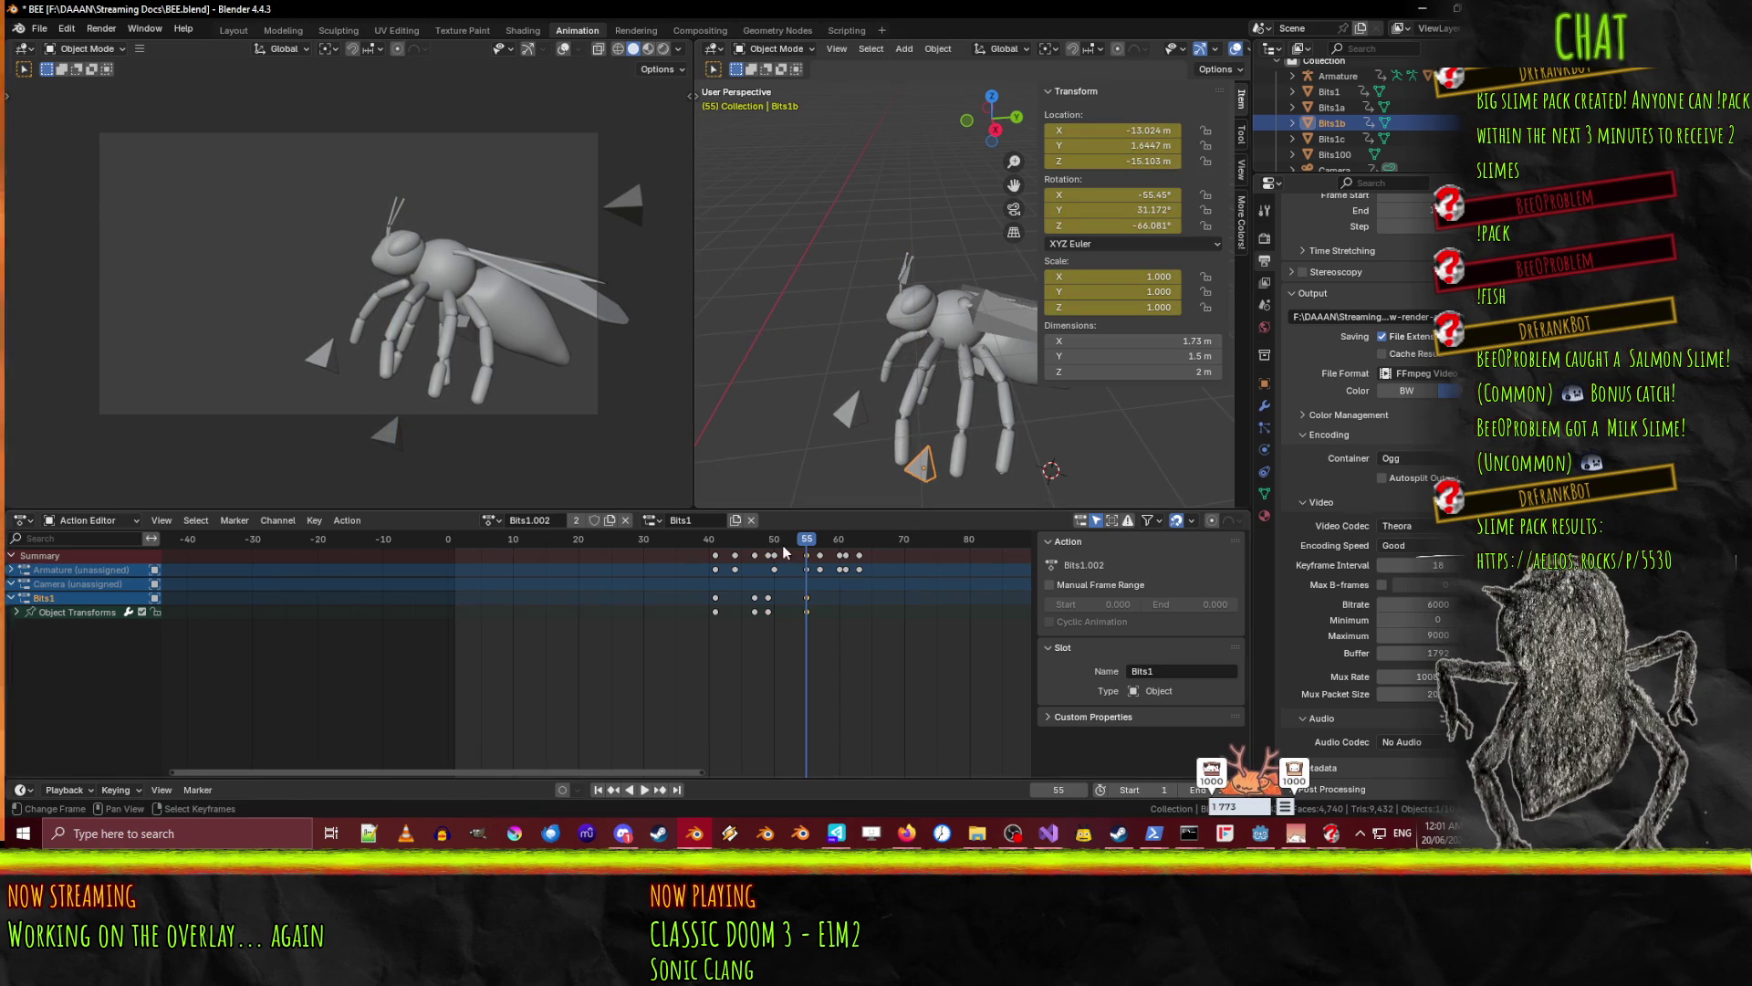
- Replay and scrub the timeline between frames 11 and 50 to review Bits1b's drop
click(773, 540)
key(space)
click(511, 540)
drag(514, 545, 525, 544)
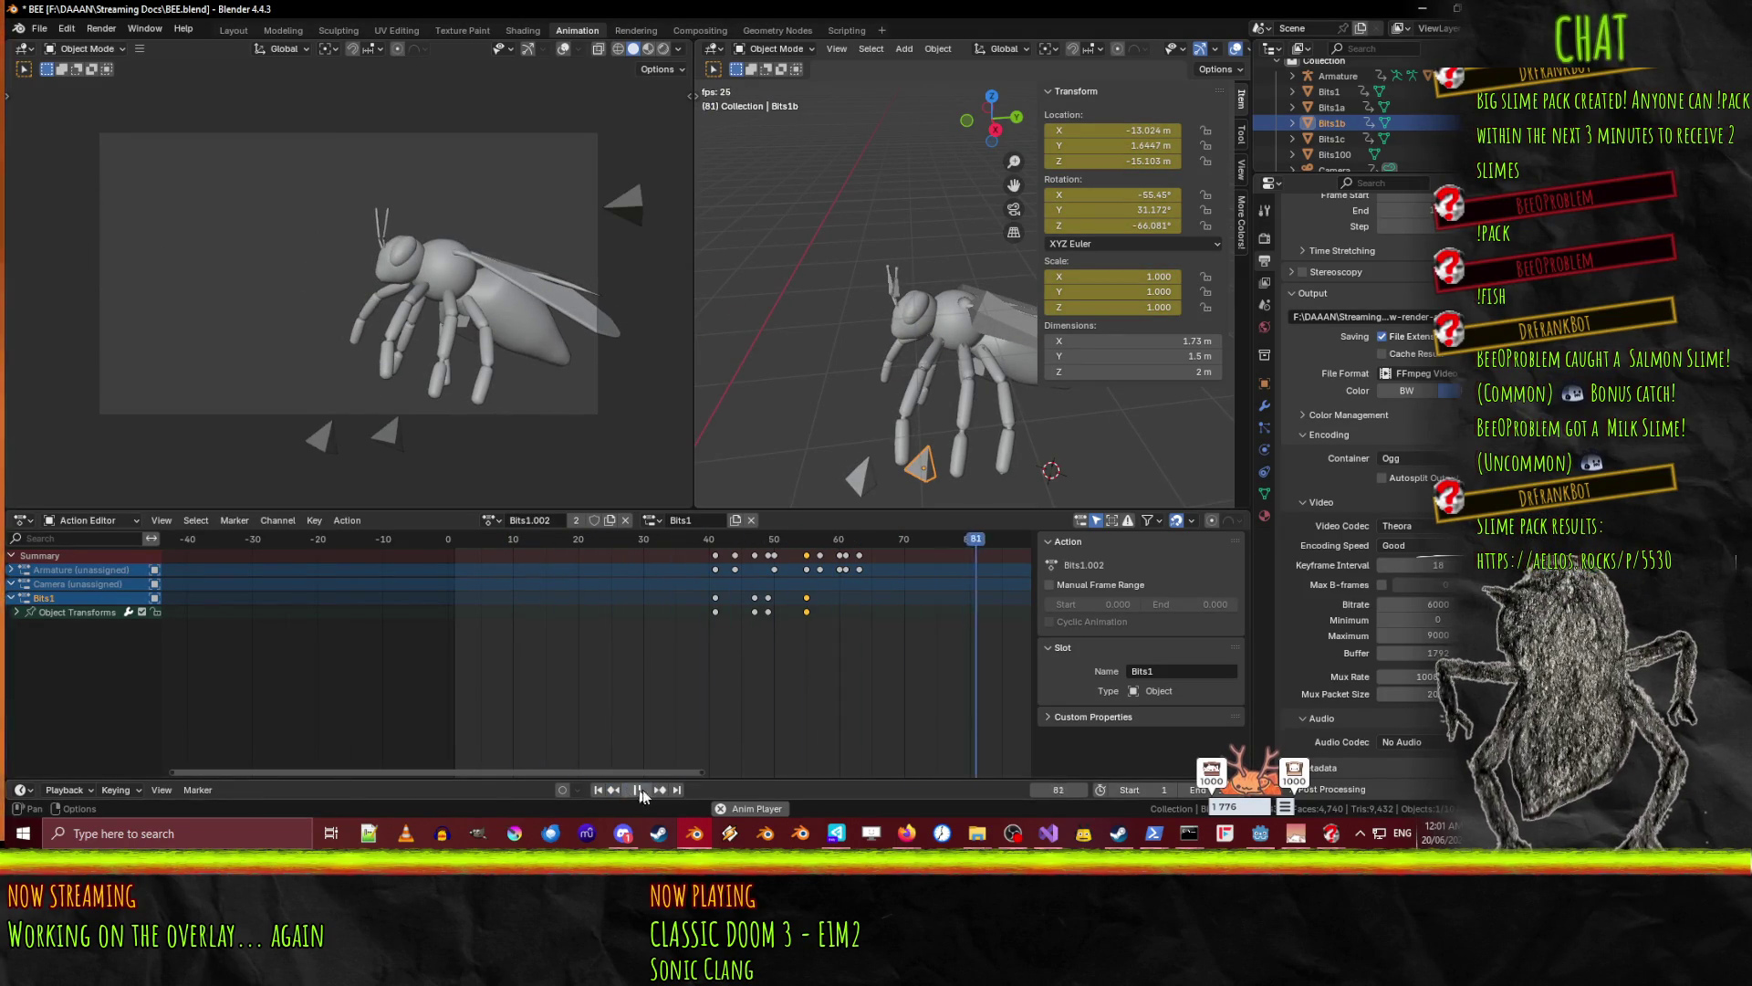
mouse_move(998, 546)
mouse_down()
mouse_move(679, 541)
mouse_move(754, 540)
mouse_up()
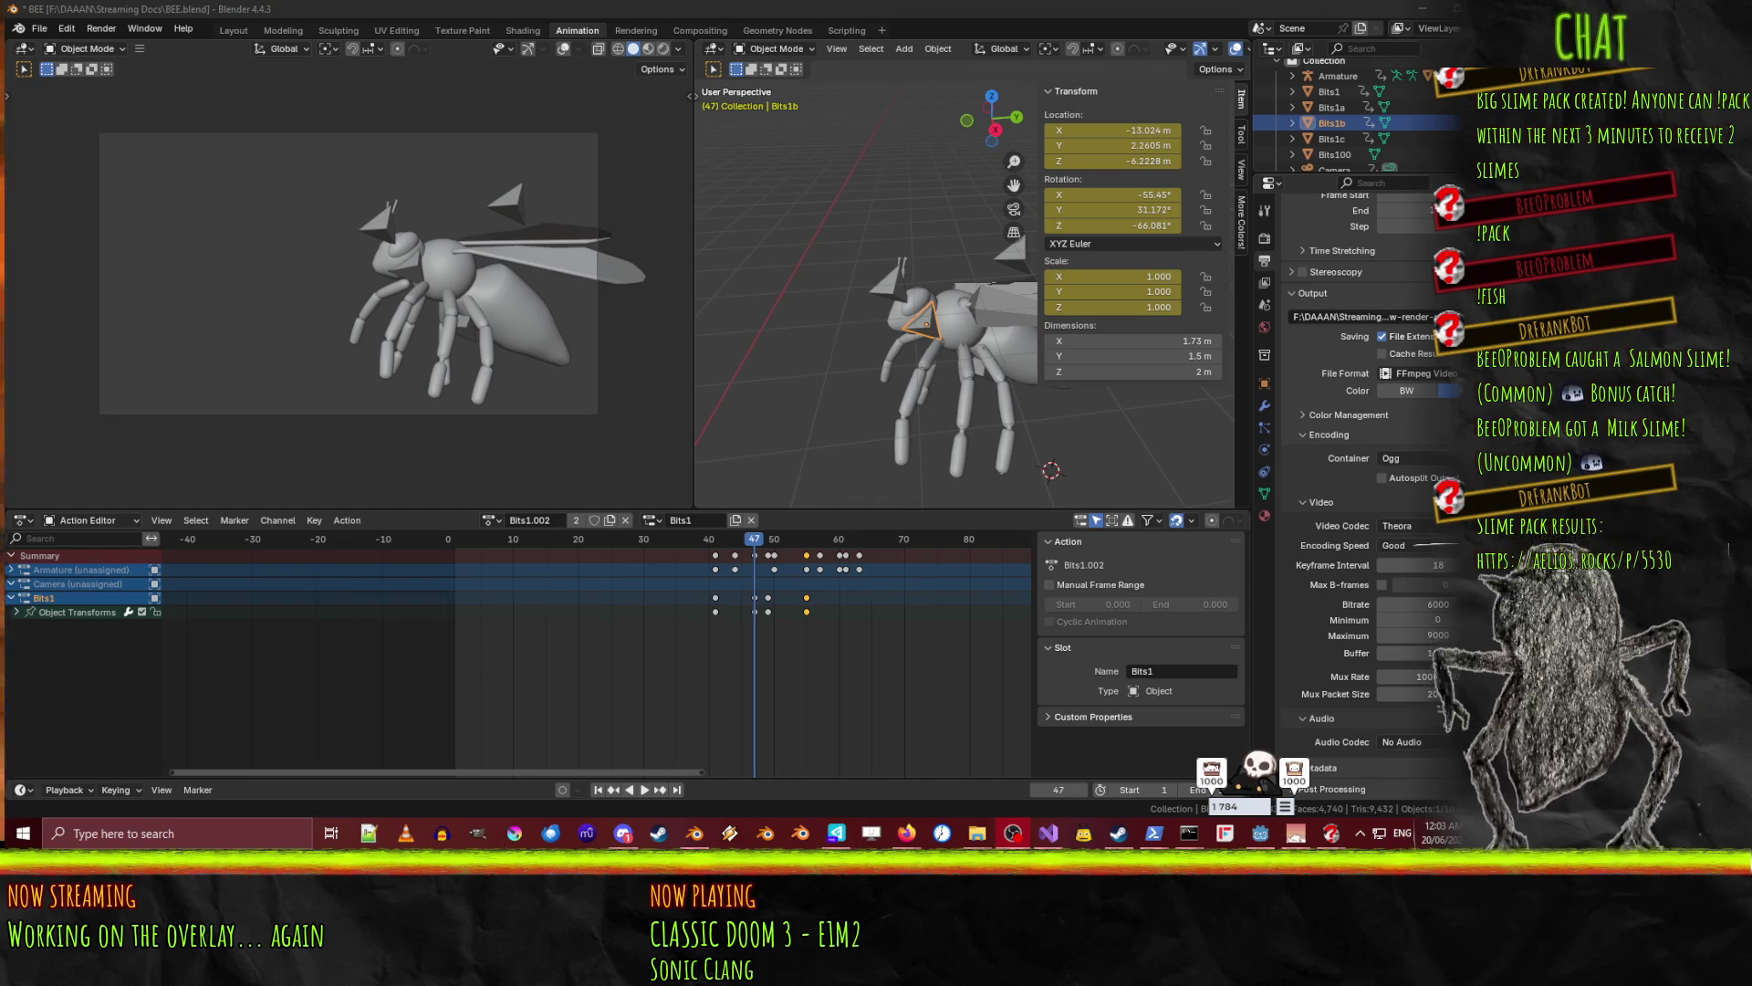
key(super+d)
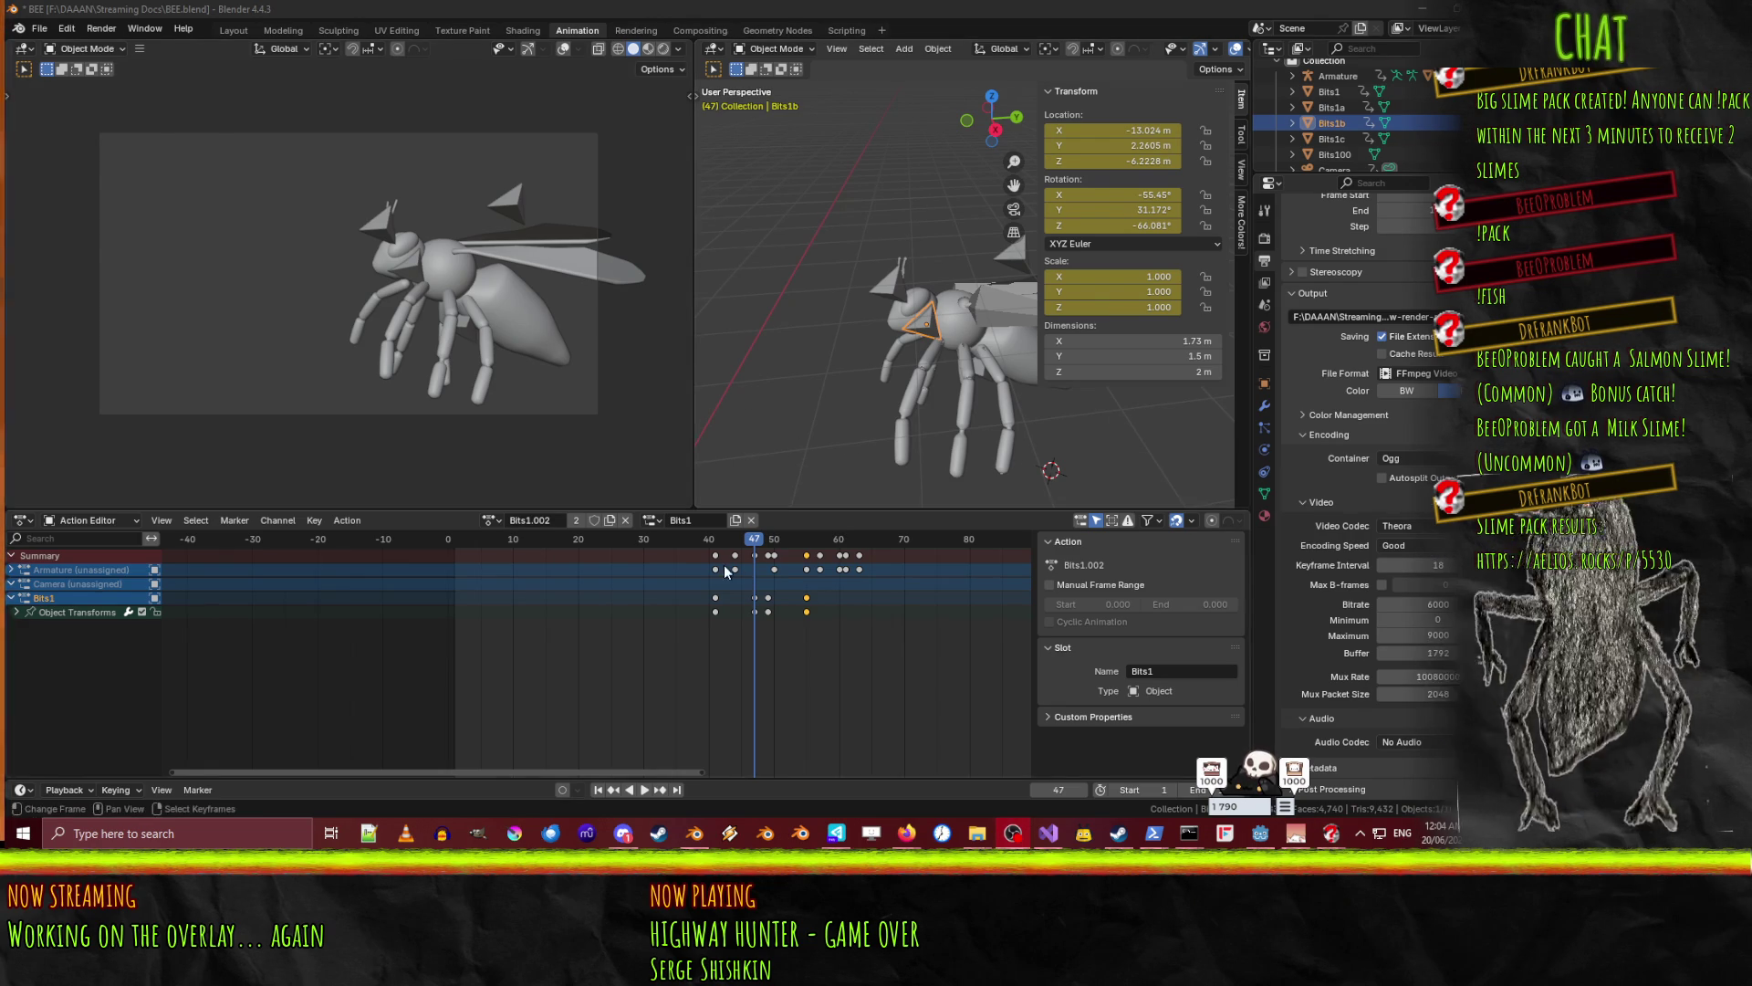
key(space)
- Select the Bits1c triangle and move the playhead toward frame 50
mouse_move(754, 554)
mouse_down()
mouse_move(713, 563)
mouse_move(741, 569)
mouse_up()
key(space)
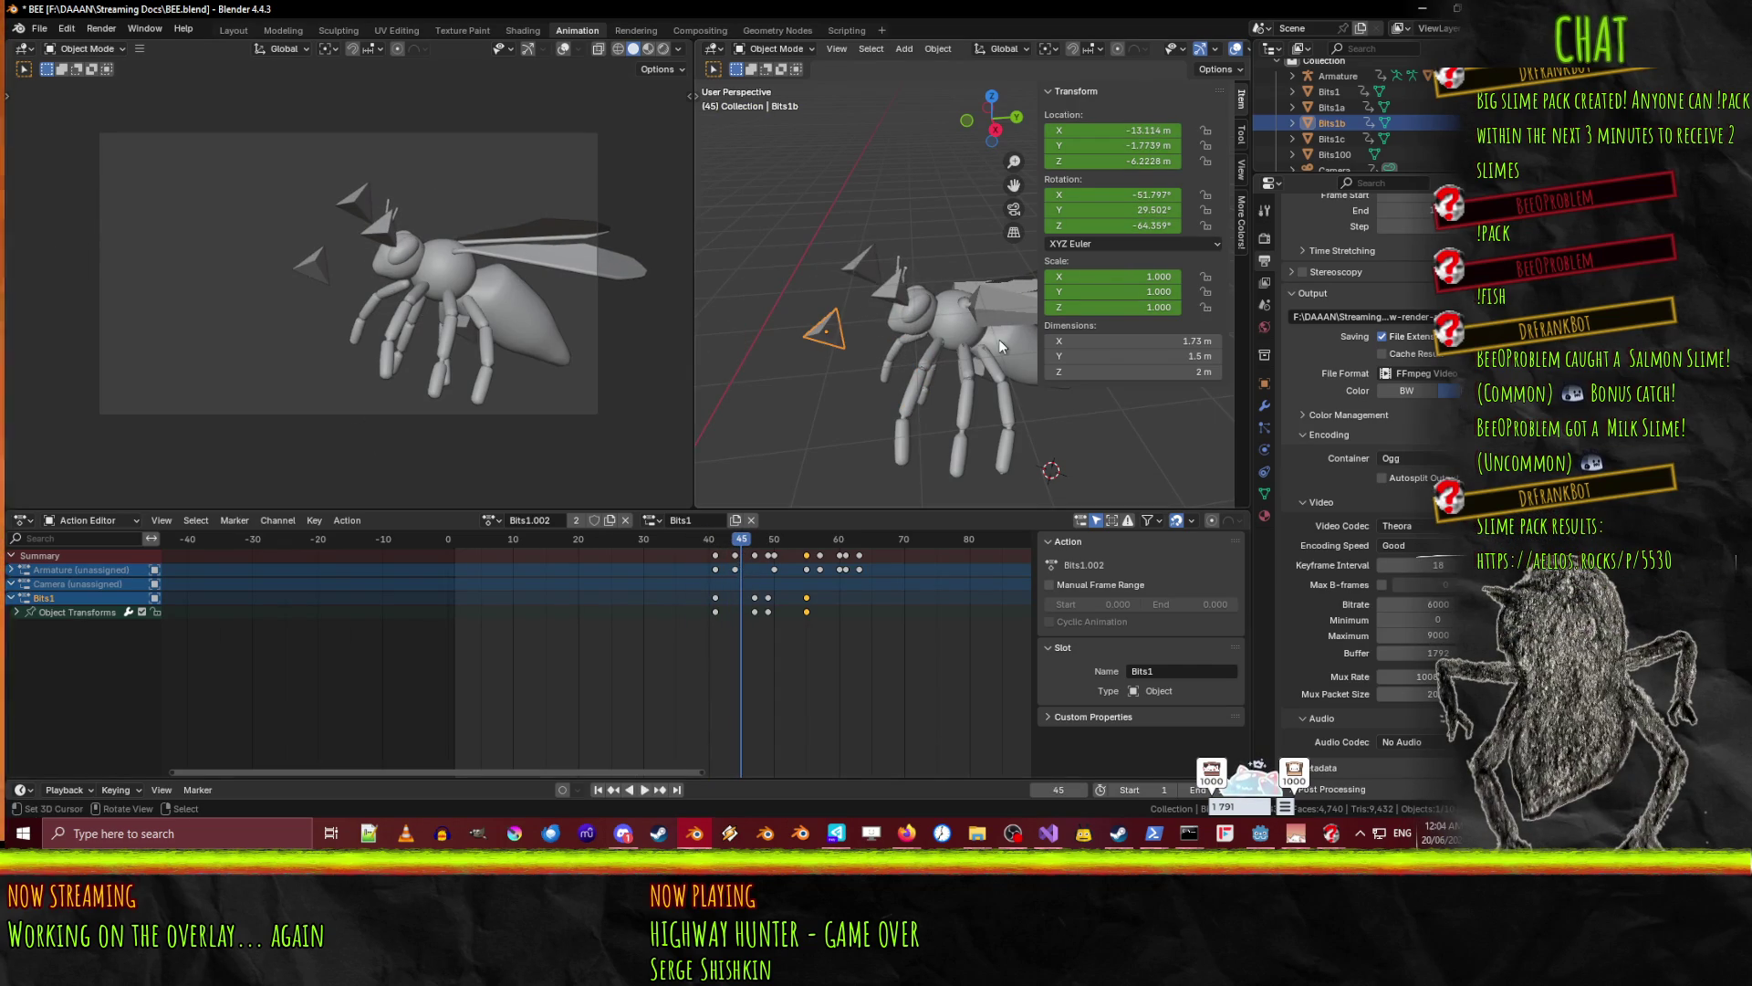
click(978, 365)
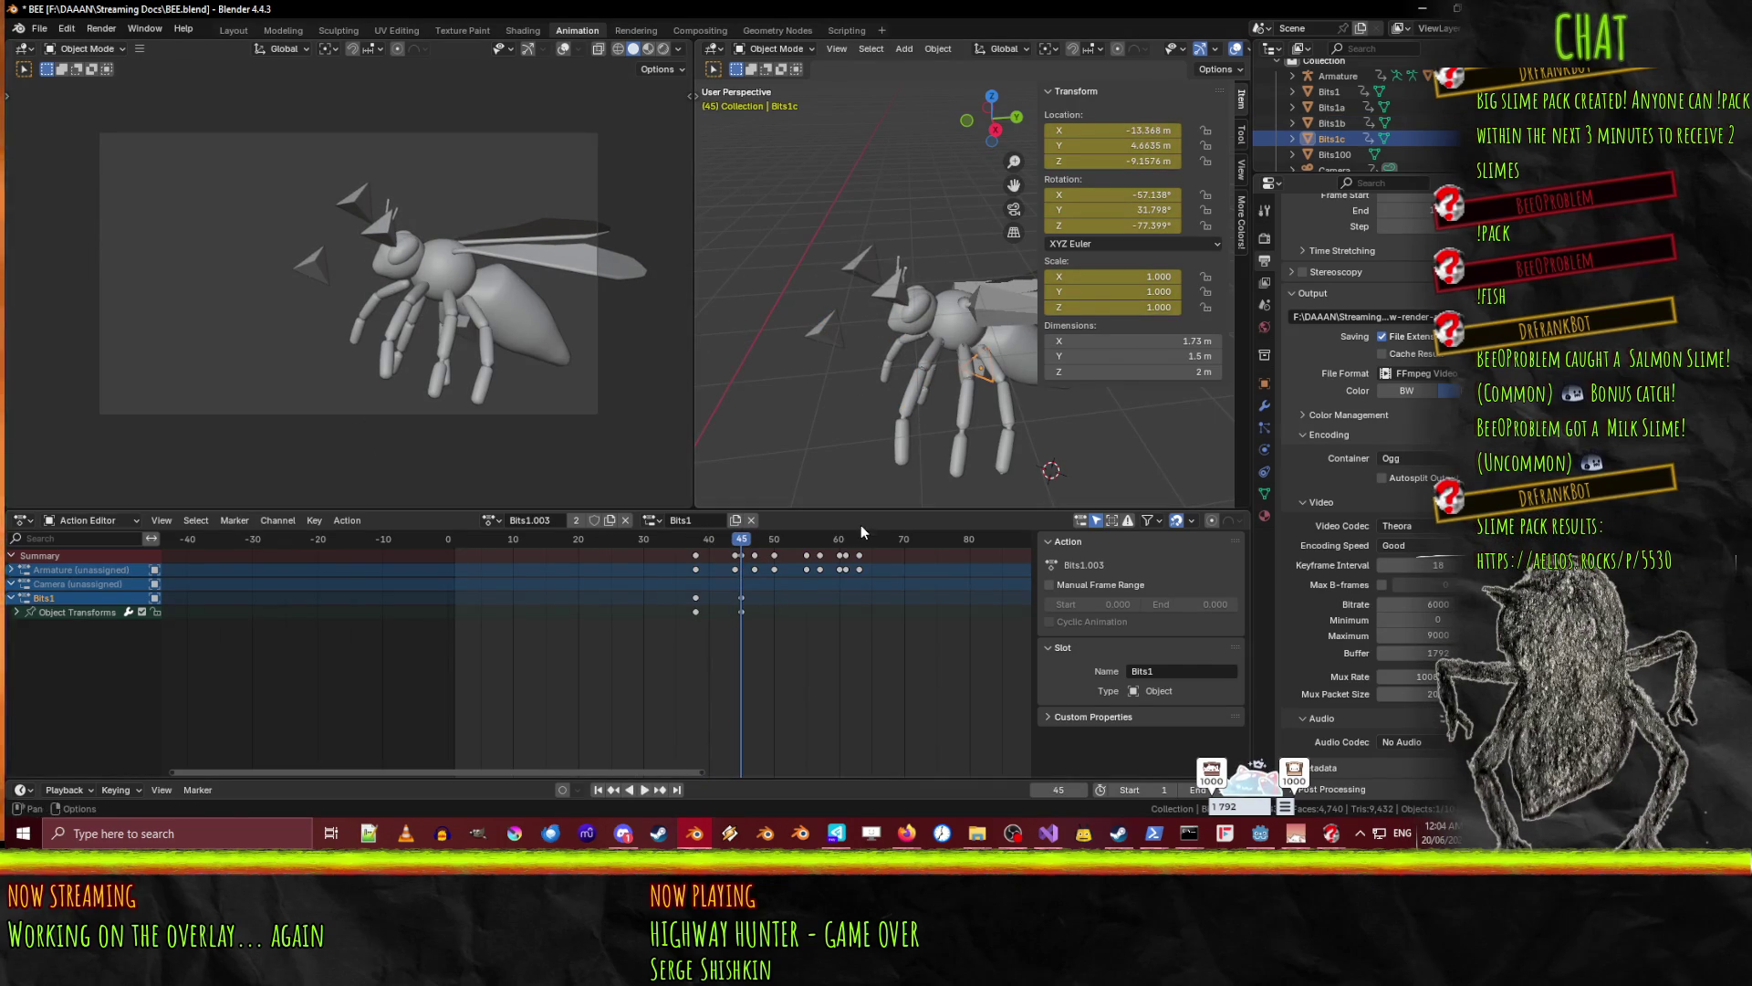
drag(737, 542, 774, 552)
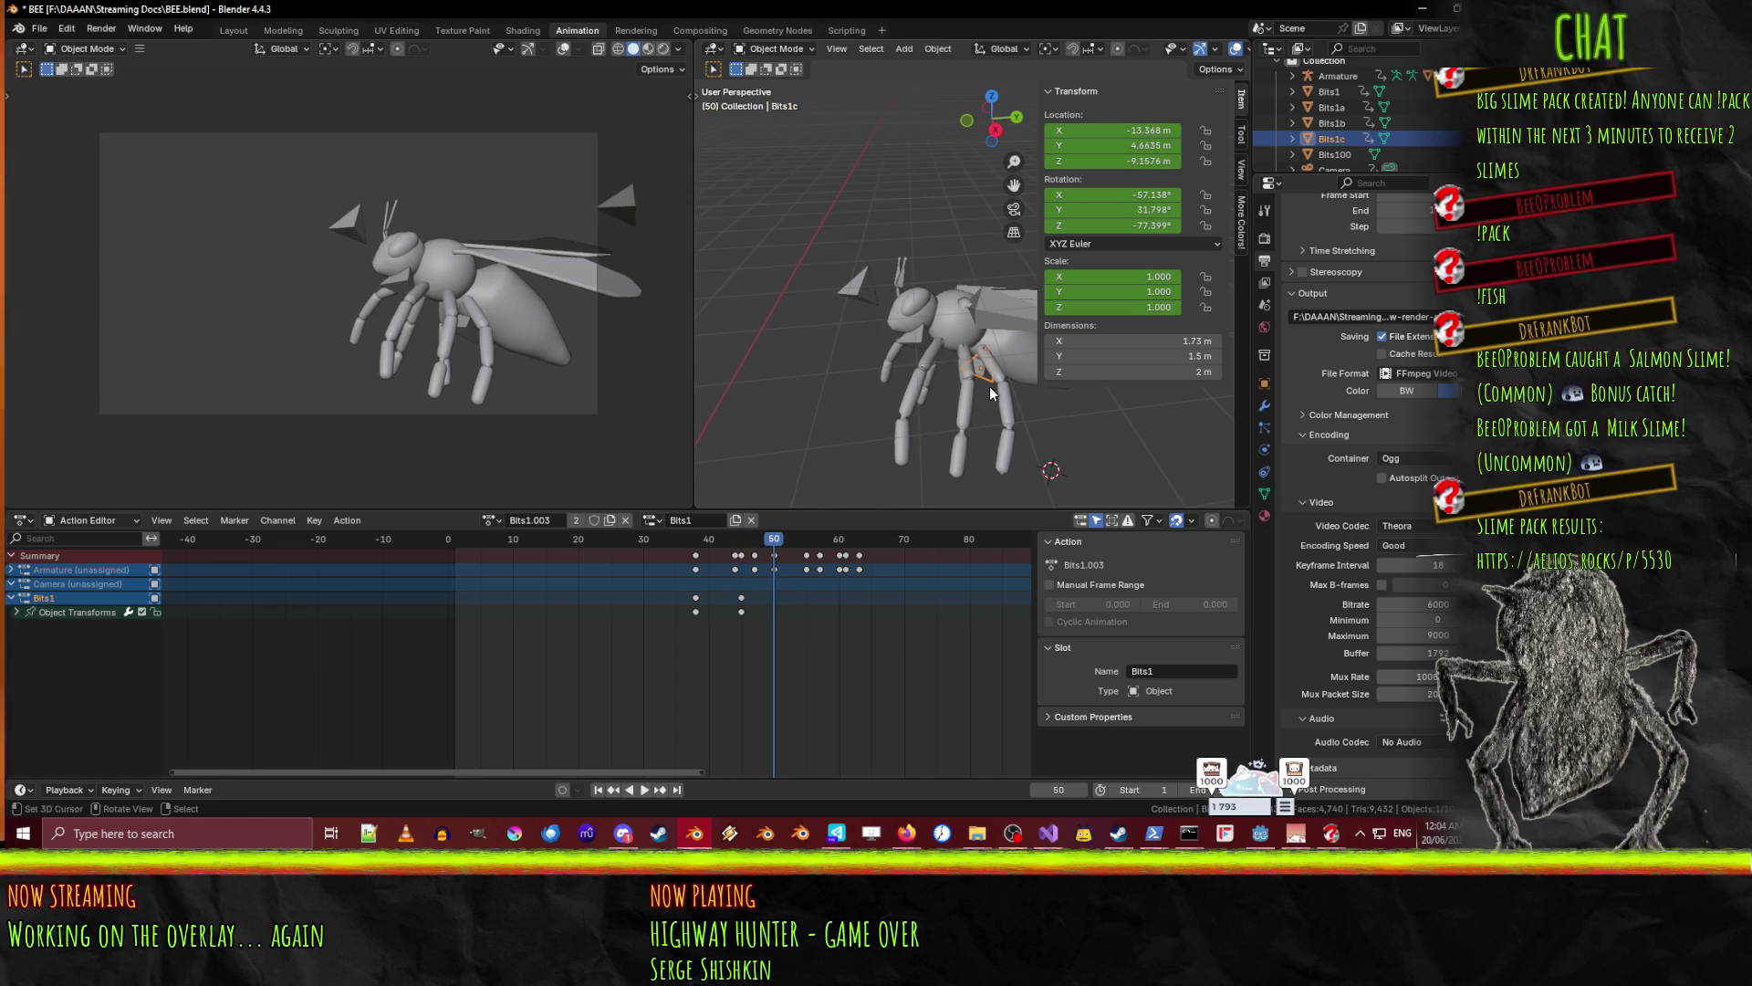
- Shift Bits1c along Y and lower it on Z, keyframing it at frame 50
key(g)
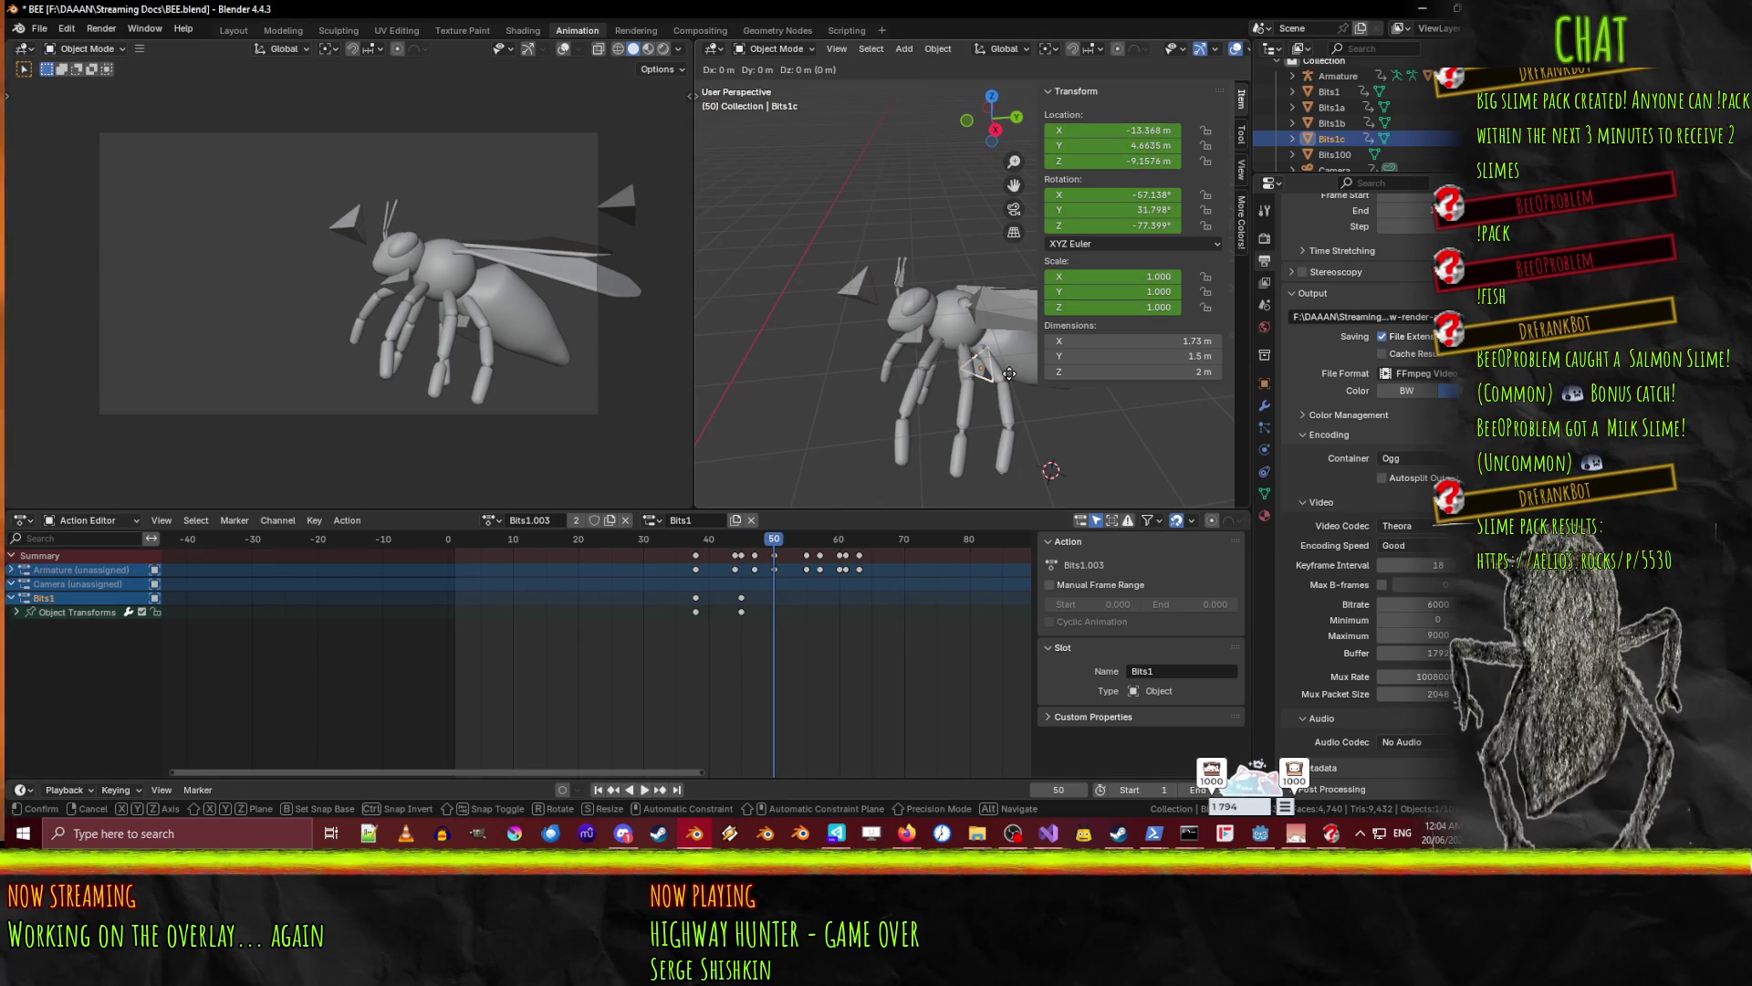
key(Escape)
key(g)
key(y)
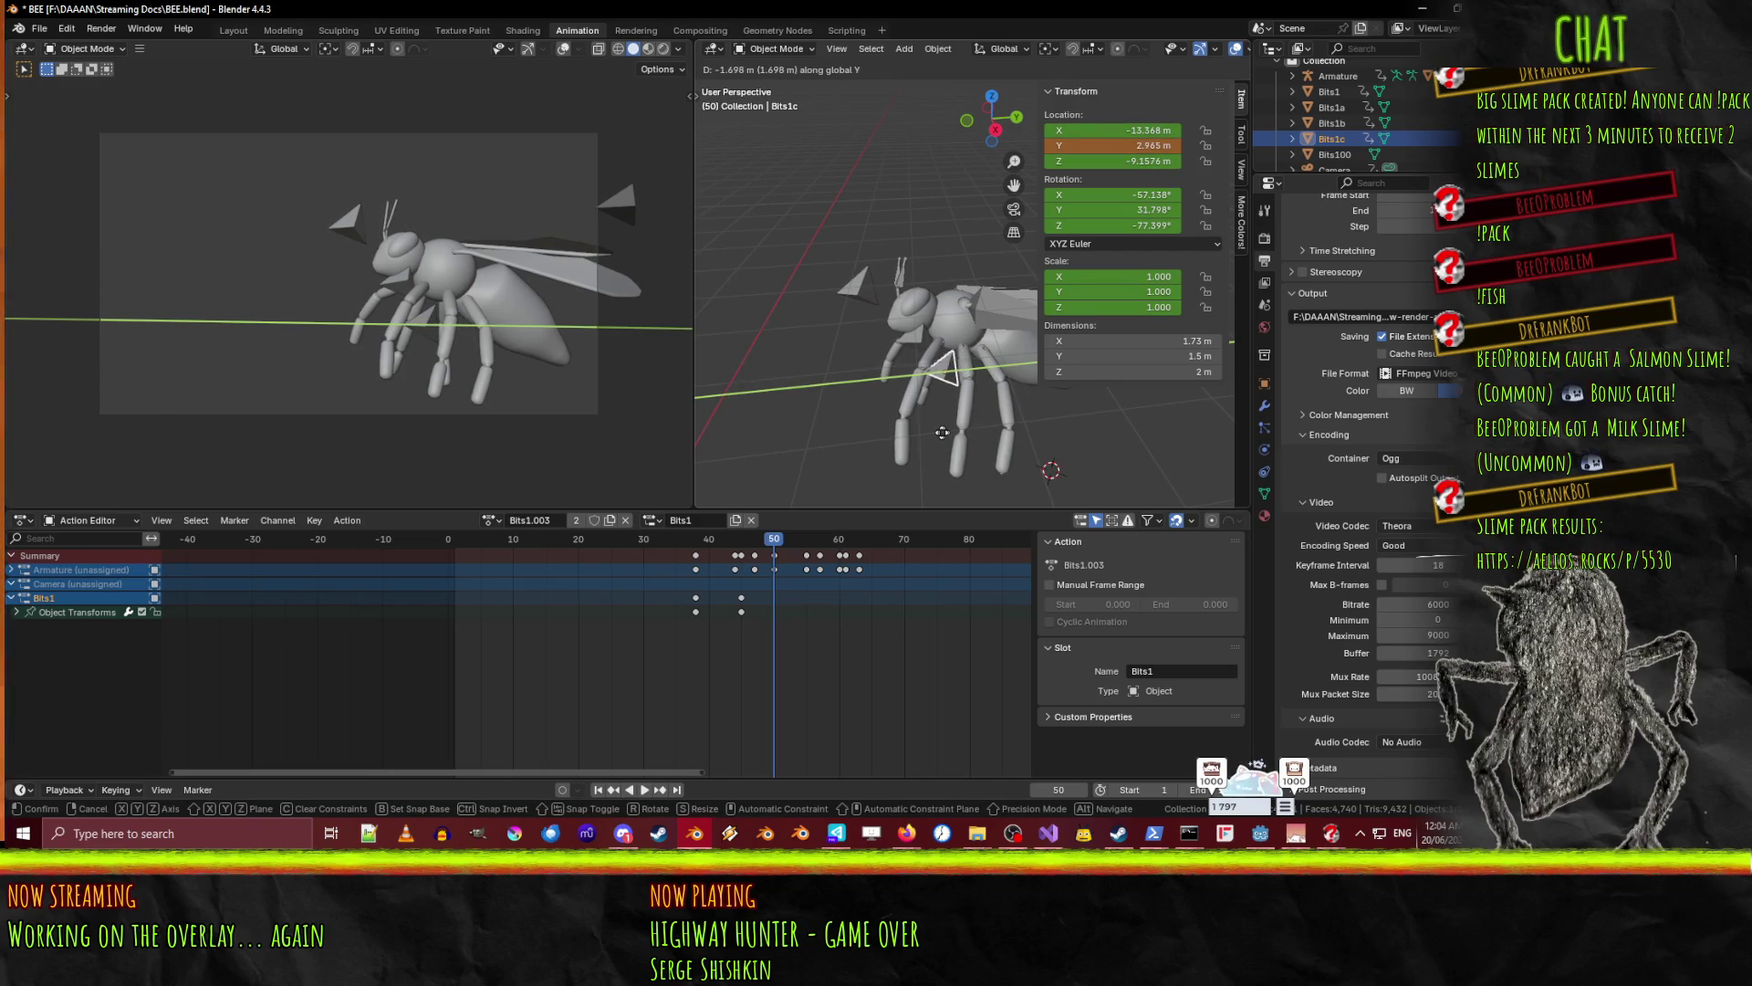
click(931, 432)
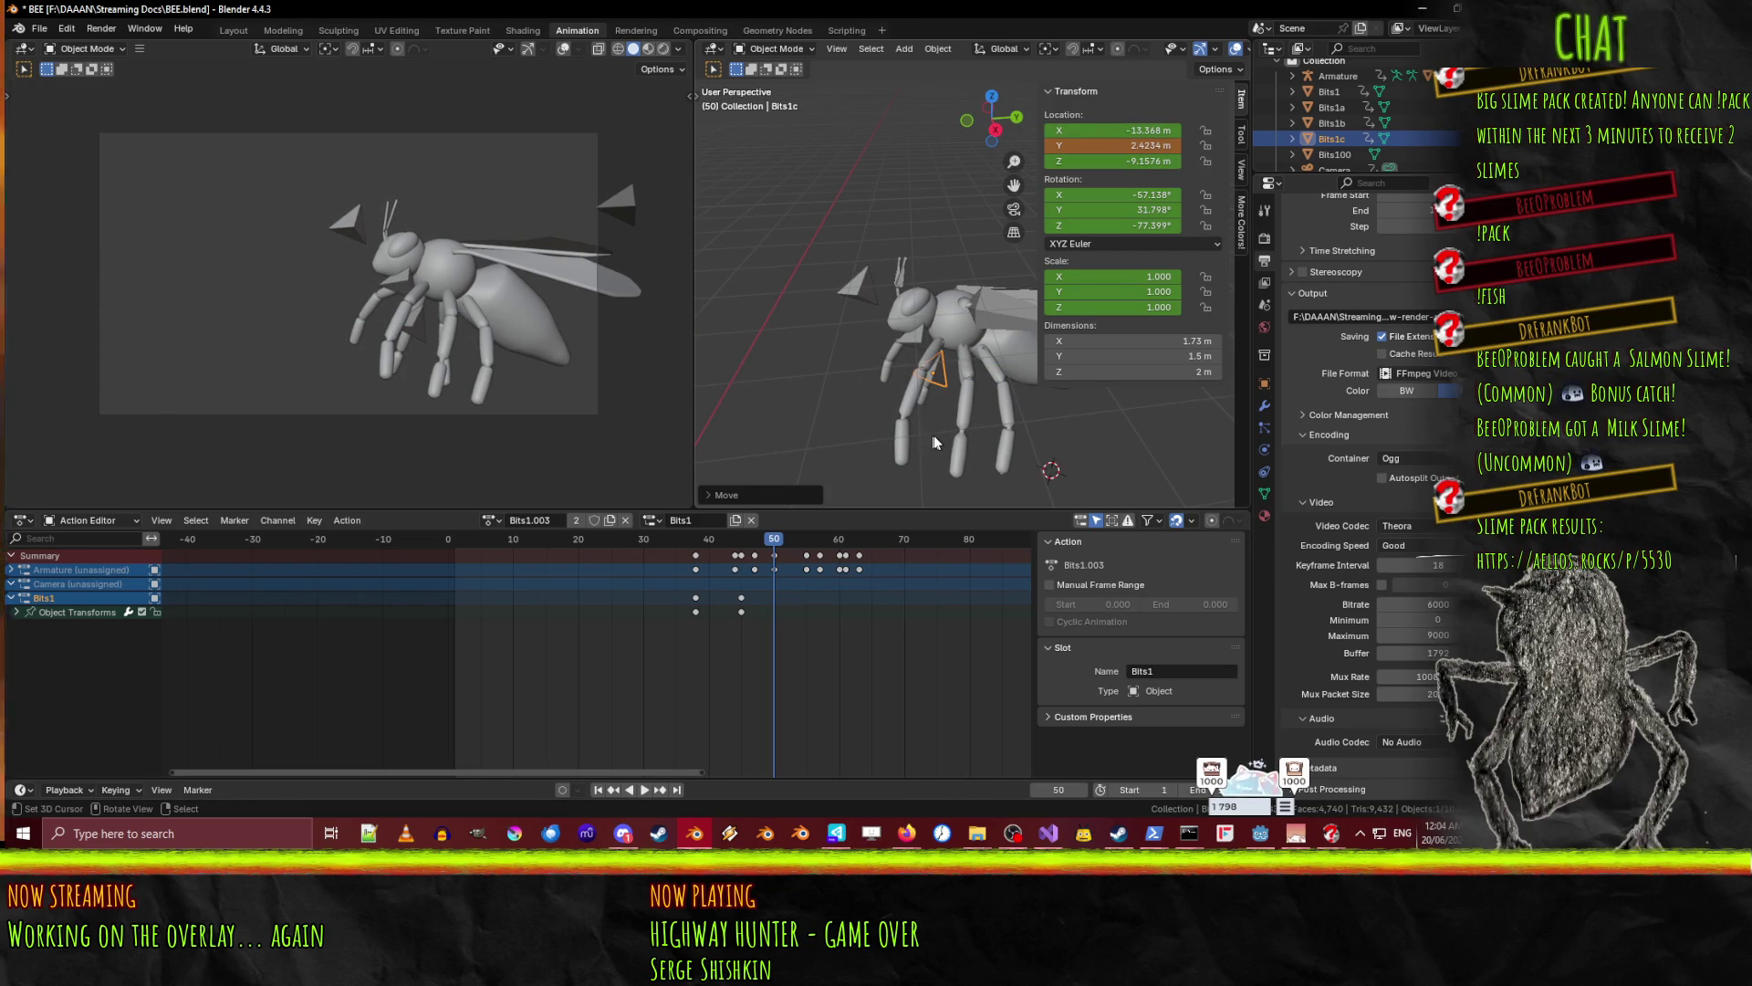
key(g)
key(z)
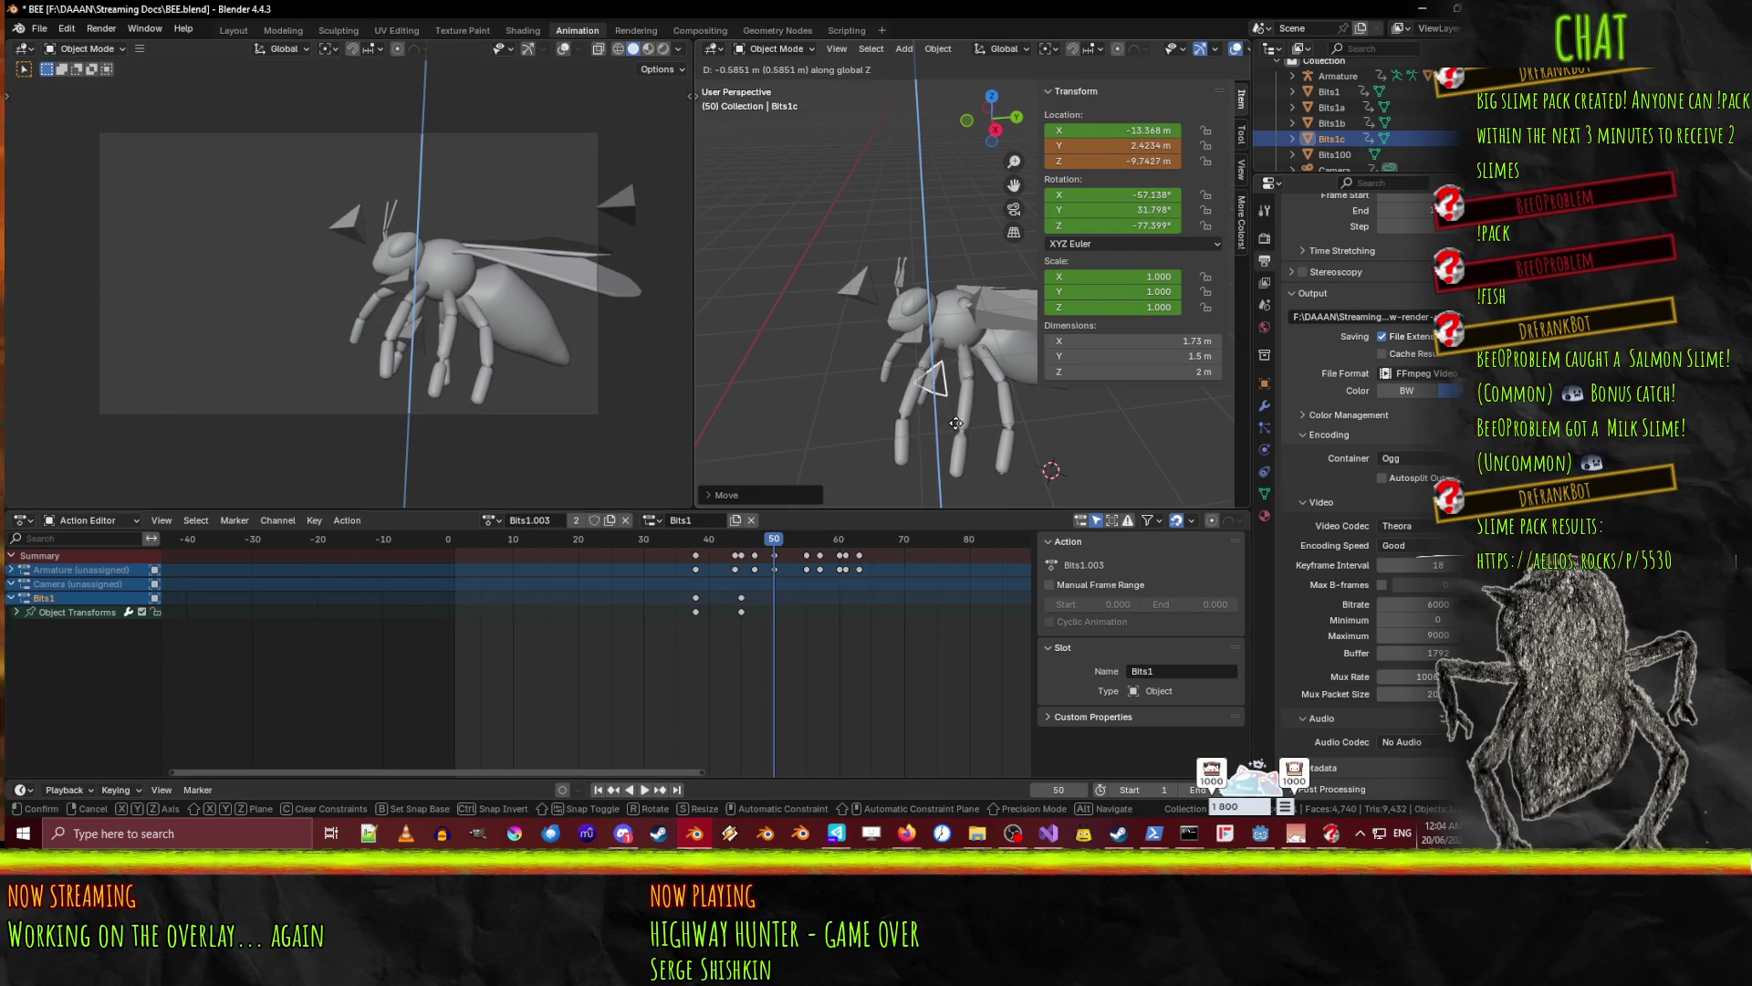
click(958, 429)
key(i)
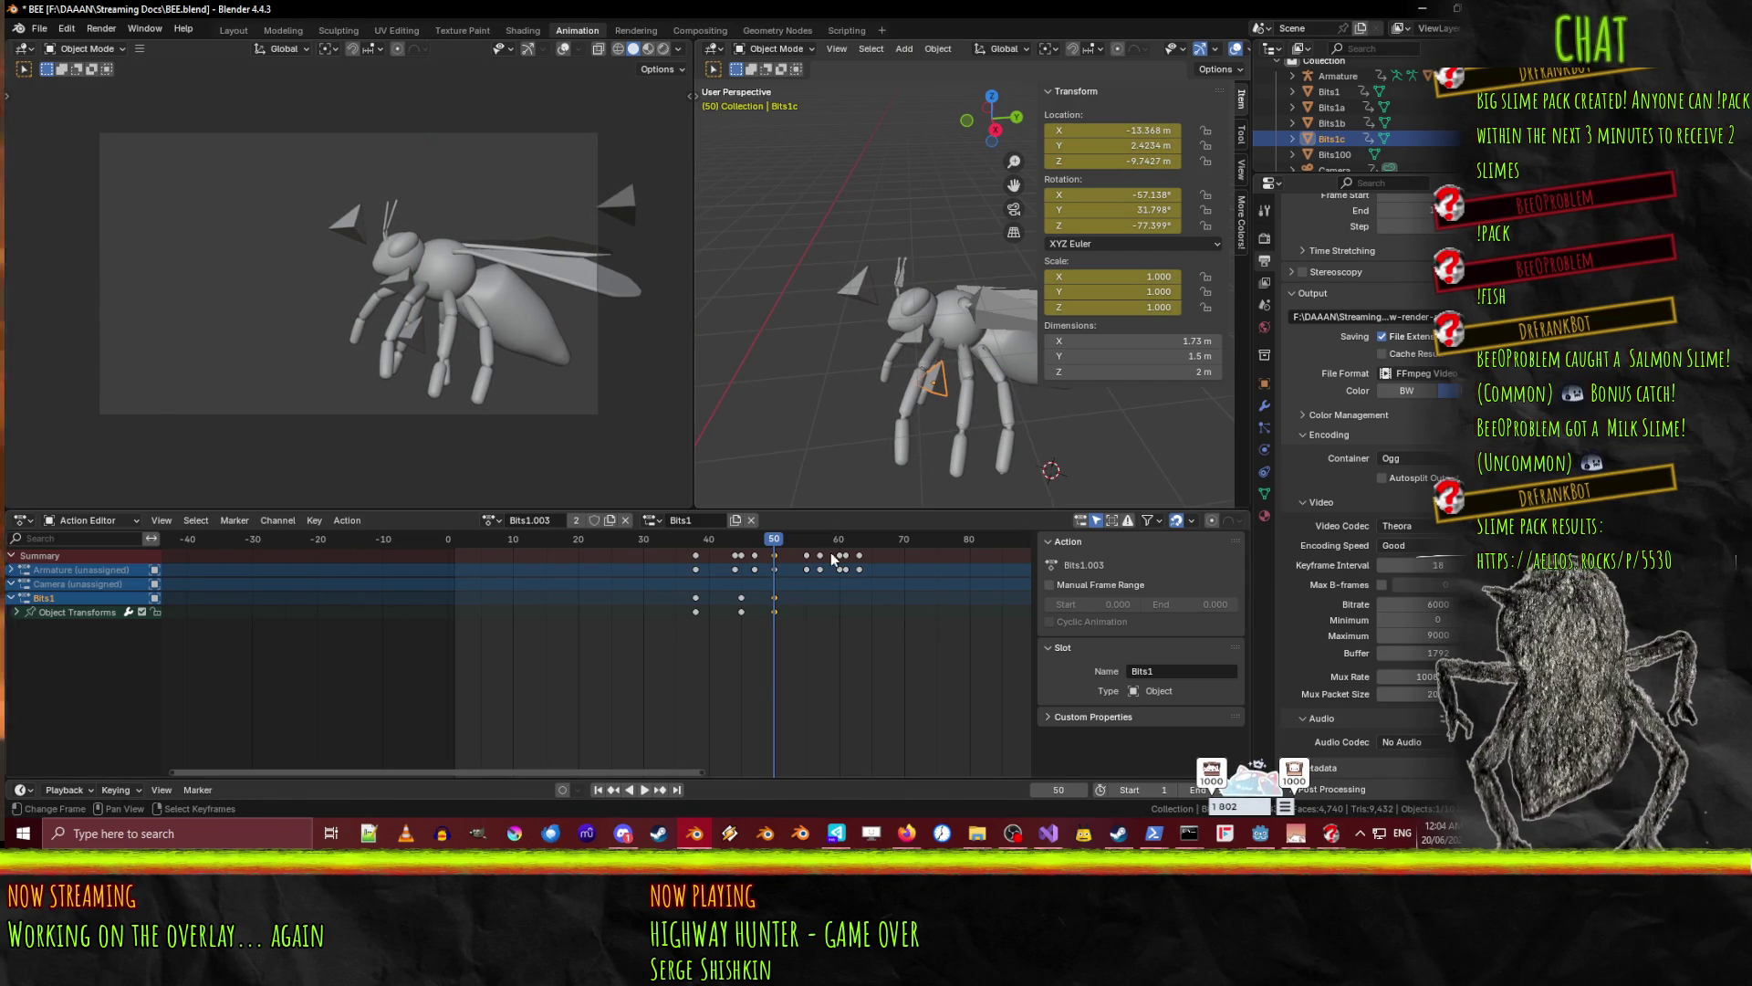
- At frame 55, drop Bits1c to about Z -15.277 near the legs and adjust Y
drag(782, 554, 808, 554)
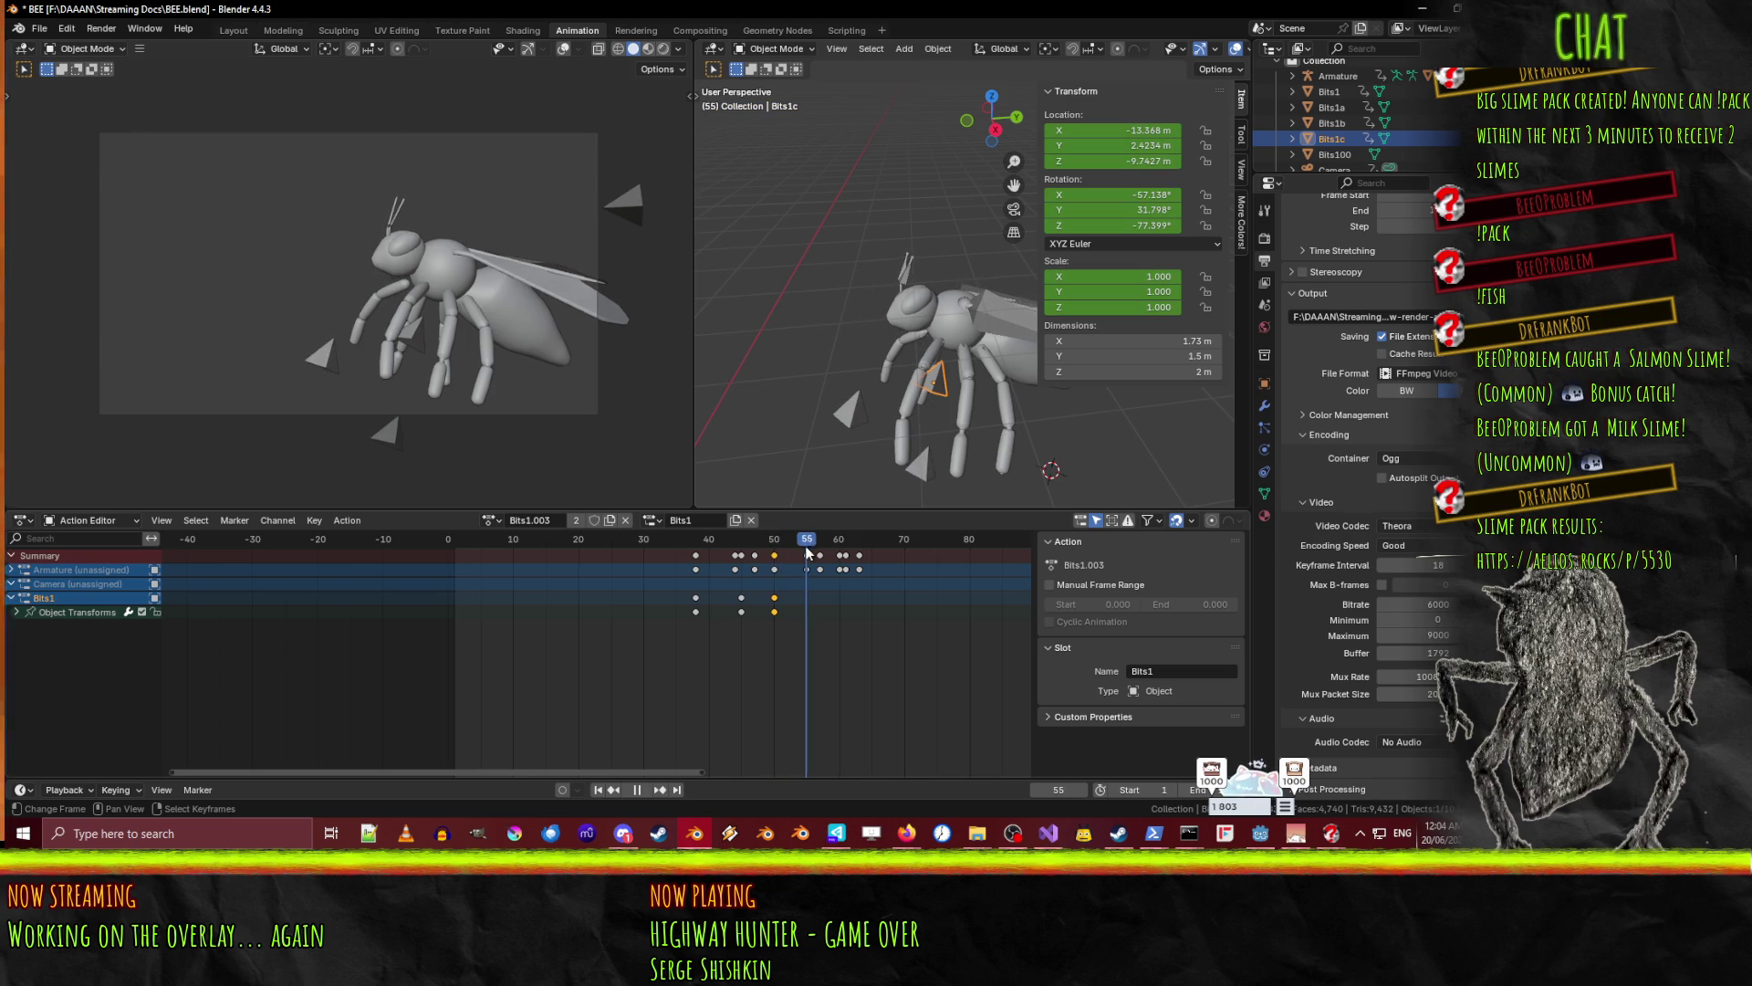
key(g)
key(z)
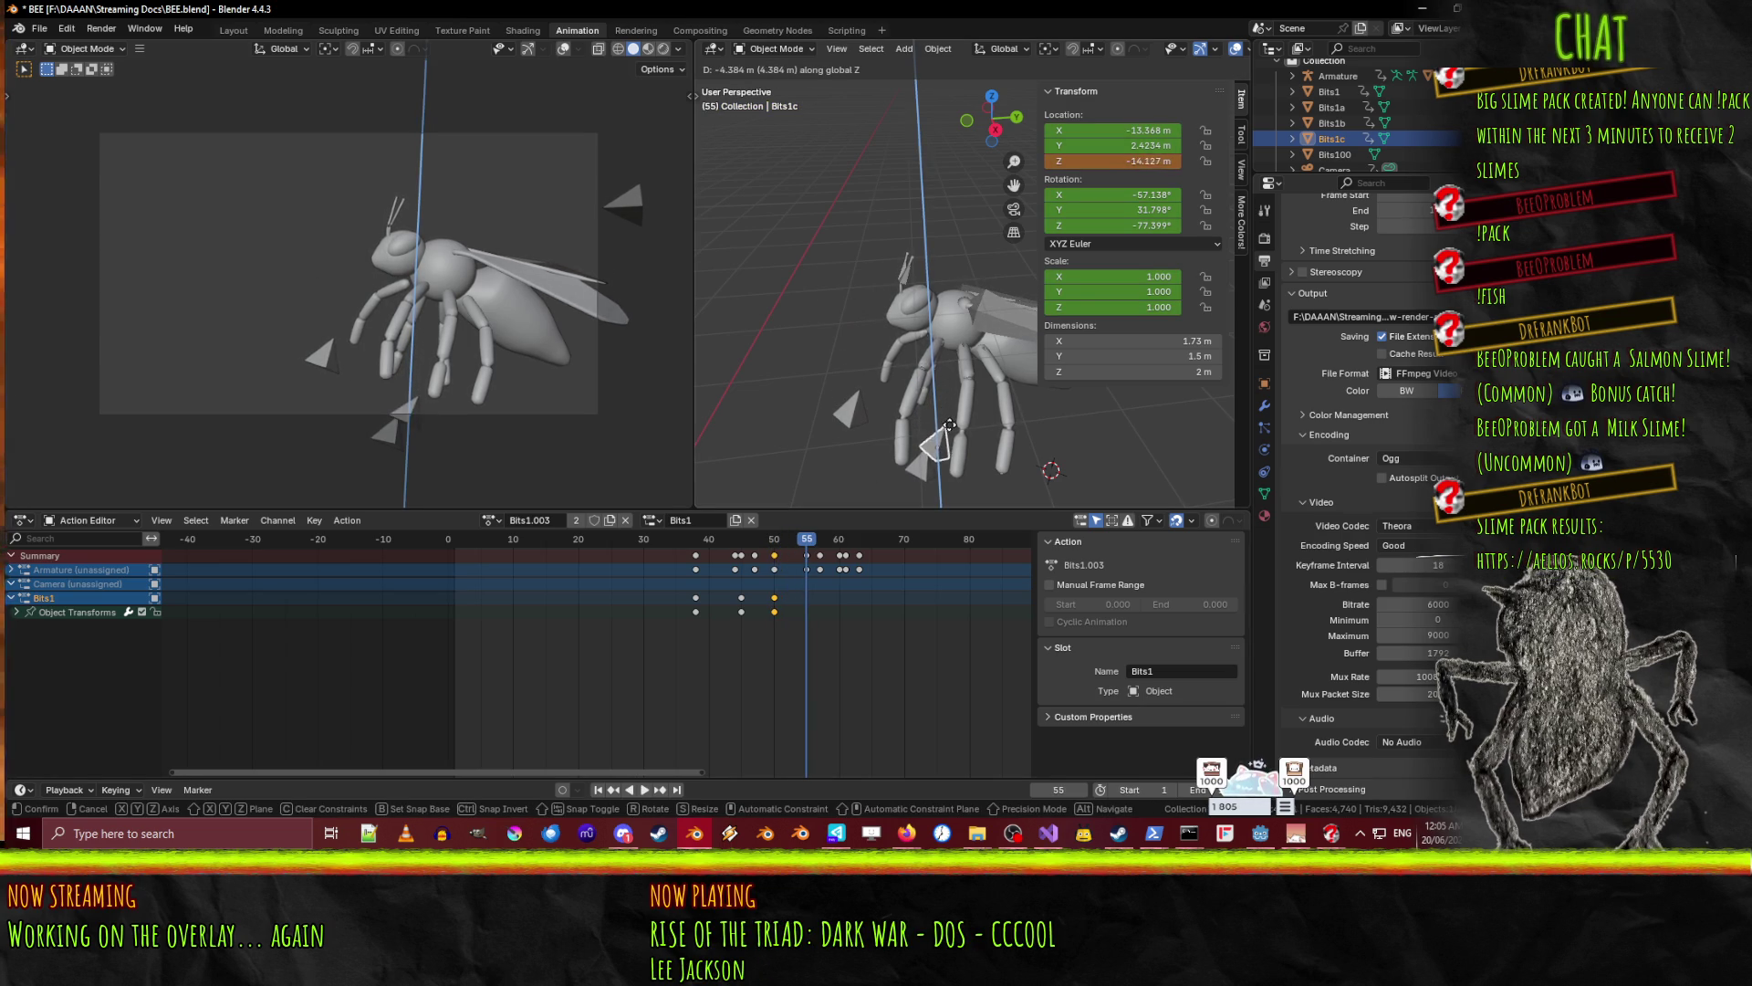
click(950, 438)
key(g)
key(y)
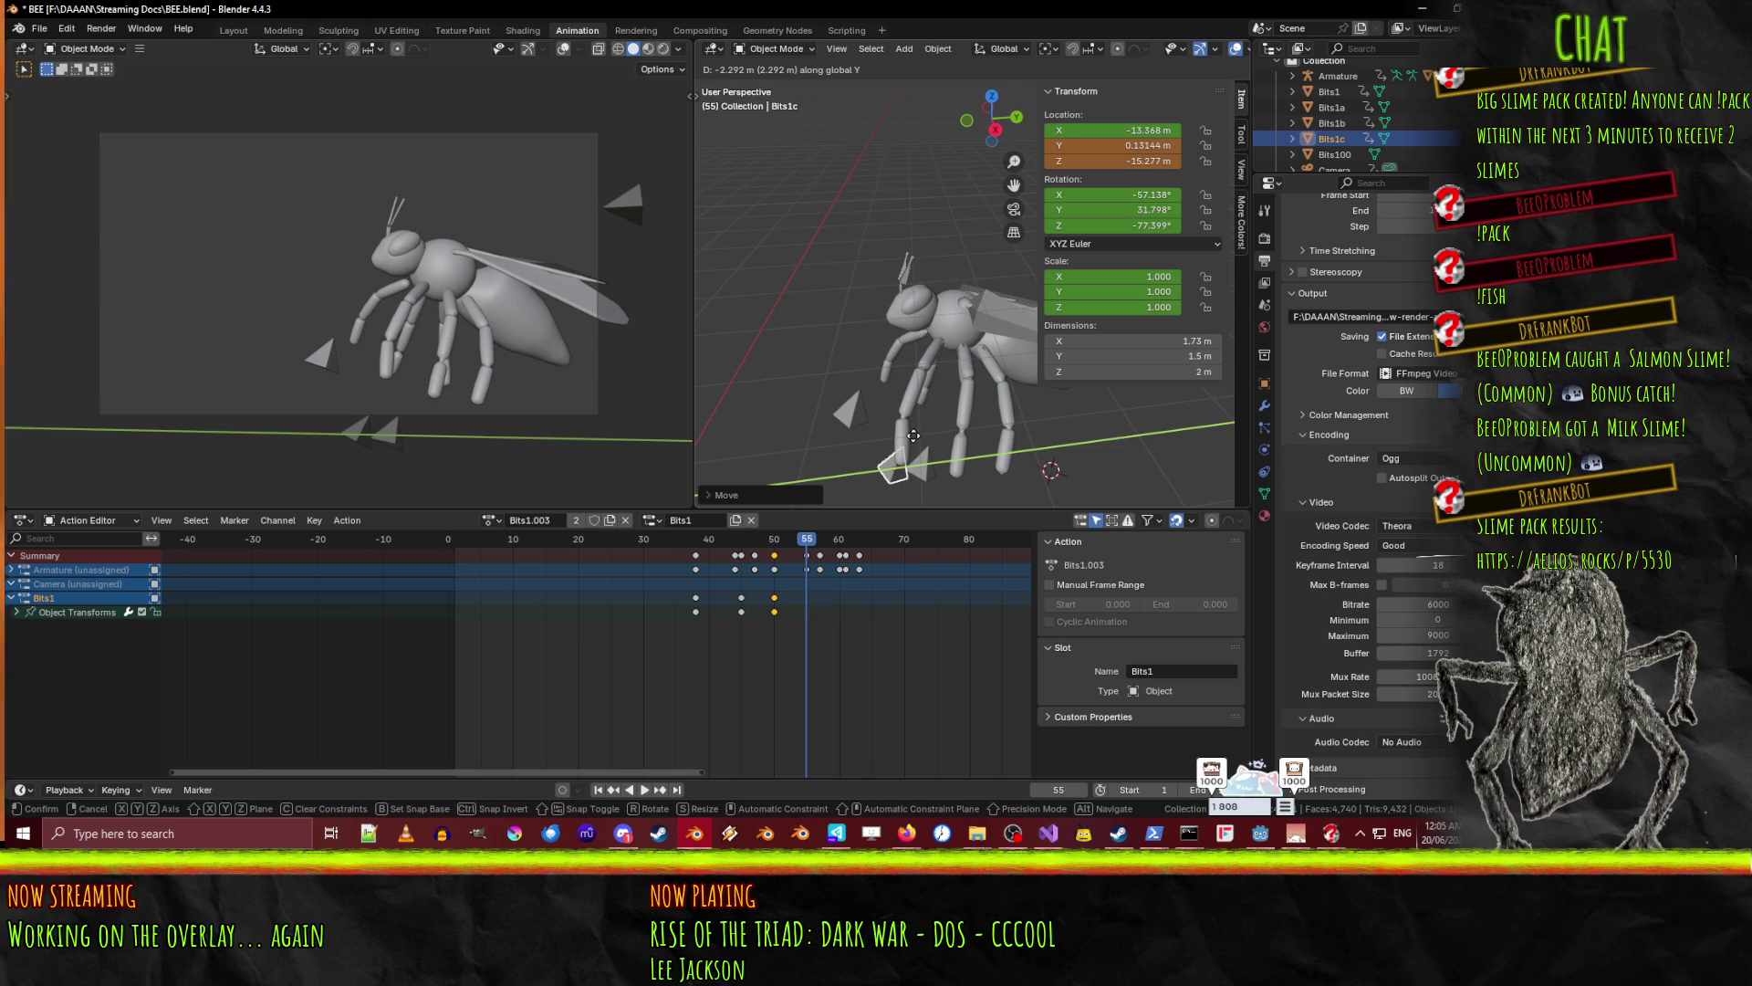
click(912, 436)
key(space)
- Scrub the timeline between frames 18 and 51 to preview Bits1c's sweep
drag(803, 539, 738, 545)
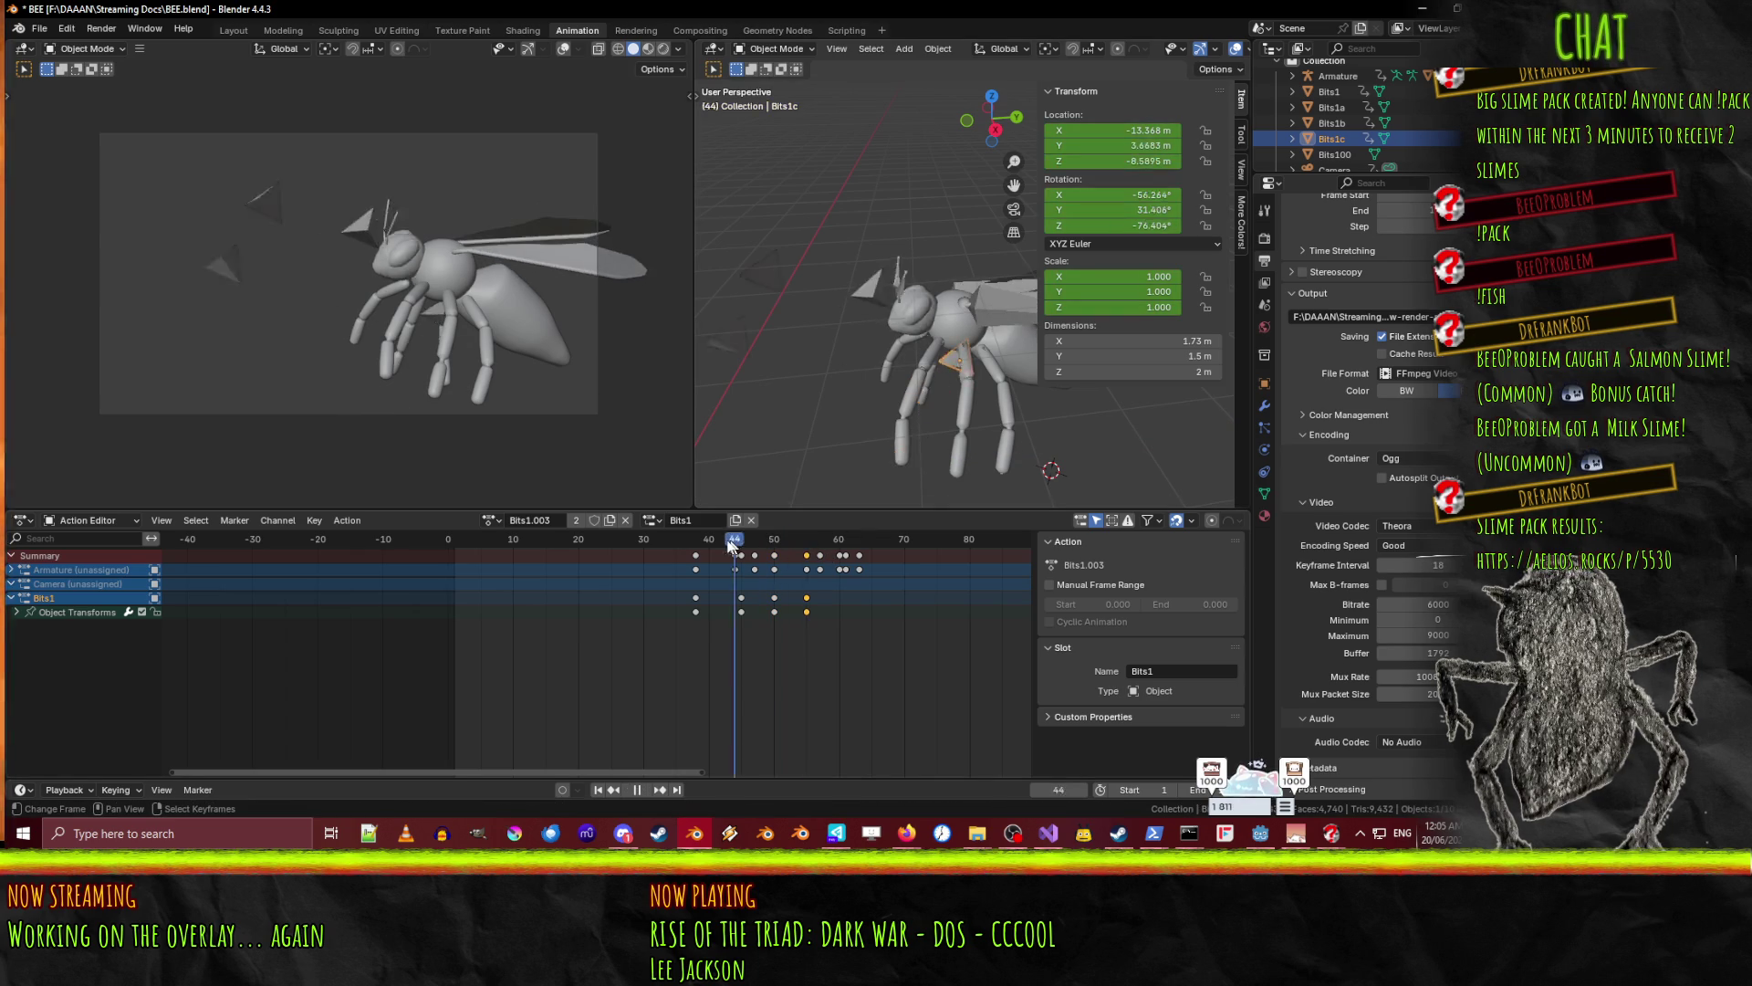
click(727, 544)
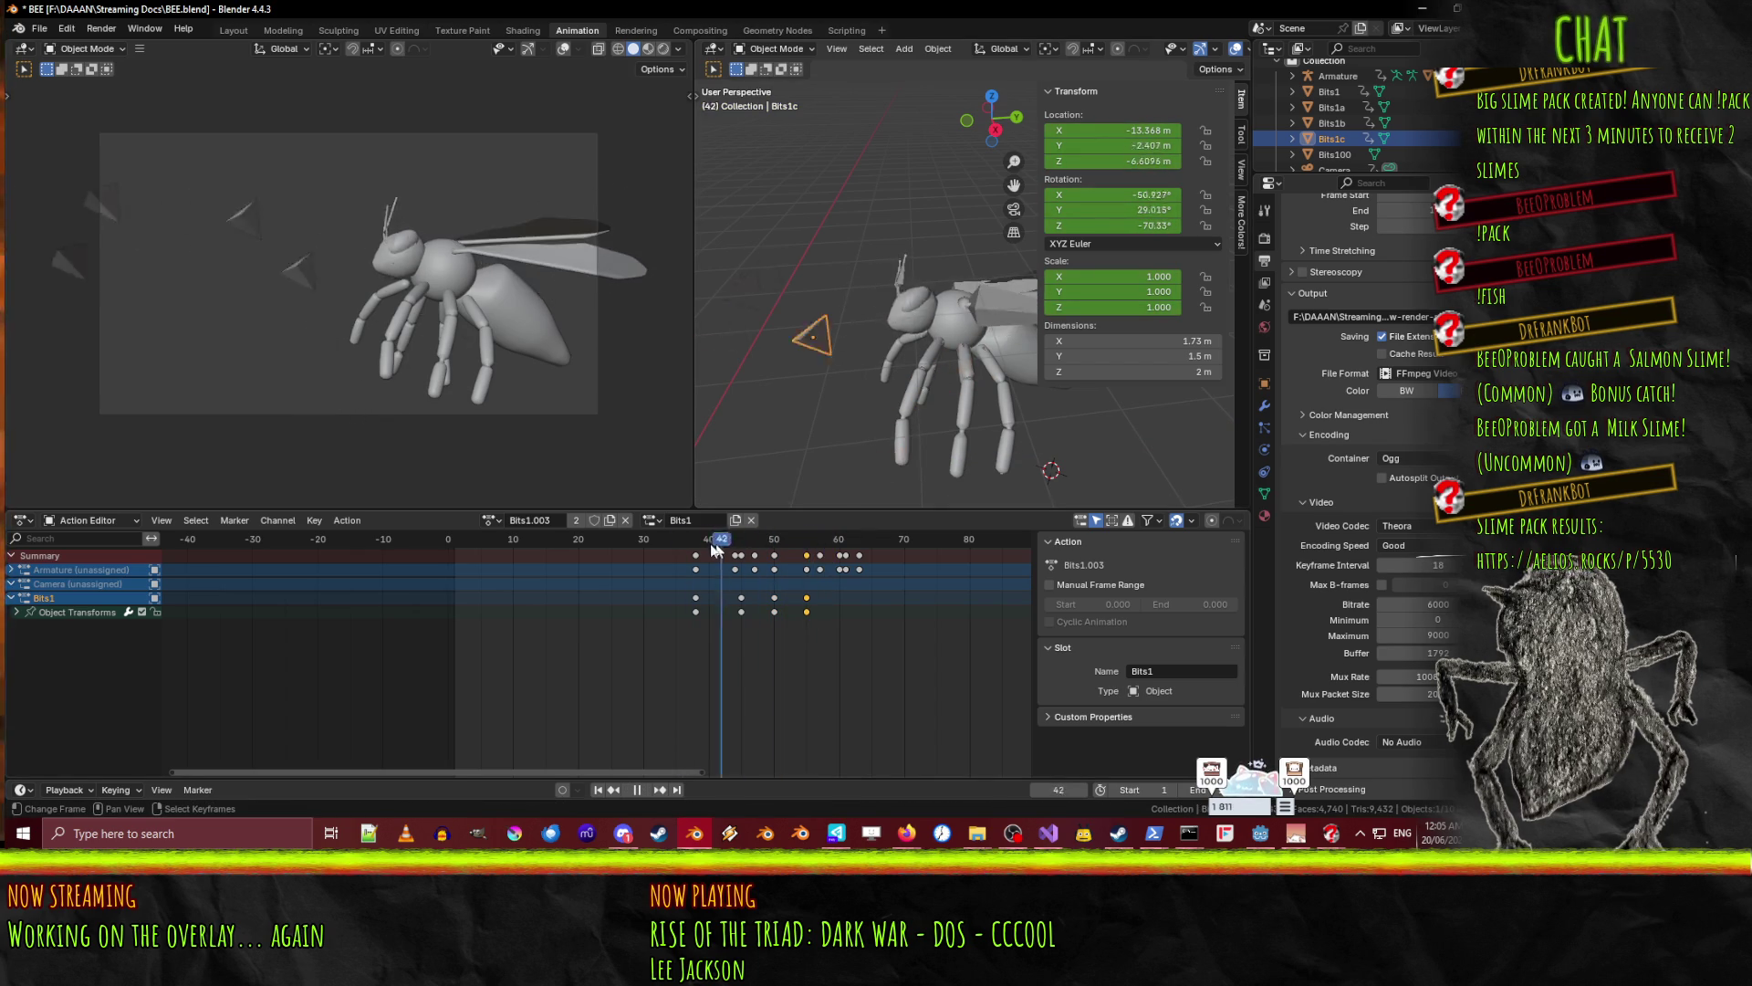
click(567, 540)
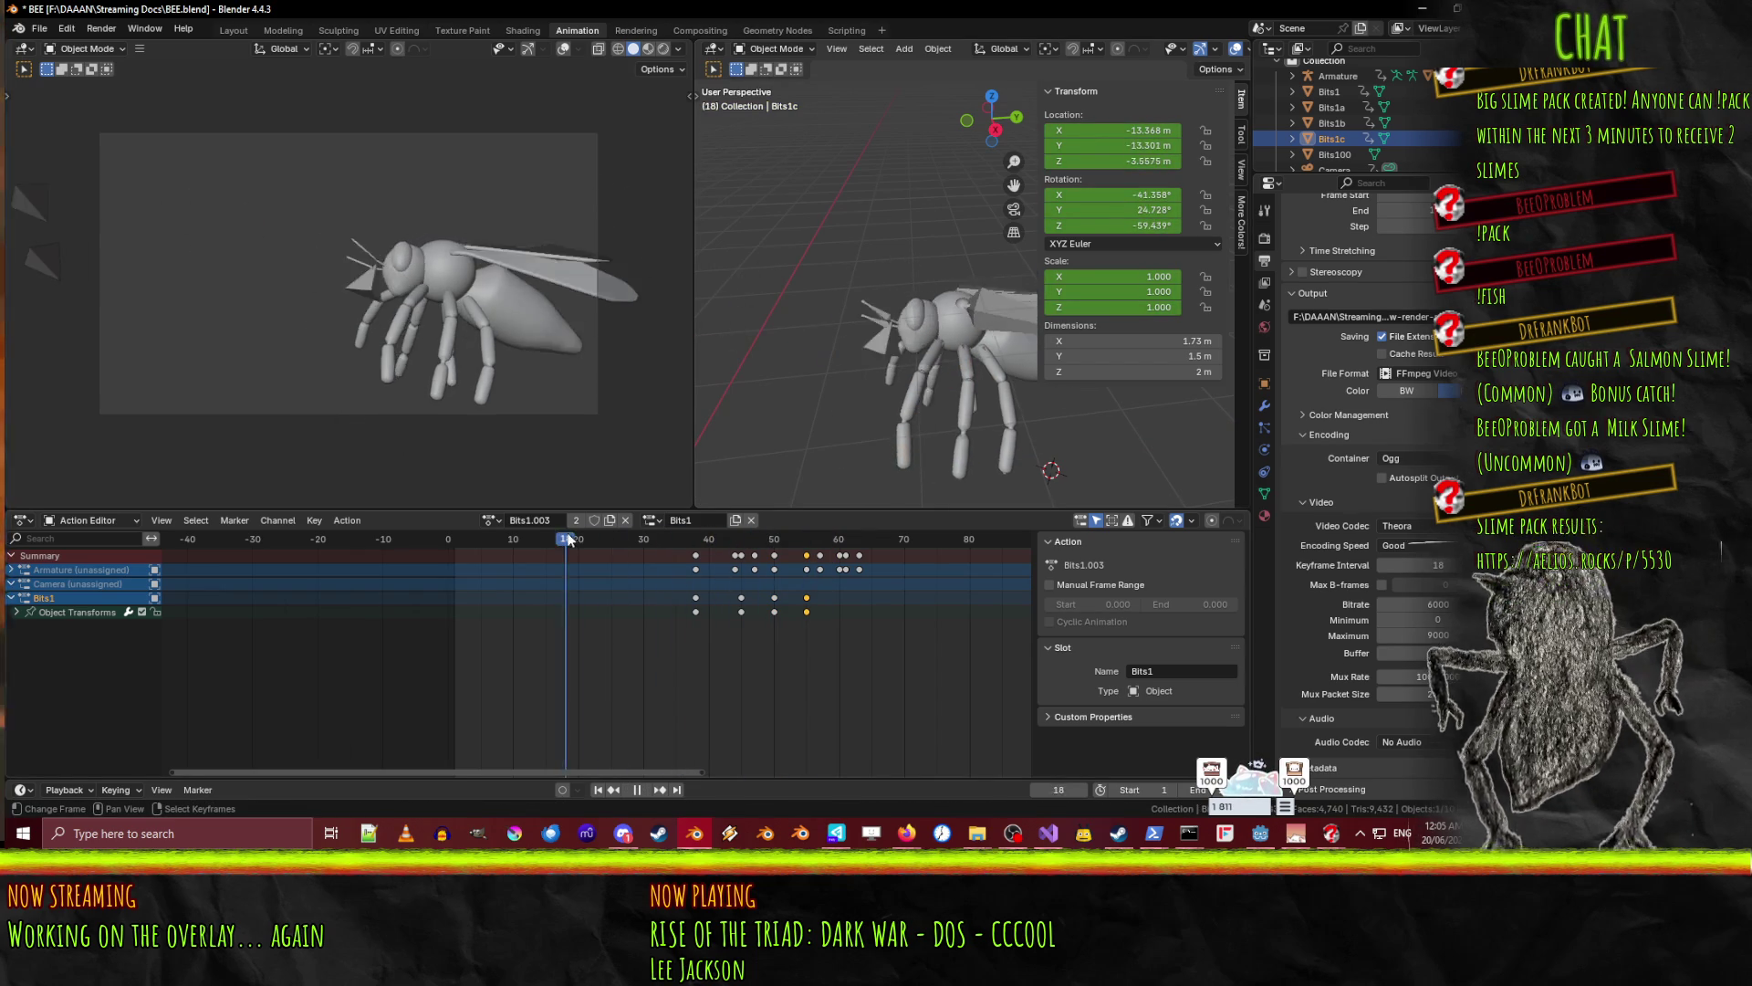
mouse_move(737, 543)
mouse_down()
mouse_move(806, 541)
mouse_move(769, 529)
mouse_move(786, 529)
mouse_up()
- Move Bits1a along Y, lower it along Z, and keyframe it at frame 52
click(636, 202)
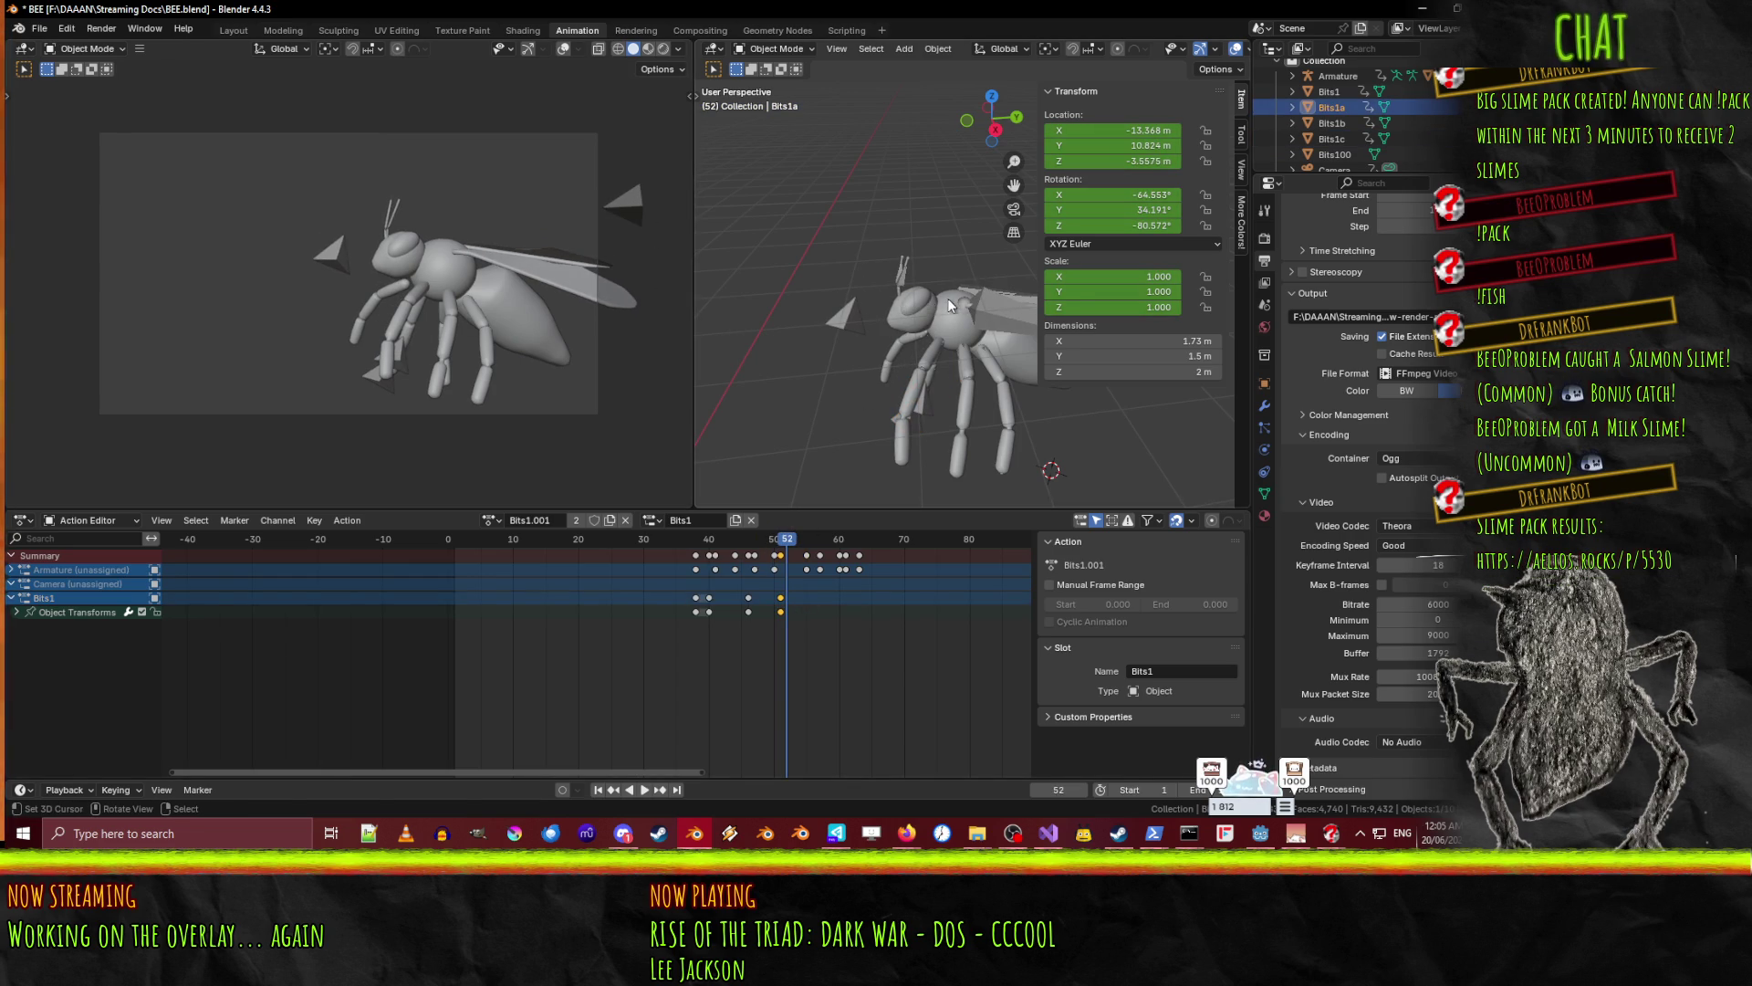
key(g)
key(y)
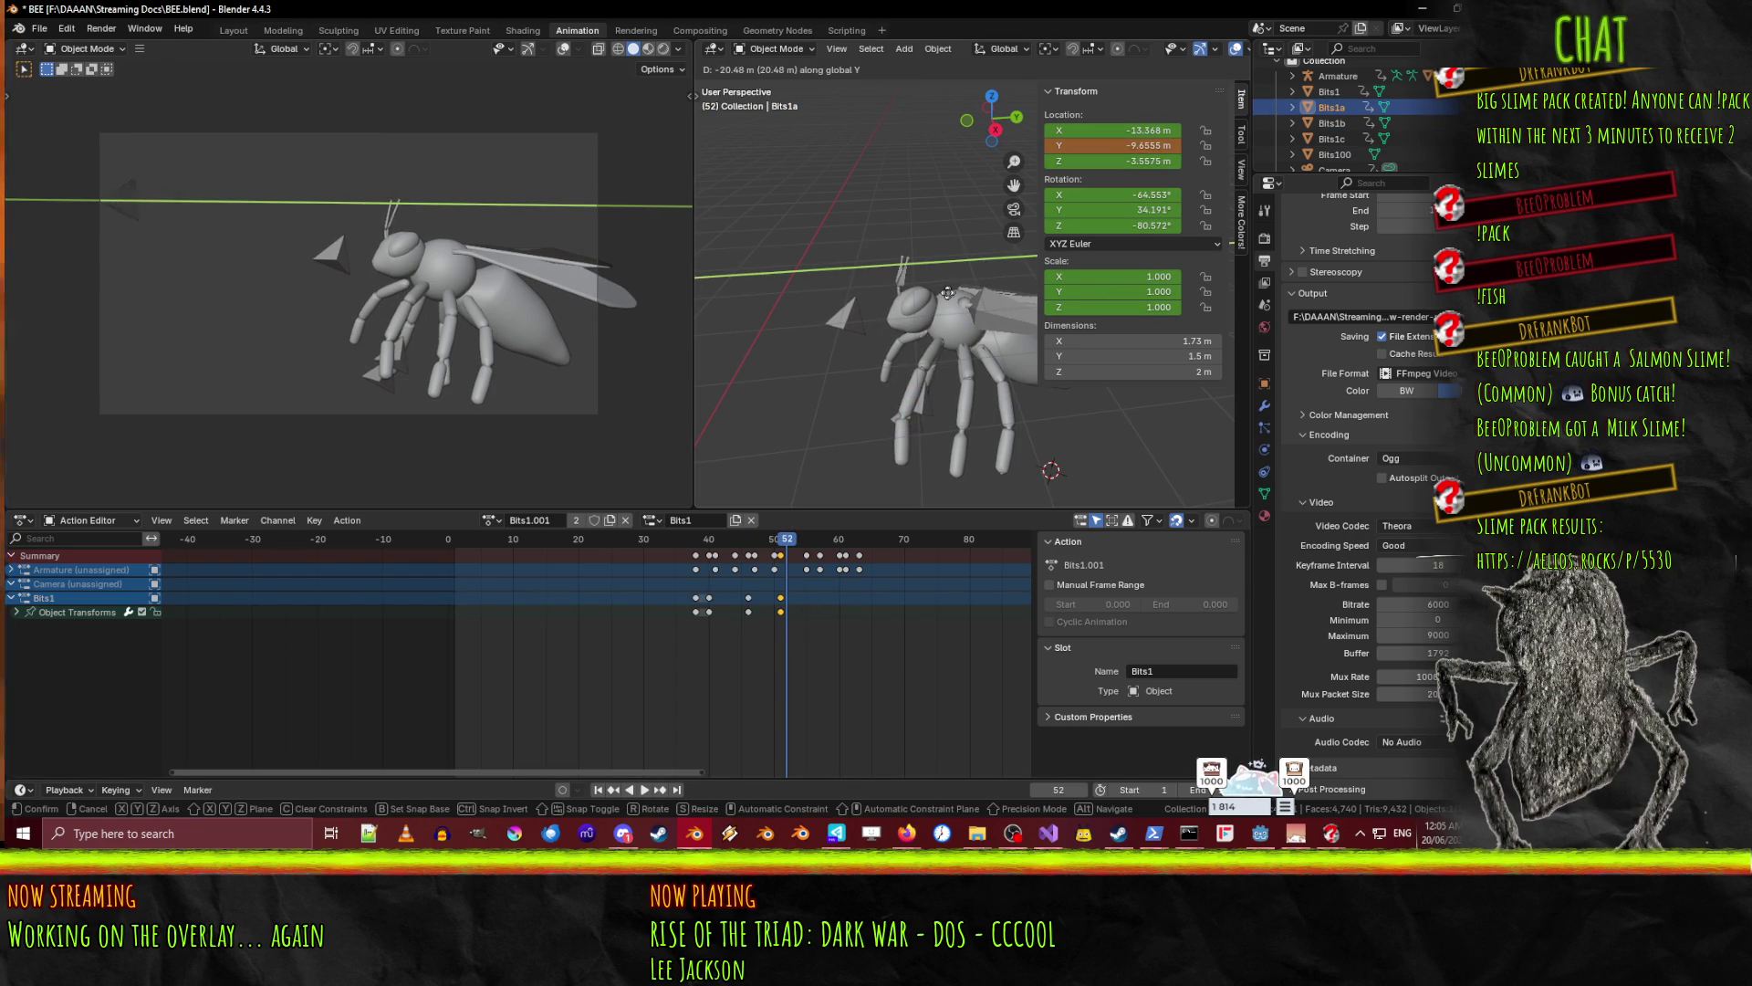
click(877, 290)
key(g)
key(z)
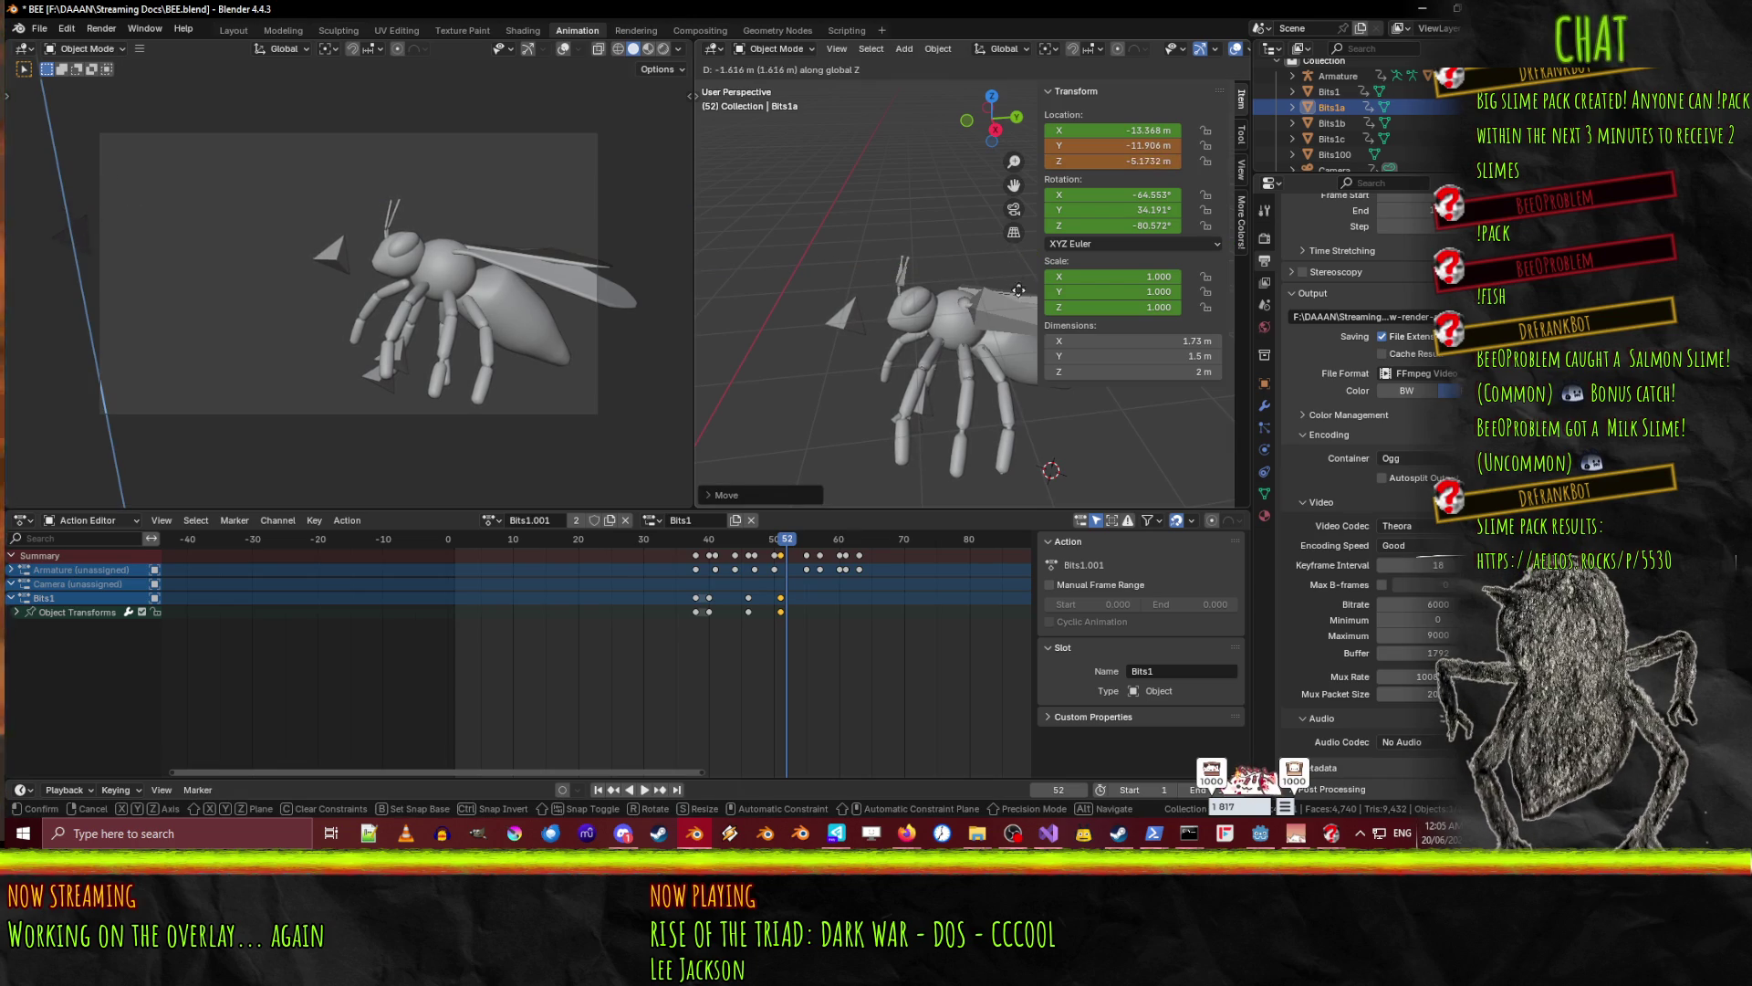
click(1003, 352)
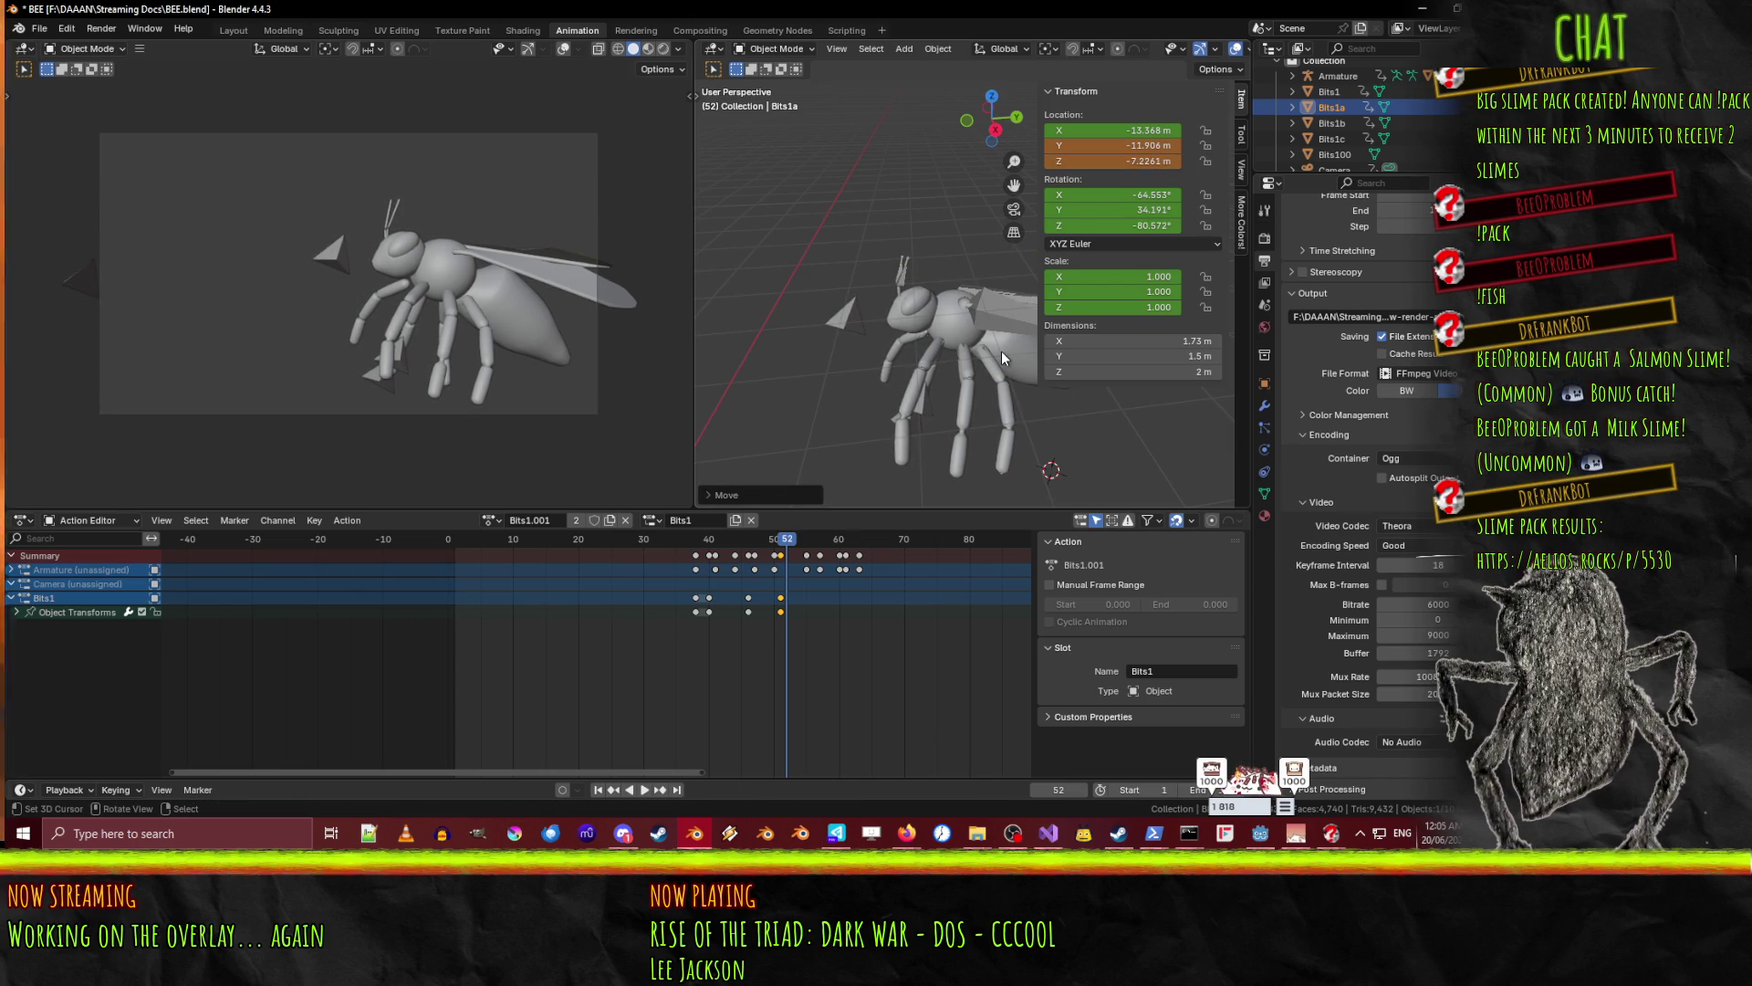
key(i)
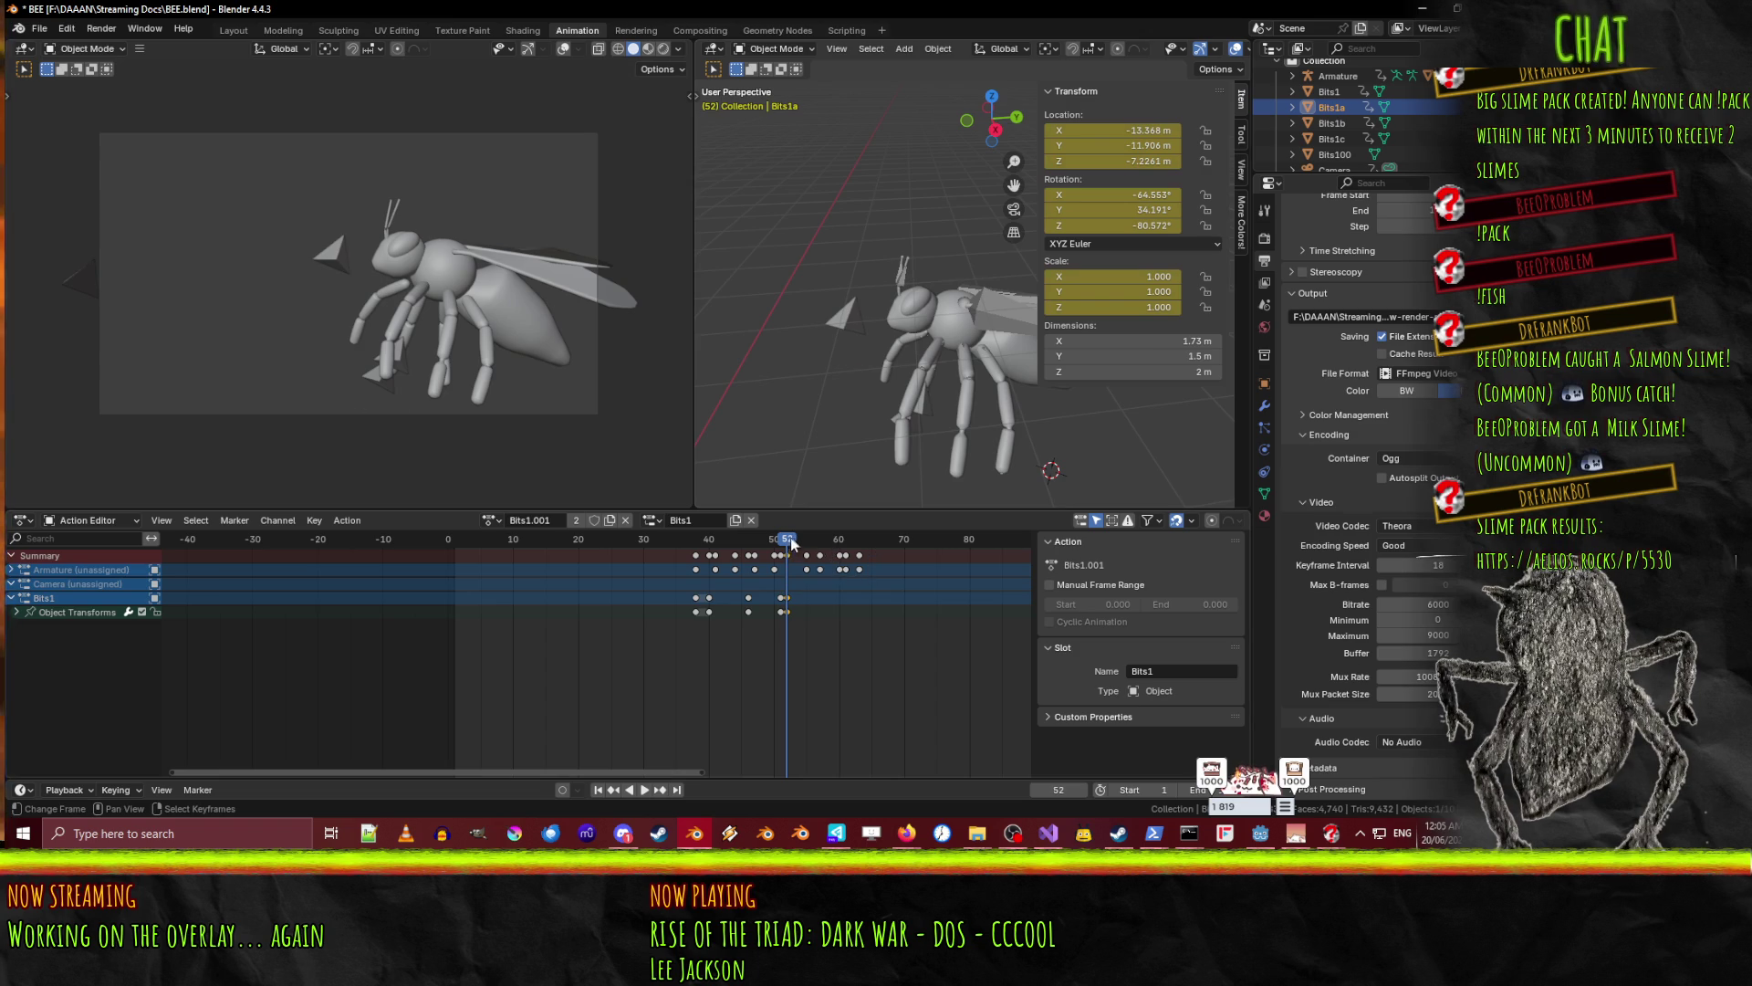
- Shift Bits1a along X, keyframe it at frame 59, and scrub back to review
key(space)
key(g)
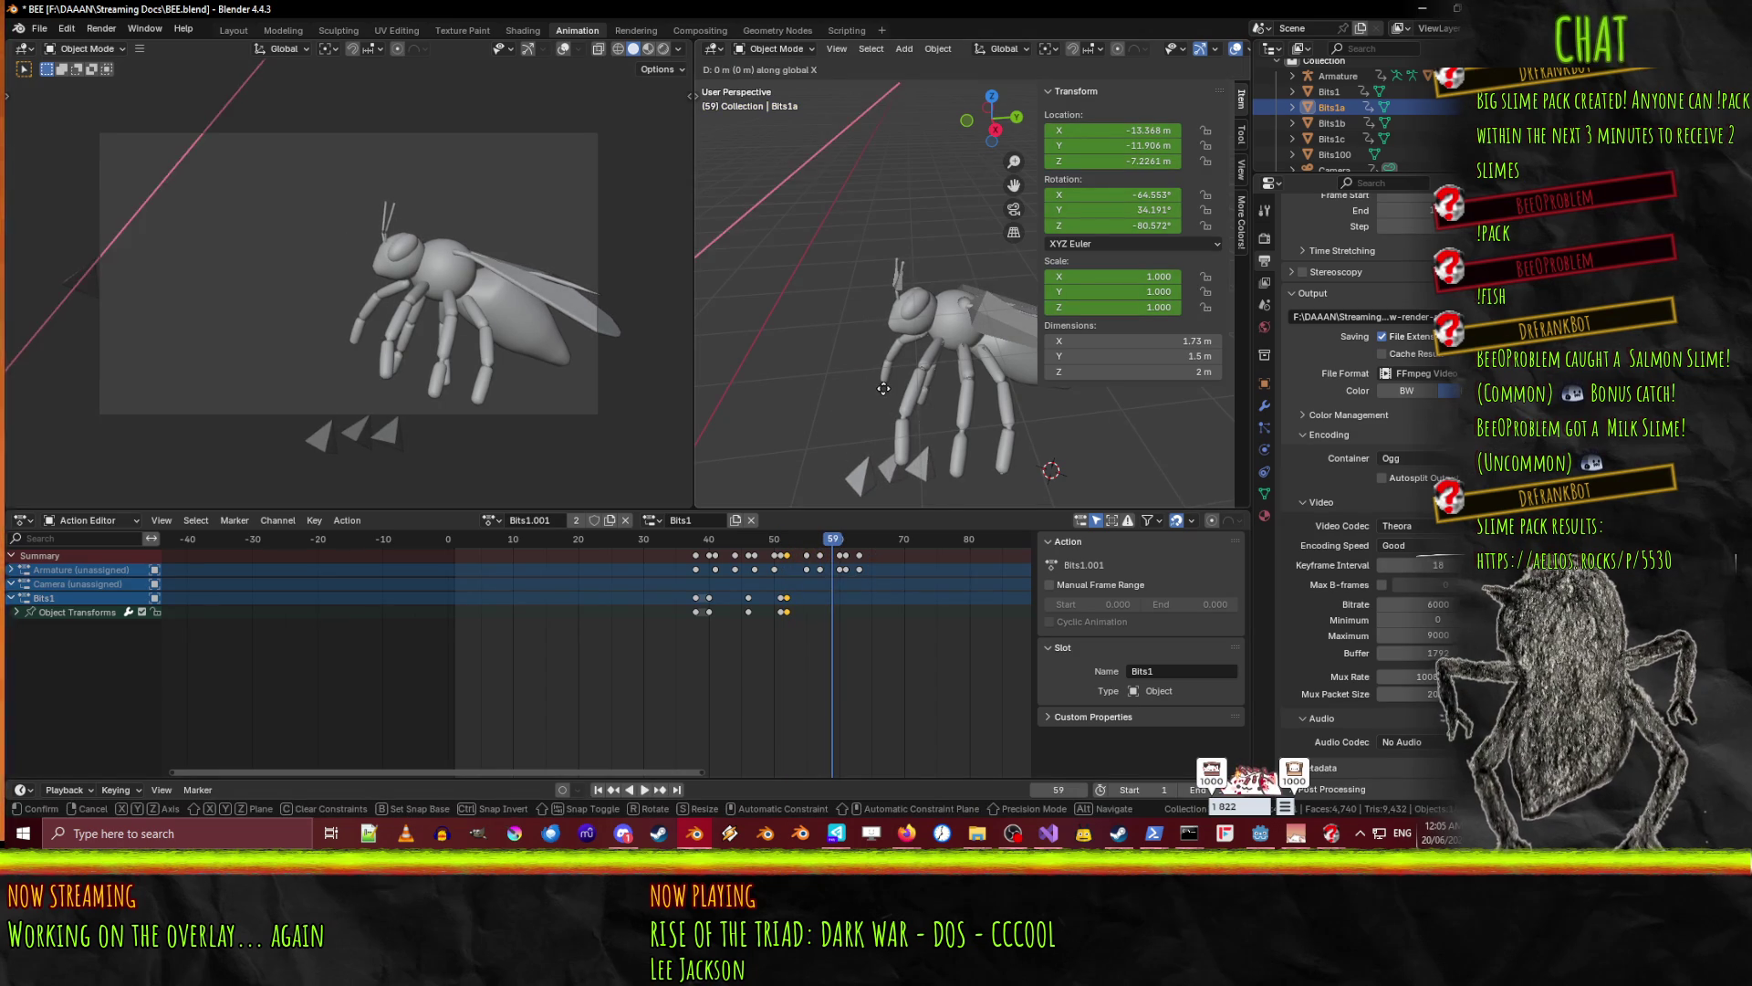
key(y)
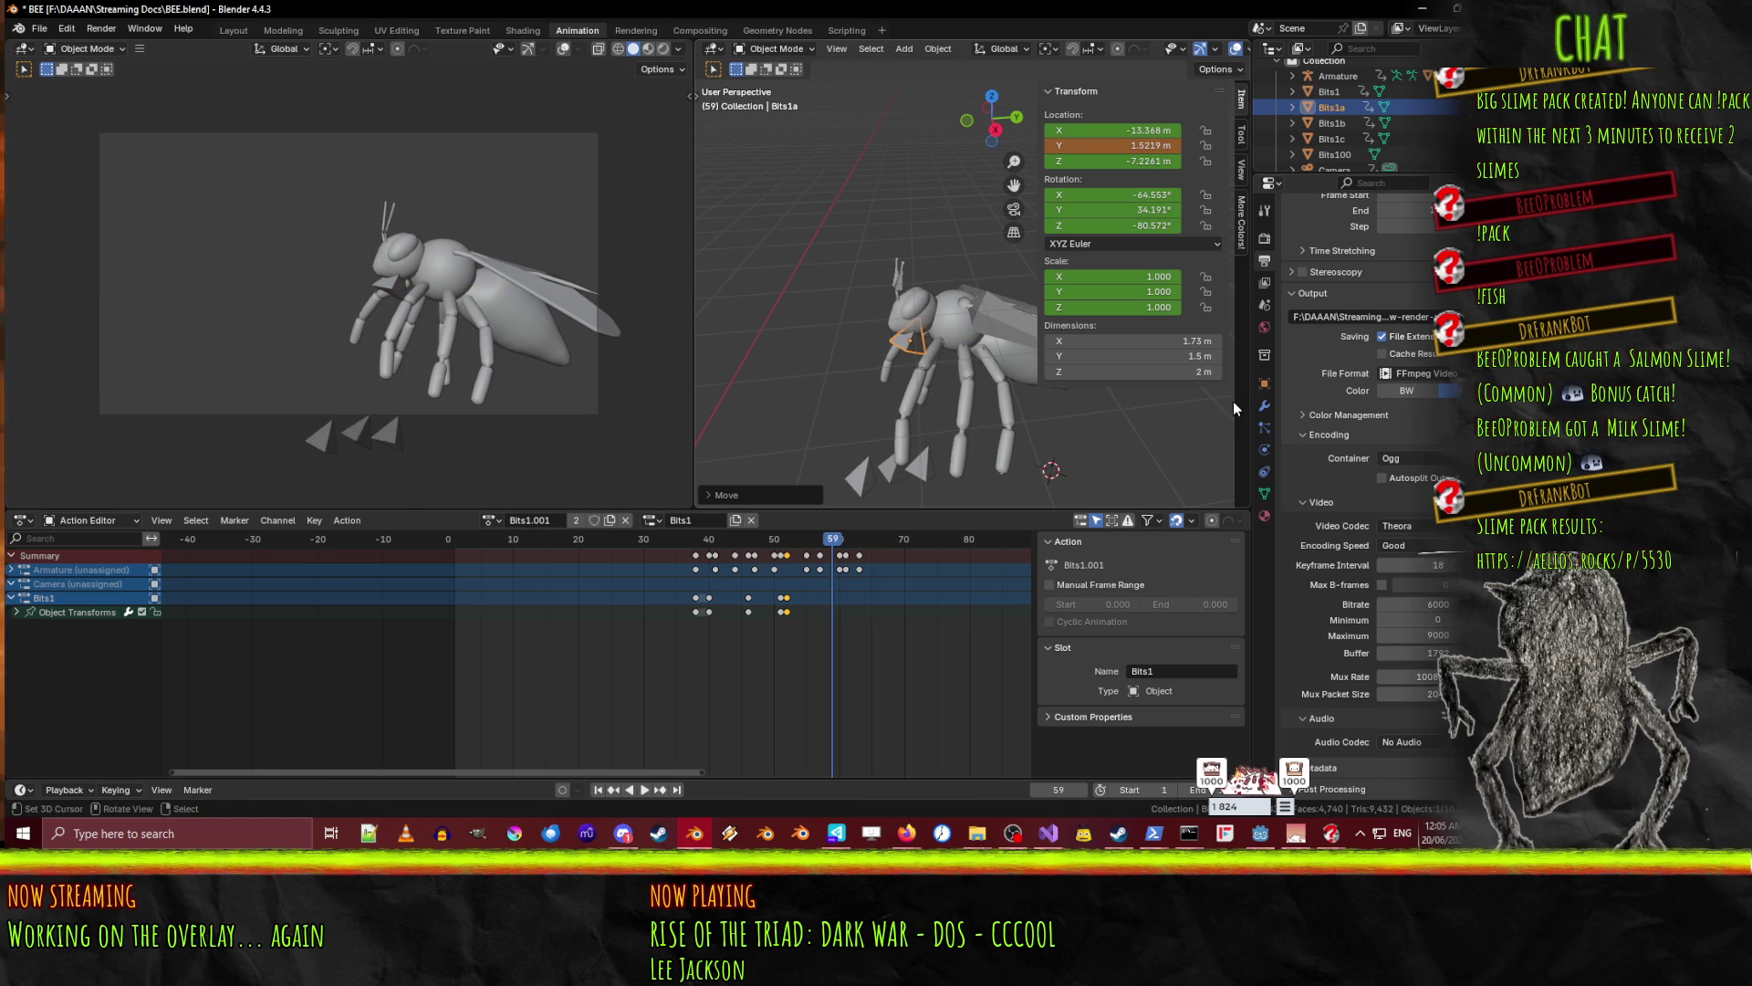
key(x)
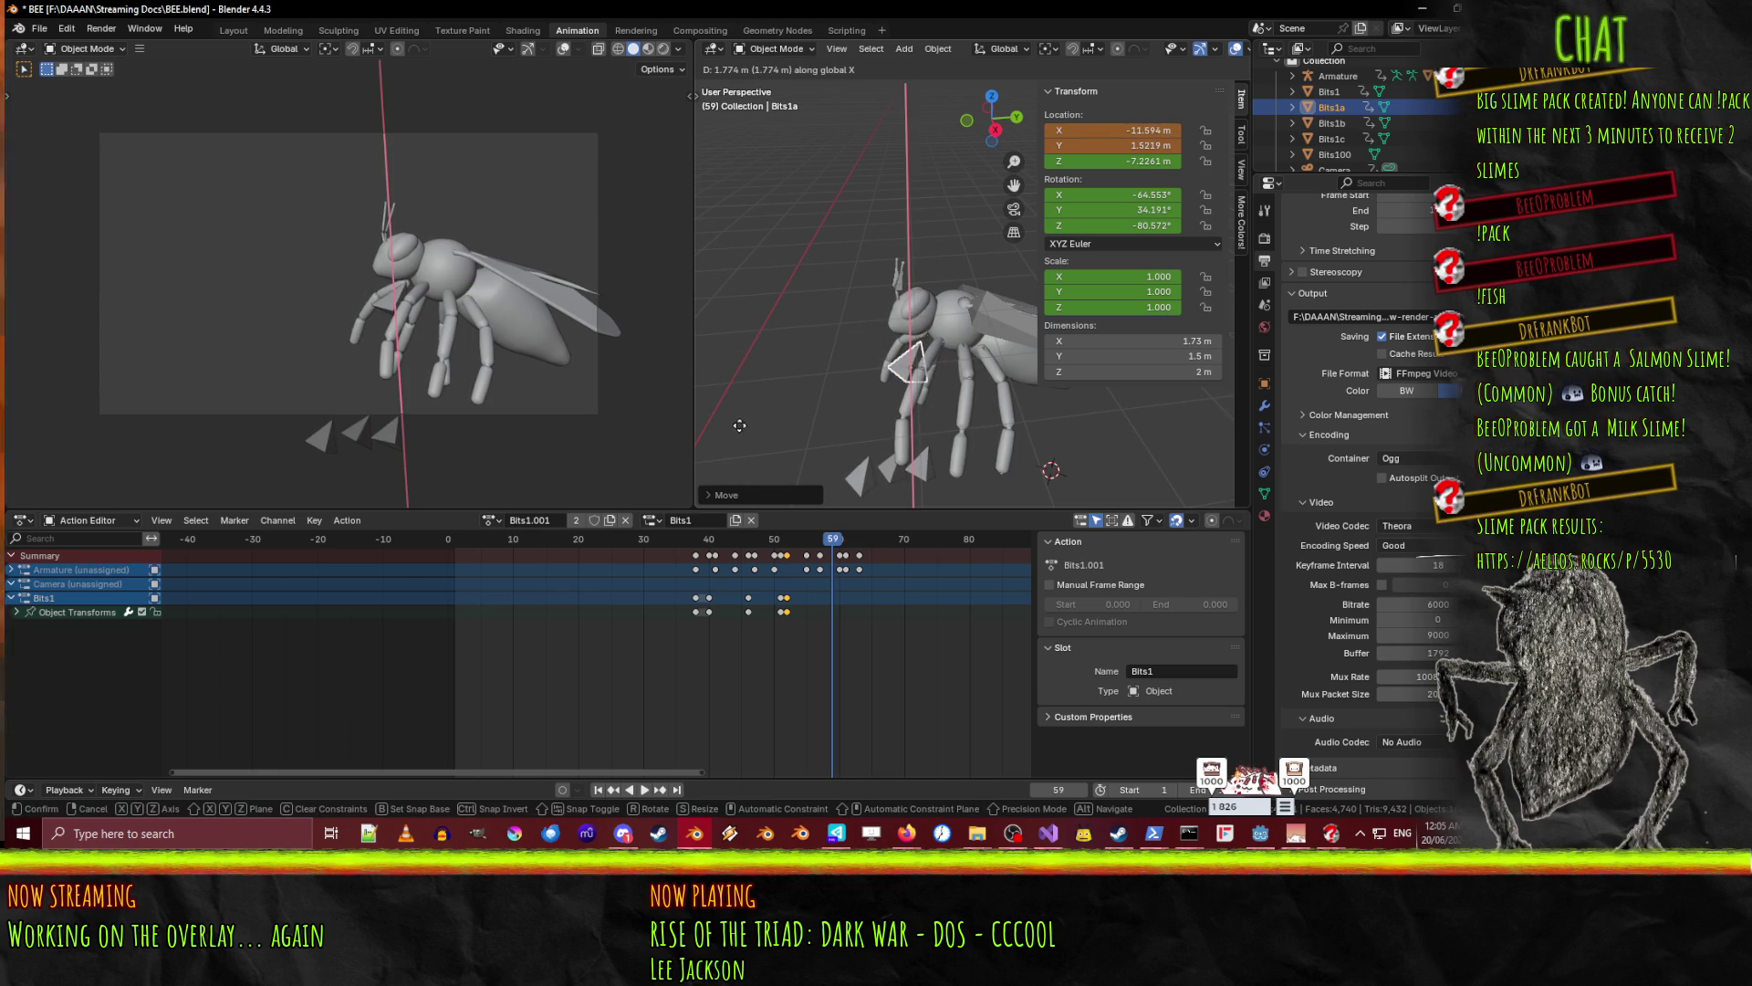
click(761, 441)
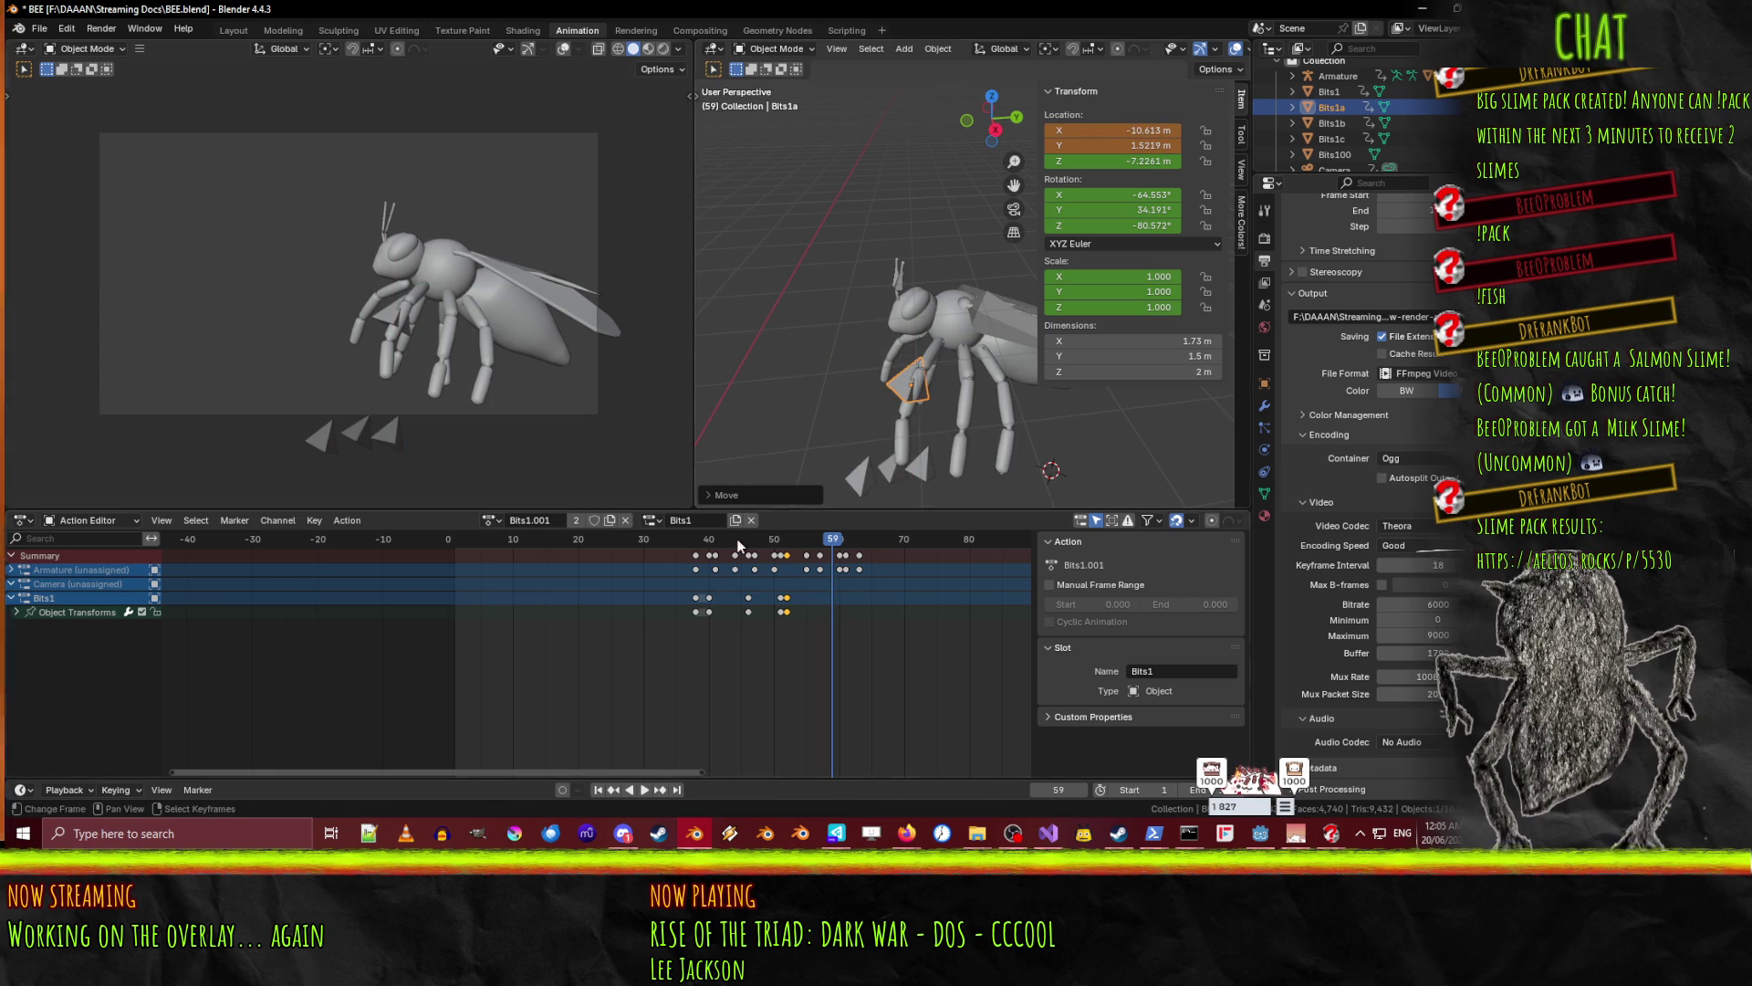
key(i)
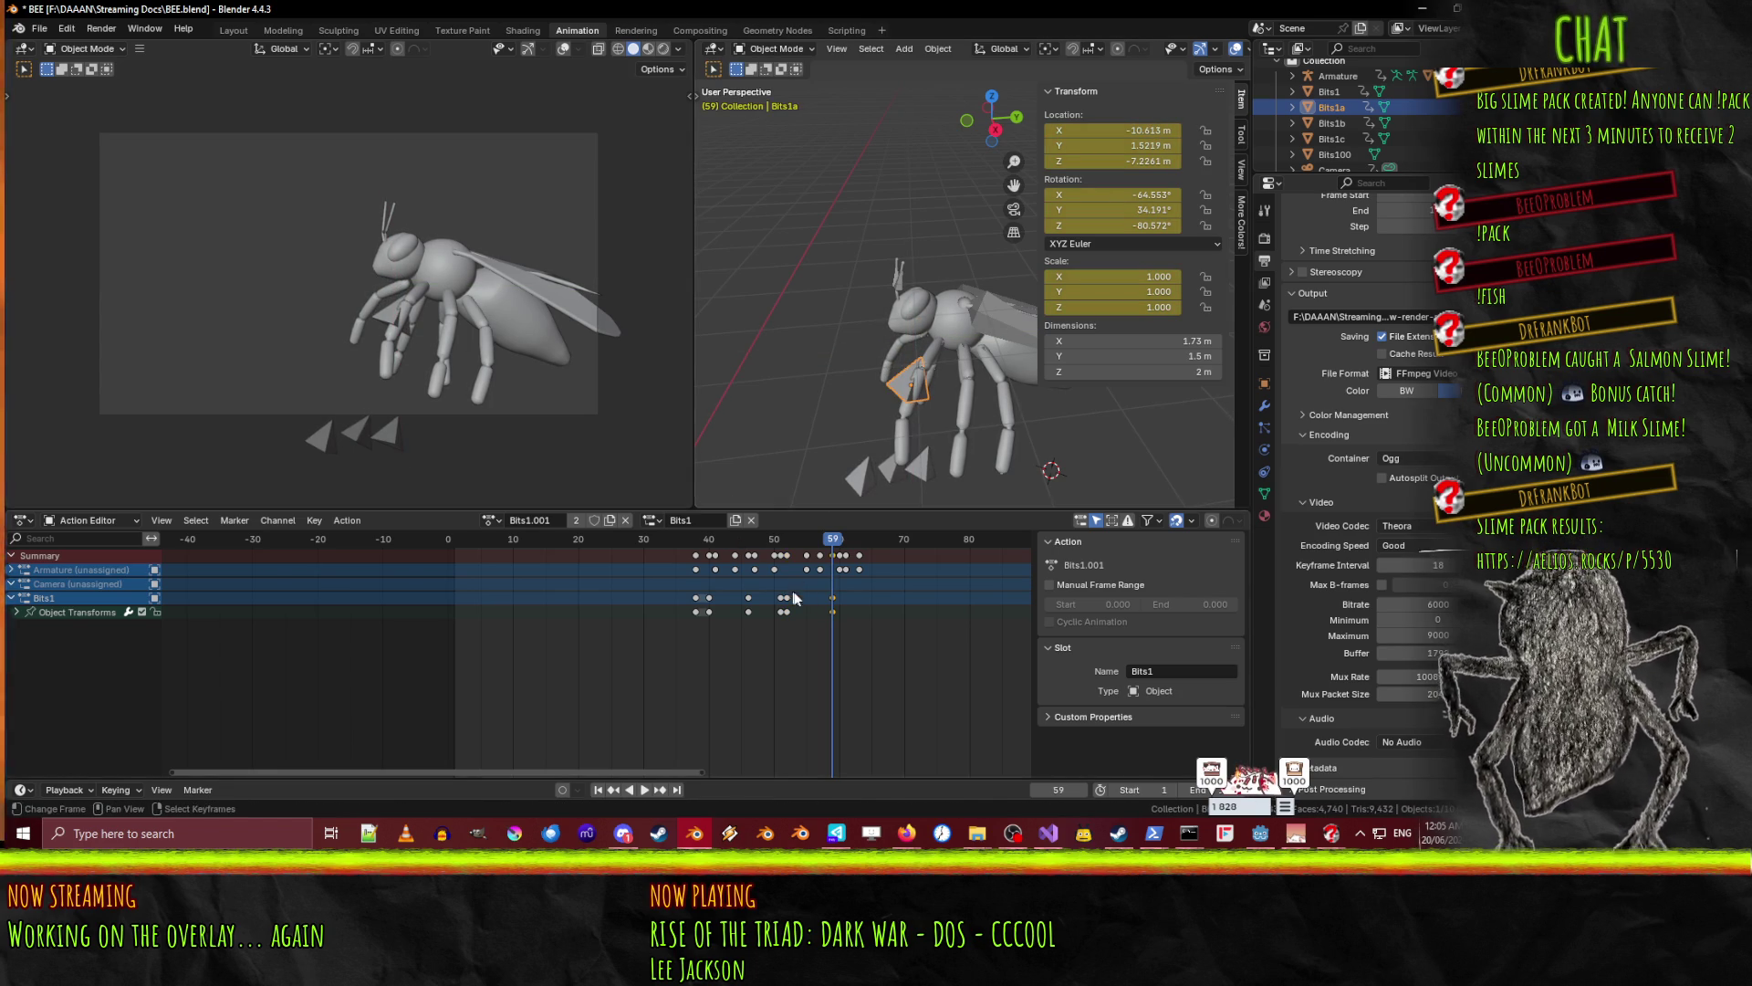
mouse_move(832, 543)
mouse_down()
mouse_move(723, 550)
mouse_move(841, 554)
mouse_move(631, 545)
mouse_move(832, 555)
mouse_move(768, 554)
mouse_move(798, 559)
mouse_up()
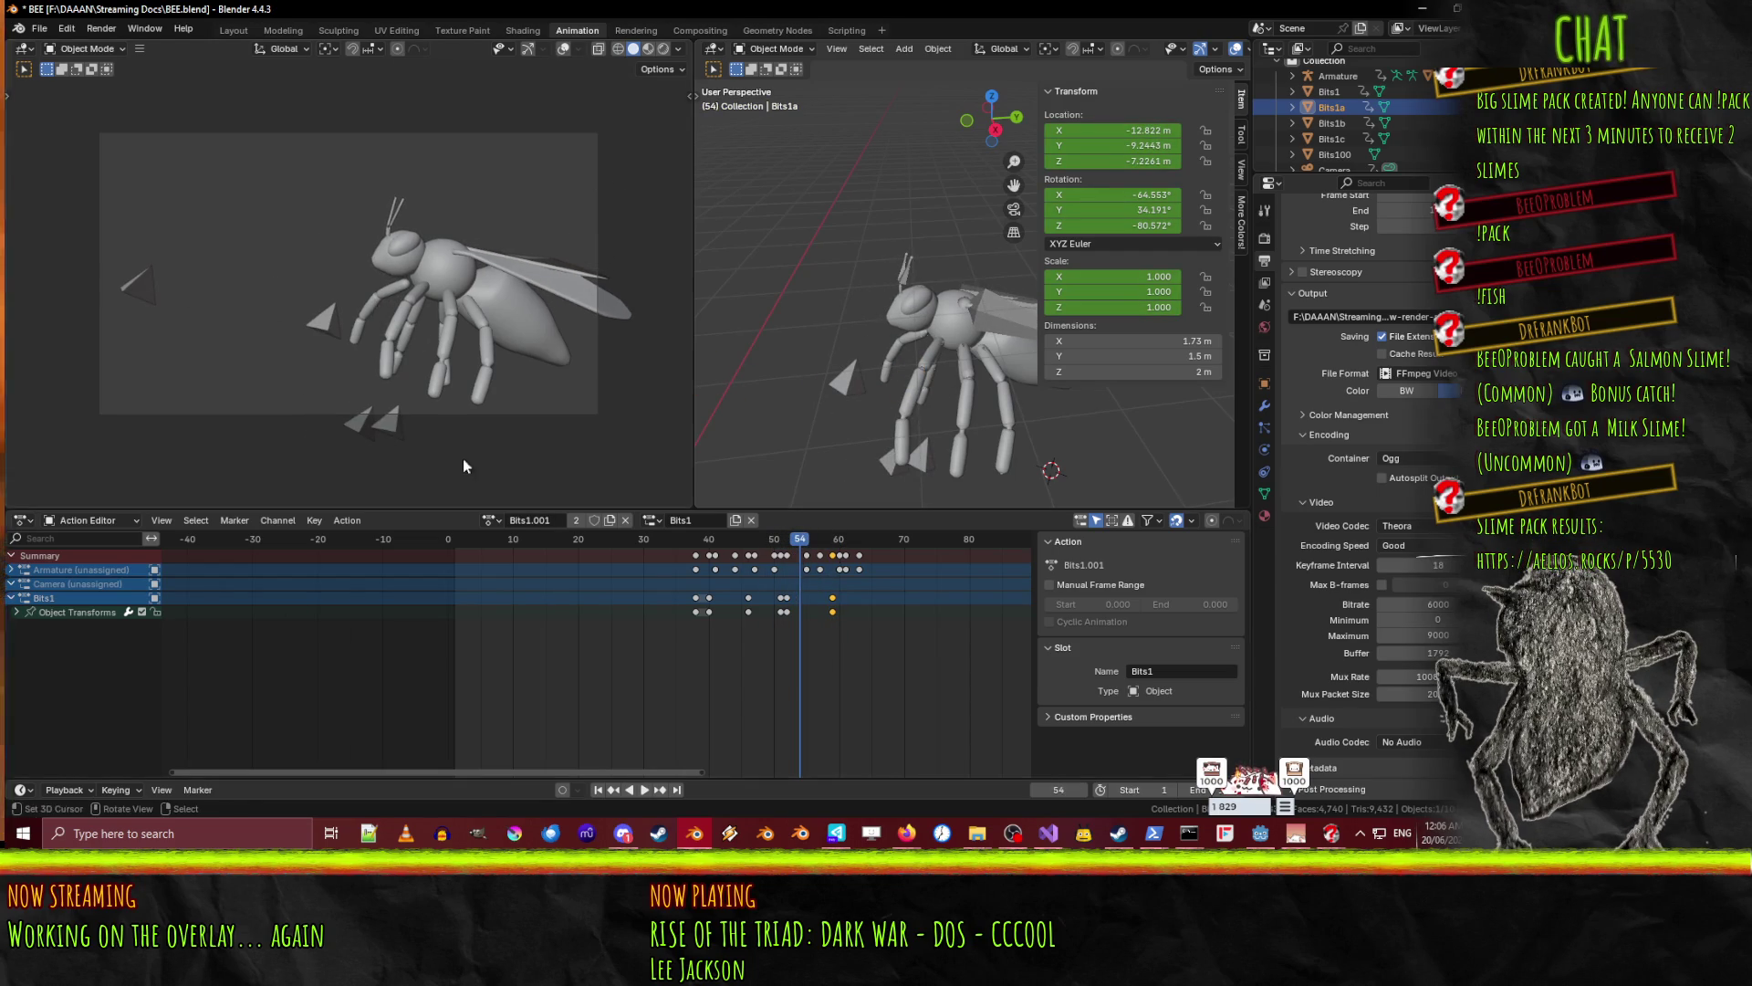
click(397, 444)
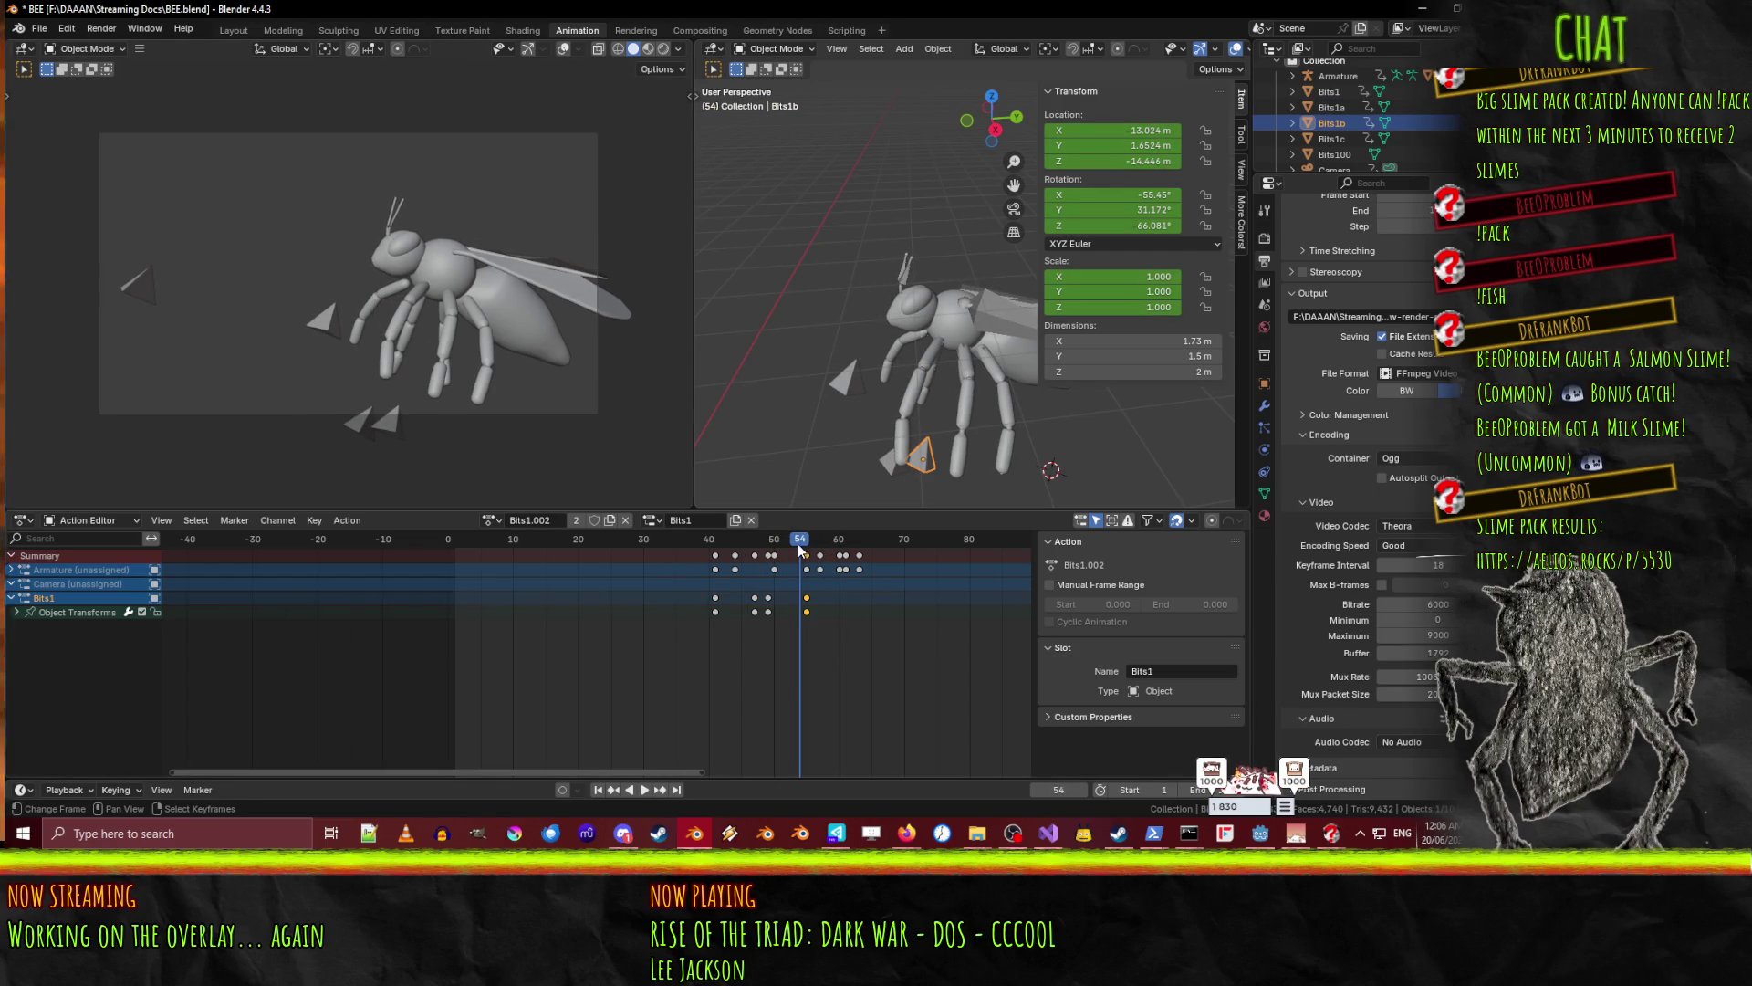
- Move Bits1b far out along Y, Z and X, and keyframe its start at frame 56
key(space)
key(space)
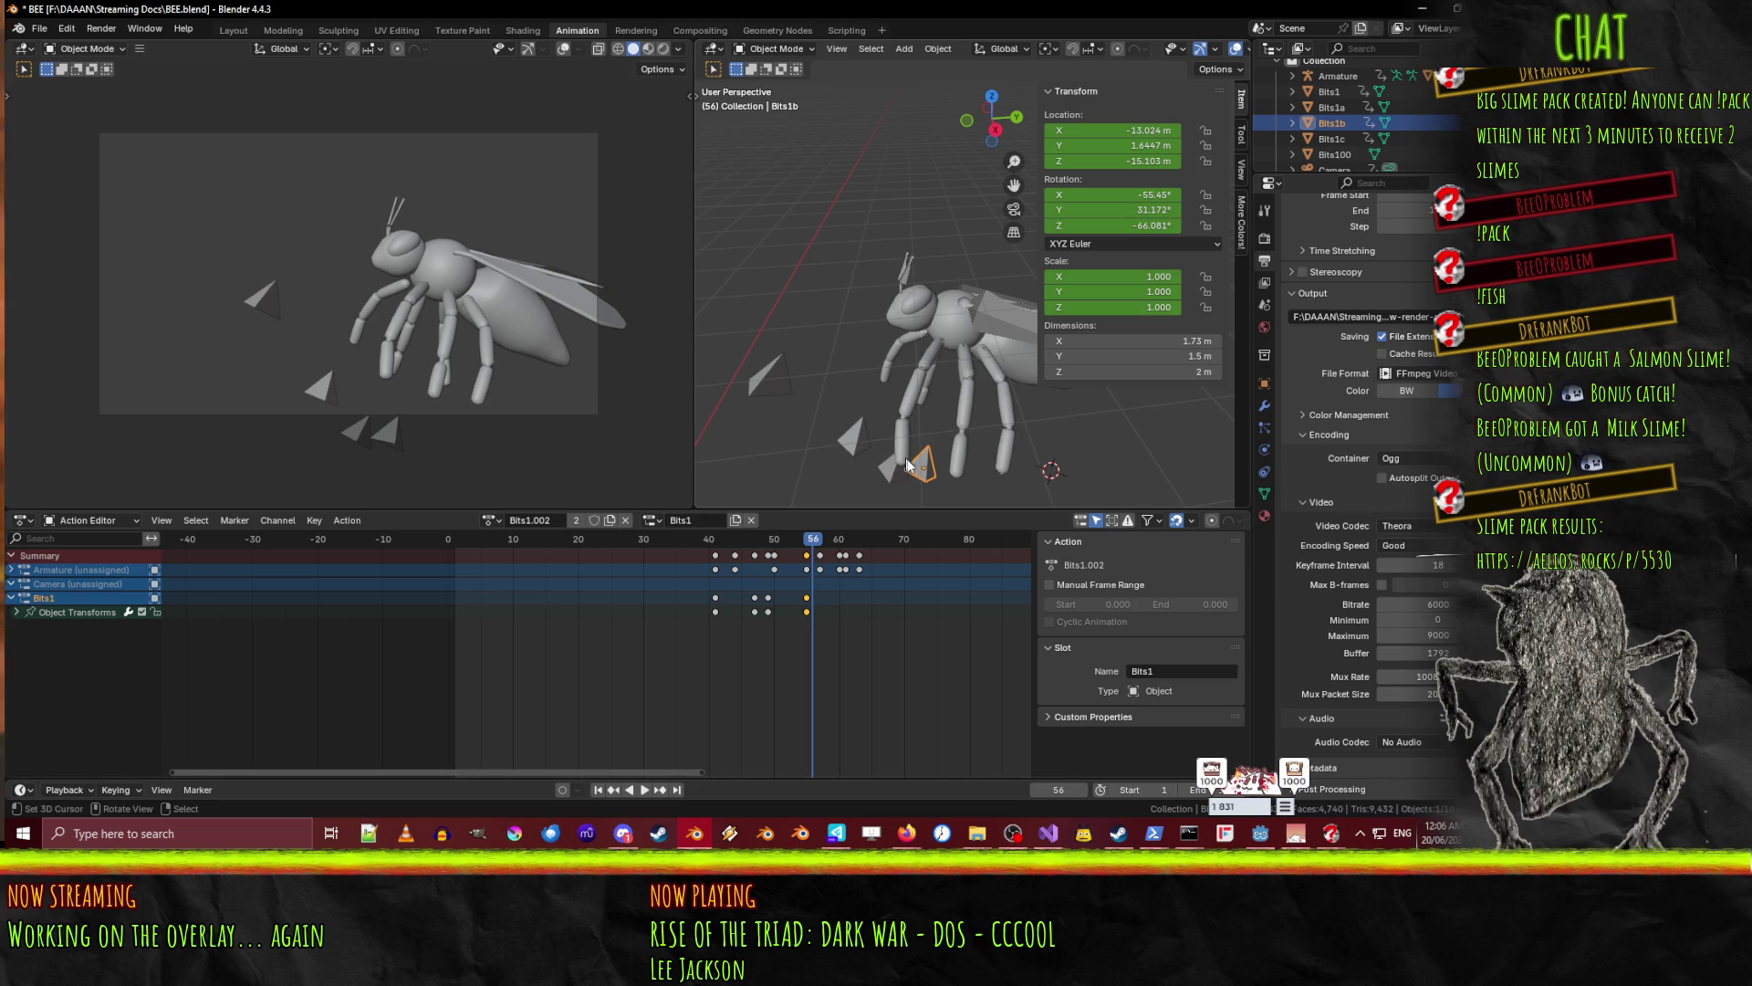
key(g)
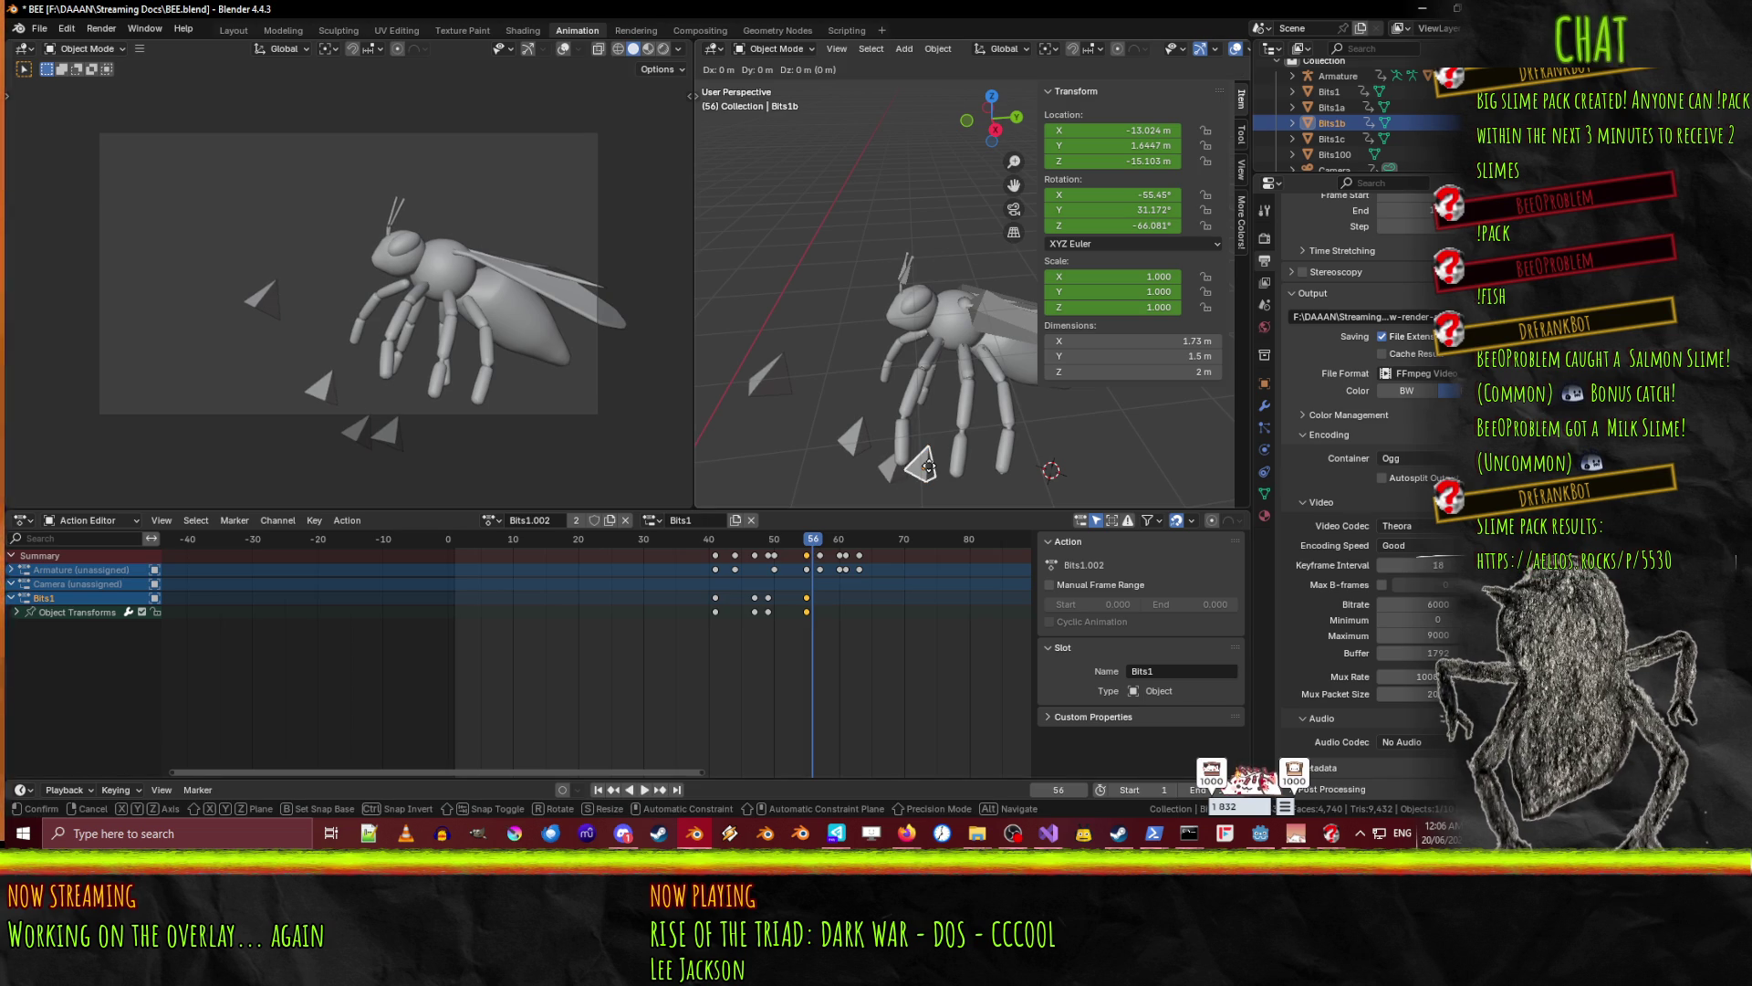
key(y)
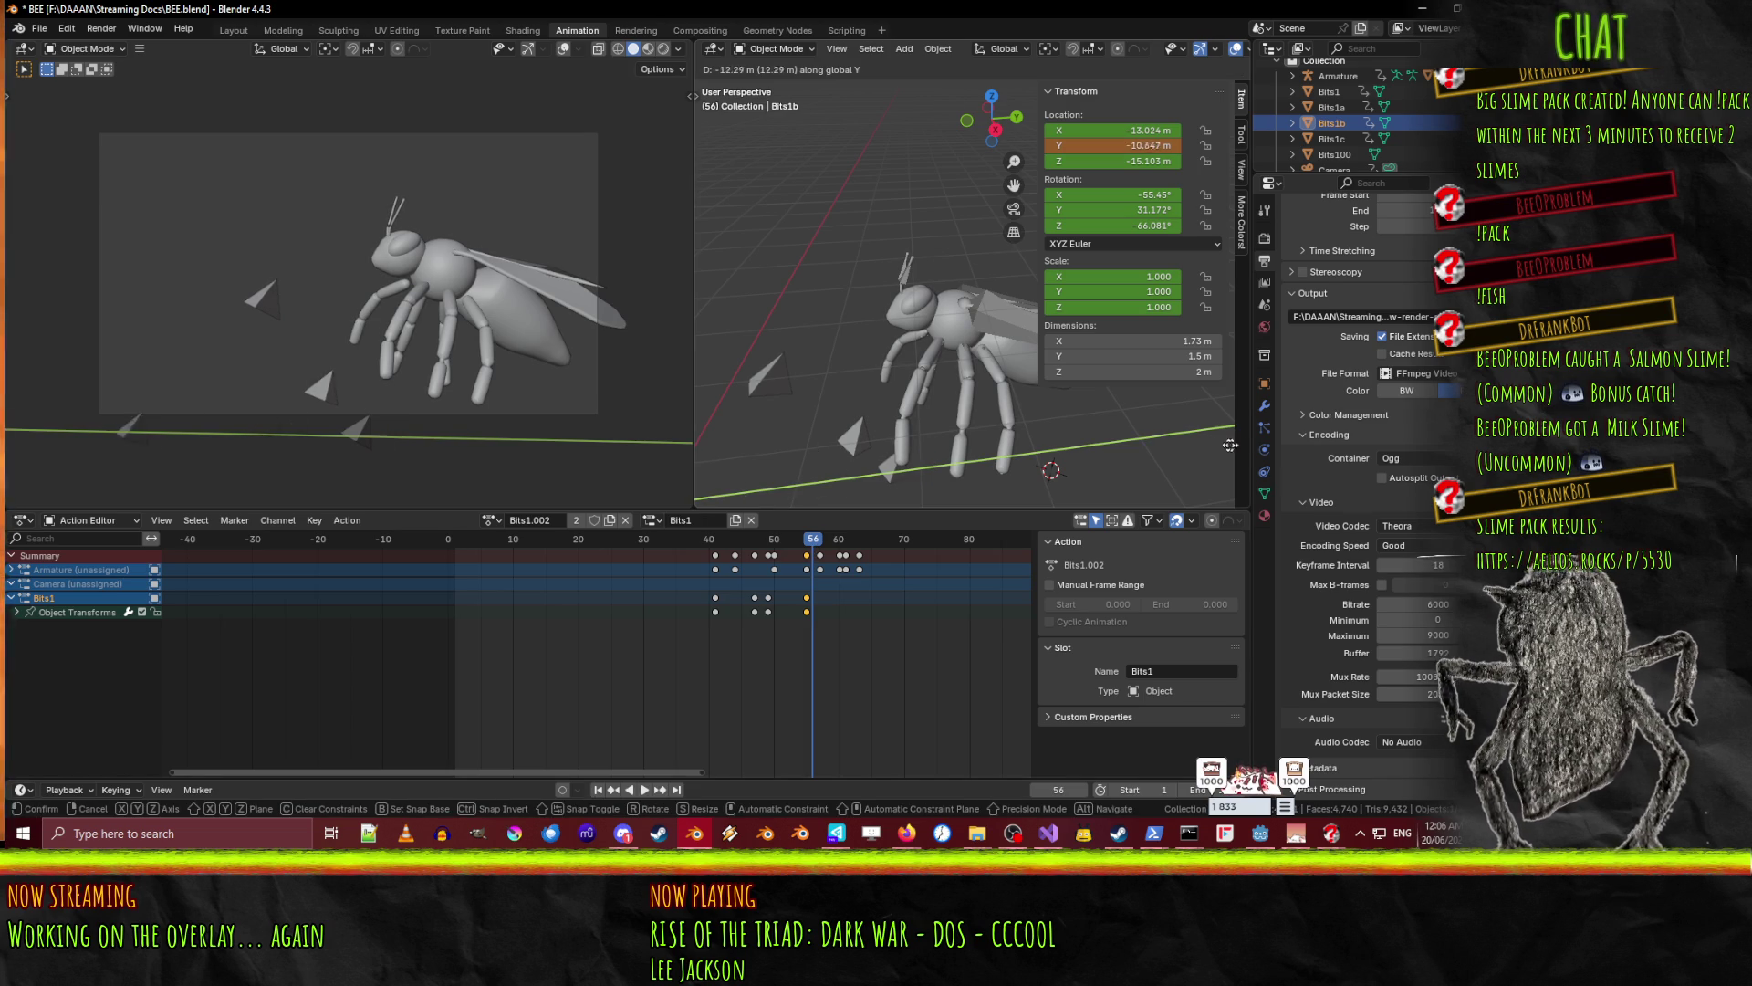
click(1174, 442)
key(g)
key(z)
click(1169, 373)
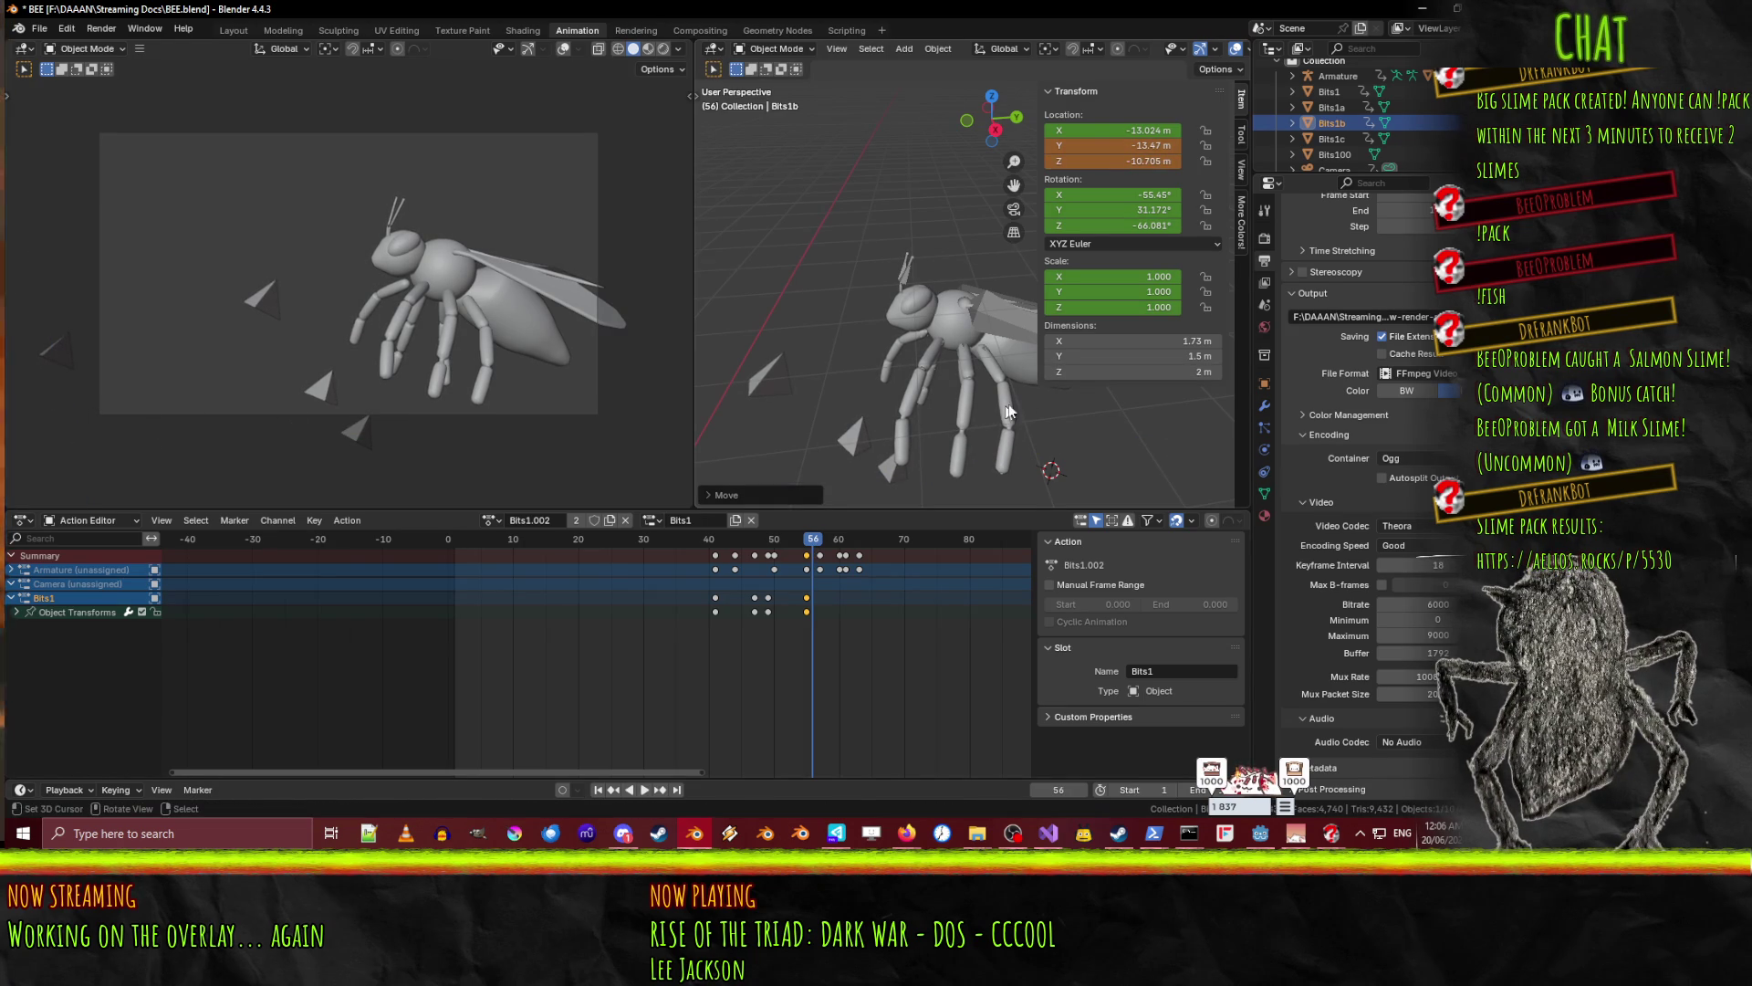
key(g)
key(x)
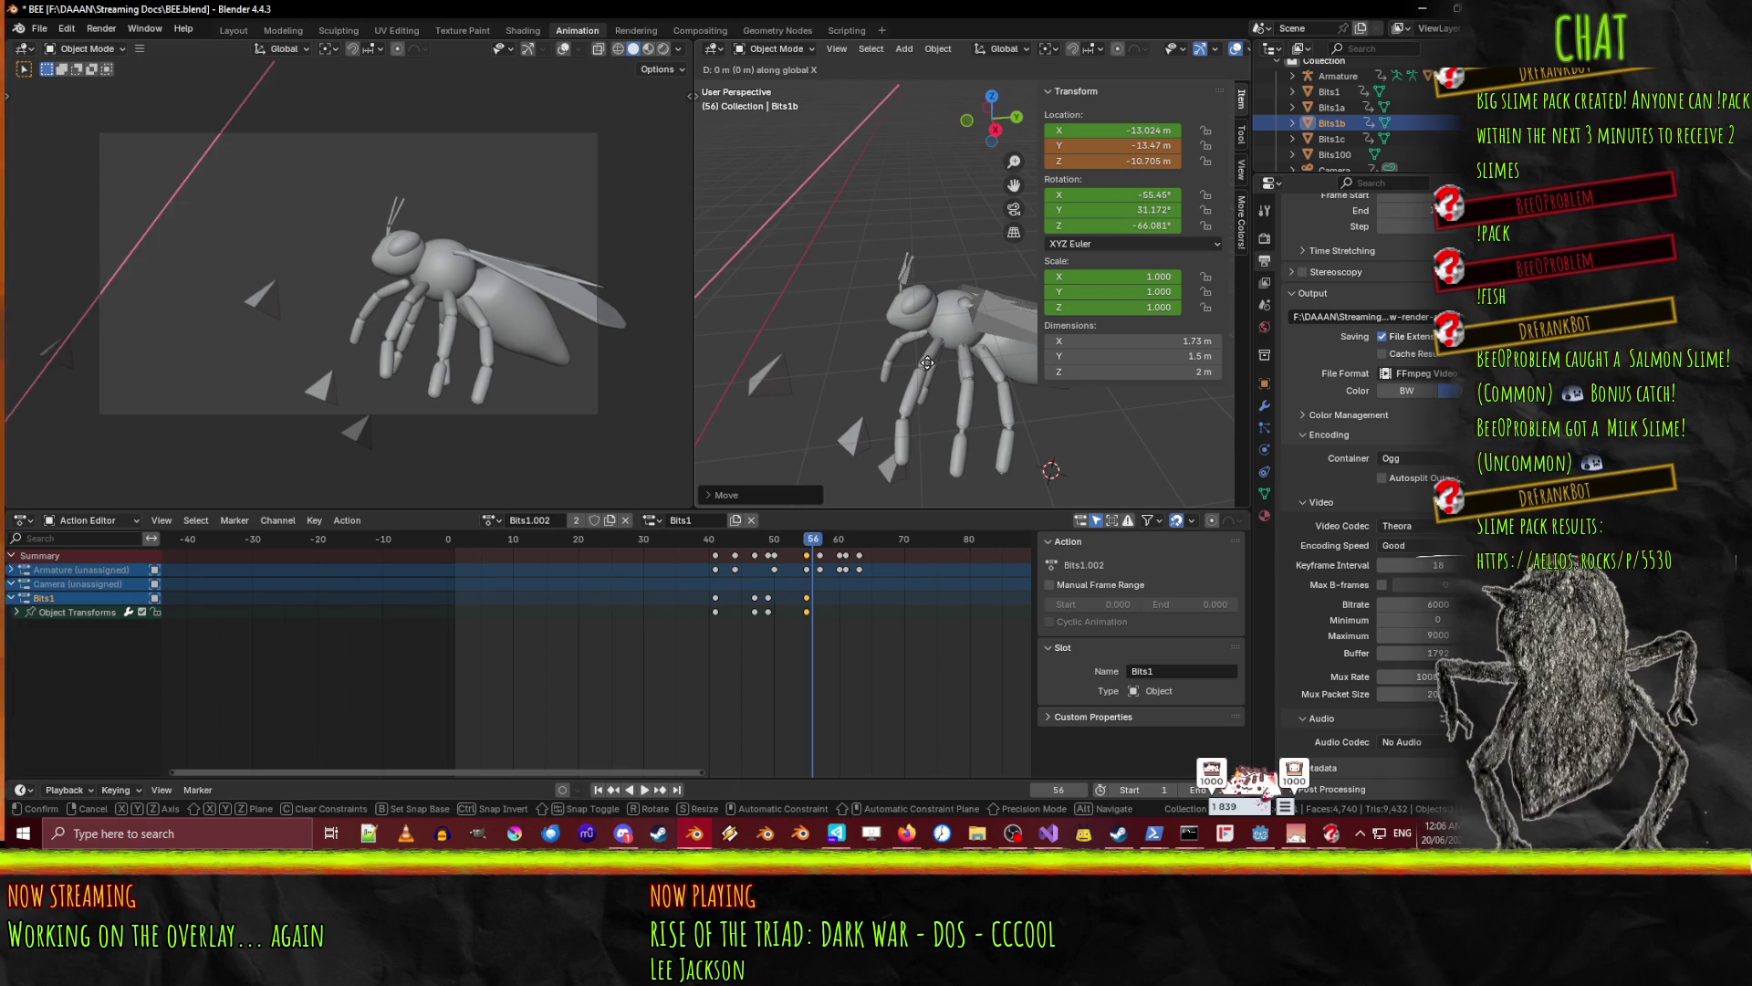
click(824, 402)
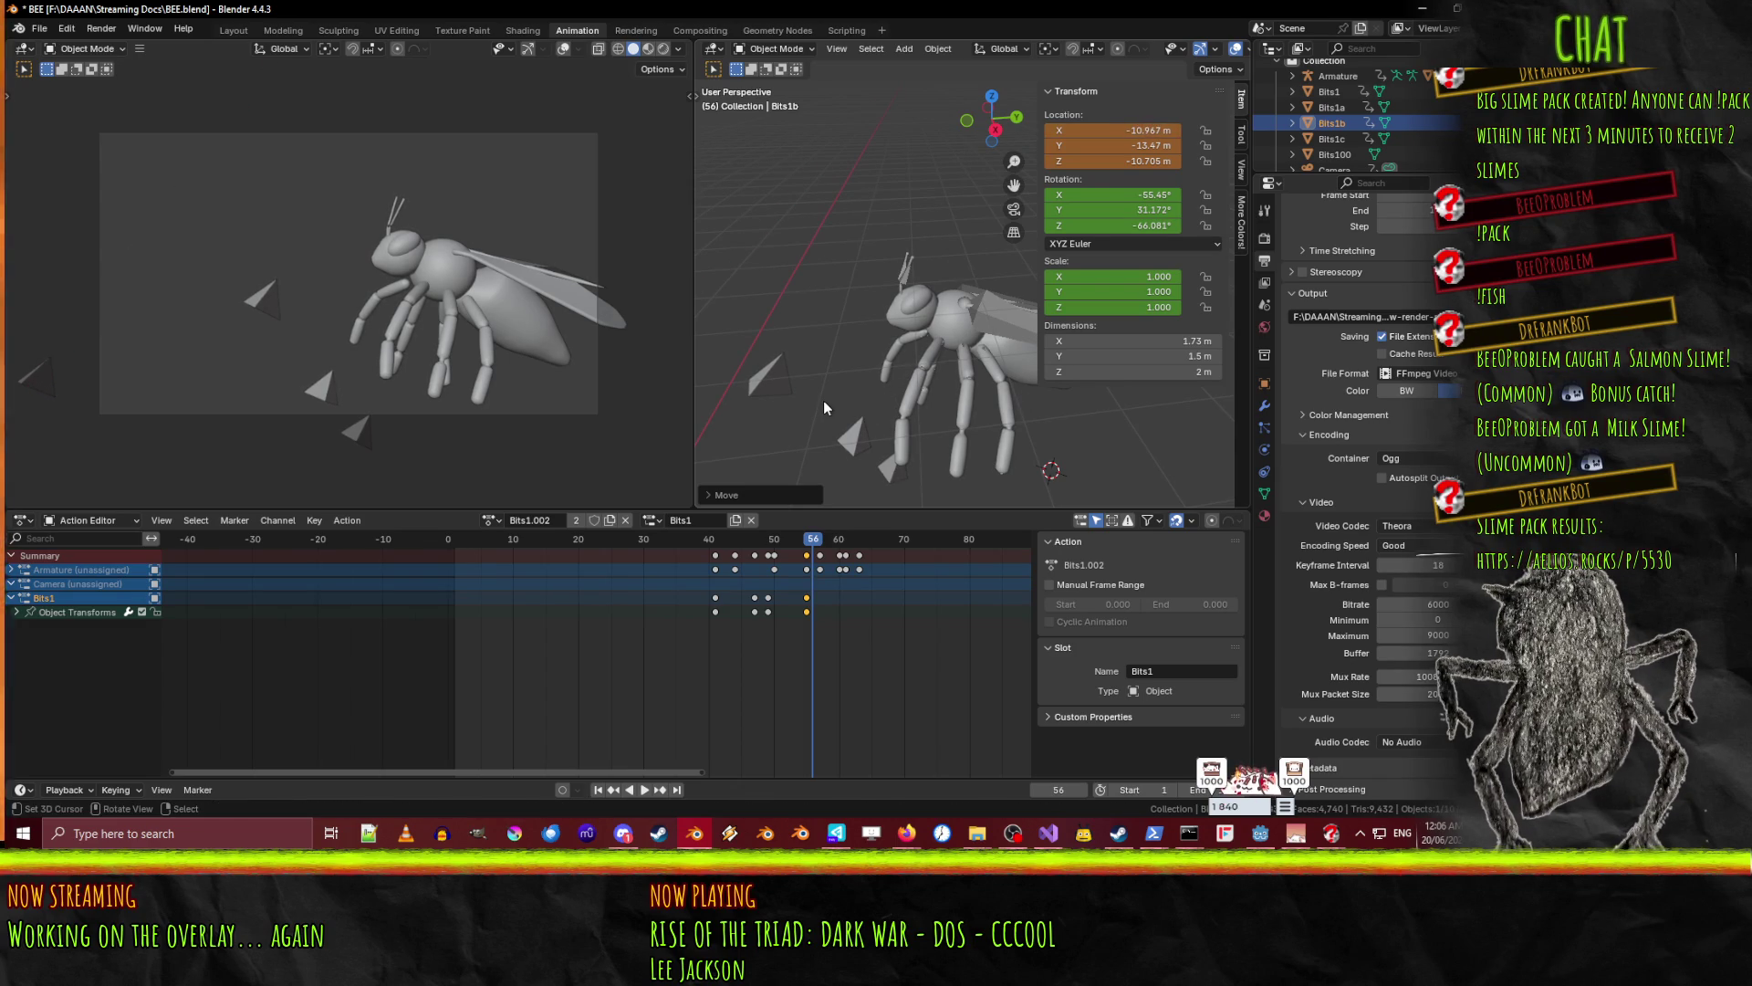
key(i)
- Move Bits1b past the bee along Y, keyframe it at frame 66, and preview the fly-by
key(space)
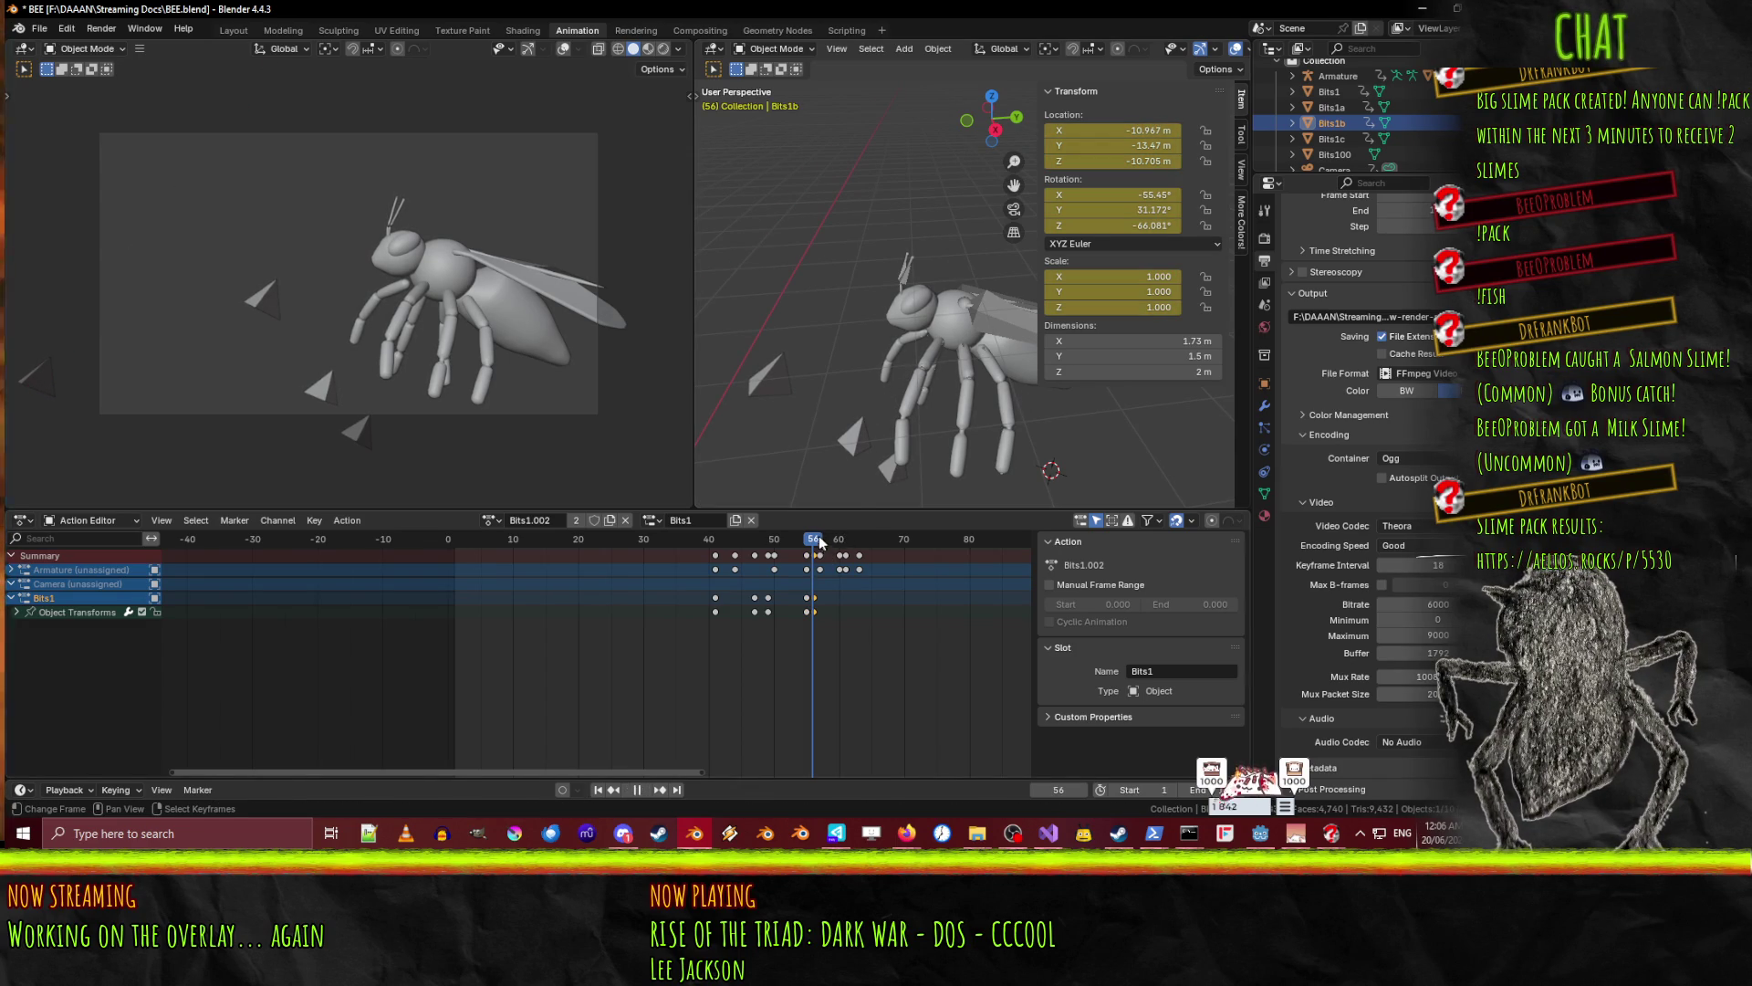
key(g)
key(y)
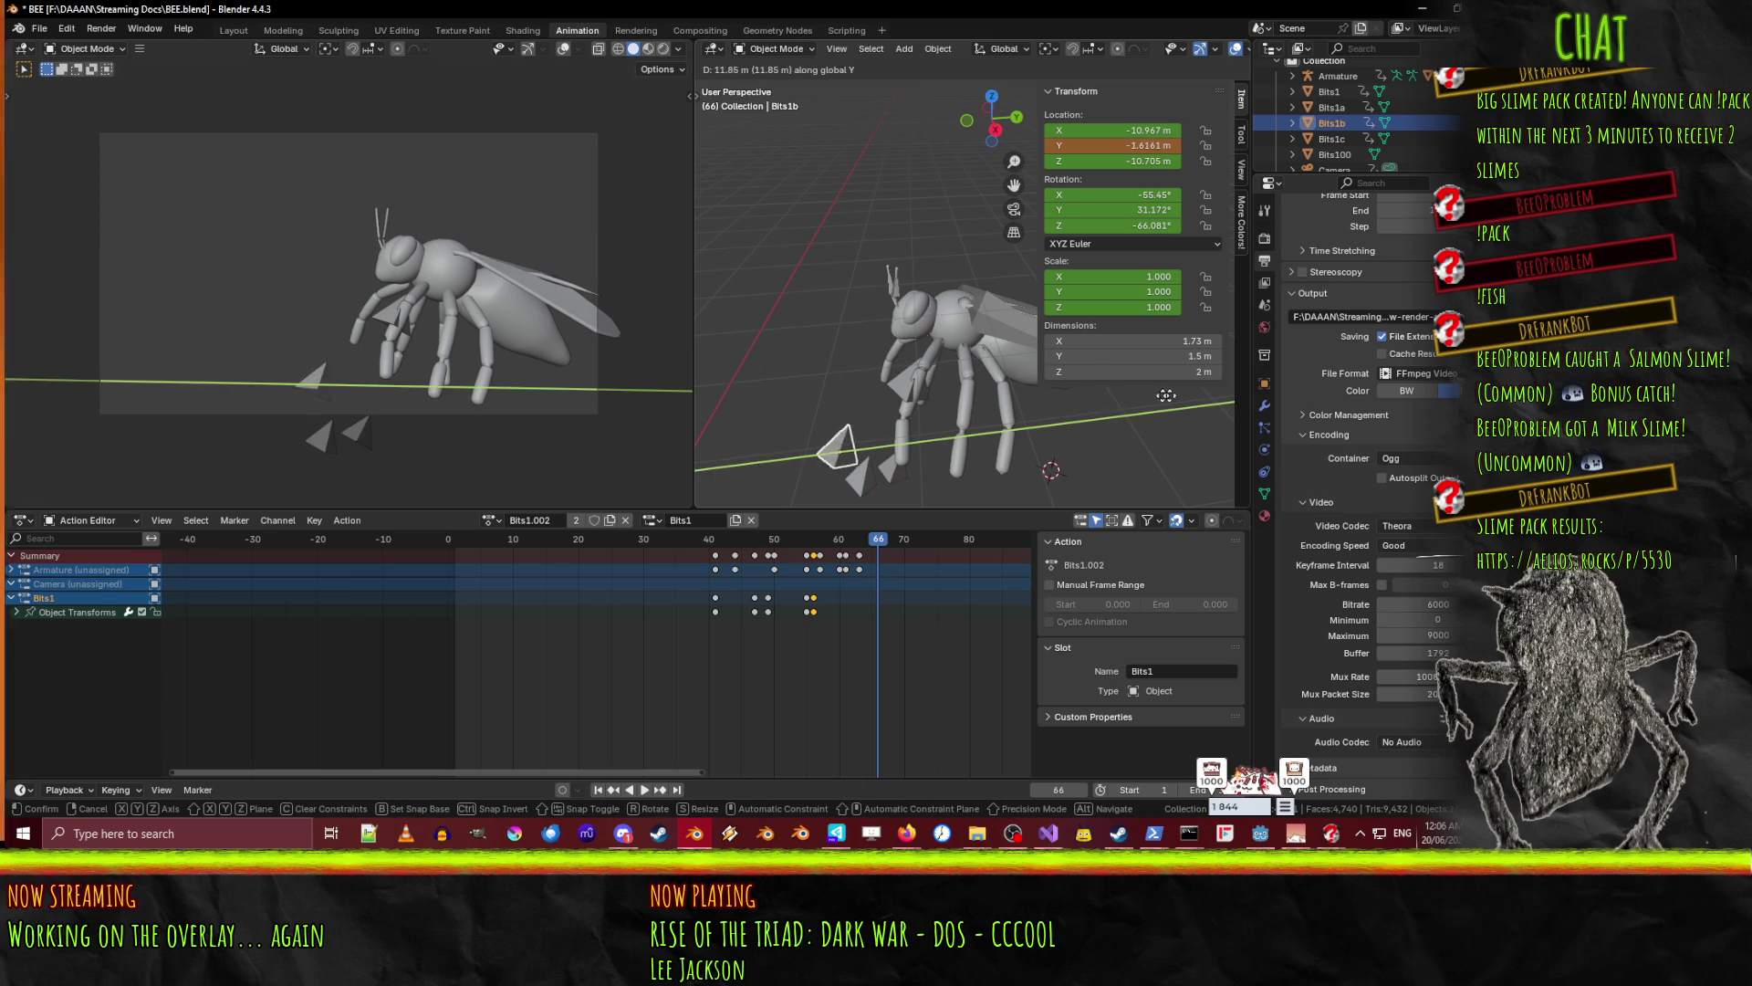
click(938, 424)
key(i)
click(839, 540)
key(space)
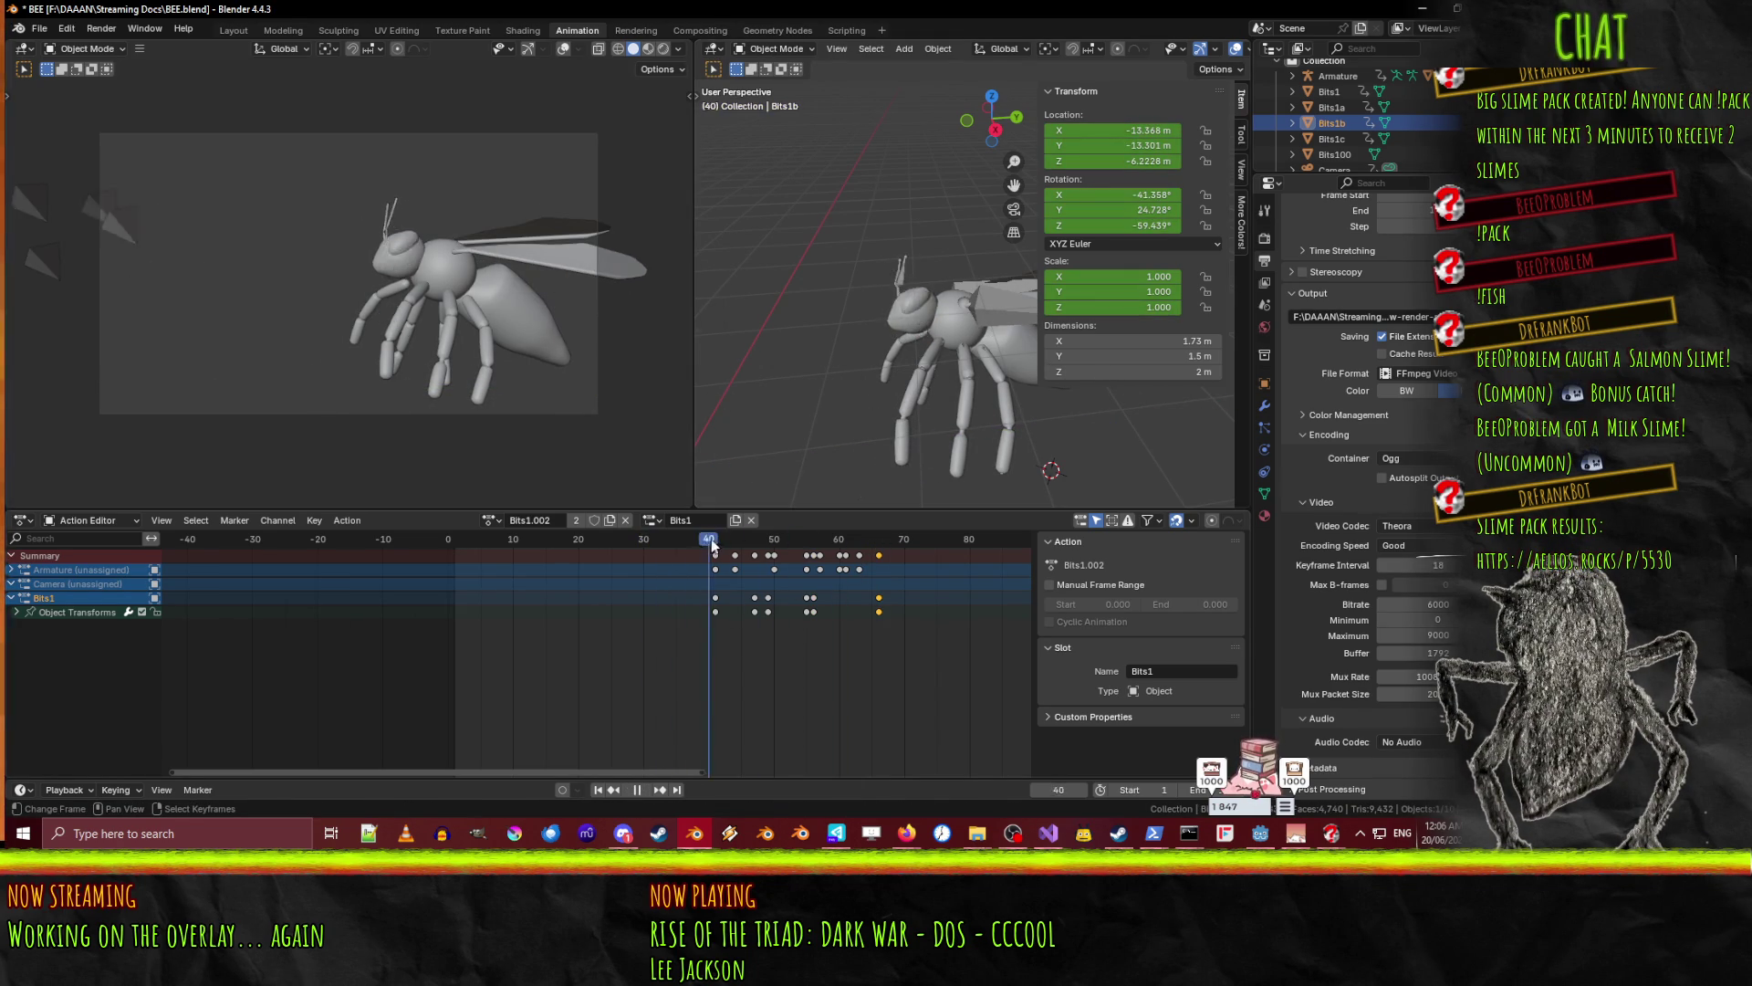
mouse_move(780, 541)
mouse_down()
mouse_move(890, 539)
mouse_move(780, 542)
mouse_move(878, 546)
mouse_move(781, 552)
mouse_move(820, 553)
mouse_up()
click(364, 434)
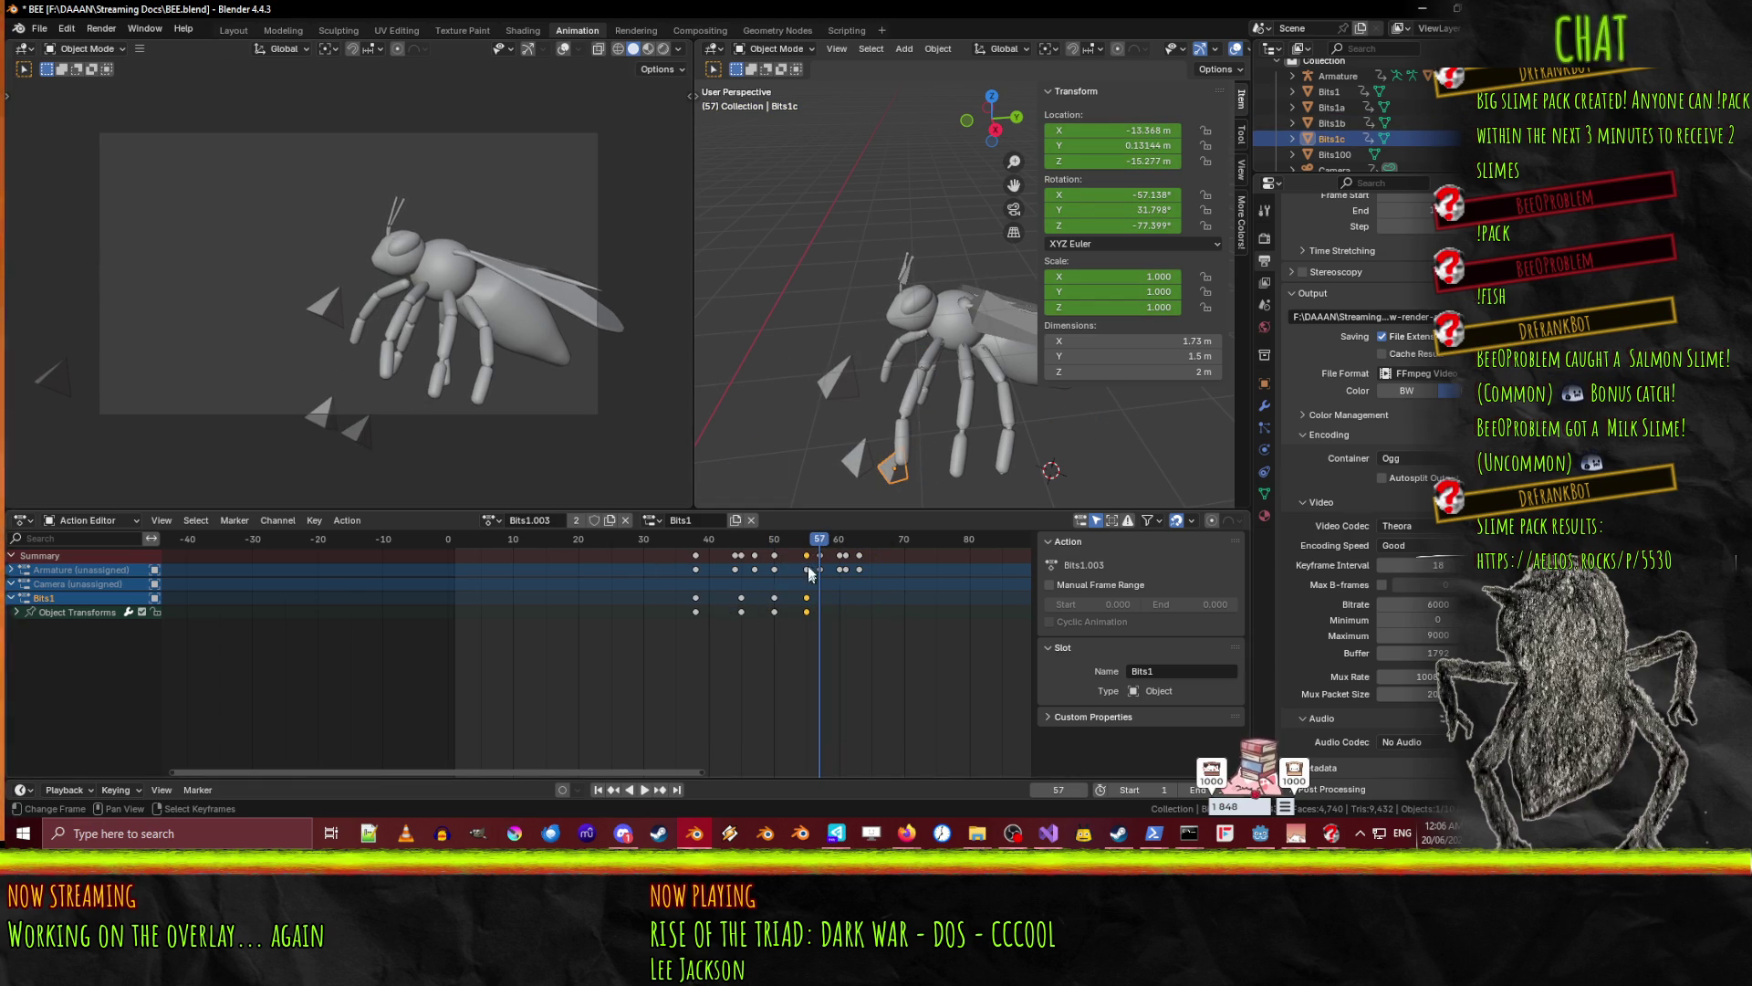
- At frame 56, move Bits1c far out along Y and keyframe its starting position
drag(818, 546, 812, 540)
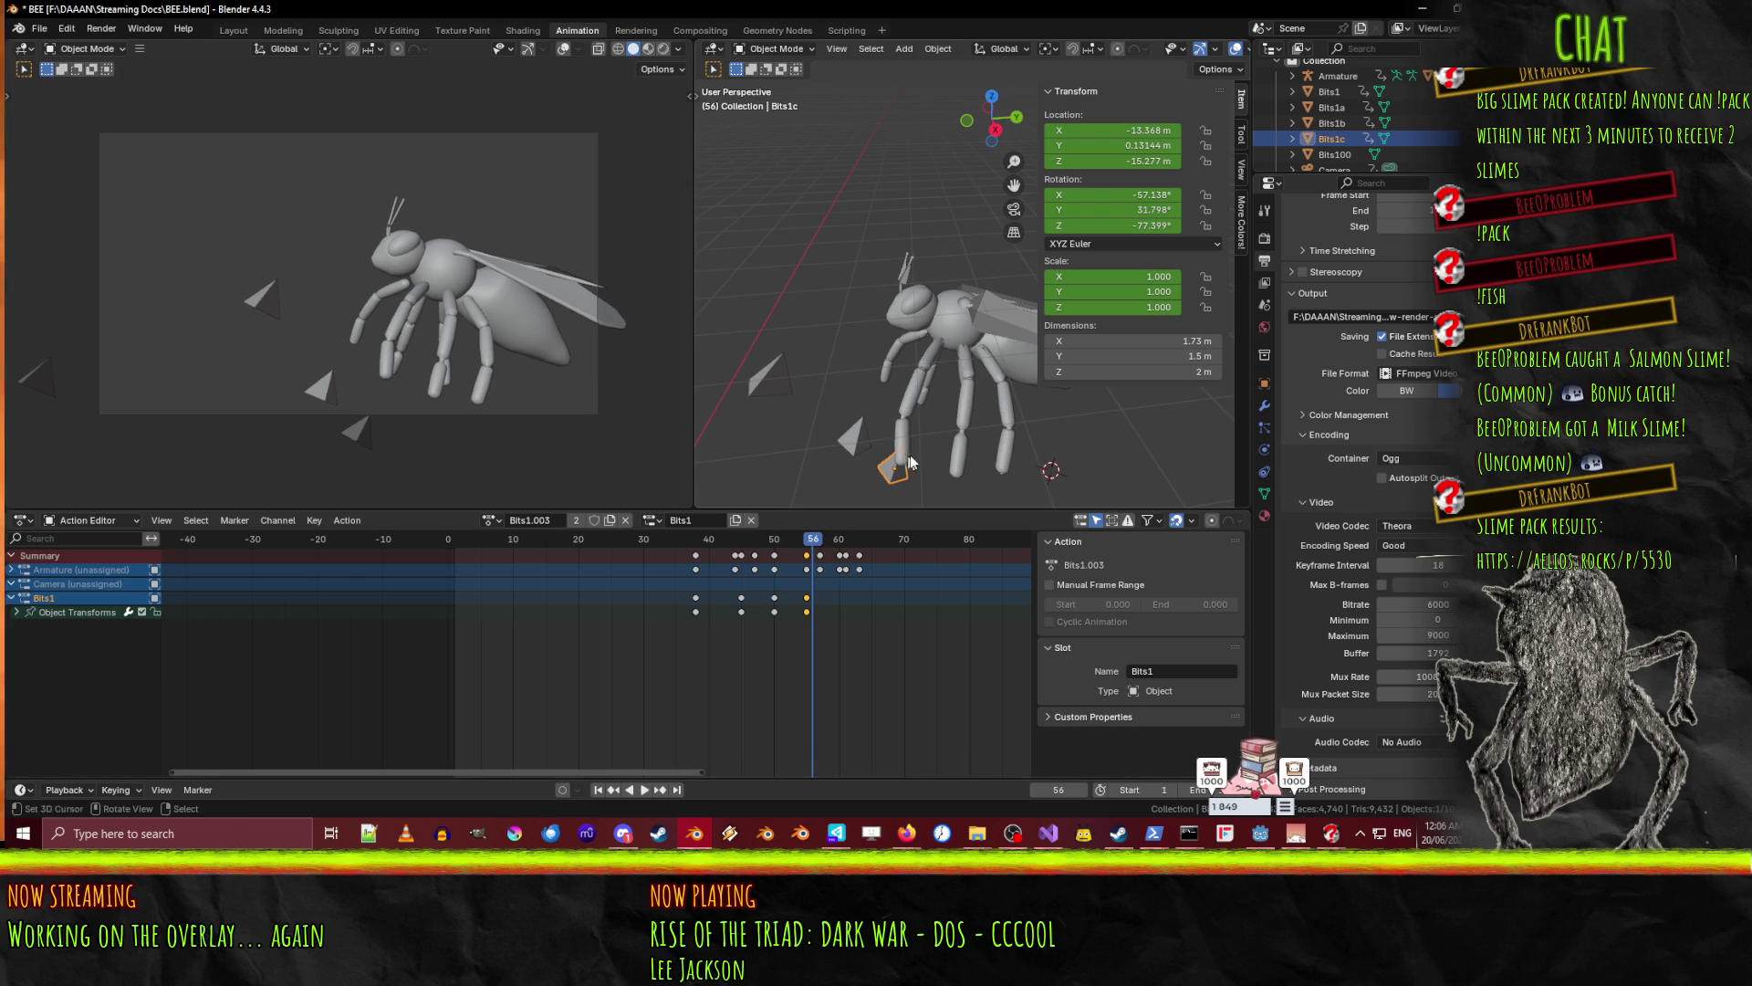
key(g)
key(x)
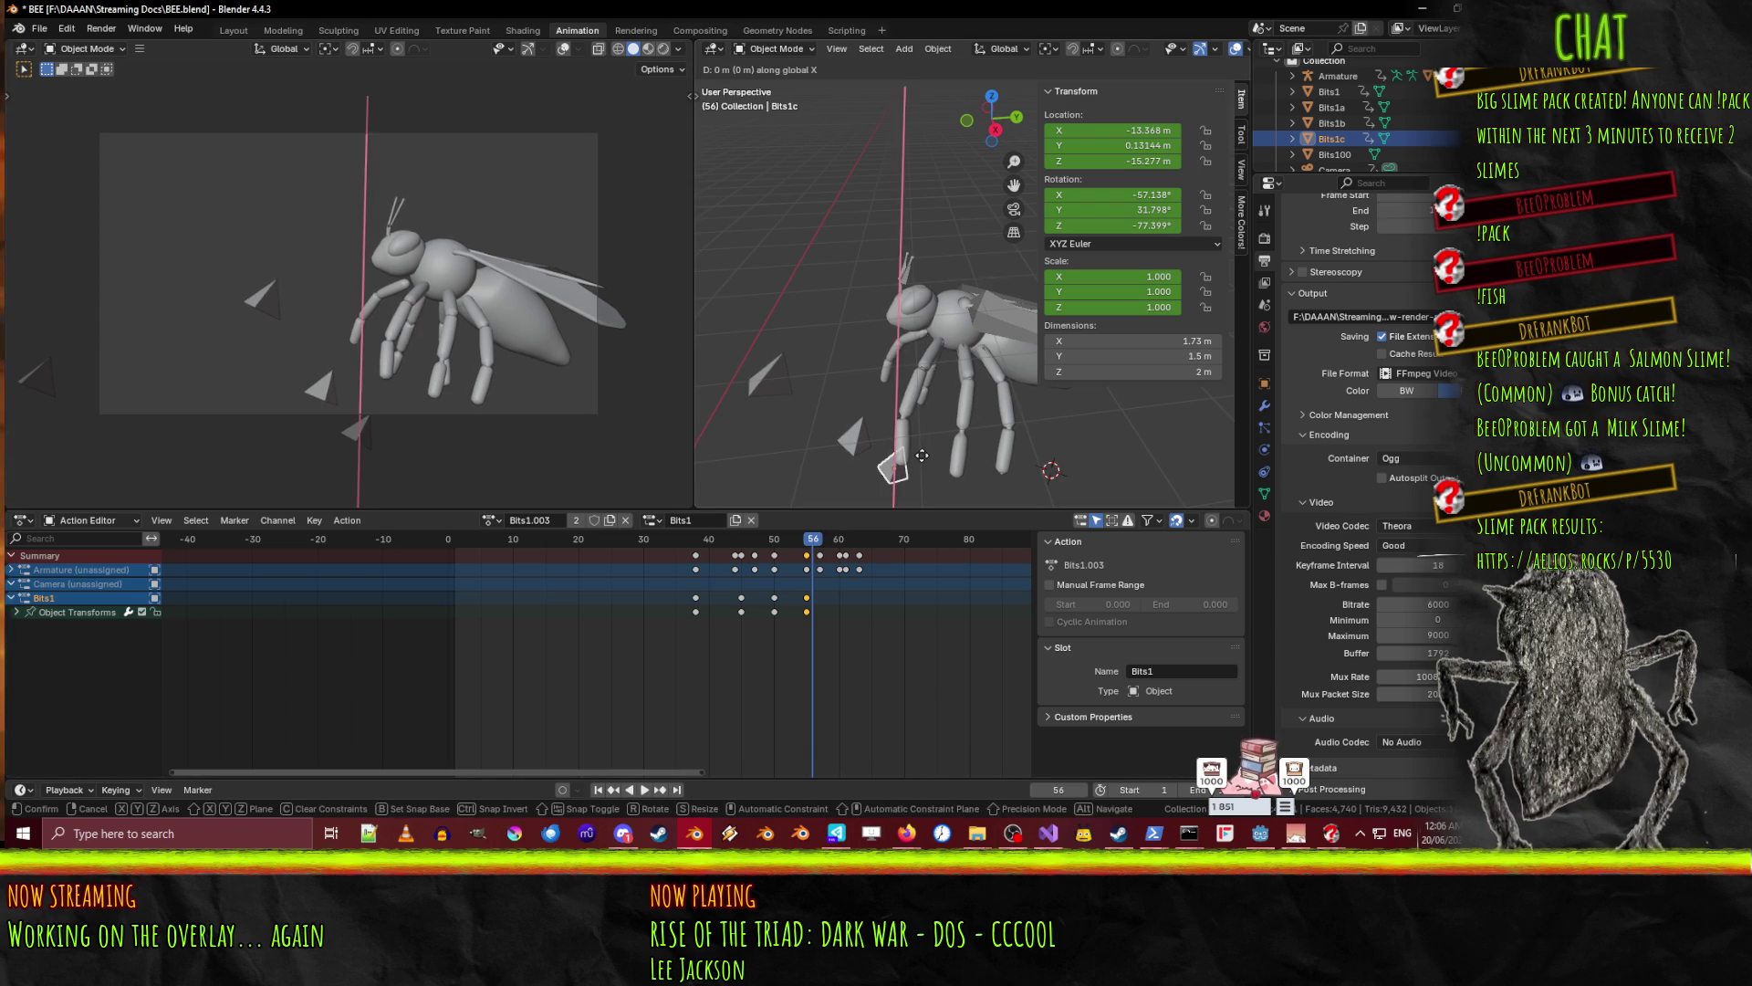
key(y)
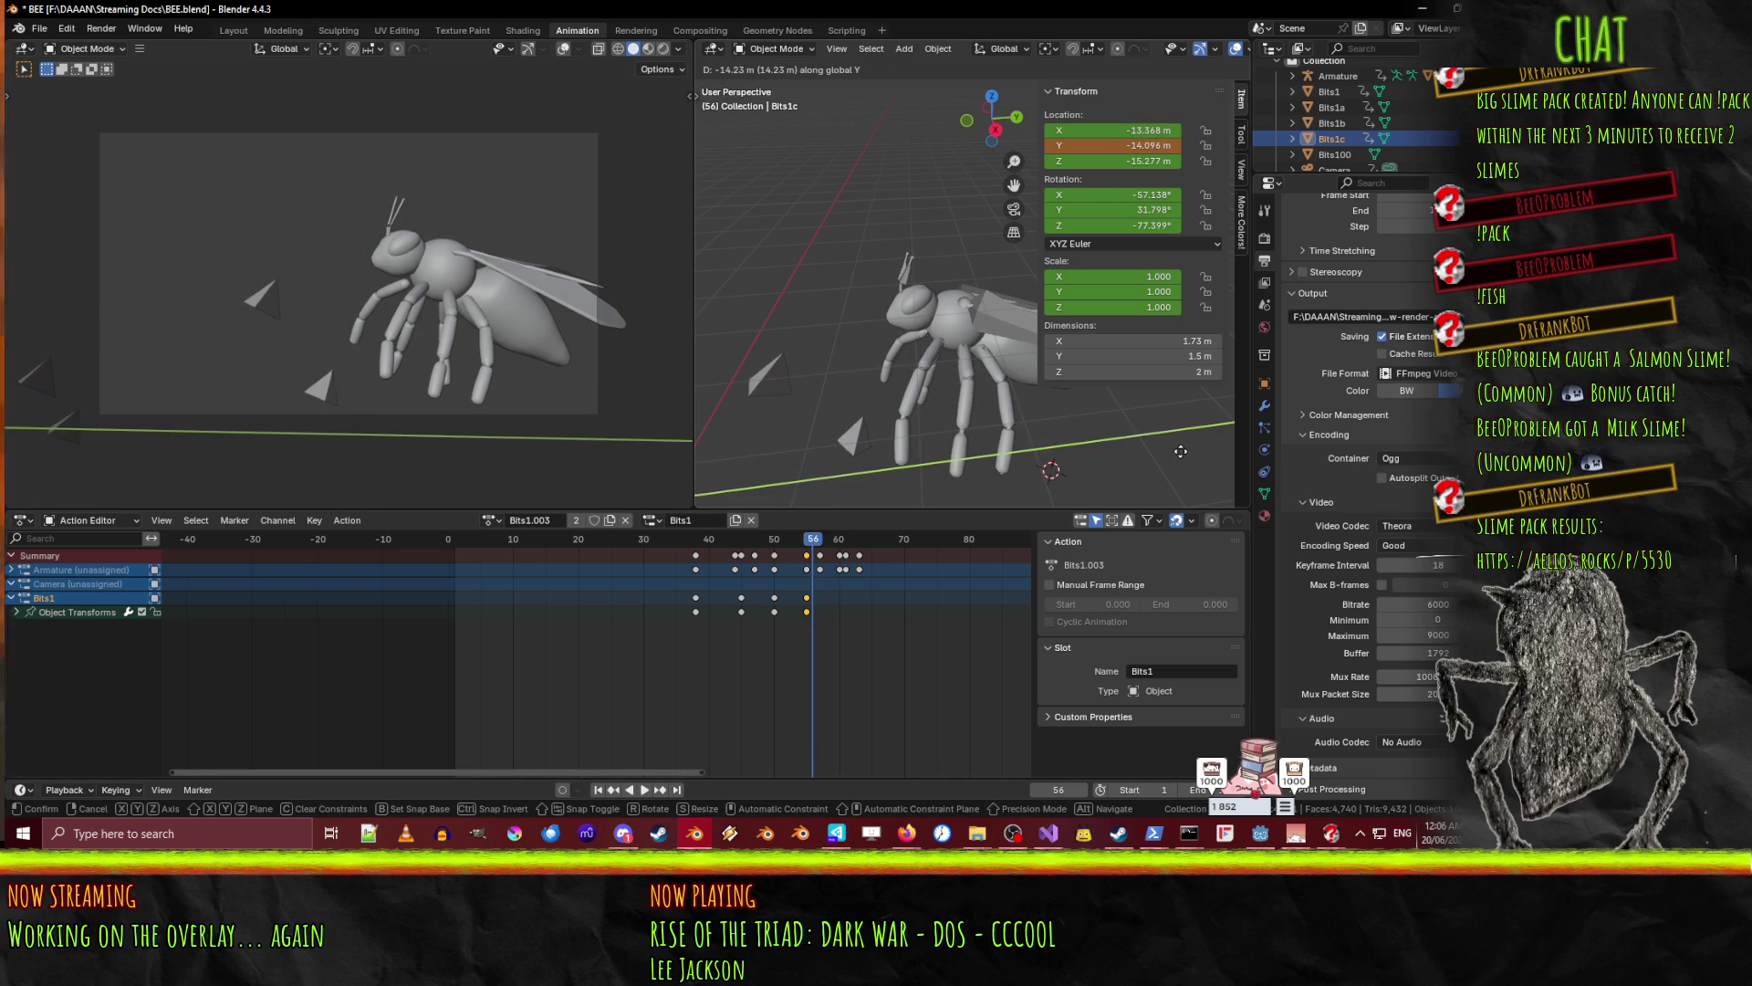
click(1179, 451)
key(i)
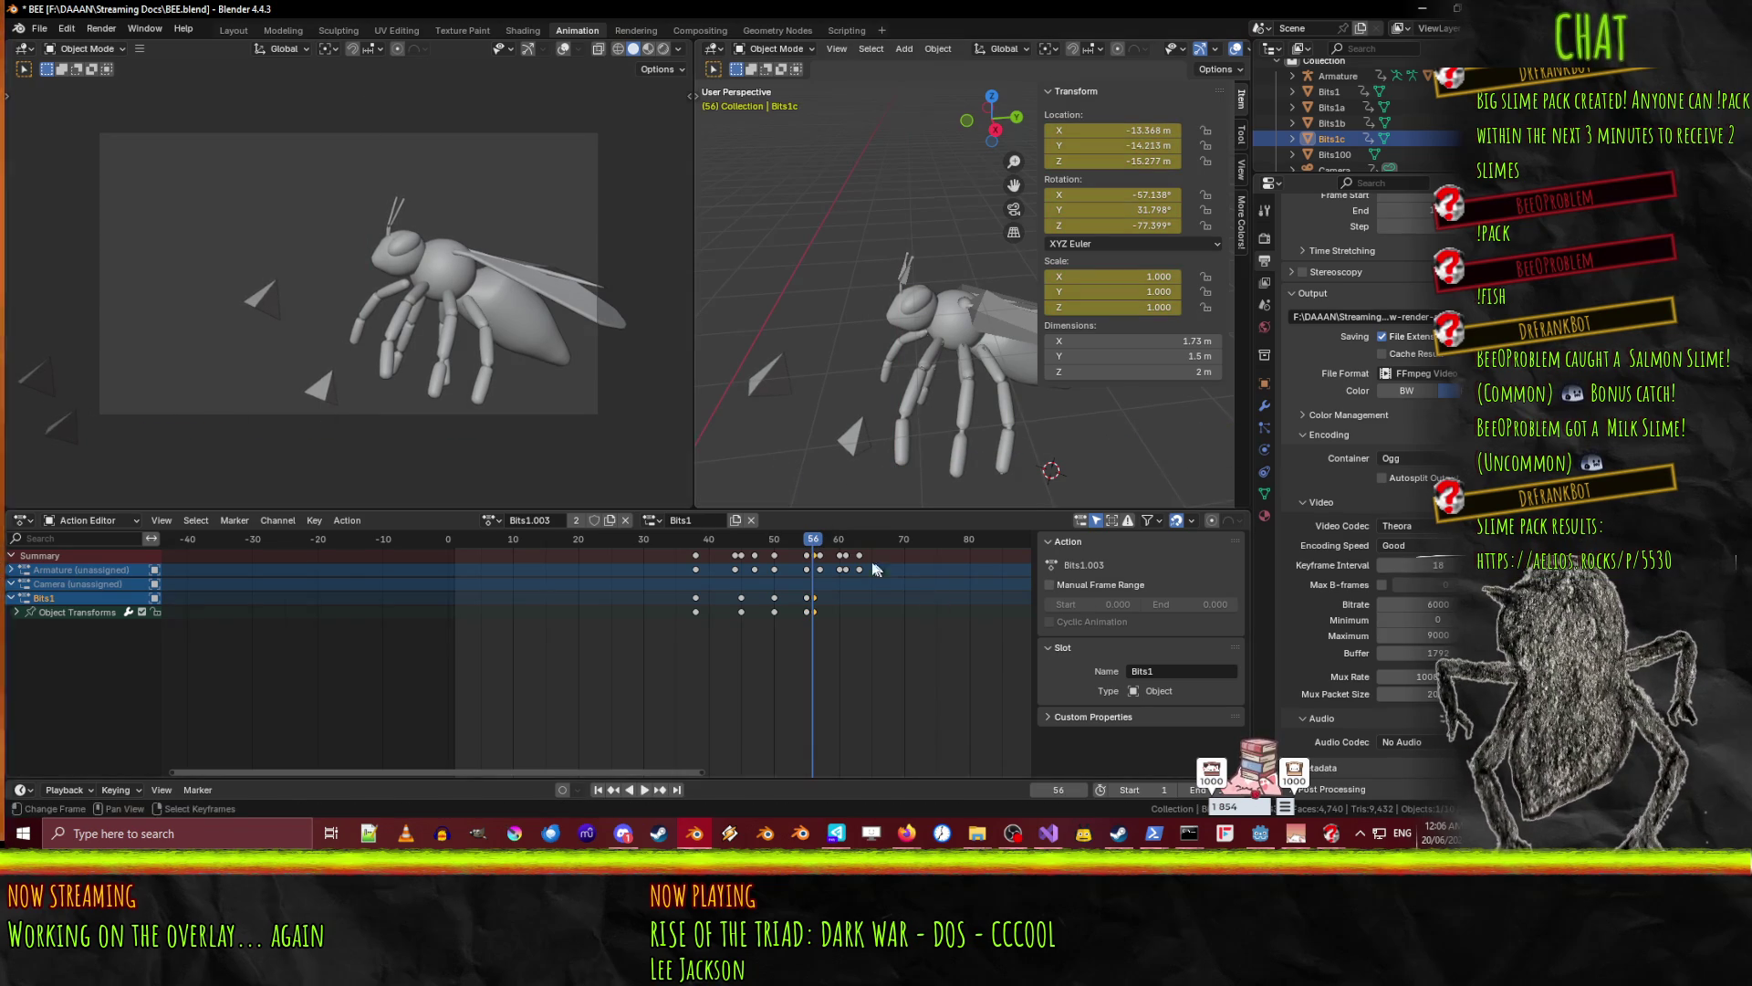
- Shift Bits1c along Y, raise it above the bee, and keyframe it at frame 63
key(space)
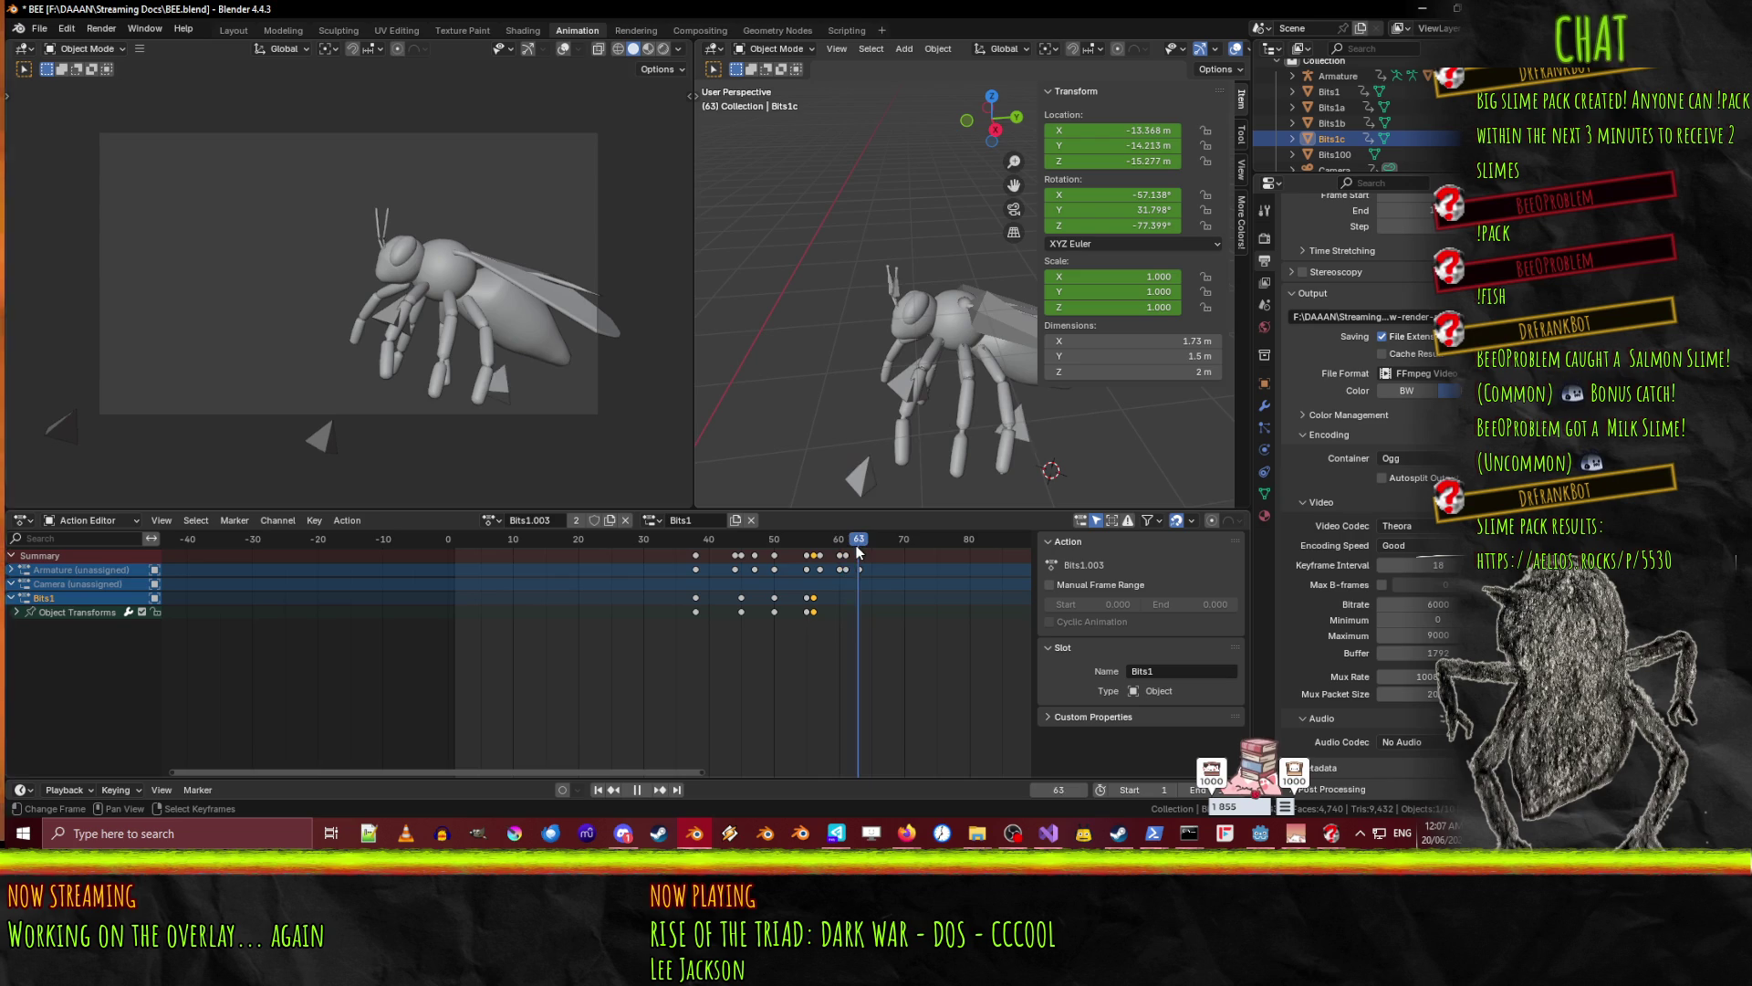
key(g)
key(y)
click(929, 353)
key(g)
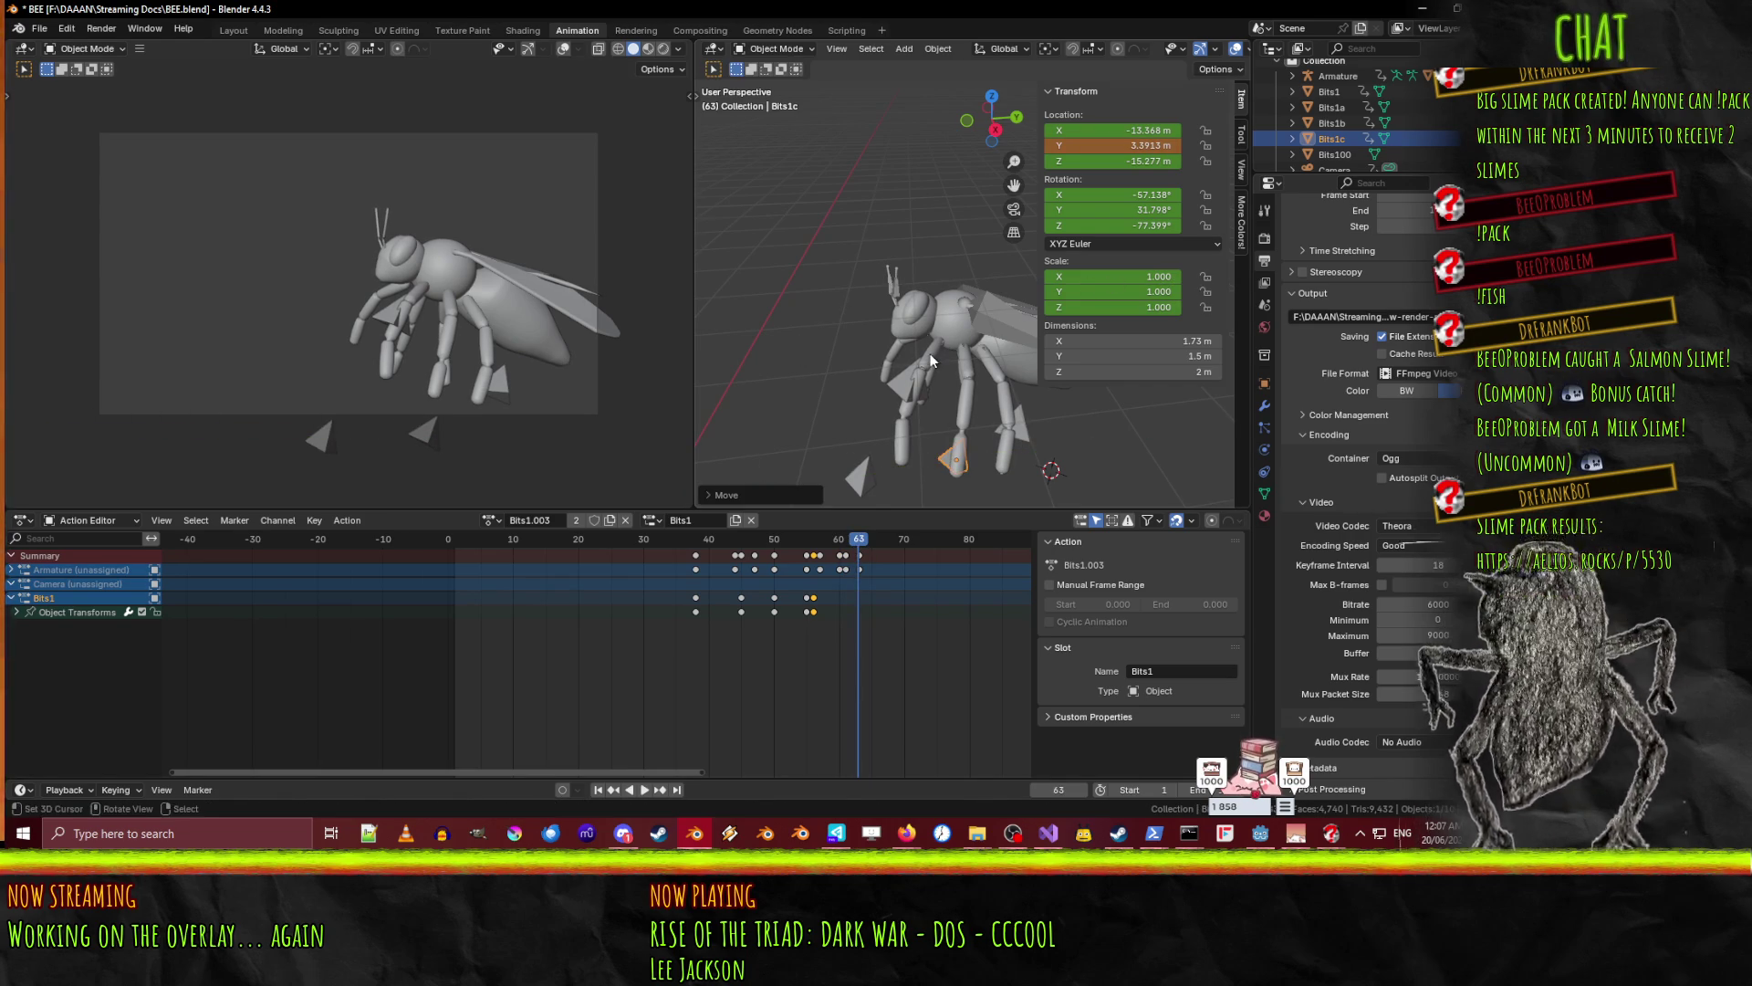
key(z)
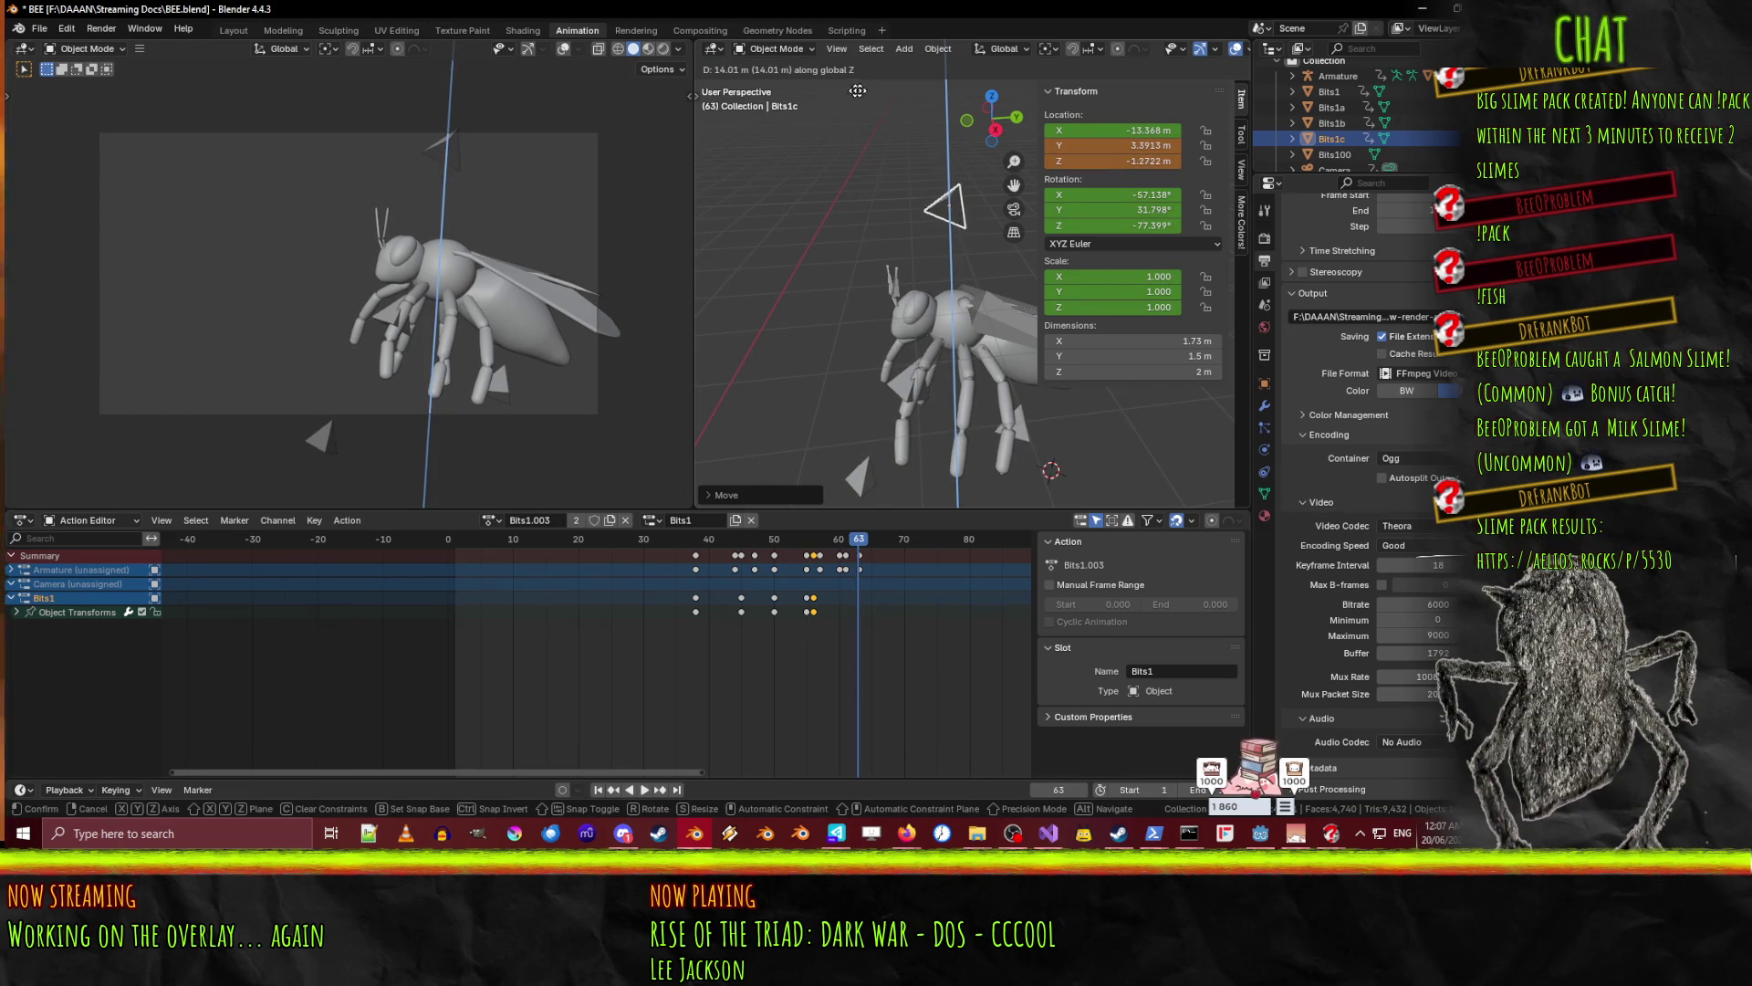
click(1094, 44)
key(i)
click(904, 580)
key(space)
mouse_move(854, 546)
mouse_down()
mouse_move(458, 542)
mouse_move(928, 553)
mouse_move(908, 561)
mouse_up()
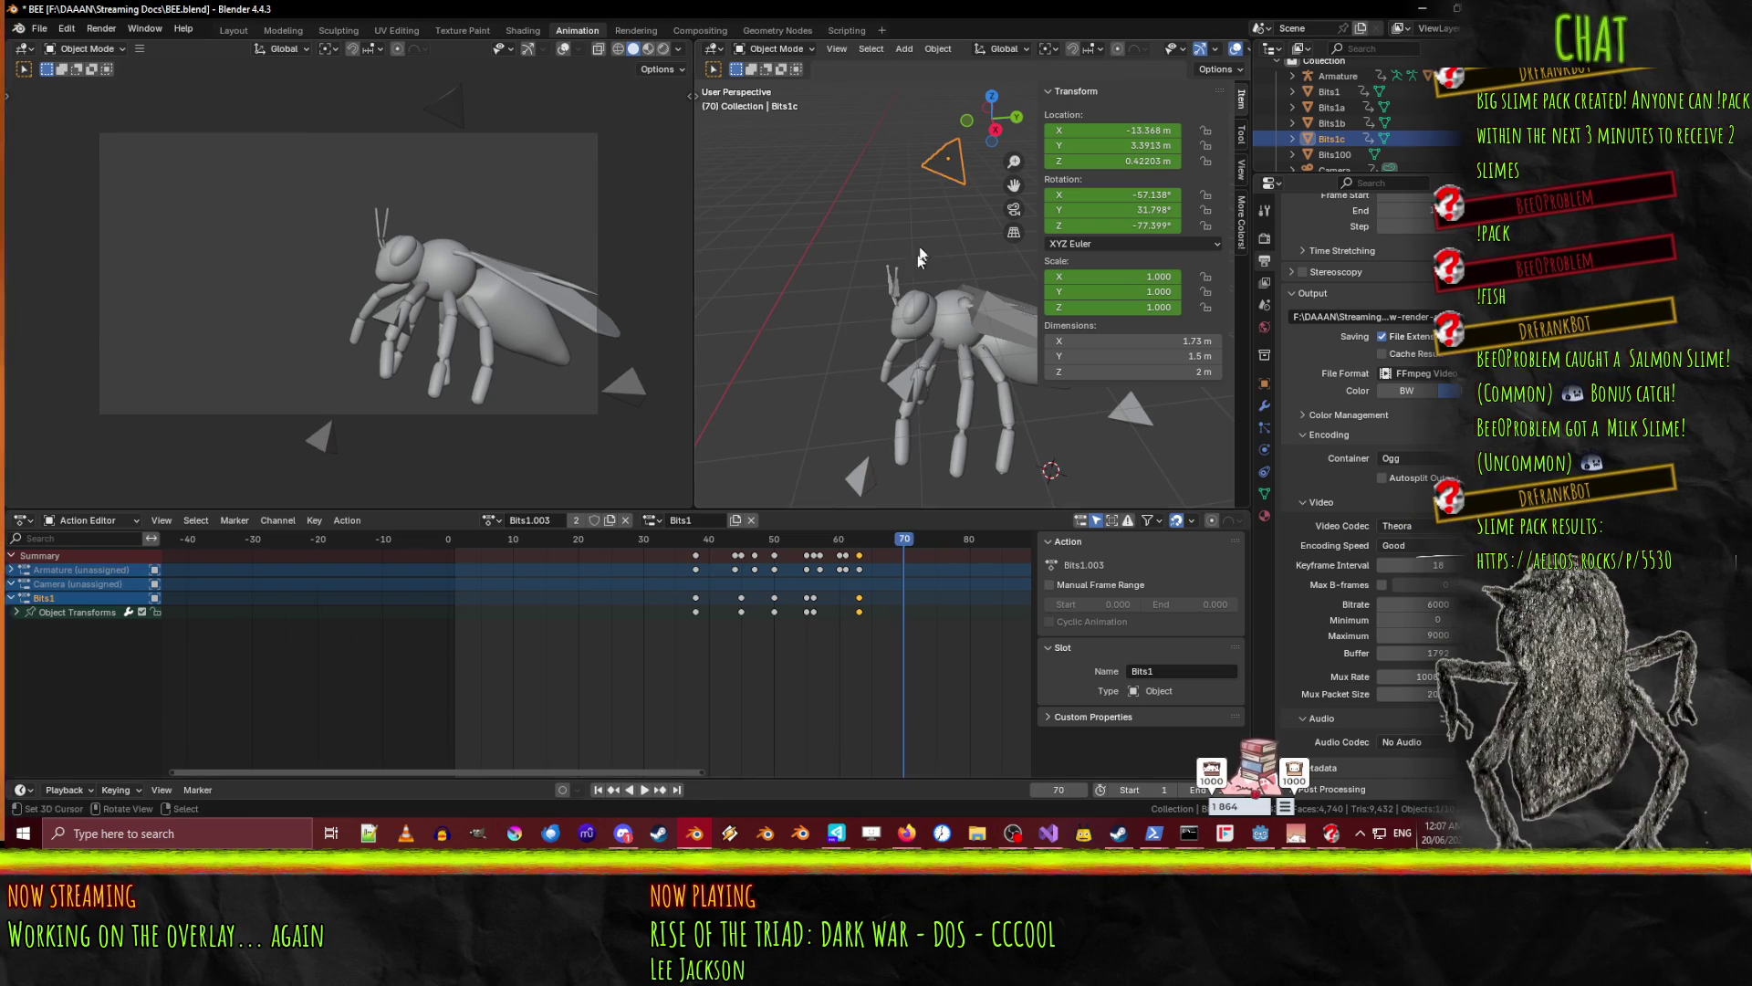
- Select Bits1b and keyframe its current position at frame 70
click(1130, 406)
key(g)
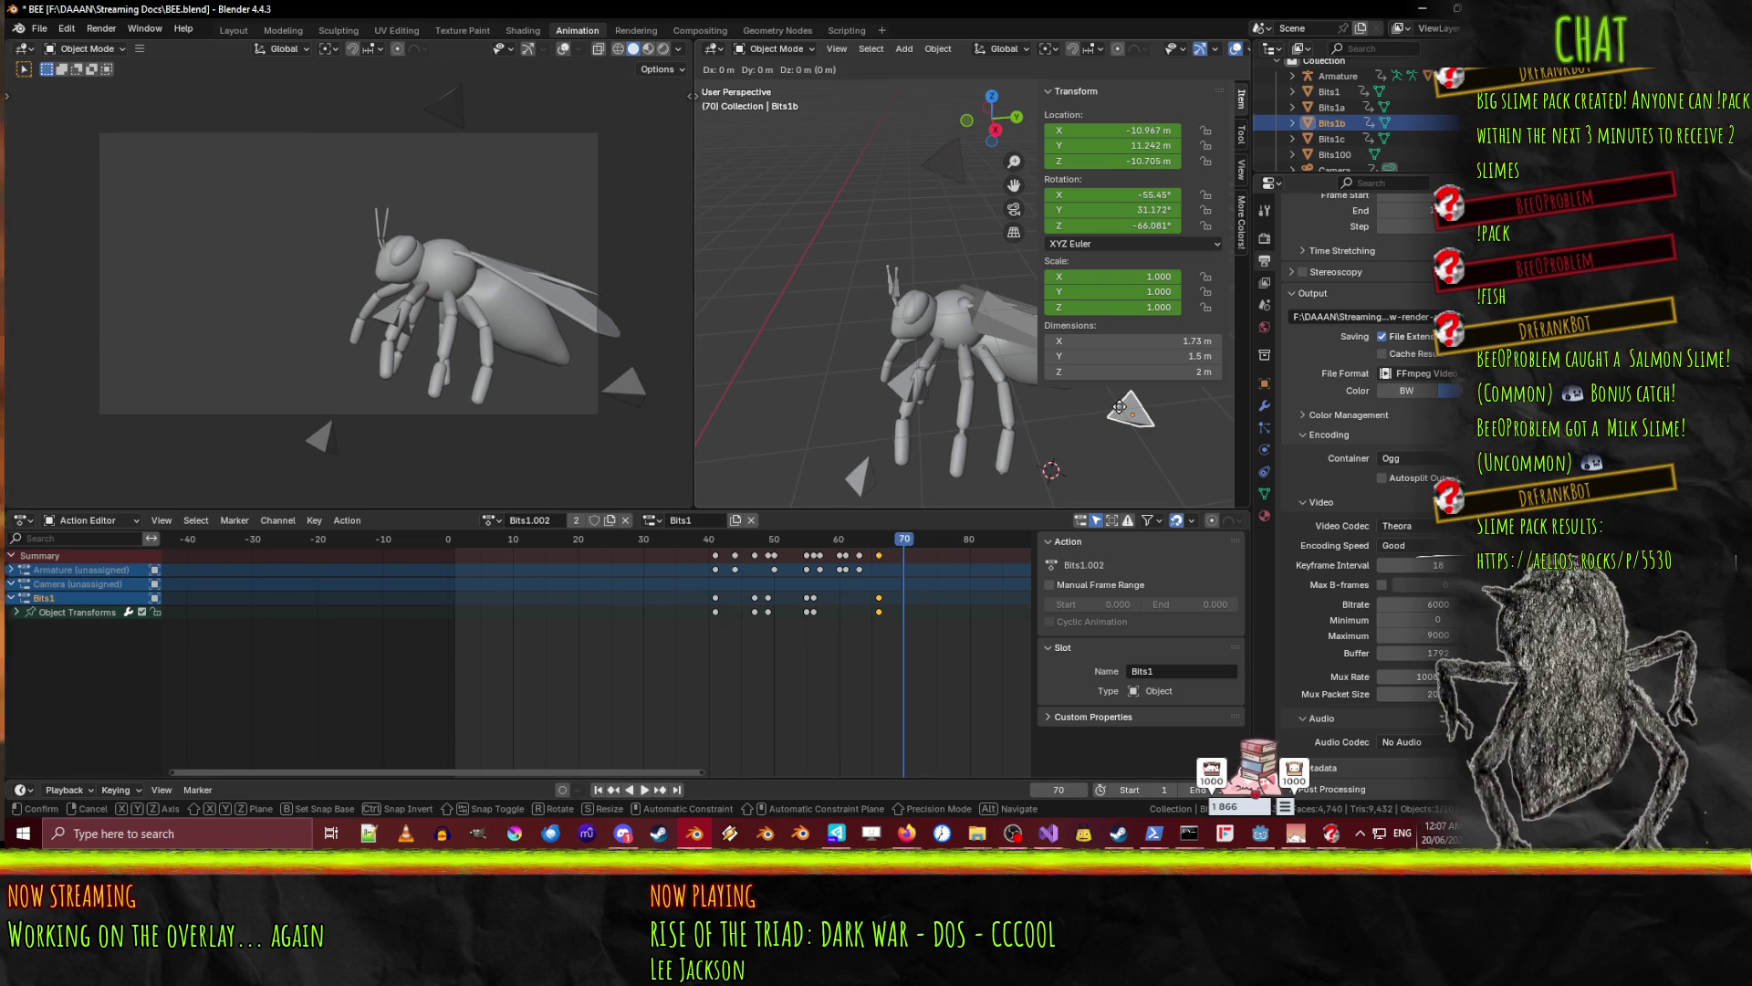
key(Escape)
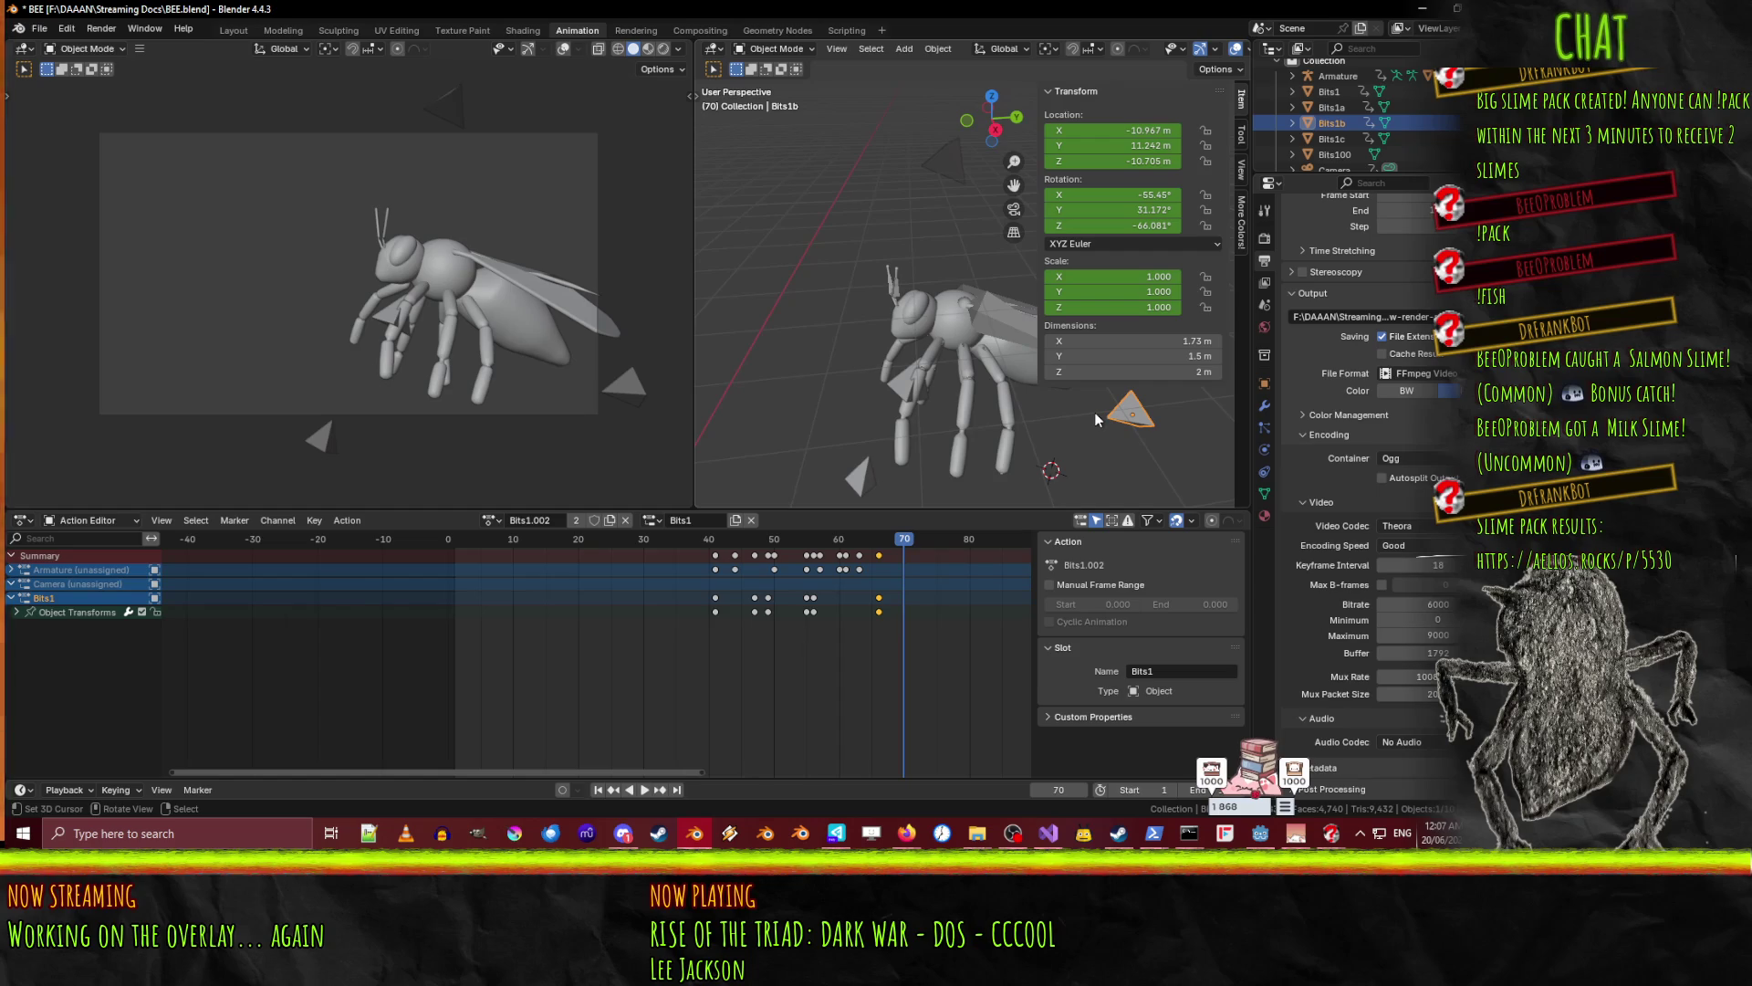
key(i)
- Reposition Bits1b along Y and Z and rekey it at frame 70
key(g)
key(y)
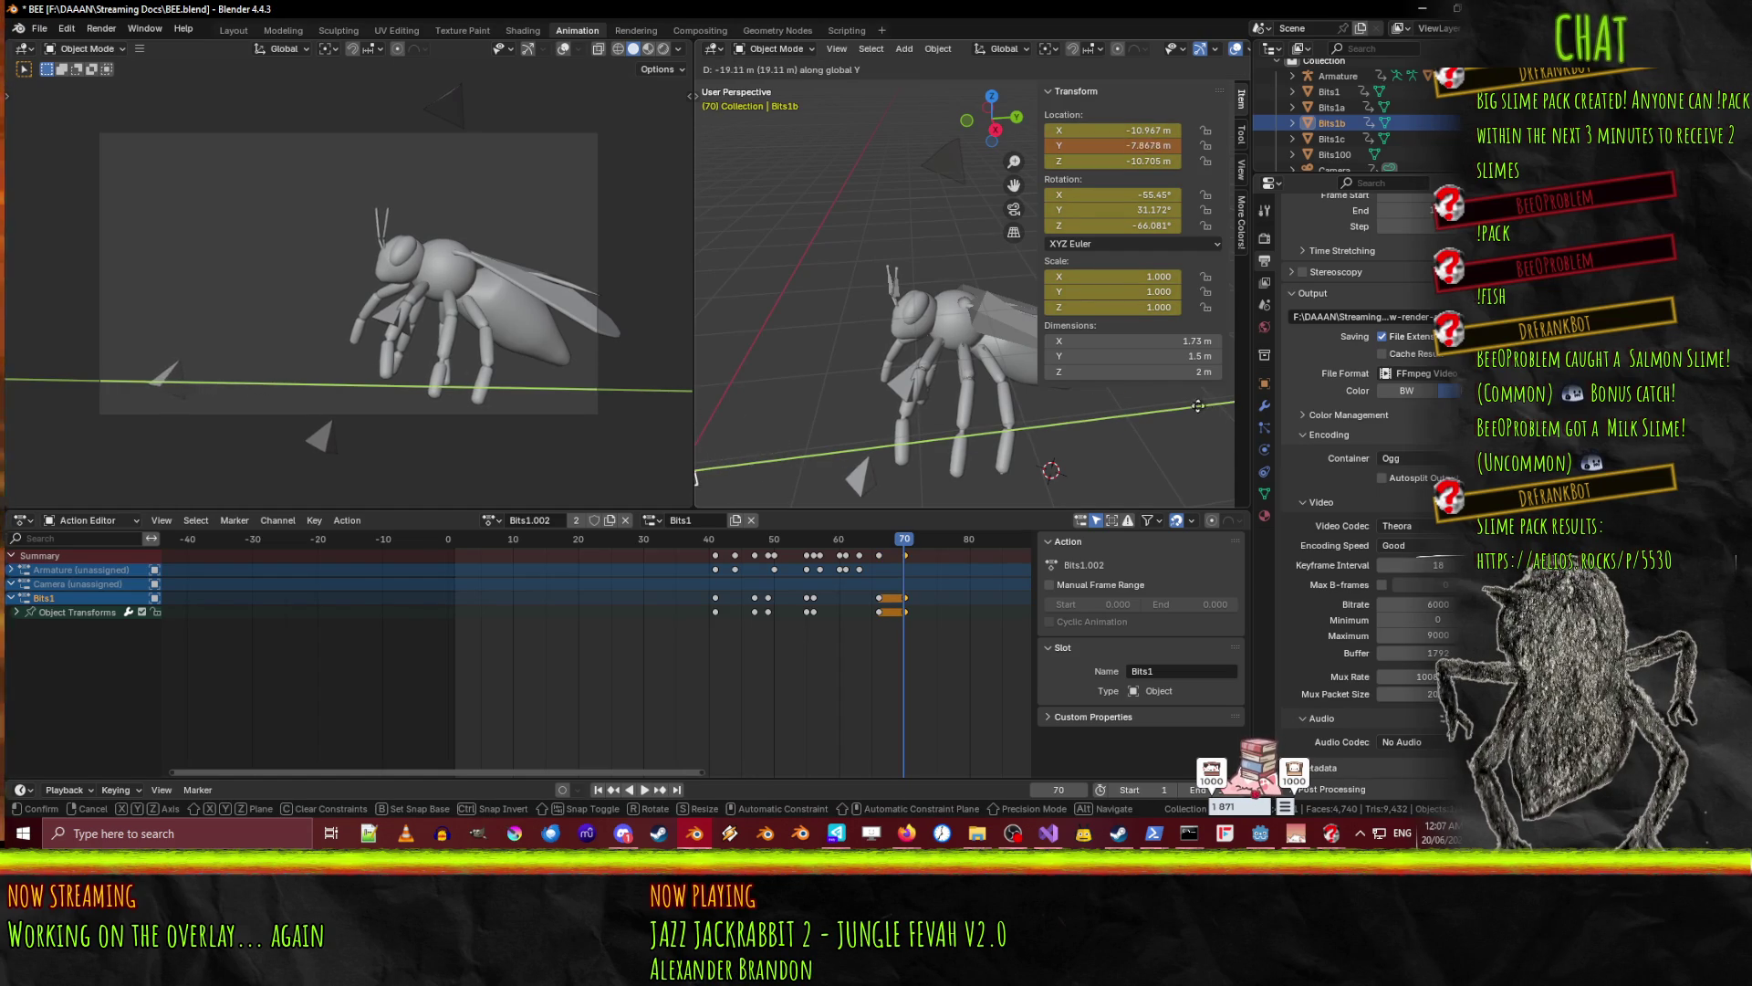
click(1155, 397)
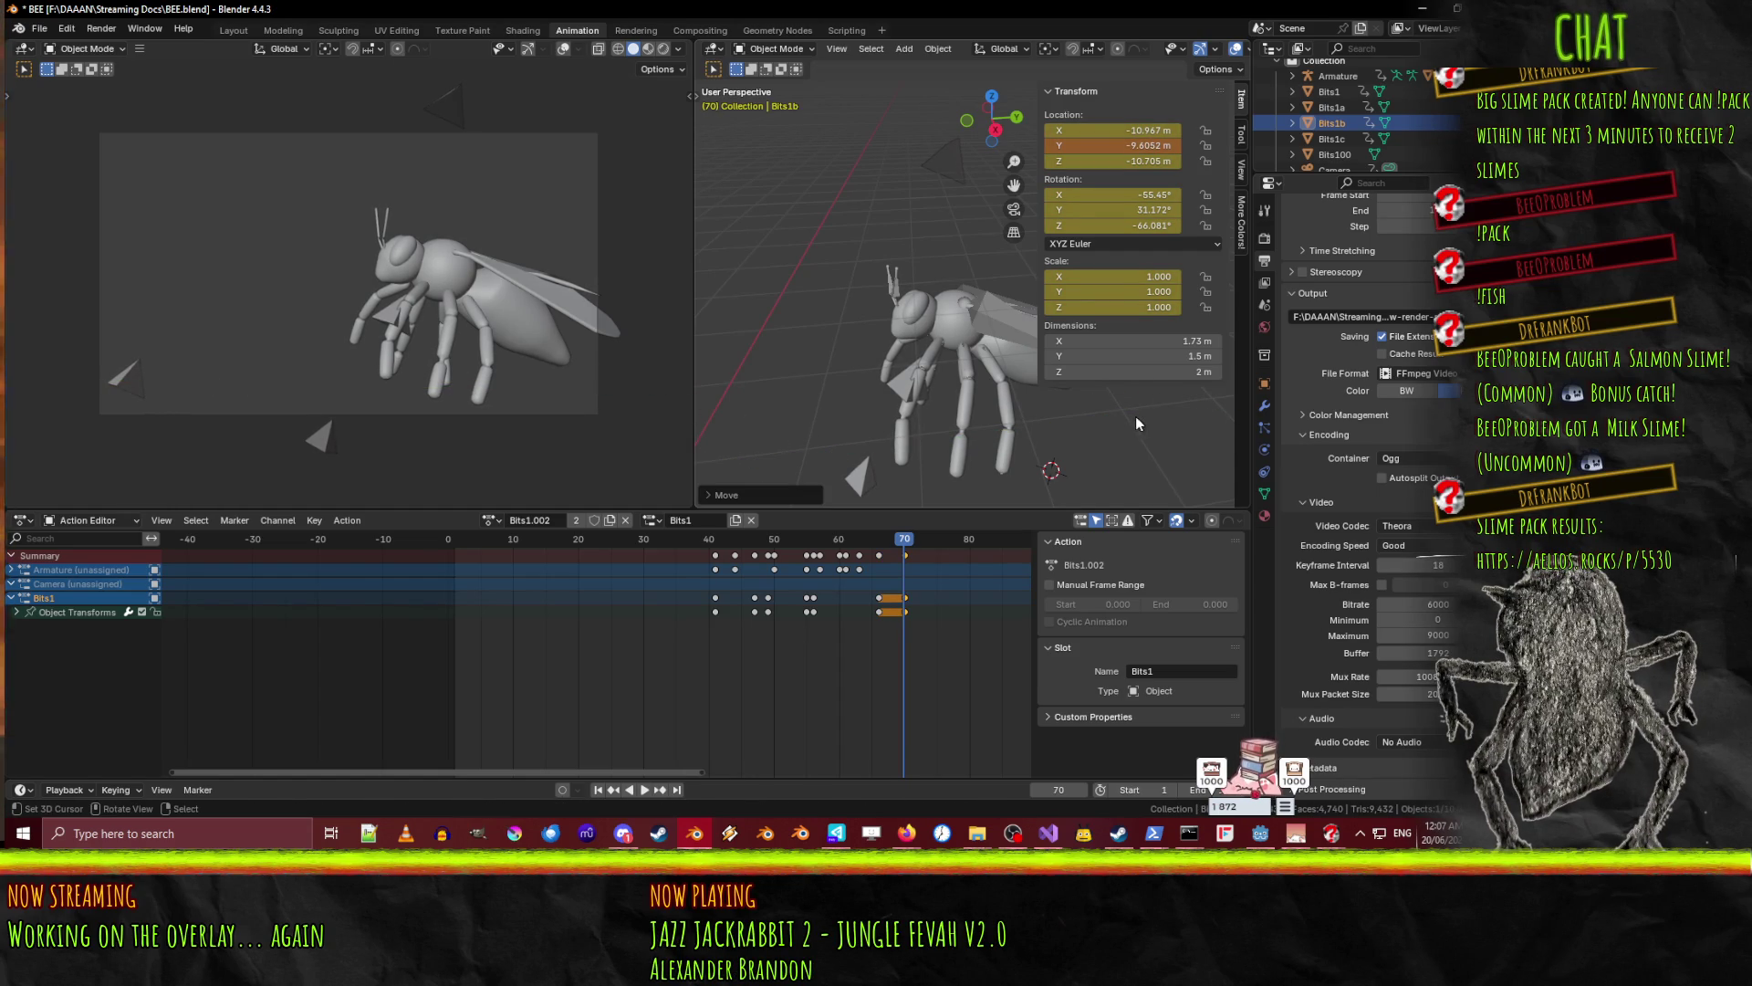
key(g)
key(y)
click(1071, 407)
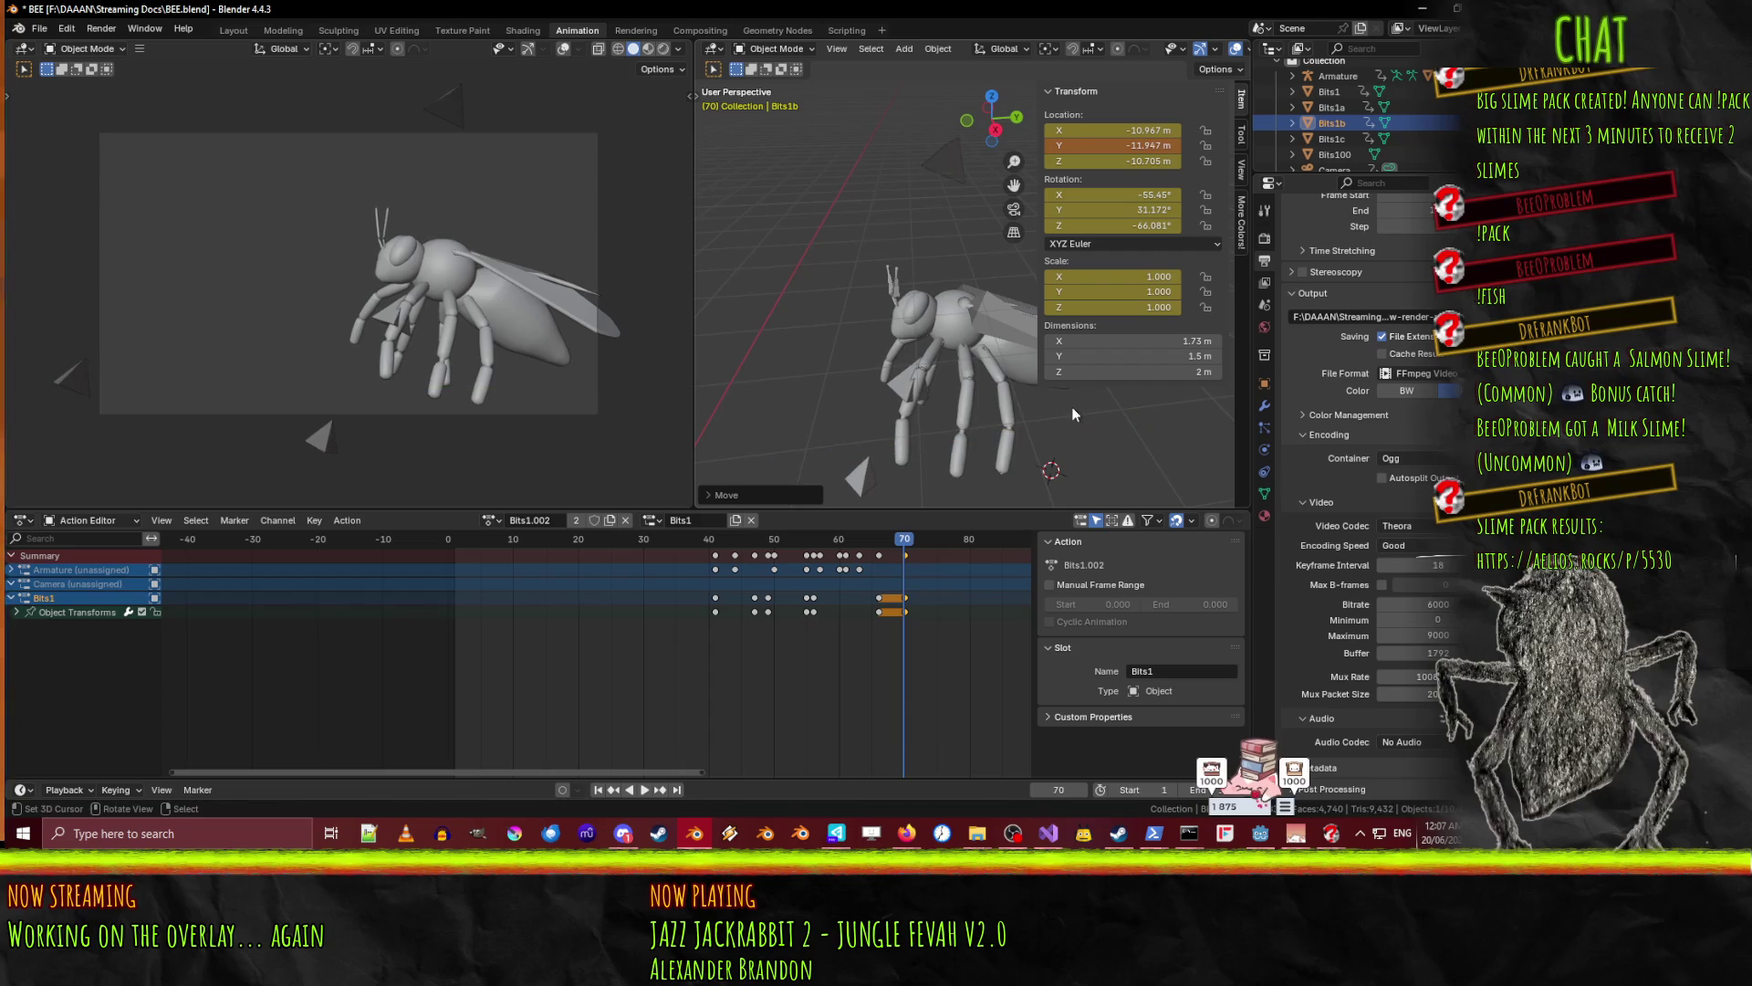
key(g)
key(z)
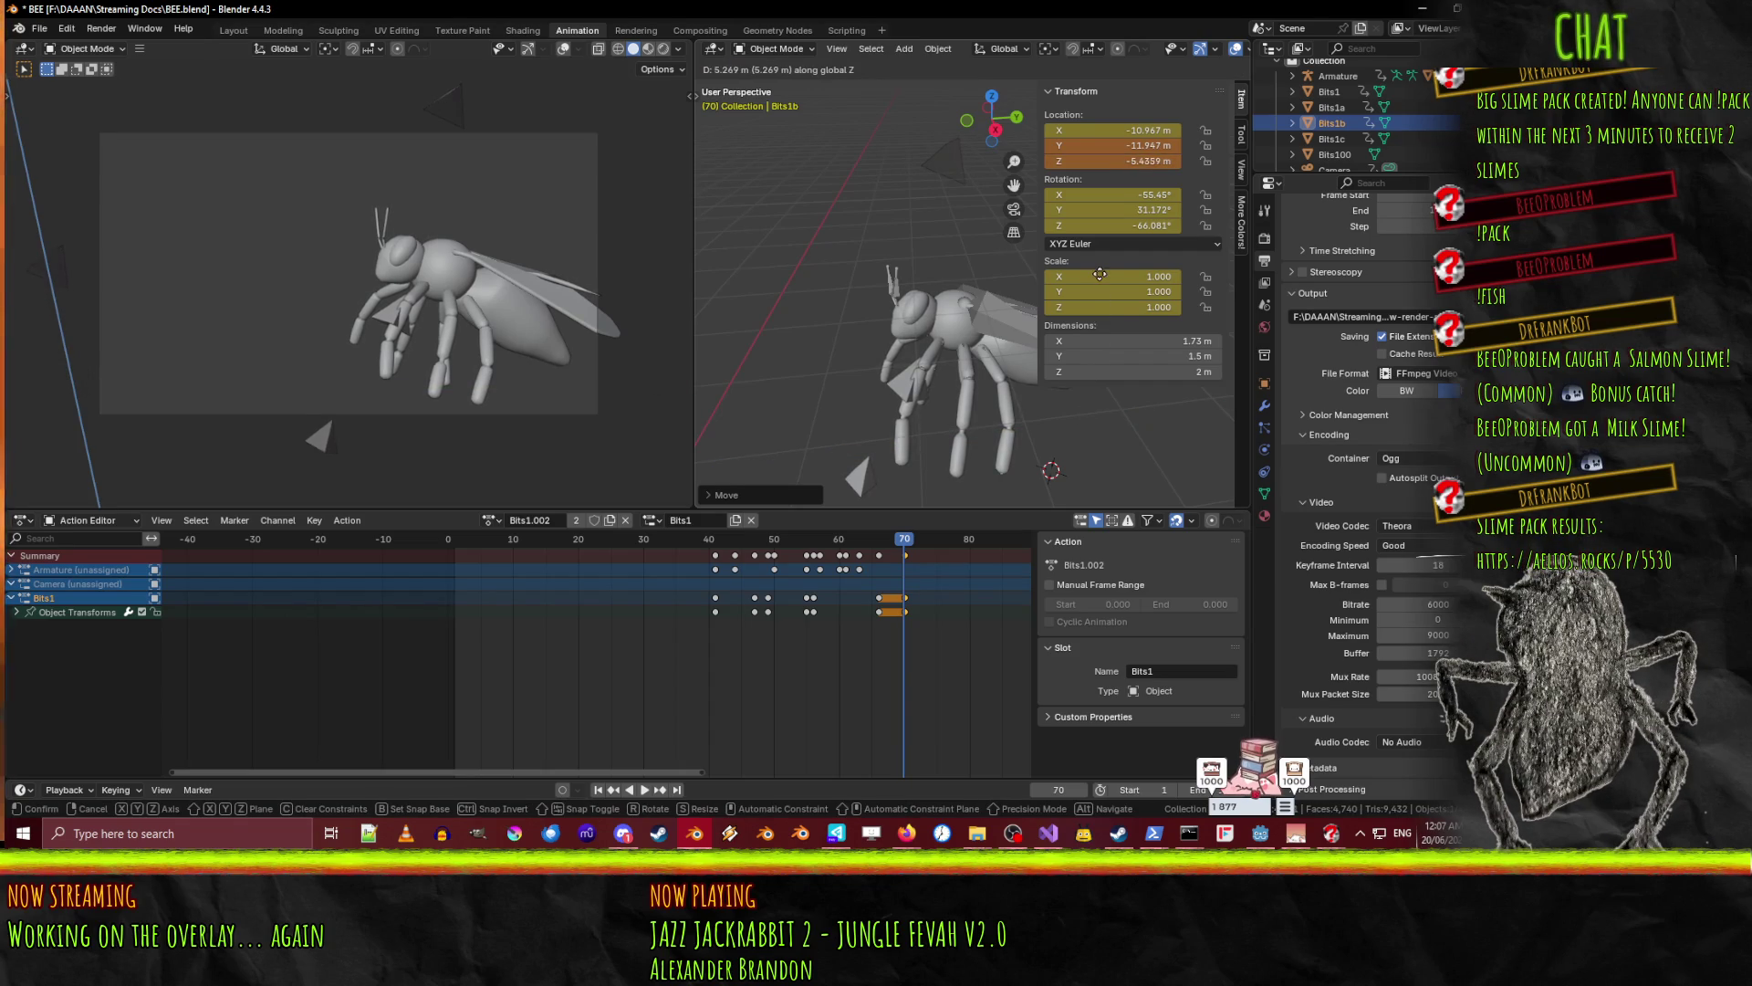
click(1098, 274)
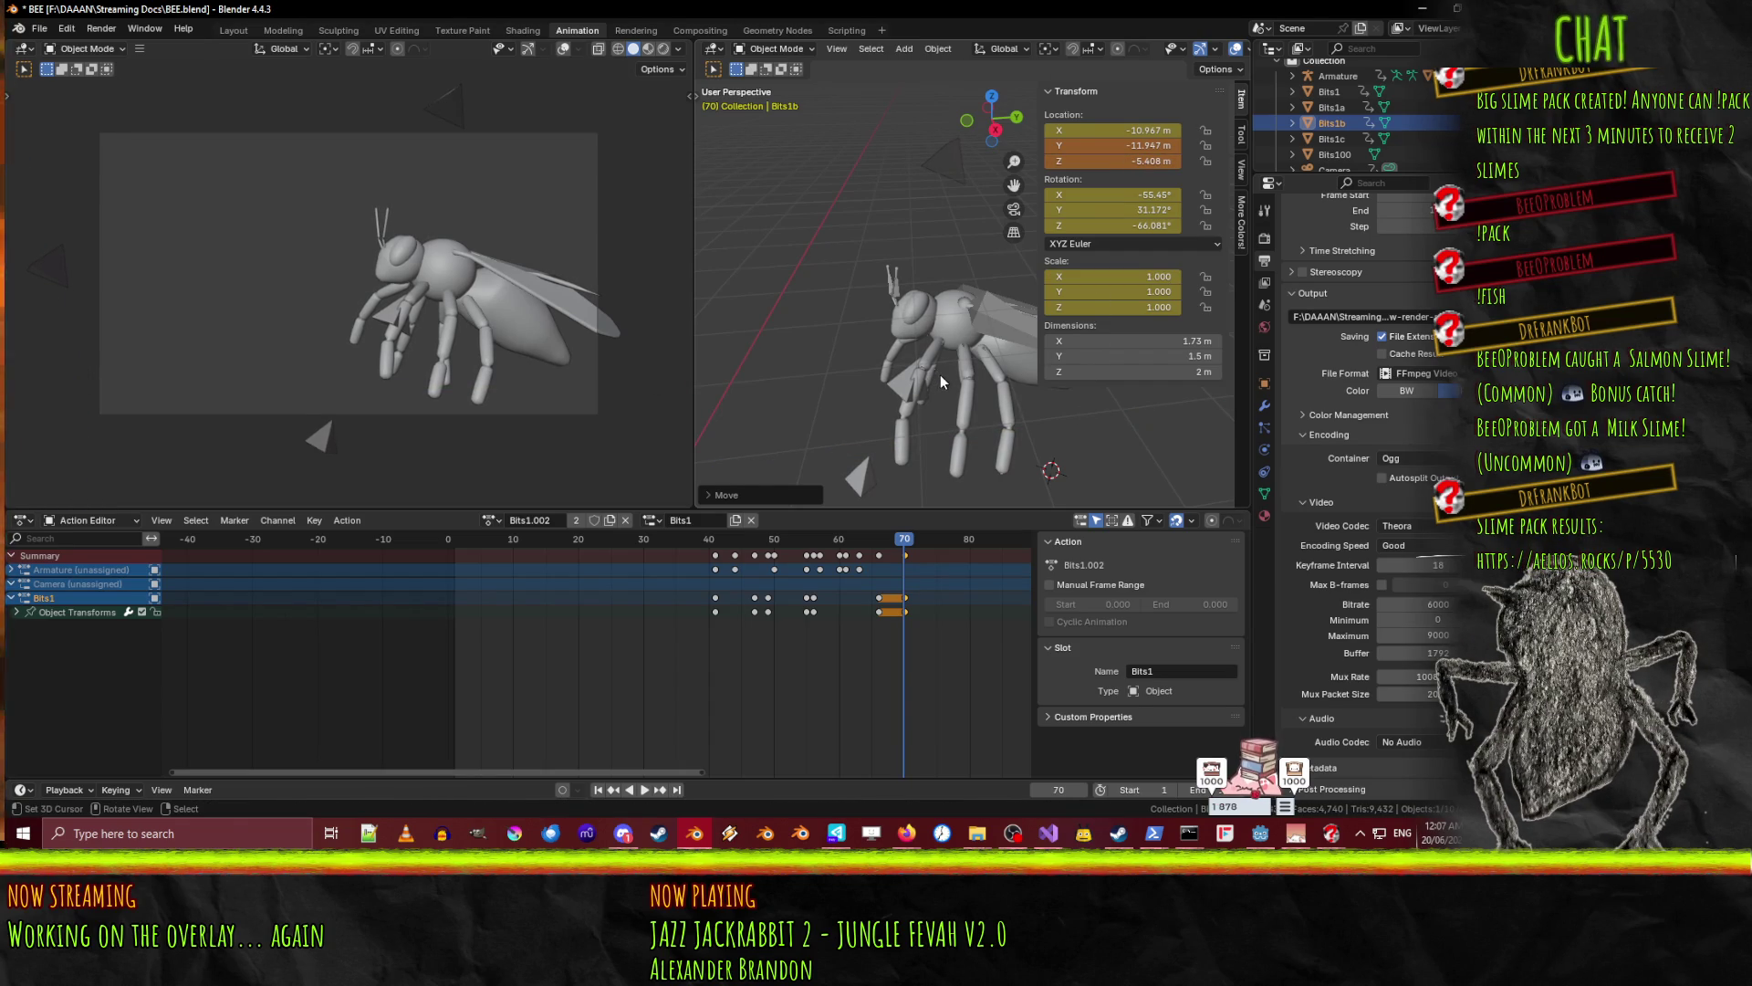
key(i)
- Move Bits1b further out and keyframe that position at frame 71
key(space)
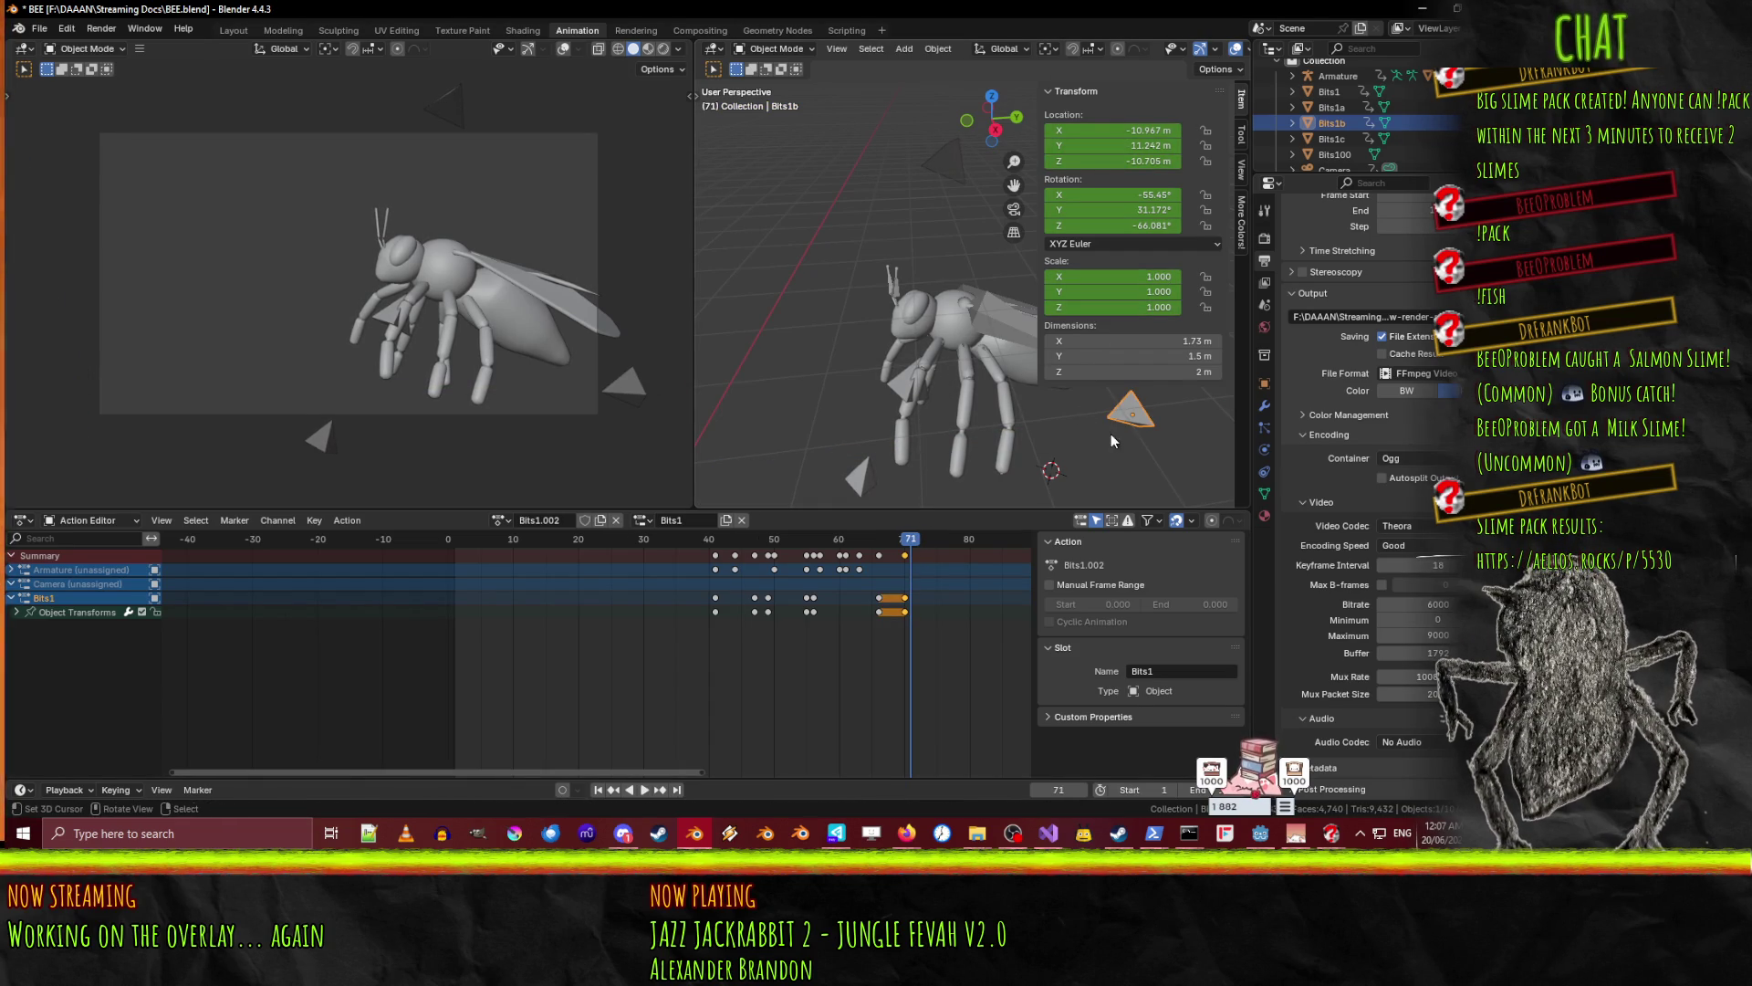
key(g)
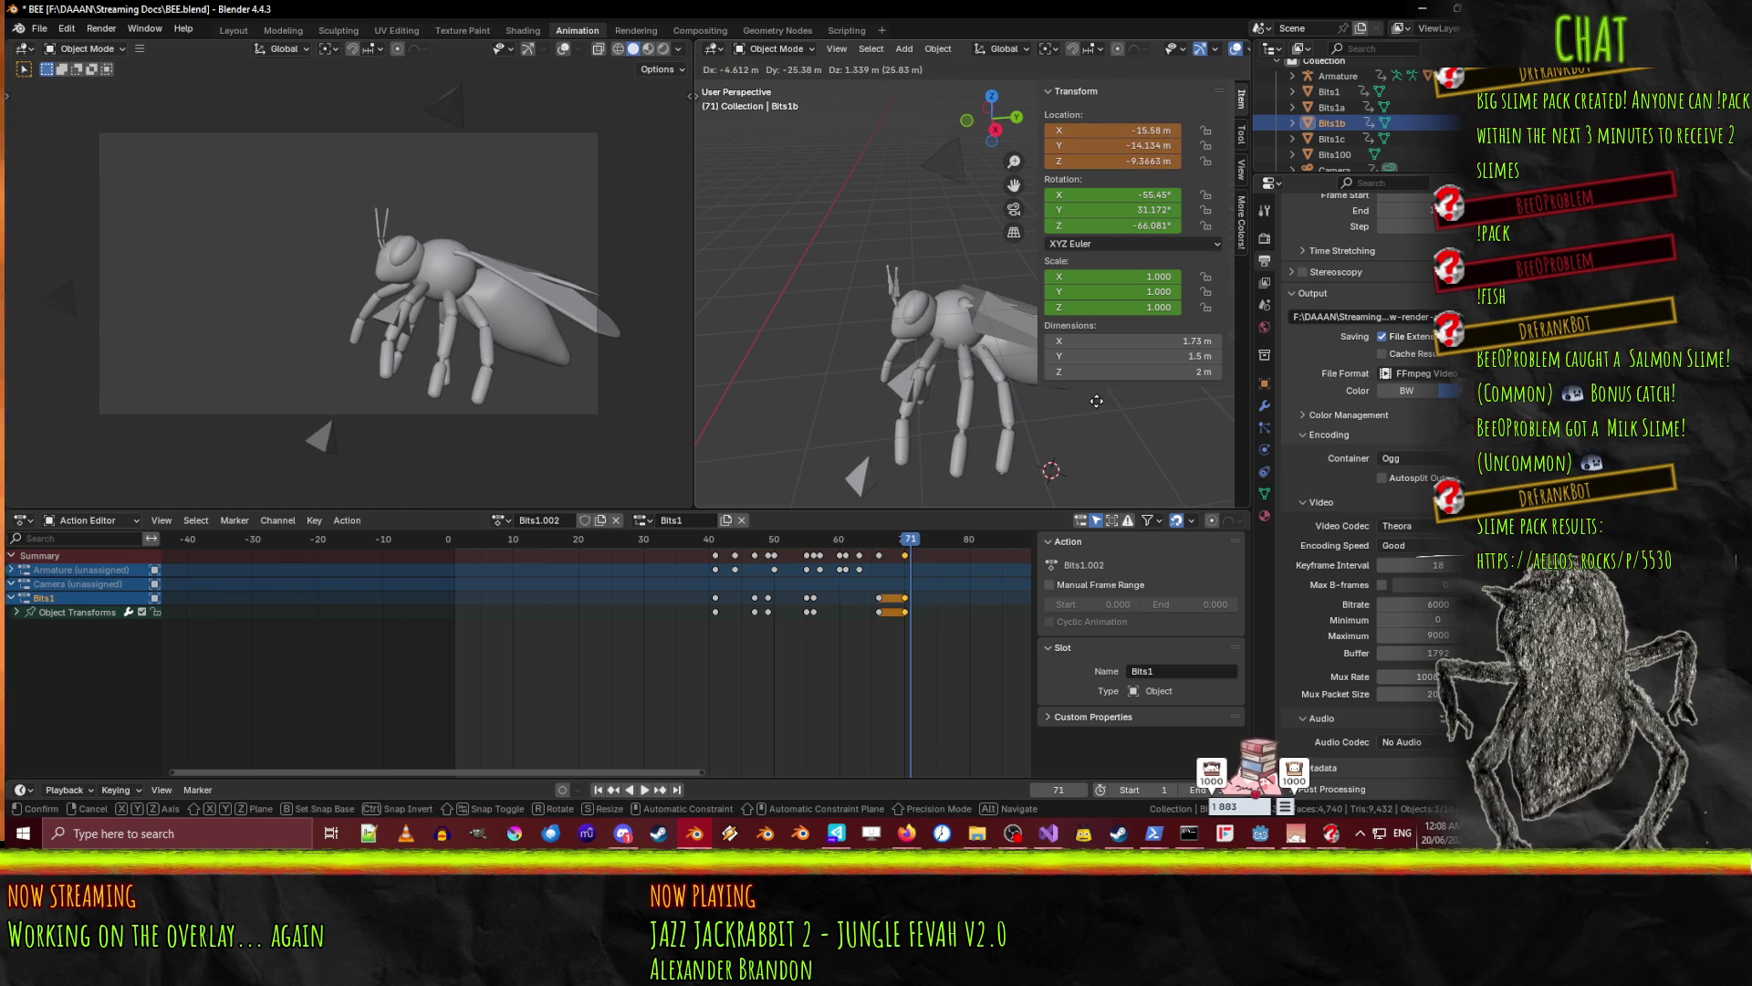
click(1097, 400)
key(i)
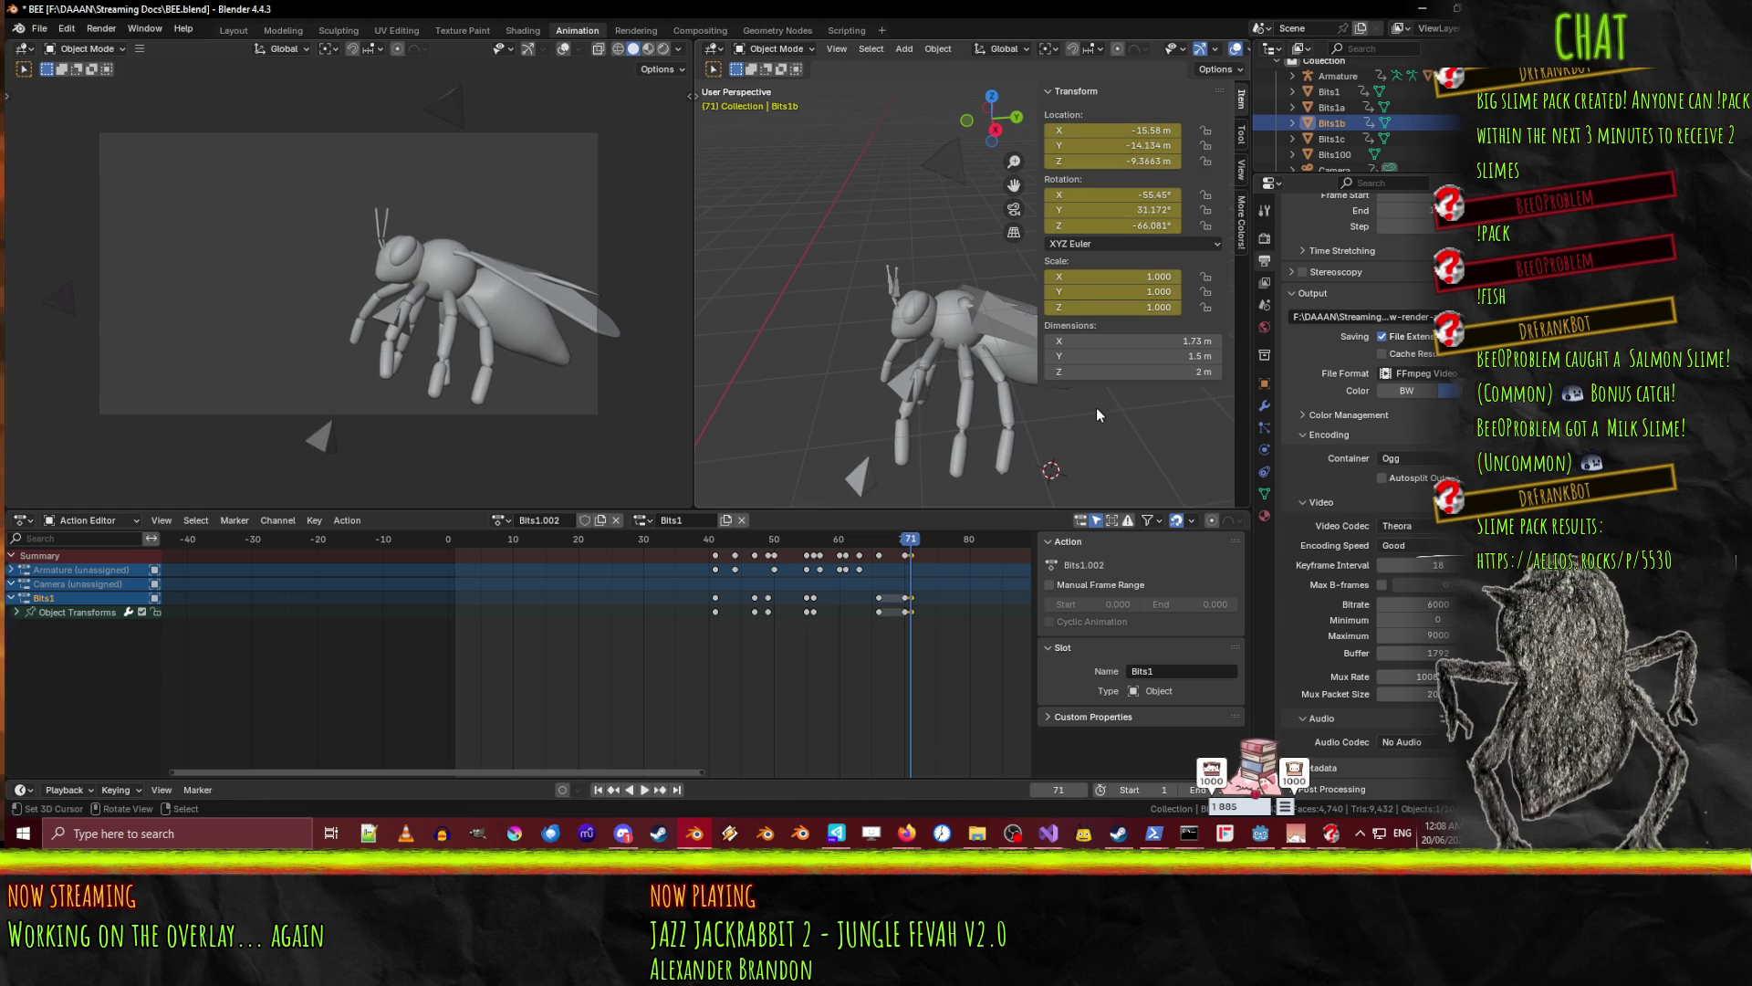
click(861, 491)
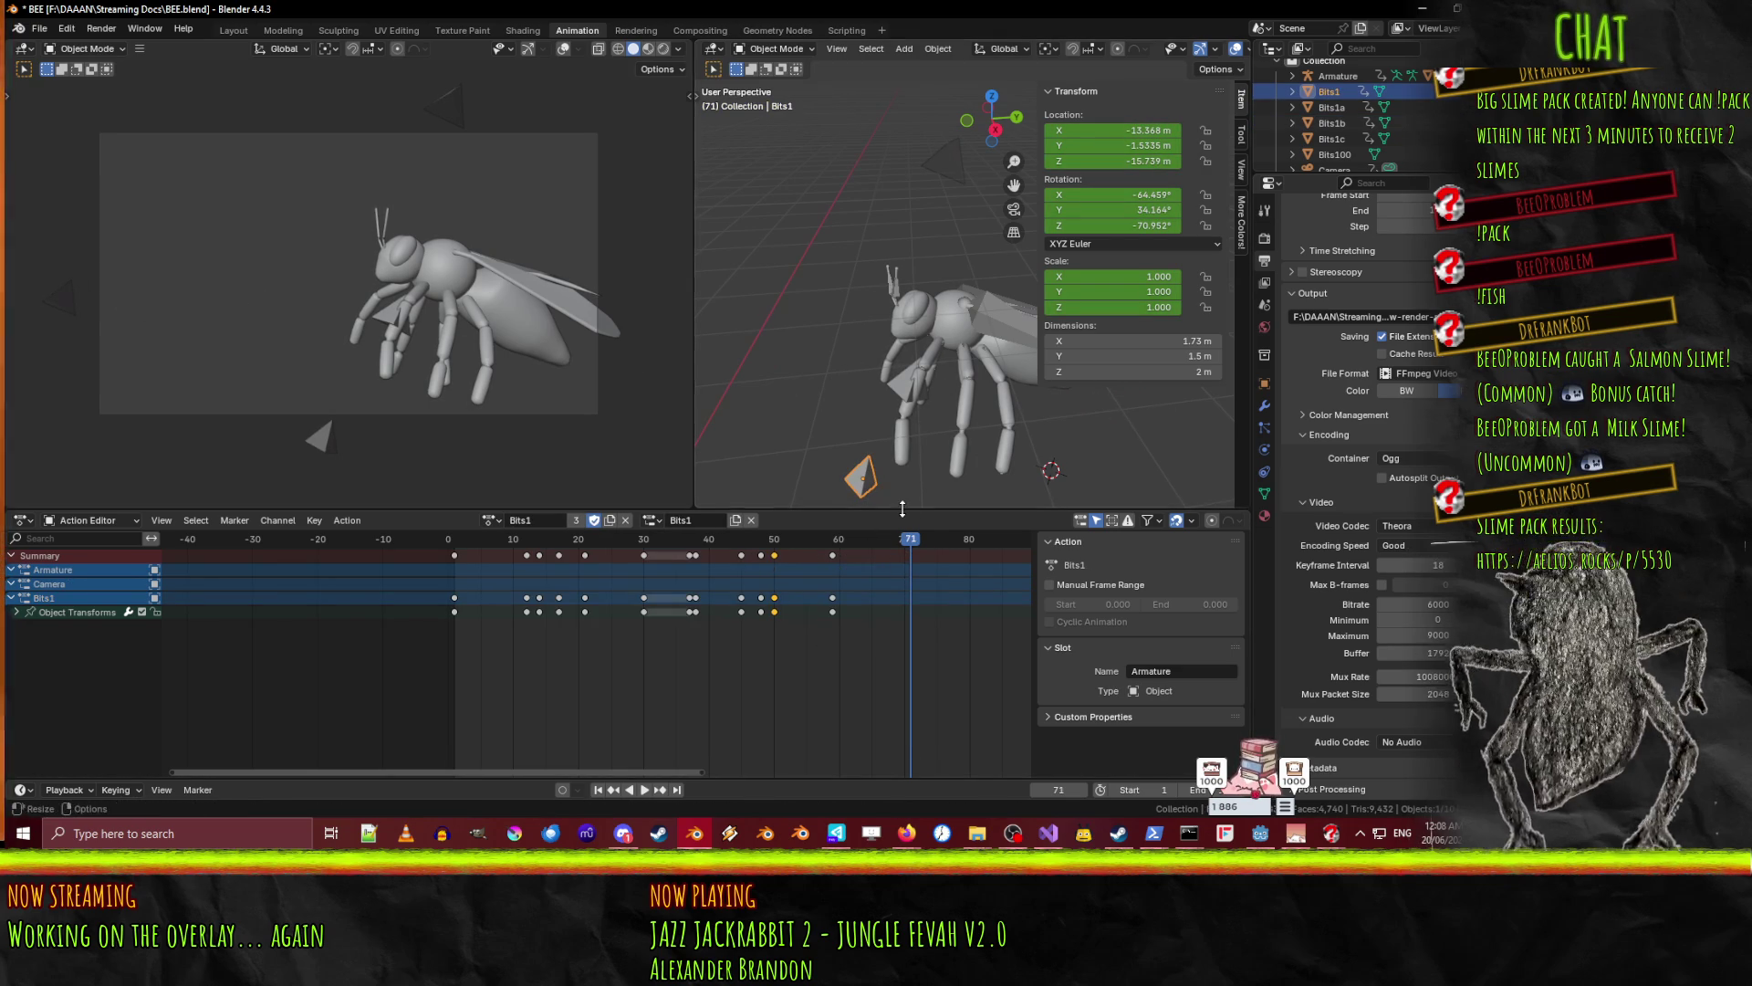
- Keyframe Bits1 at frame 70, then move it away at frame 71
drag(900, 546, 903, 546)
key(i)
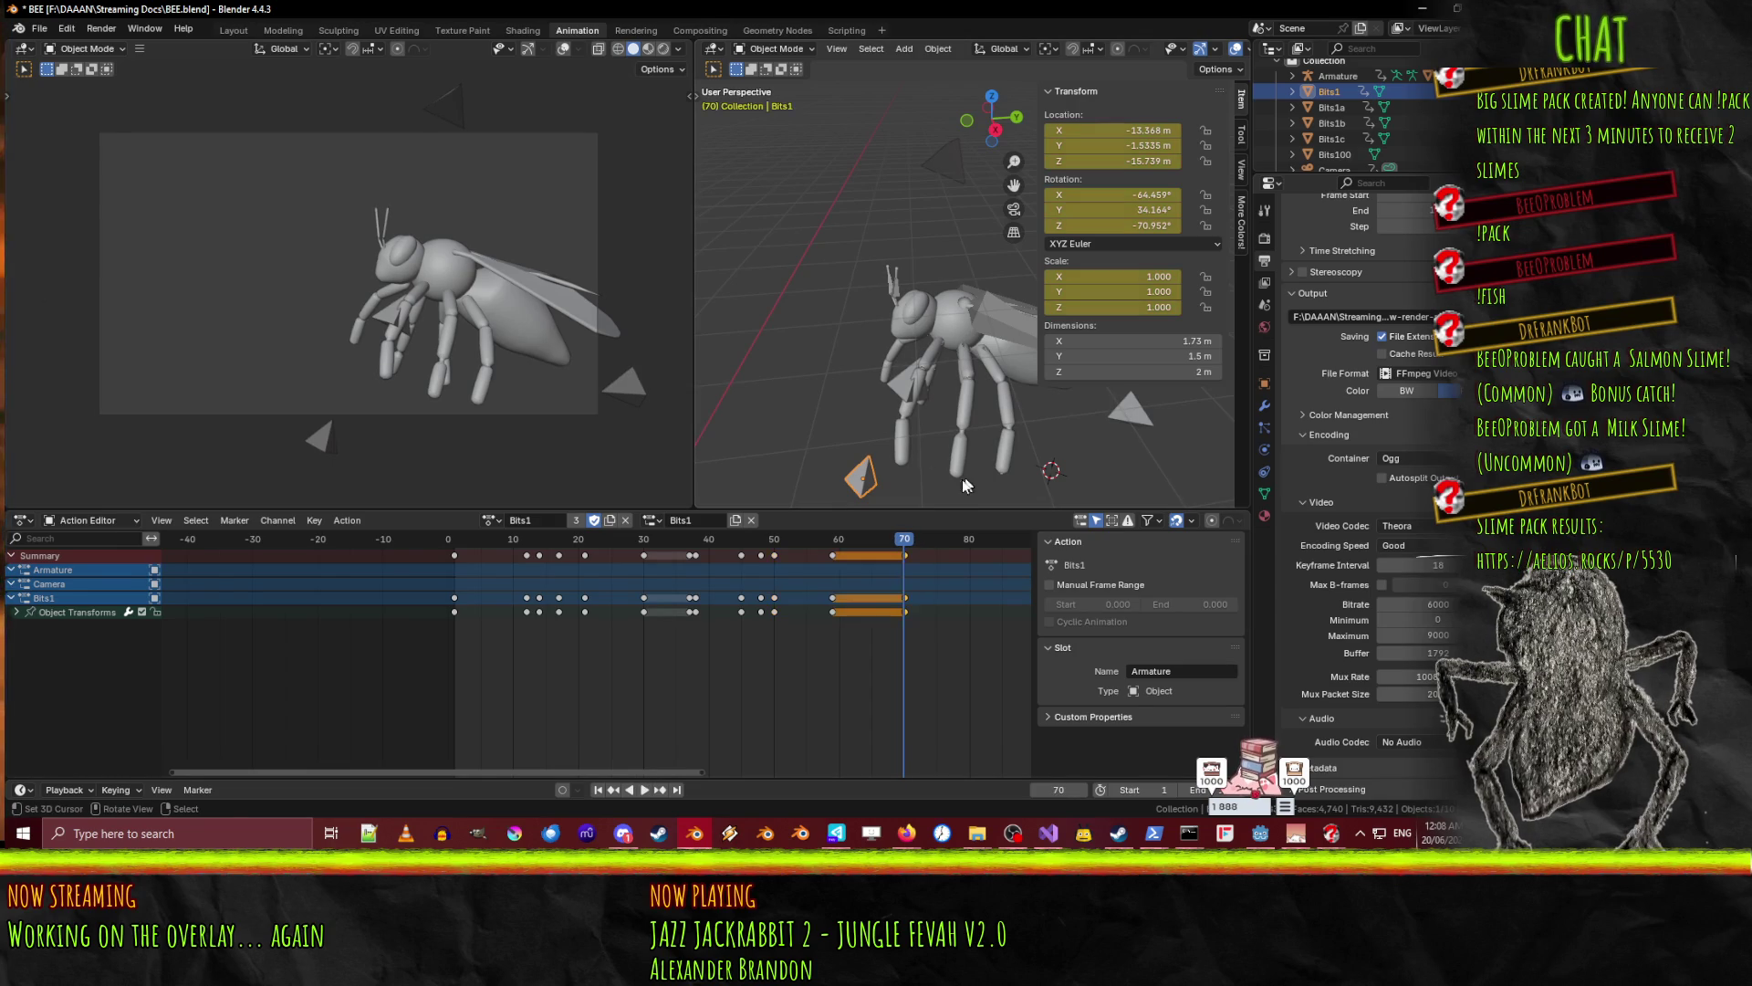
key(space)
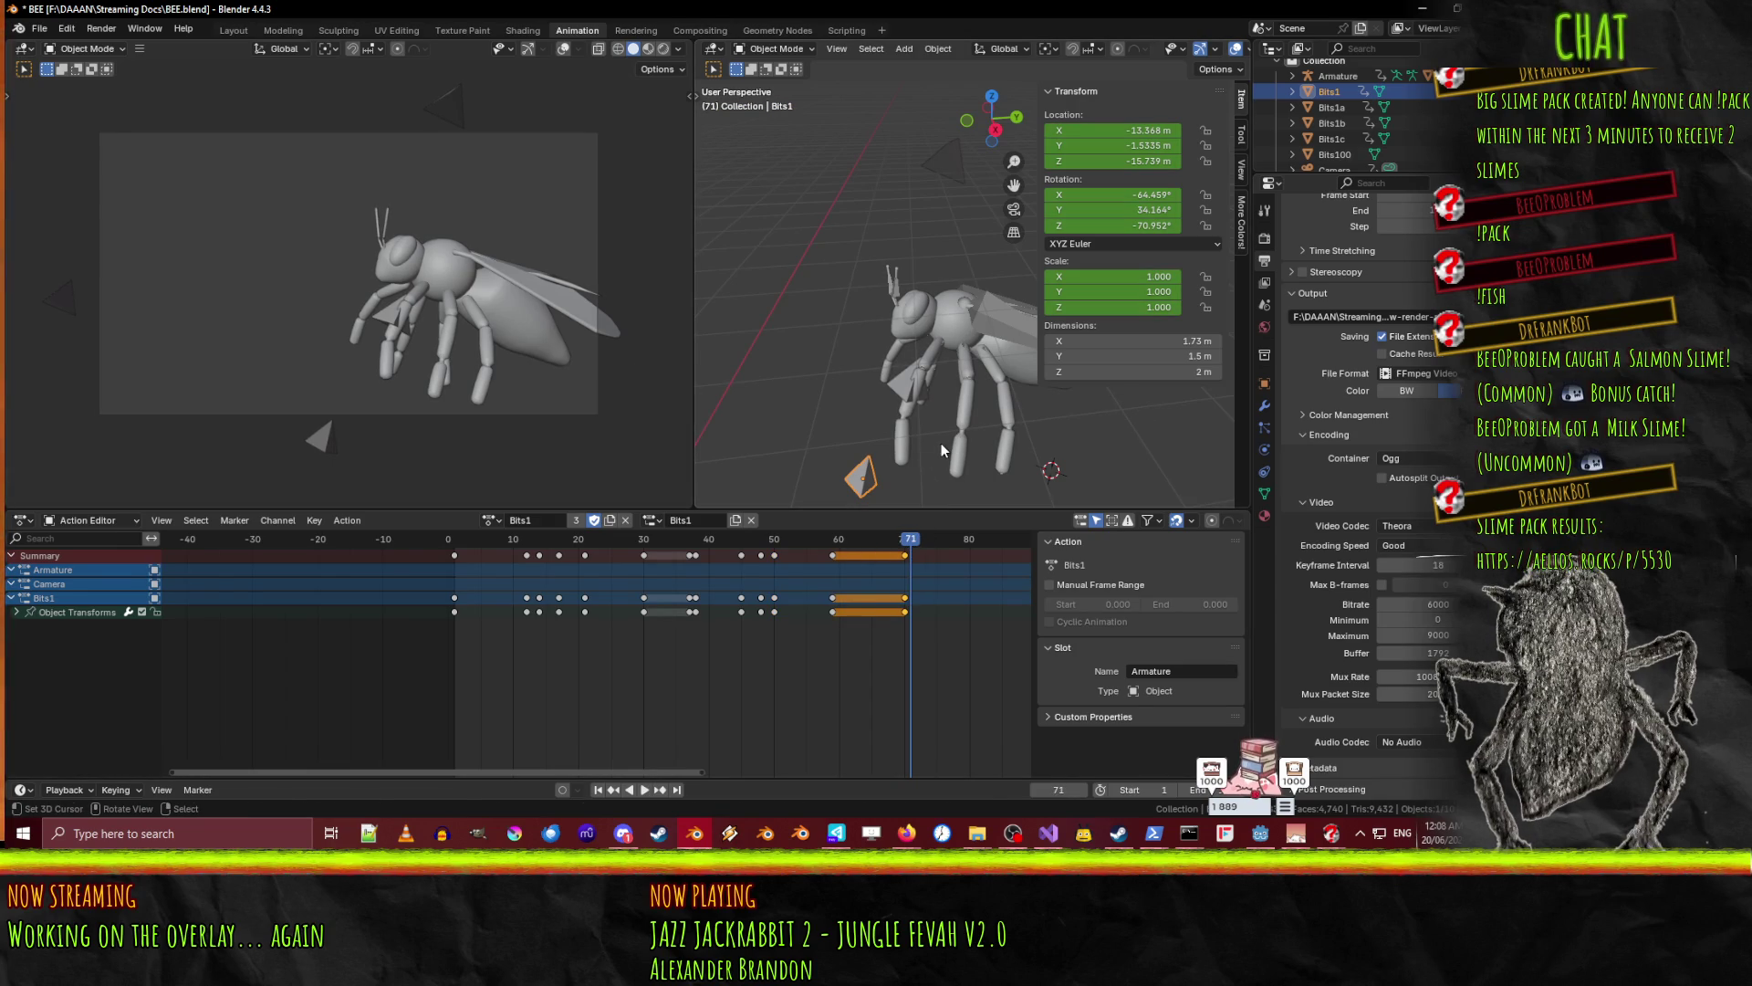
key(g)
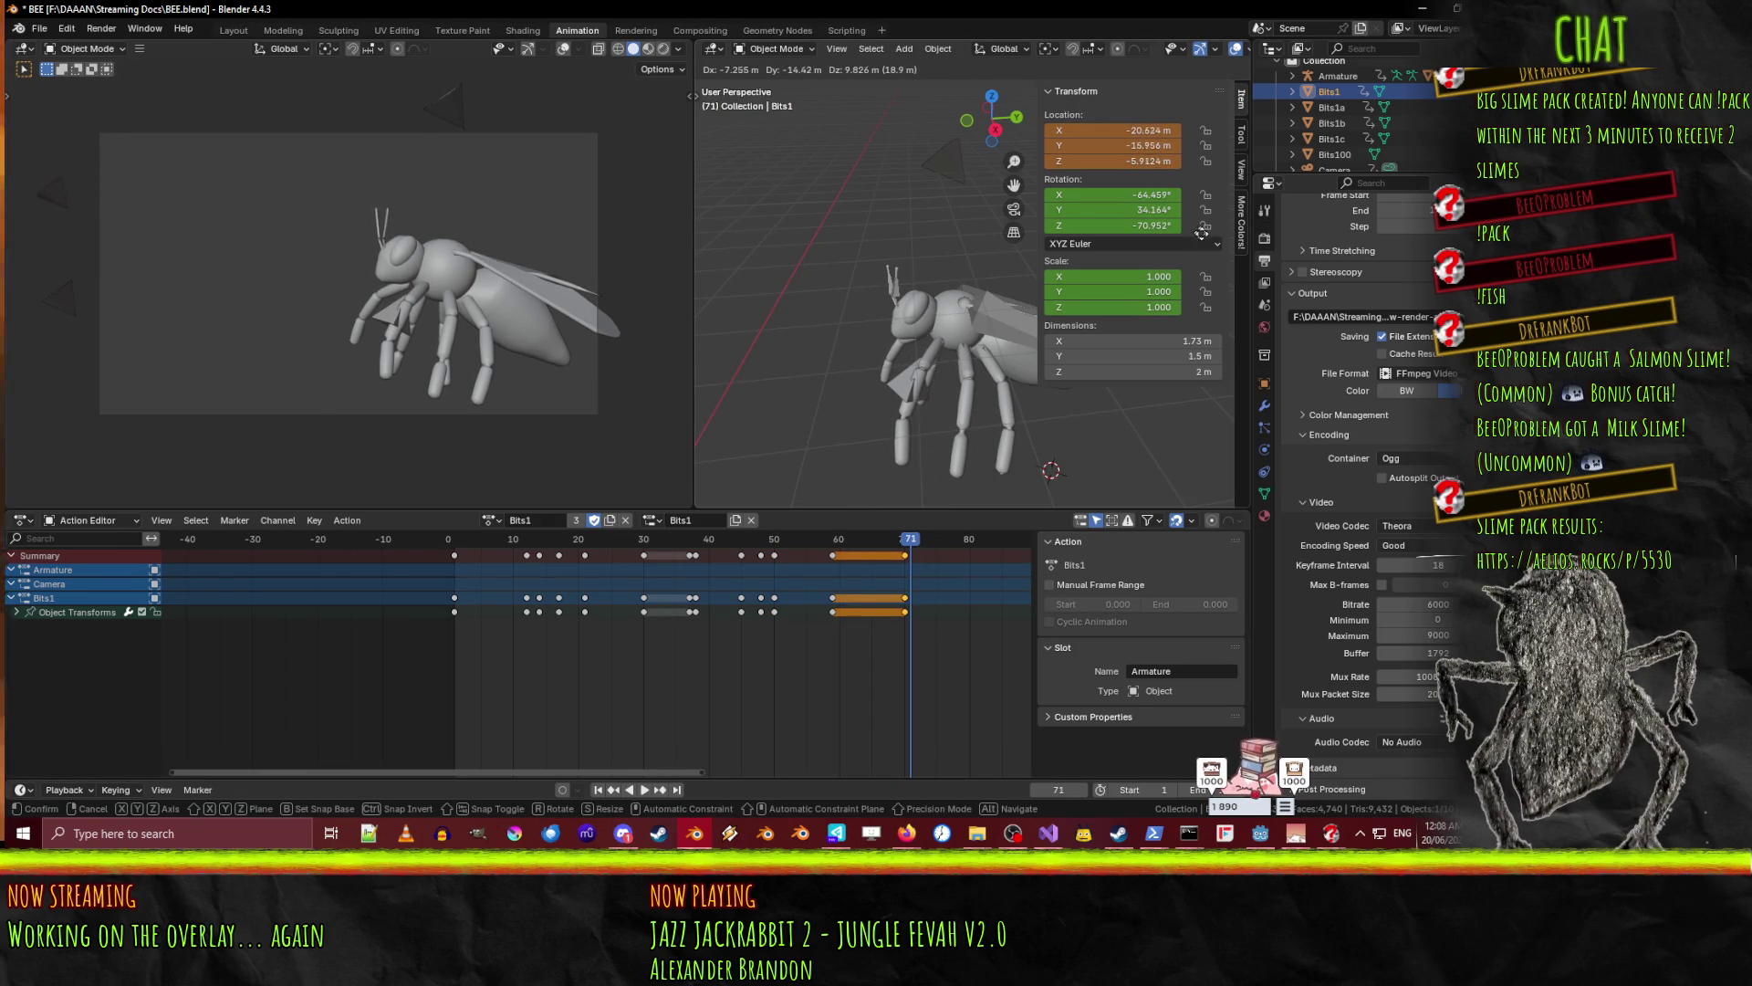
click(1216, 237)
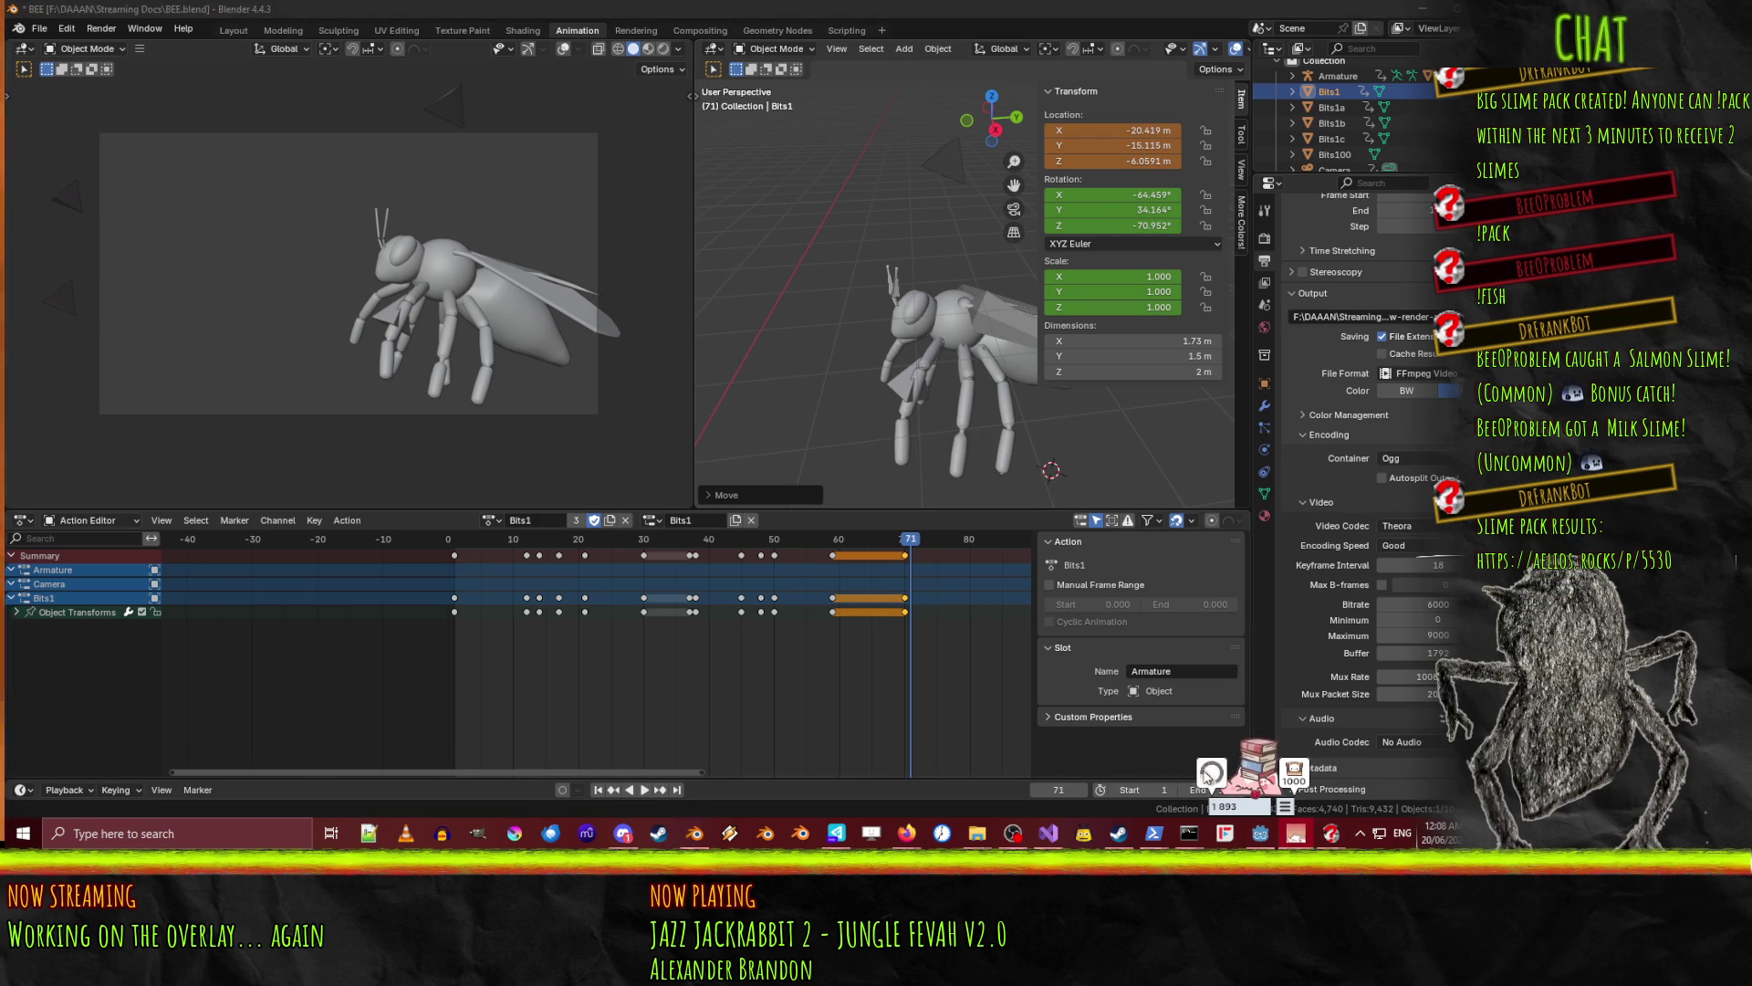
- Scrub between frames 61 and 72 to review the motion of Bits1 and Bits1b
drag(910, 540, 907, 532)
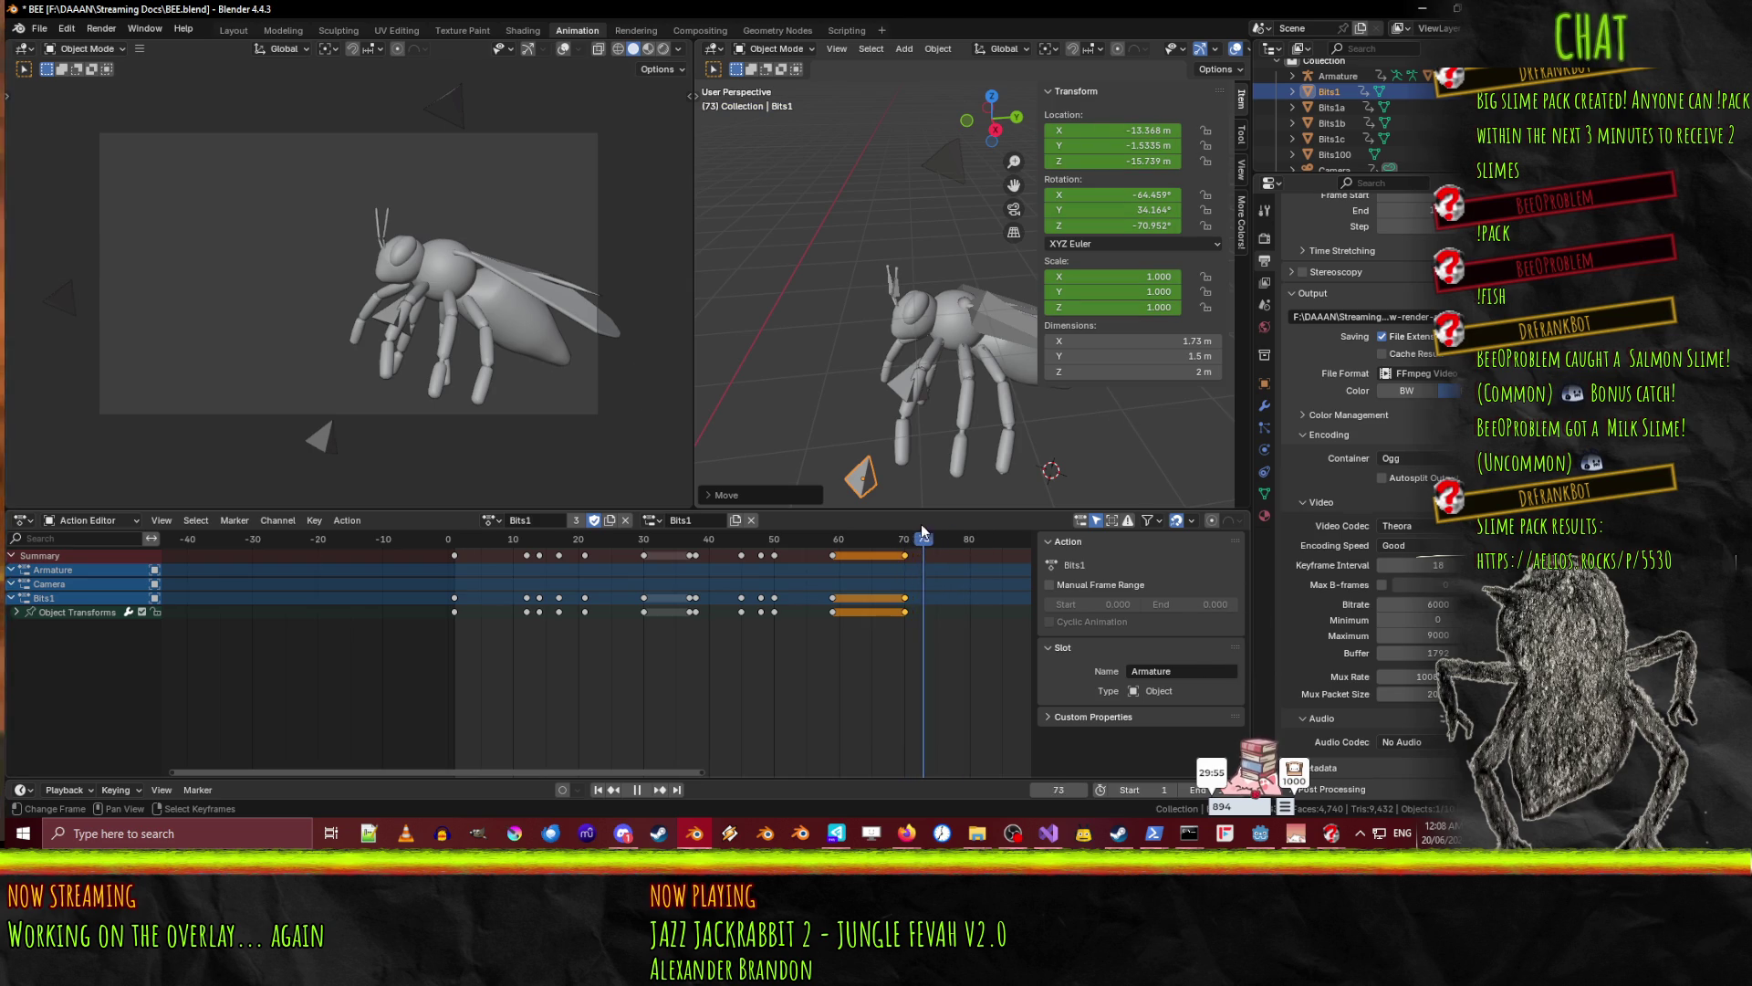
drag(891, 523, 916, 526)
key(space)
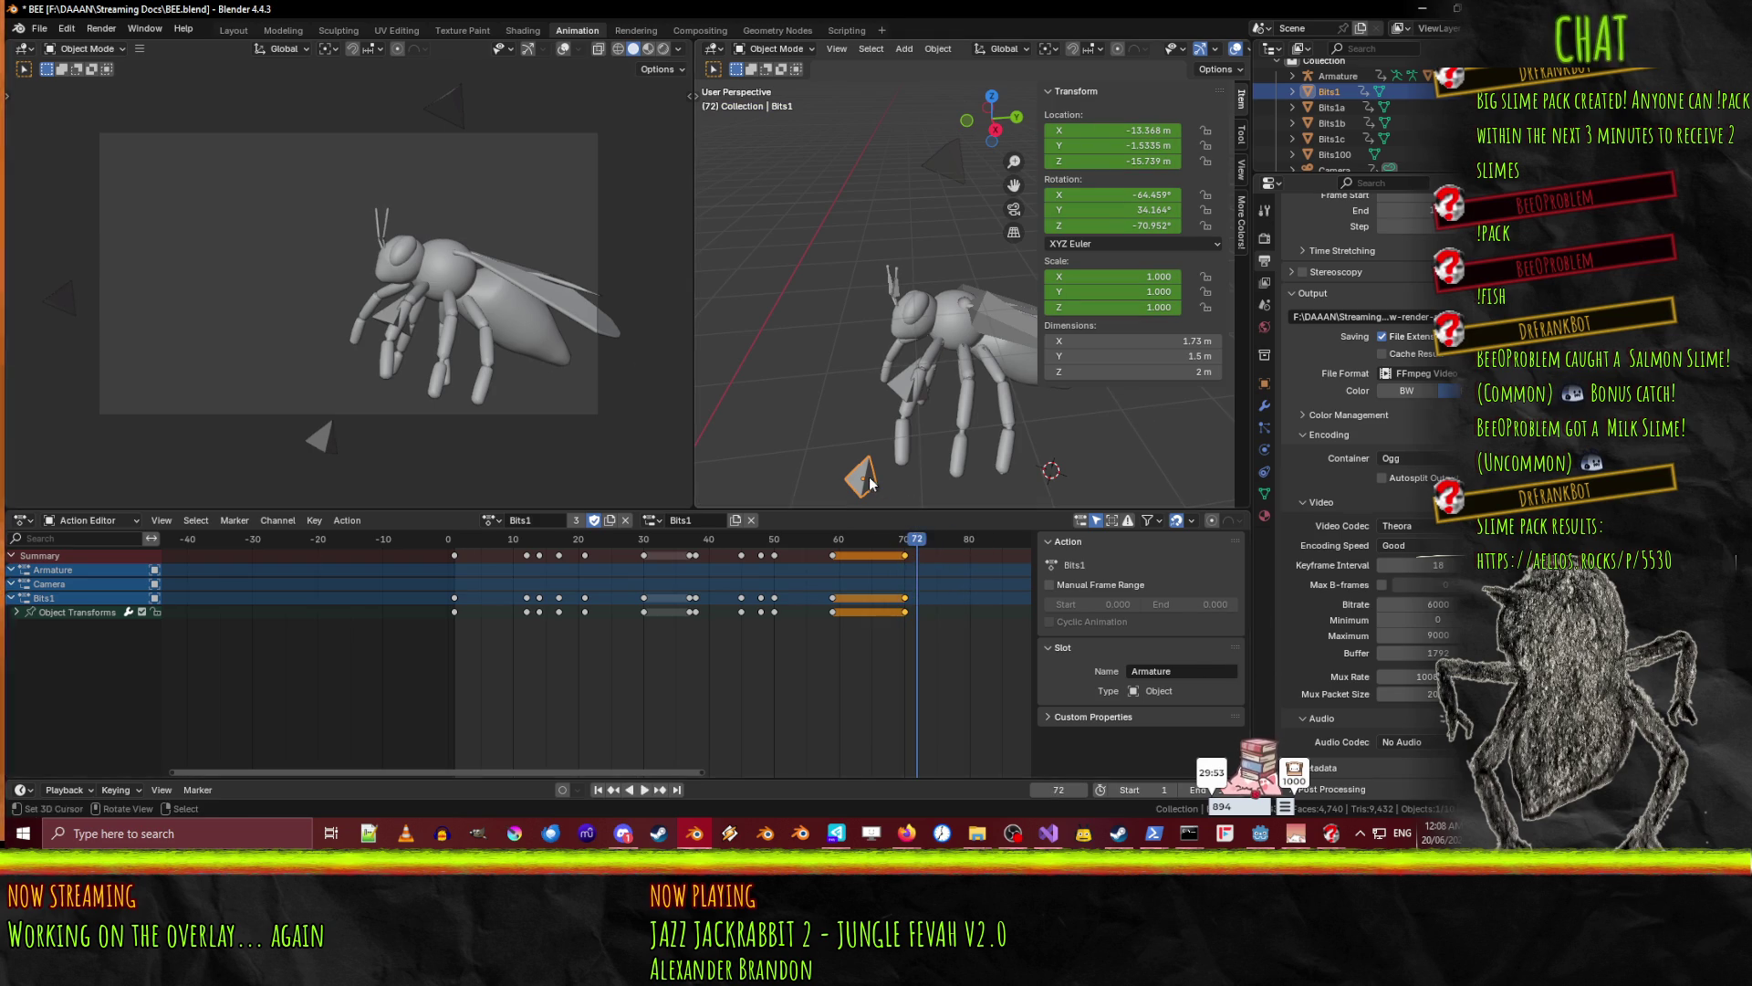
mouse_move(853, 544)
mouse_down()
mouse_move(803, 545)
mouse_move(846, 547)
mouse_up()
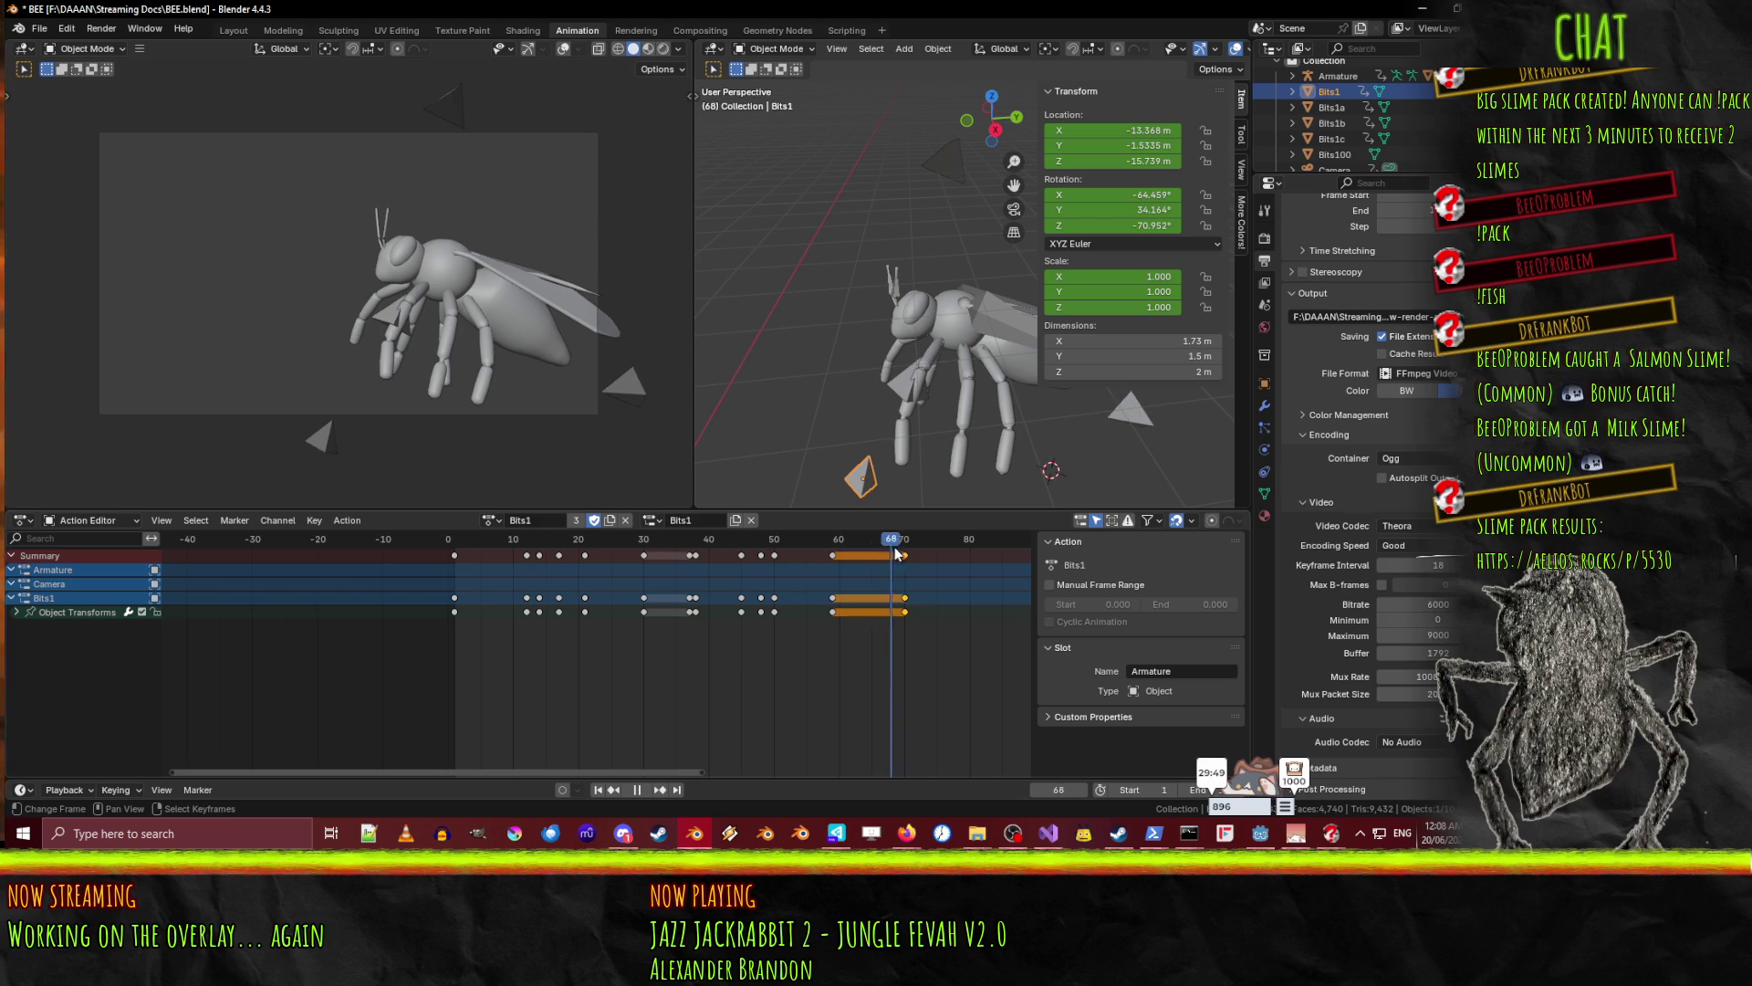
key(space)
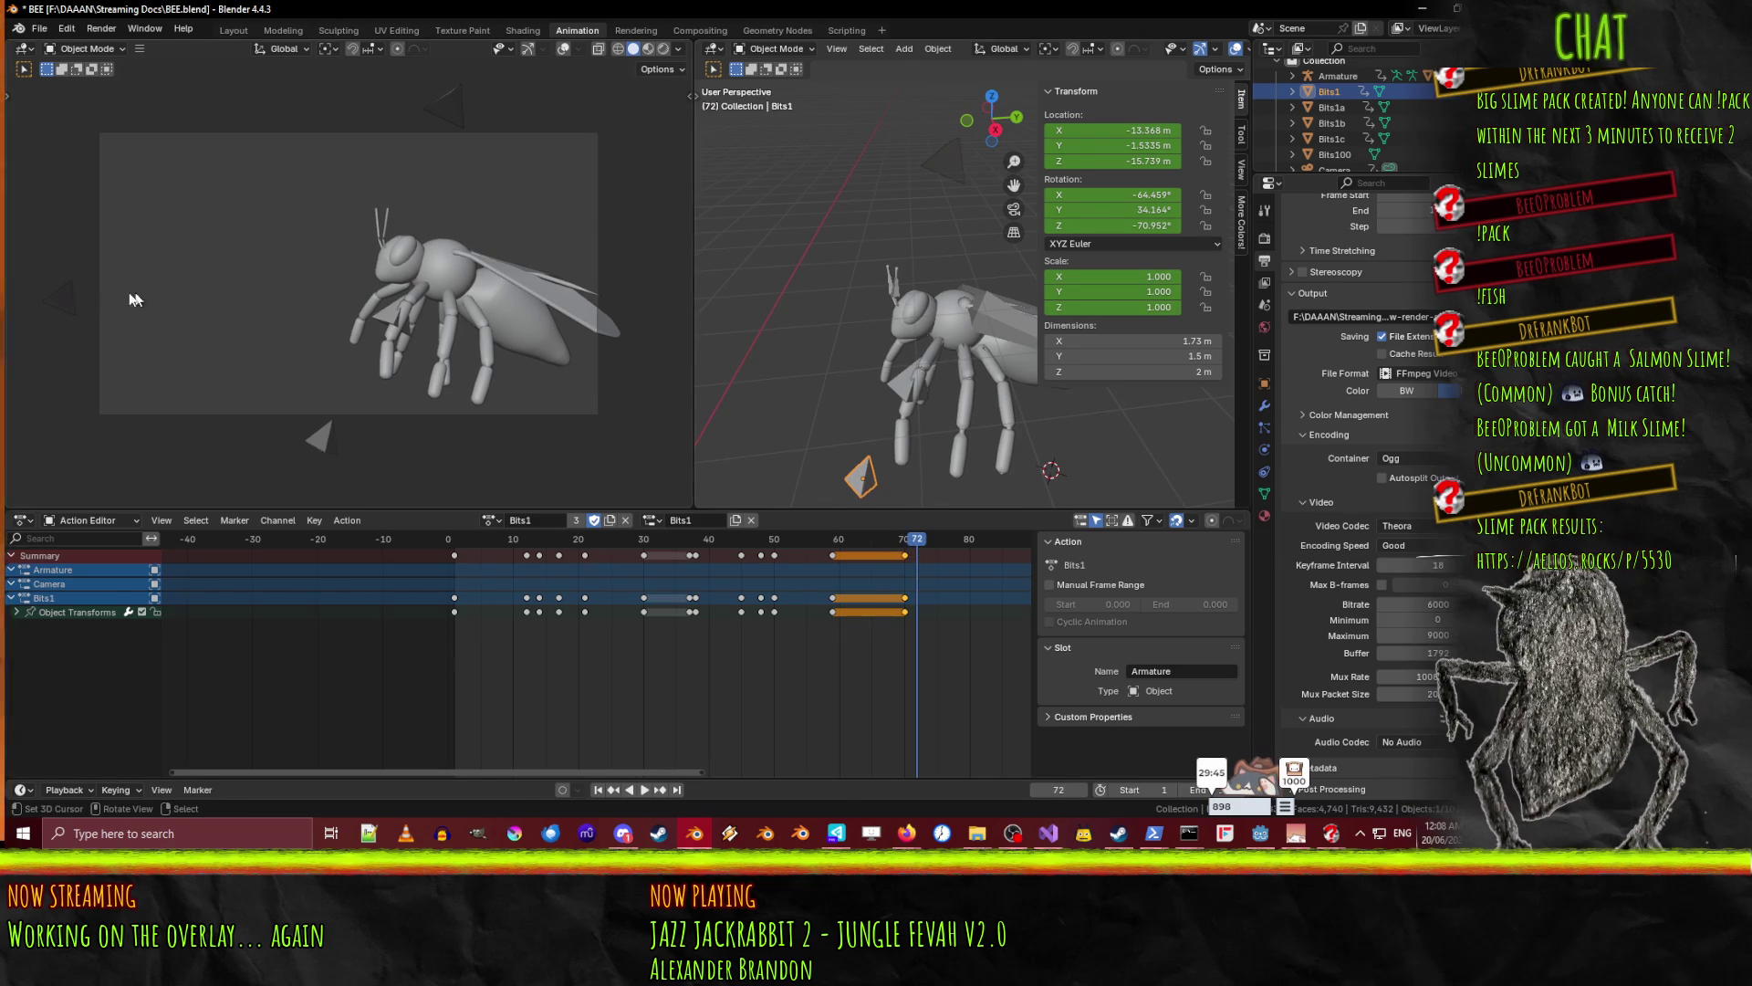
click(66, 293)
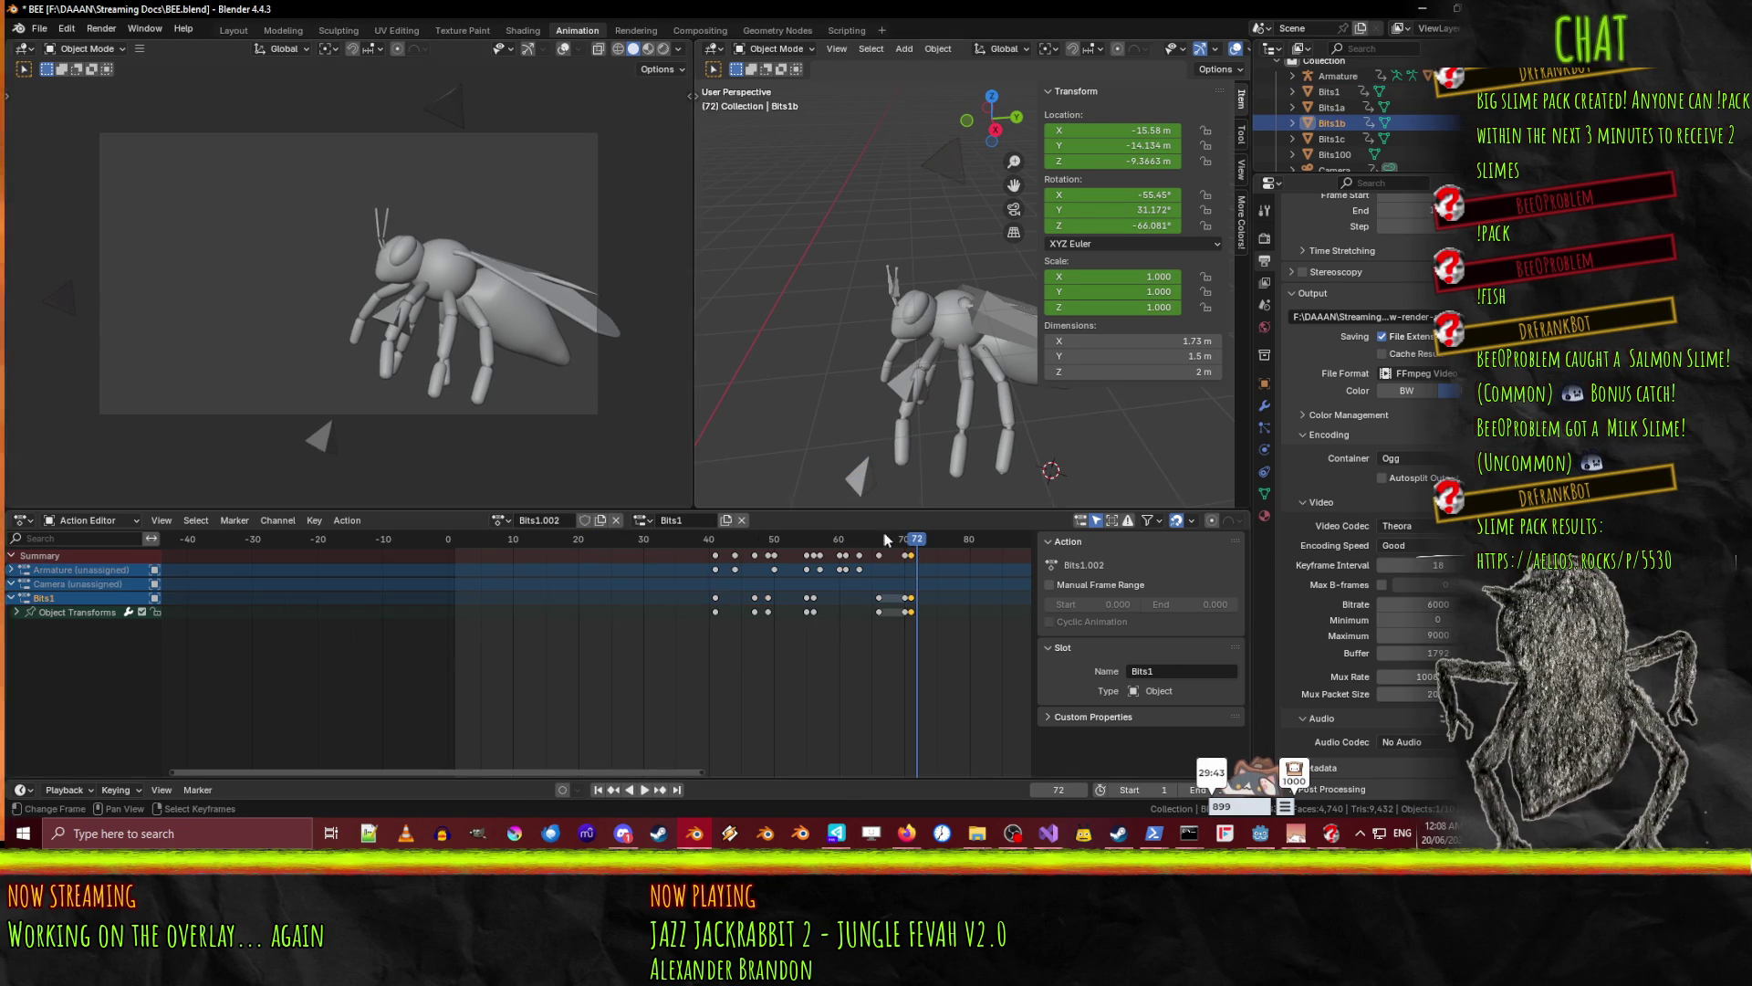
drag(916, 542, 893, 544)
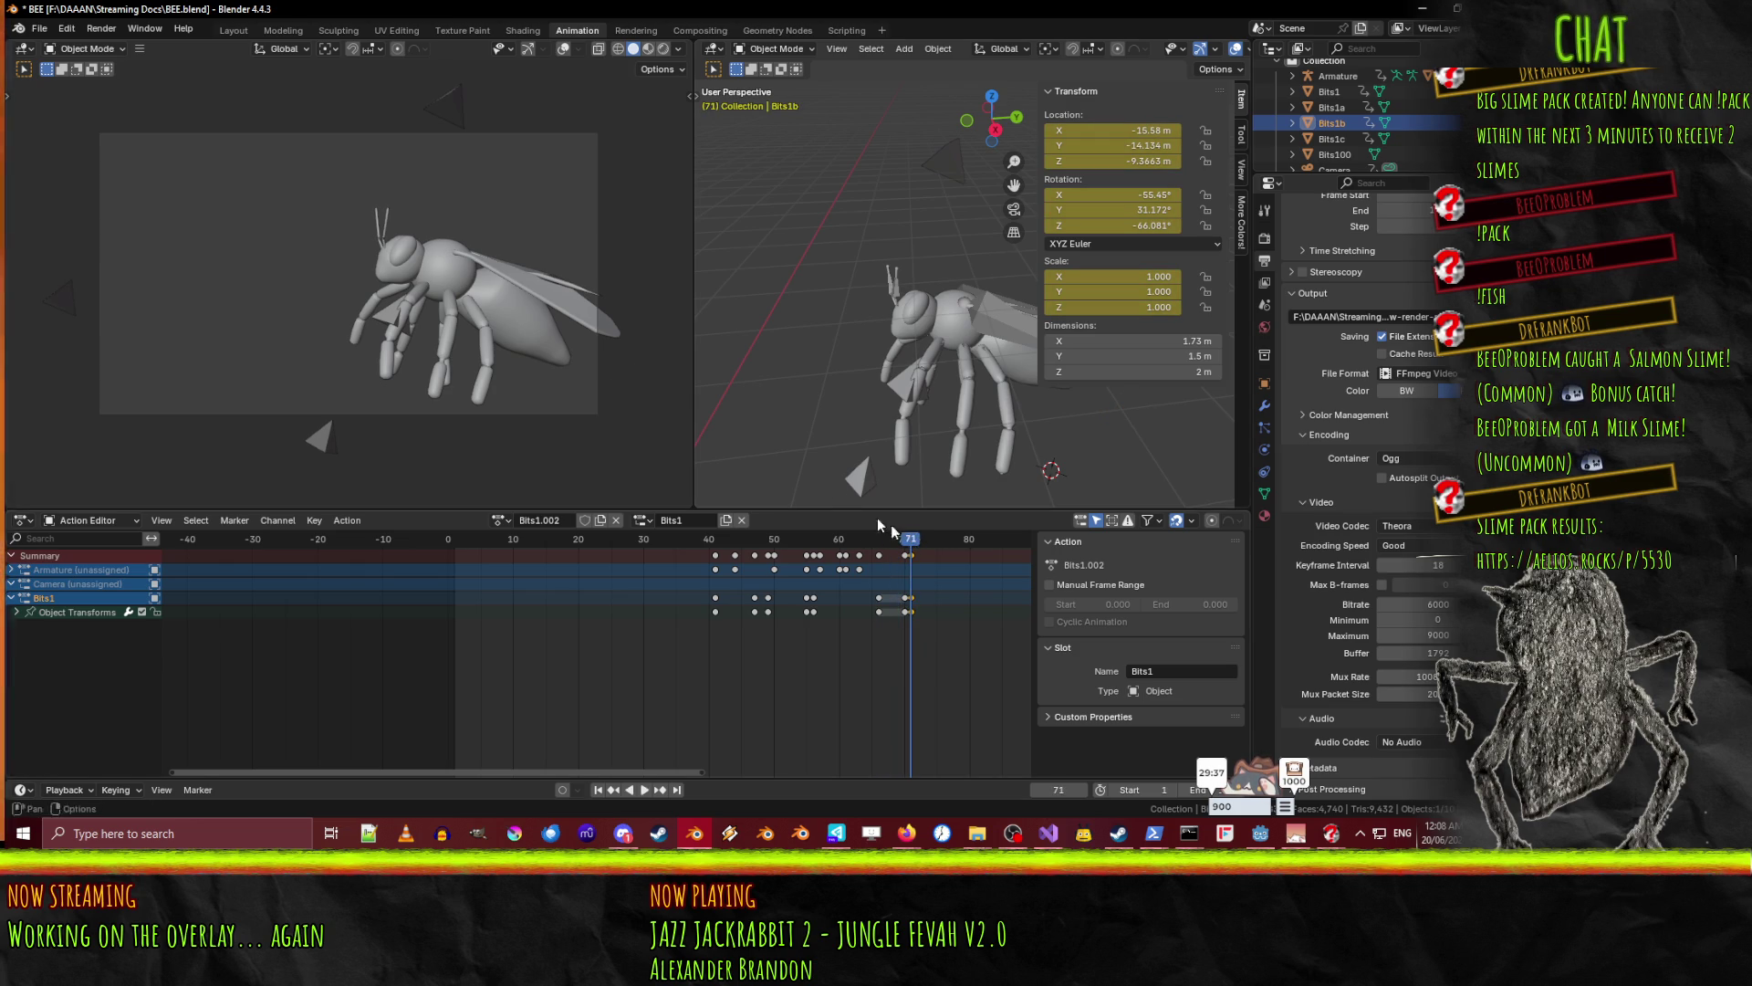
- Move Bits1 out to X -19.196, Y -14.723, Z -8.3323 and keyframe it at frame 71
click(850, 471)
drag(905, 542, 910, 542)
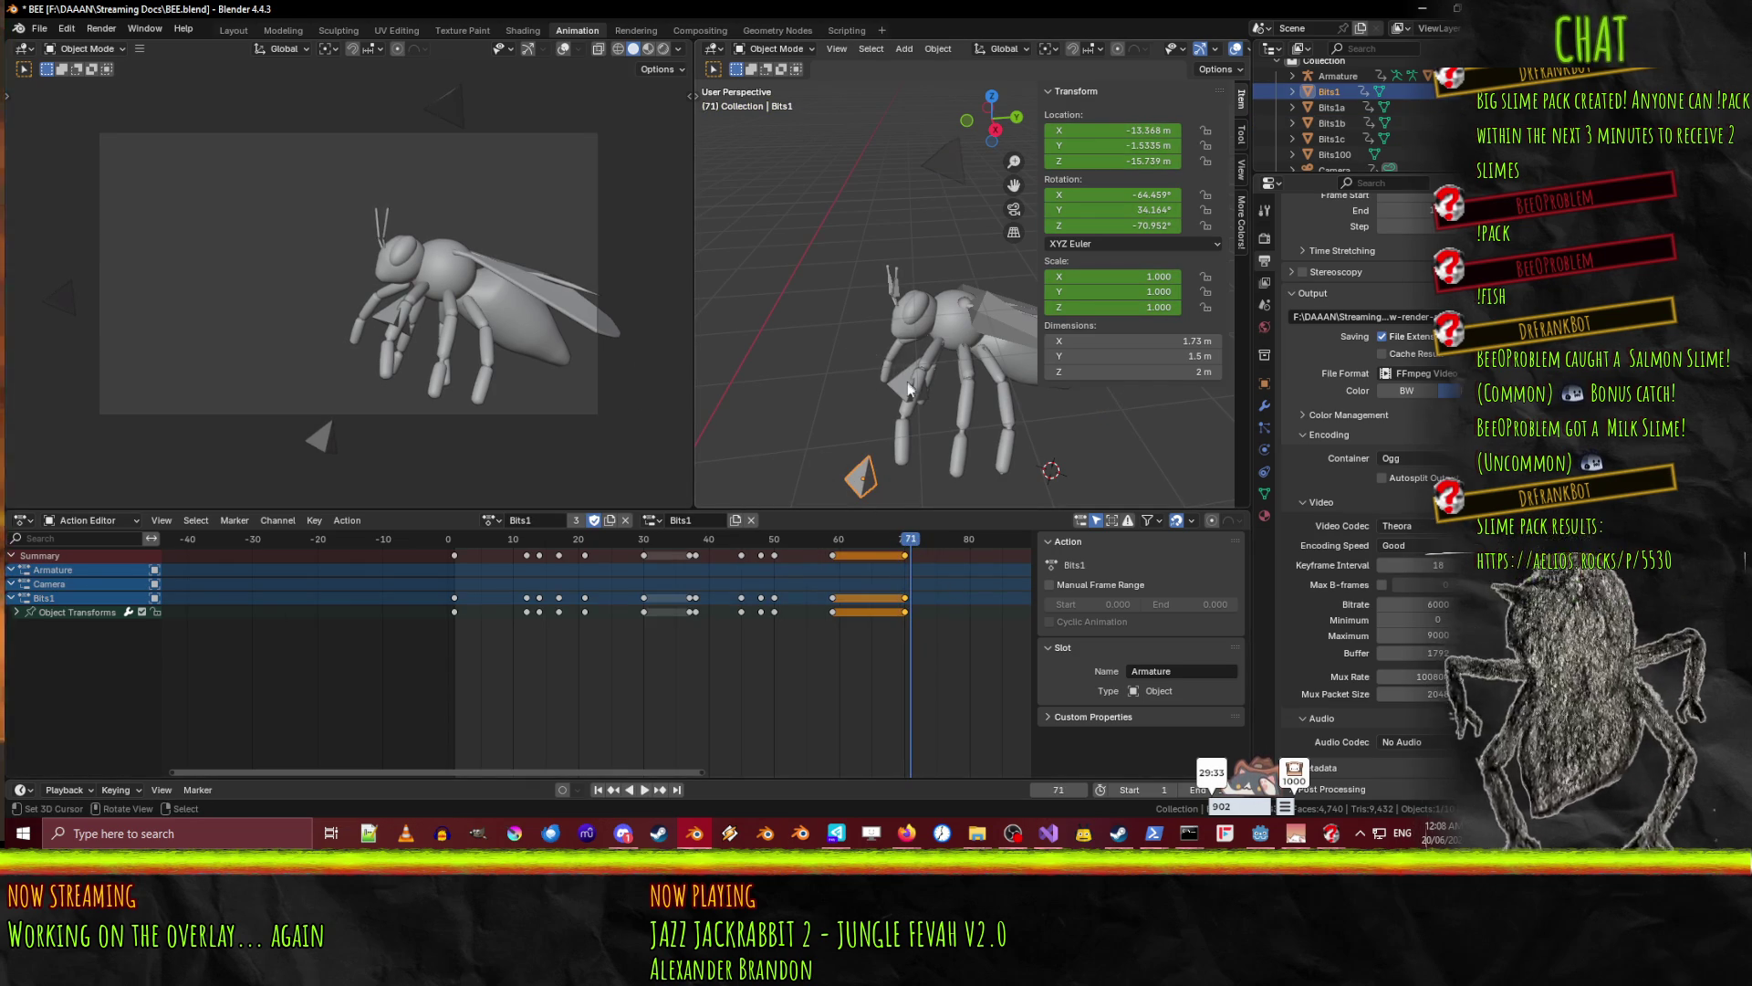
key(g)
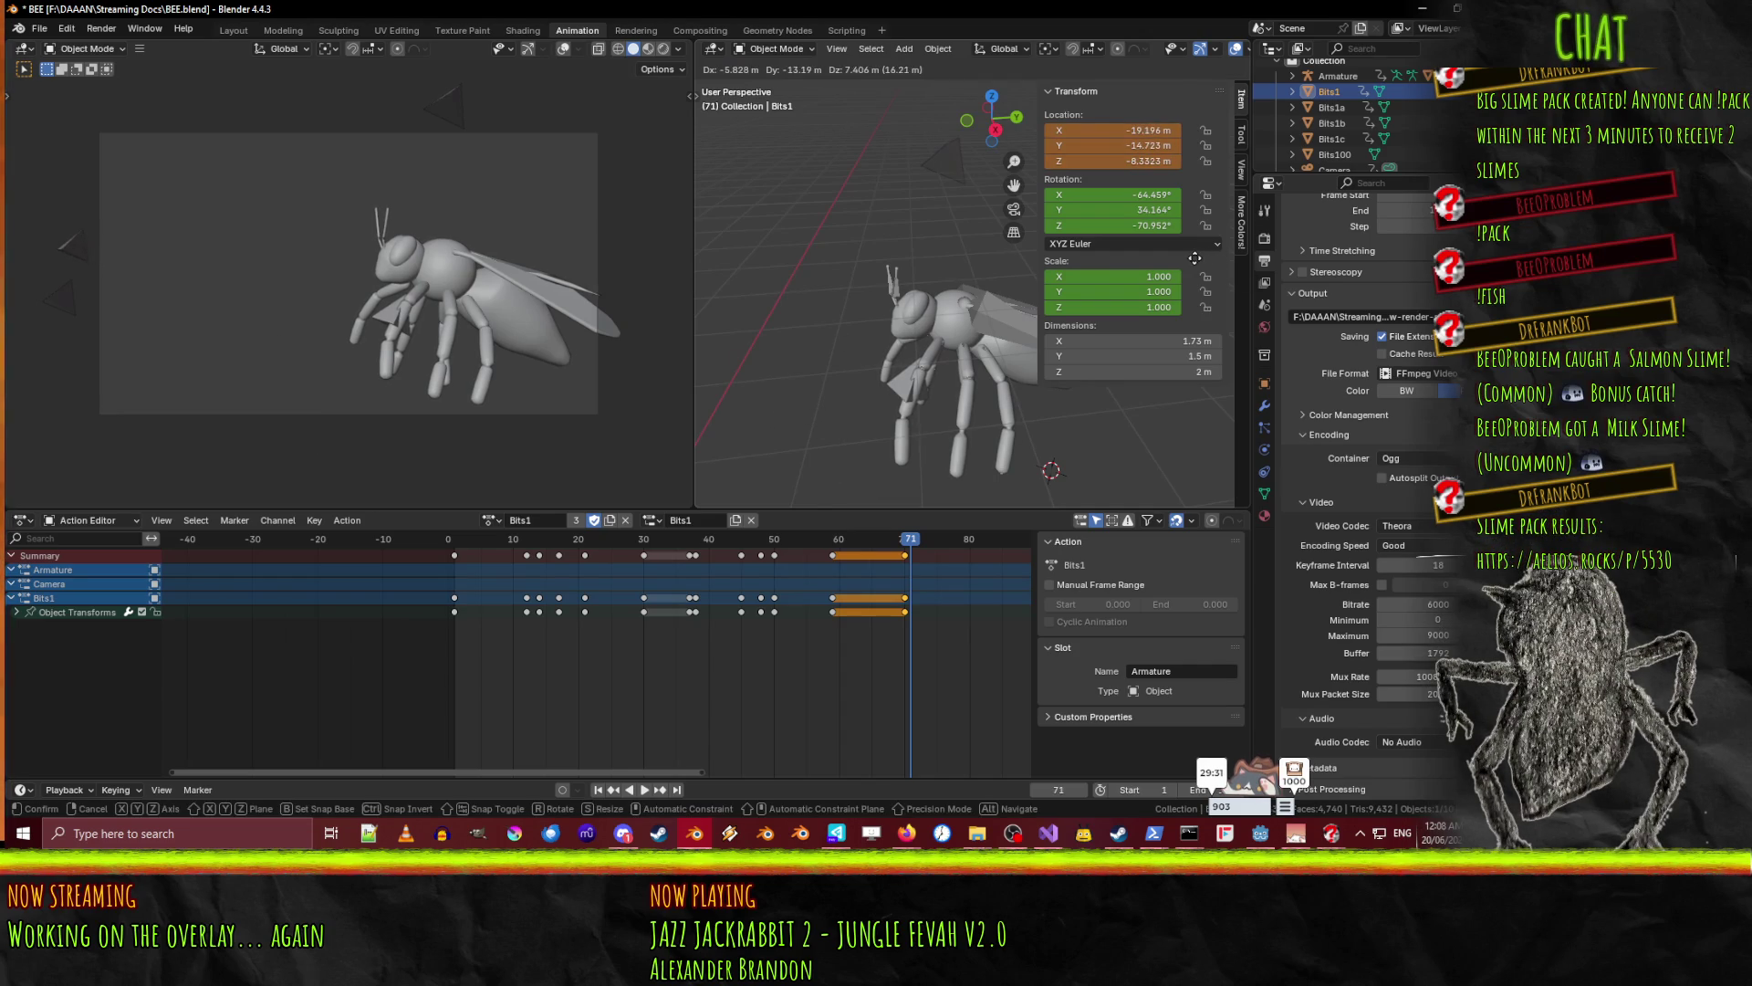
click(1195, 257)
key(i)
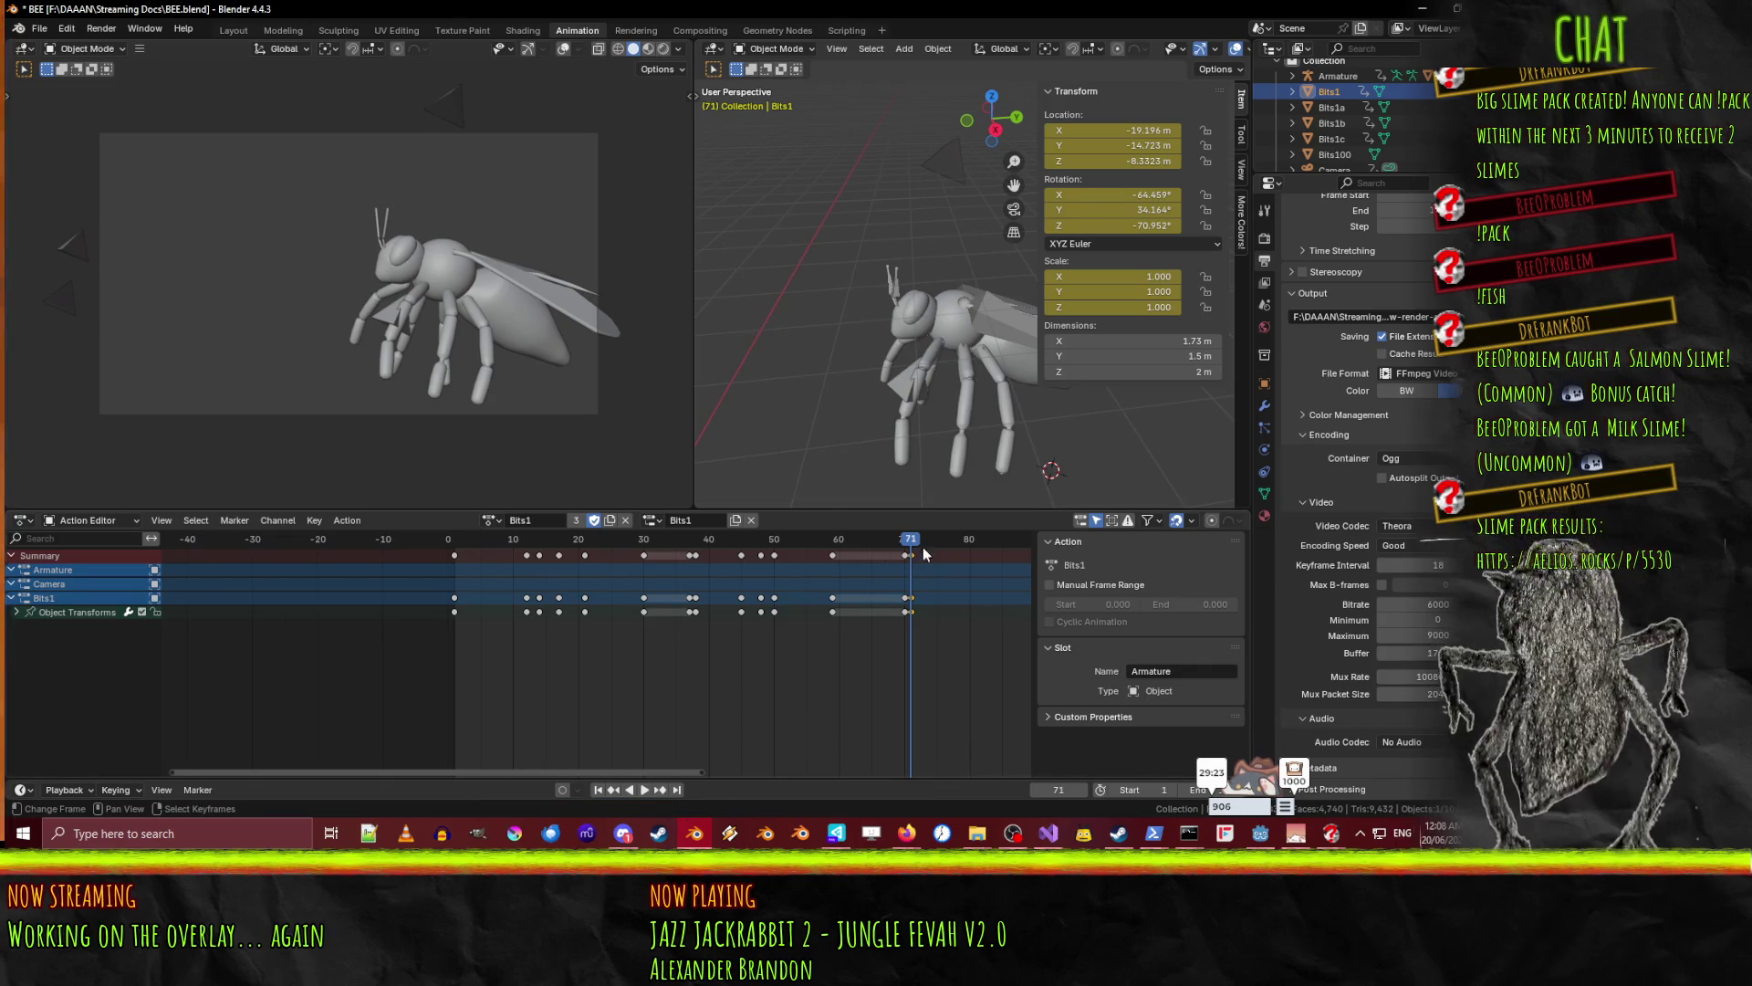
mouse_move(915, 541)
mouse_down()
mouse_move(646, 547)
mouse_move(847, 566)
mouse_move(833, 572)
mouse_up()
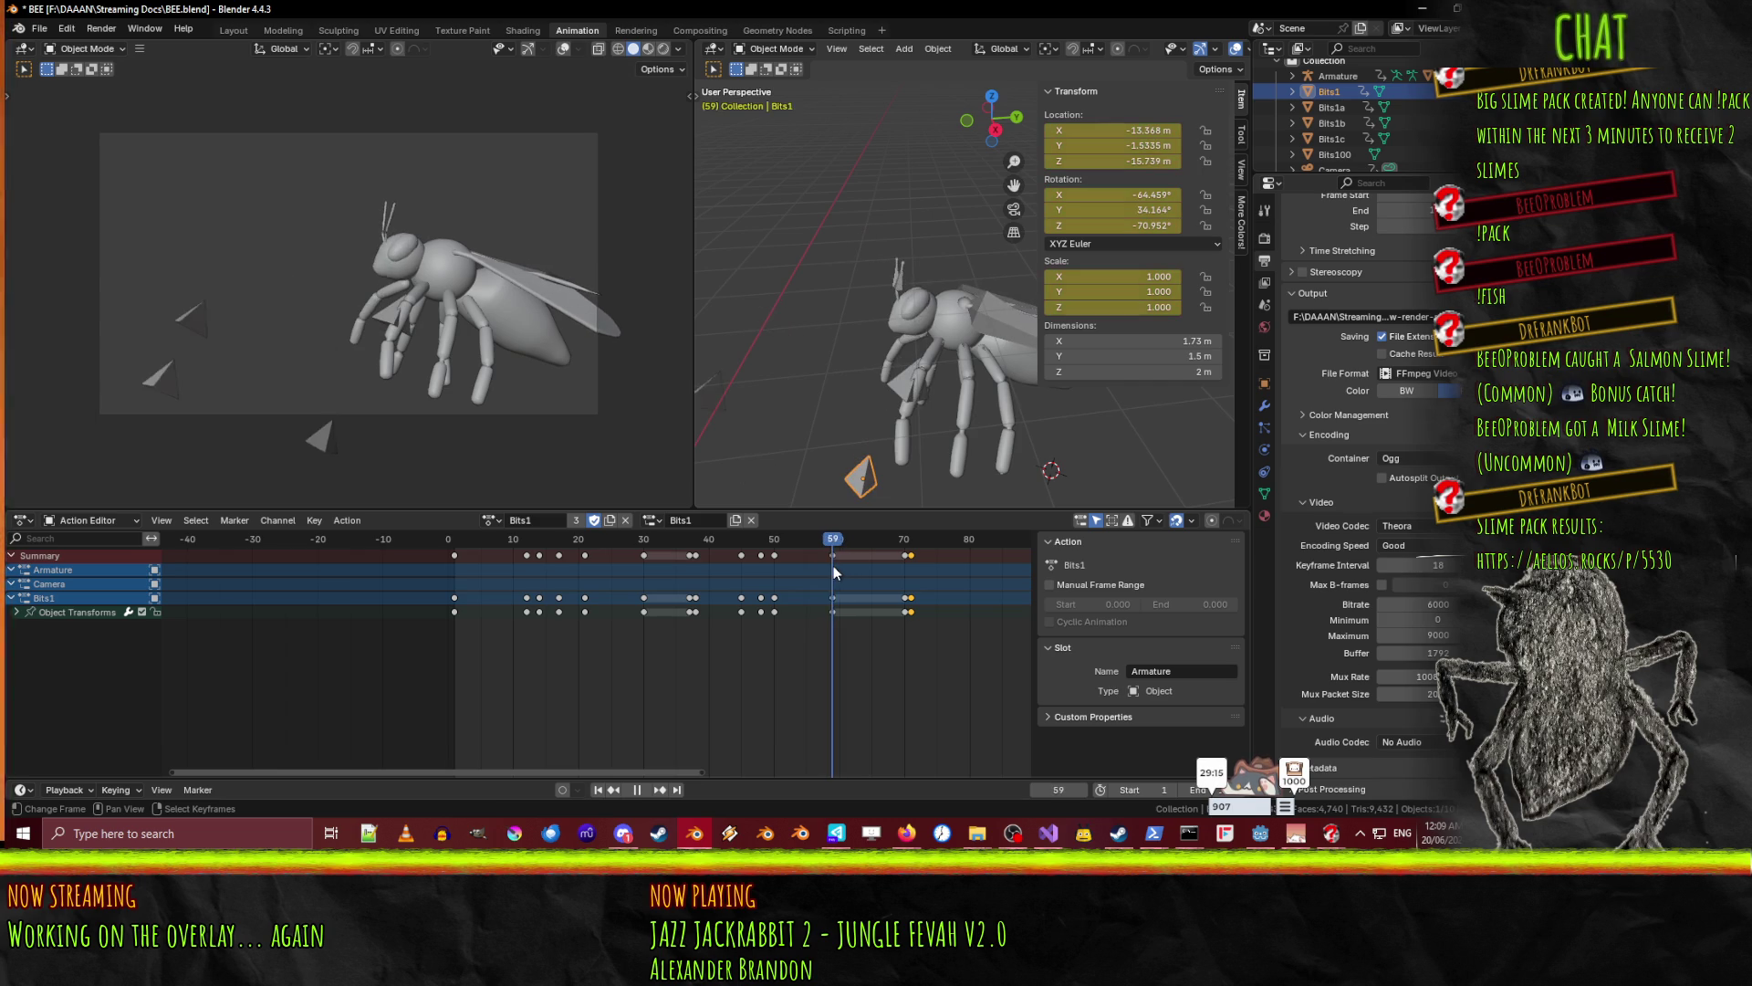
- At frame 62, shift Bits1a along Y, keyframe it, then lower it slightly
click(394, 326)
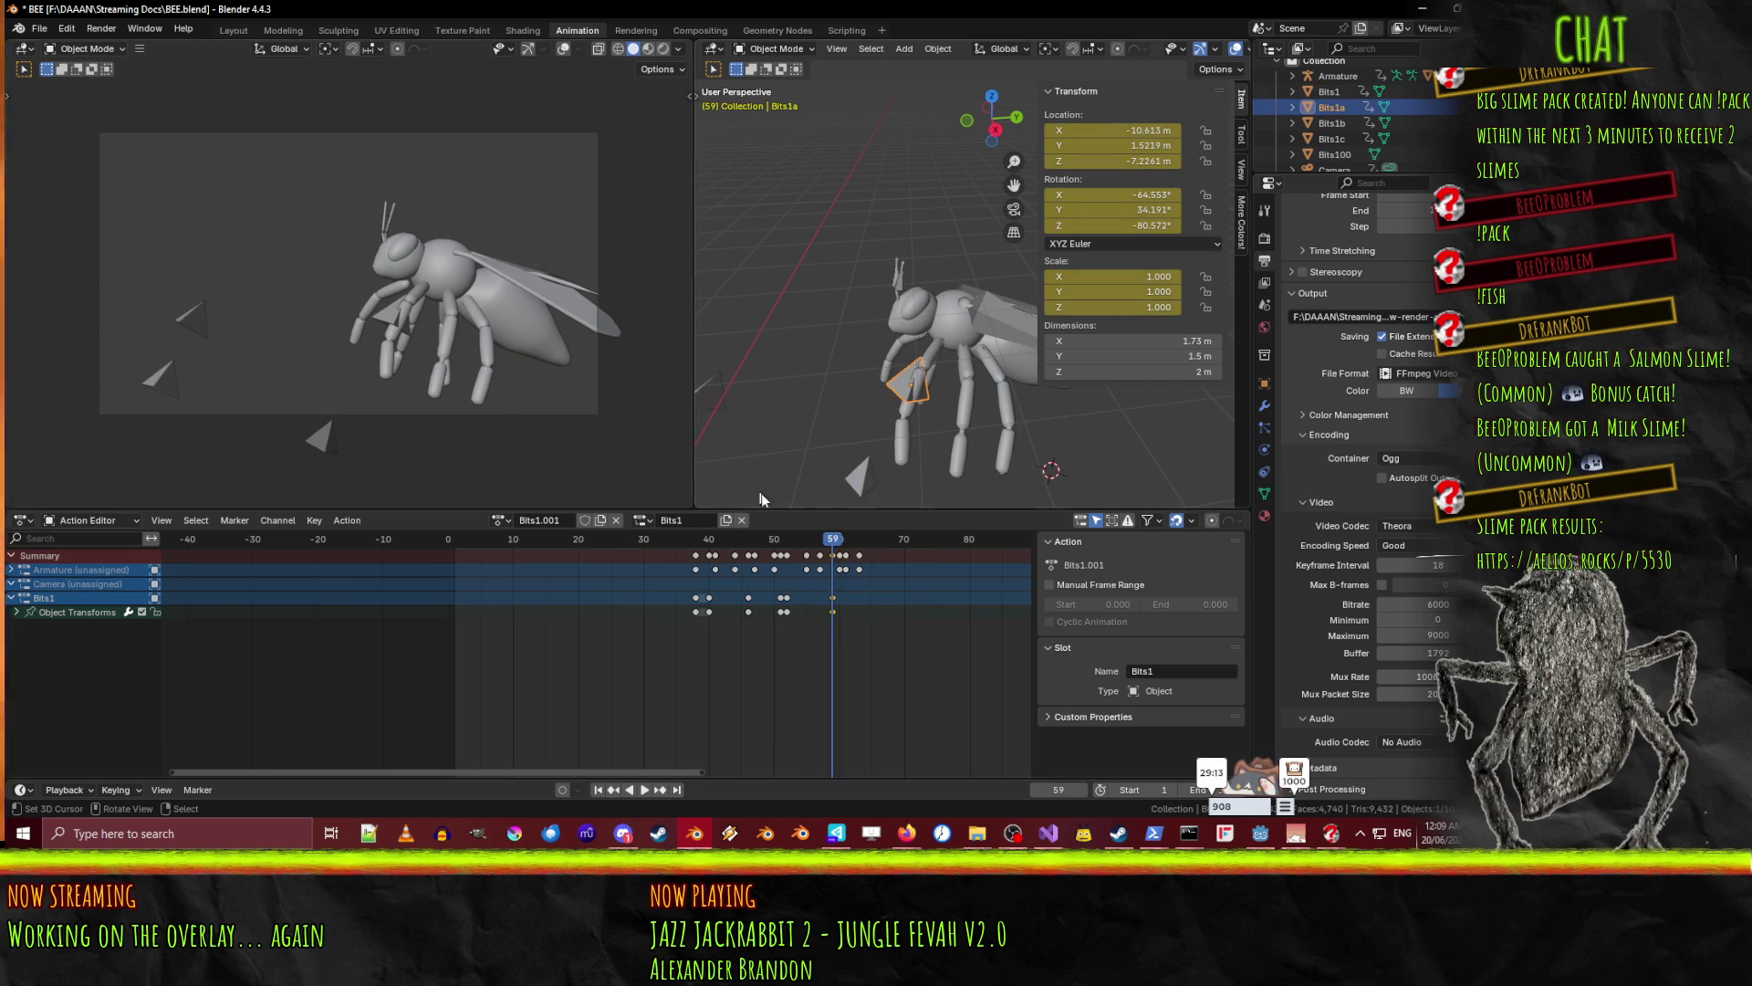
drag(833, 545, 851, 545)
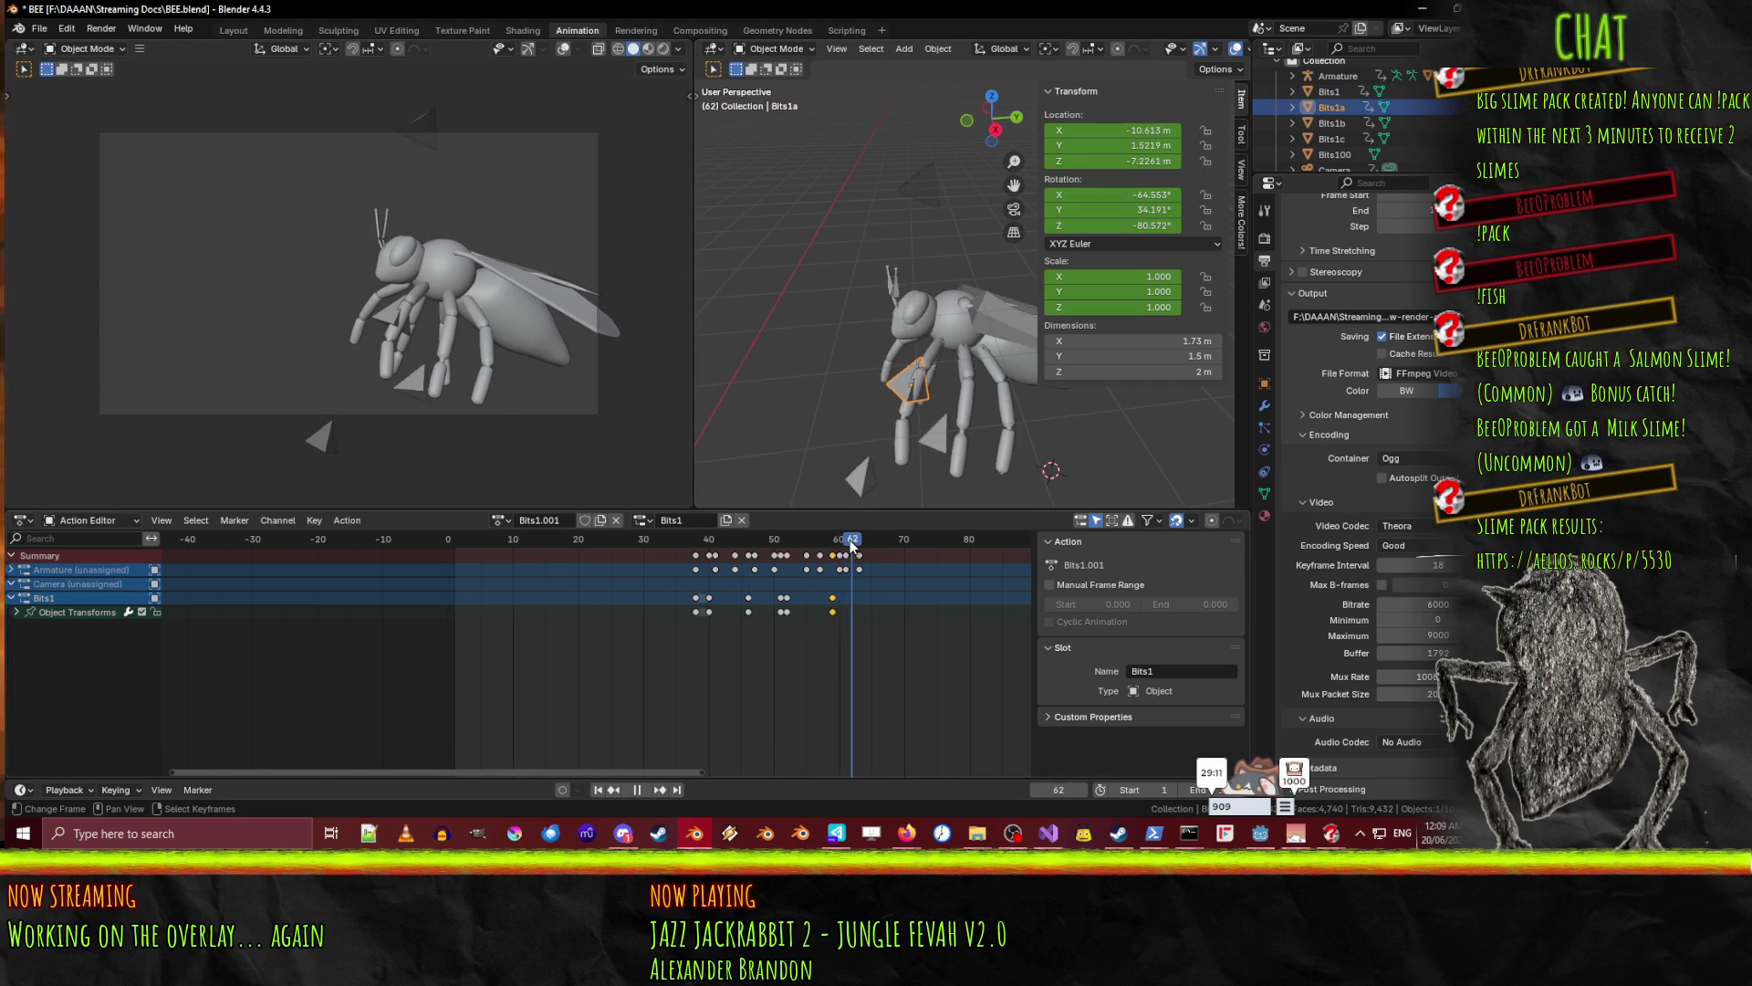
key(g)
key(y)
click(919, 421)
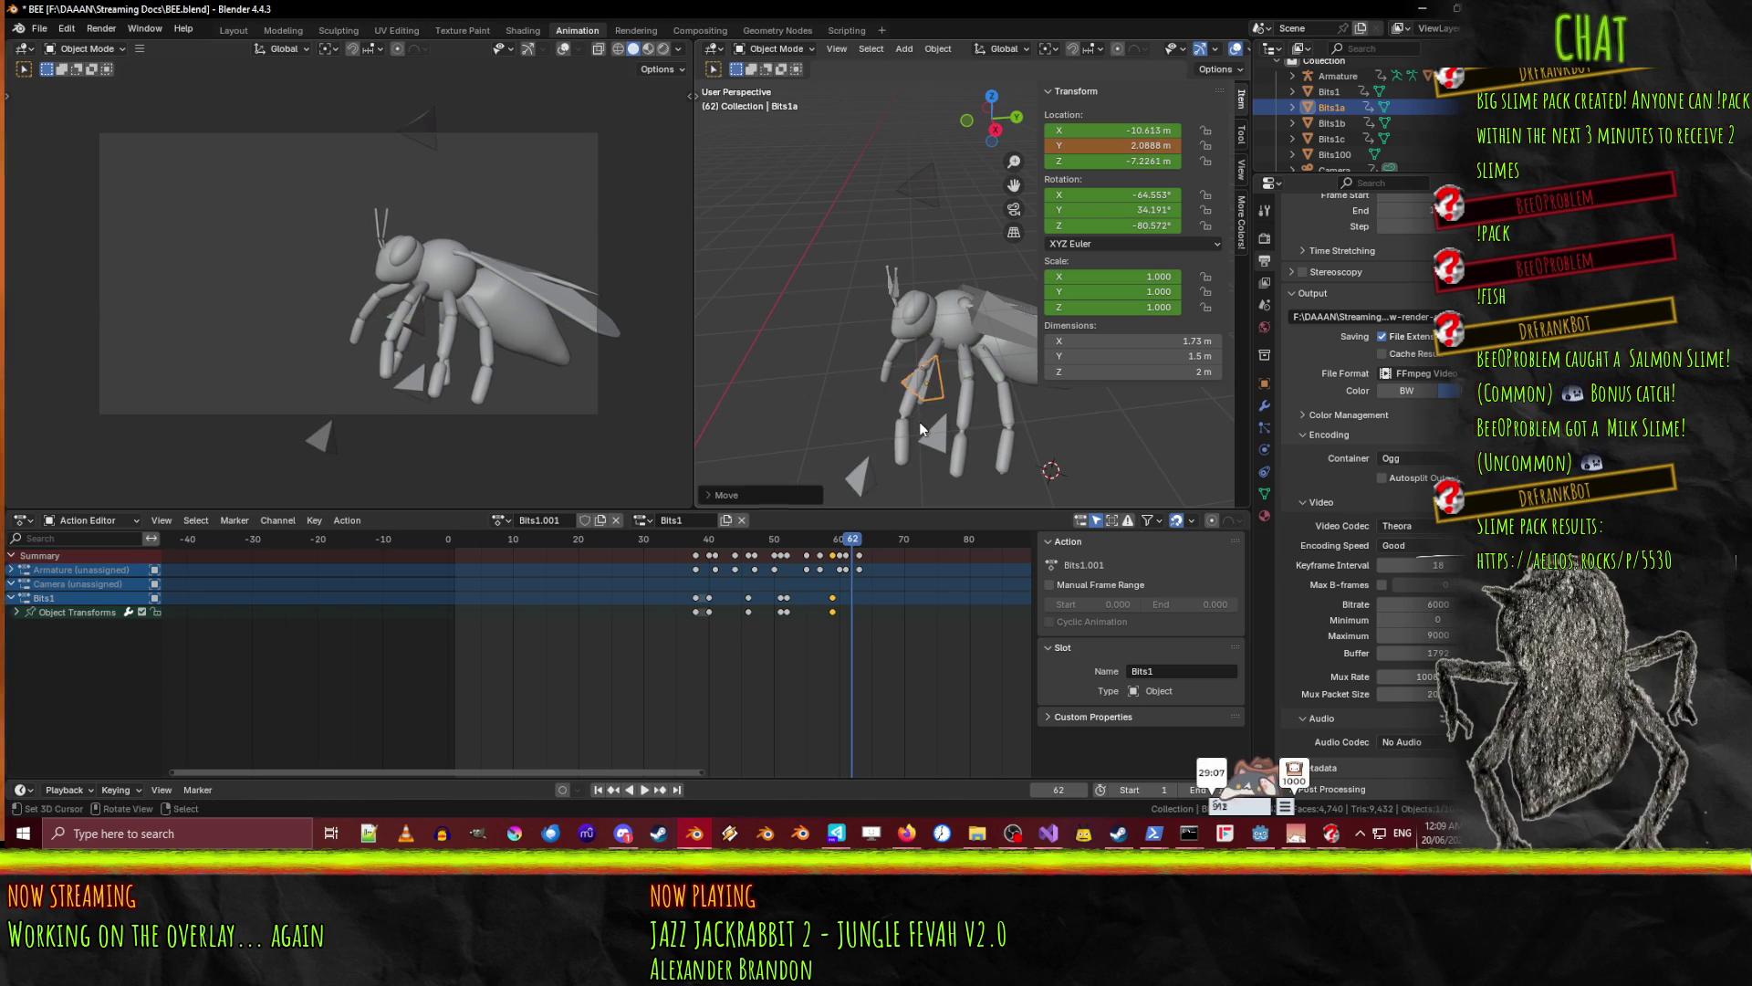
key(i)
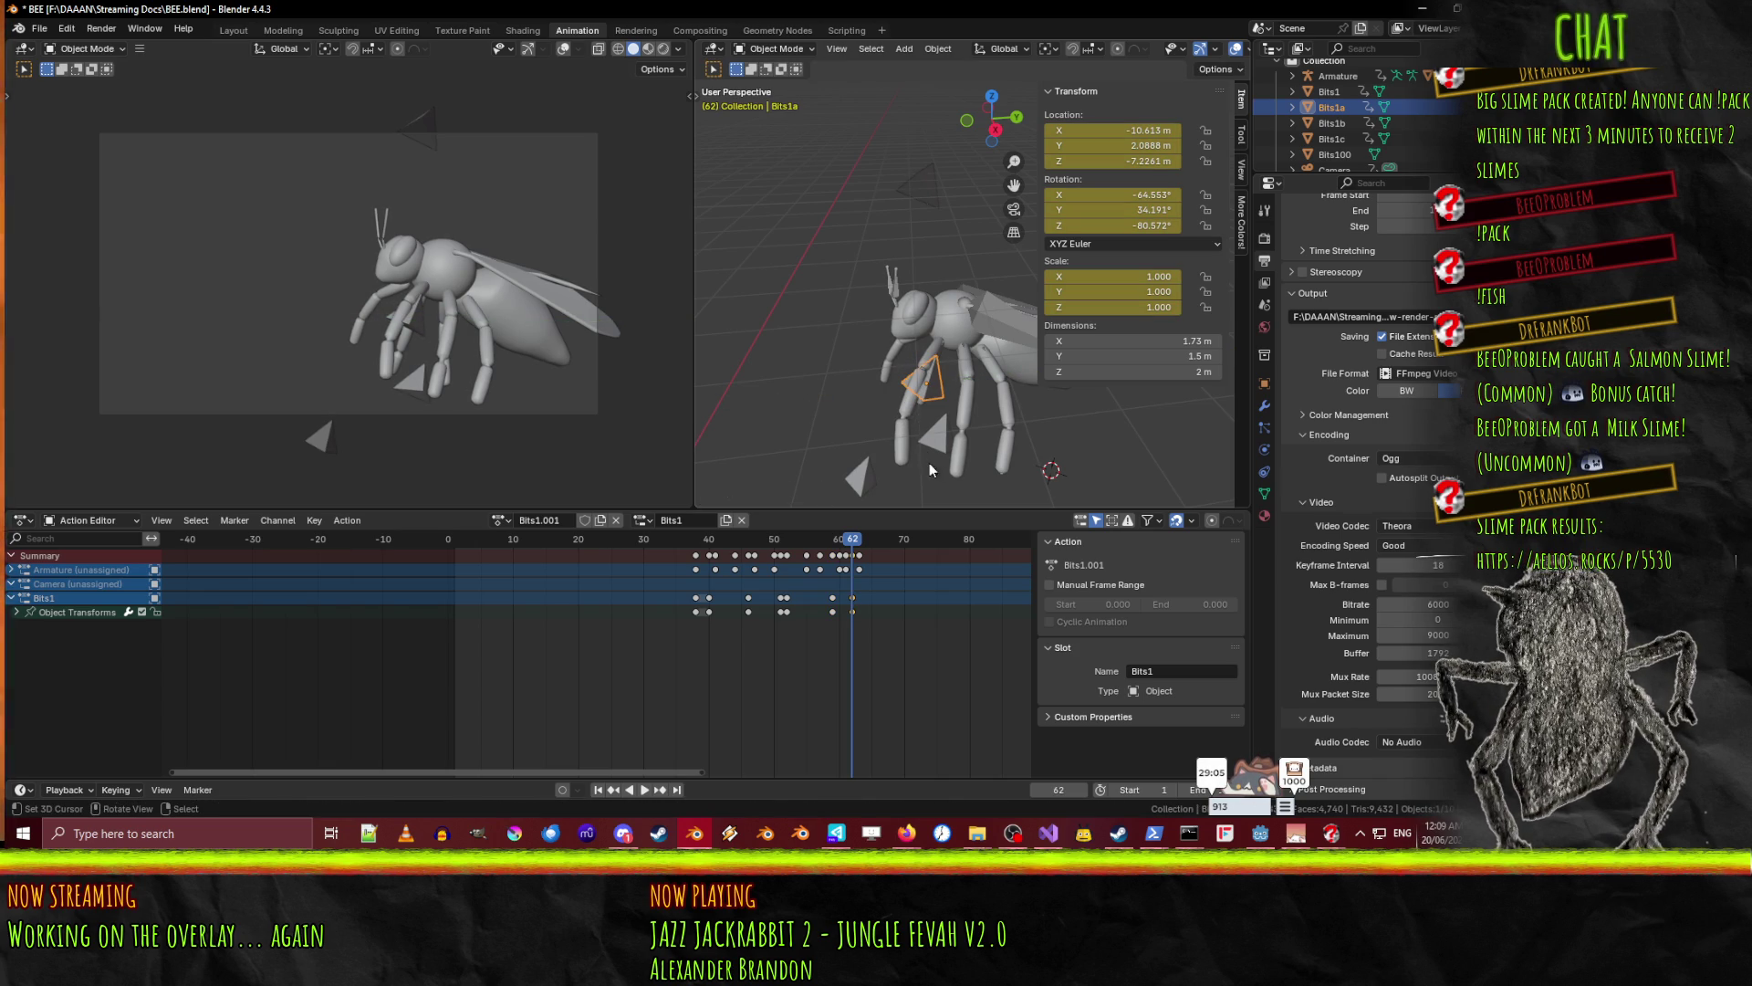
key(g)
key(z)
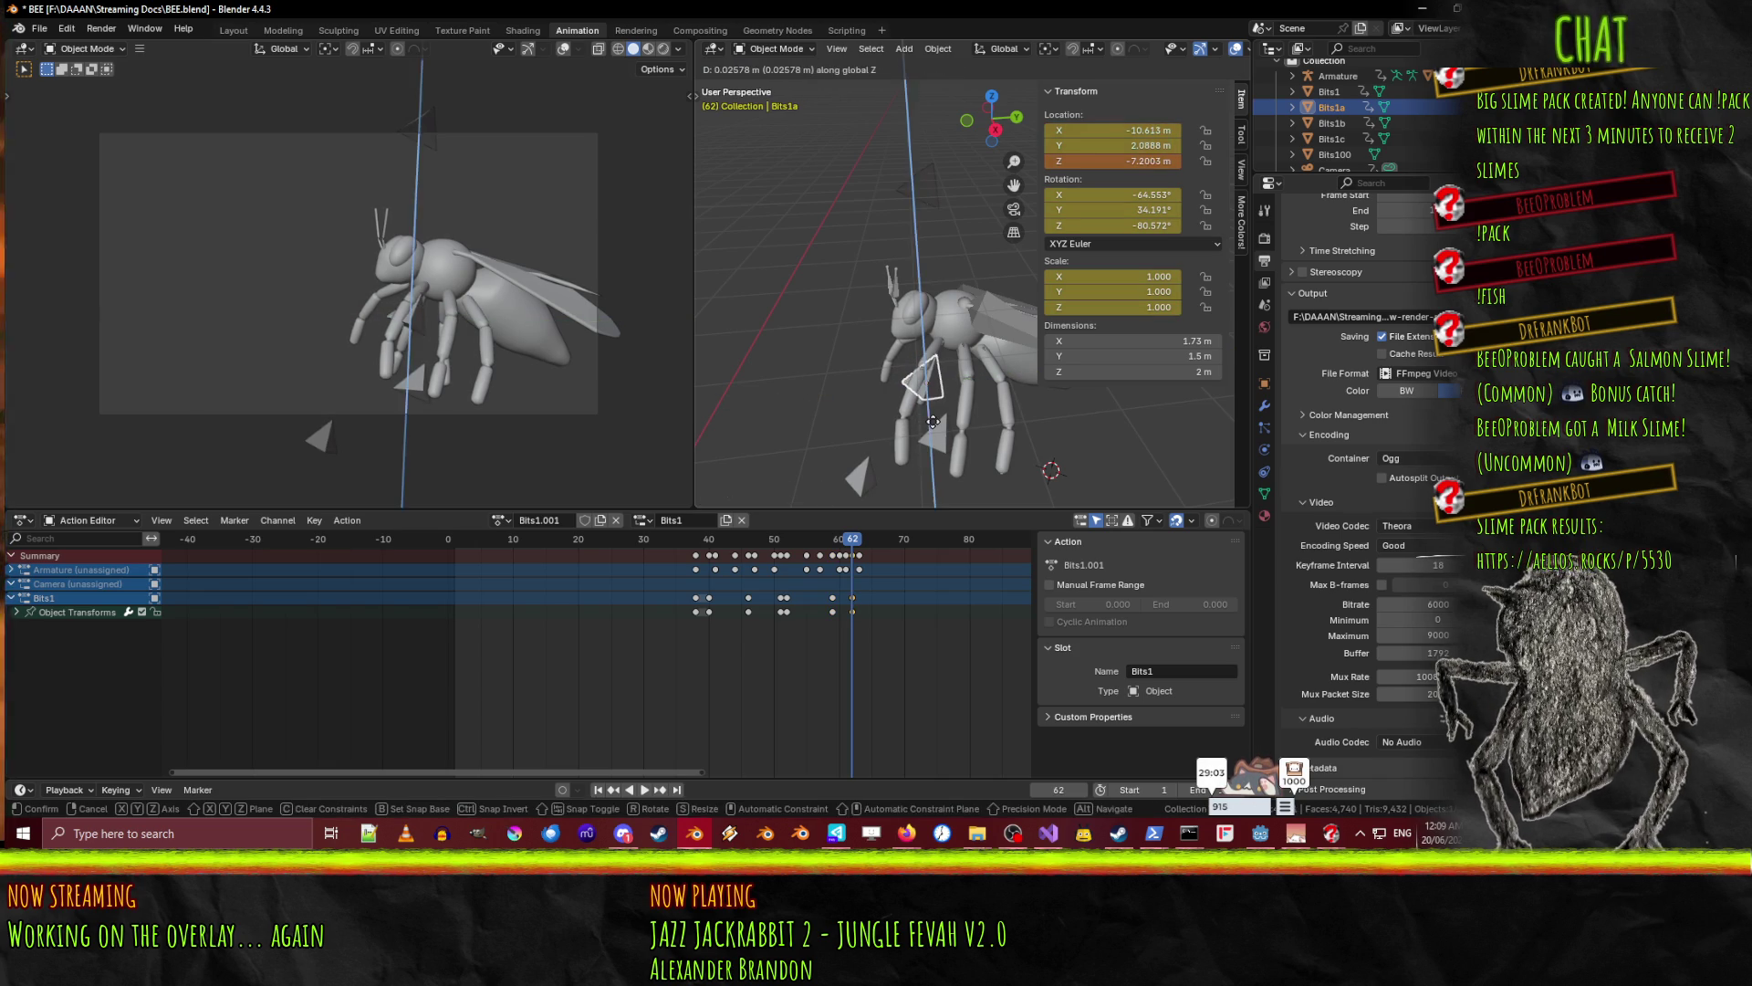
click(938, 430)
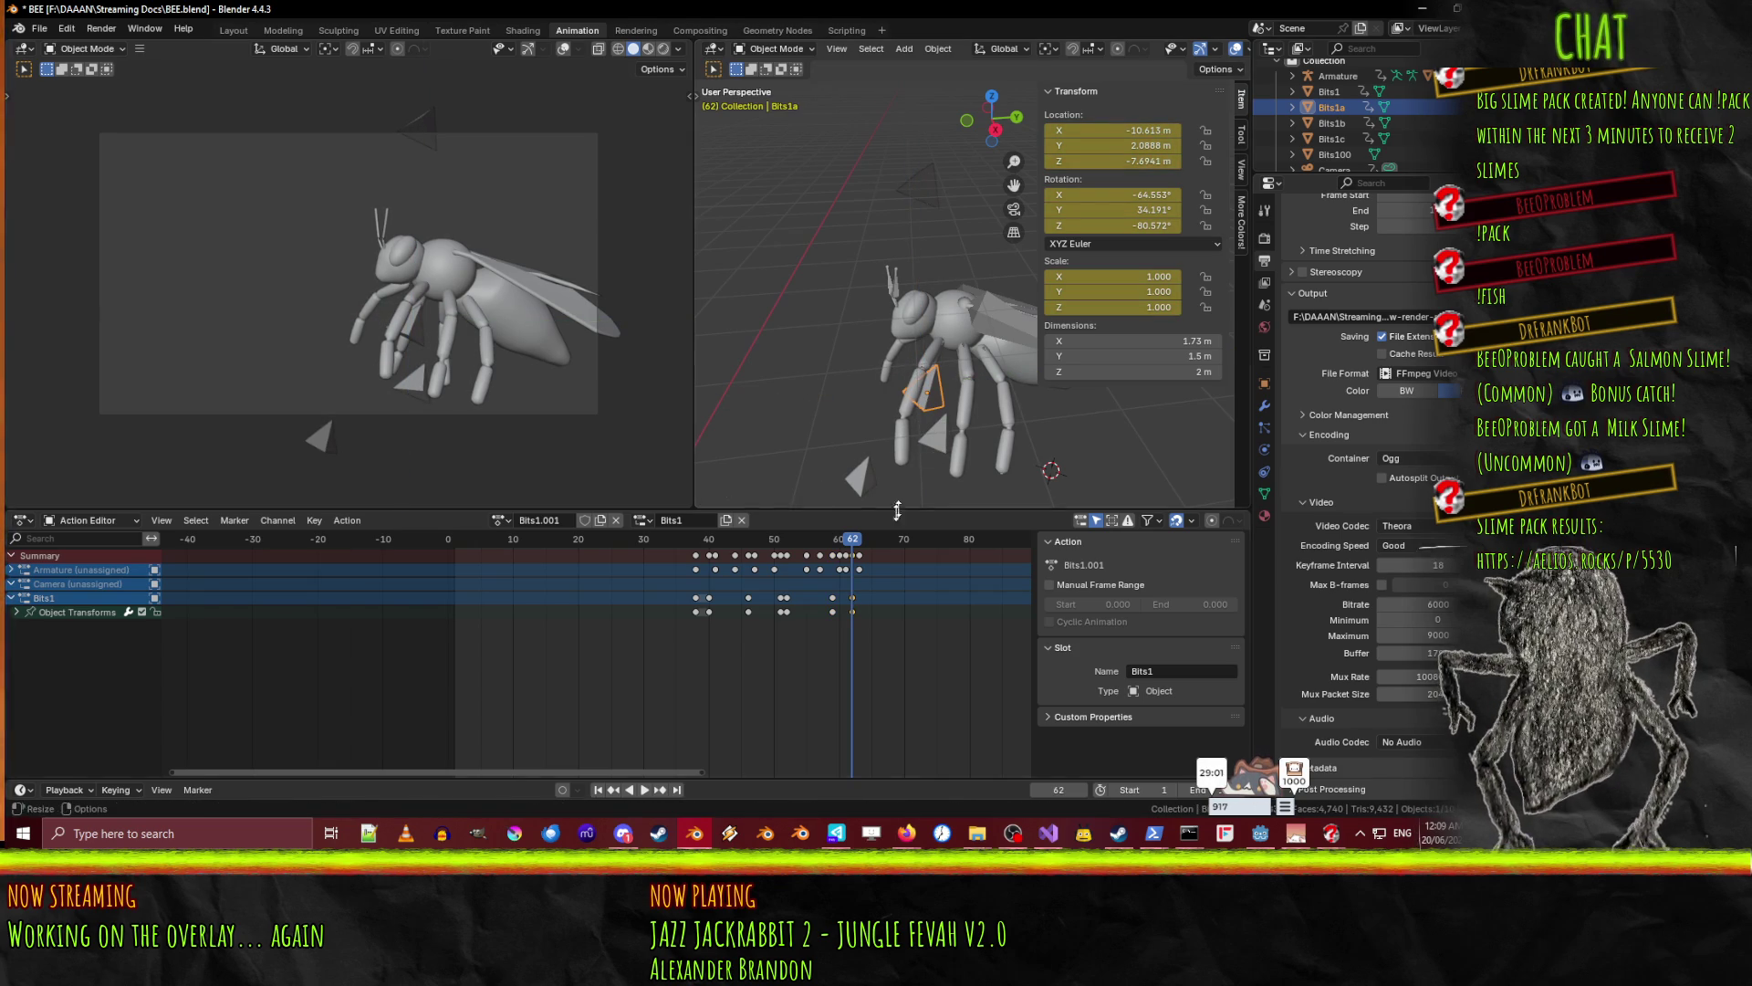
- Drop Bits1a to Z -13.424 at frame 70 and preview the motion to frame 80
drag(872, 549, 903, 551)
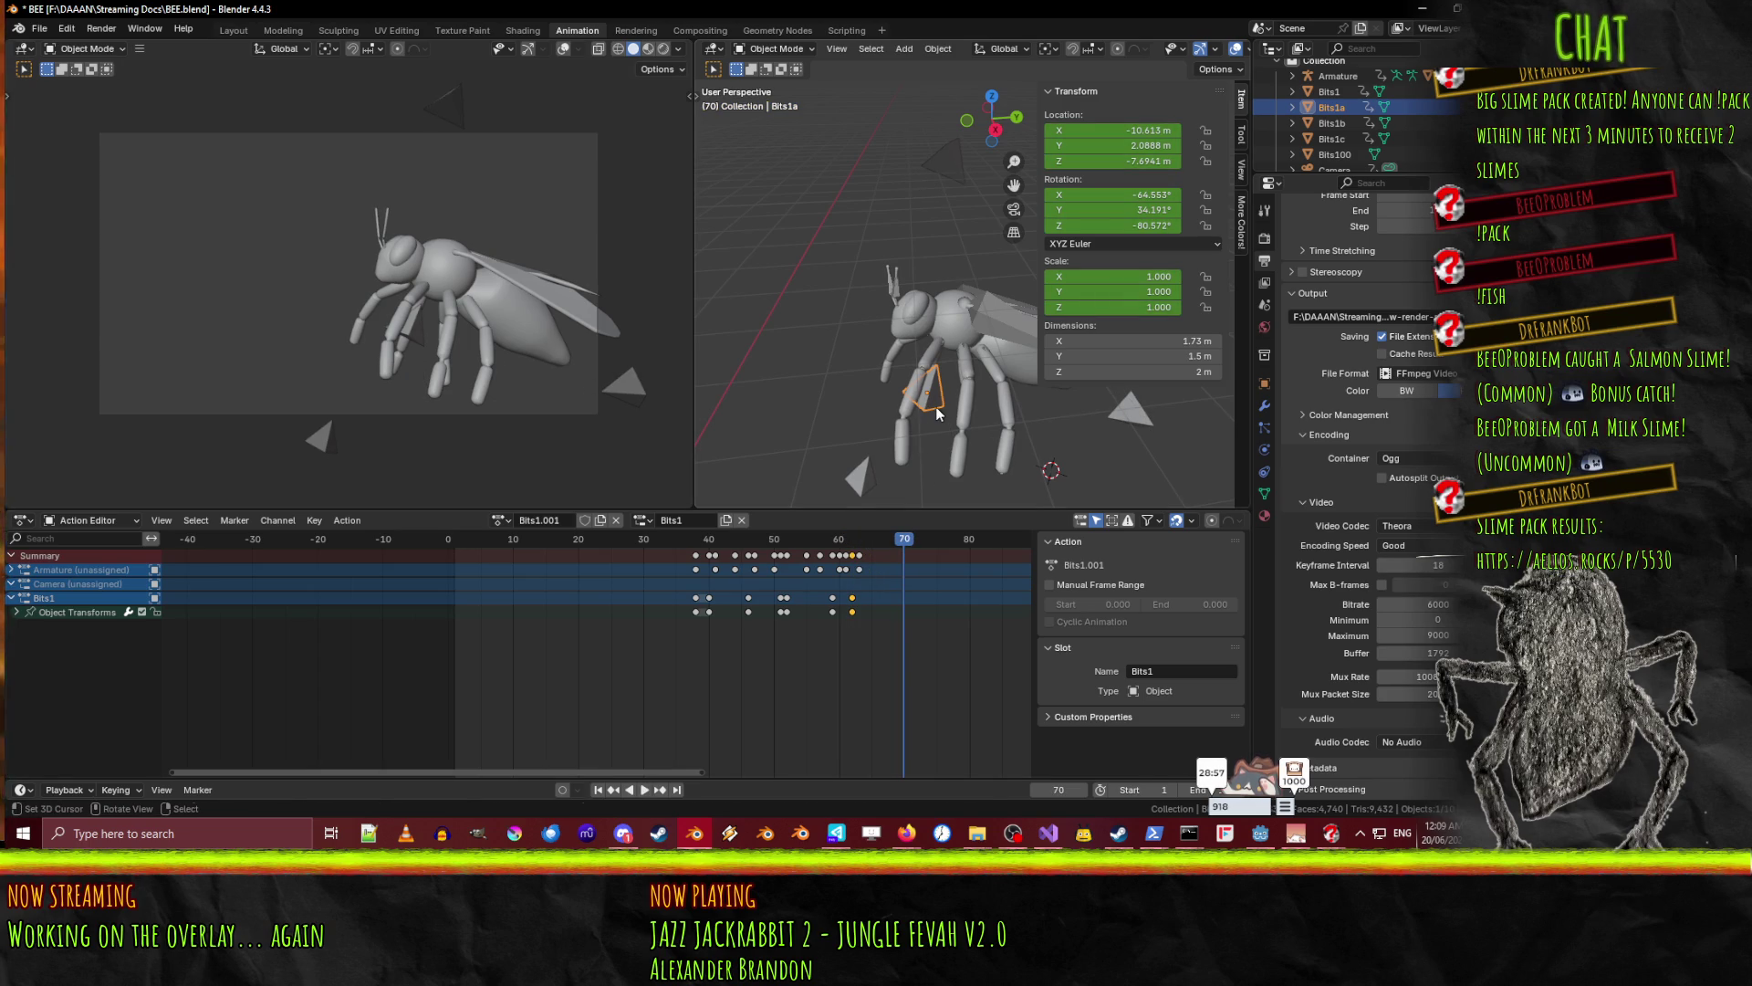
key(g)
key(z)
click(933, 505)
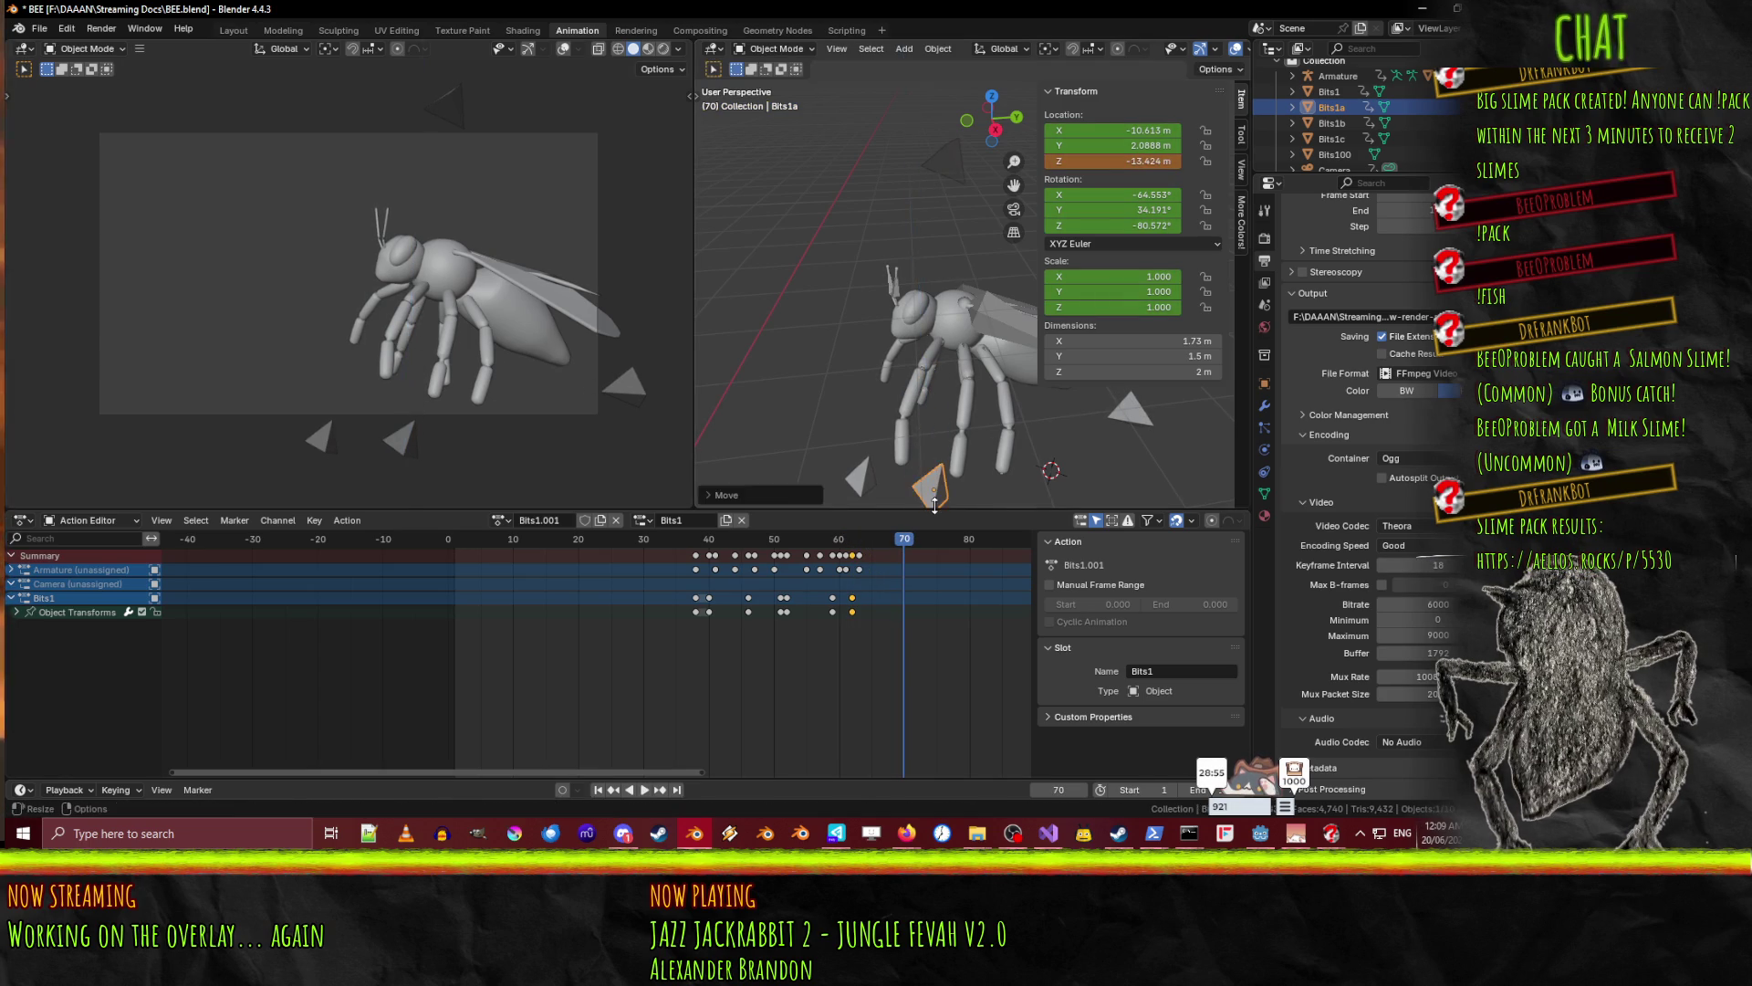
key(space)
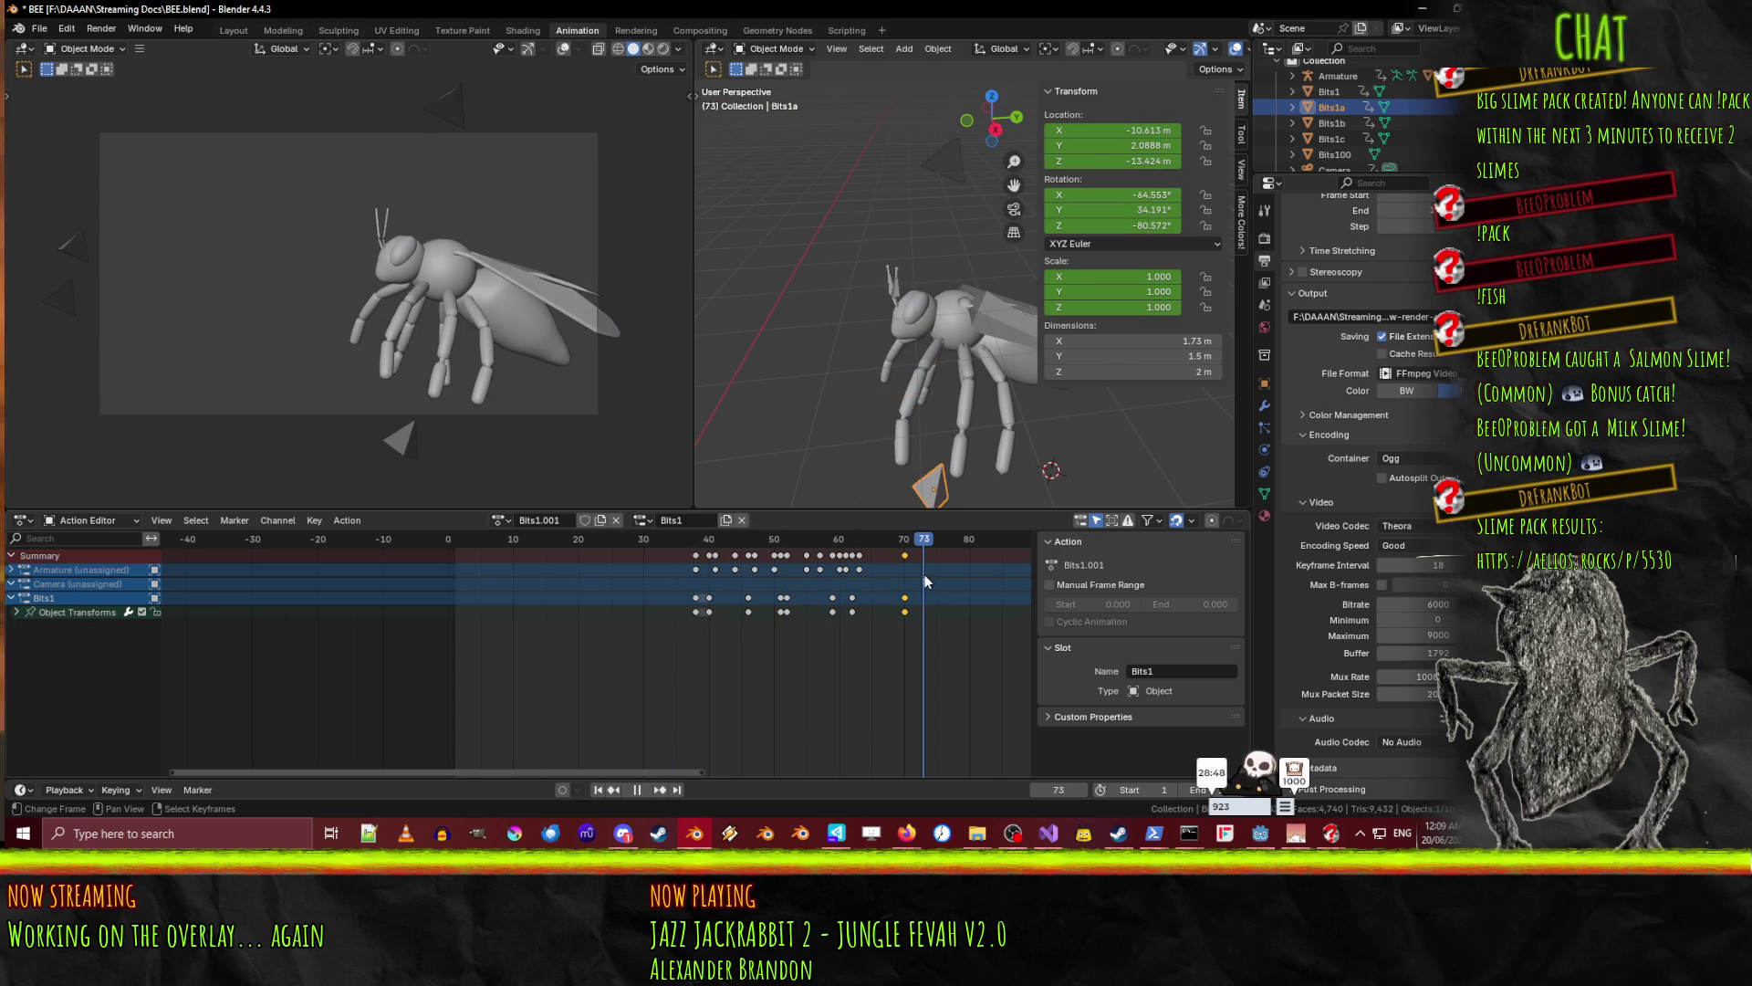
click(839, 574)
mouse_move(837, 573)
mouse_down()
mouse_move(471, 551)
mouse_move(935, 564)
mouse_move(903, 562)
mouse_up()
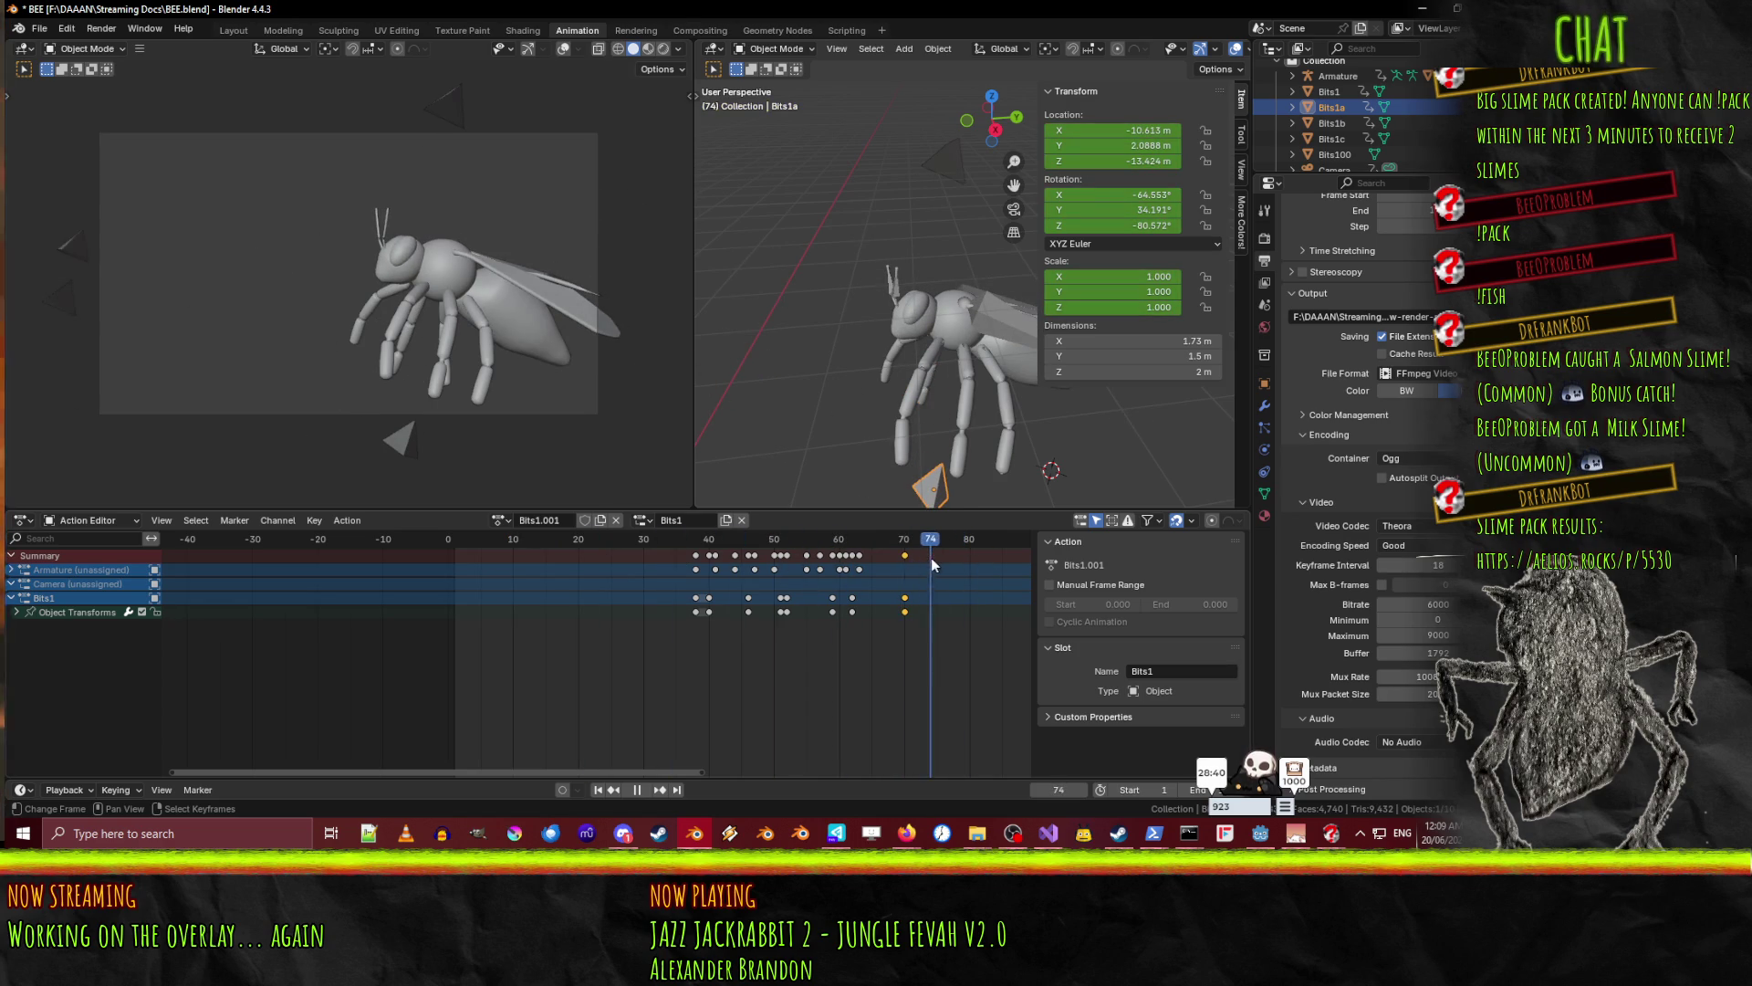
drag(962, 557, 969, 559)
- Scroll the Action Editor back to frame 47 and show Bits1's keys
middle_drag(940, 638, 488, 610)
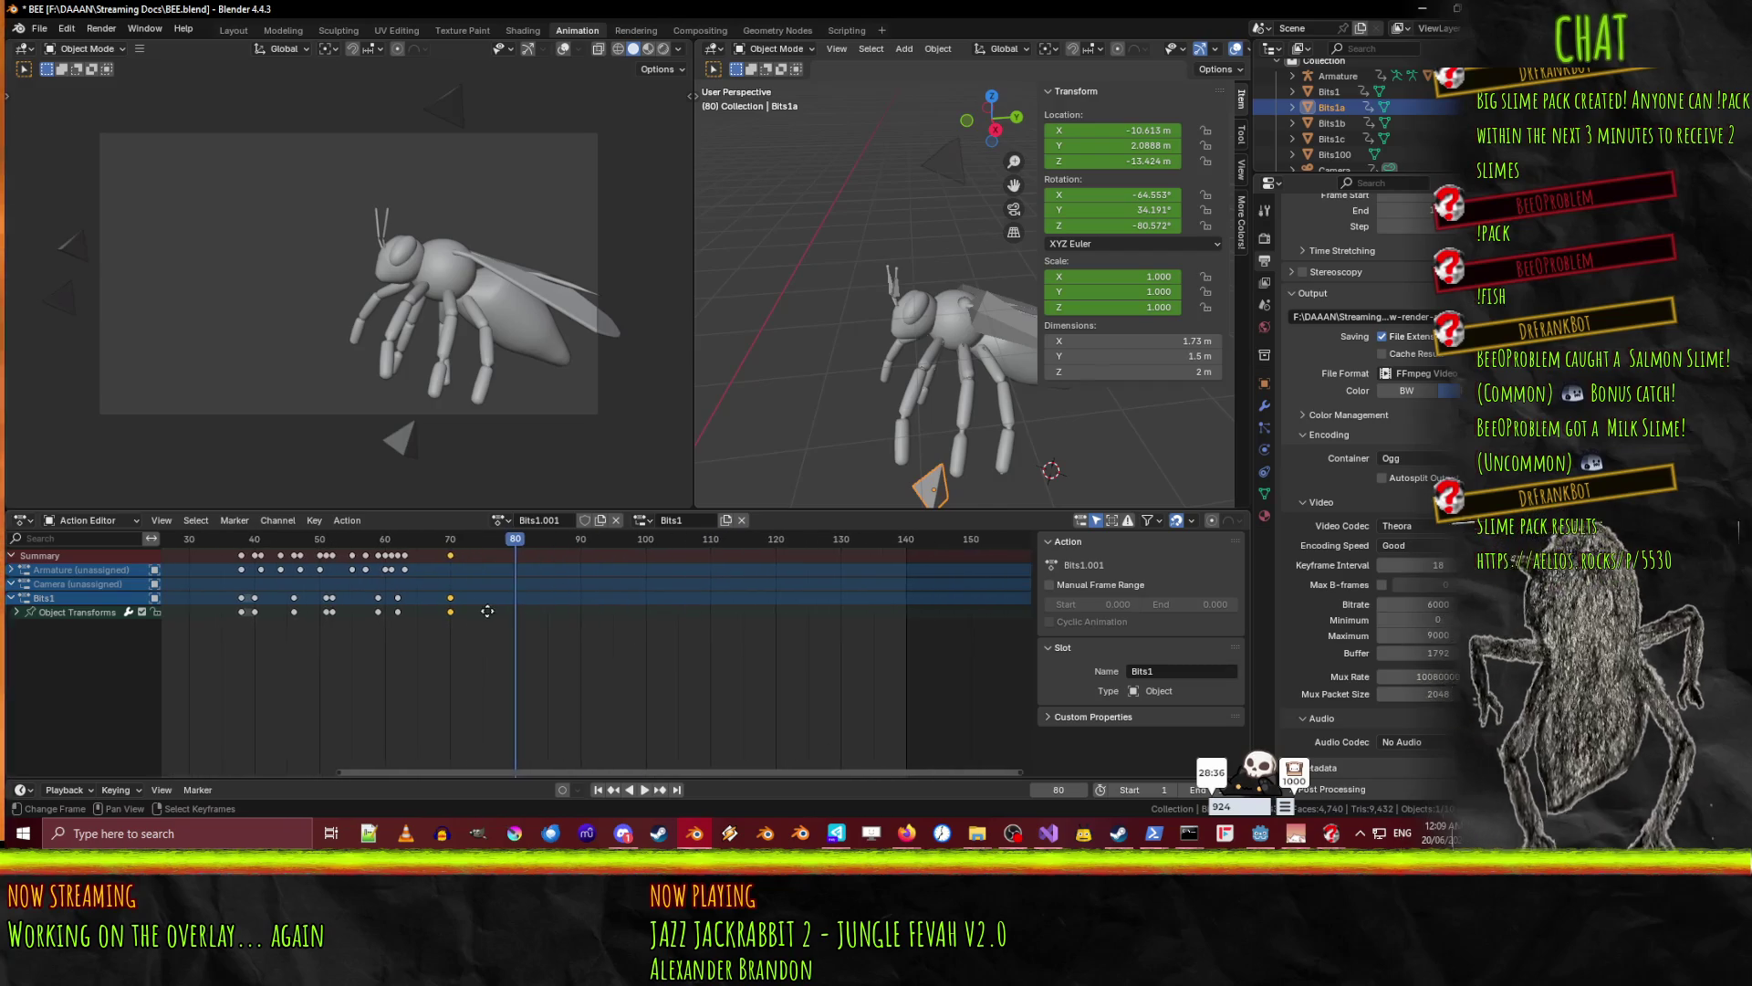
middle_drag(537, 535, 534, 534)
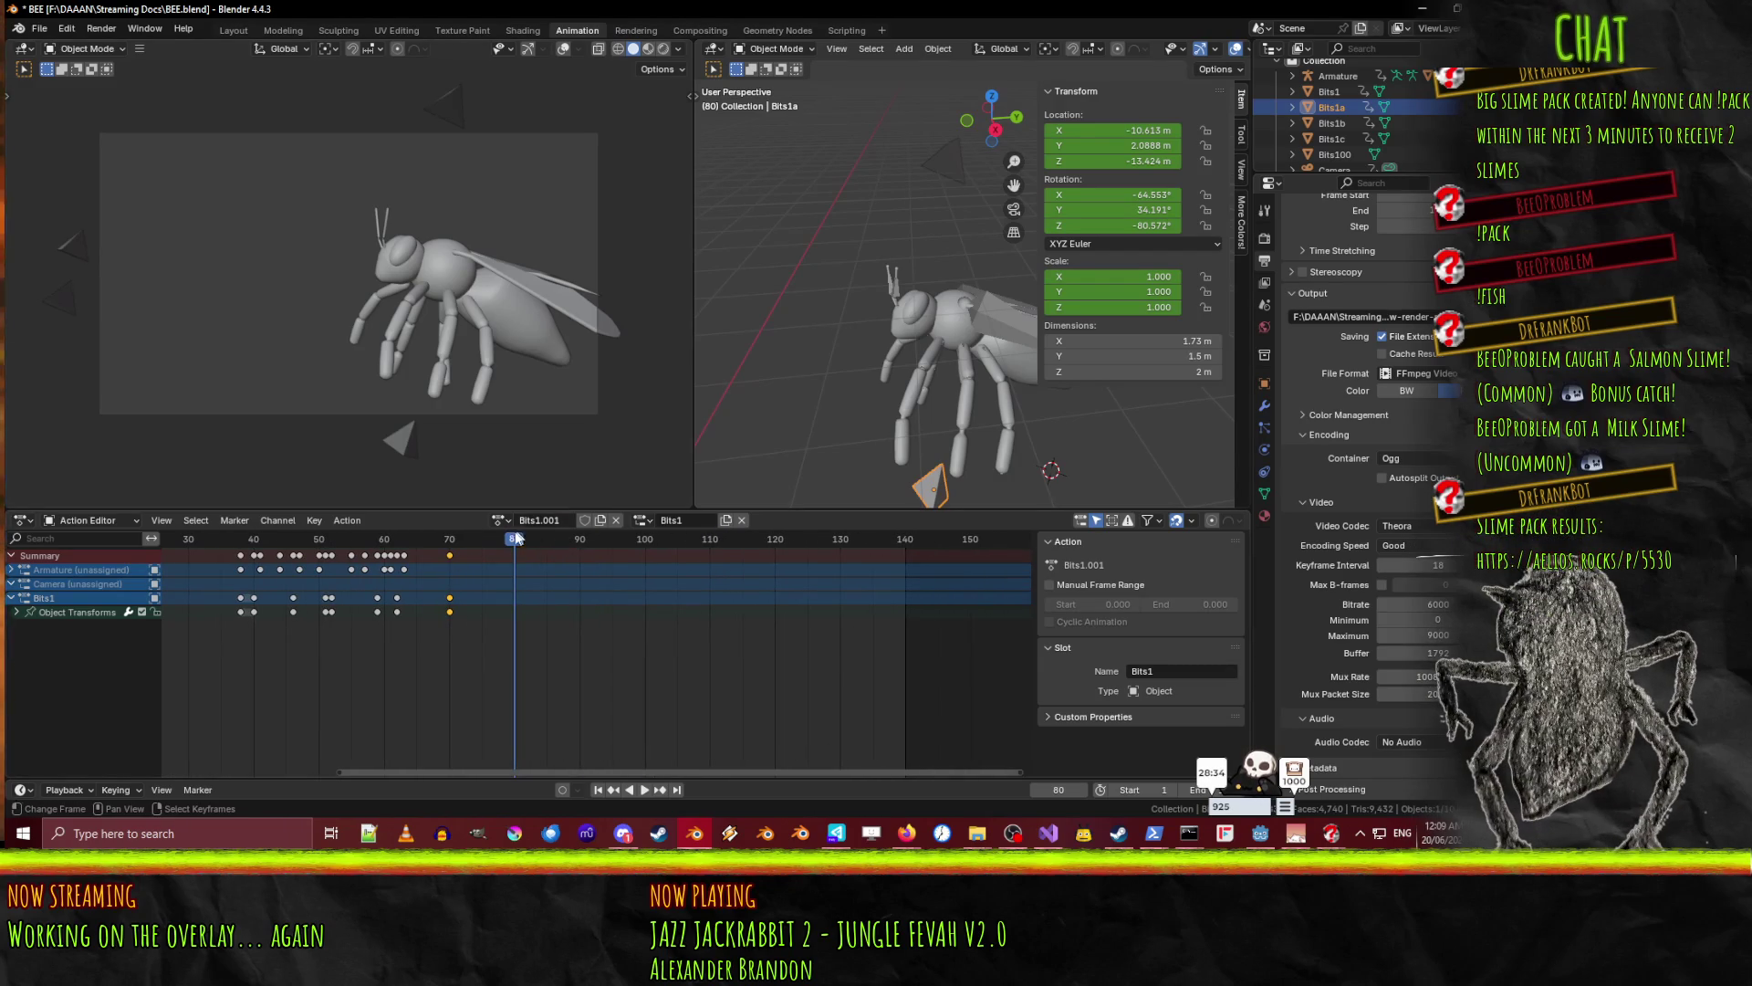
mouse_move(515, 545)
mouse_down()
mouse_move(297, 508)
mouse_move(582, 526)
mouse_up()
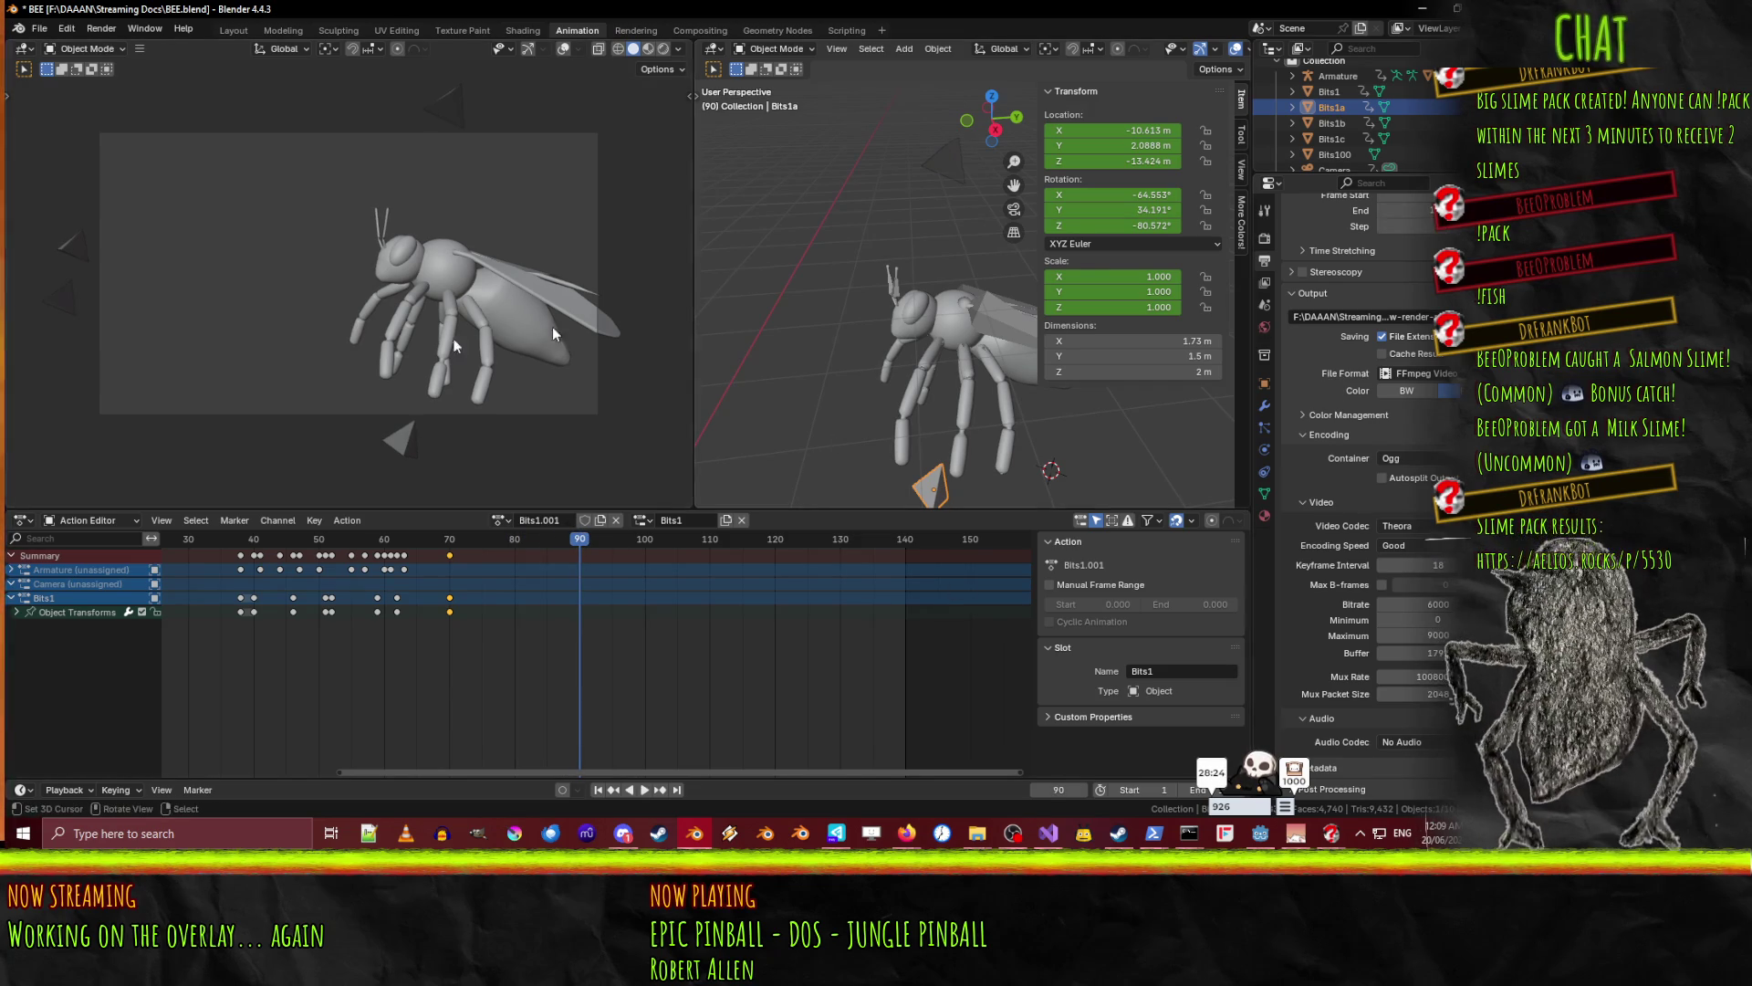
click(85, 247)
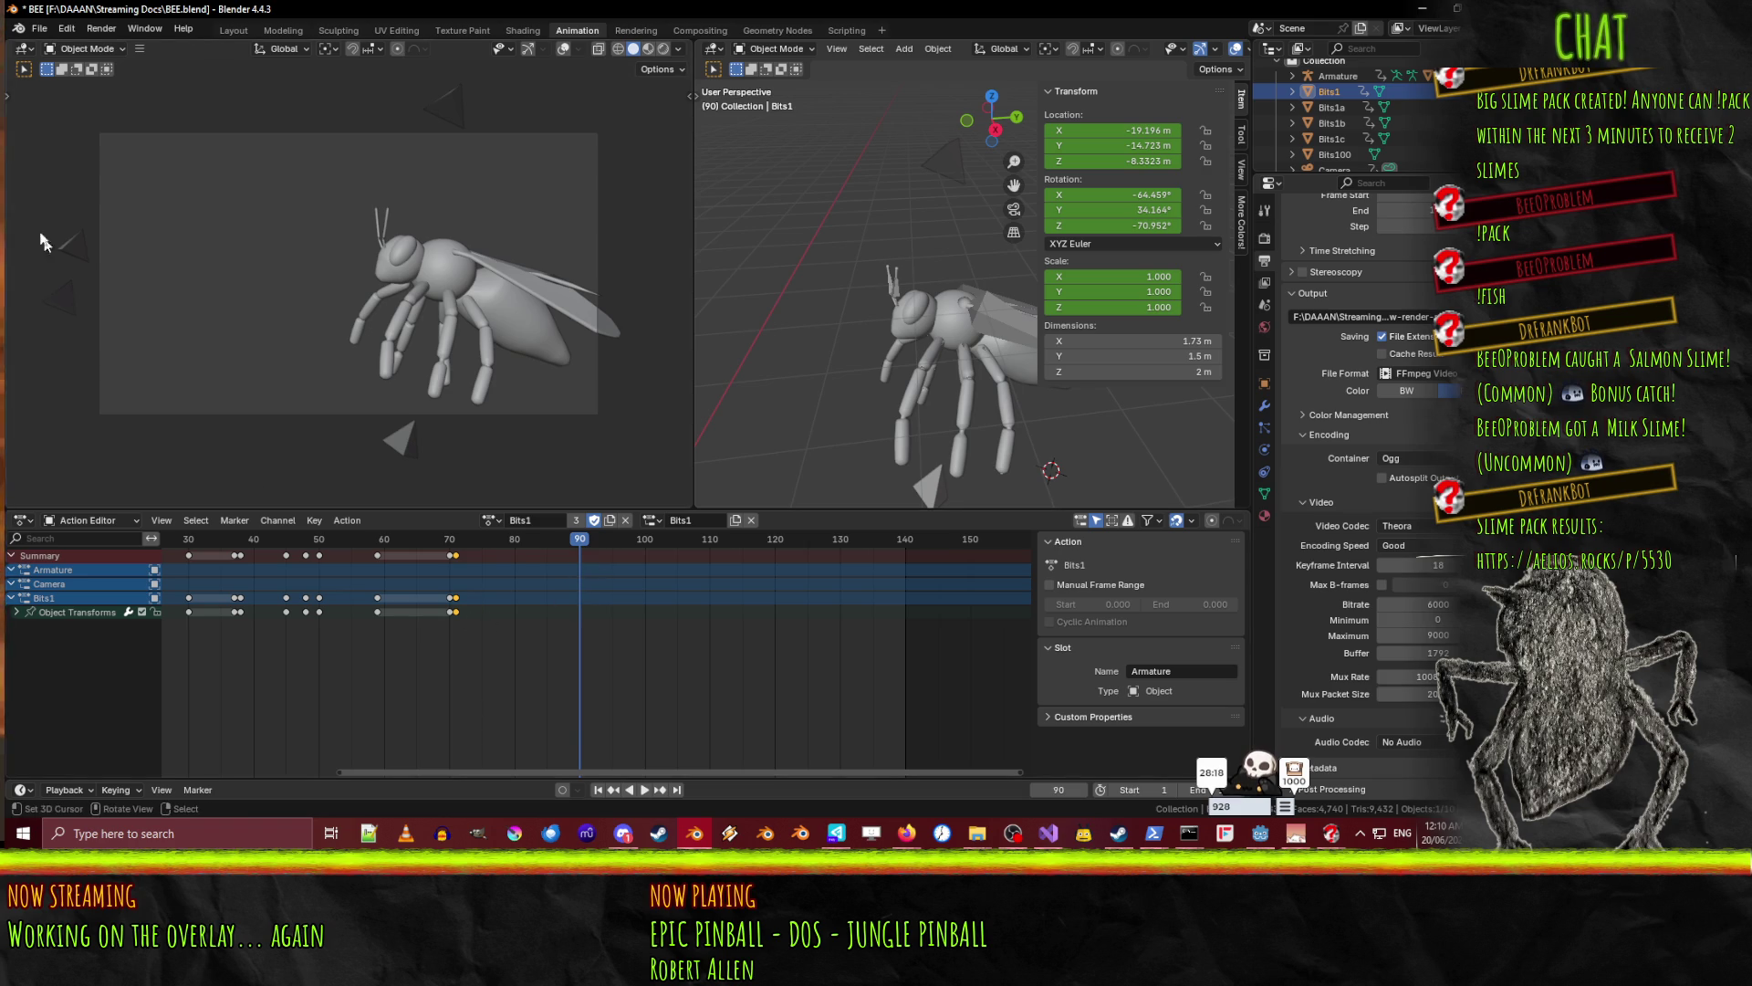
- Keyframe Bits1 and Bits1b together at frame 90 with Location & Rotation
click(48, 288)
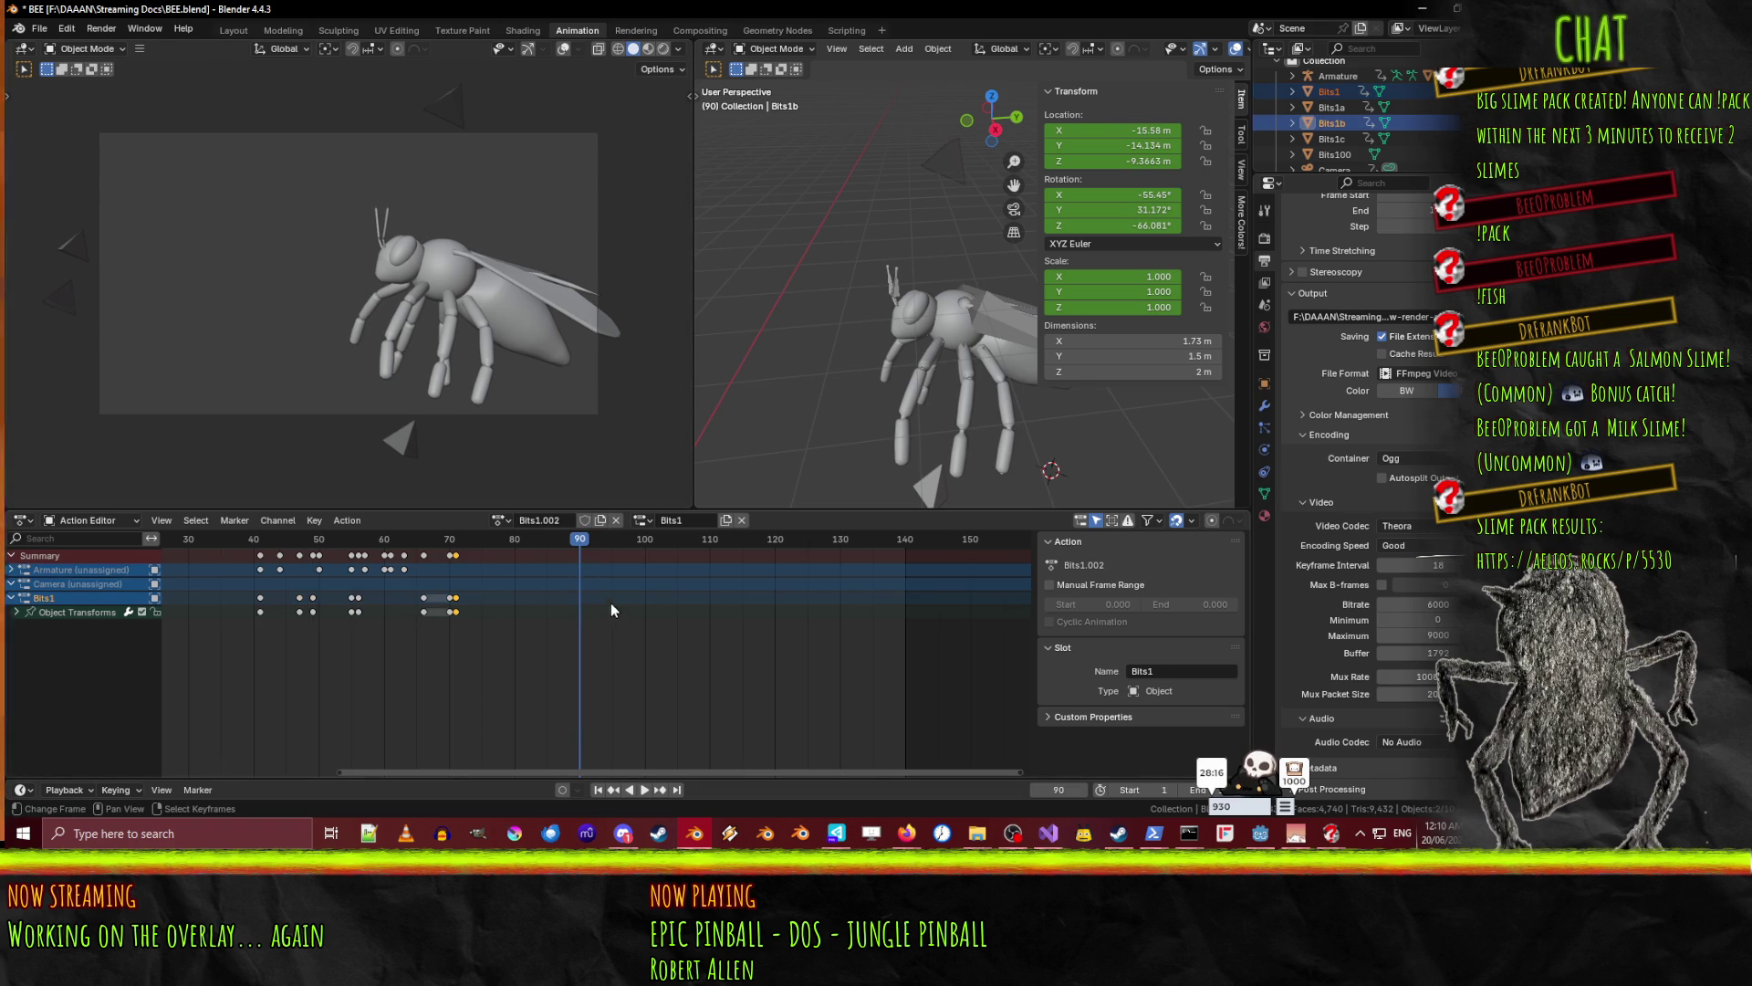
key(i)
click(602, 577)
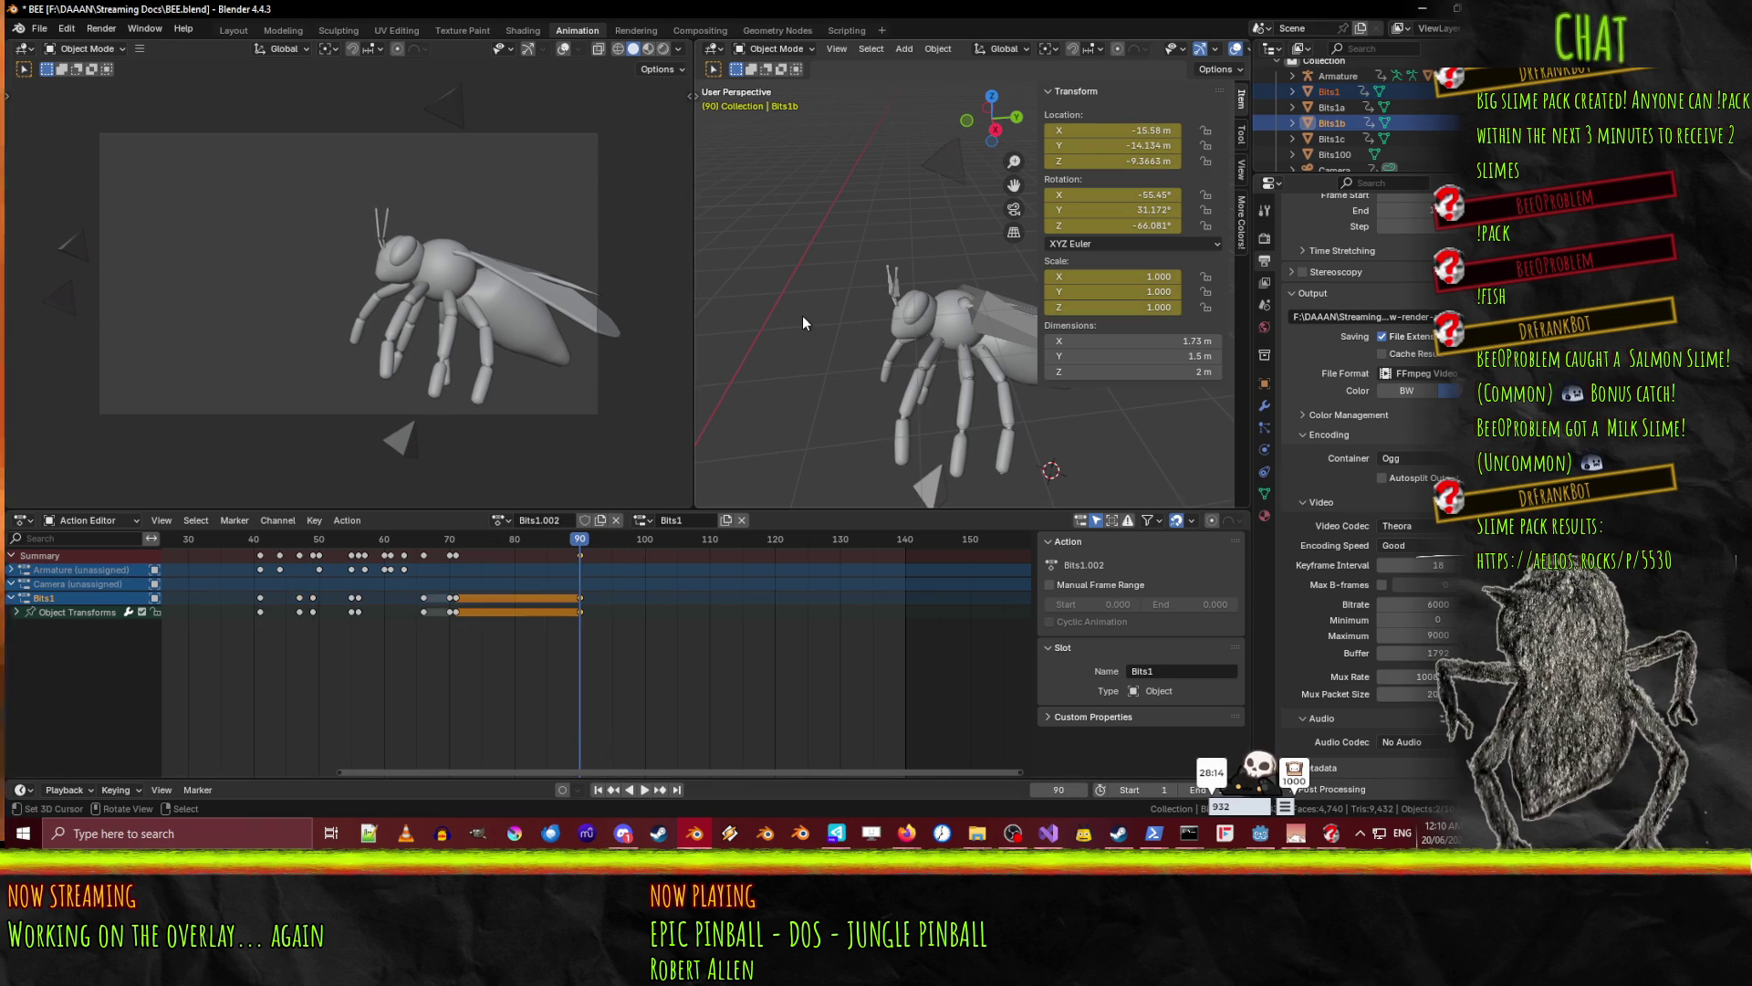
- Switch between Bits1 and Bits1b to compare their action keyframes
click(81, 233)
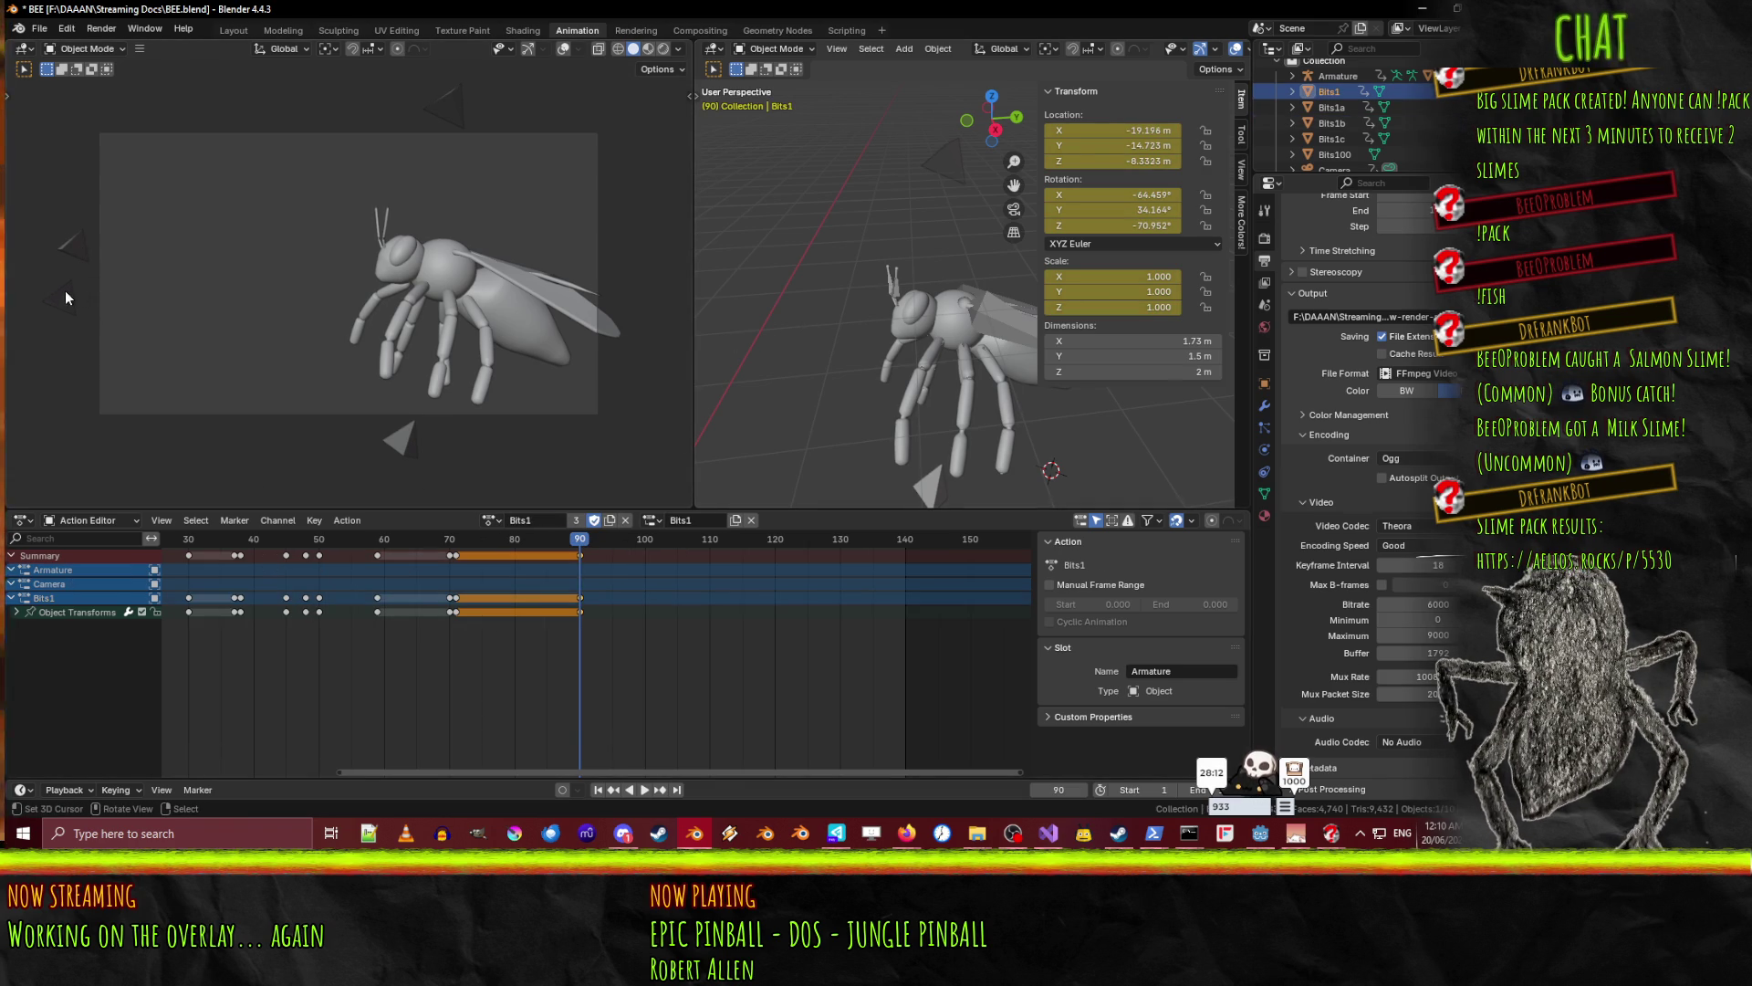
click(64, 290)
click(75, 244)
click(64, 292)
click(73, 242)
click(63, 290)
click(73, 241)
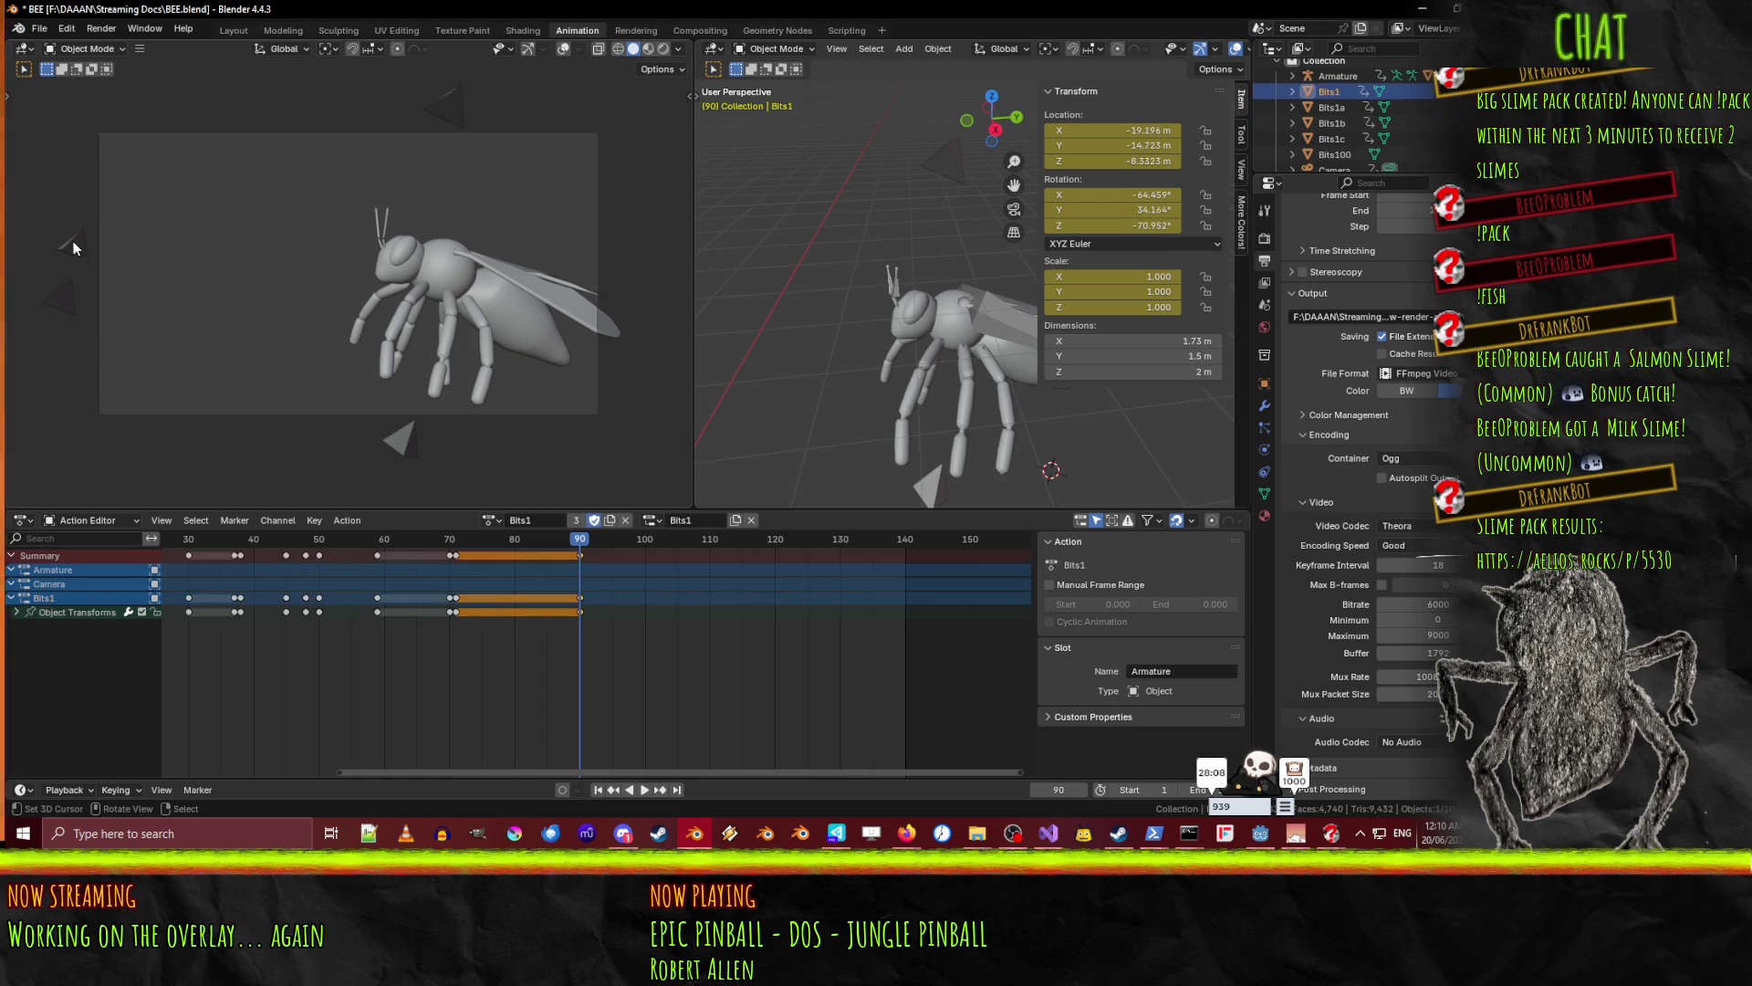
click(57, 294)
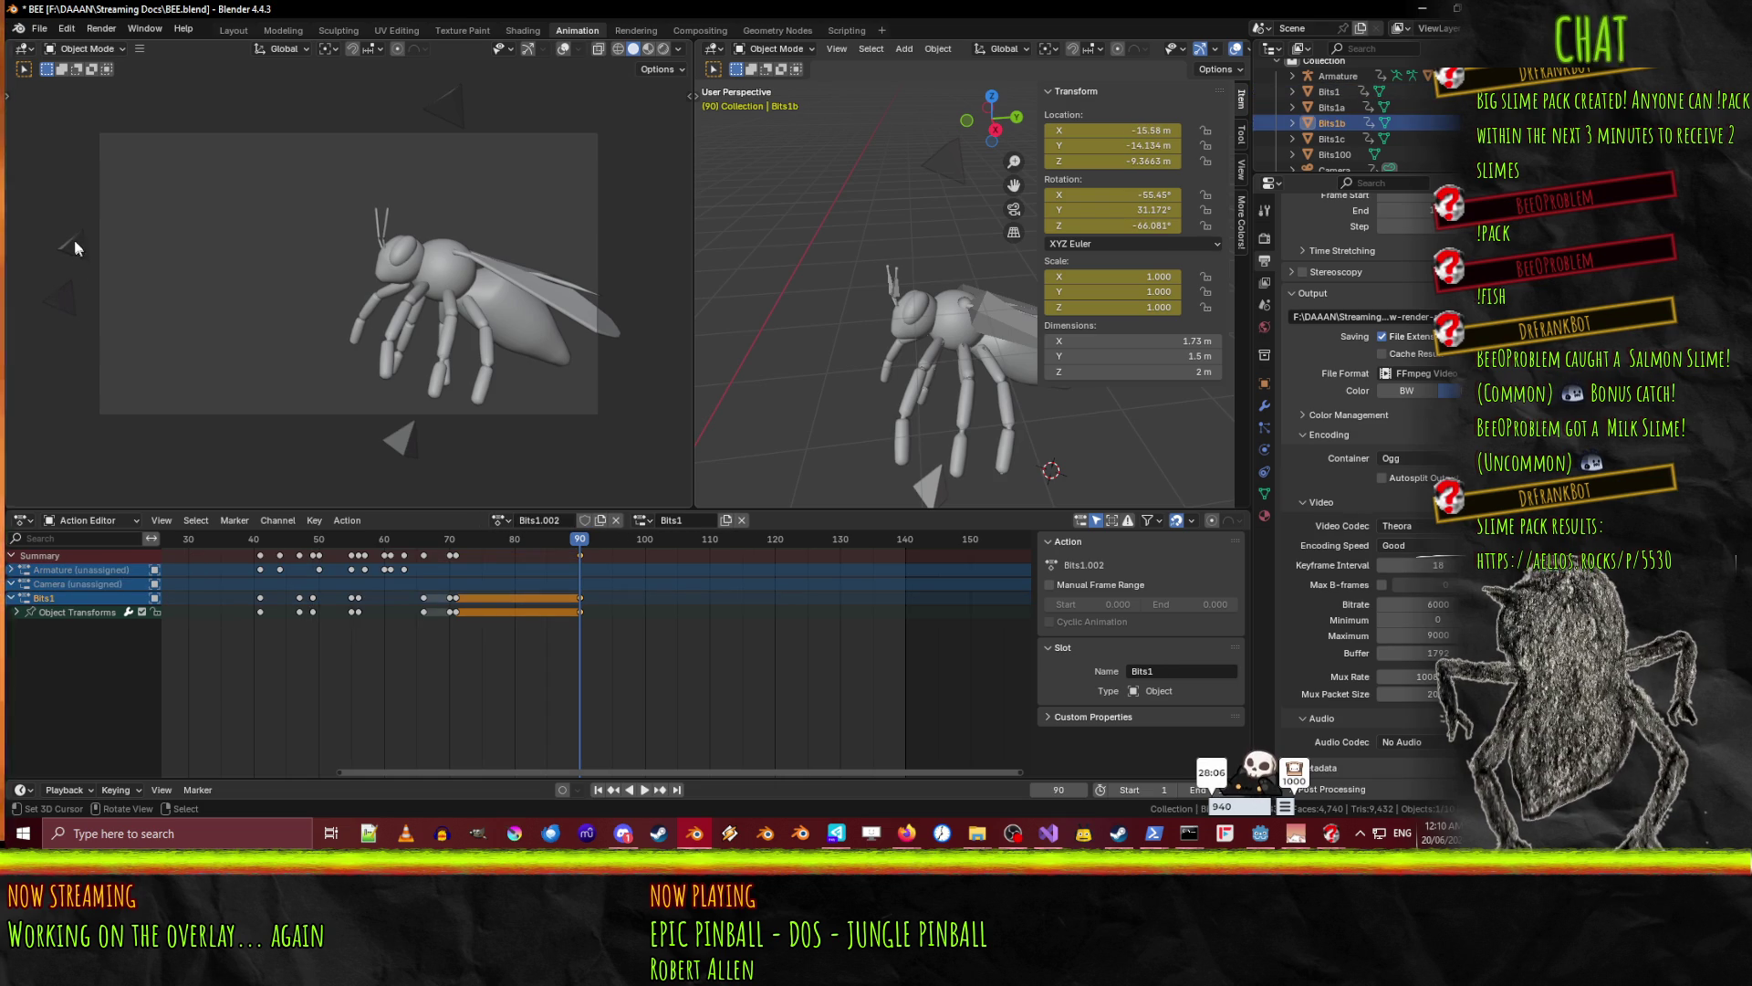
click(73, 239)
click(69, 284)
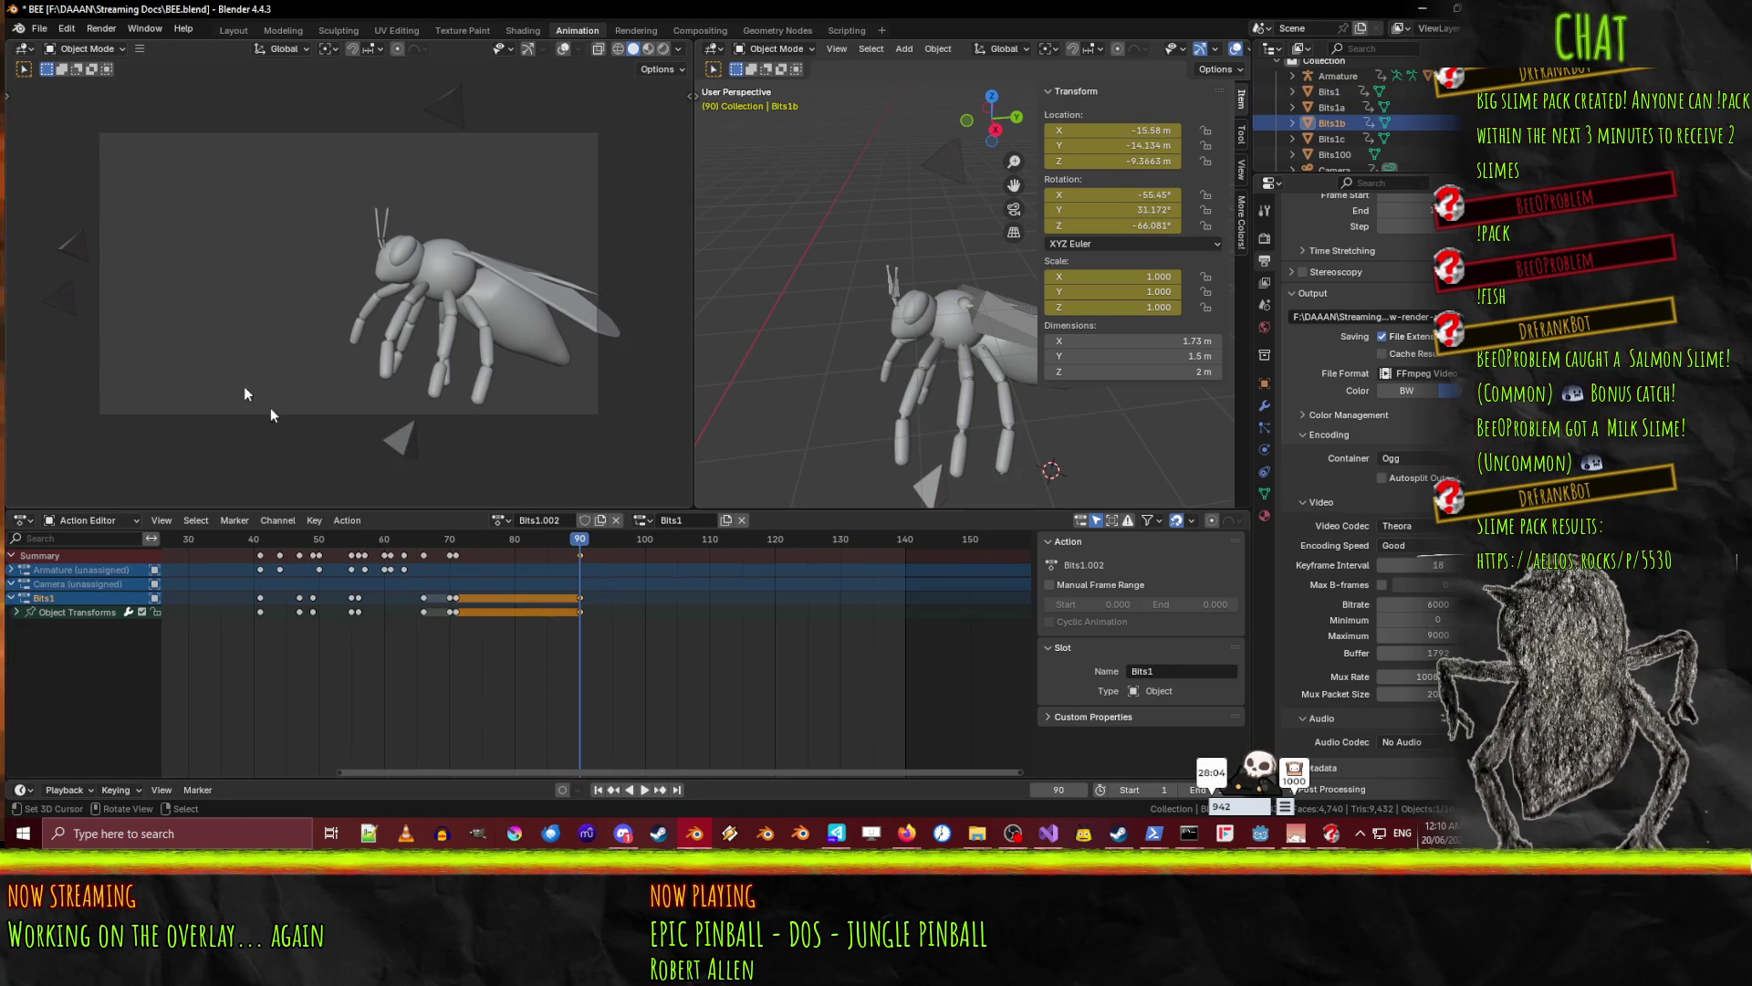
click(77, 249)
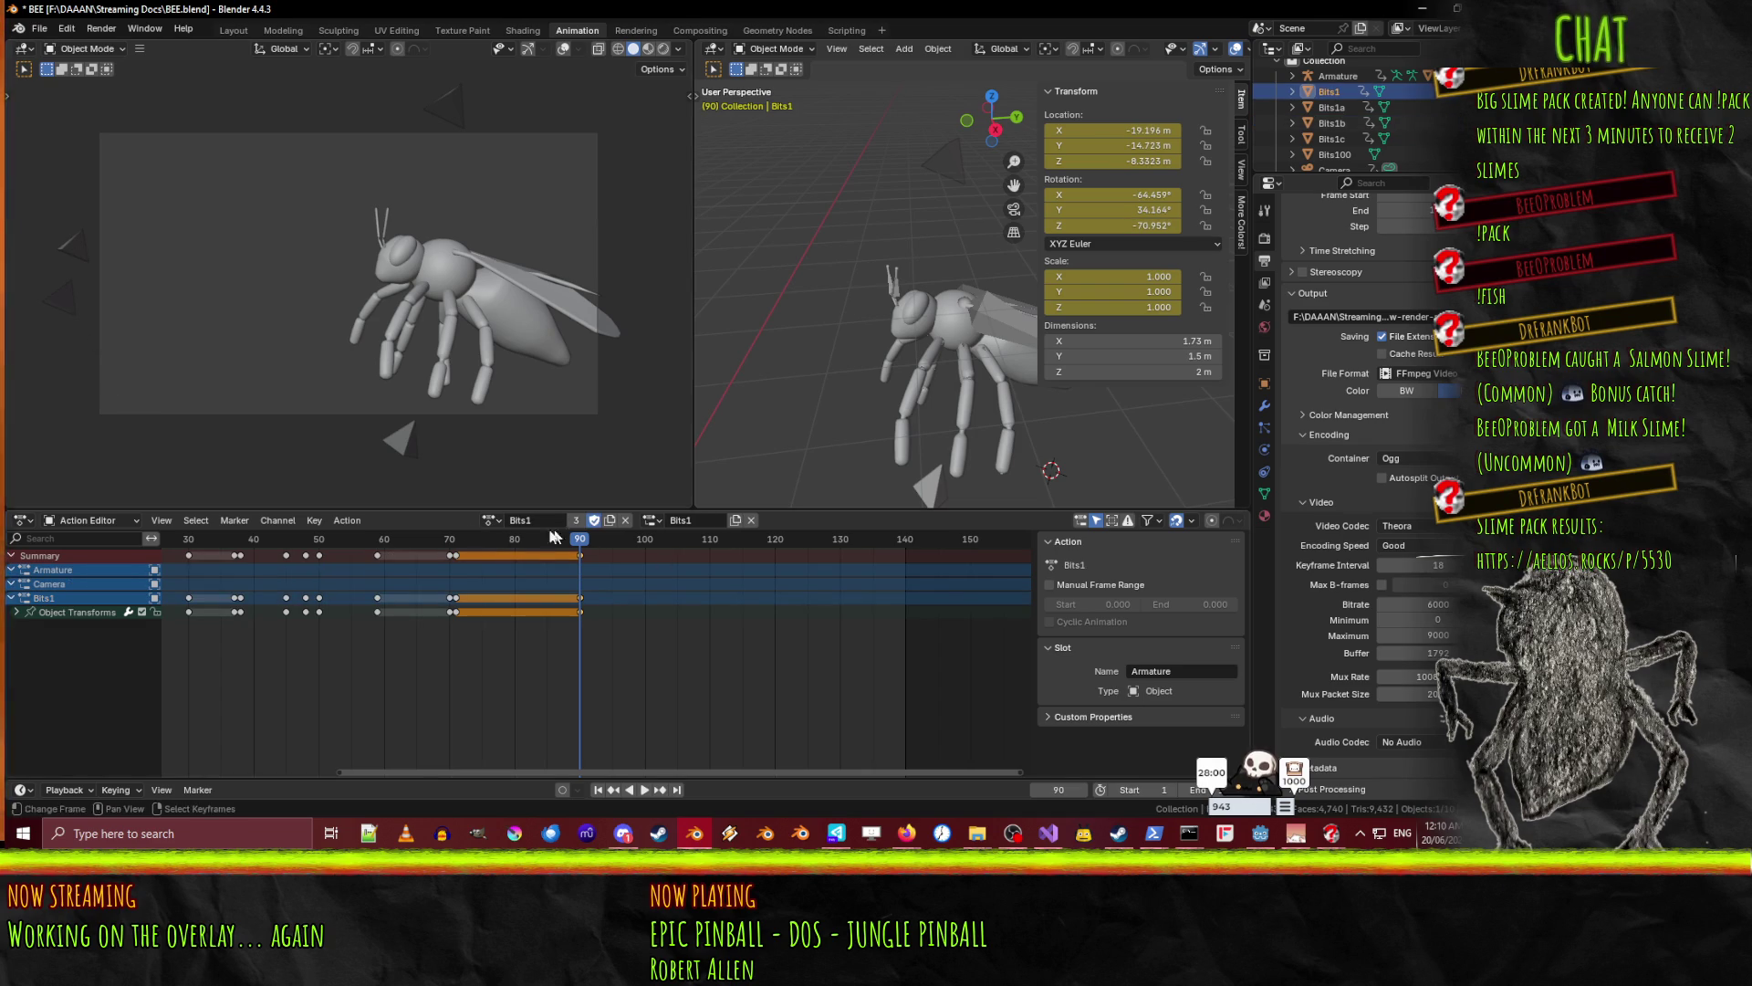
click(491, 520)
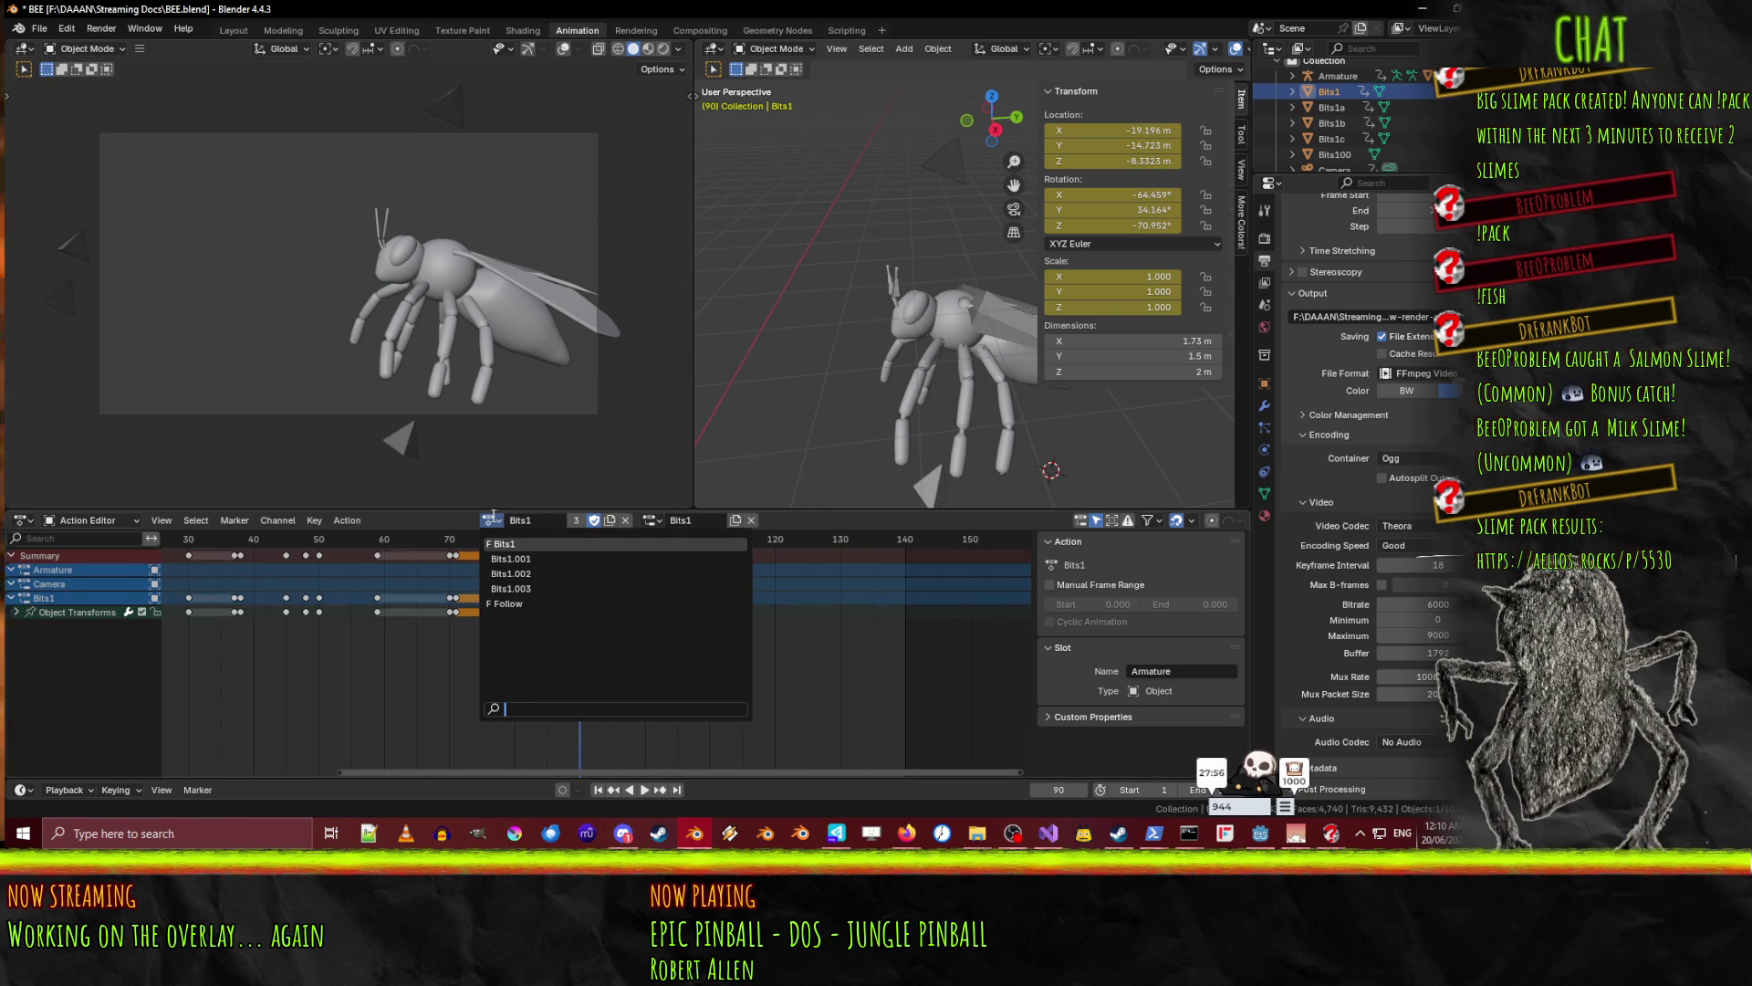
click(493, 516)
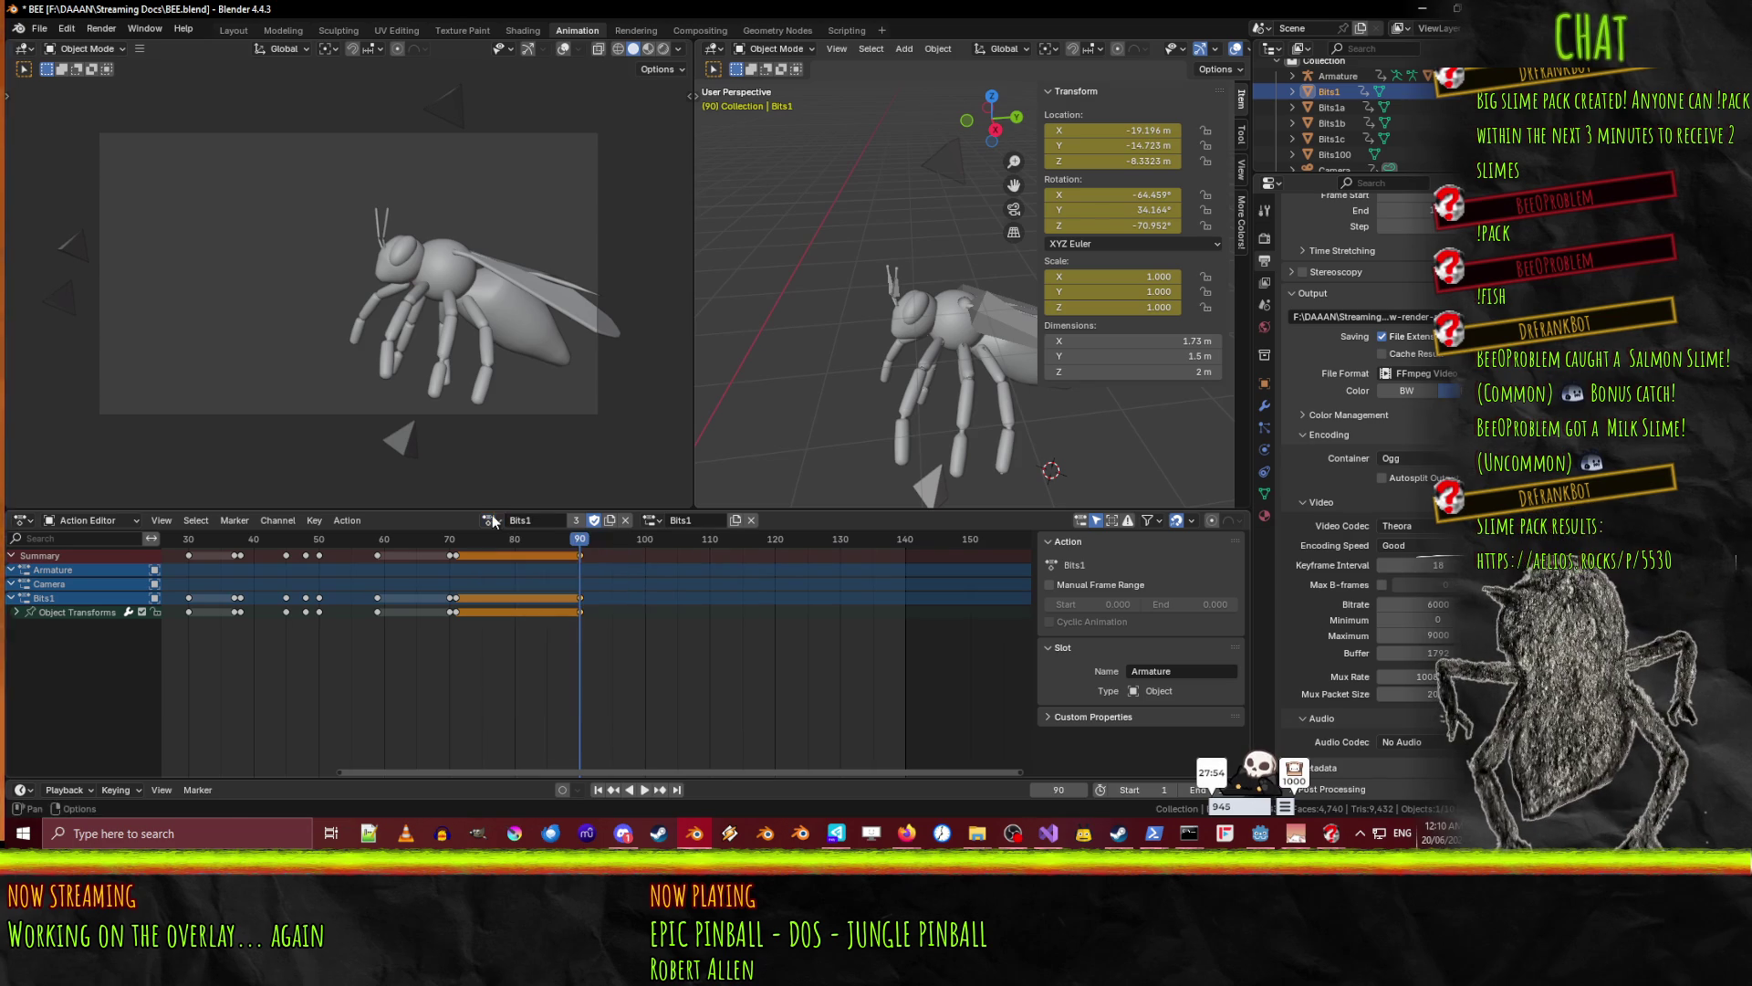
- With Bits1b active, scrub frames 61–80 and back, checking its action and slot lists
click(62, 299)
key(space)
click(420, 539)
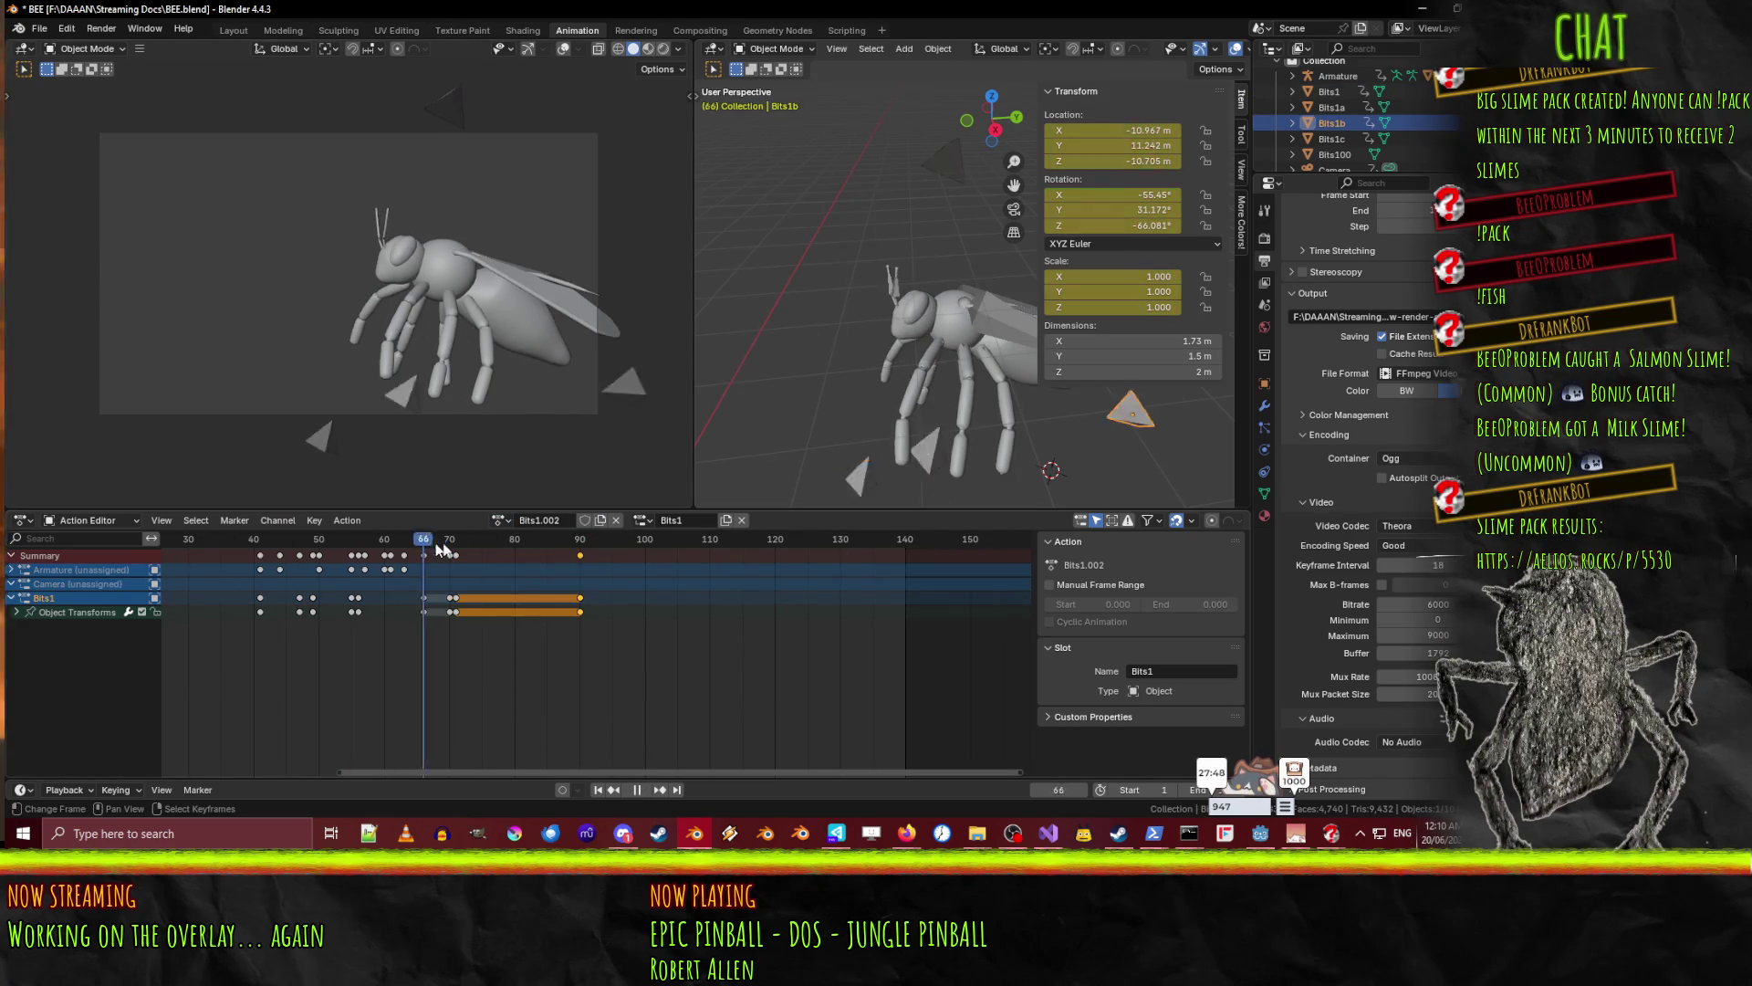
drag(414, 544, 521, 547)
click(641, 520)
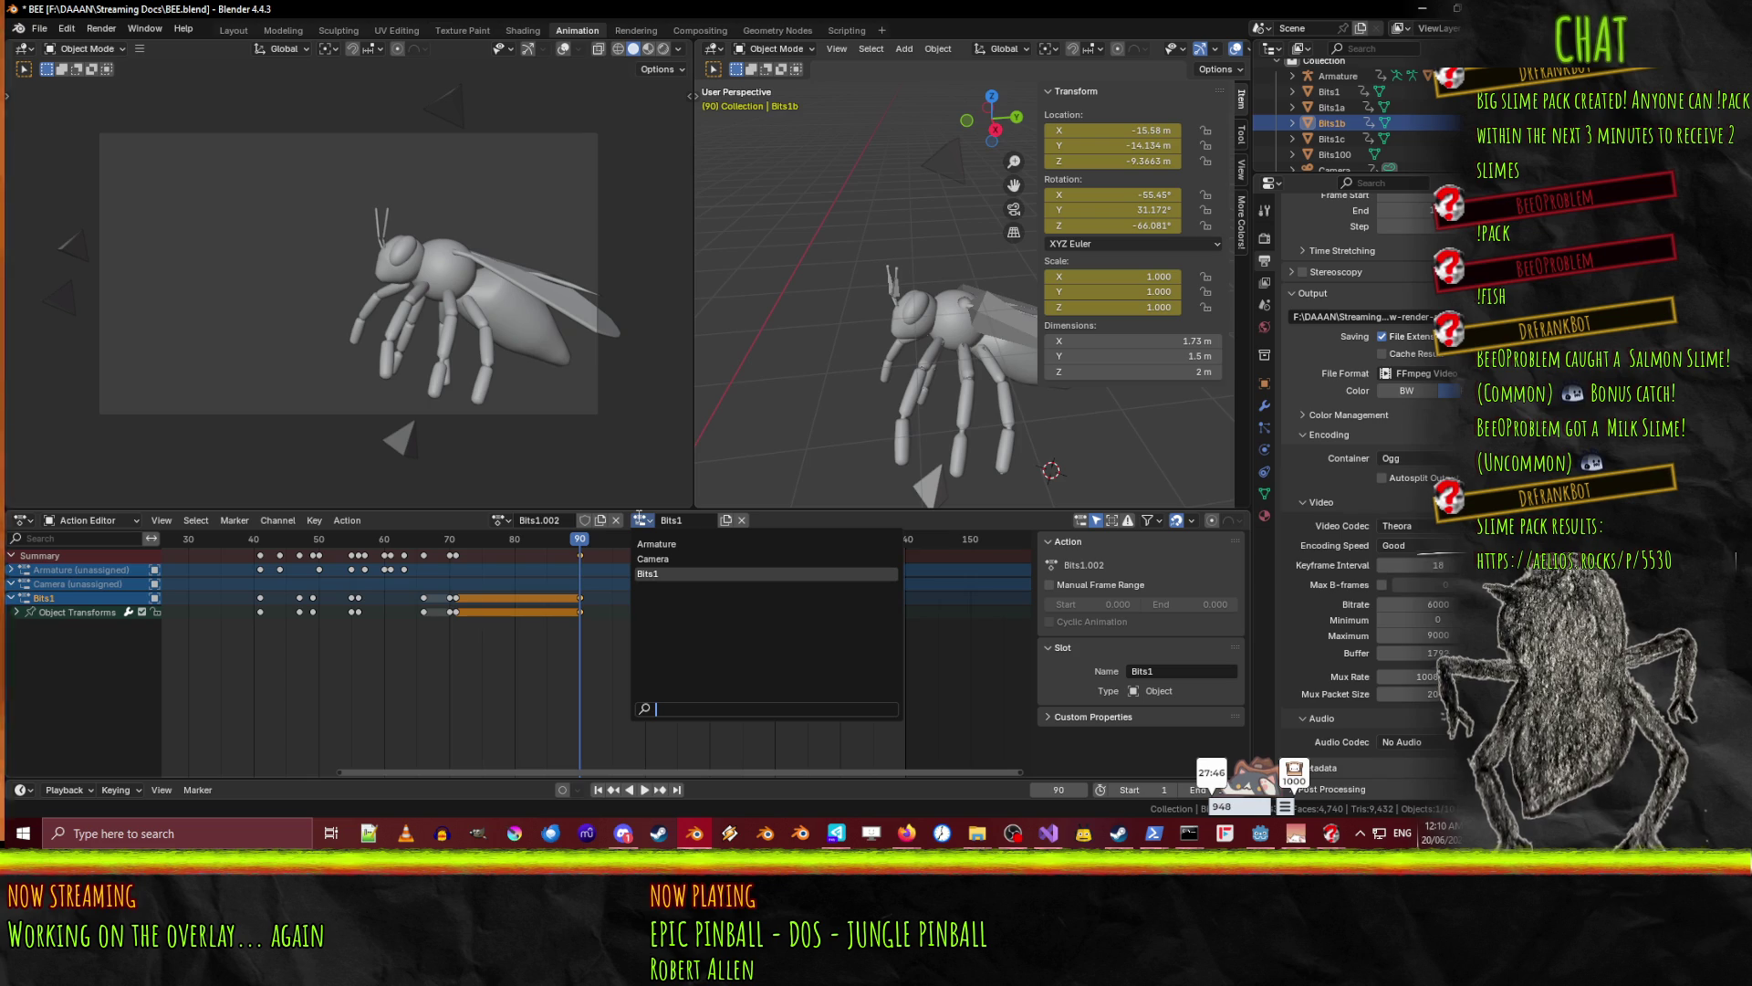
click(644, 522)
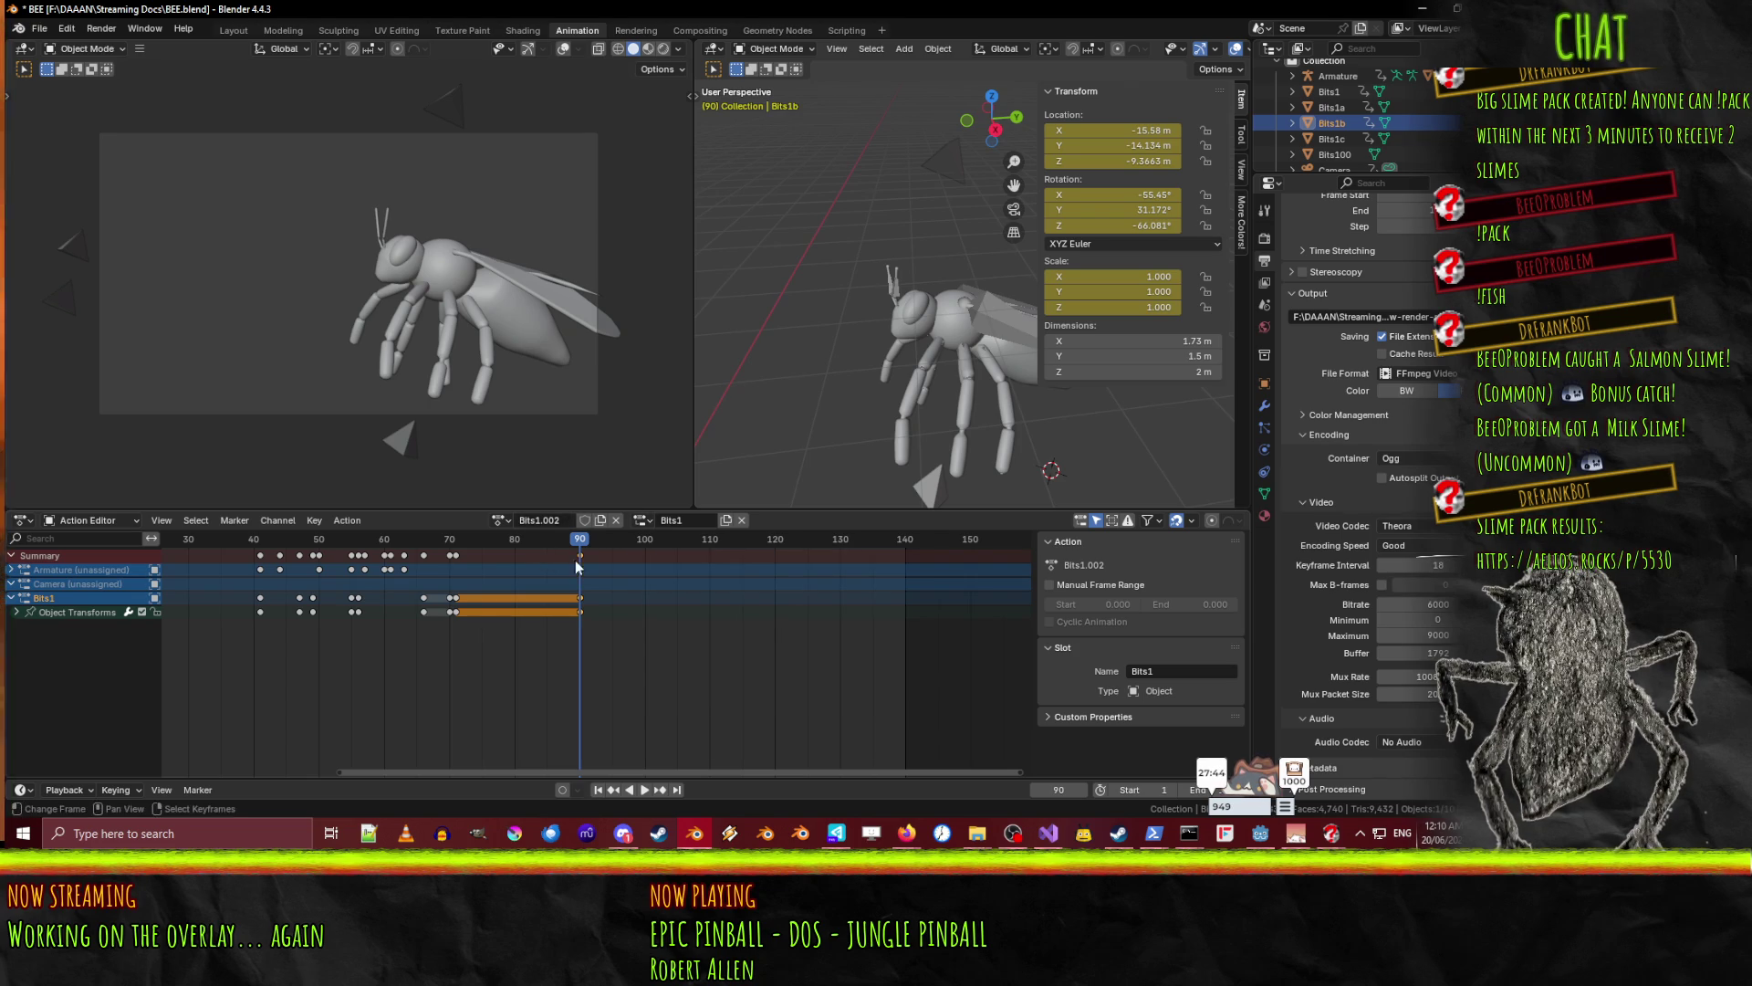
click(498, 520)
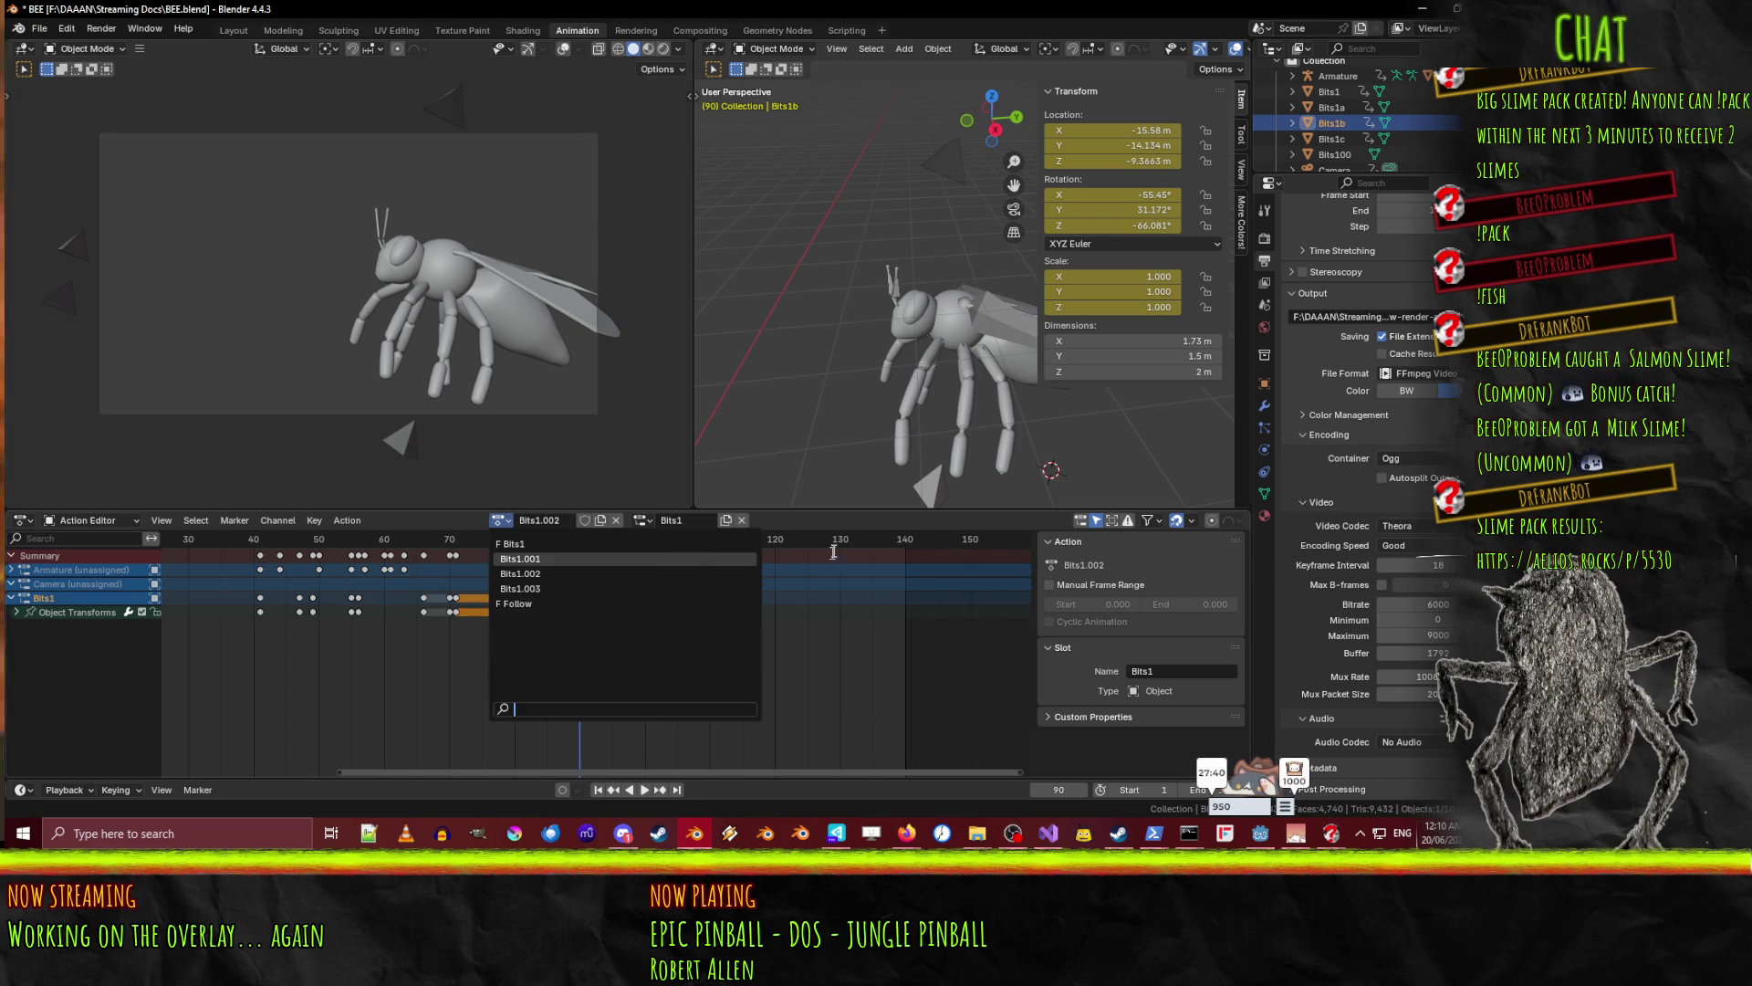
drag(562, 544, 9, 548)
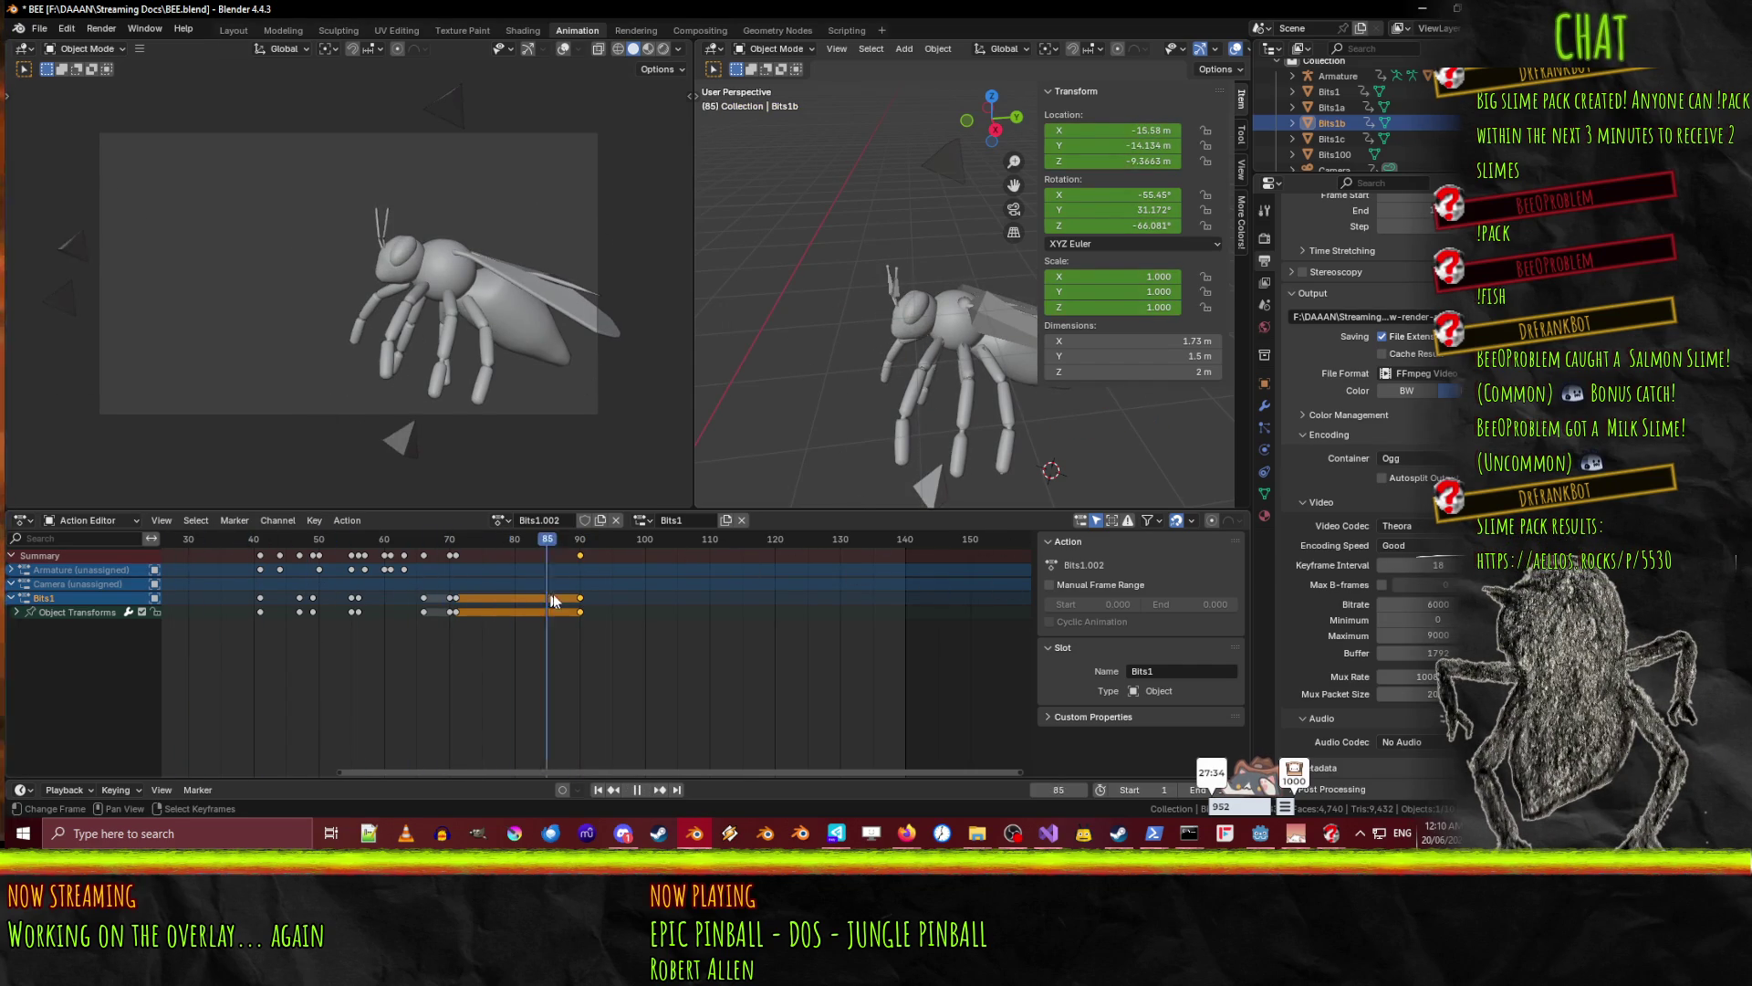
key(Escape)
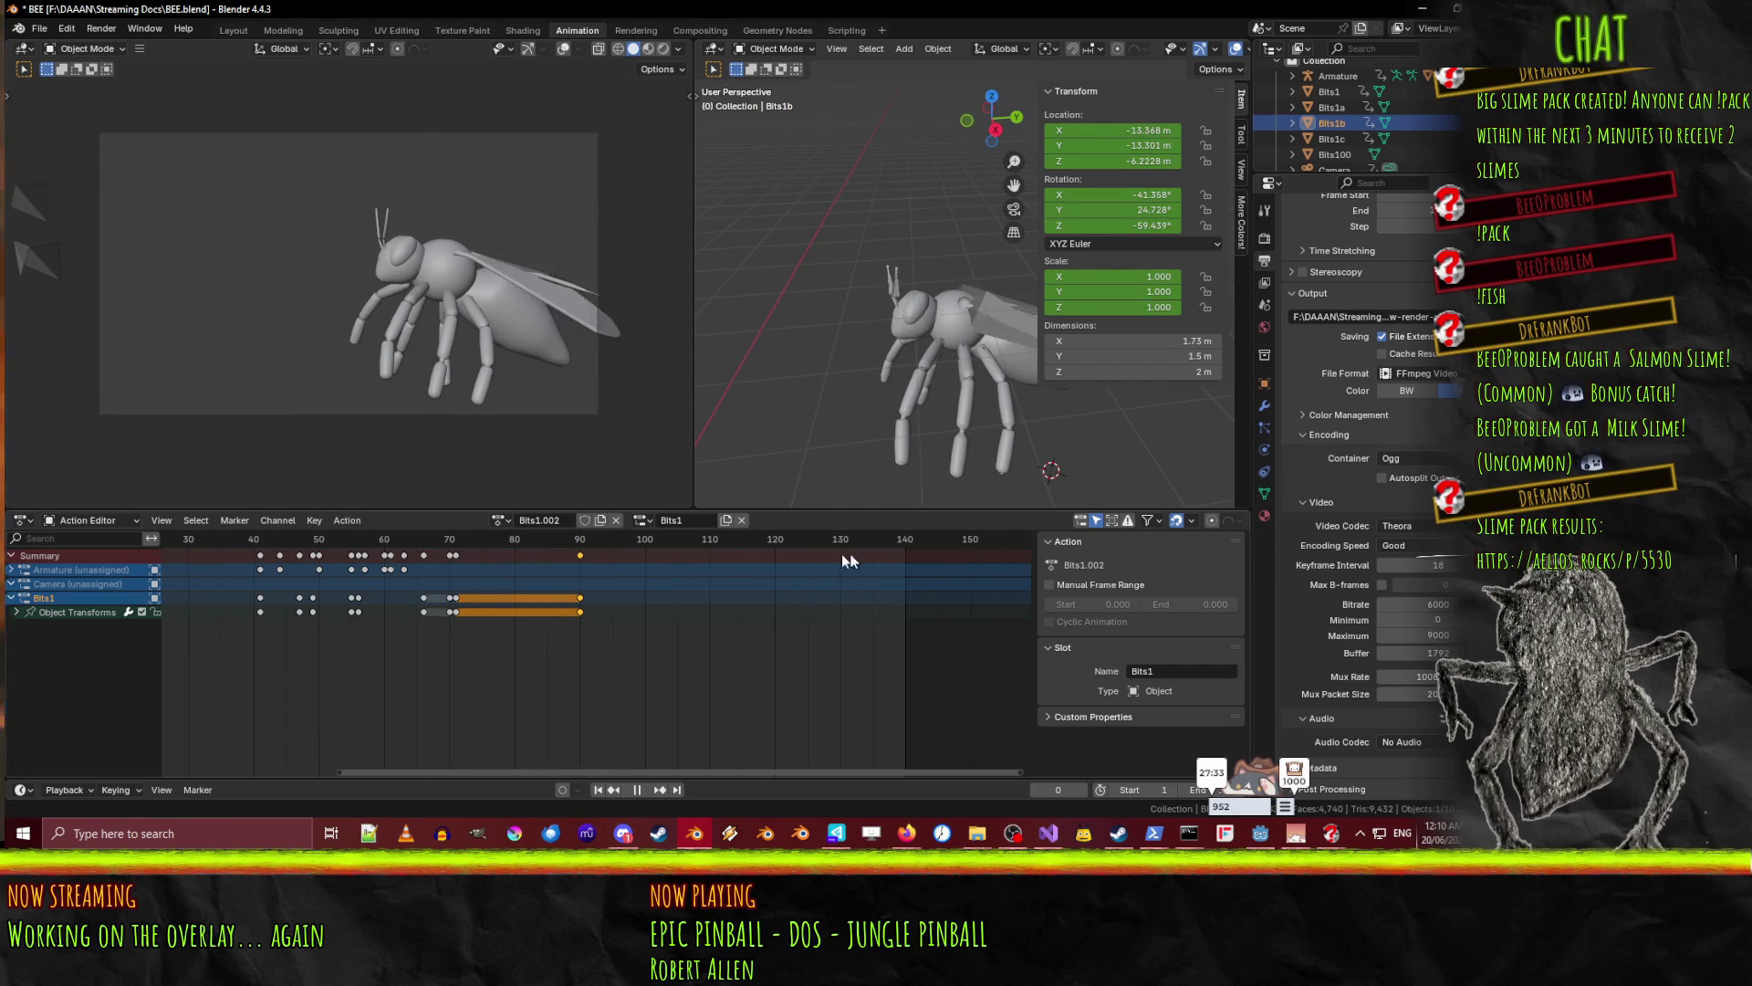
- Play Bits1b's current animation in reverse and forward, stopping at frame 65
click(636, 791)
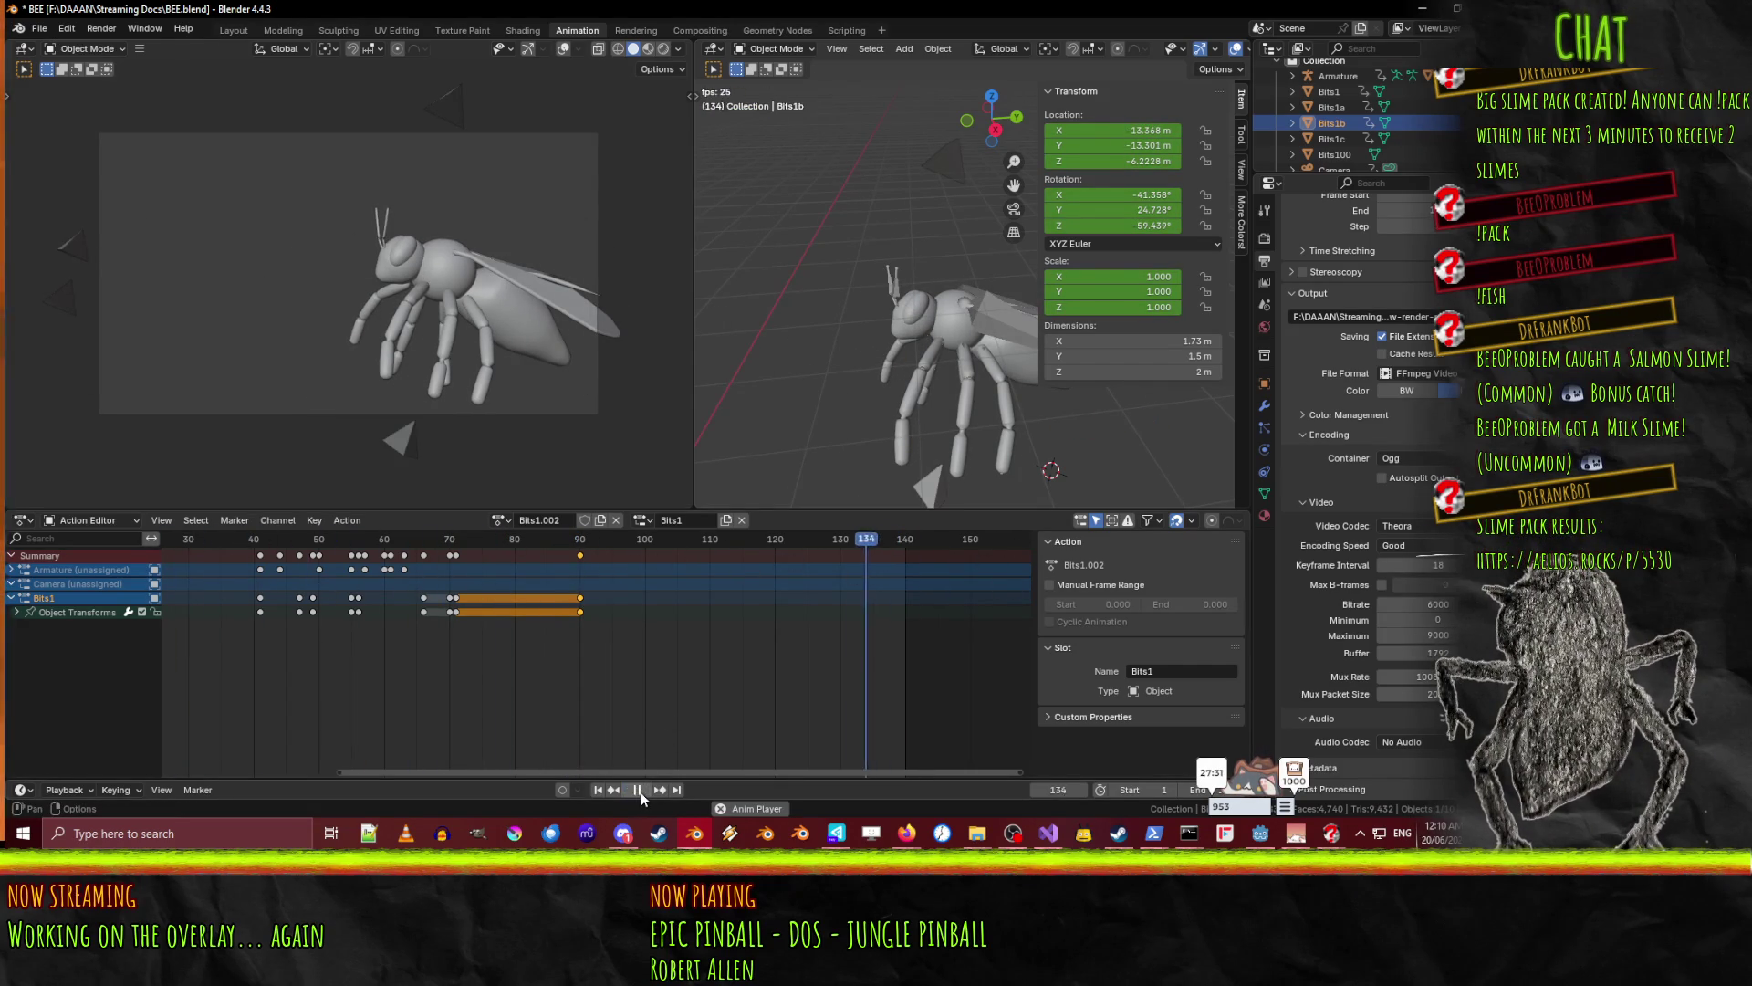
click(643, 790)
click(659, 791)
click(641, 790)
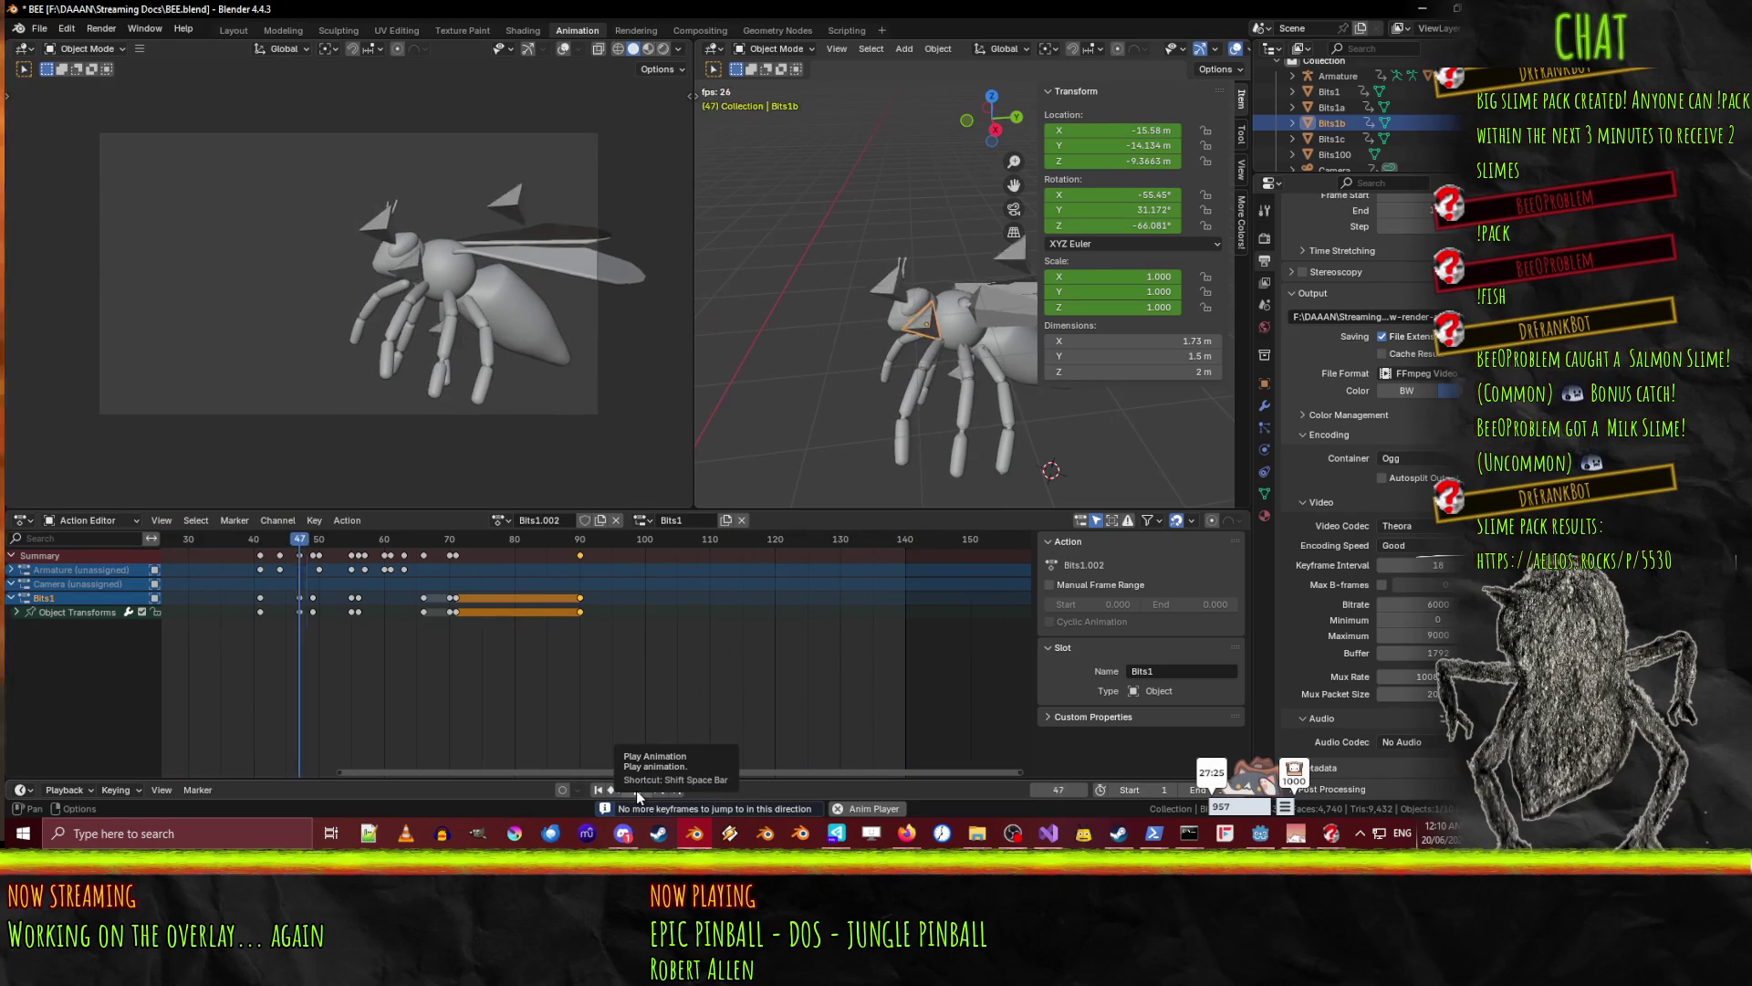
click(637, 791)
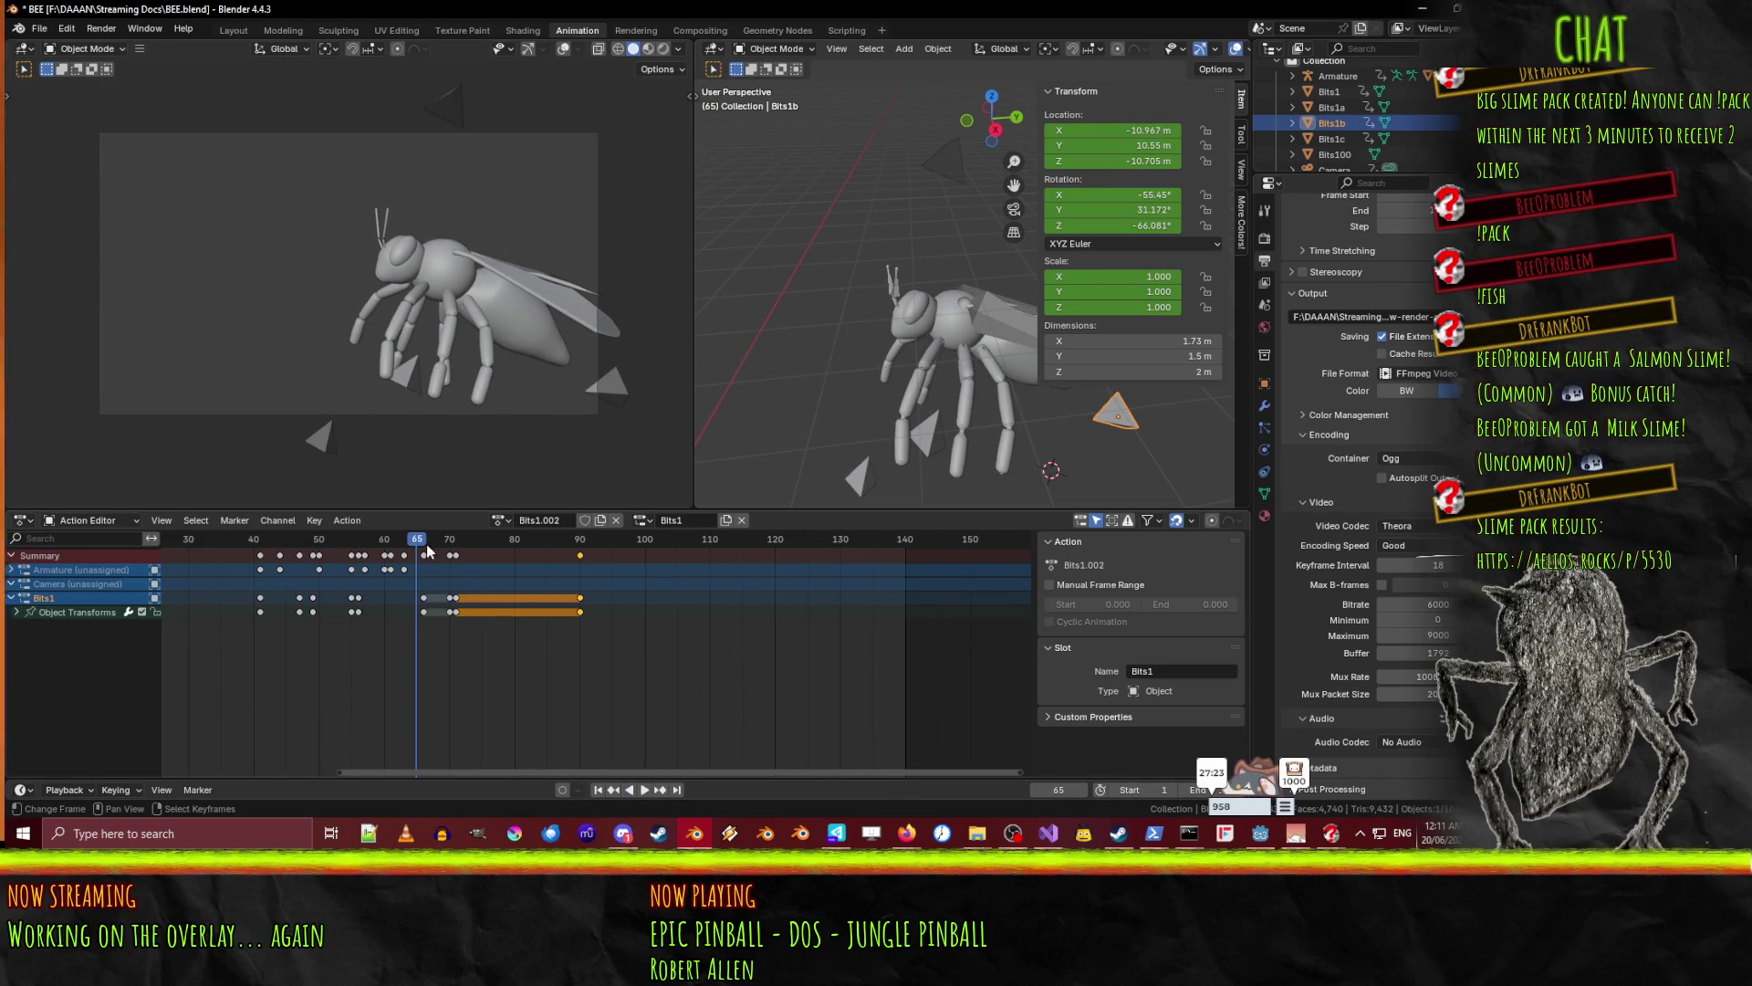
- Assign the Bits1.003 action to Bits1b and preview it by playing and scrubbing ahead
click(501, 524)
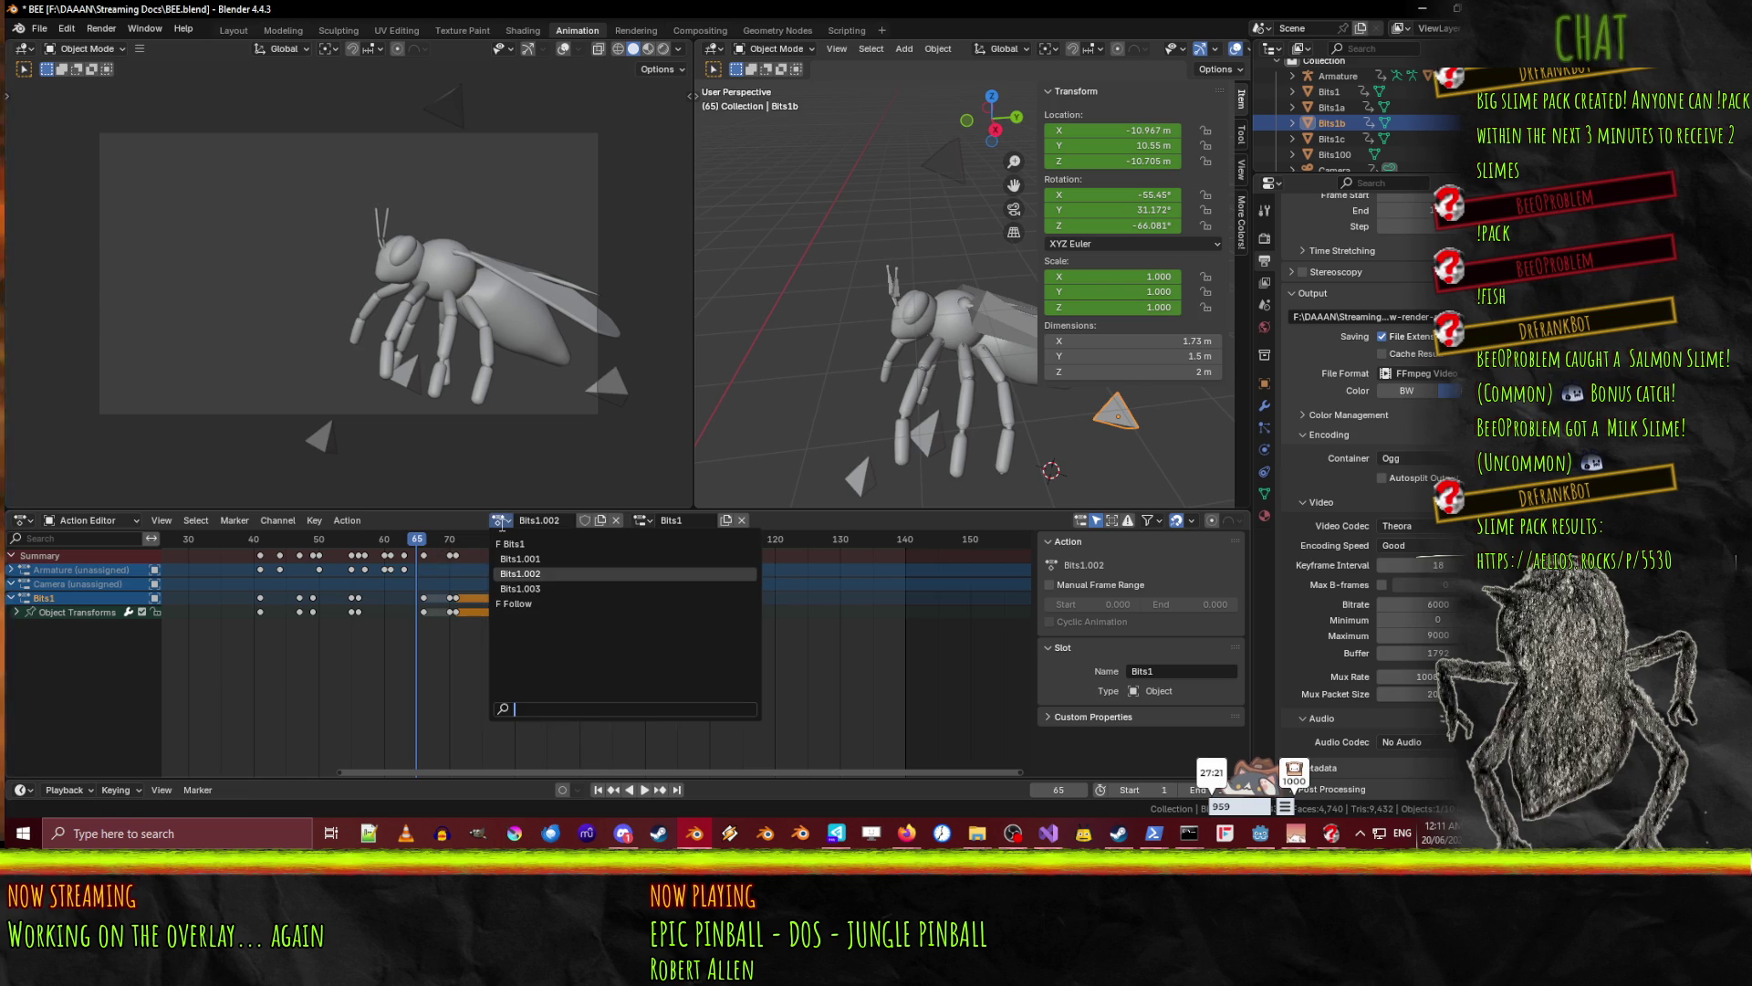
click(516, 582)
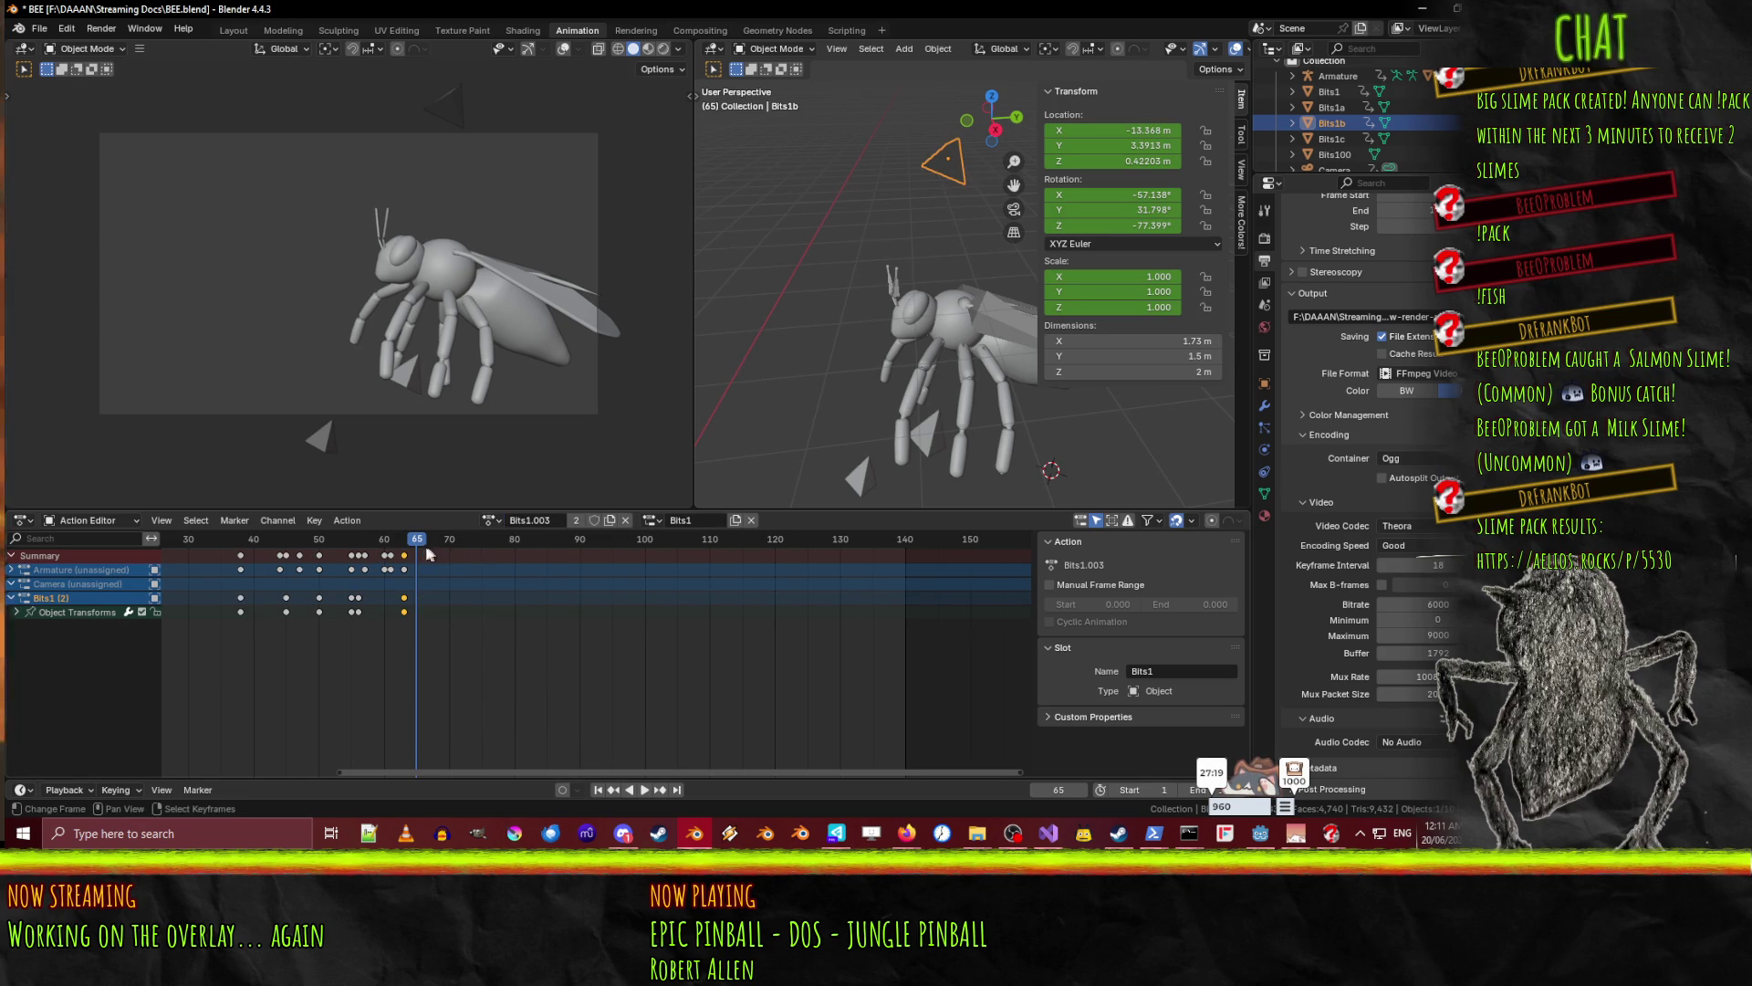
key(ctrl+shift+space)
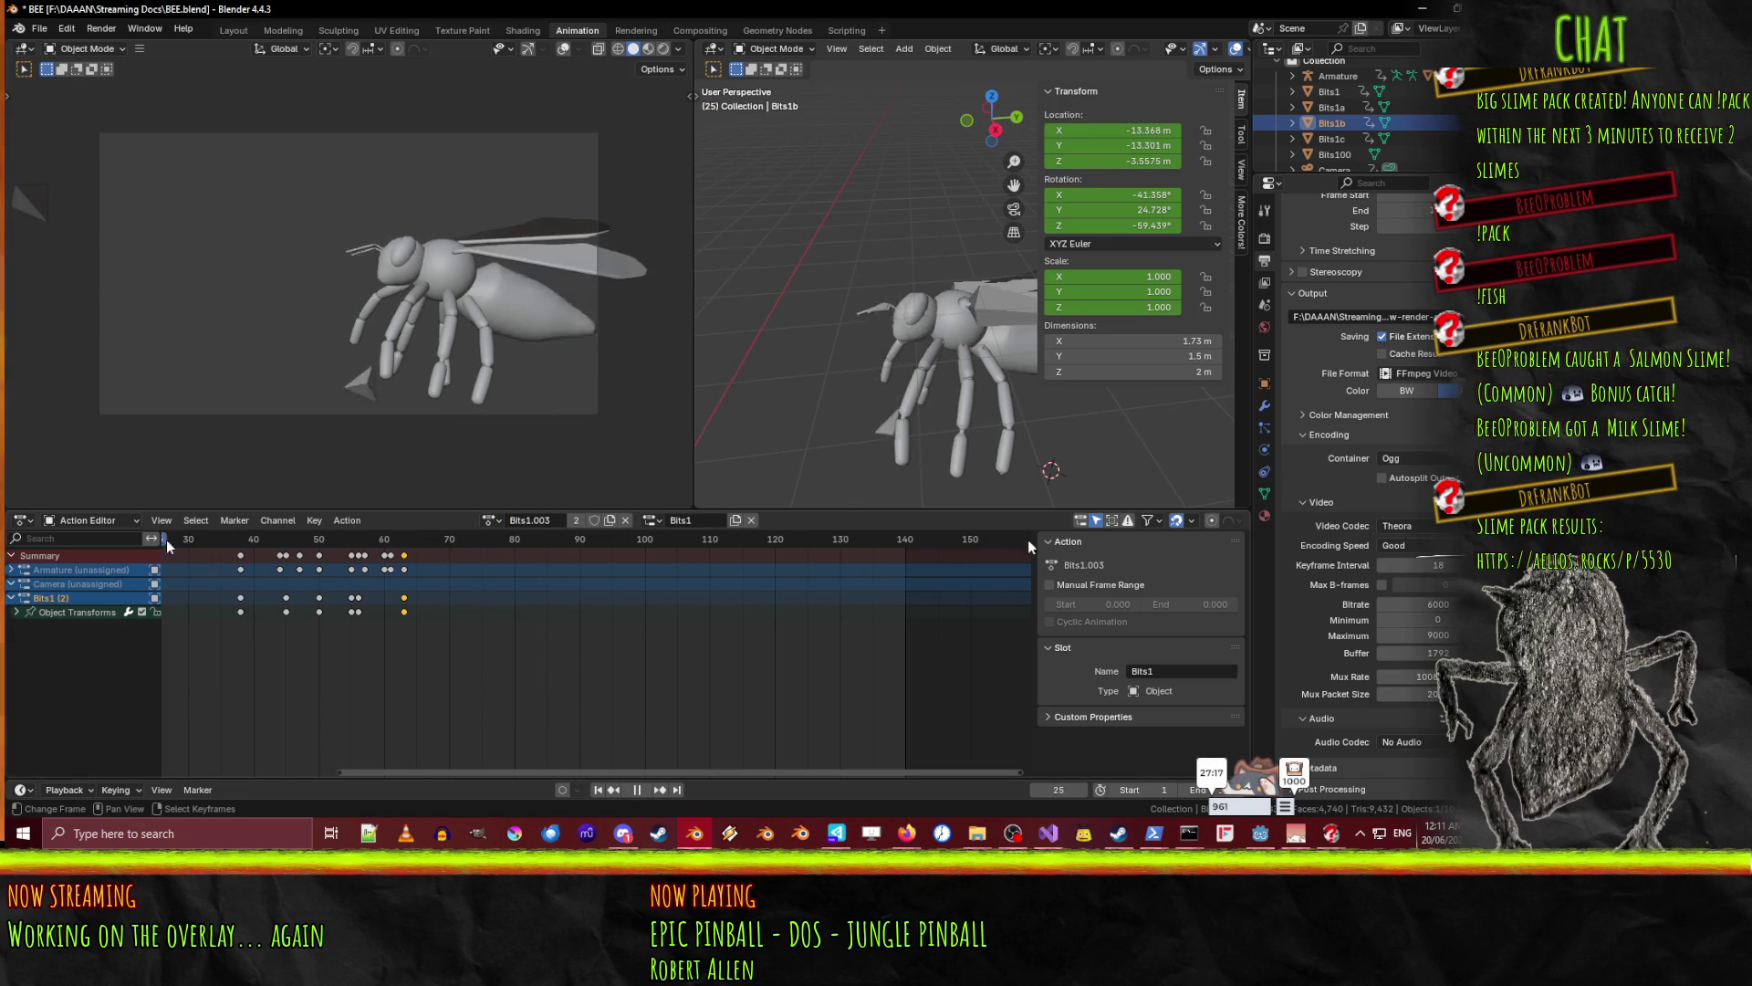
drag(394, 544, 565, 559)
- Switch Bits1b to the Bits1.001 action and play it back to preview
click(493, 520)
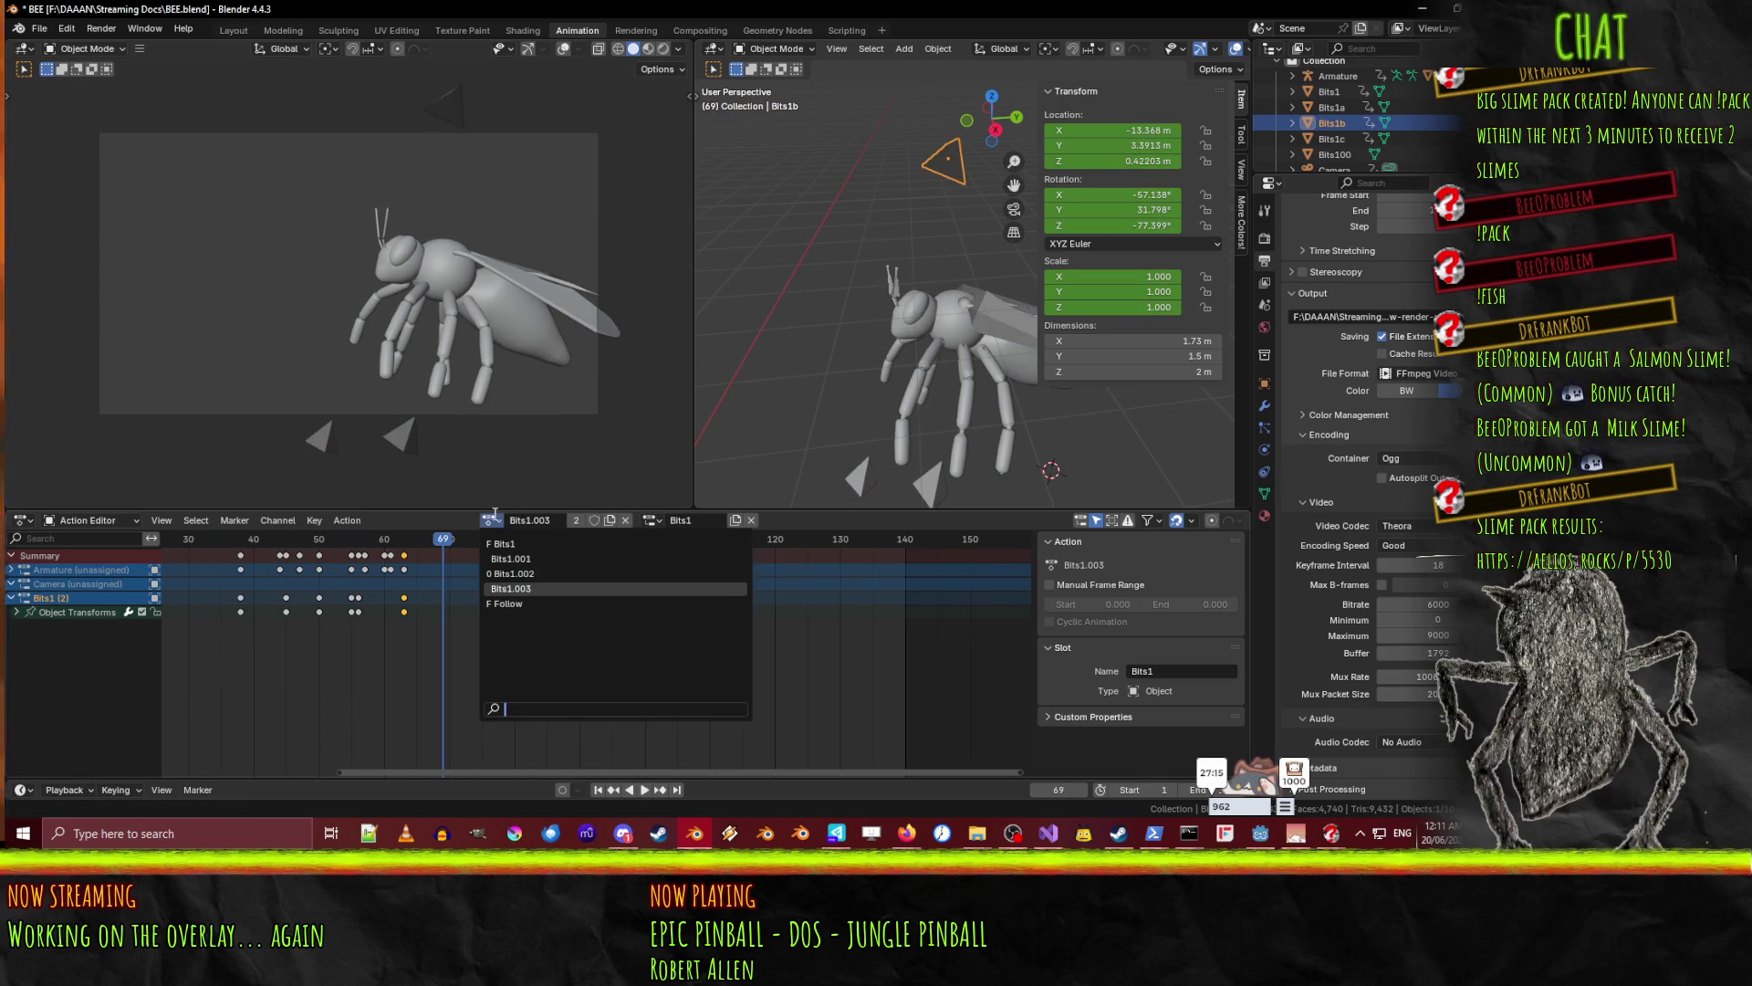
click(550, 561)
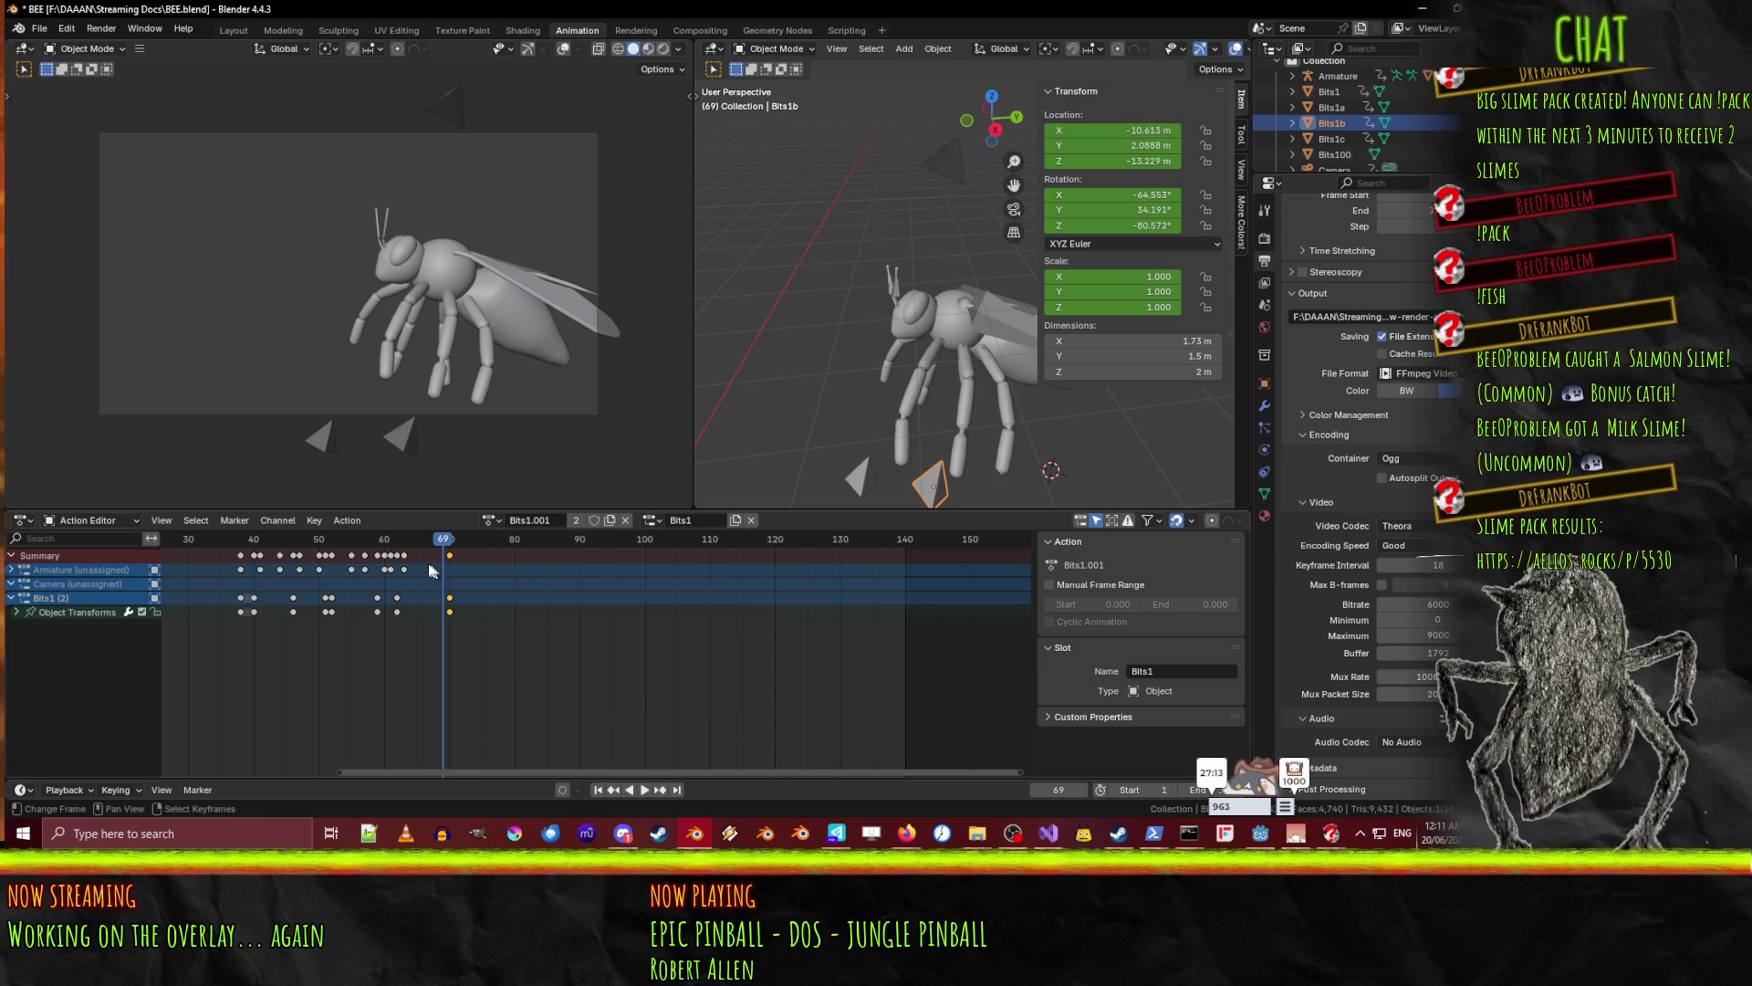
key(space)
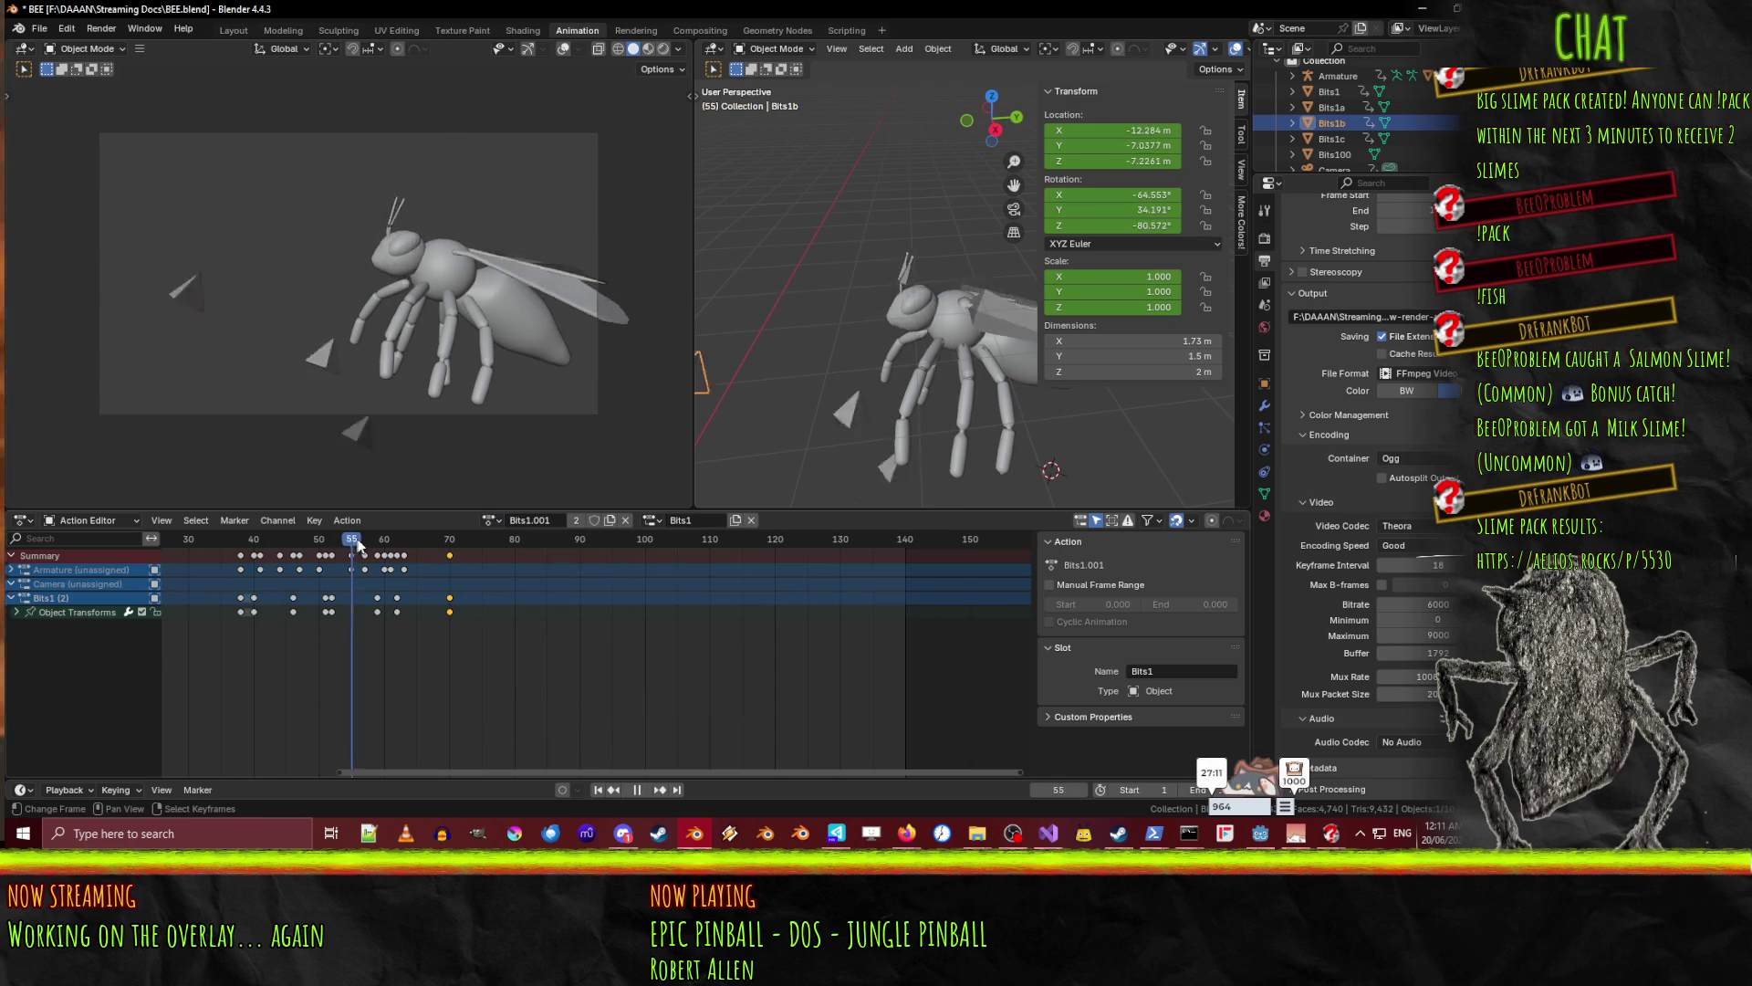
key(Escape)
- Switch Bits1b to the Bits1 action and play it, scrubbing forward to frame 70
click(489, 520)
click(538, 543)
key(space)
drag(174, 546, 458, 558)
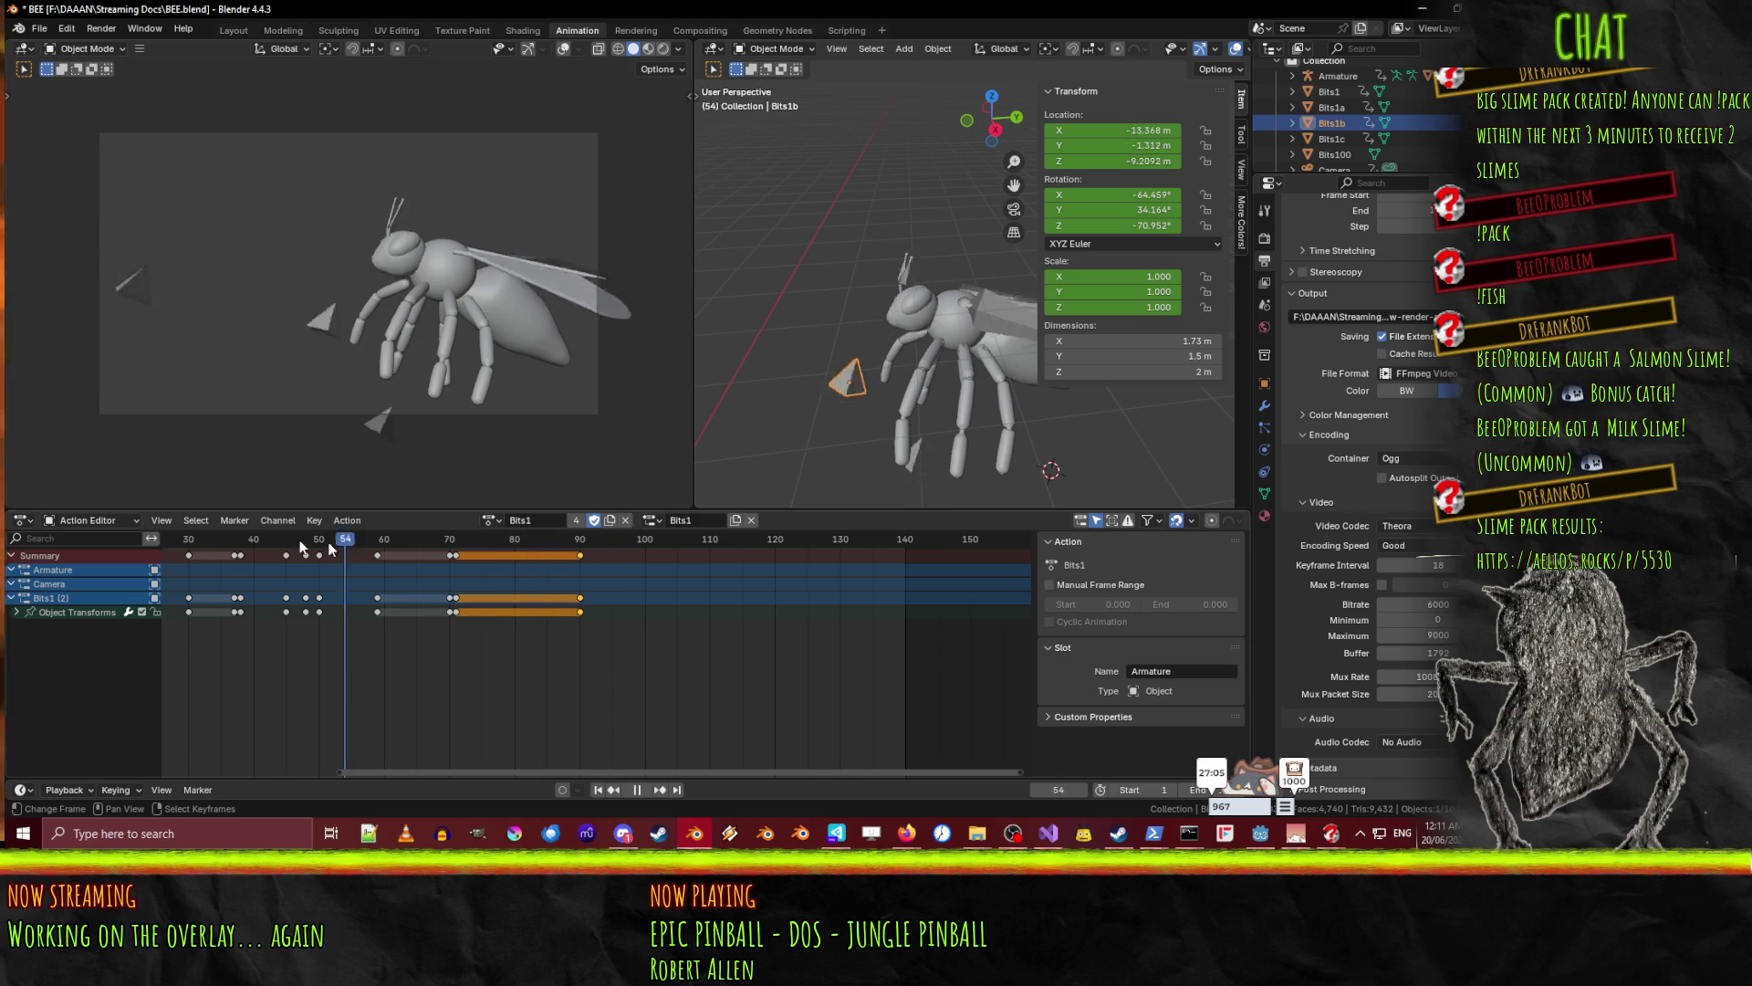
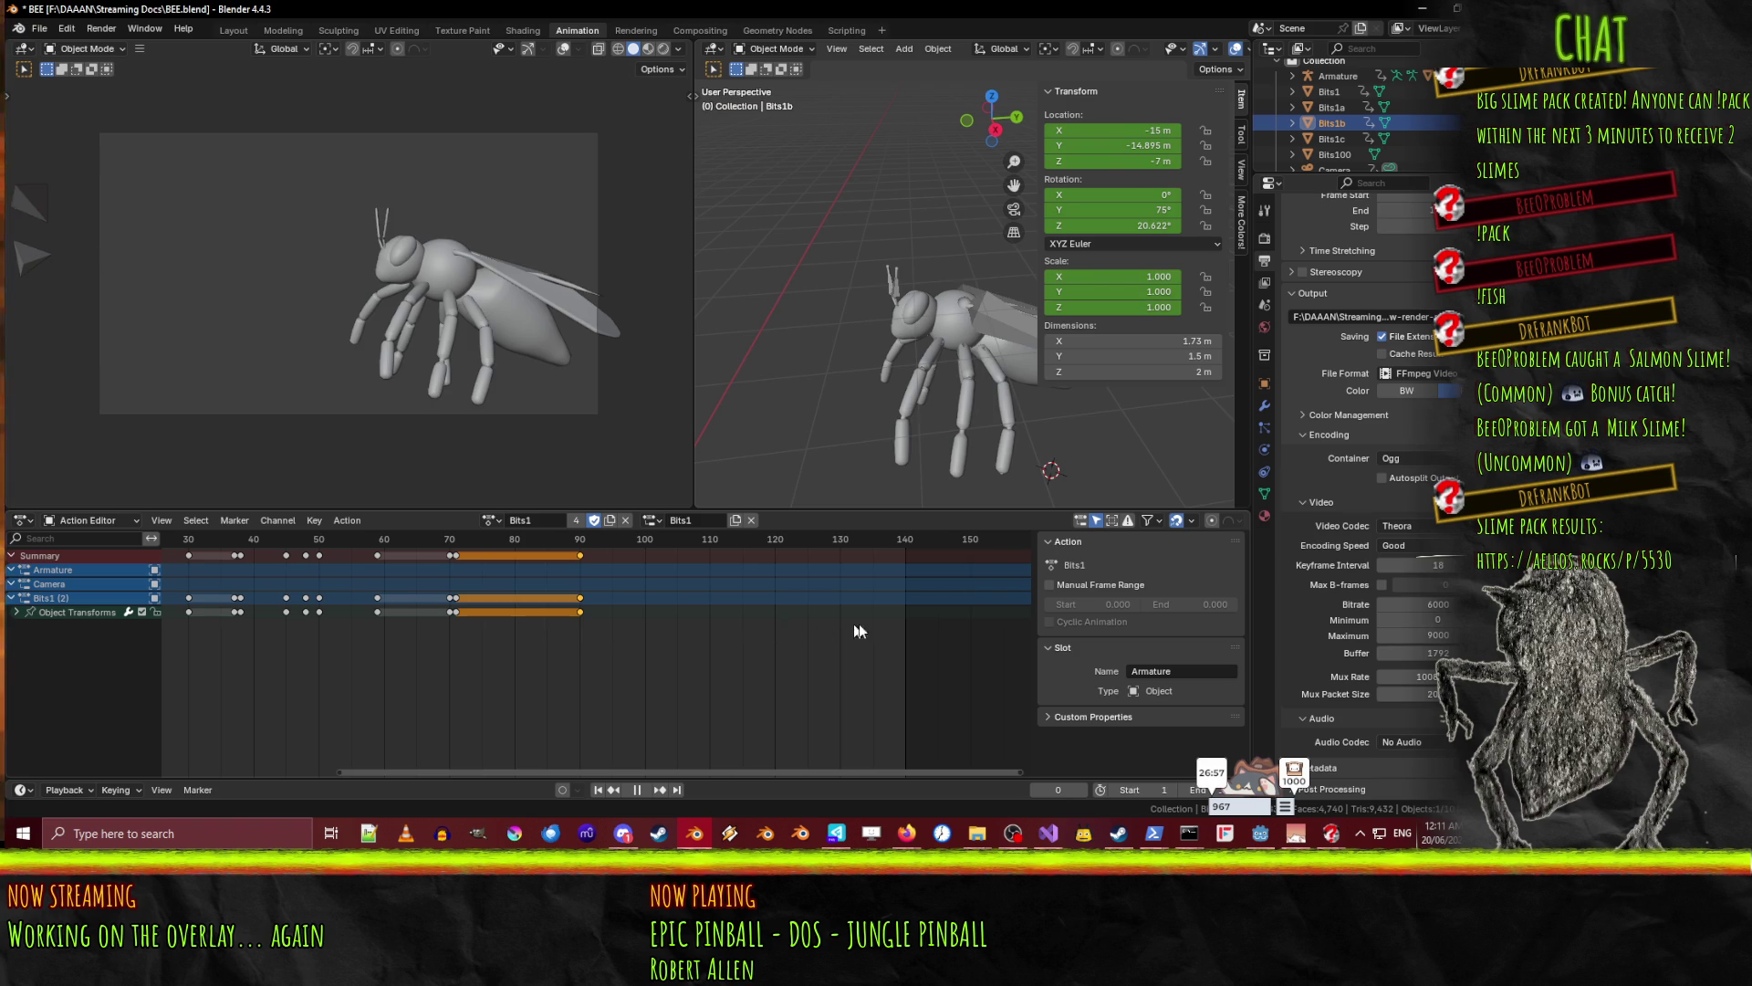
- Assign the Bits1.001 action to Bits1b and play it around frames 62–63
mouse_move(435, 648)
mouse_down()
mouse_move(560, 654)
mouse_move(405, 655)
mouse_move(561, 640)
mouse_up()
key(space)
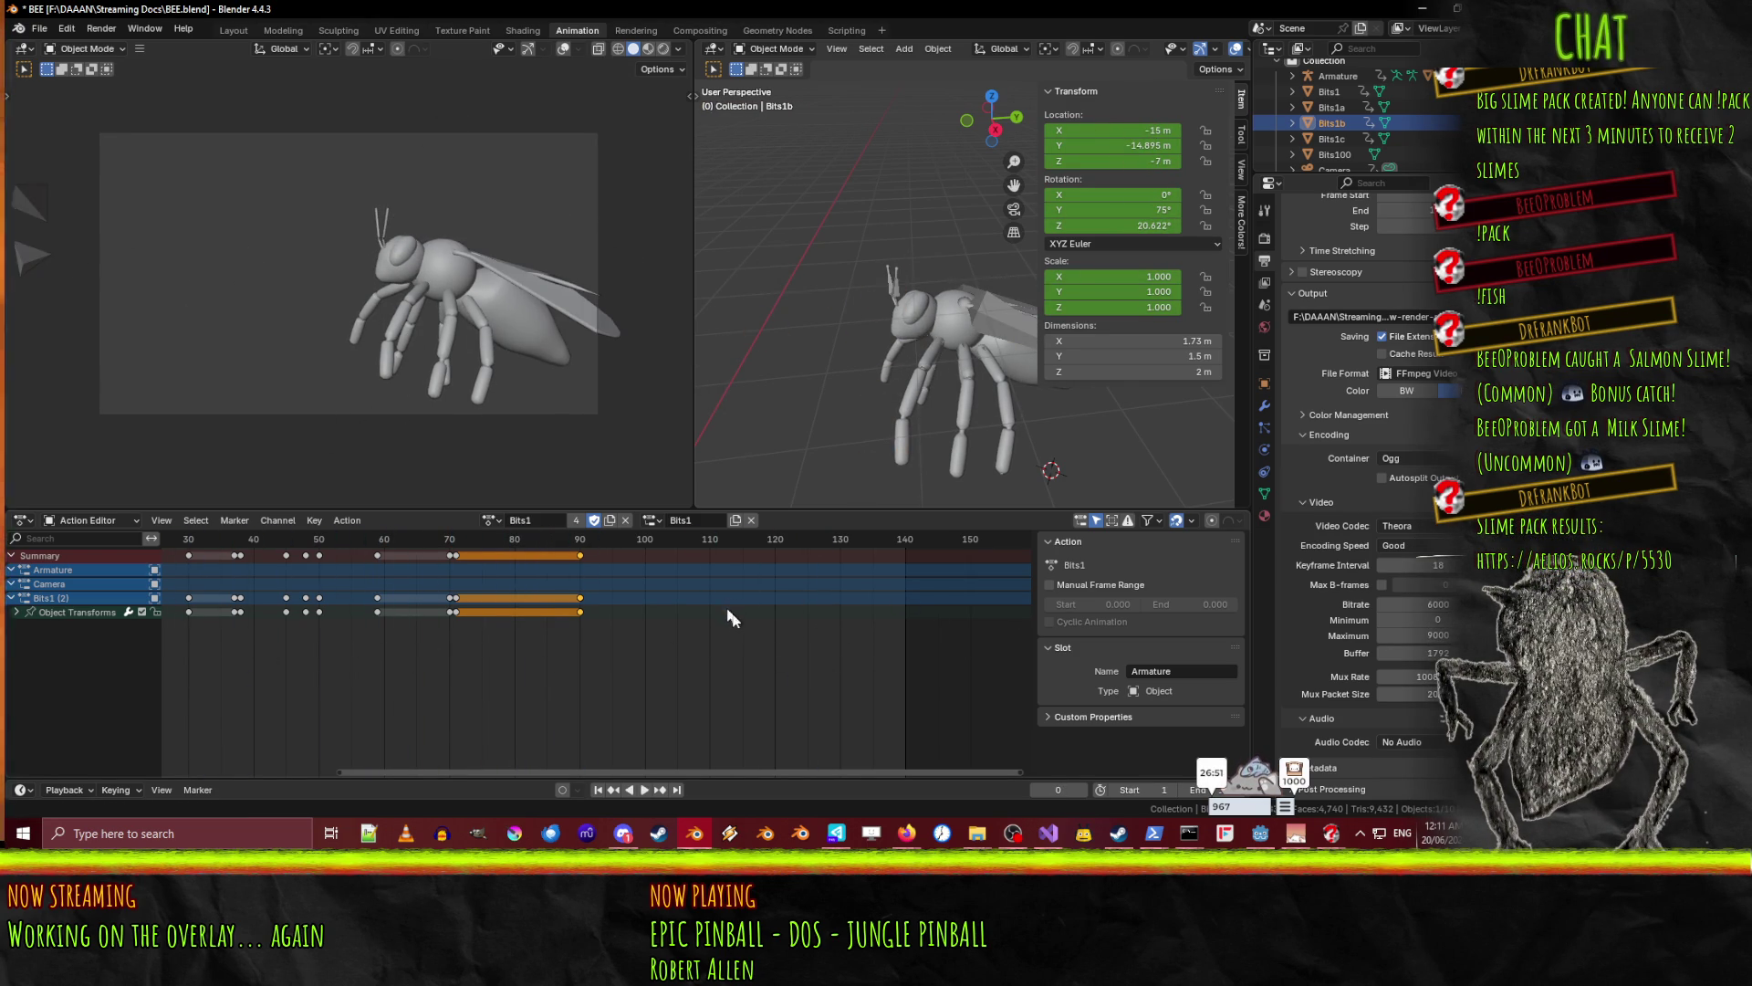
click(491, 521)
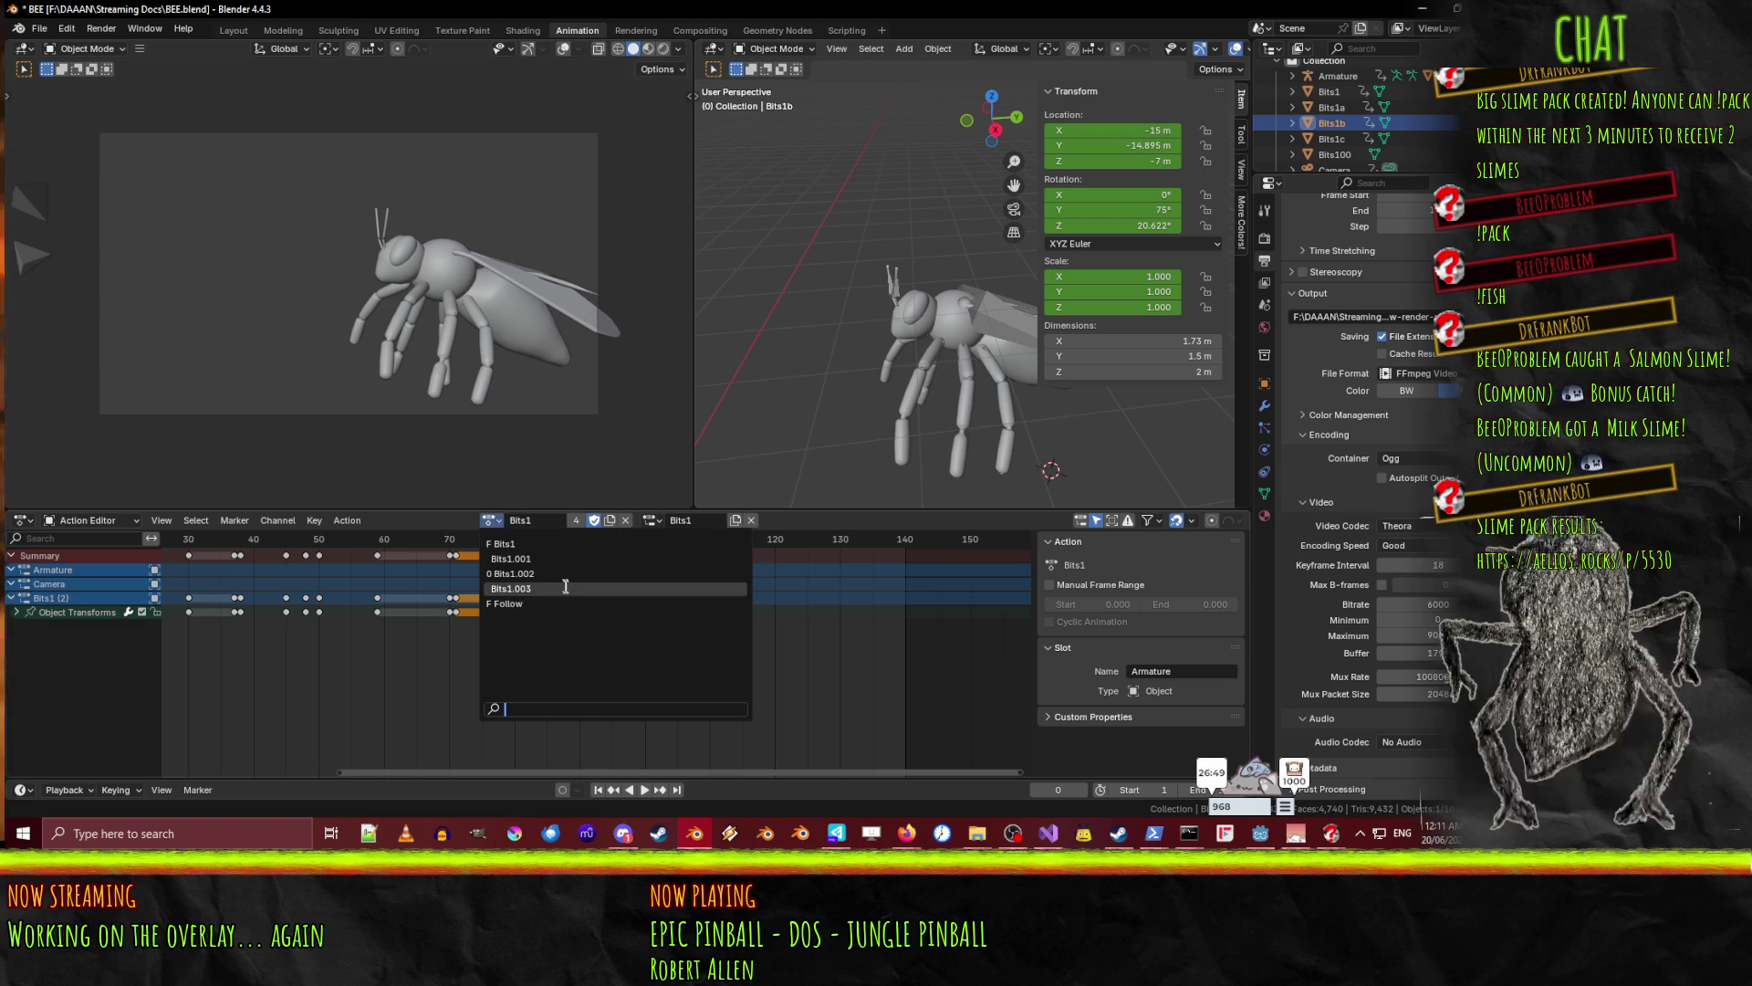
click(530, 558)
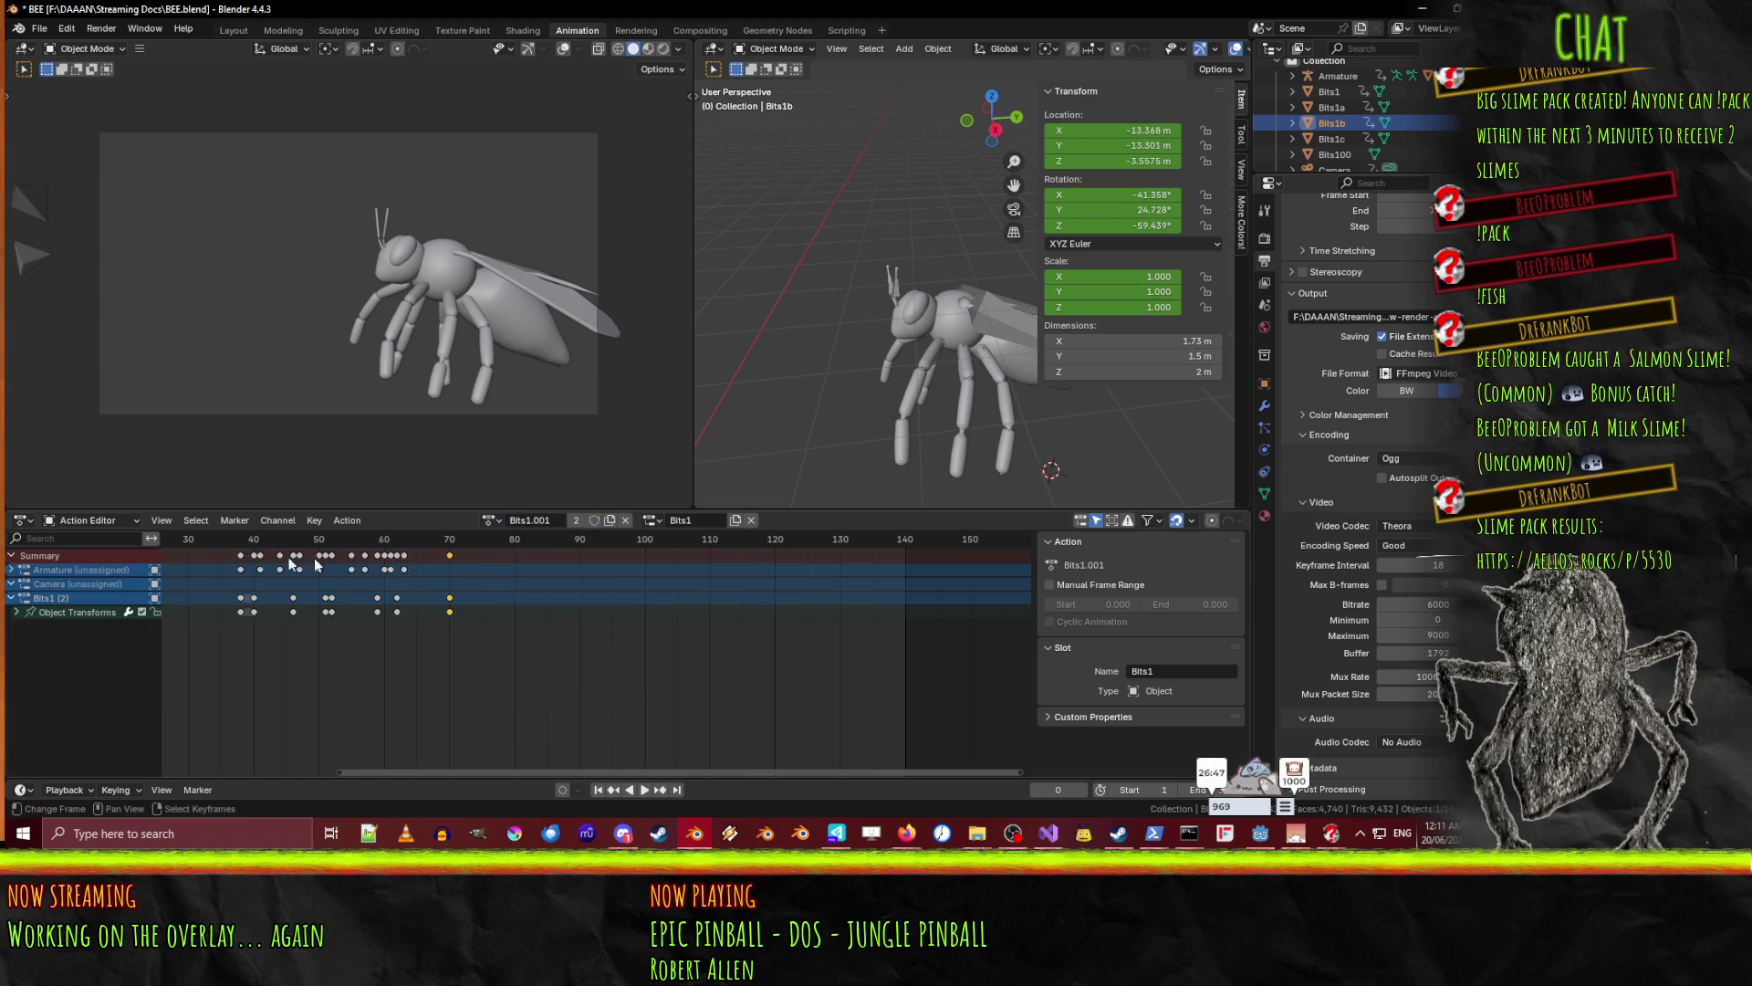
key(space)
click(401, 540)
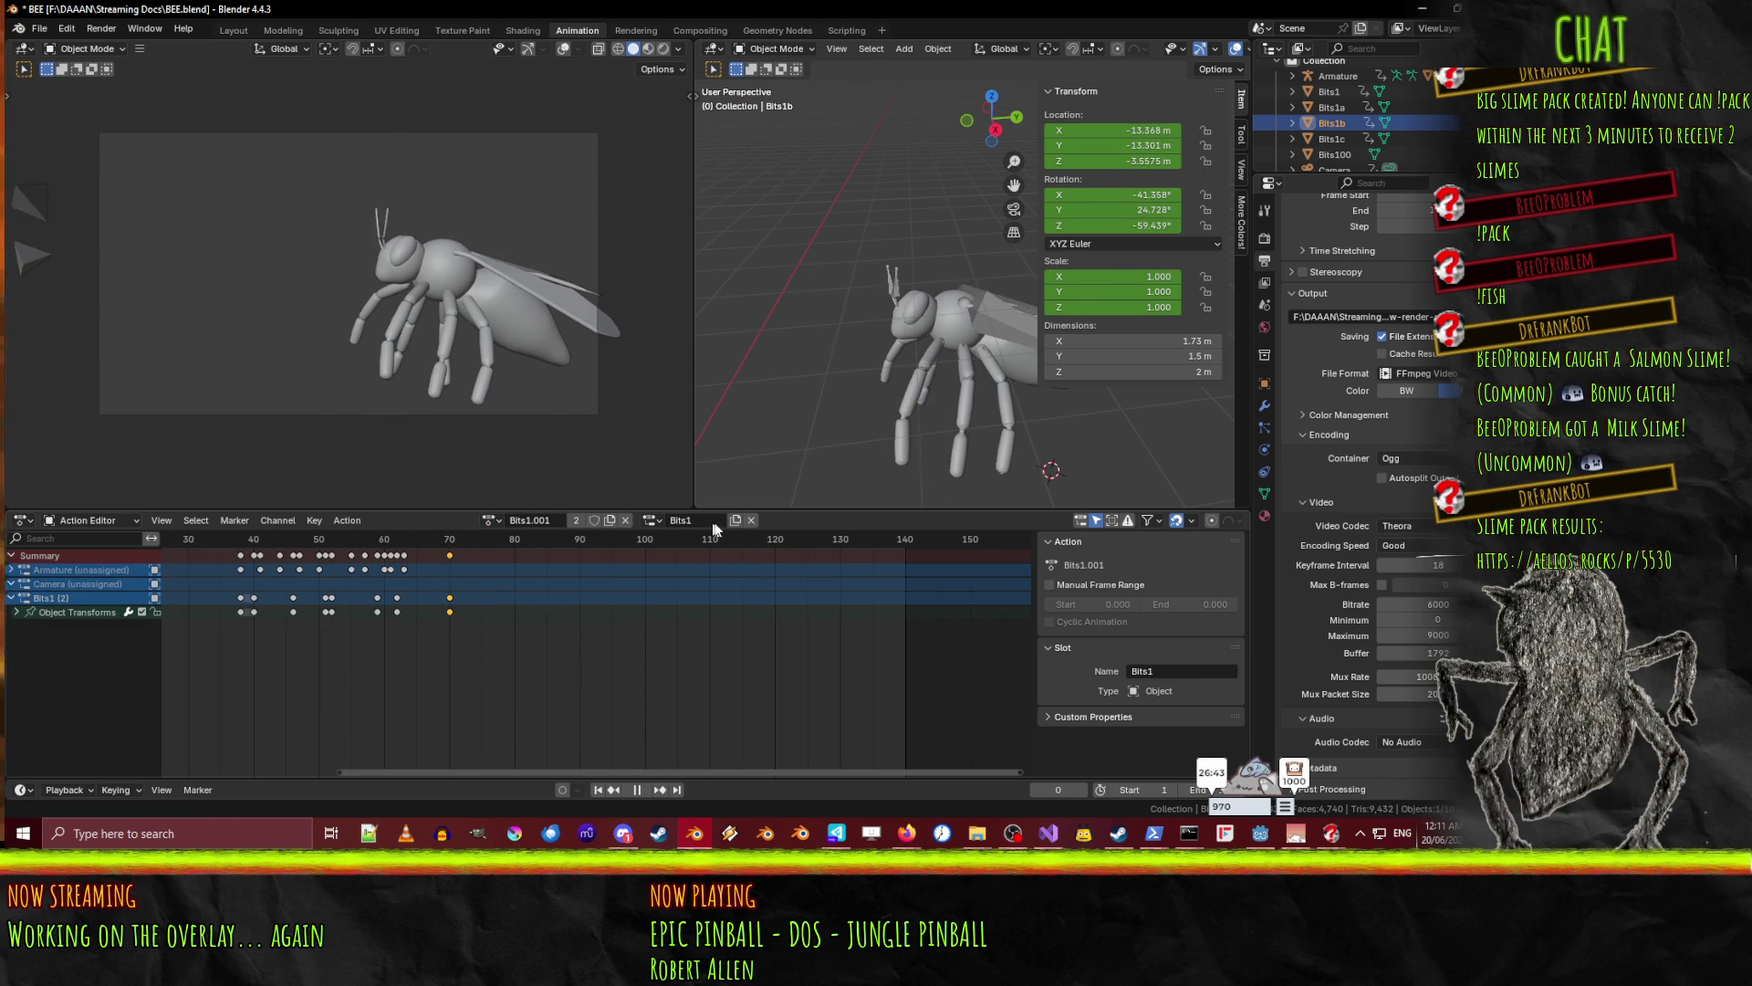
click(404, 540)
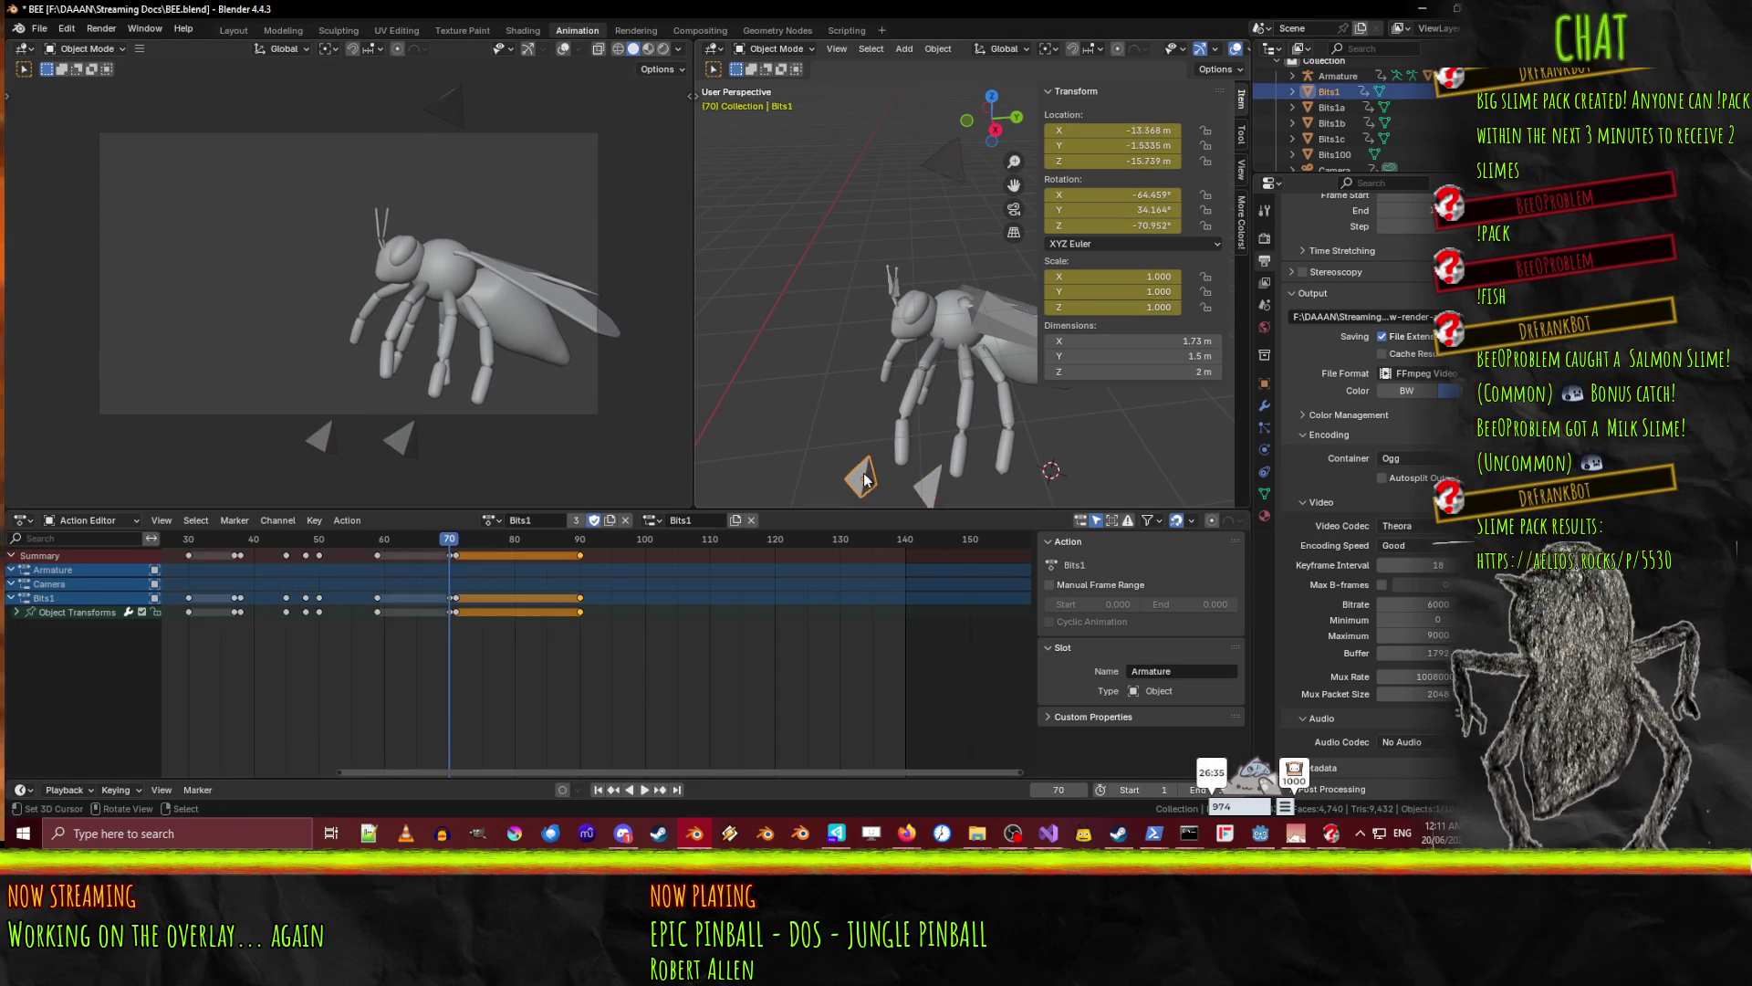
- Select Bits1a, Bits1 and Bits1c in turn to compare their actions
click(317, 446)
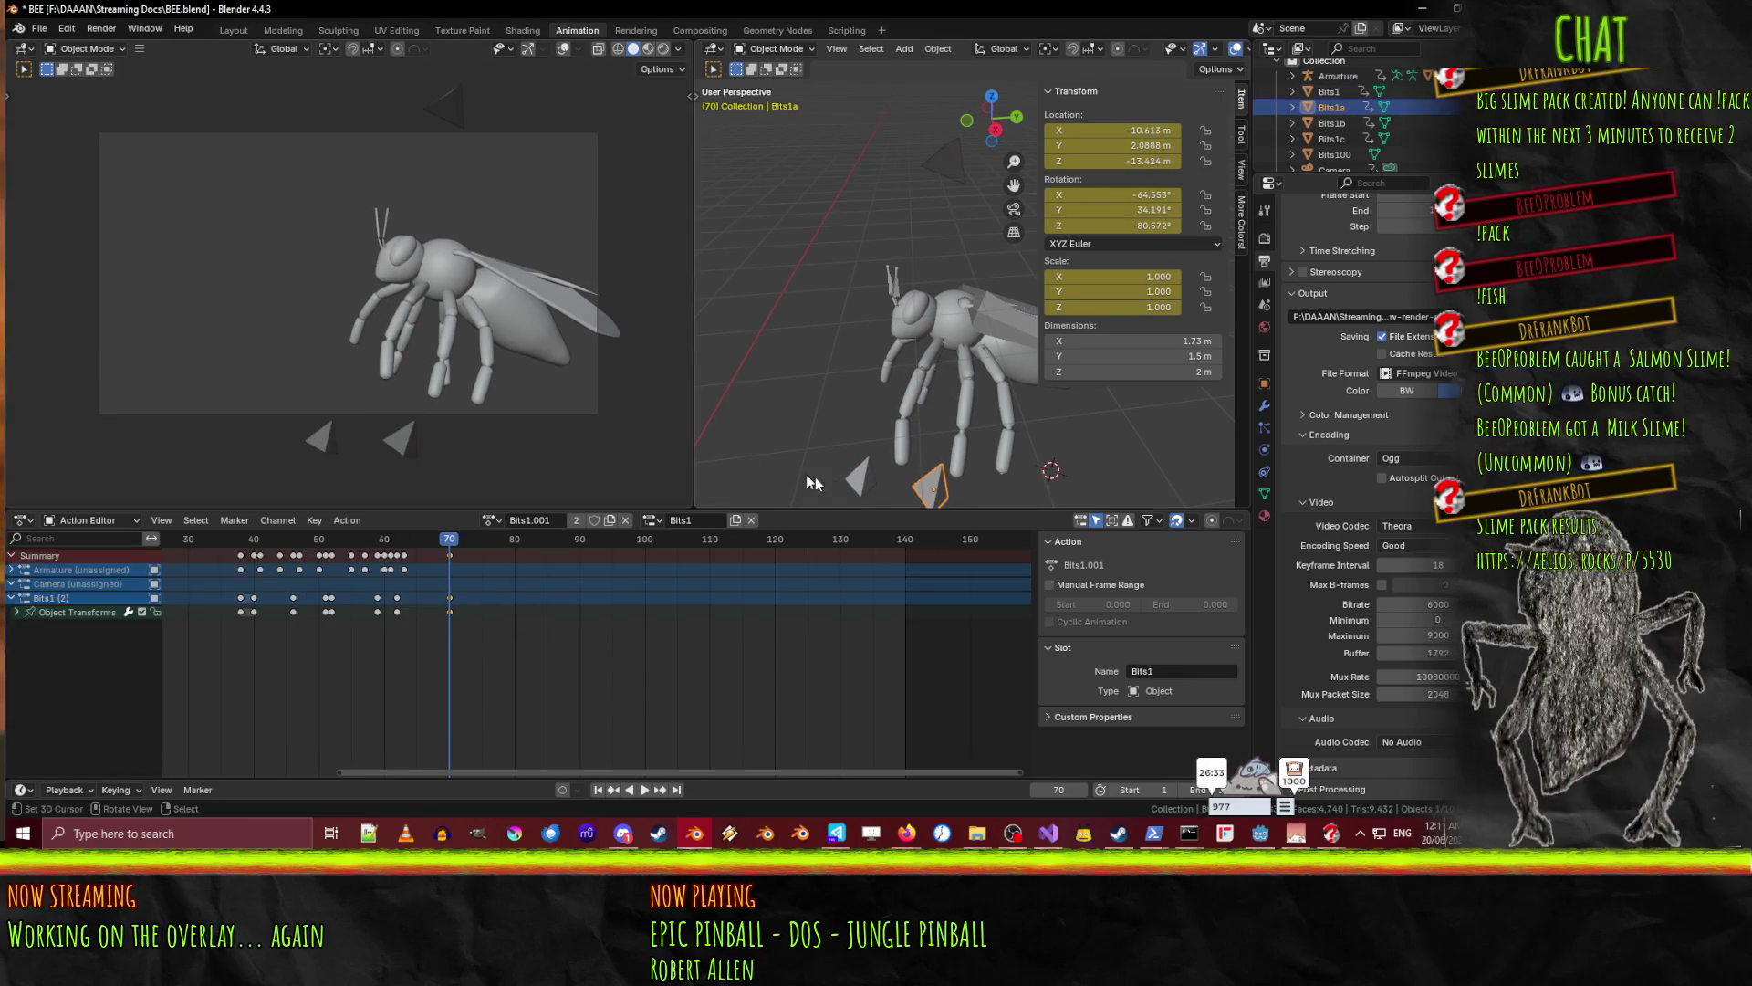
shift+click(865, 482)
middle_drag(826, 449, 933, 298)
click(964, 228)
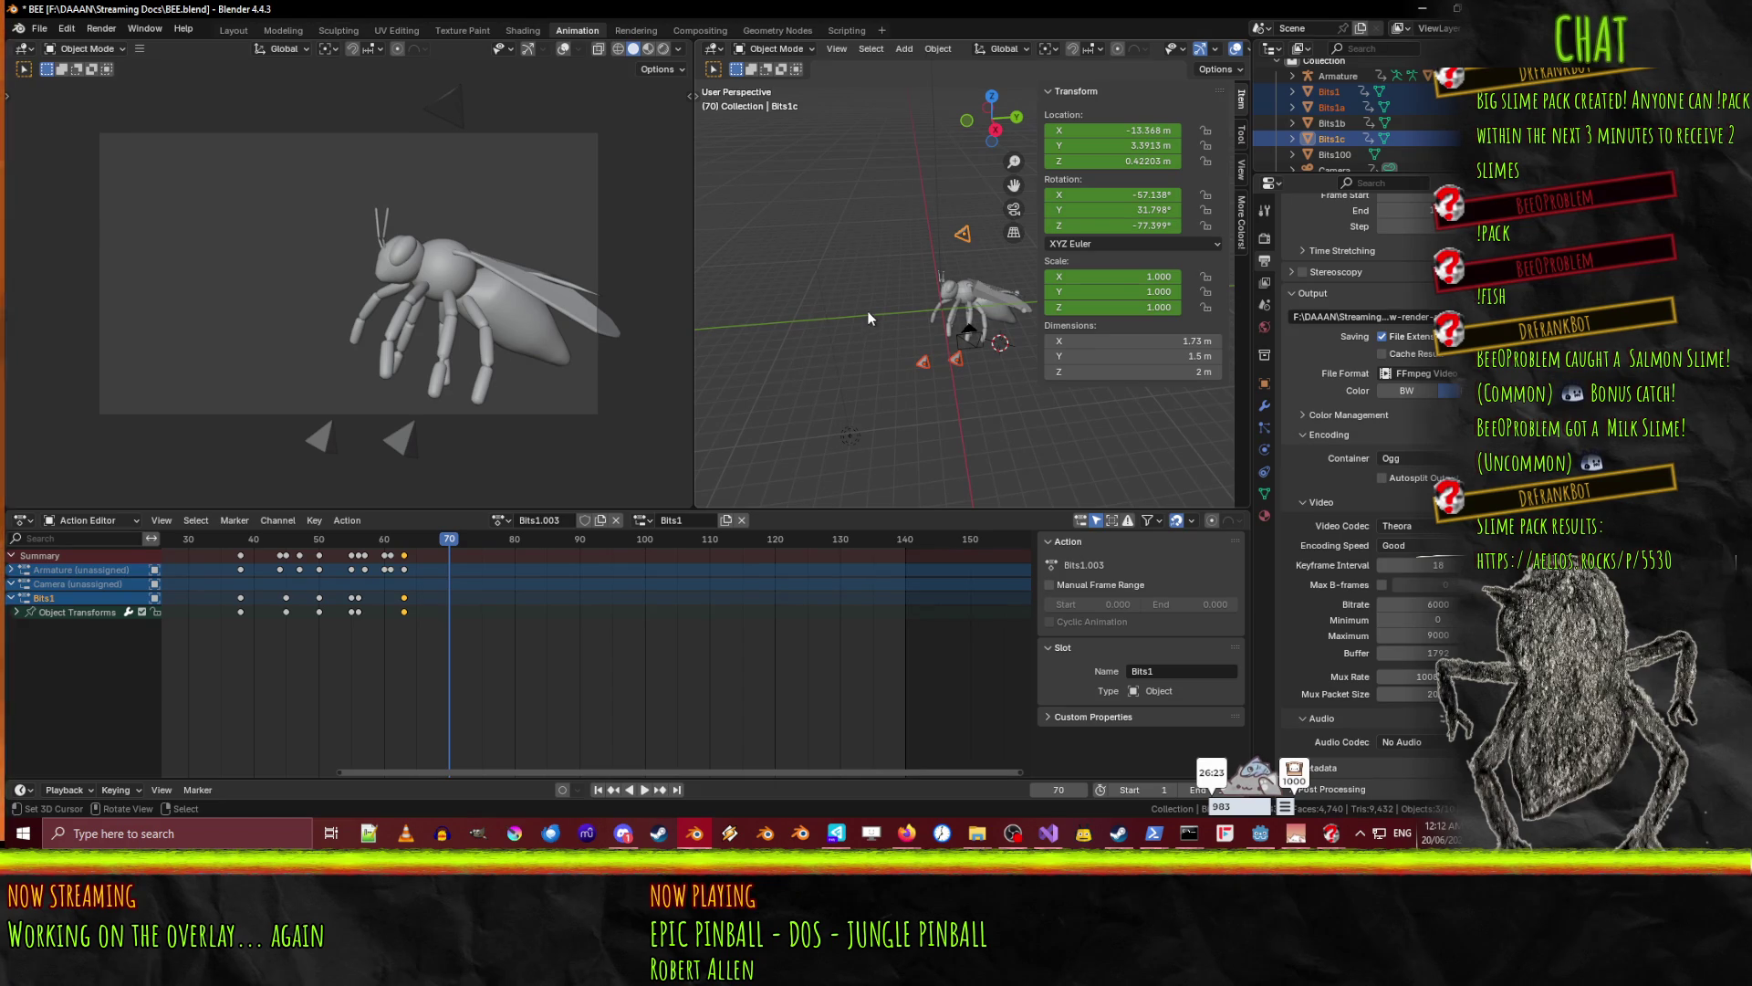
- Inspect Bits1c's Bits1.003 action and its slot list, leaving both unchanged
mouse_move(895, 320)
middle_down()
mouse_move(774, 265)
mouse_move(856, 314)
mouse_move(1120, 309)
mouse_move(900, 332)
mouse_move(1092, 331)
mouse_move(753, 299)
mouse_move(824, 357)
middle_up()
scroll(824, 358, up, 3)
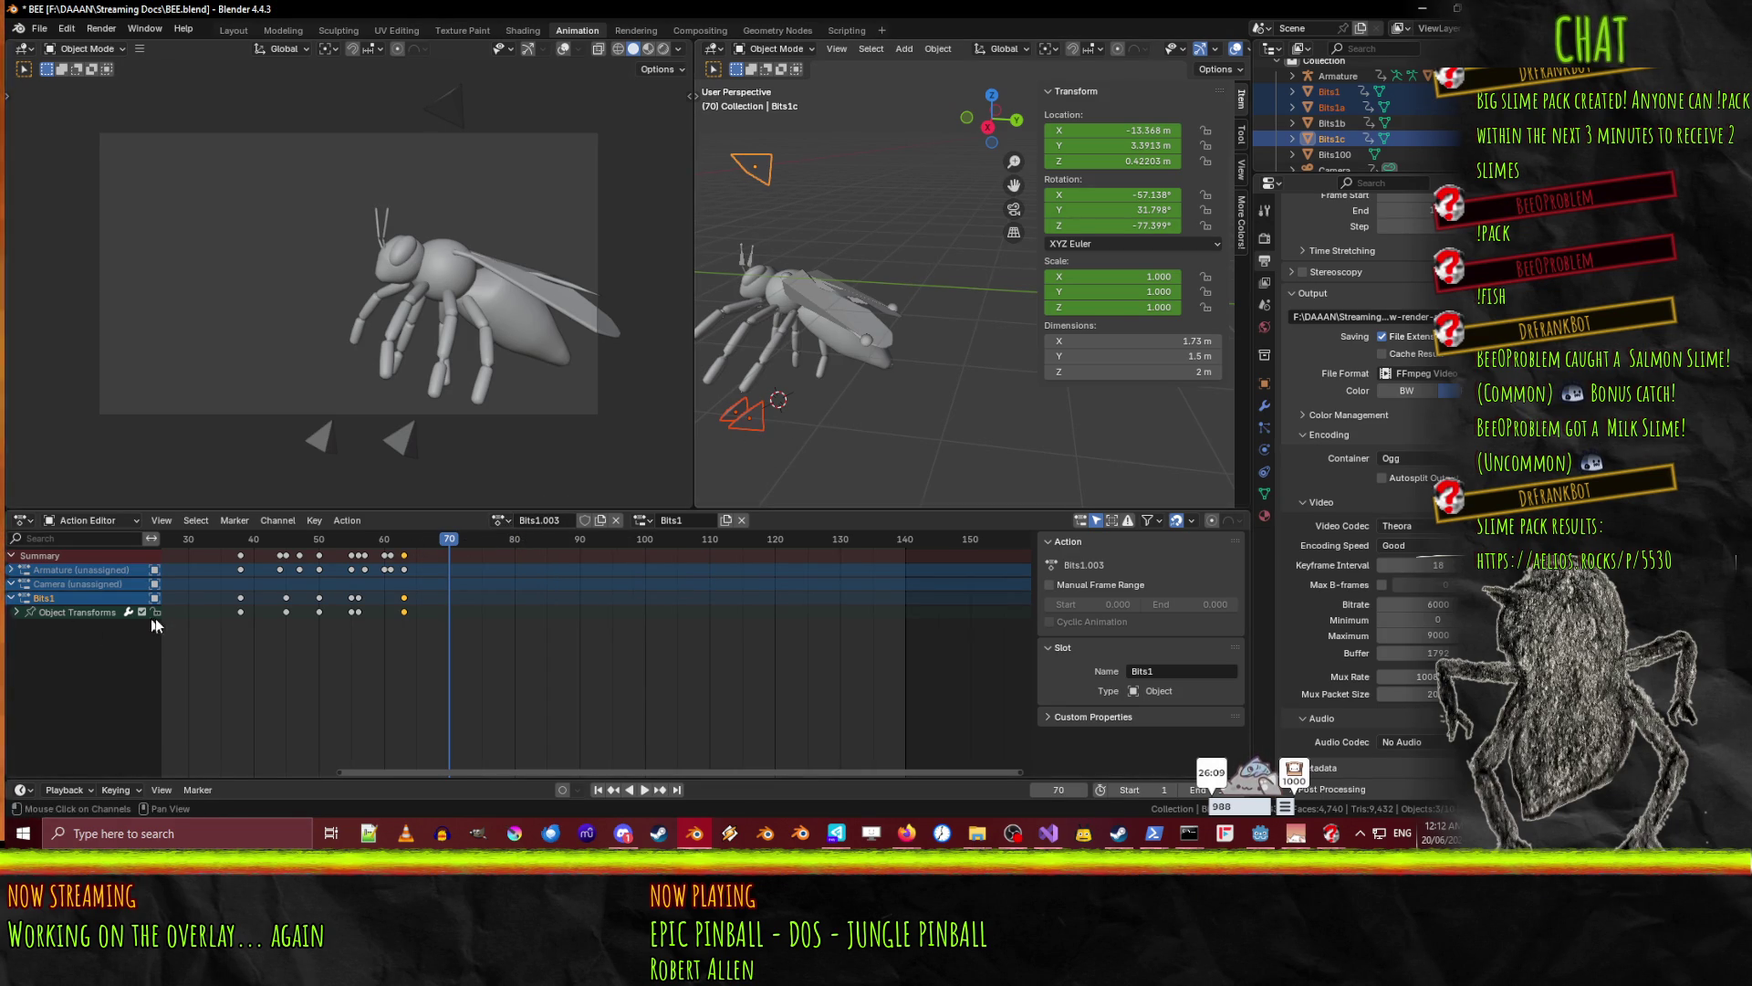
click(87, 612)
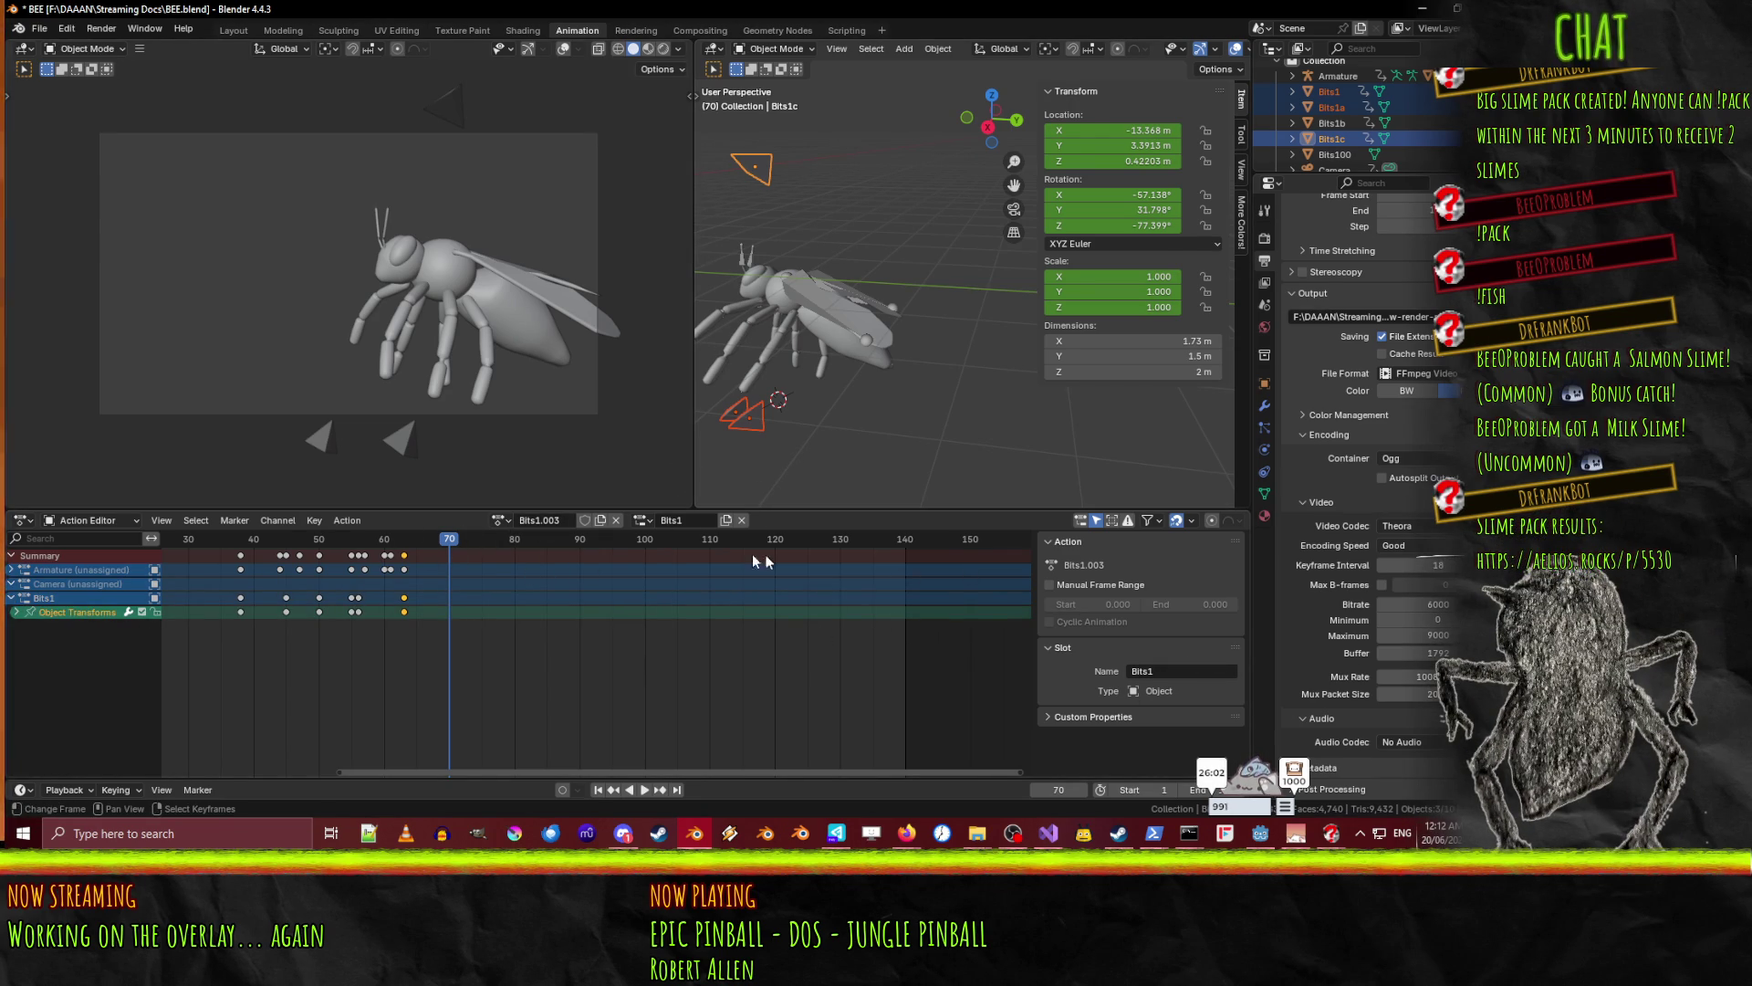
click(651, 523)
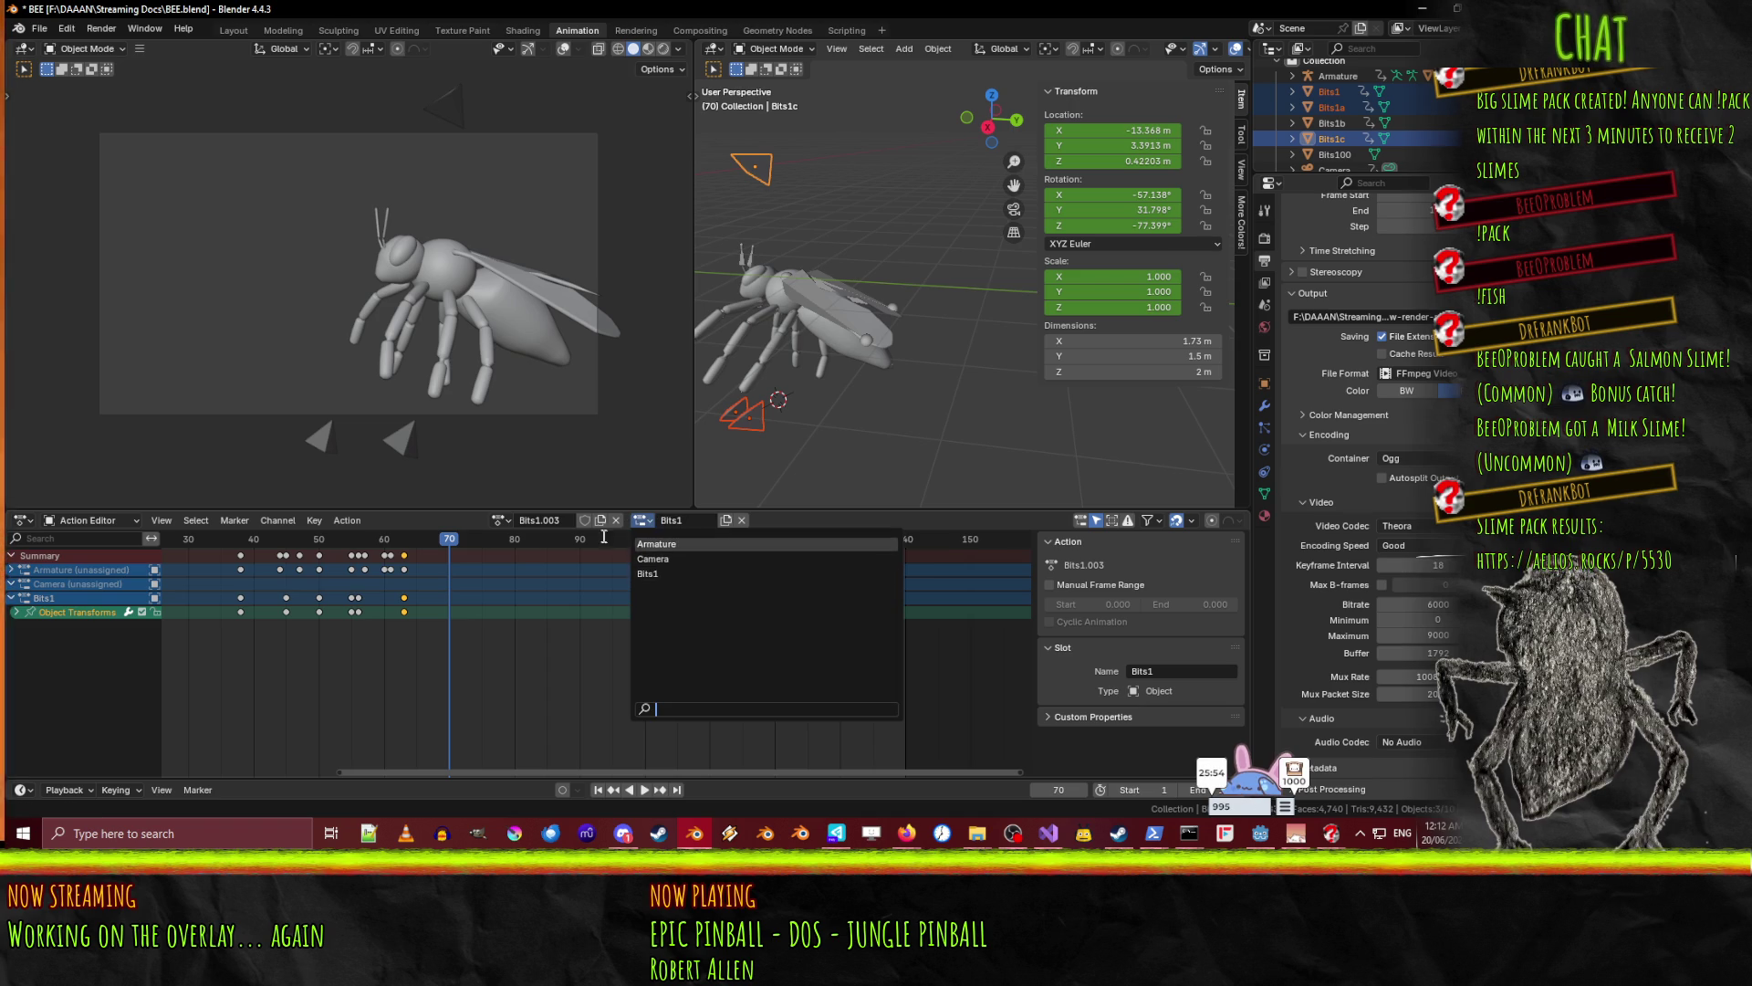
key(Escape)
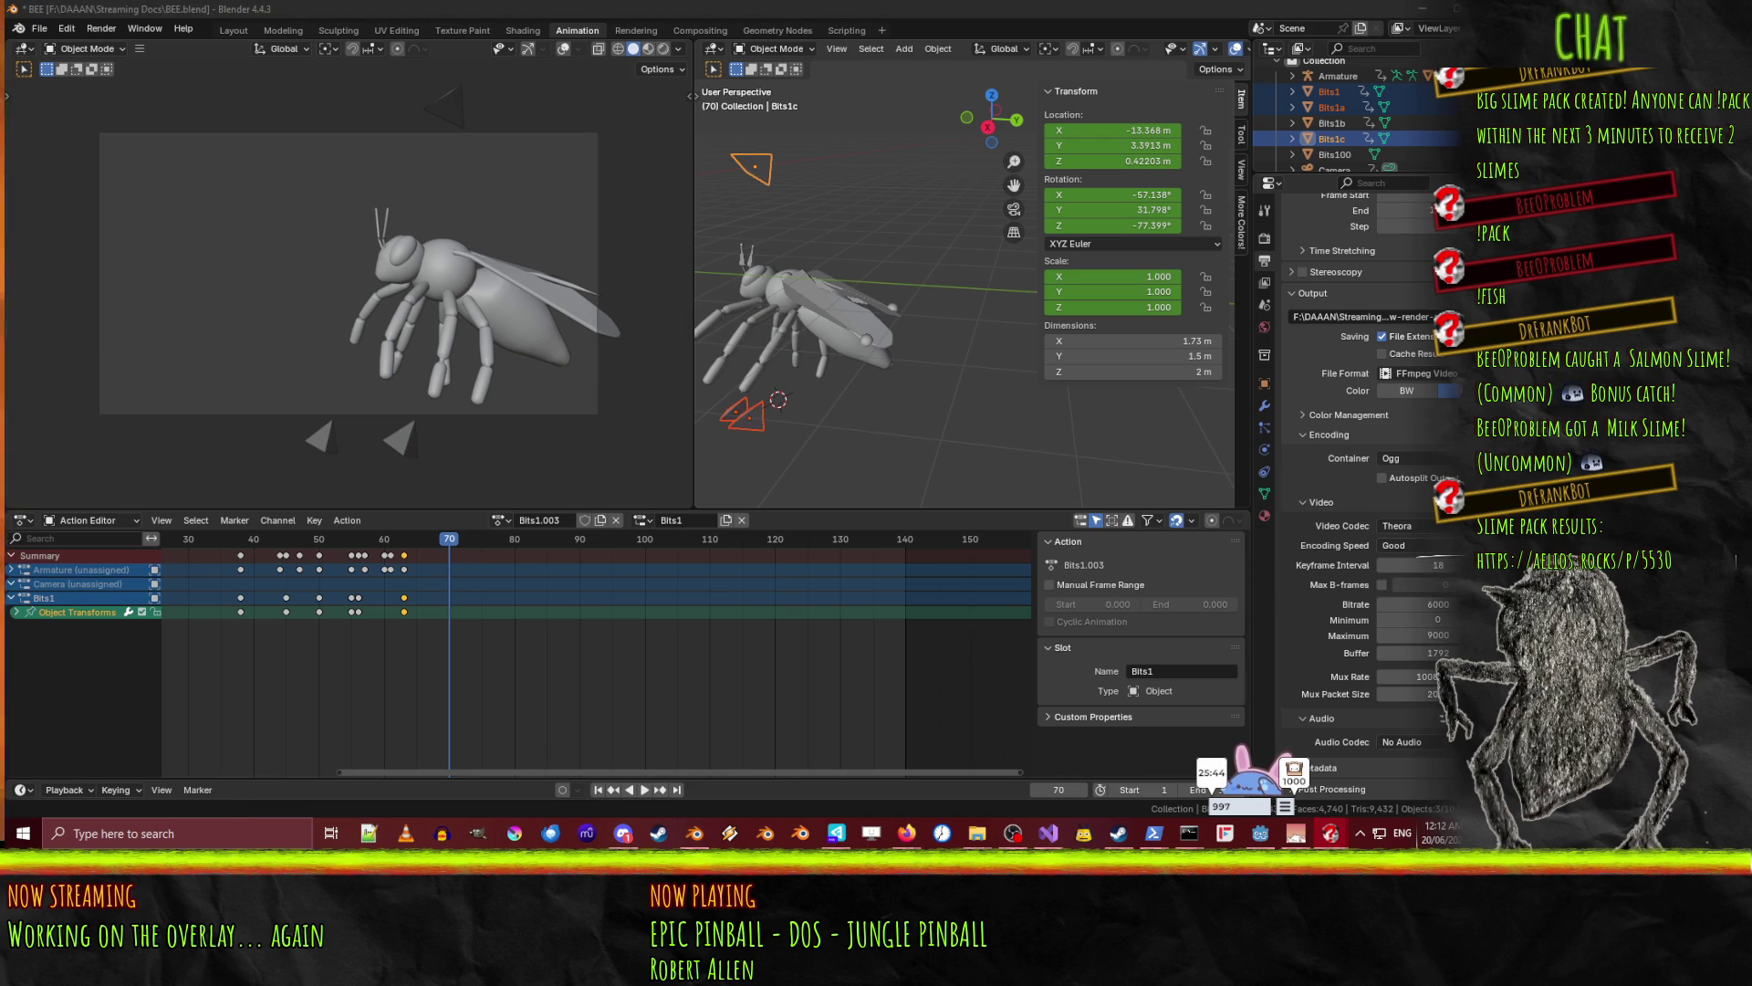
click(538, 522)
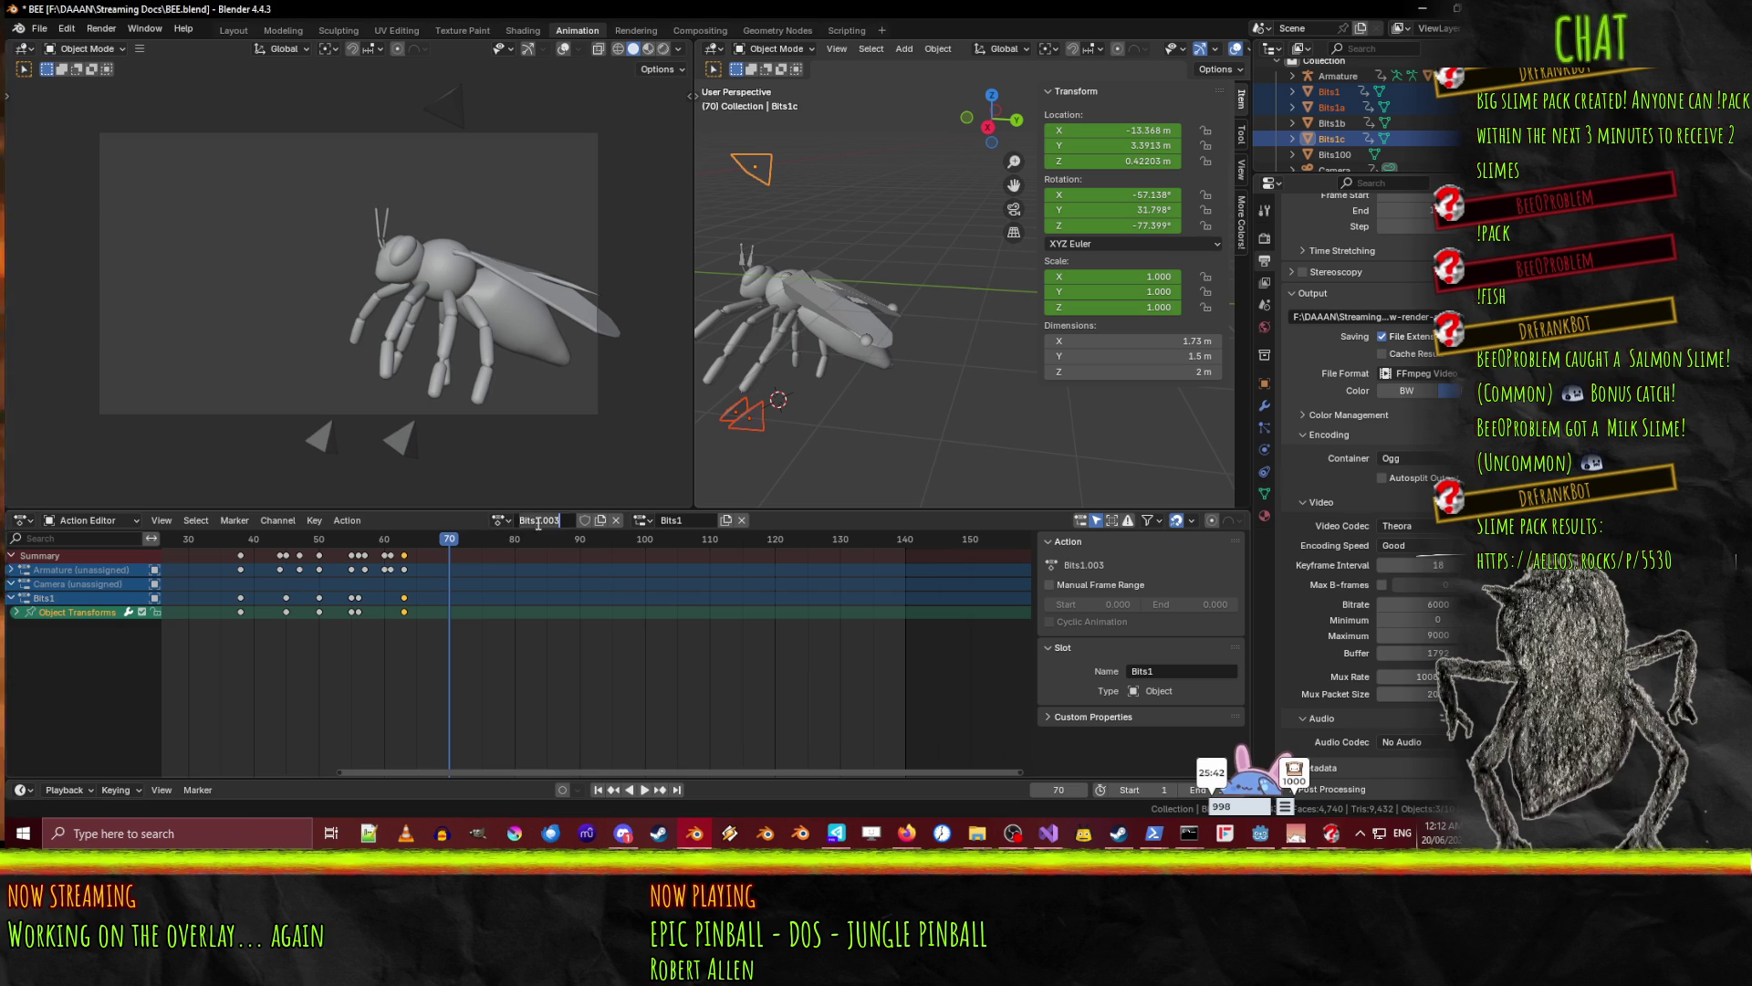
click(502, 517)
- Play the Bits1.003 animation from frame 47 to 86, then select Bits1 and play its action
click(408, 554)
key(space)
mouse_move(408, 554)
mouse_down()
mouse_move(268, 556)
mouse_move(663, 592)
mouse_move(375, 593)
mouse_move(423, 598)
mouse_up()
key(space)
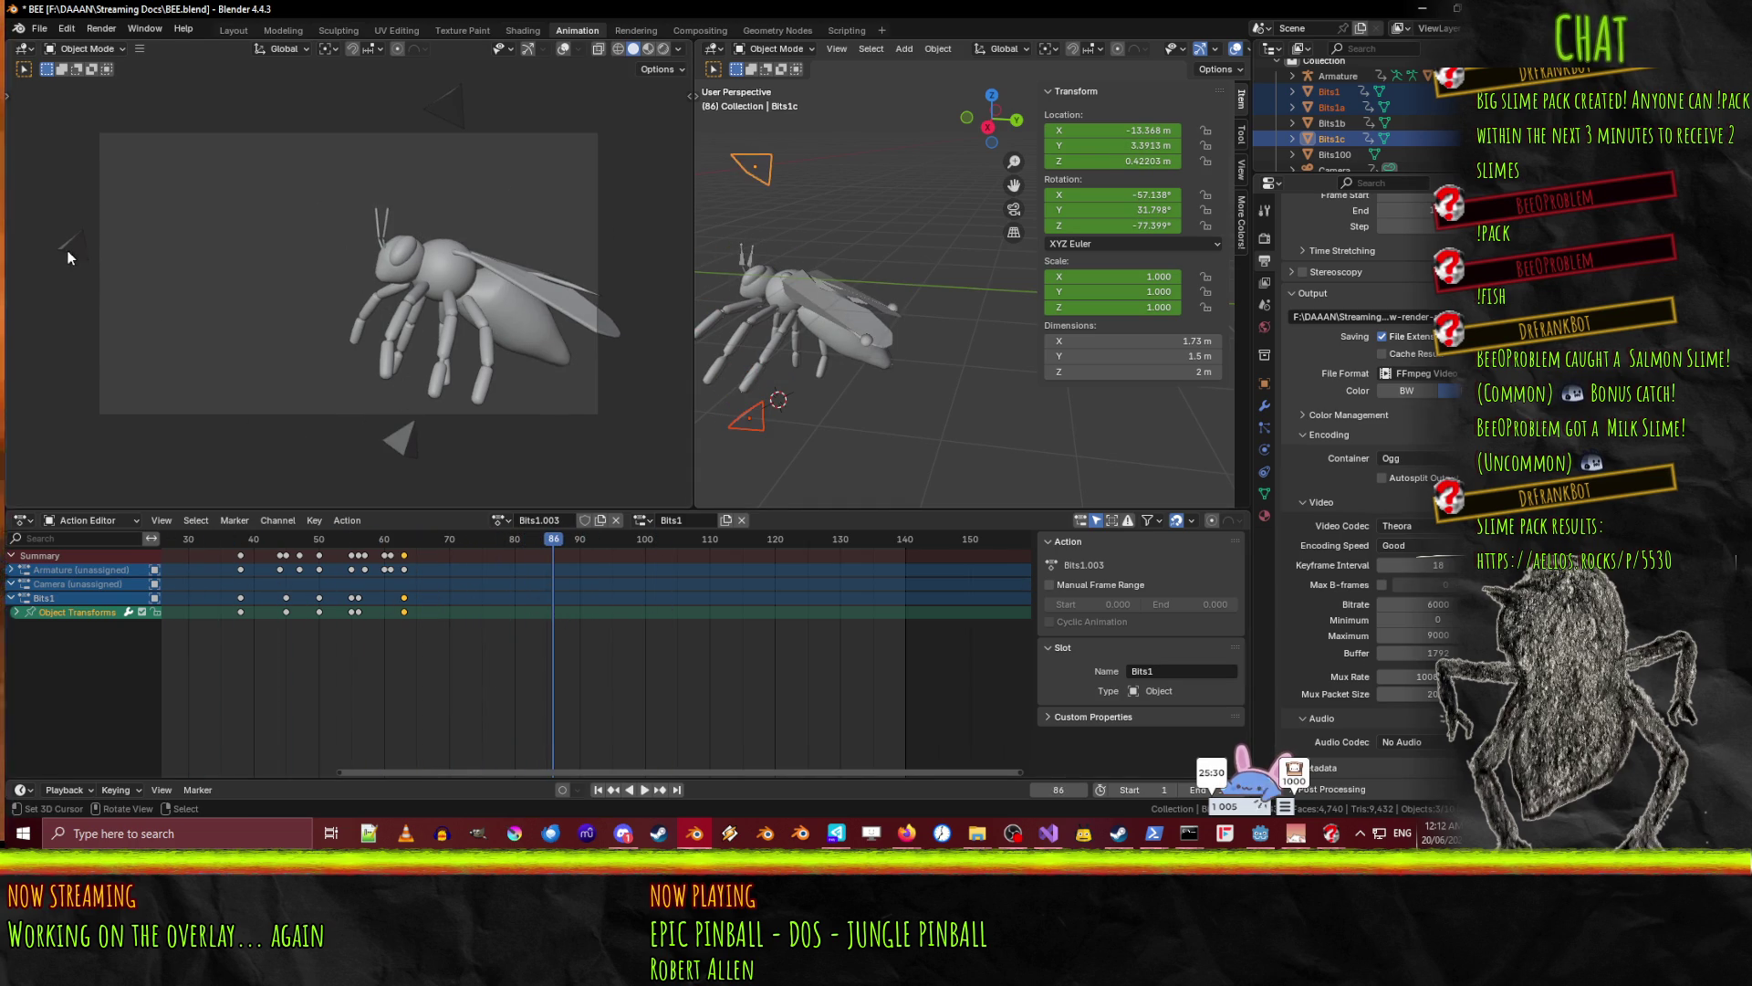
click(68, 250)
key(space)
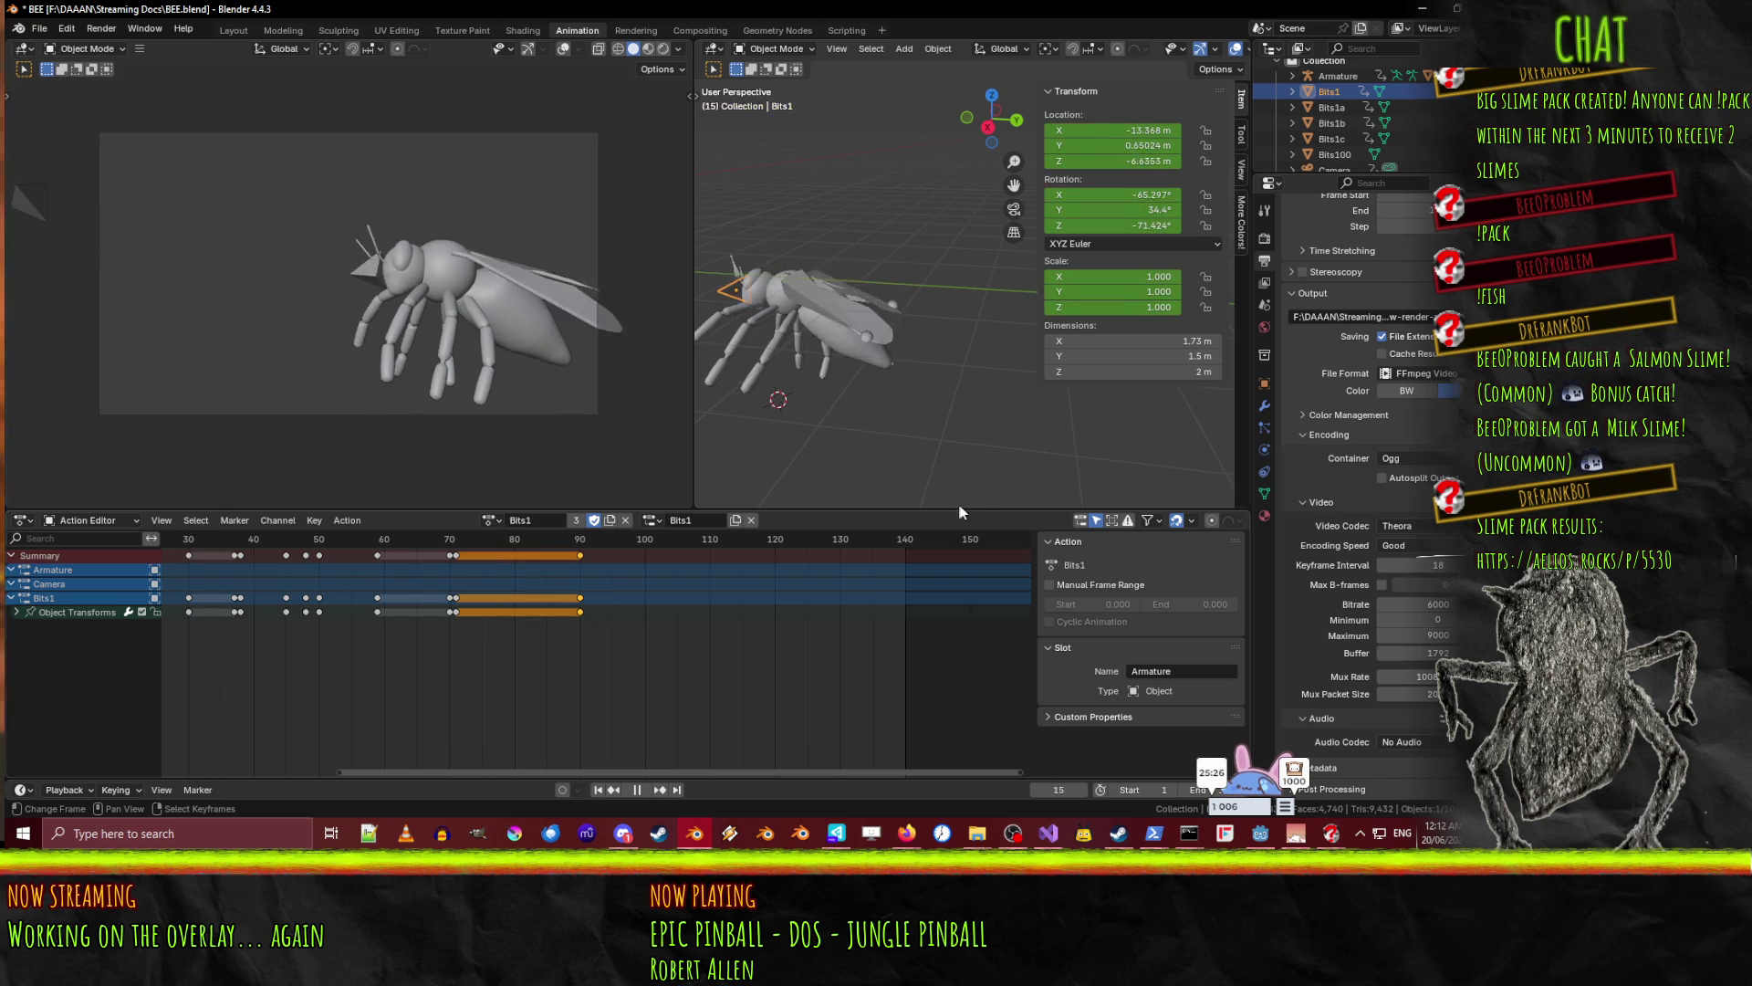
key(space)
click(491, 520)
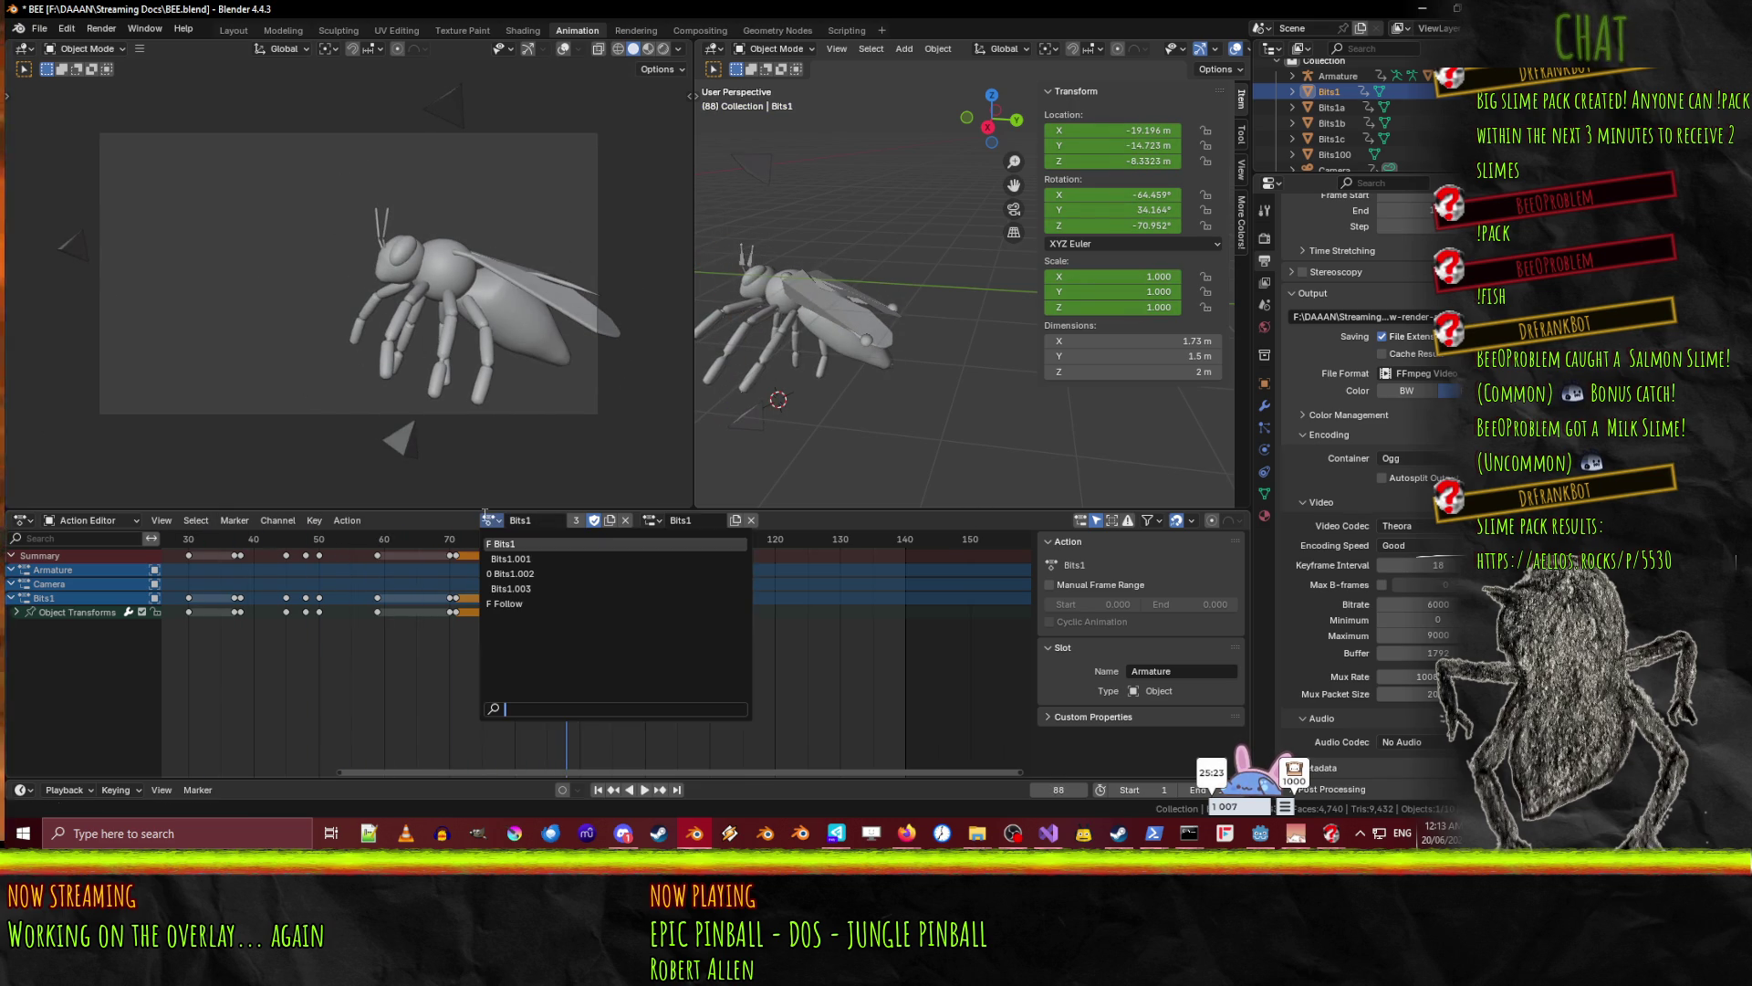
click(508, 559)
mouse_move(560, 545)
mouse_down()
mouse_move(238, 543)
mouse_move(480, 548)
mouse_move(490, 561)
mouse_move(441, 566)
mouse_move(487, 585)
mouse_up()
click(490, 520)
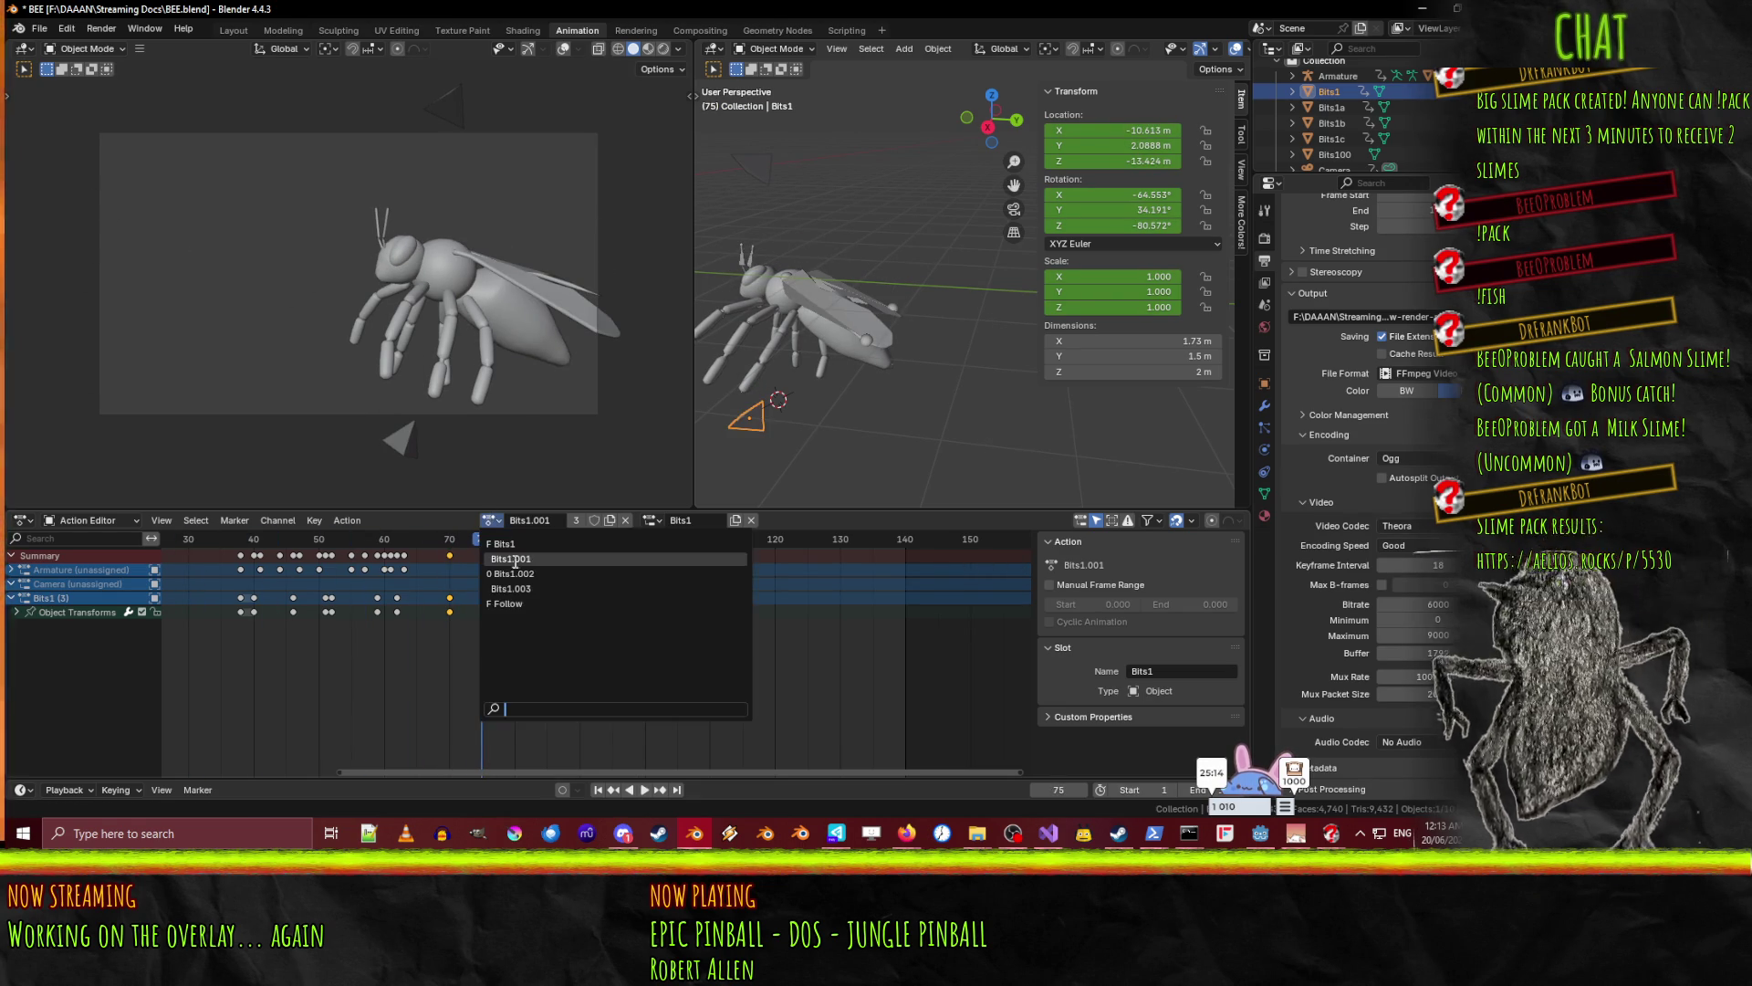
click(511, 543)
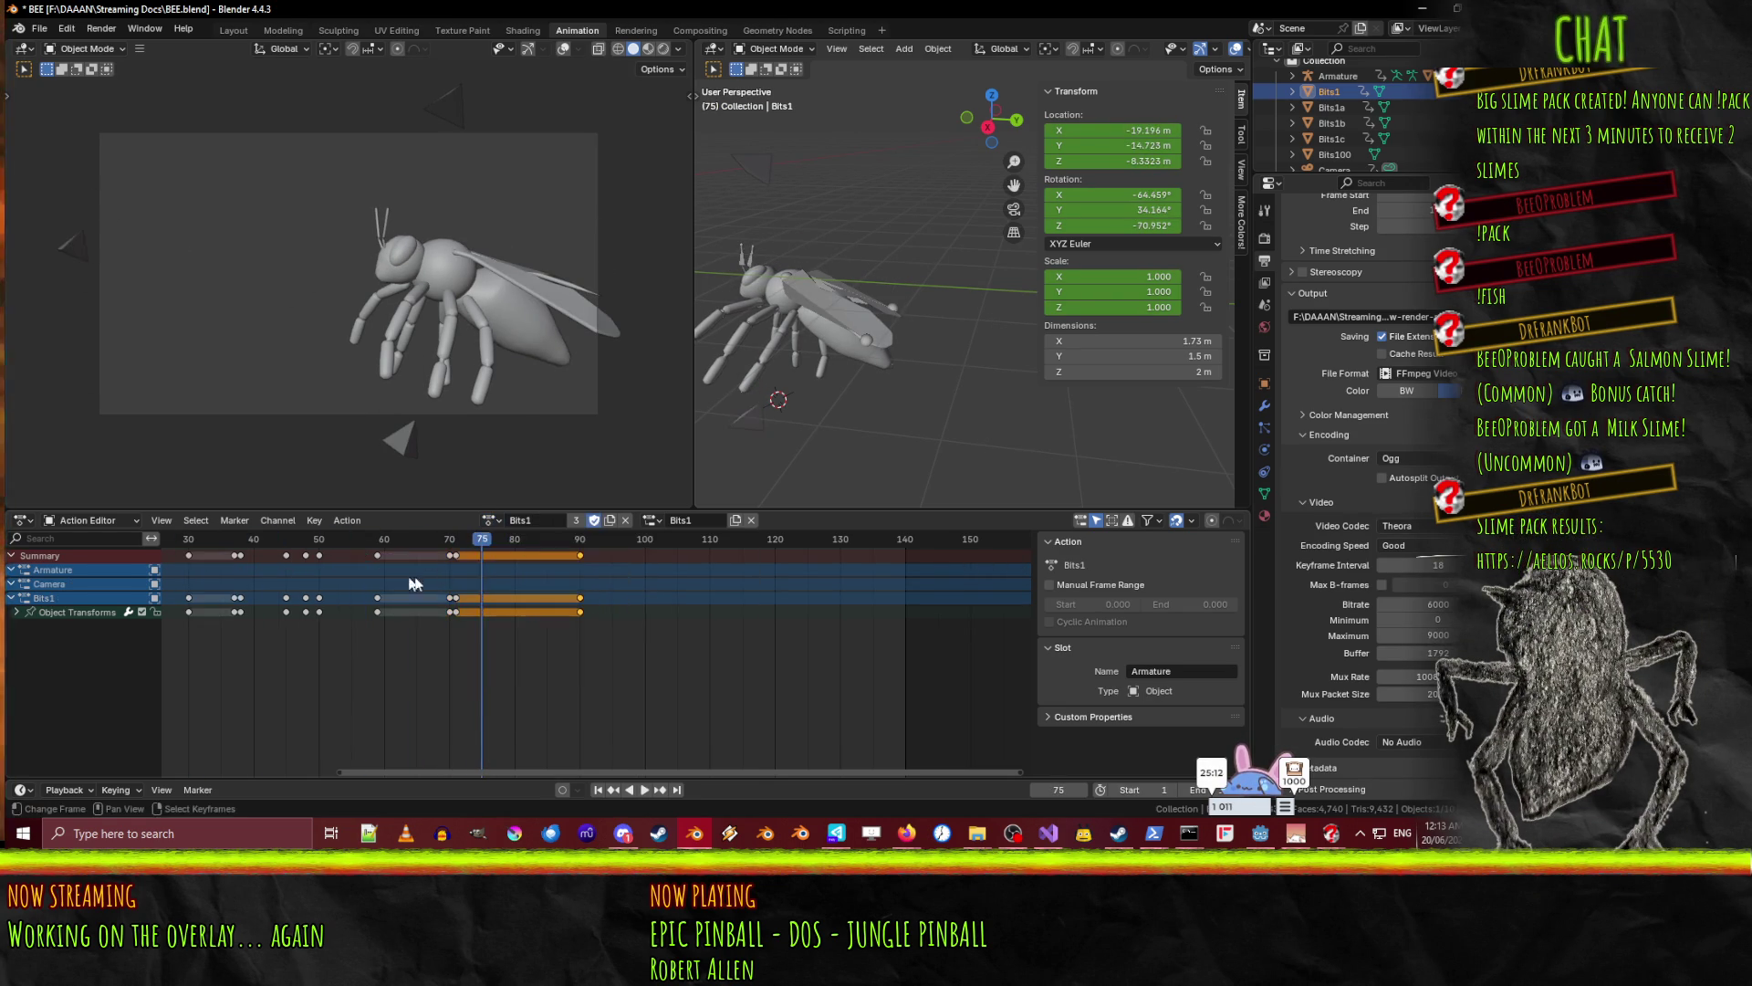
key(space)
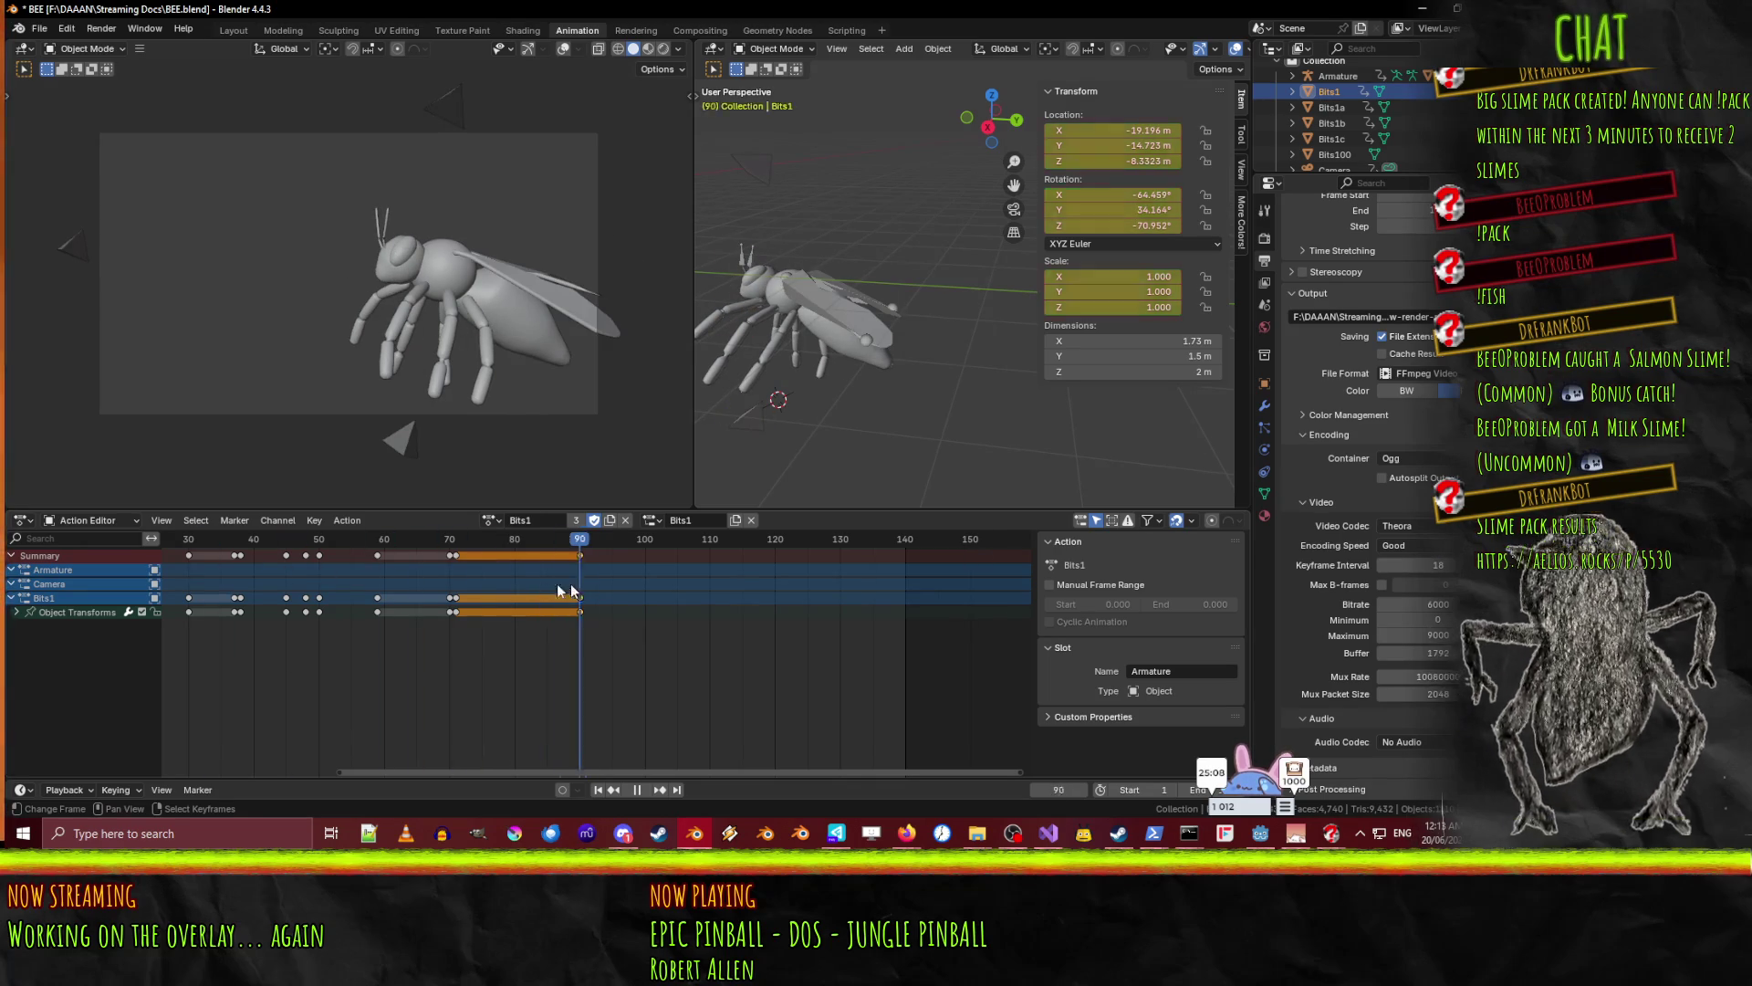
click(518, 603)
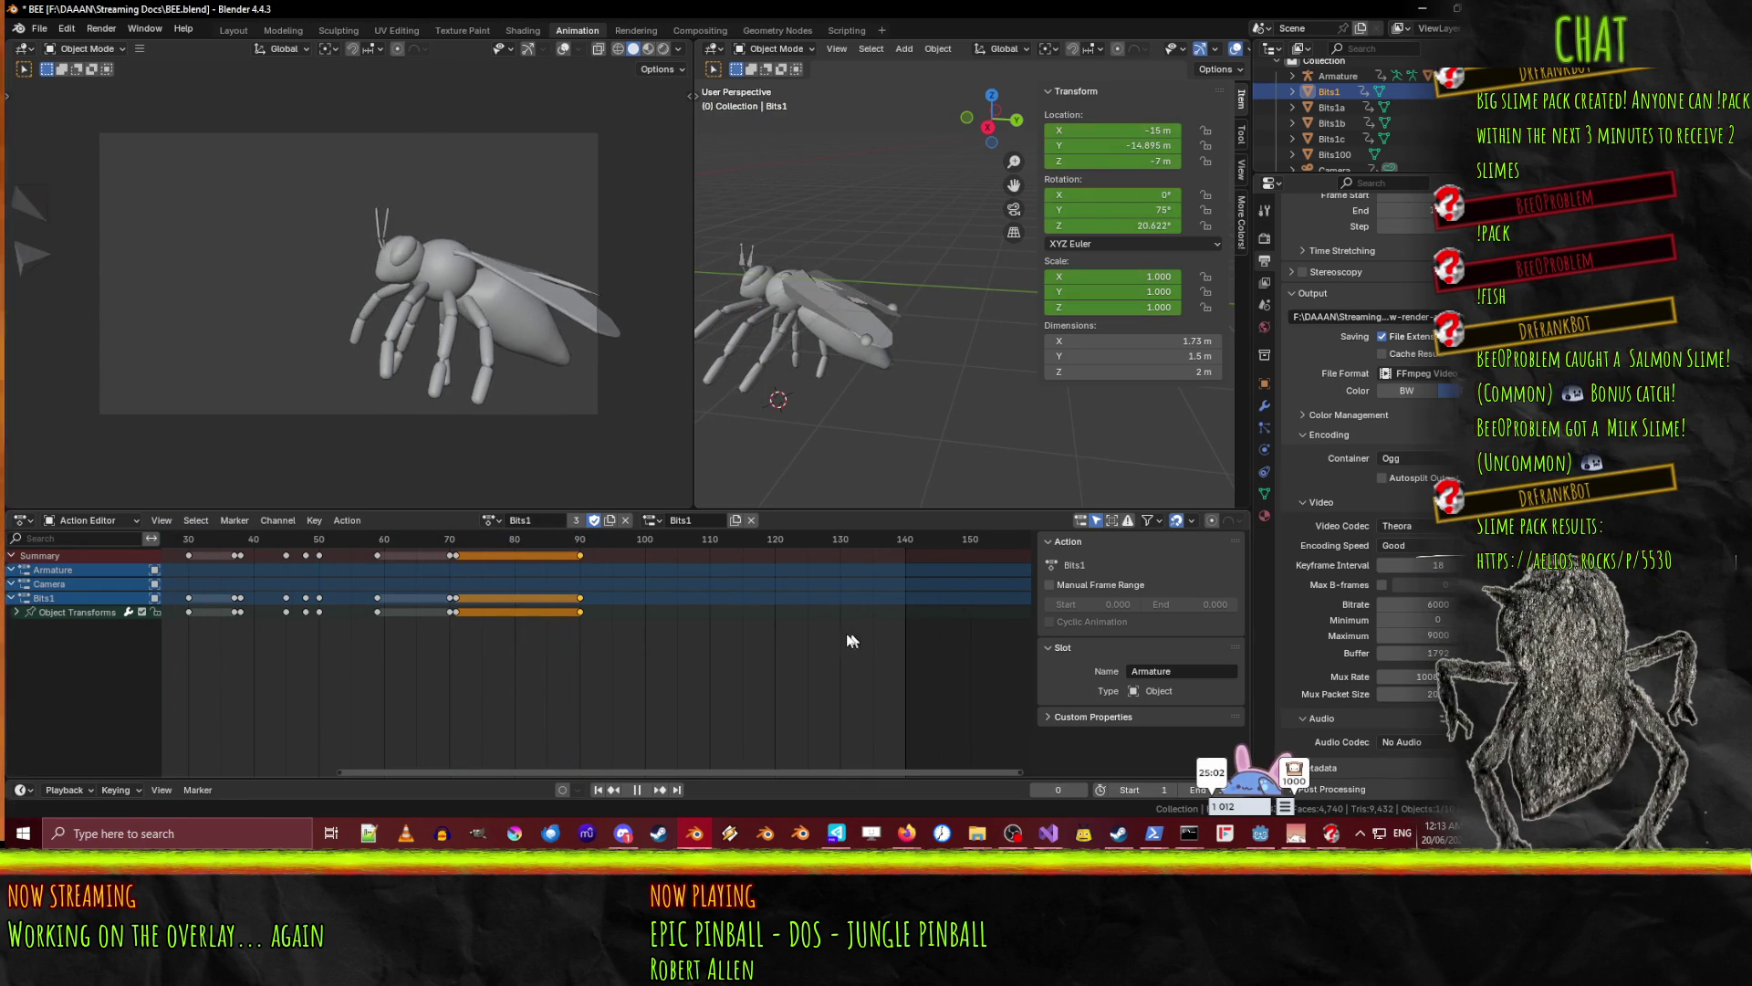
click(494, 519)
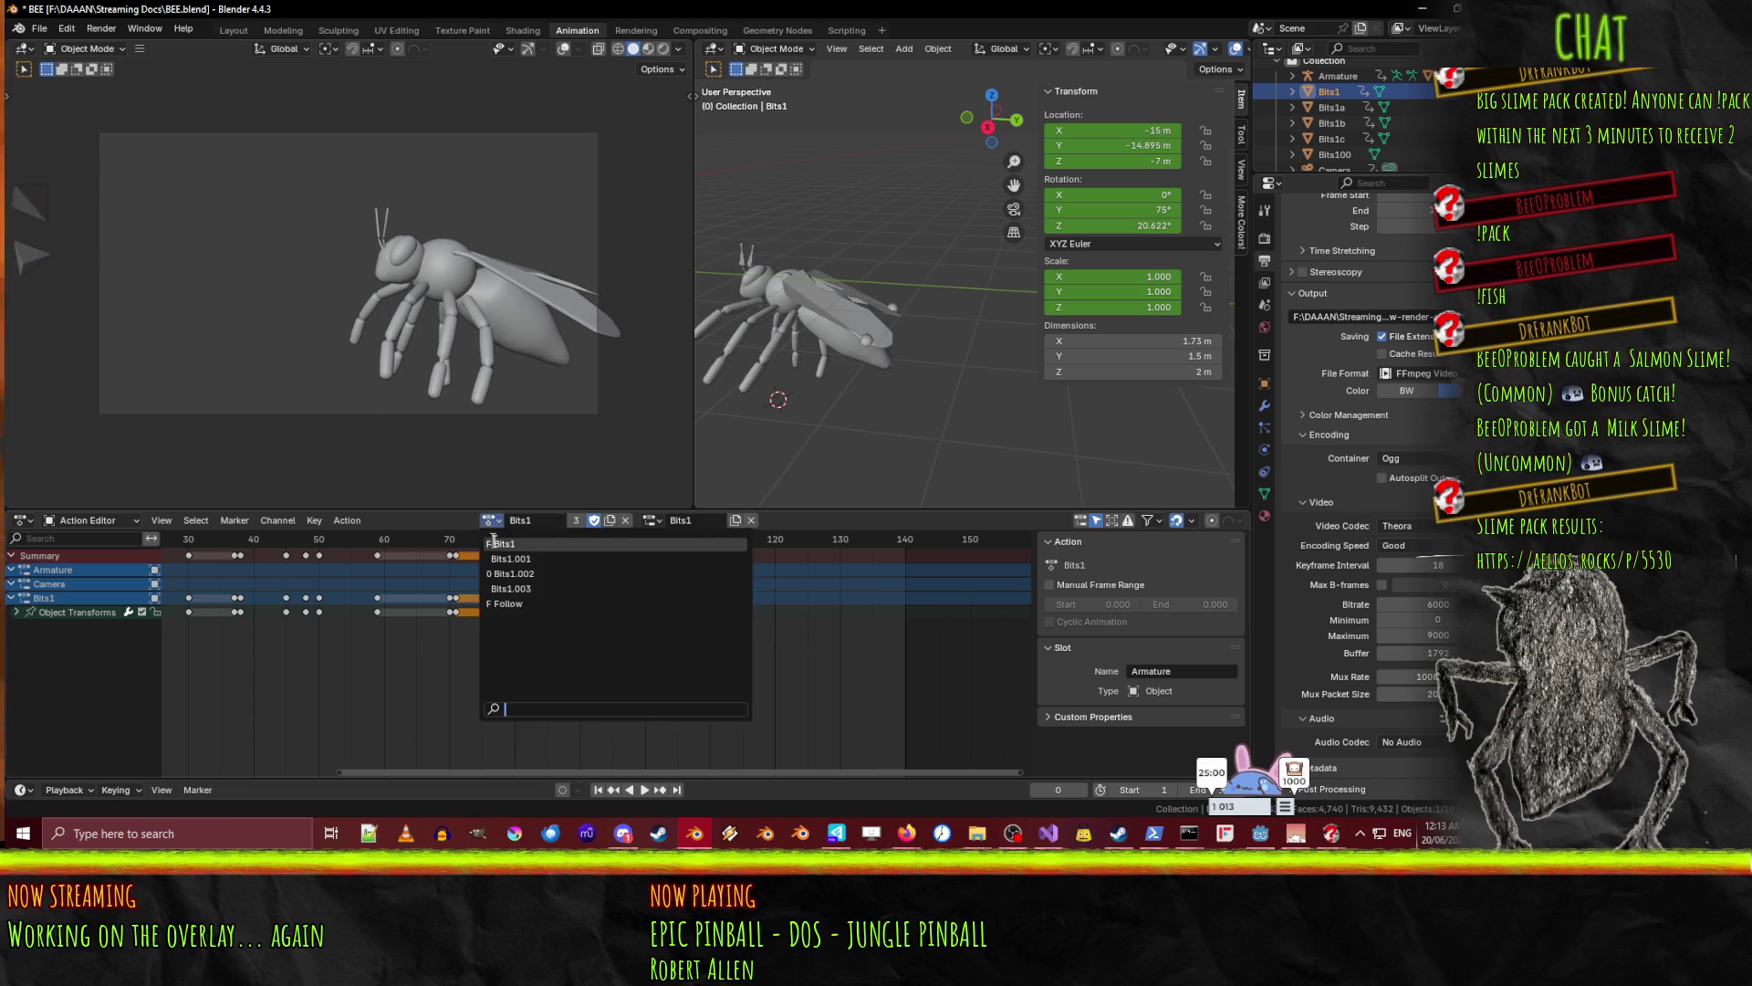
- Give Bits1 the Bits1.002 action on its Armature slot and play it from frame 28
click(480, 584)
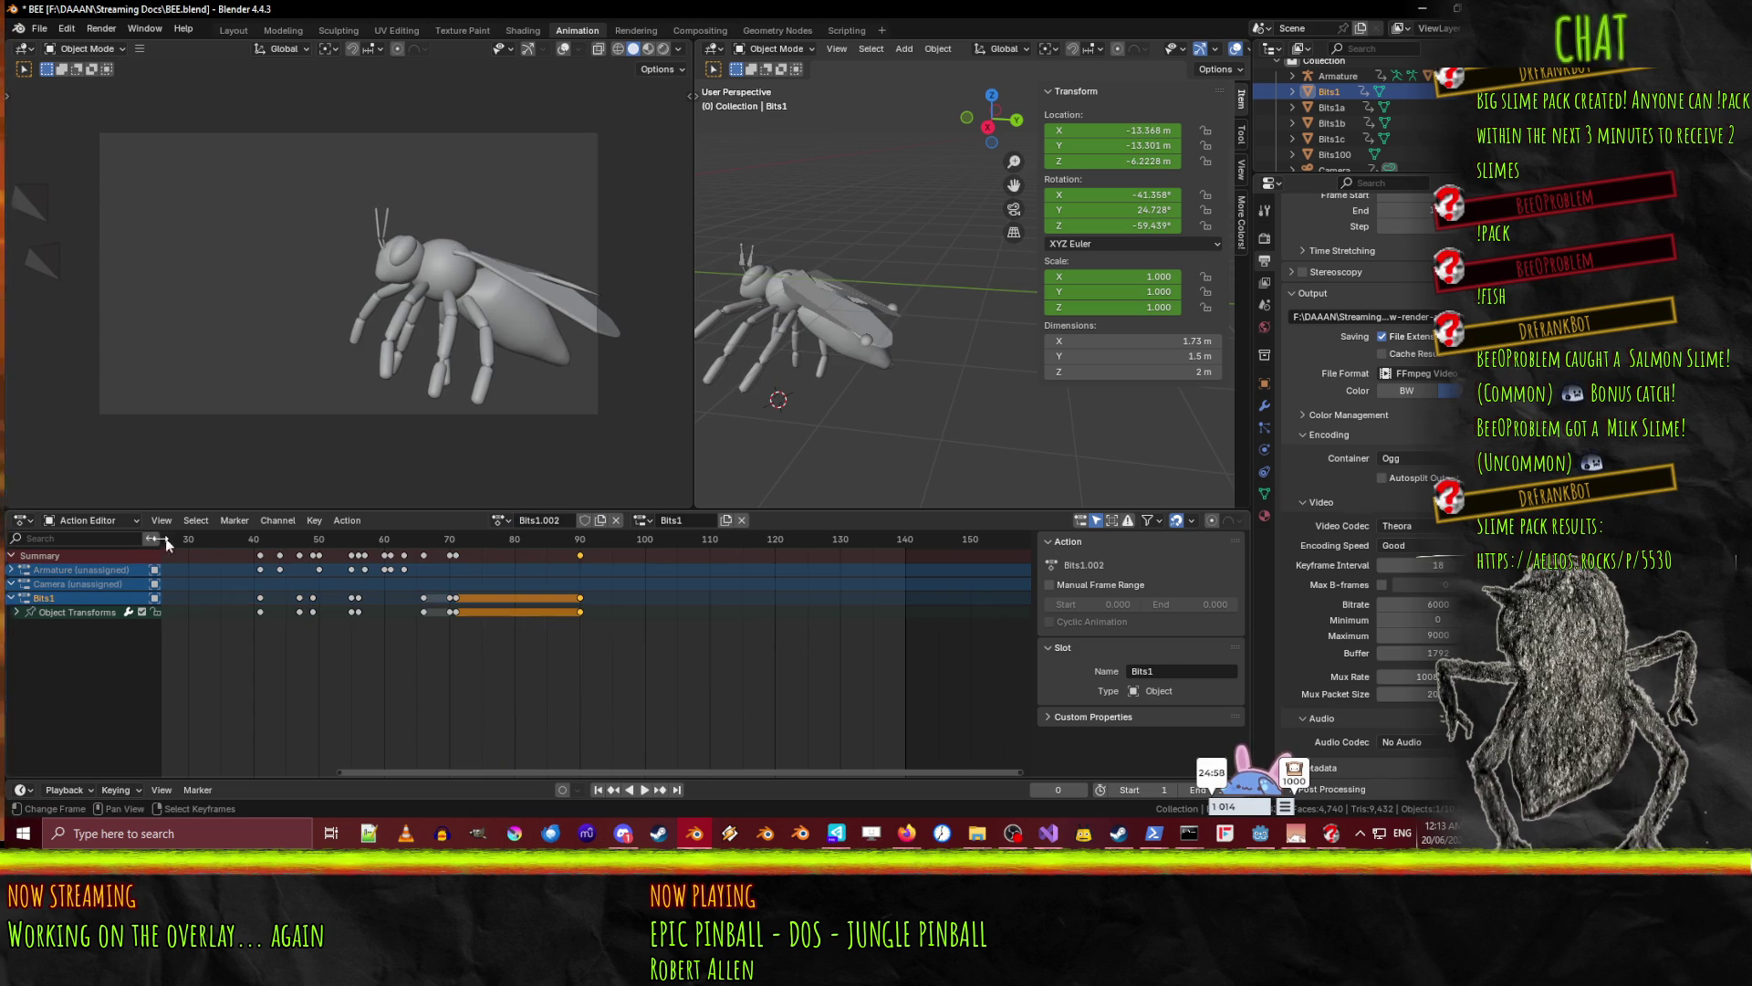
key(space)
drag(274, 539, 491, 548)
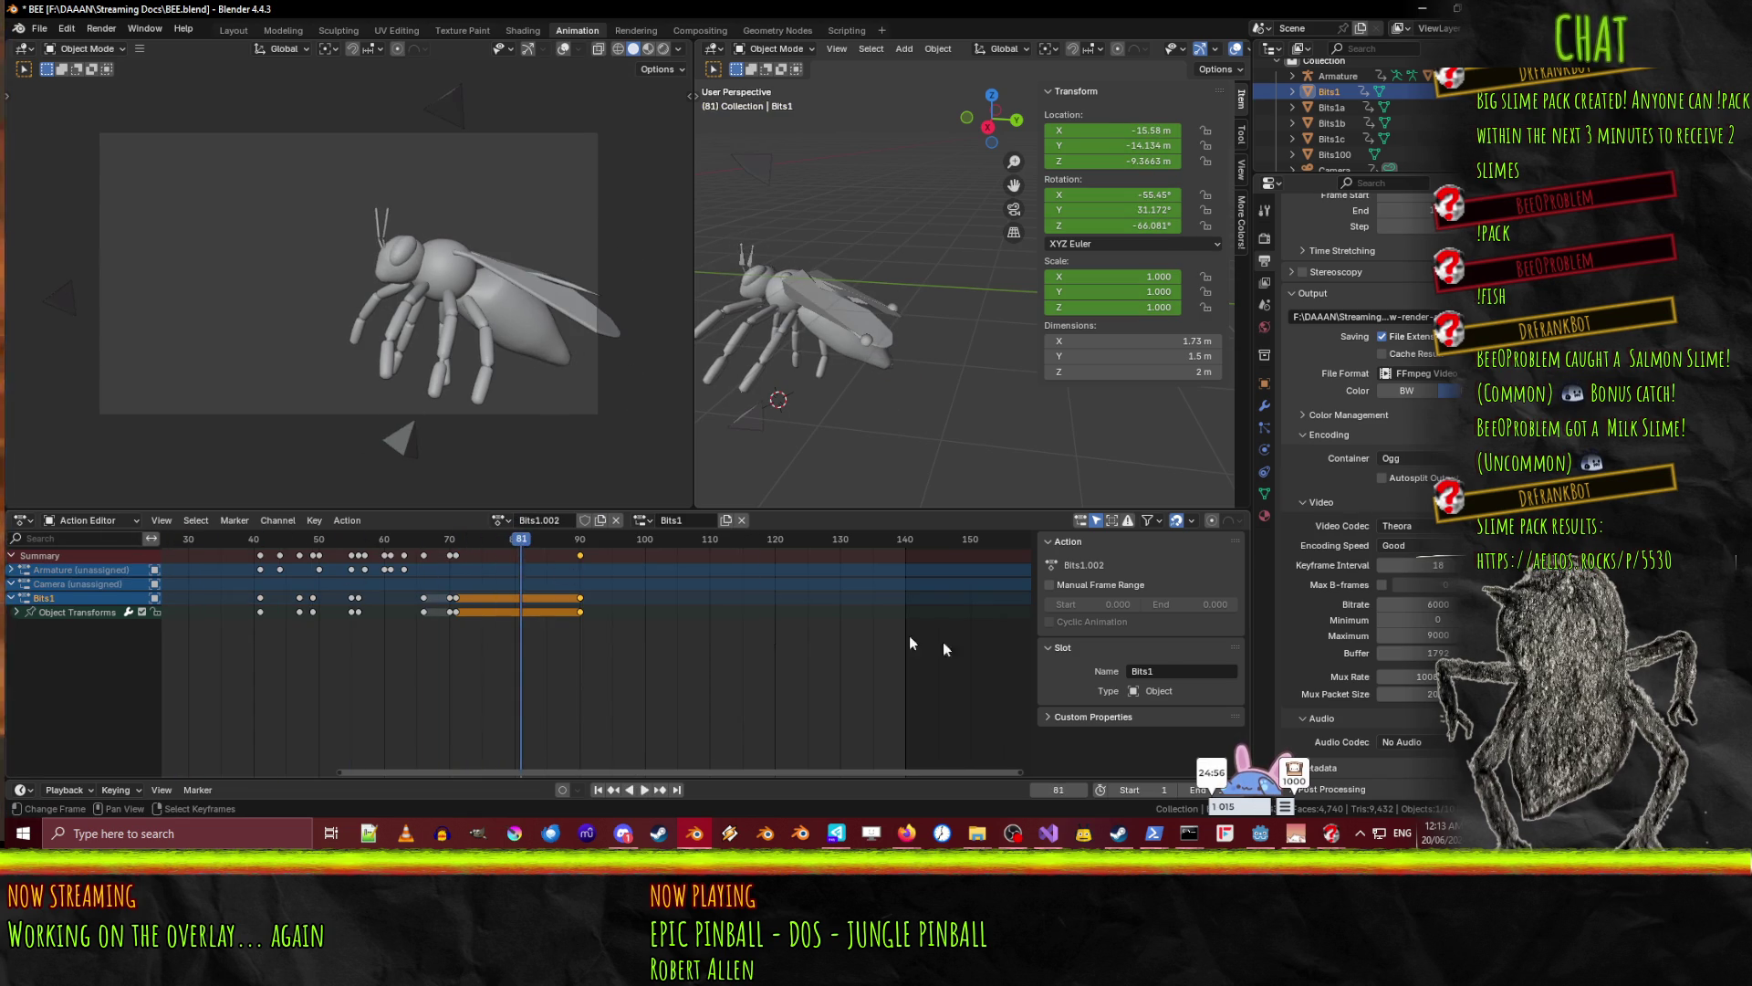
click(643, 520)
click(681, 544)
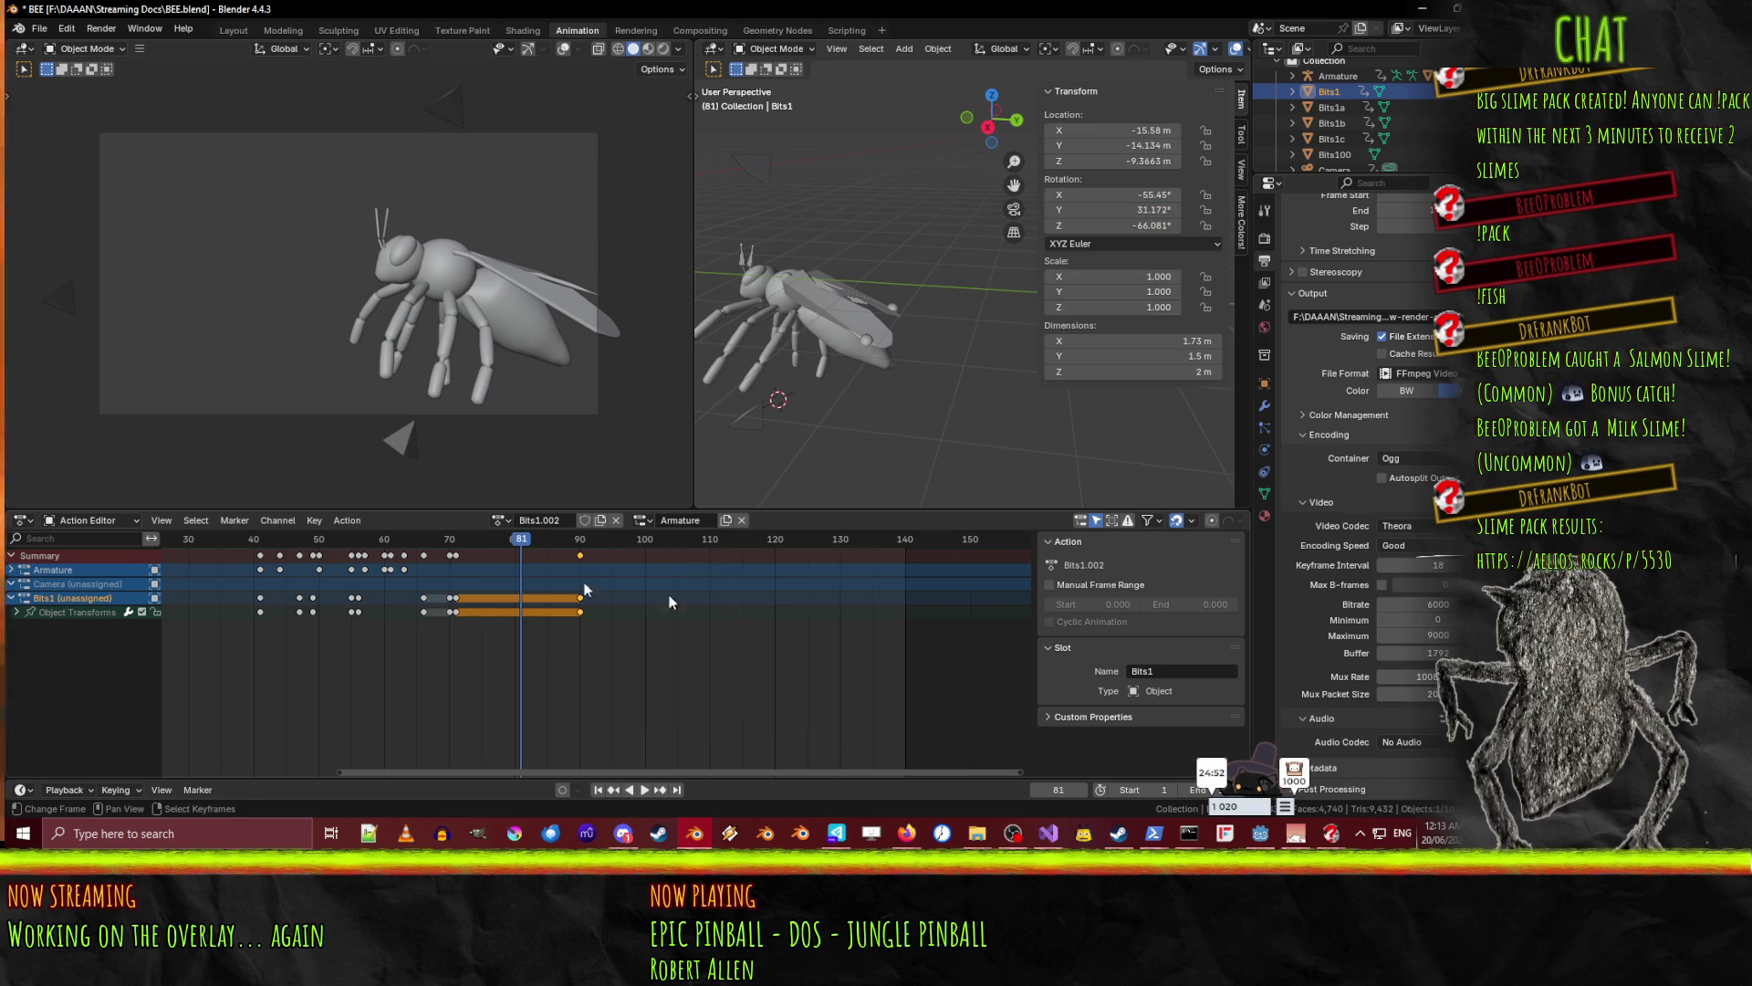
drag(469, 535, 183, 545)
key(space)
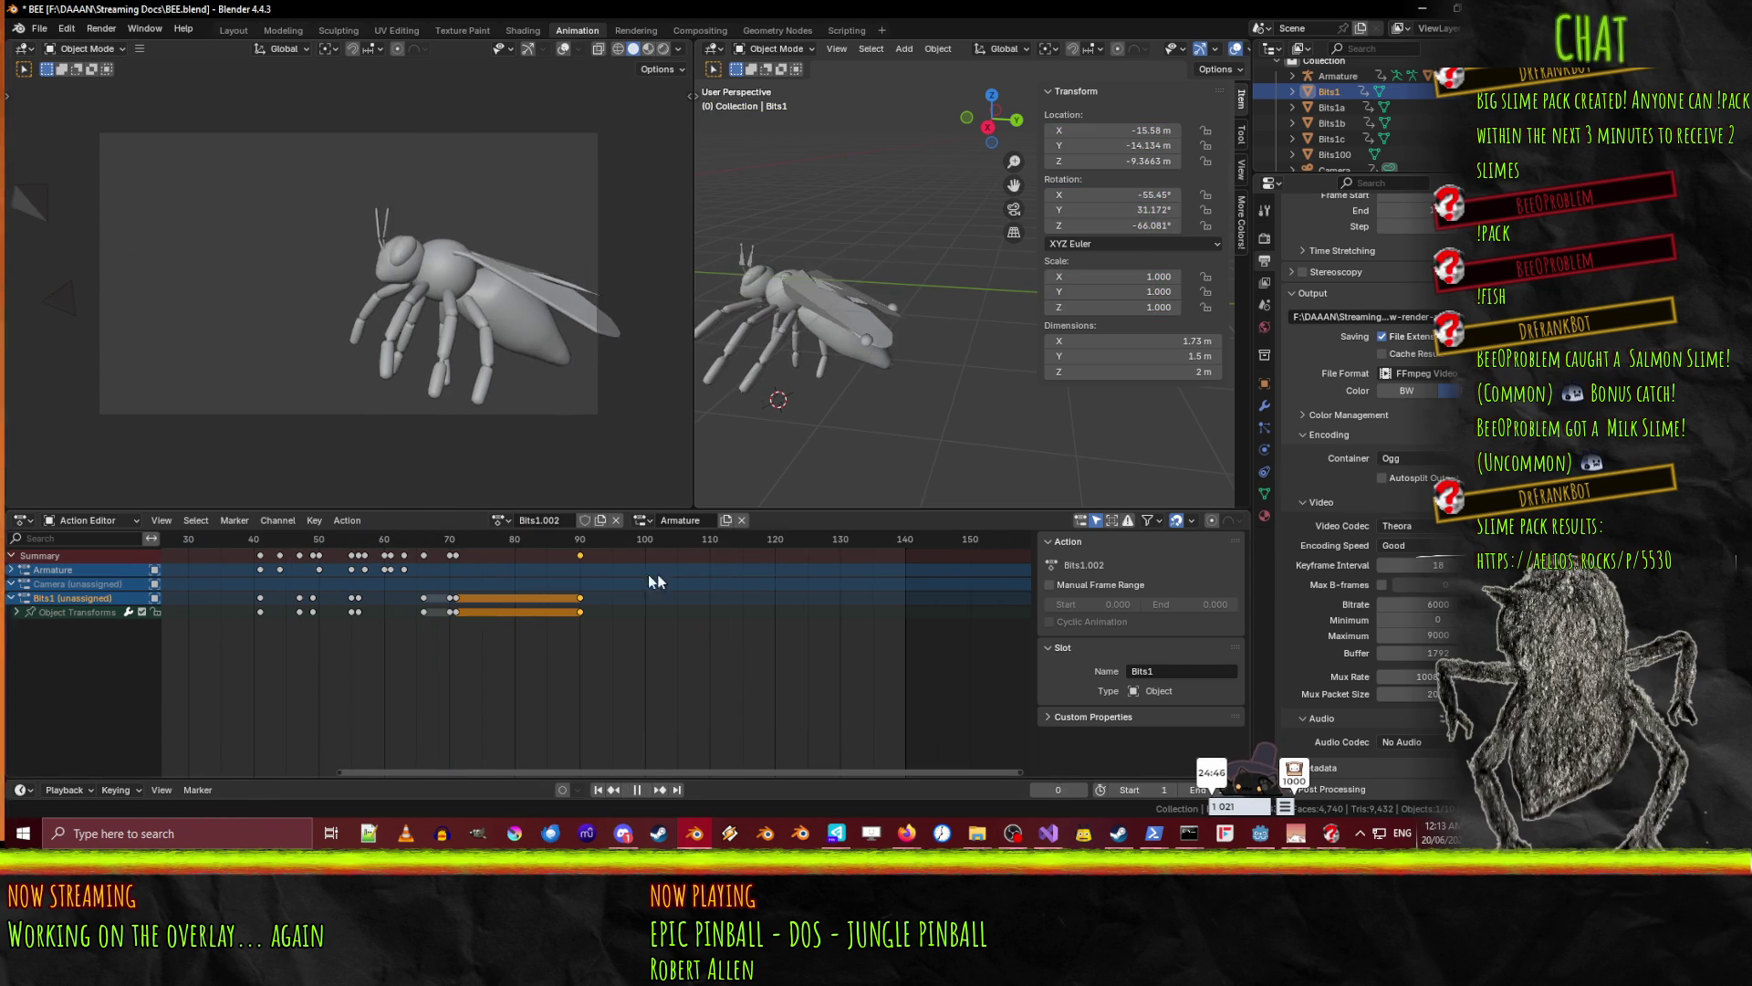
- Switch Bits1 back to the Bits1 action, collapse the Armature channels, and bring up the browser
click(500, 520)
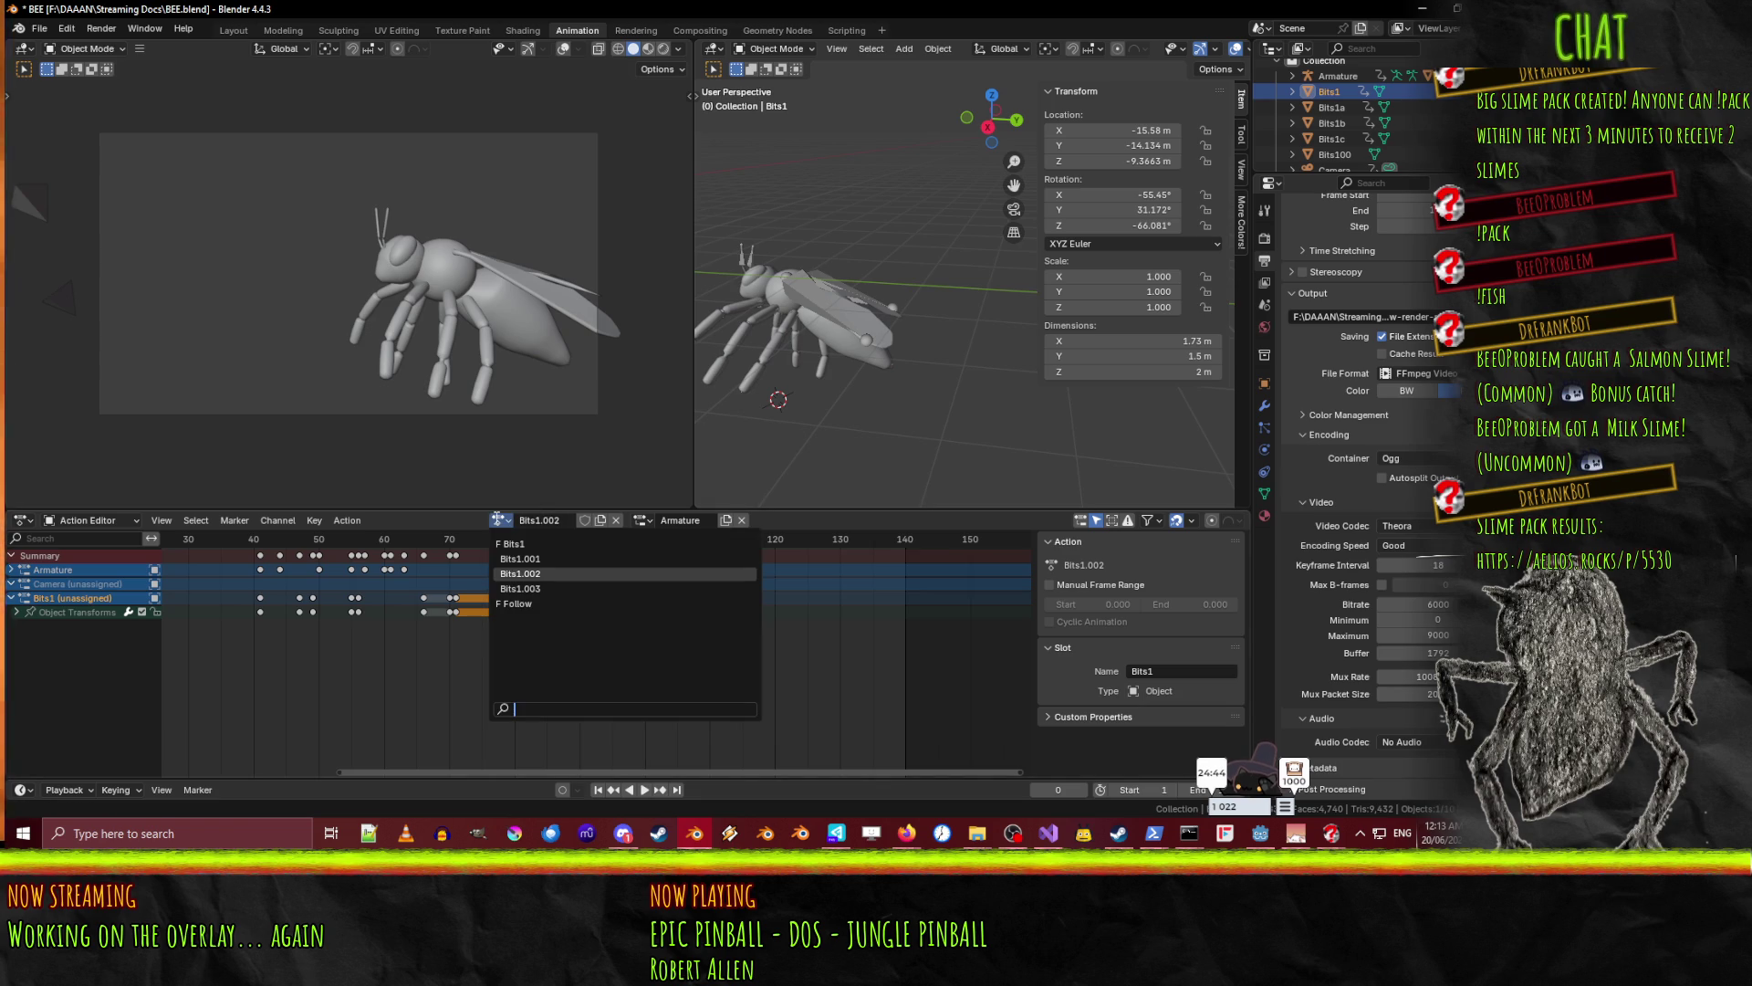
click(511, 544)
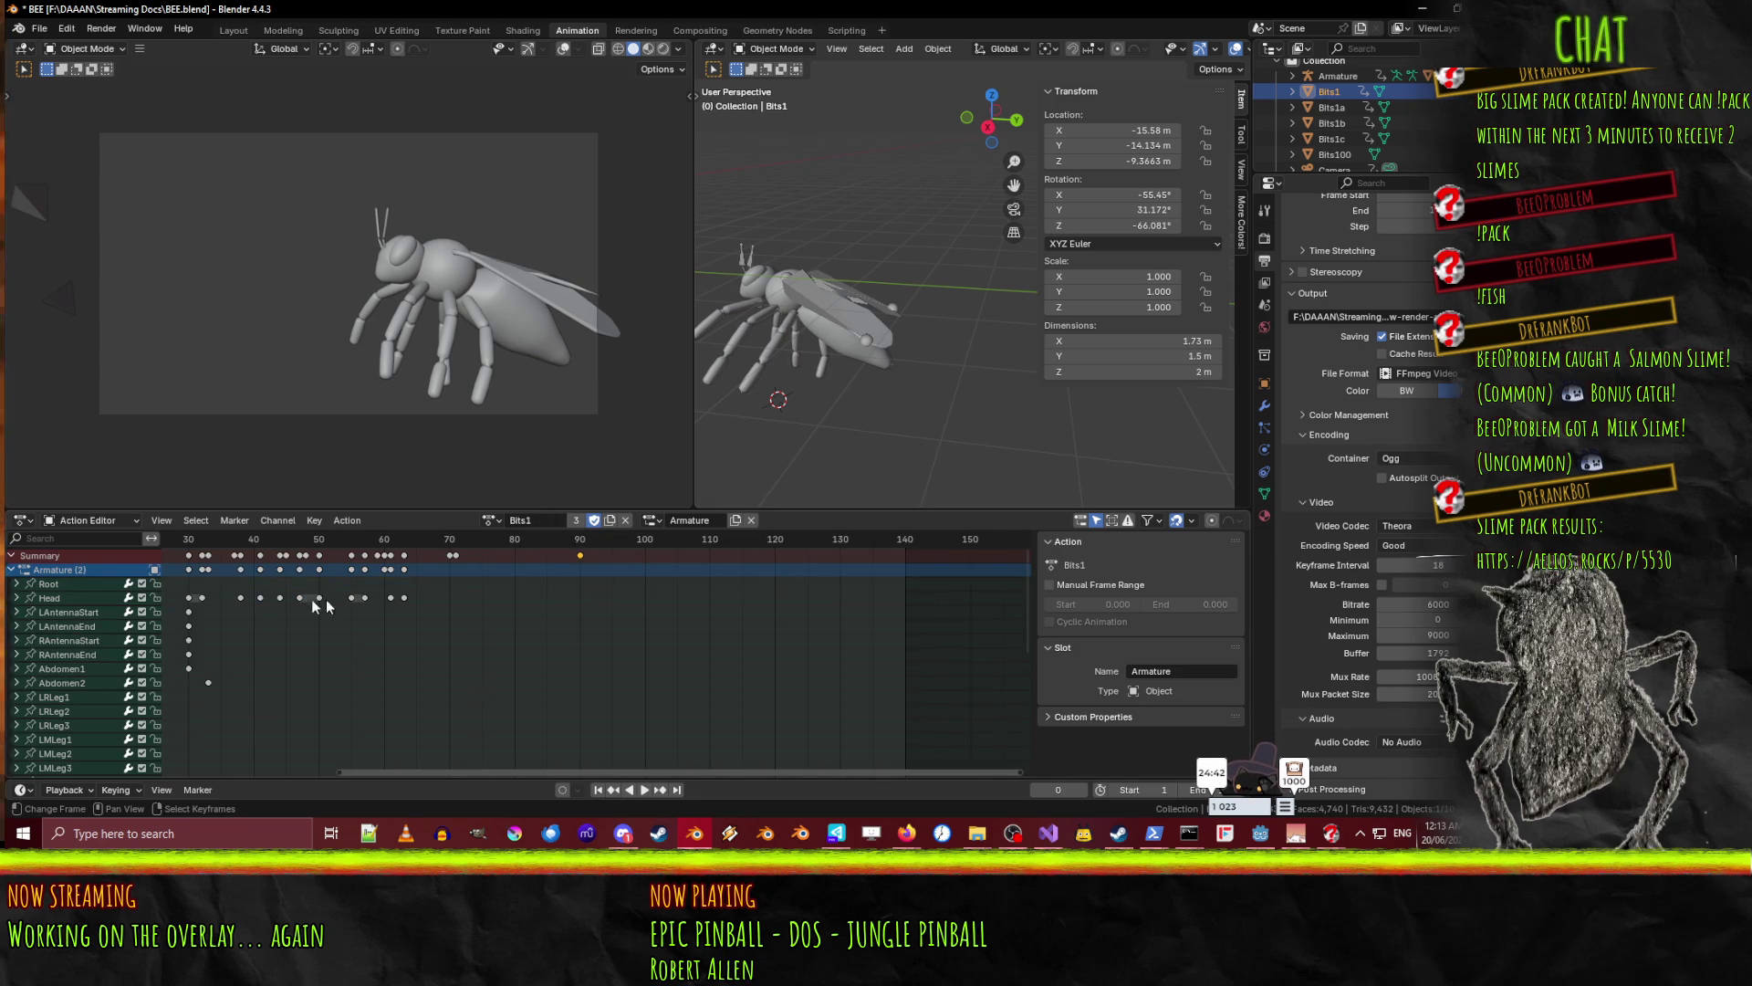
click(11, 570)
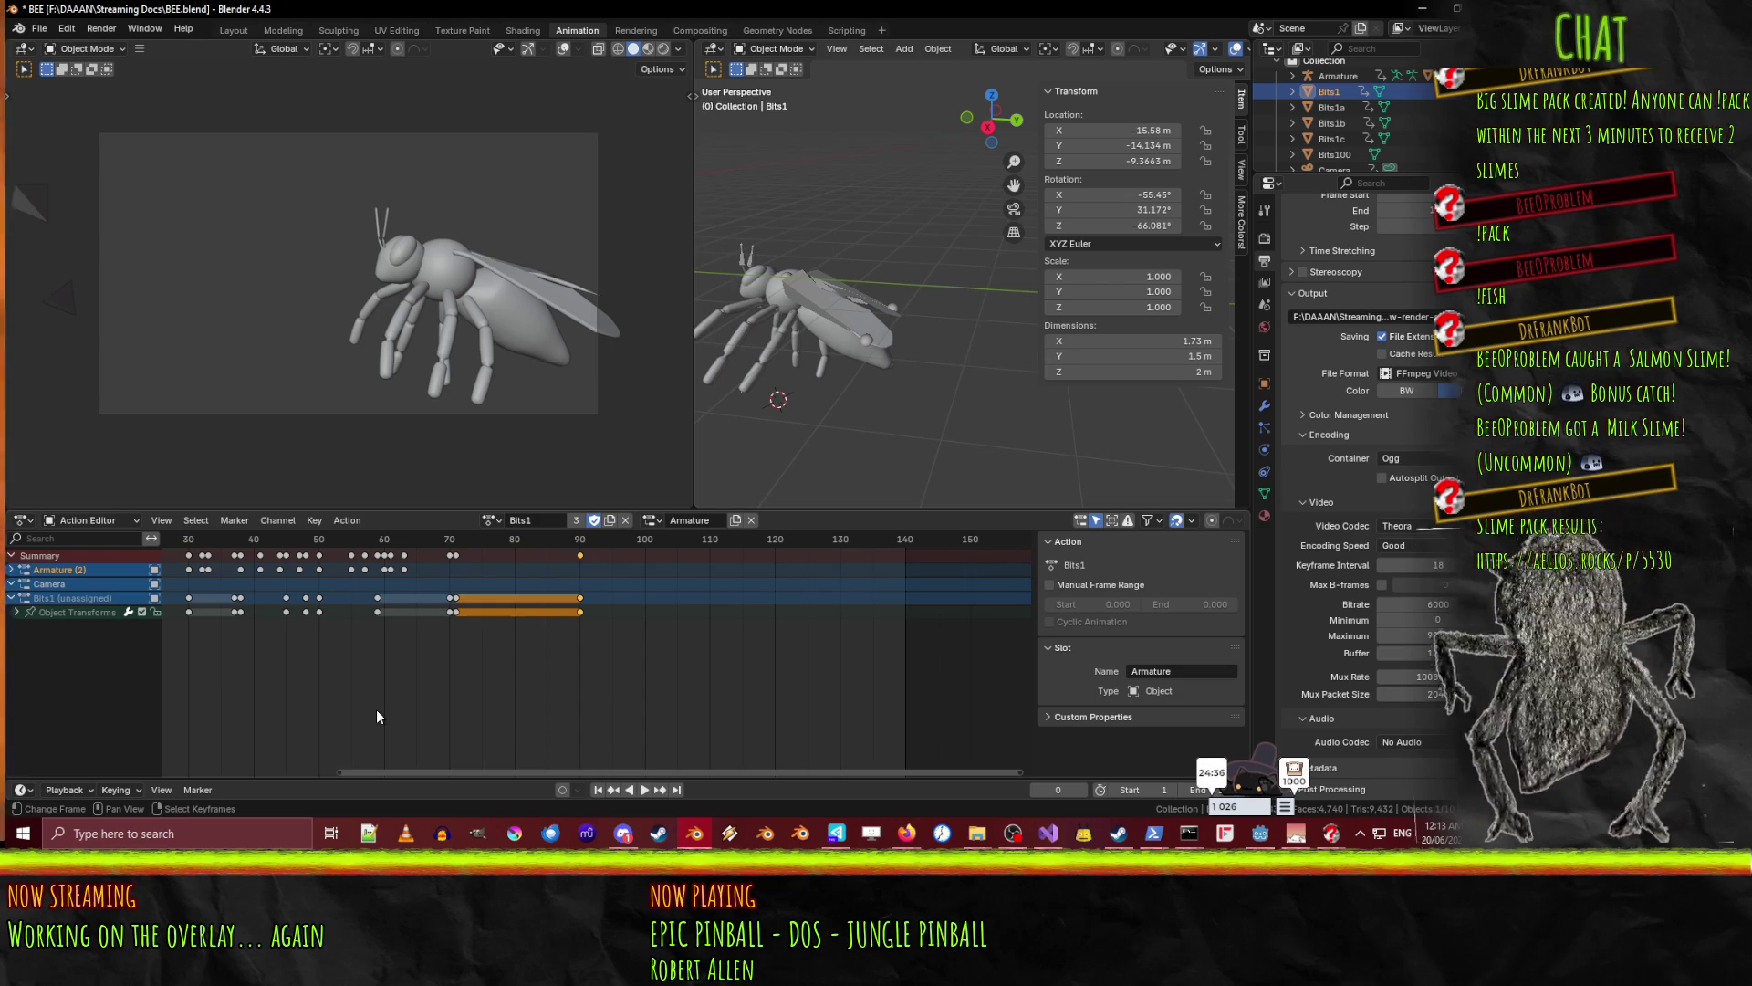
mouse_move(906, 833)
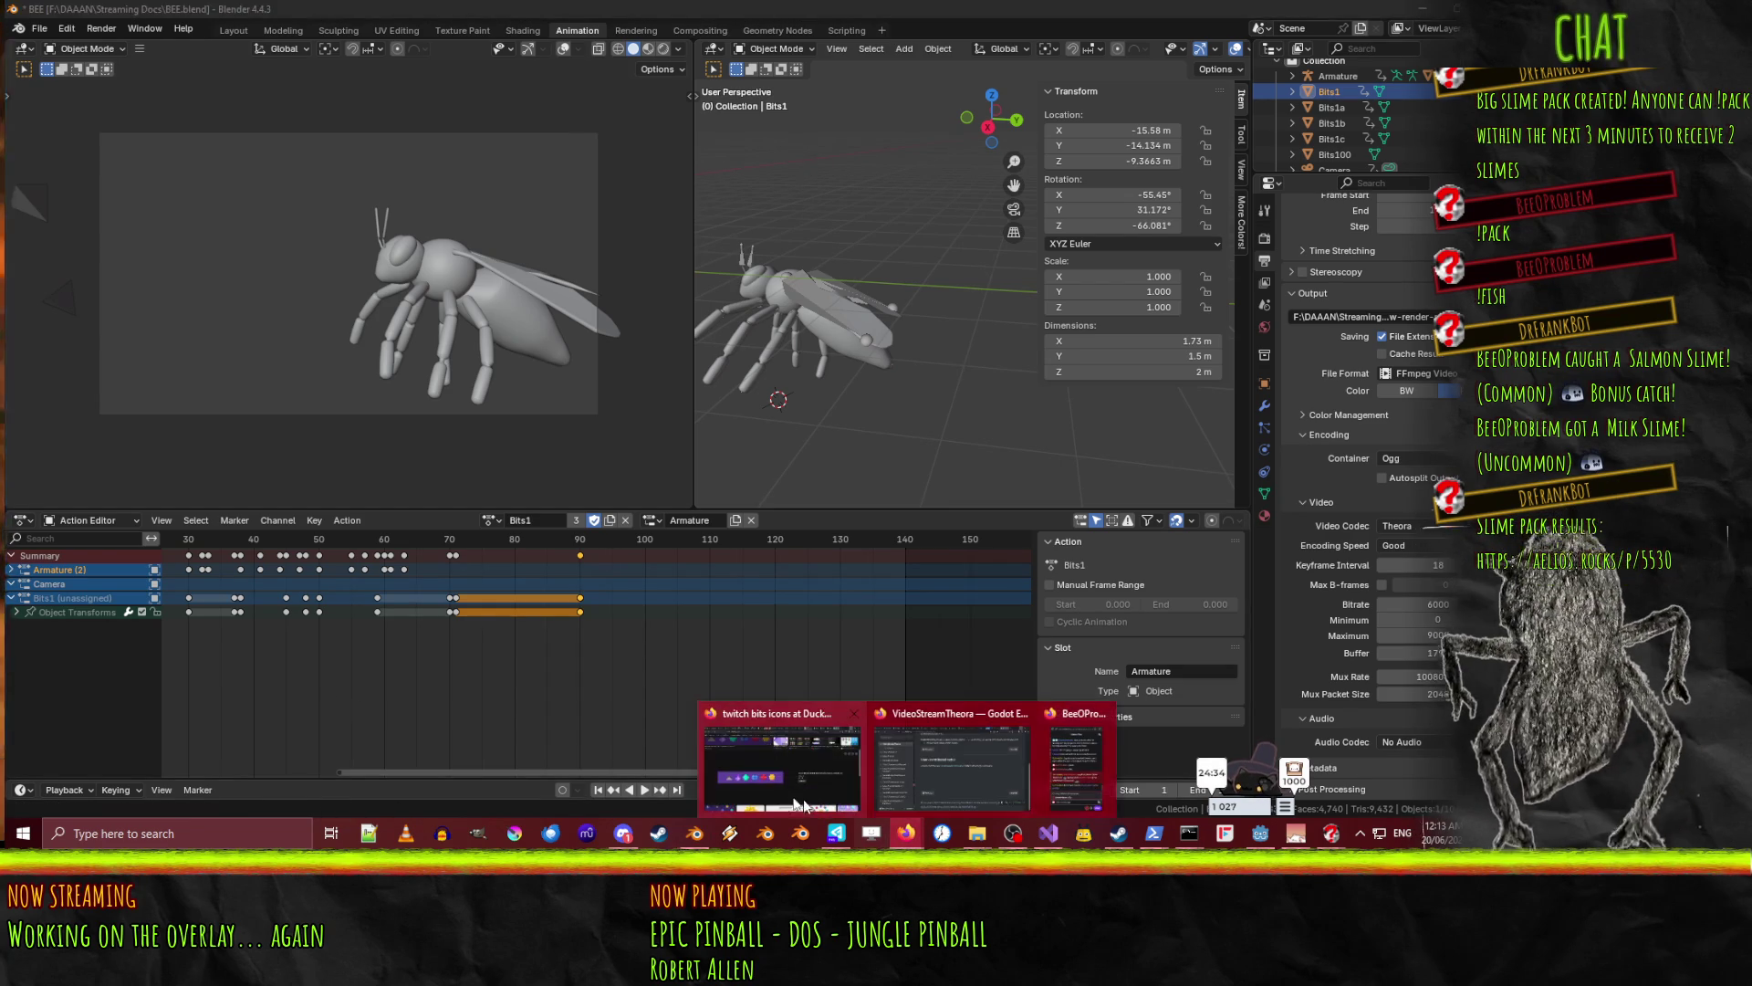
click(819, 805)
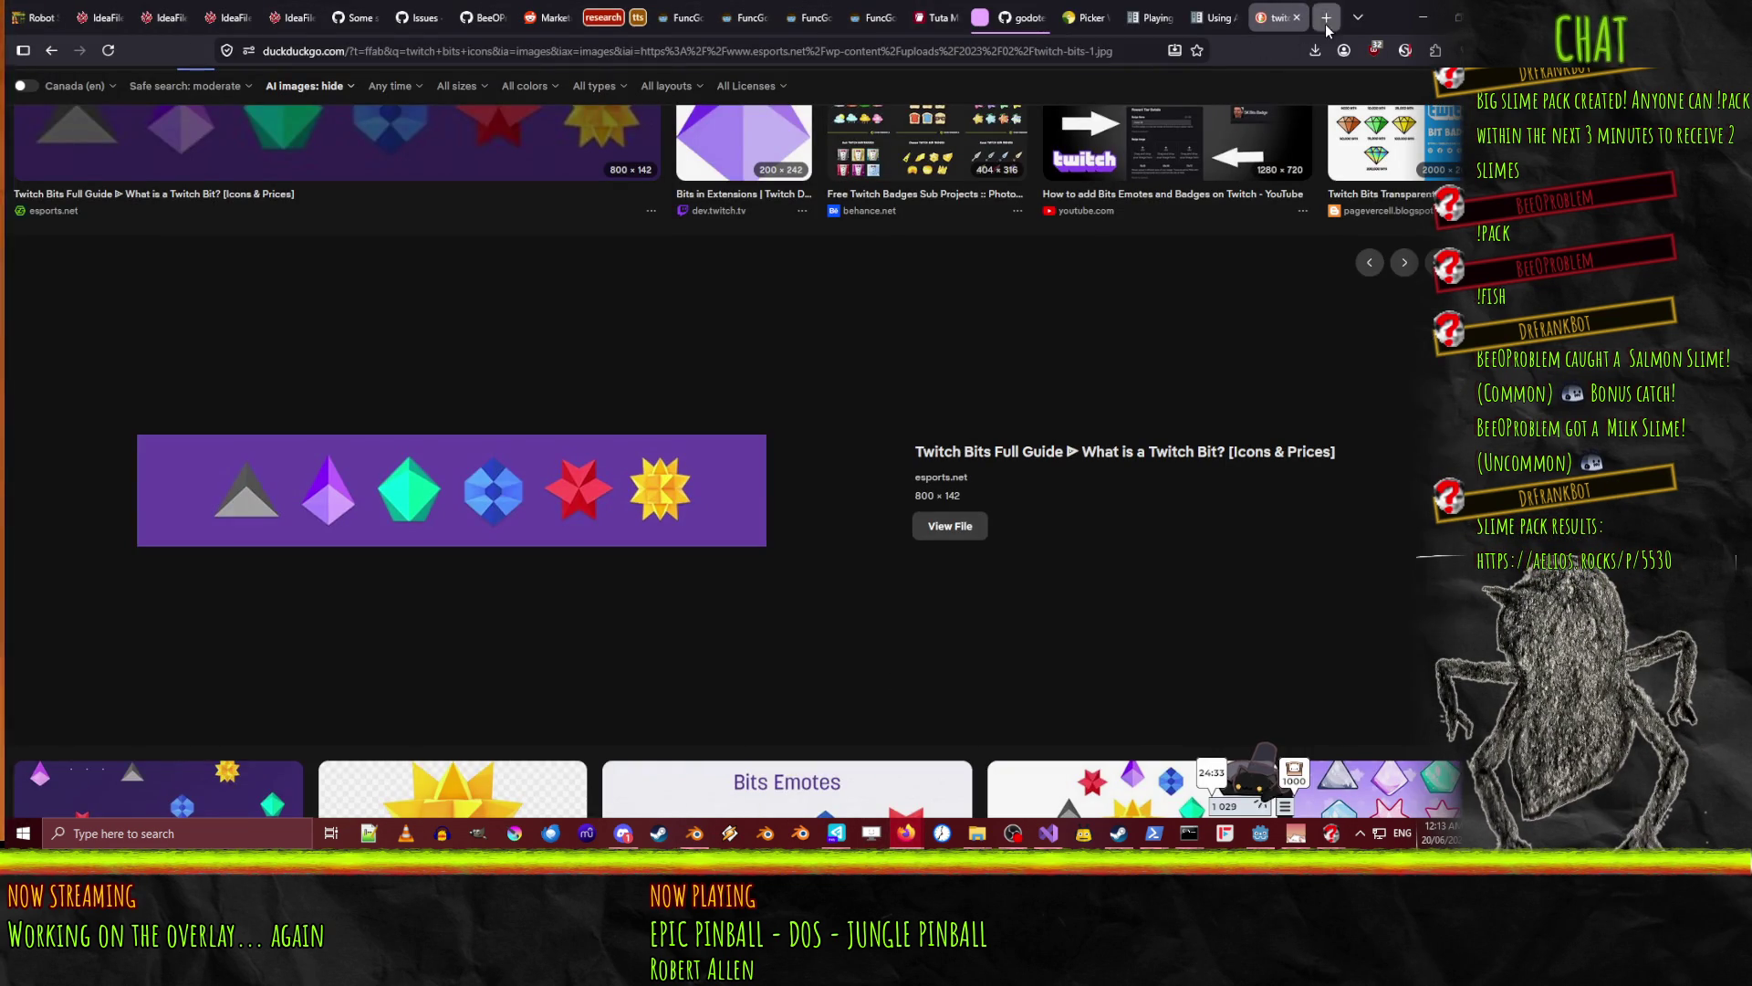
- Search 'blender multiple object action' in a new tab and open the Stack Exchange question on merging actions
click(1326, 25)
text(blender multiple object action)
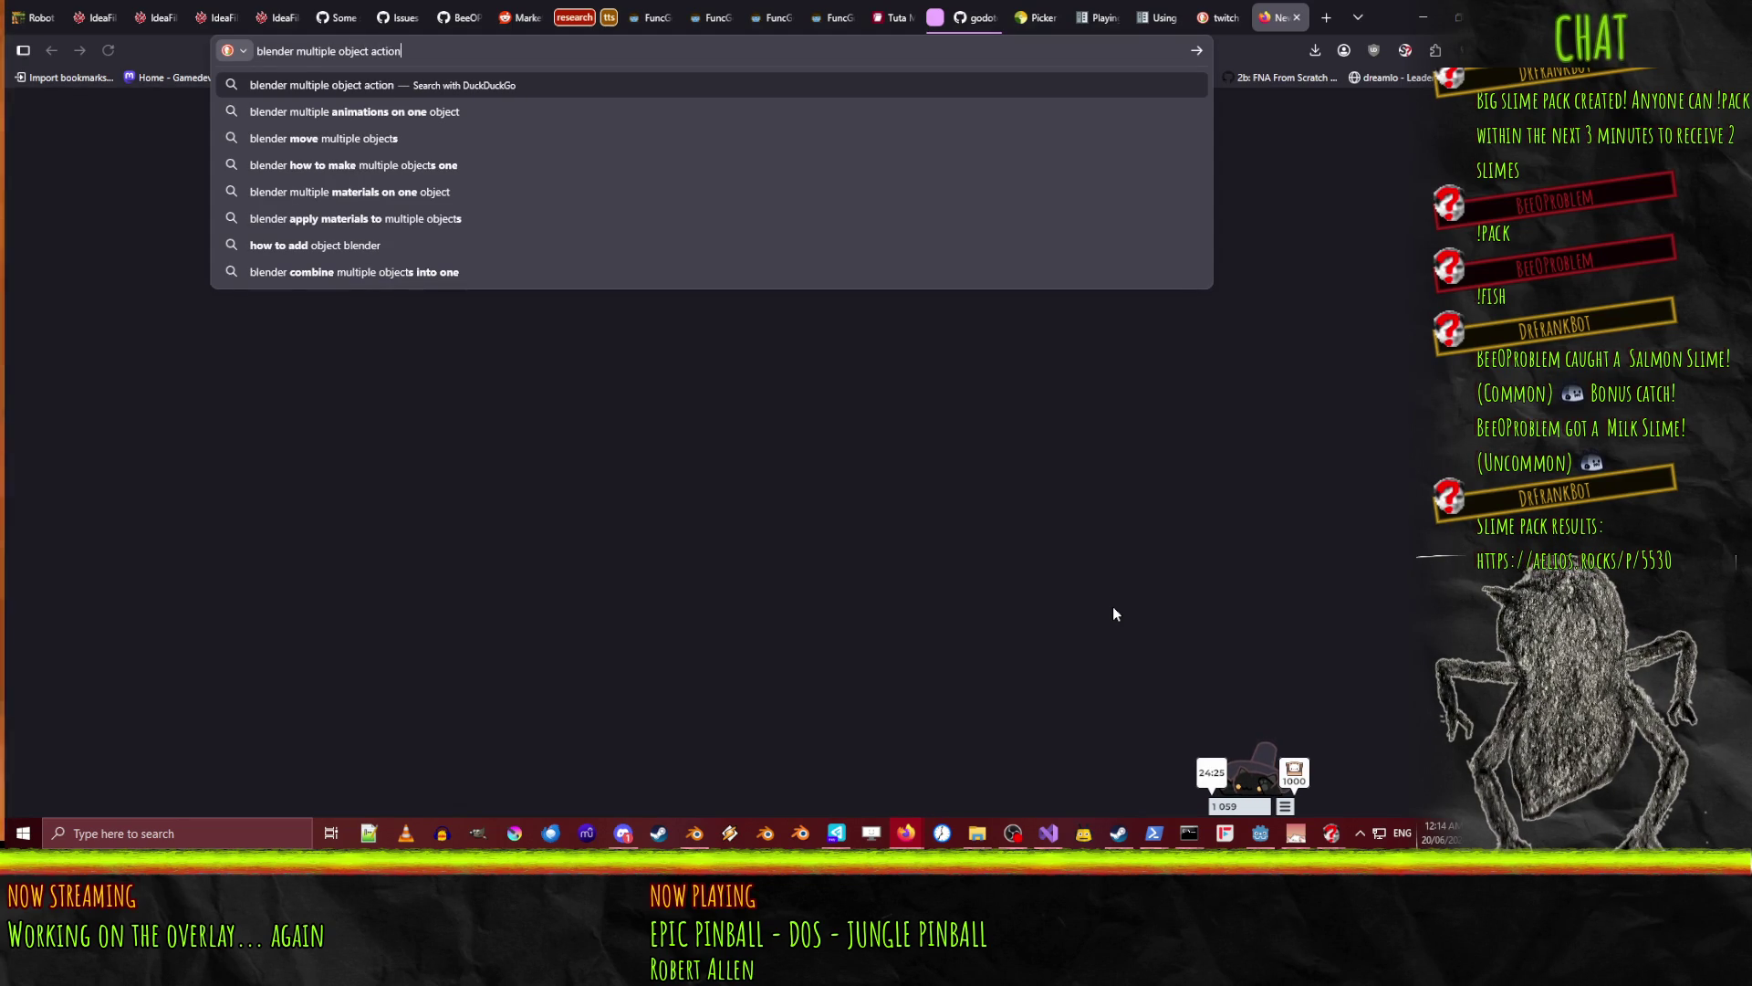
key(Return)
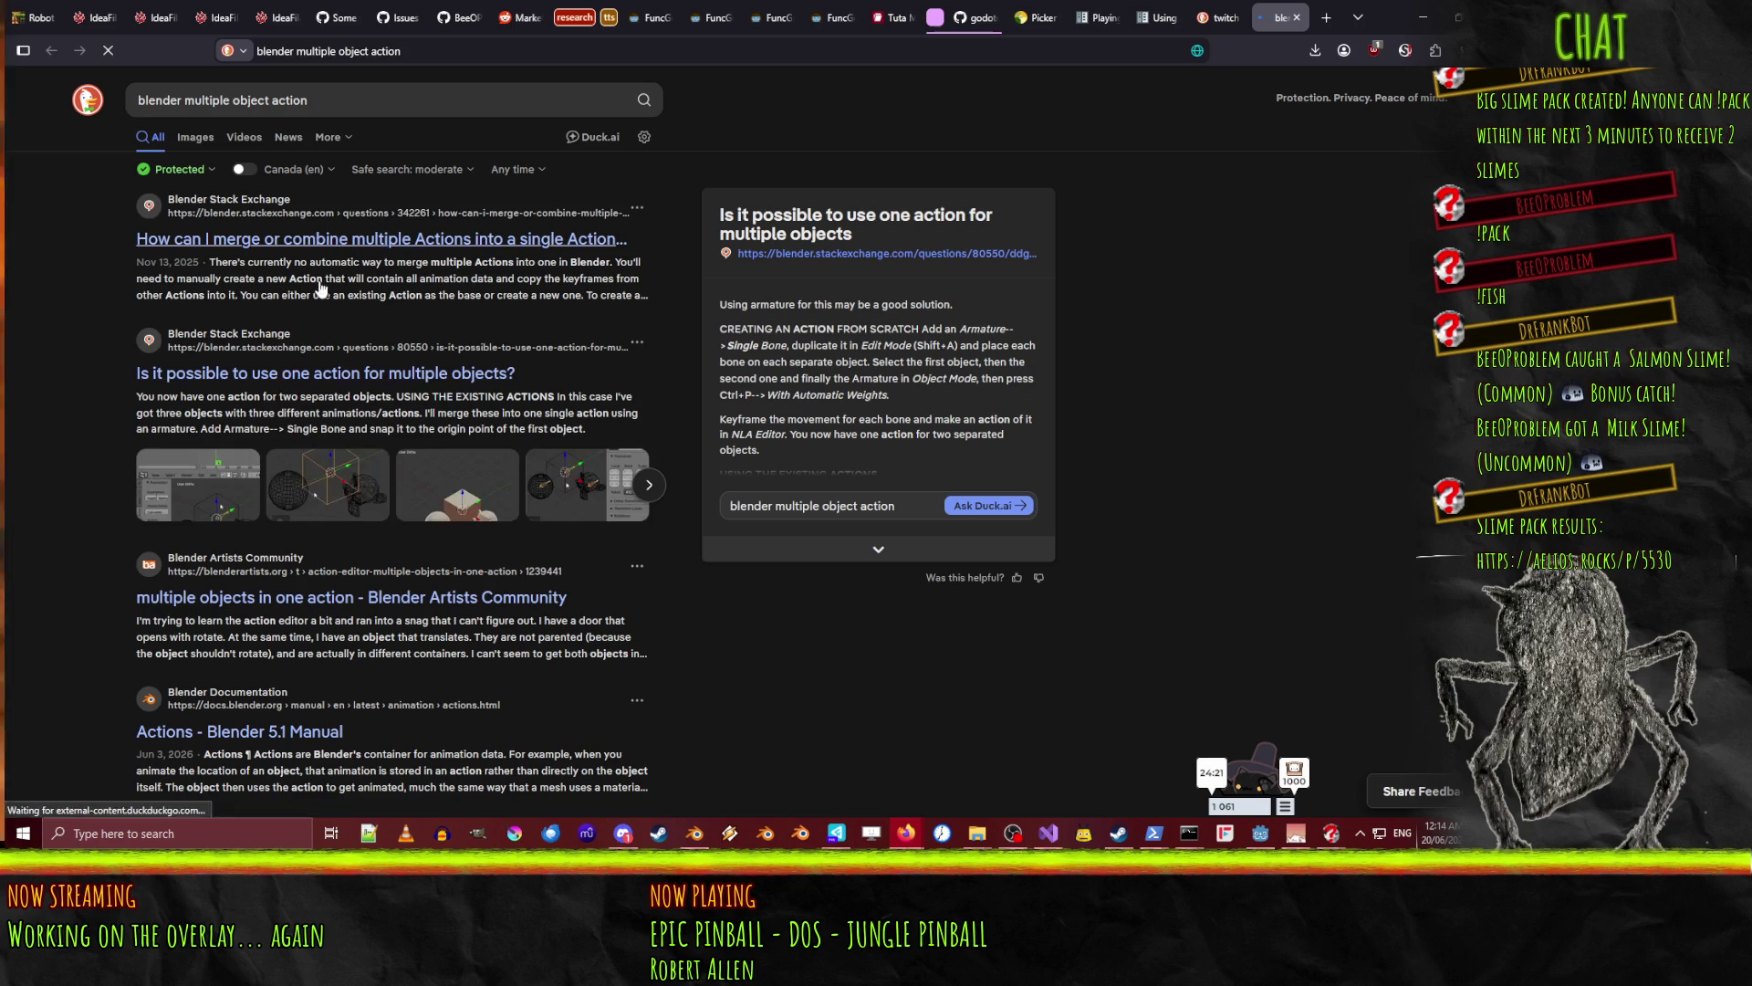
click(454, 239)
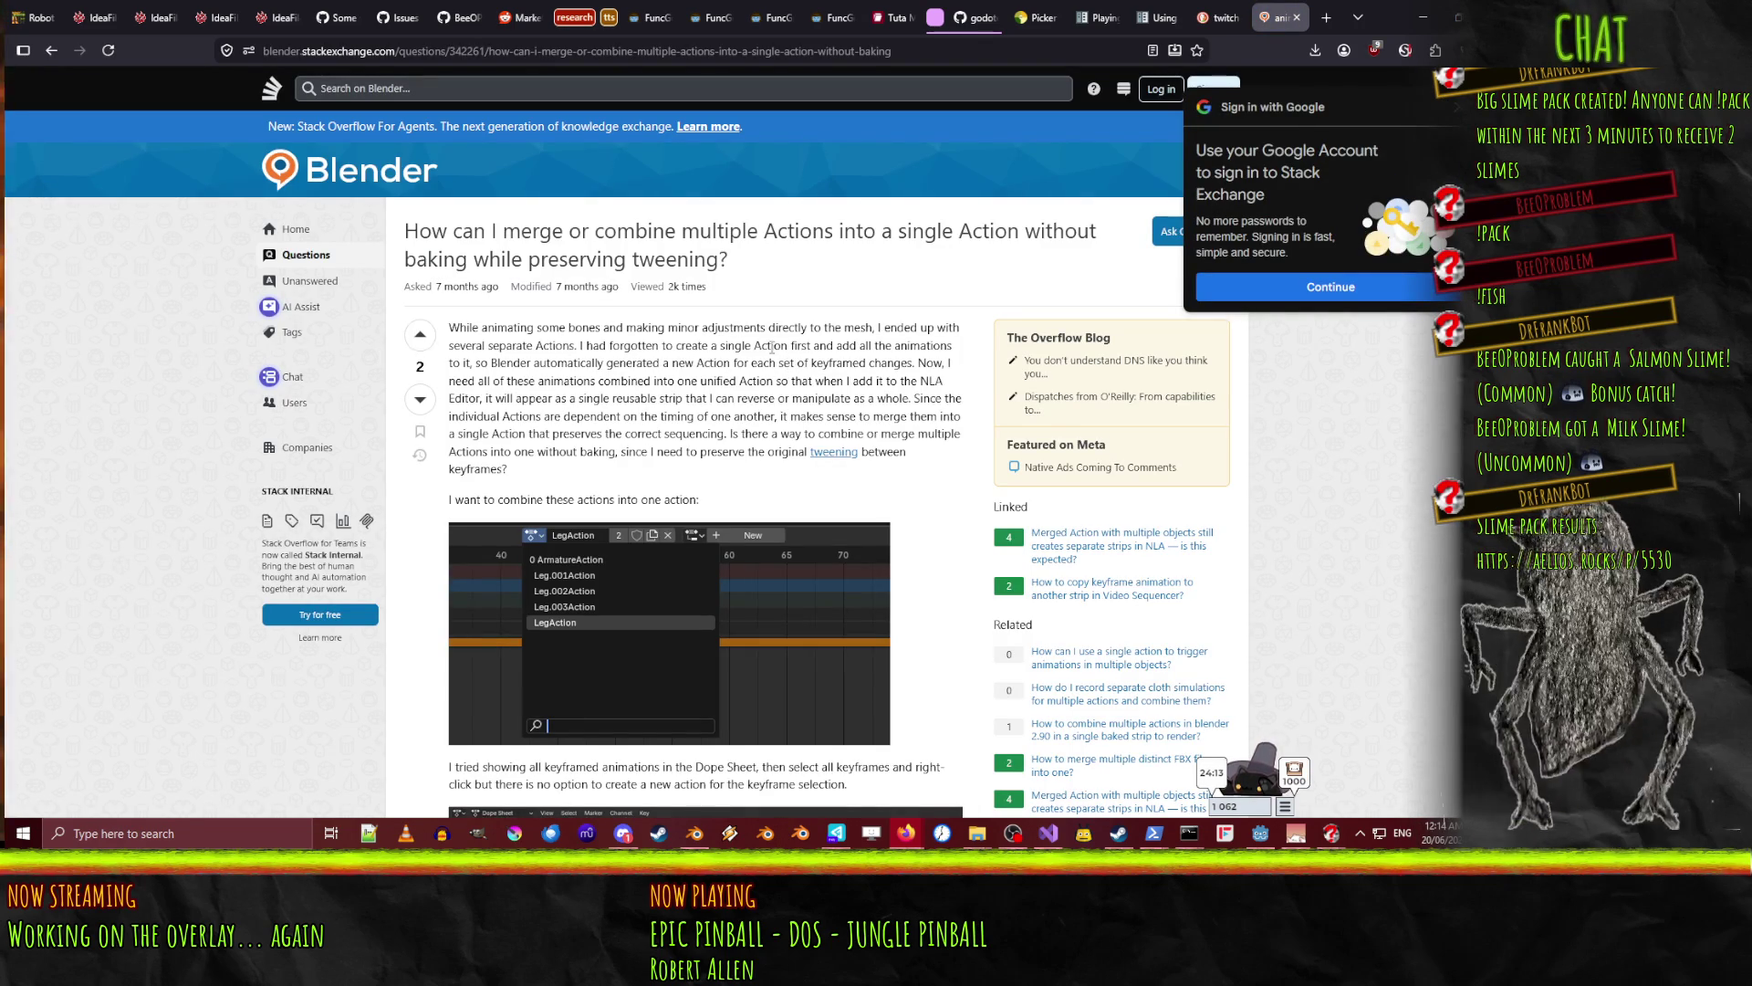
- Read through the answers on merging multiple actions into one
scroll(578, 366, down, 10)
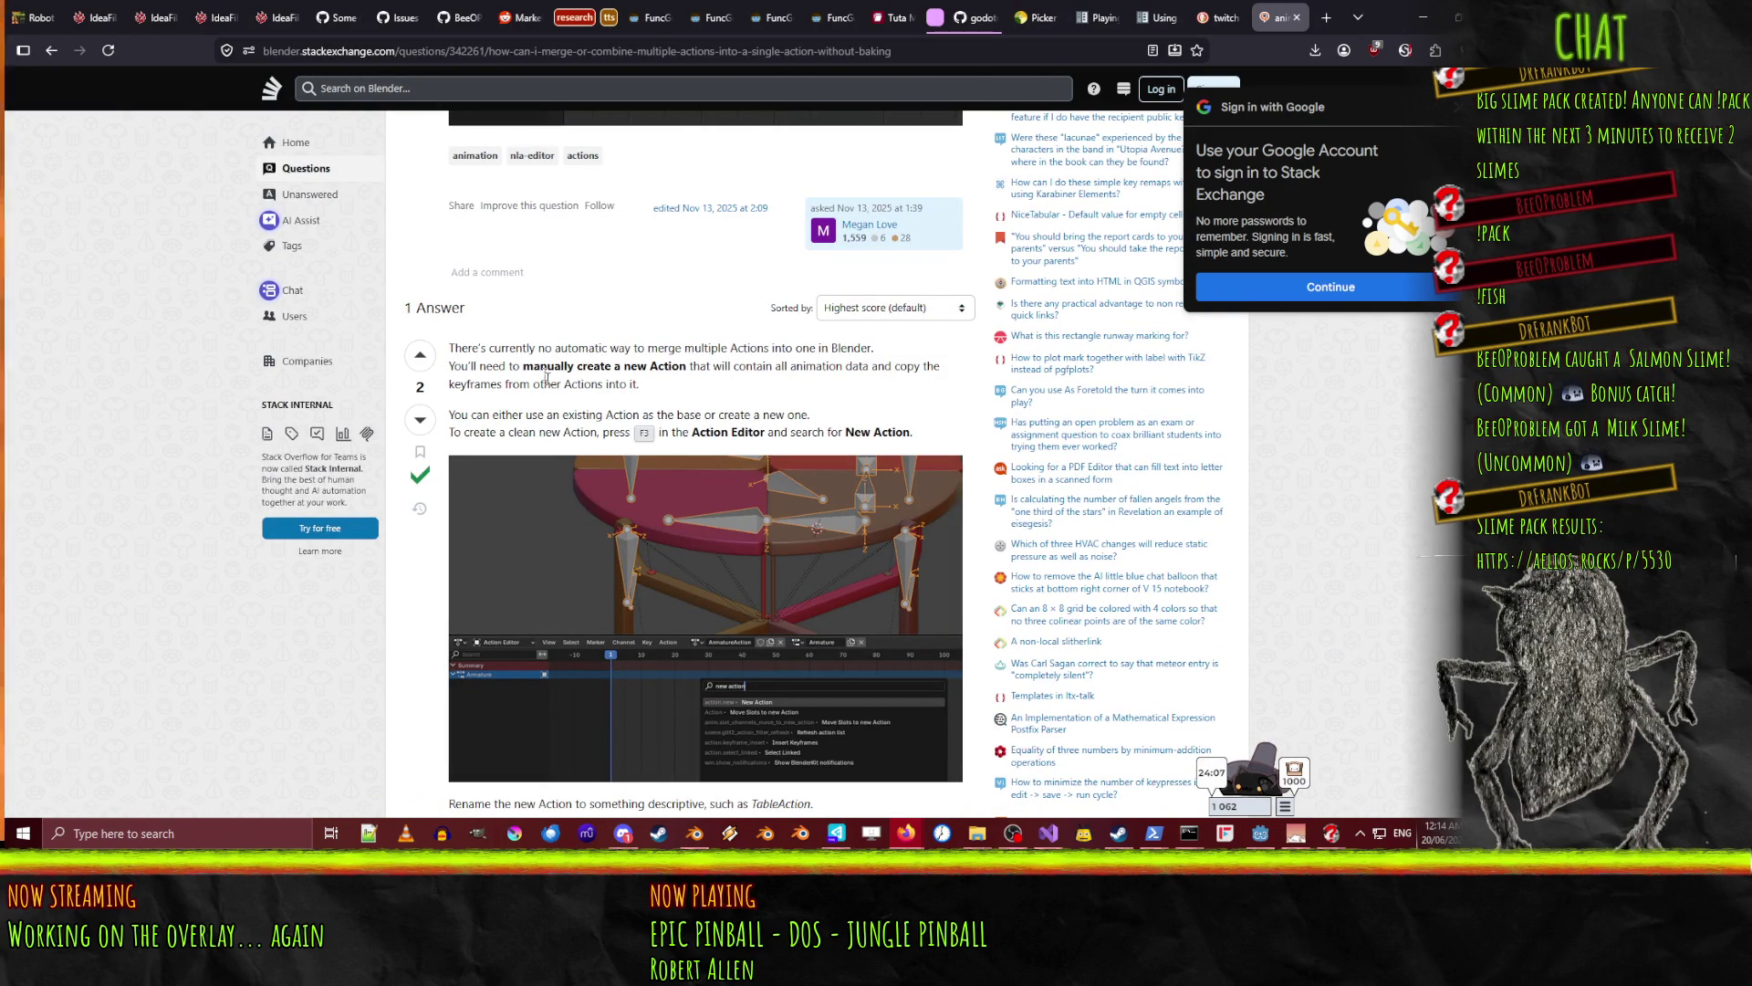
scroll(781, 395, down, 15)
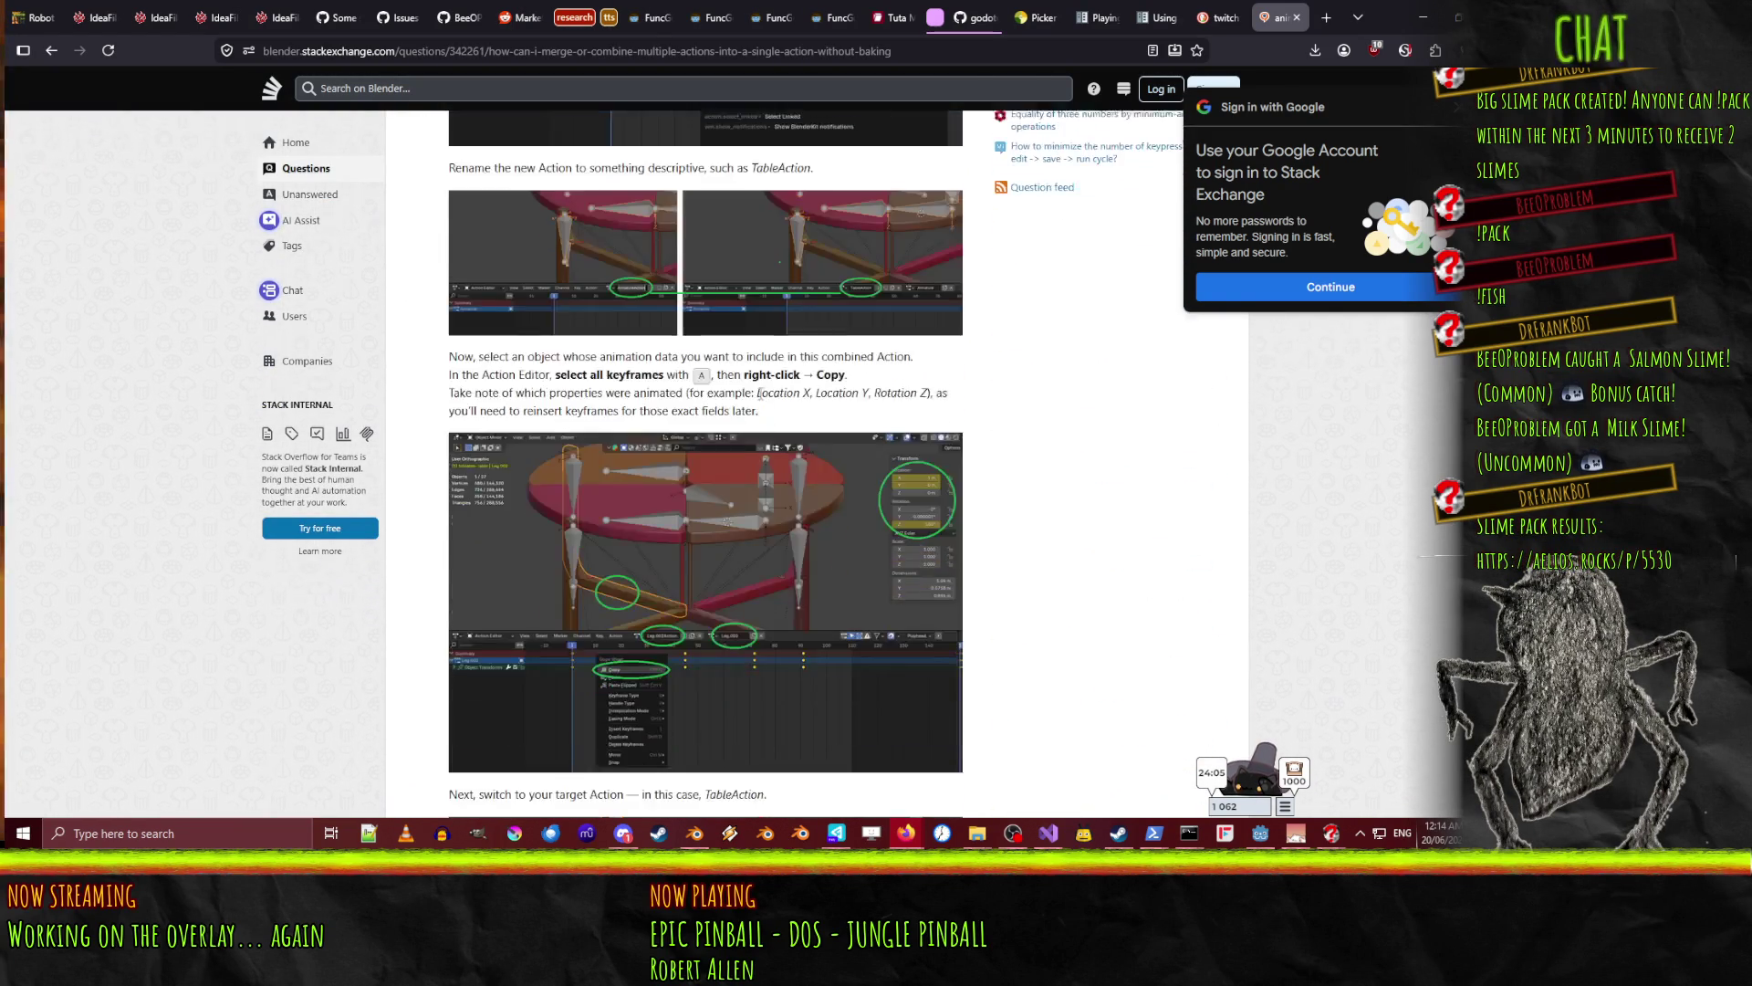
scroll(463, 477, down, 15)
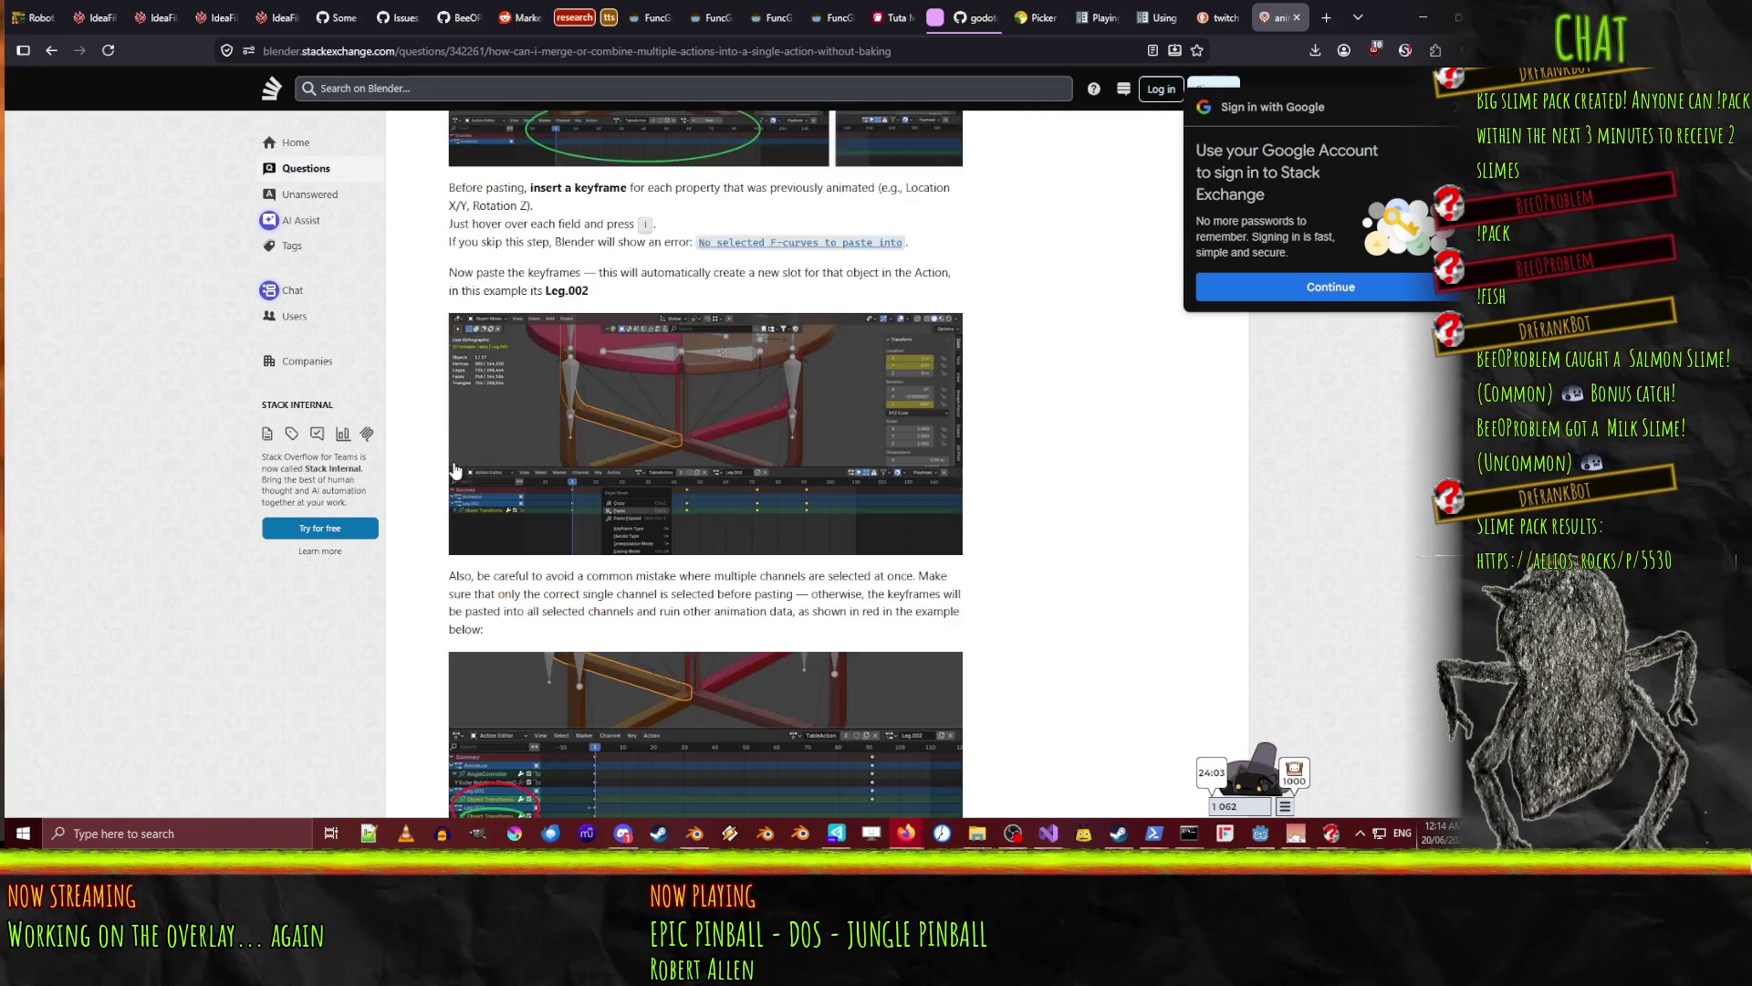
scroll(484, 481, up, 20)
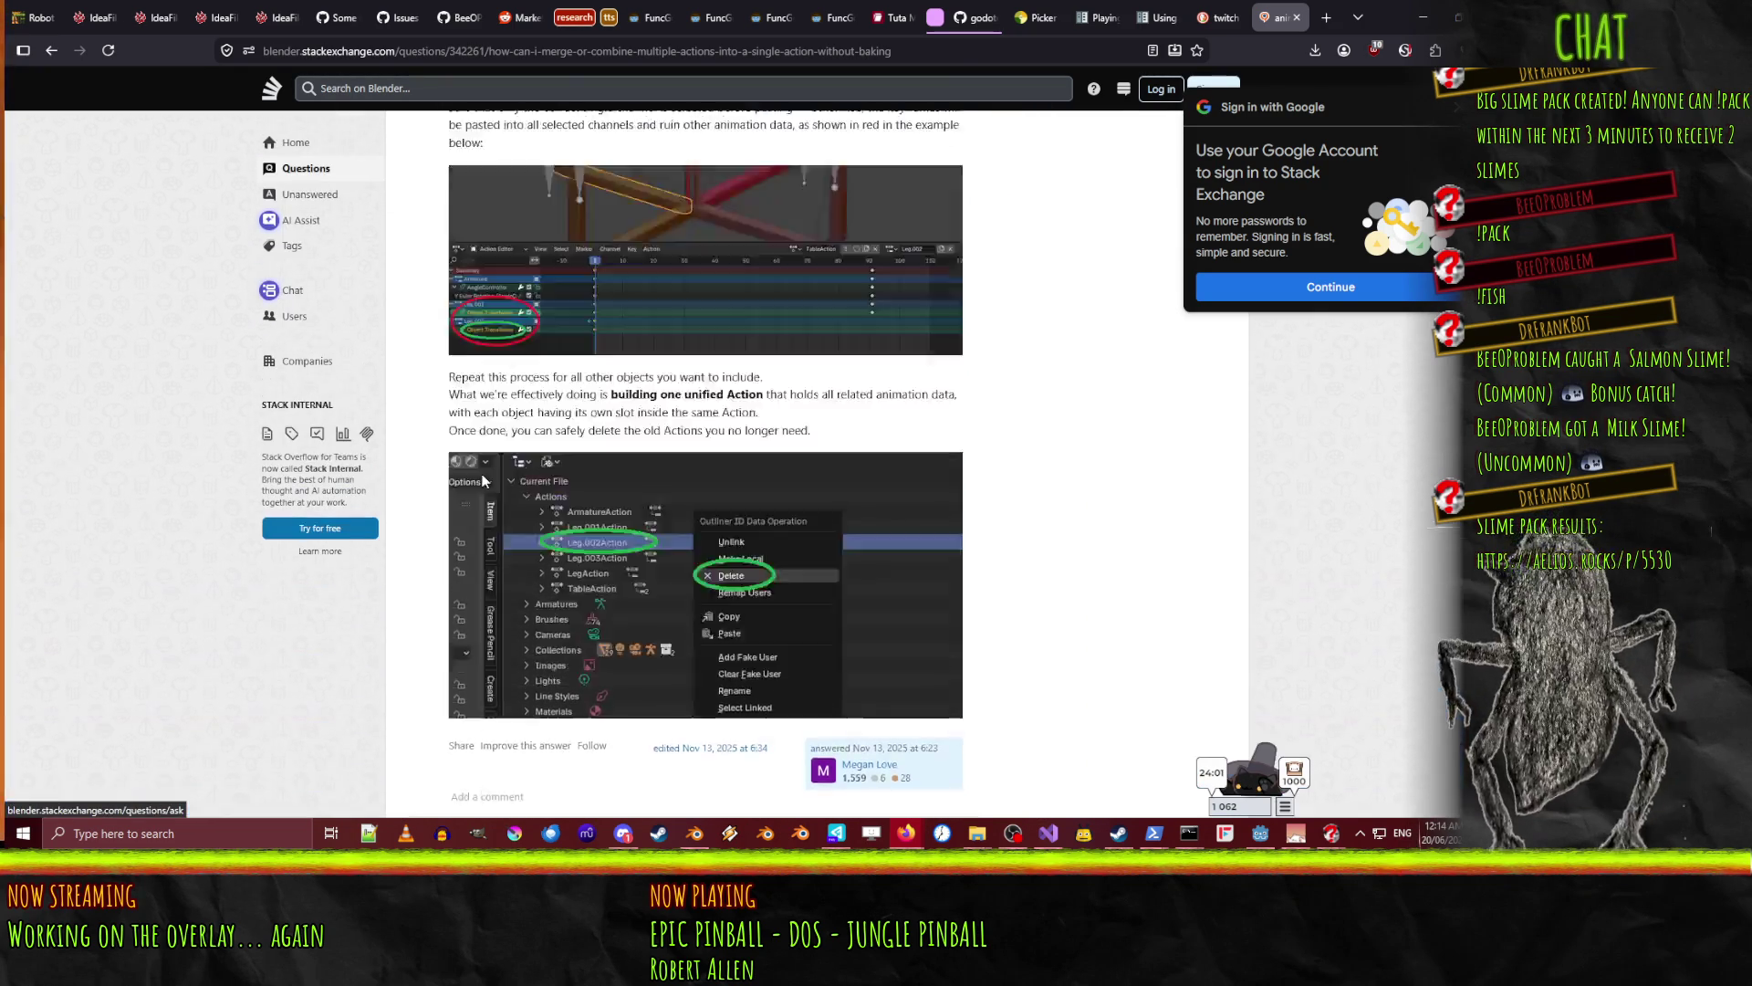
scroll(539, 461, up, 5)
scroll(584, 530, down, 8)
scroll(598, 553, down, 12)
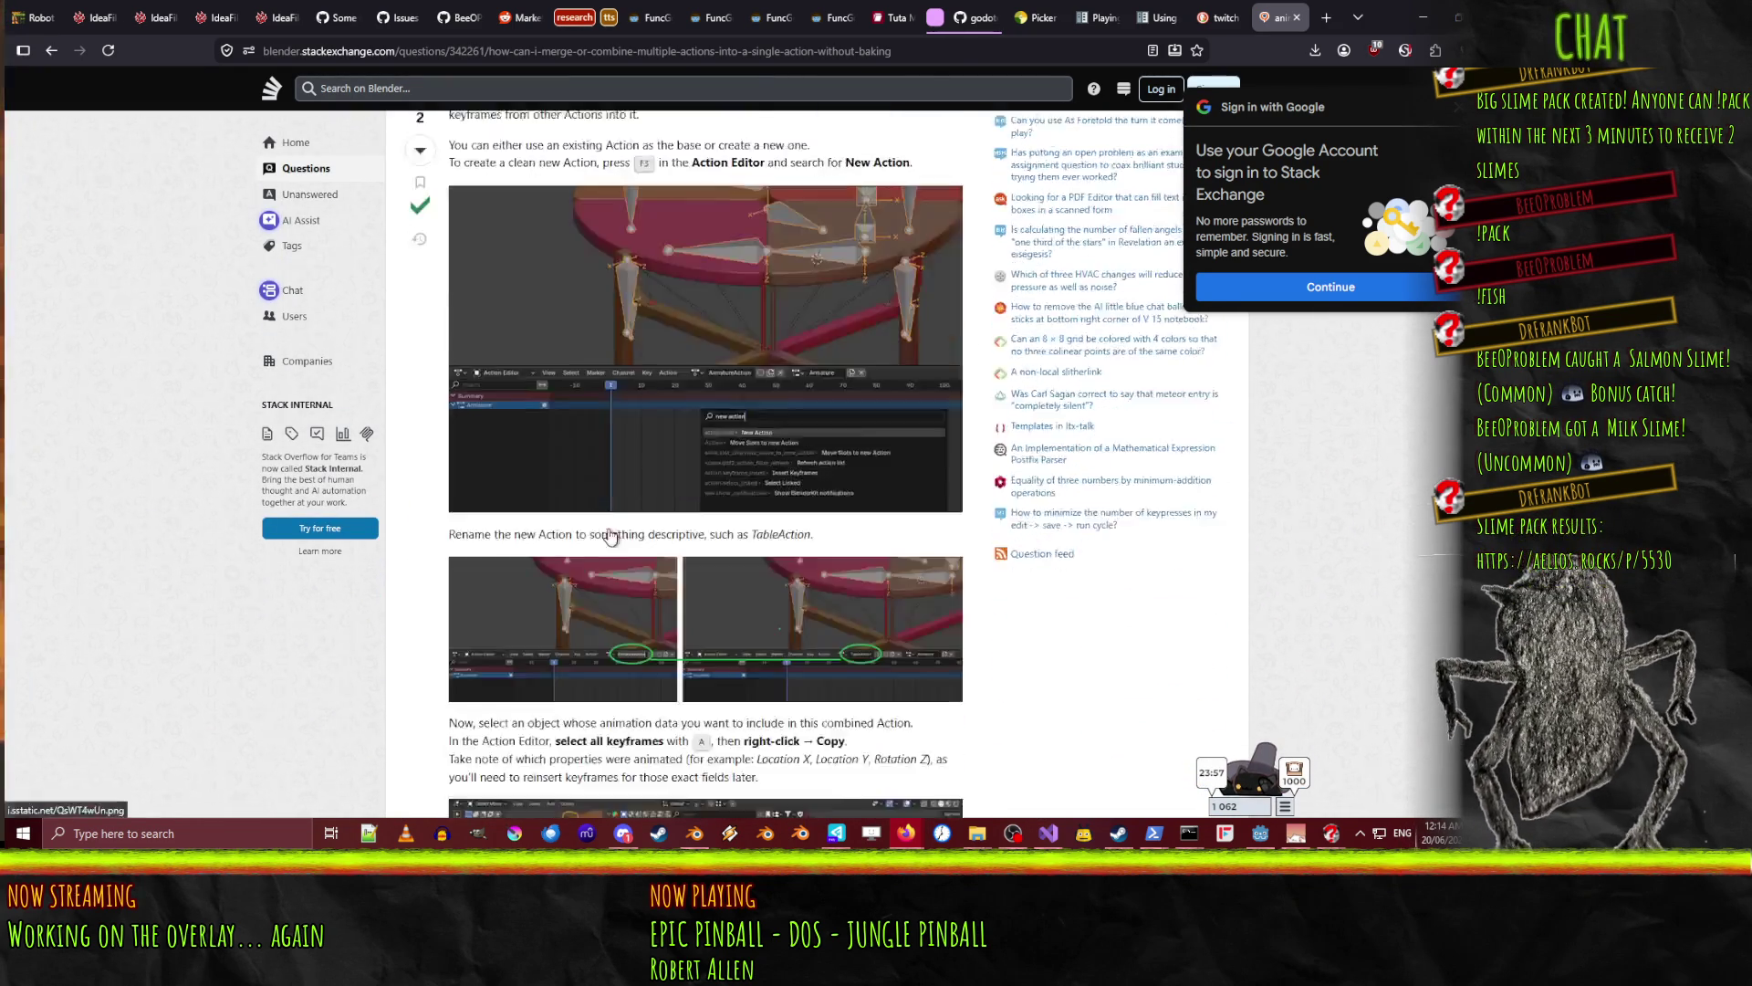
scroll(608, 518, down, 15)
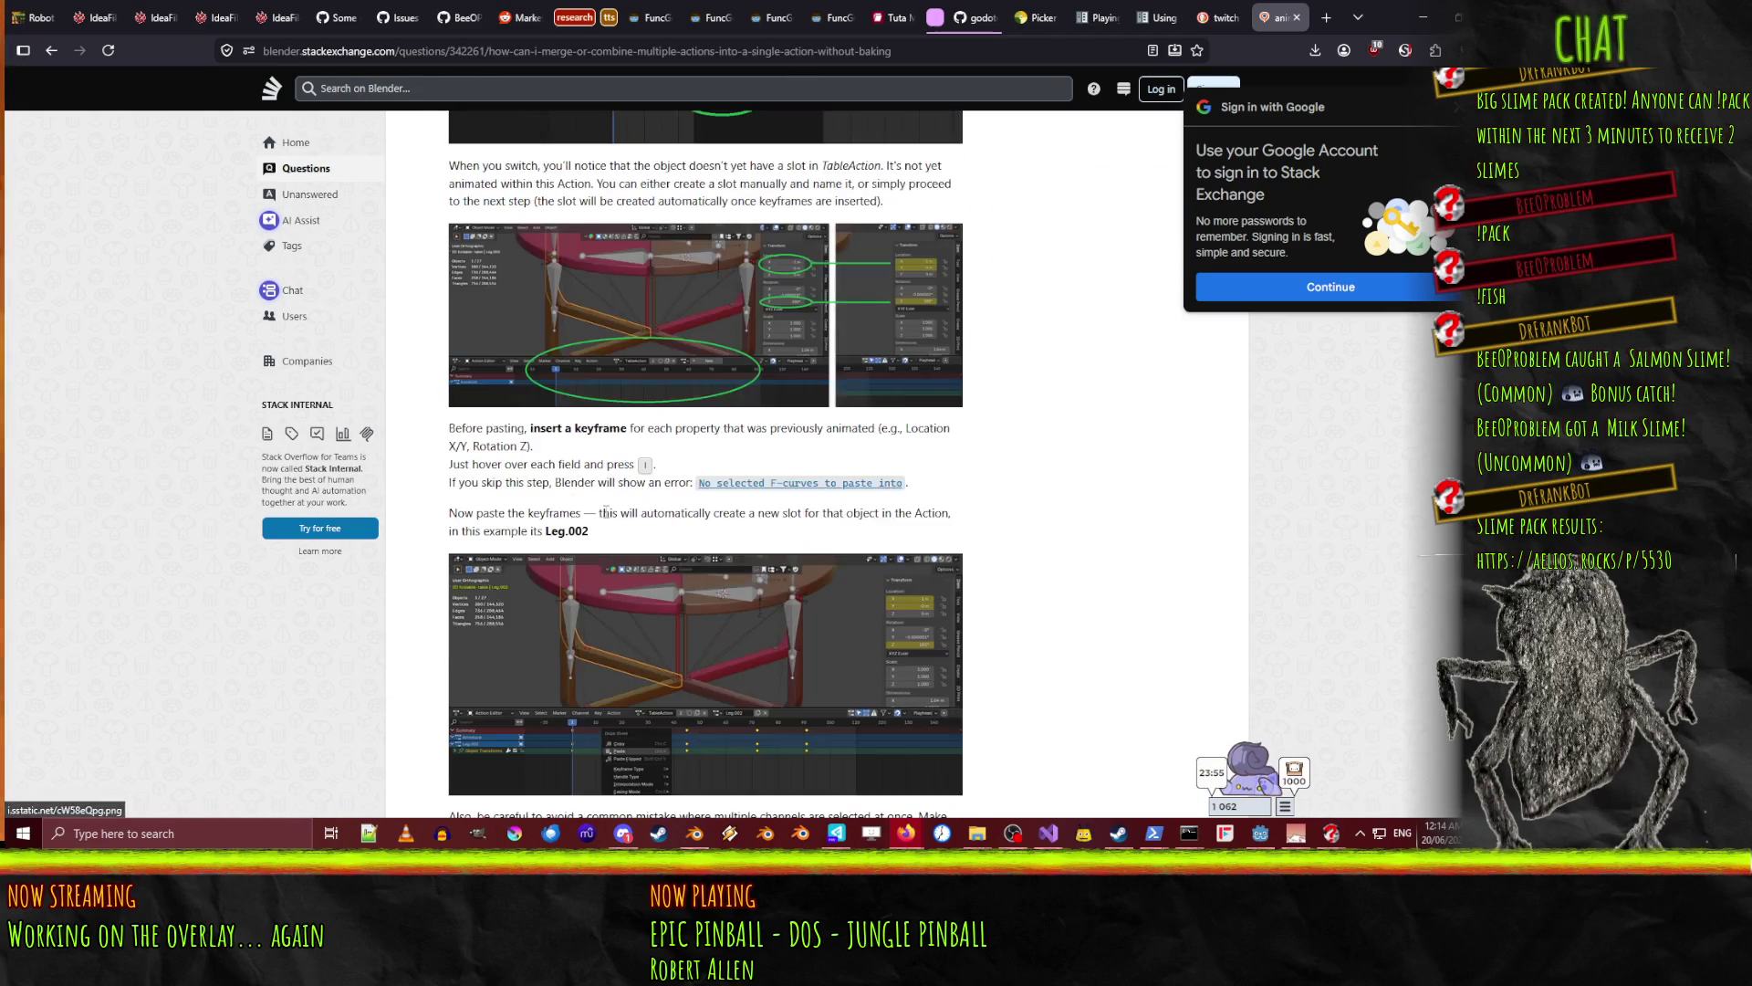
scroll(602, 500, down, 1)
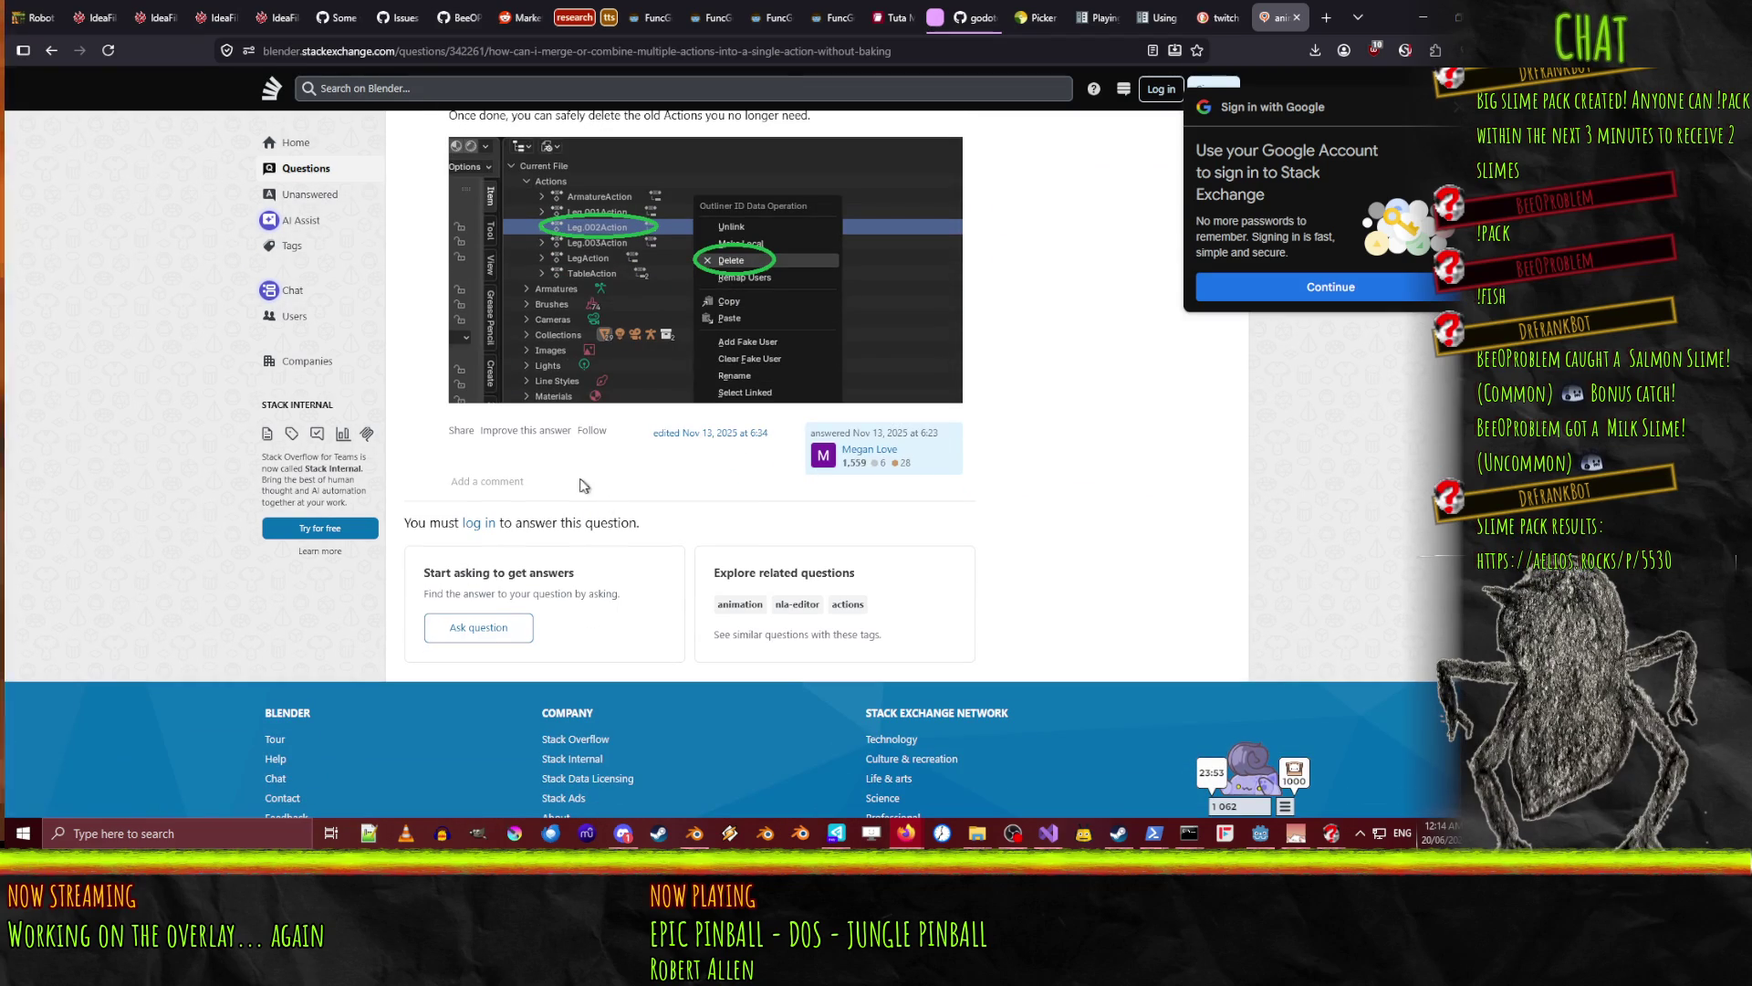
- Read the 'one action for multiple objects' question, then open the Blender Artists forum thread
click(51, 50)
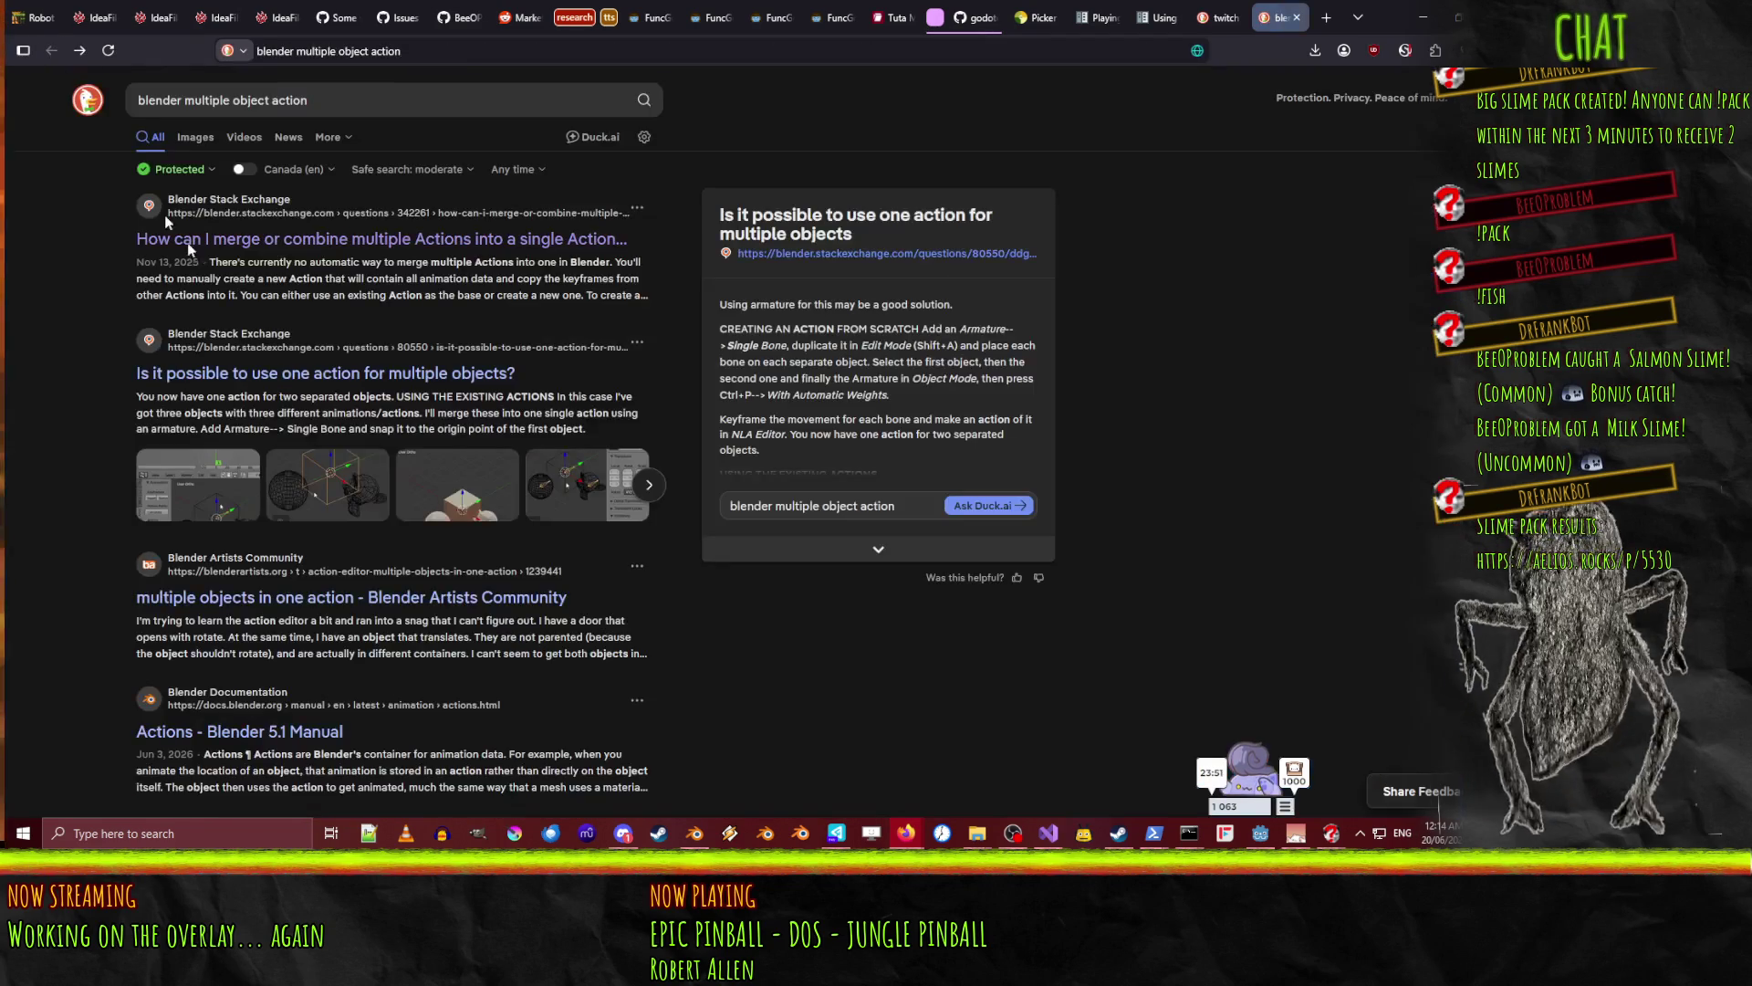
click(325, 375)
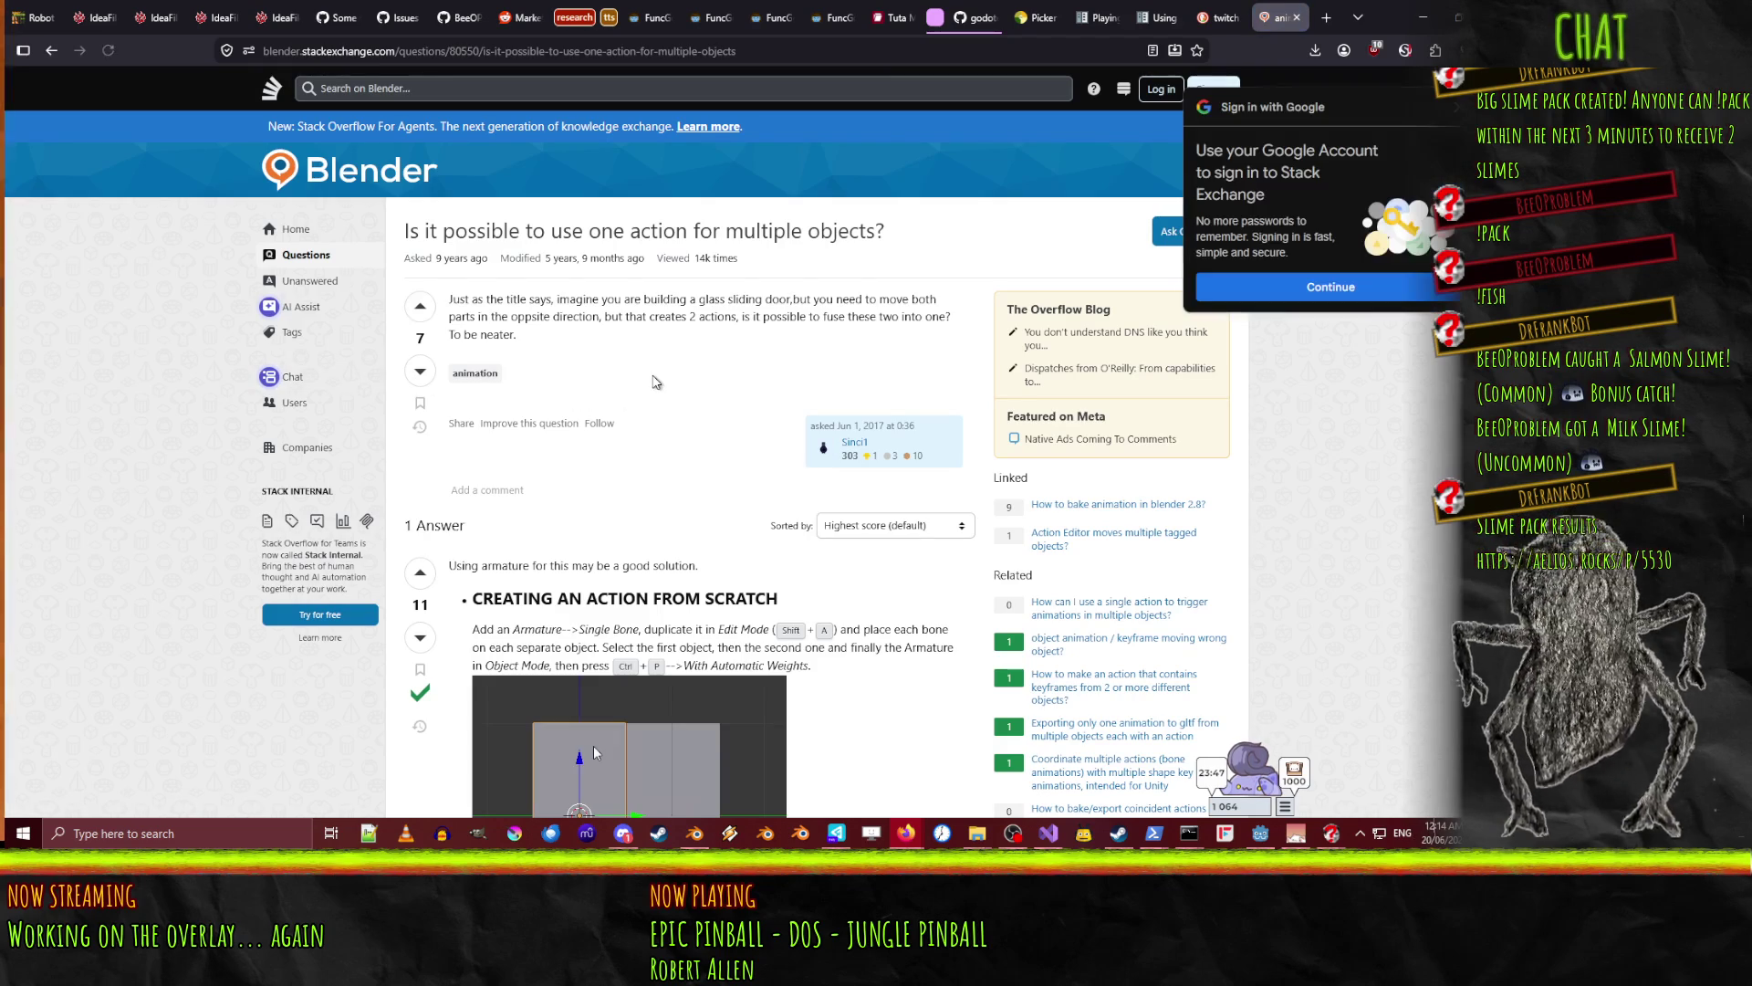
scroll(685, 765, down, 3)
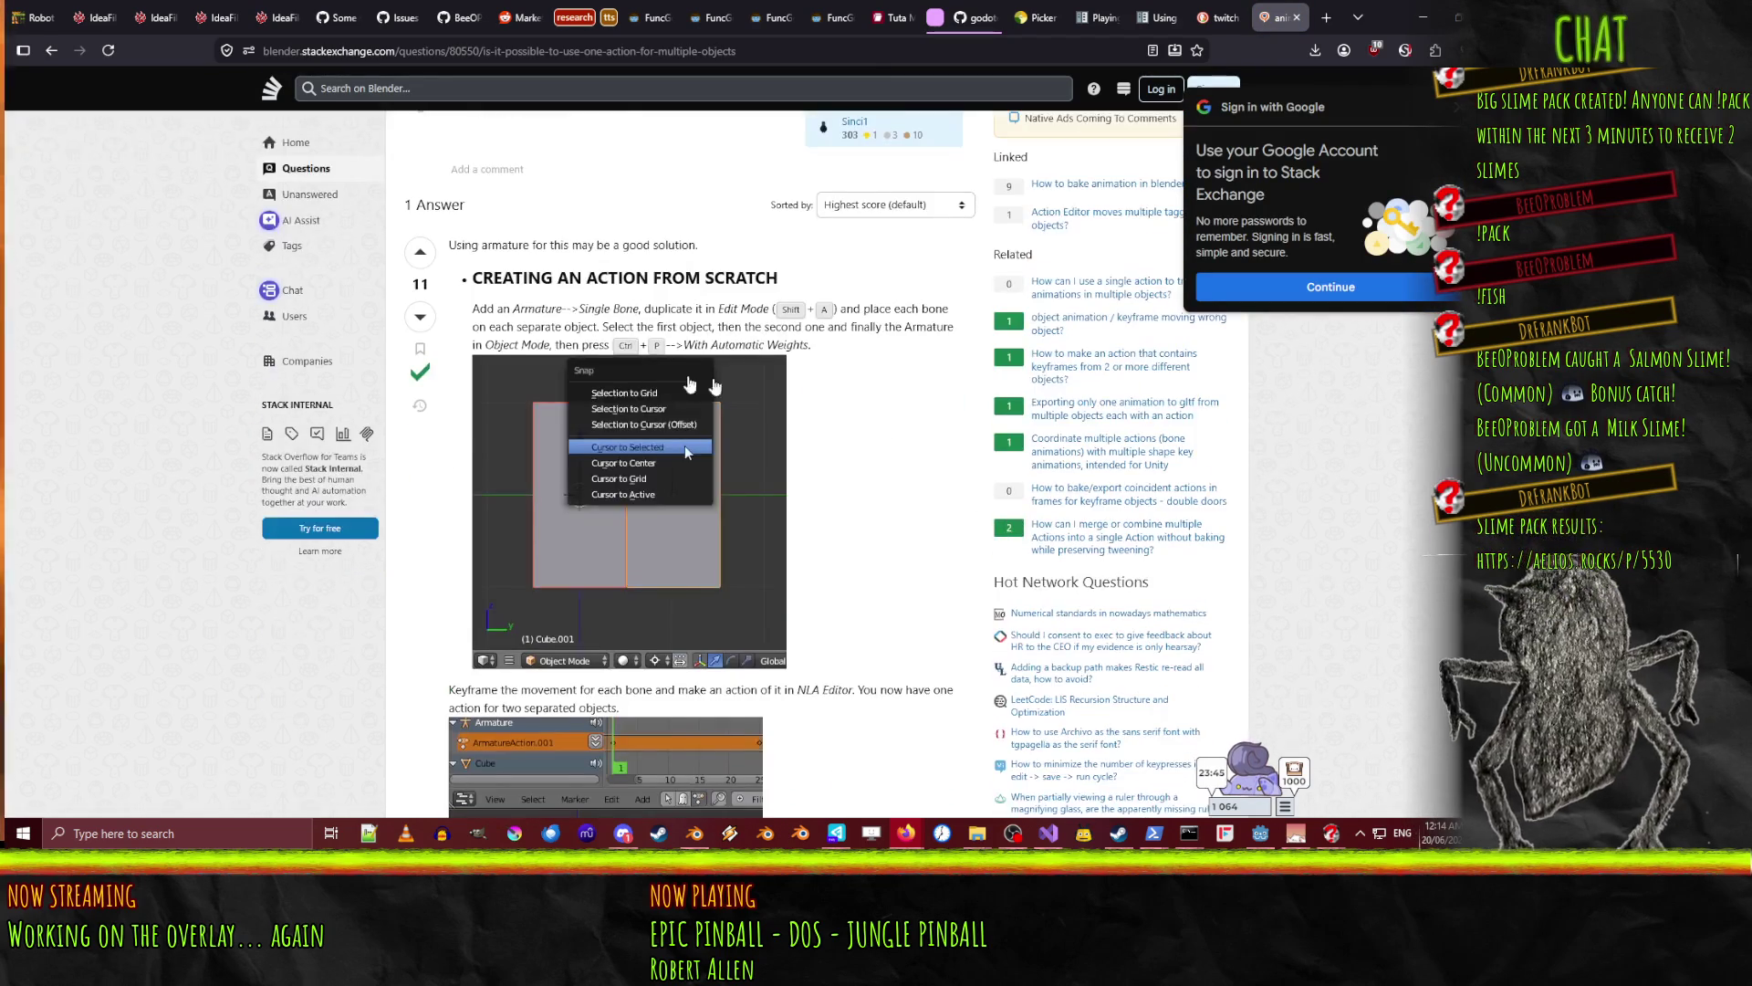
scroll(847, 391, down, 10)
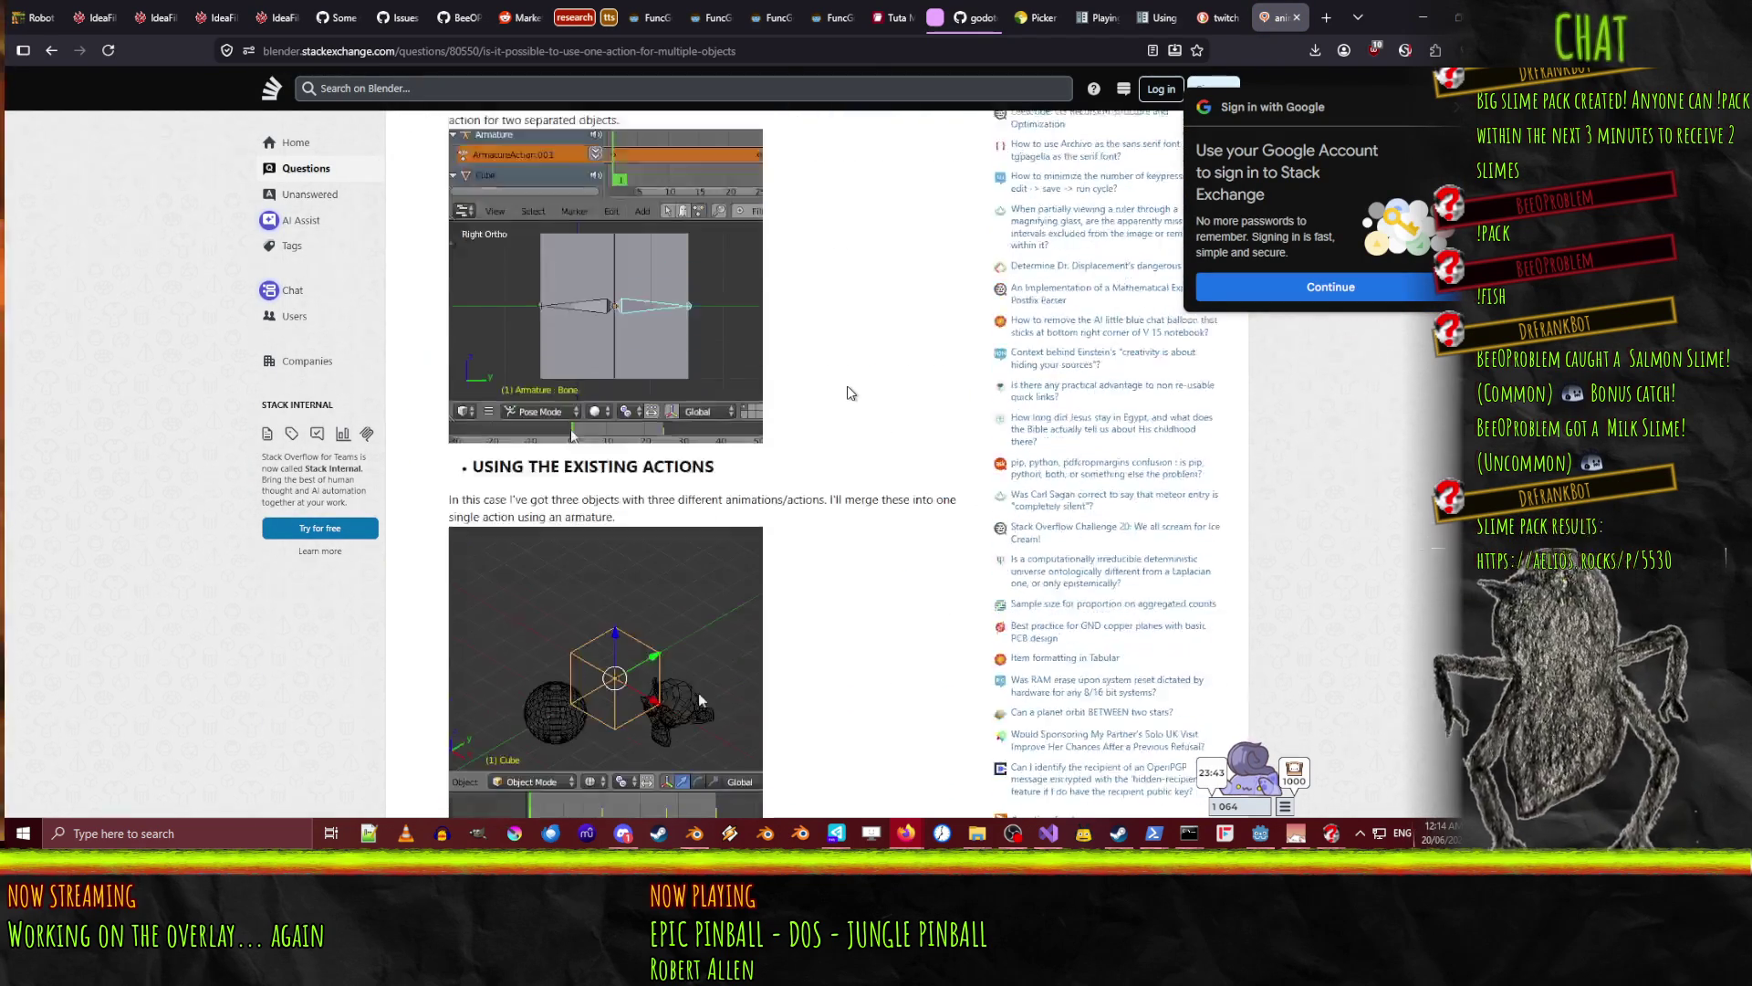
scroll(848, 390, down, 4)
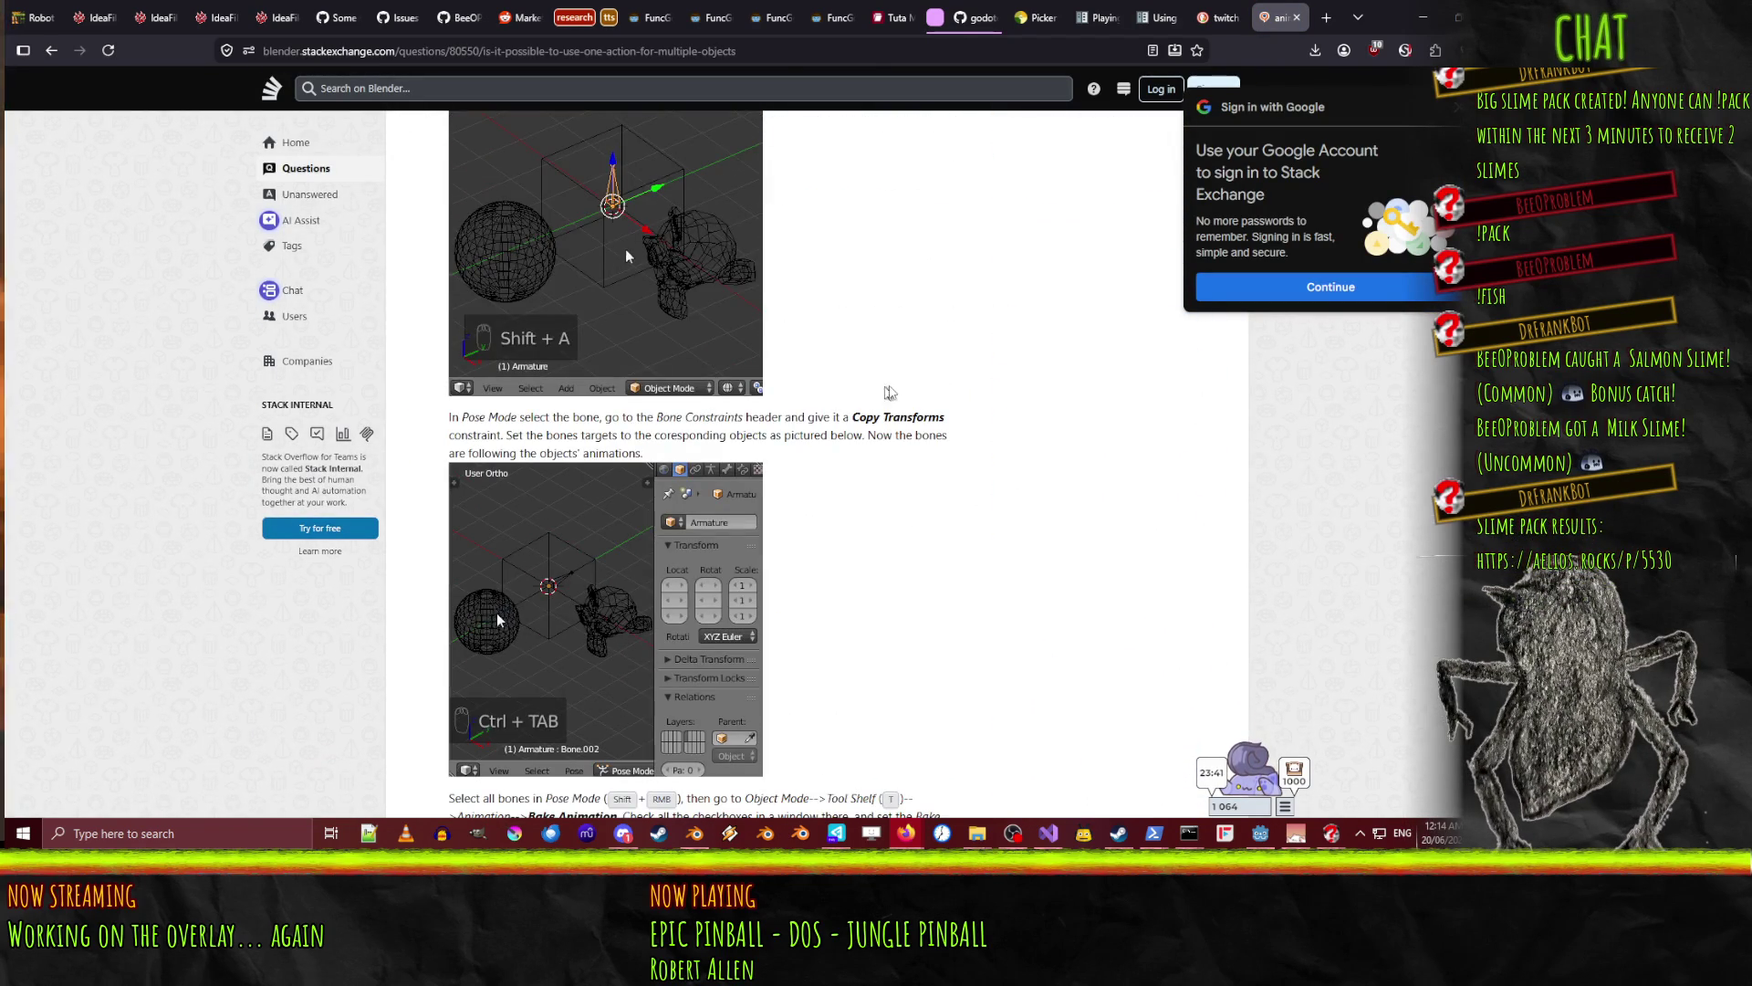
scroll(891, 374, down, 5)
scroll(891, 374, down, 10)
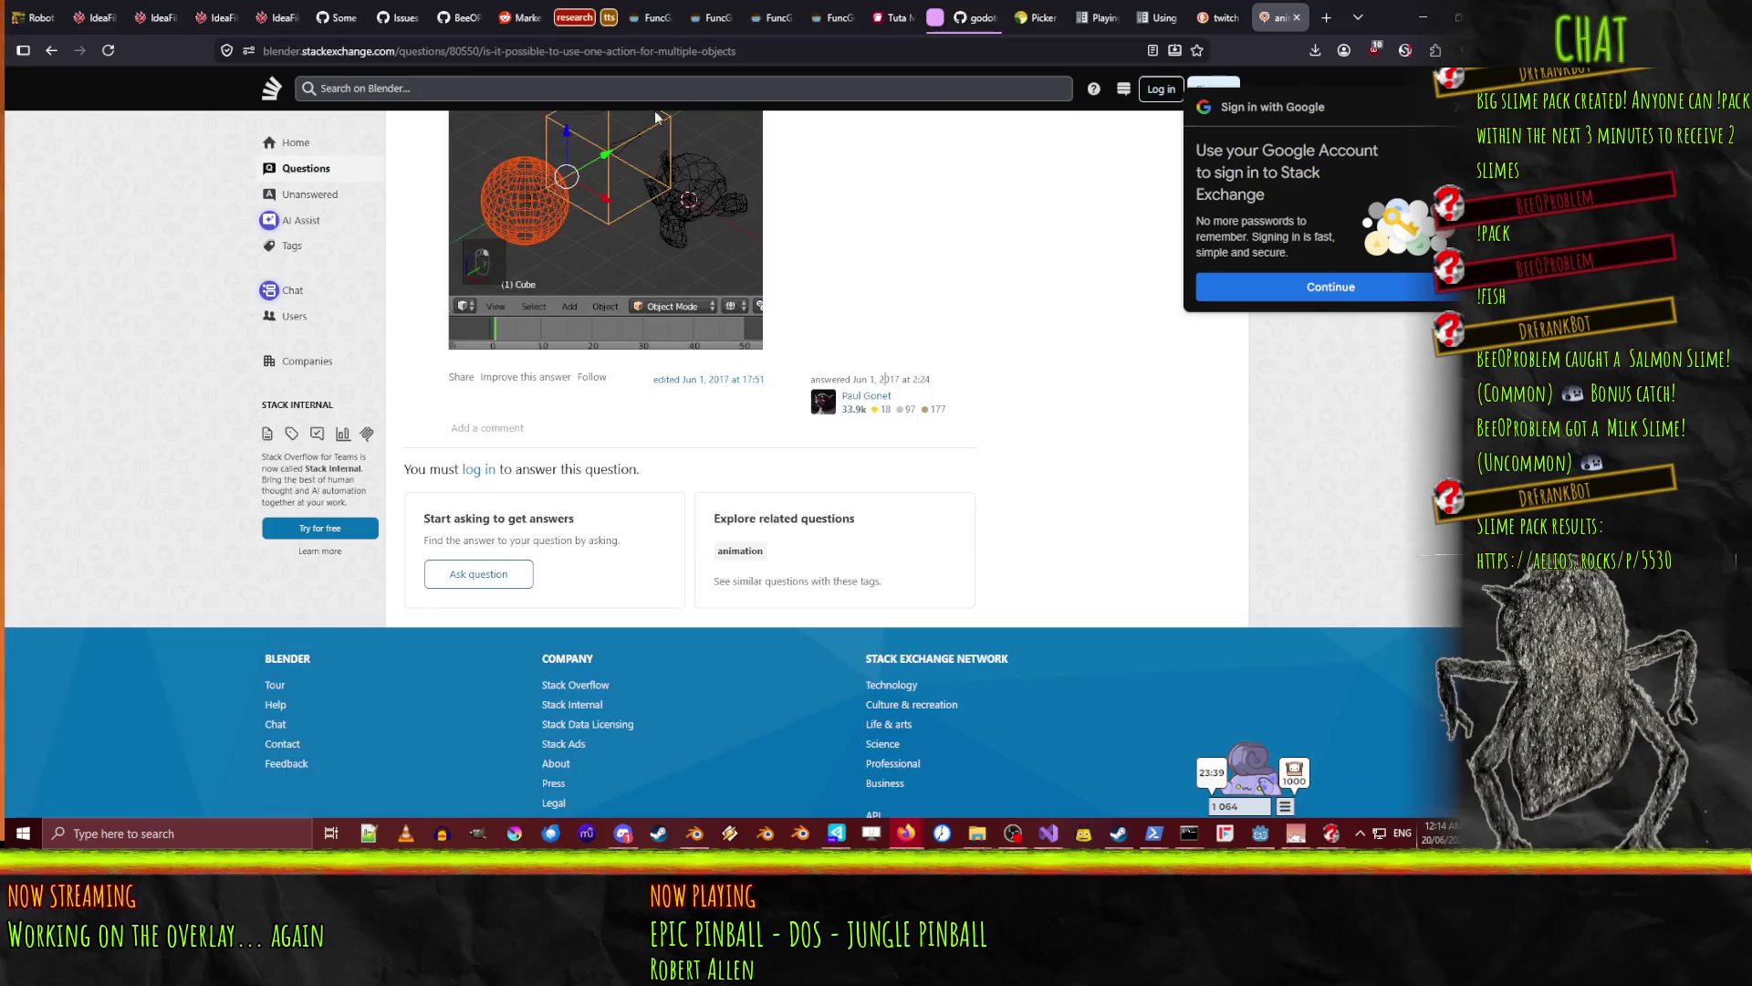
scroll(791, 343, up, 5)
scroll(791, 343, up, 10)
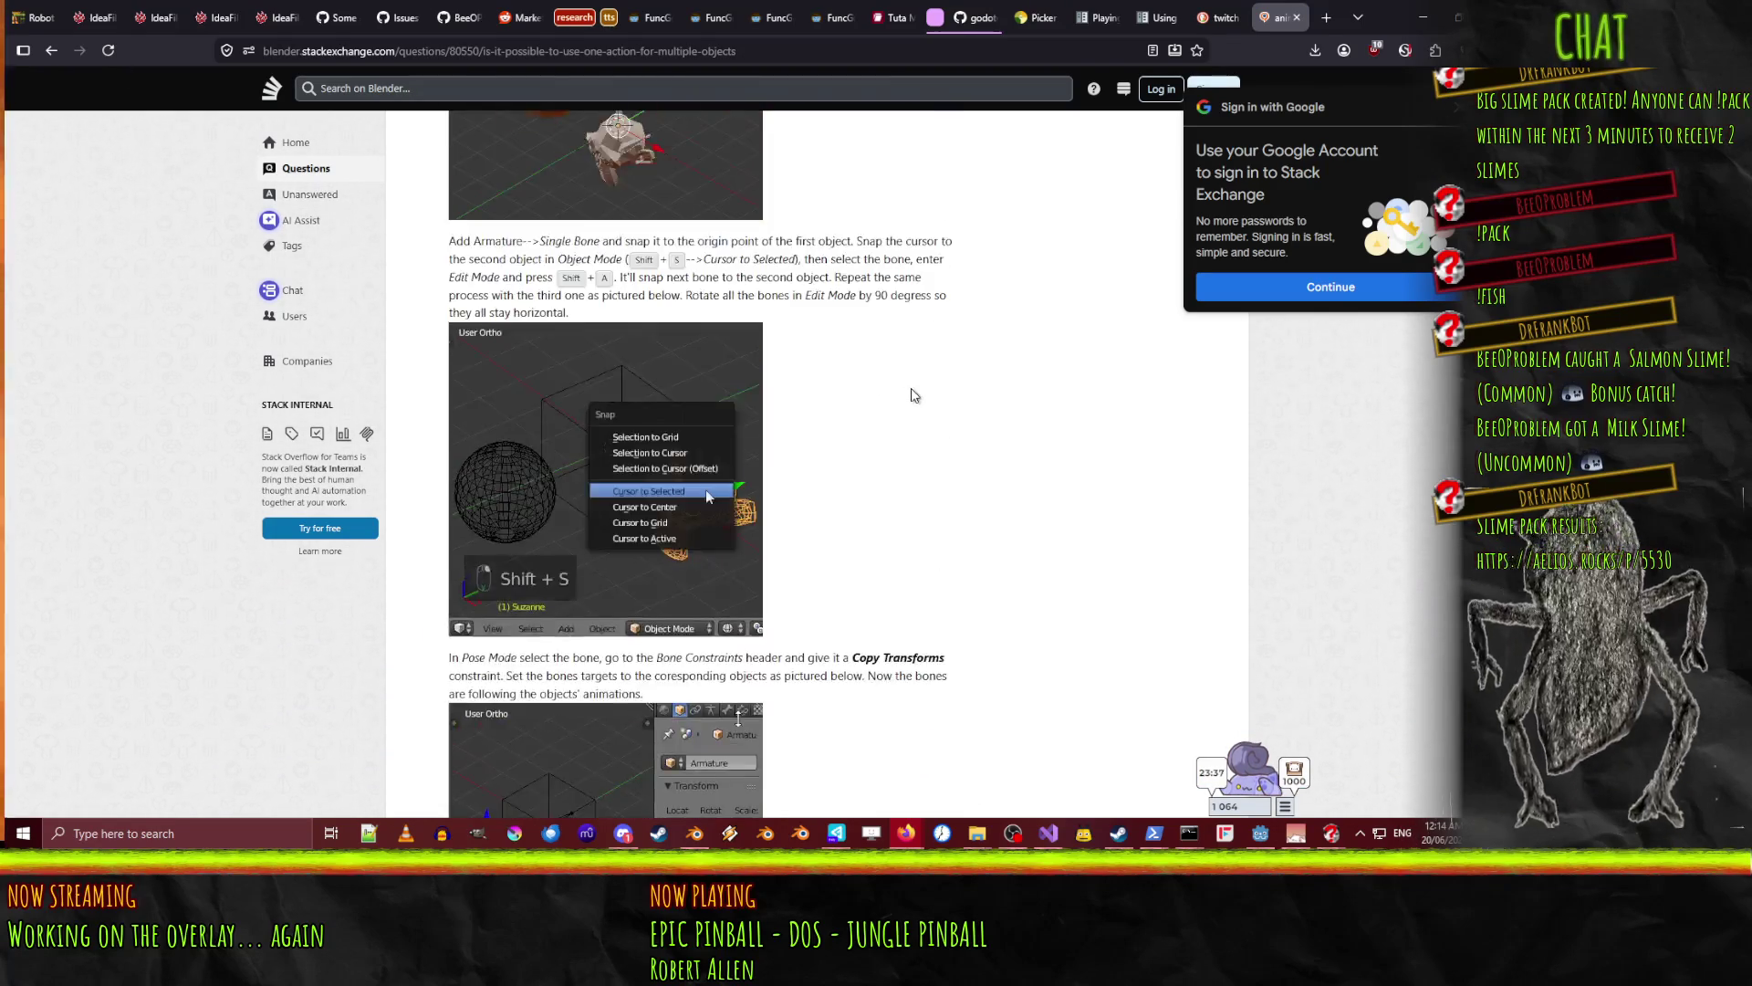
scroll(899, 399, up, 5)
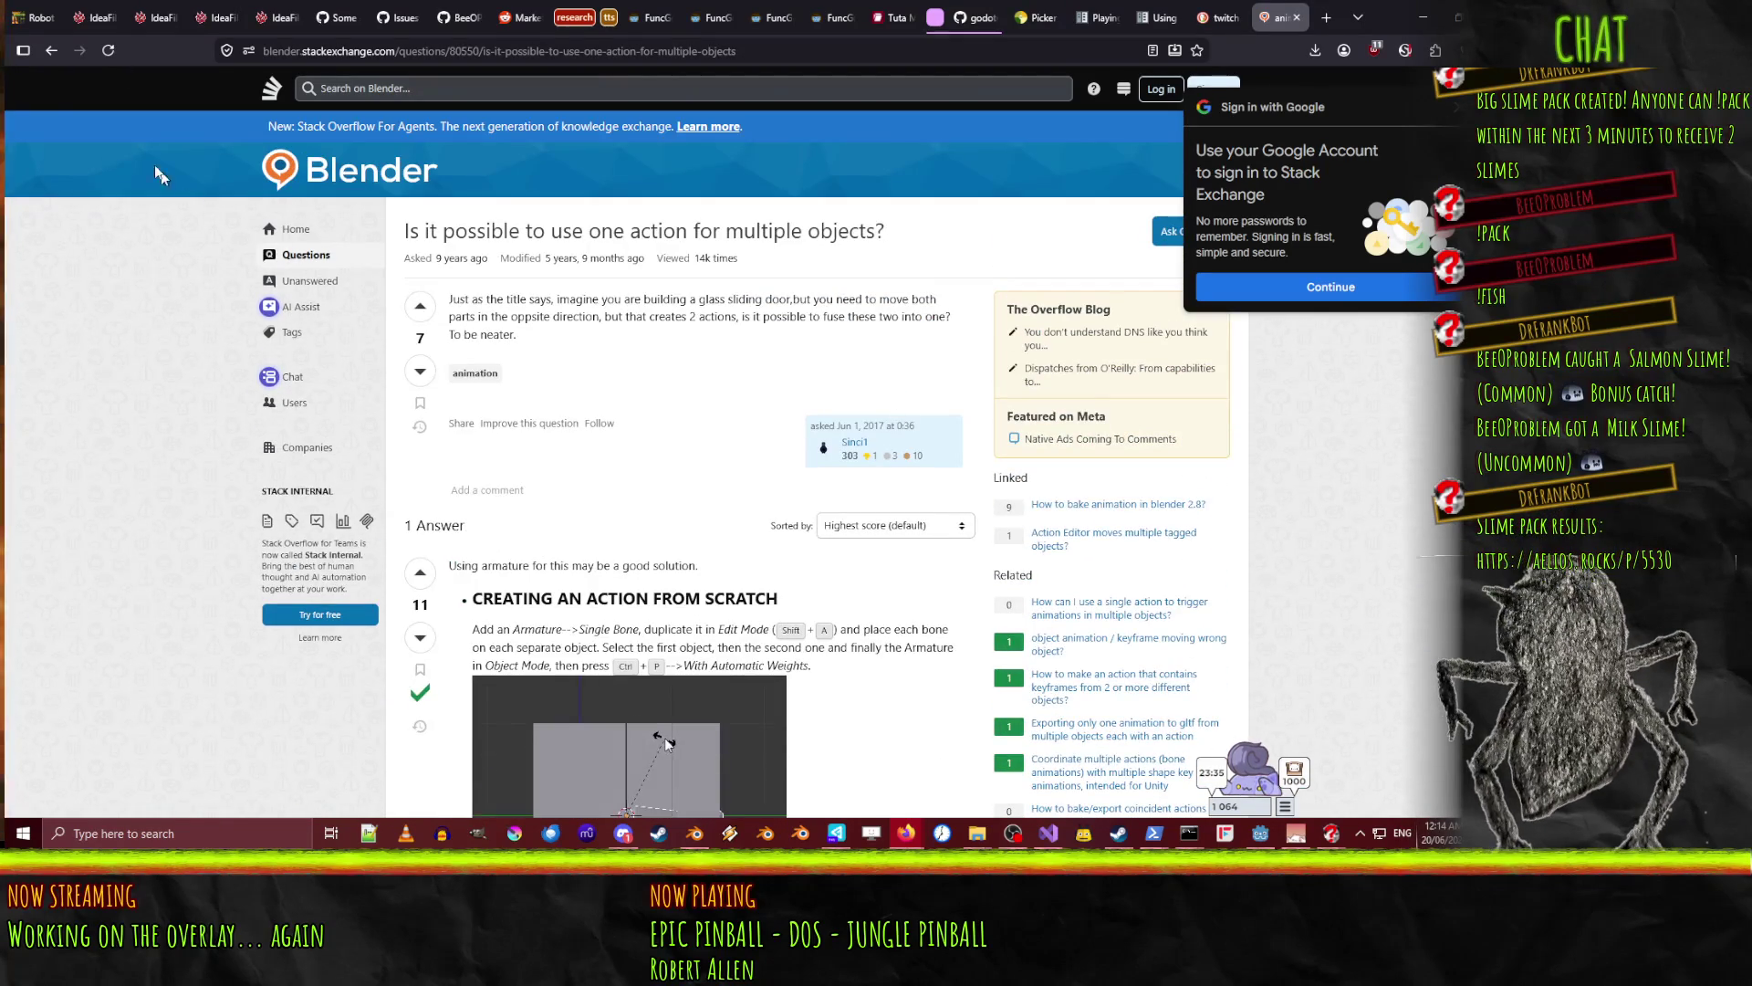
click(50, 55)
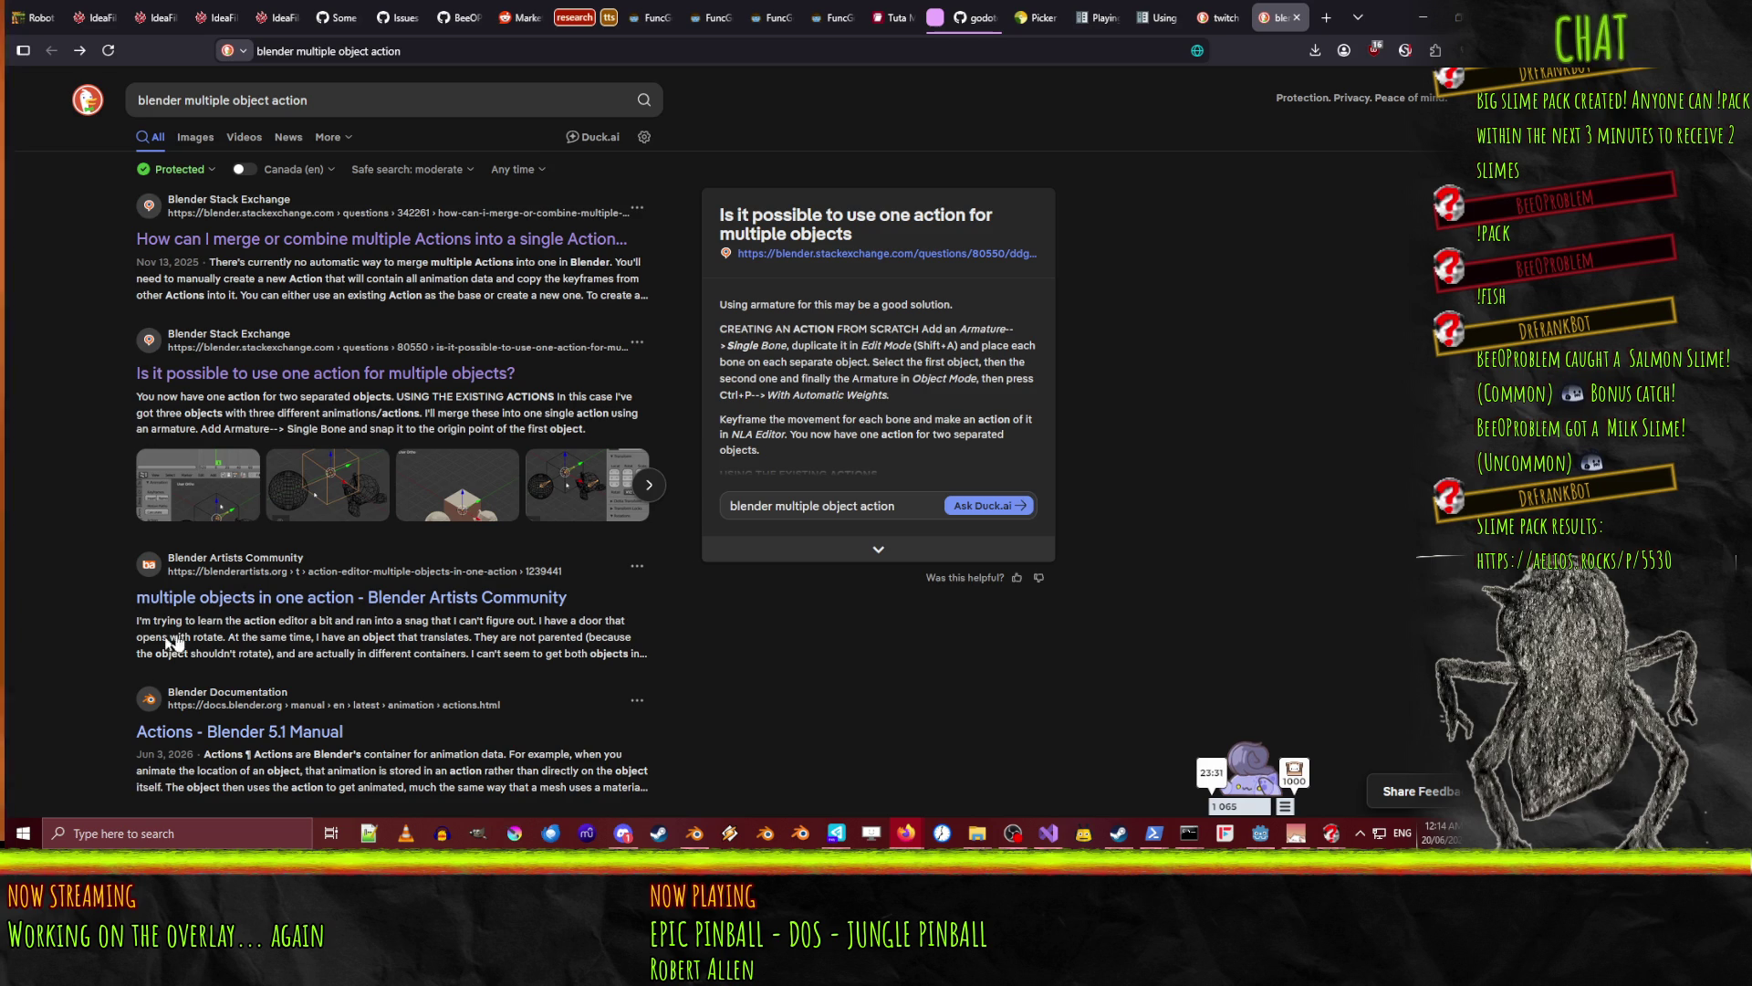
click(276, 619)
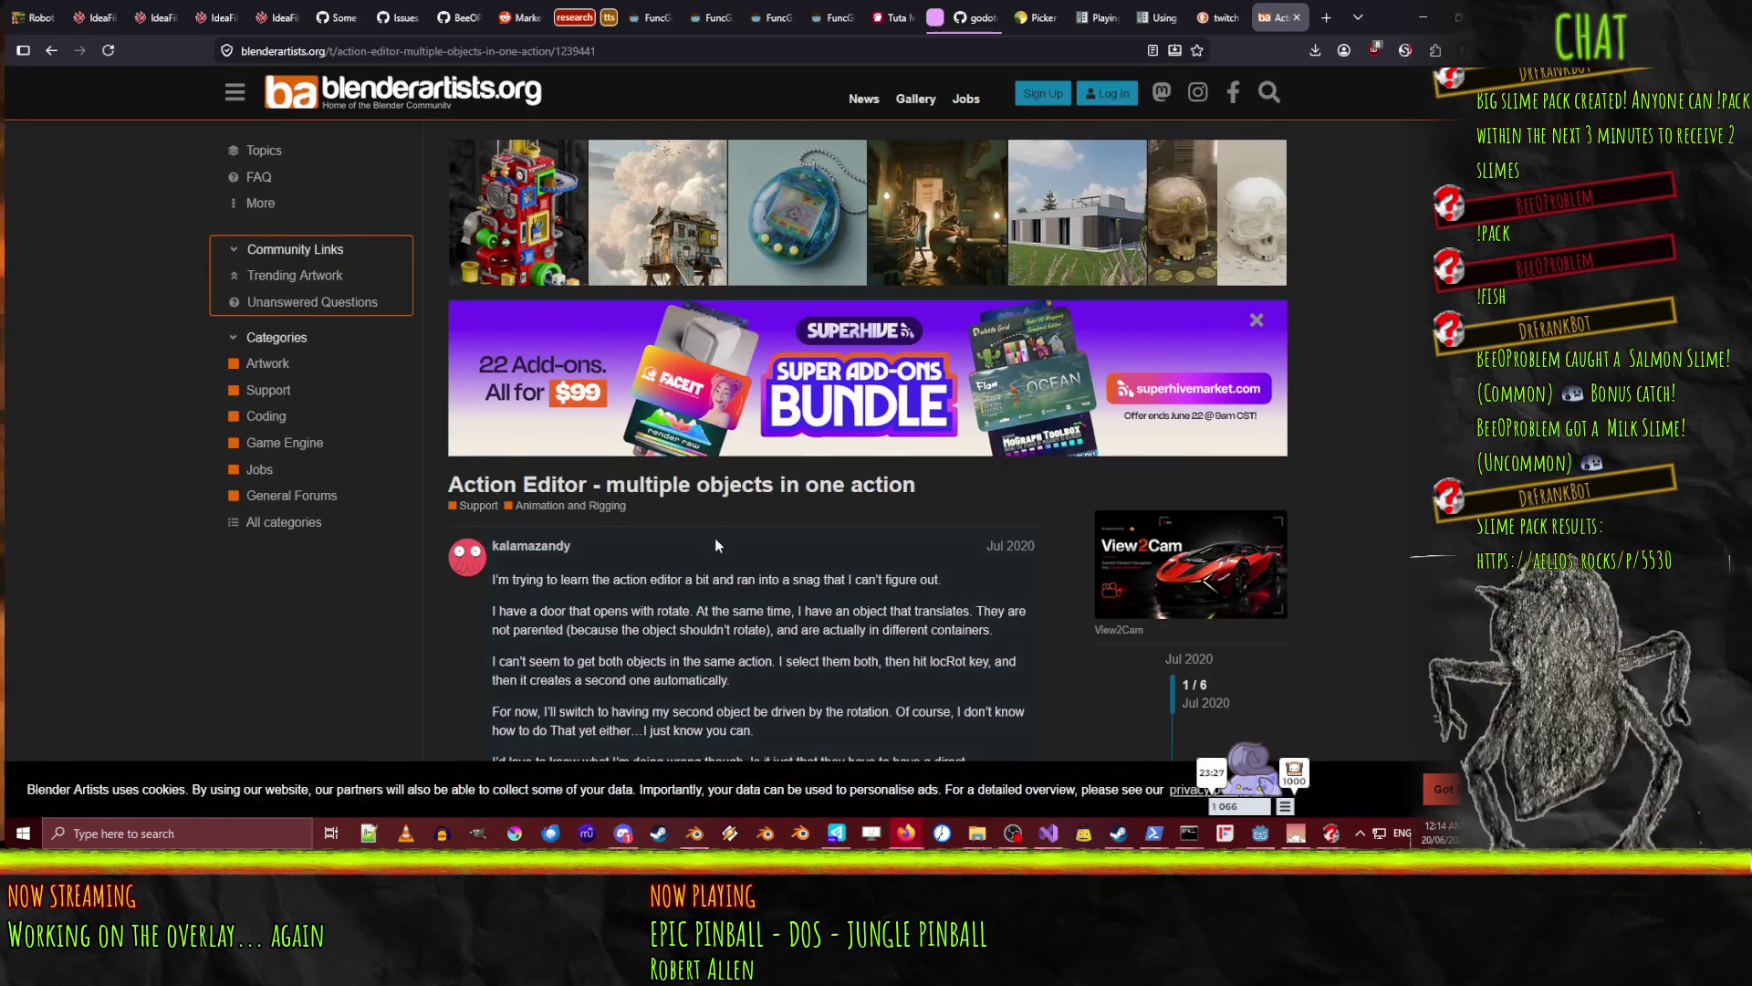
scroll(720, 517, down, 5)
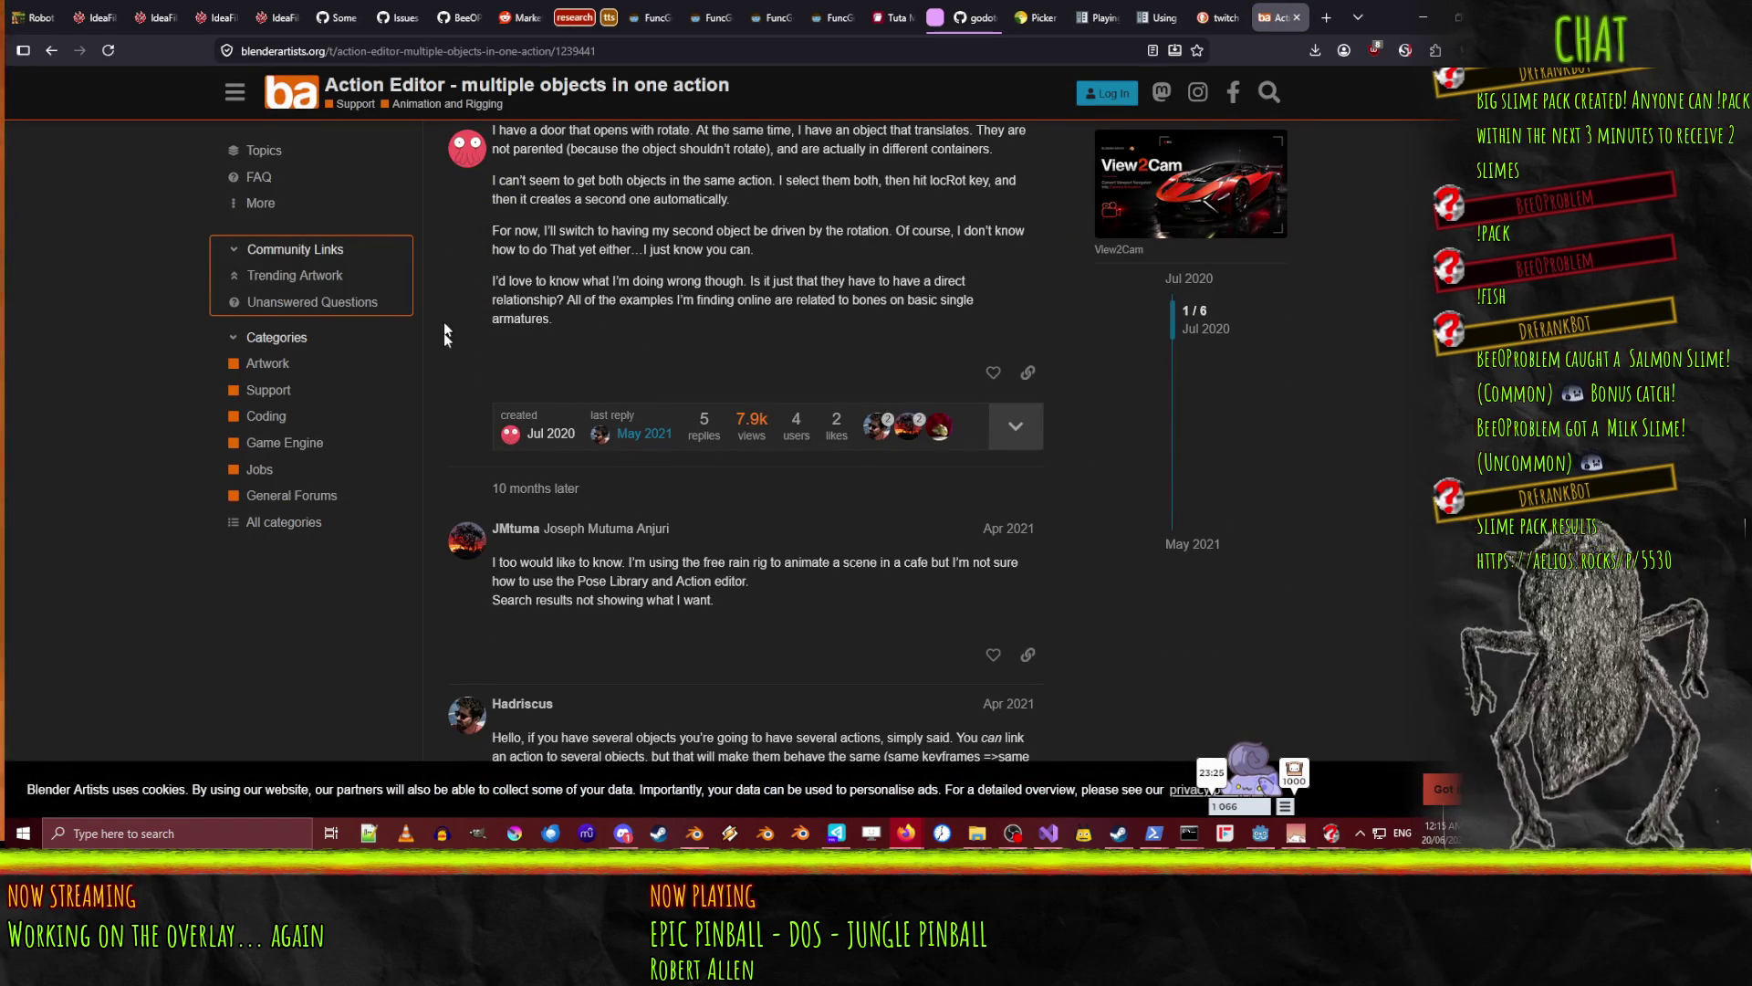
scroll(855, 591, down, 5)
scroll(855, 592, down, 1)
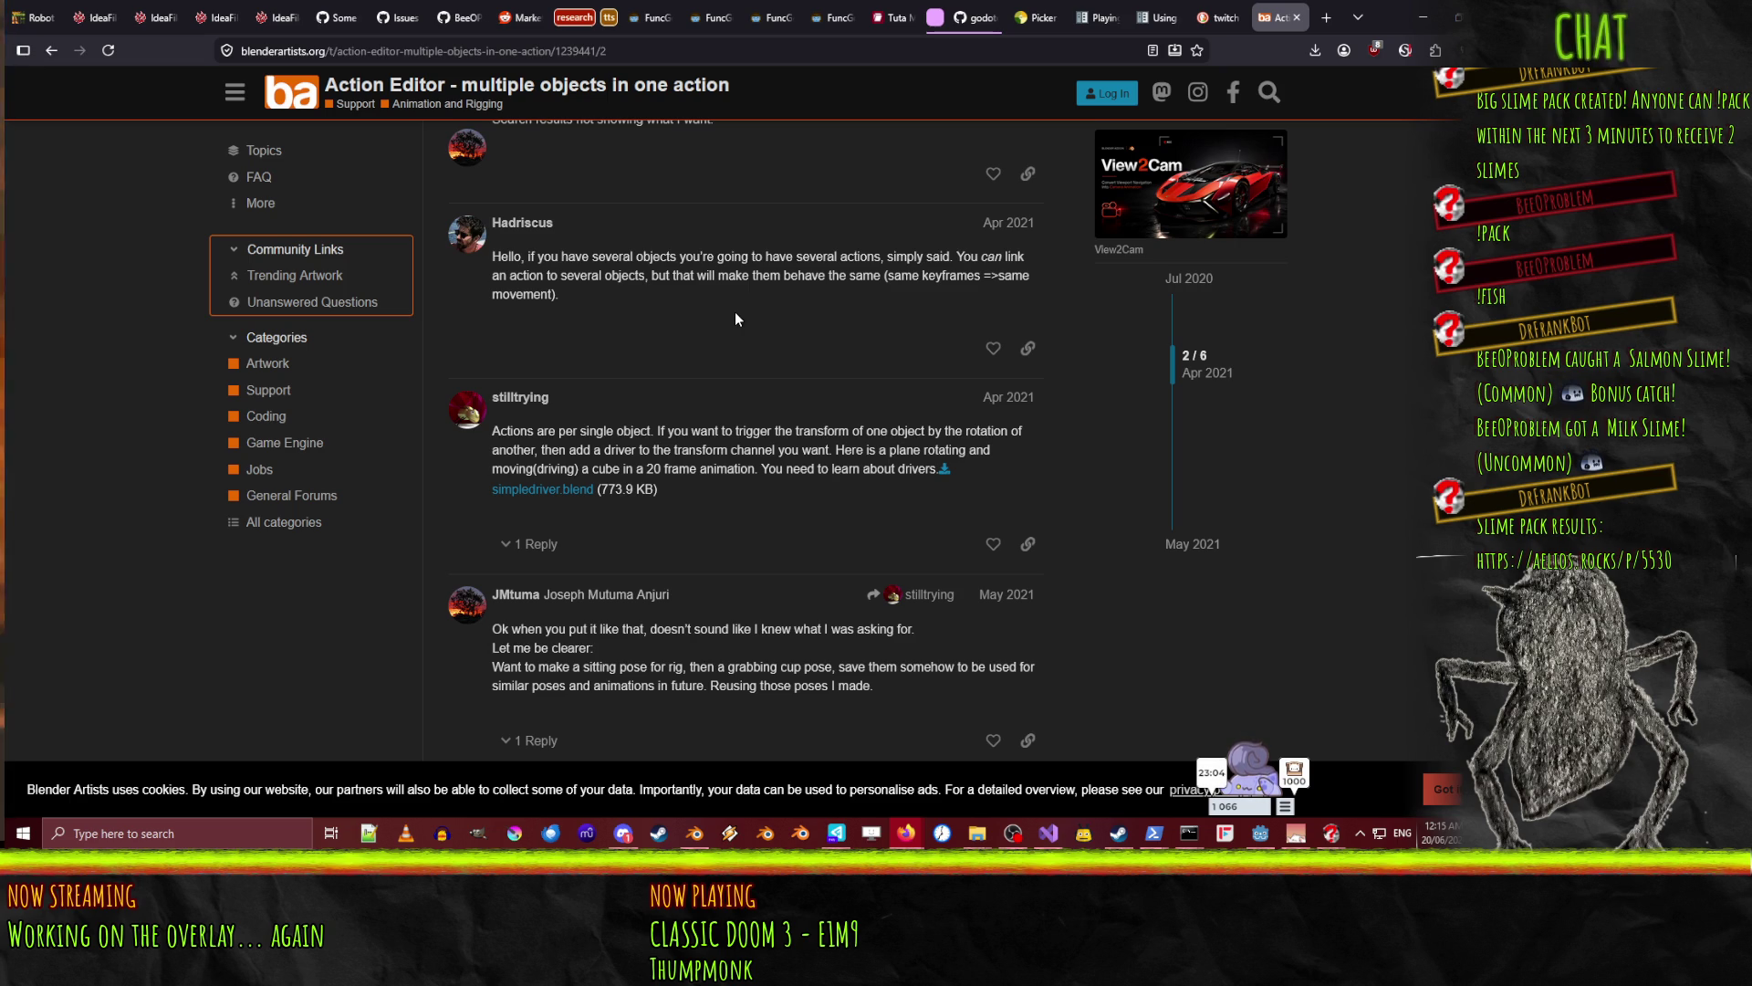
scroll(739, 315, down, 3)
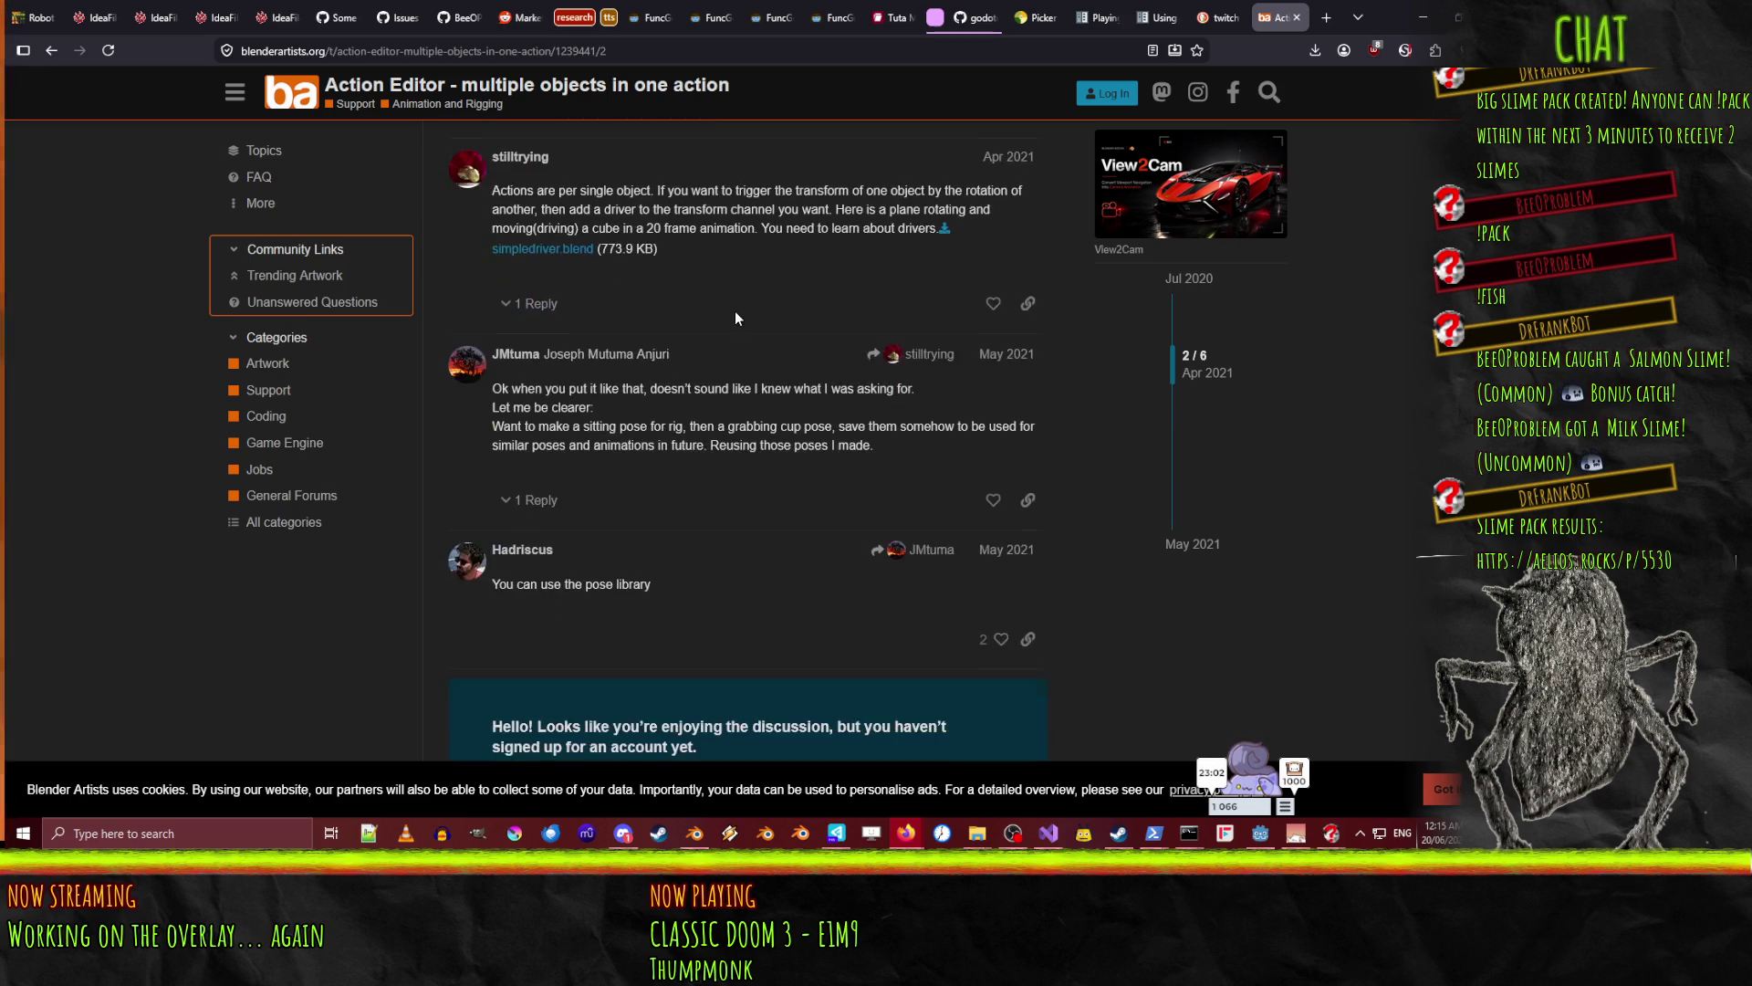
scroll(735, 310, down, 4)
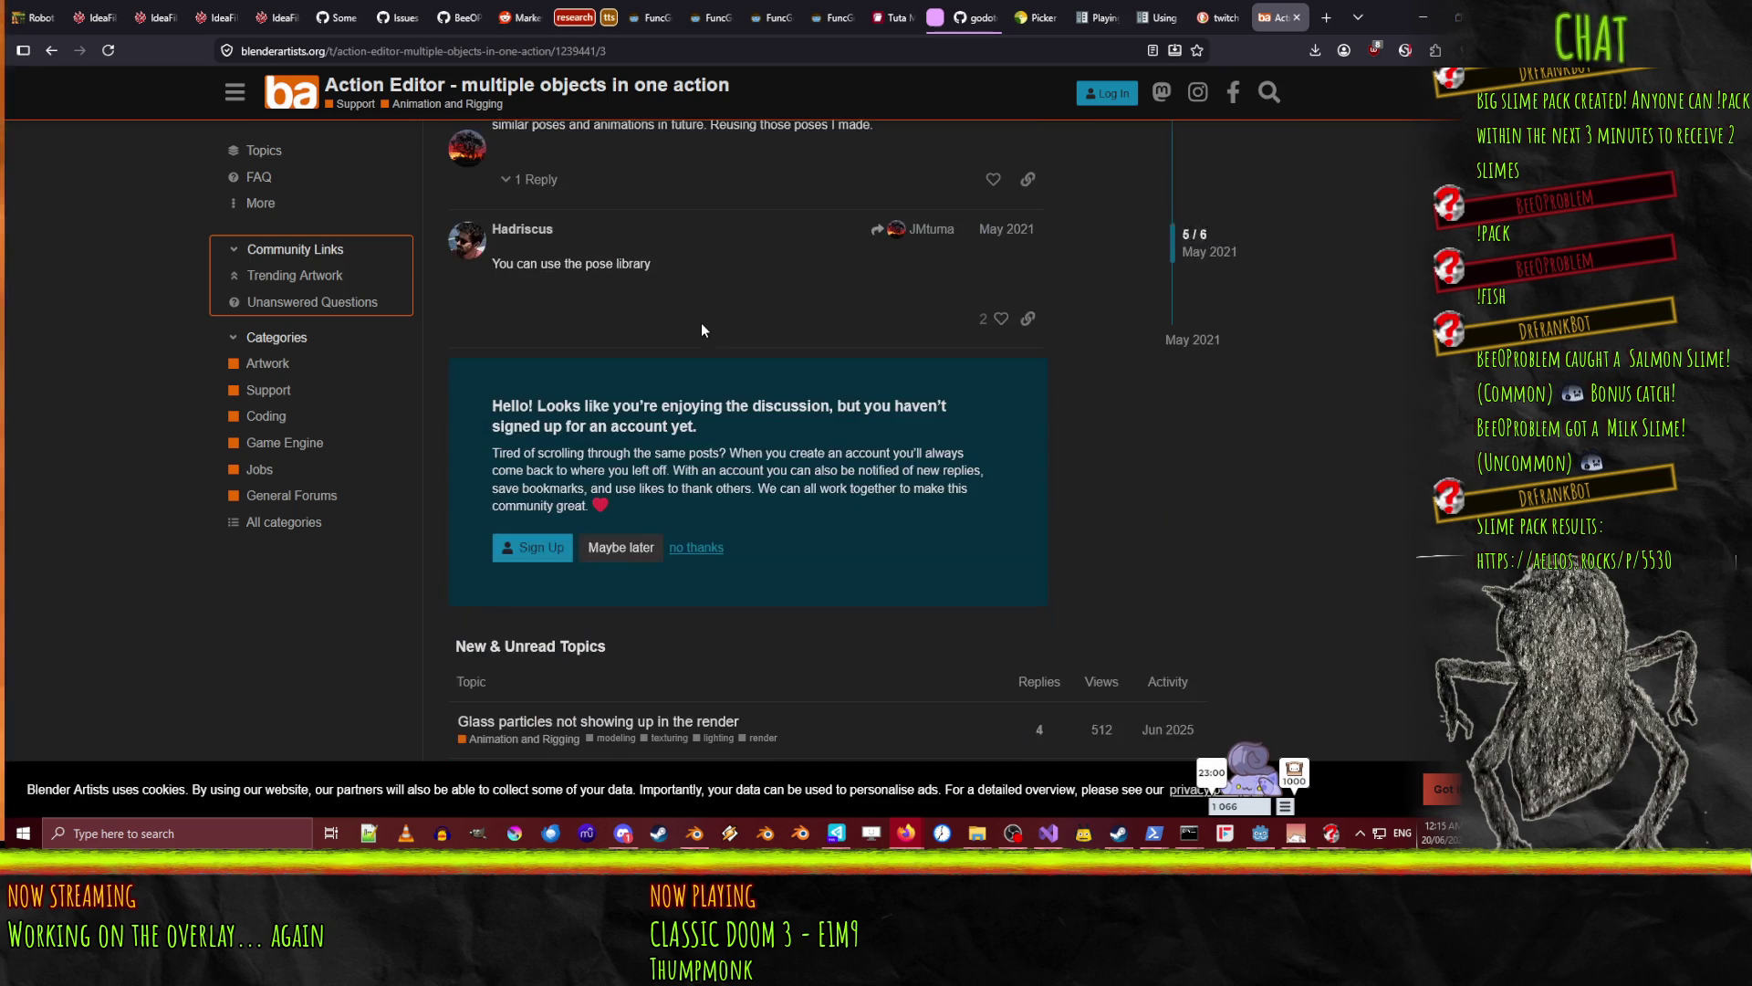
scroll(719, 306, up, 4)
scroll(719, 313, up, 8)
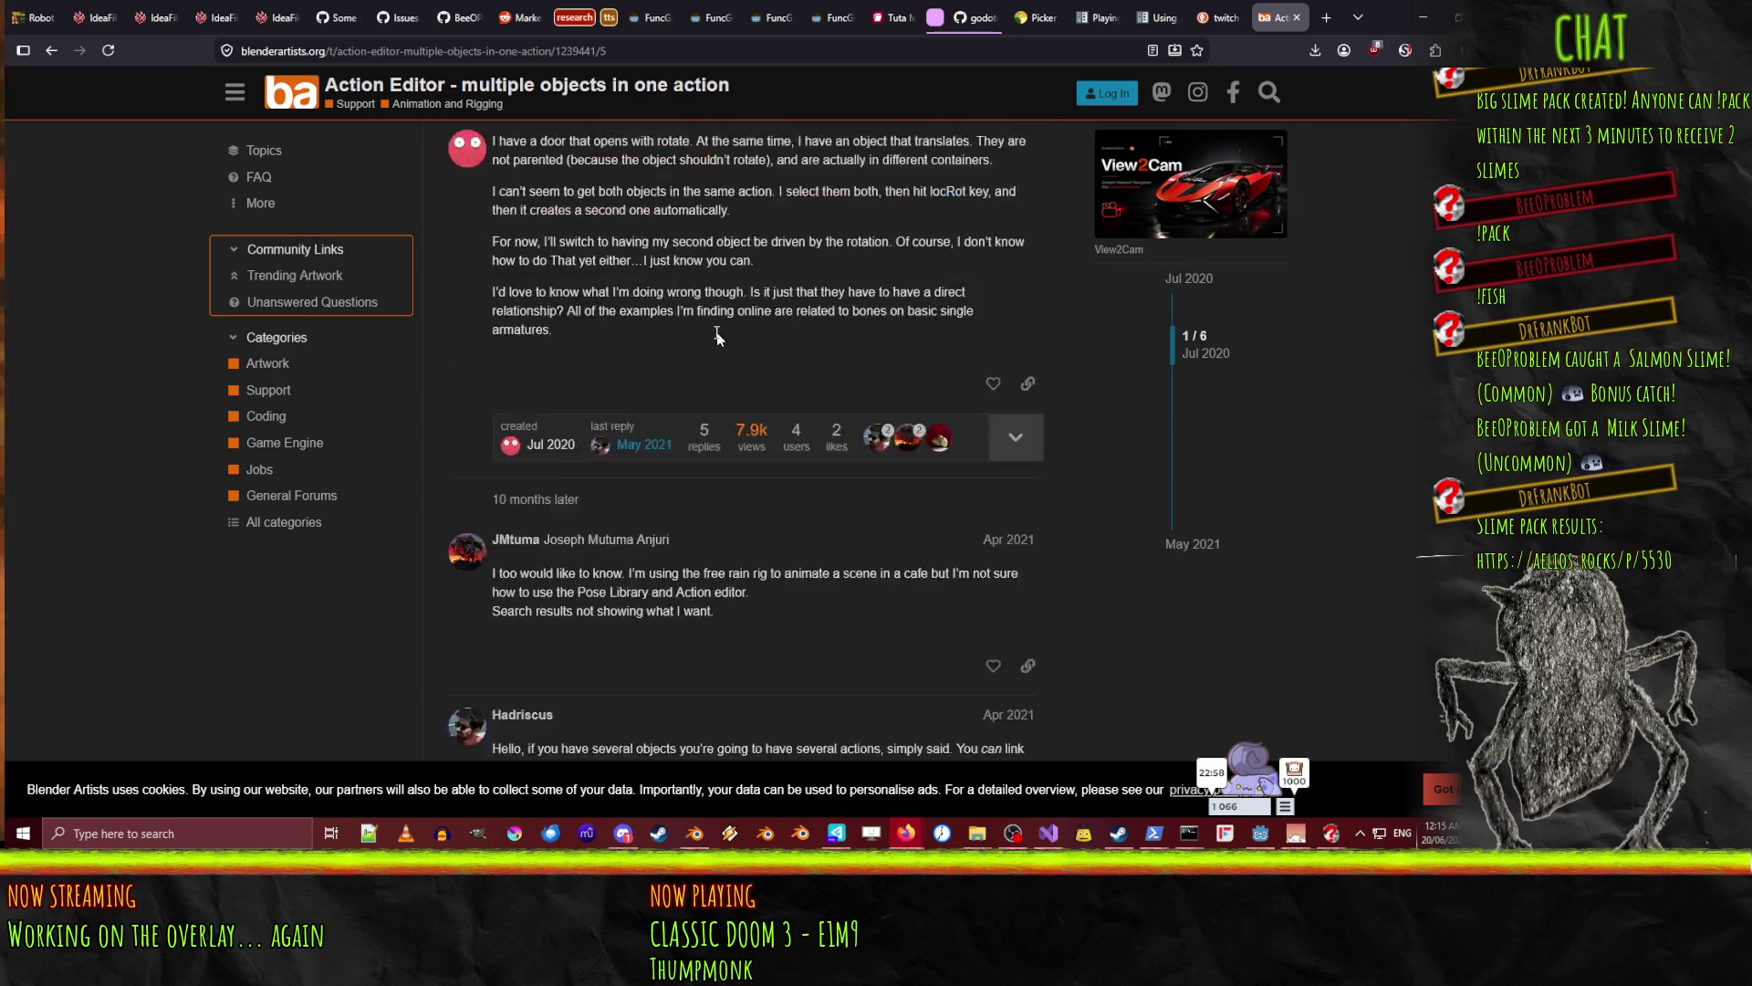
click(52, 51)
scroll(57, 495, down, 3)
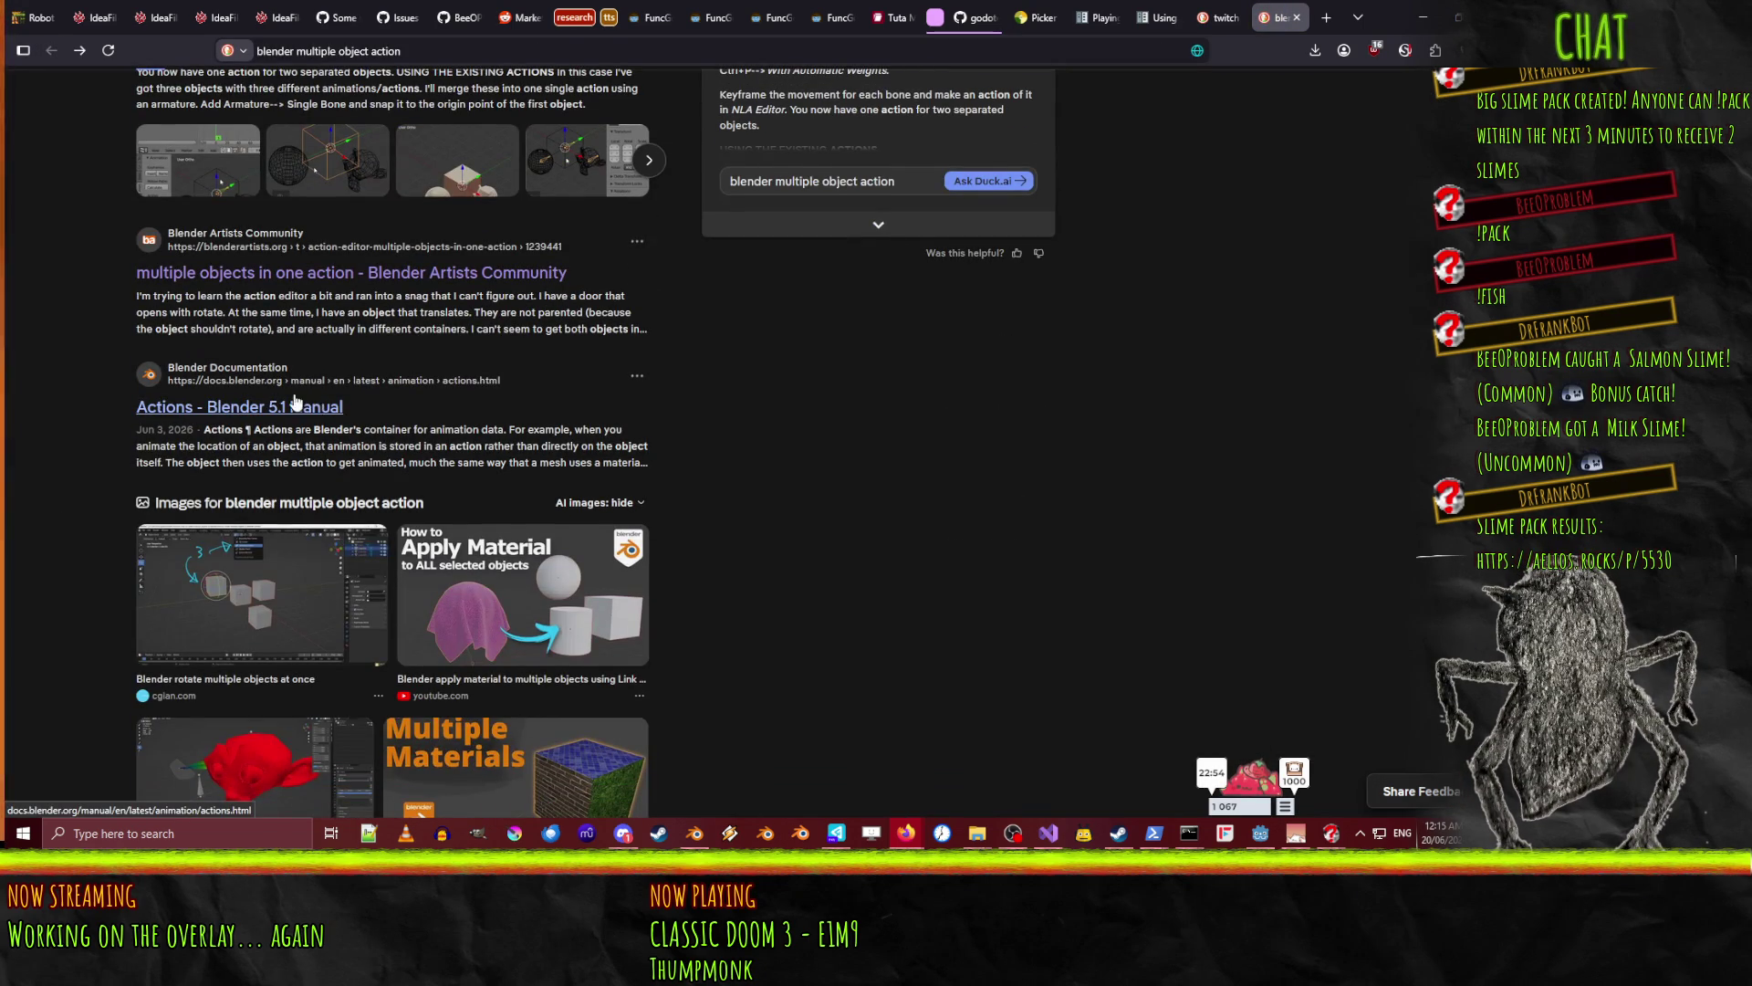
scroll(75, 429, down, 6)
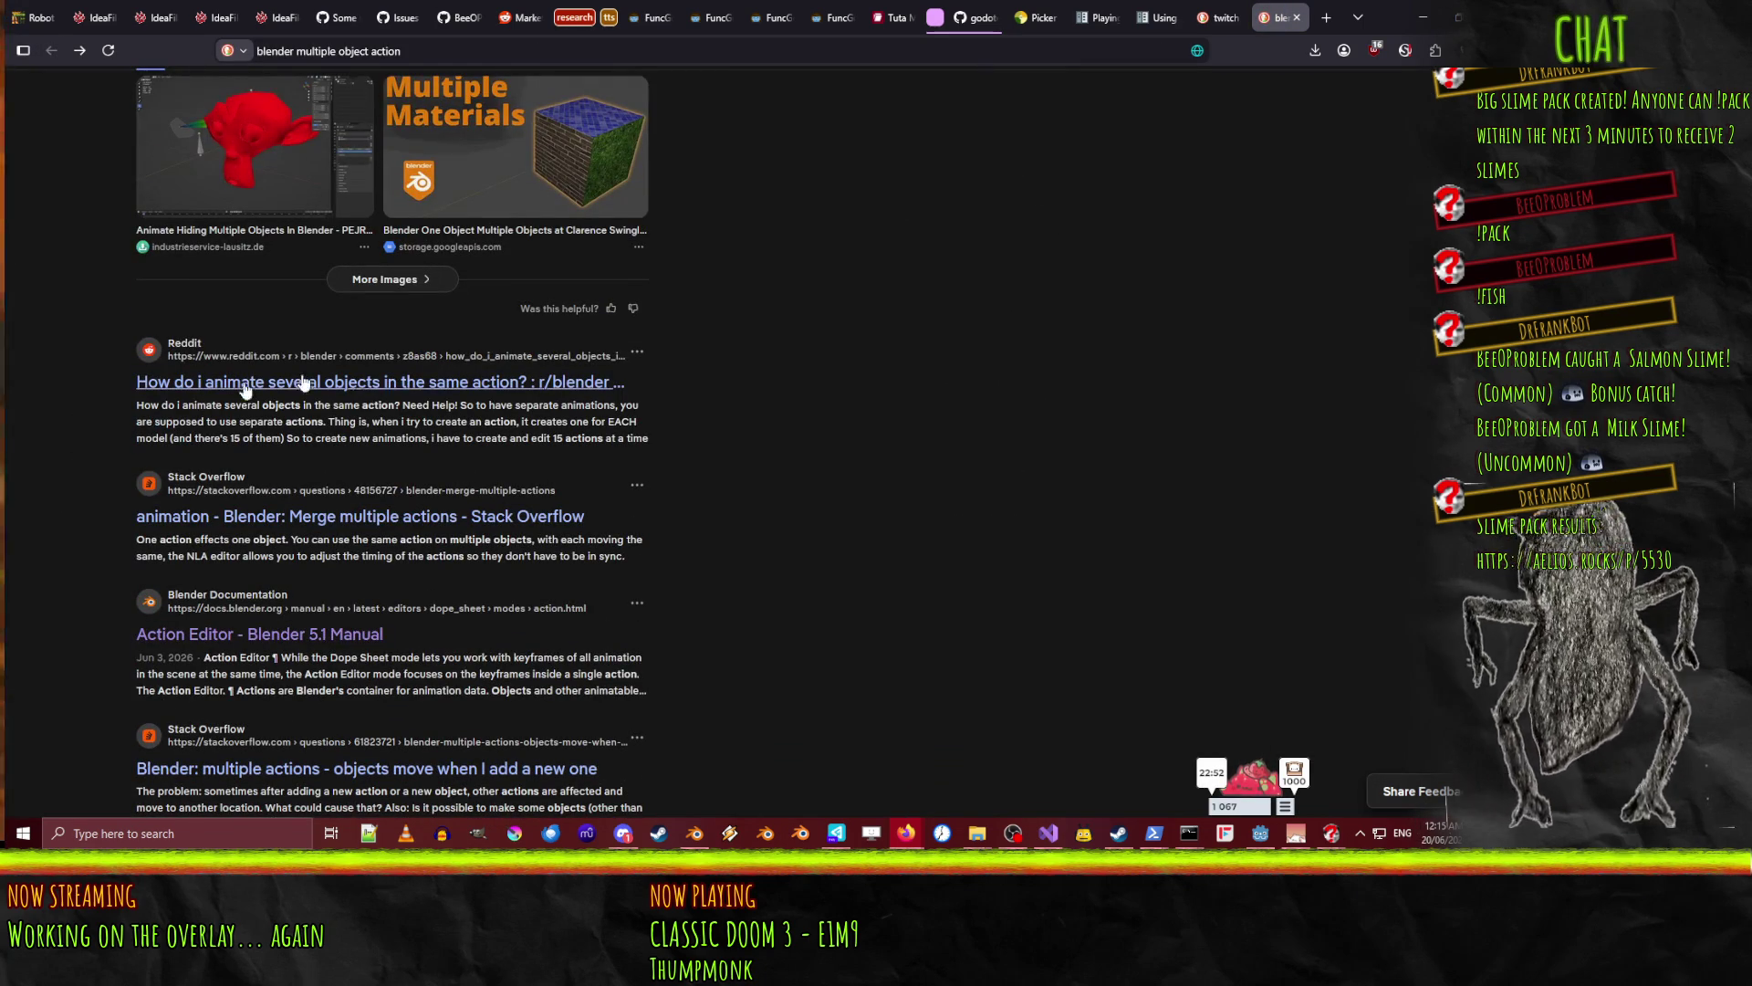
click(228, 381)
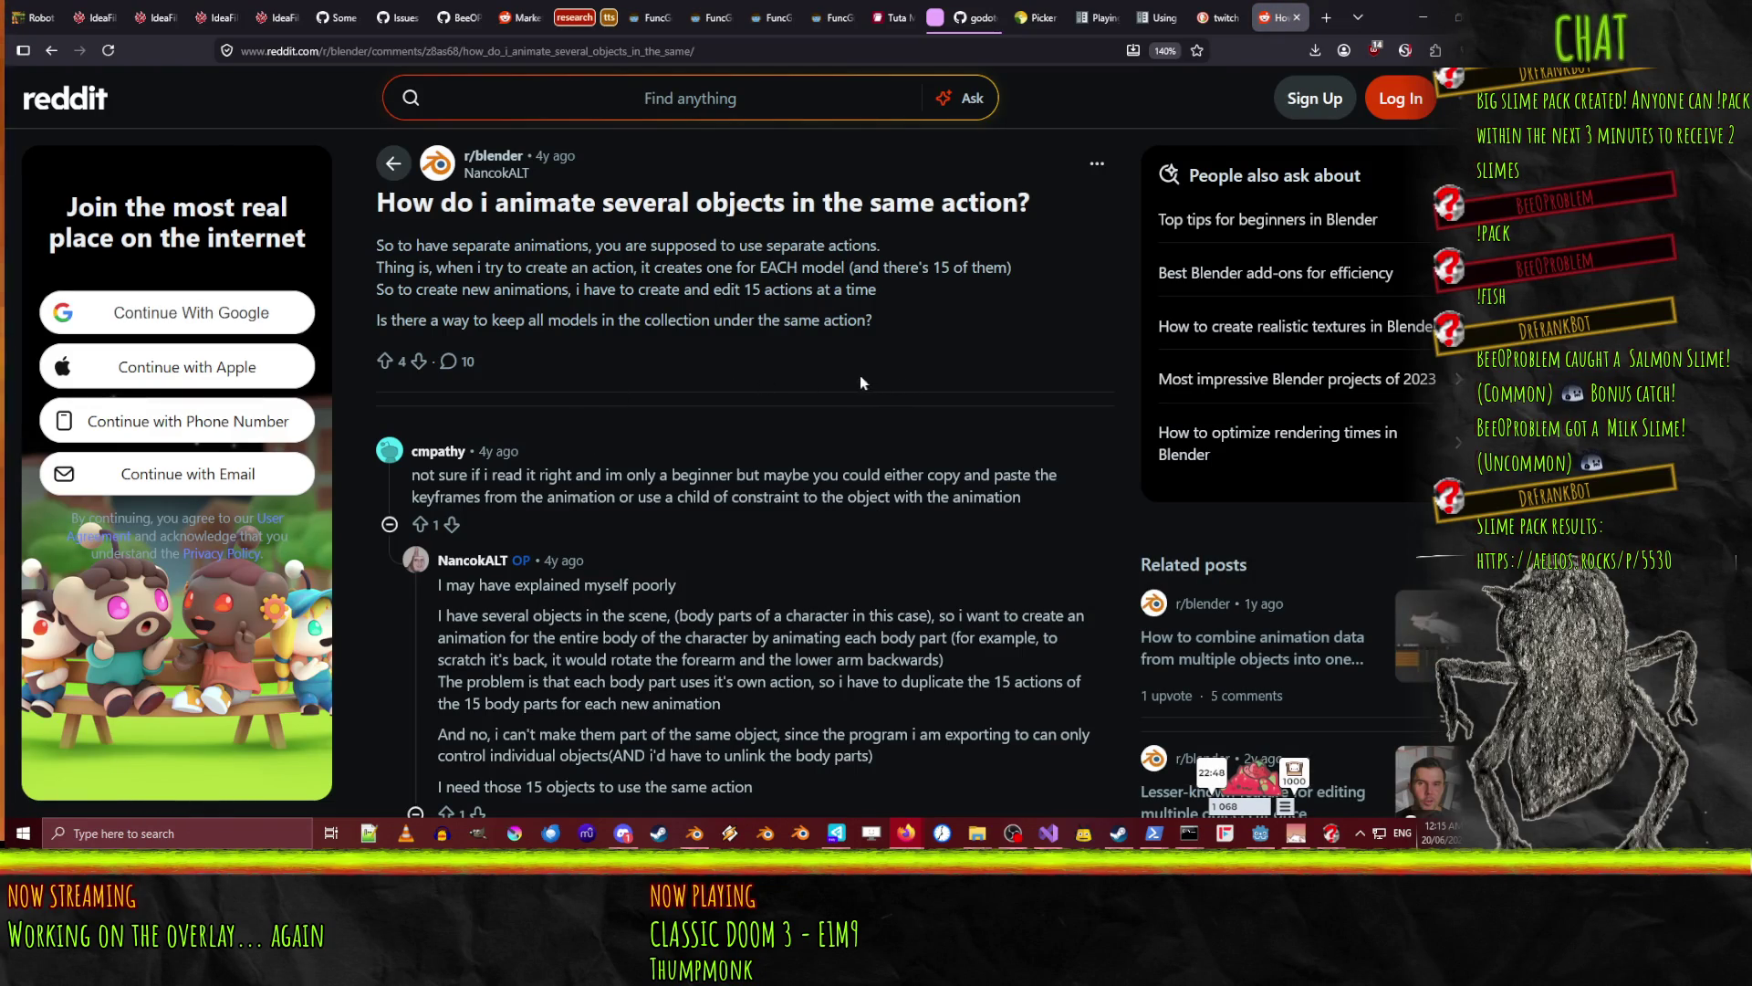
- Expand and read the hidden replies in the Reddit comment thread
scroll(832, 374, down, 4)
scroll(819, 374, up, 1)
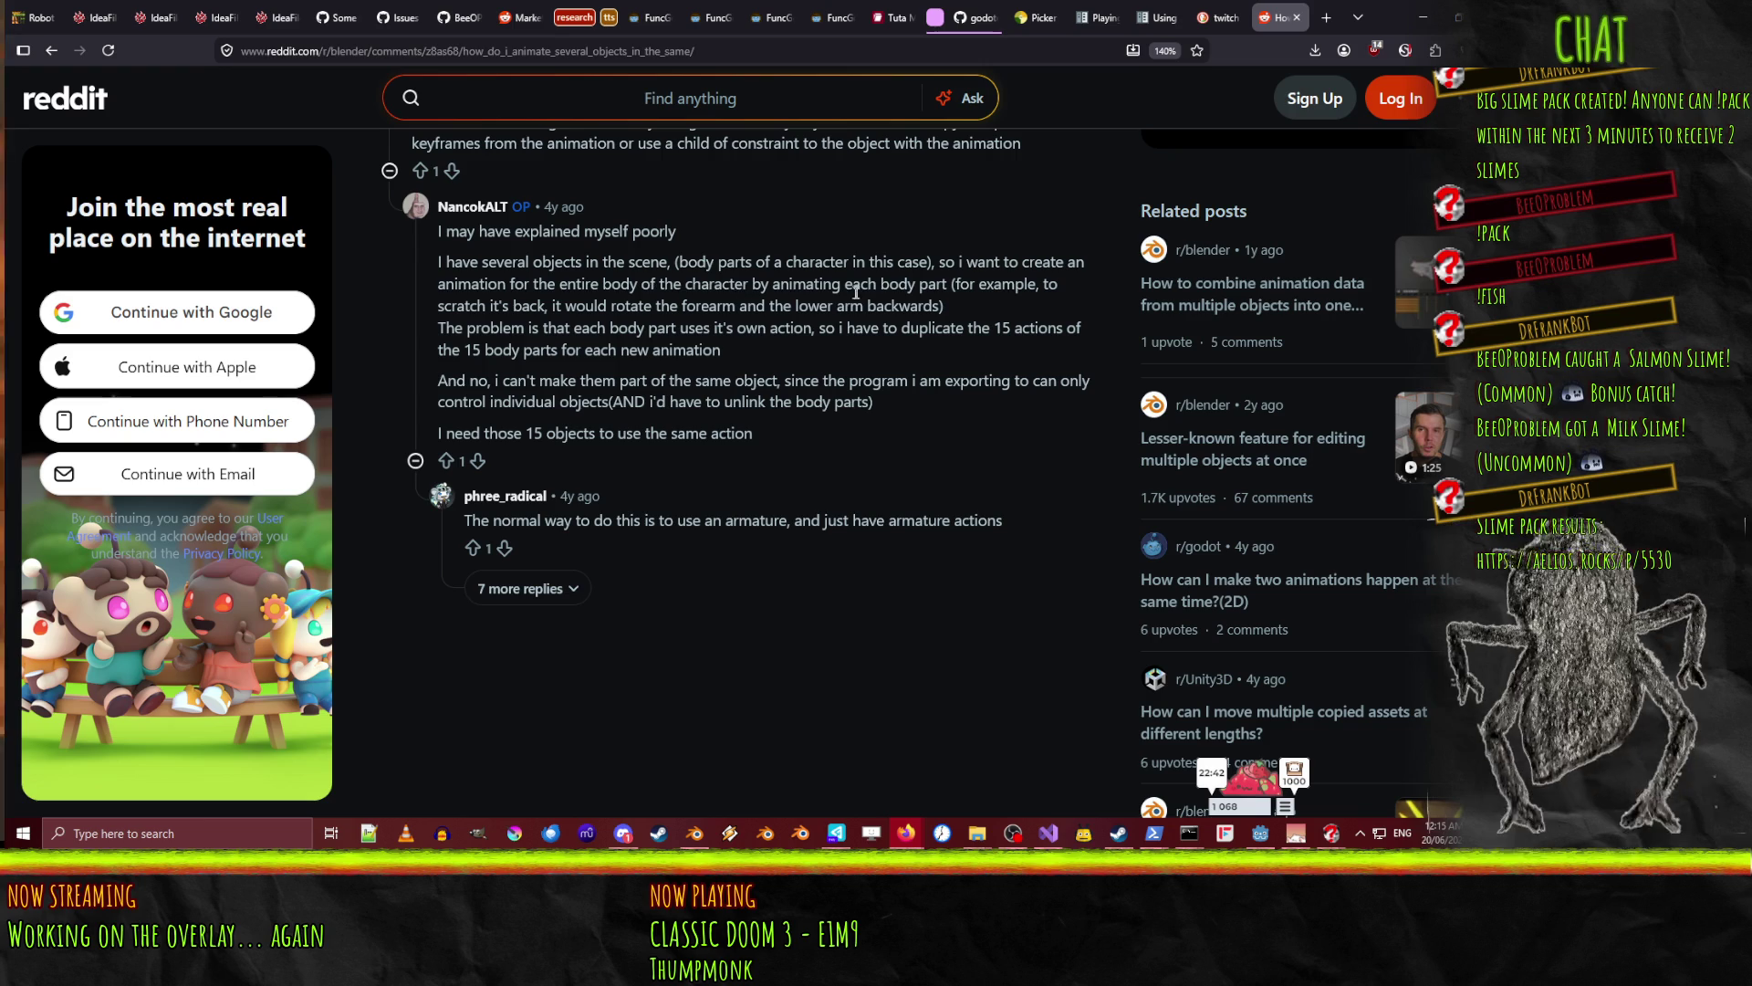
click(532, 593)
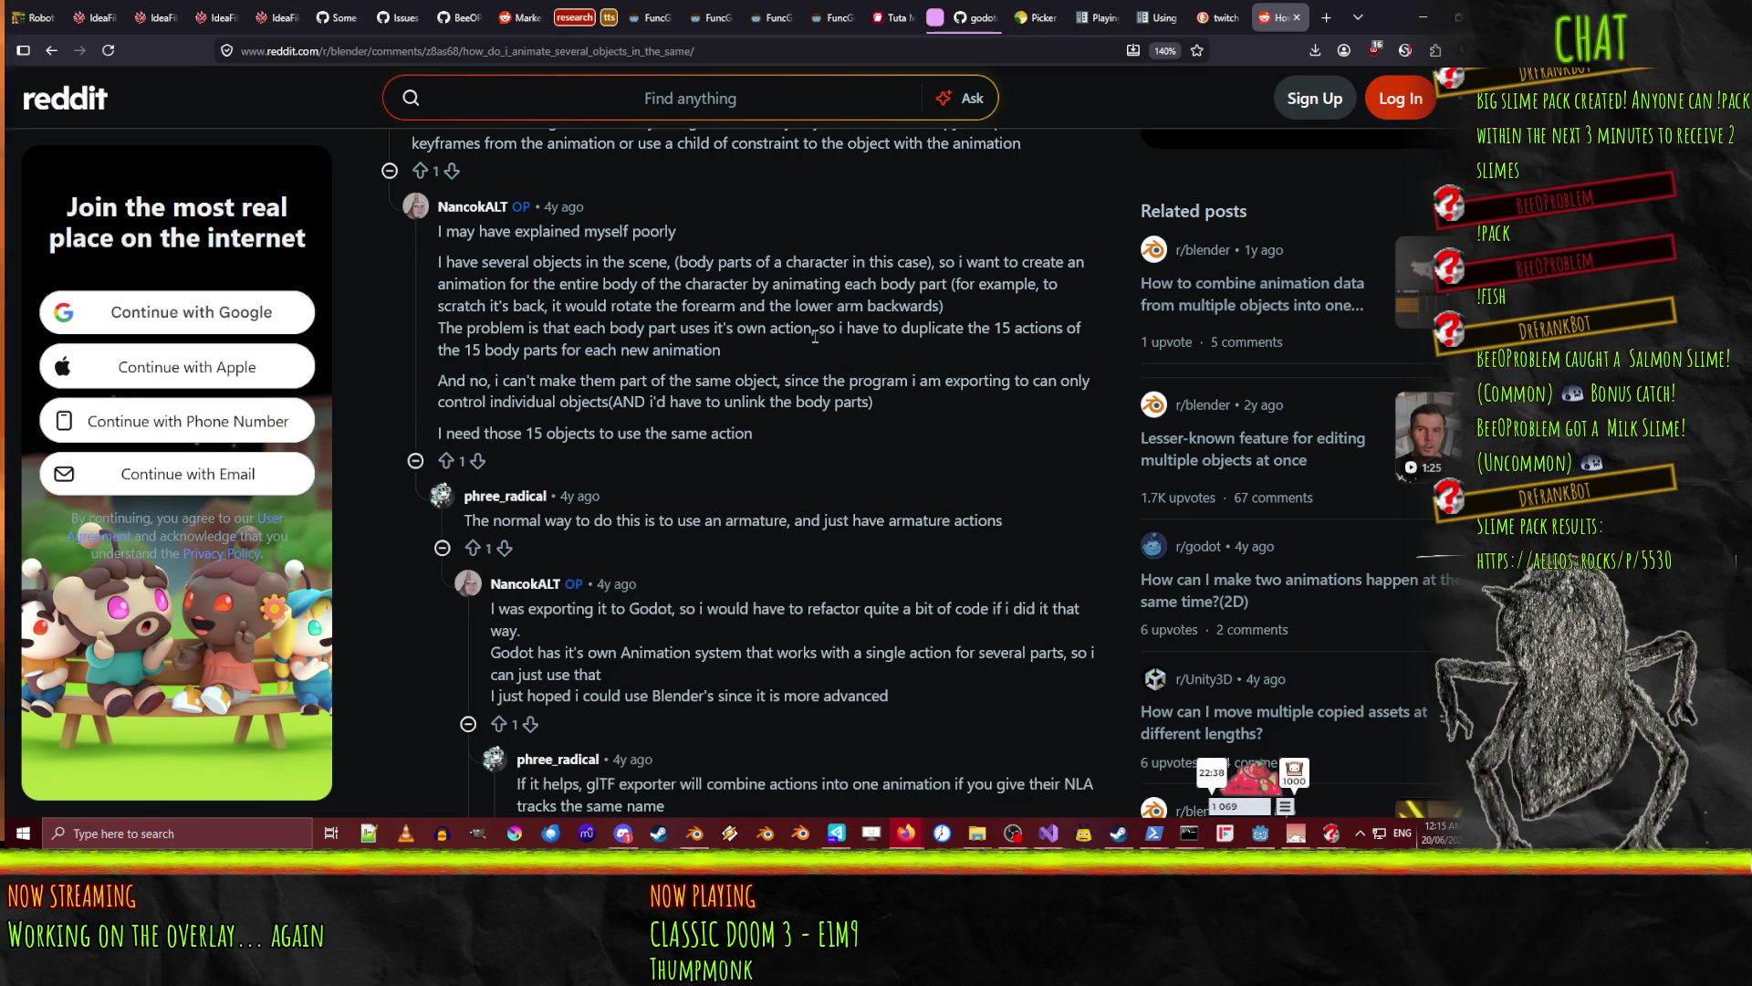
scroll(805, 342, down, 5)
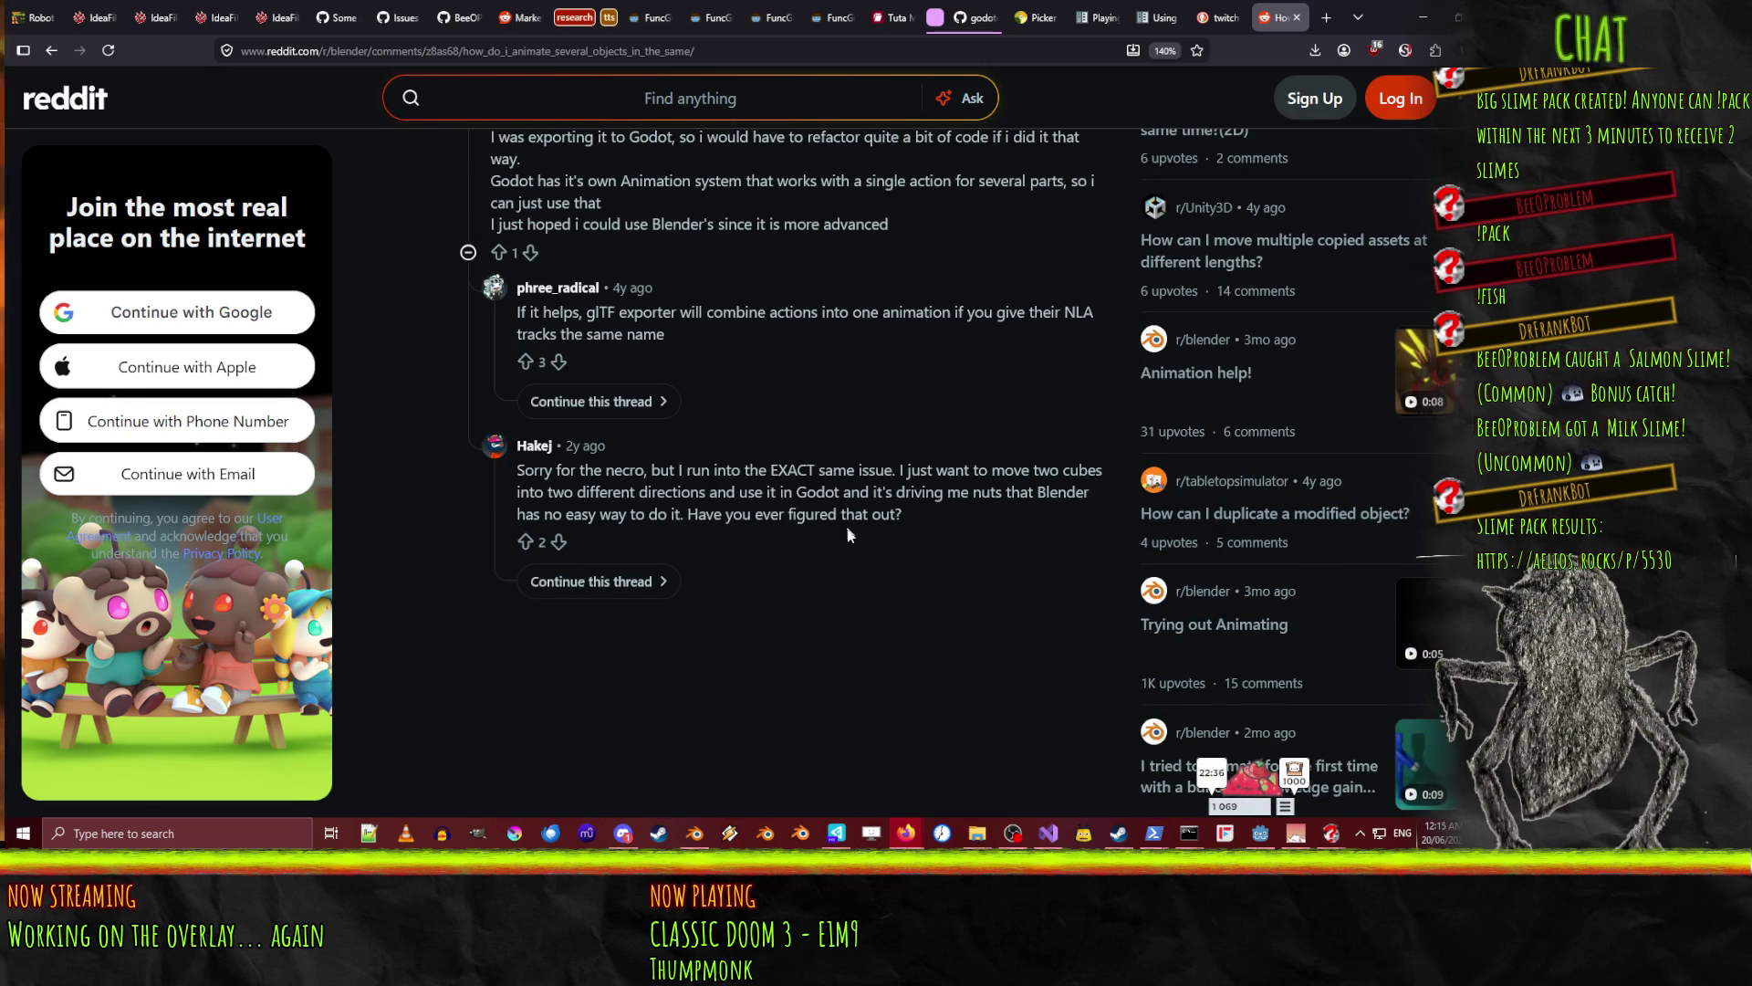
click(605, 581)
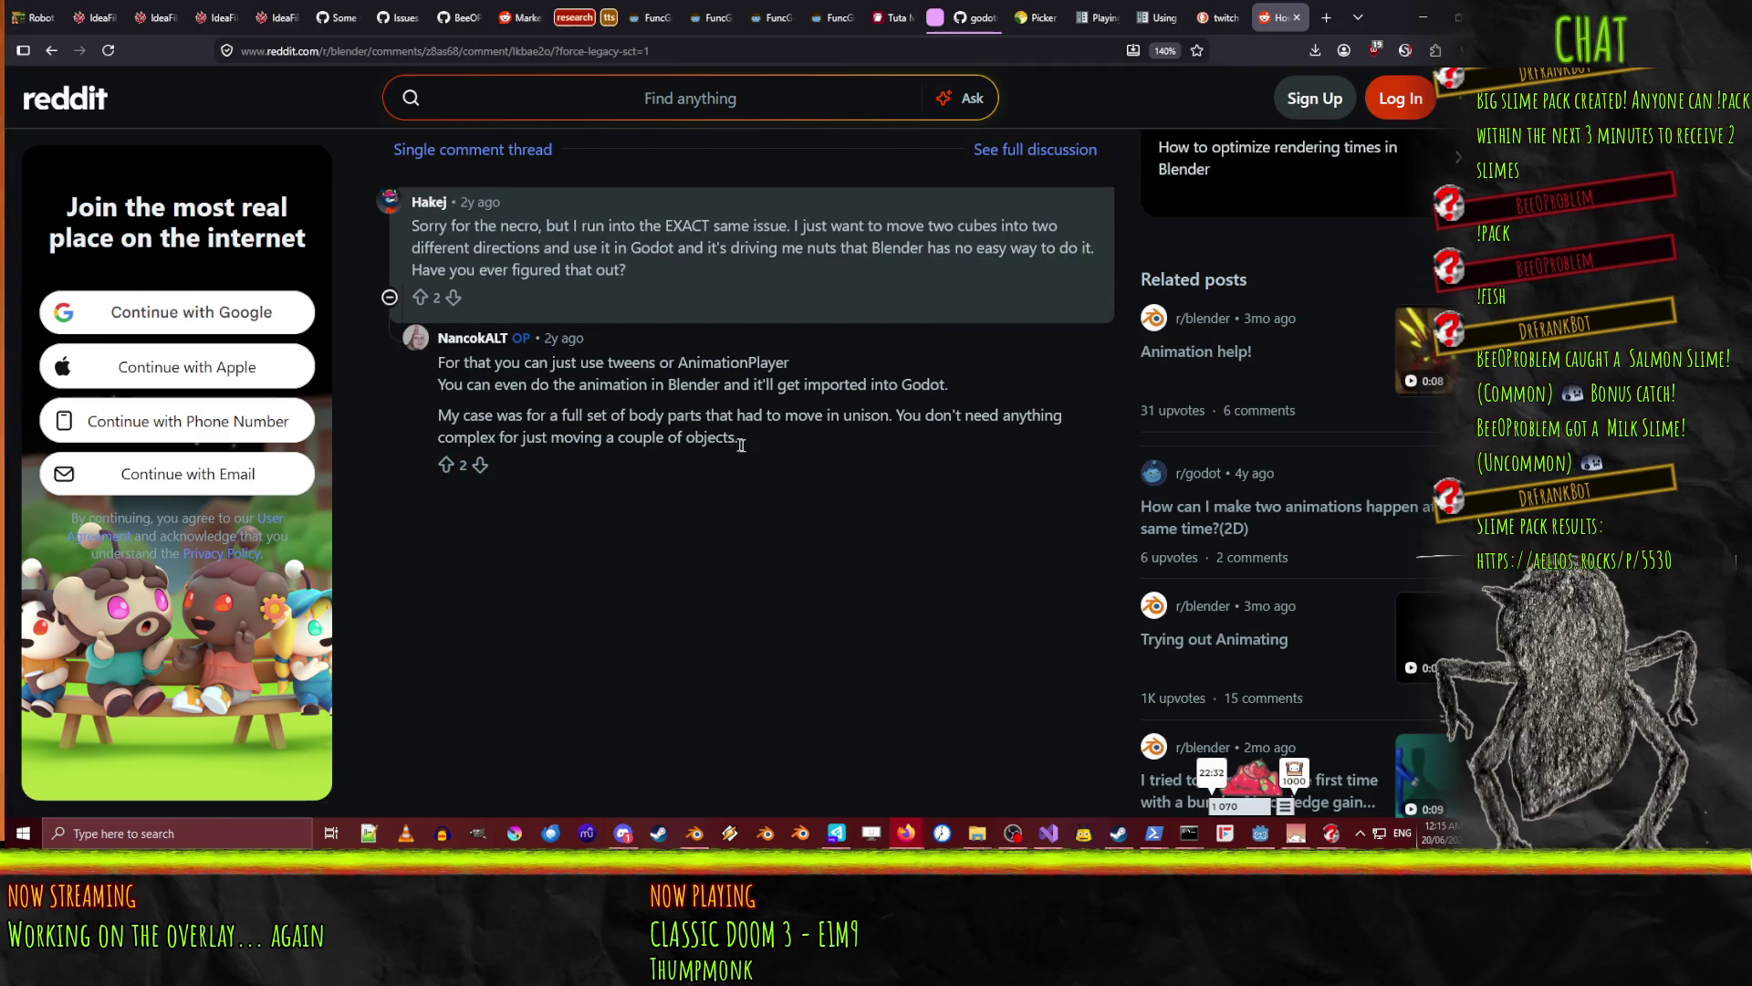
- Return to the search results, scan them, then switch back to Blender
click(53, 51)
scroll(525, 538, down, 2)
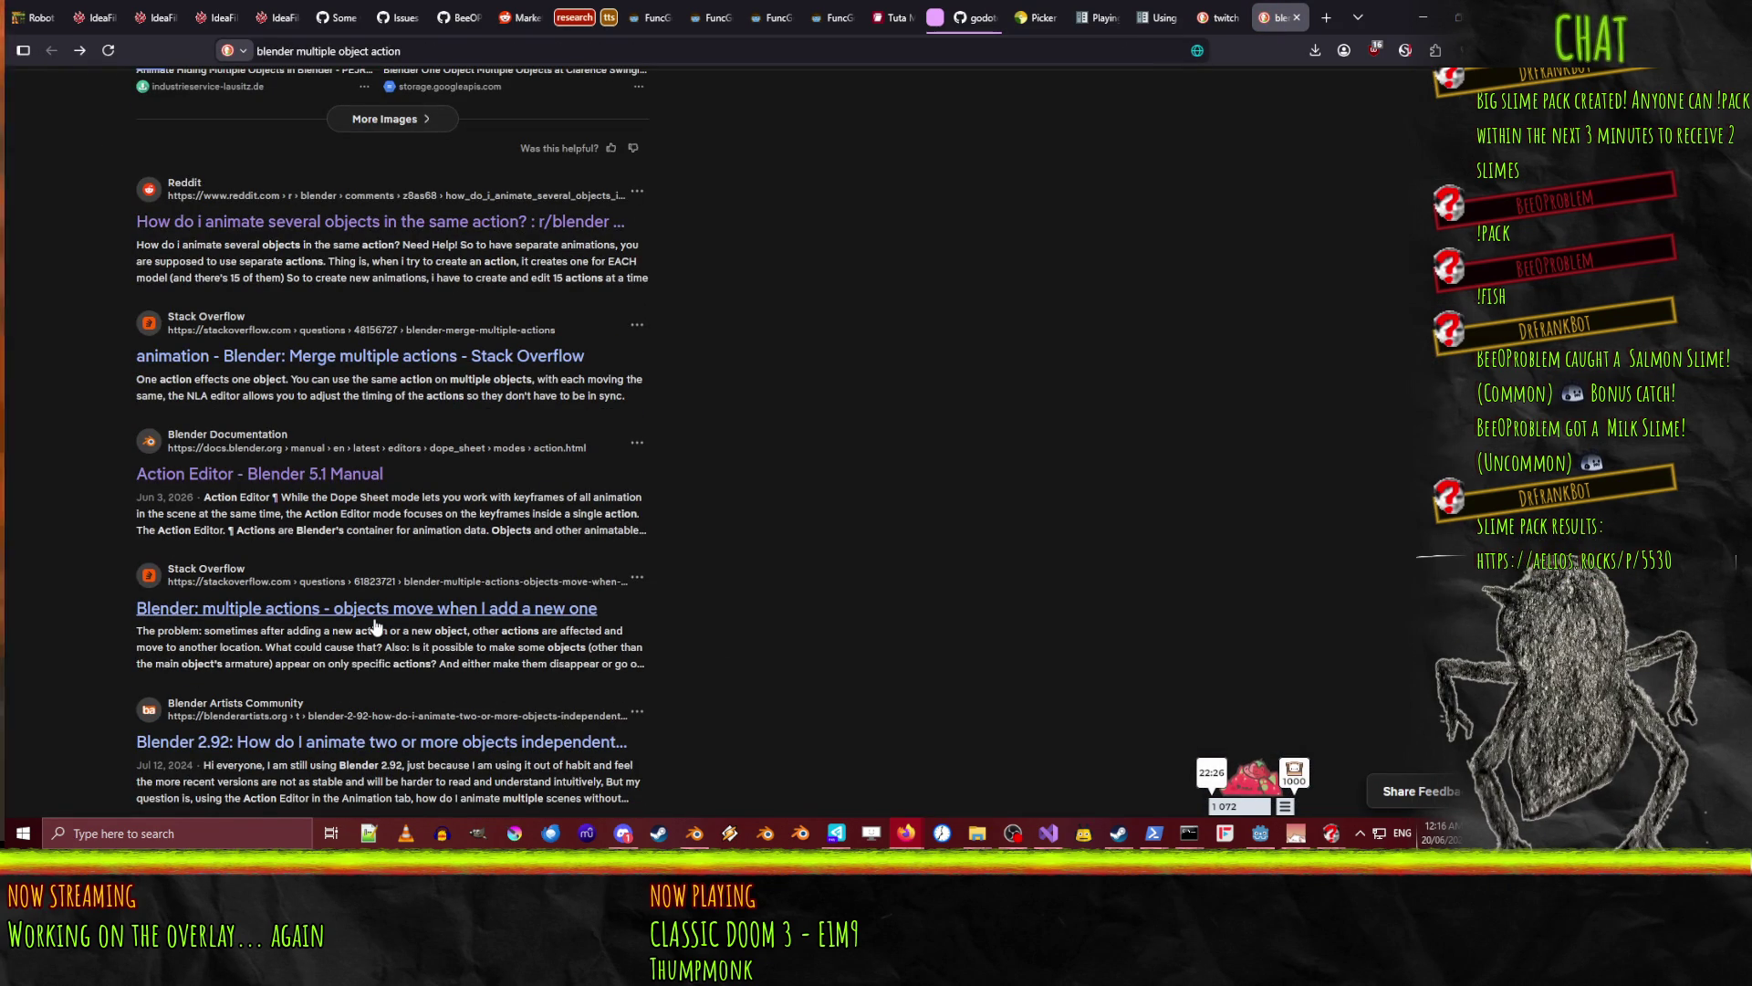
scroll(374, 619, down, 4)
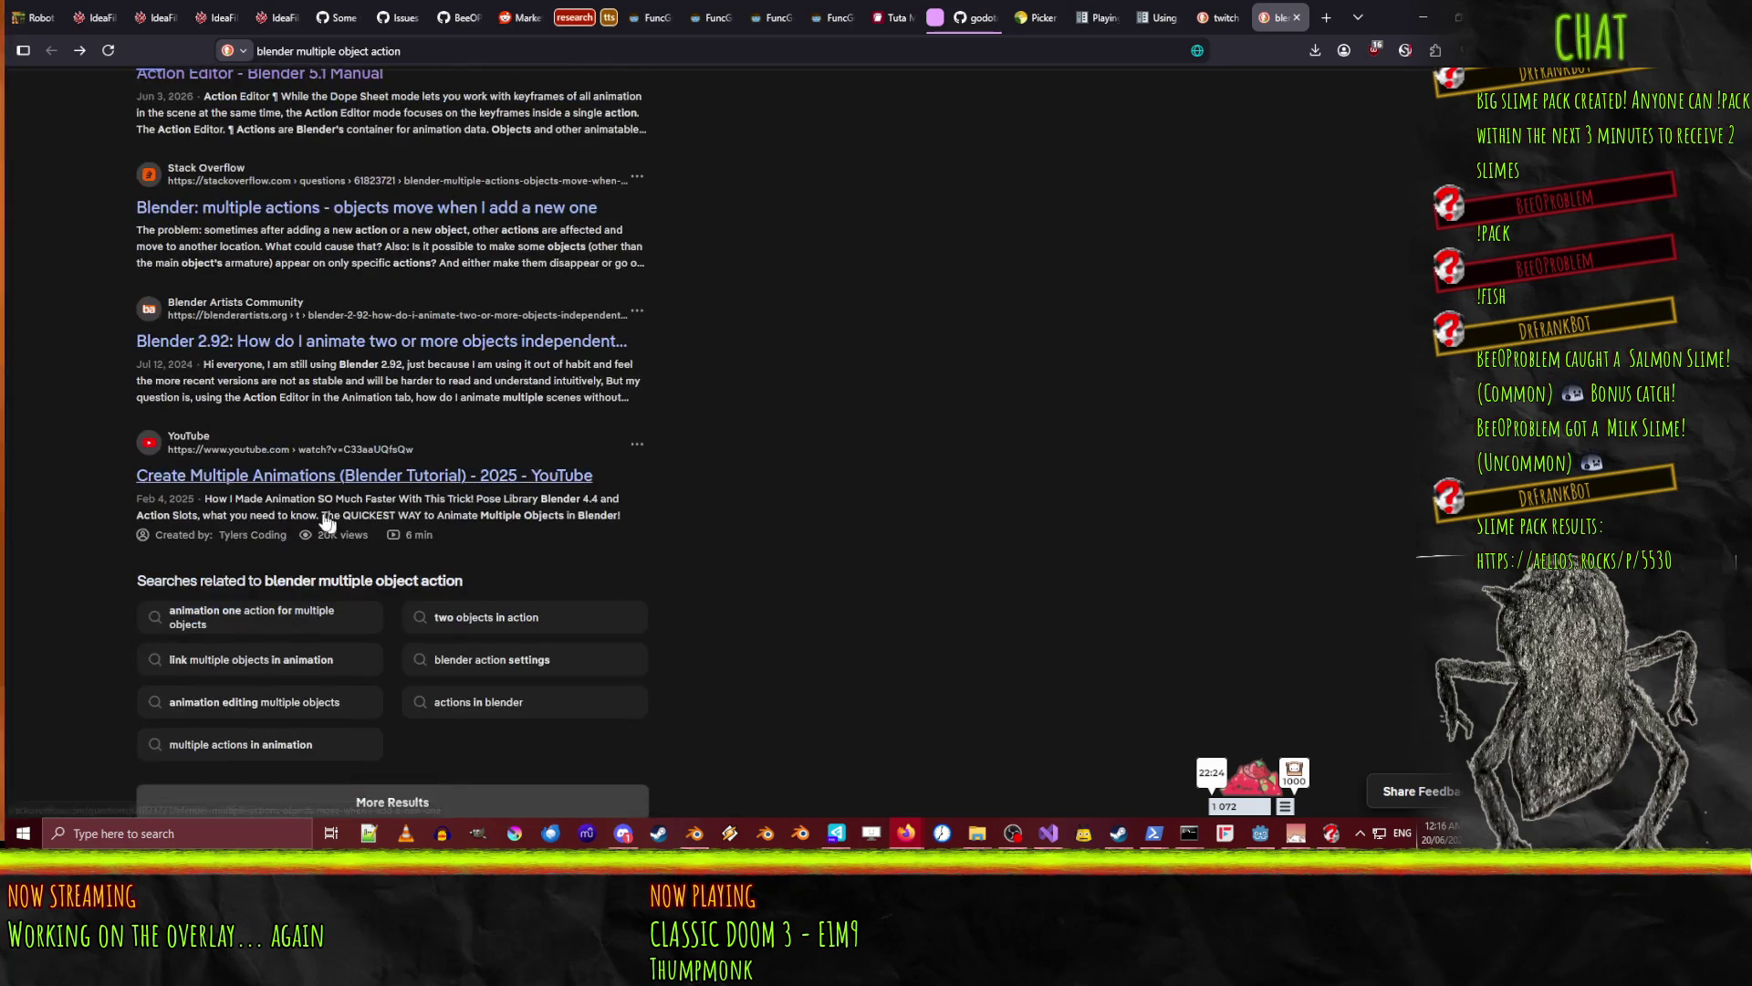
scroll(251, 505, up, 10)
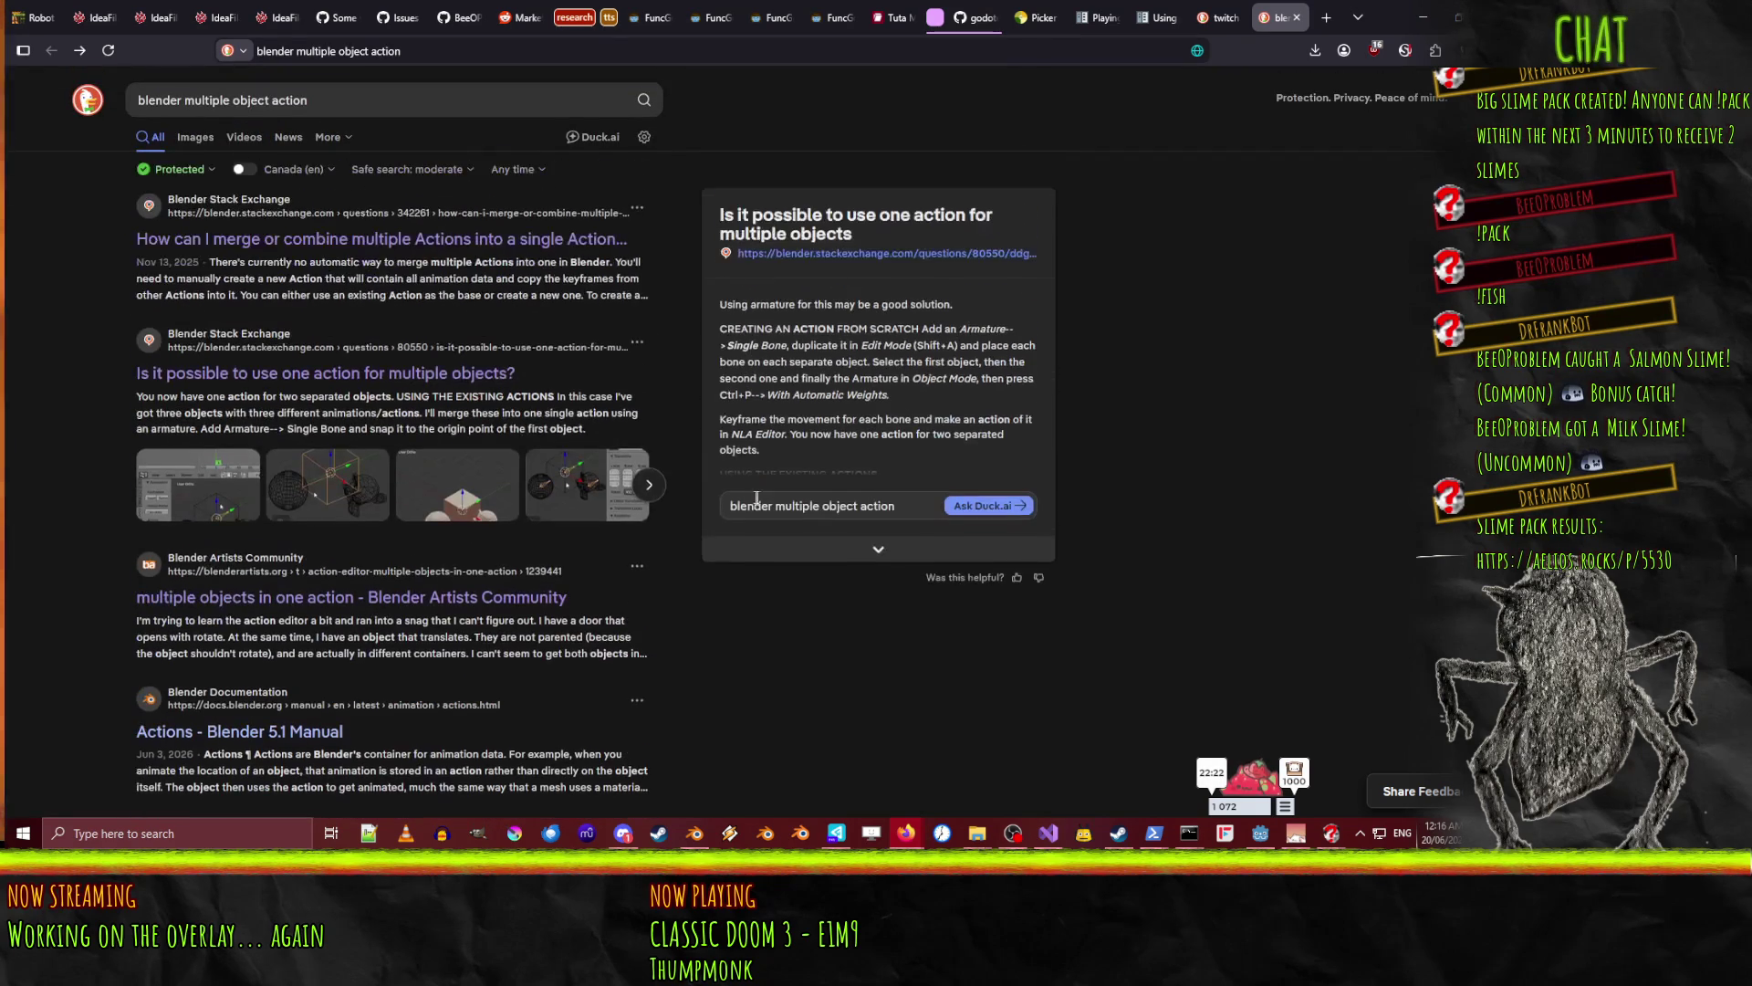
click(1422, 16)
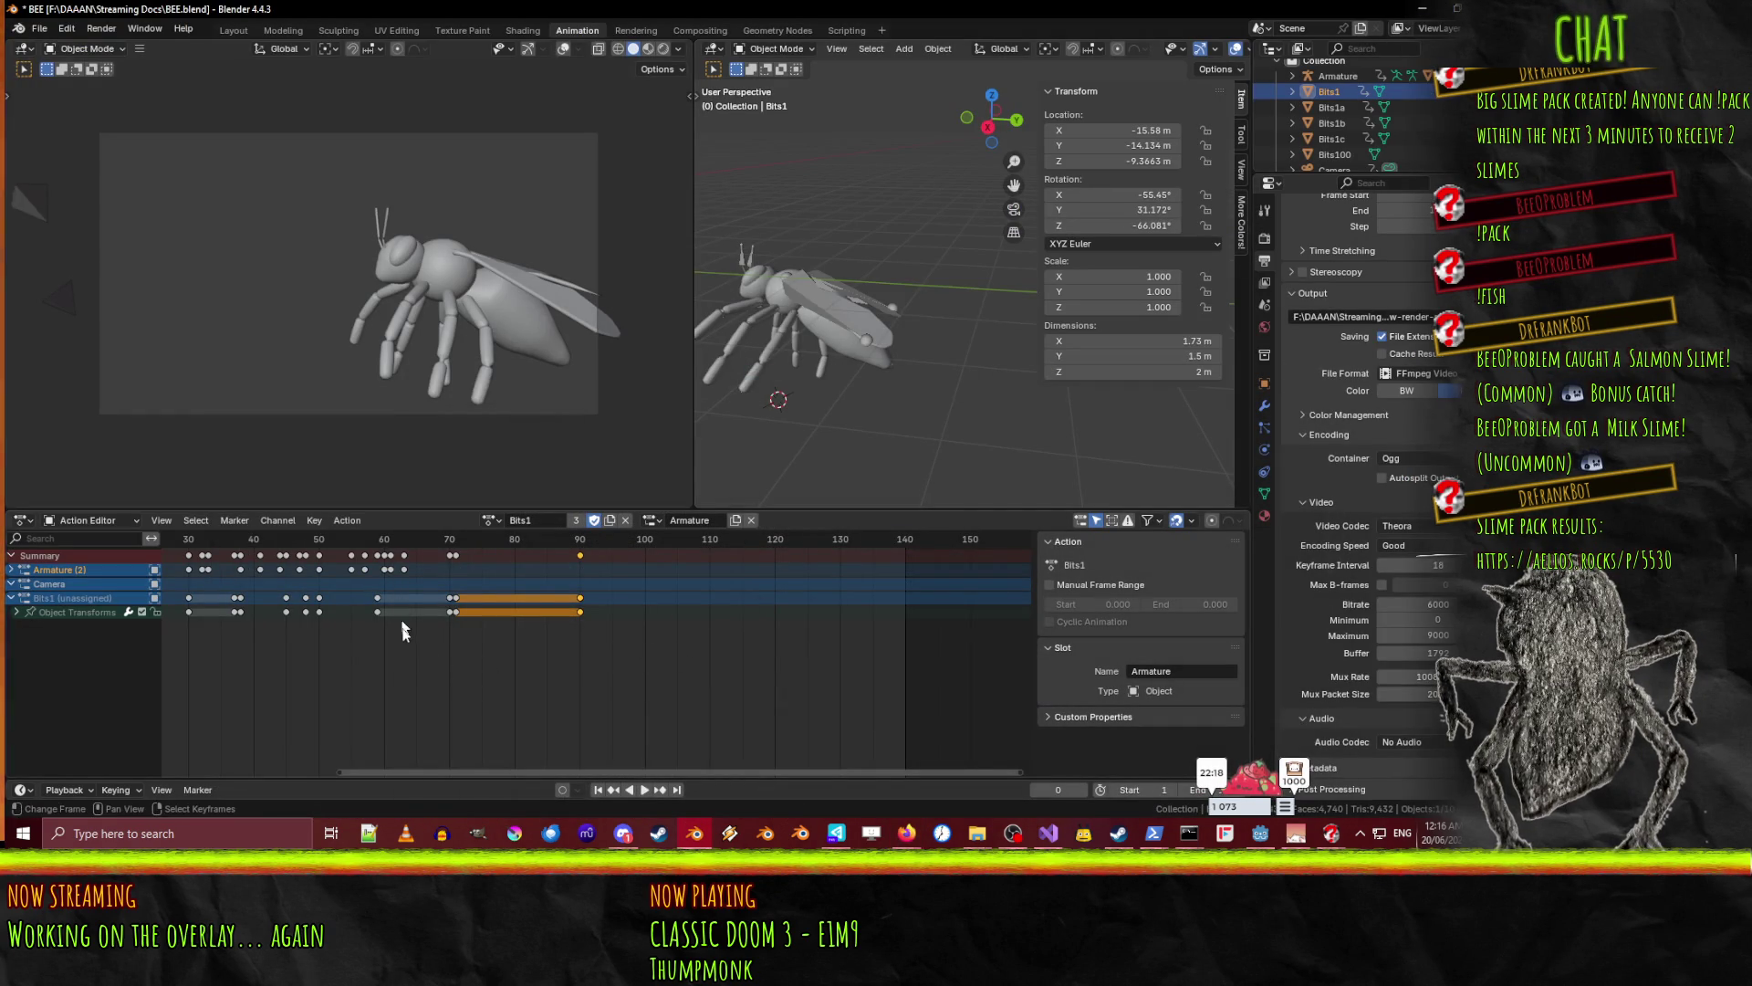
- Assign the Follow action to Bits1 and play it back from frame 0 to review the motion
mouse_move(383, 637)
middle_down()
mouse_move(472, 660)
mouse_move(678, 662)
middle_up()
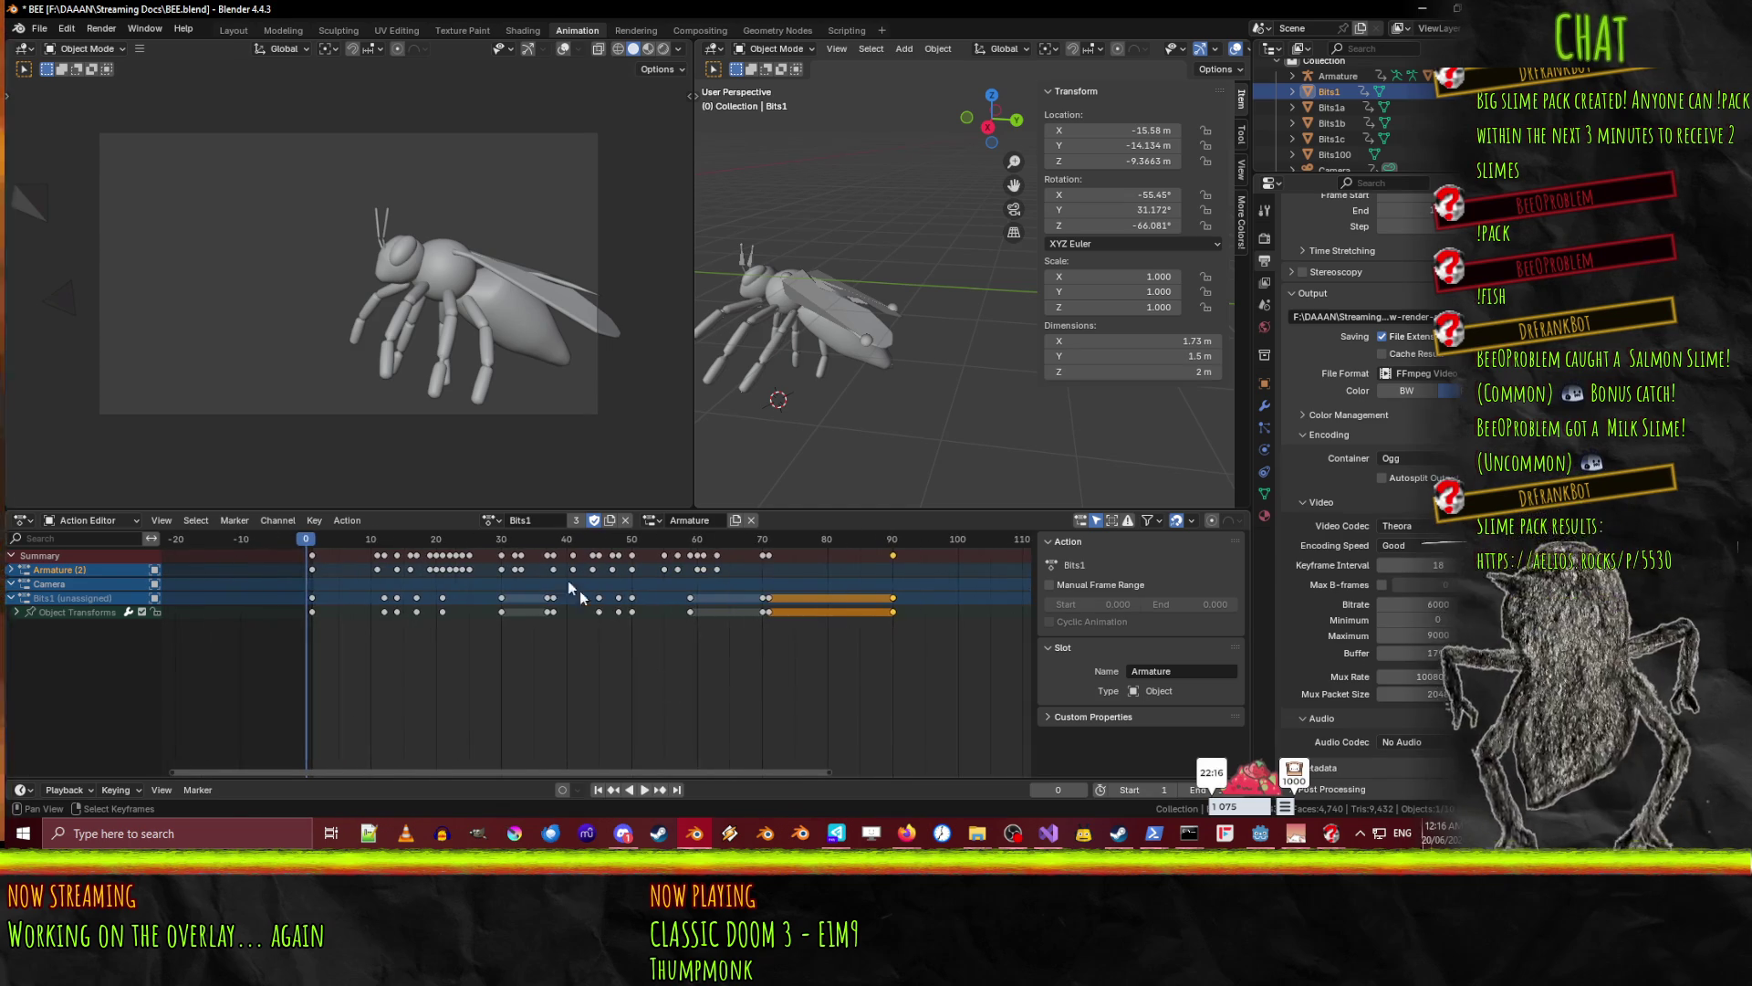
click(491, 520)
click(509, 604)
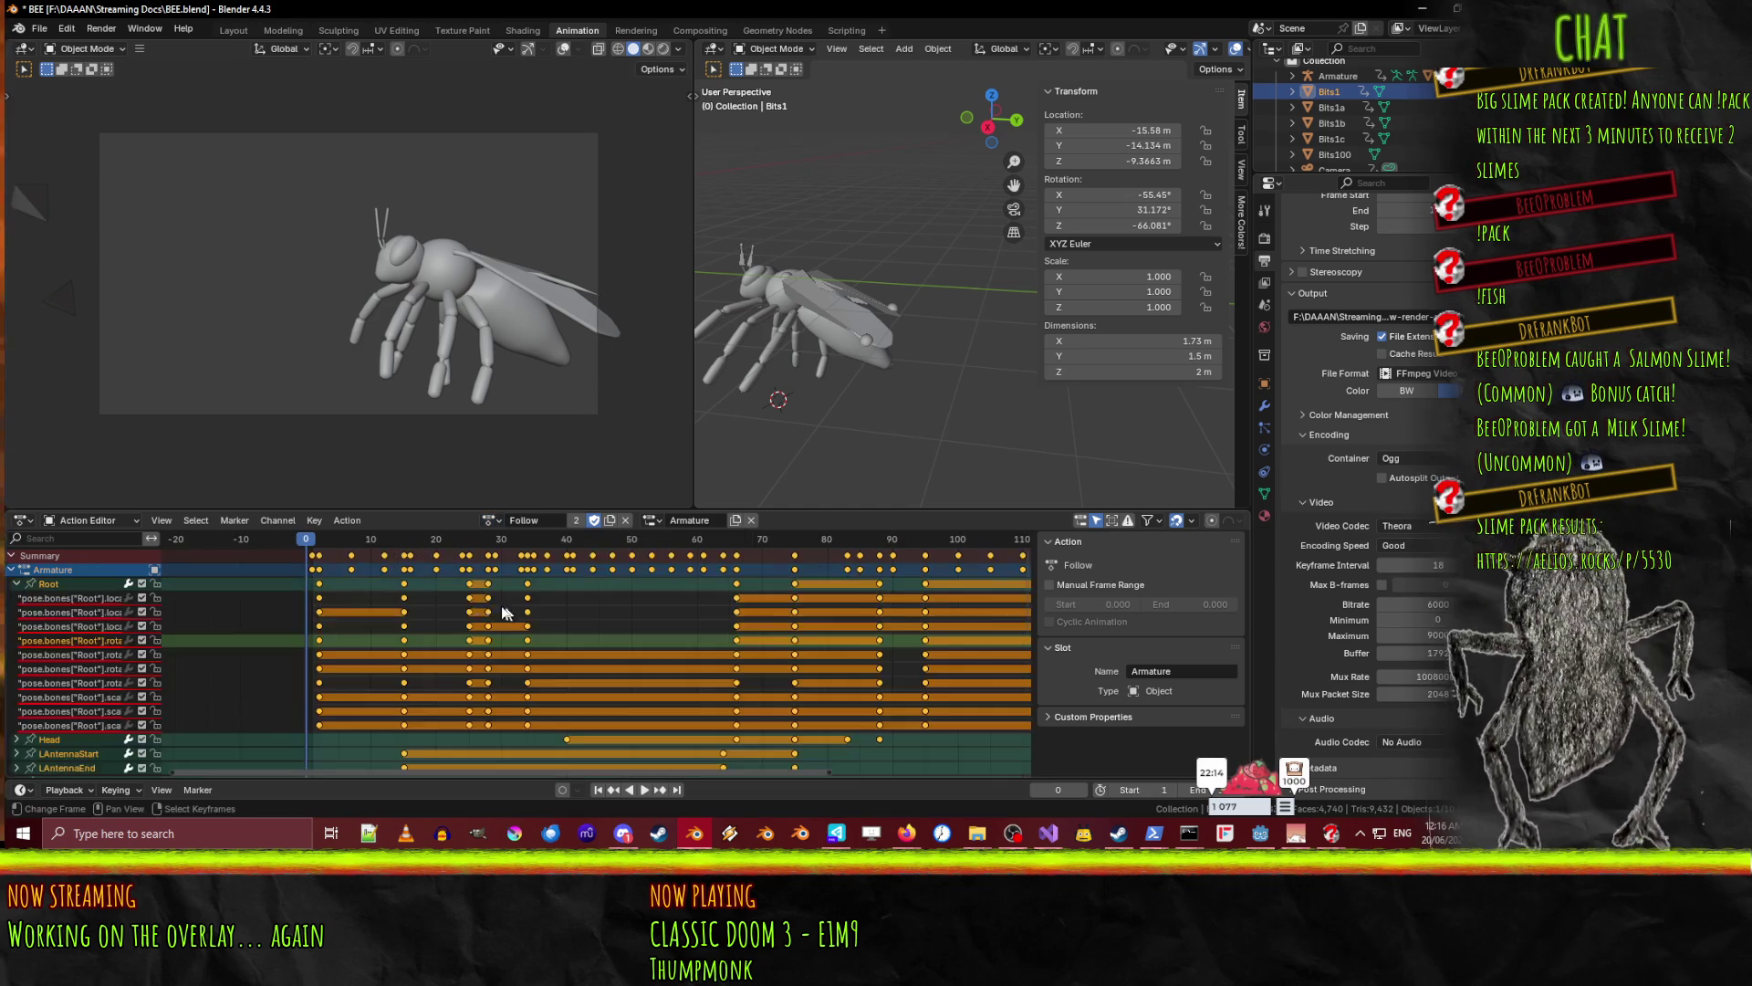
click(643, 789)
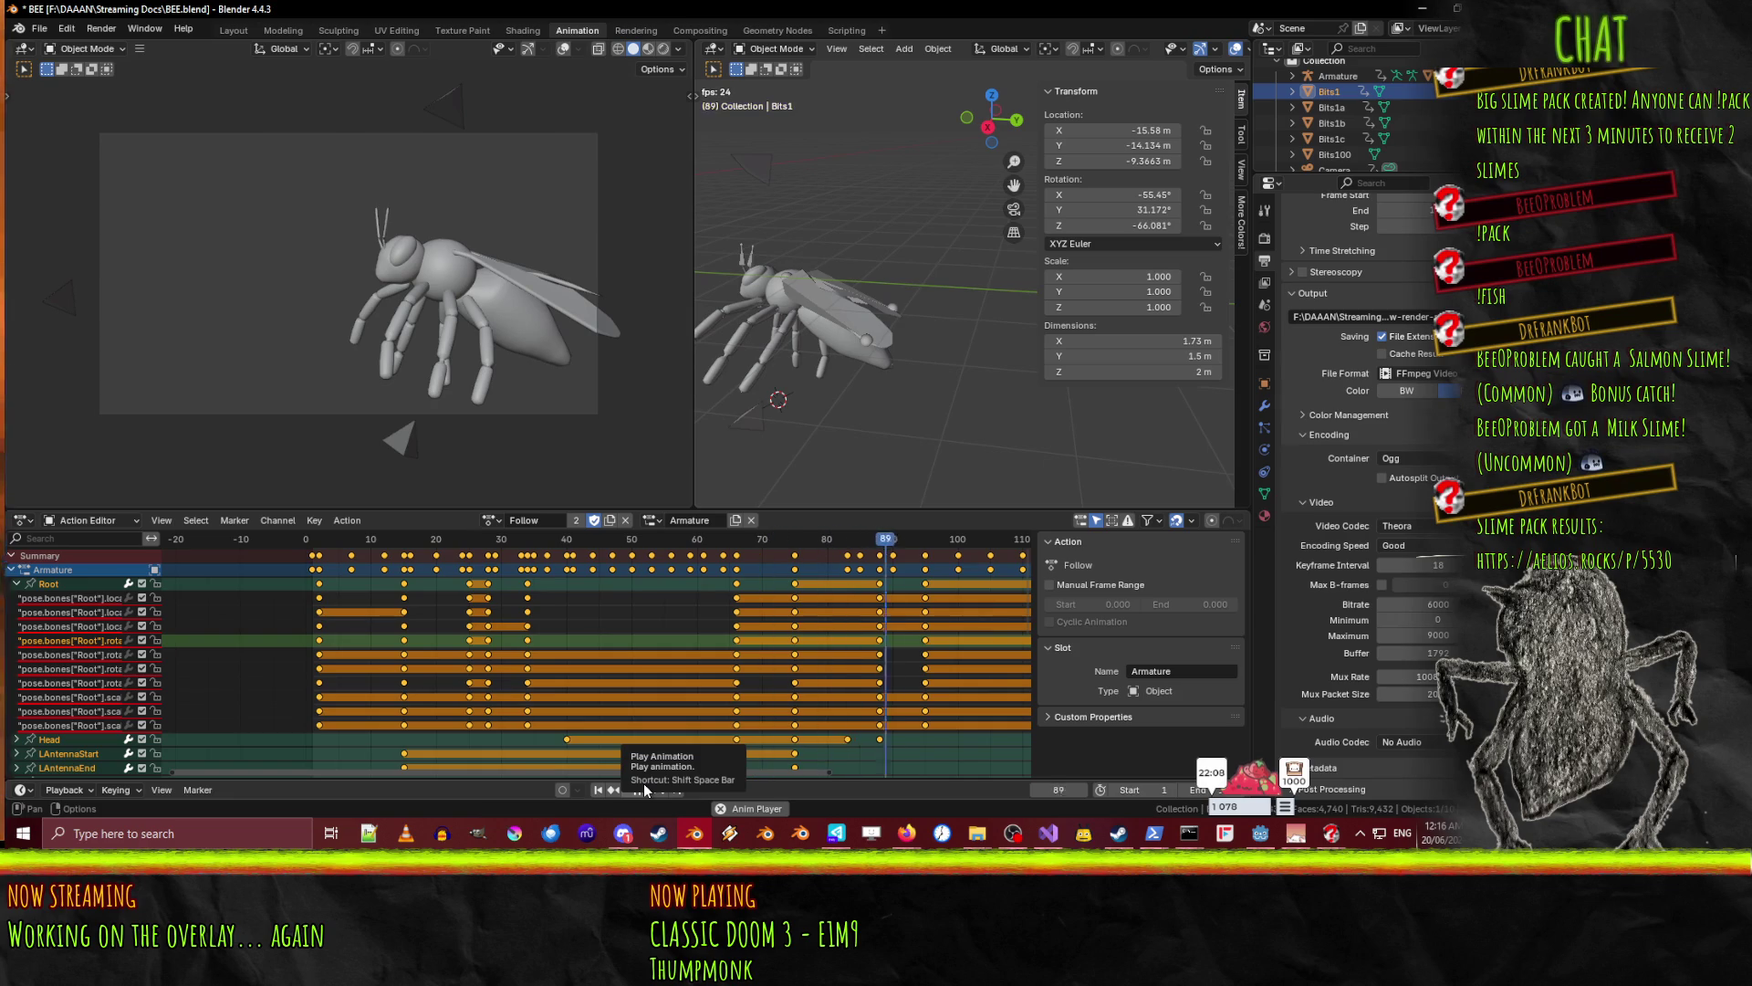
click(643, 789)
scroll(225, 611, down, 5)
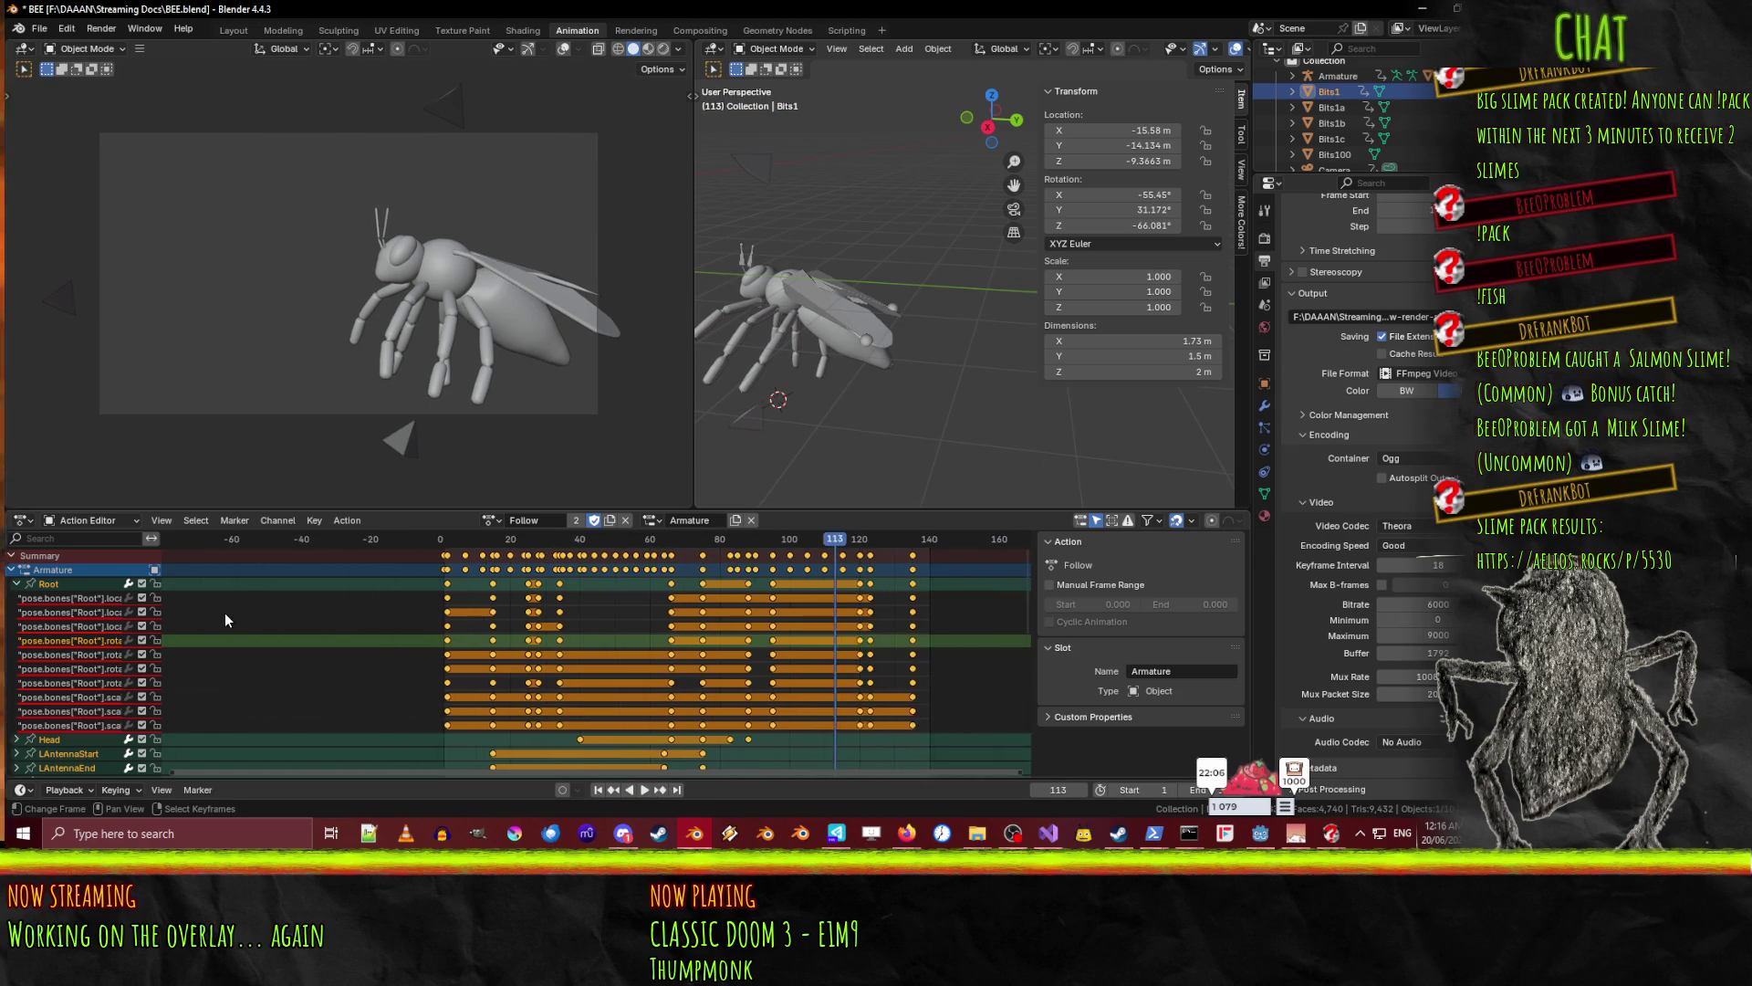
key(space)
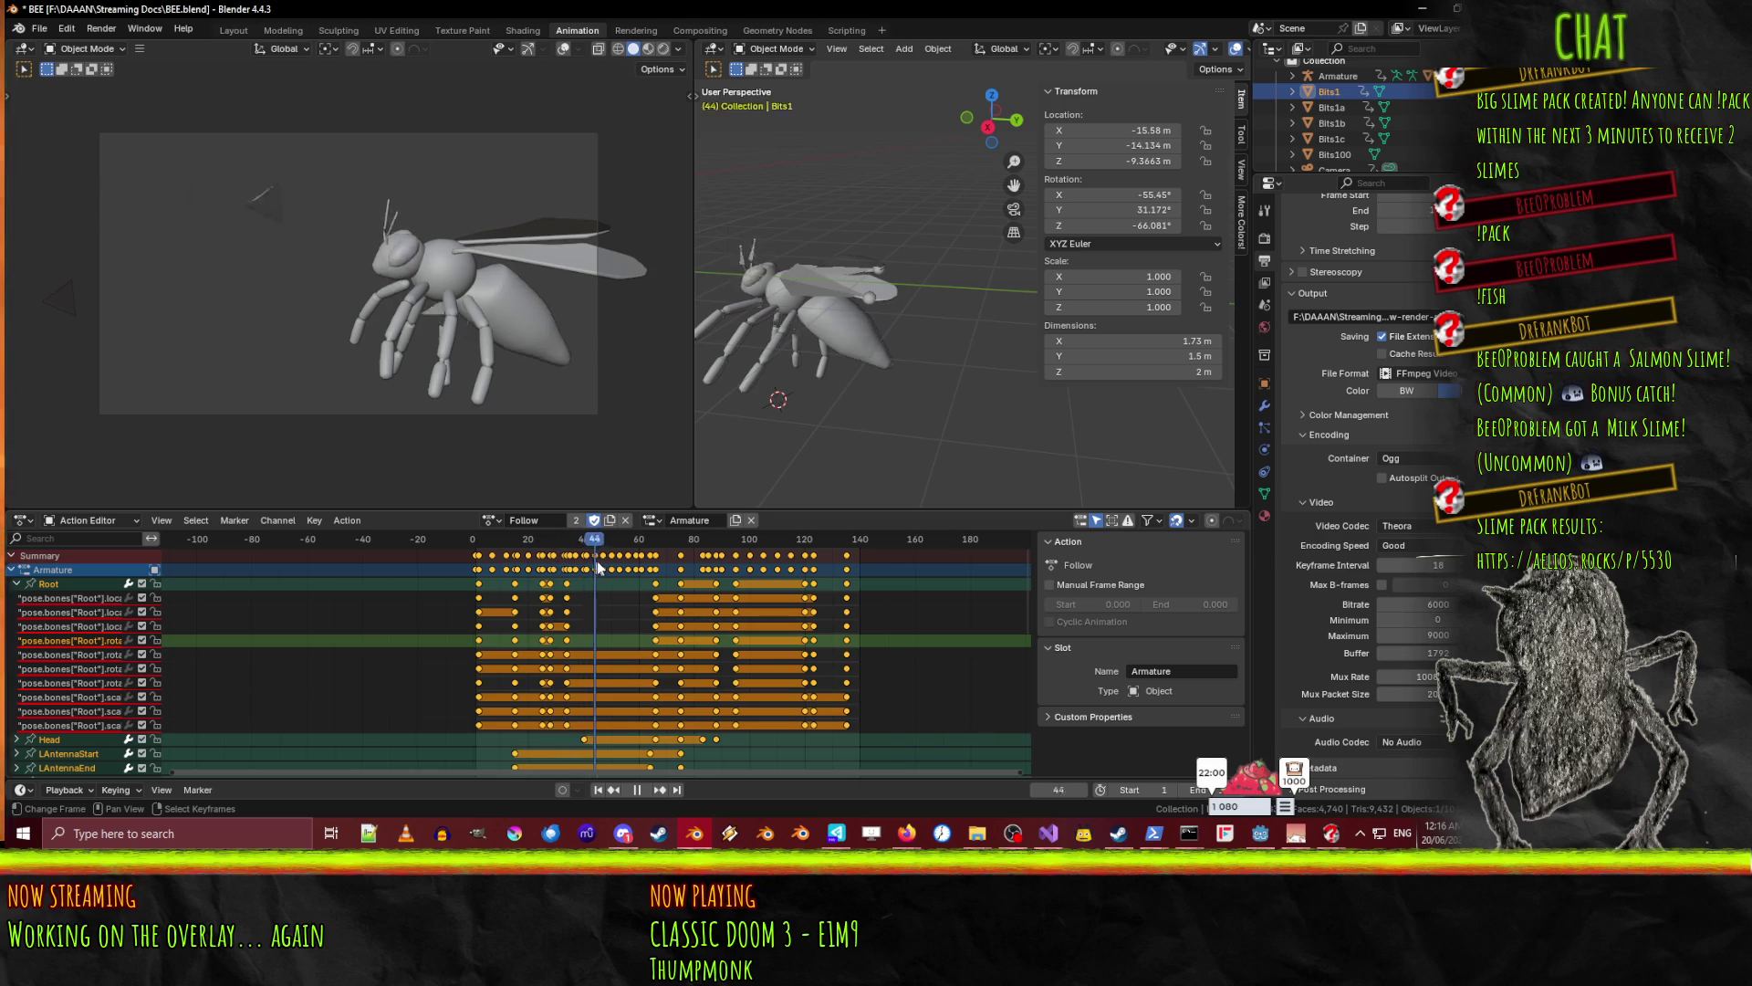
mouse_move(577, 561)
mouse_down()
mouse_move(461, 568)
mouse_move(672, 568)
mouse_up()
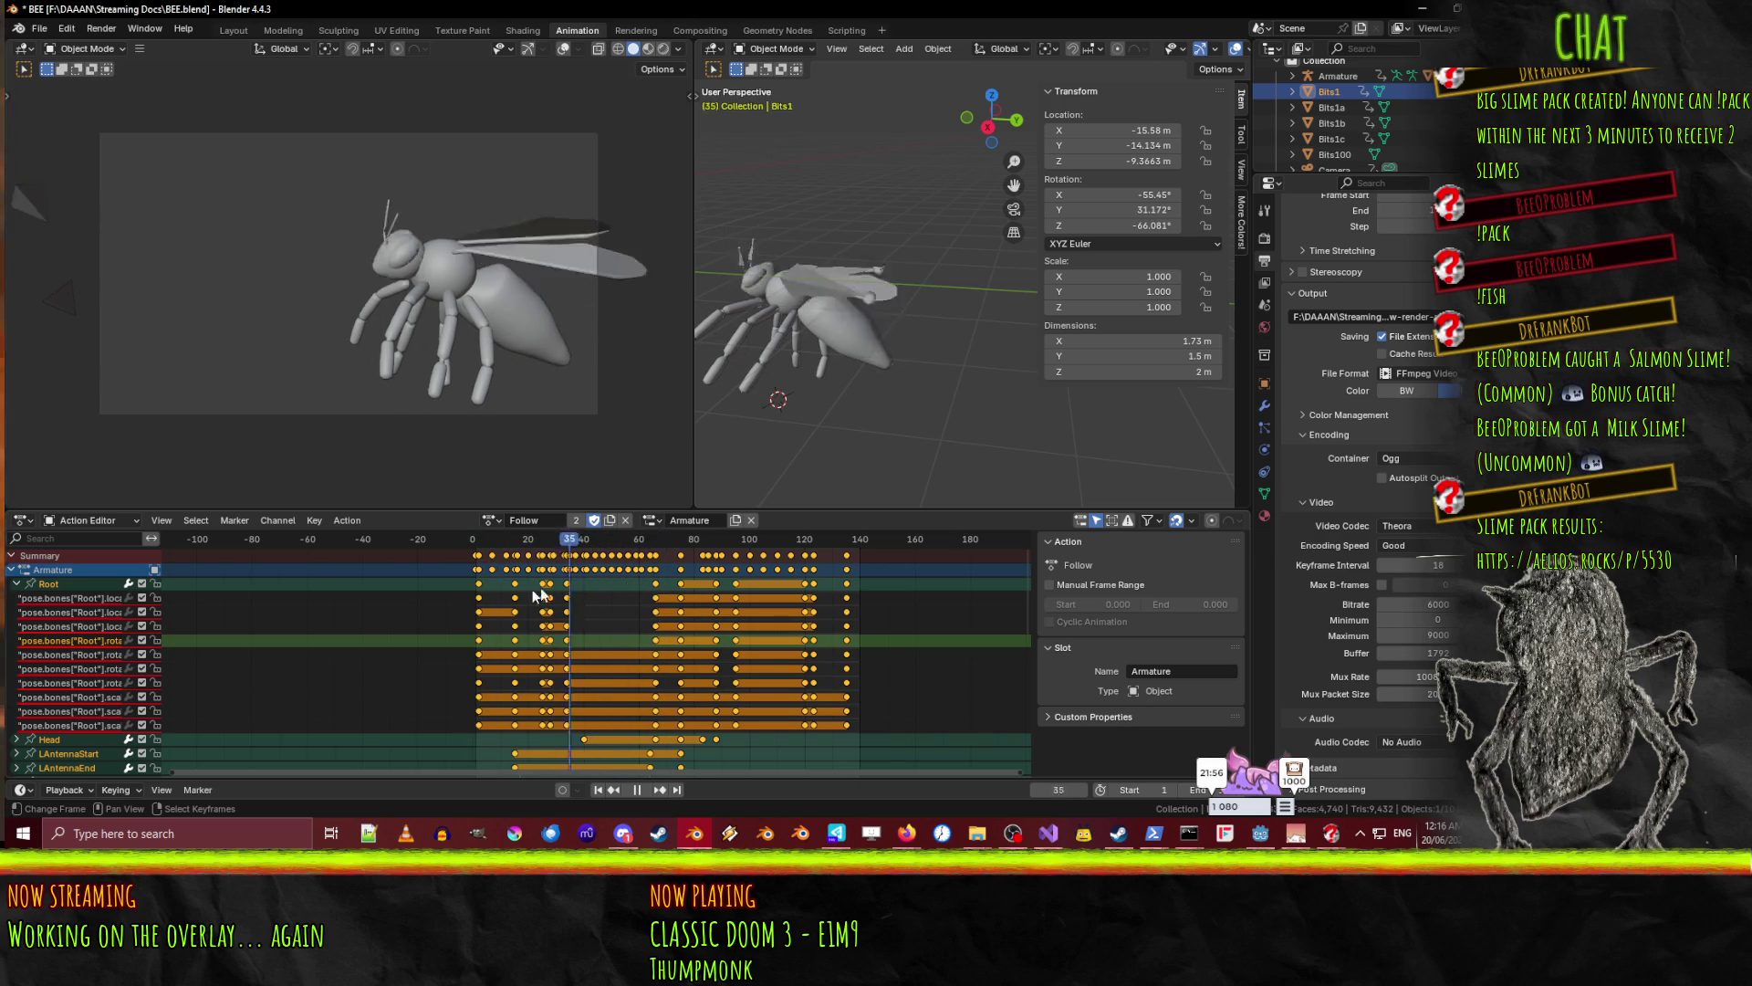
key(Escape)
scroll(672, 565, down, 4)
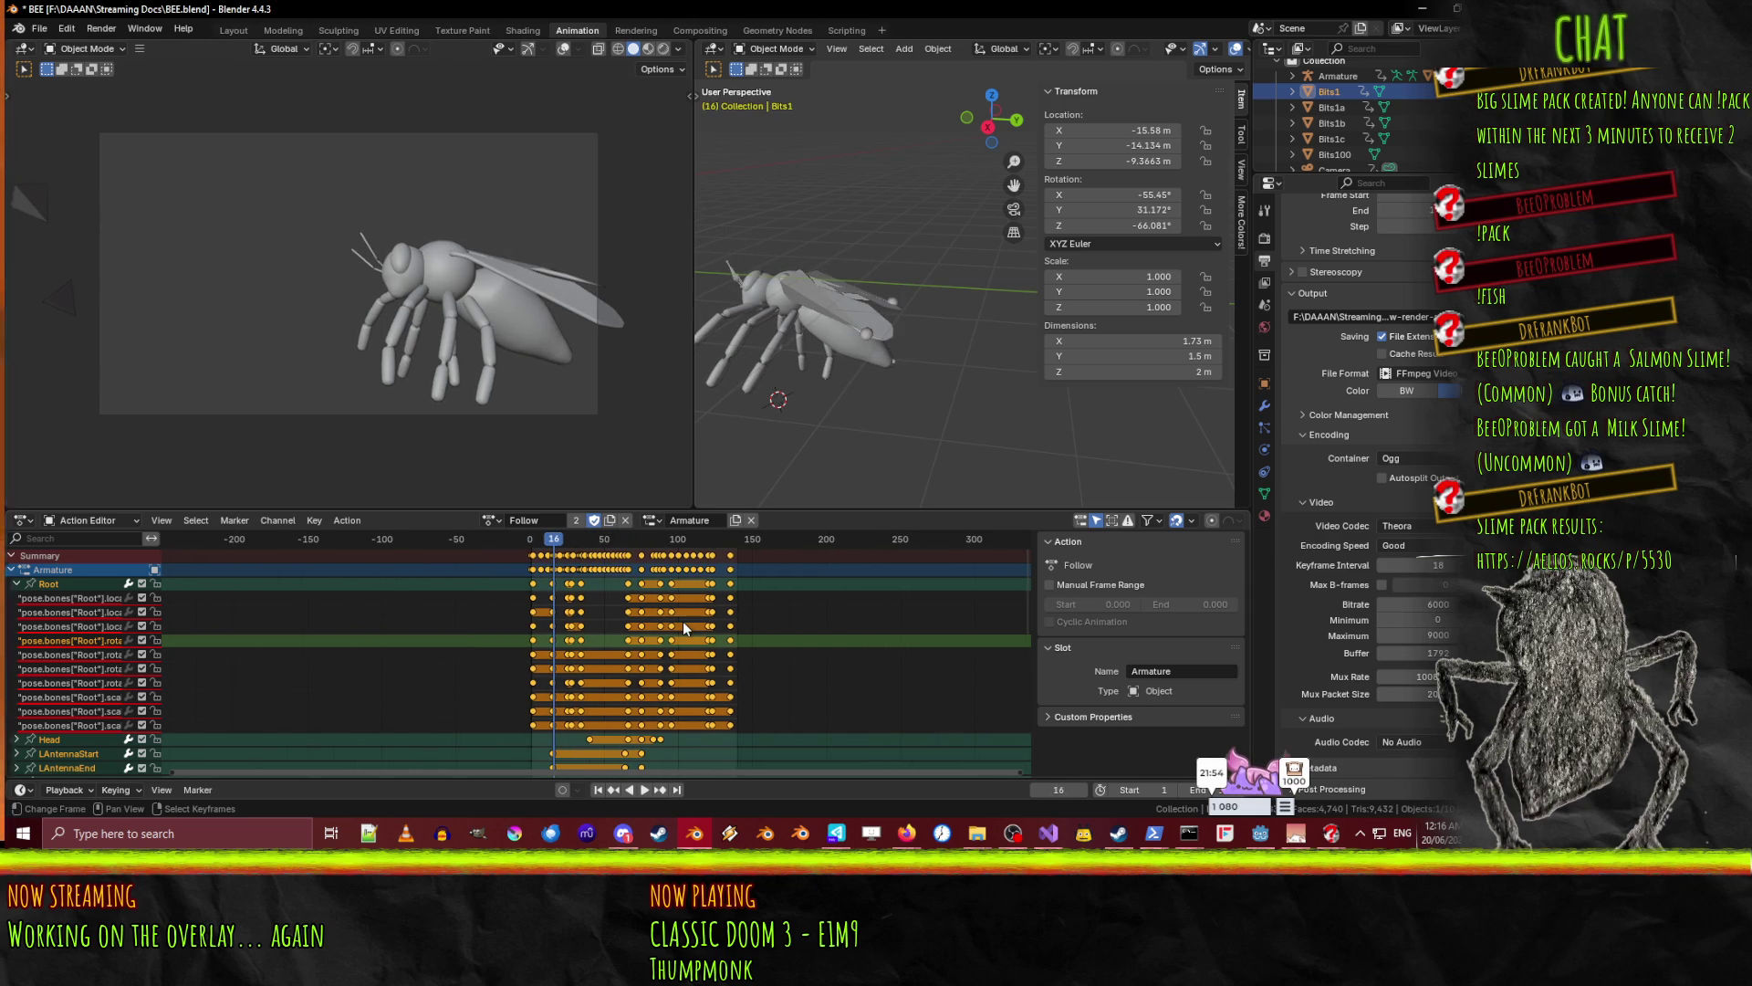
key(space)
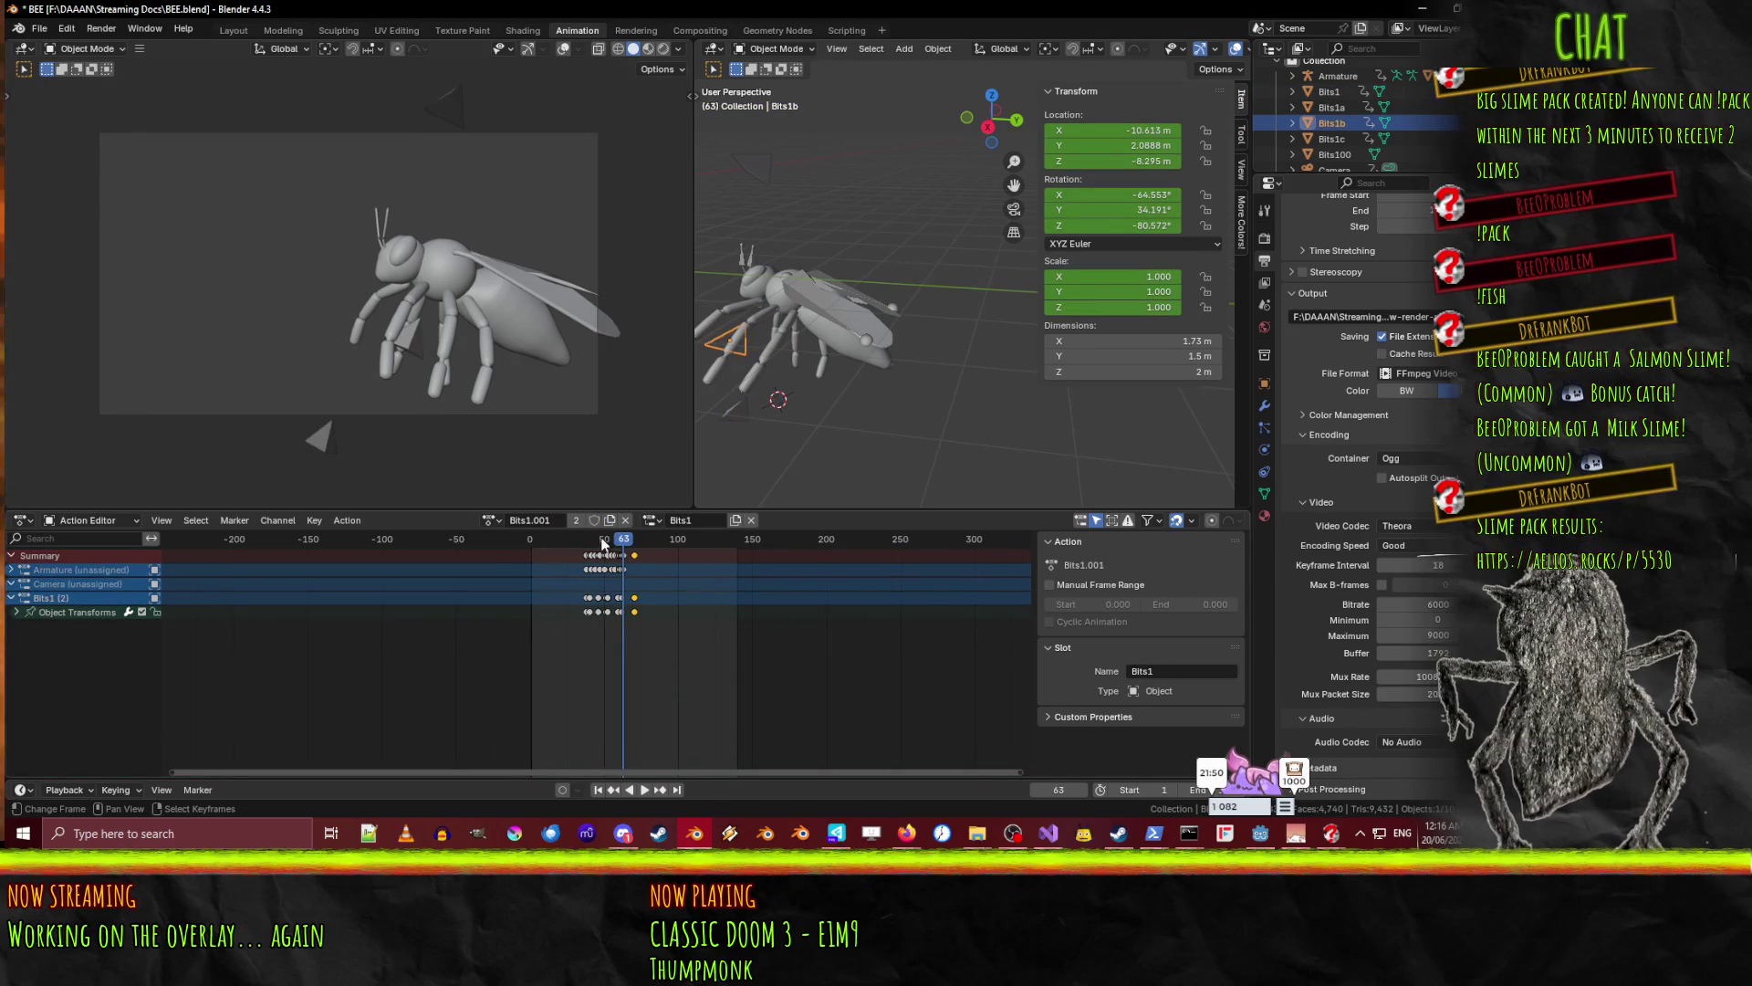
- Assign the Follow action to Bits1b and play it to check the motion
click(529, 538)
click(491, 520)
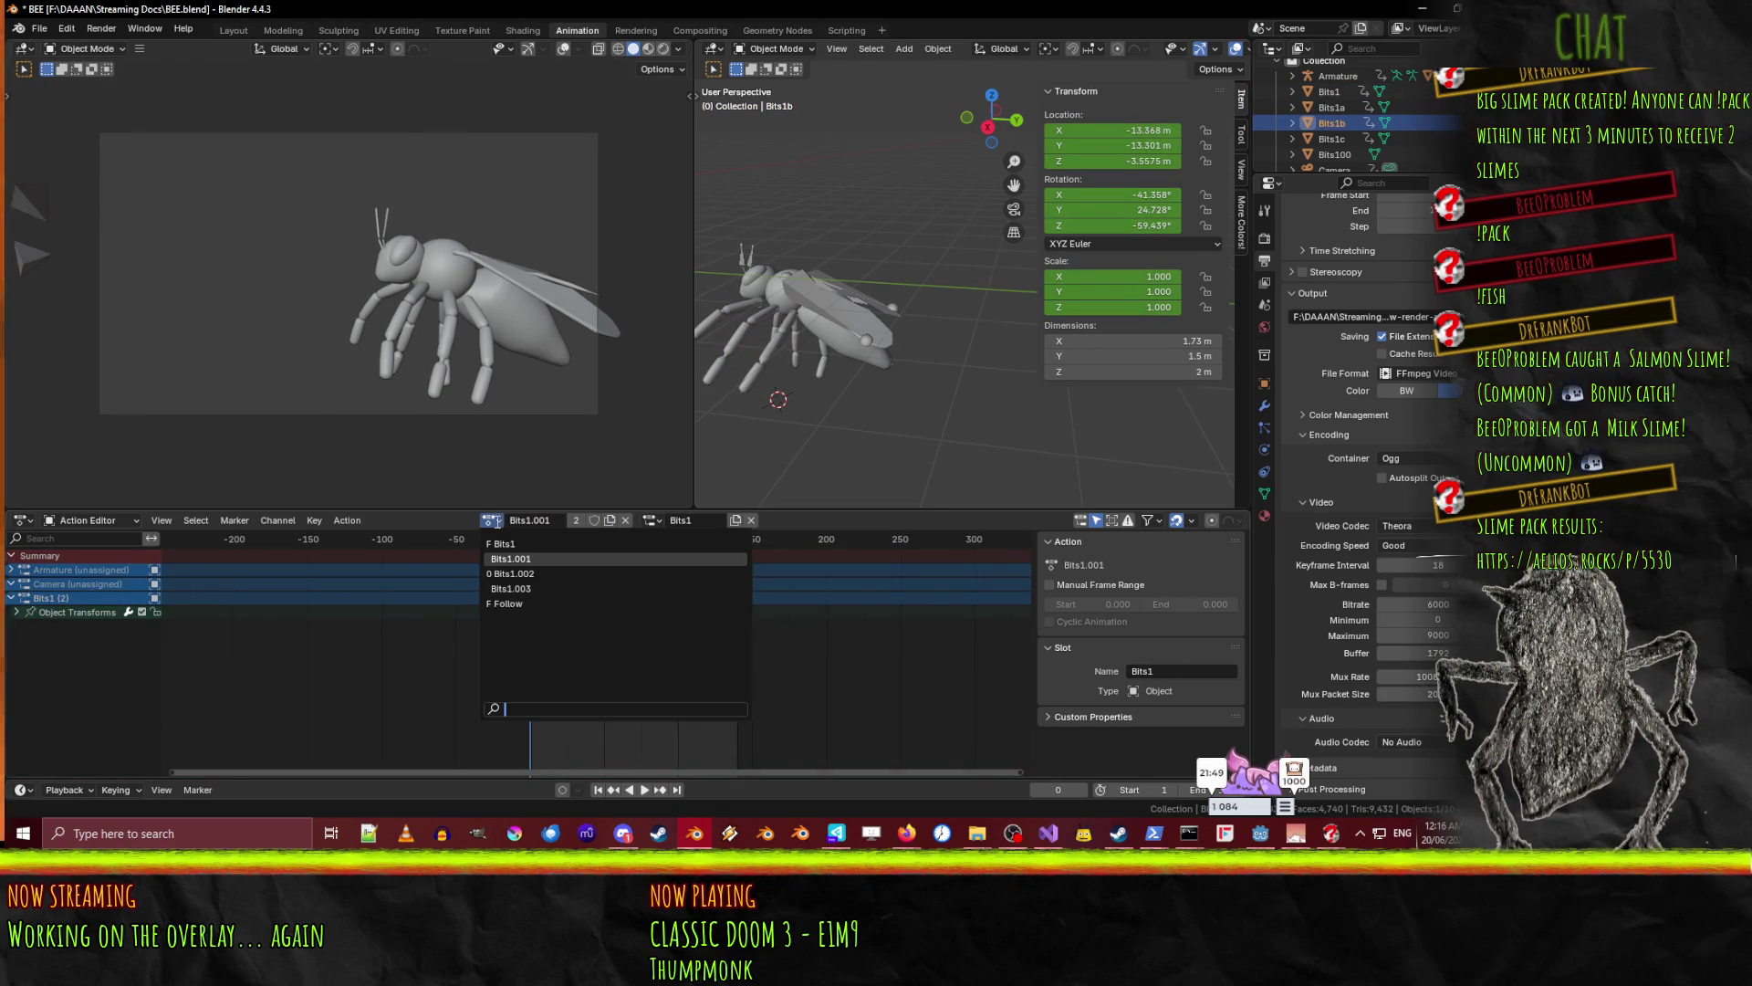
click(524, 603)
click(650, 788)
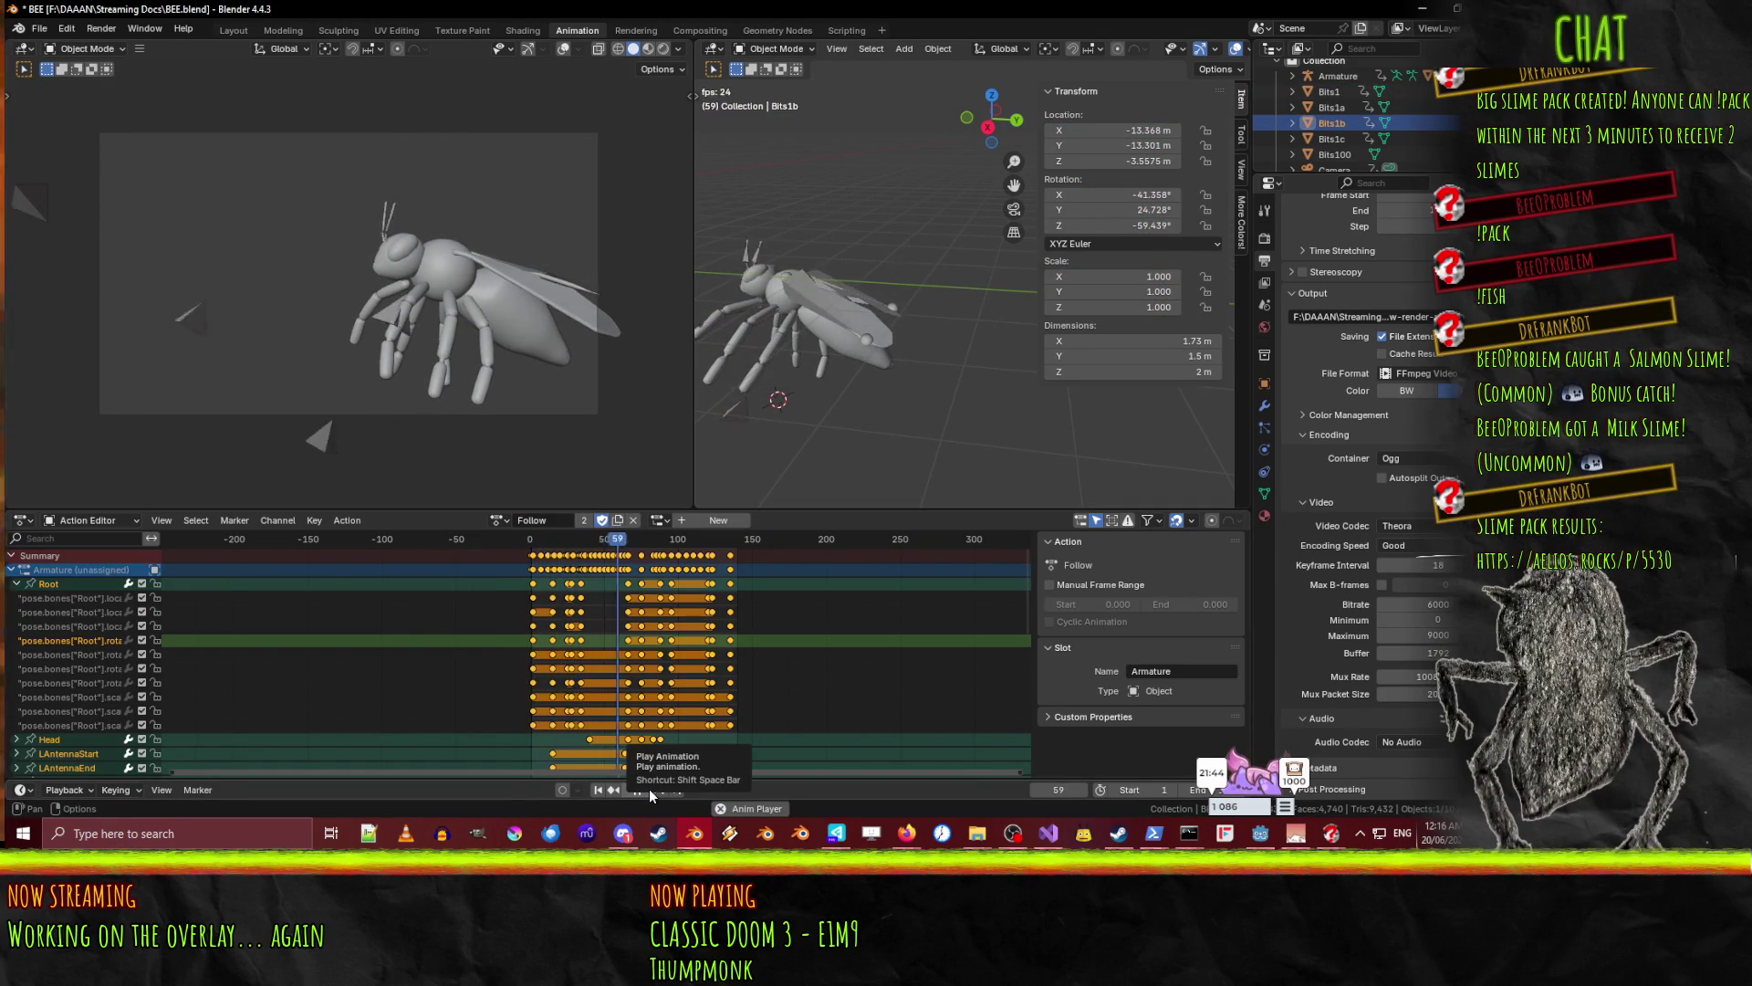
click(648, 789)
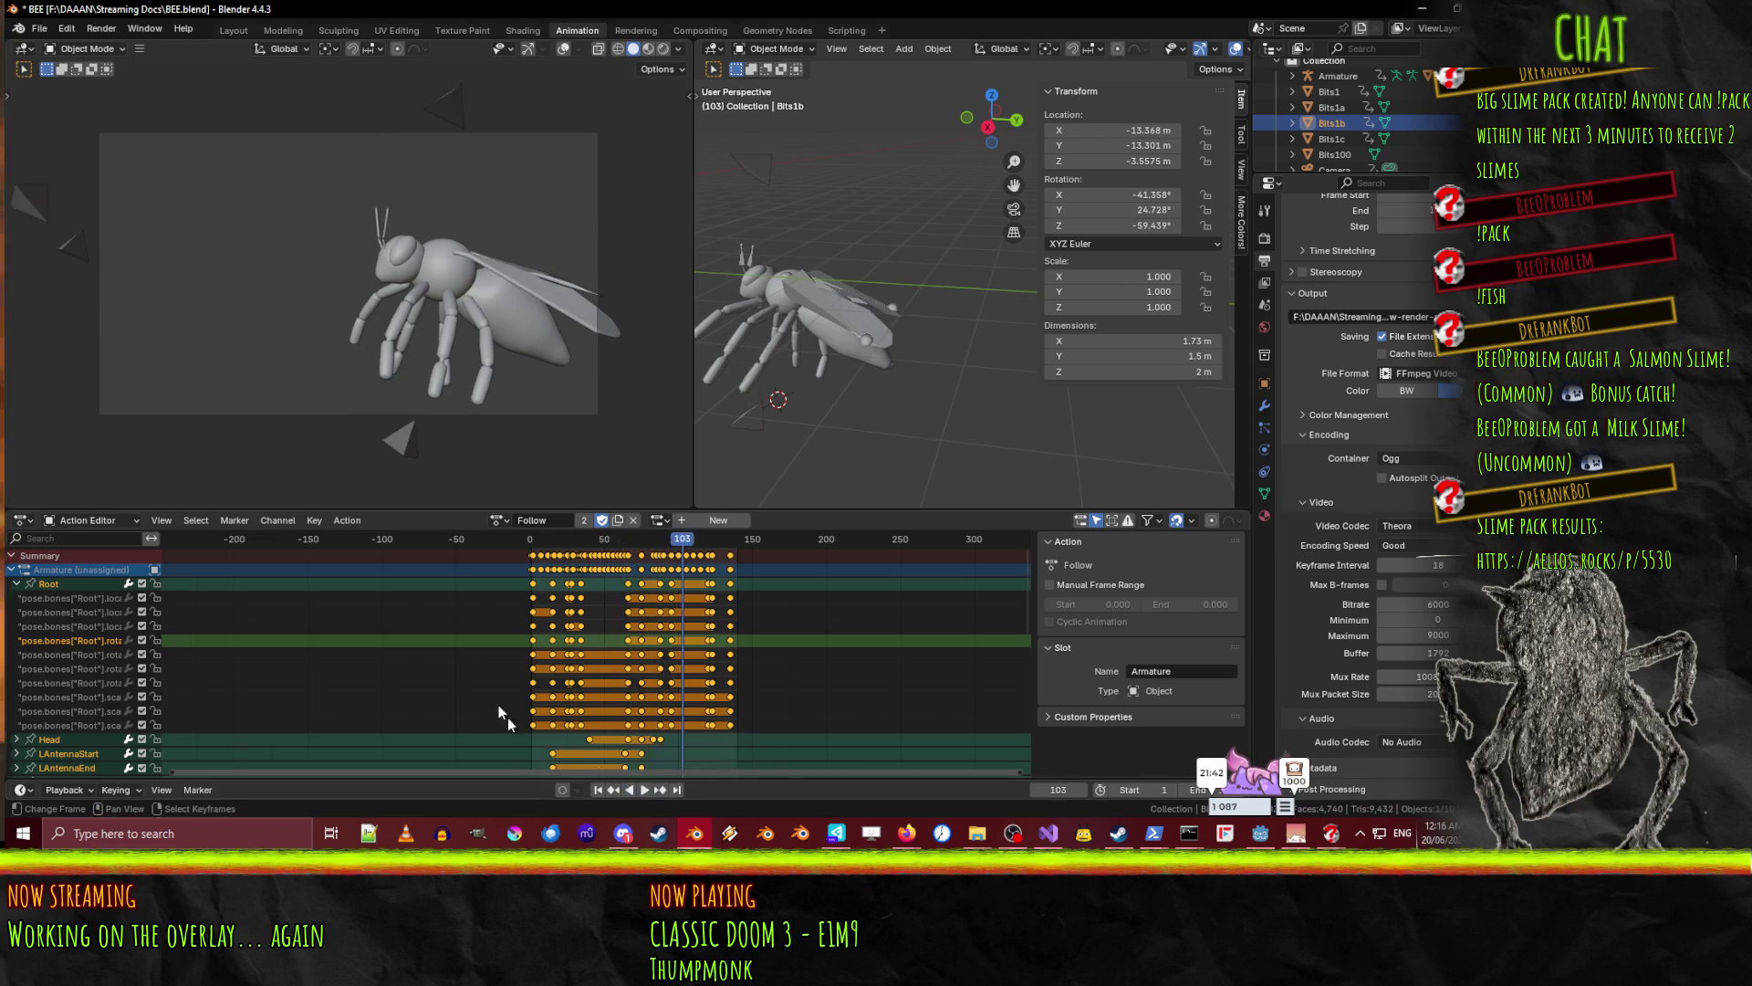
scroll(546, 745, down, 4)
scroll(58, 719, down, 10)
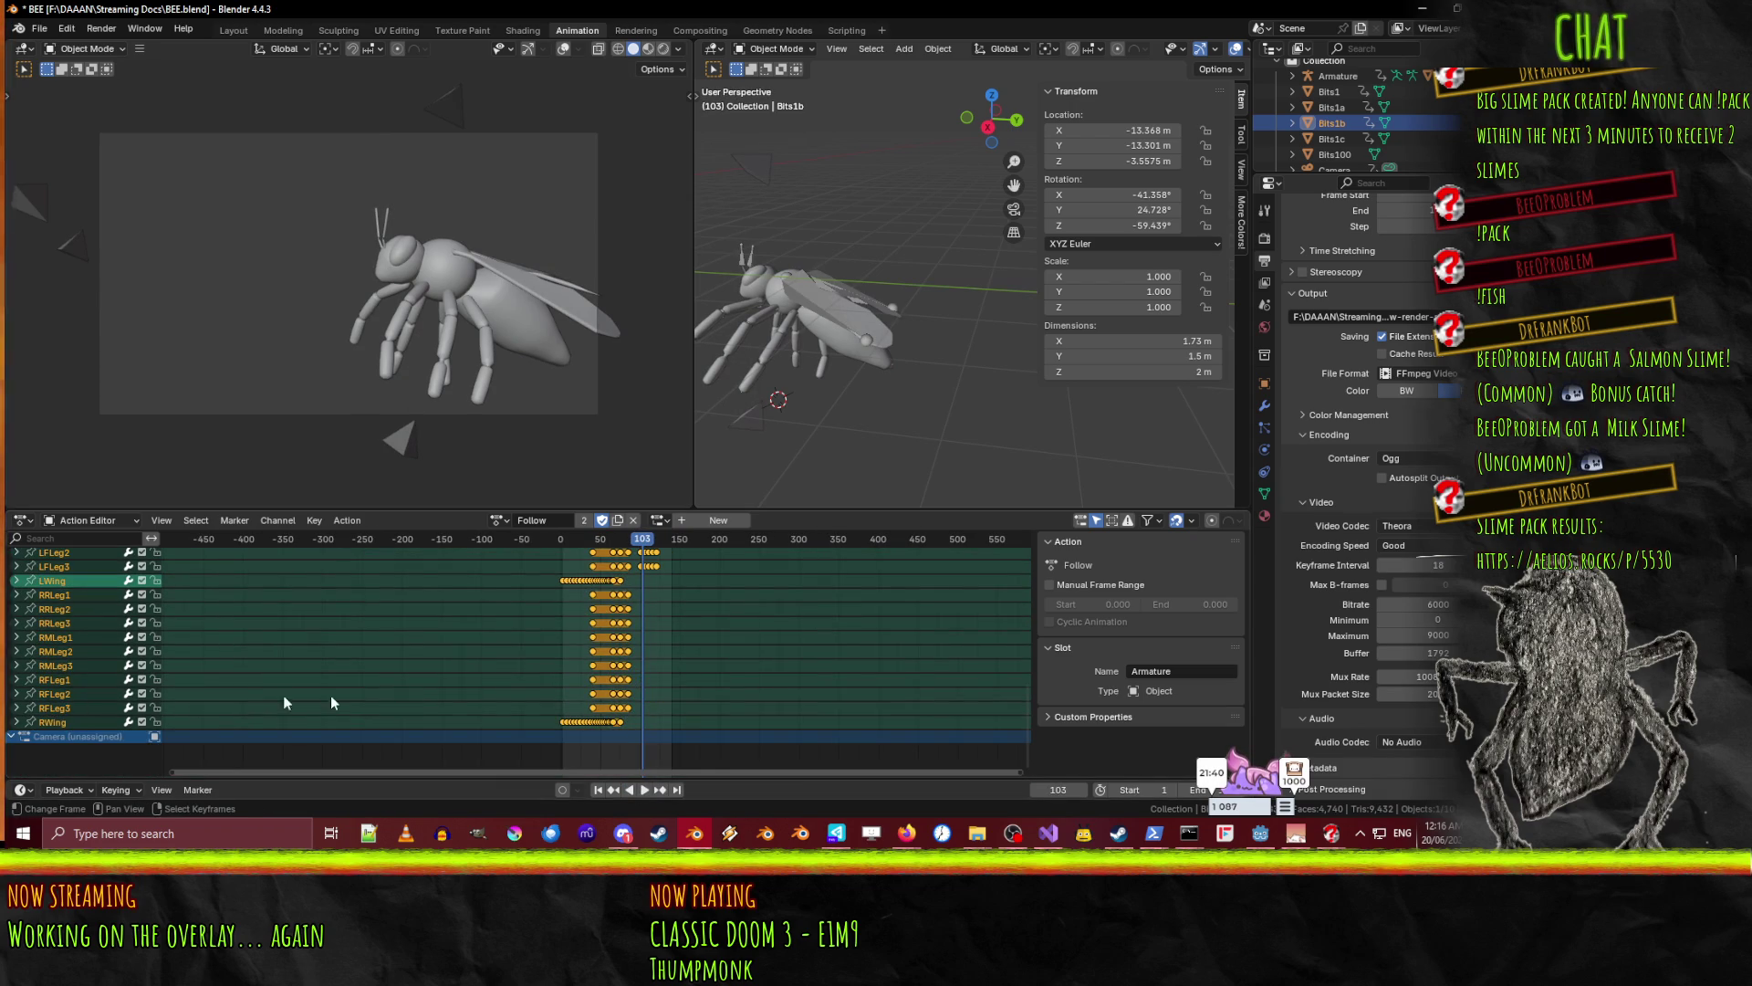
scroll(512, 695, up, 8)
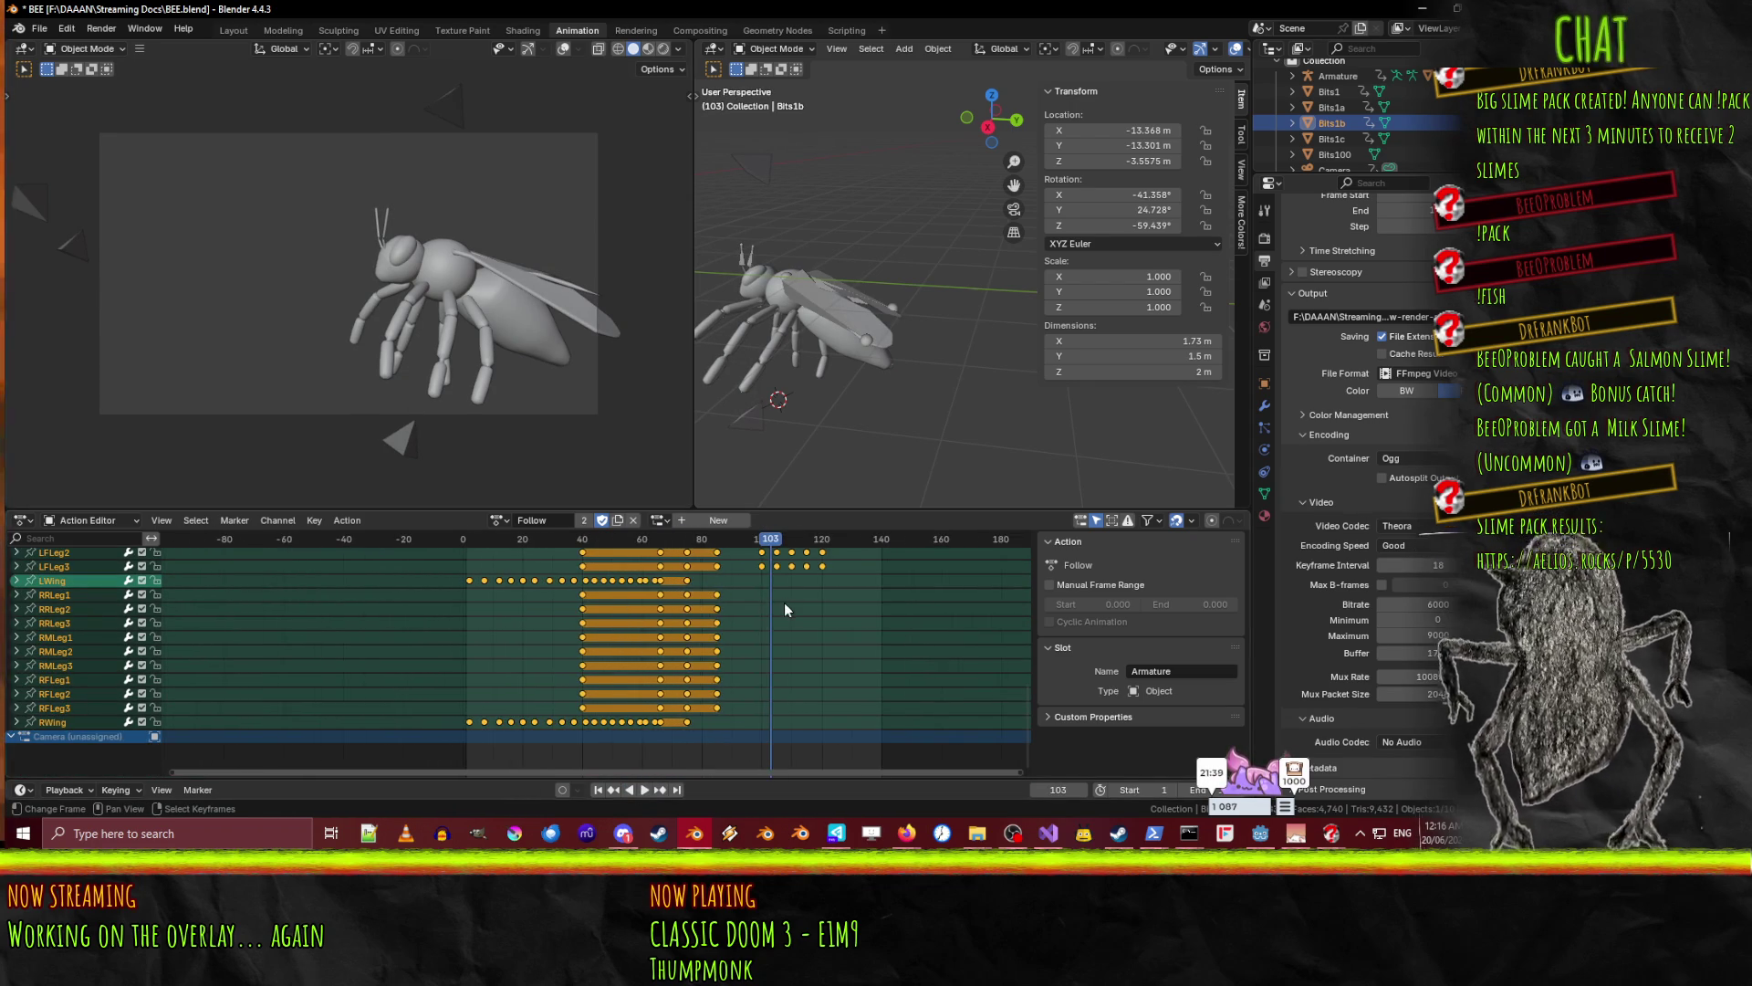
scroll(776, 589, up, 2)
- Try Follow's Camera slot on Bits1b, then switch back to Armature and play
click(659, 520)
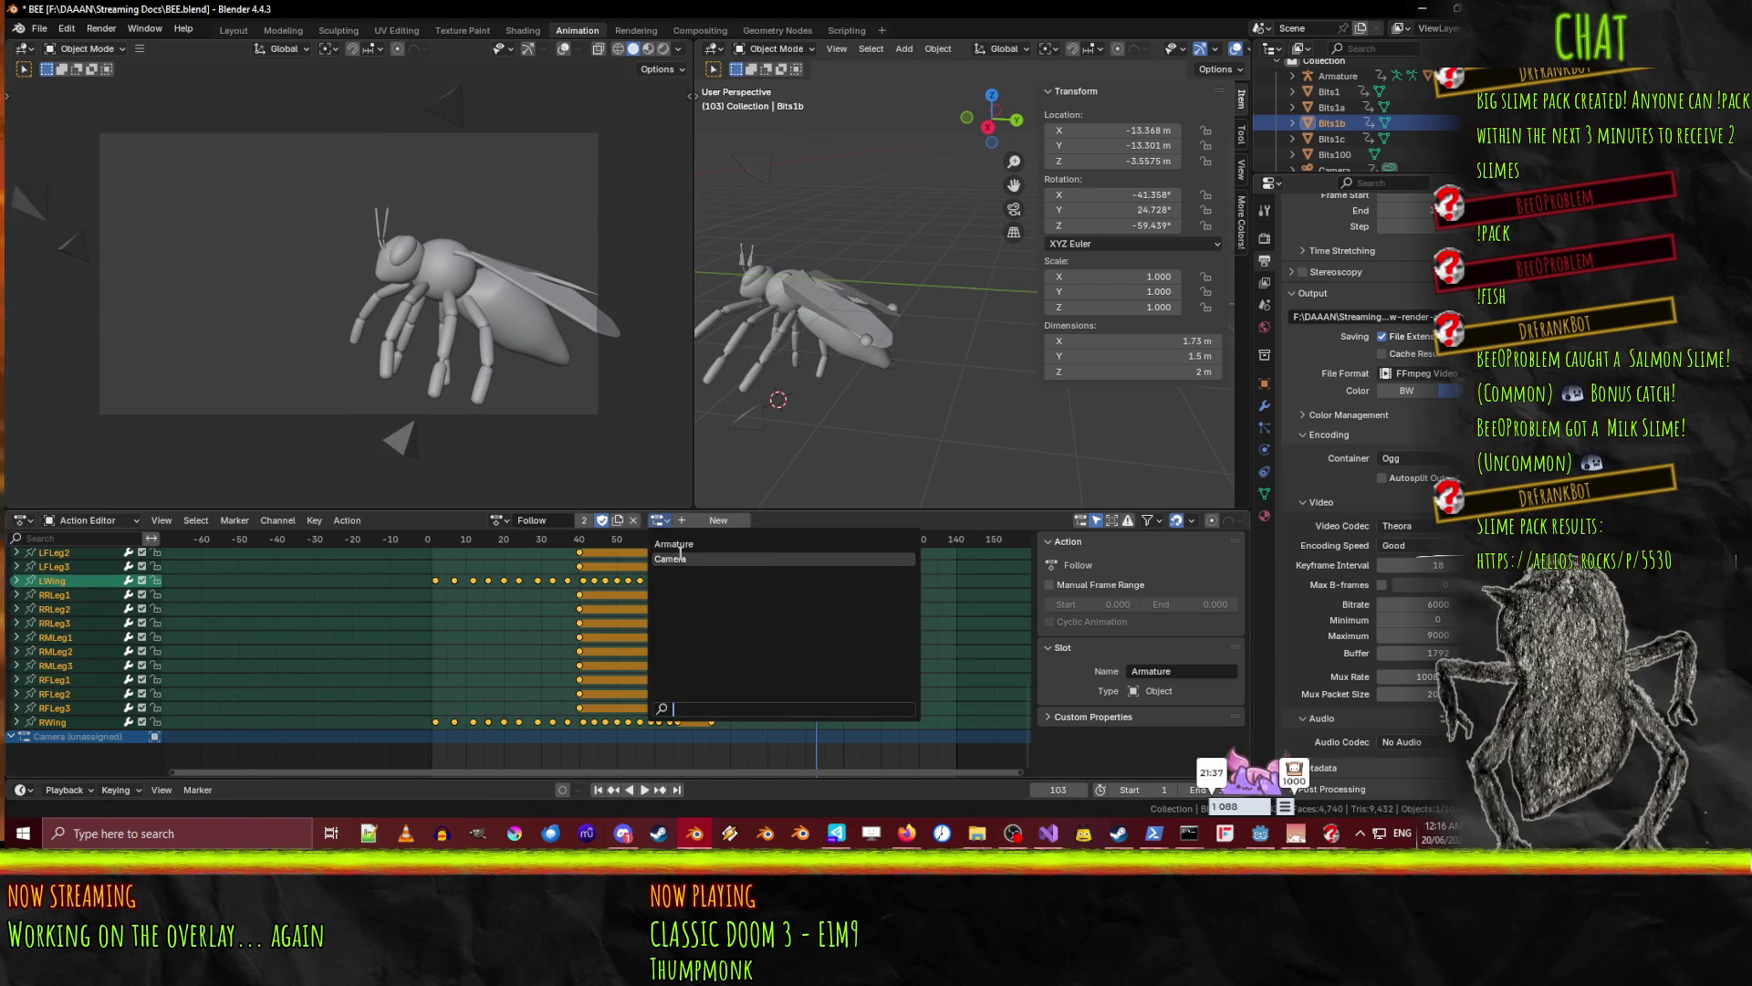
click(670, 559)
click(651, 520)
click(669, 545)
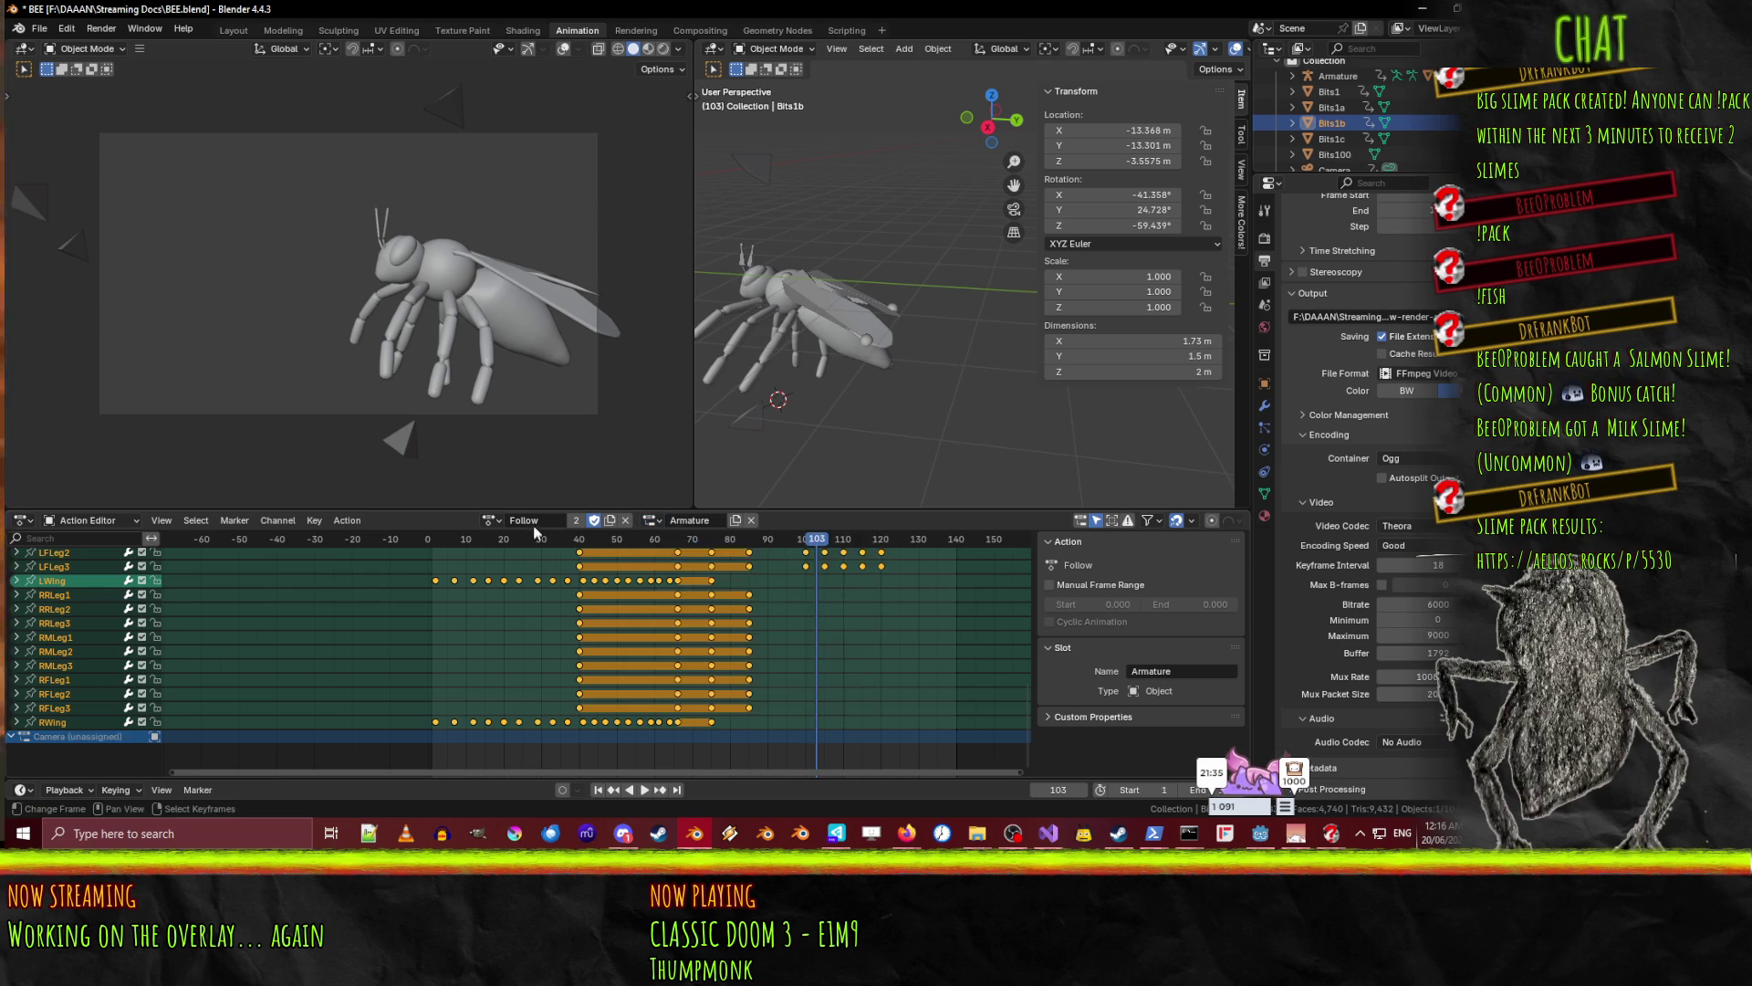
mouse_move(809, 546)
mouse_down()
mouse_move(421, 542)
mouse_move(440, 540)
mouse_up()
click(645, 790)
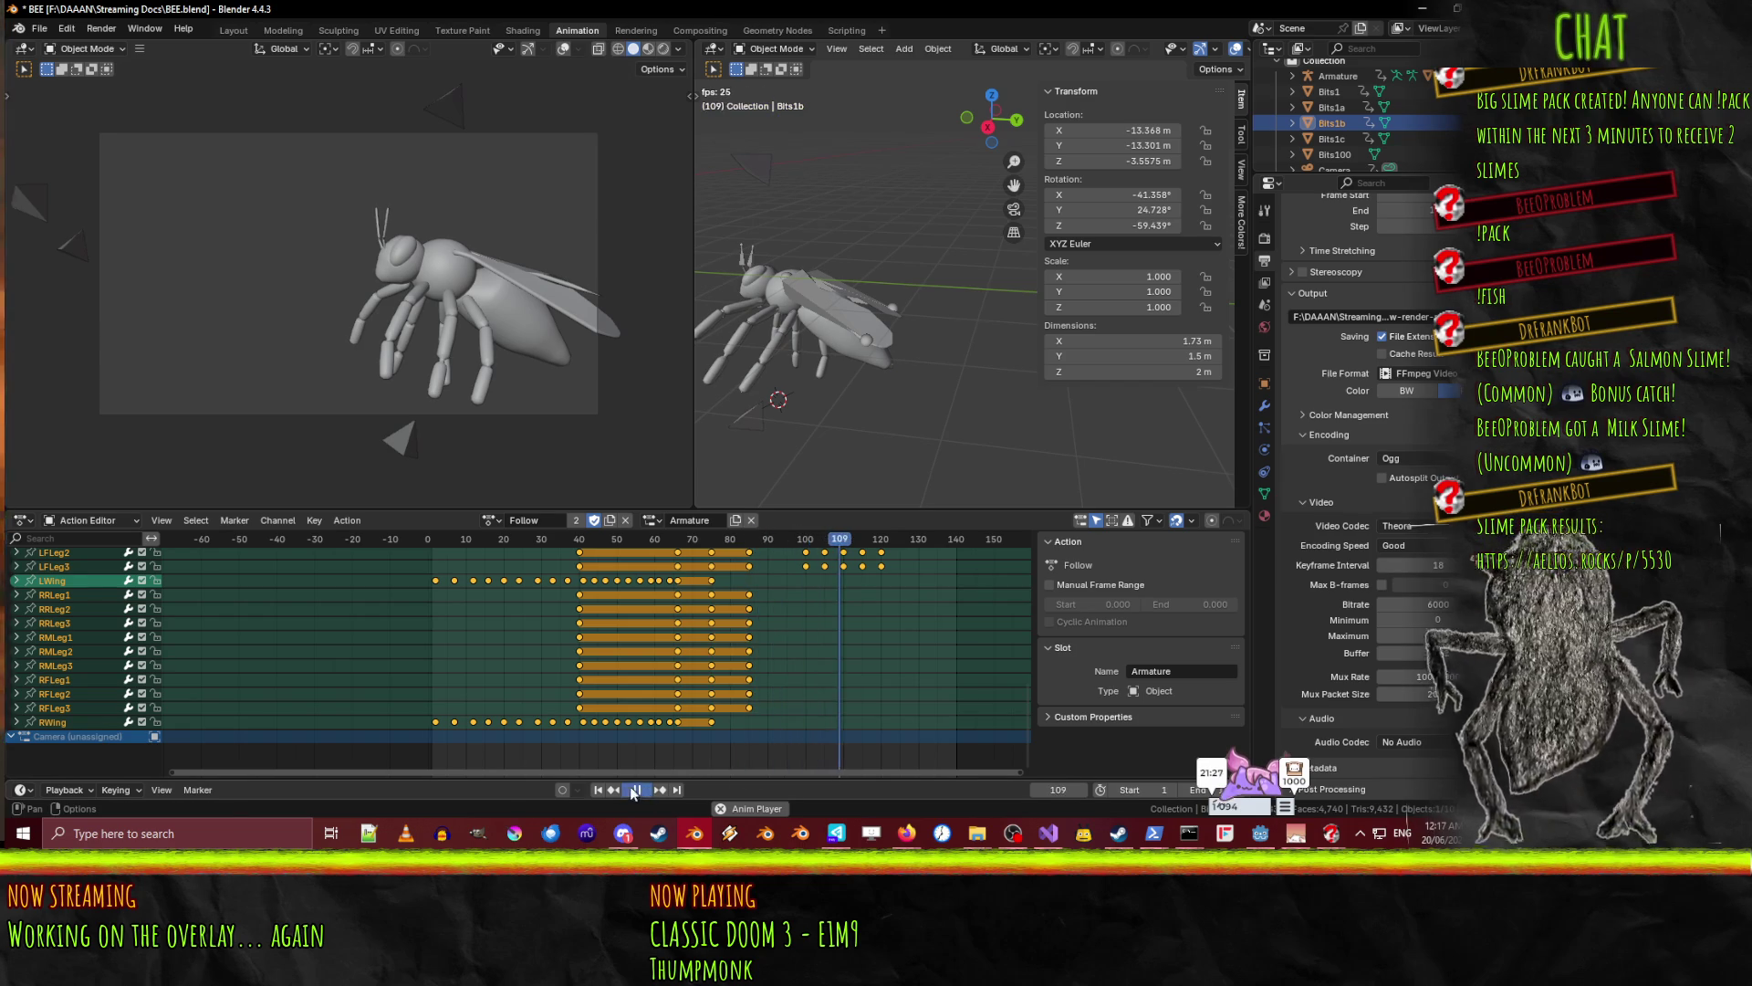
click(637, 790)
- Replay the Follow animation from about frame 25 and return the playhead to frame 0
mouse_move(571, 536)
mouse_down()
mouse_move(531, 531)
mouse_move(803, 538)
mouse_move(427, 545)
mouse_move(444, 544)
mouse_up()
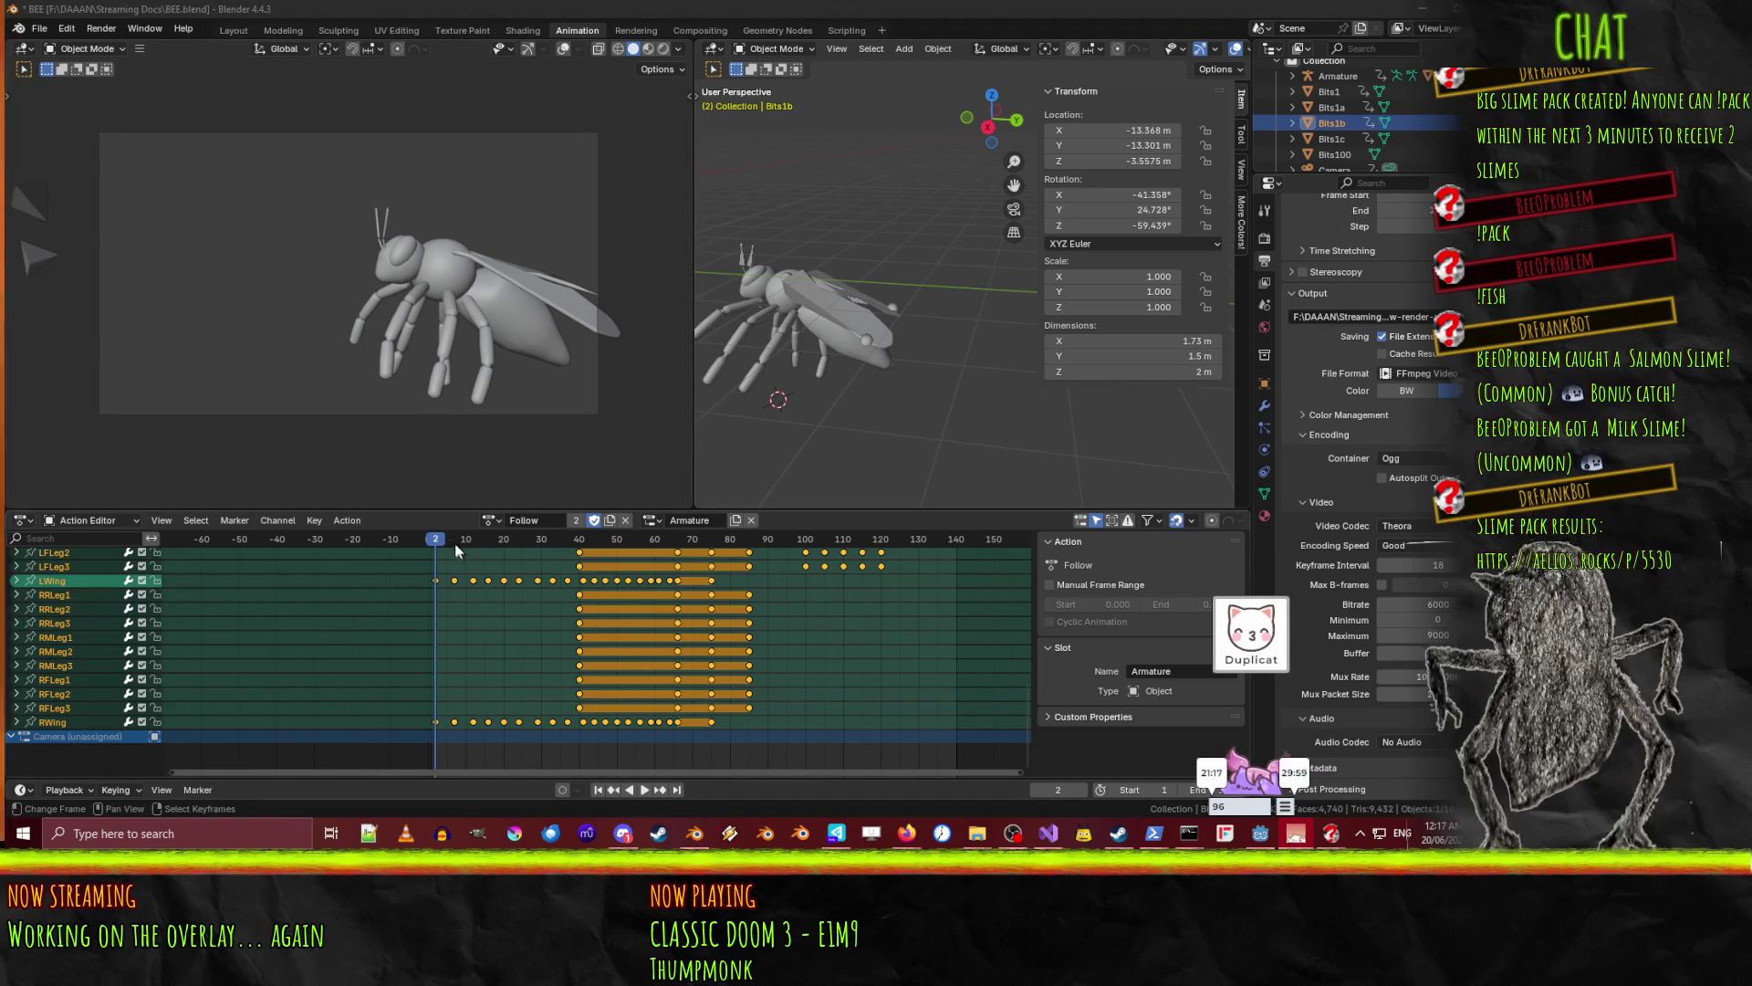
key(space)
click(444, 544)
drag(444, 544, 429, 536)
key(space)
scroll(518, 636, up, 3)
scroll(517, 638, down, 2)
click(492, 520)
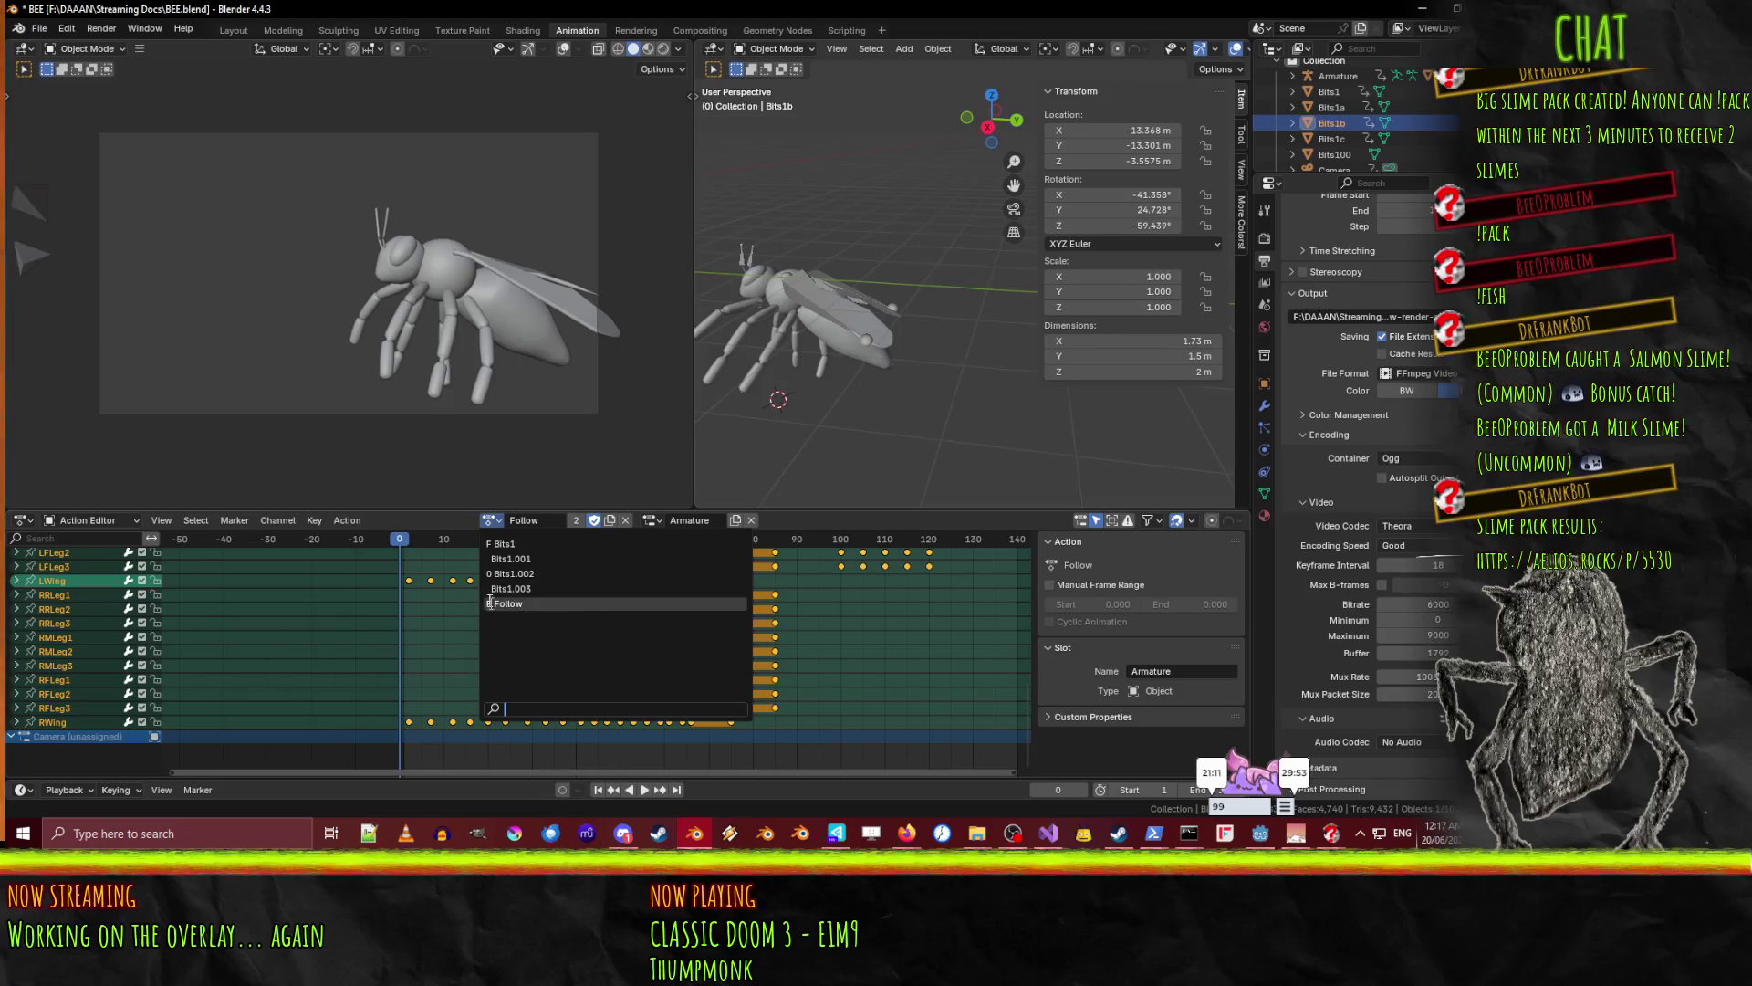
- Give Bits1b the Bits1 action and scrub its animation through to frame 79
click(522, 543)
mouse_move(402, 544)
mouse_down()
mouse_move(791, 561)
mouse_move(359, 549)
mouse_move(473, 553)
mouse_move(512, 582)
mouse_up()
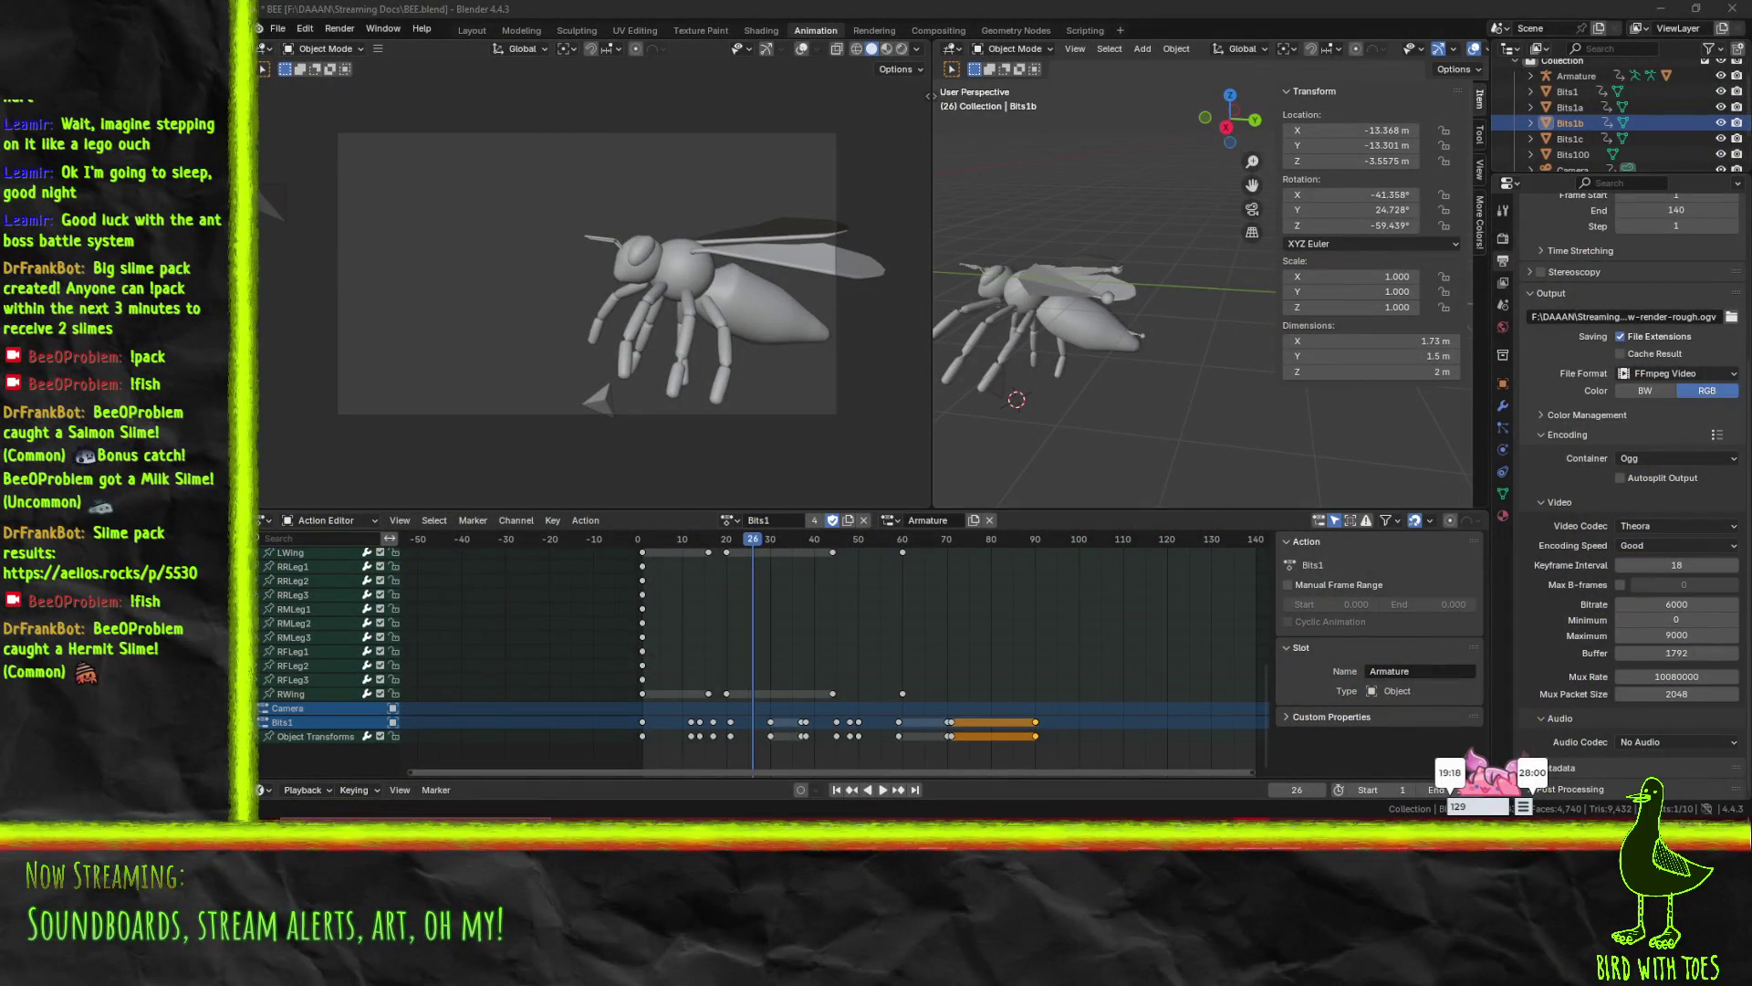
key(space)
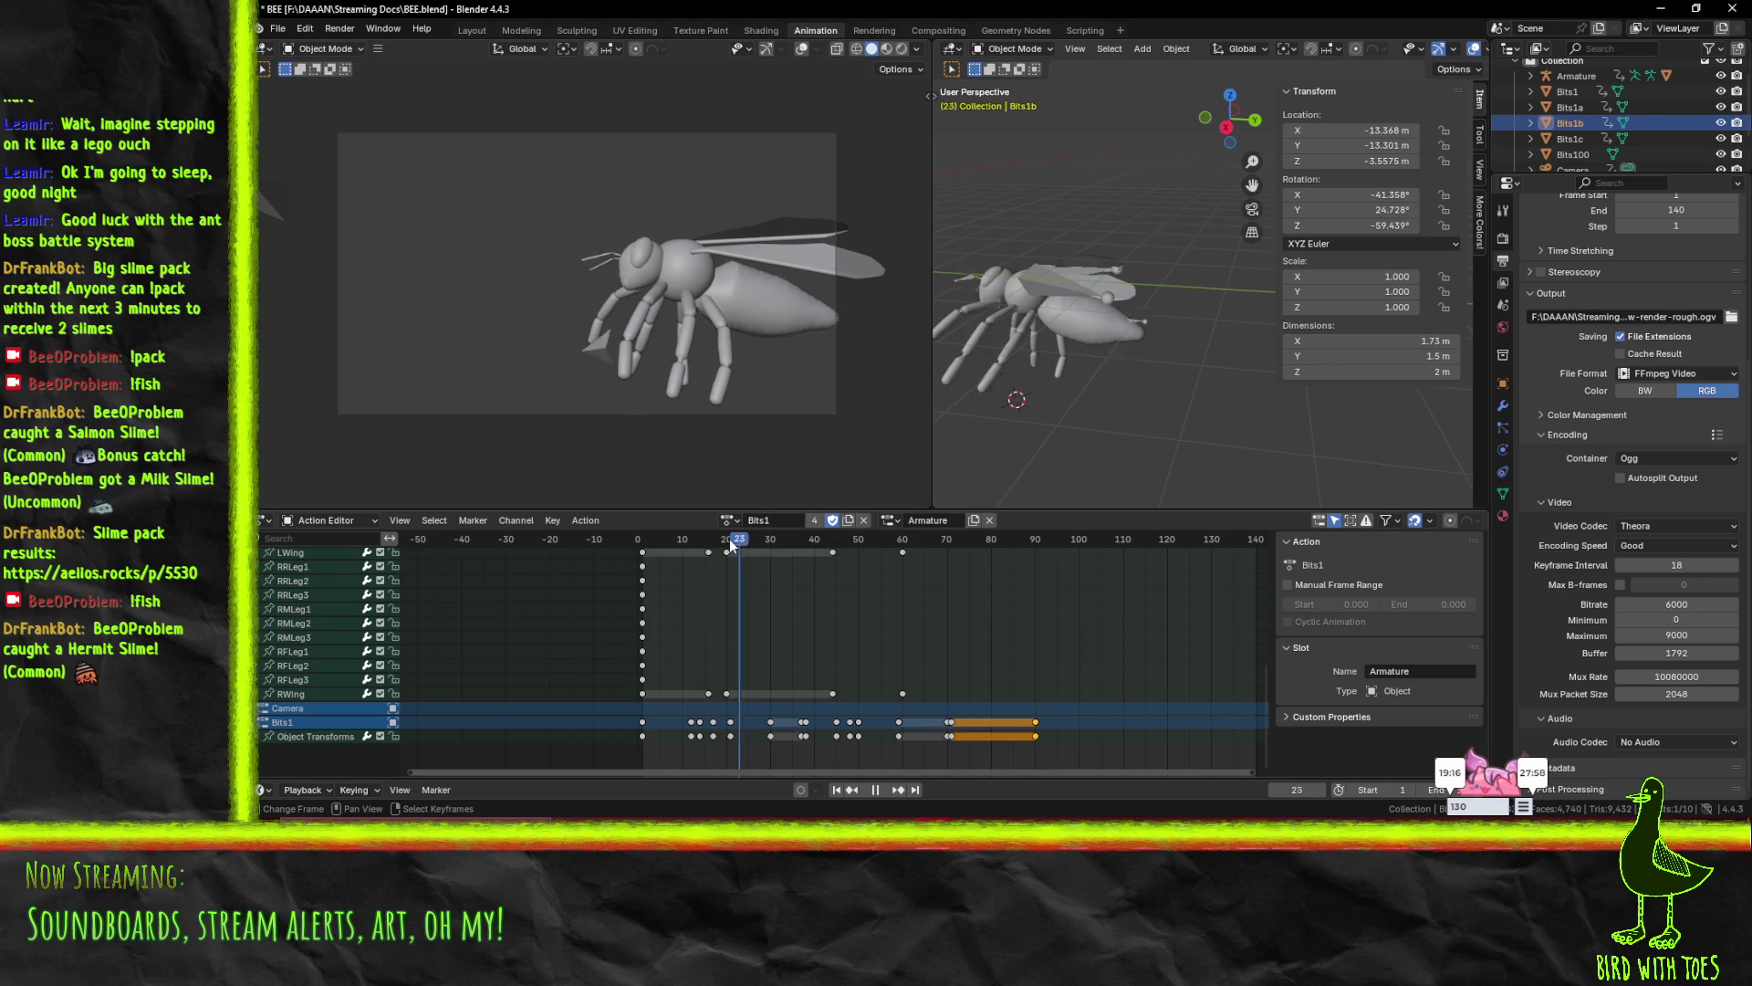
click(651, 543)
drag(651, 546, 993, 589)
key(Escape)
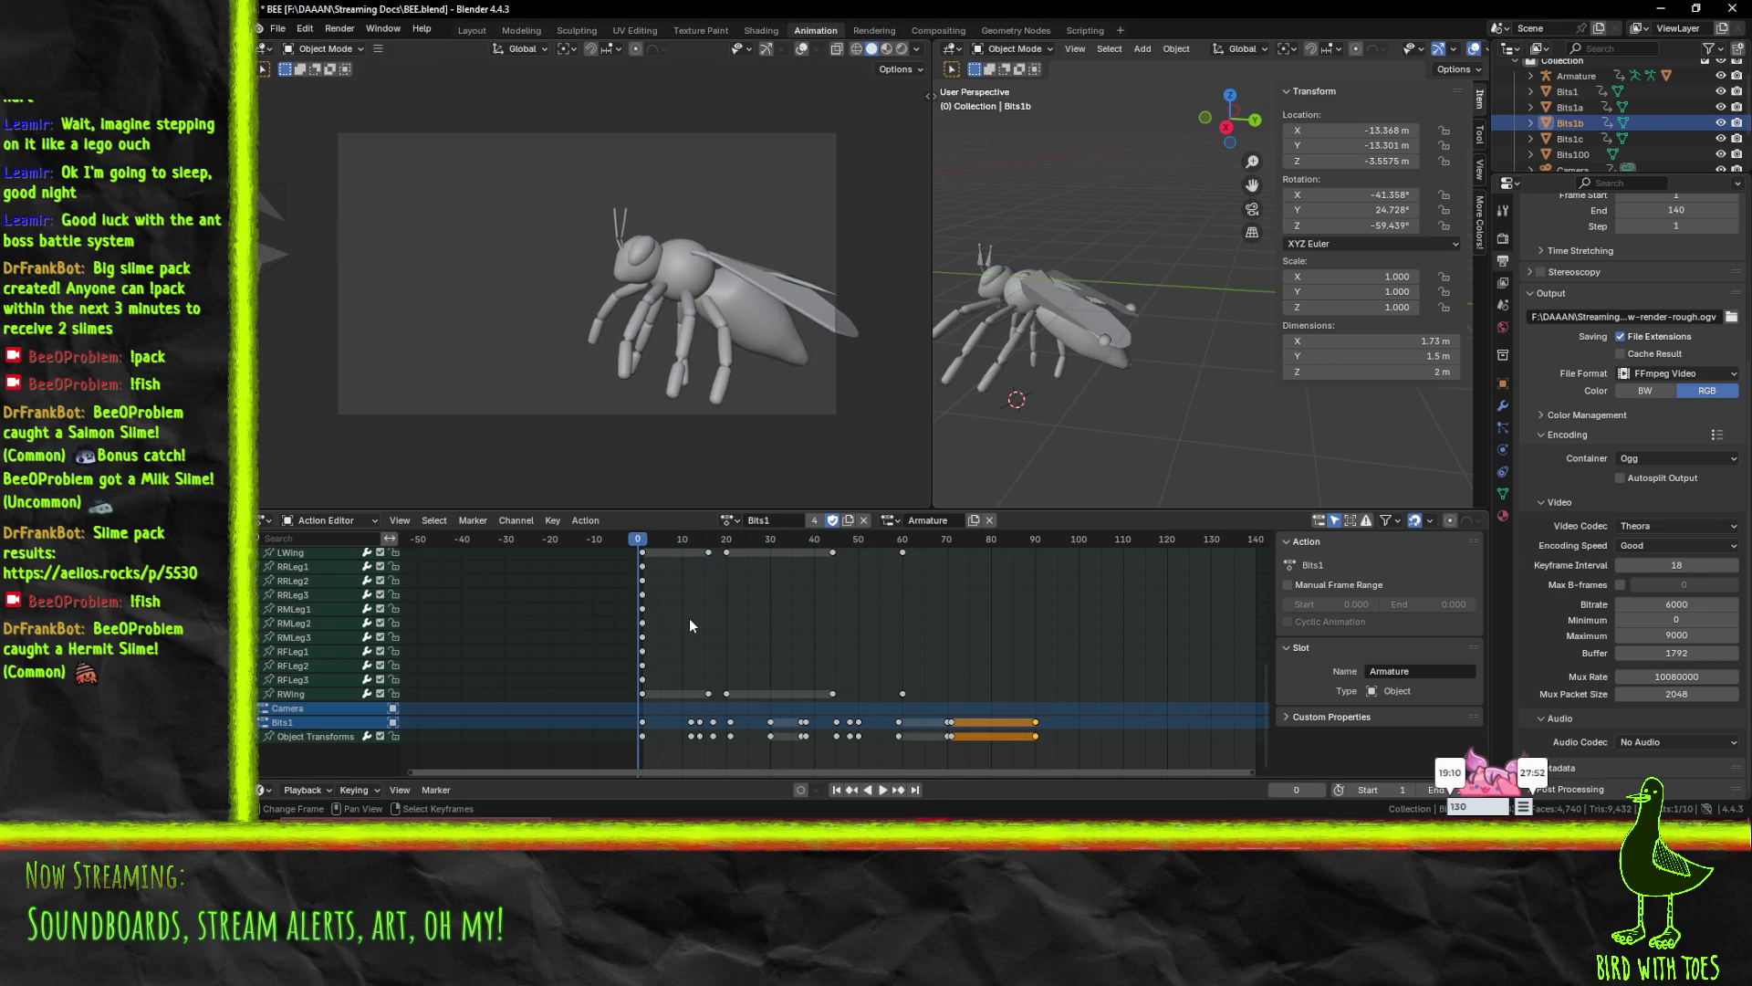
click(729, 520)
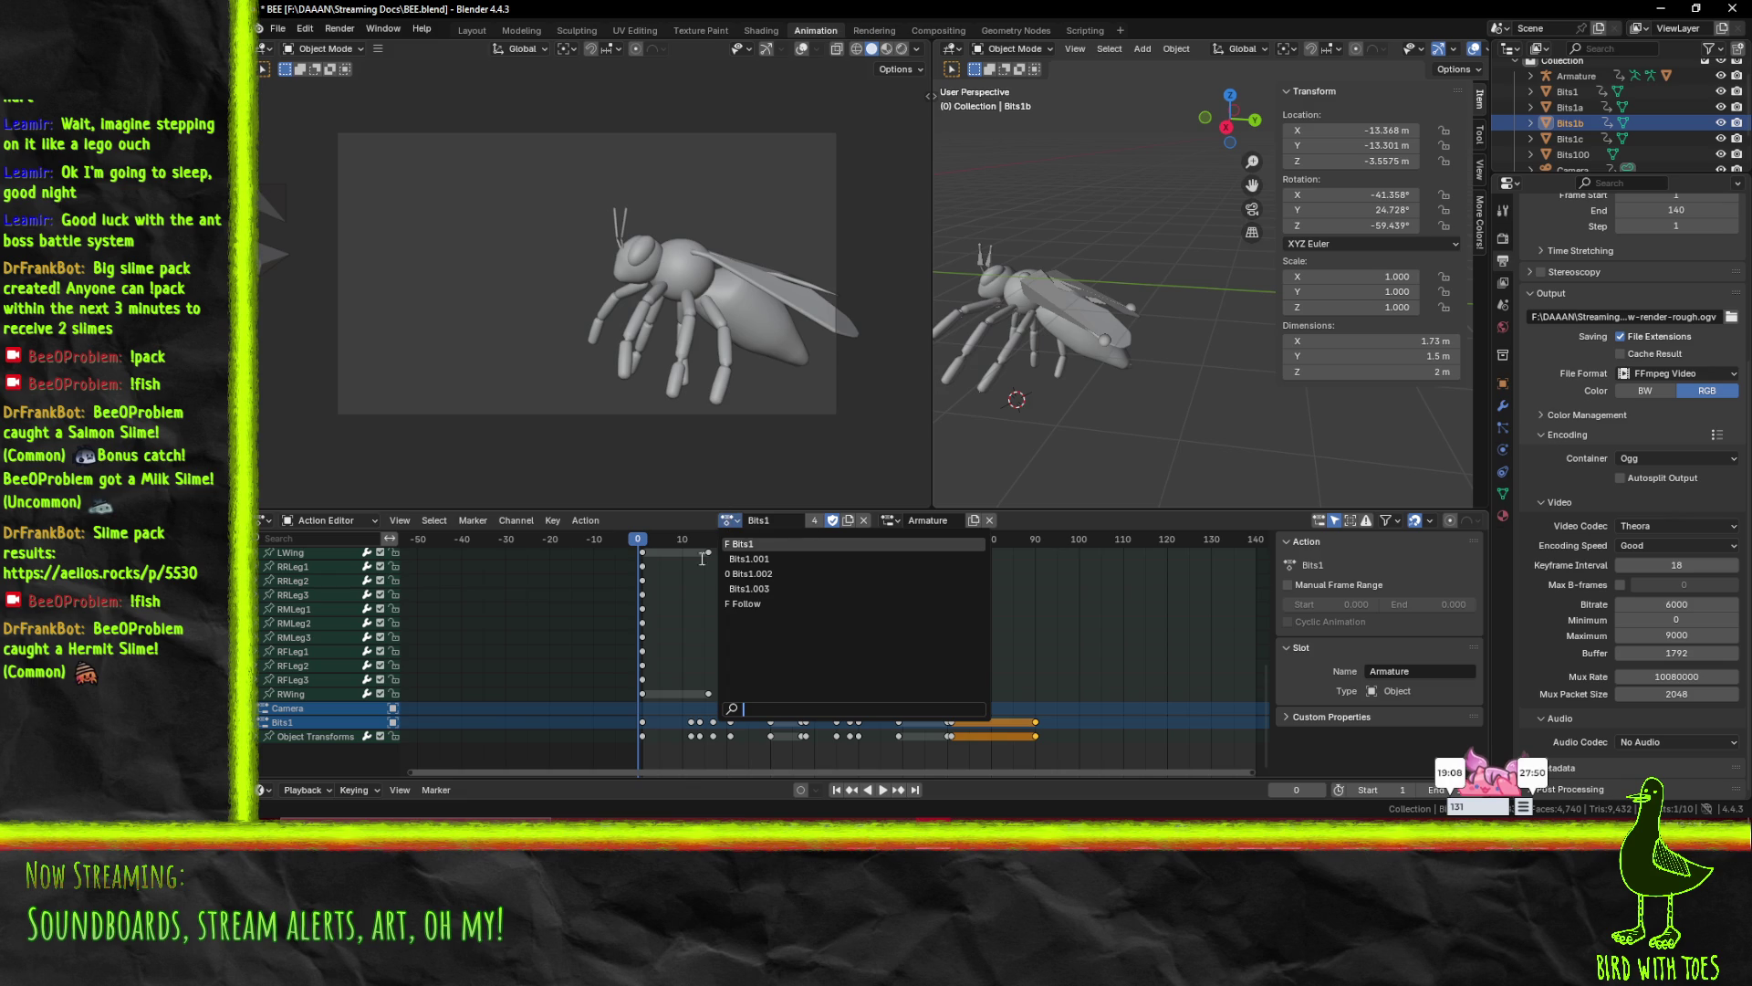
click(663, 539)
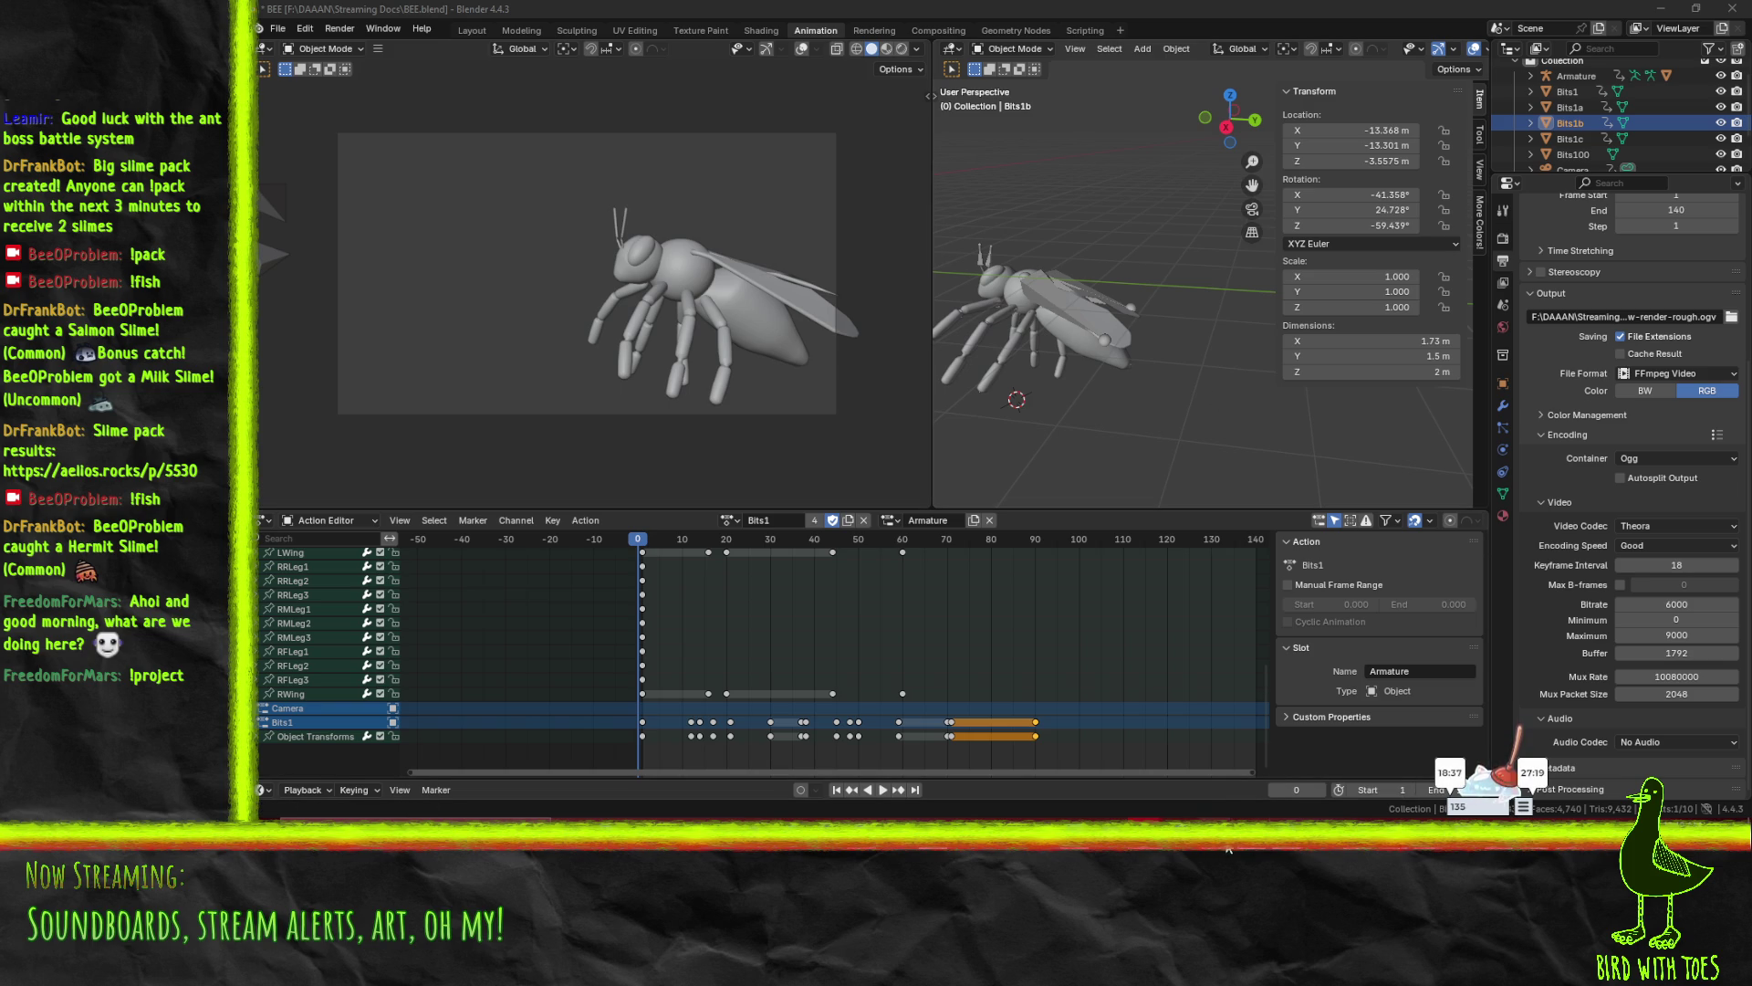
mouse_move(1218, 853)
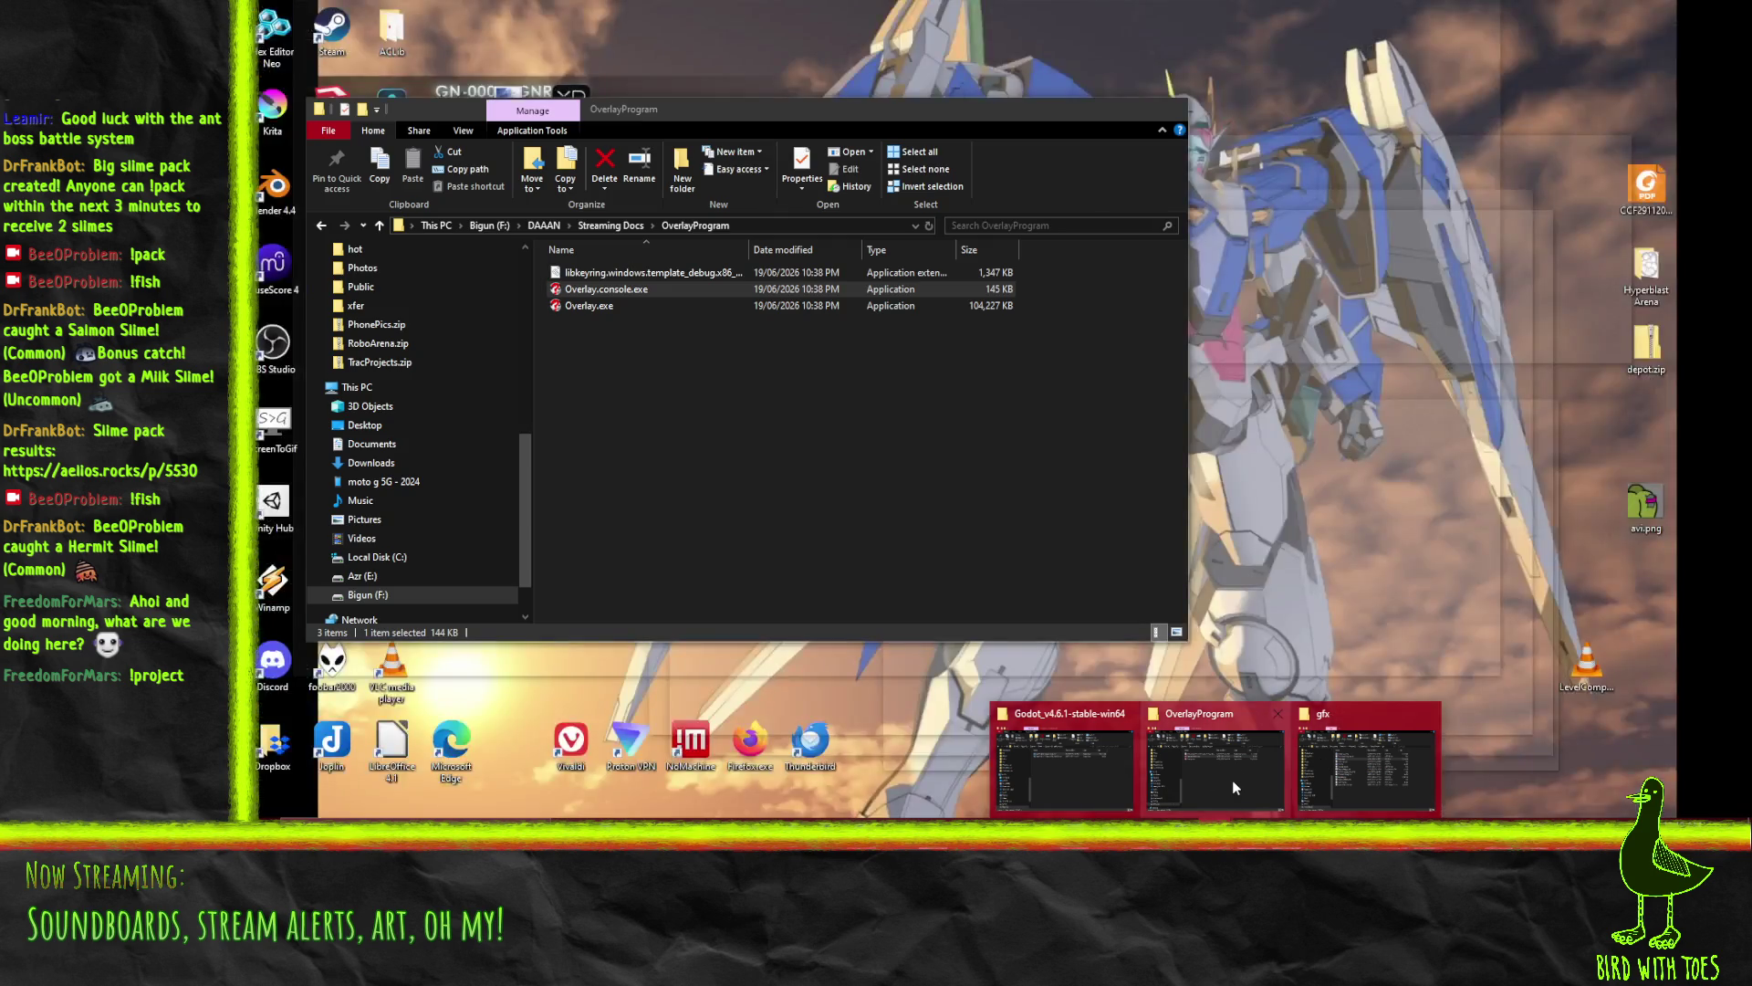
click(1232, 780)
drag(664, 117, 1001, 233)
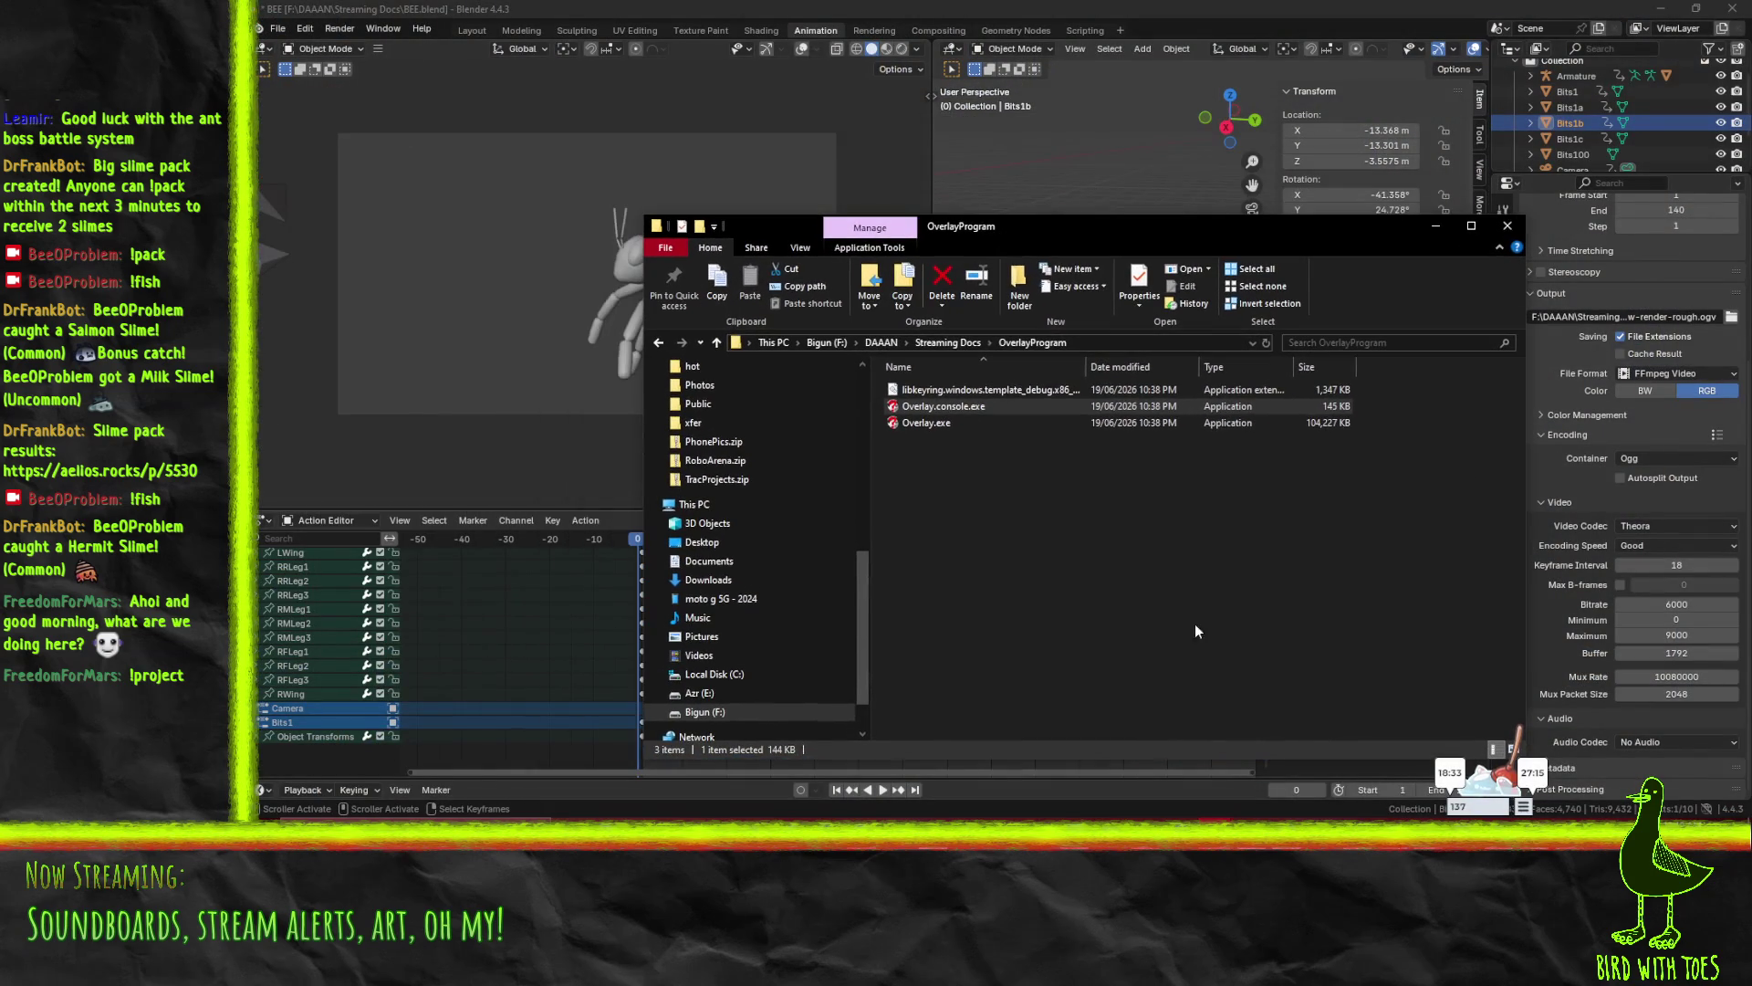
click(881, 345)
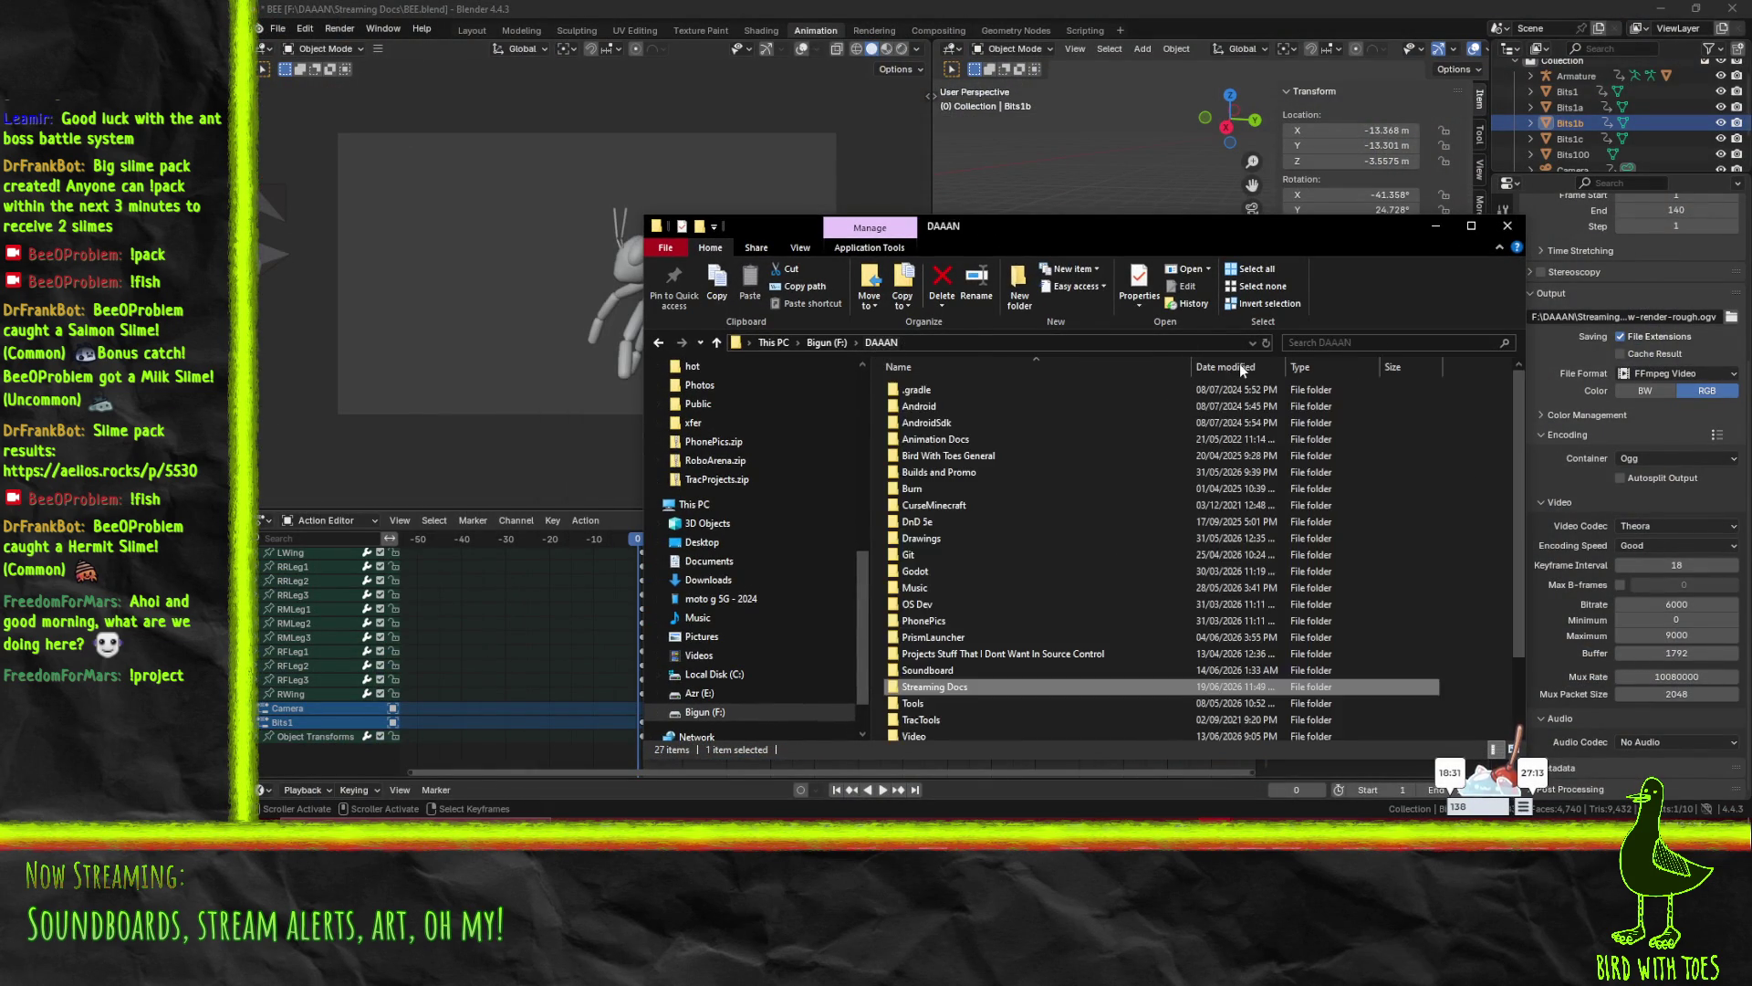
key(alt+F4)
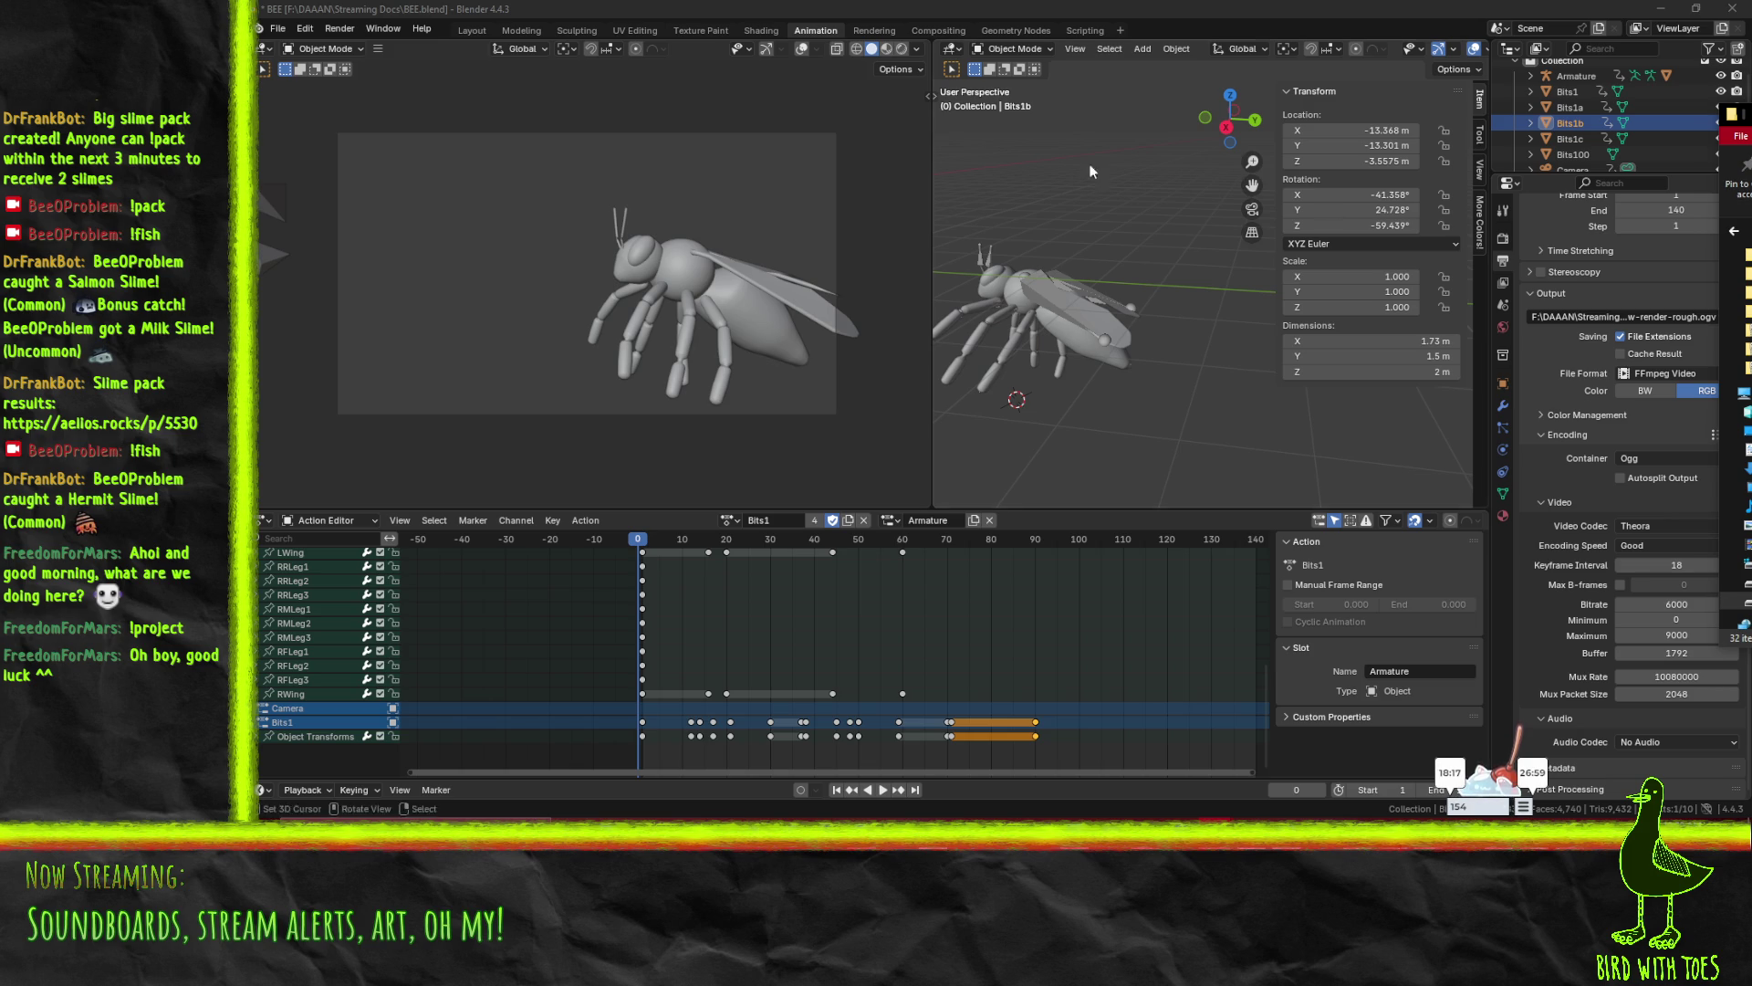
- Quit Blender without saving the bee file, relaunch it, and dismiss the splash screen
click(1731, 8)
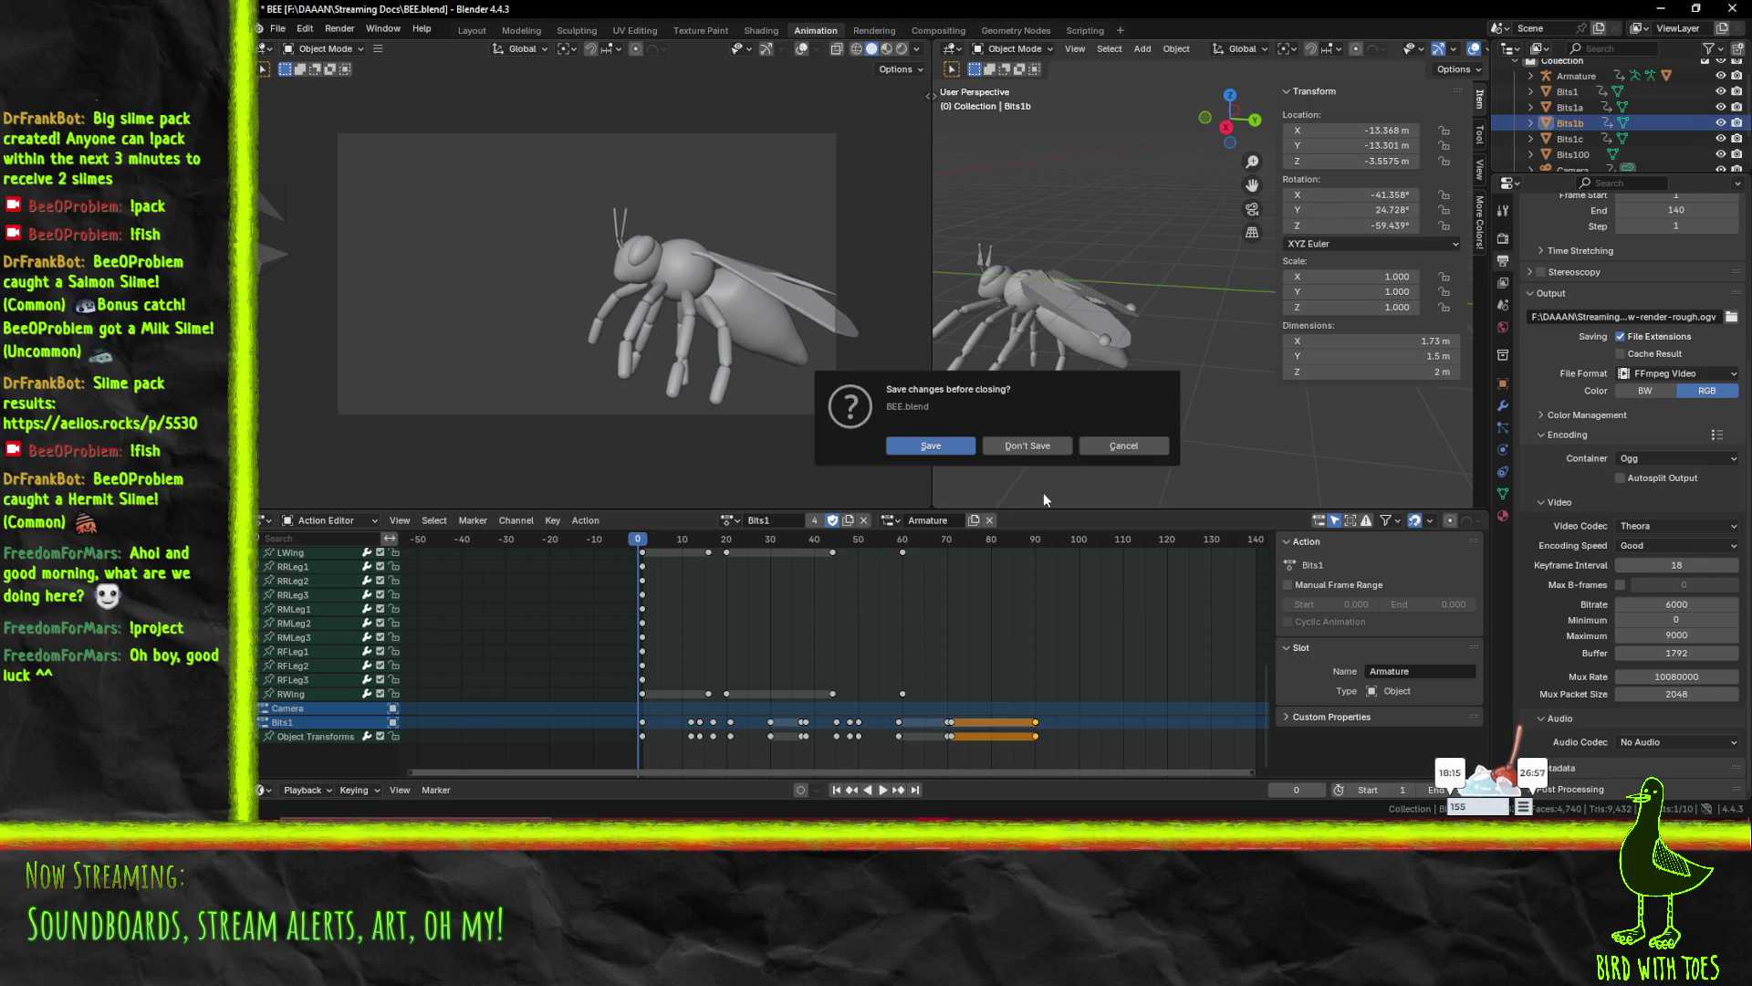
click(1004, 447)
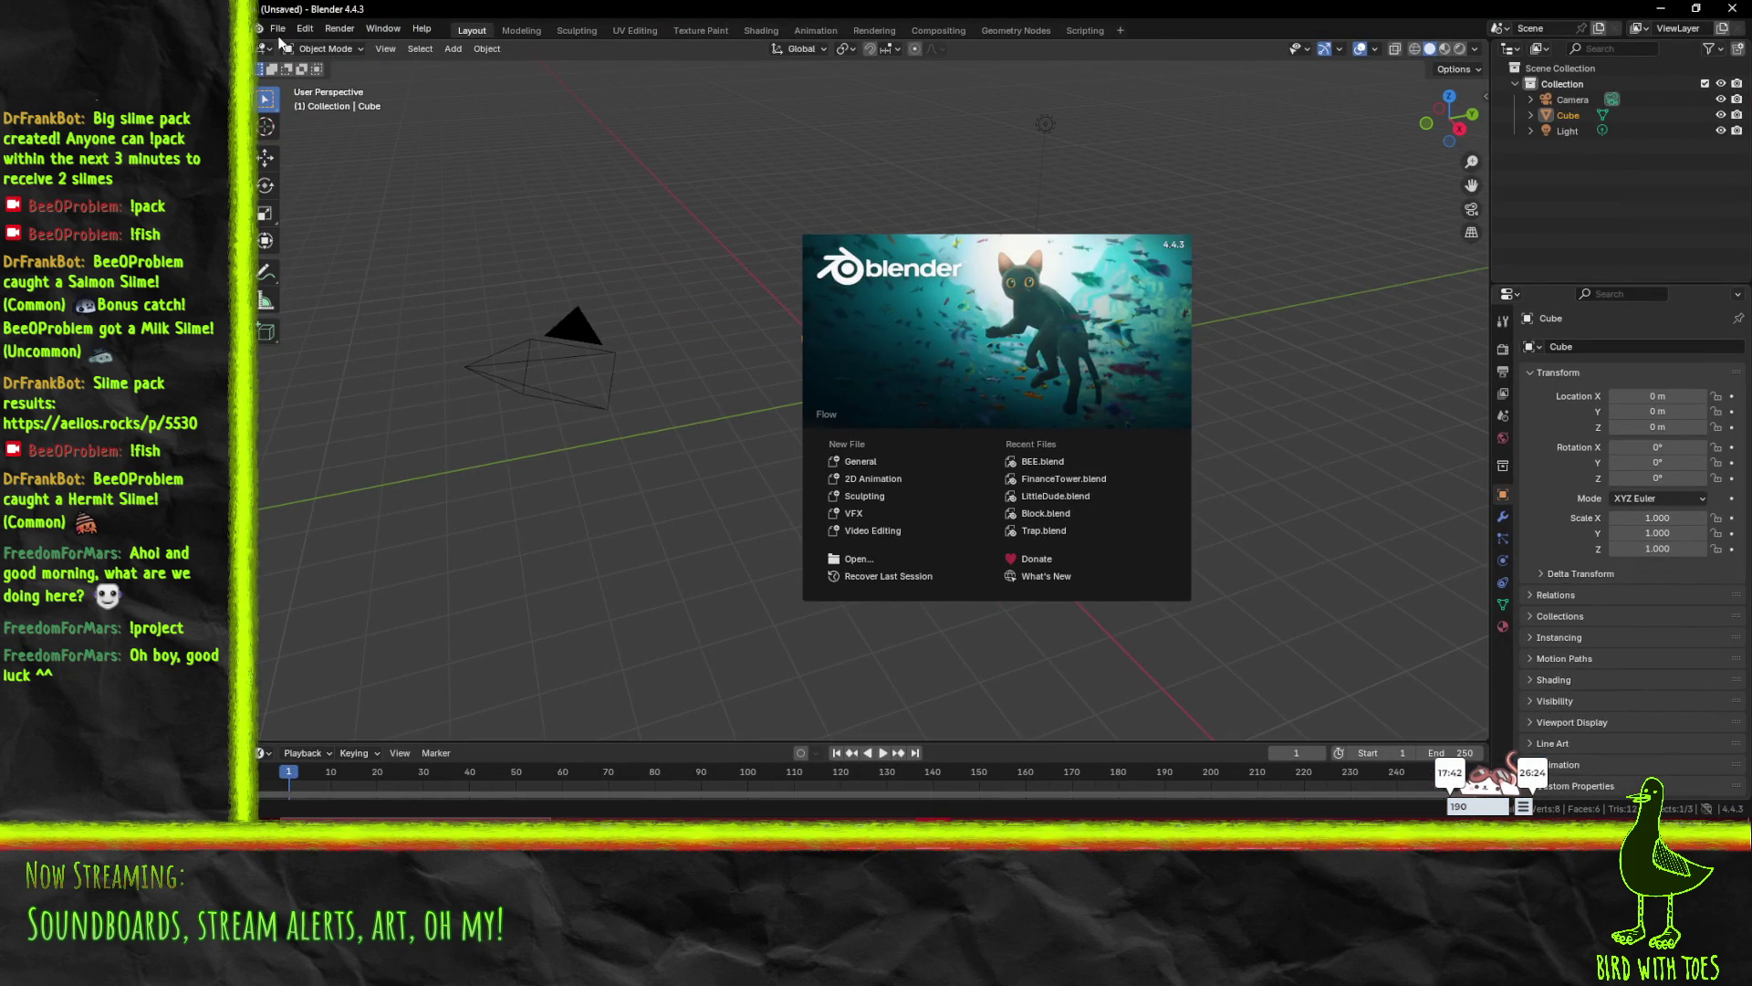
click(277, 29)
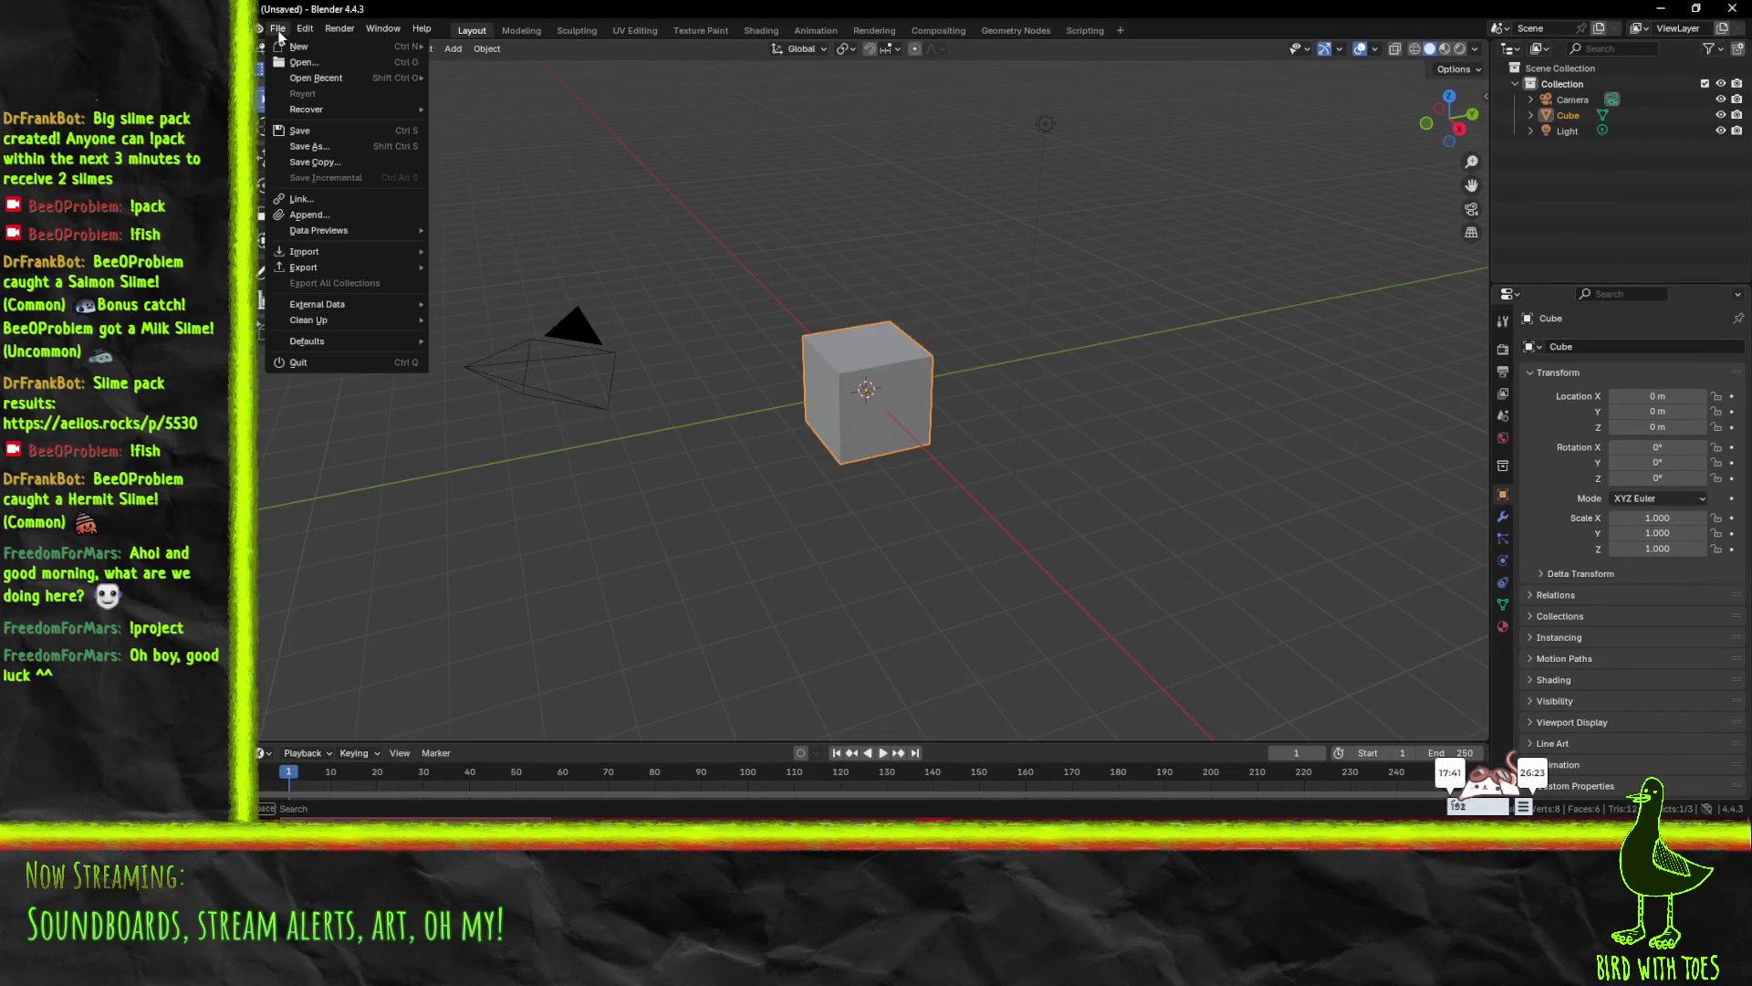
- Open BEE2.blend and set the armature's action to Follow
click(319, 67)
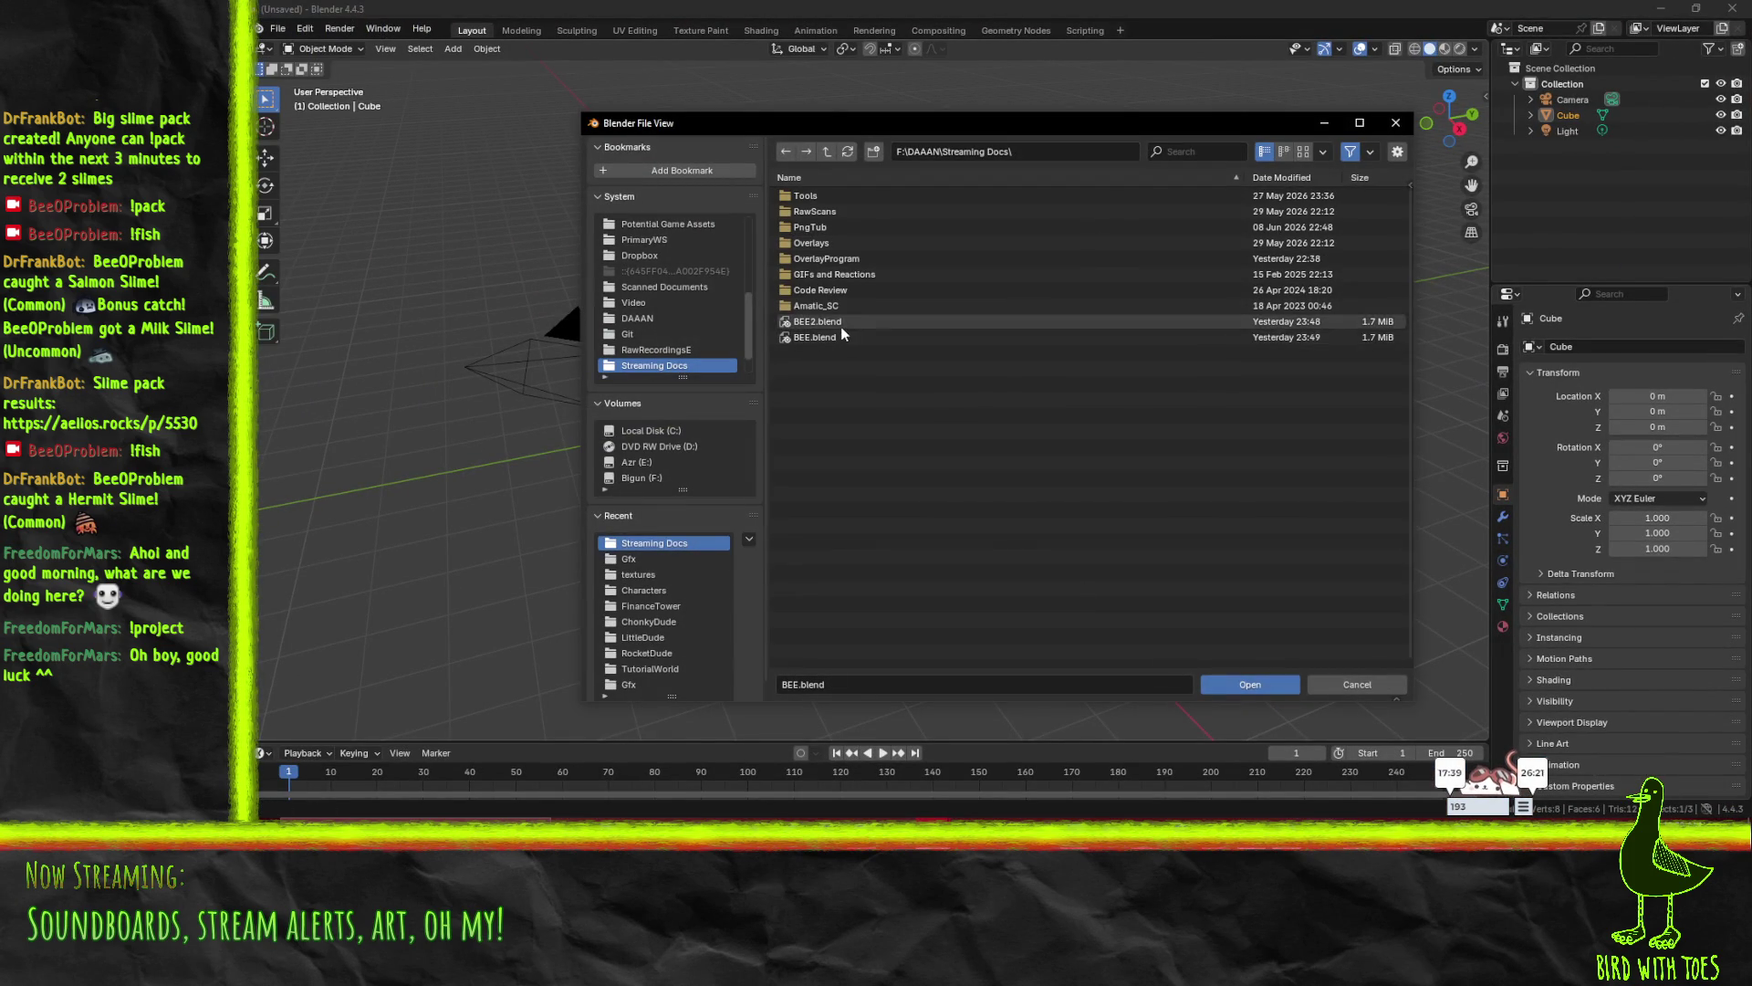
double_click(840, 323)
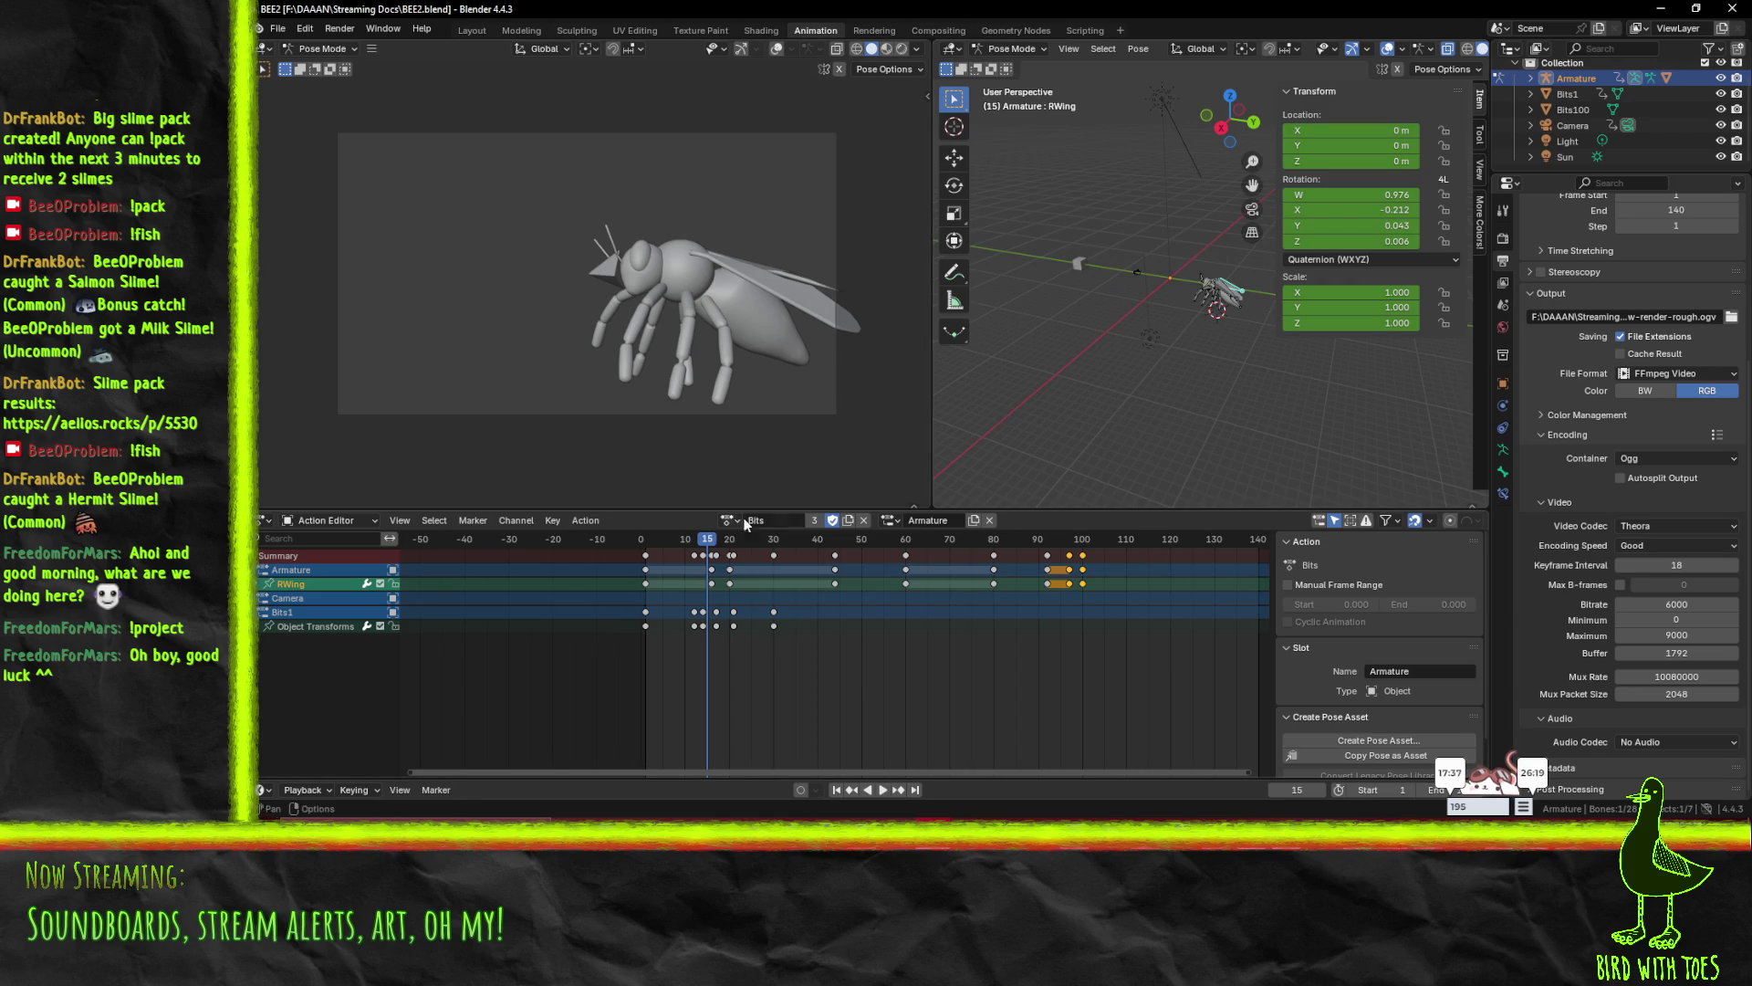
click(728, 527)
click(758, 568)
- Play and scrub the timeline to preview the bee's Follow wing animation
key(space)
click(641, 542)
mouse_move(642, 547)
mouse_down()
mouse_move(1240, 553)
mouse_move(540, 551)
mouse_move(812, 561)
mouse_move(577, 580)
mouse_move(648, 591)
mouse_move(966, 599)
mouse_up()
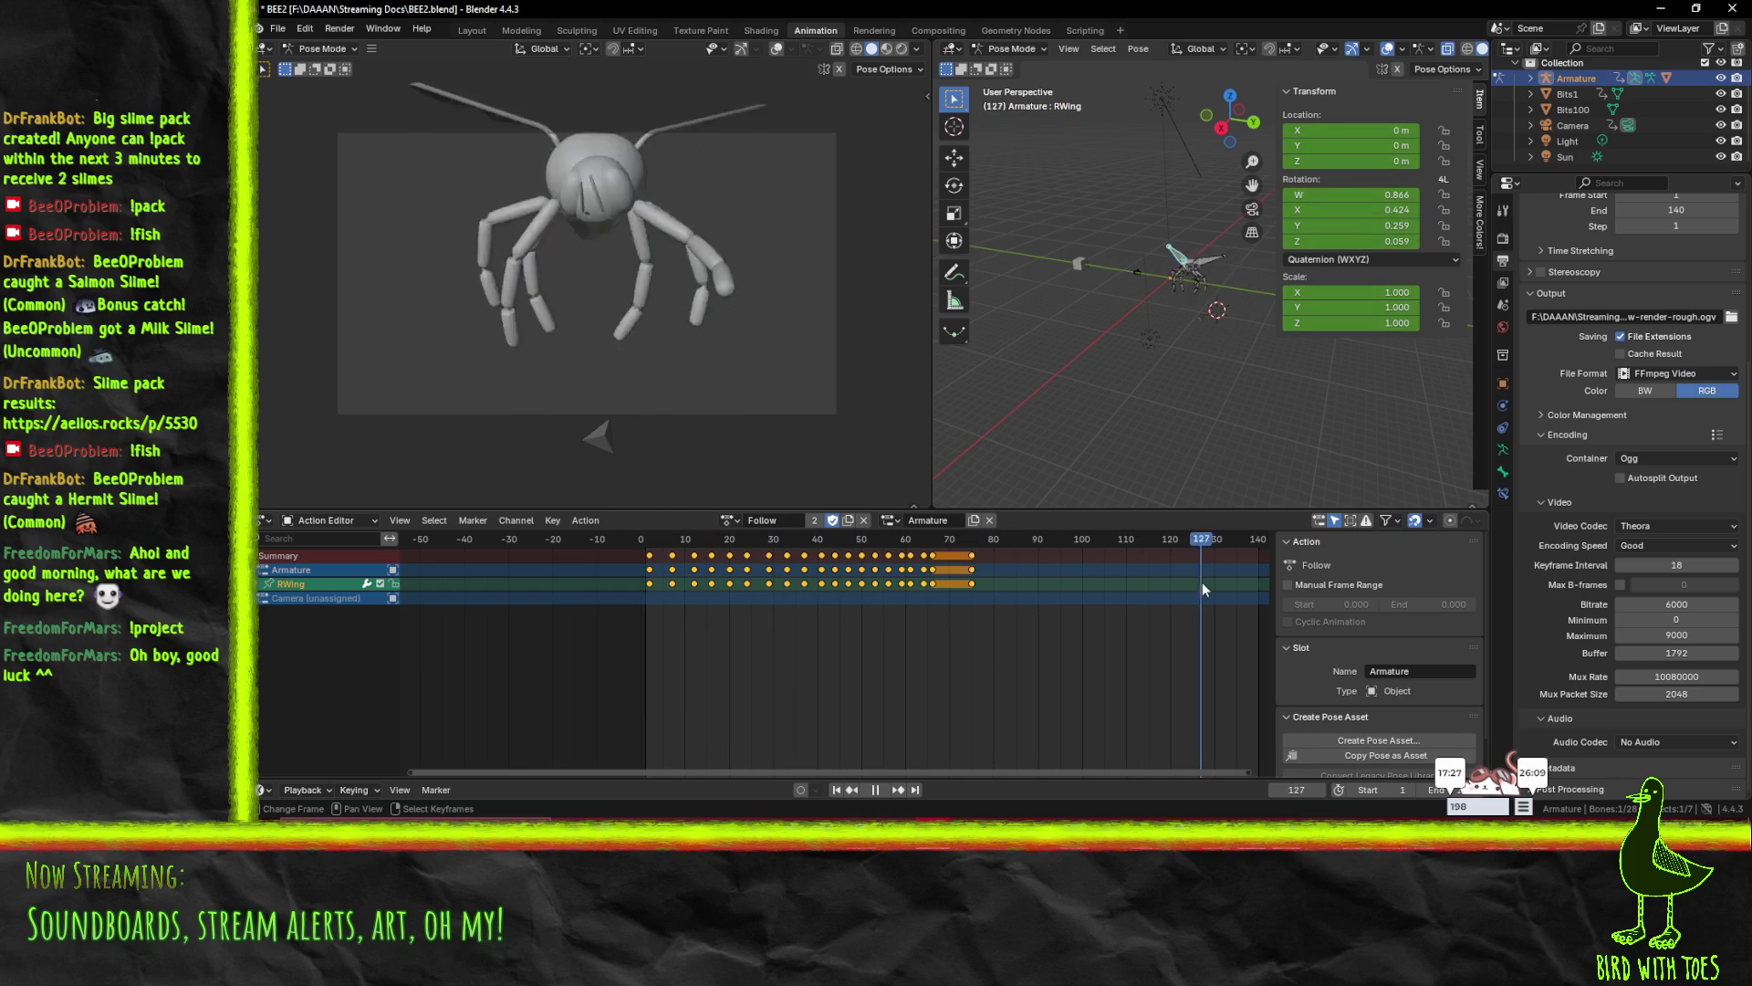
- Save BEE2.blend under the new name 'BEE follow.blend' and play the Follow animation
key(Escape)
click(278, 28)
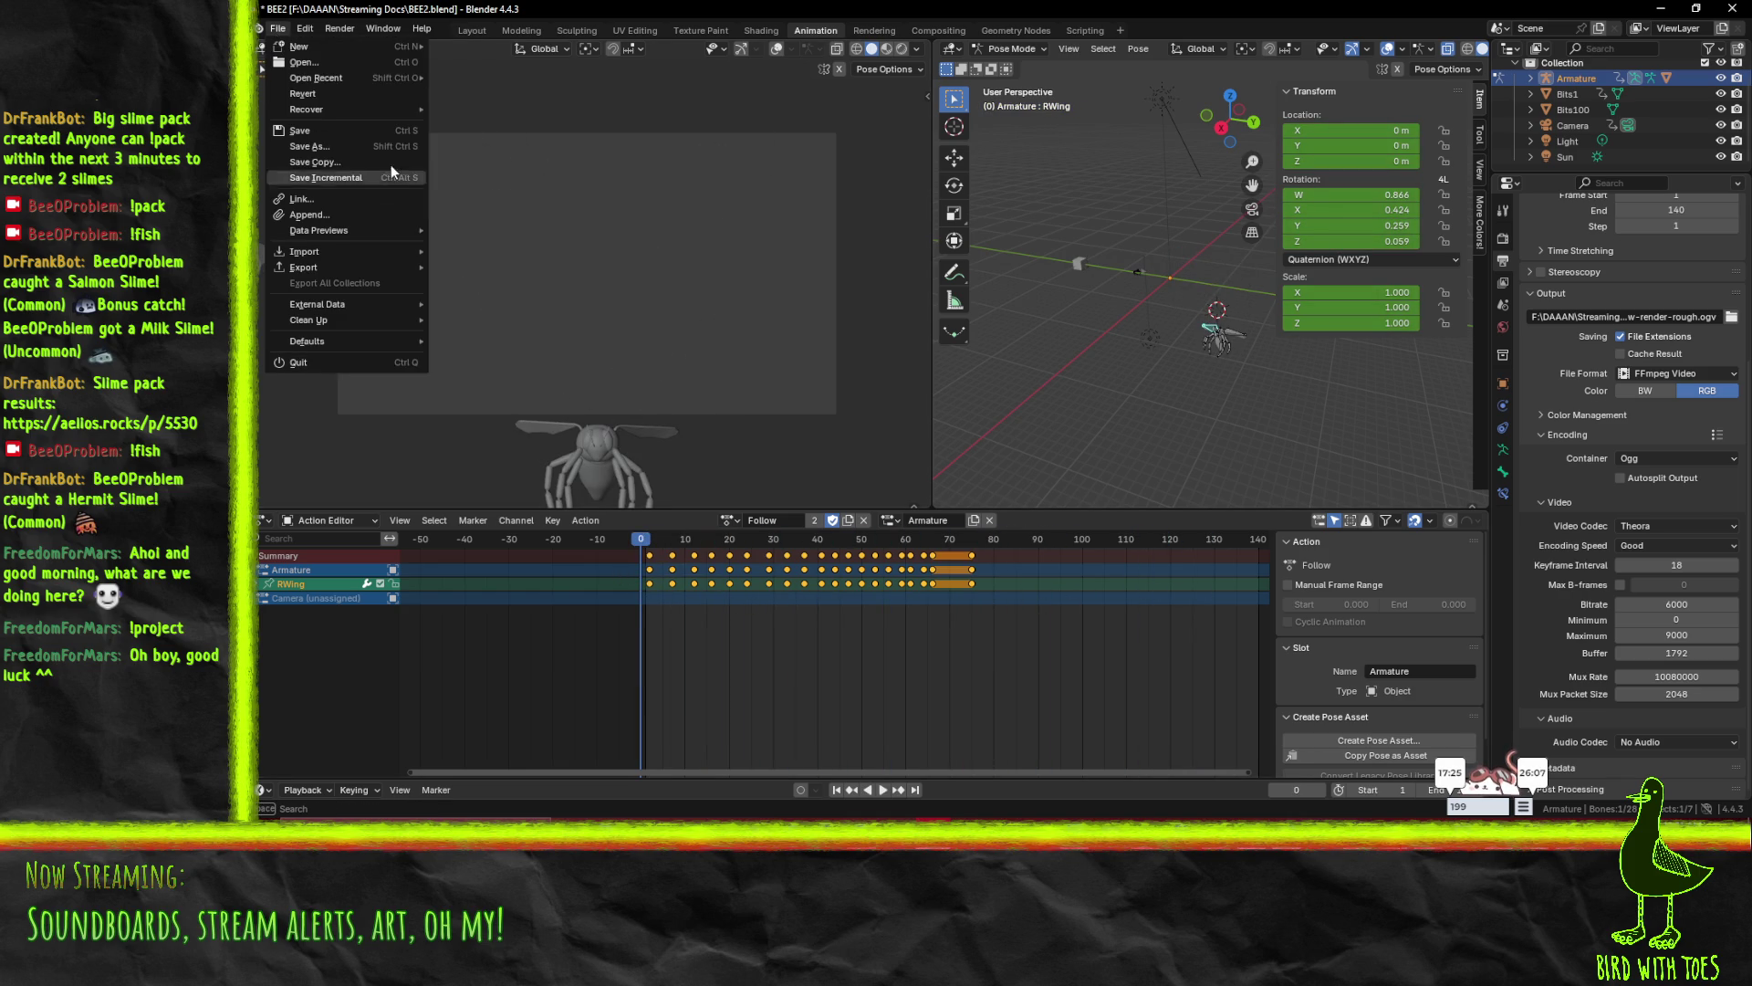
click(301, 234)
click(810, 687)
click(811, 686)
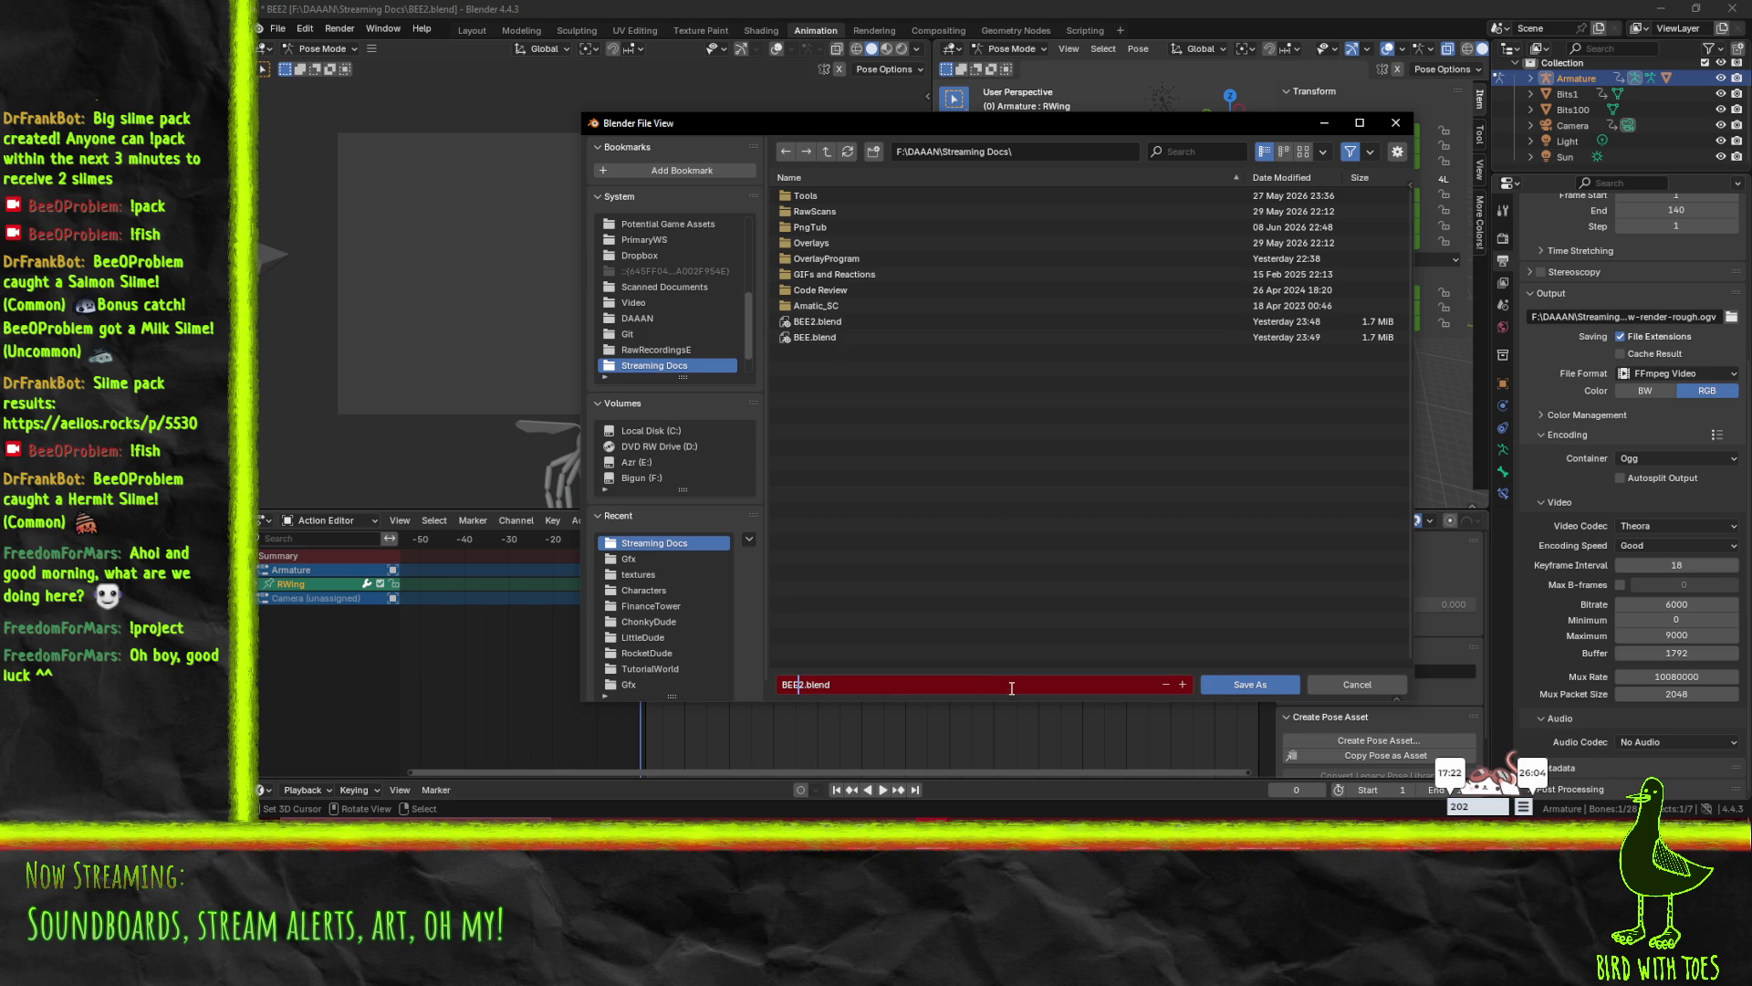
key(BackSpace)
text(follow)
key(Return)
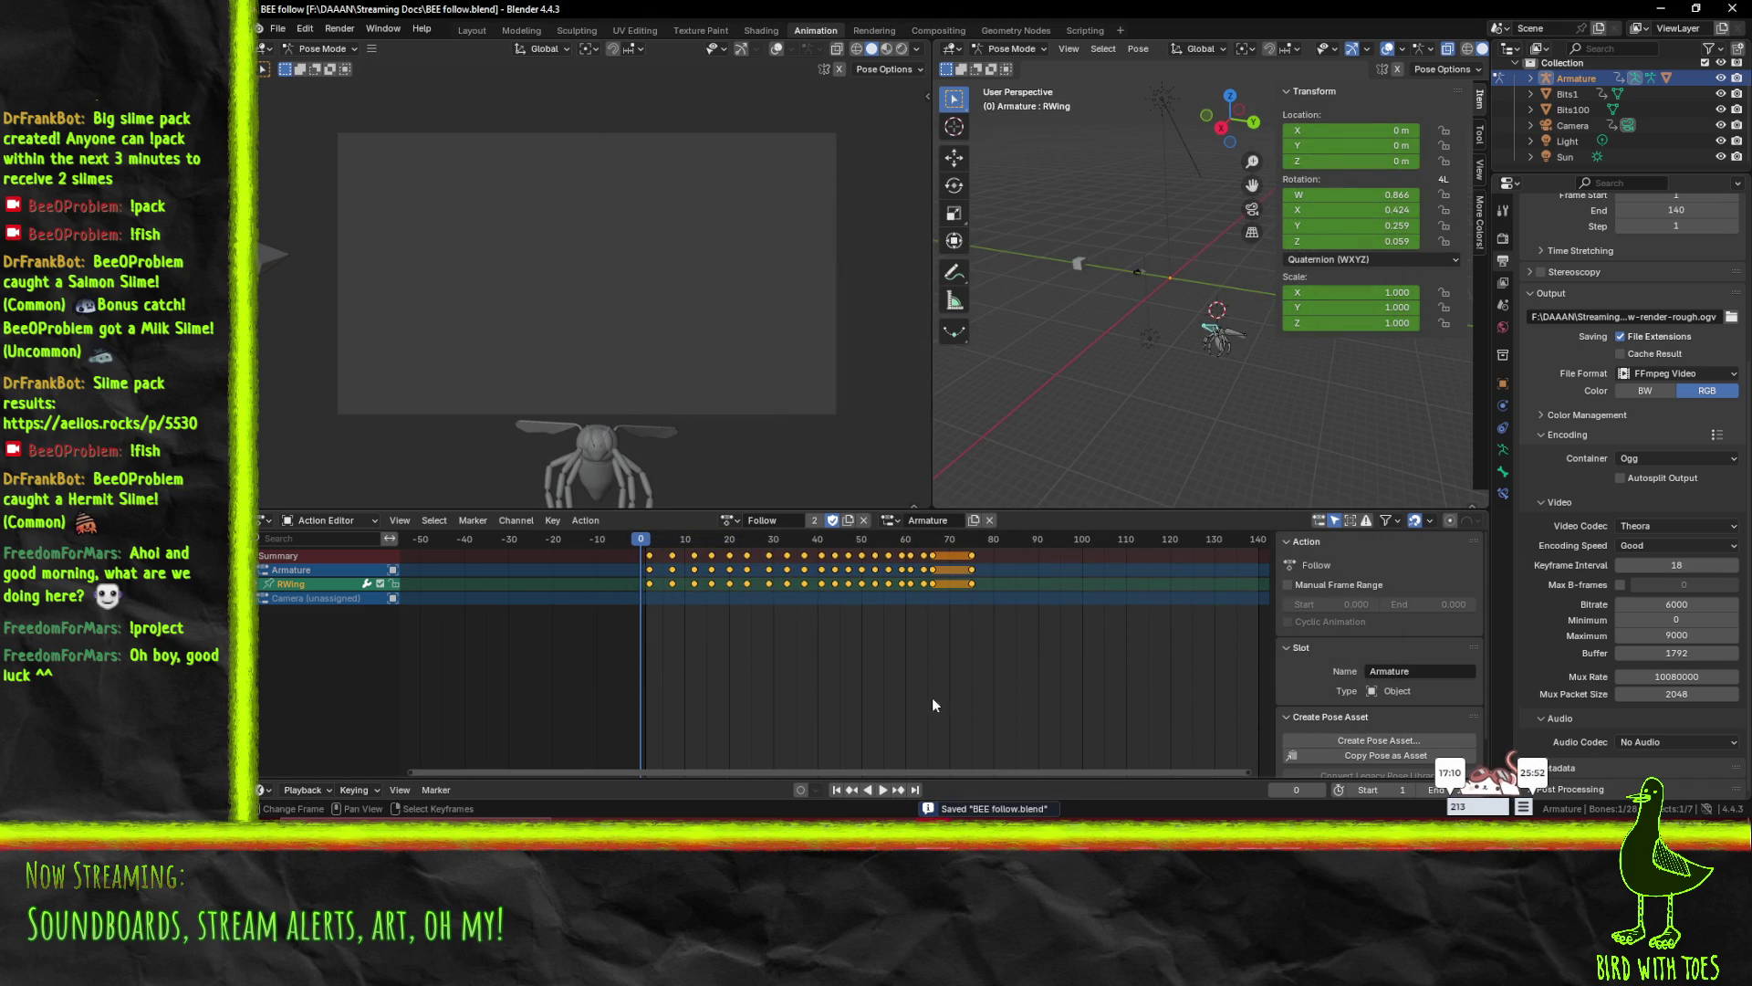
key(space)
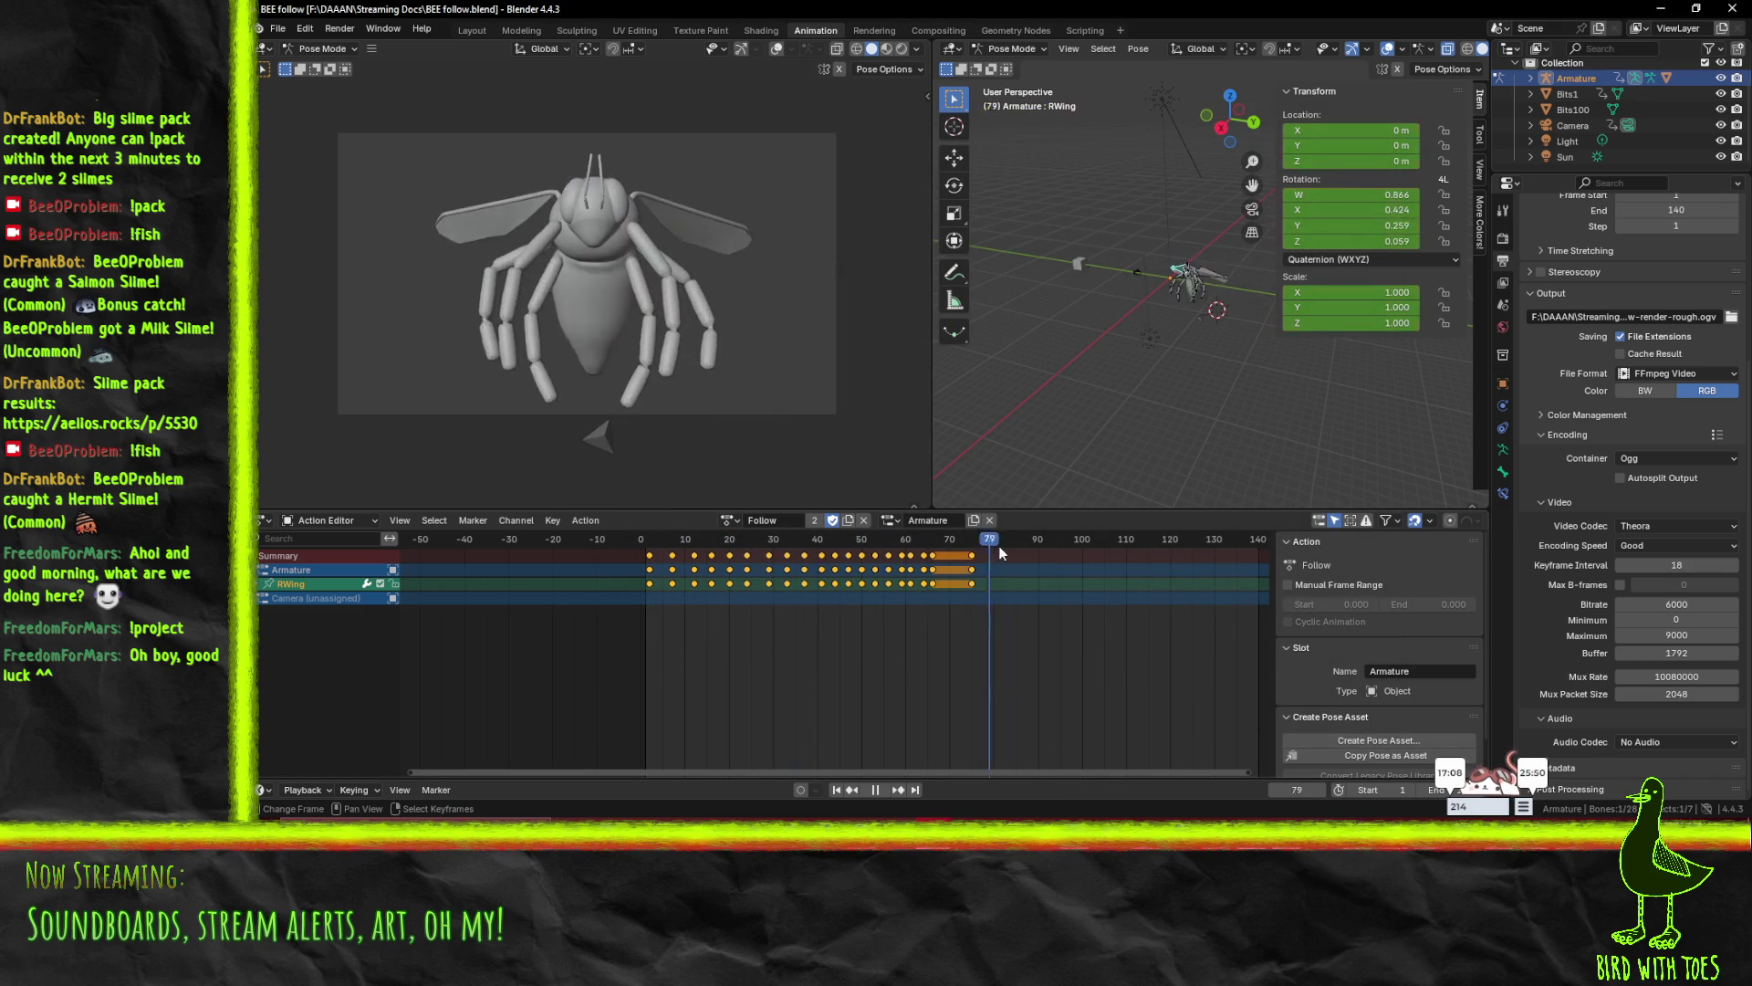
- Stop playback and load BEE.blend from the recent files, choosing Don't Save
key(space)
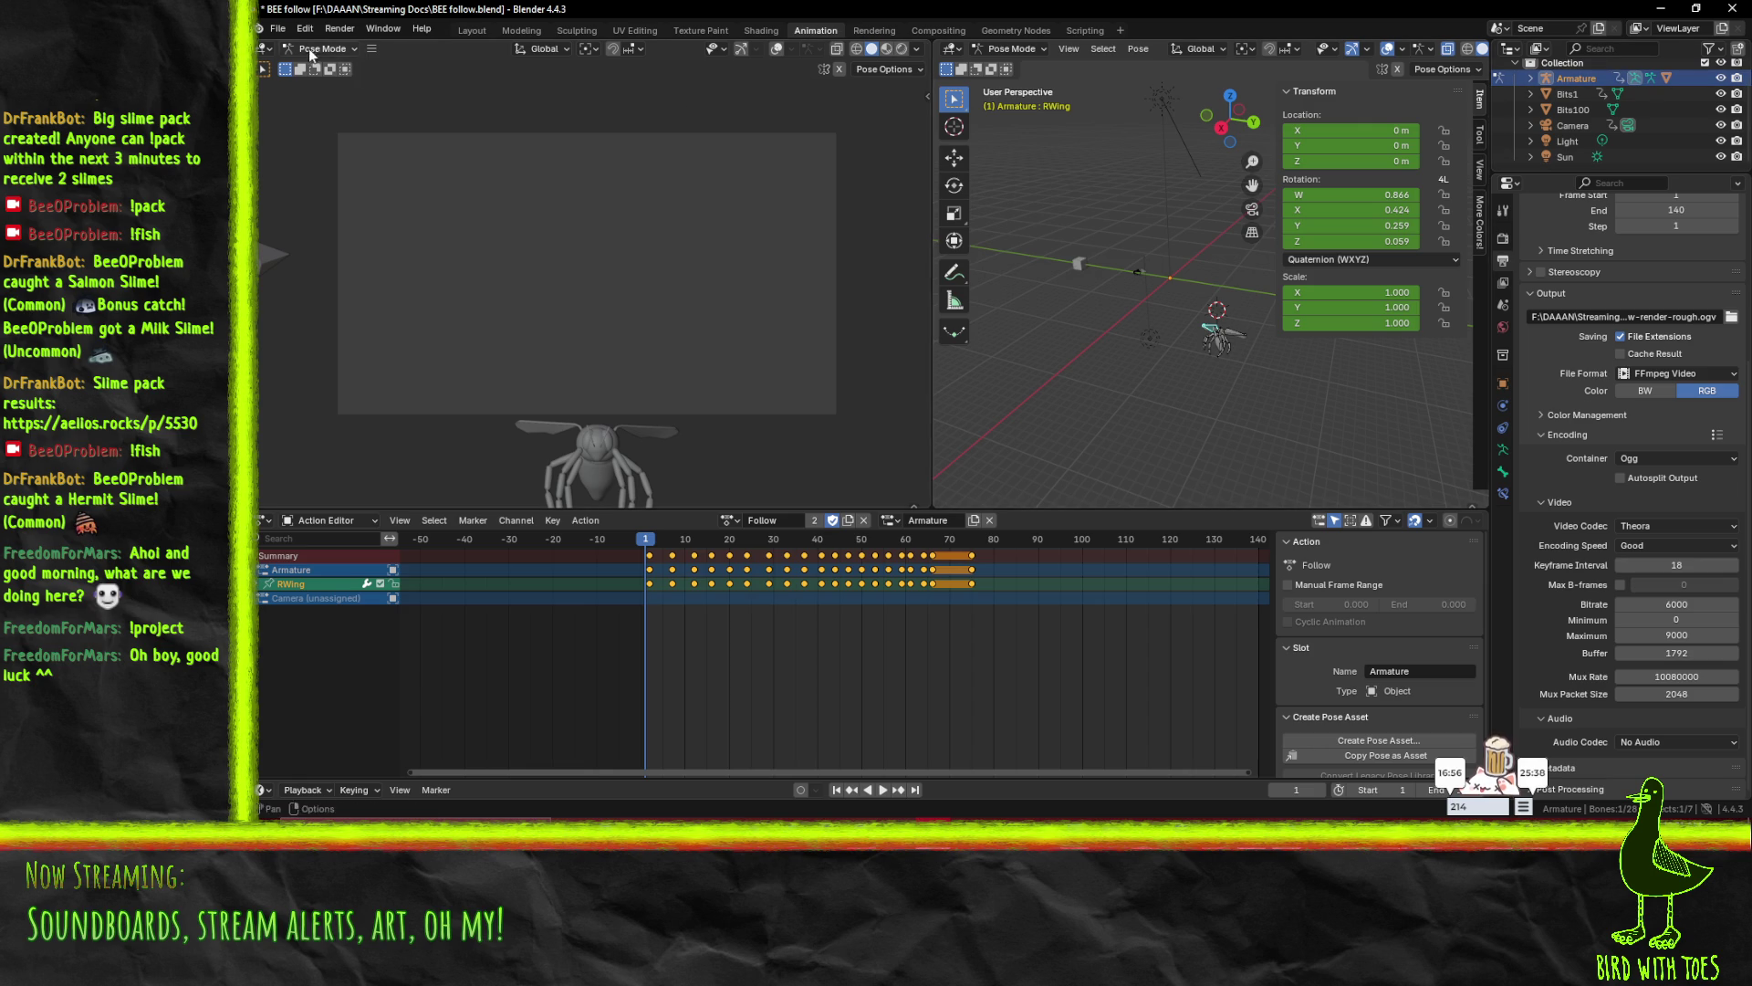
click(277, 28)
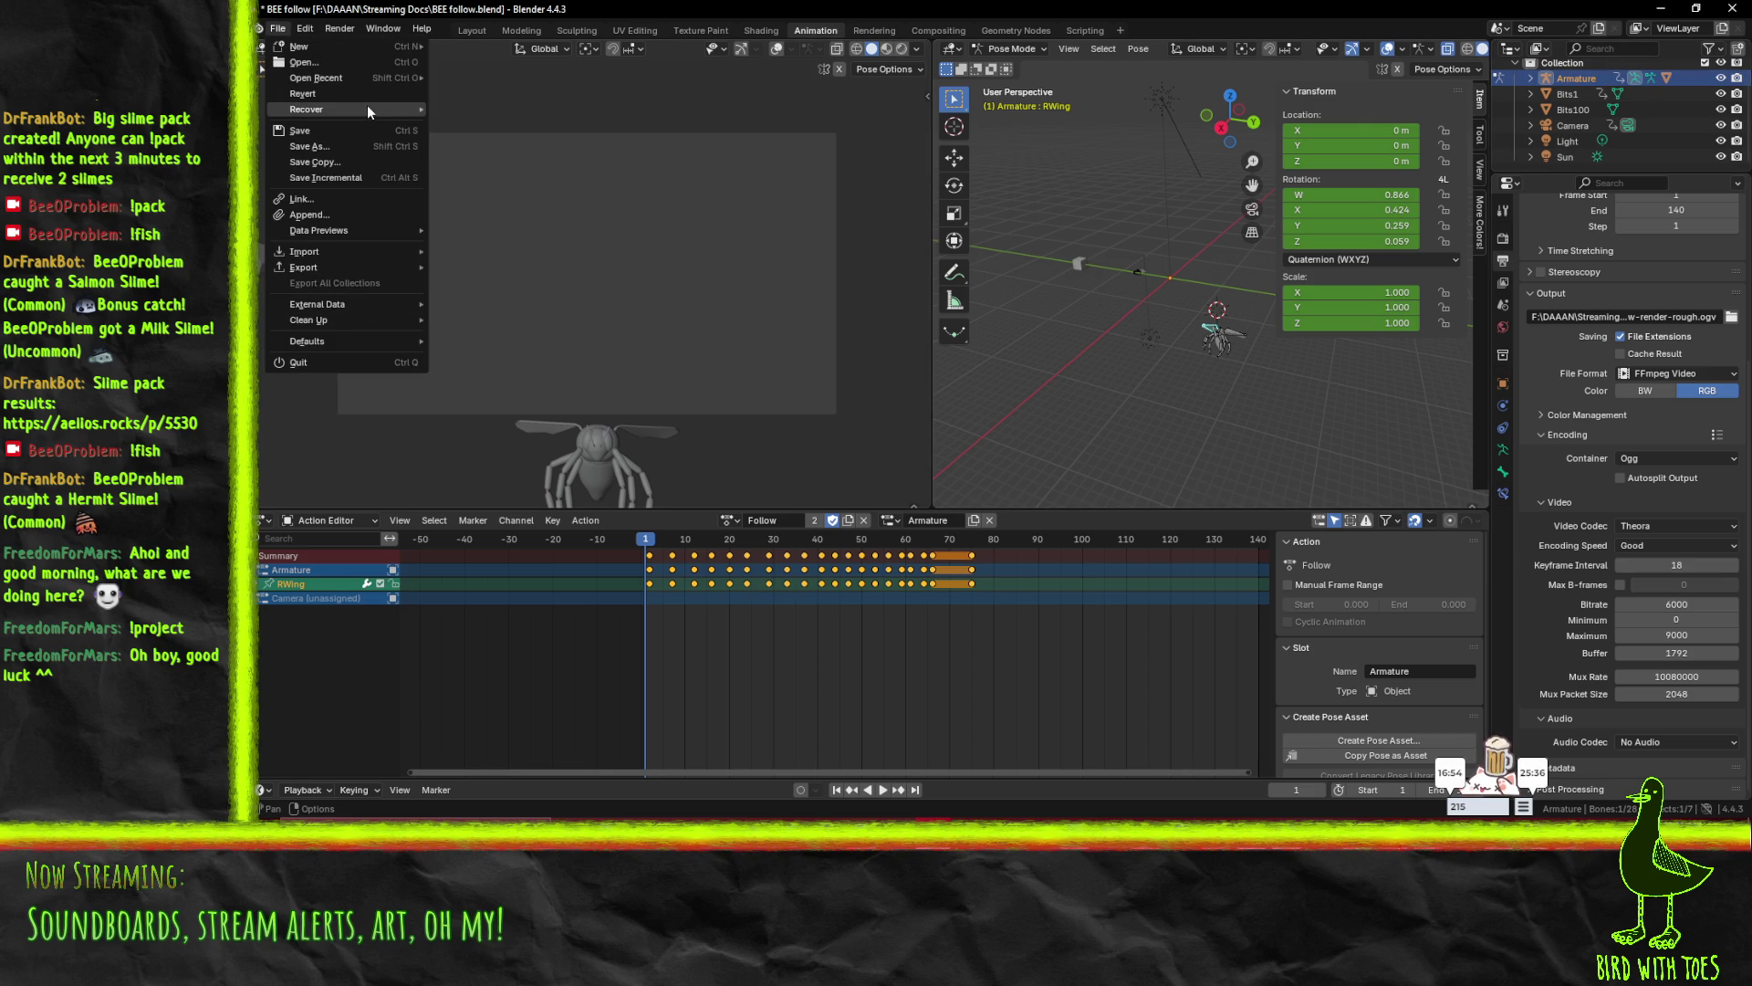
mouse_move(378, 77)
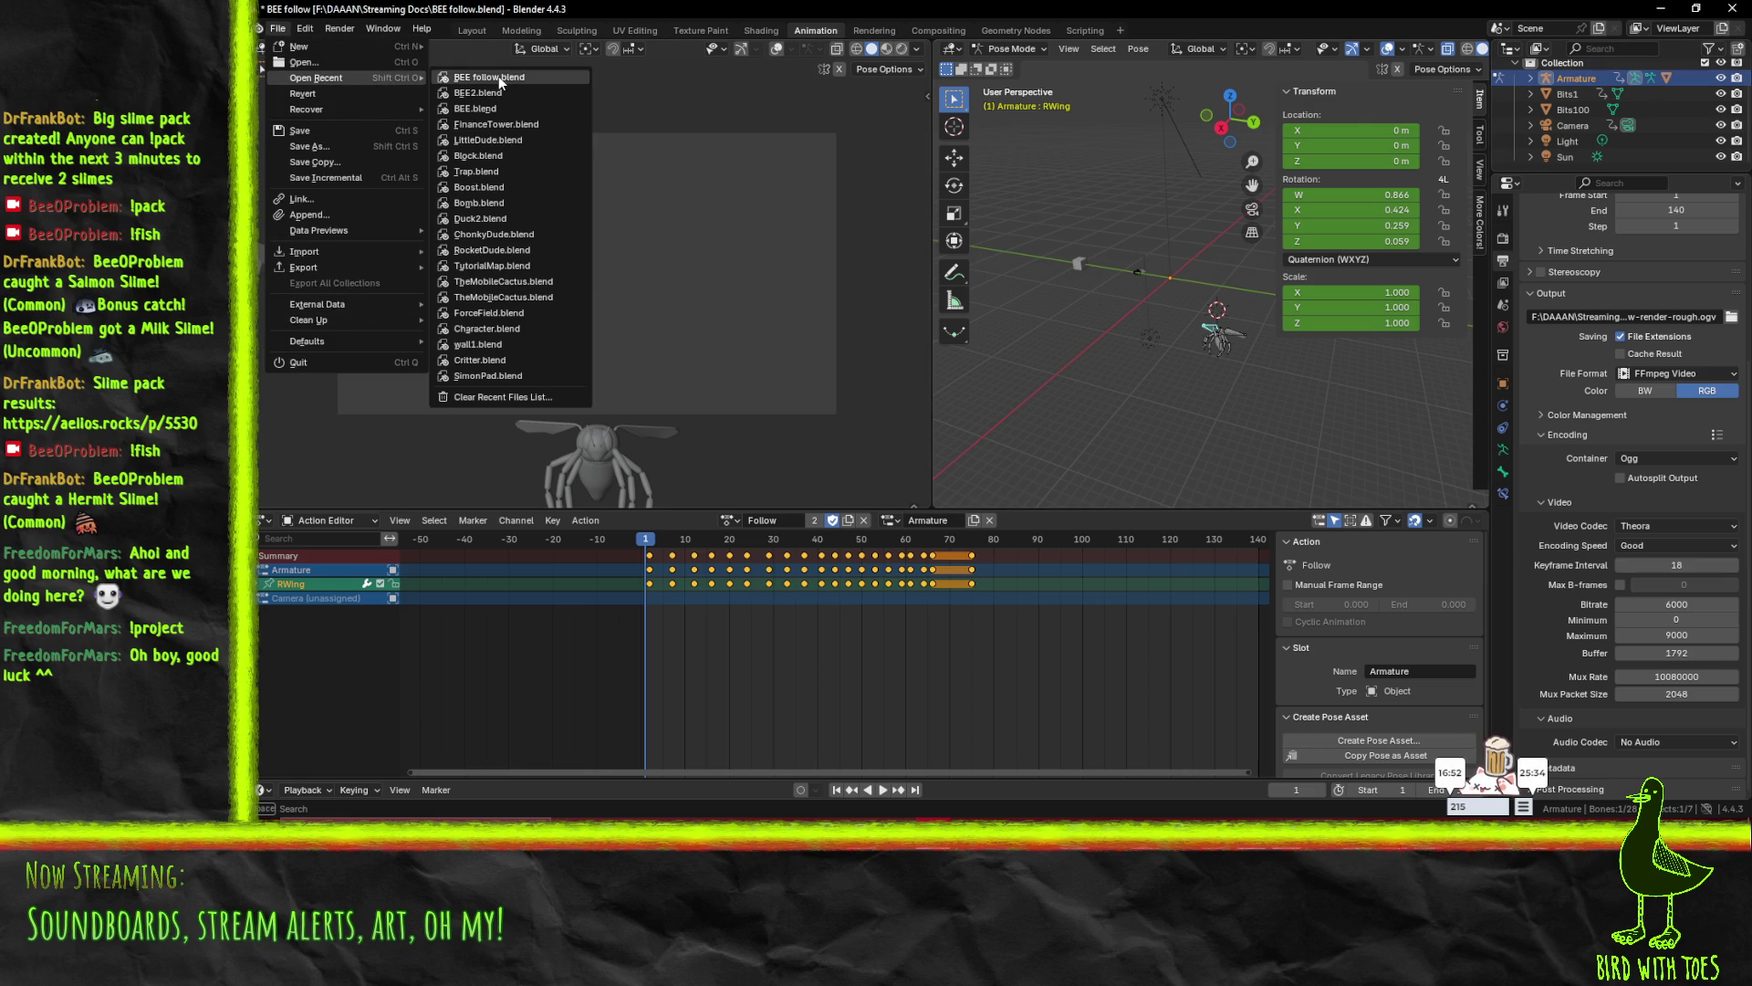
click(519, 107)
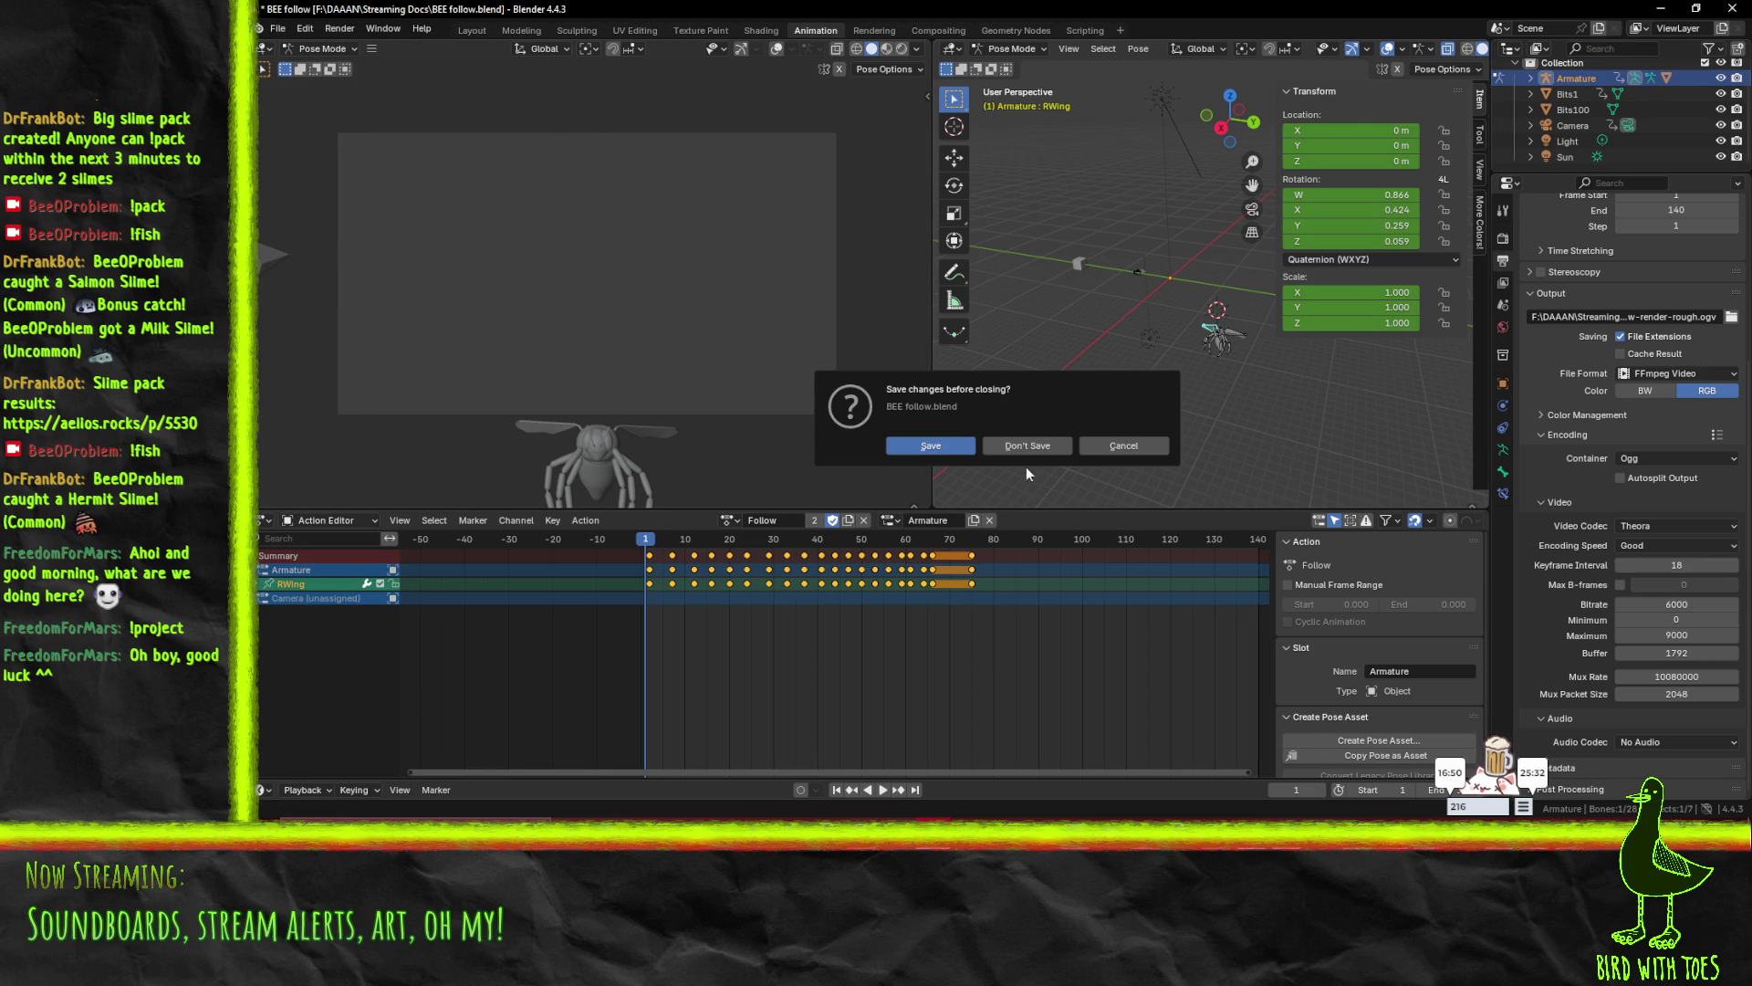
click(996, 451)
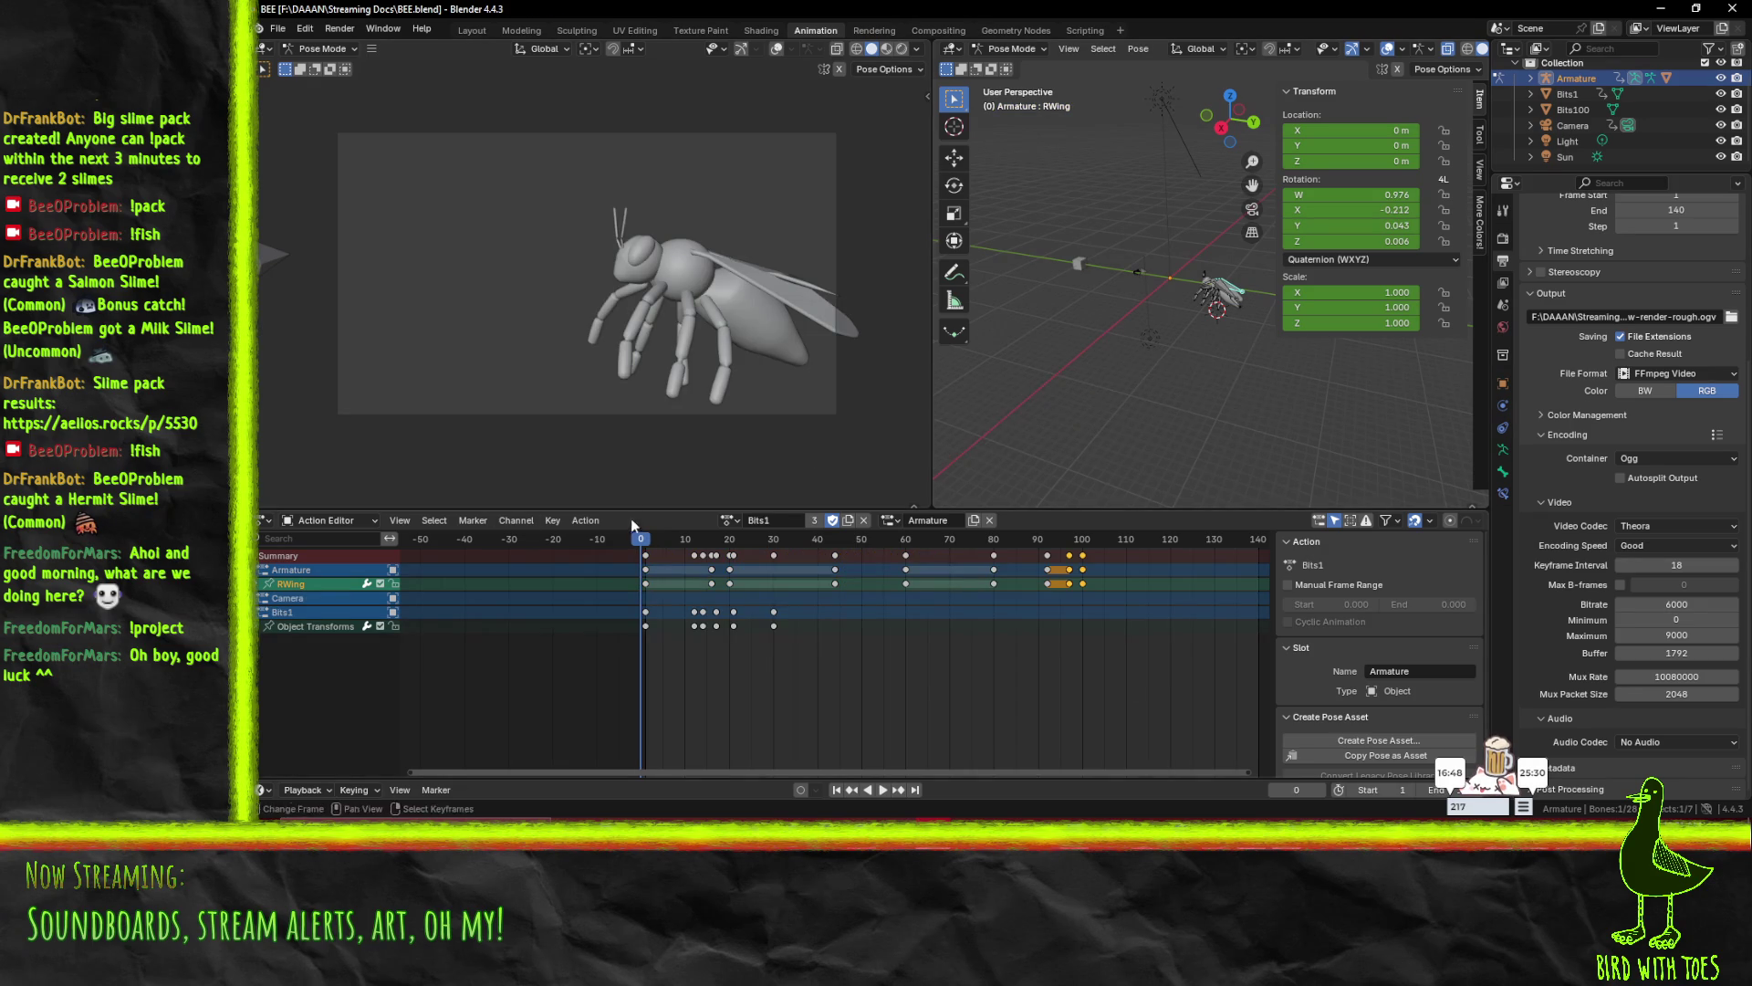
key(space)
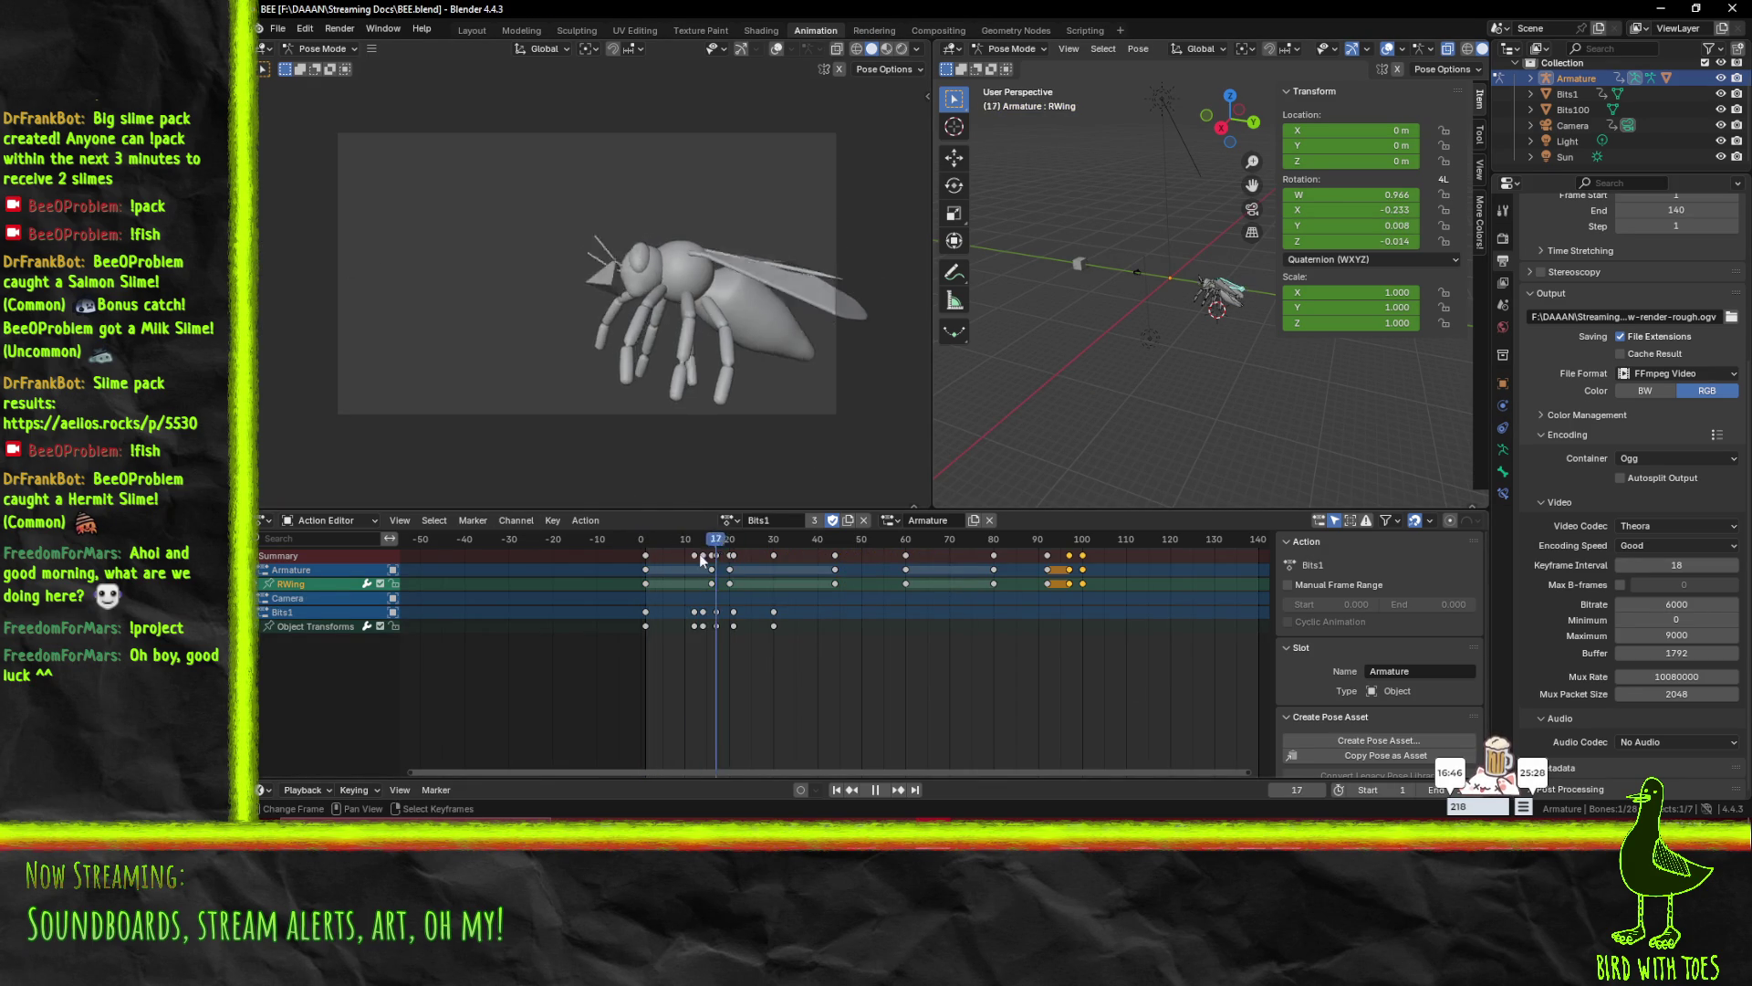
key(Escape)
key(space)
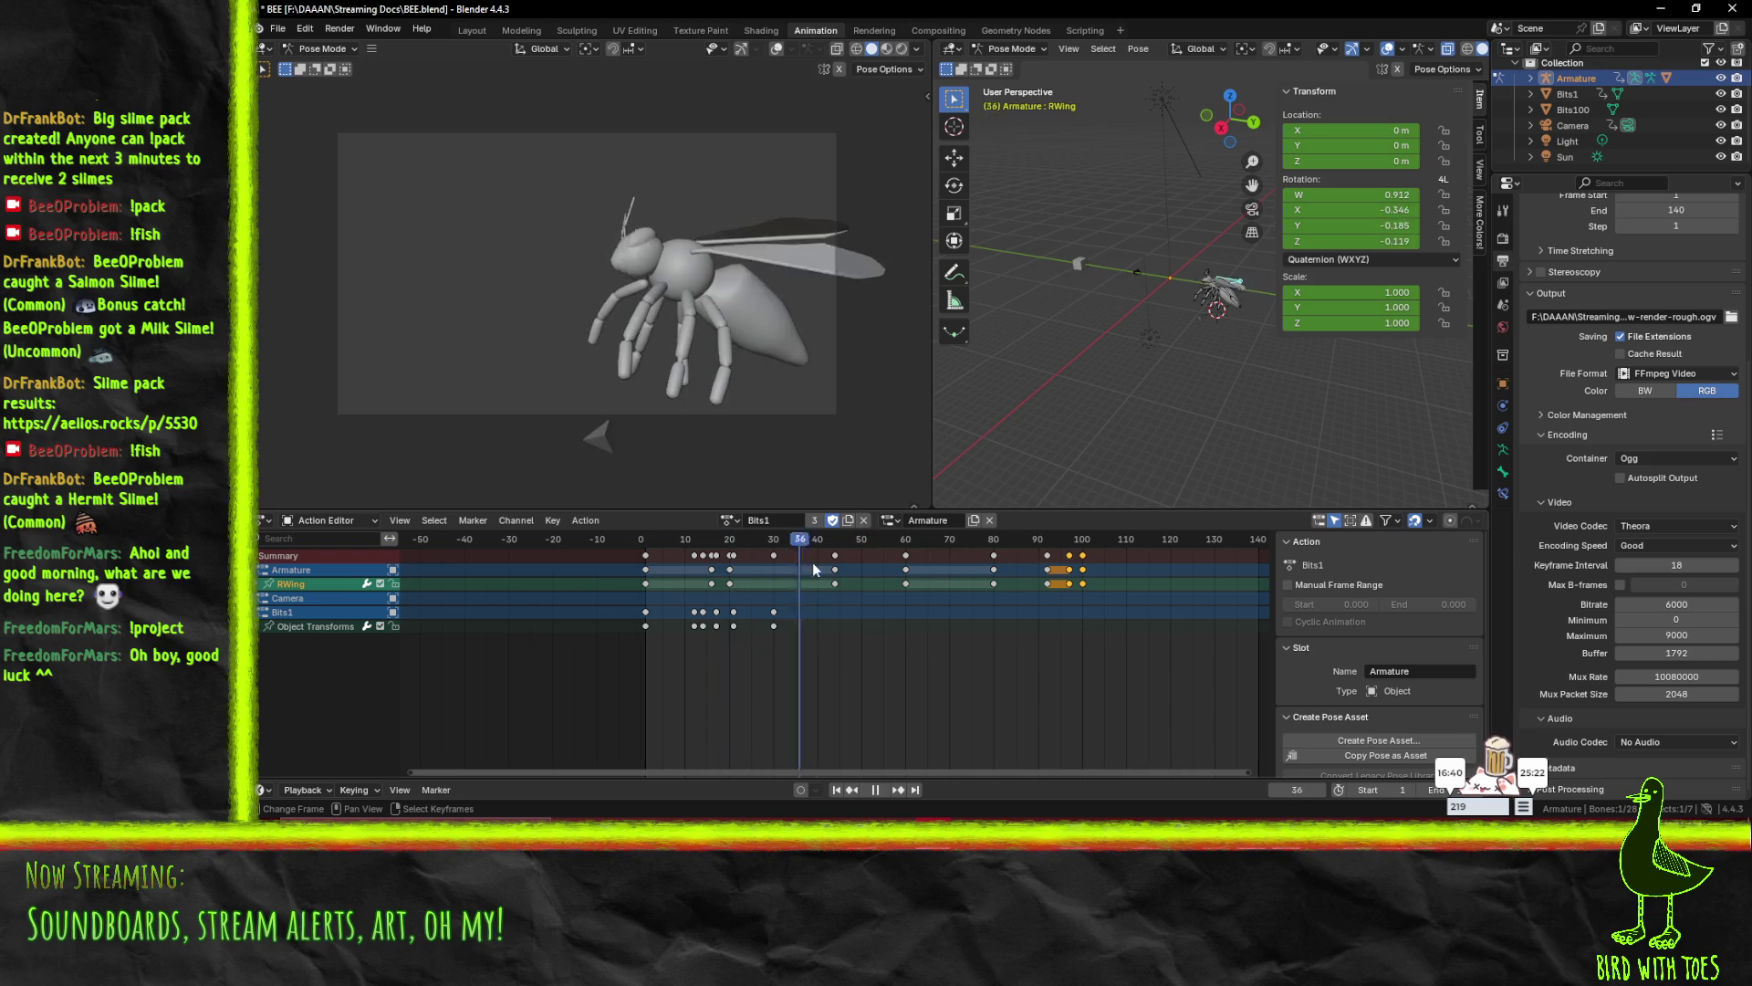
key(Escape)
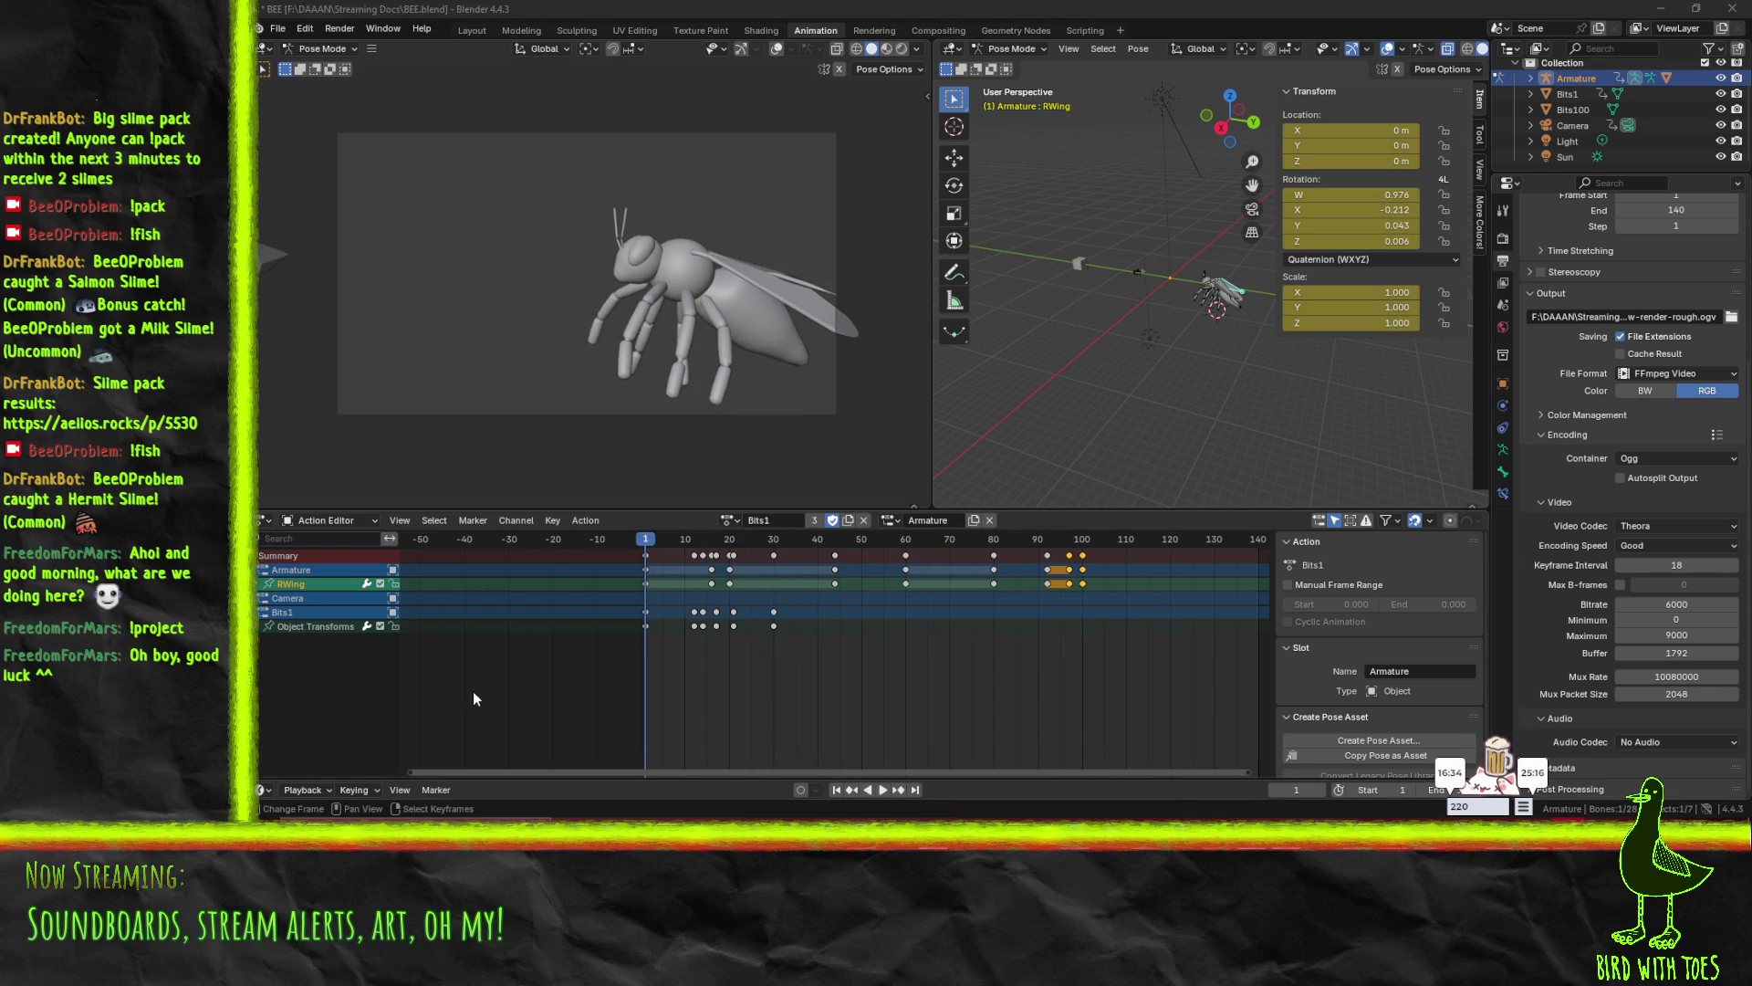
click(881, 790)
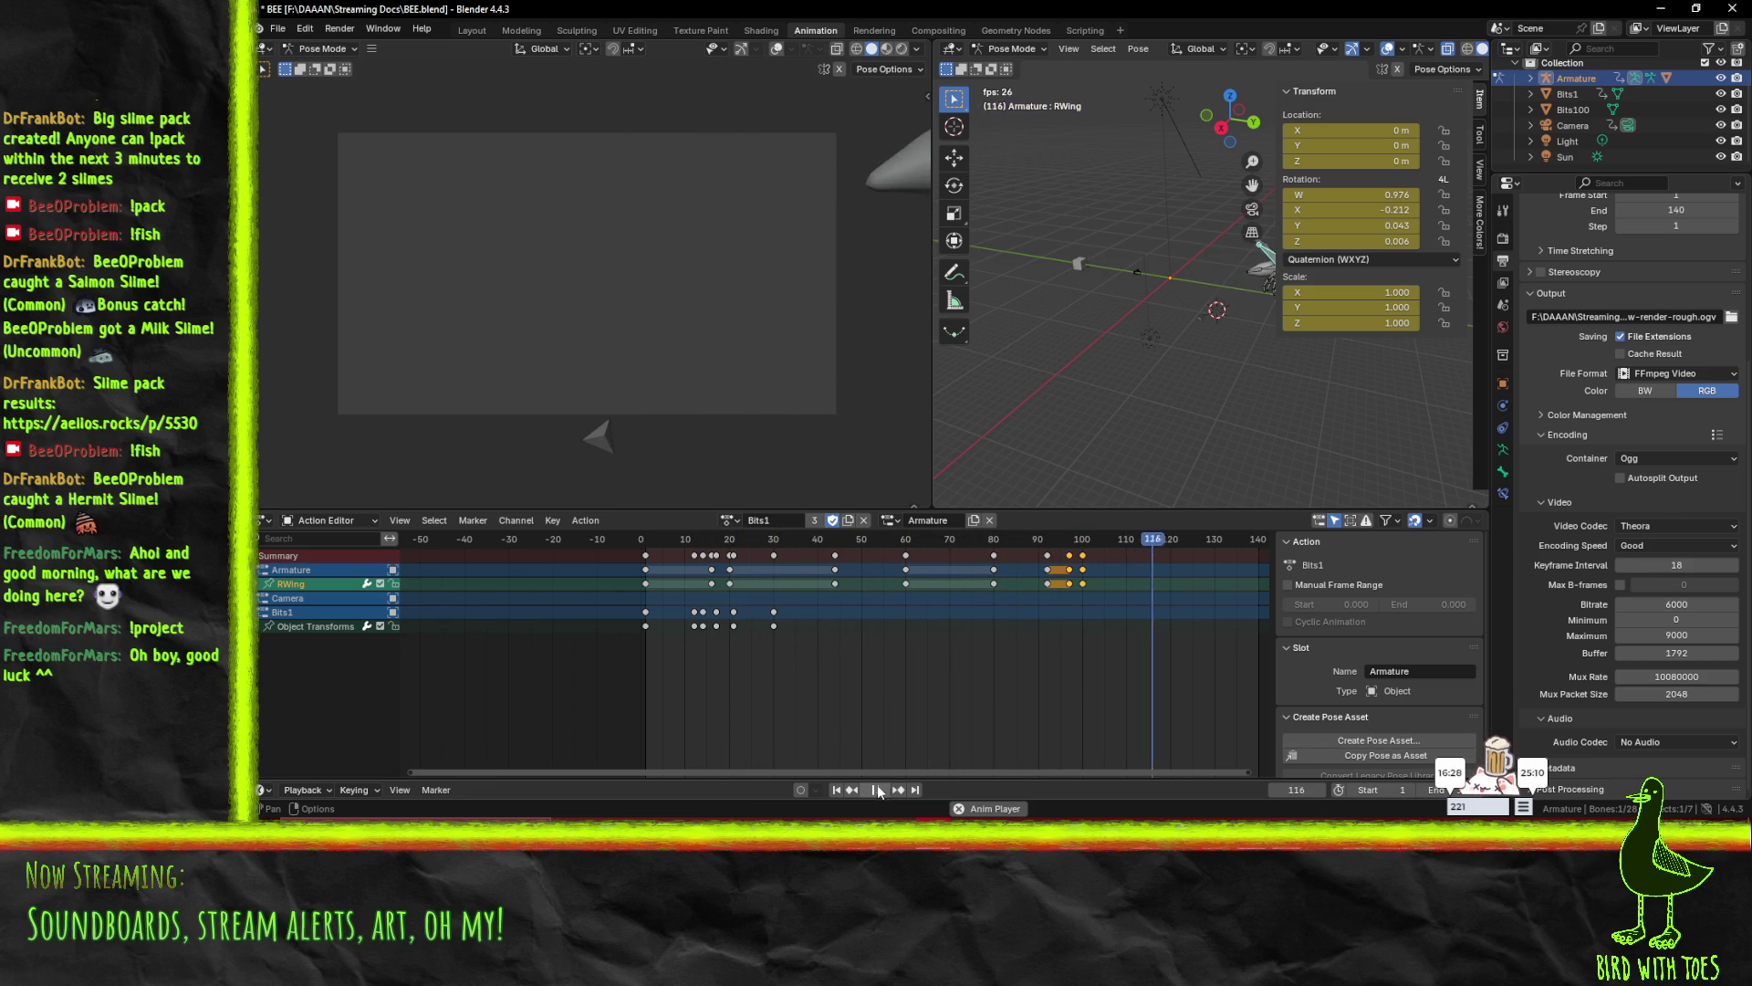
click(1176, 544)
mouse_move(1177, 544)
mouse_down()
mouse_move(643, 545)
mouse_move(1102, 548)
mouse_move(644, 568)
mouse_up()
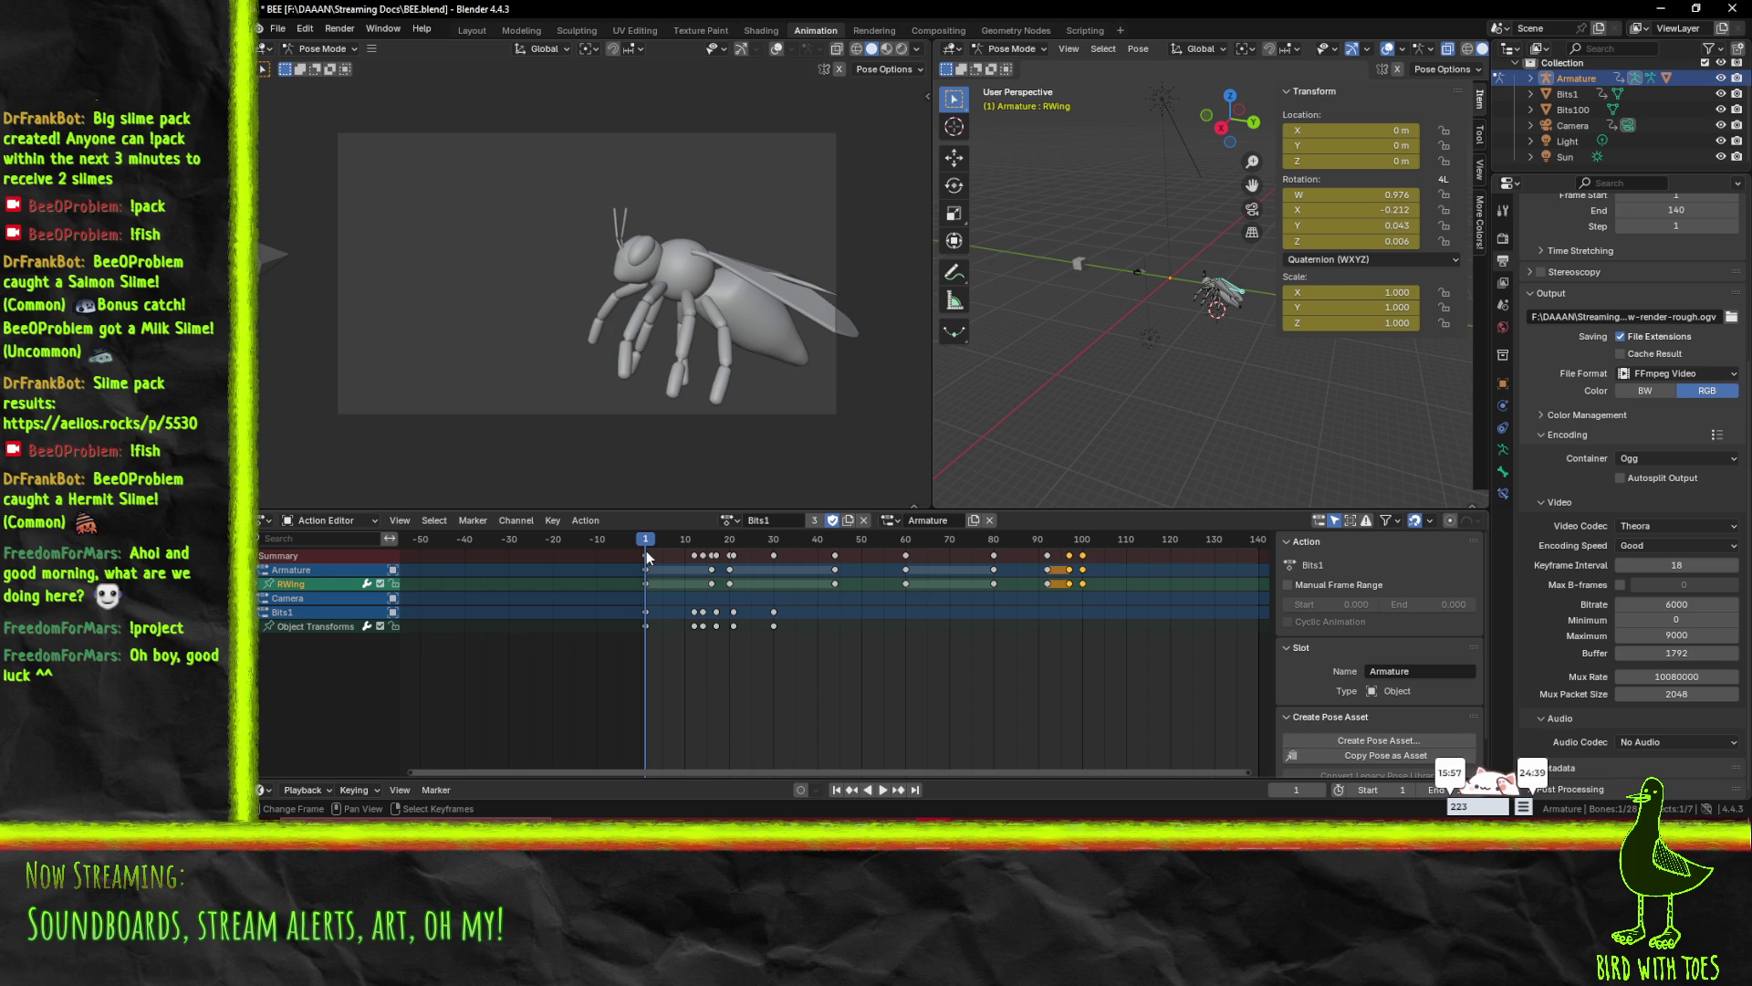
key(space)
mouse_move(653, 543)
mouse_down()
mouse_move(1158, 557)
mouse_move(646, 569)
mouse_up()
key(space)
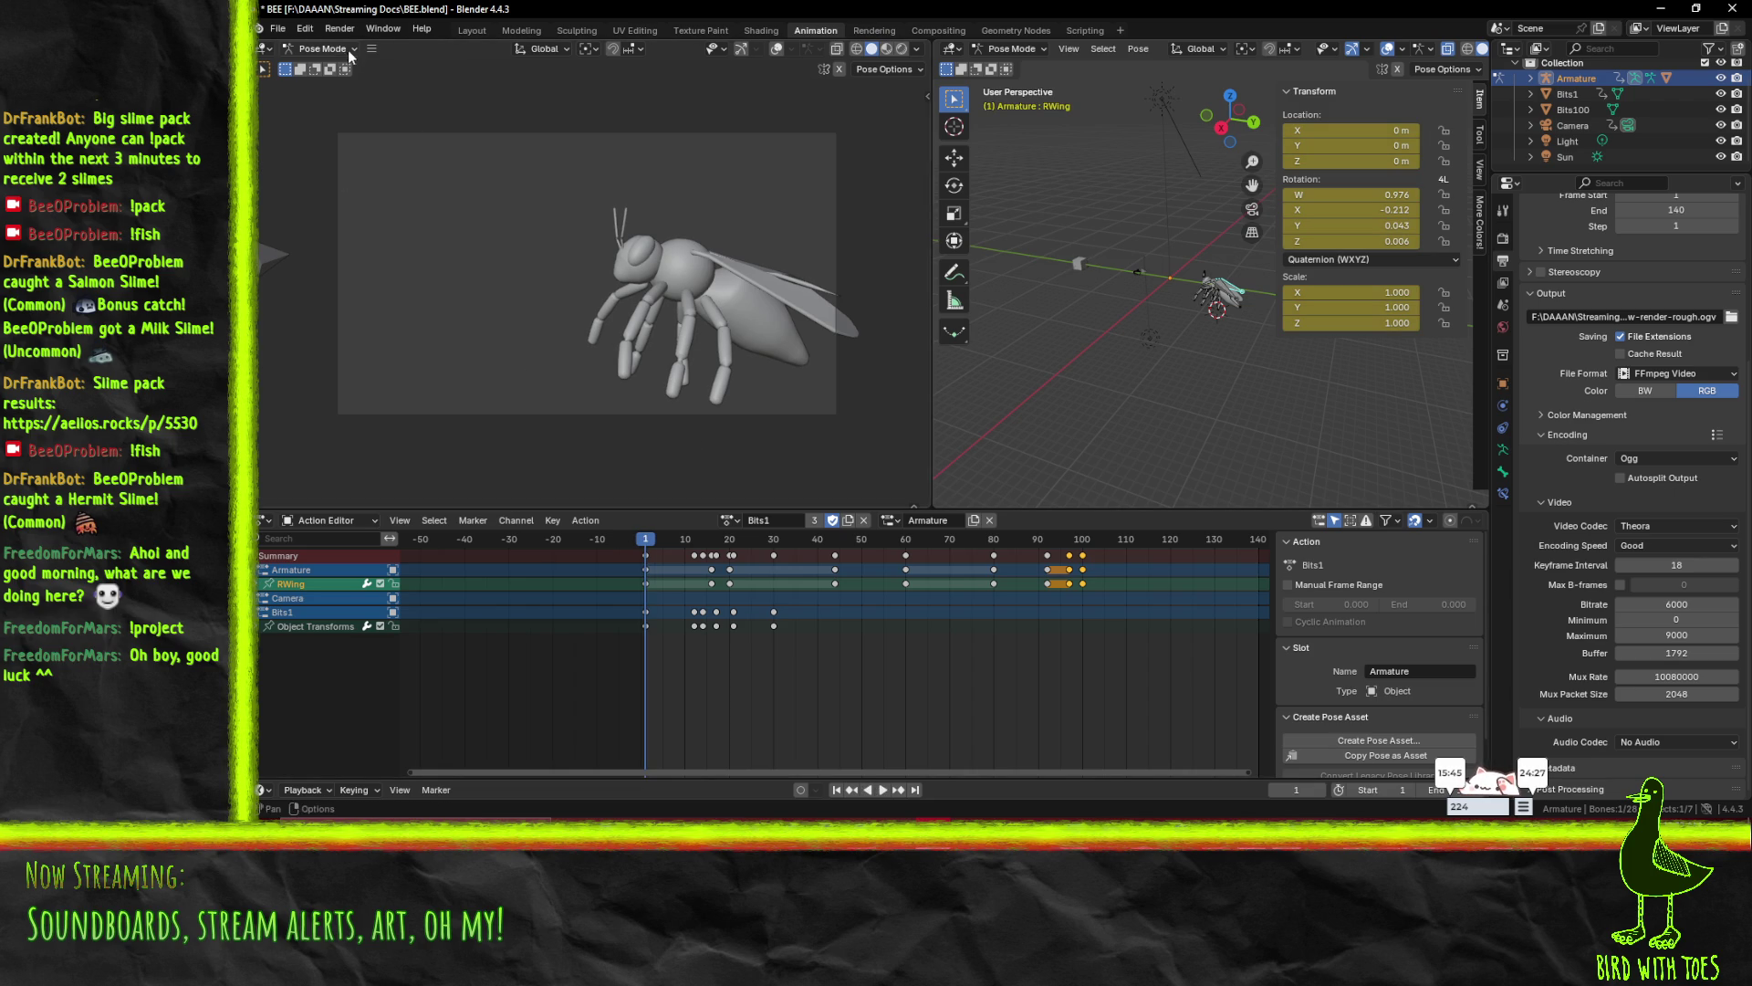
key(space)
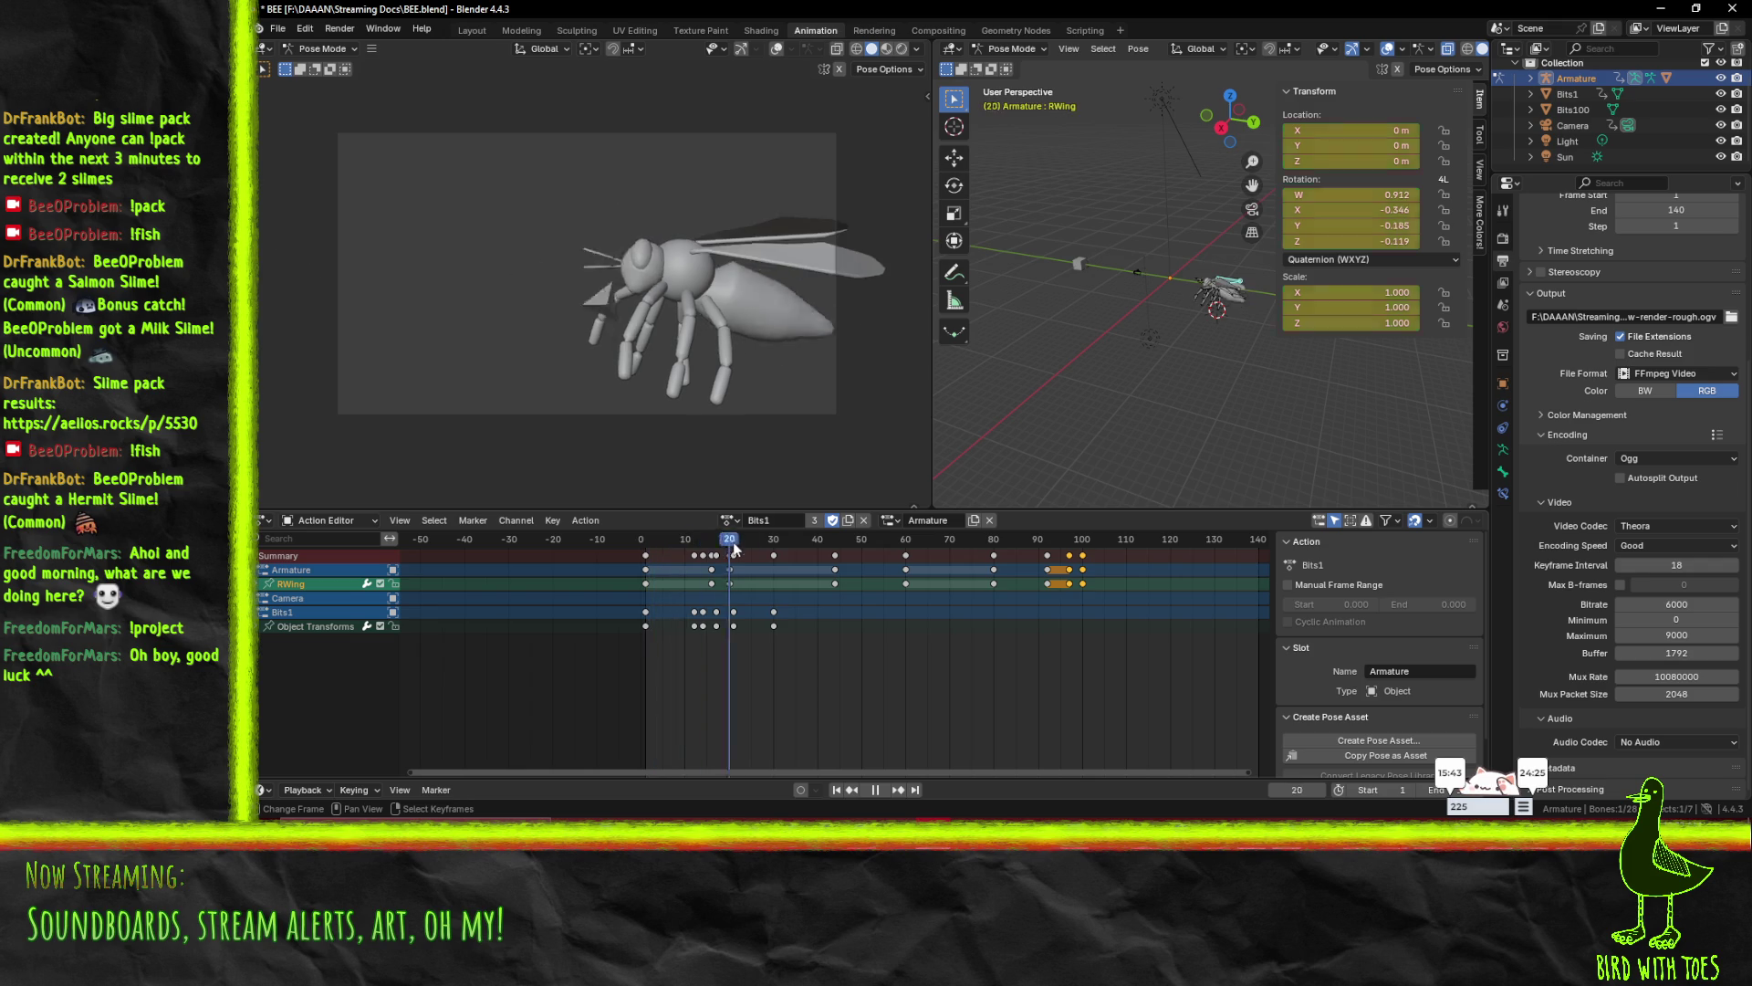
key(space)
click(734, 538)
- Assign the Follow action to the armature, play it, then undo the switch
click(730, 520)
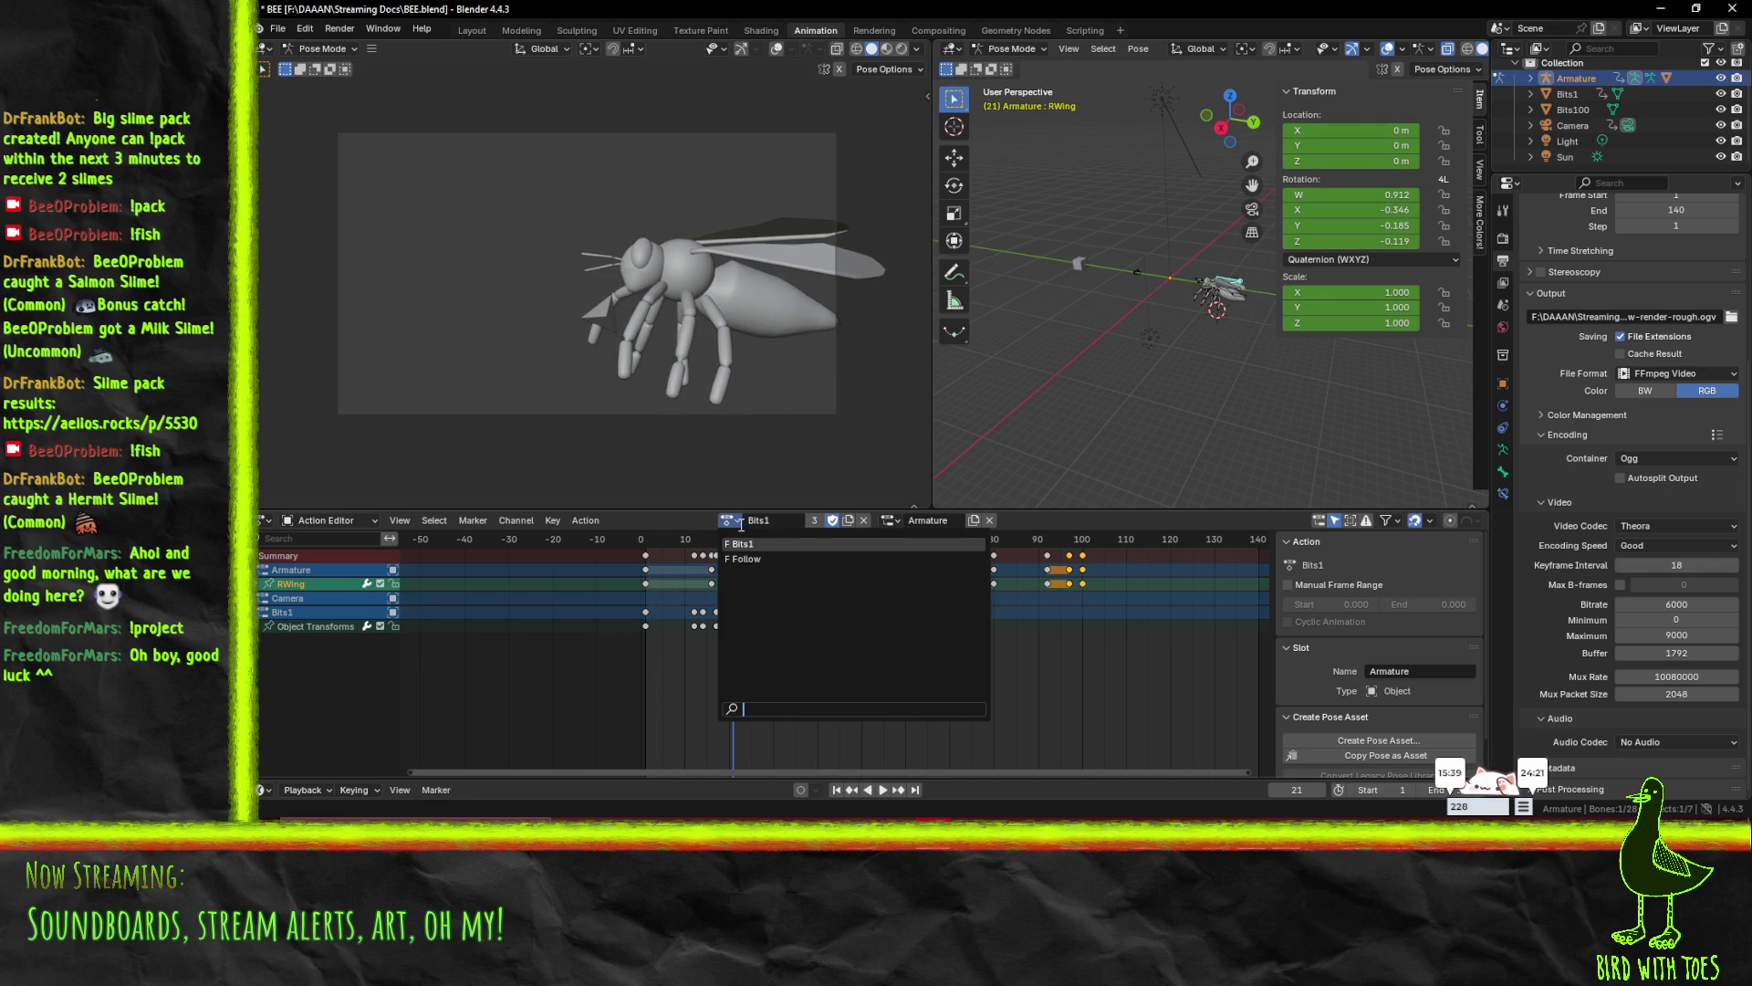
click(752, 556)
key(space)
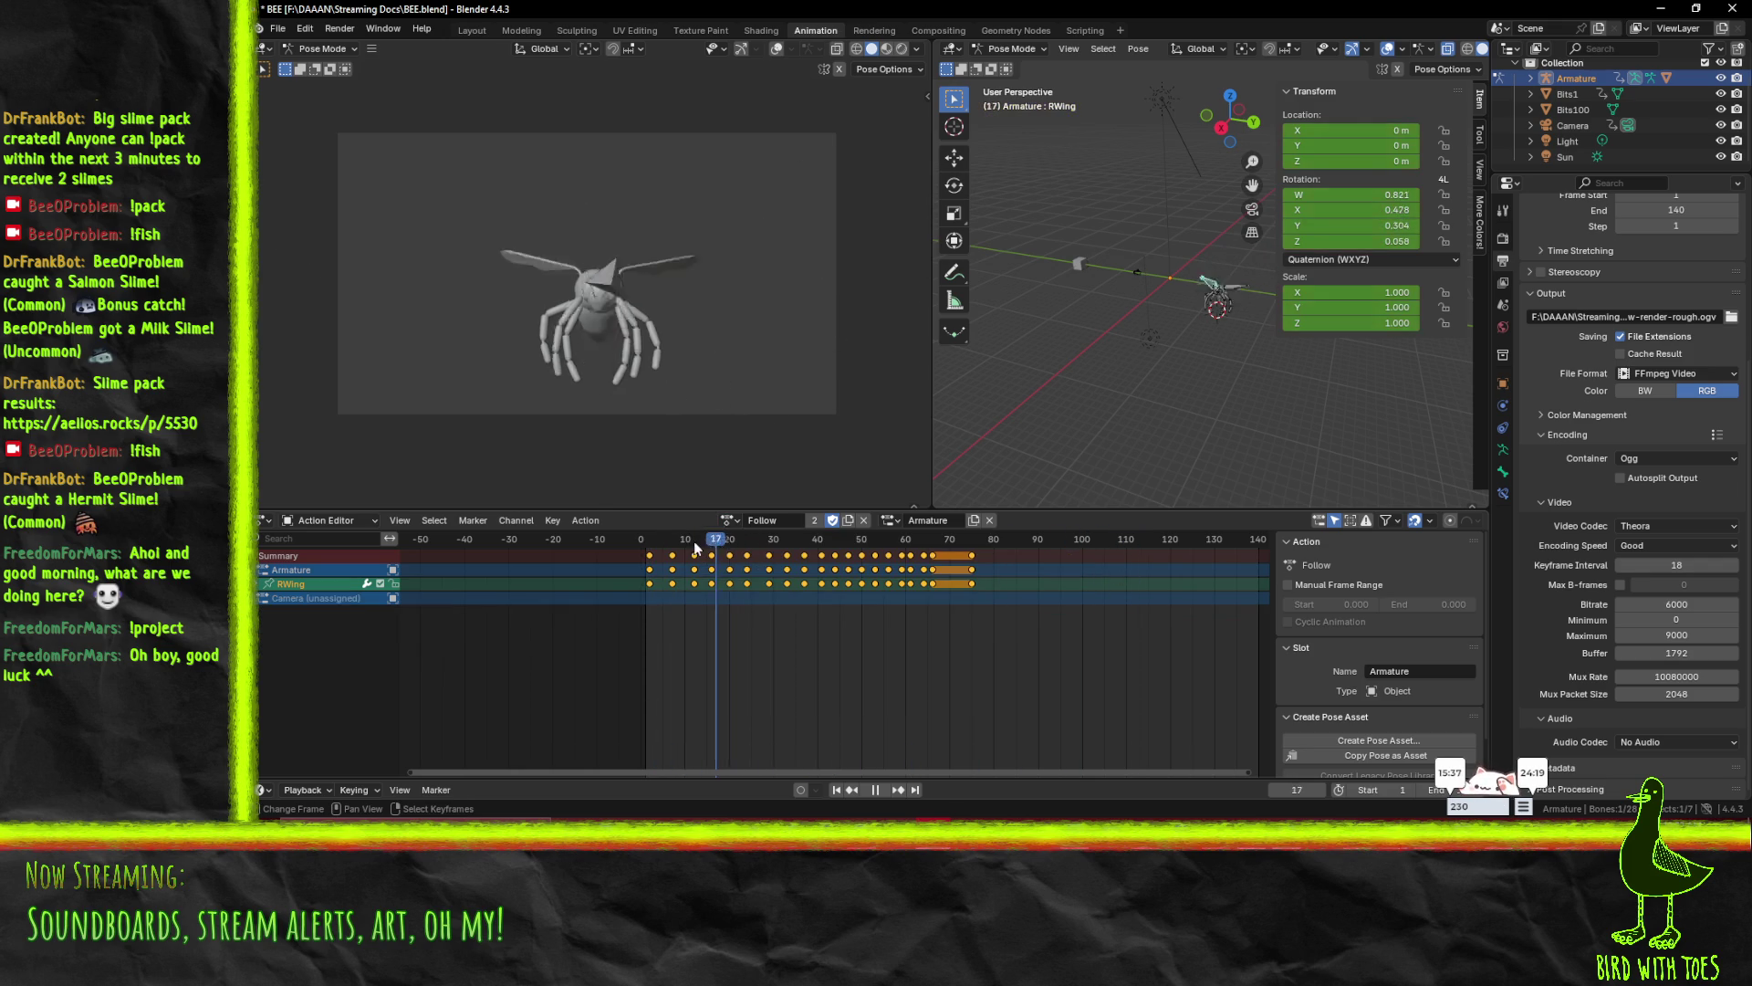
key(ctrl+z)
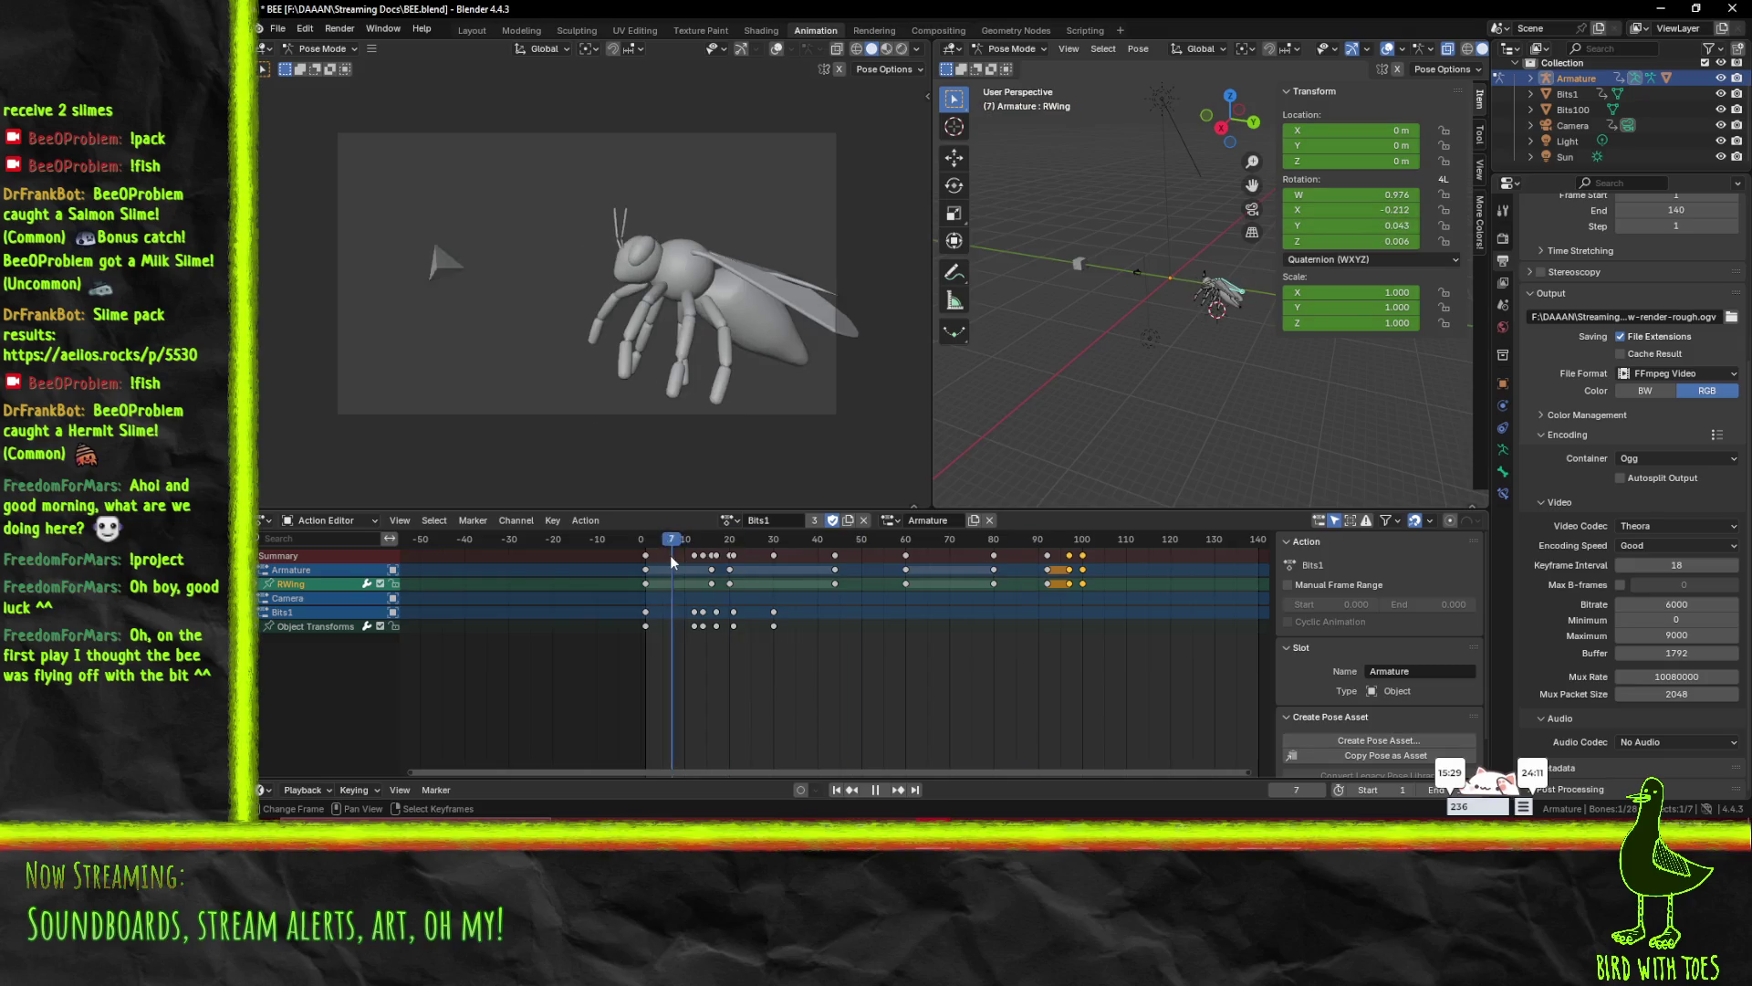
- Reassign Follow and play the wing animation from the start, stopping at frame 0
click(730, 520)
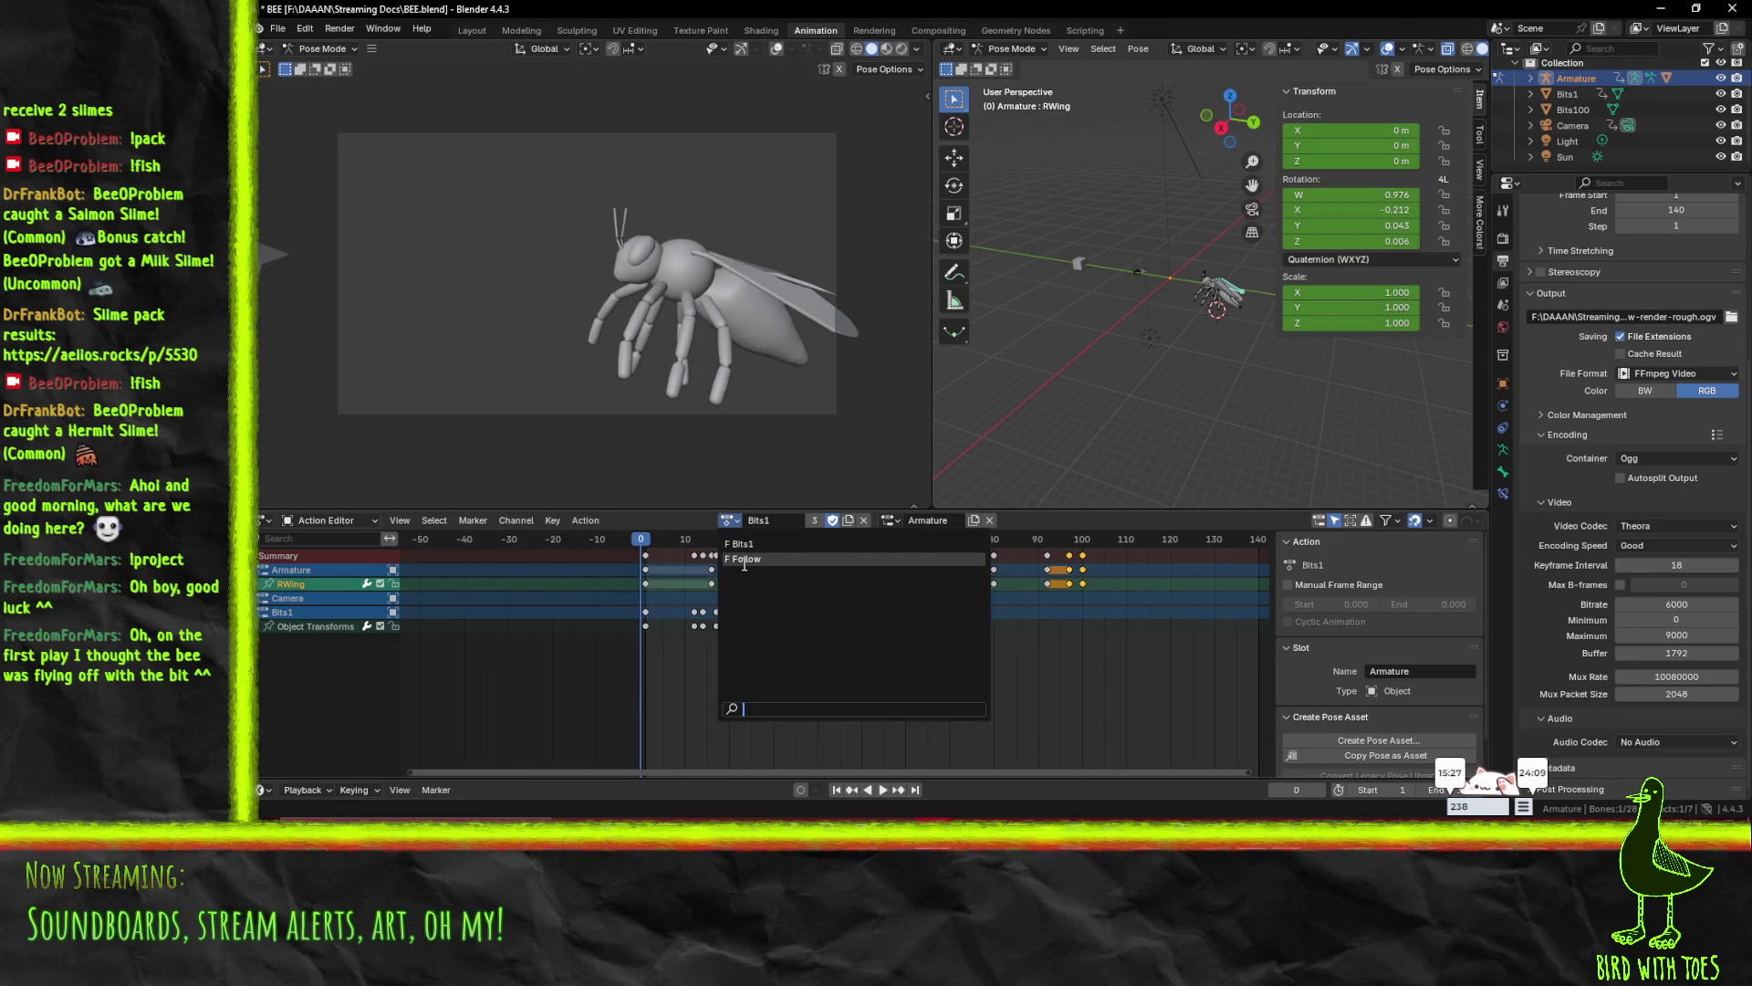
click(752, 557)
key(space)
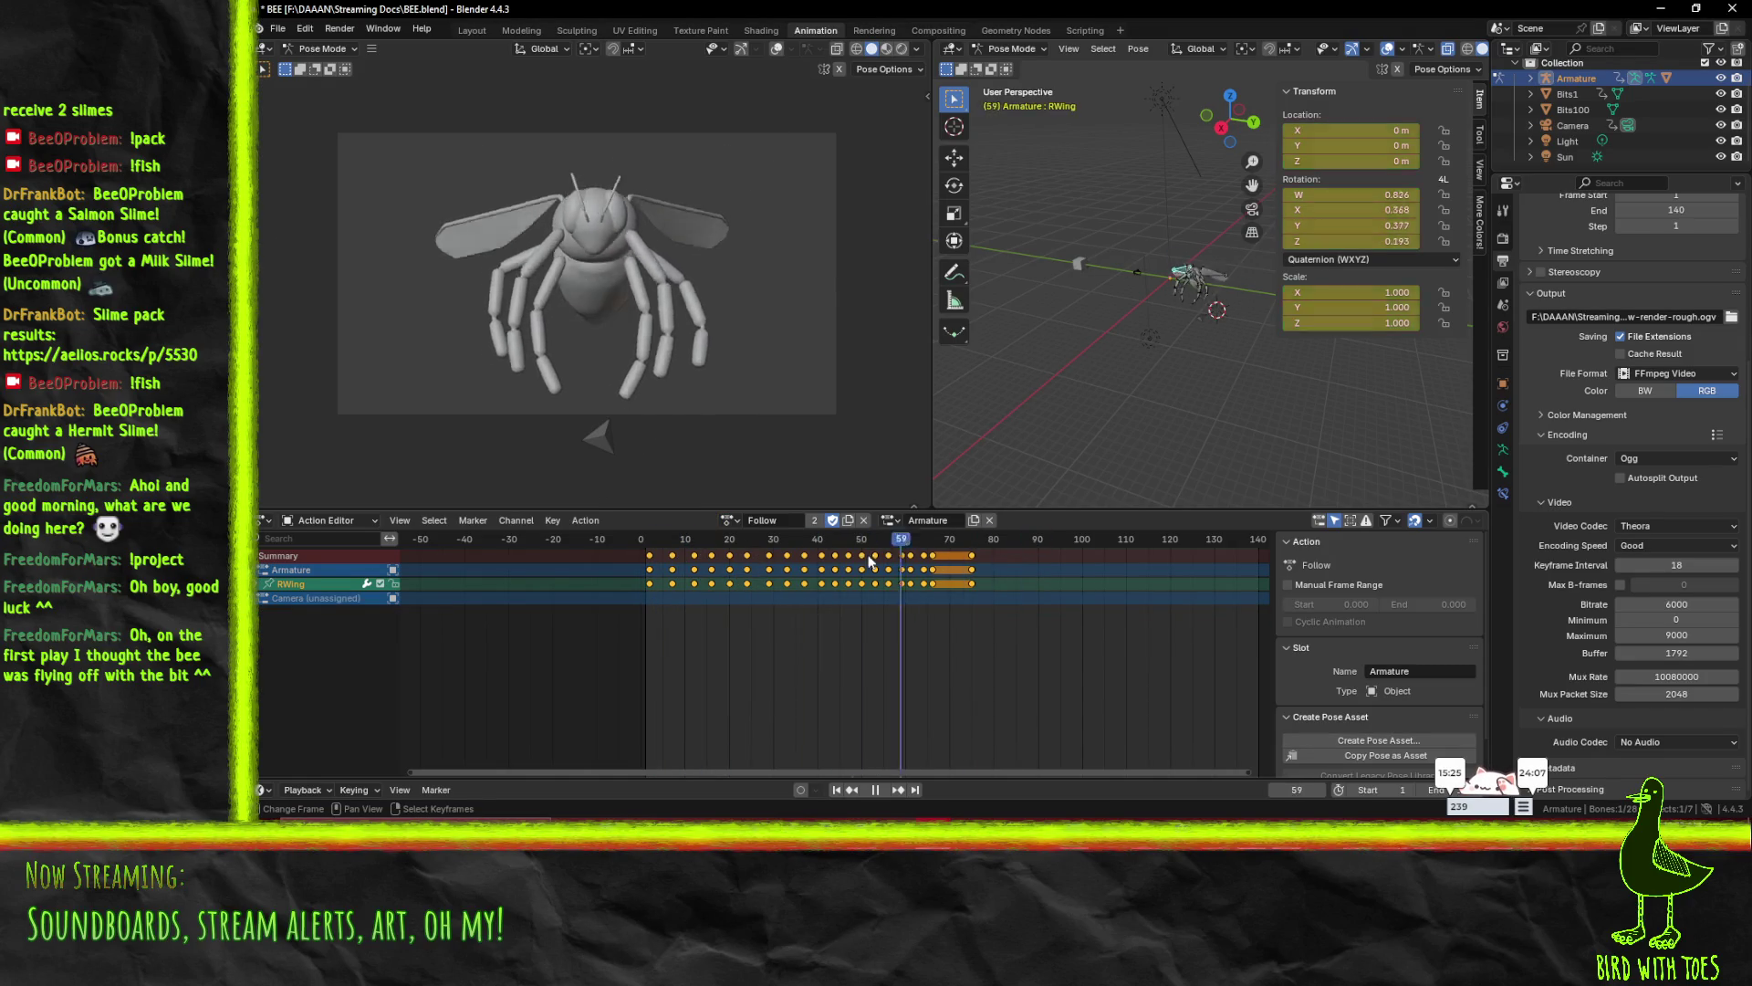
key(space)
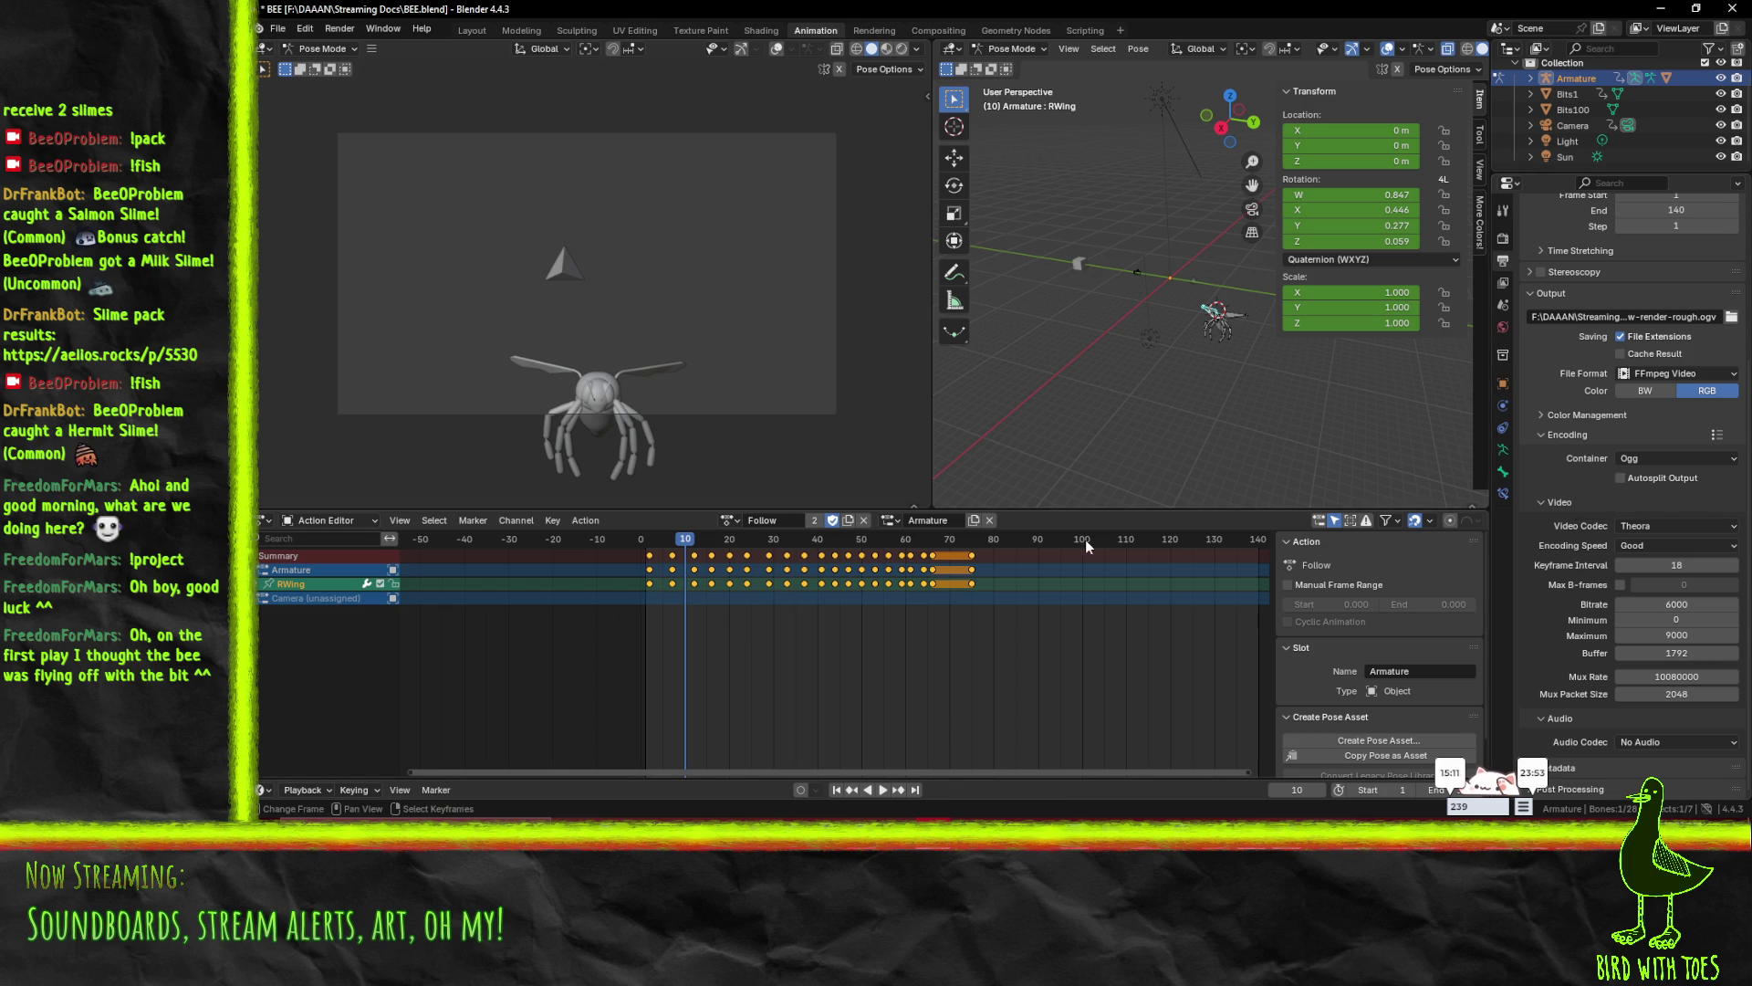
key(shift+Left)
key(space)
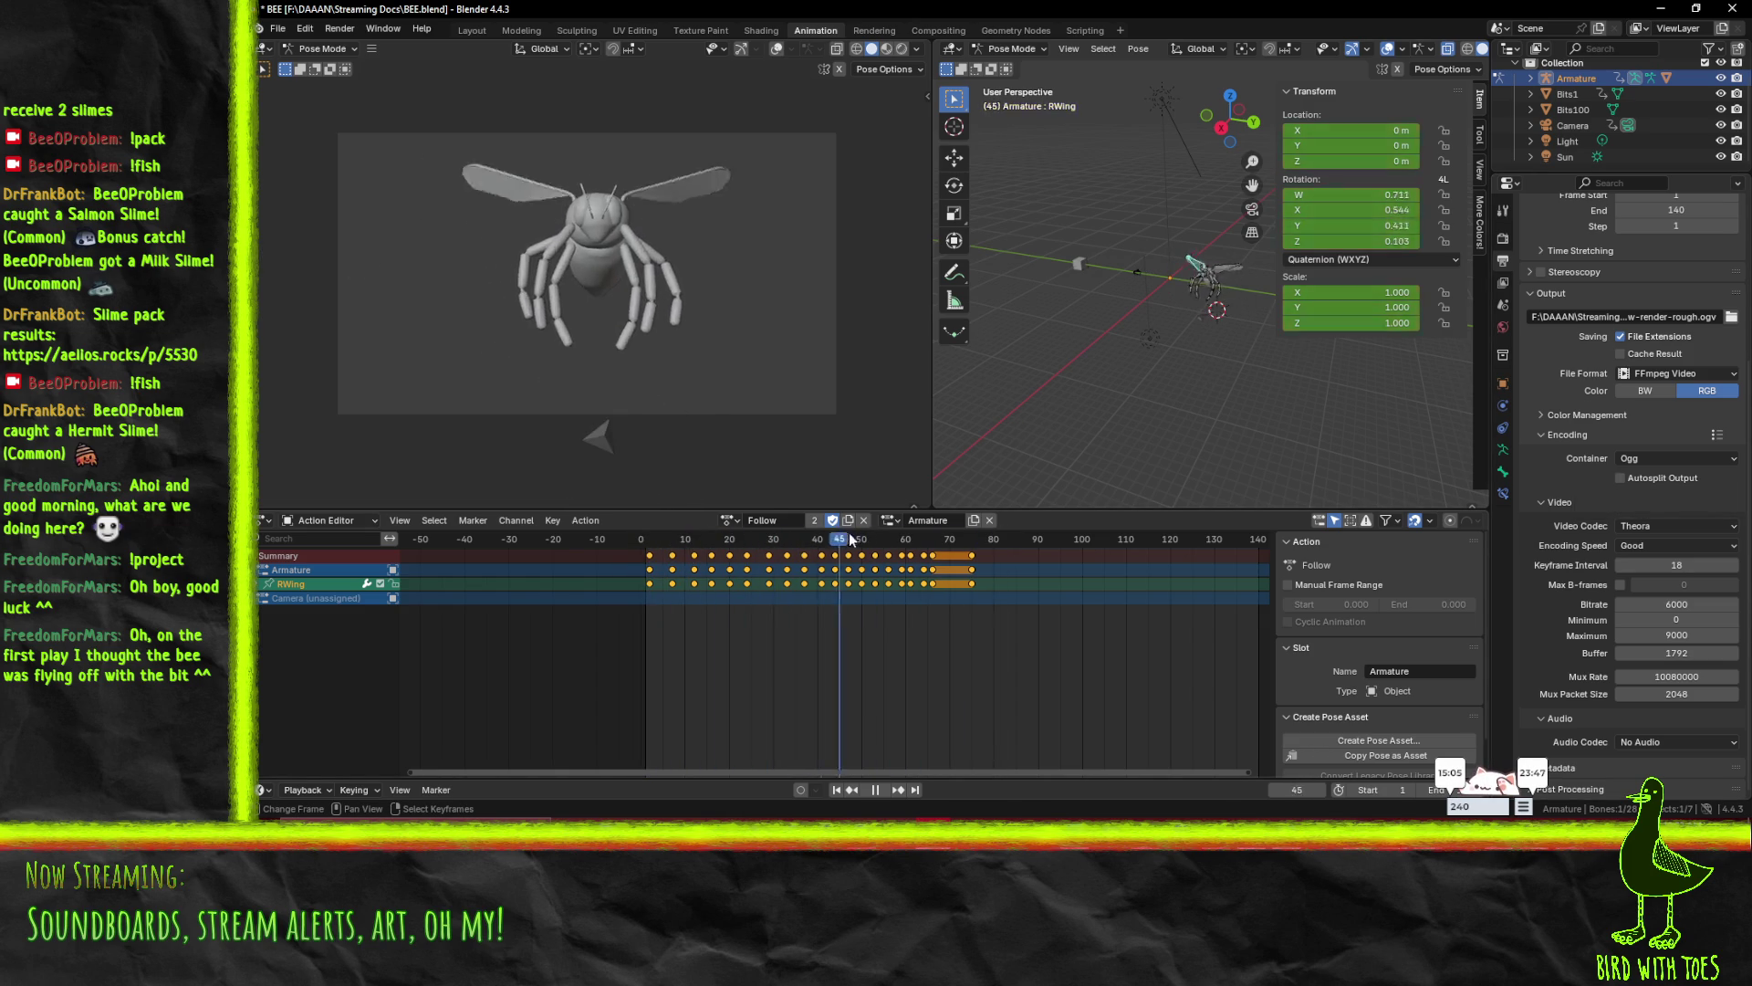
click(636, 570)
key(space)
click(730, 520)
click(730, 520)
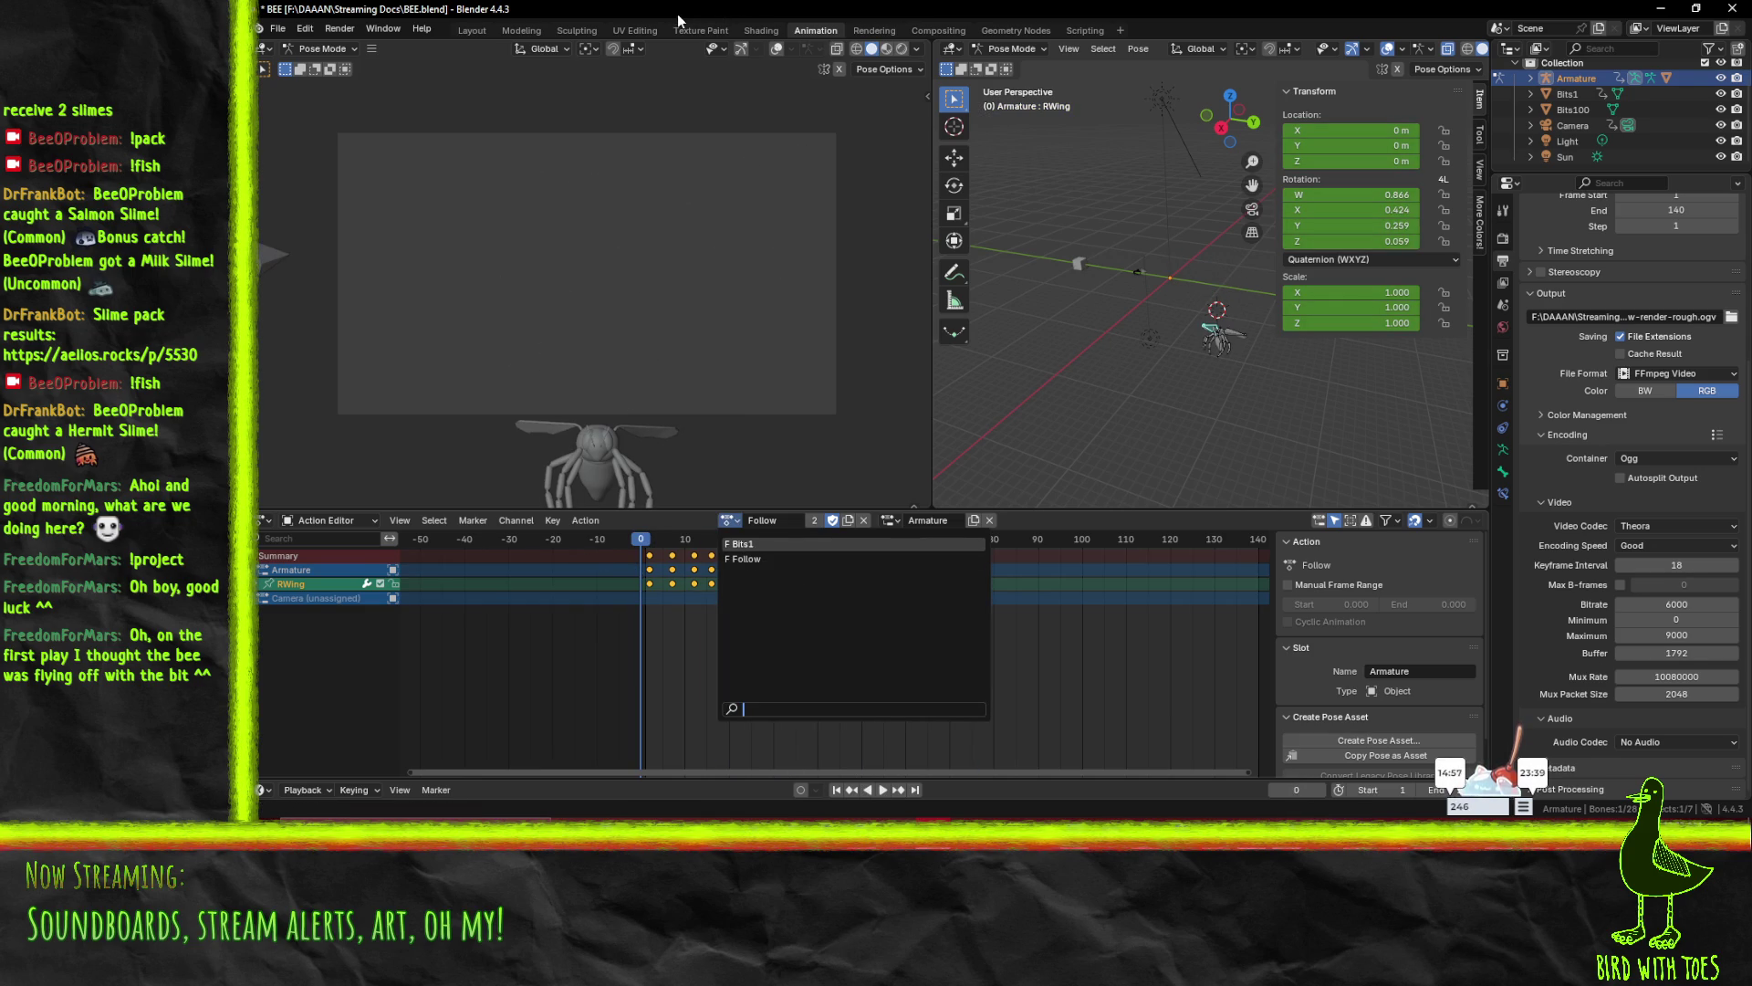
- Keep the Follow action on its Armature slot and move to frame 2
click(890, 520)
click(890, 520)
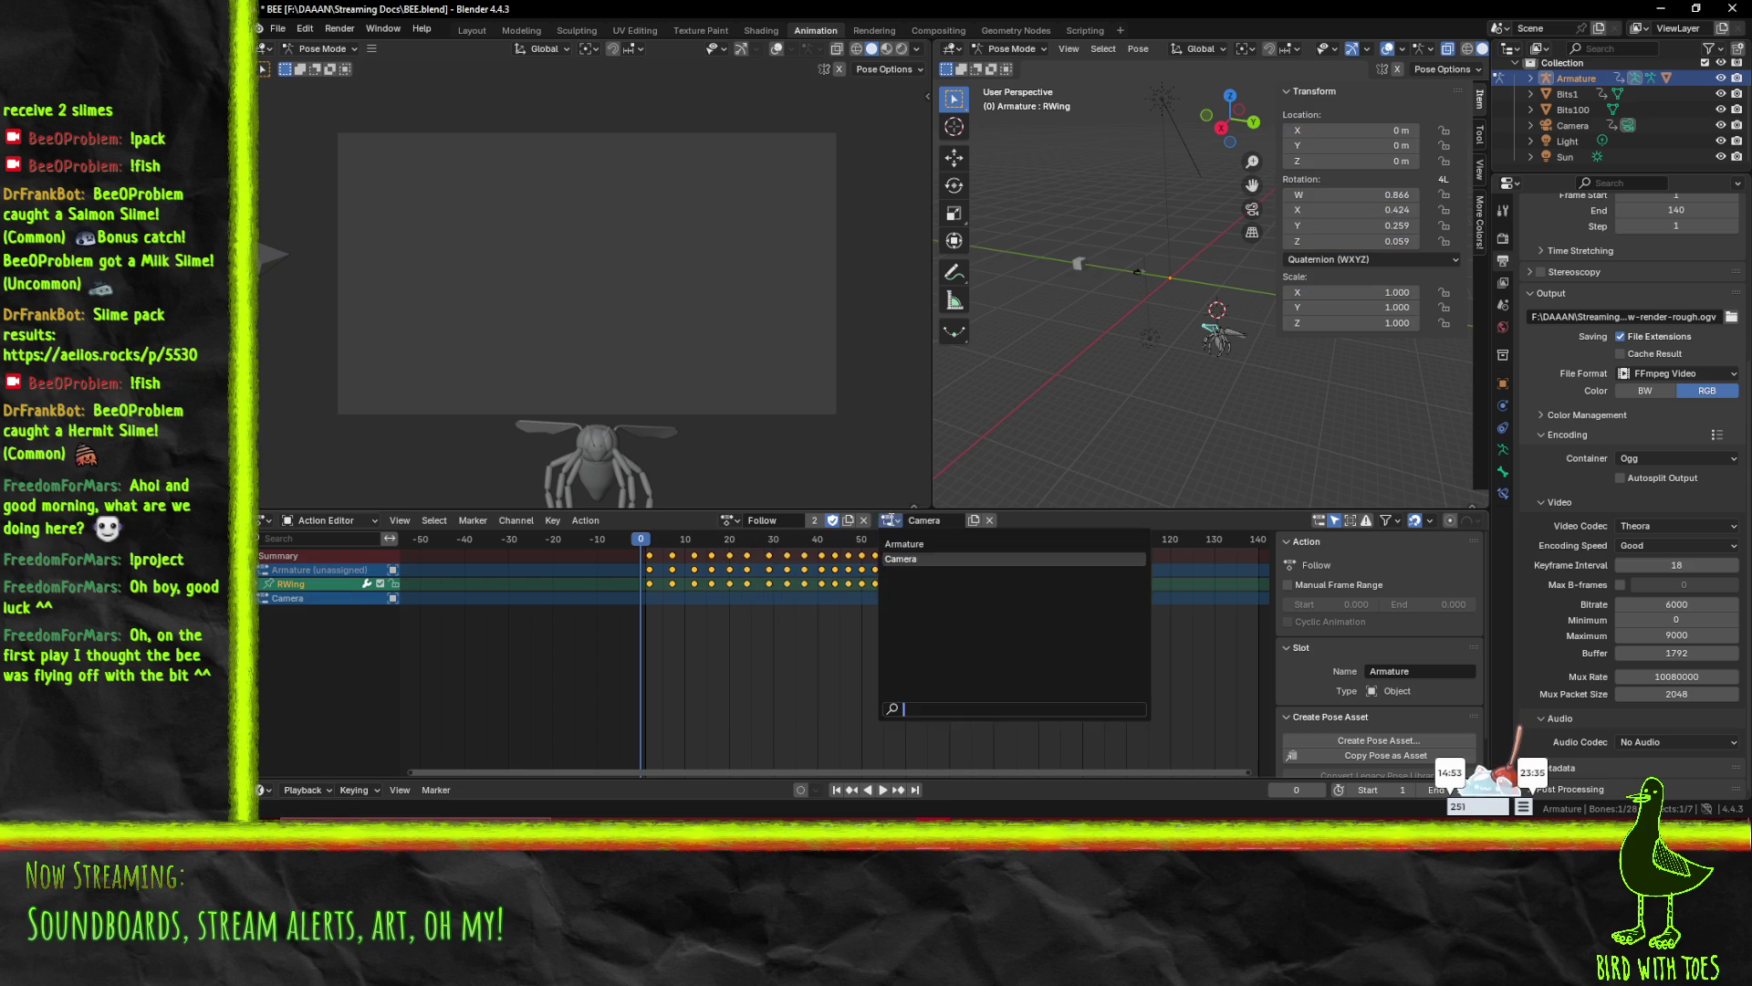
click(906, 544)
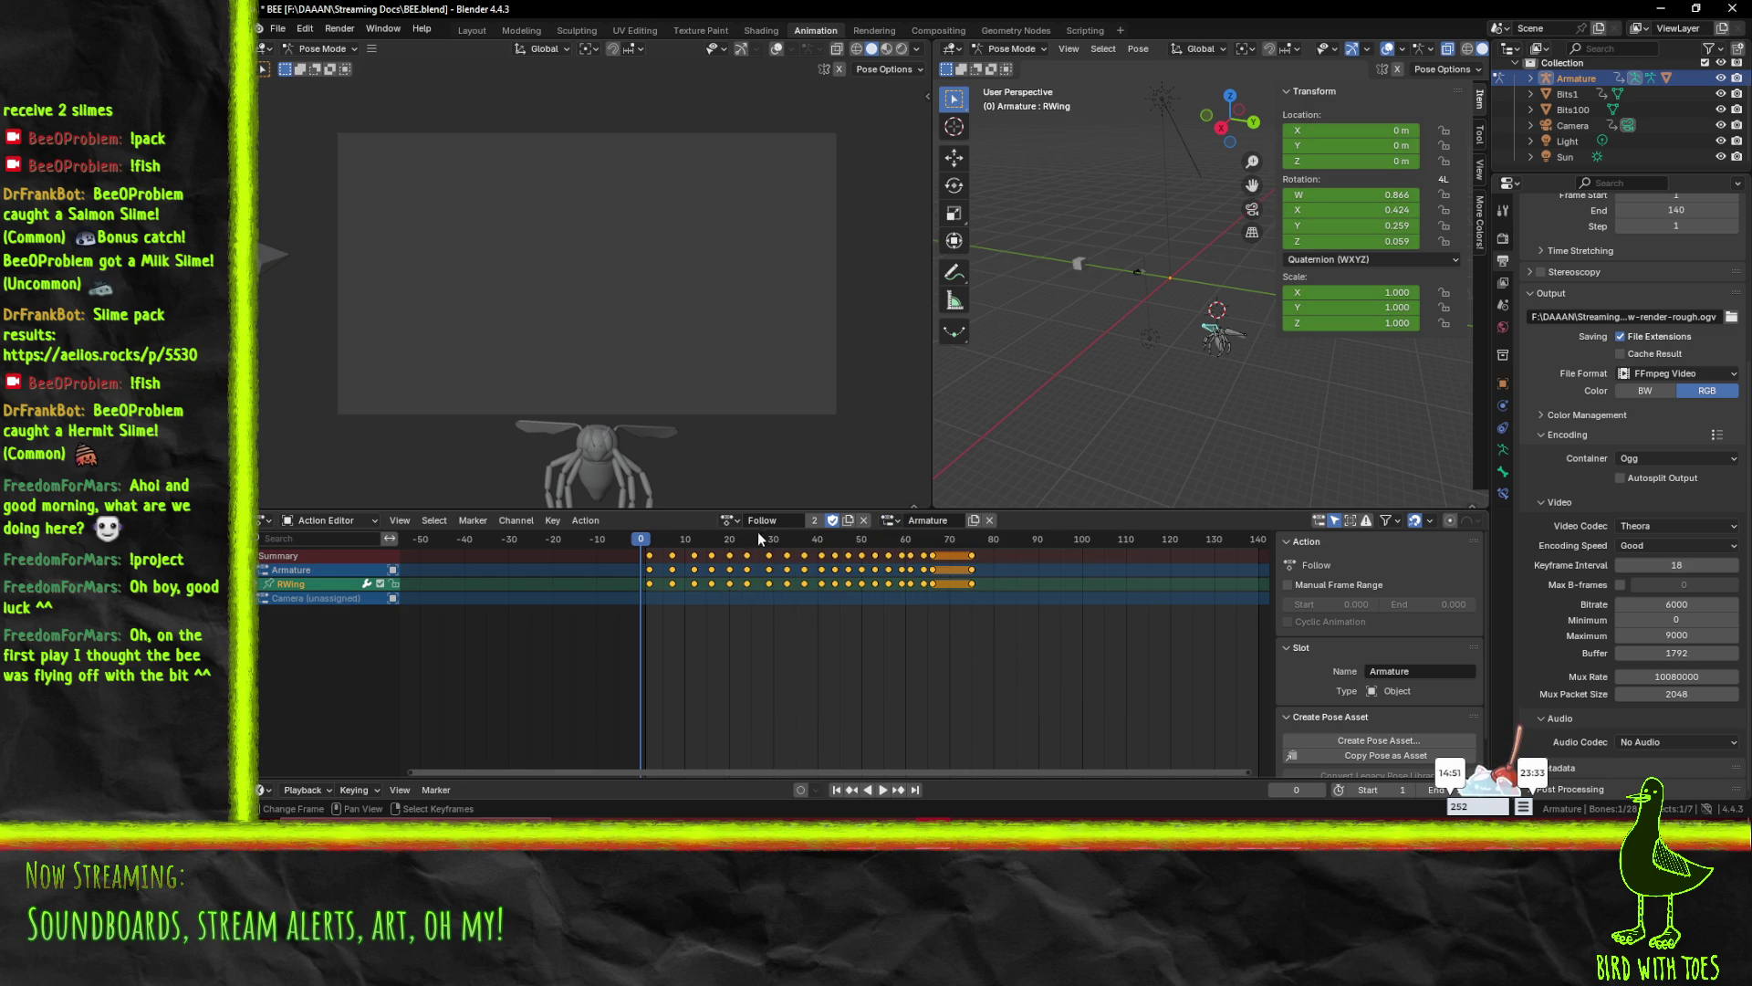
drag(659, 539, 649, 540)
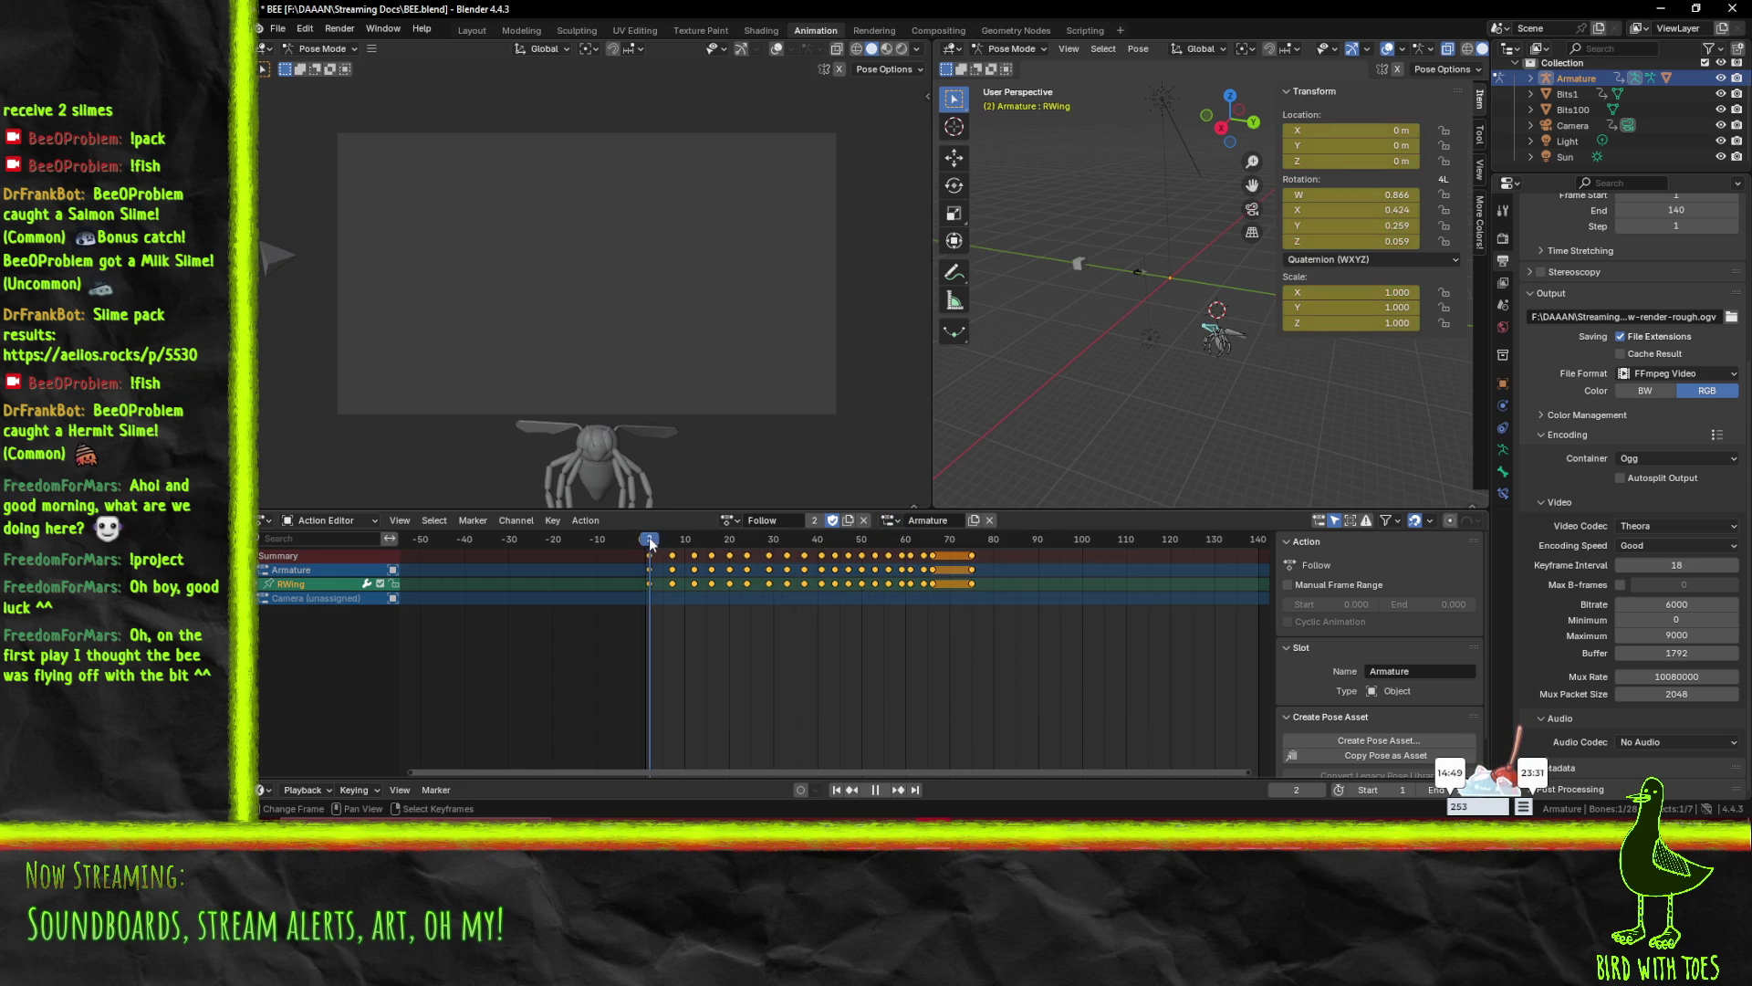
- Deselect the wing bone, adjust the view, and select the Bits1 object in the Outliner
right_click(263, 260)
click(265, 260)
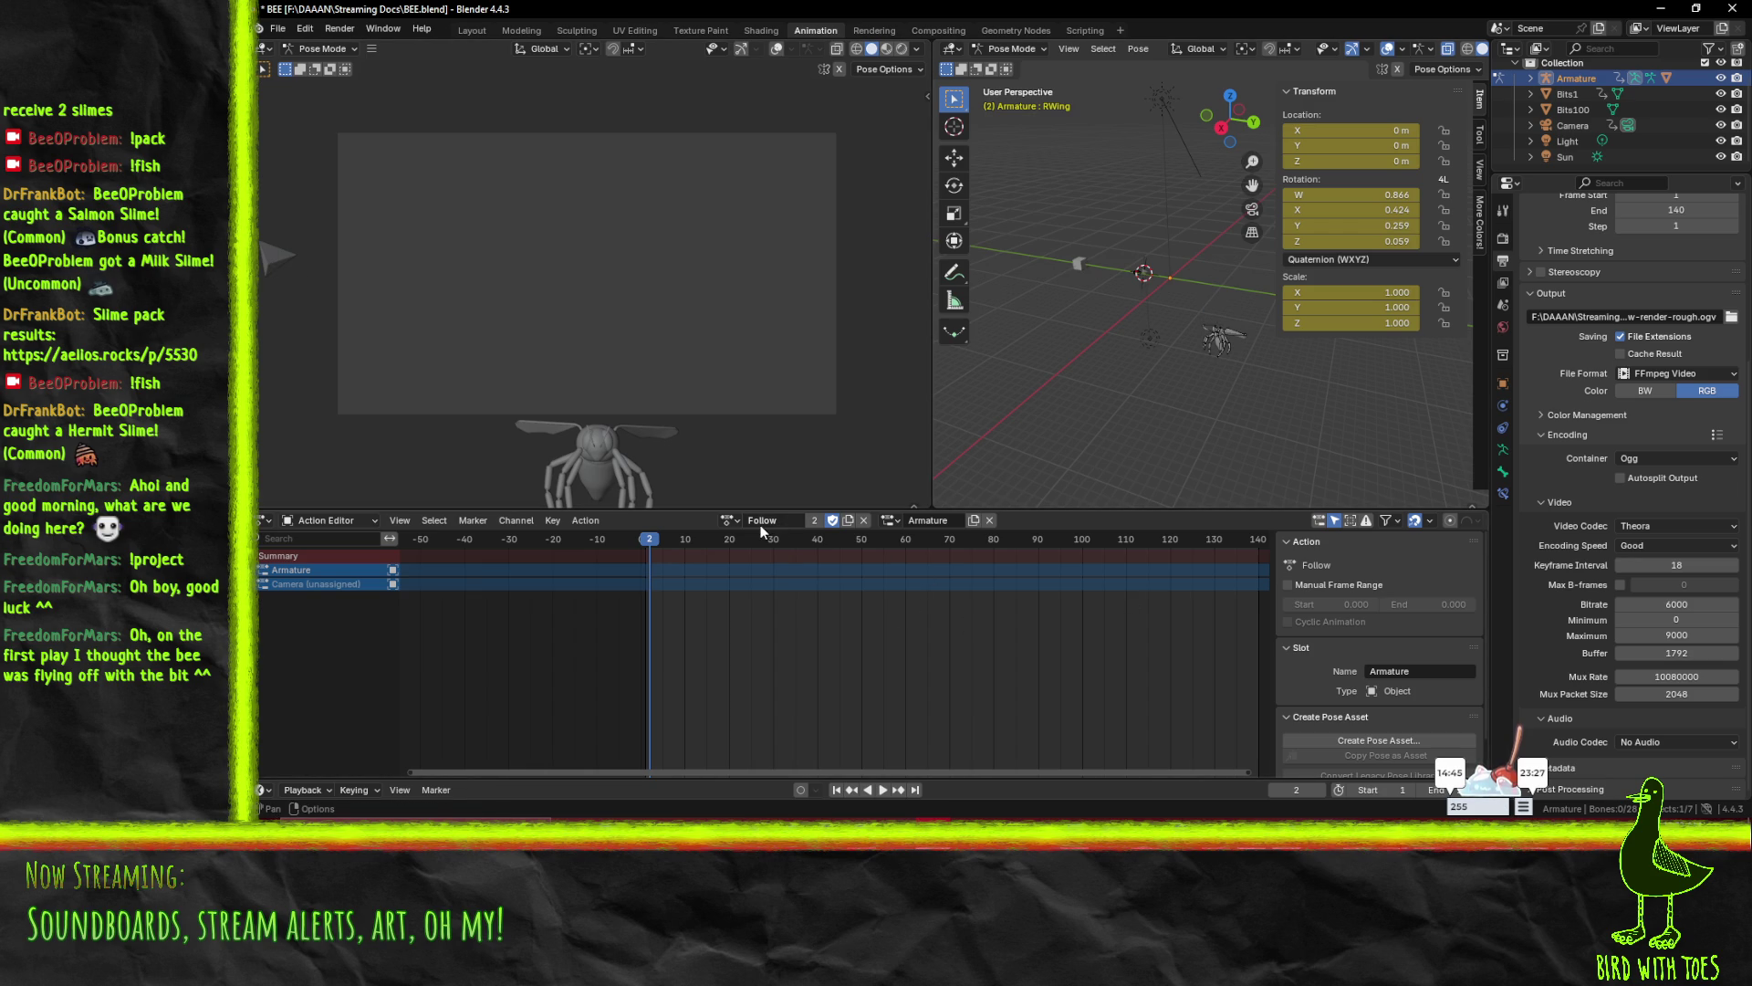
scroll(1095, 310, up, 4)
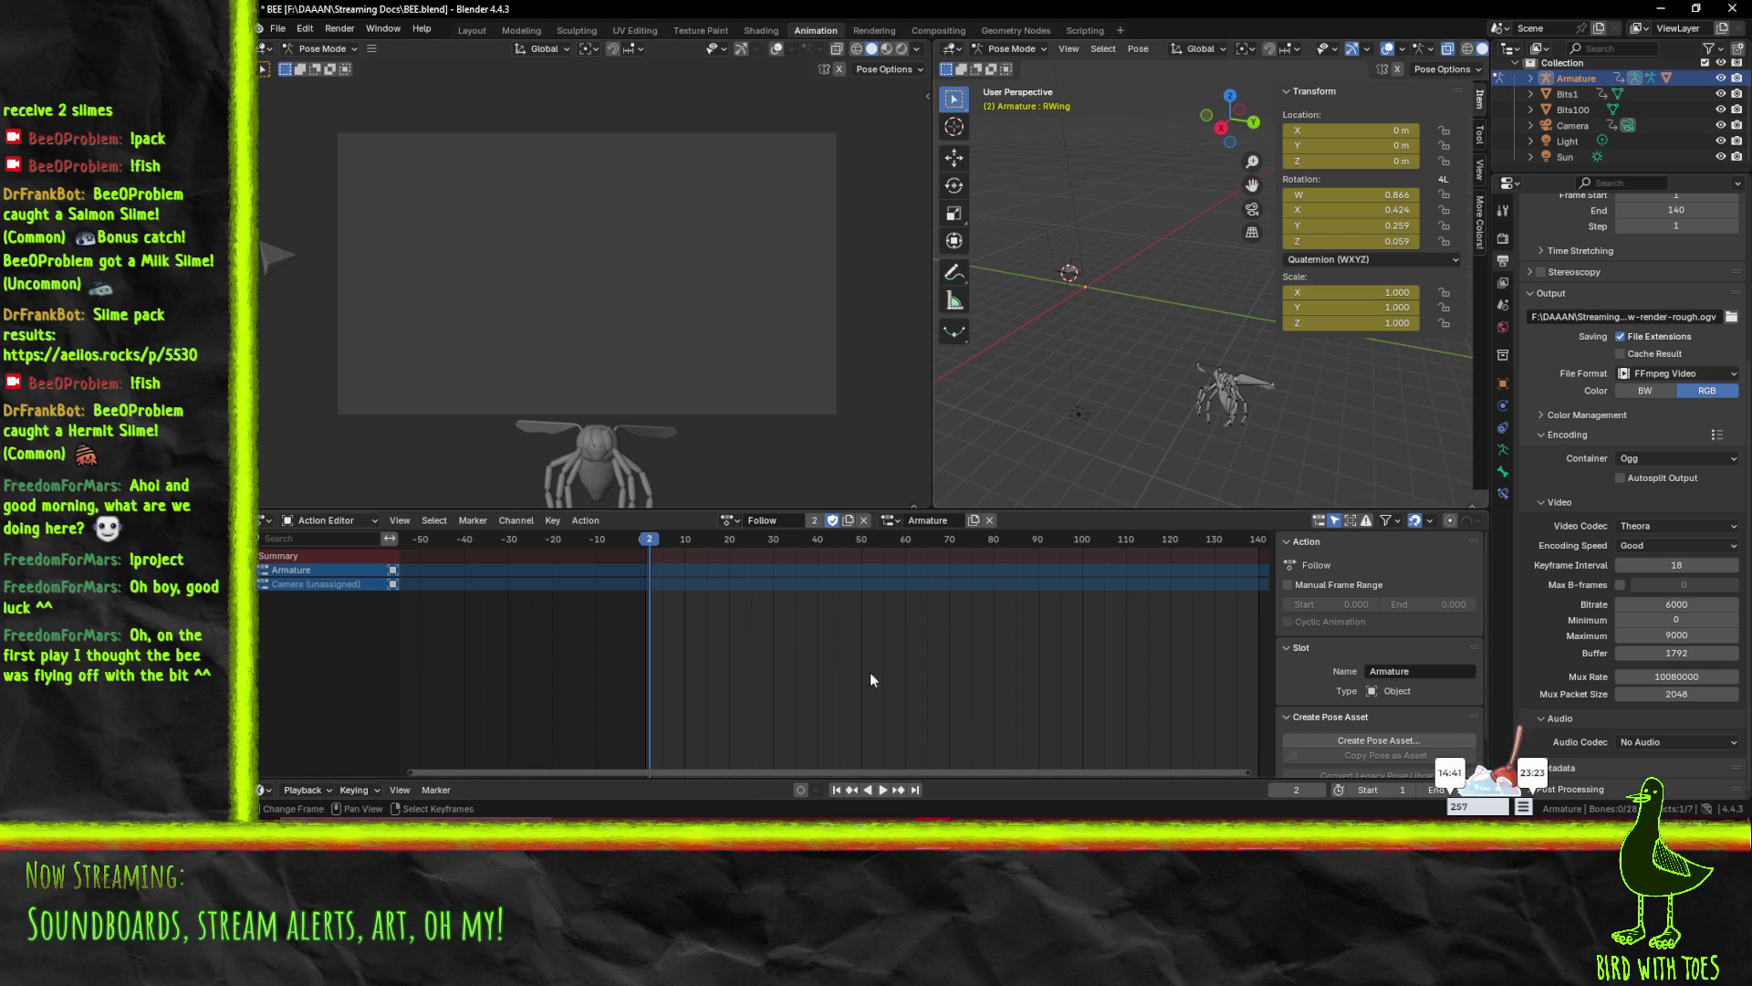
mouse_move(1032, 424)
middle_down()
mouse_move(1111, 361)
mouse_move(1318, 332)
mouse_move(1250, 355)
middle_up()
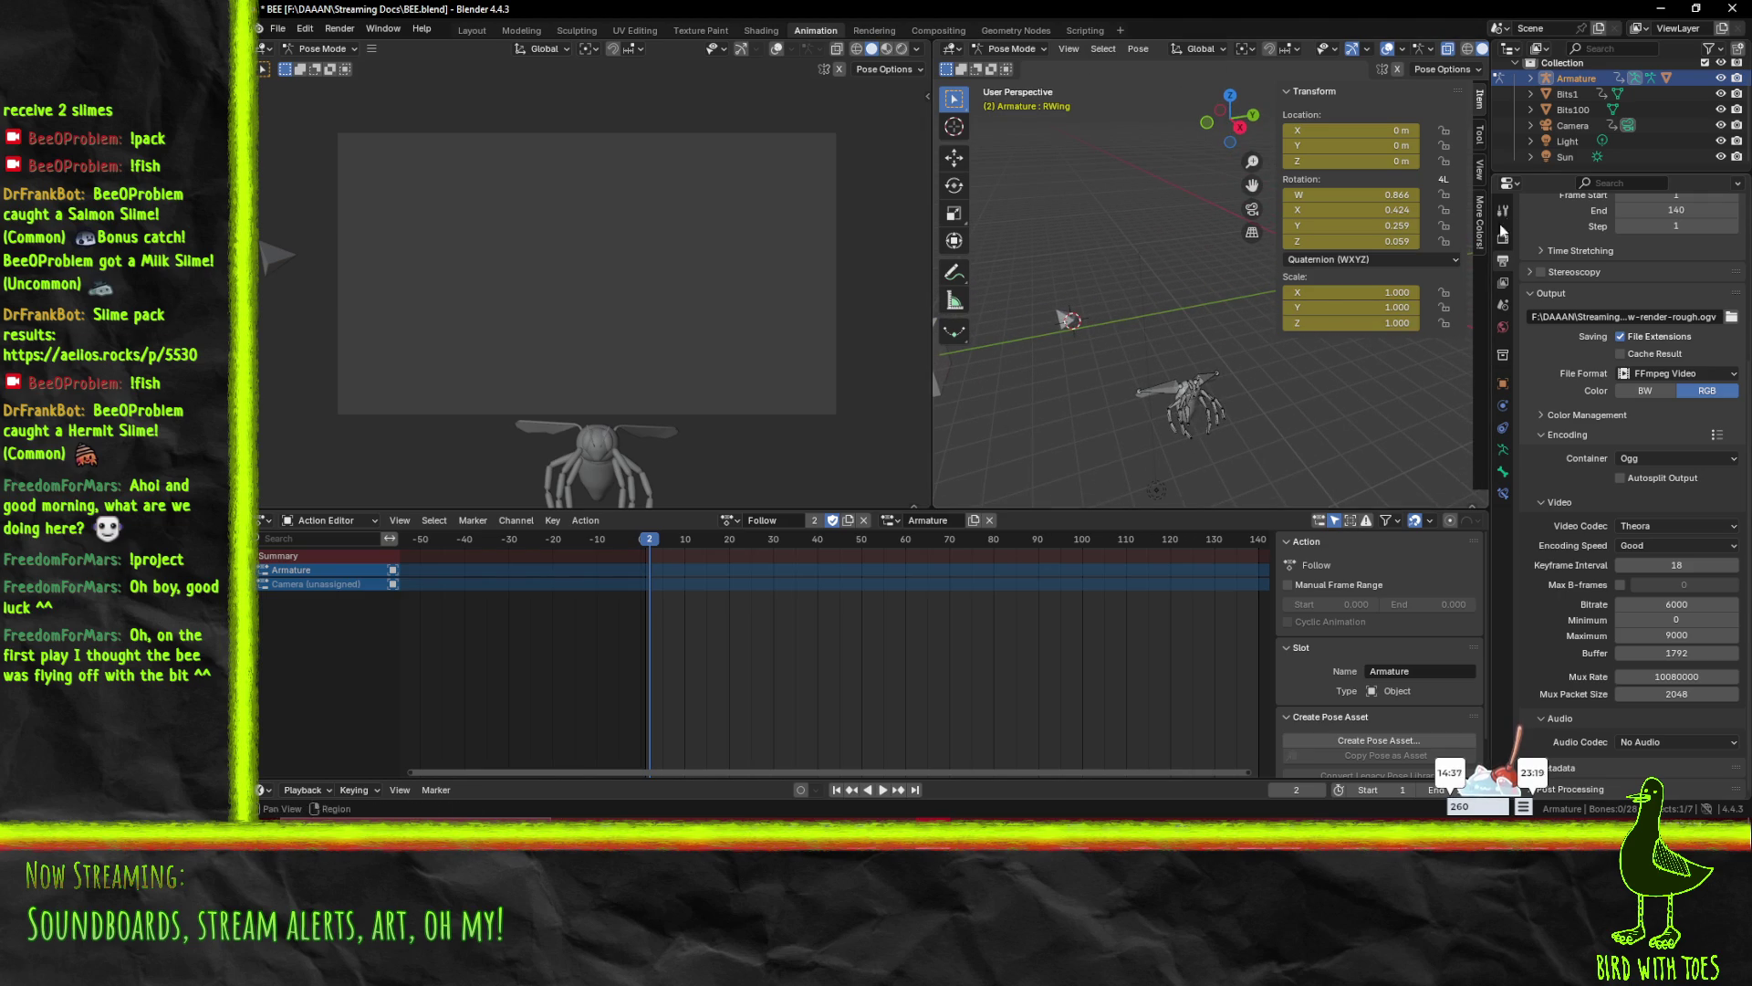
click(1574, 95)
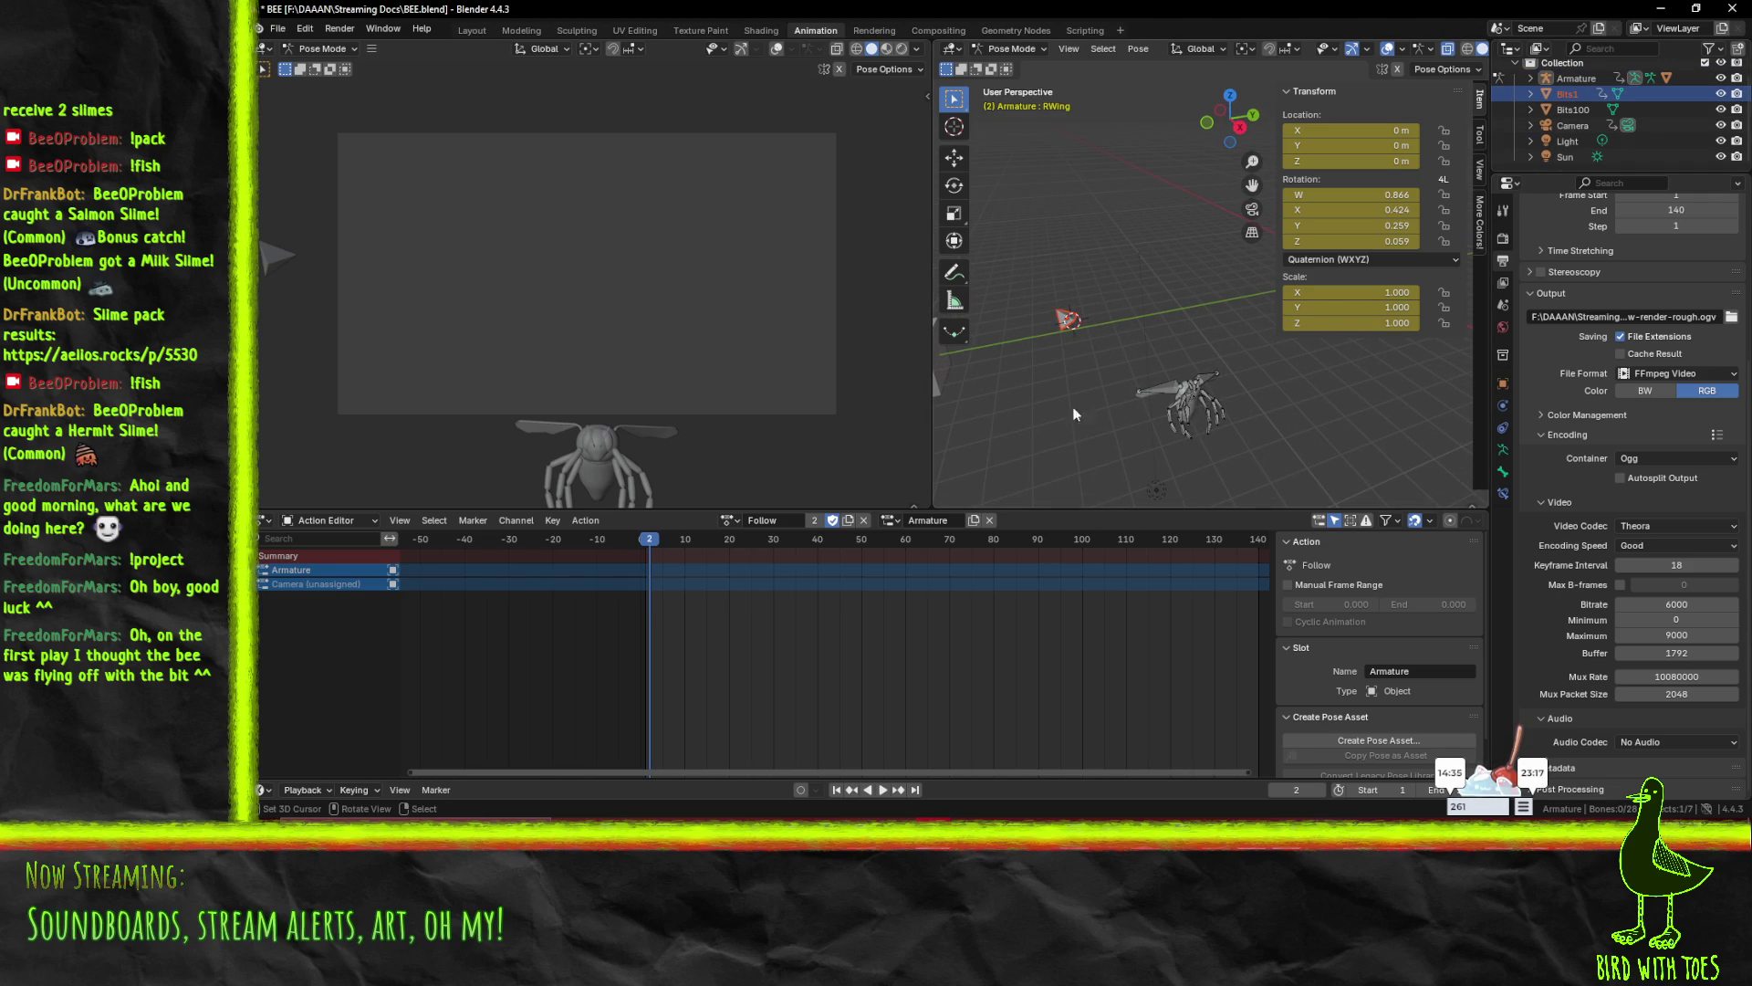
- In Object Mode, assign the Follow action to Bits1 and create a Bits1 slot
key(i)
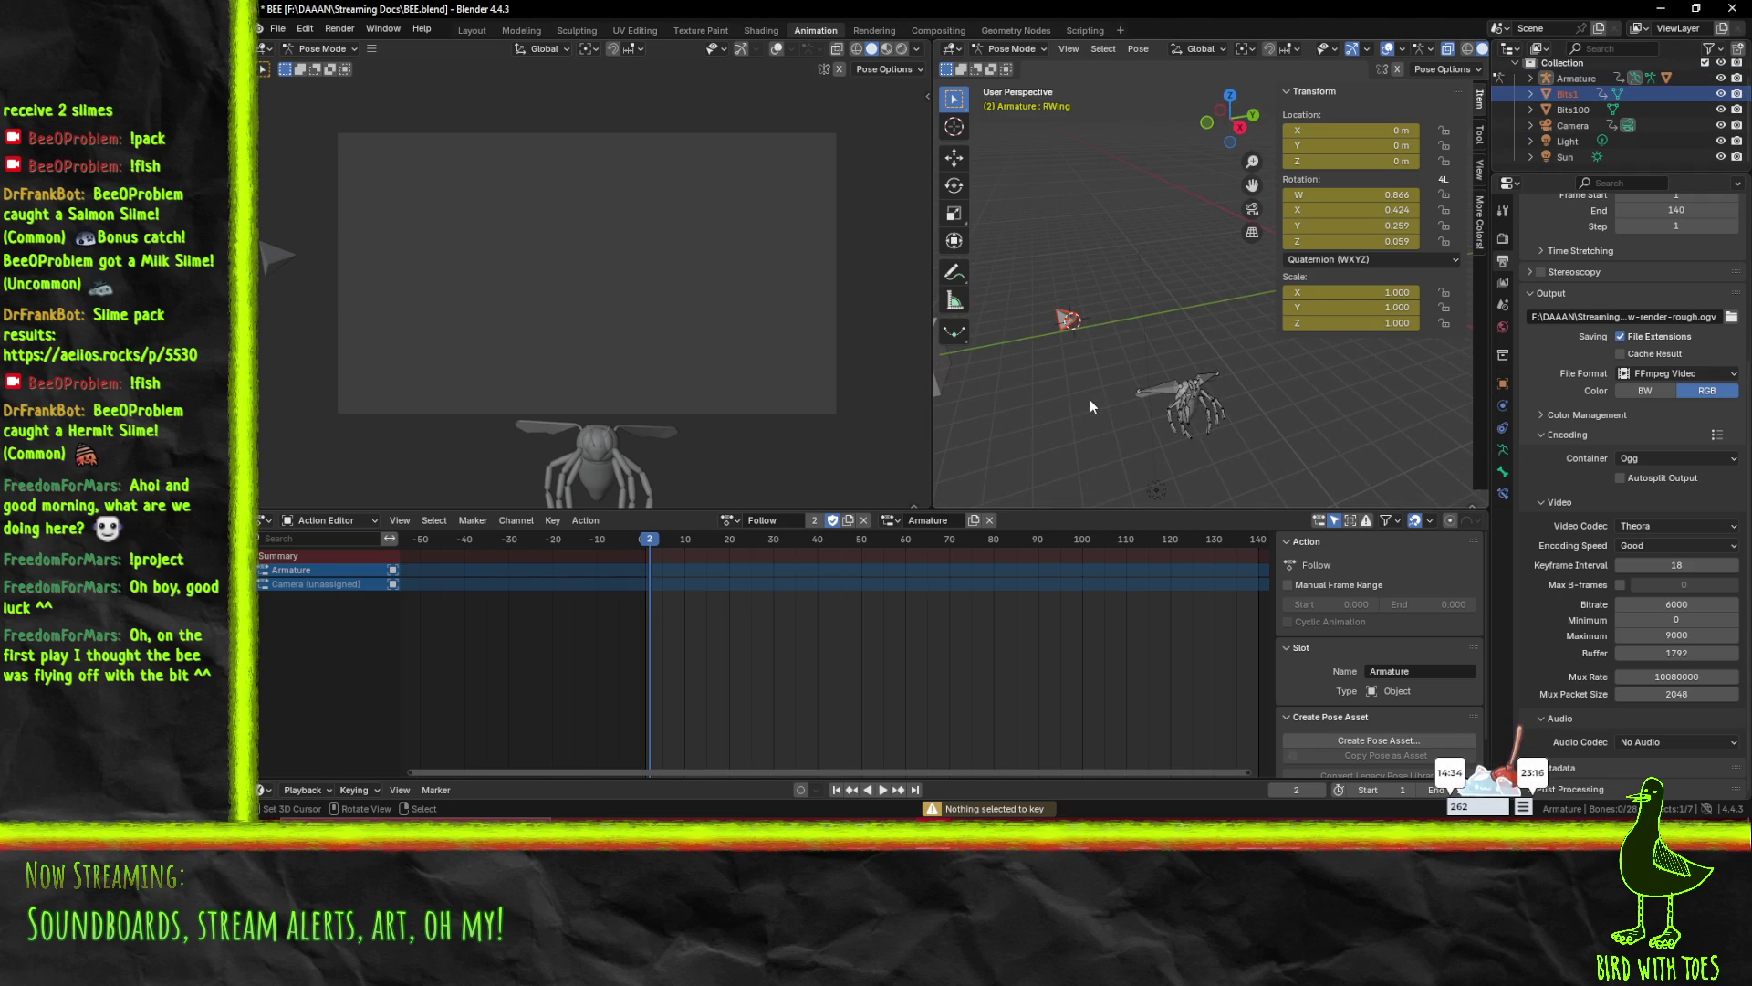
click(1009, 51)
click(1013, 66)
click(1068, 319)
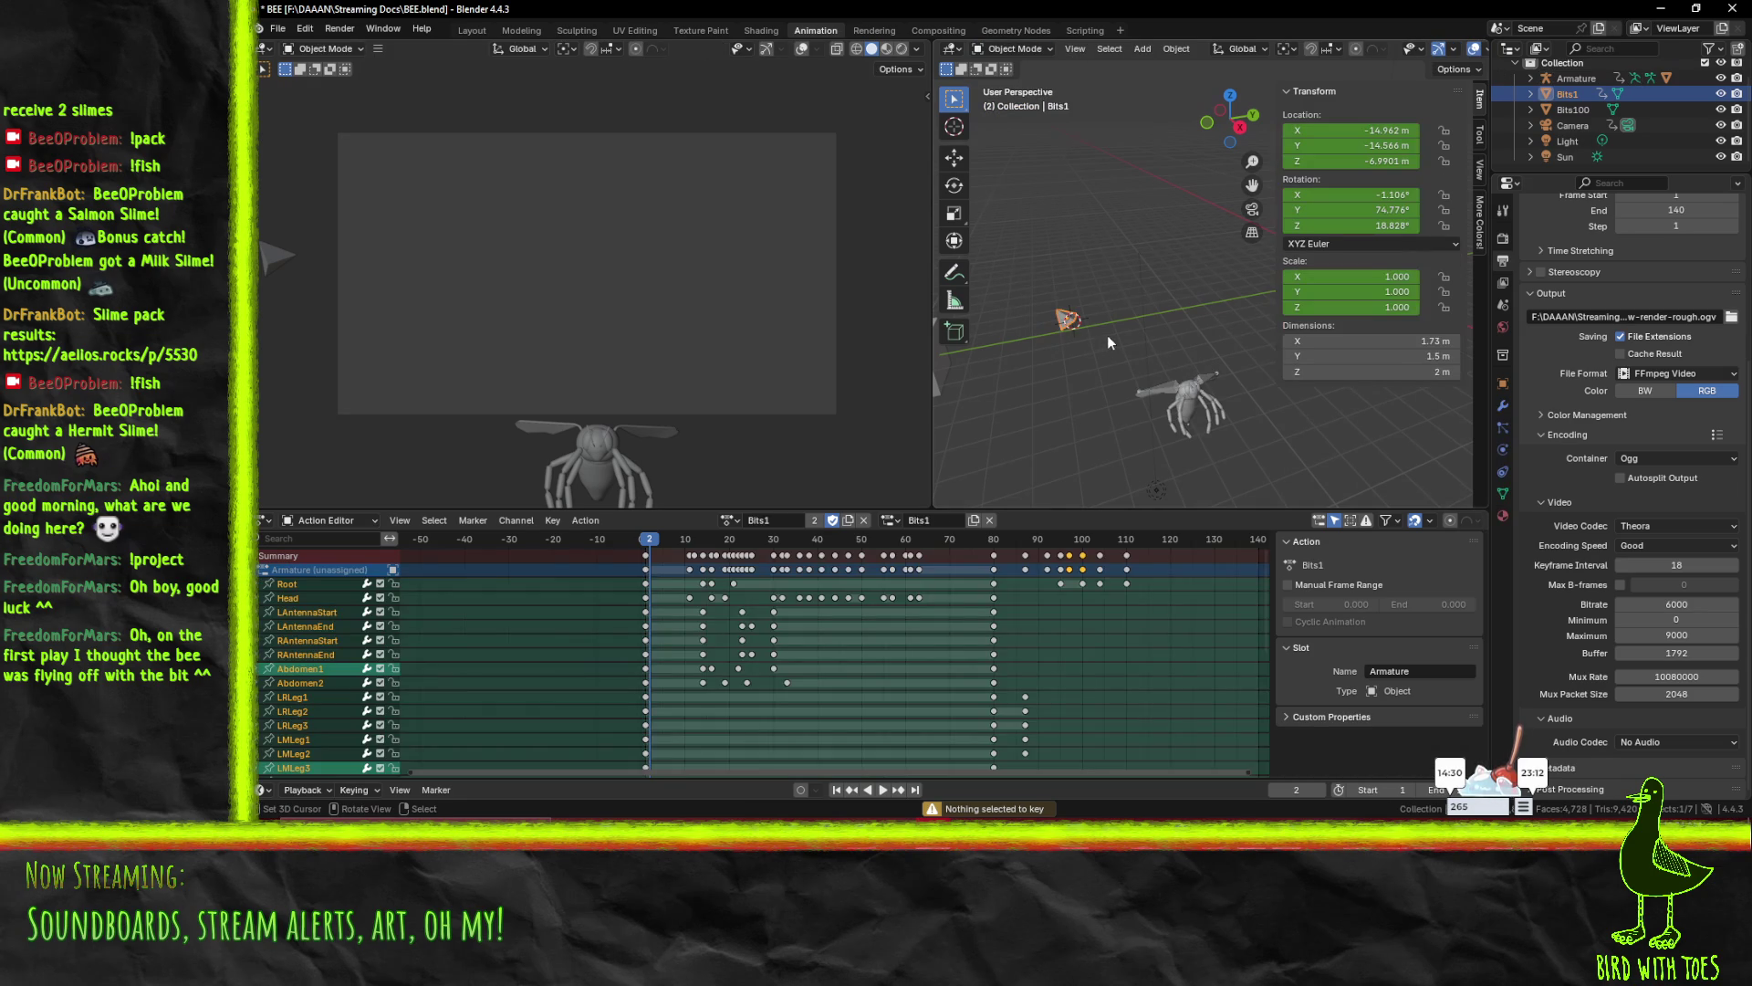
click(730, 519)
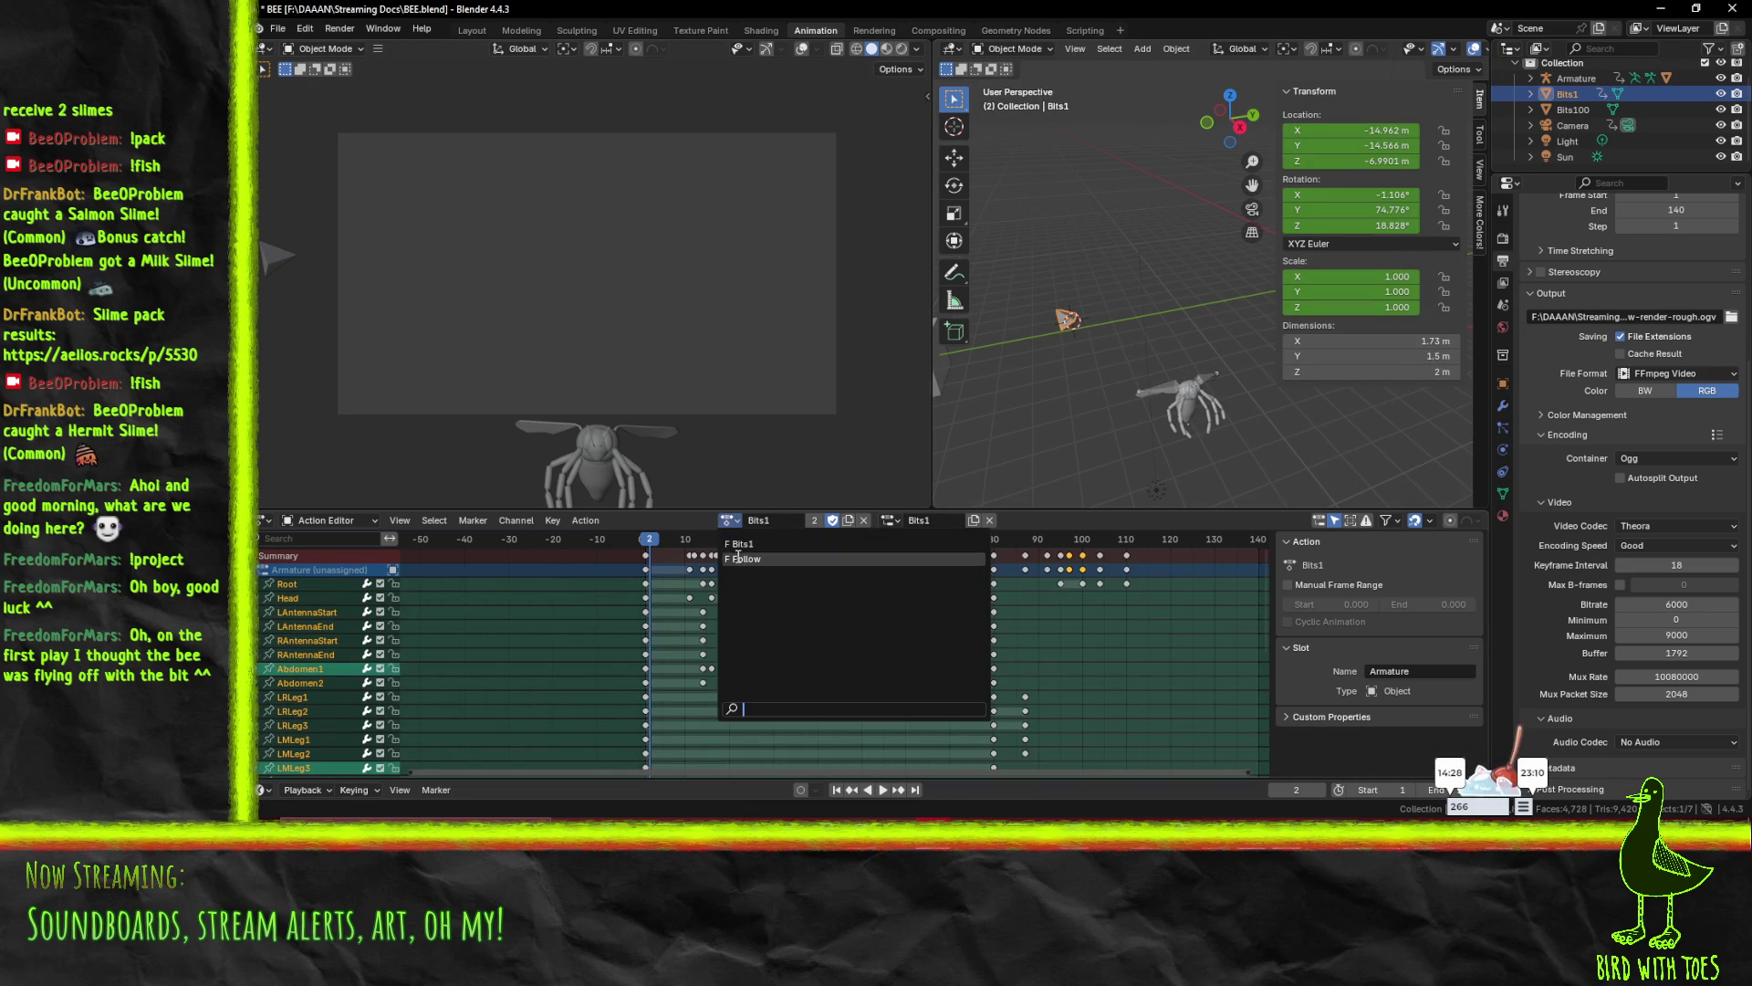
click(743, 551)
click(922, 519)
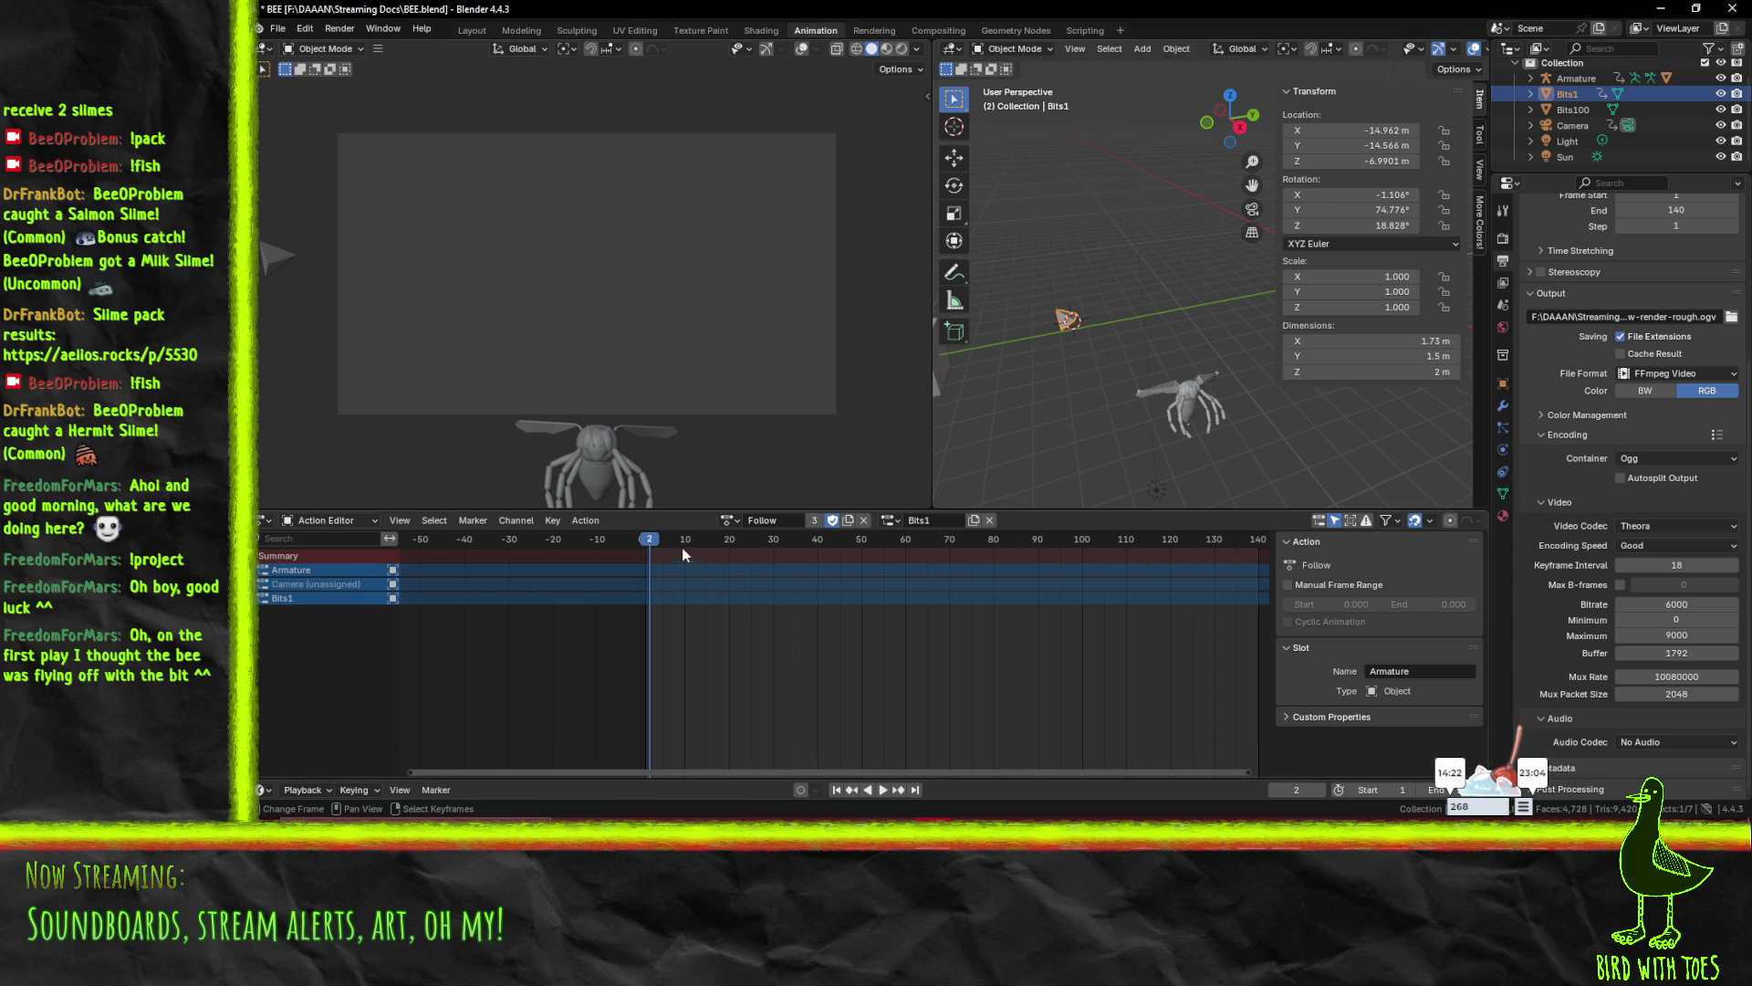
- Preview the animation, save BEE.blend, then put Bits1 back on the Bits1 action
click(882, 788)
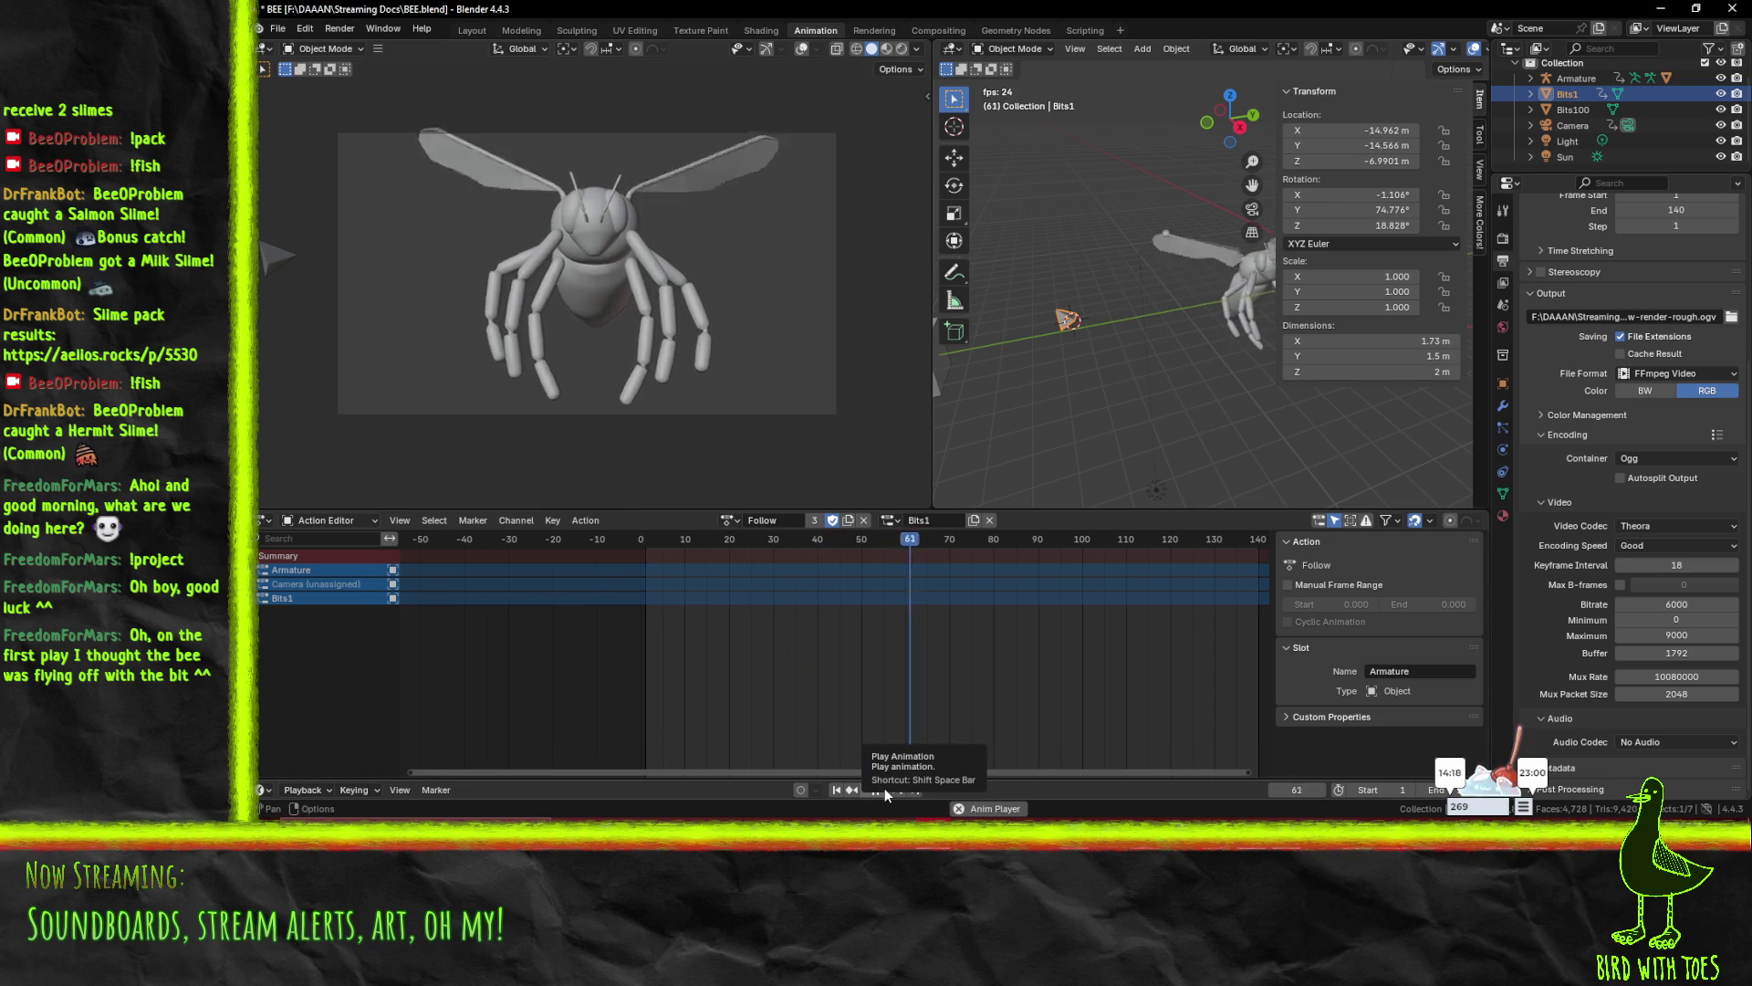
click(867, 786)
key(ctrl+s)
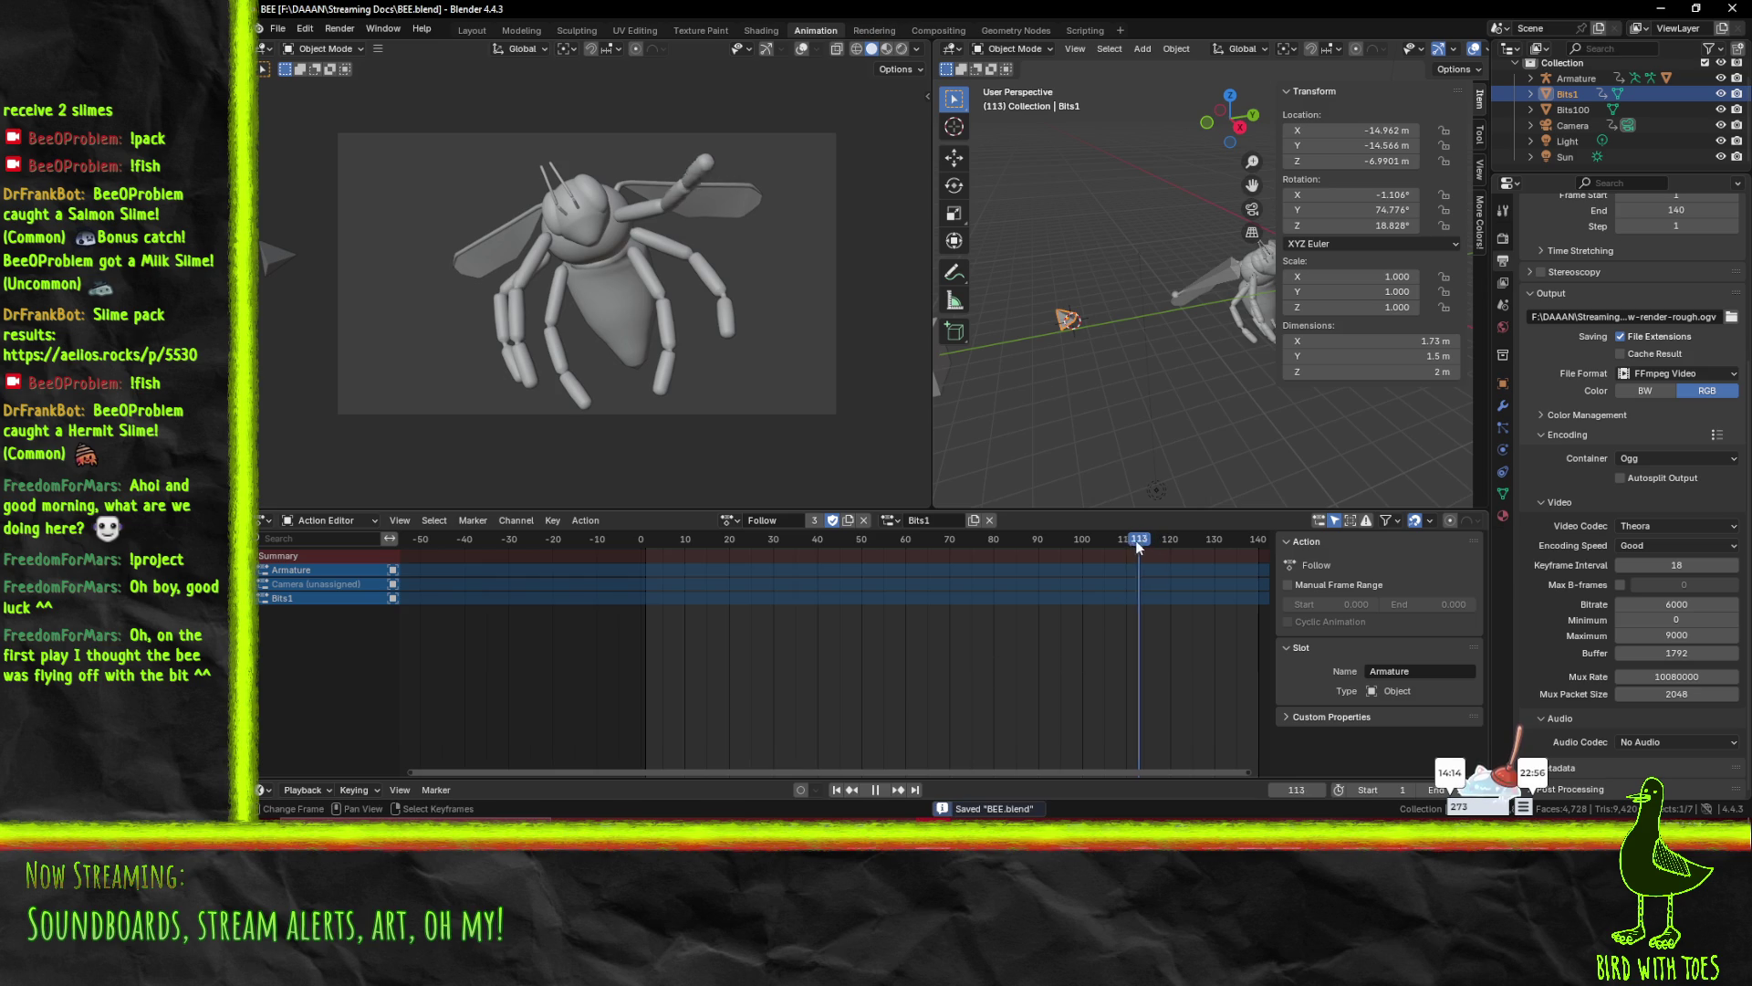
drag(1137, 541, 722, 544)
key(space)
key(shift+Left)
key(space)
click(730, 520)
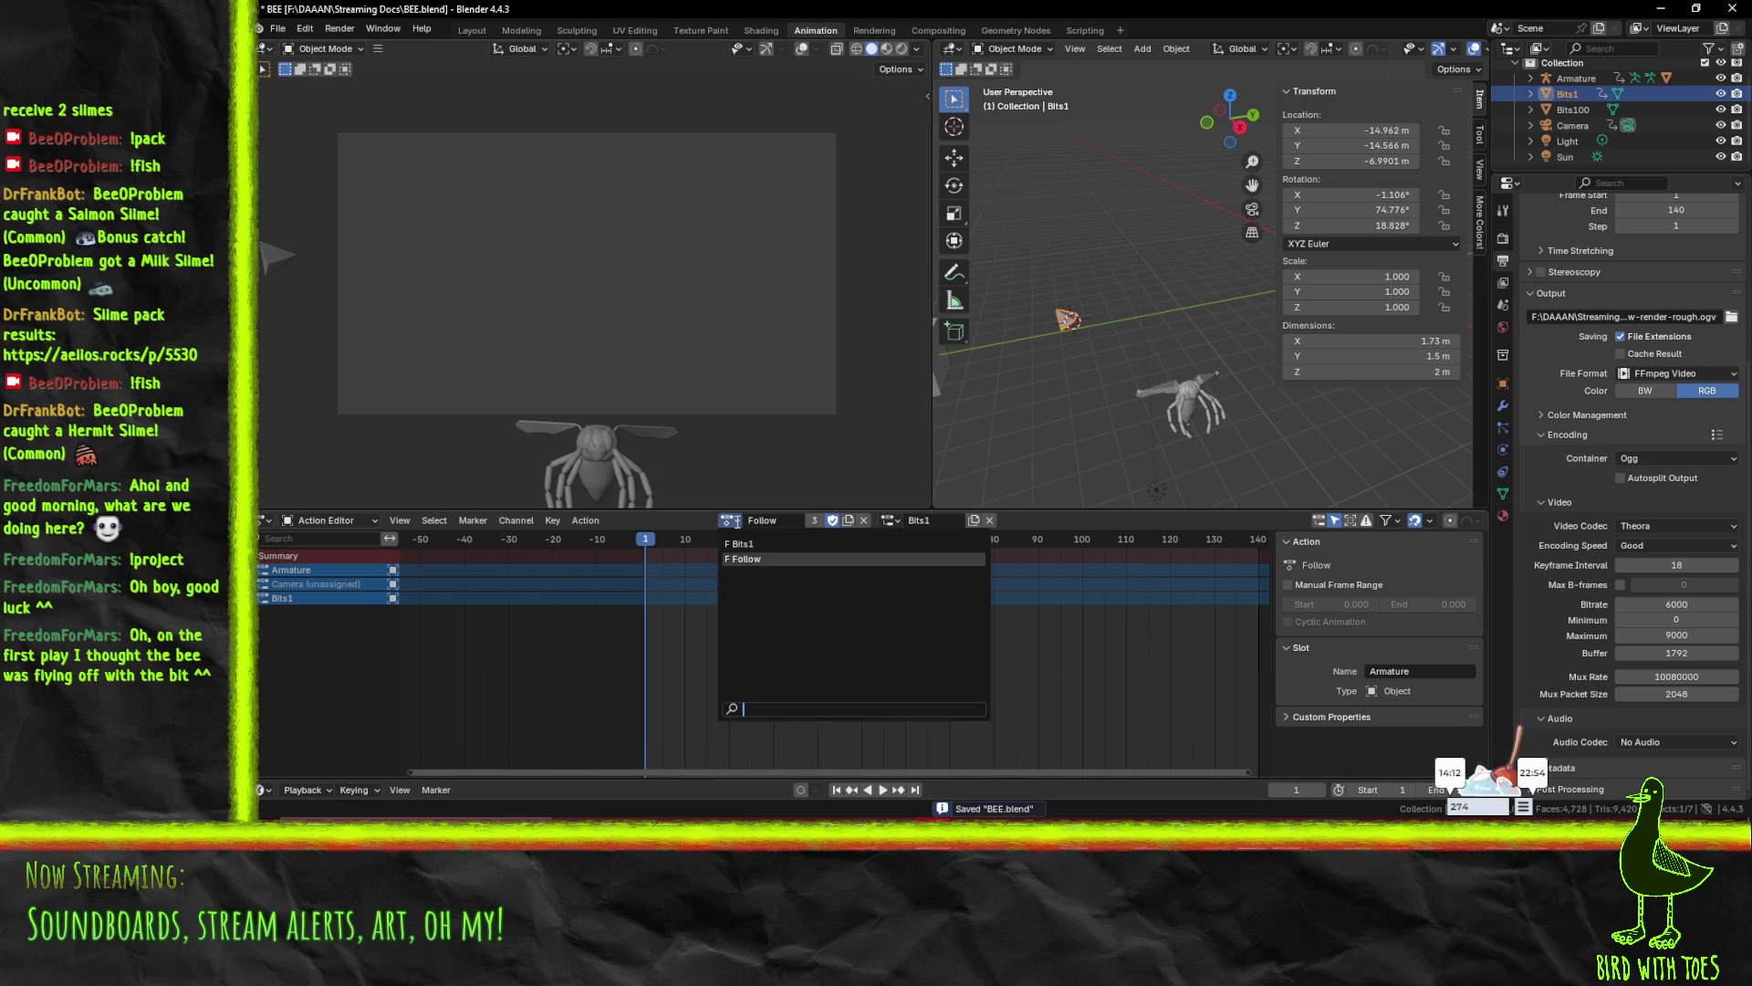
click(758, 544)
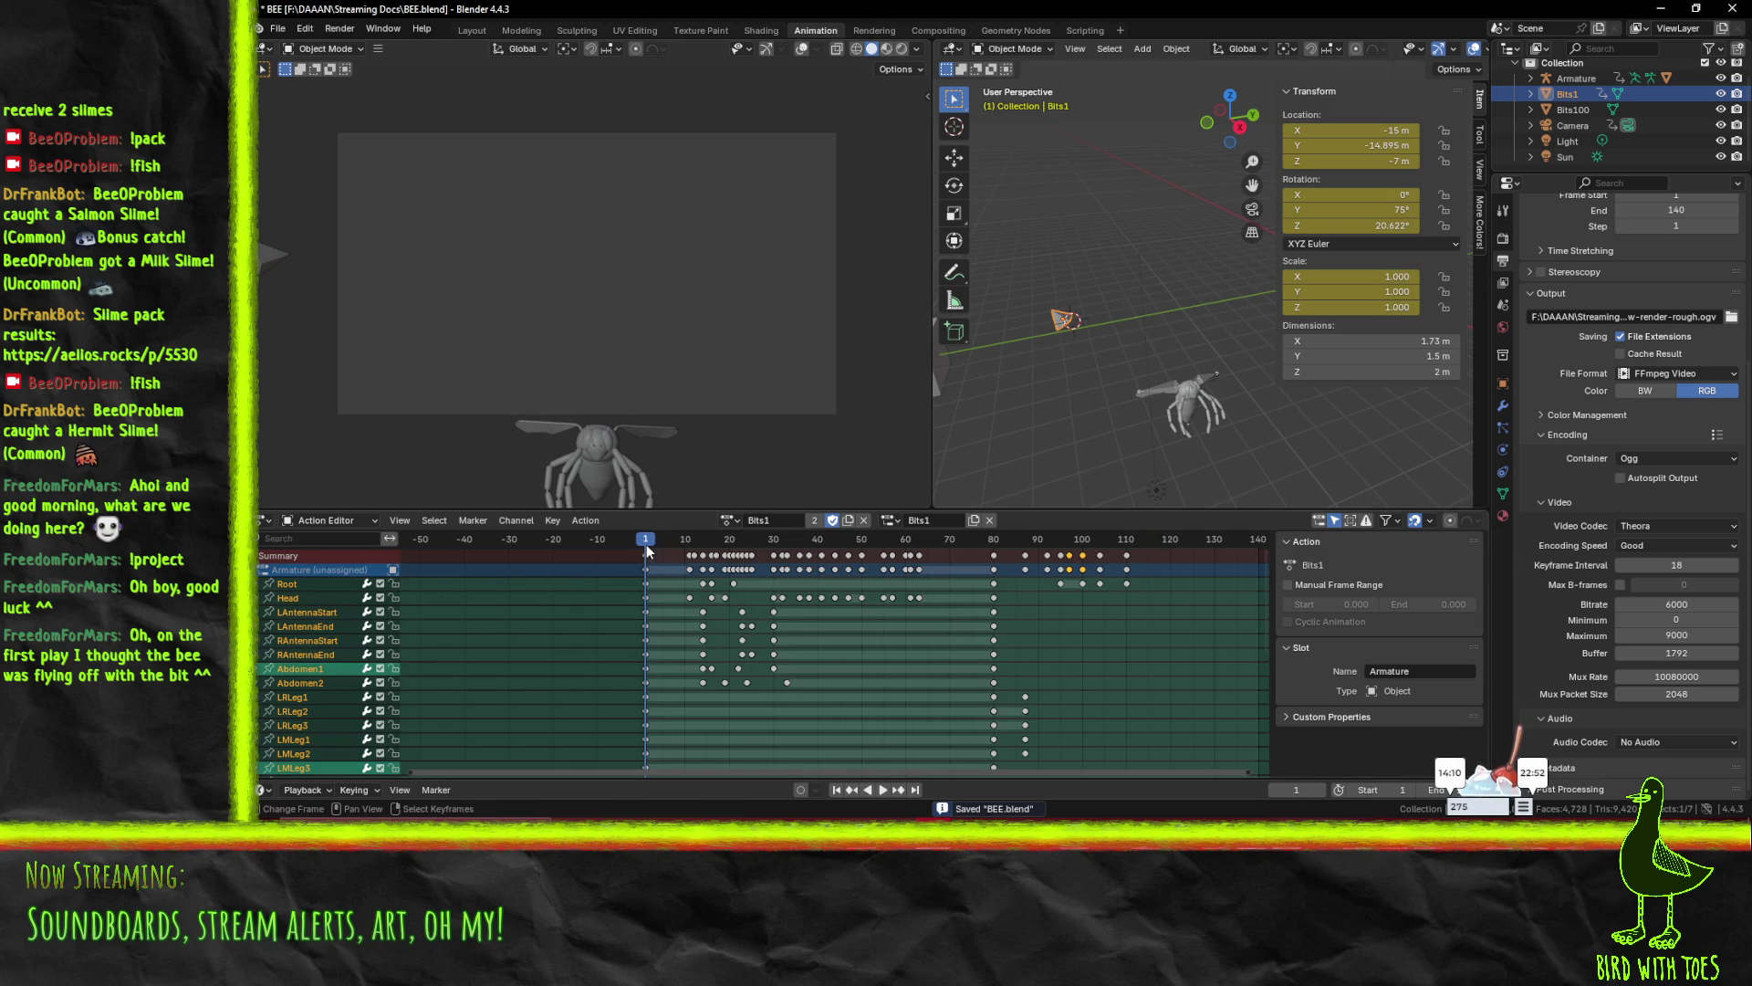
- Set Bits1's action slot to Armature and preview the playback
click(884, 522)
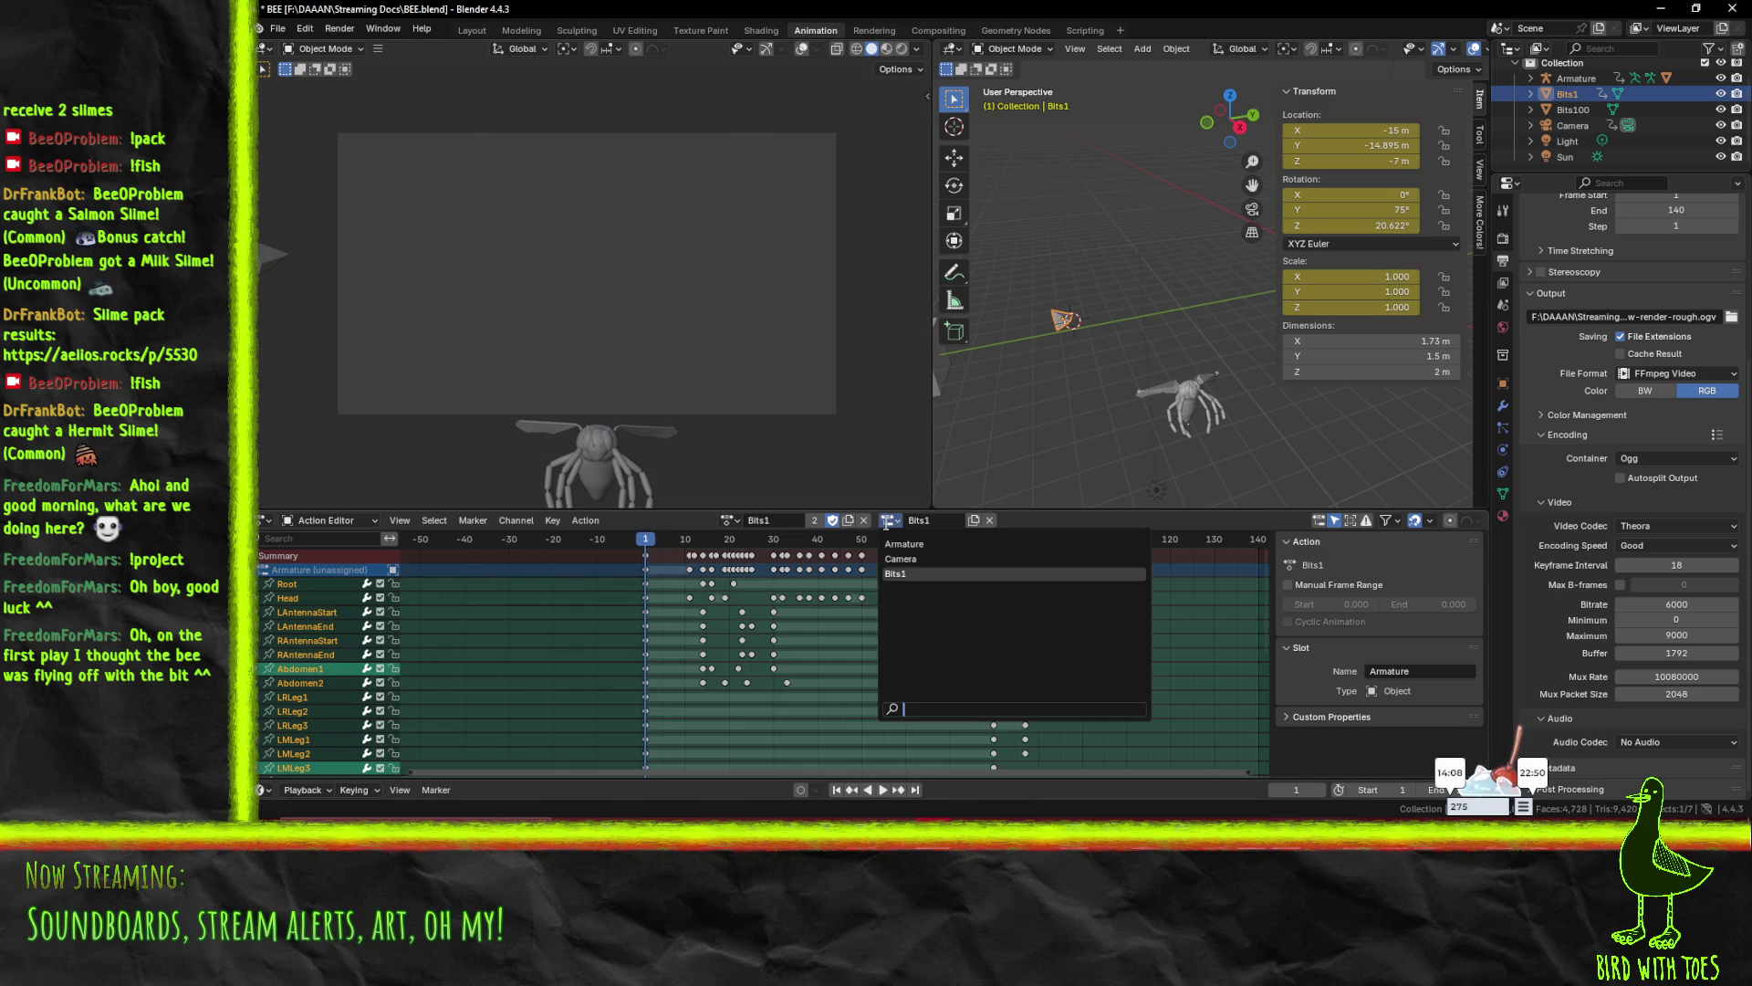
click(923, 545)
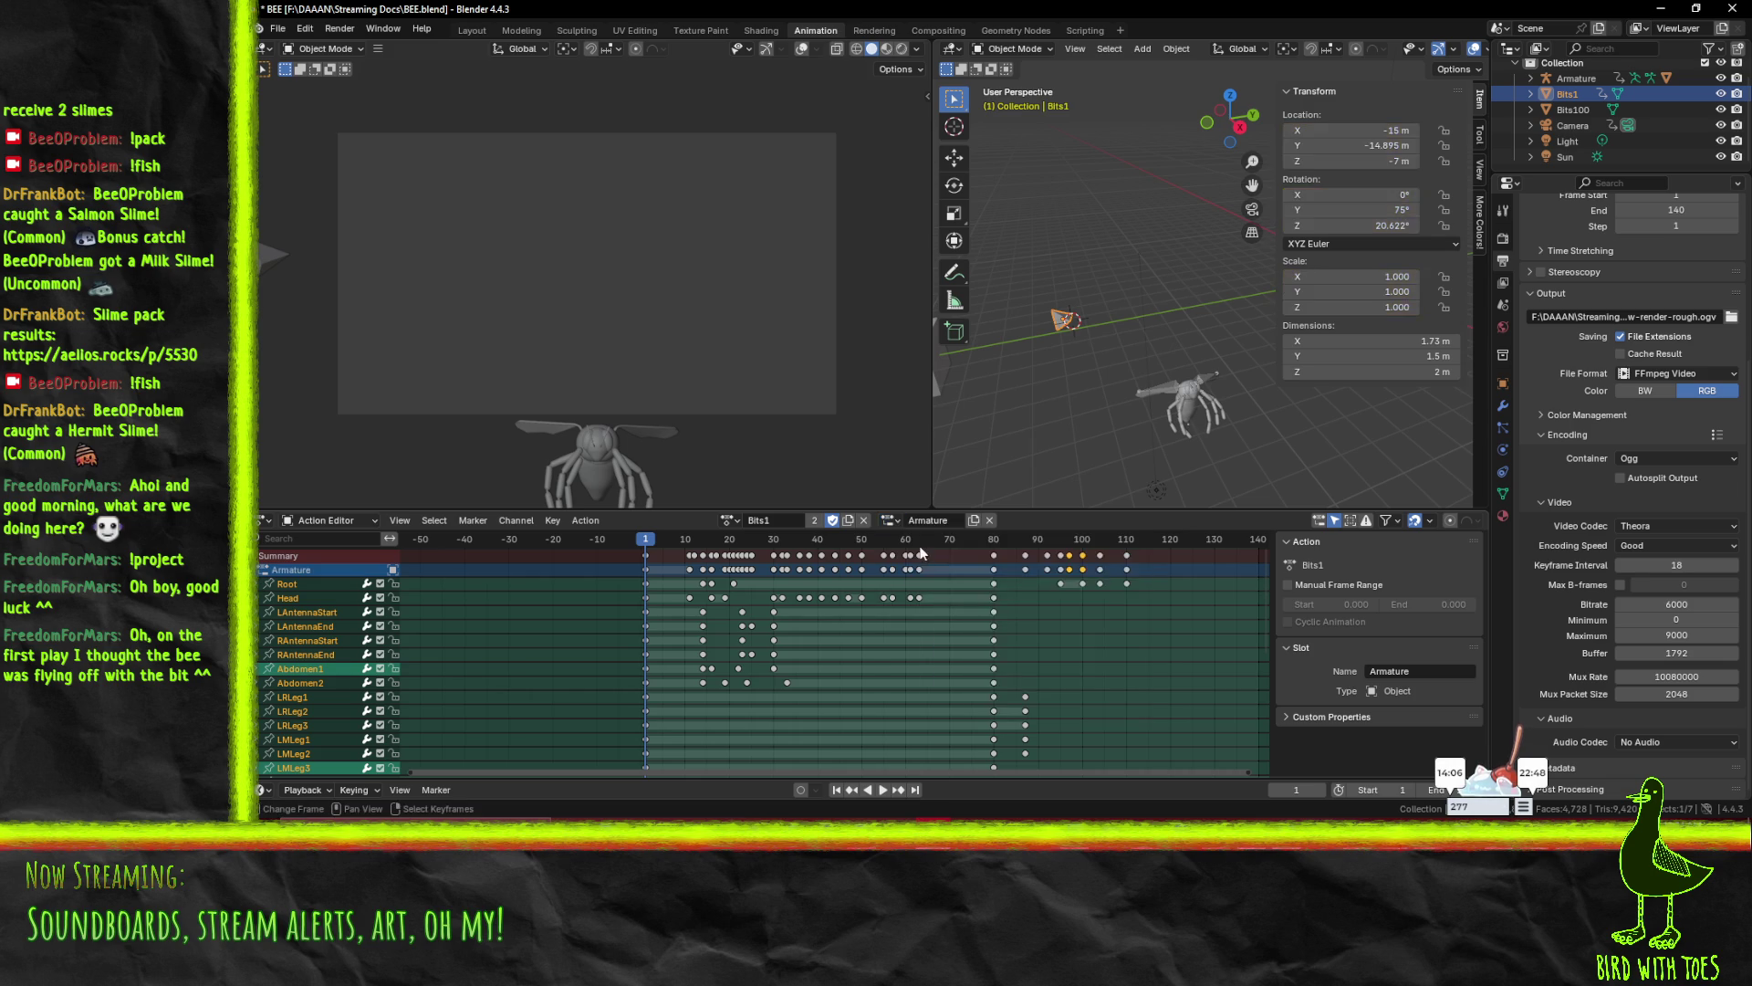
key(space)
key(Escape)
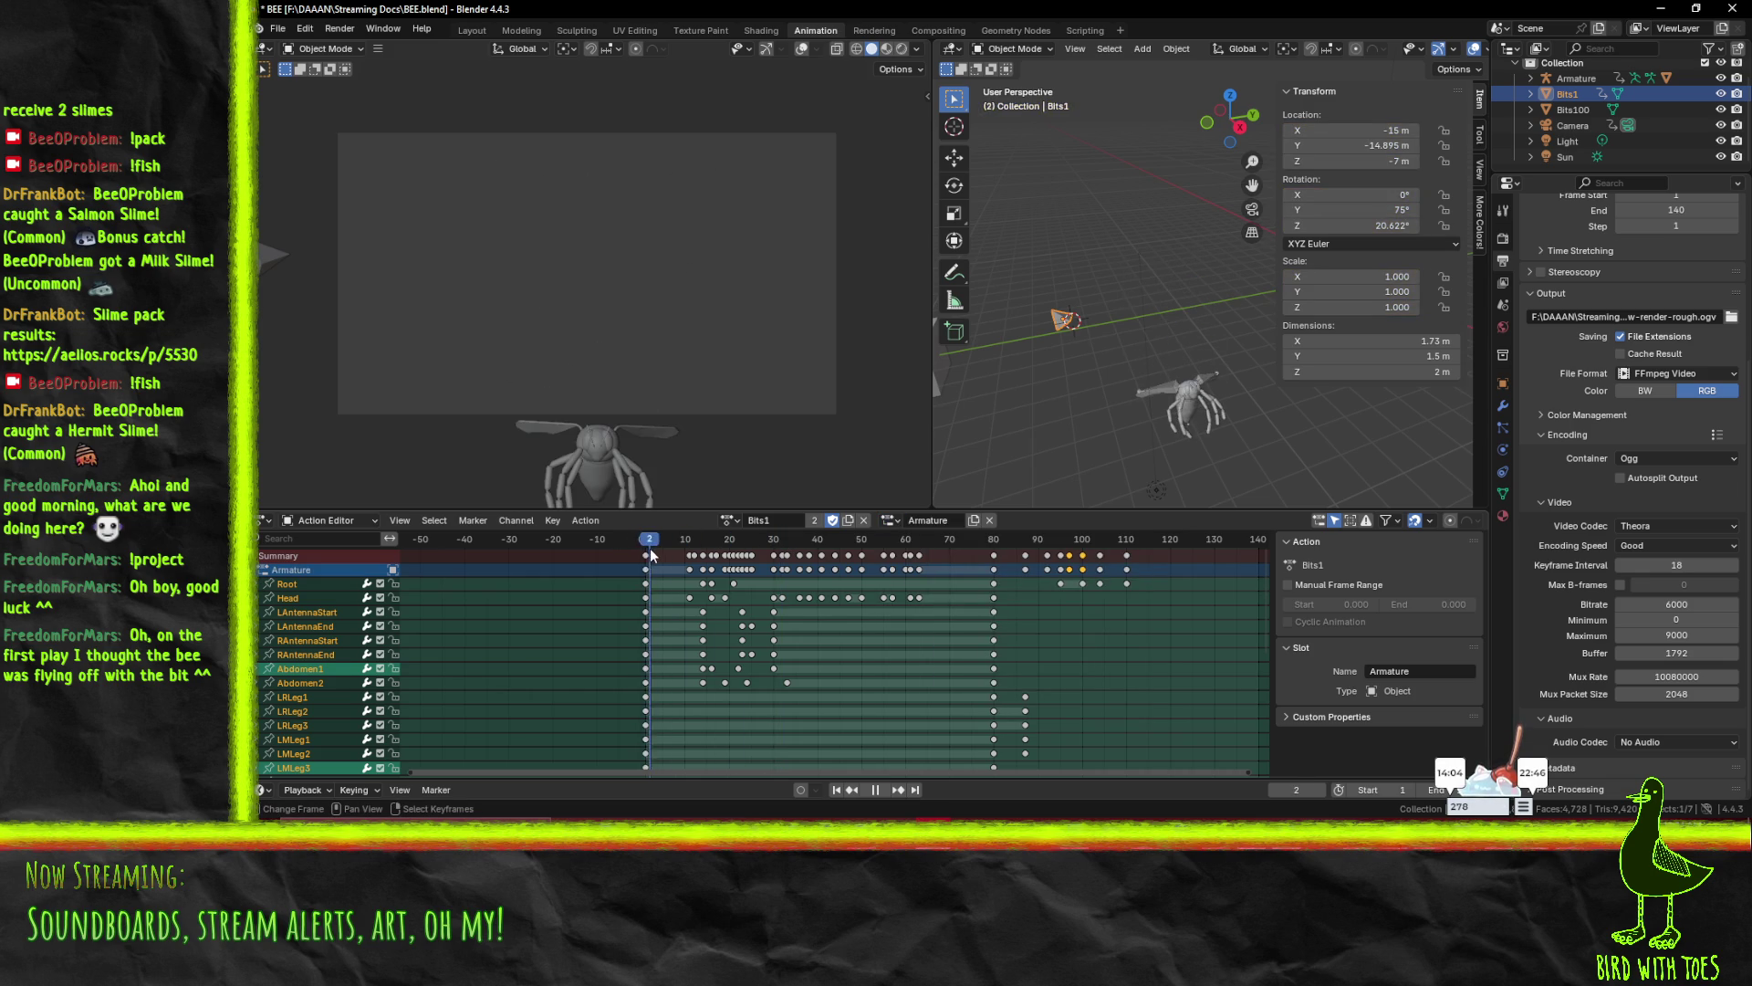
- Select the bee mesh, then the armature, and list its available actions
click(1190, 401)
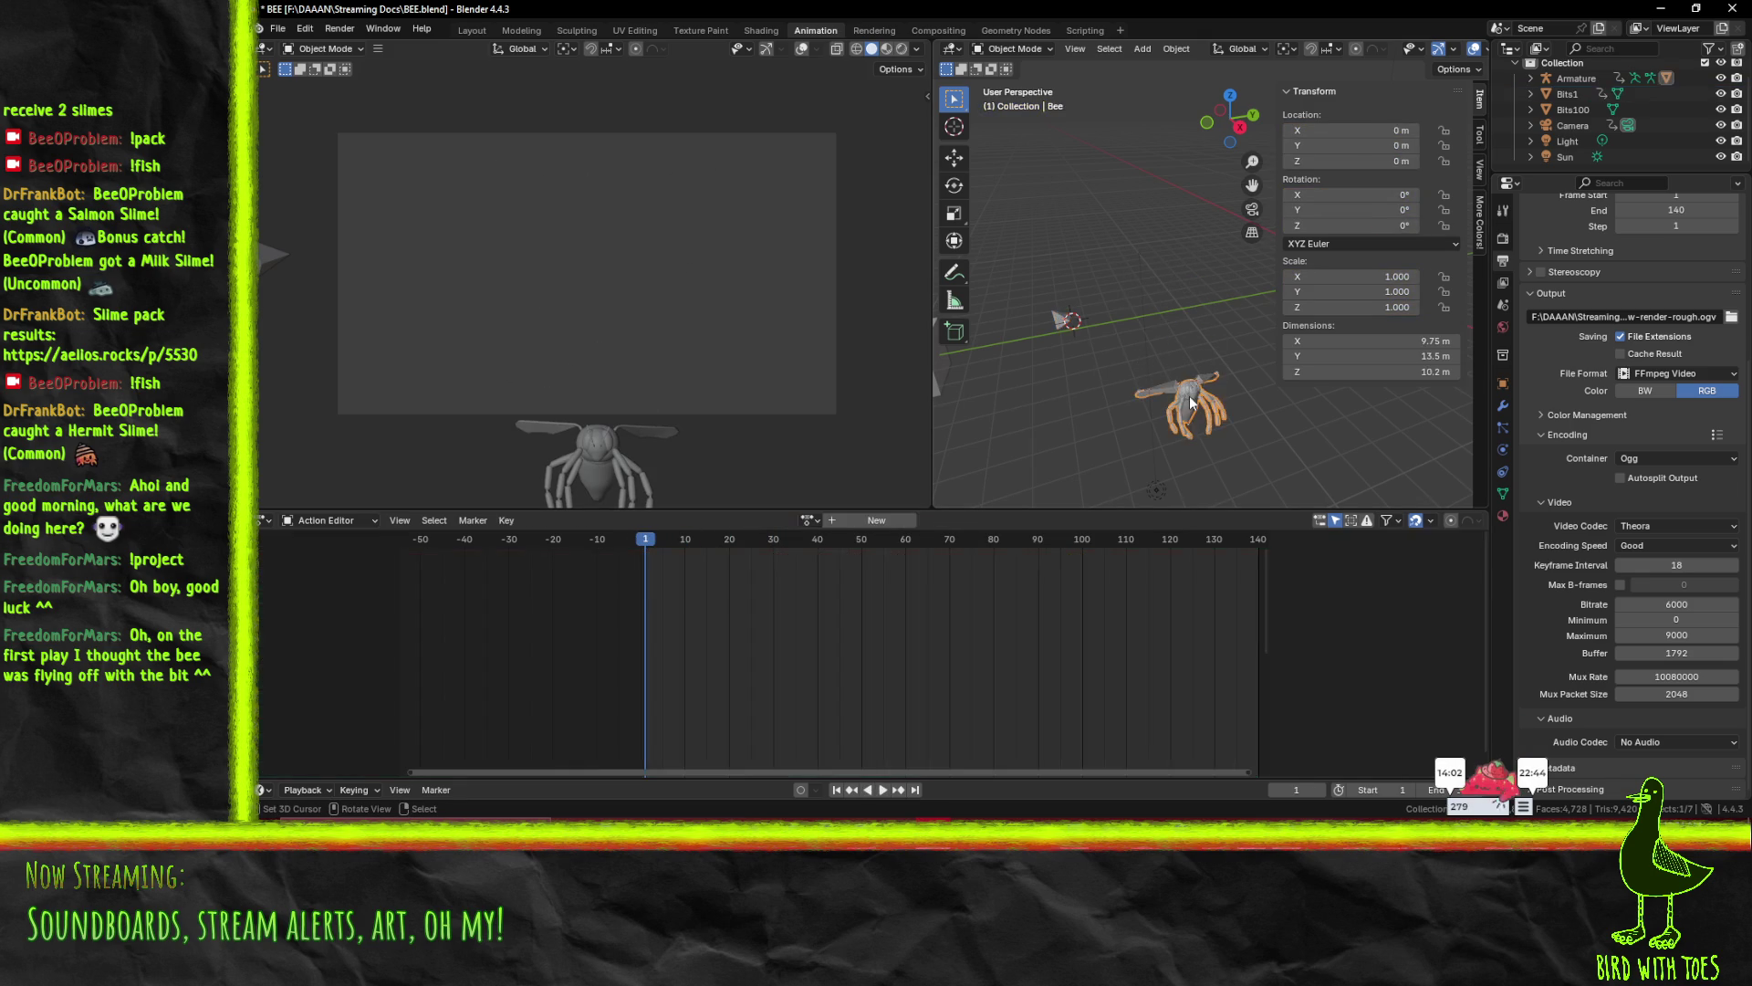
click(1159, 392)
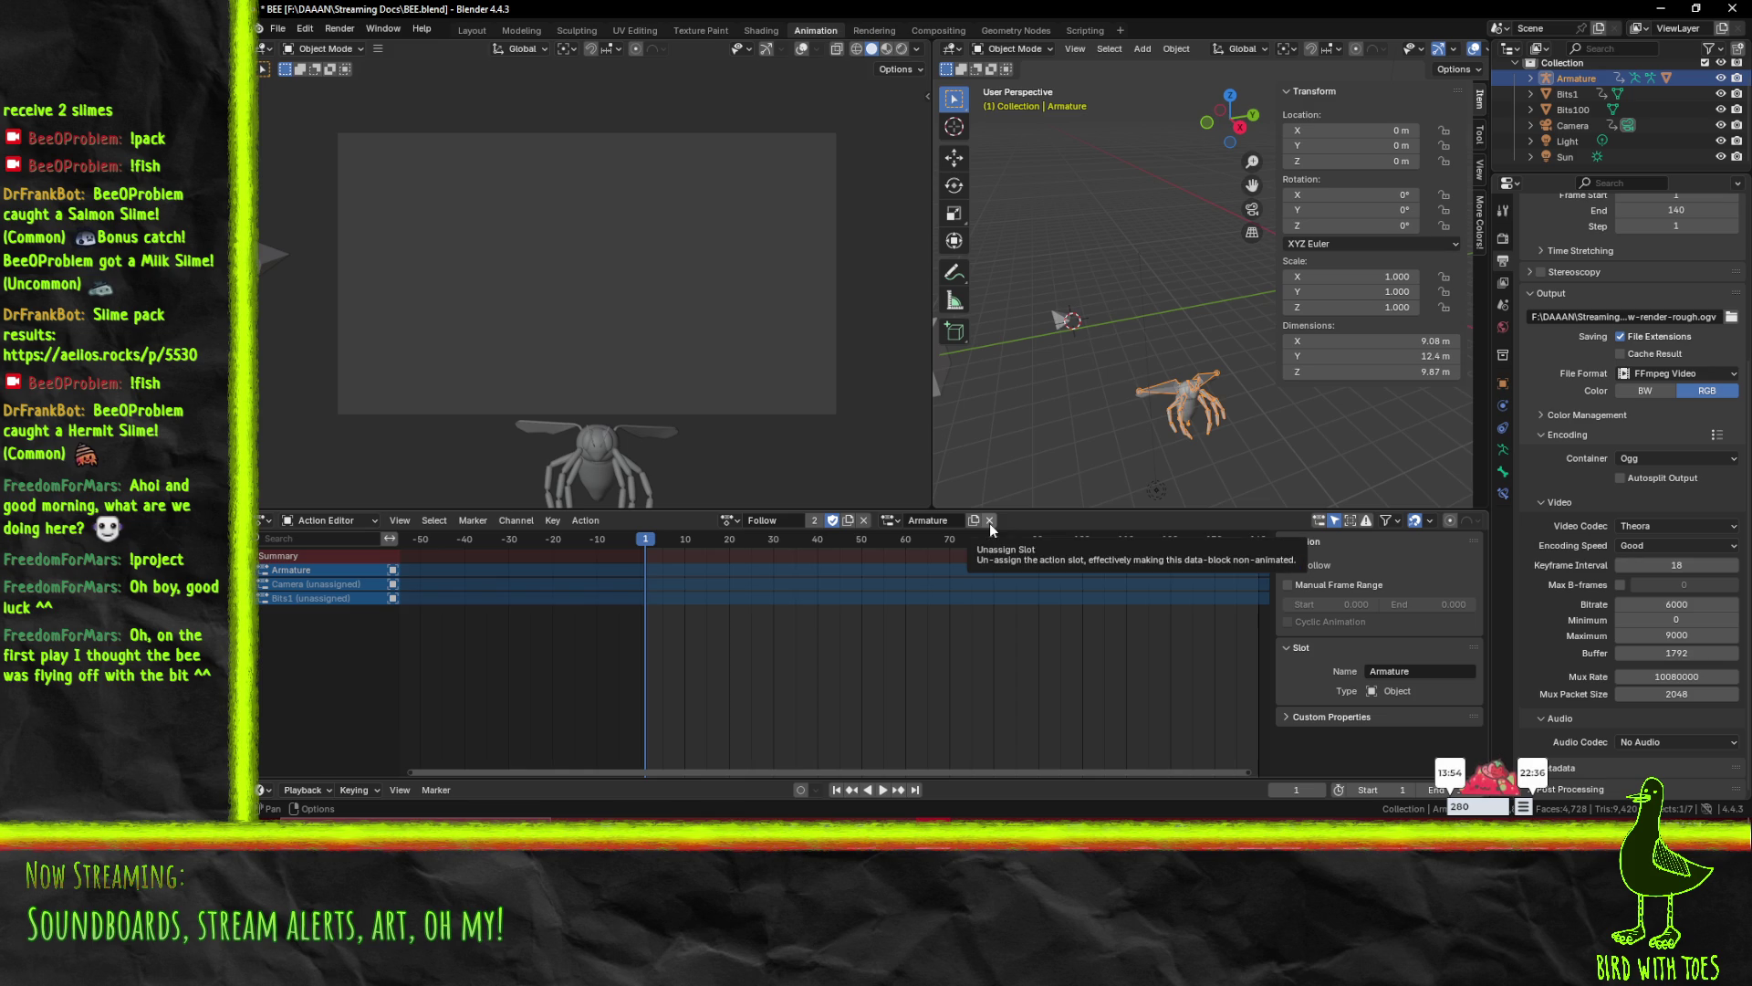
click(729, 521)
- Assign the Bits1 action to the armature and play it back
click(750, 544)
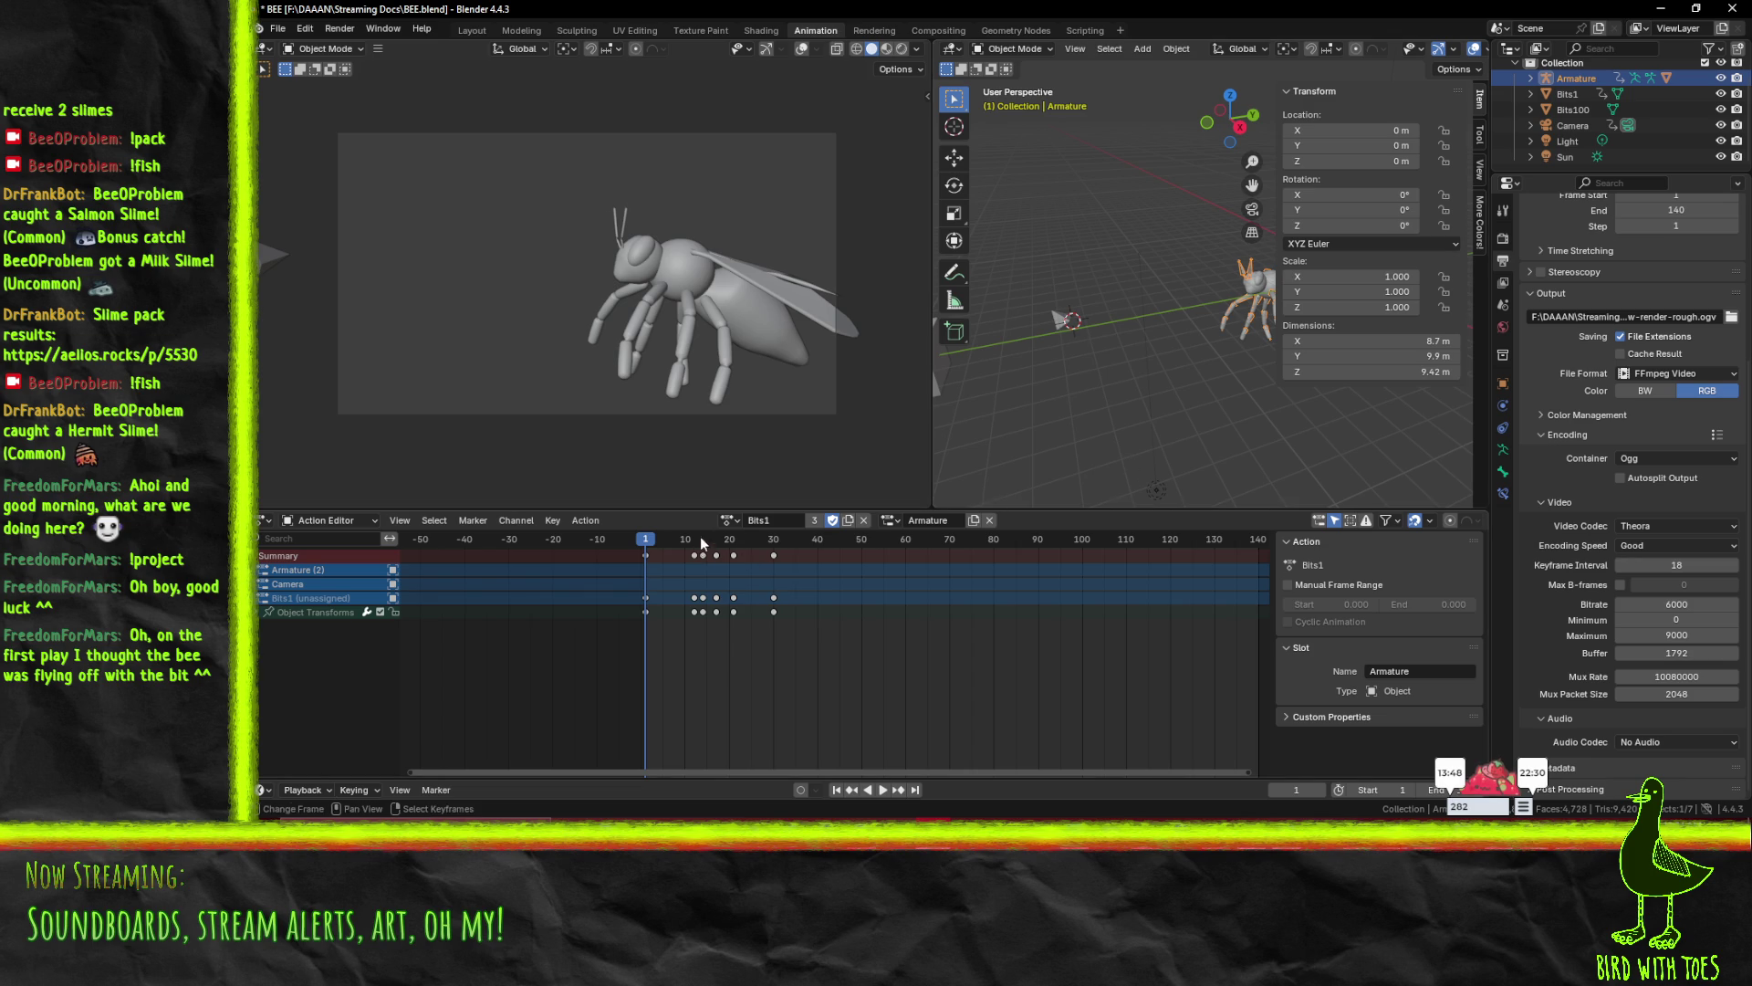
click(889, 520)
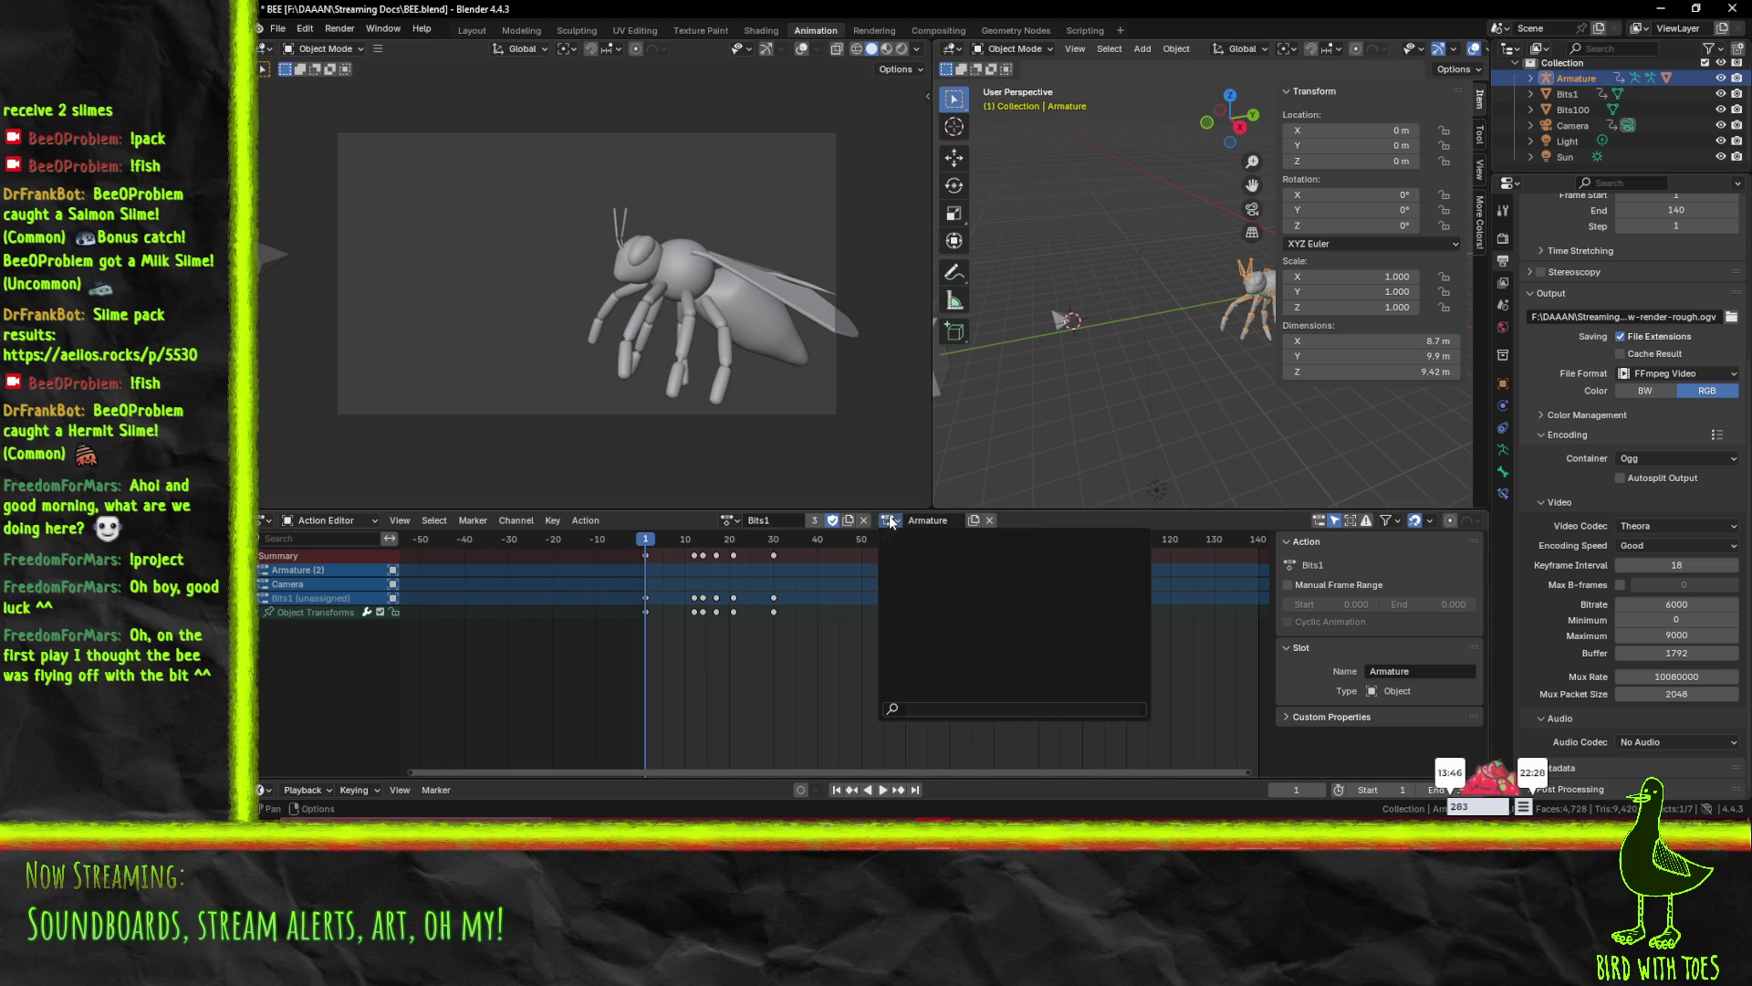
click(883, 790)
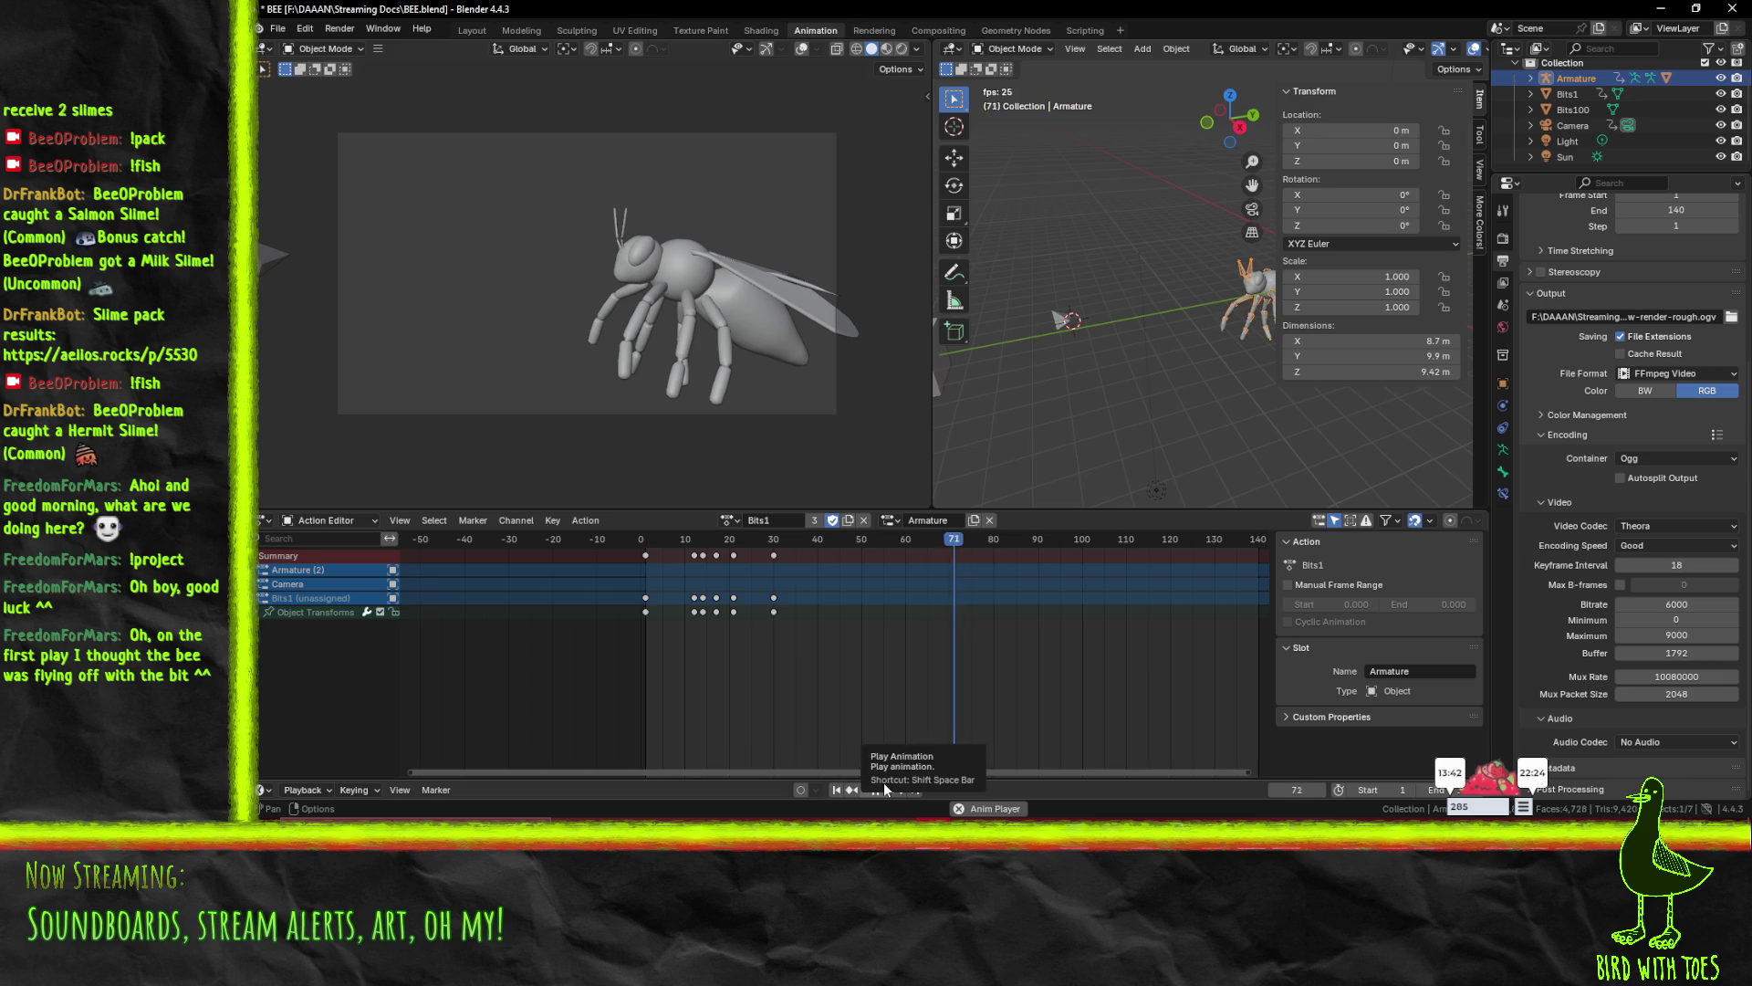
click(883, 787)
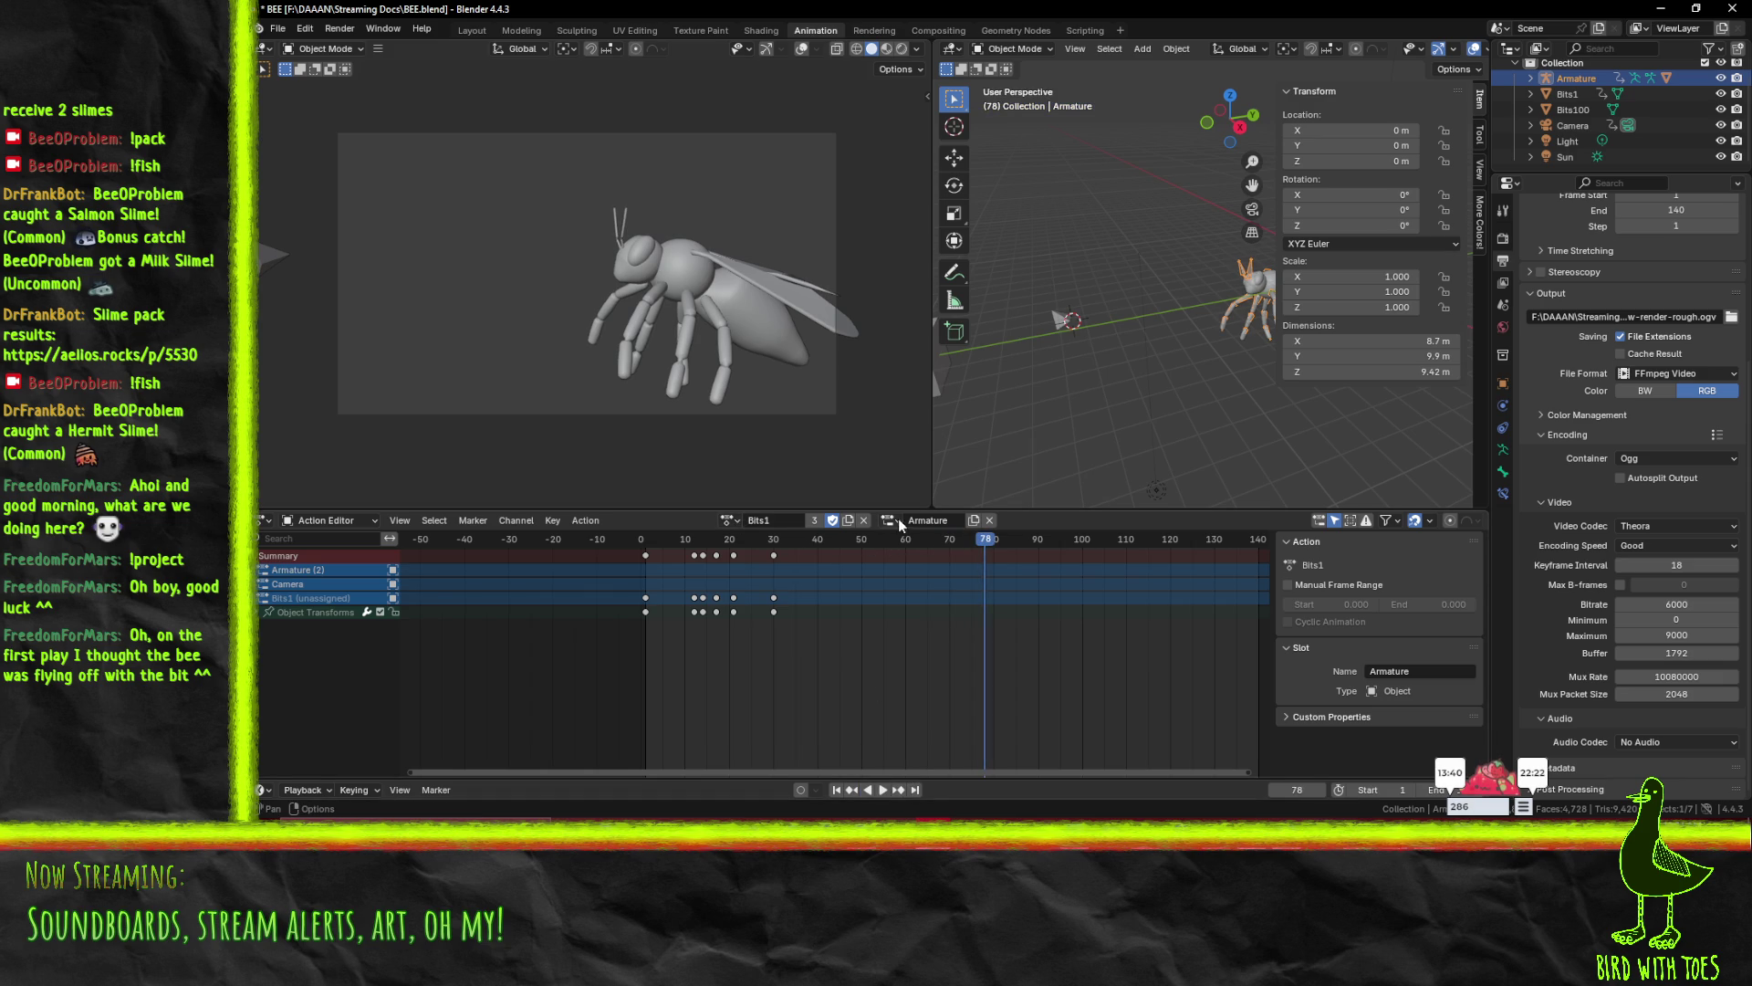
click(727, 522)
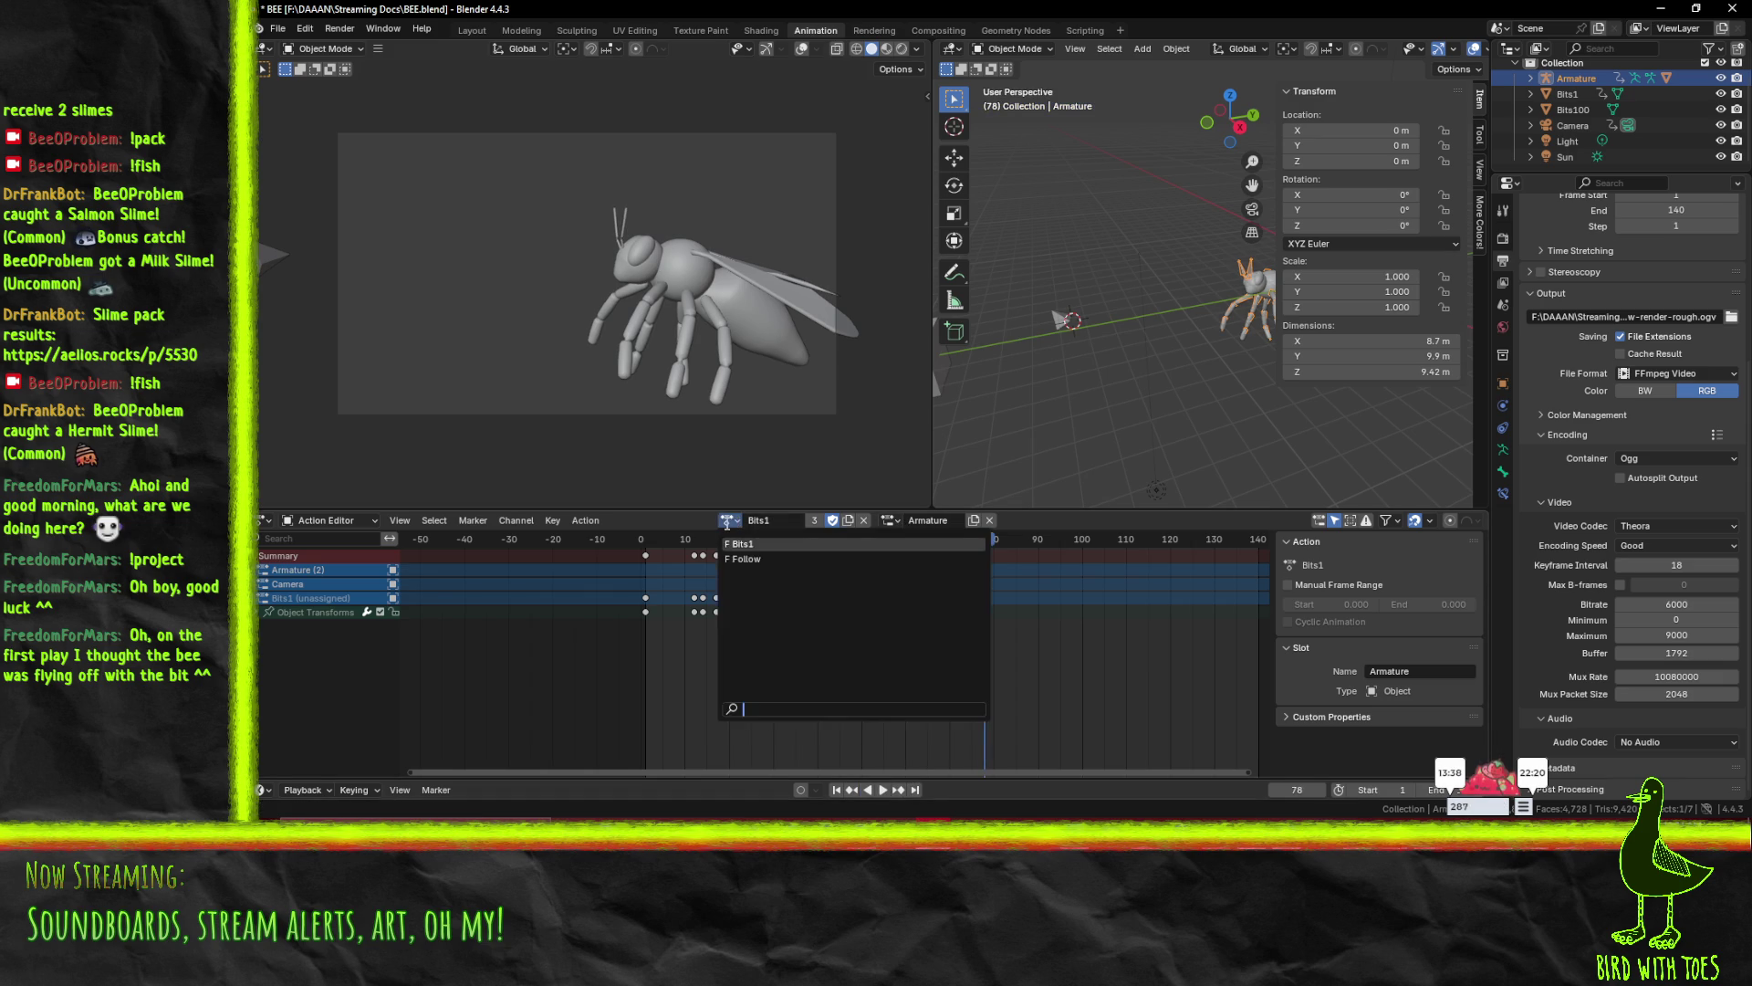
key(Escape)
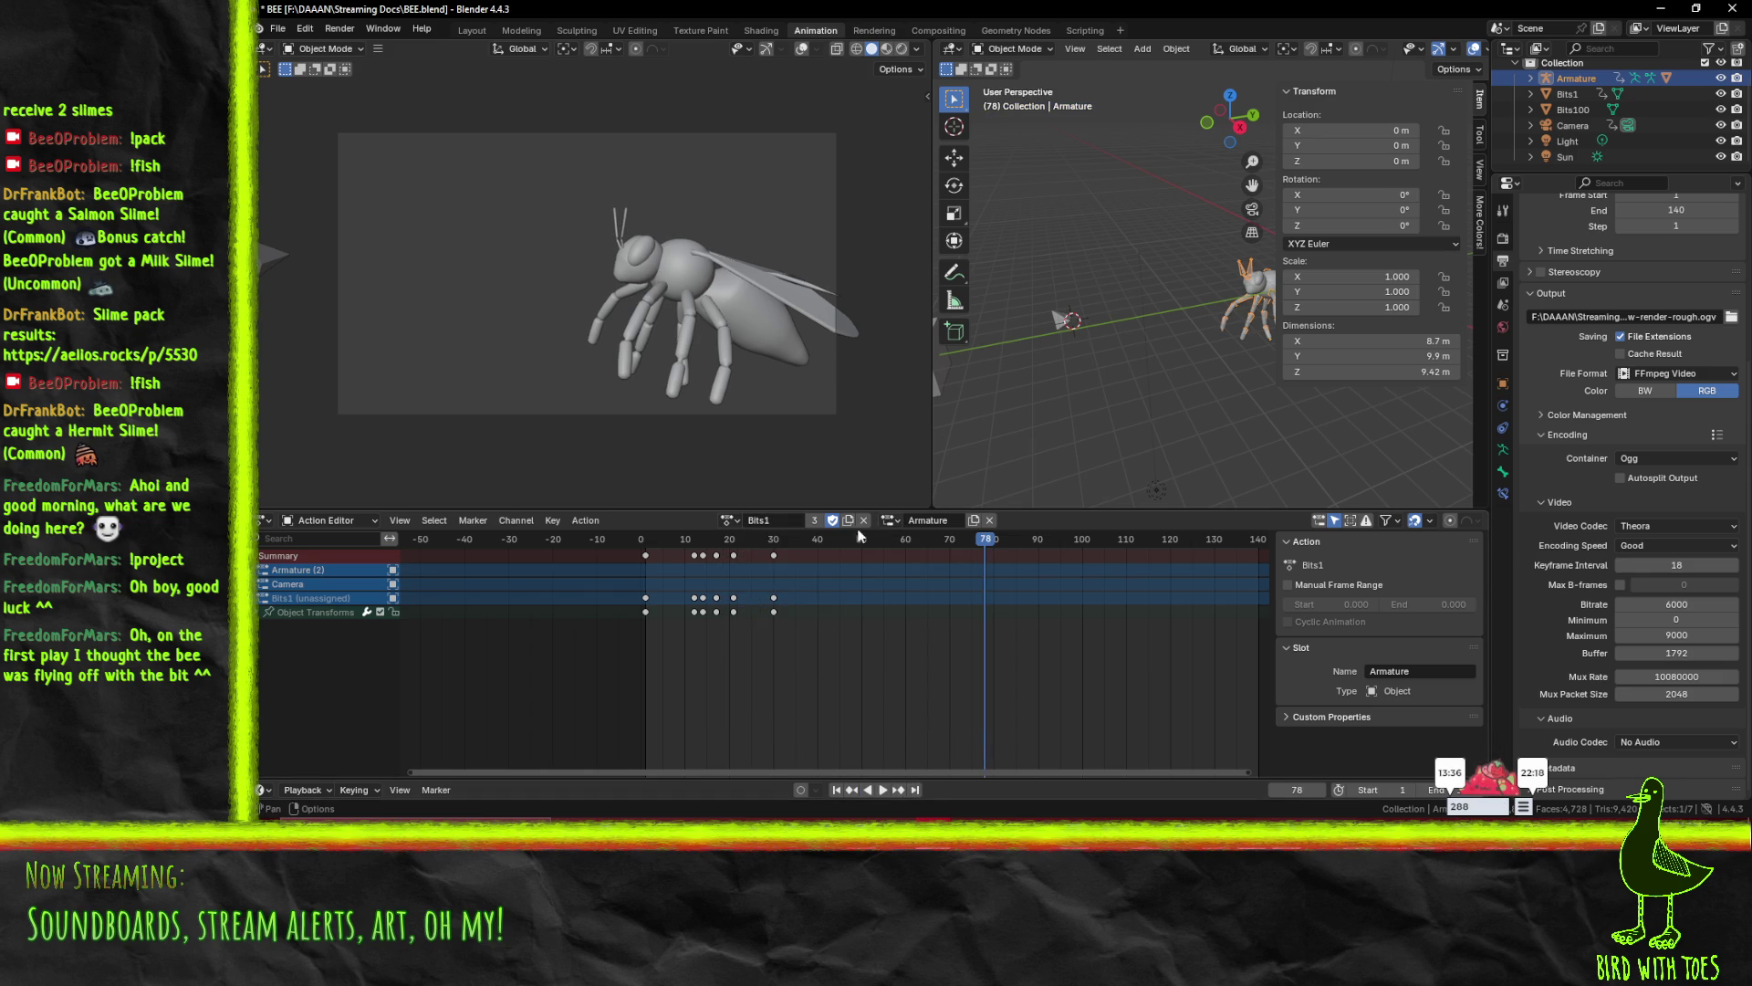
- Switch the armature to the Bits1 slot, preview from frame 3, and collapse the Armature channel
click(730, 520)
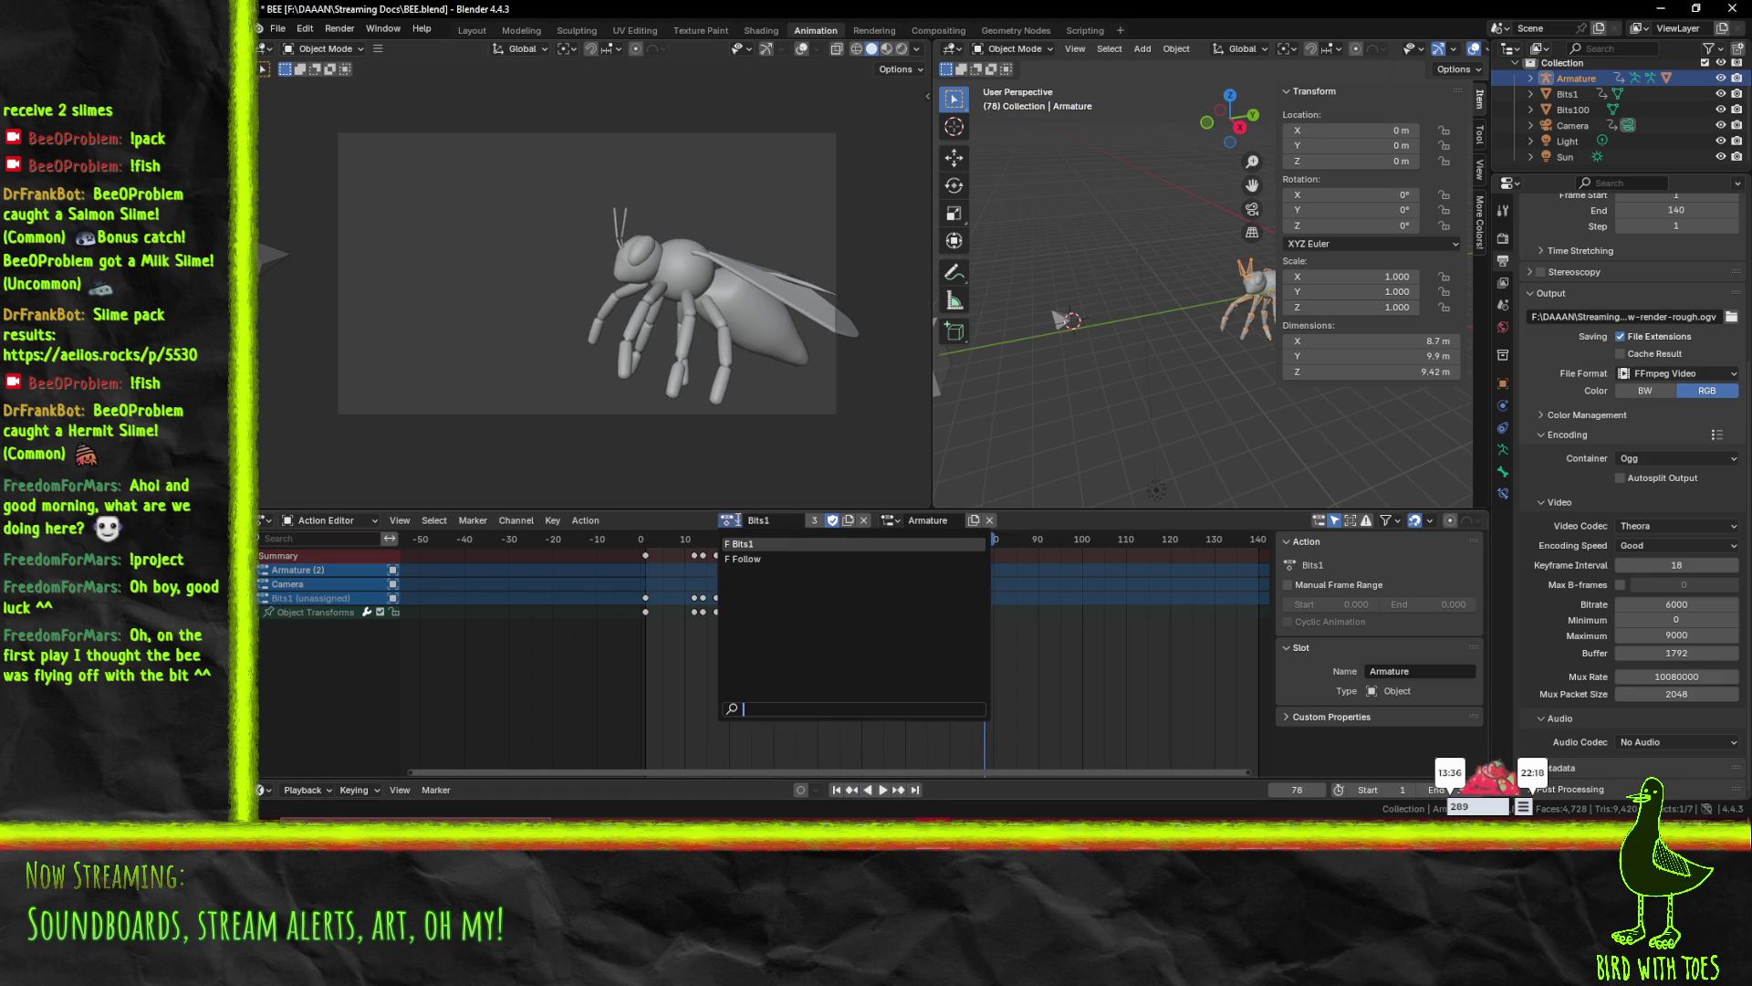
click(889, 520)
click(903, 566)
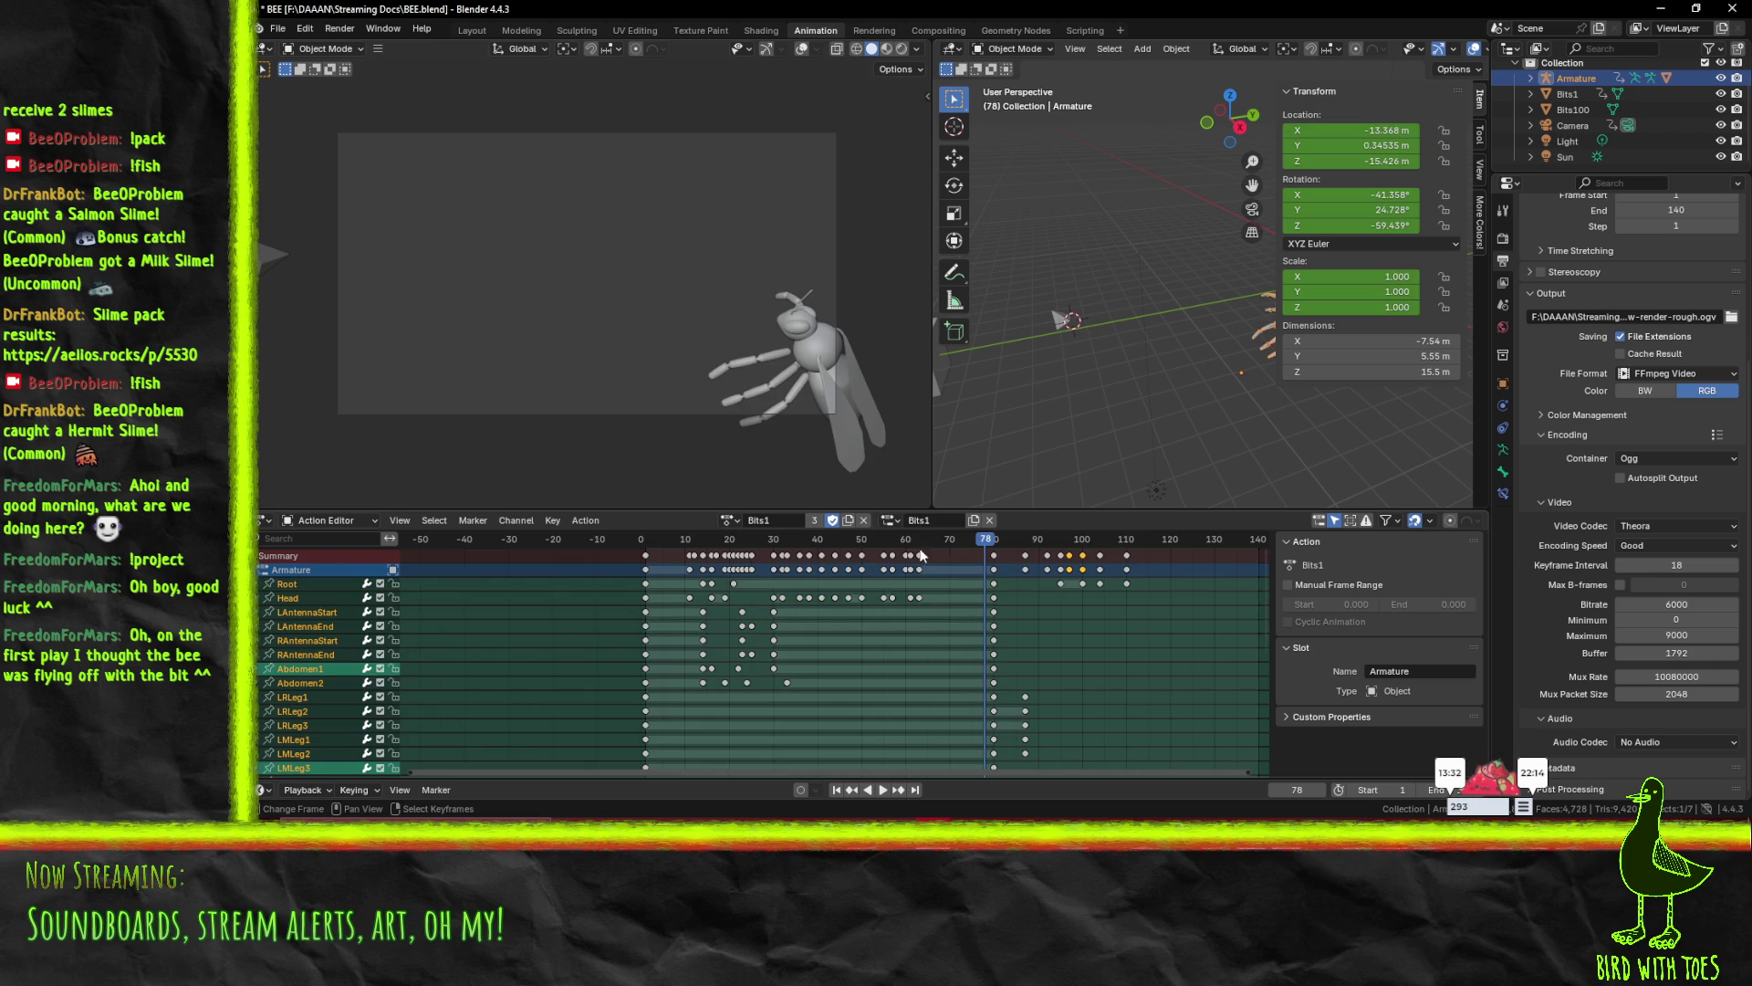
key(space)
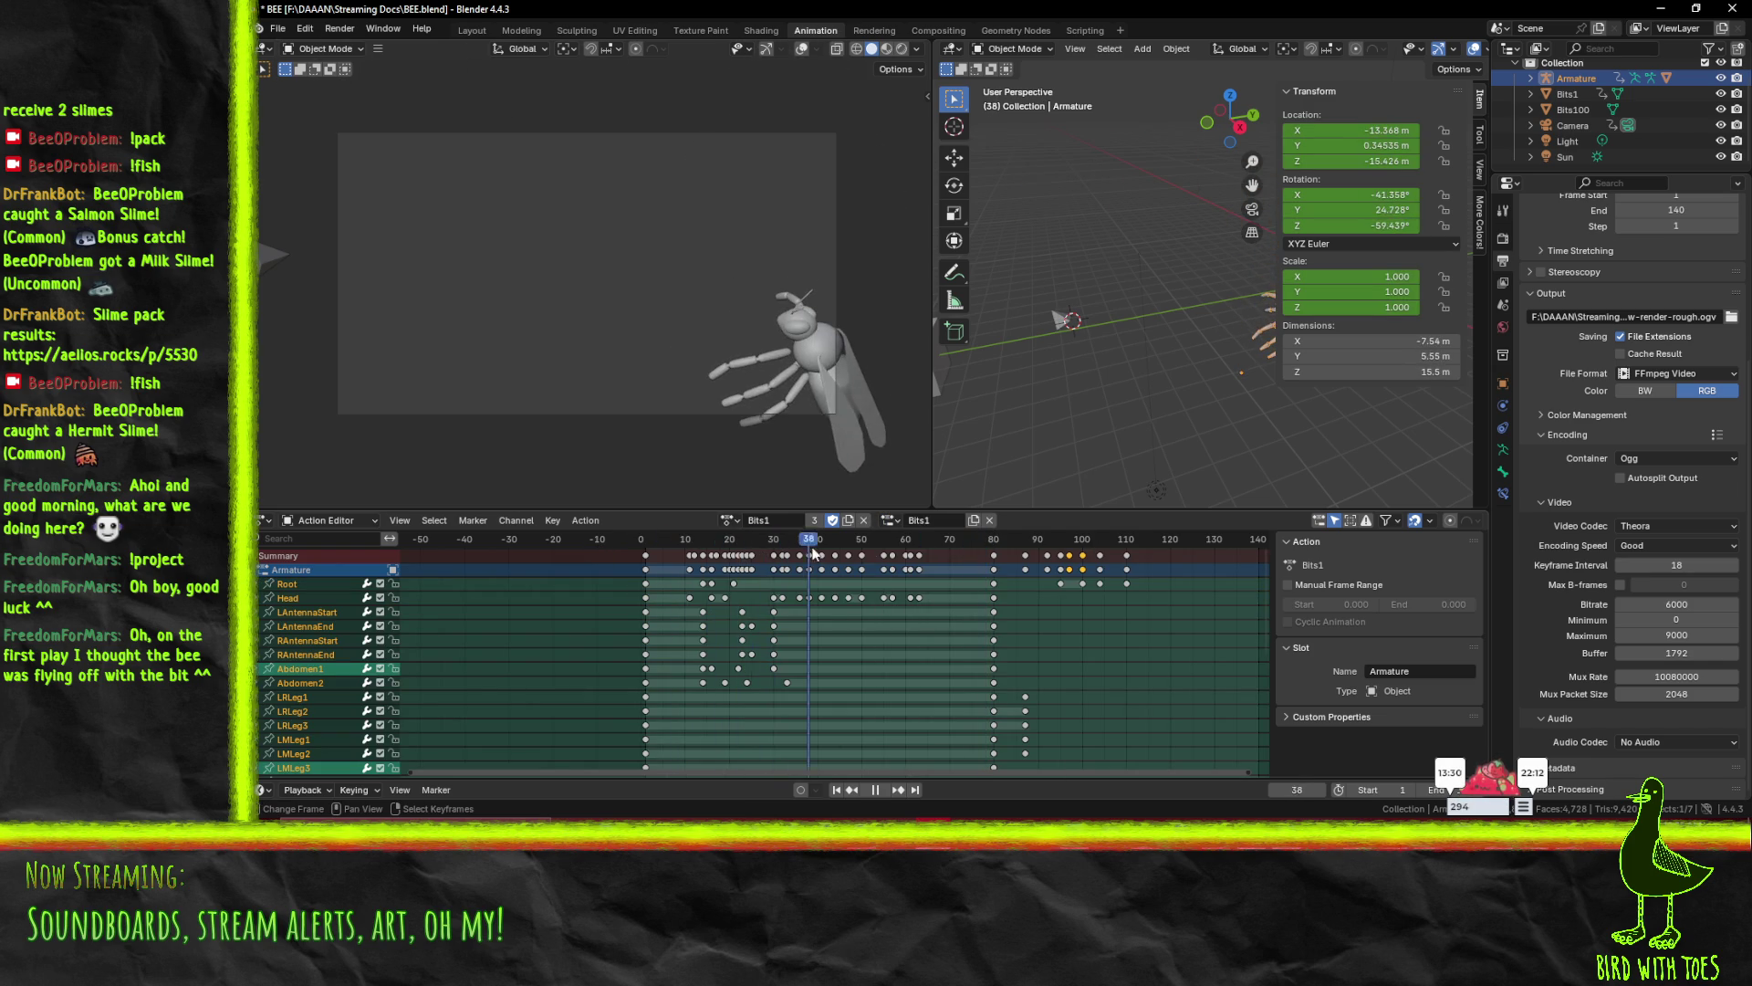
key(shift+Left)
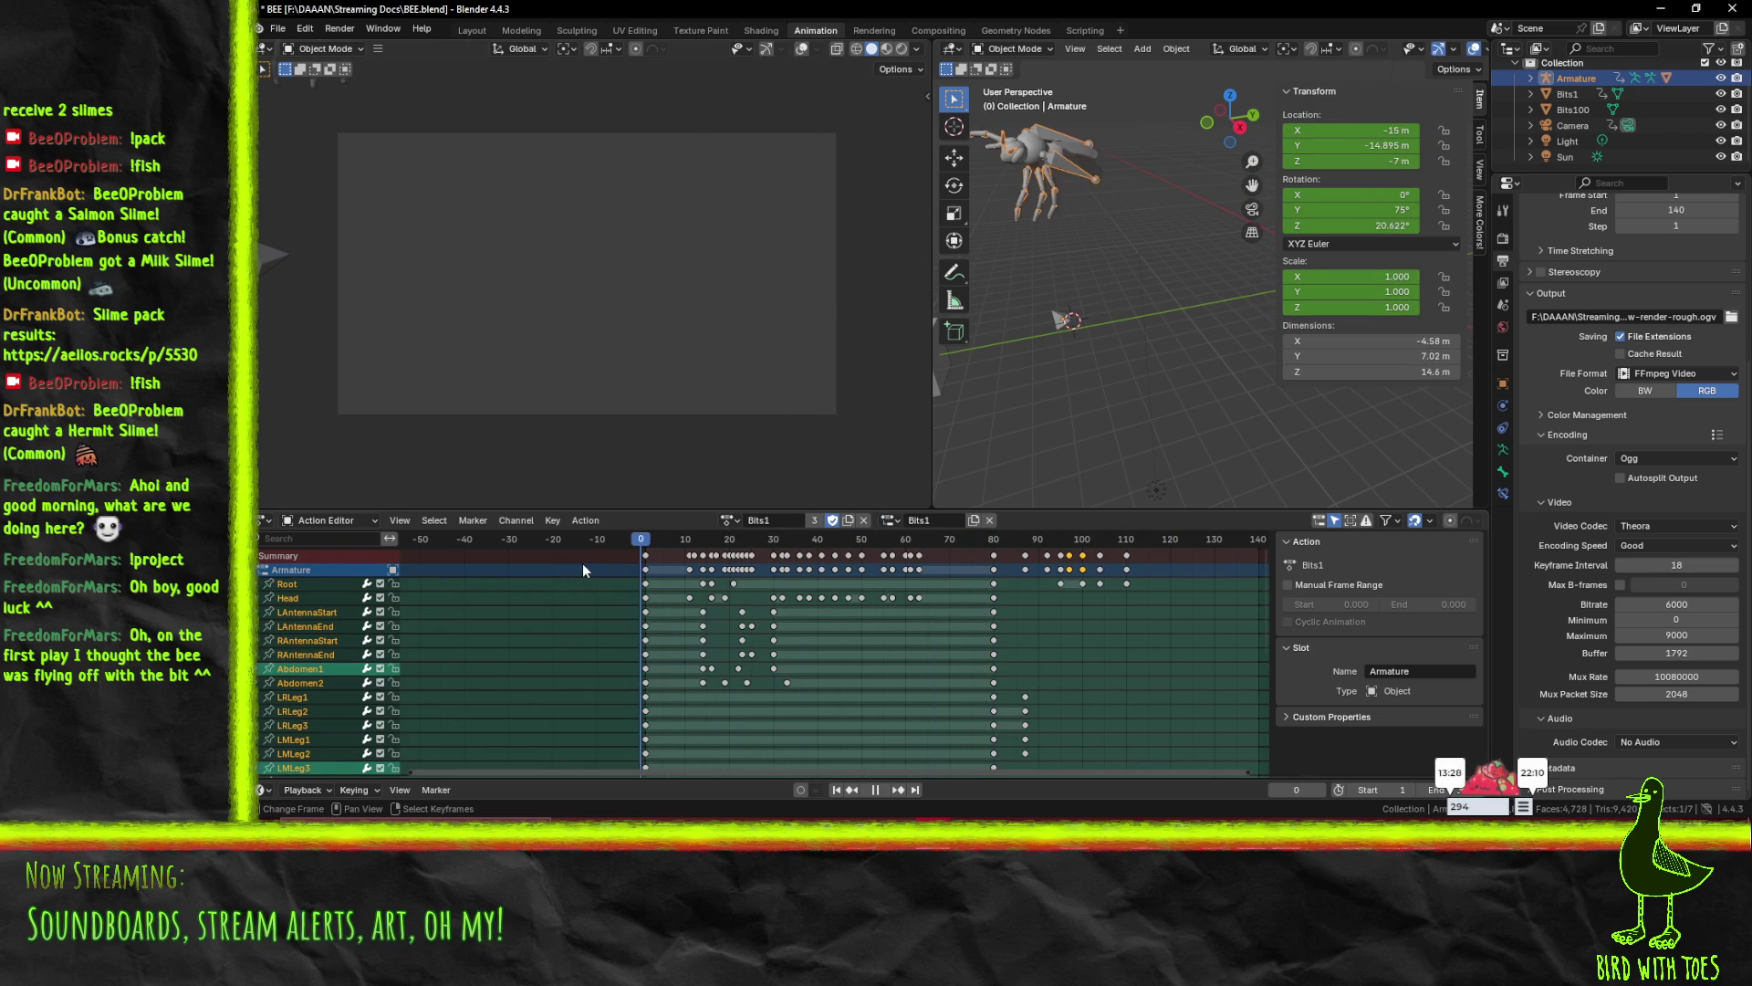
drag(586, 569, 654, 569)
key(space)
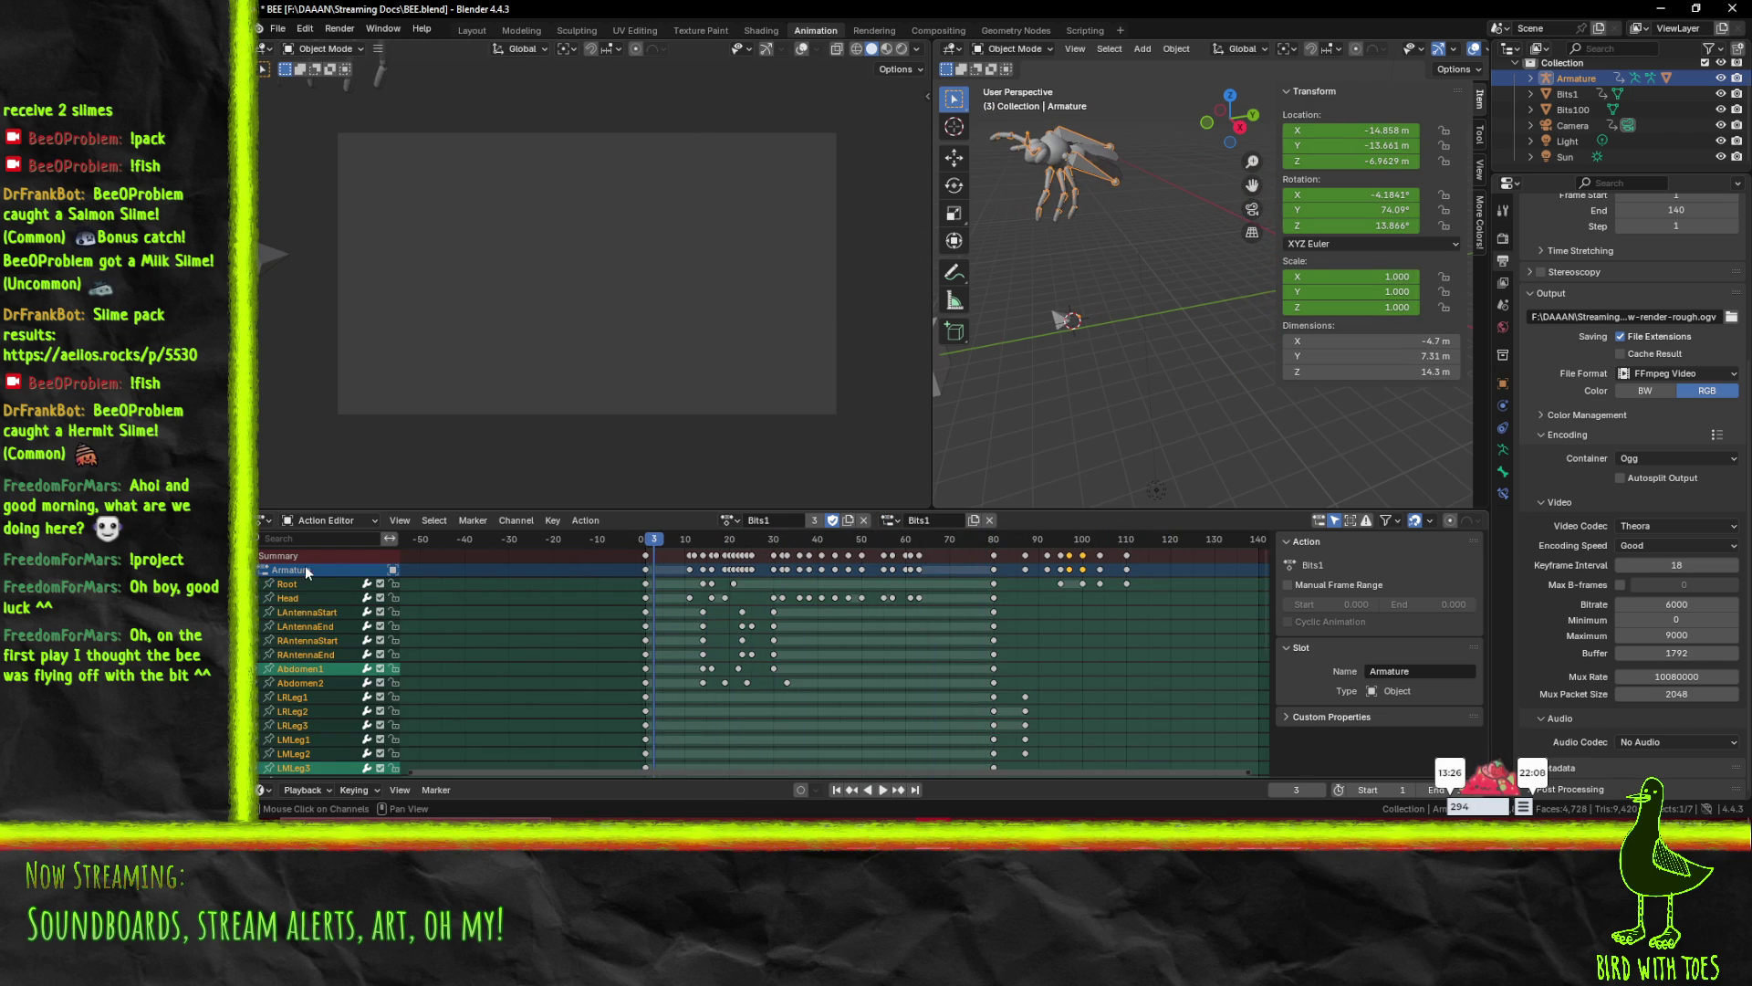
click(263, 569)
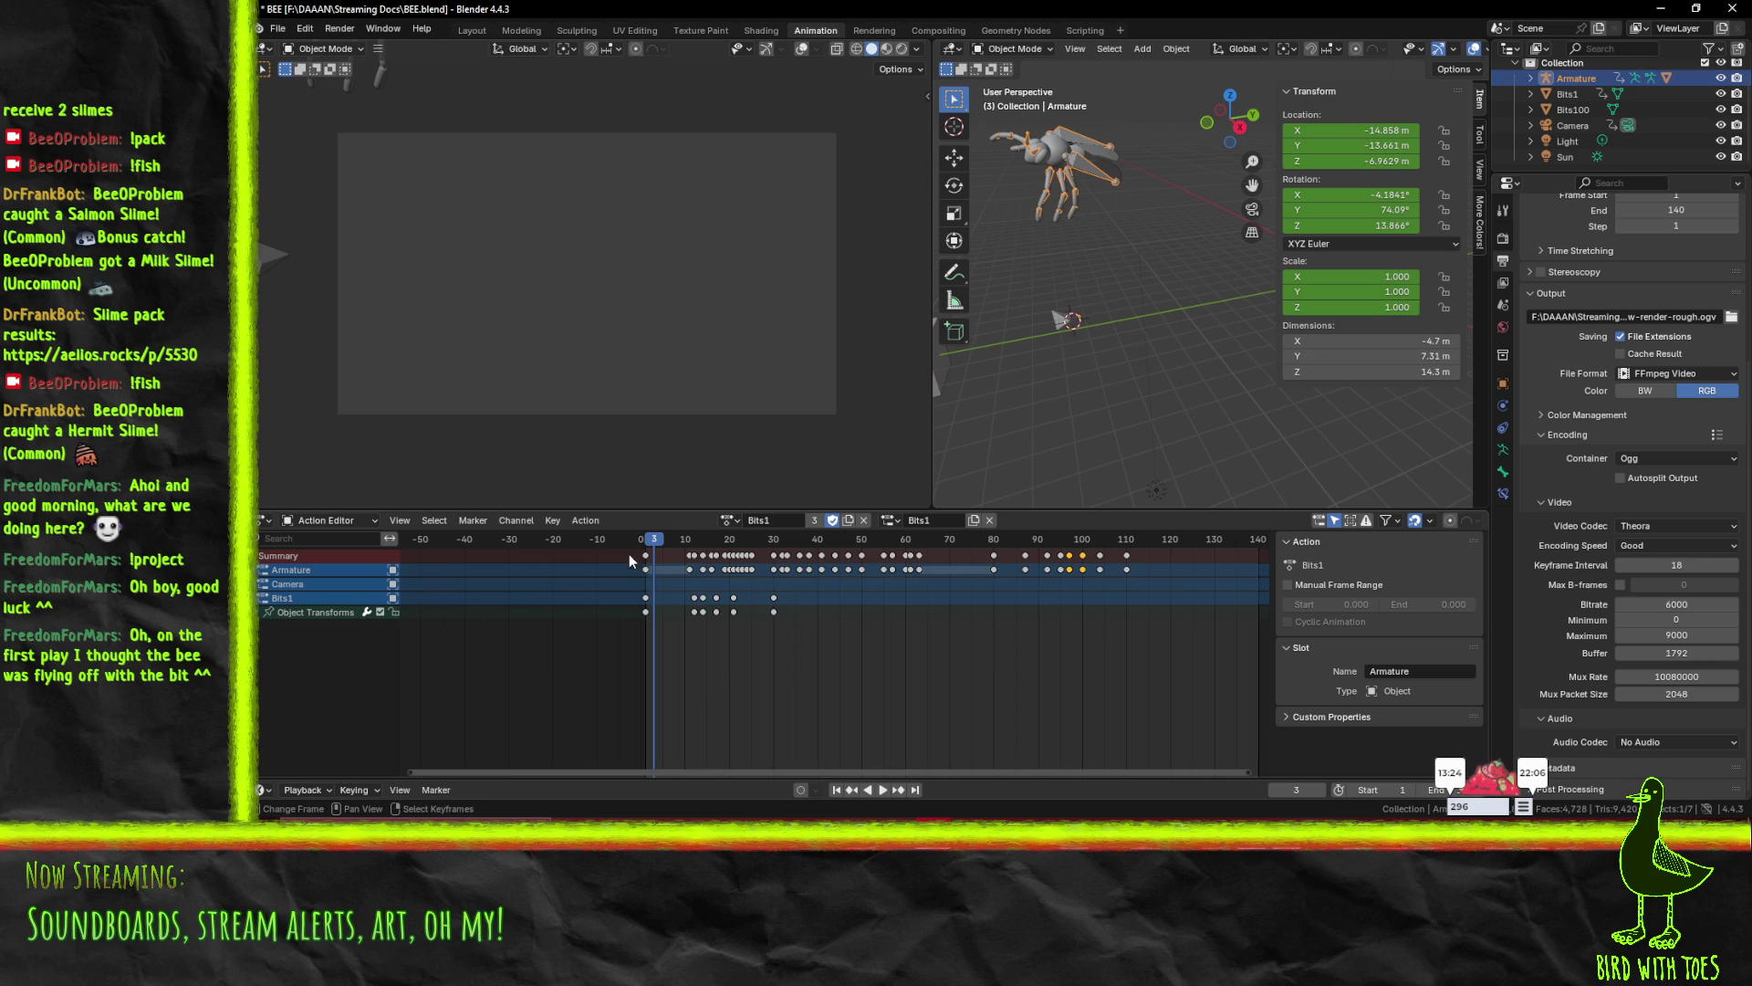
key(space)
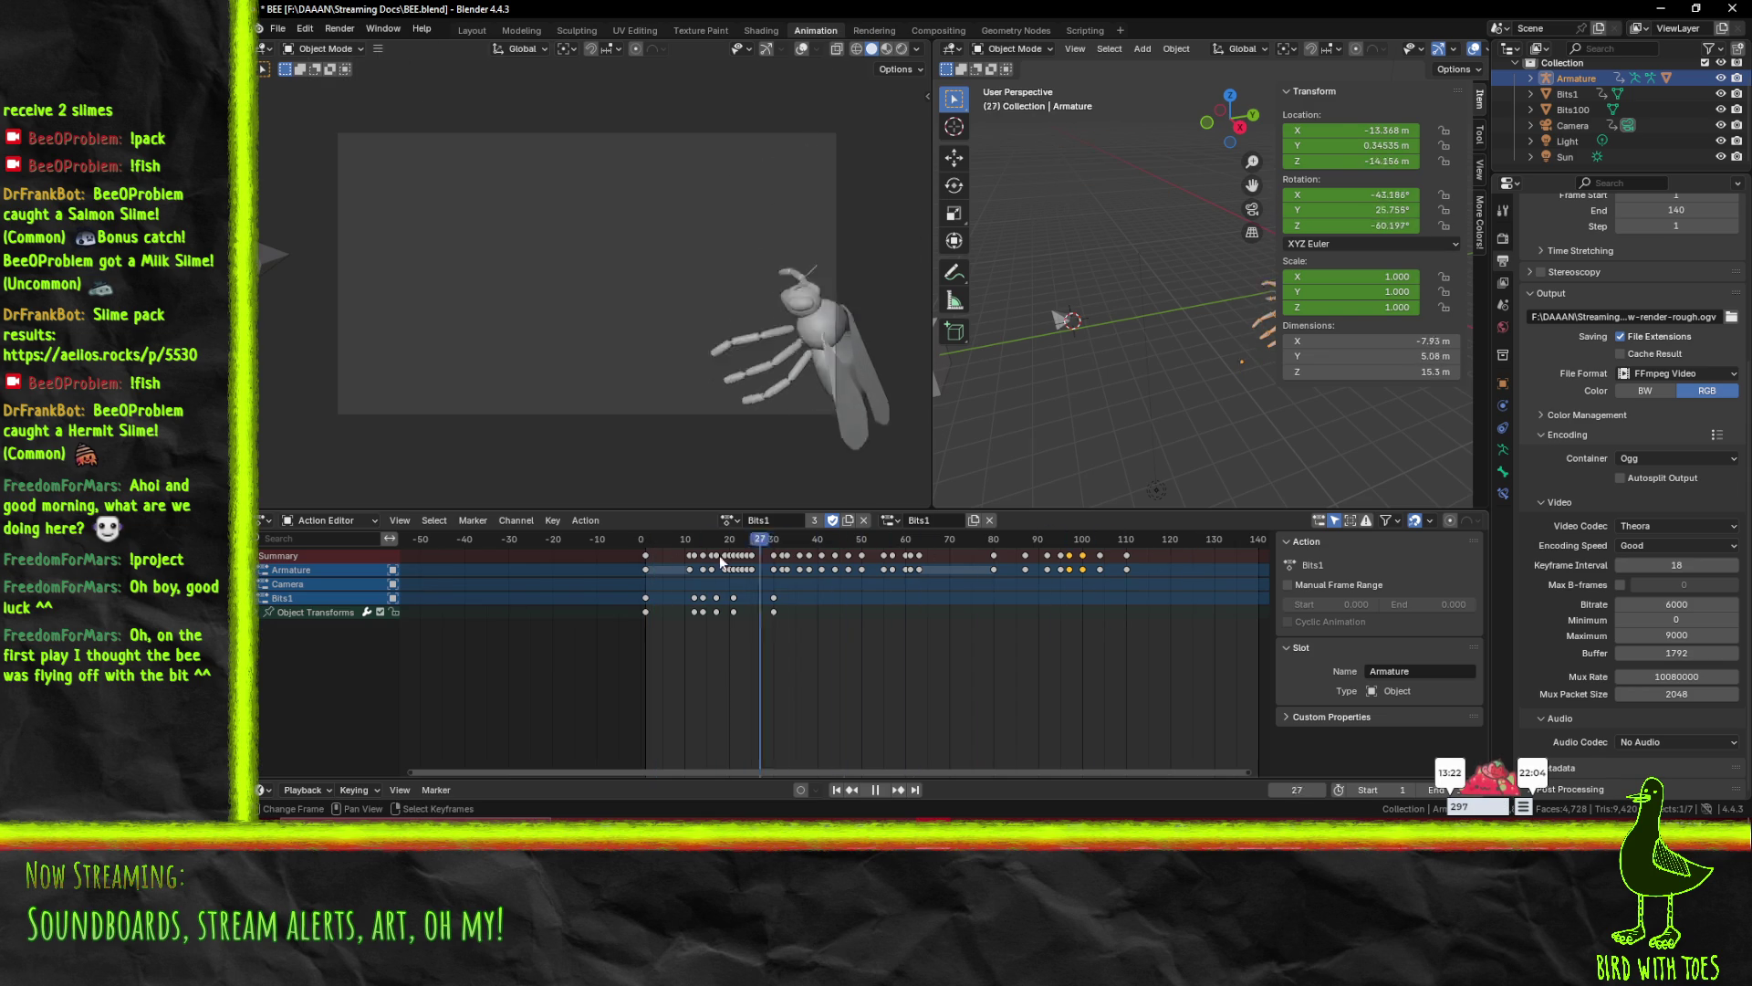
key(space)
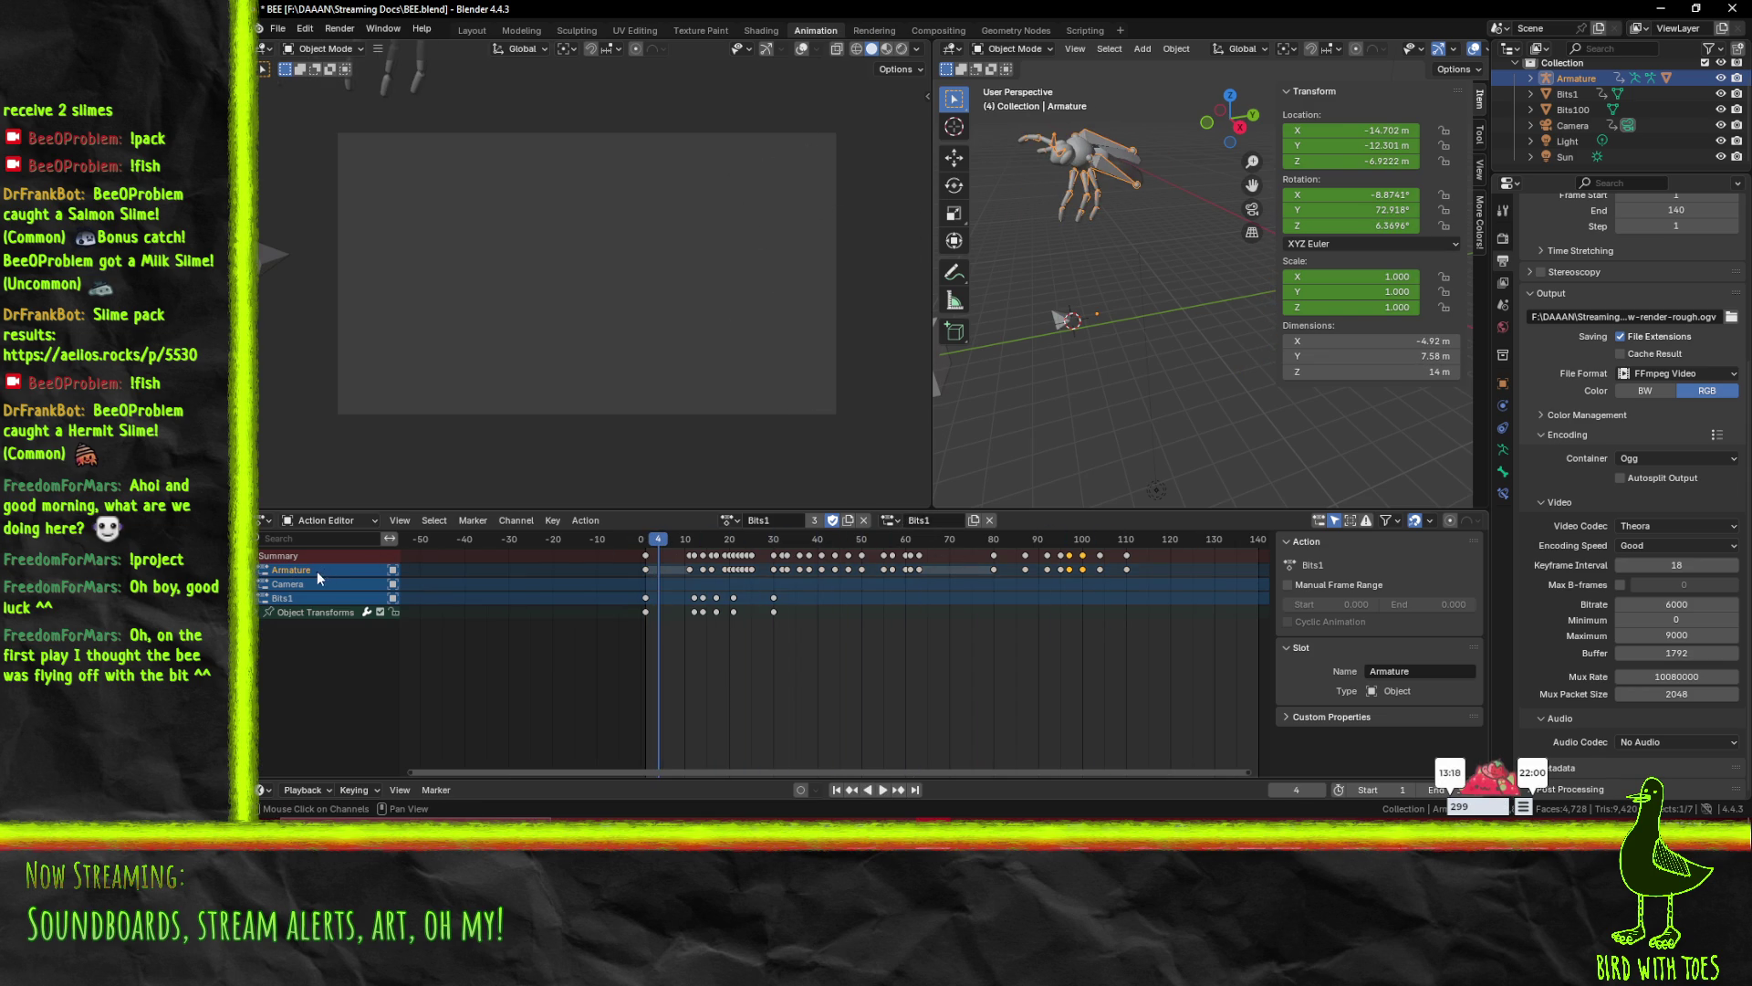
- Try the Armature and Camera slots in turn, then return to the Bits1 slot
click(891, 520)
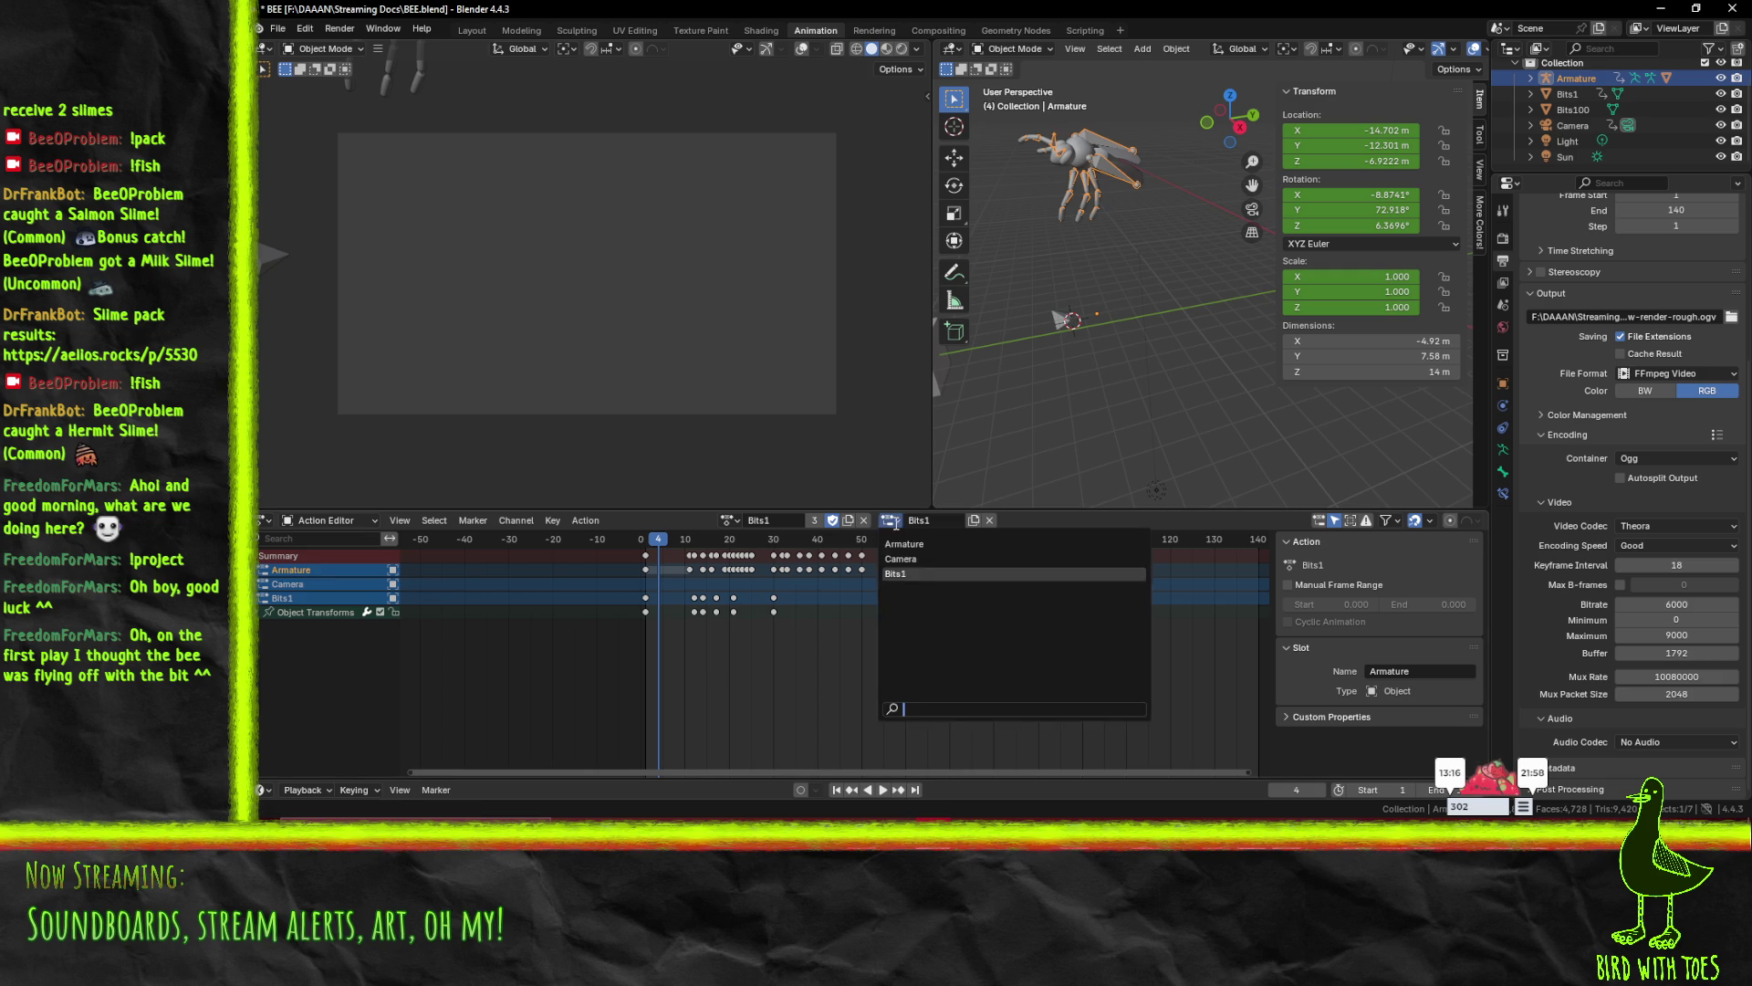
click(914, 545)
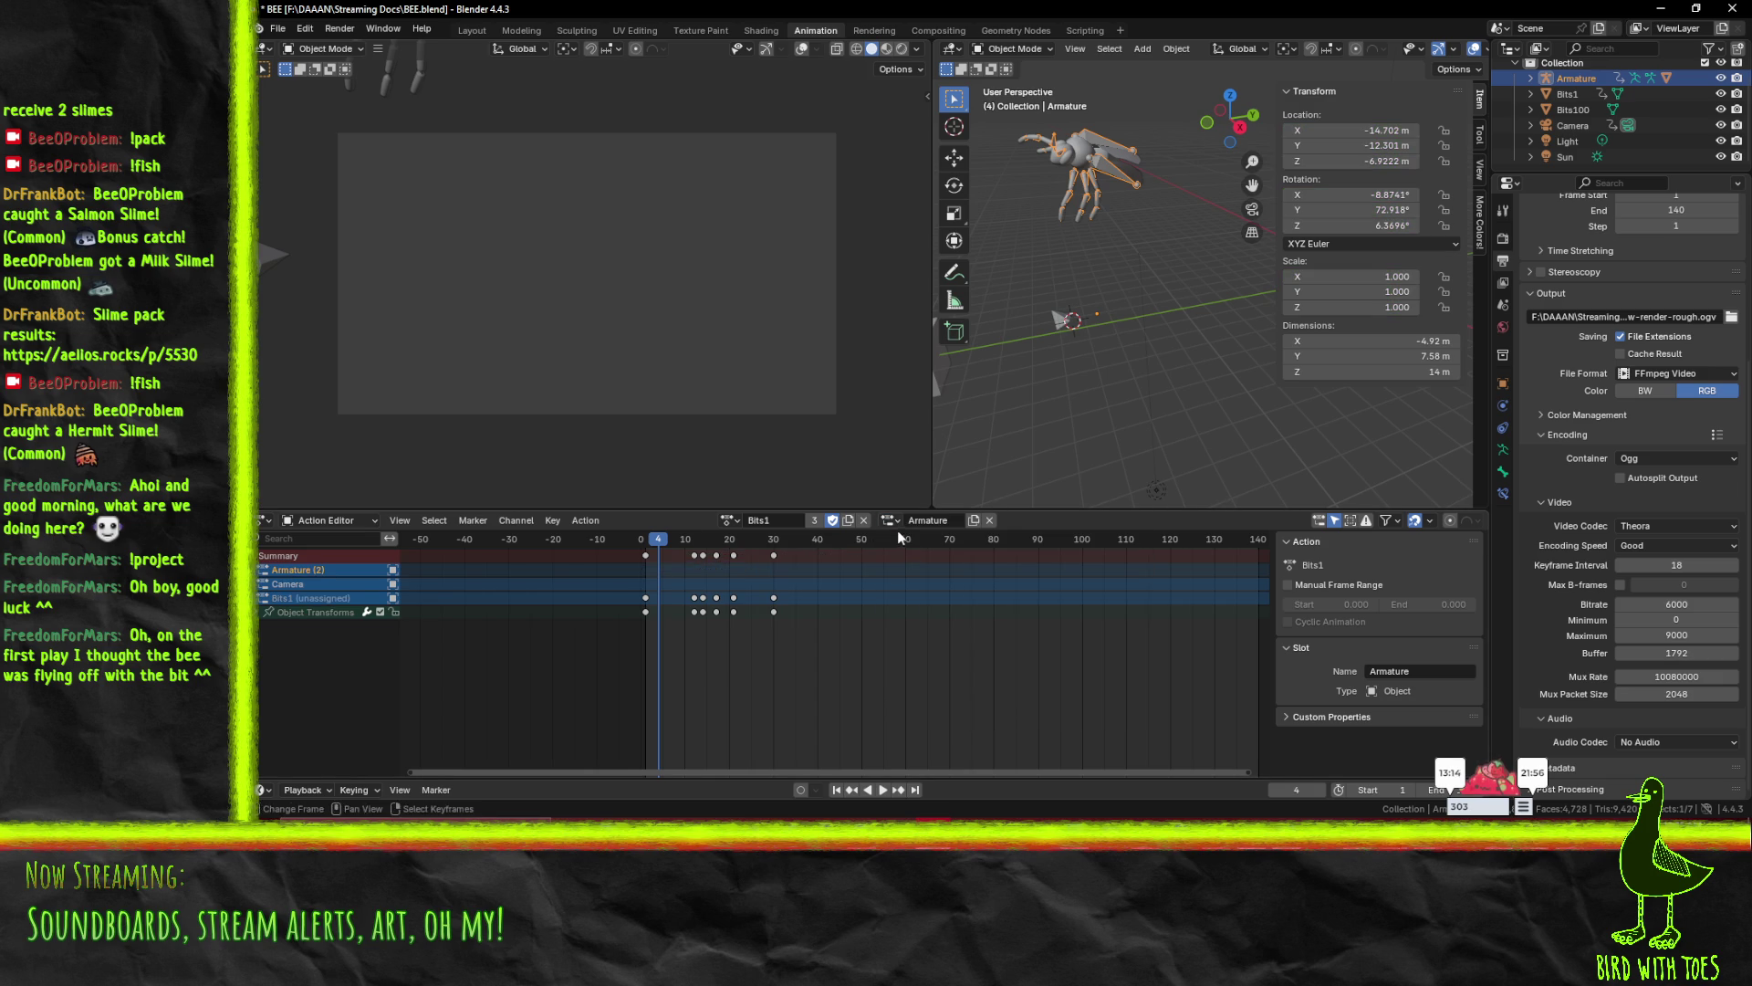
click(896, 528)
click(901, 558)
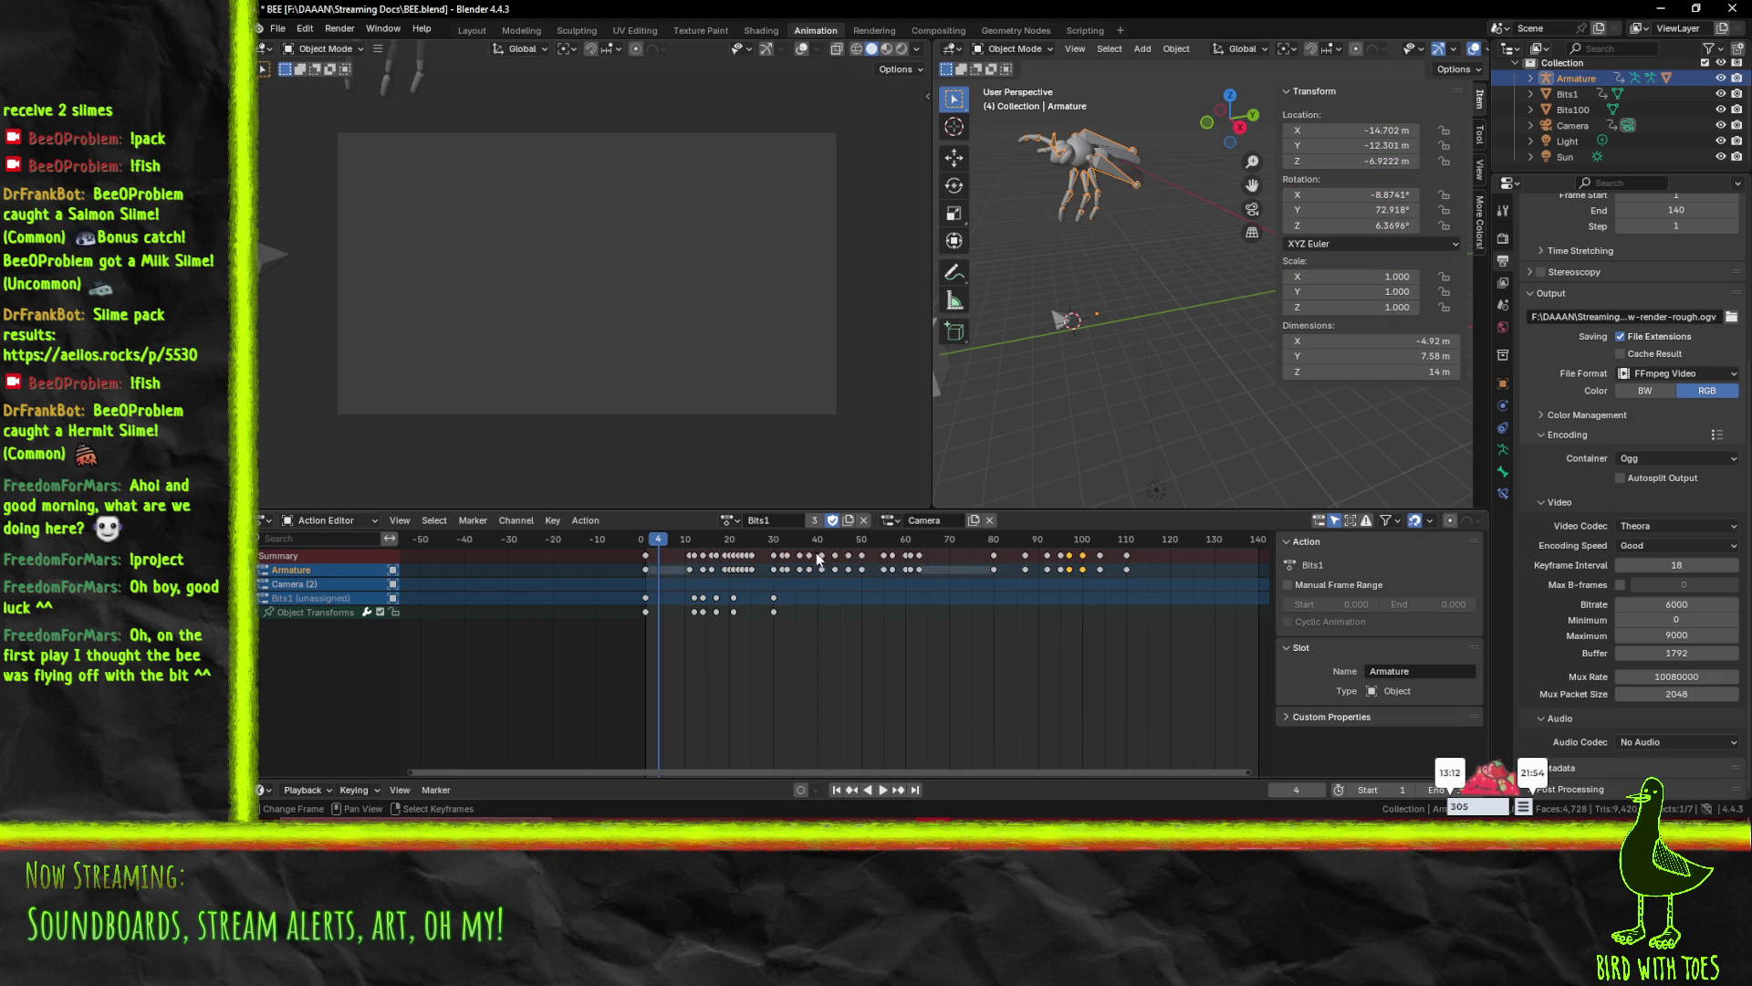
key(space)
key(space)
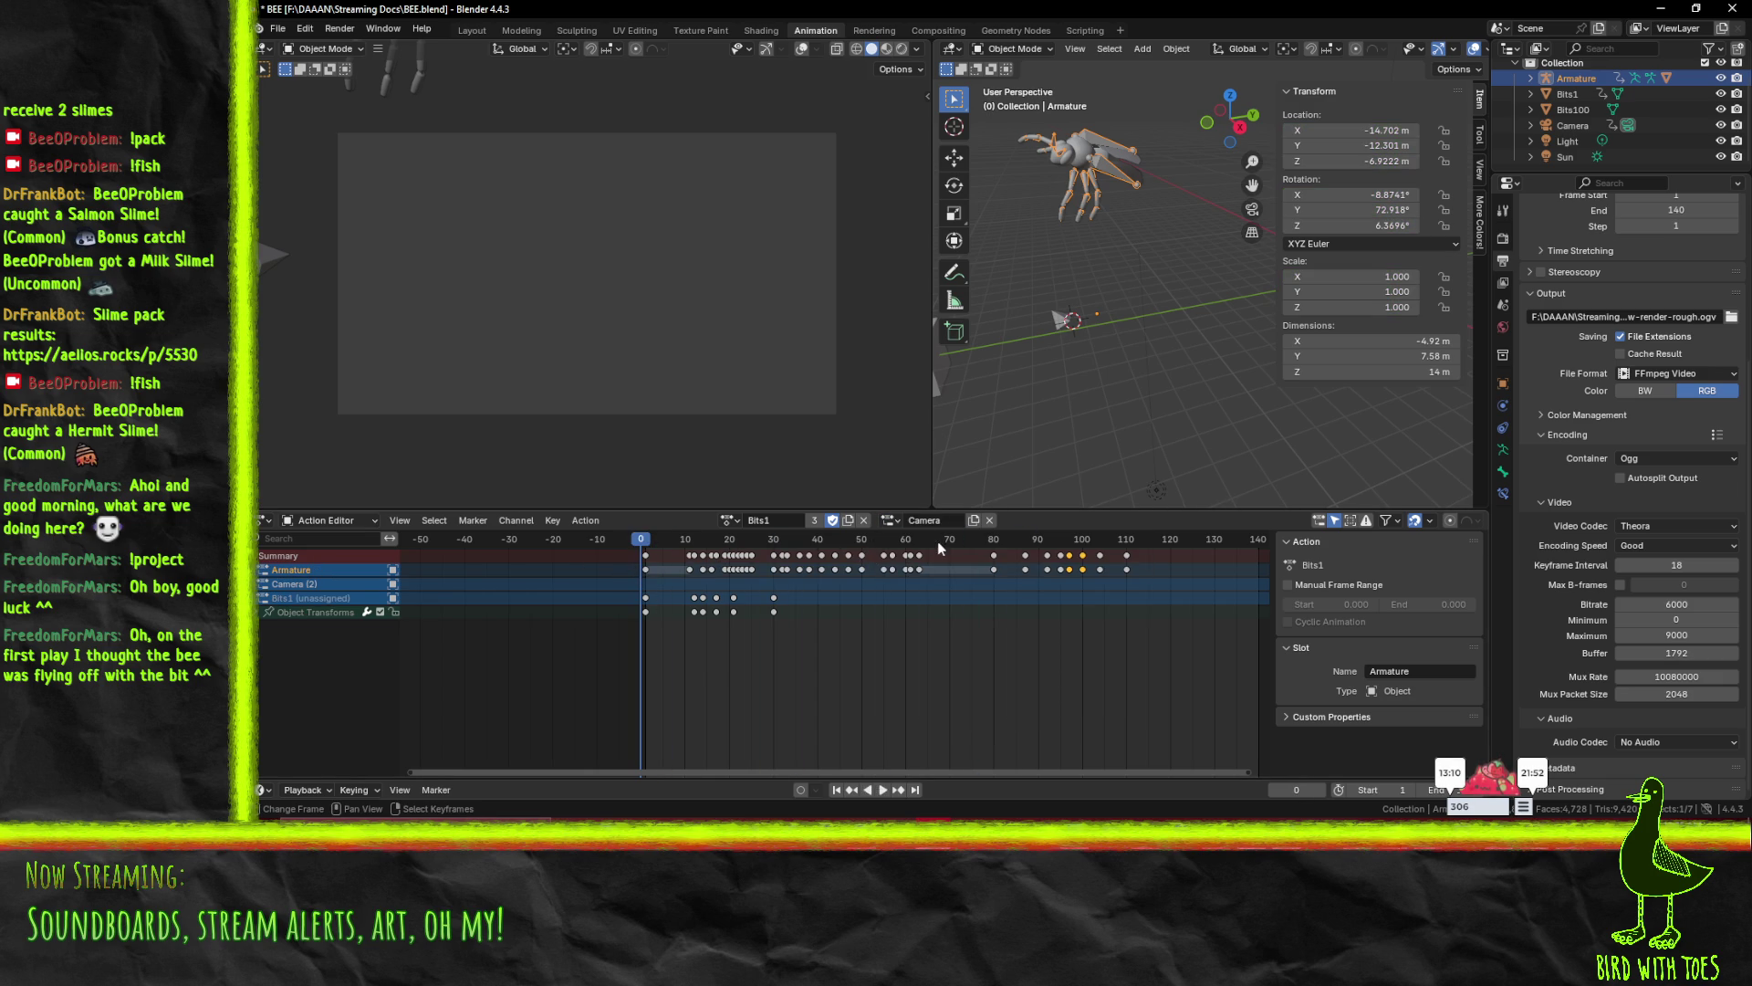
click(923, 521)
click(898, 569)
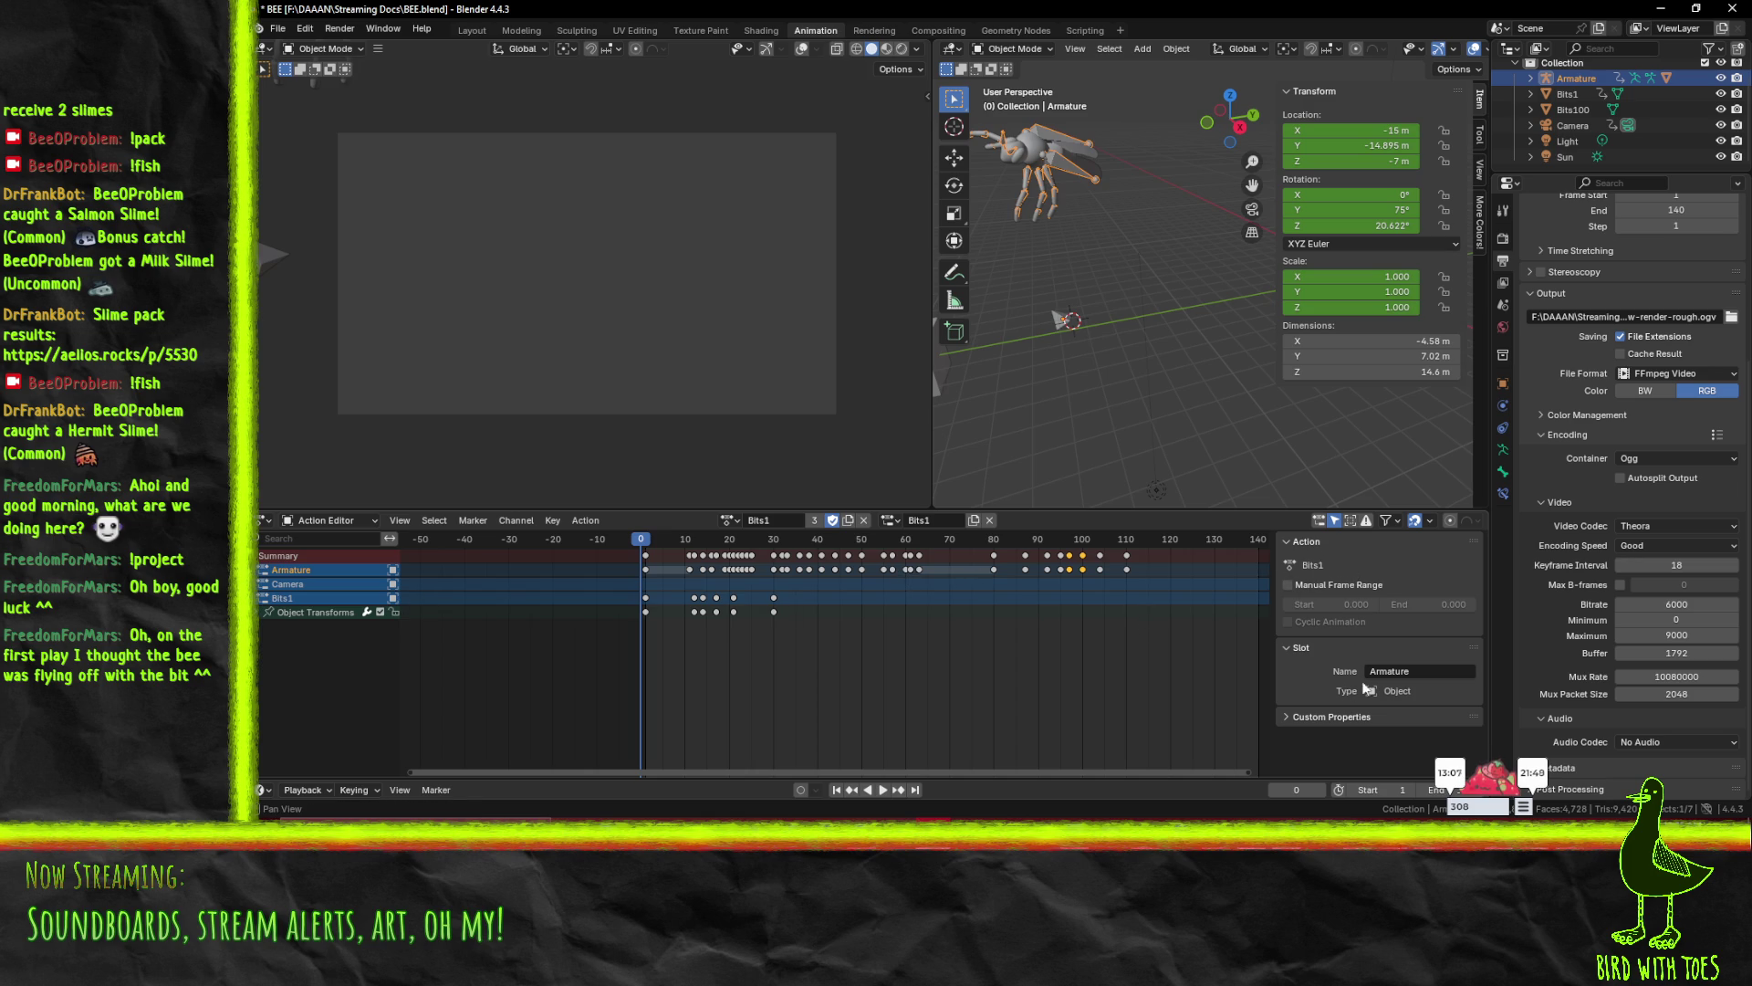
- Leave the slot name unchanged, review the slot list, and play from frame 1
click(1440, 669)
click(521, 581)
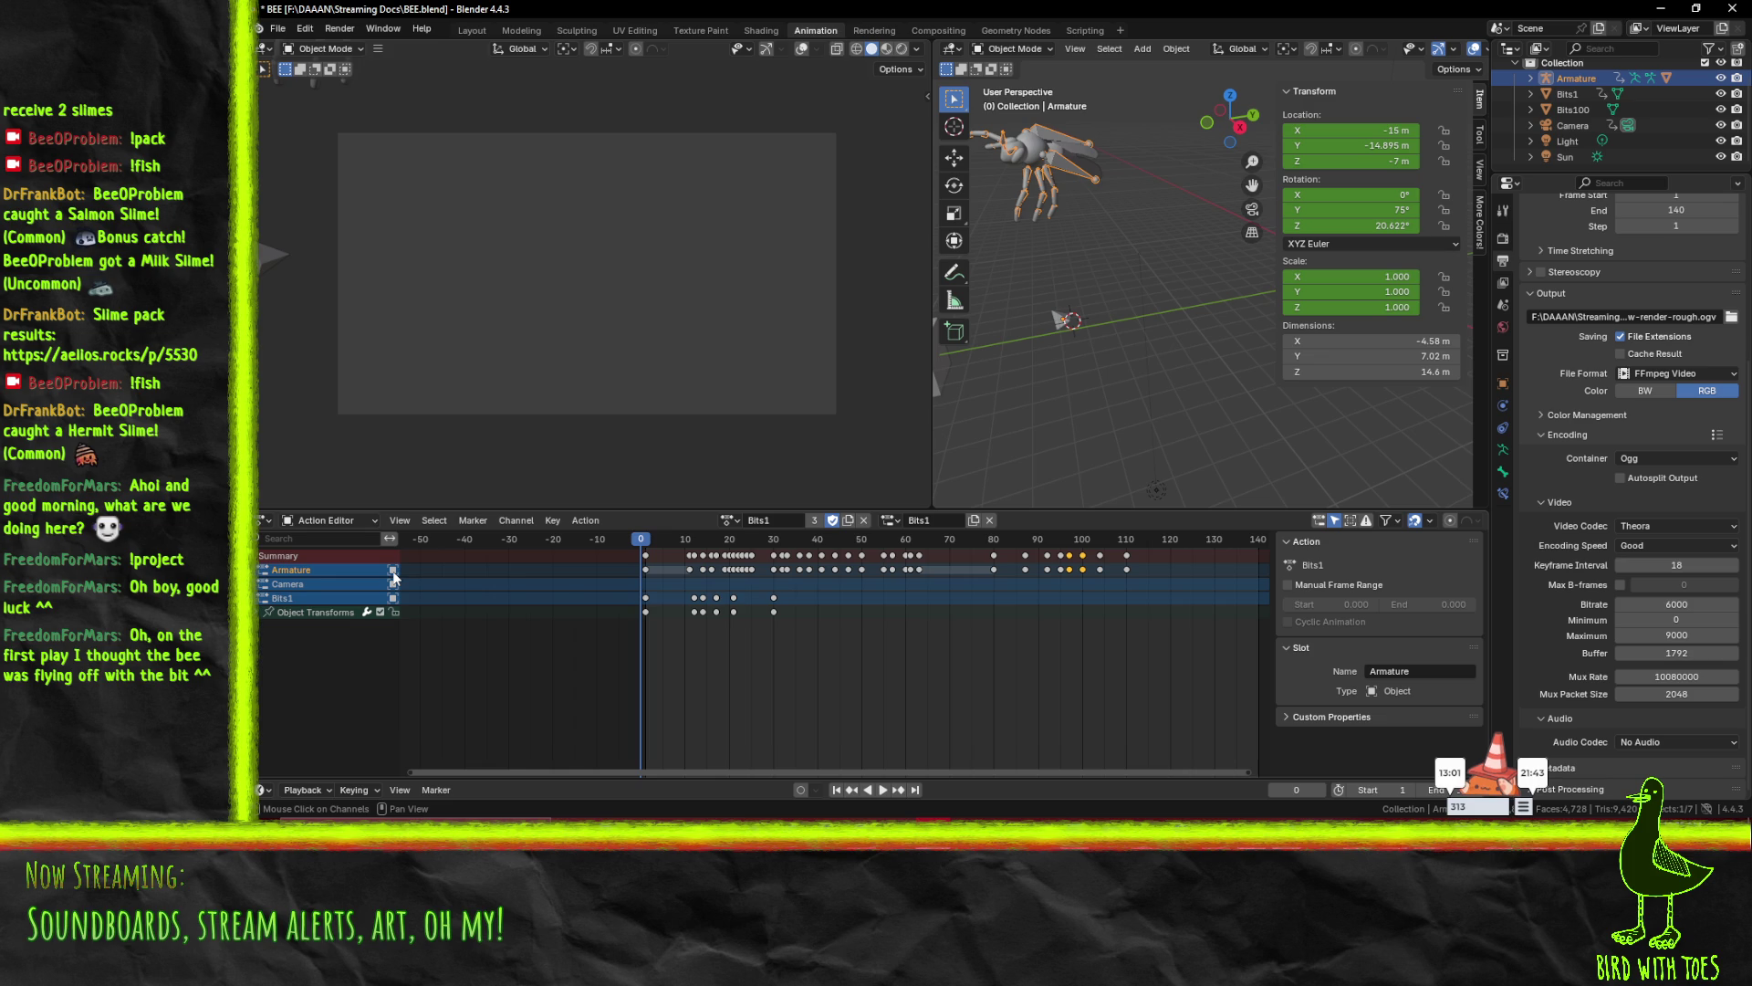
click(889, 519)
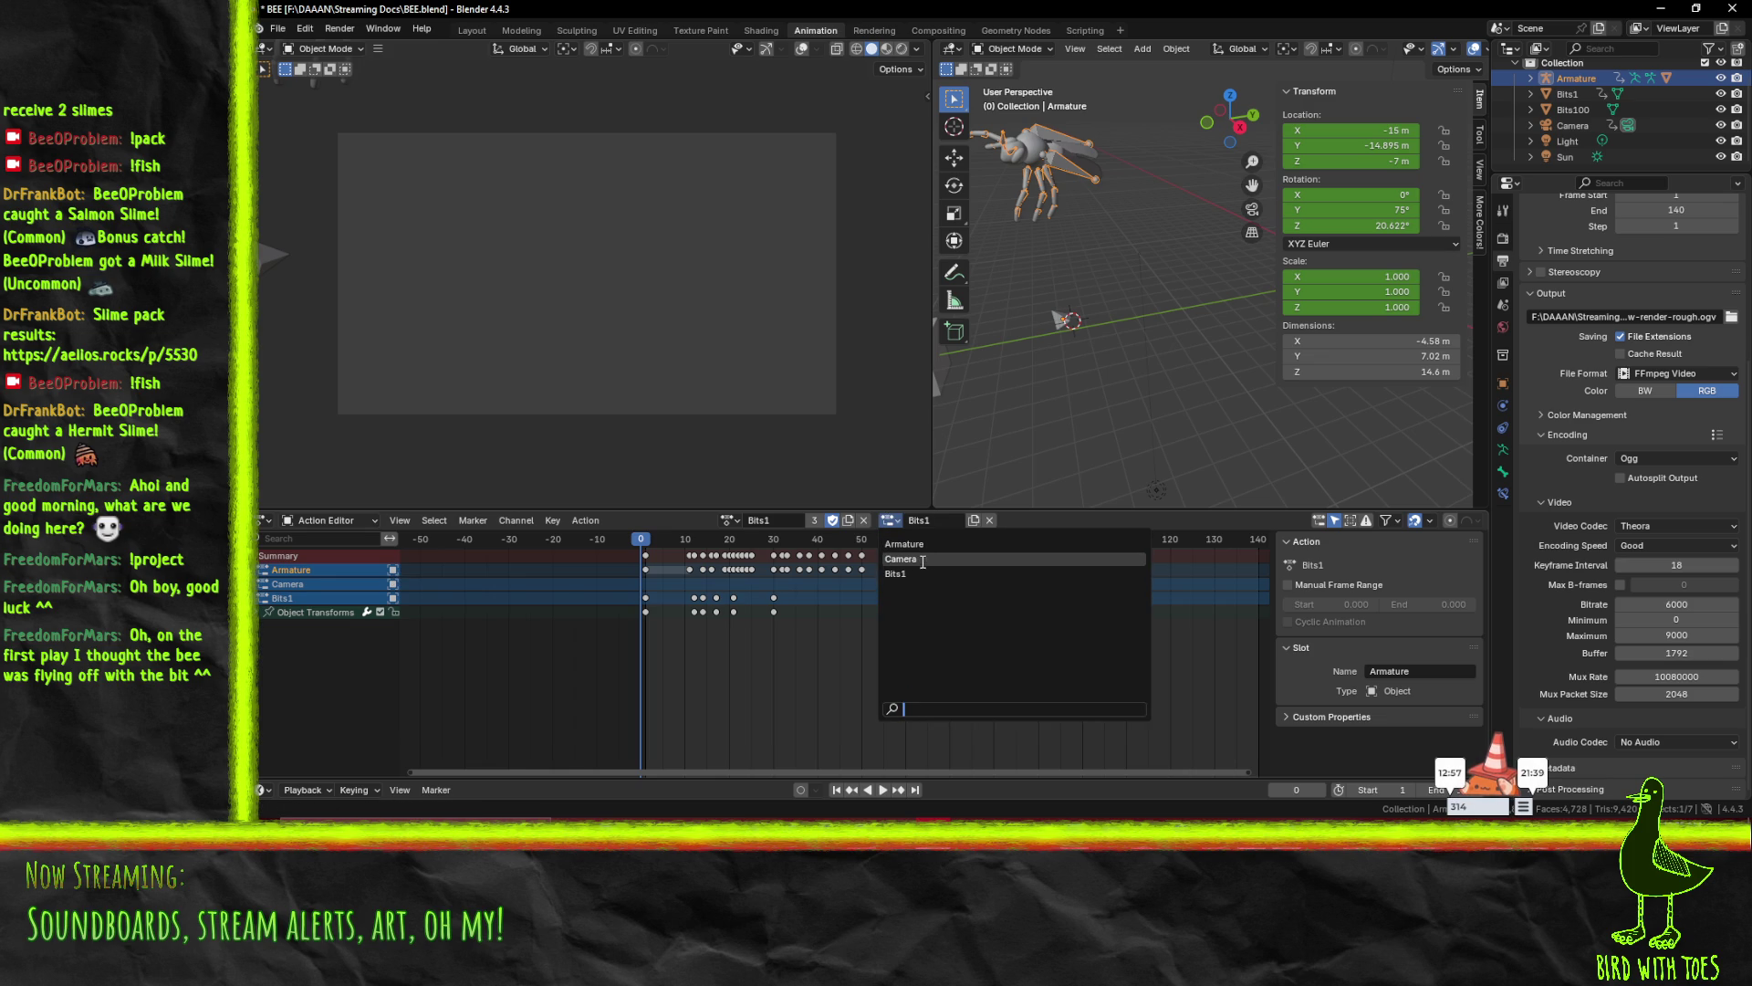
key(Escape)
key(space)
drag(659, 540, 647, 548)
key(space)
- Switch the armature to the Follow action, trying the Camera slot before settling on Armature
click(730, 519)
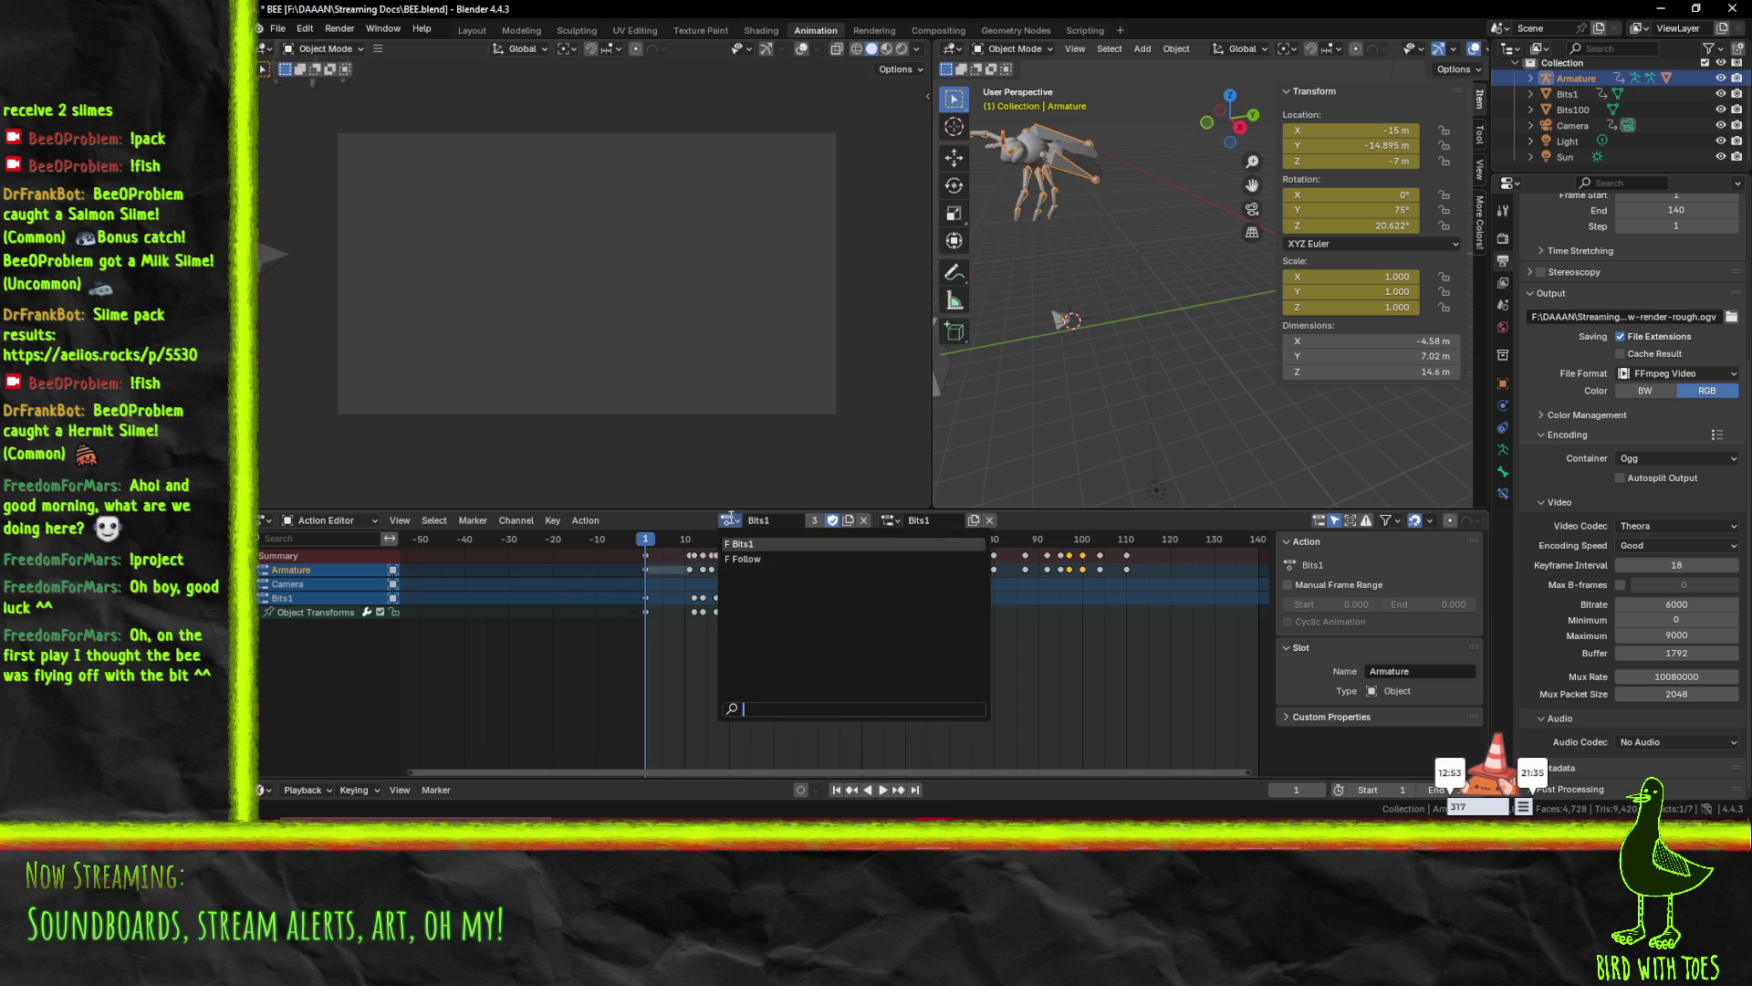
click(926, 538)
key(space)
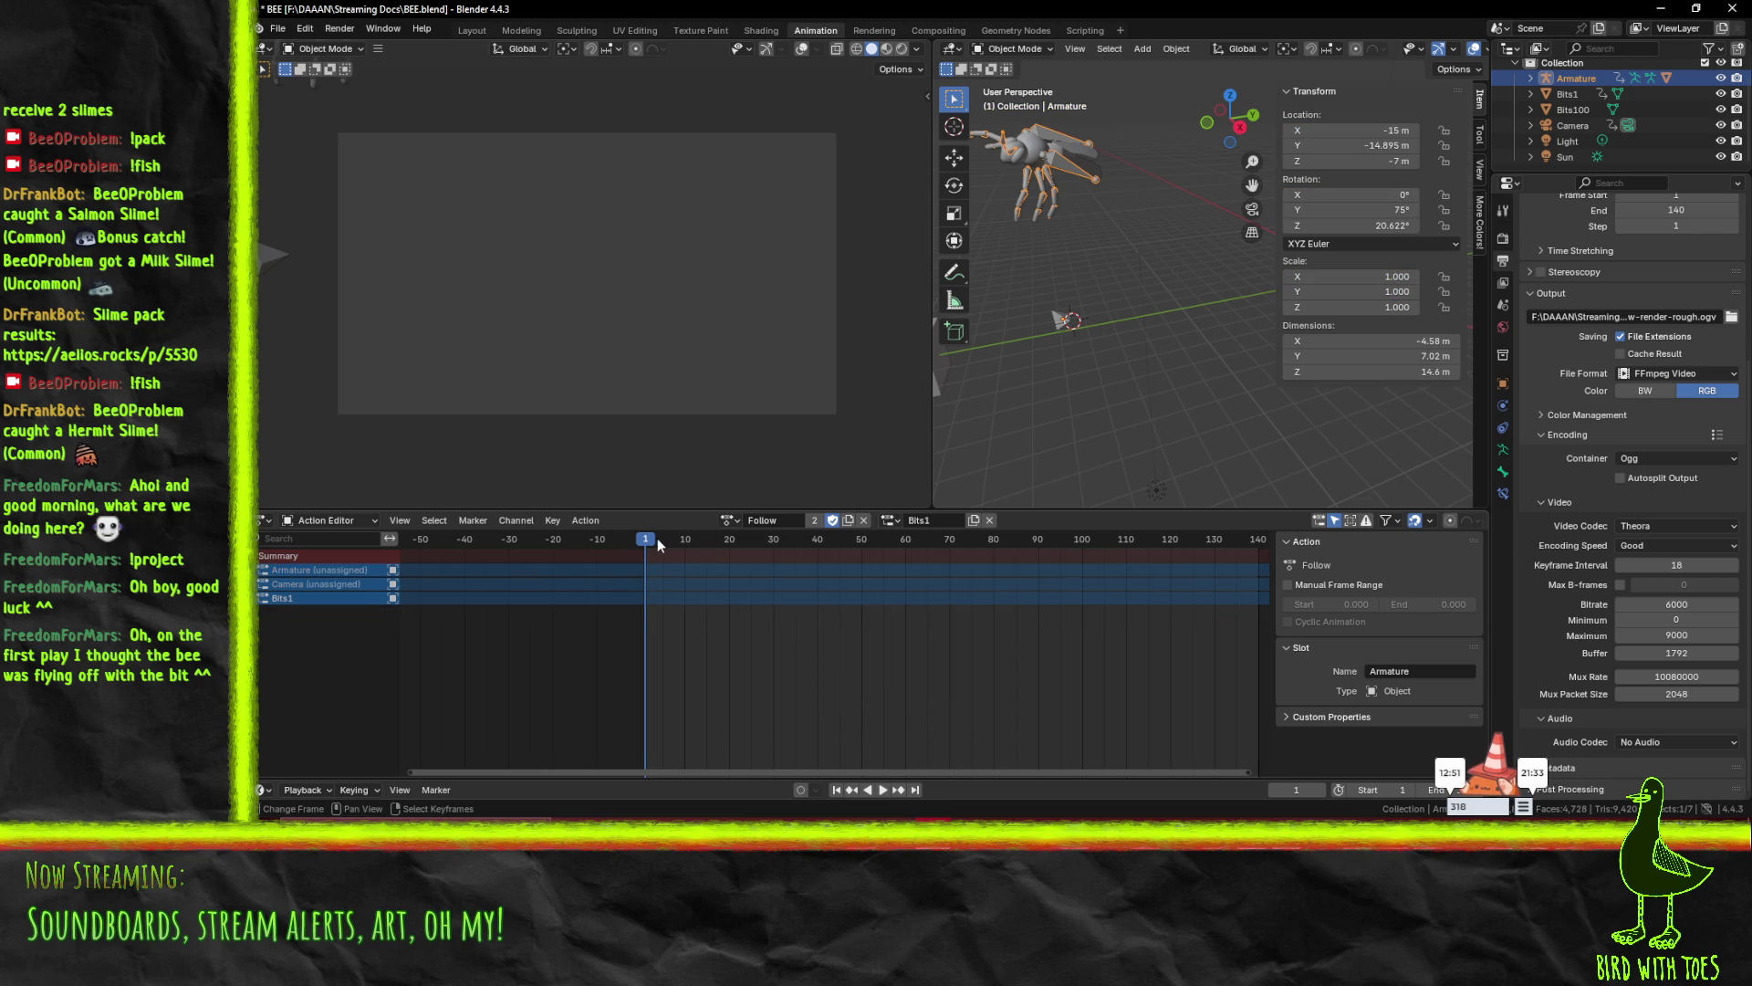
click(654, 539)
click(889, 519)
click(900, 560)
click(641, 539)
key(space)
click(924, 519)
click(913, 546)
key(space)
mouse_move(650, 546)
mouse_down()
mouse_move(768, 544)
mouse_move(630, 545)
mouse_move(1174, 548)
mouse_move(451, 540)
mouse_move(1060, 545)
mouse_move(657, 572)
mouse_up()
key(space)
- Scrub back to frame 0 and put the armature into Pose Mode
mouse_move(1104, 370)
middle_down()
mouse_move(1128, 365)
mouse_move(1058, 343)
middle_up()
drag(659, 538, 626, 540)
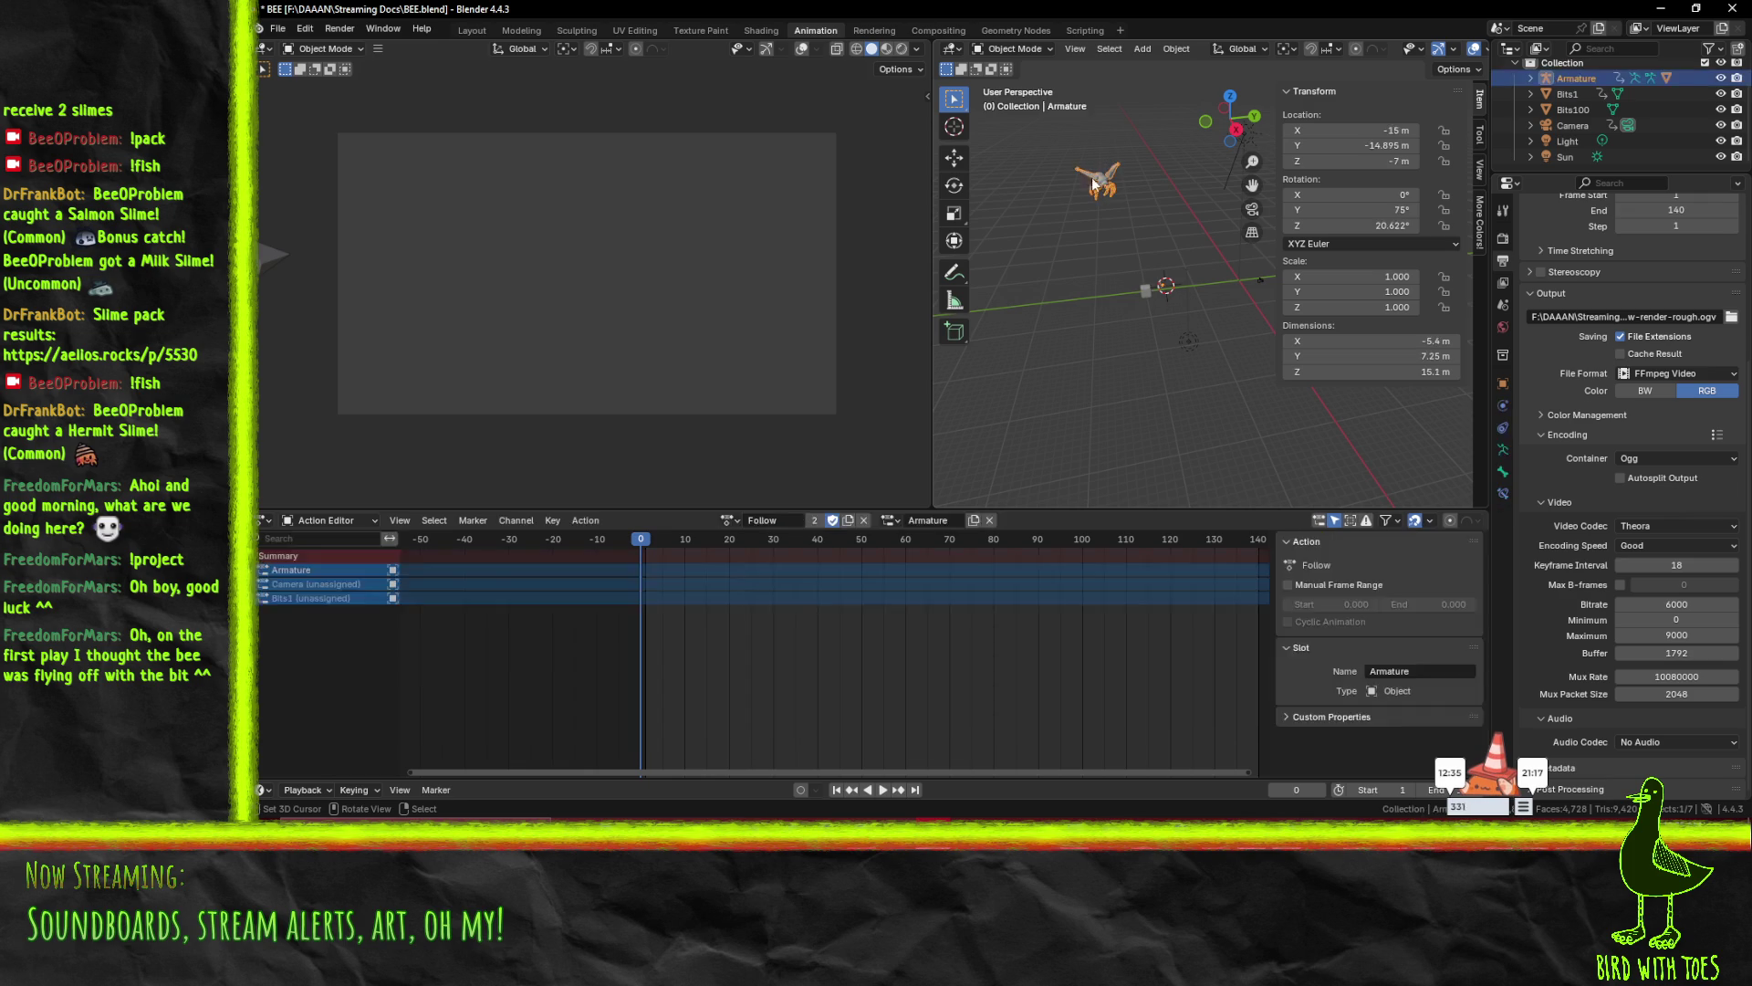
click(1013, 48)
click(1033, 102)
mouse_move(661, 544)
mouse_down()
mouse_move(1235, 550)
mouse_move(602, 592)
mouse_move(644, 588)
mouse_up()
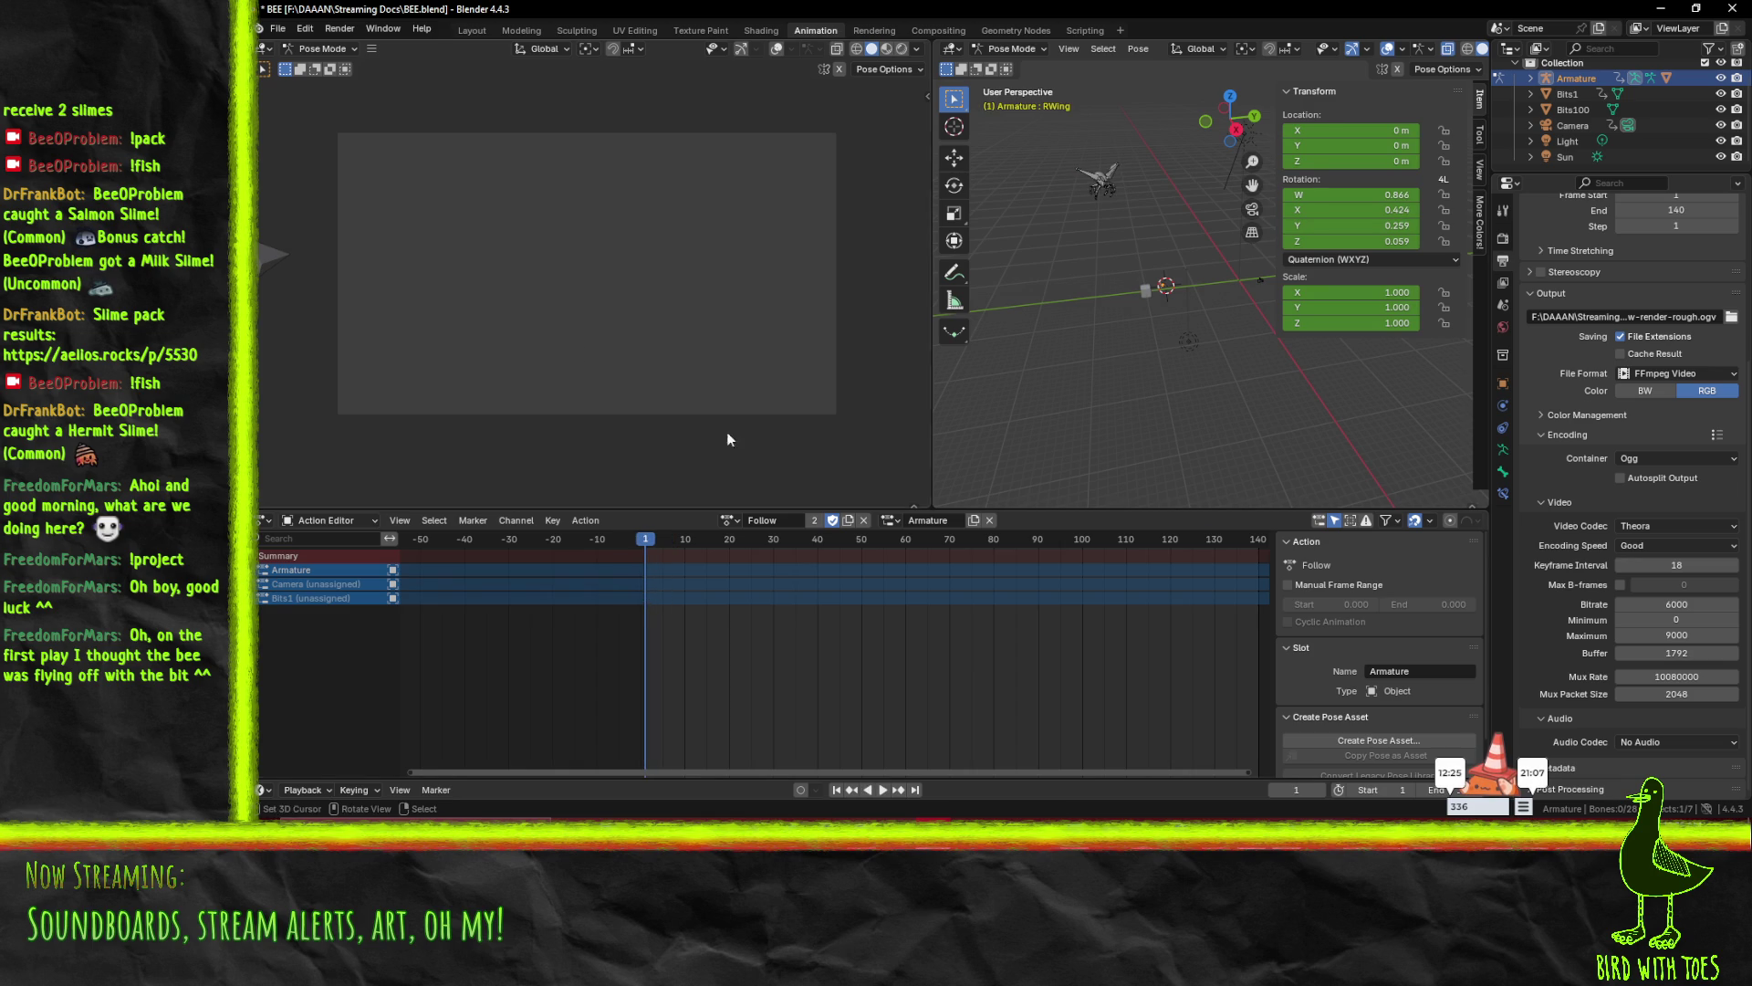
- Revert BEE.blend to its last saved version, confirming the discard
click(277, 28)
mouse_move(315, 109)
click(479, 109)
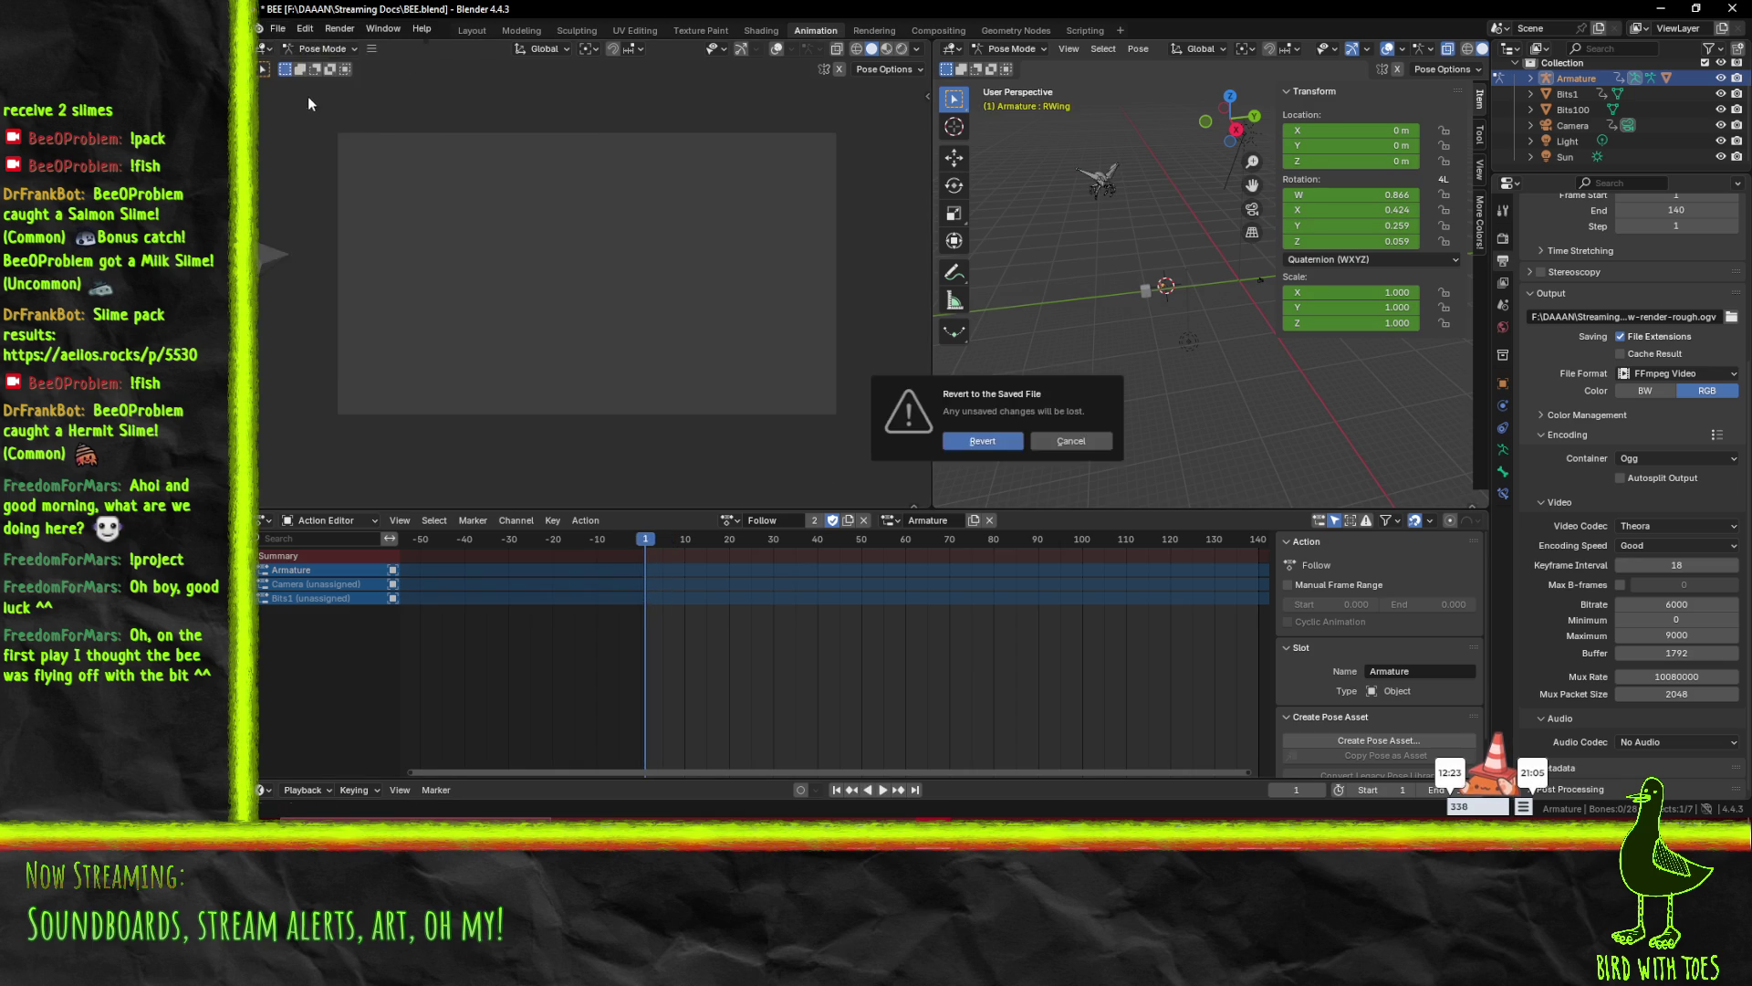
click(1061, 456)
- Play the reverted animation from the start and scrub to around frame 126
key(space)
click(651, 561)
mouse_move(856, 564)
mouse_down()
mouse_move(1197, 561)
mouse_move(643, 582)
mouse_up()
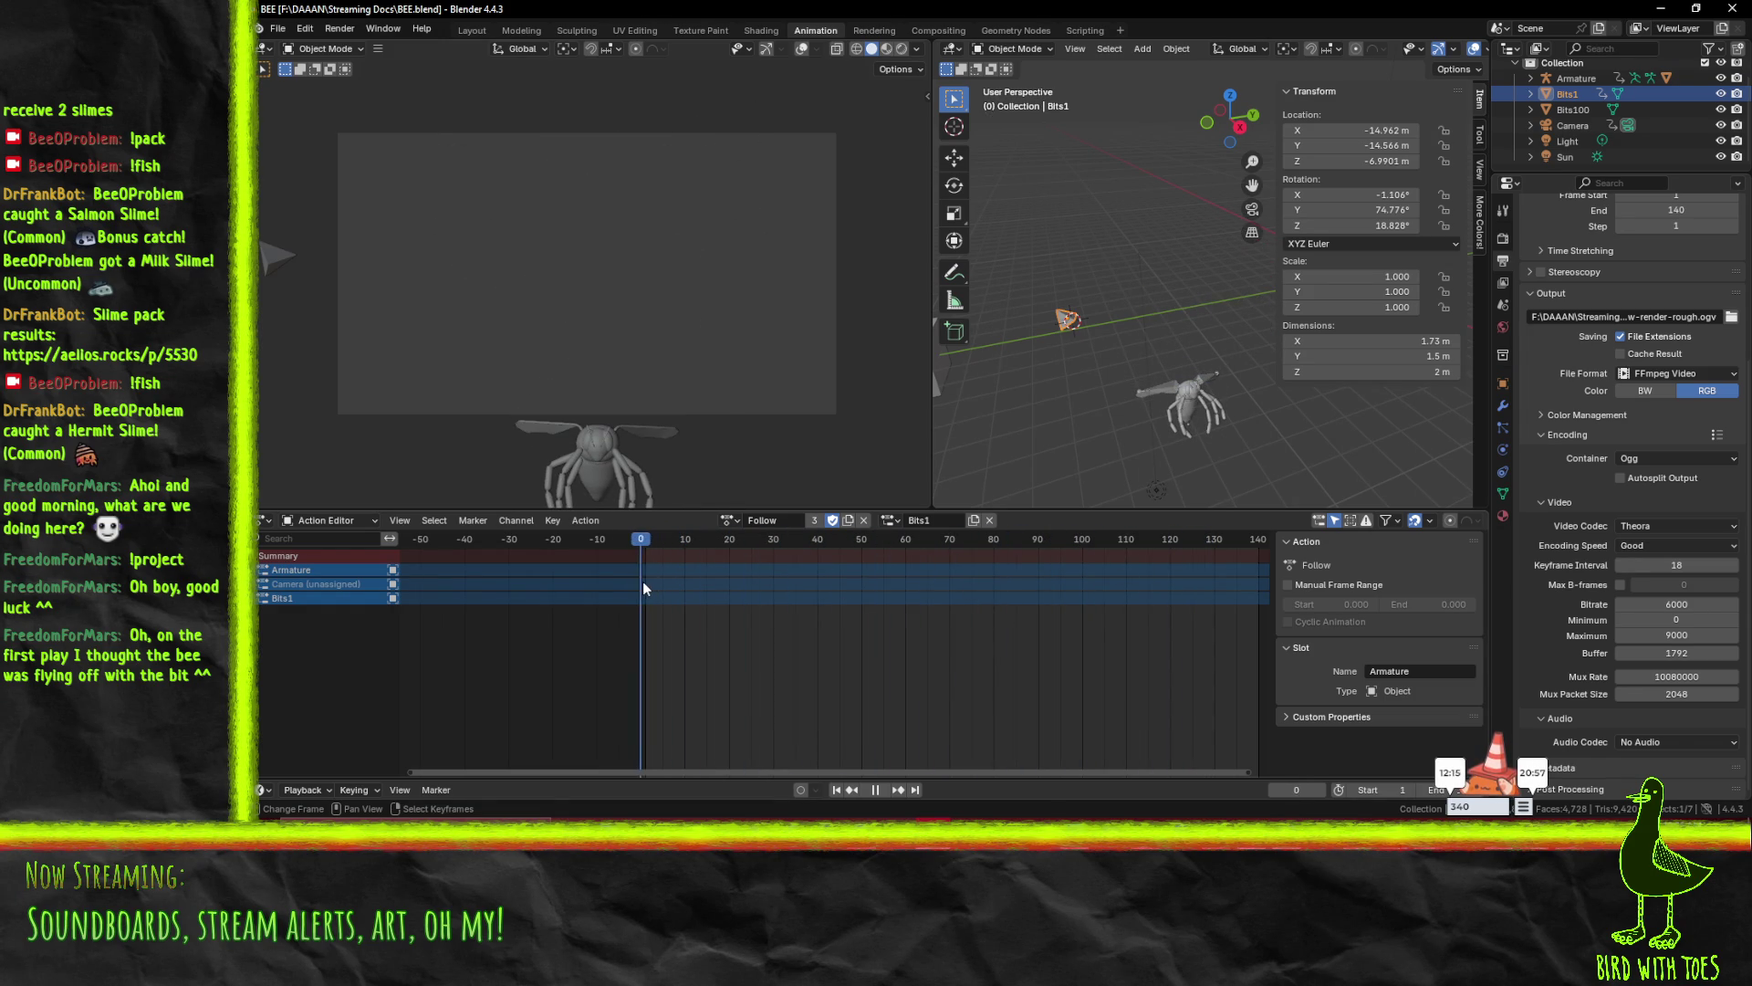
- Put the Follow action on its Armature slot and key the armature's transforms at frame 1
click(890, 520)
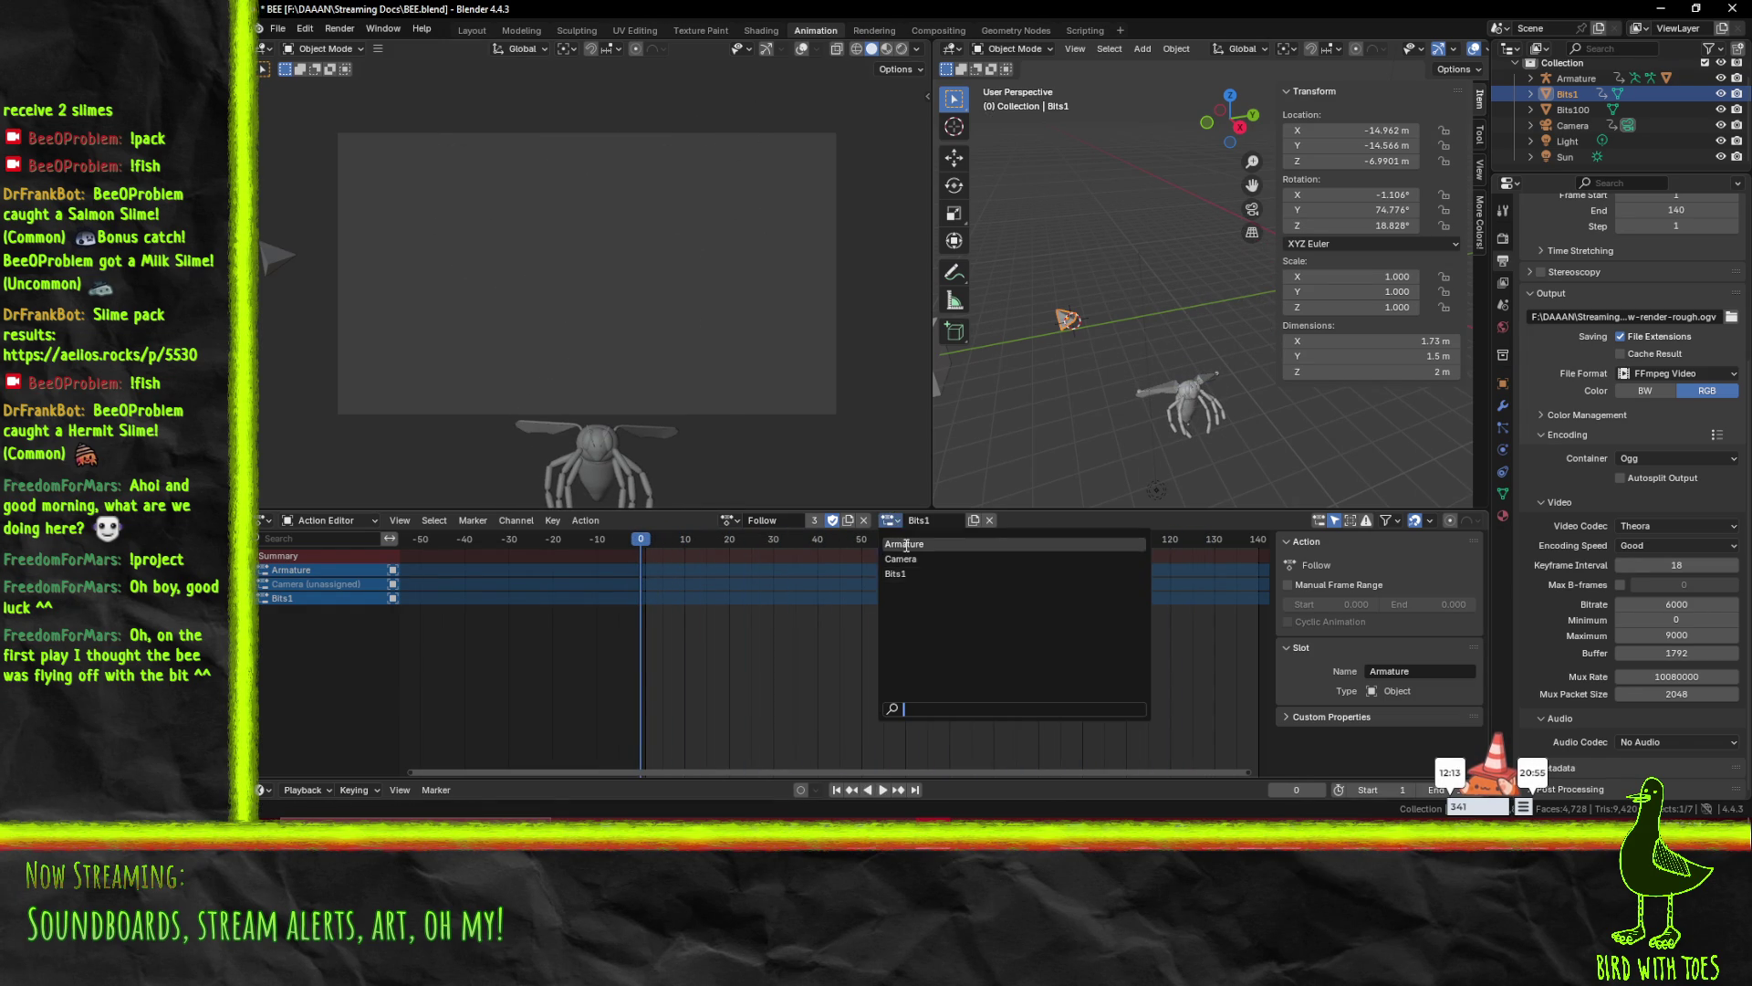
click(905, 544)
key(space)
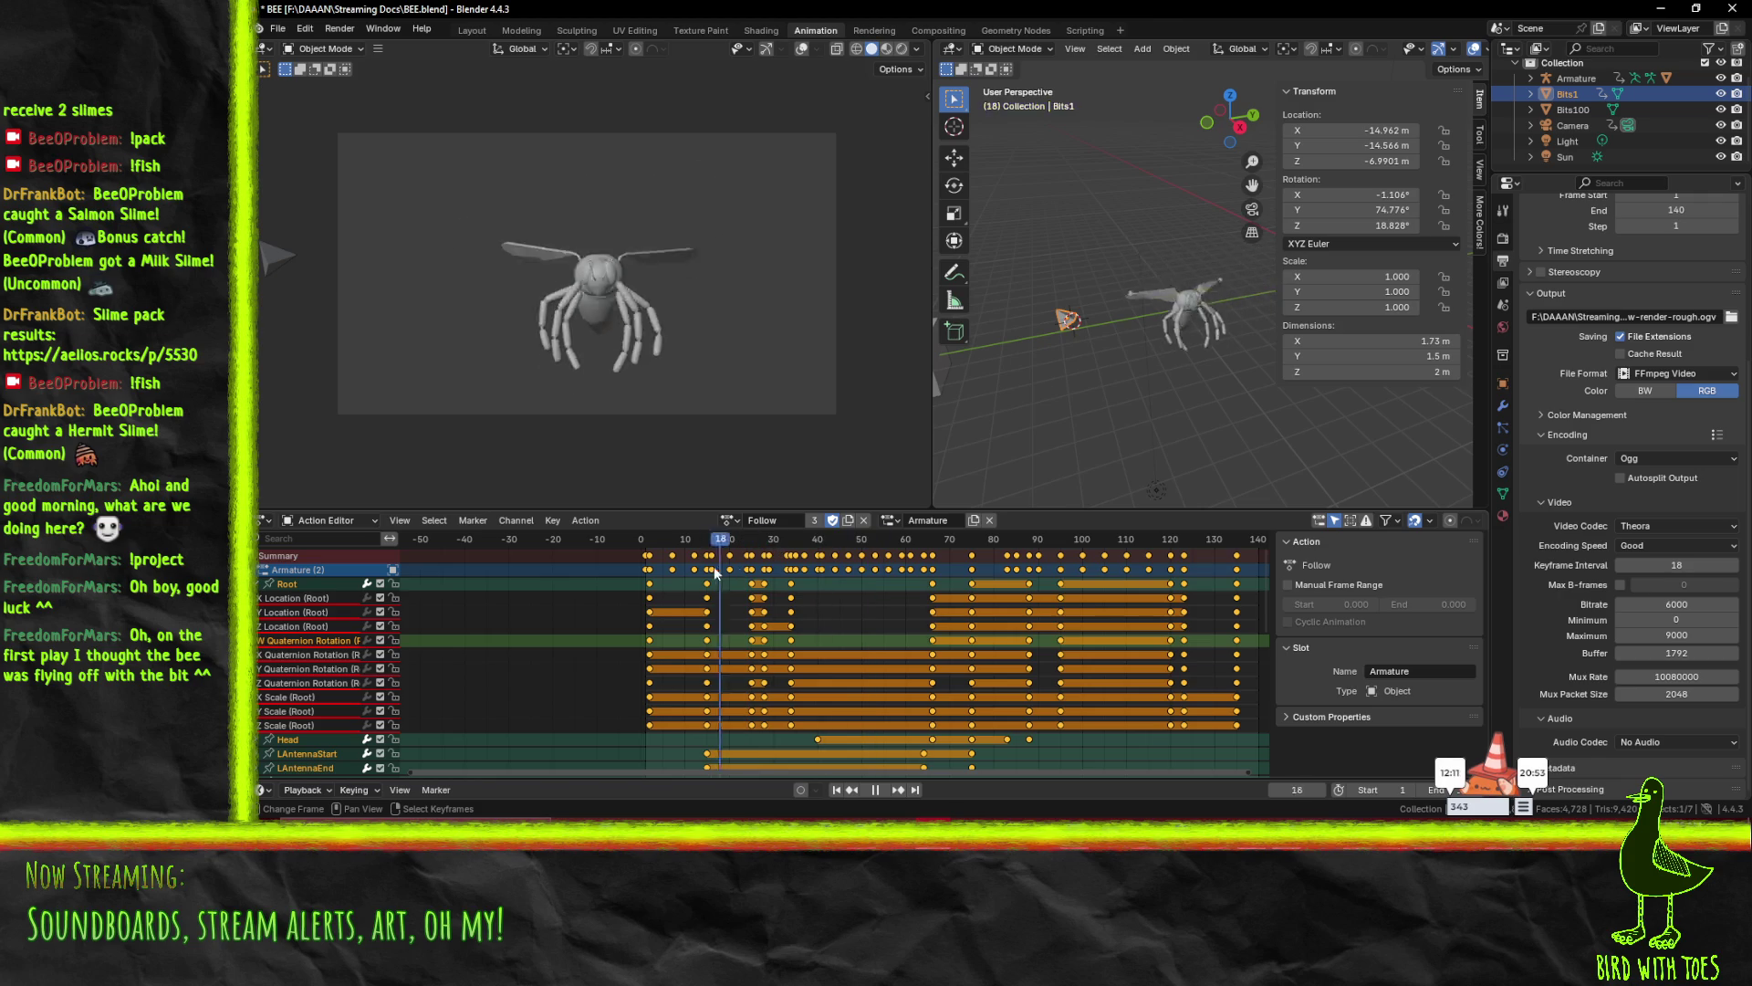
key(space)
click(644, 561)
right_click(1165, 392)
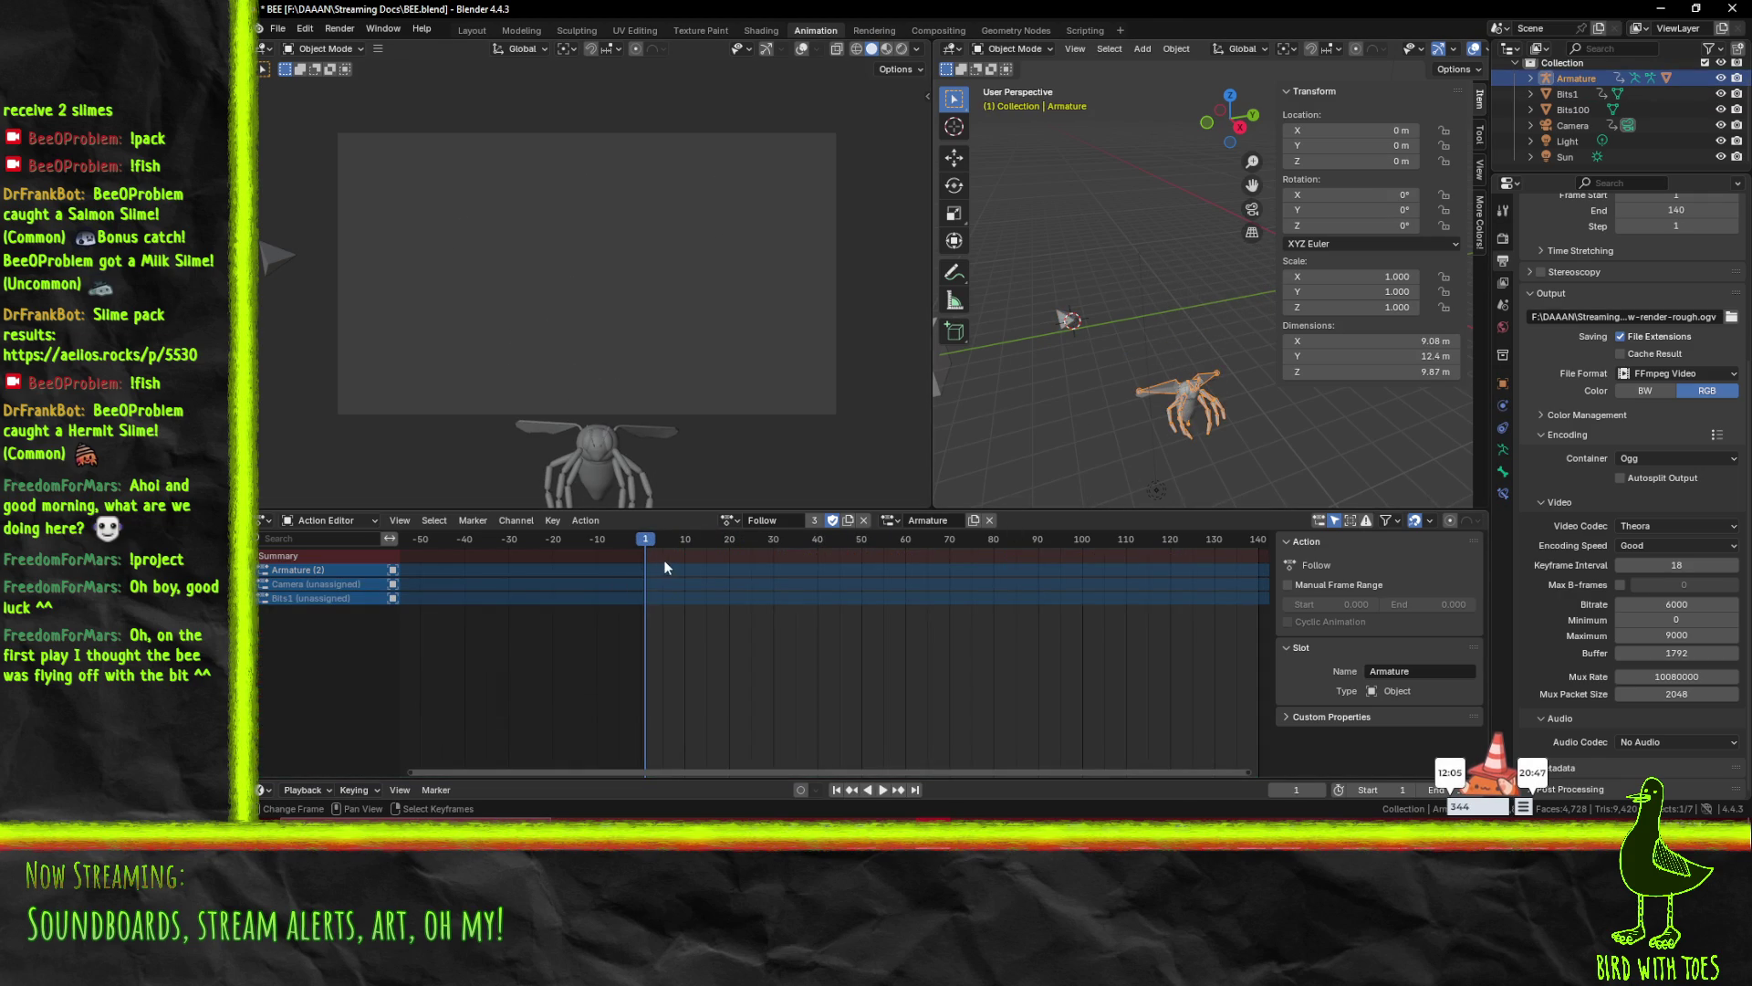
key(i)
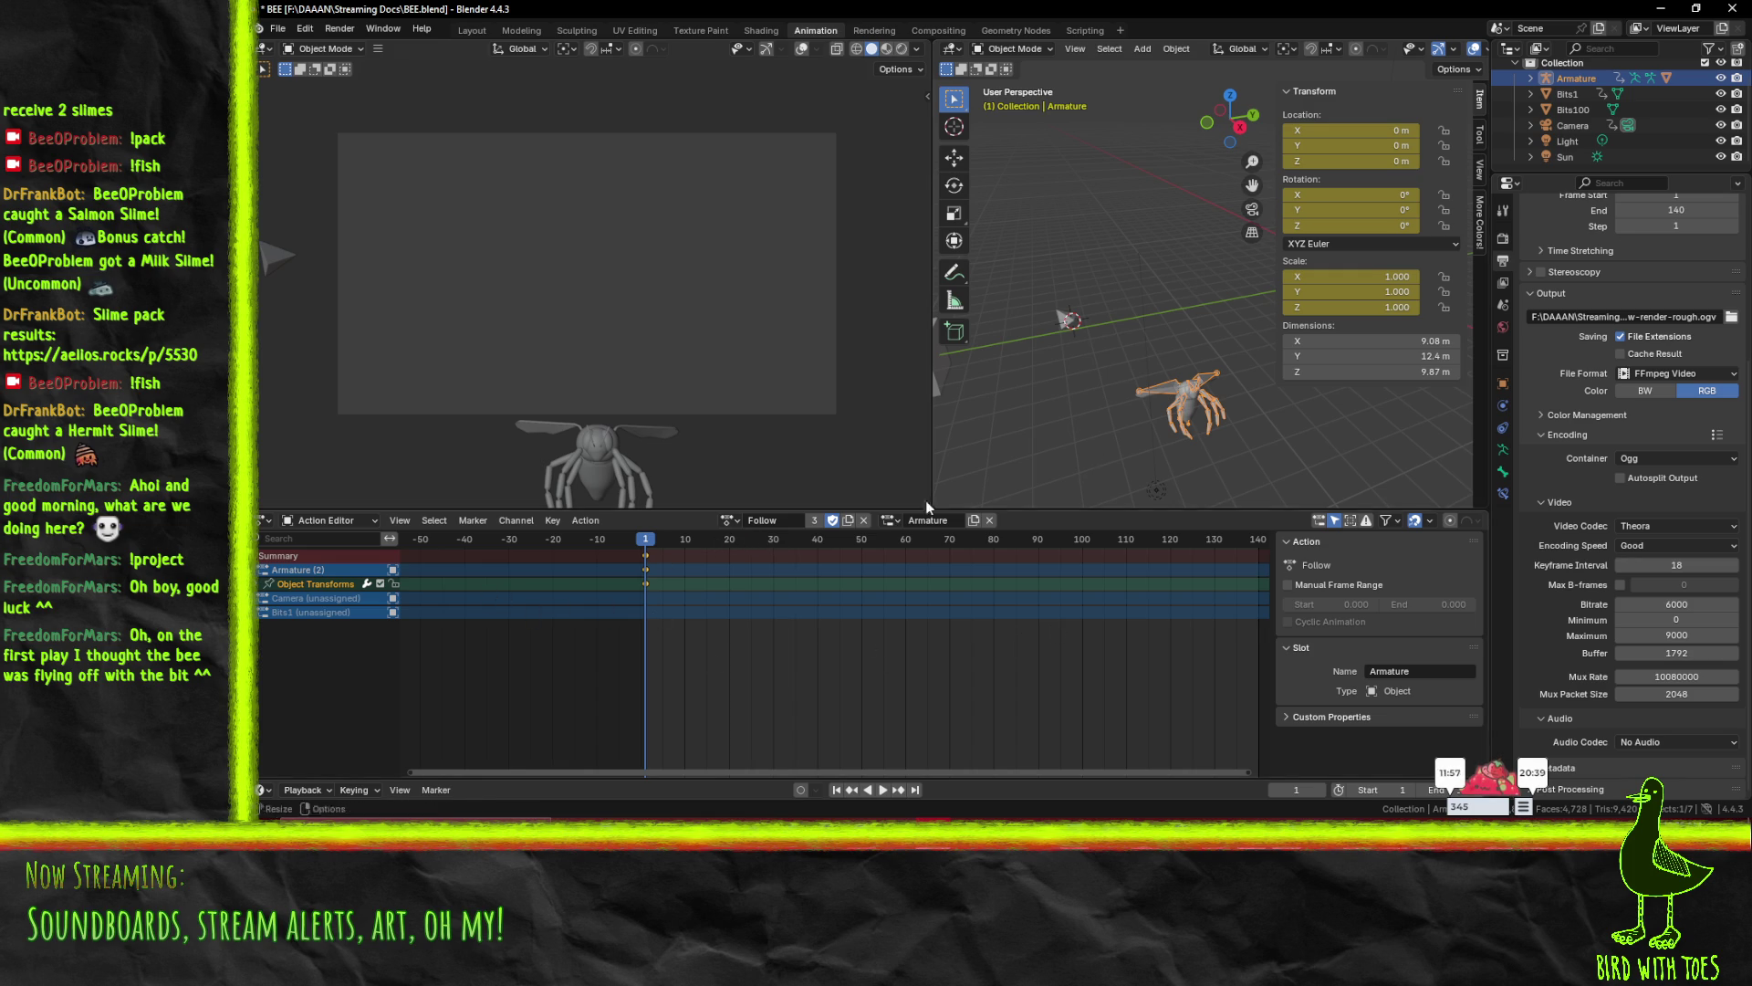
- Preview the Camera slot, collapse the Armature channel group, then switch the slot to Bits1
click(890, 520)
click(908, 558)
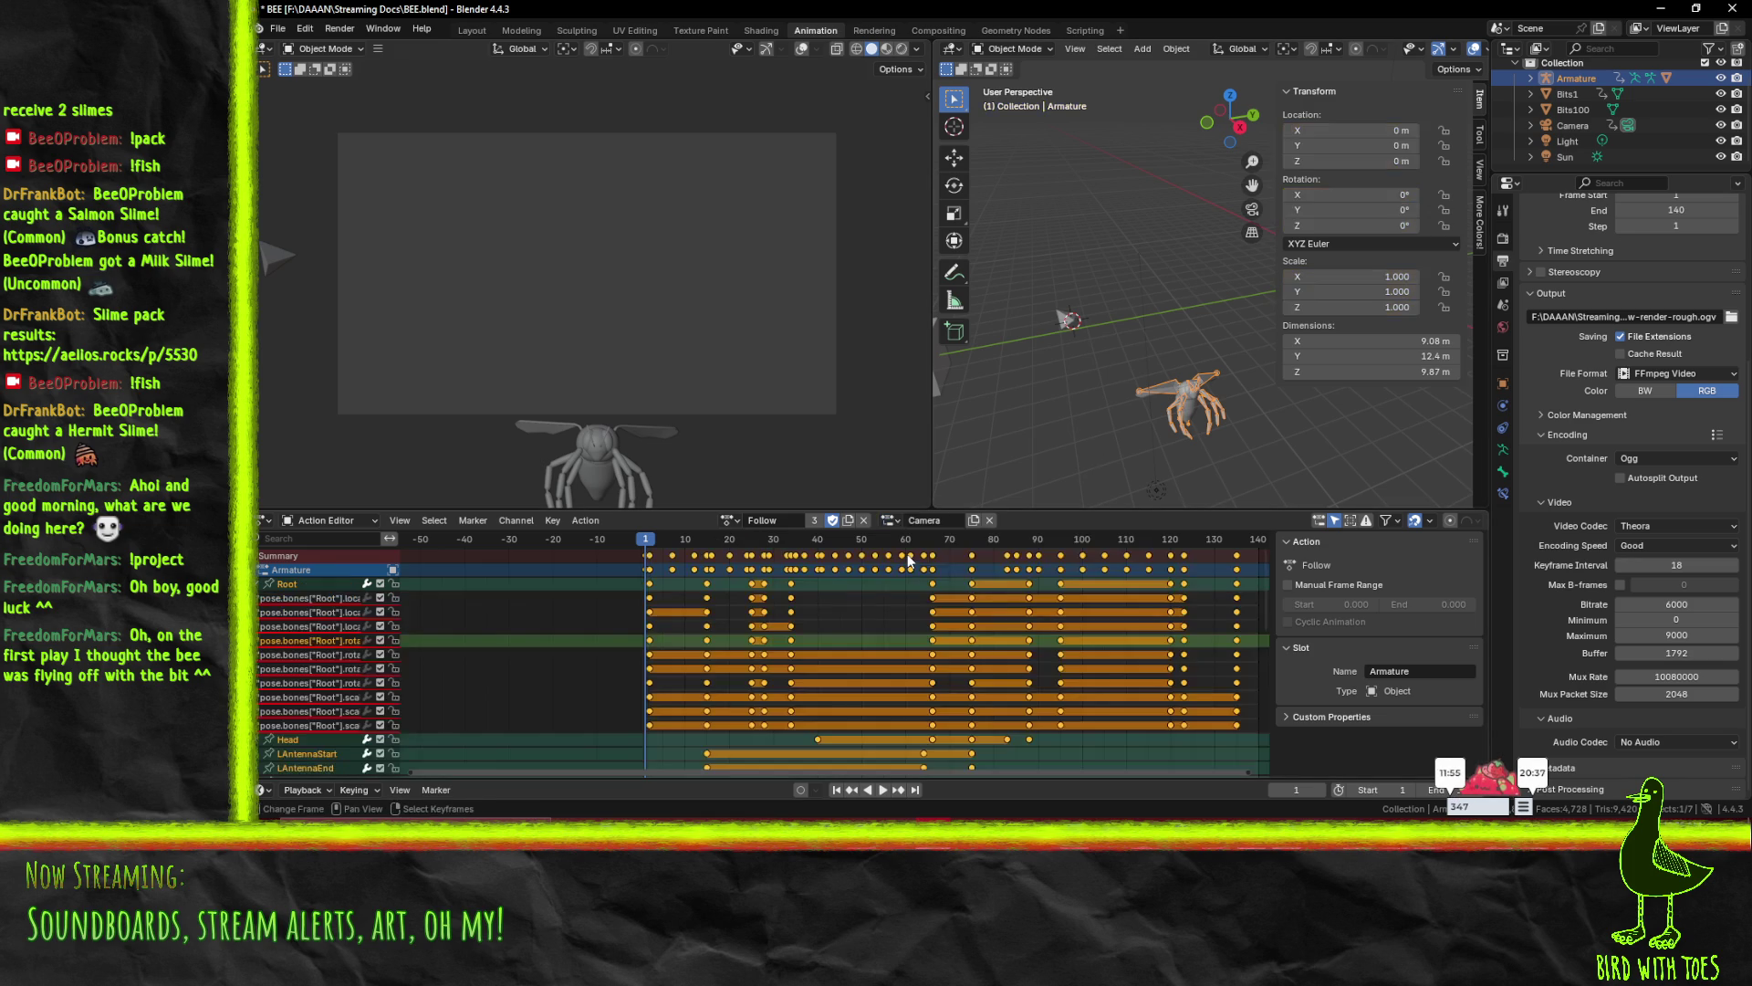
key(space)
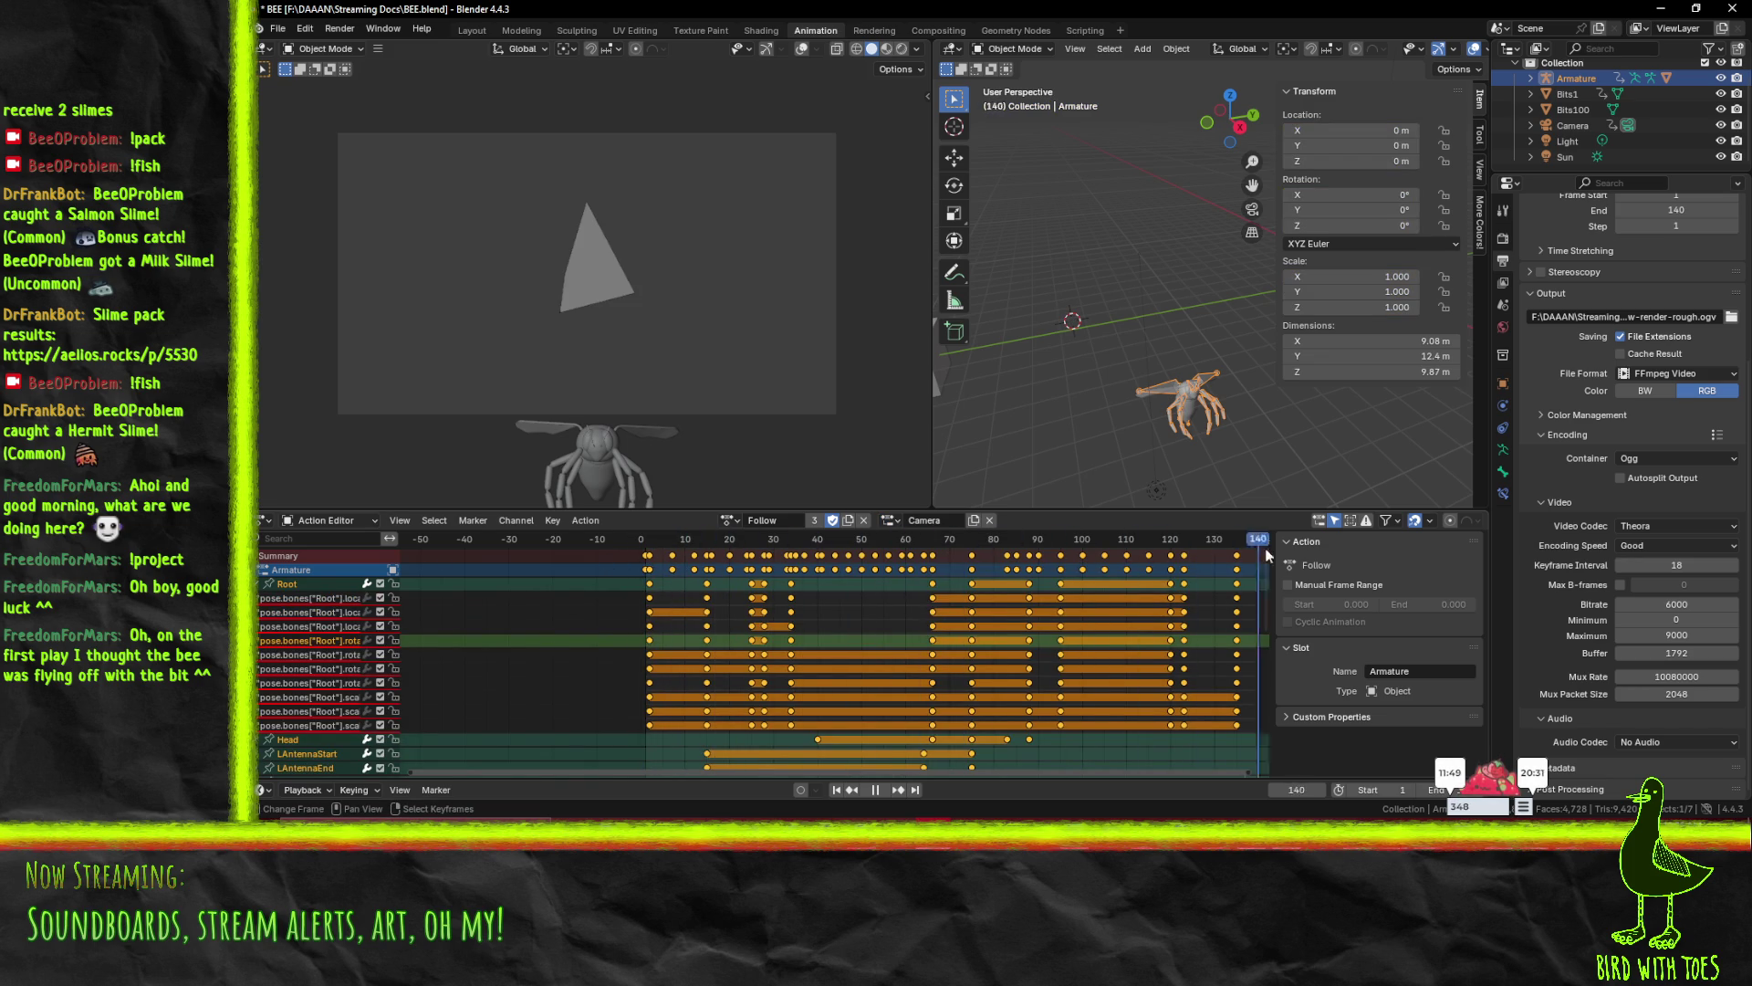
key(Escape)
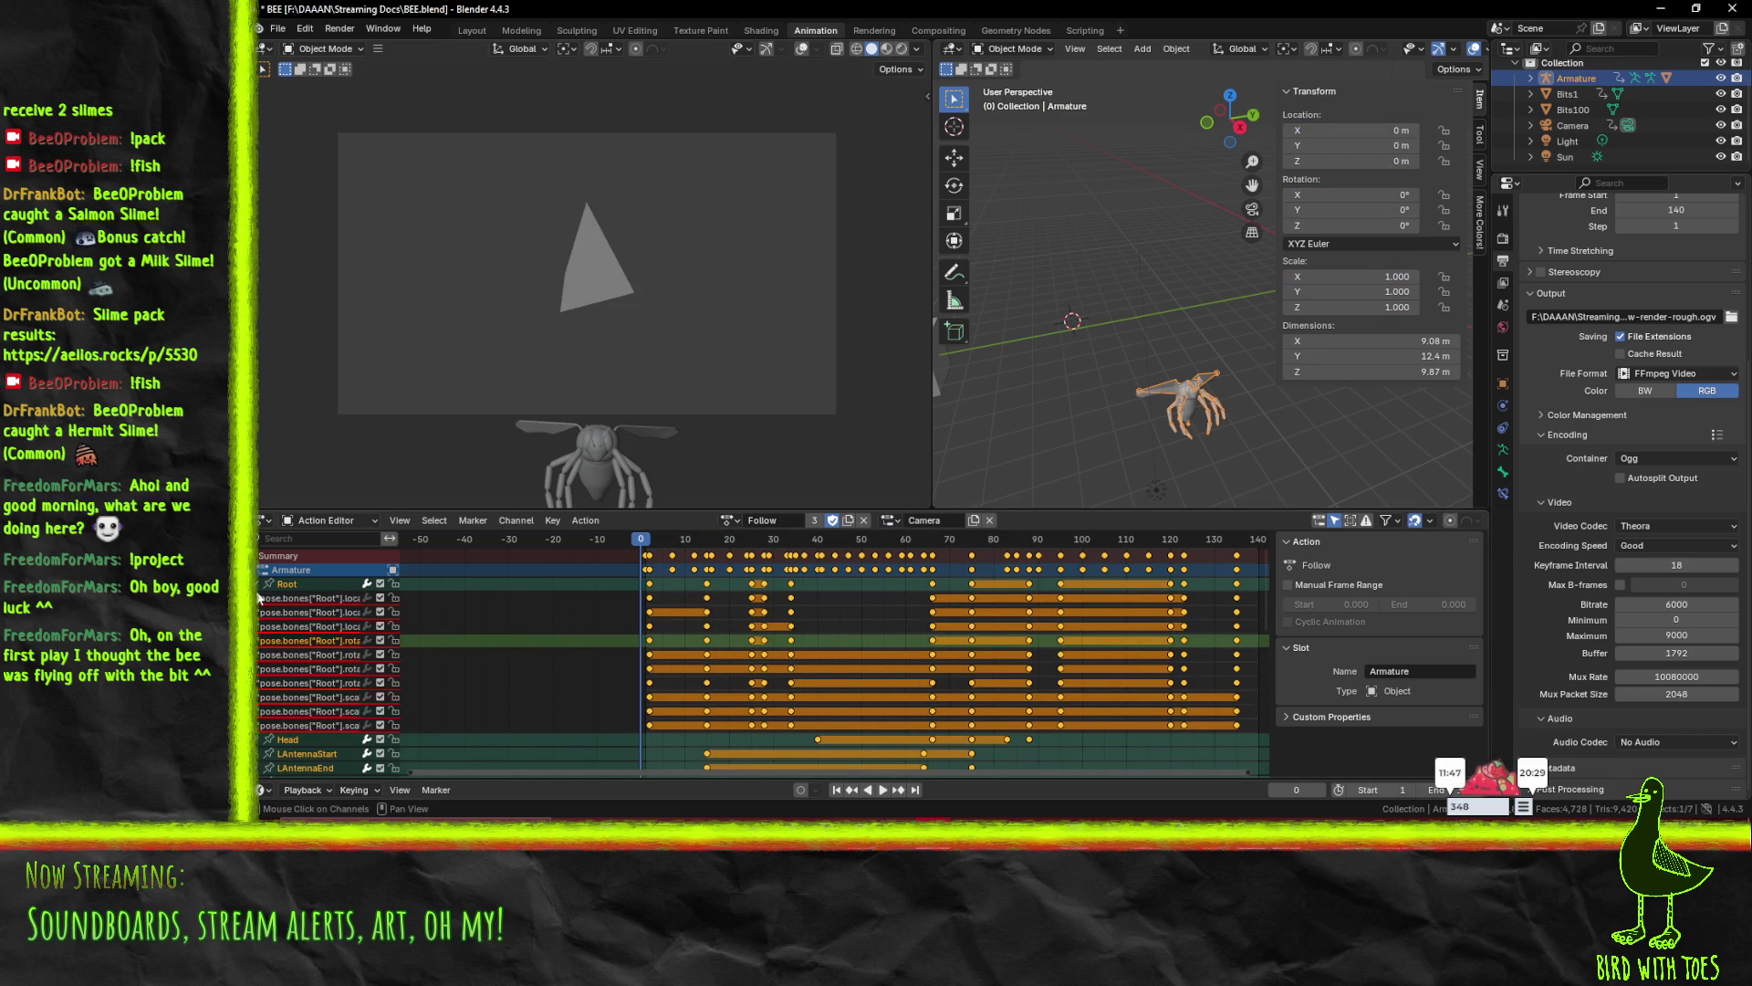
click(263, 569)
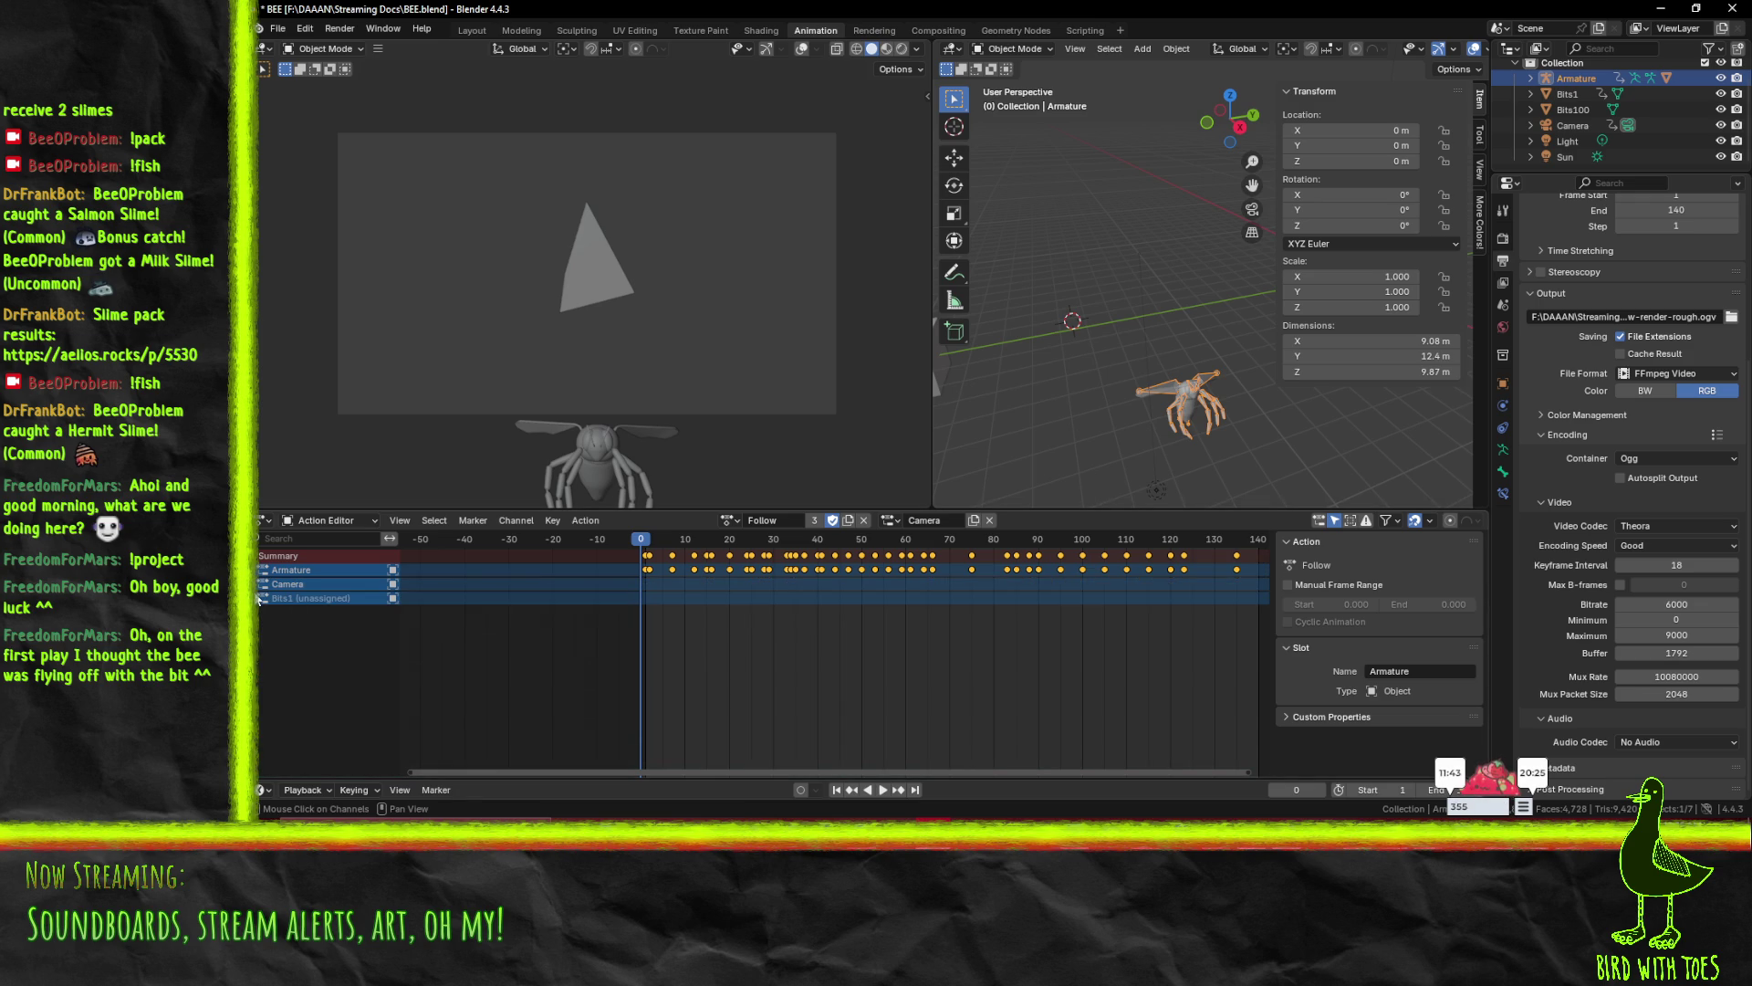
click(892, 522)
click(922, 572)
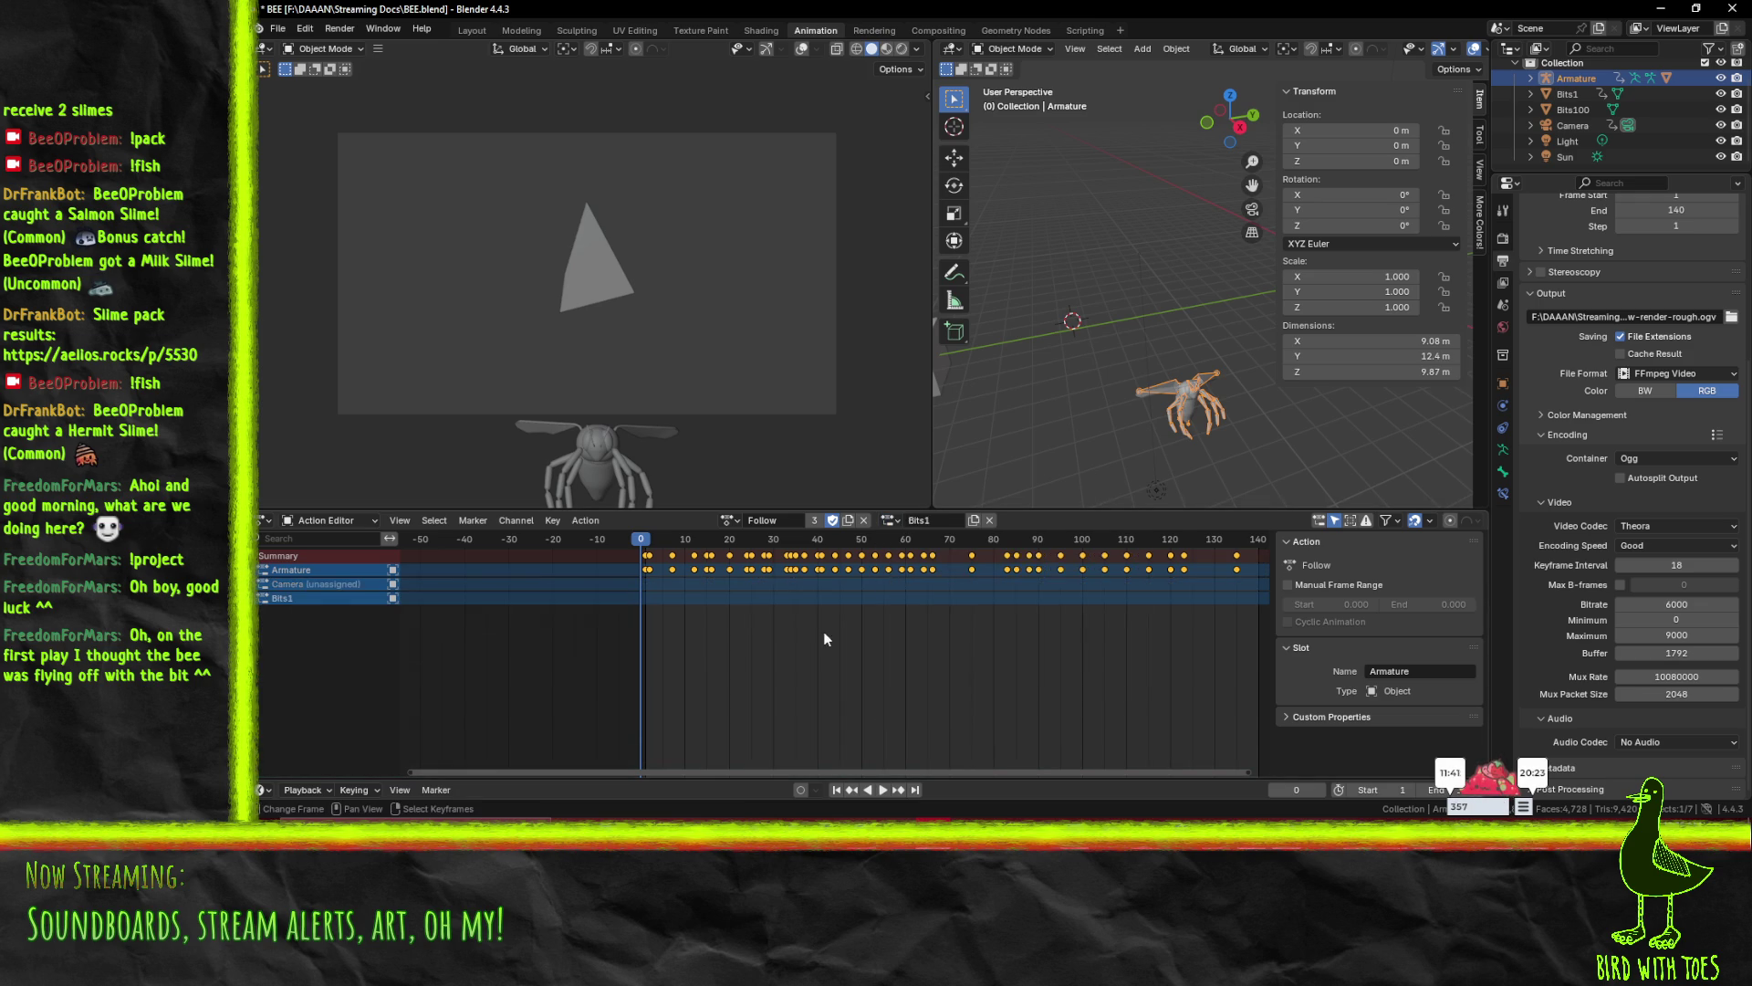
mouse_move(1087, 336)
middle_down()
mouse_move(1168, 383)
mouse_move(1184, 376)
mouse_move(1174, 325)
middle_up()
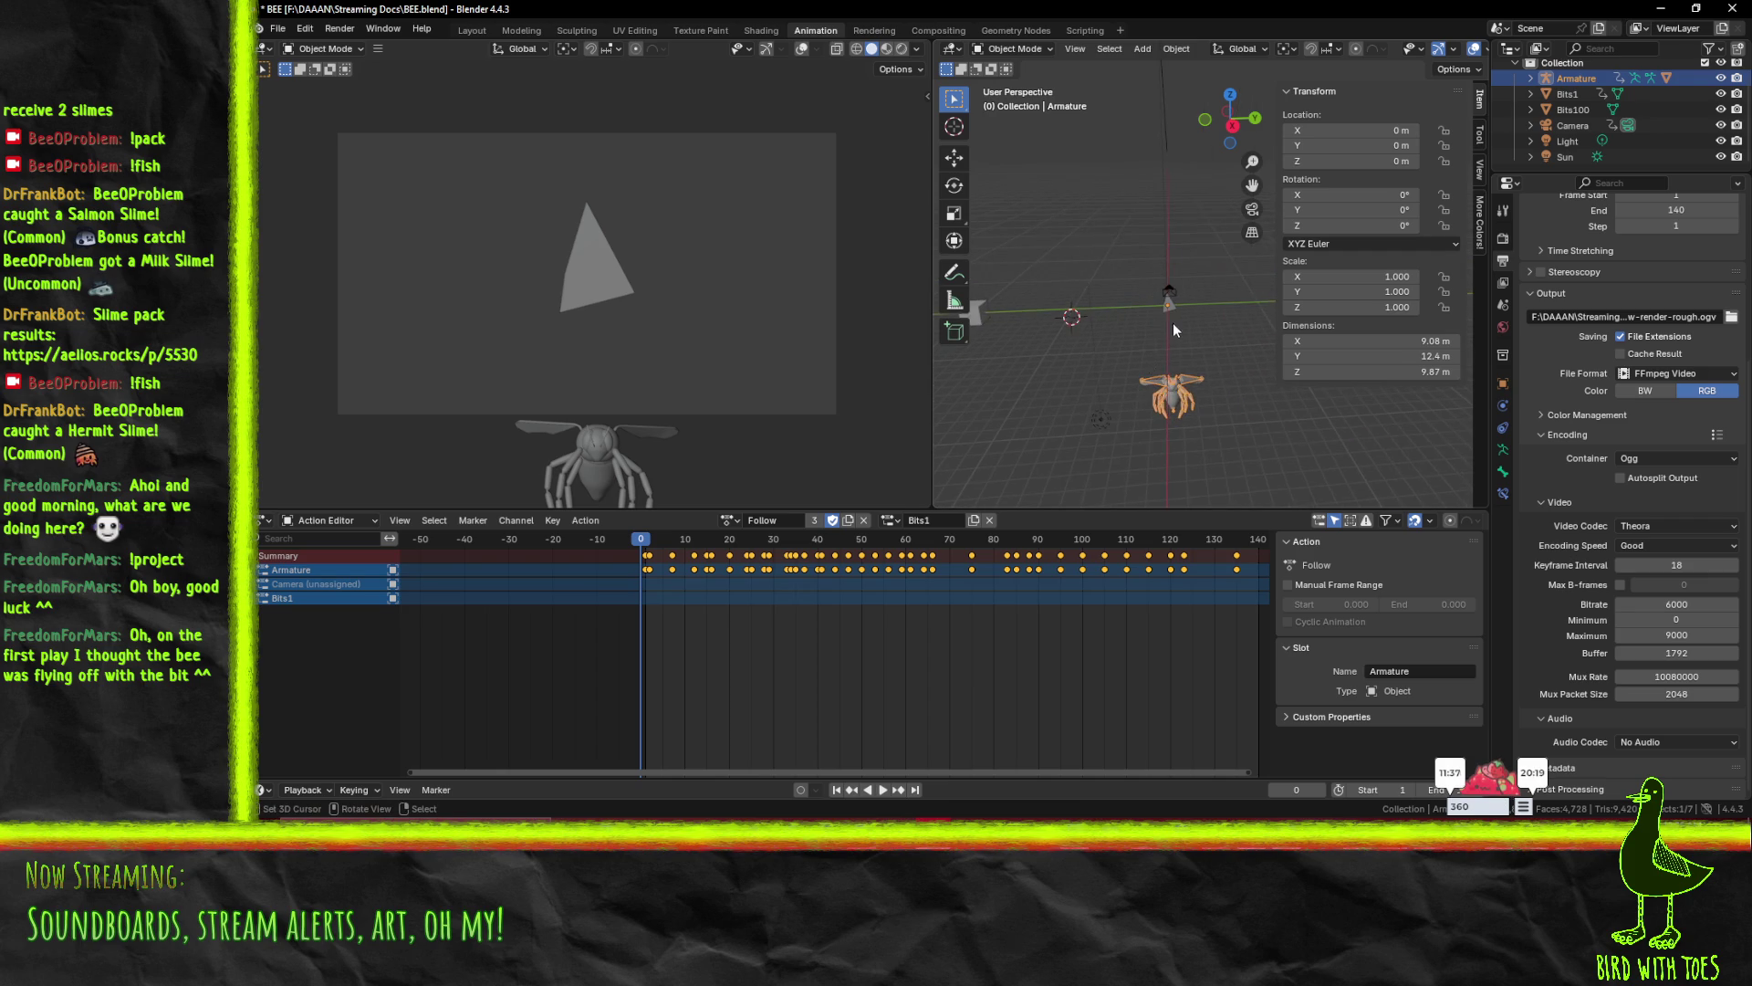
- Move Bits1 along Y to -14.113 m at frame 1
click(1167, 306)
key(g)
key(x)
key(y)
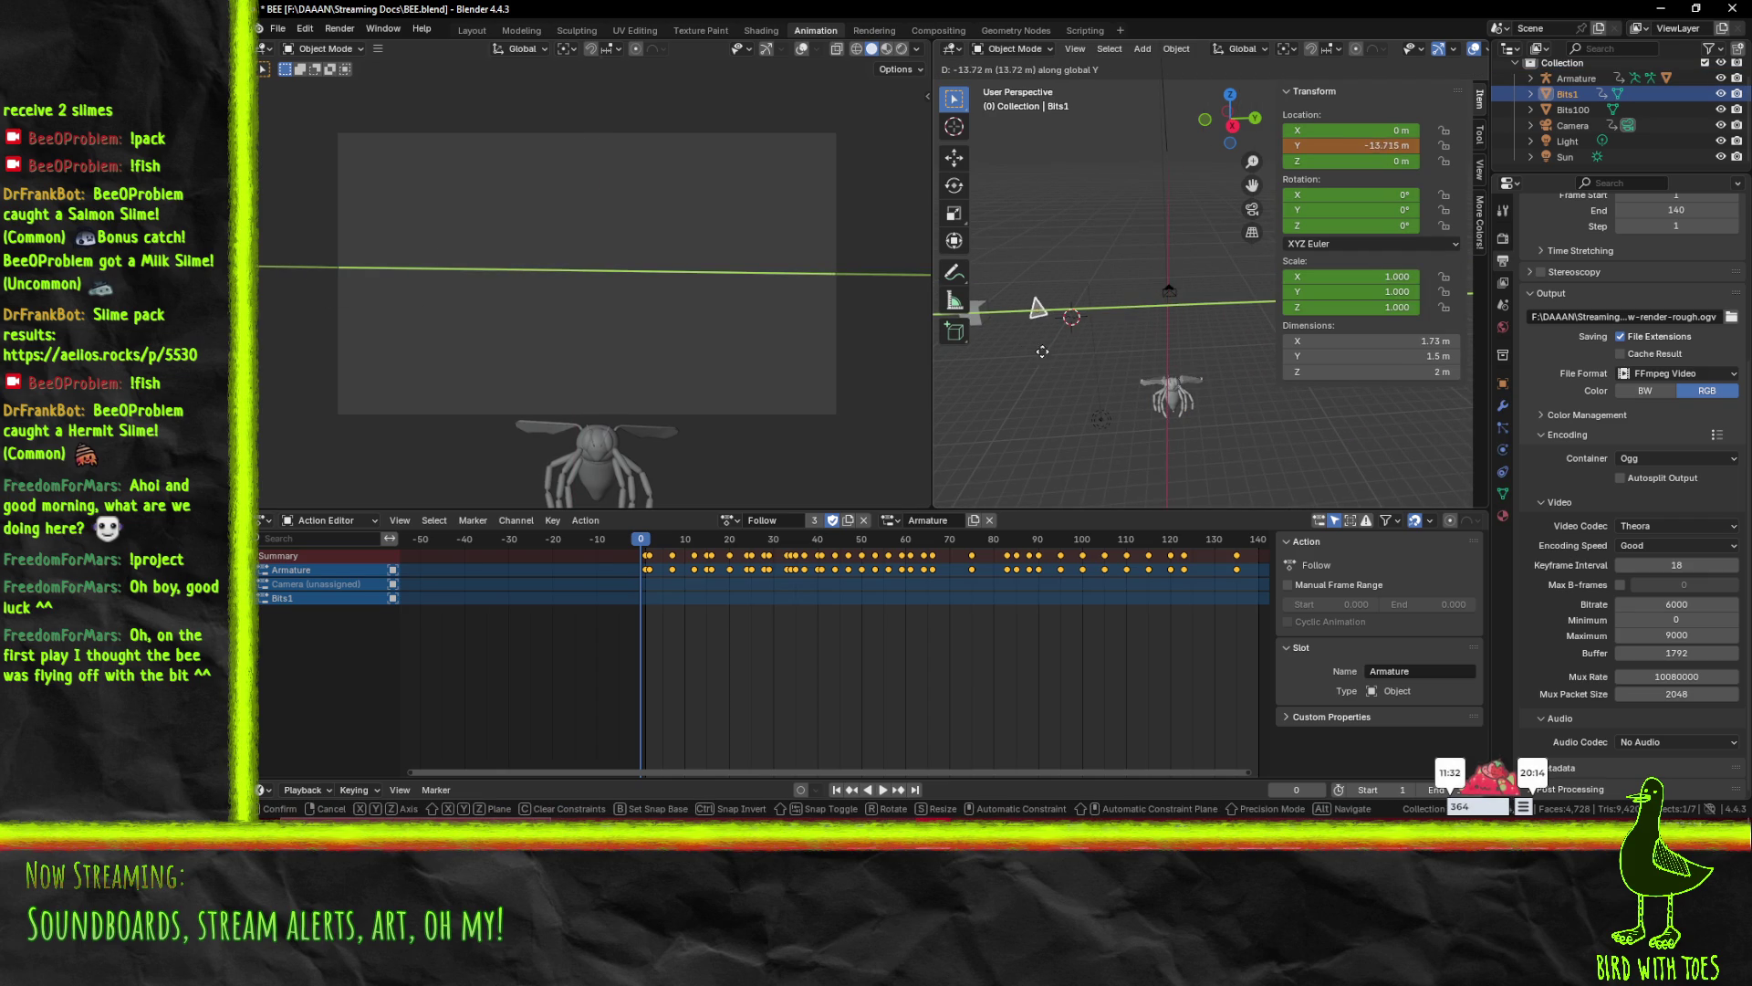
click(1059, 361)
key(Right)
key(g)
key(y)
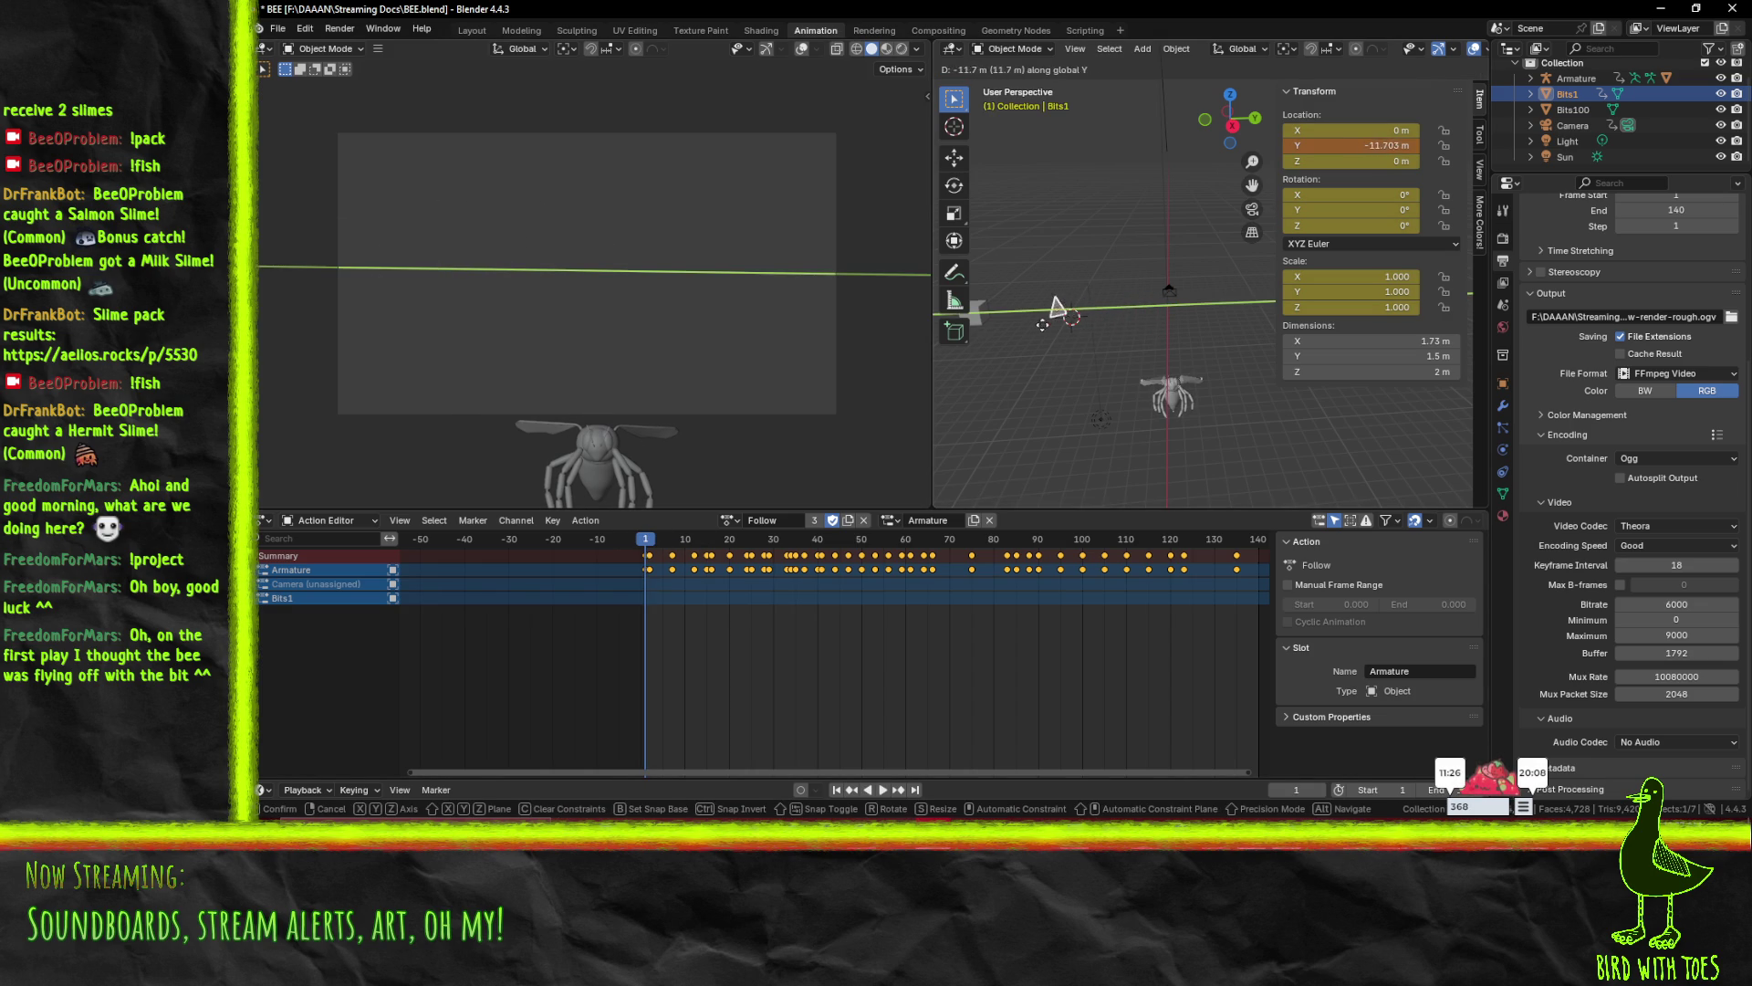
click(1011, 381)
- Key Bits1's transforms at frame 1 under the Follow action's Bits1 slot and play it back
click(890, 520)
click(896, 574)
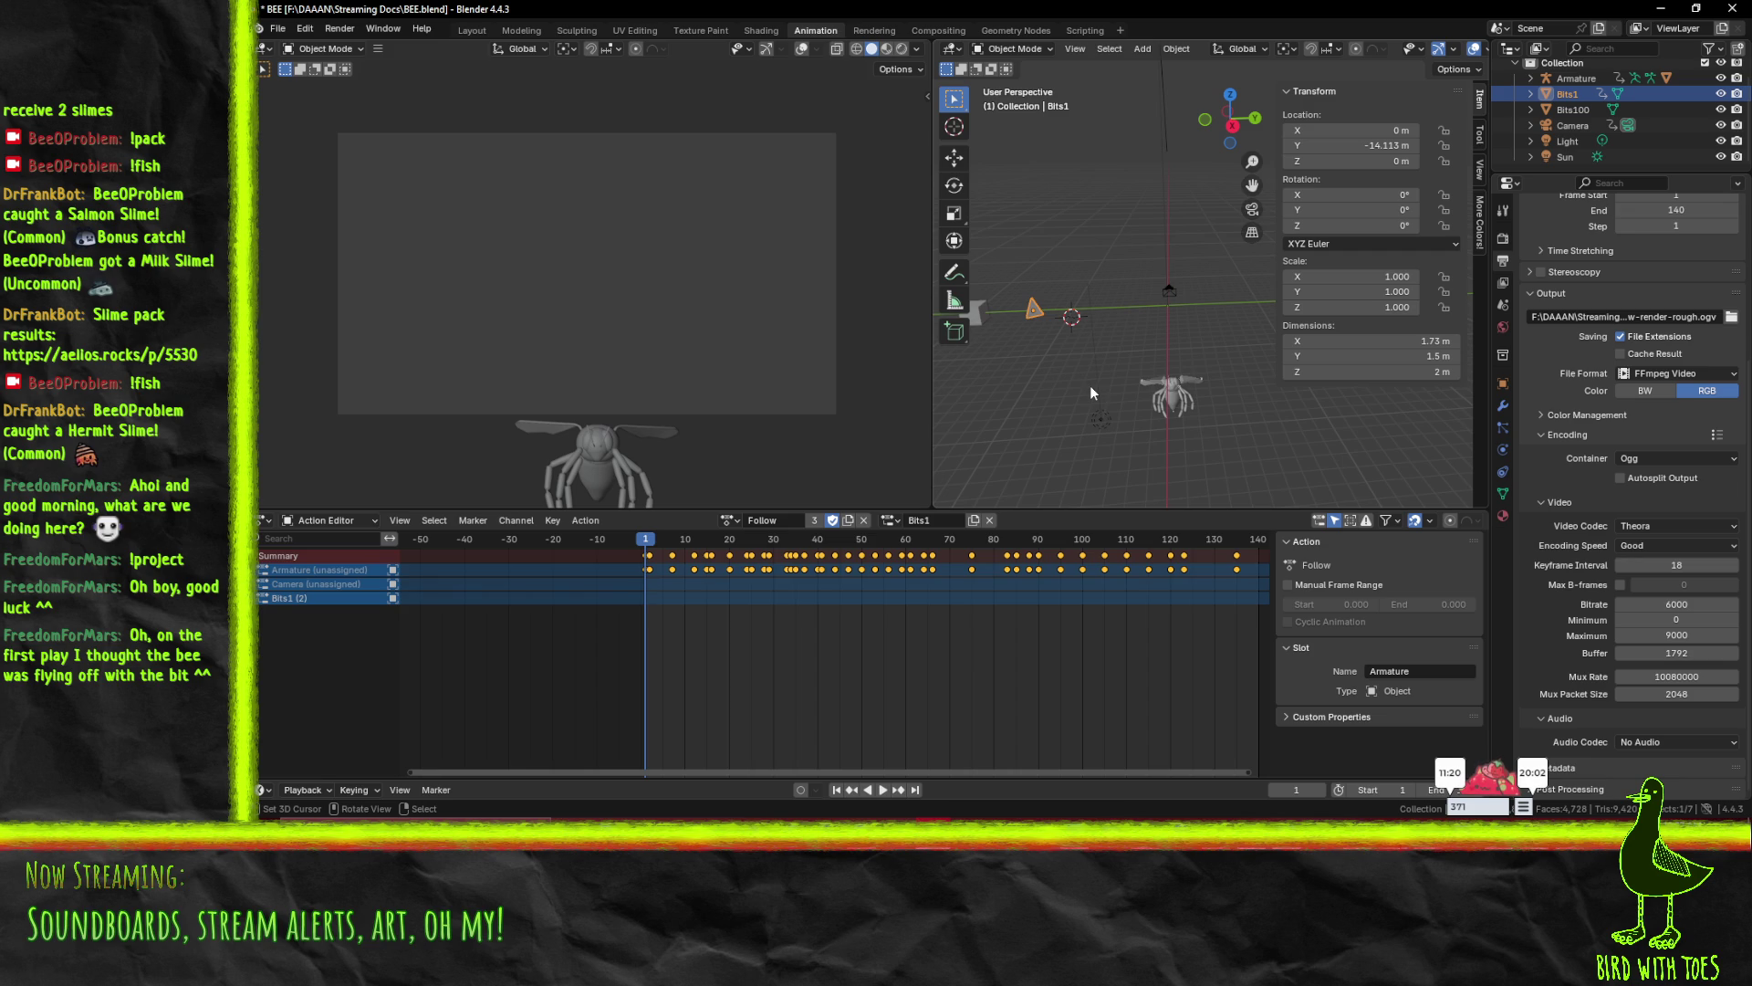
key(i)
key(space)
drag(649, 555, 648, 554)
key(space)
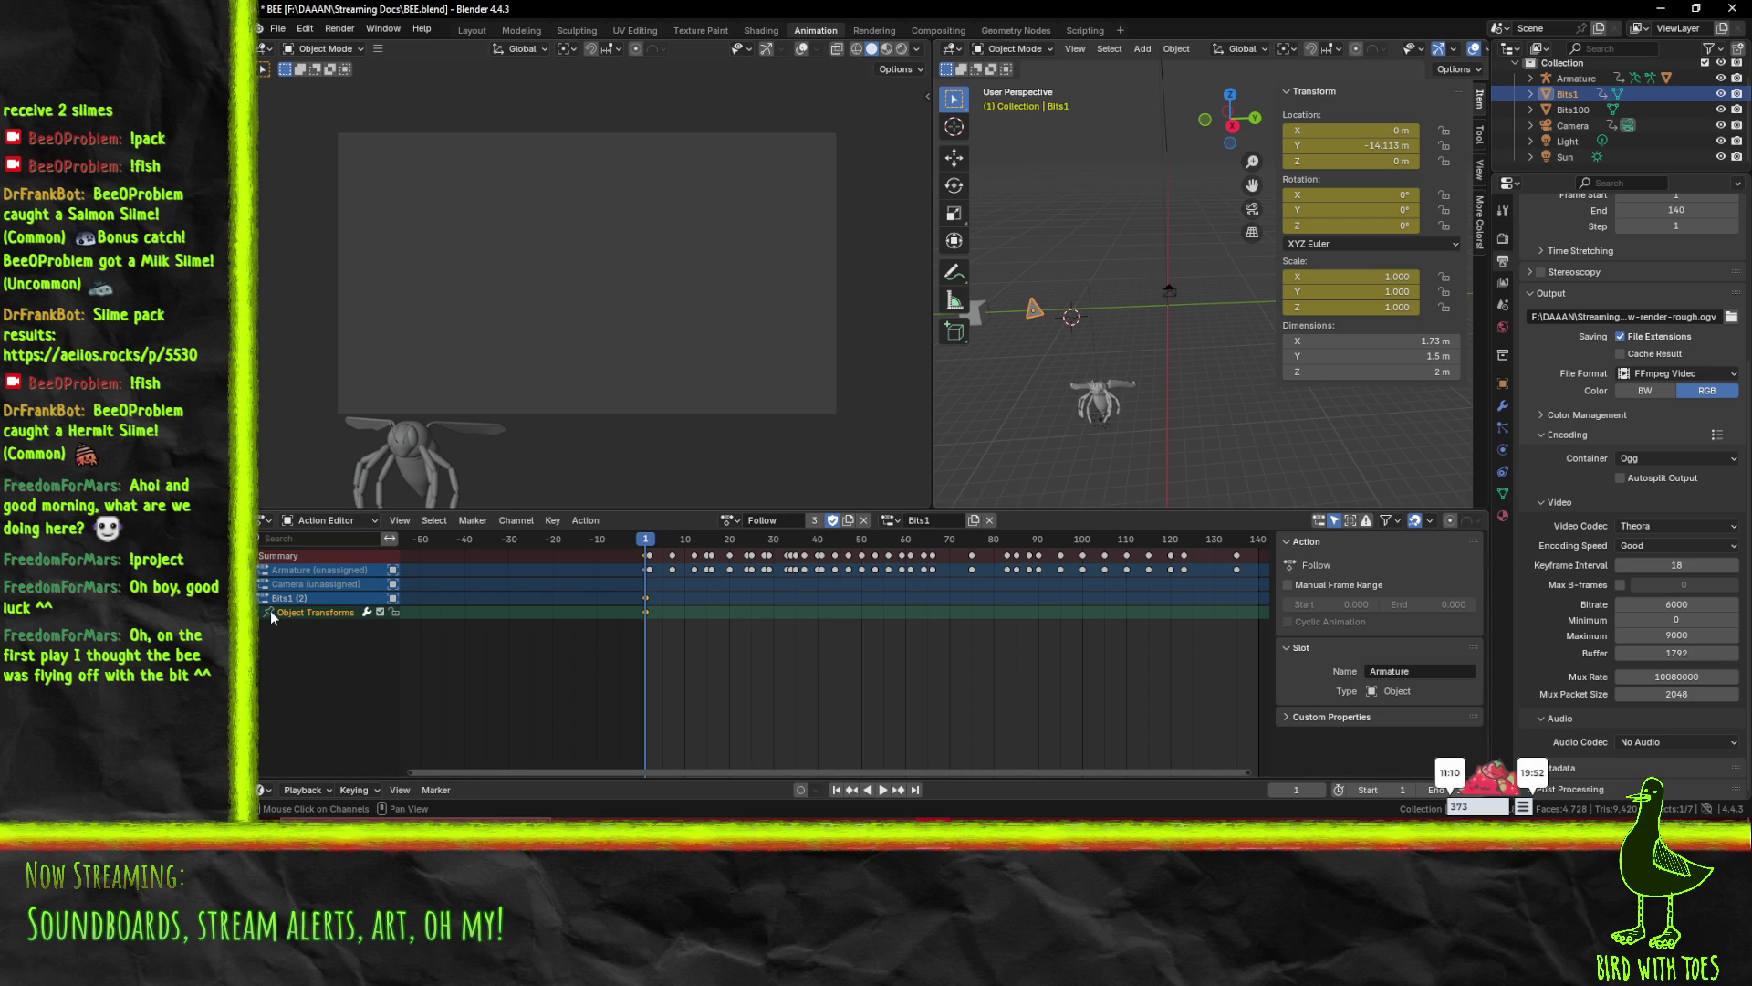
- Expand the Armature channels, try the Armature slot, then undo the change
click(263, 569)
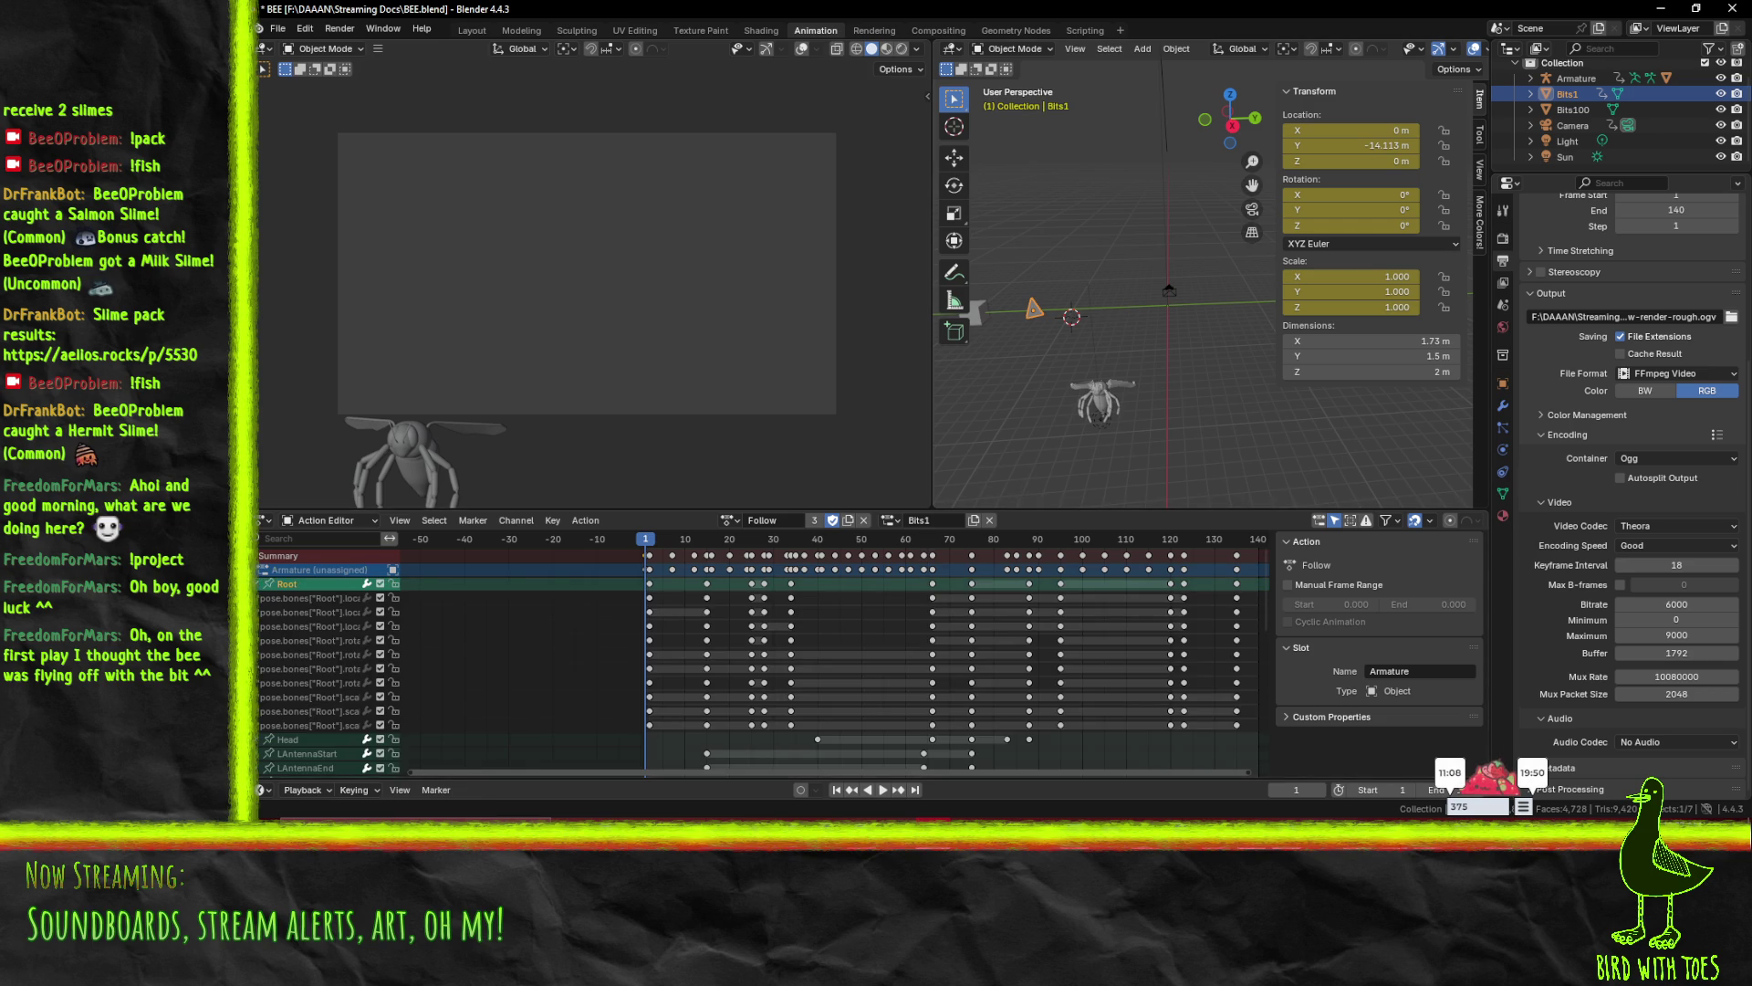
click(890, 520)
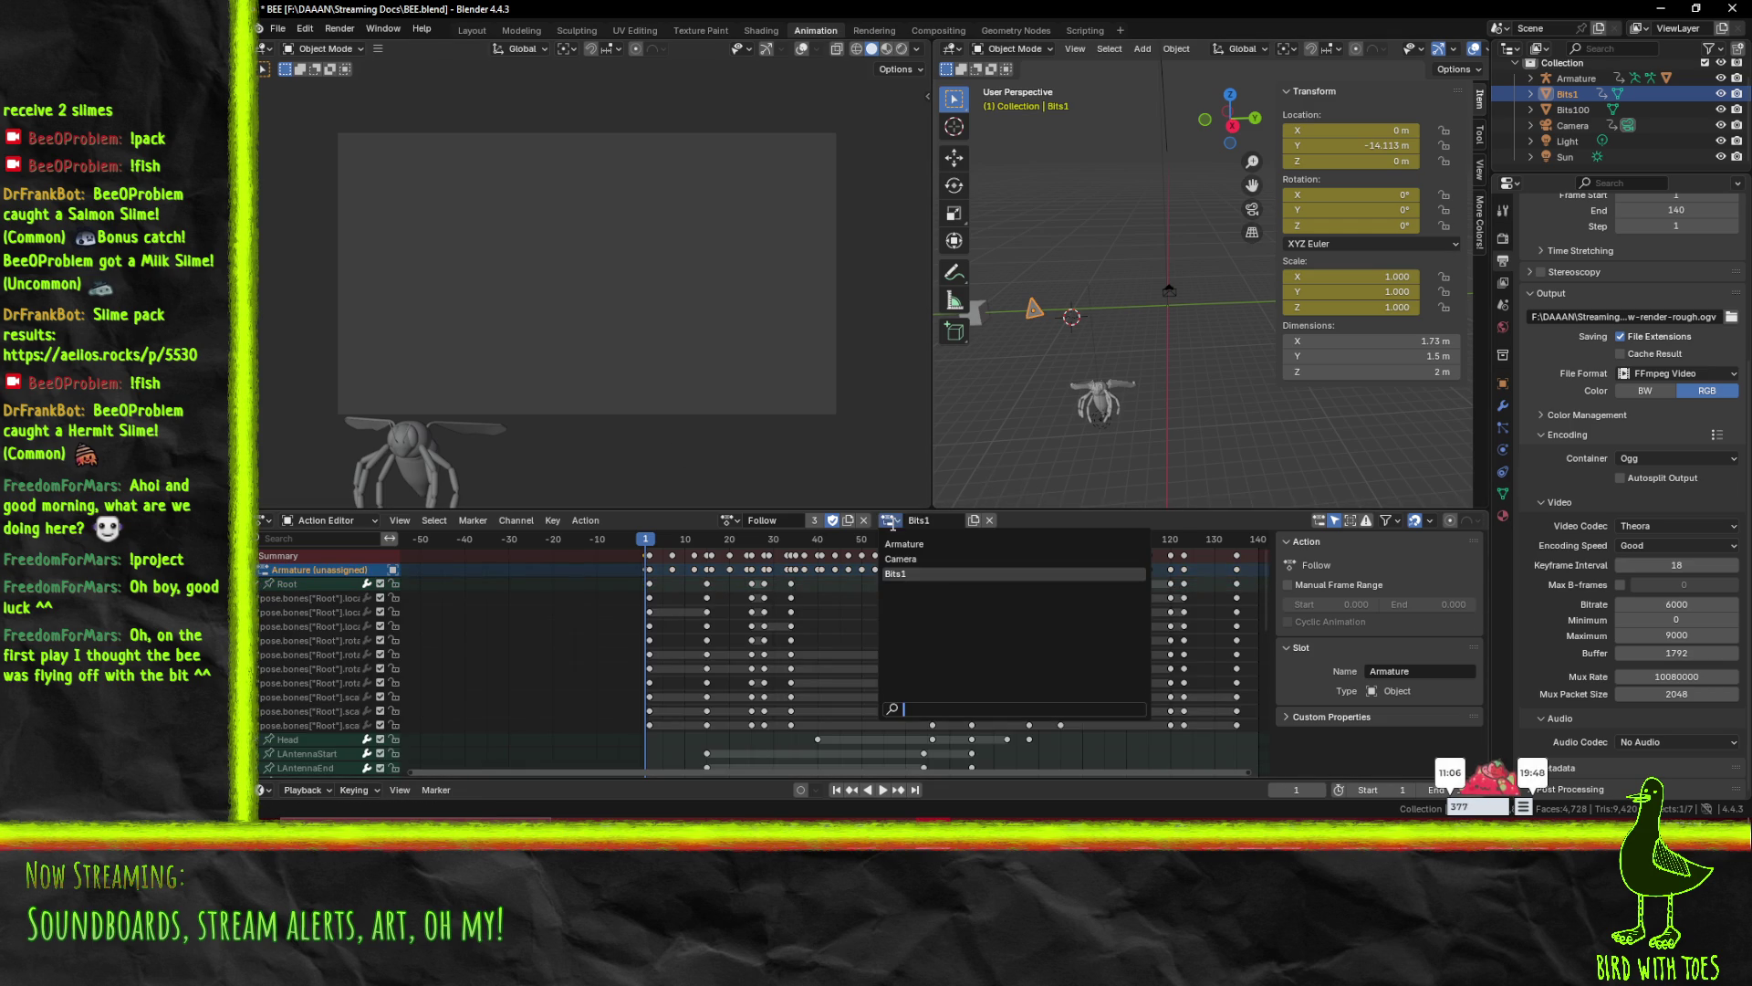
click(903, 543)
click(675, 566)
key(shift+Left)
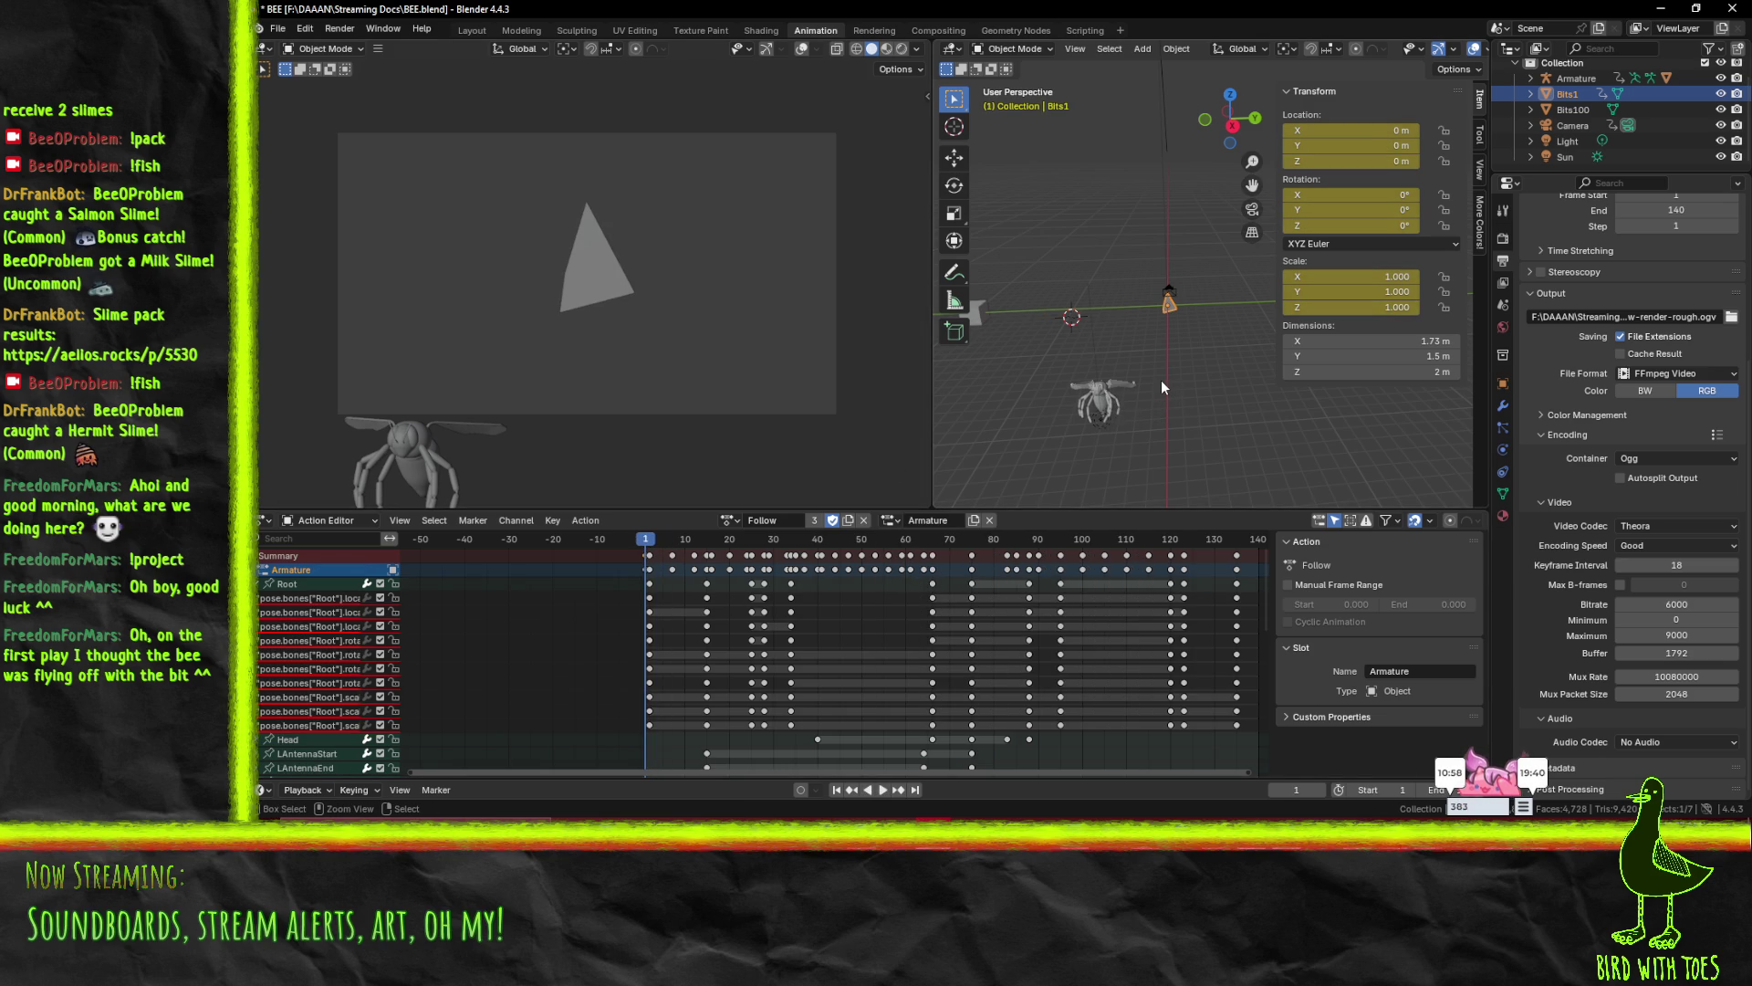
key(ctrl+z)
key(ctrl+z)
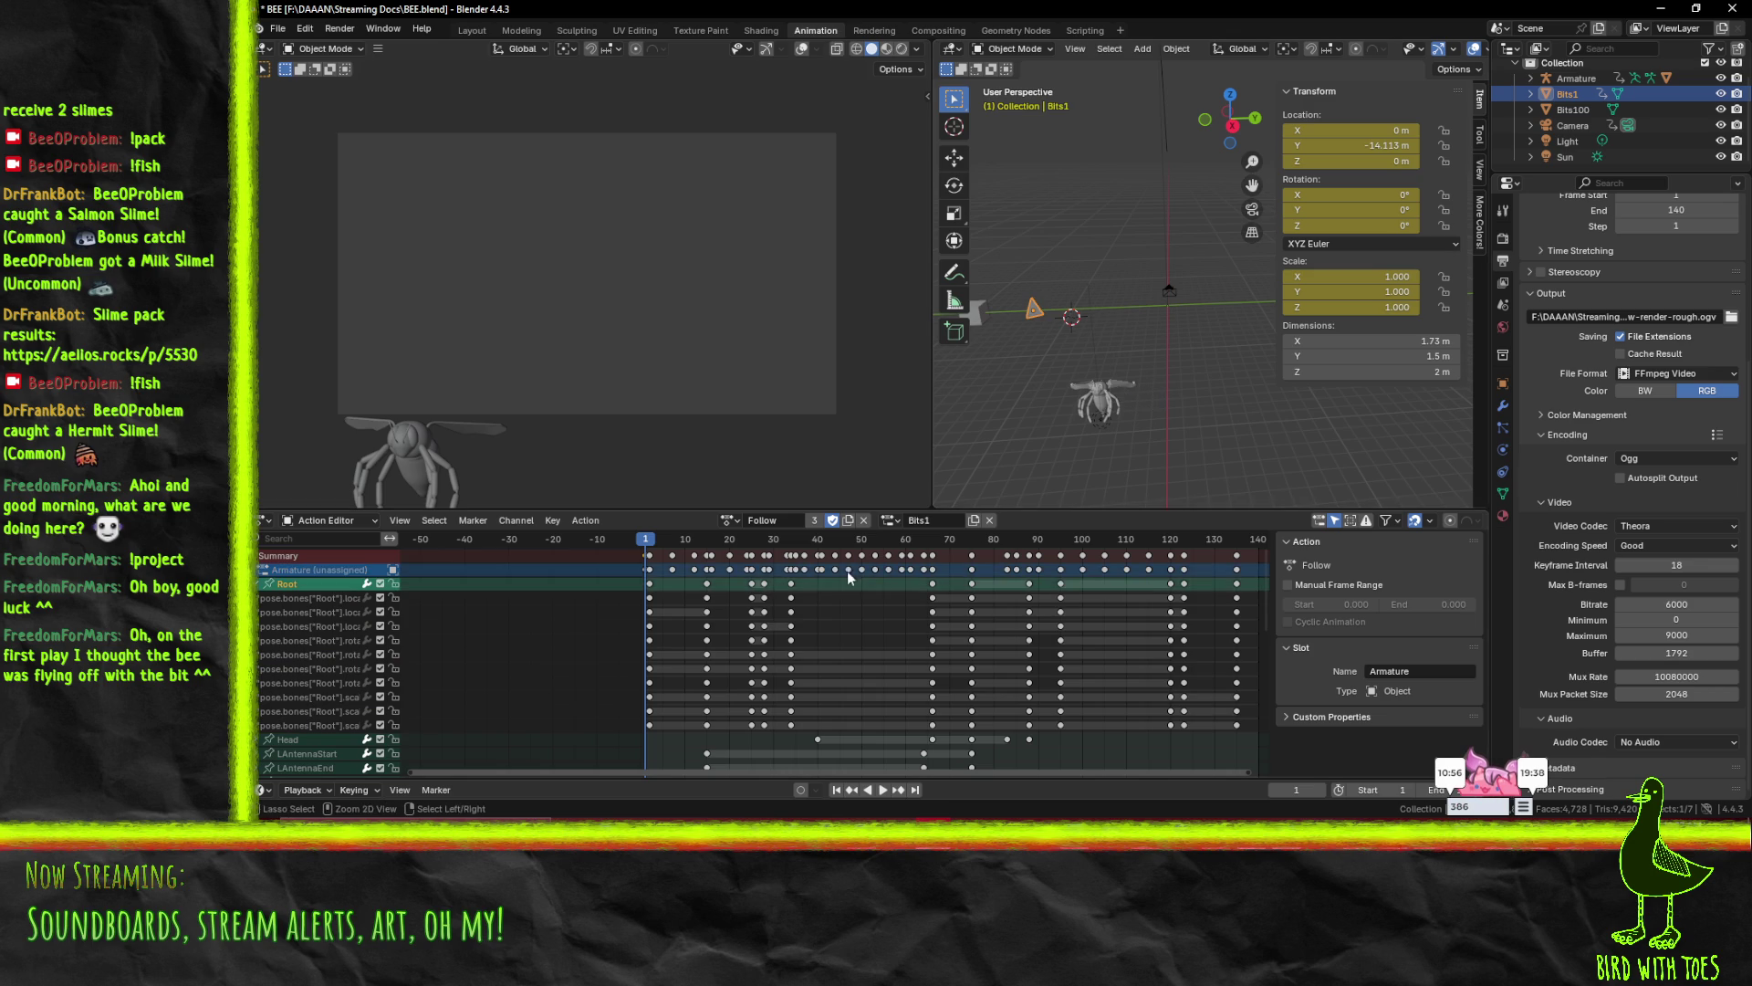
key(ctrl+z)
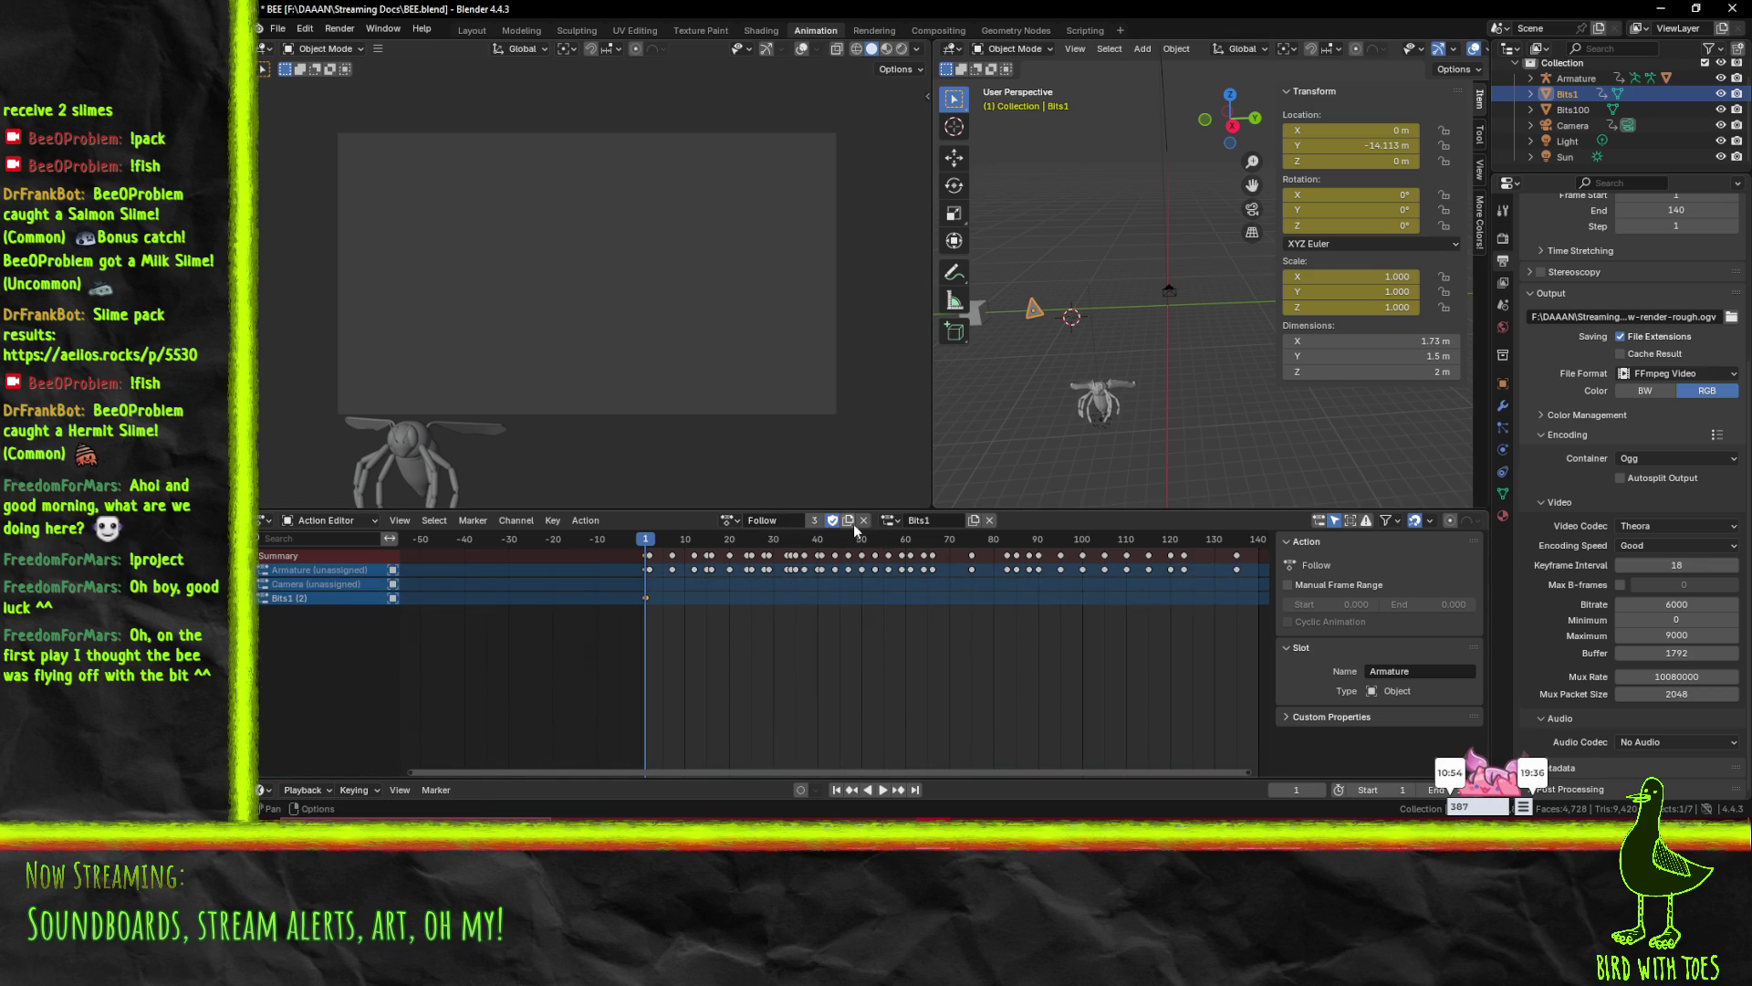
- Retry and undo the Armature slot, then at frame 1 pick Bits1 and settle on Armature
click(889, 520)
click(904, 544)
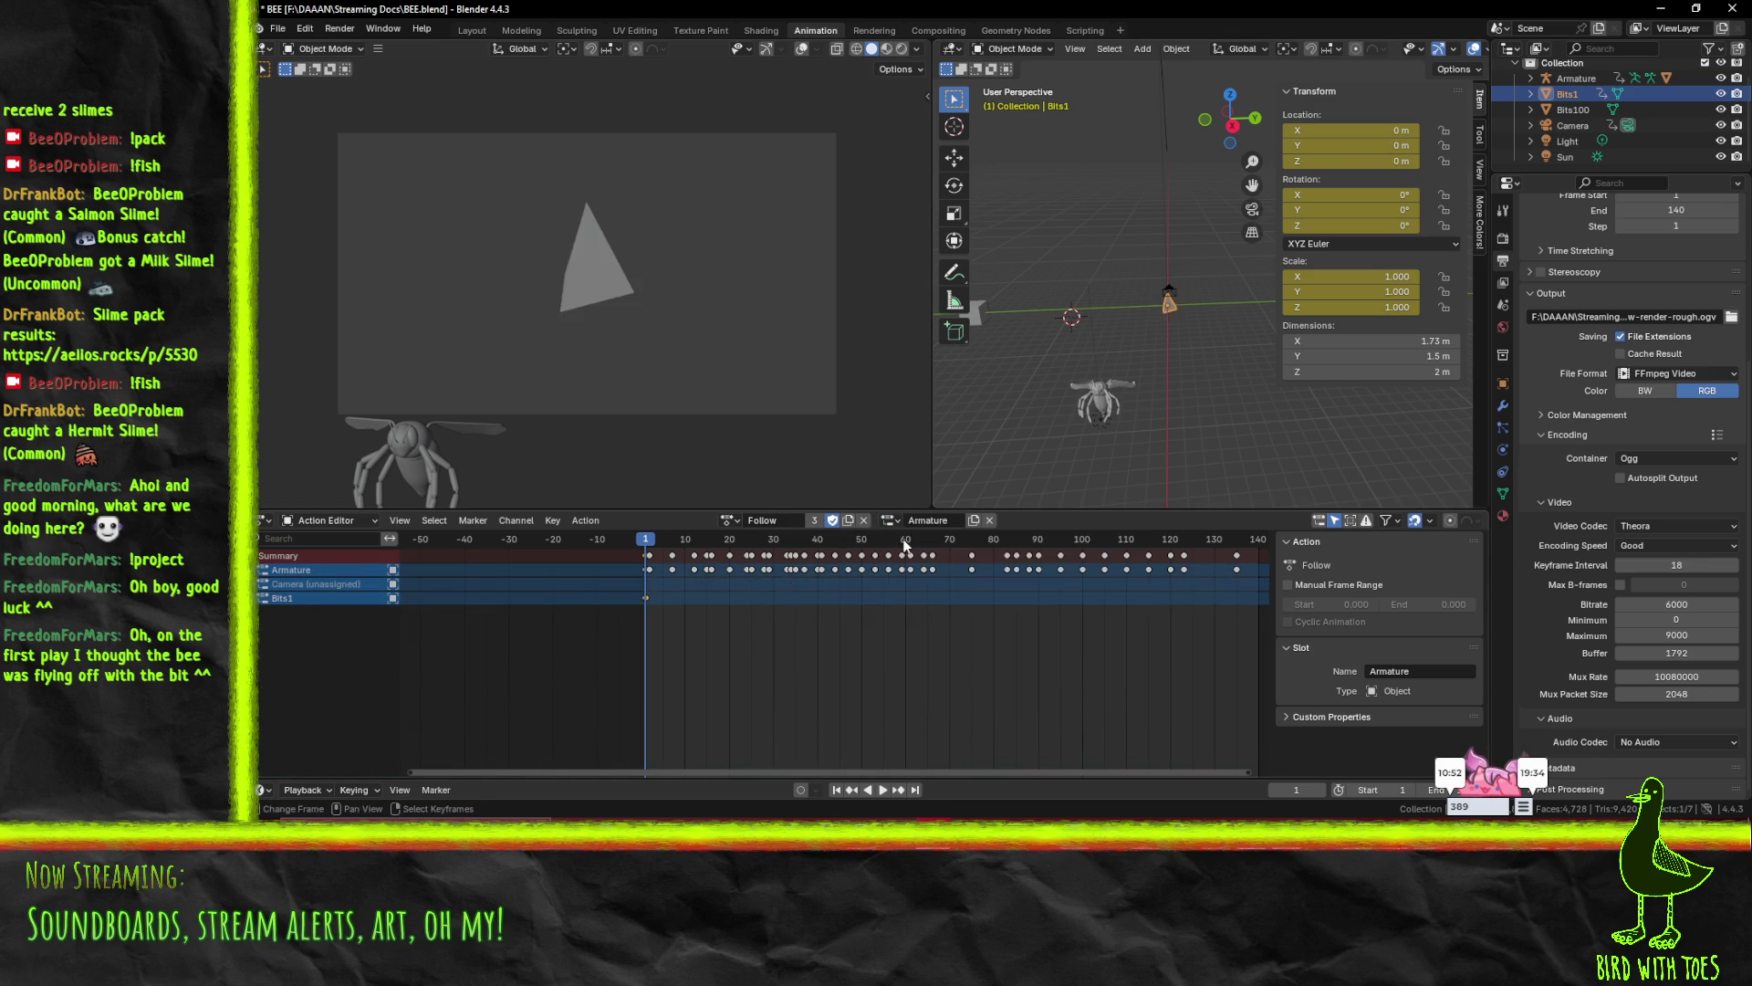
key(ctrl+z)
key(ctrl+z)
key(ctrl+z)
key(ctrl+z)
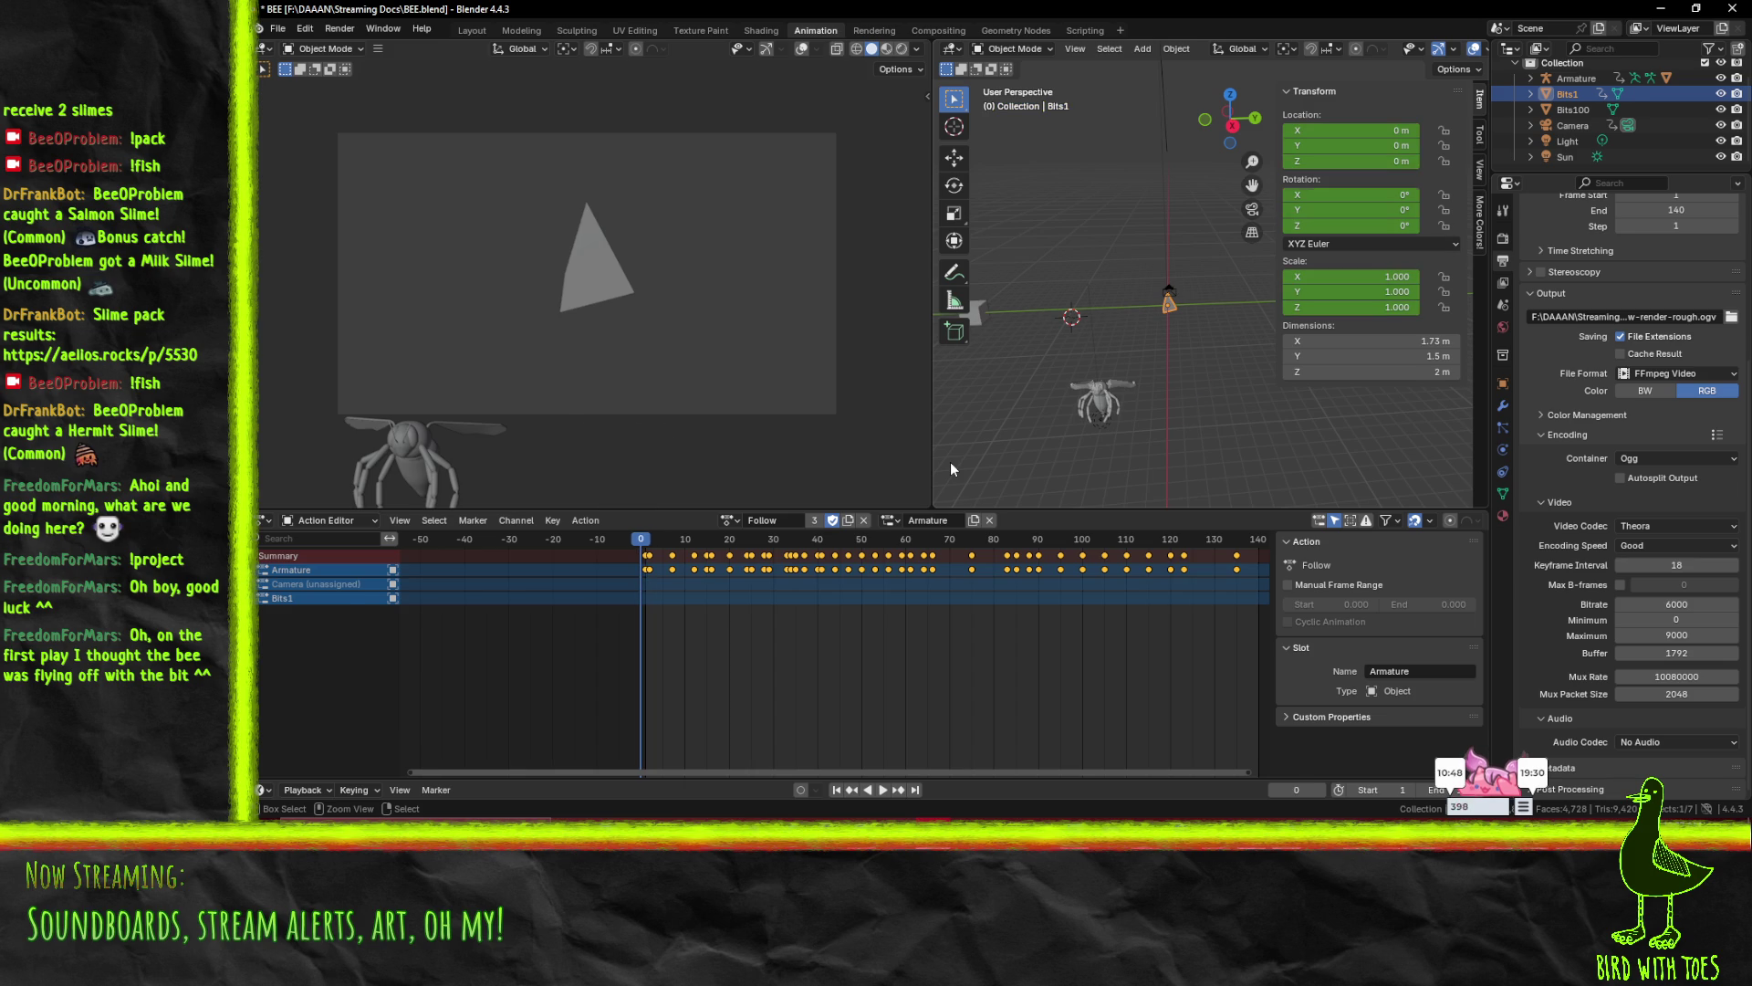
key(ctrl+z)
key(Right)
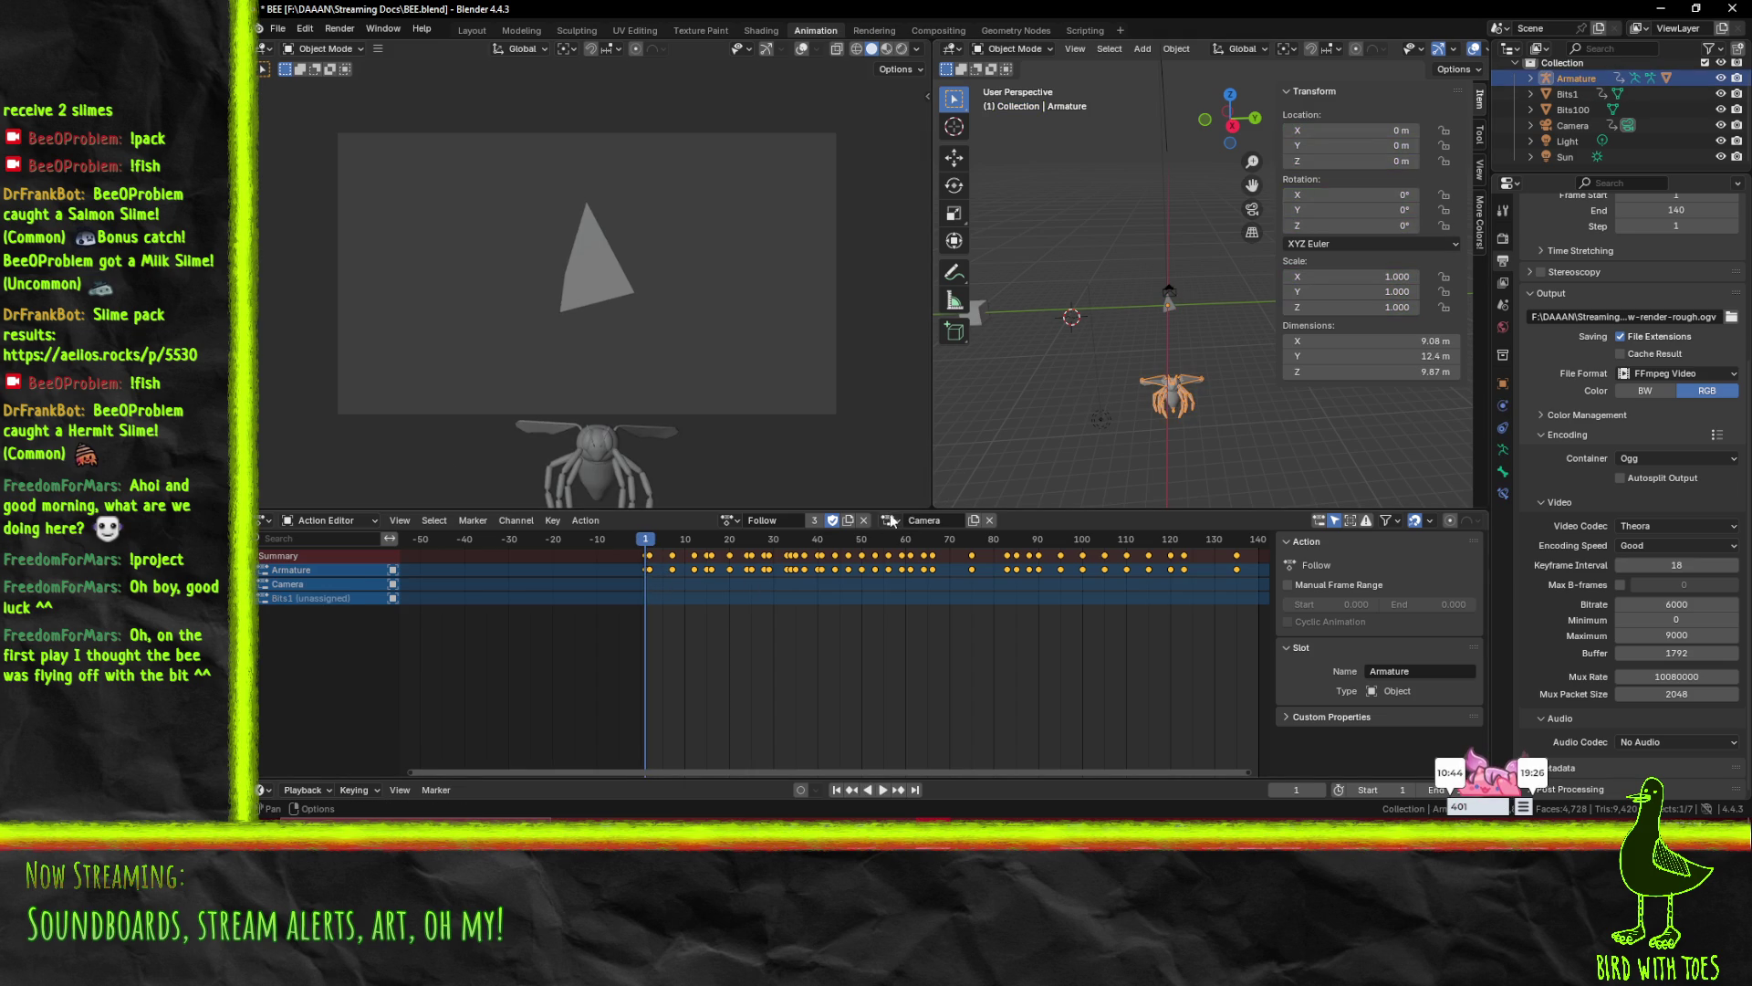
click(890, 520)
click(899, 572)
click(887, 523)
click(912, 546)
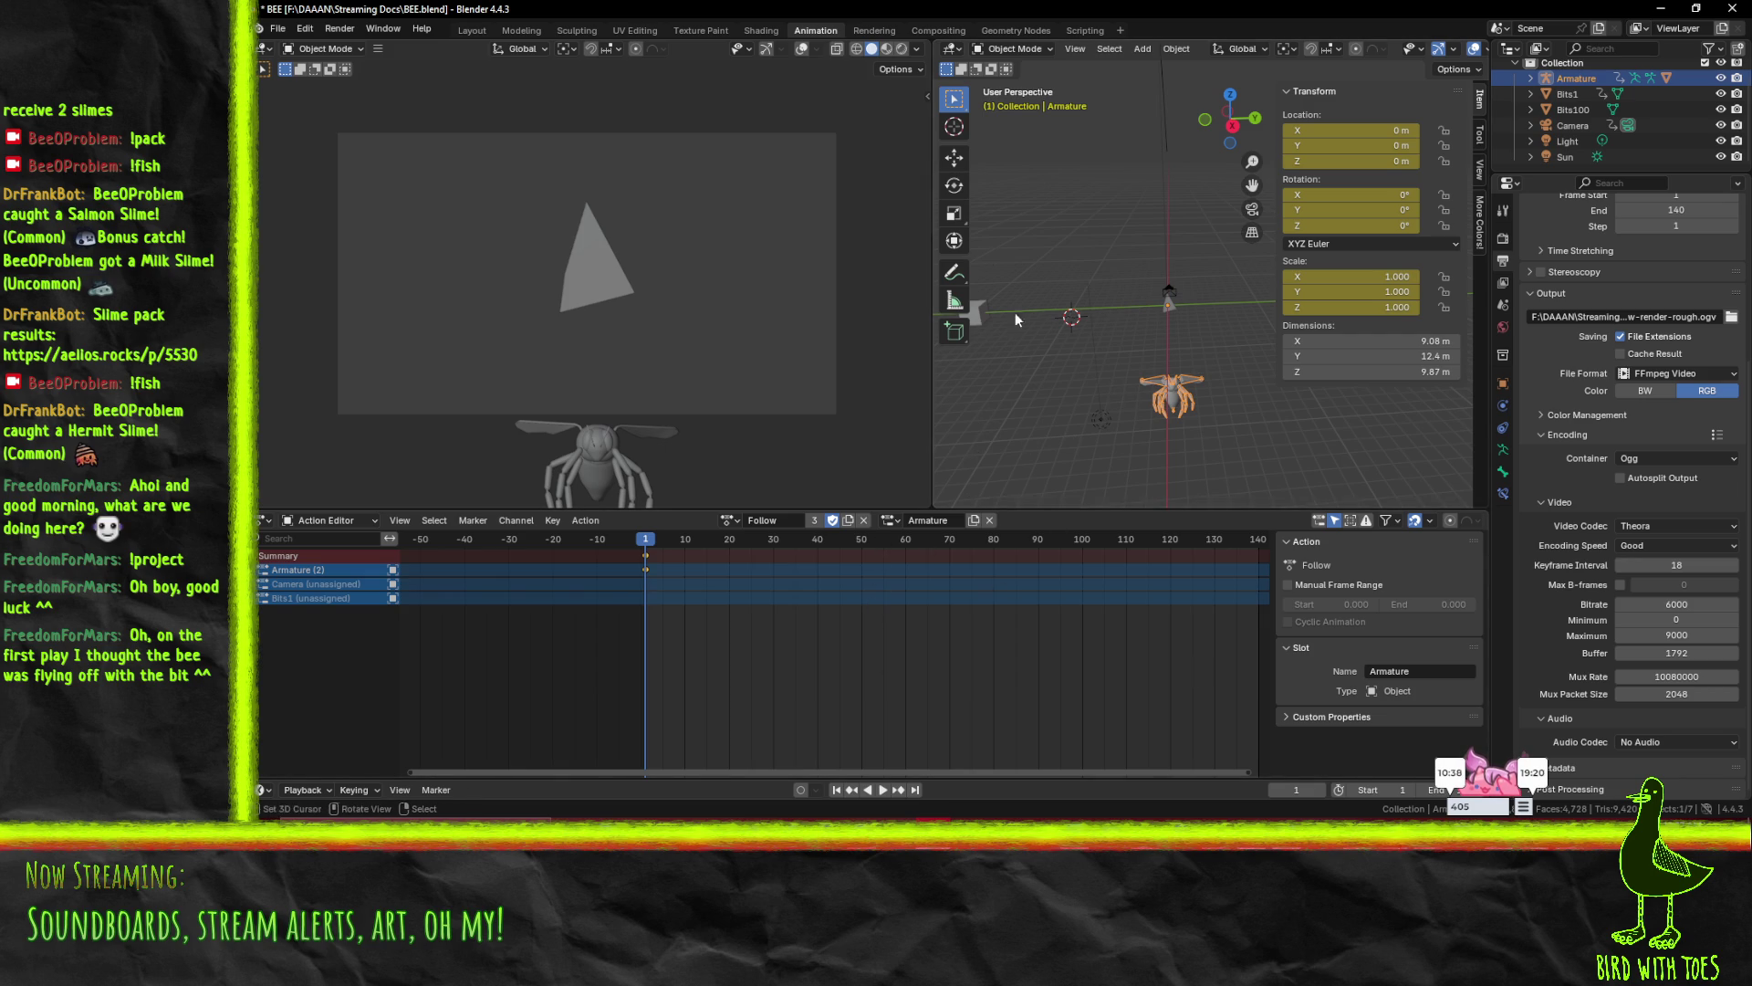
- Search DuckDuckGo for 'blender action slots' and open the Actions – Blender 5.1 Manual page
mouse_move(1175, 798)
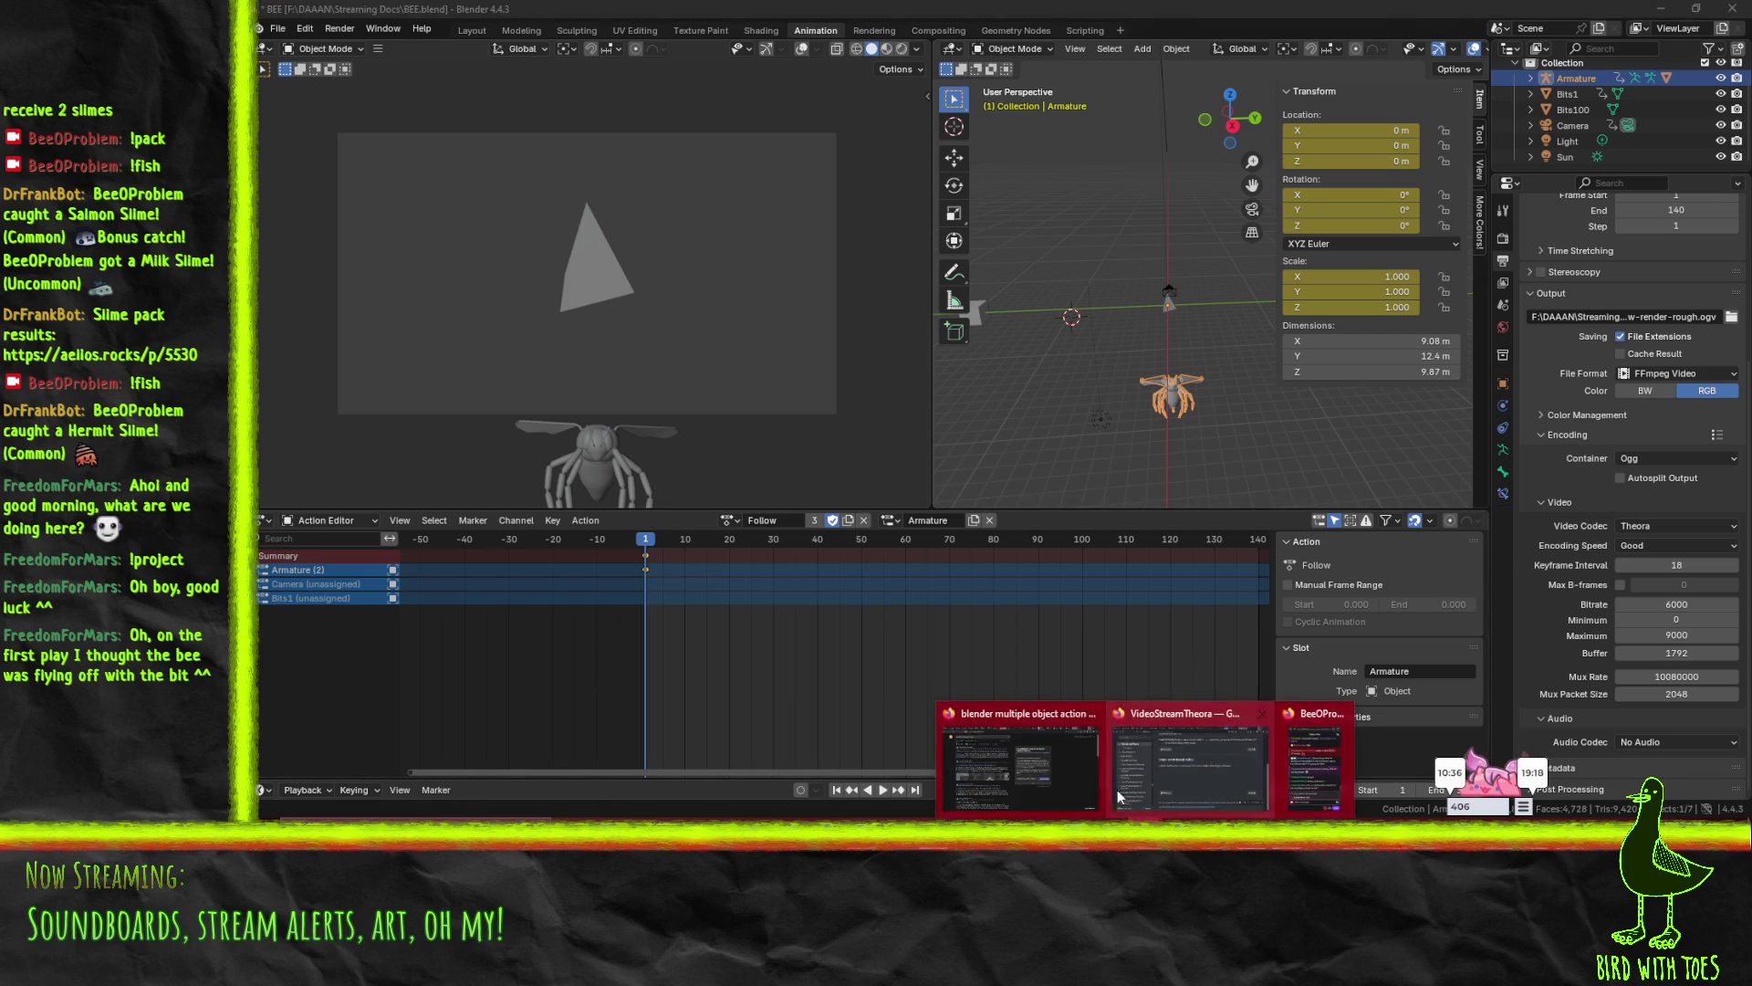
click(1020, 774)
click(511, 101)
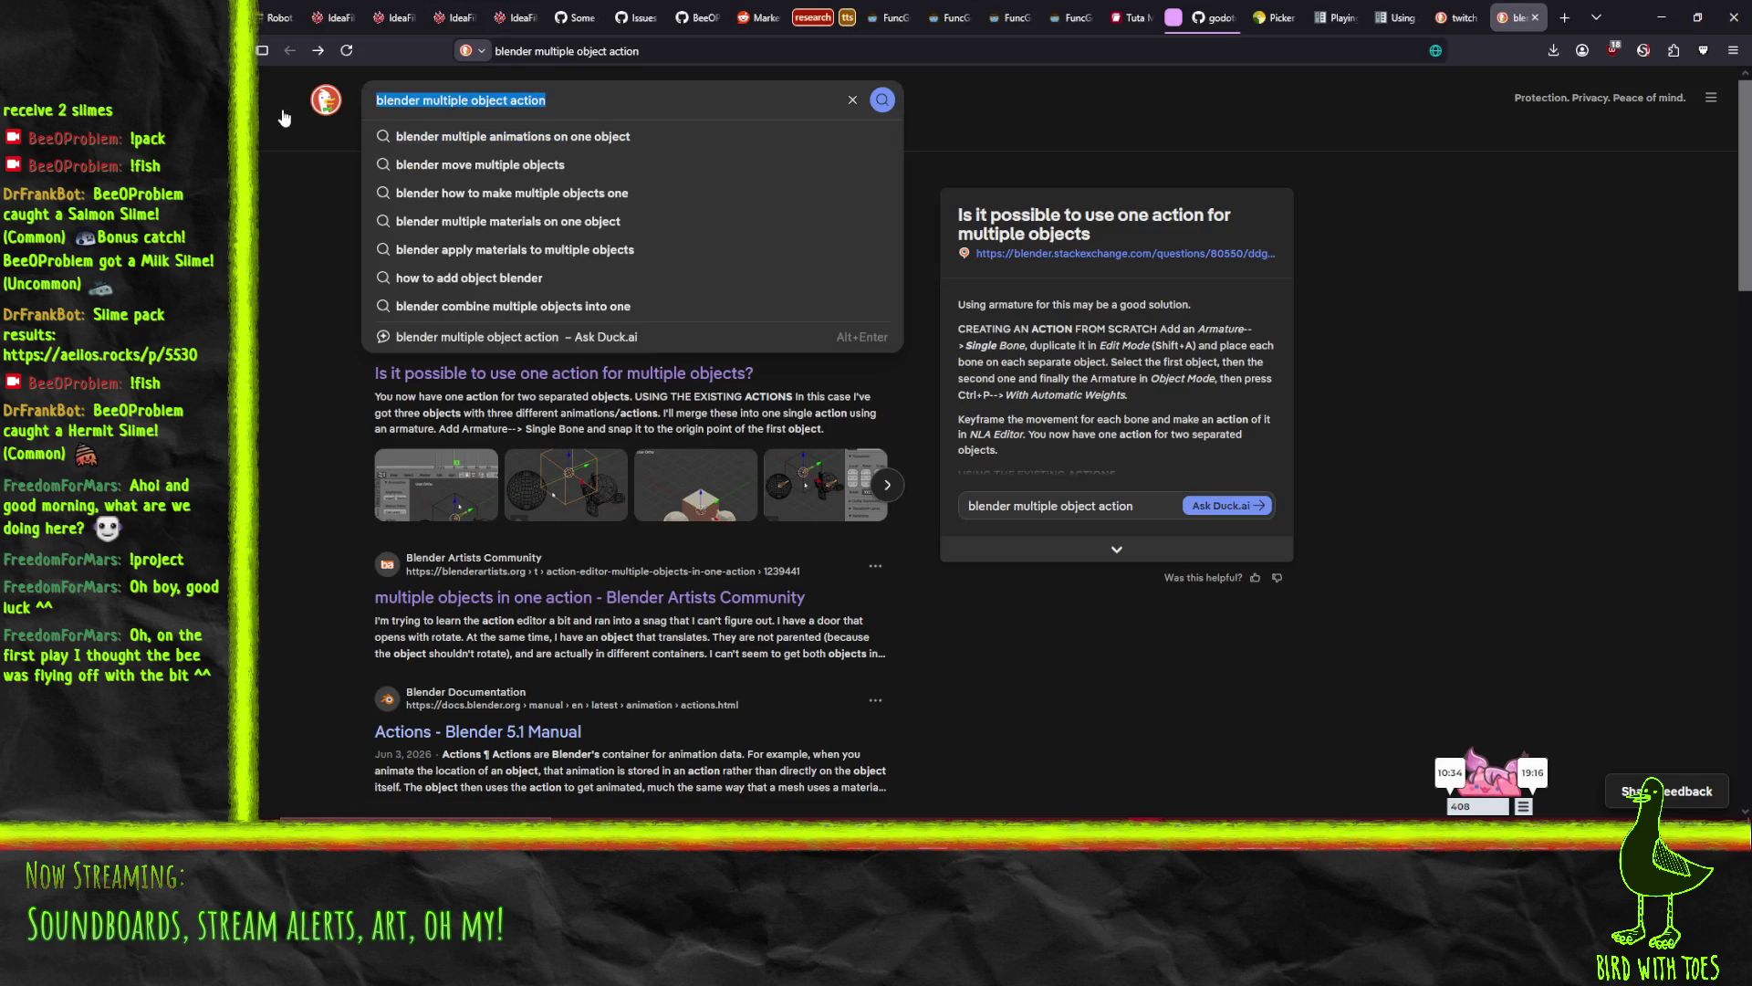
text(blender action slots)
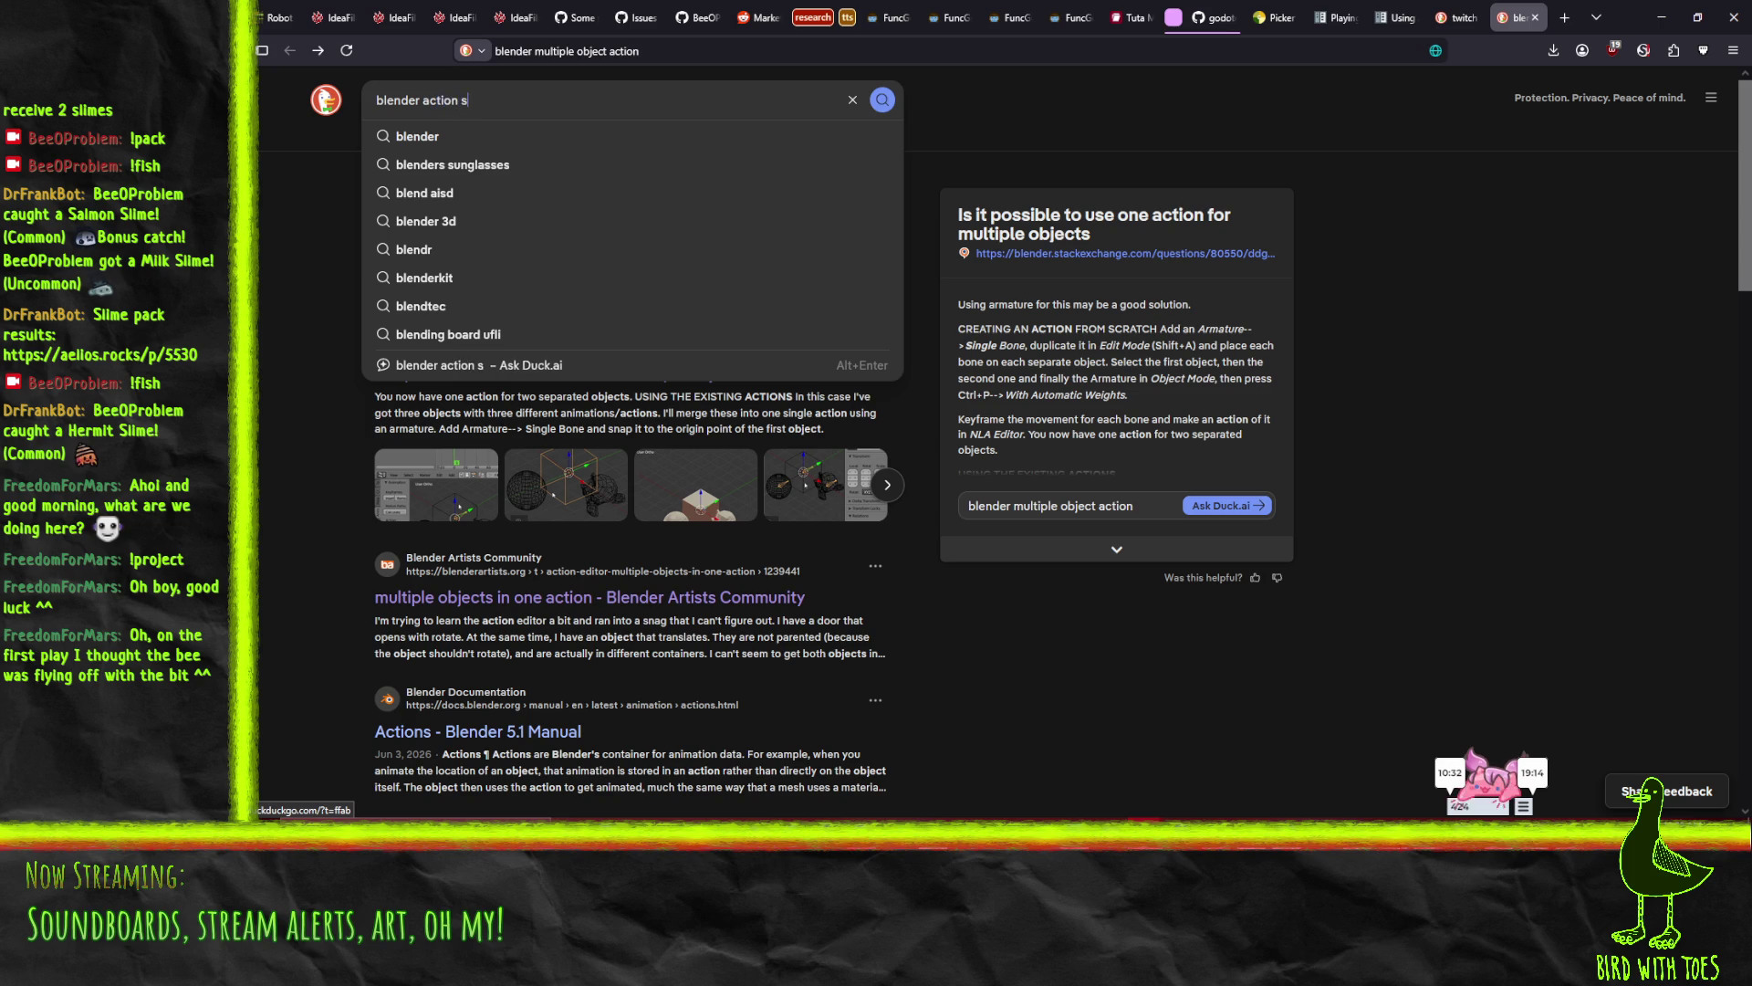
key(Return)
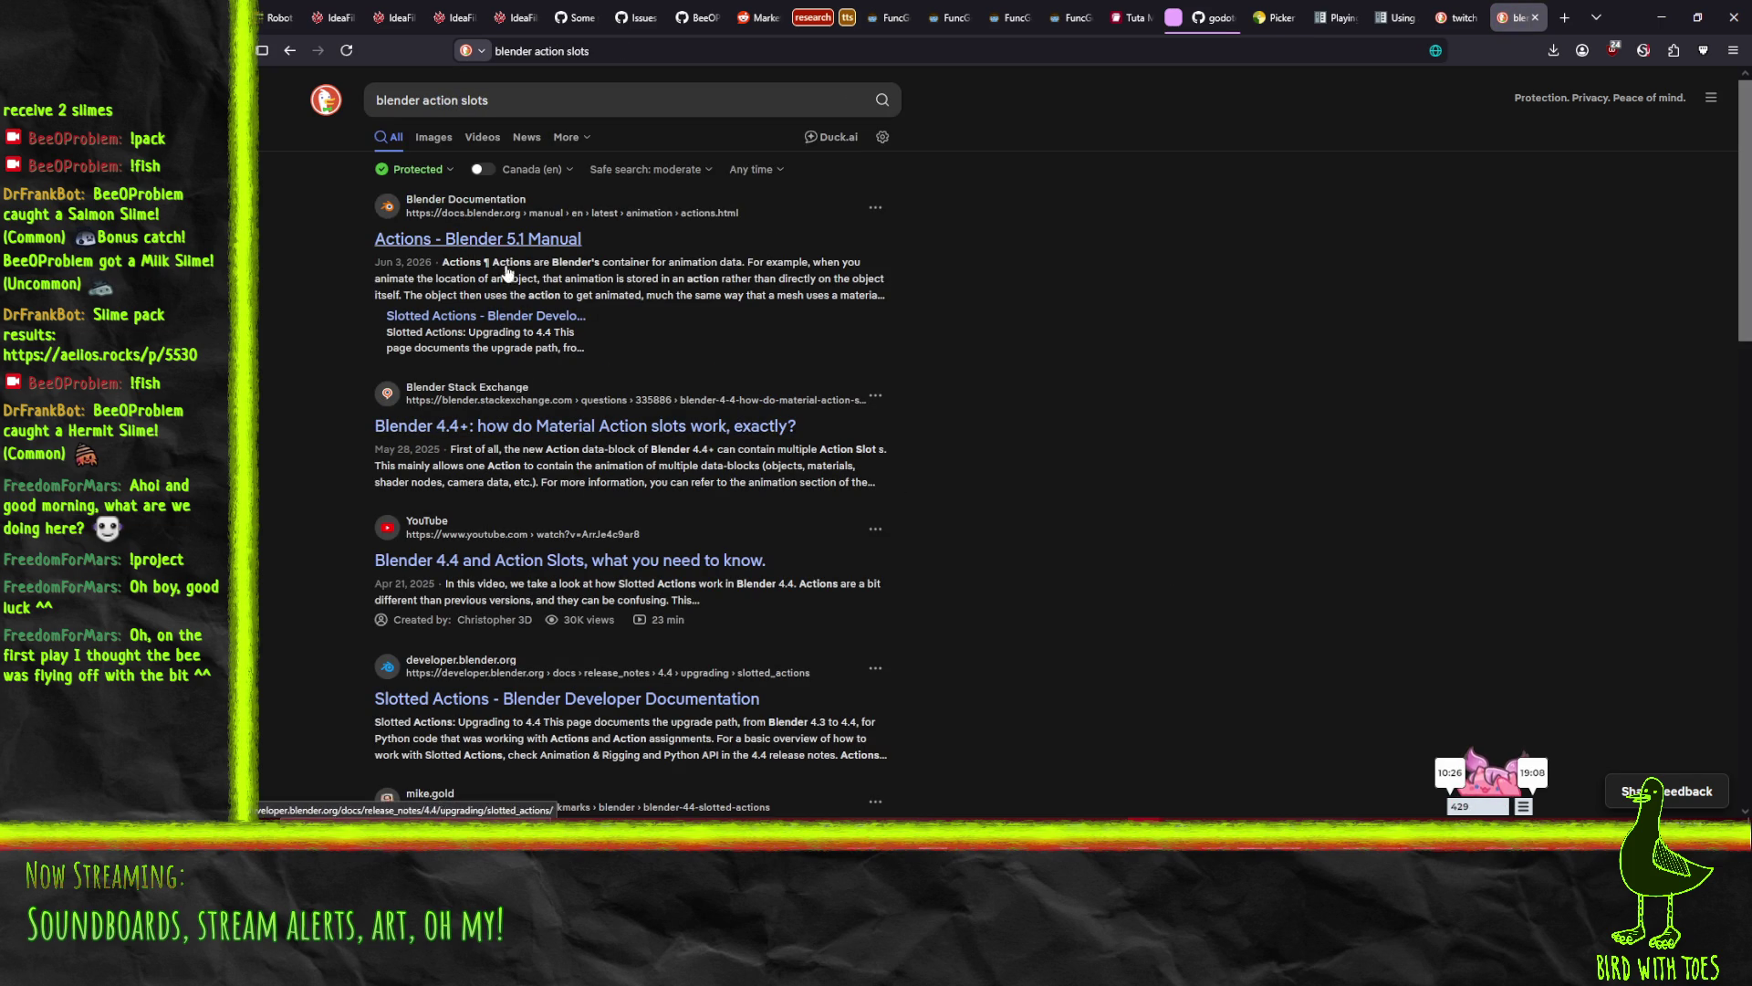
click(502, 239)
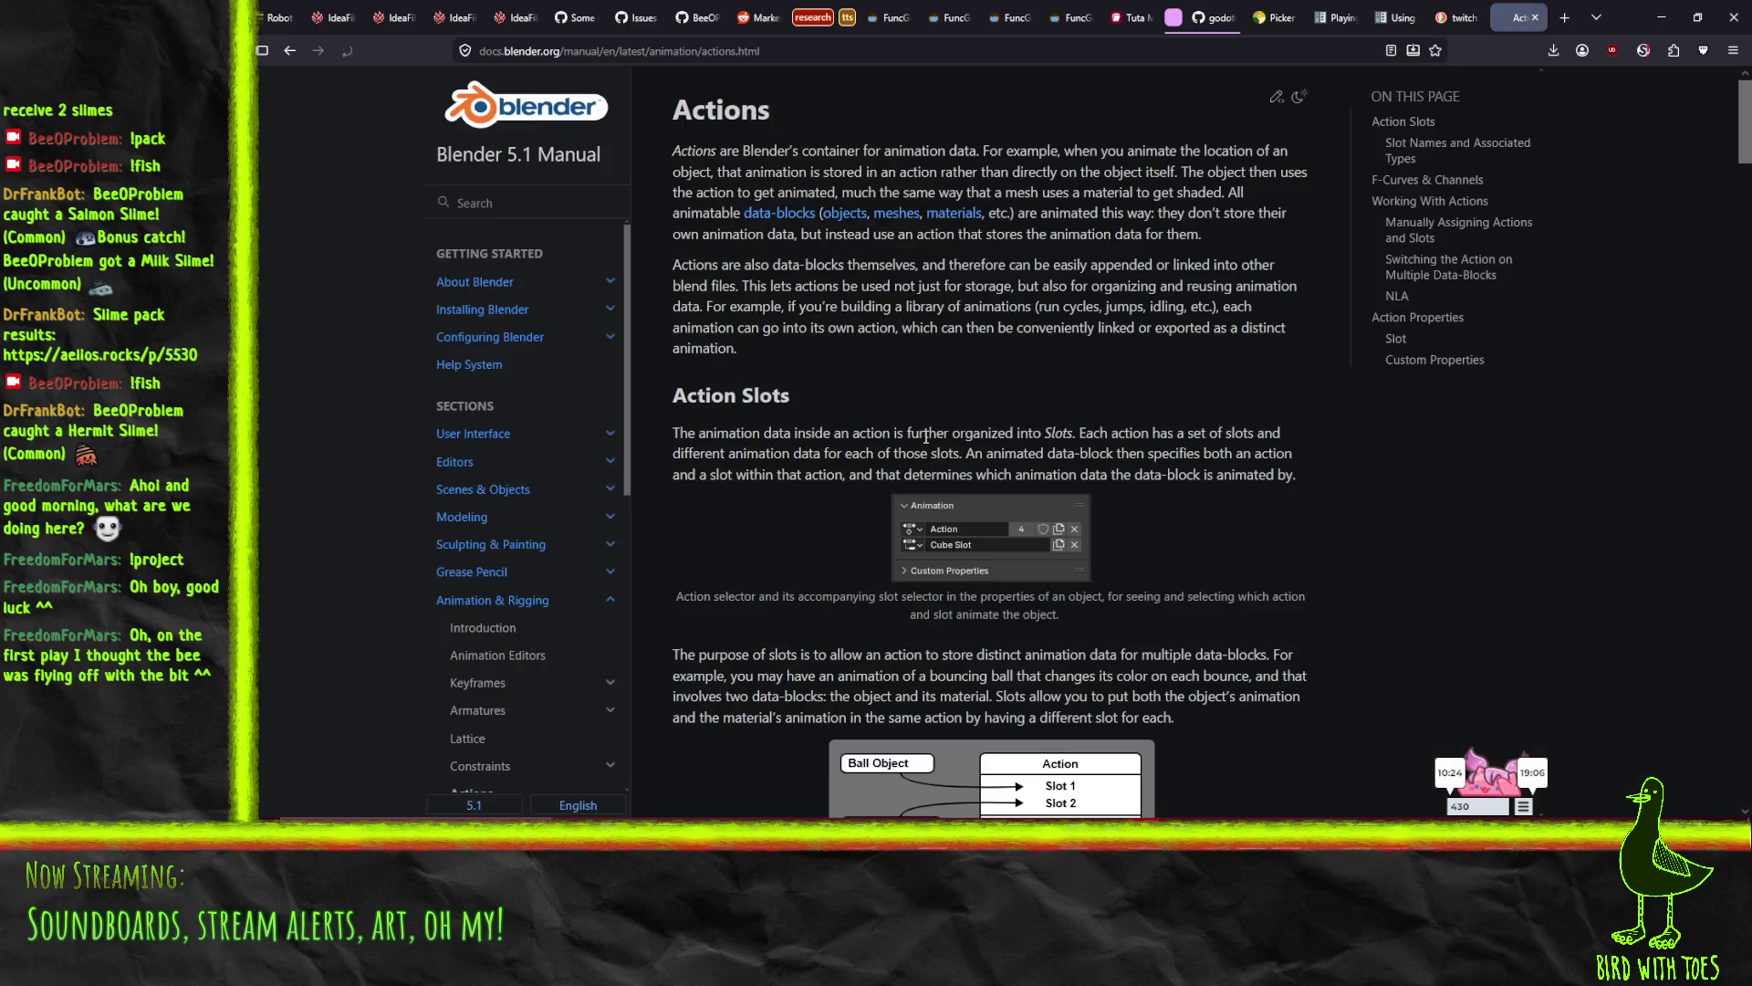
- Read the Actions page intro on animation data and data-blocks specifying an action
drag(668, 150, 939, 151)
click(1124, 157)
scroll(691, 439, down, 3)
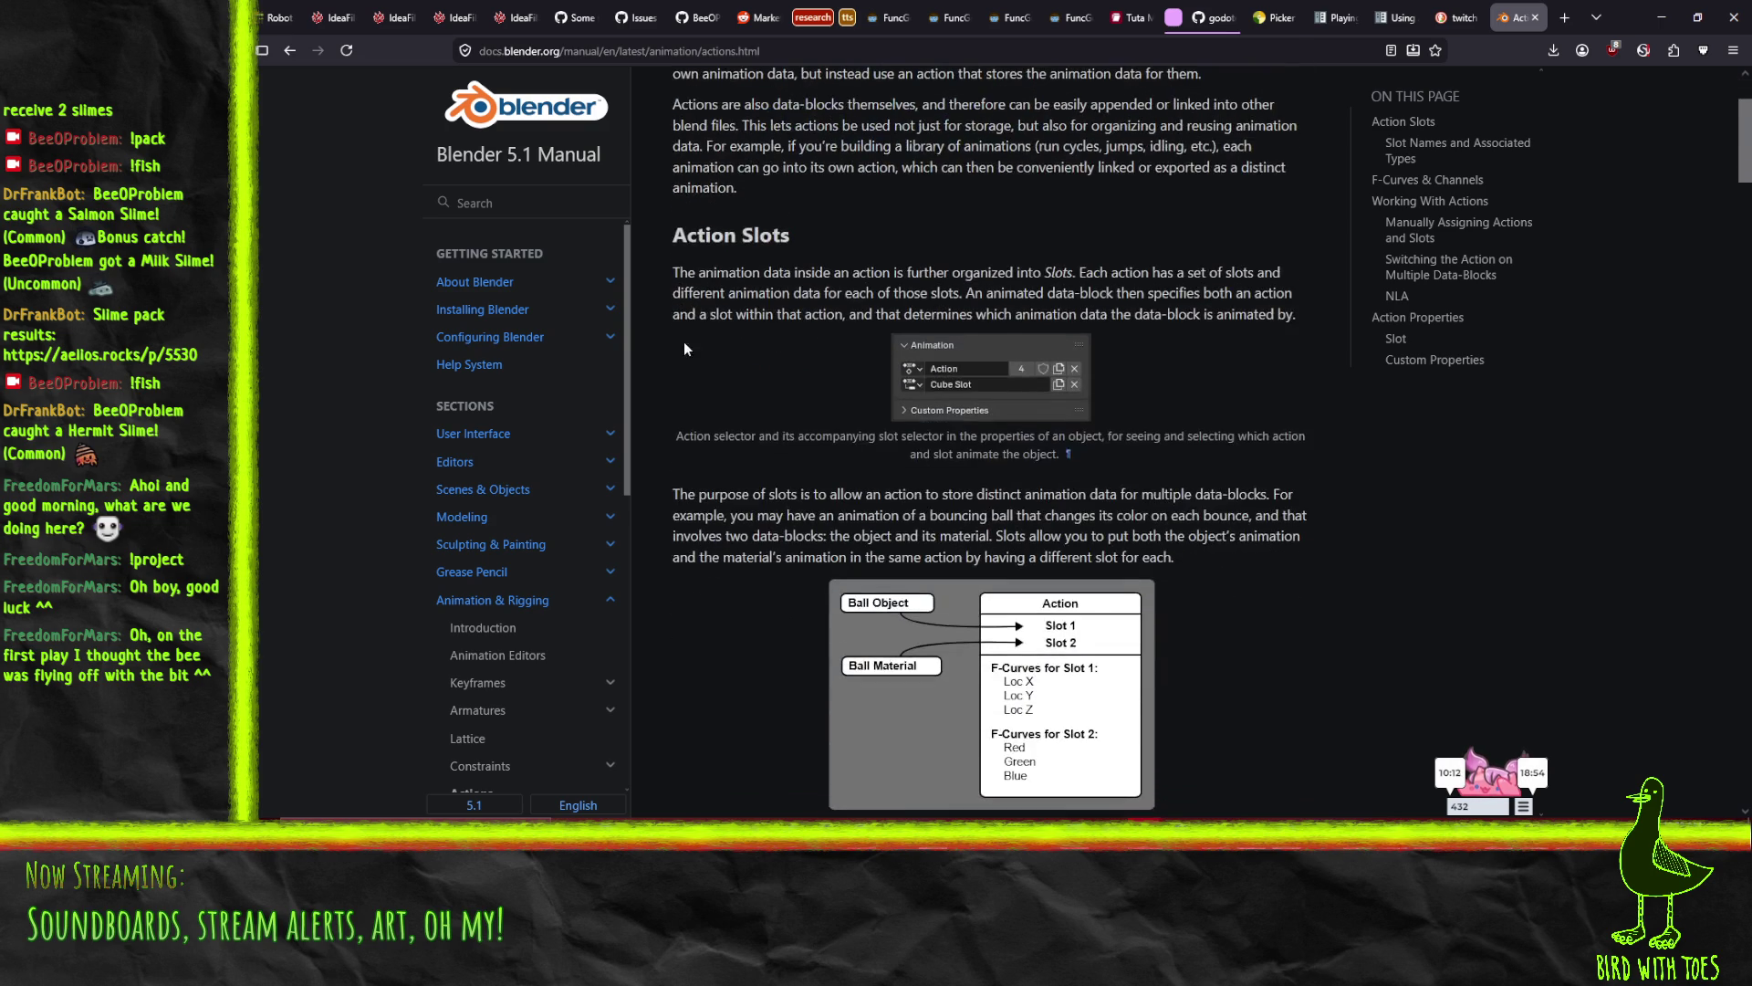
drag(682, 293, 846, 293)
click(910, 269)
drag(966, 293, 1291, 293)
click(823, 315)
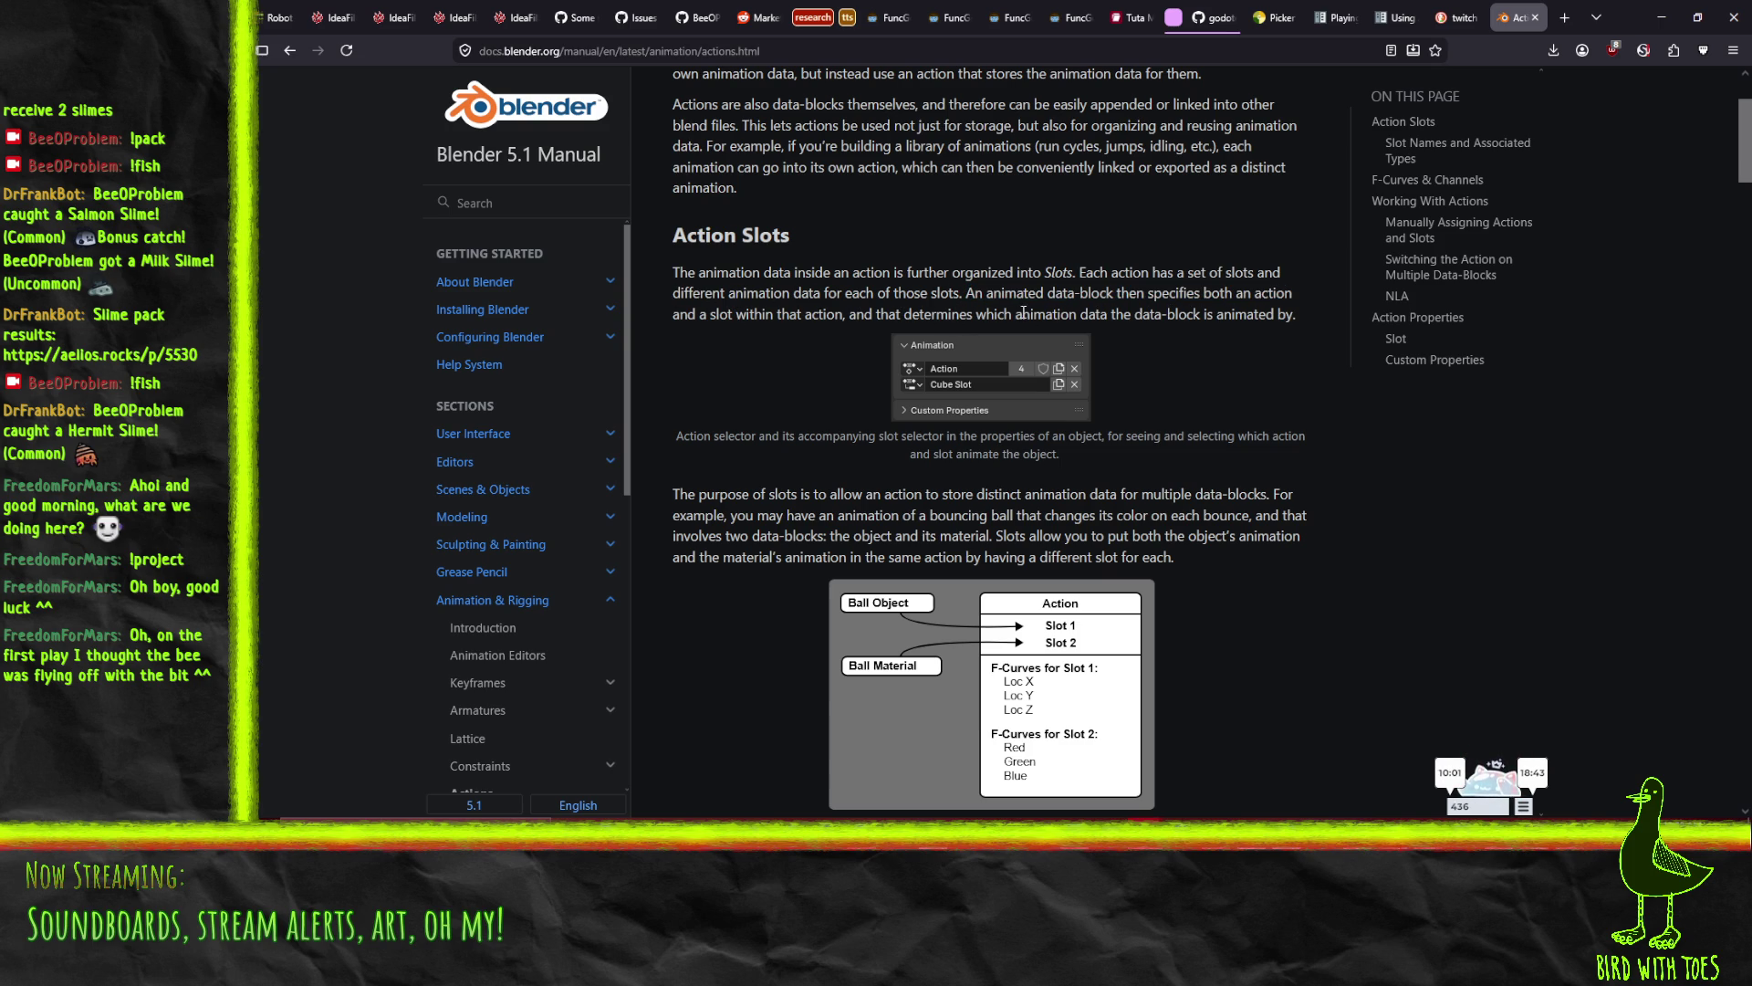
- Read down to Manually Assigning Actions and Slots, then minimize the browser back to Blender
scroll(1296, 316, down, 3)
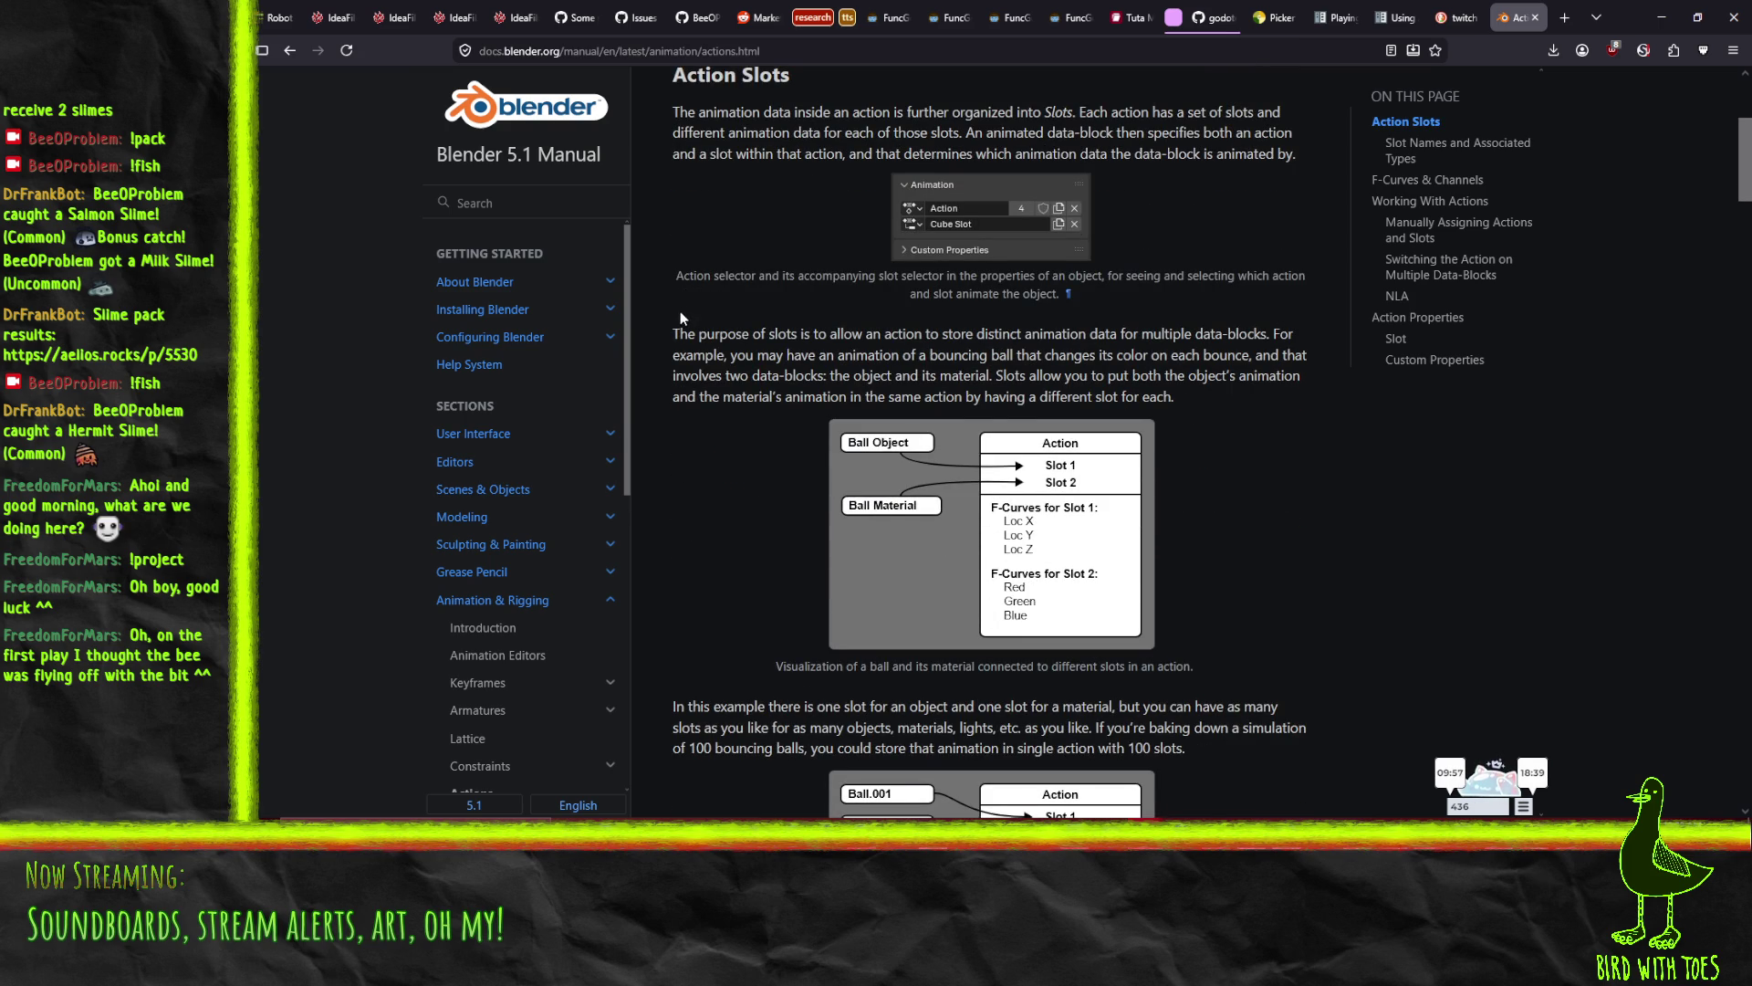
scroll(681, 314, down, 1)
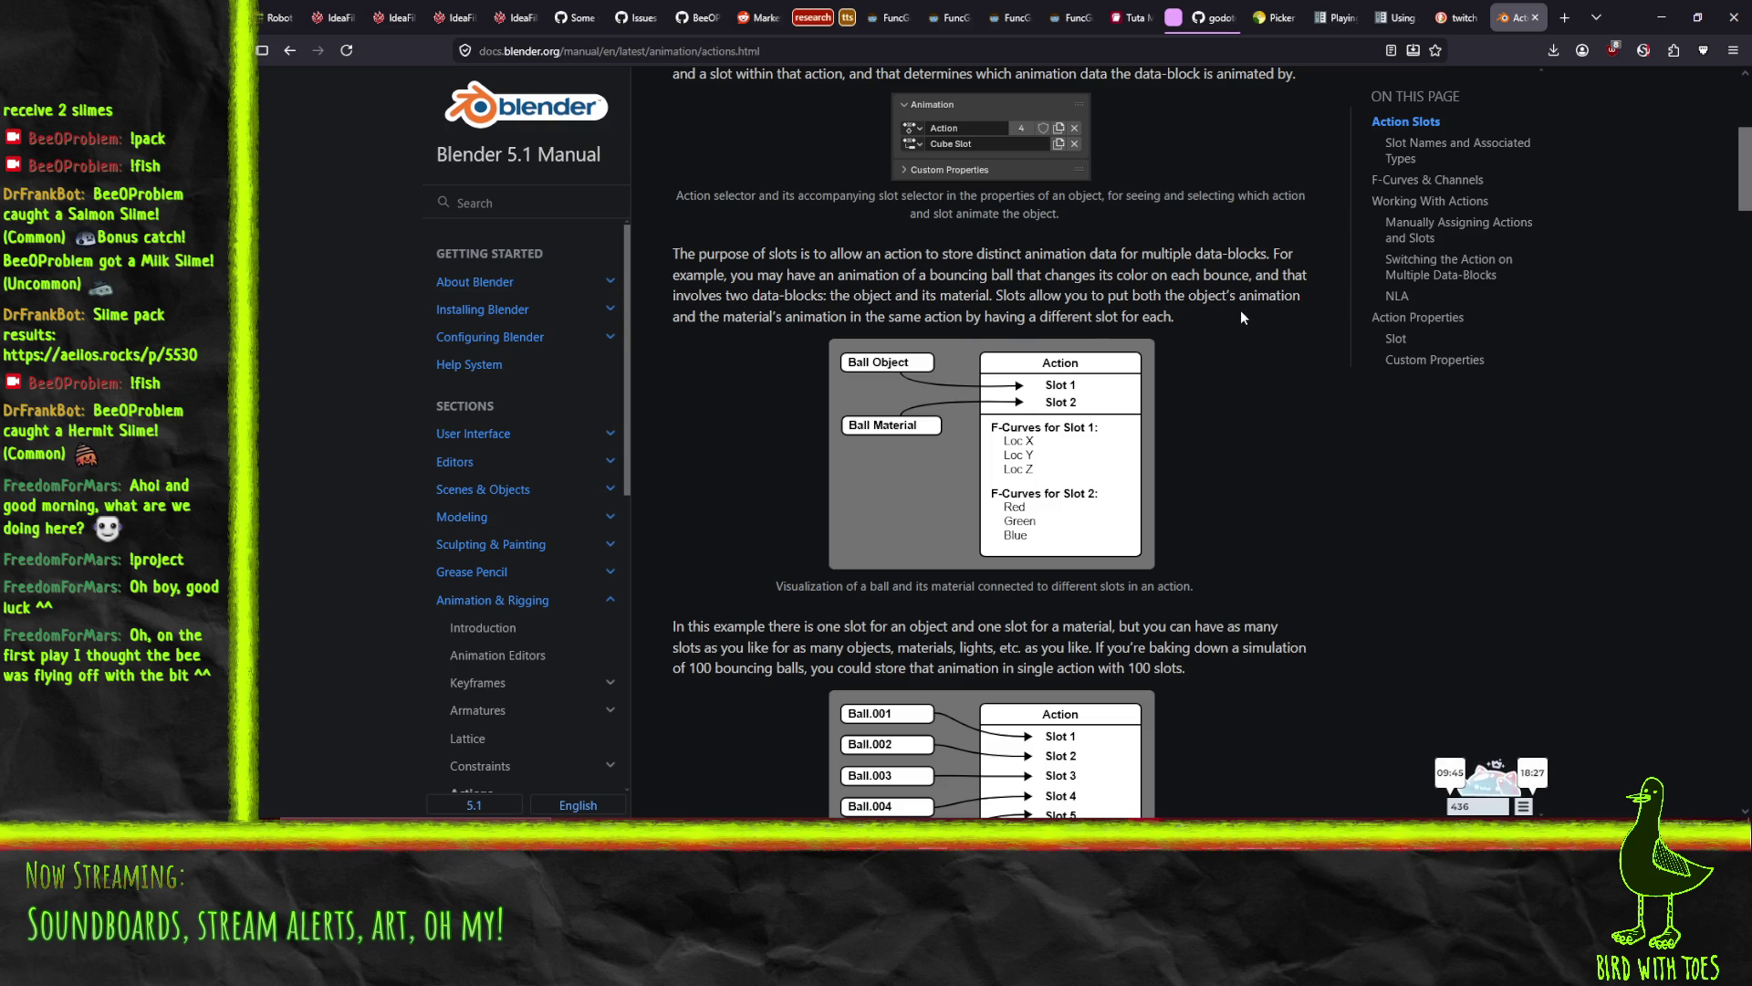
scroll(1186, 315, down, 4)
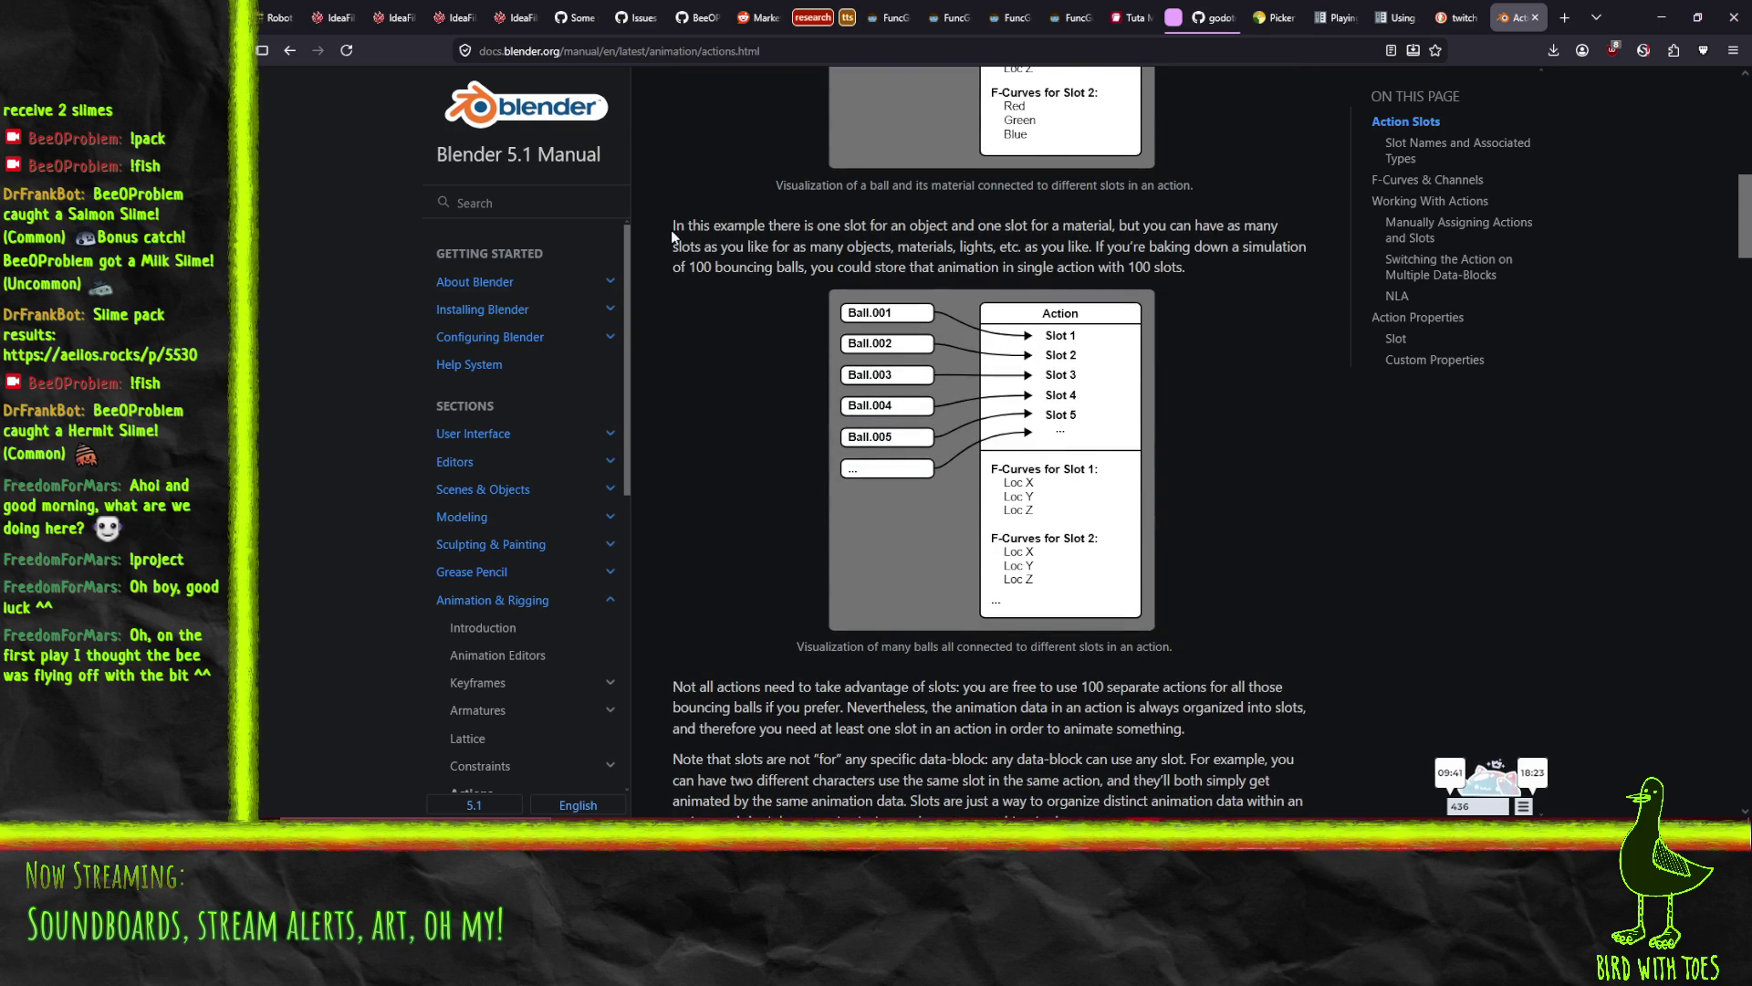
scroll(670, 230, down, 3)
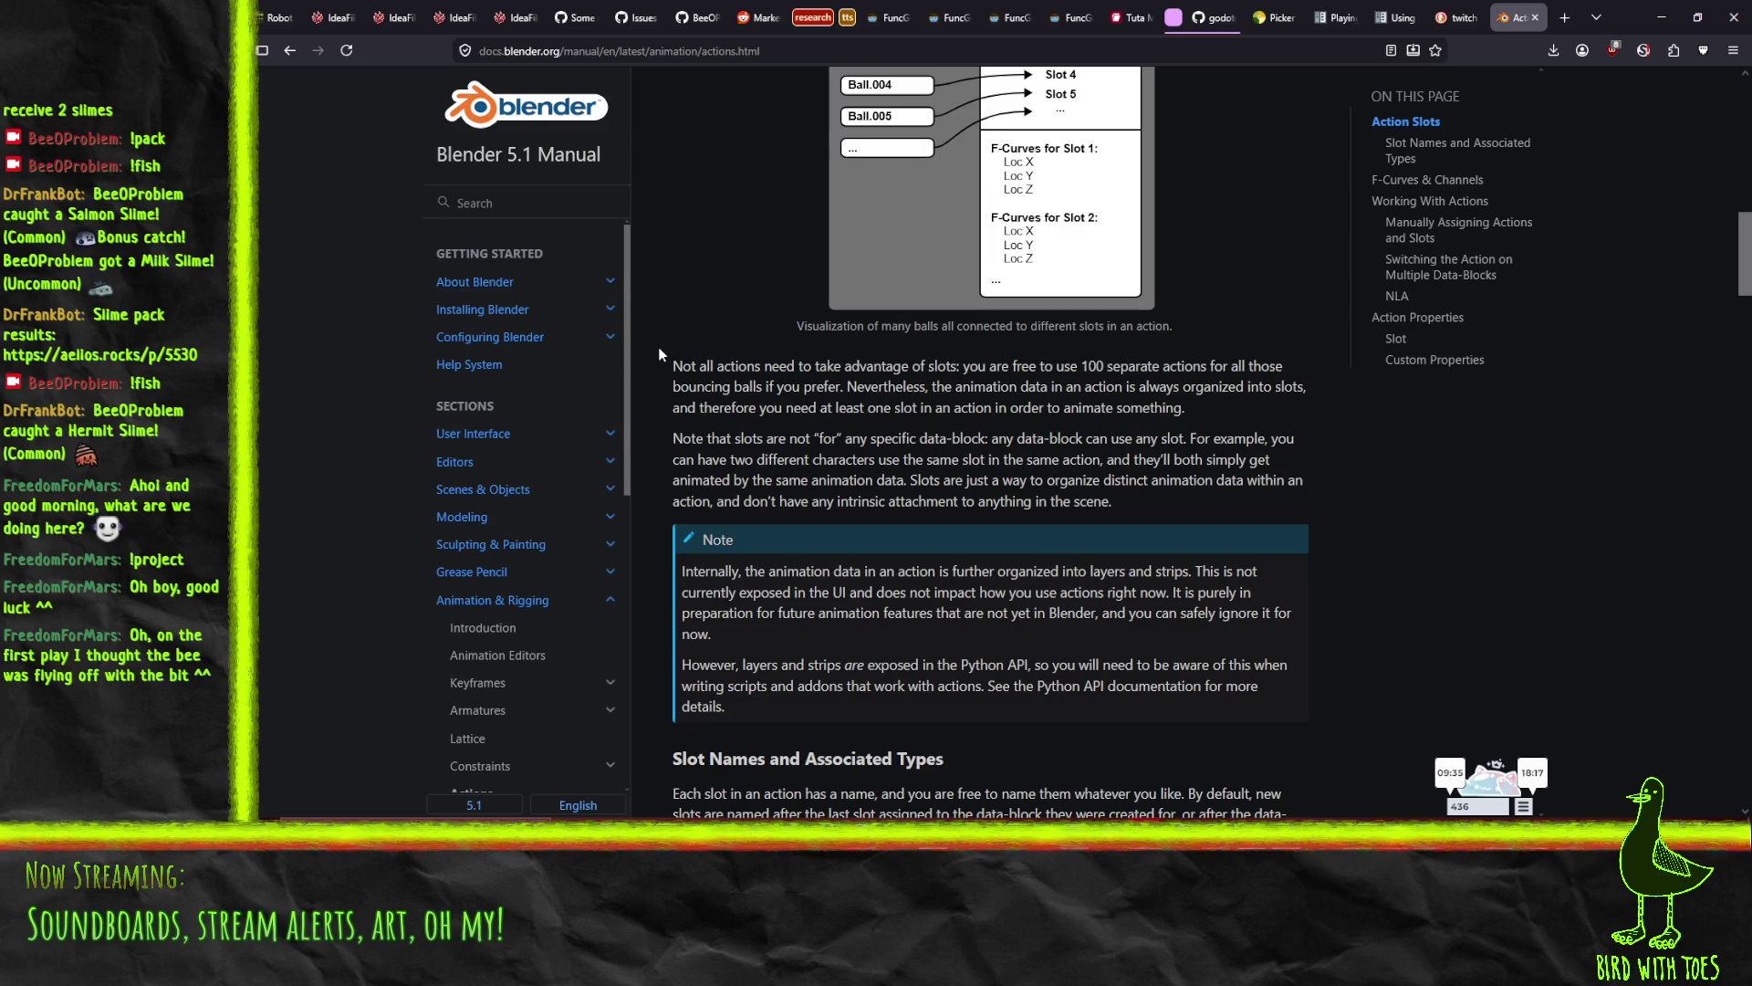
scroll(659, 354, down, 5)
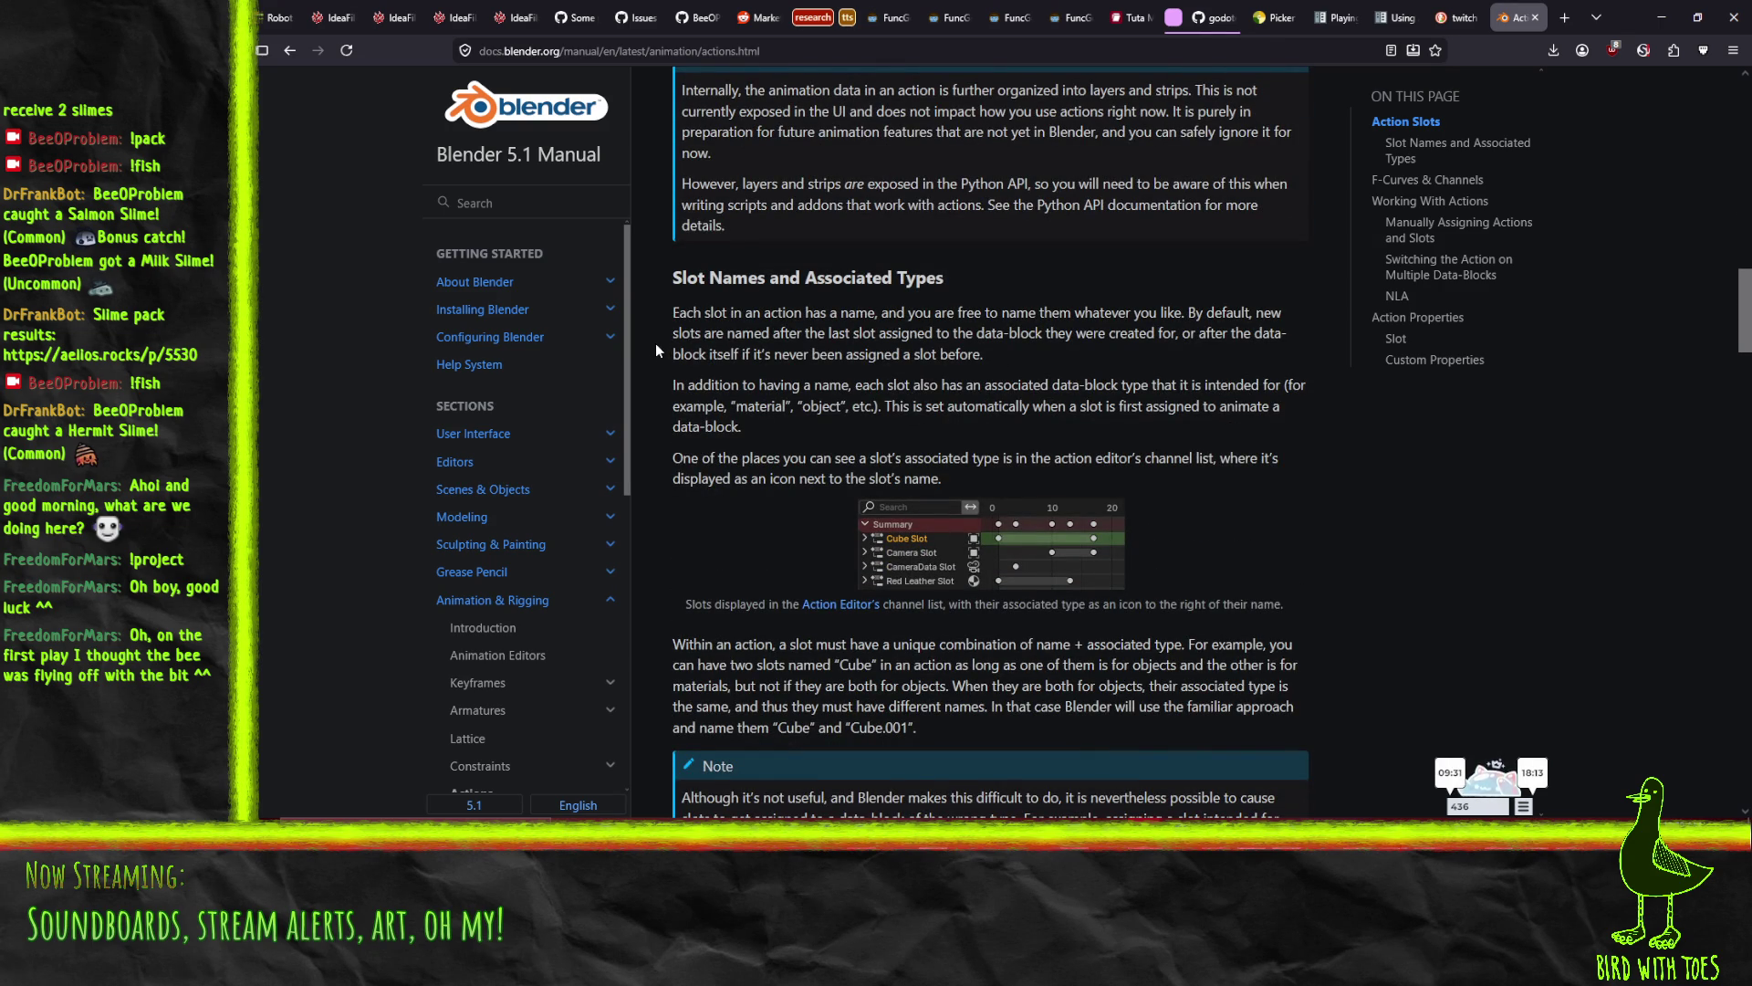
scroll(656, 343, down, 3)
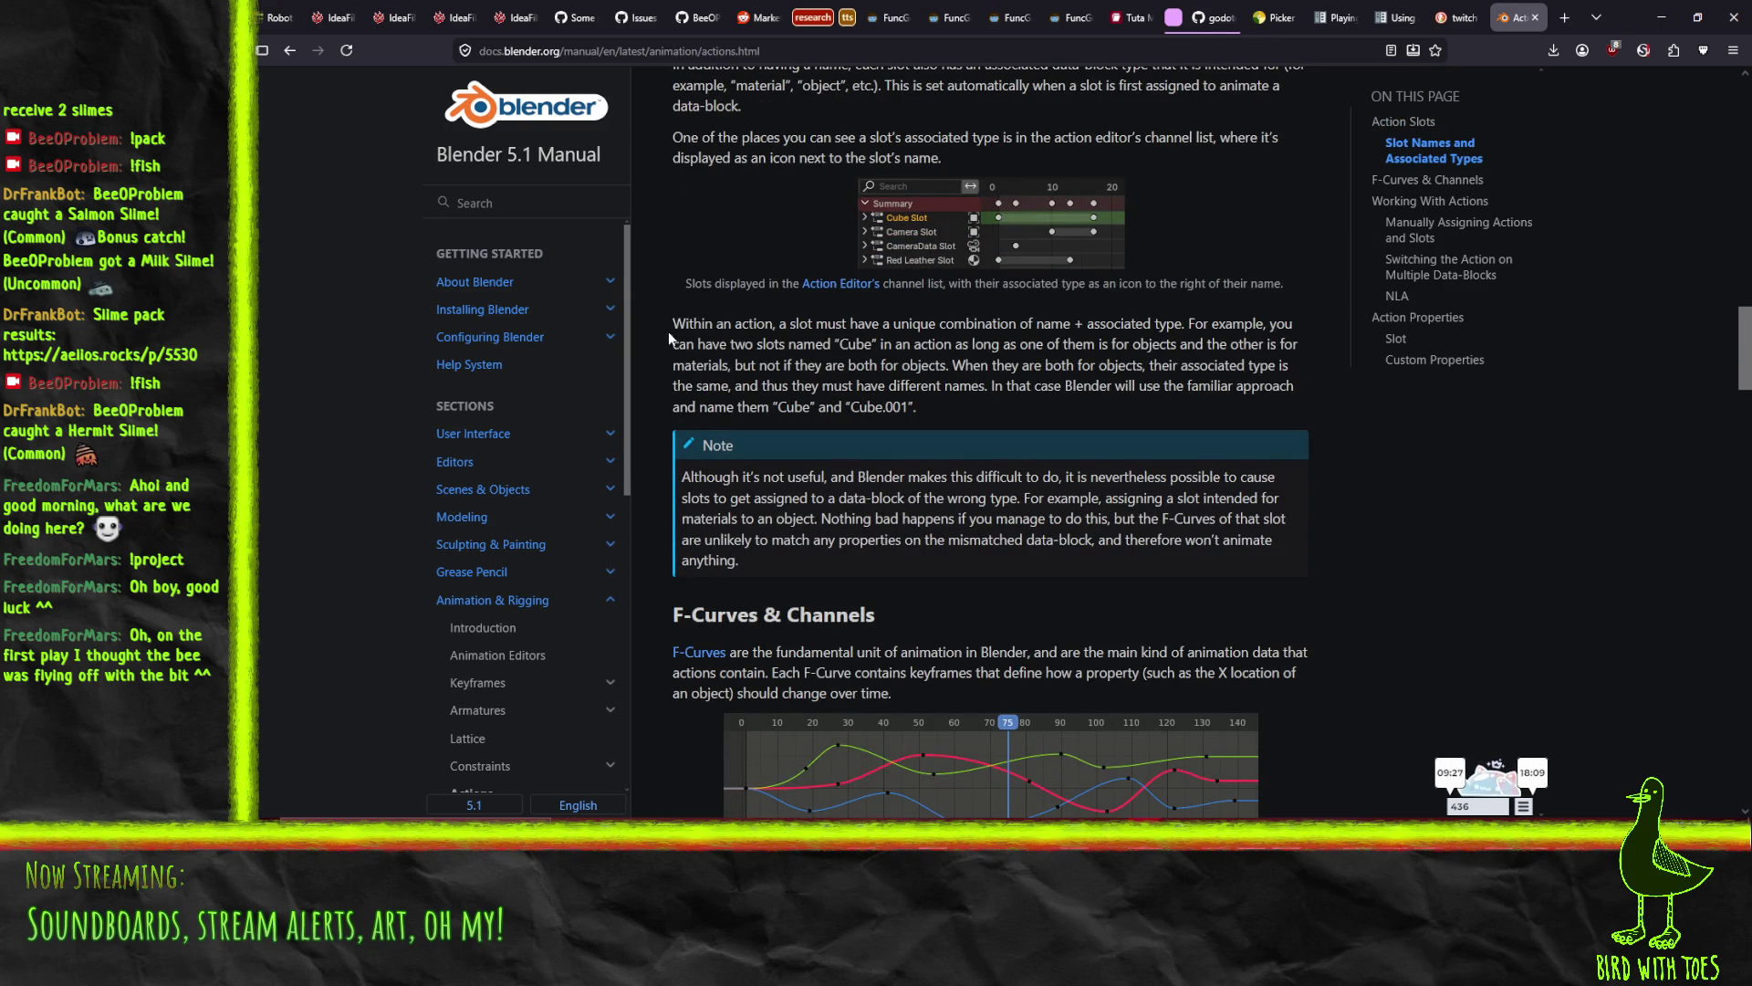
scroll(666, 332, down, 2)
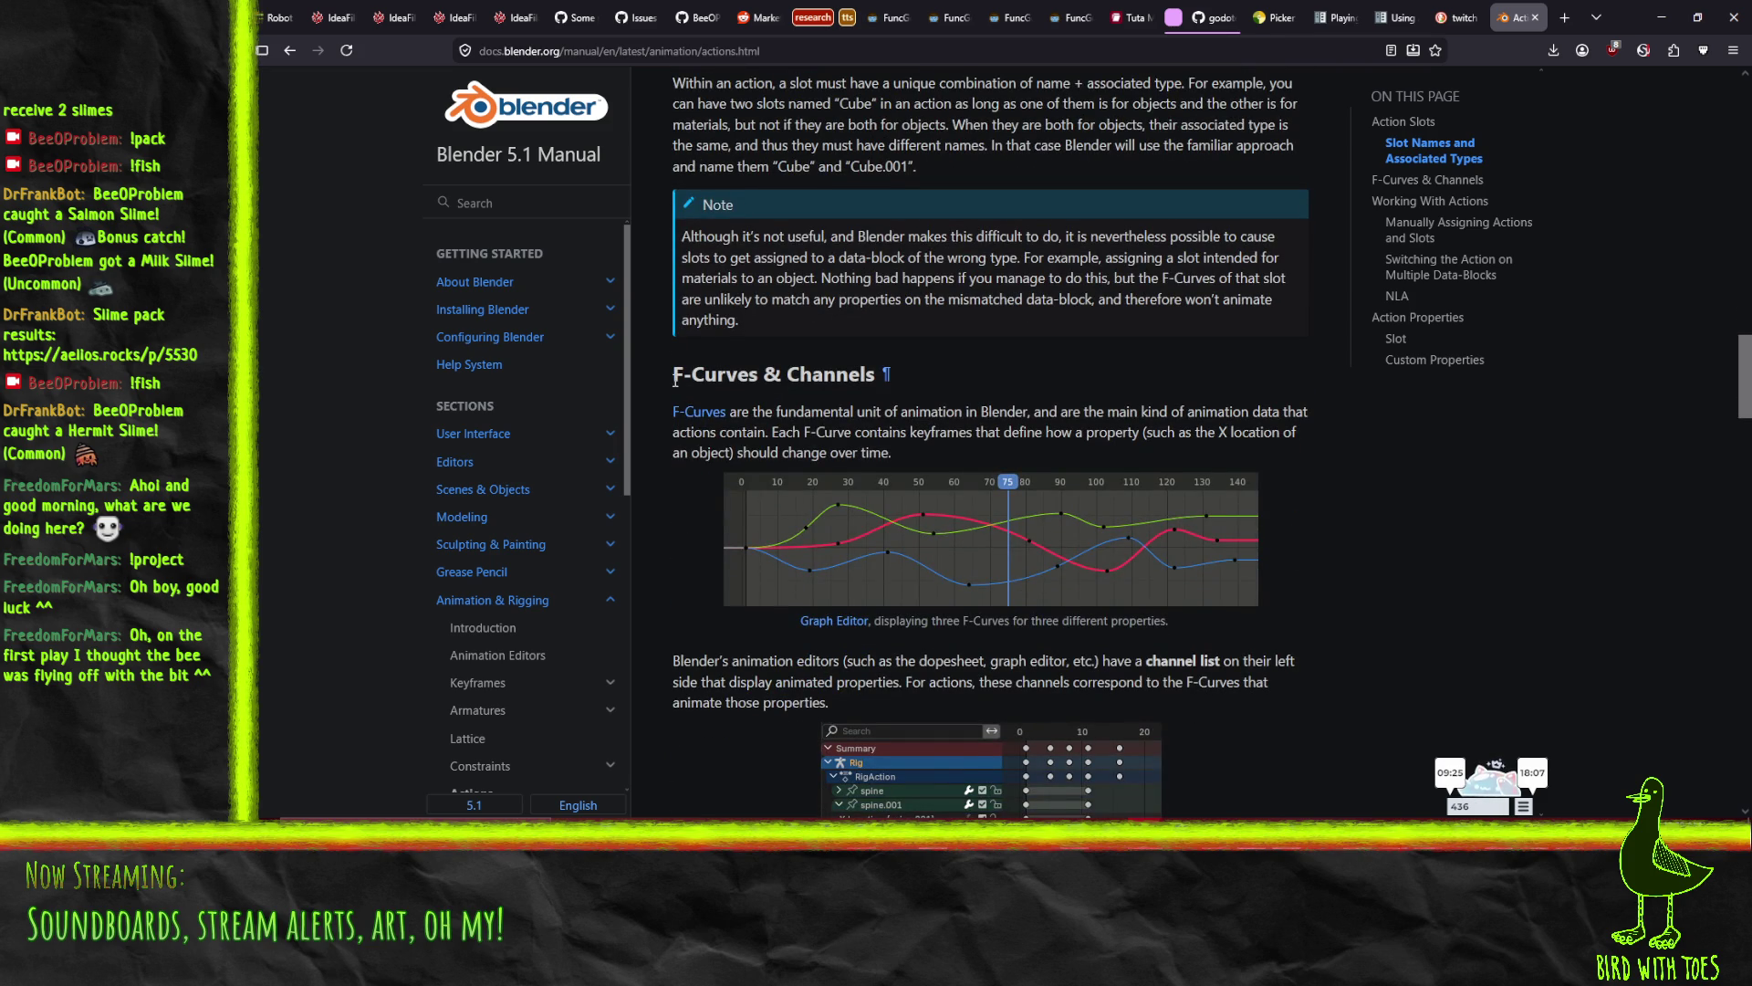
scroll(666, 381, down, 5)
scroll(688, 370, down, 3)
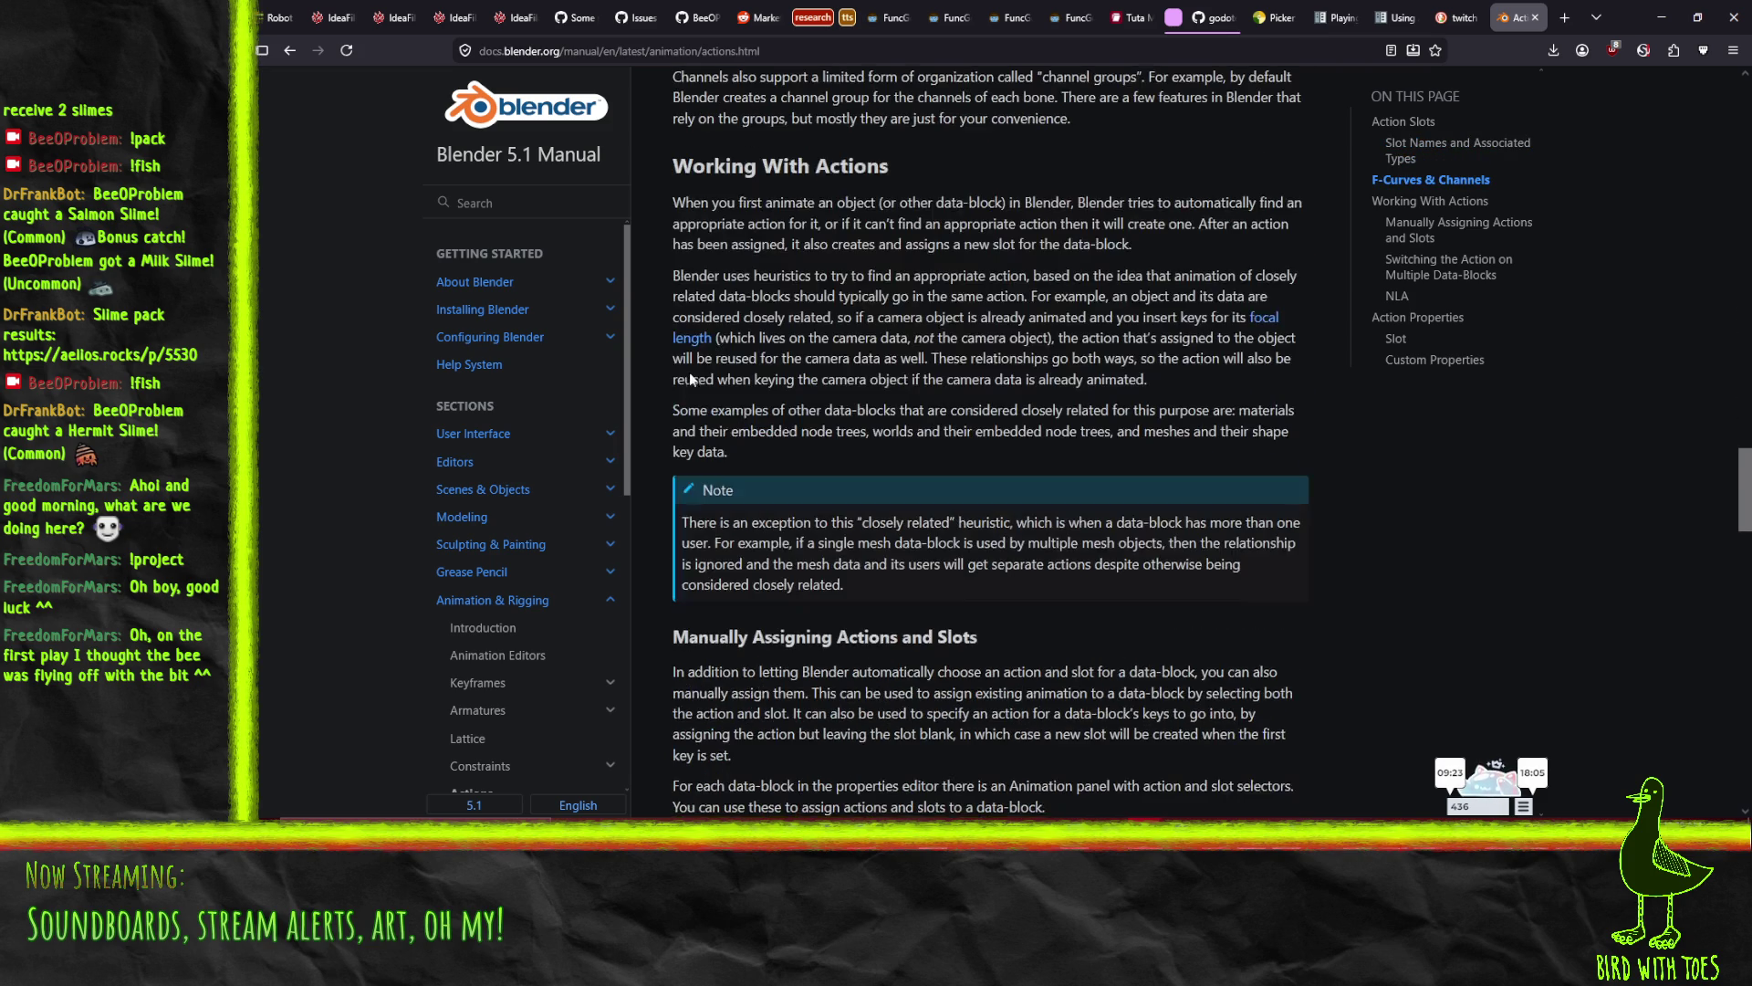
scroll(894, 337, up, 1)
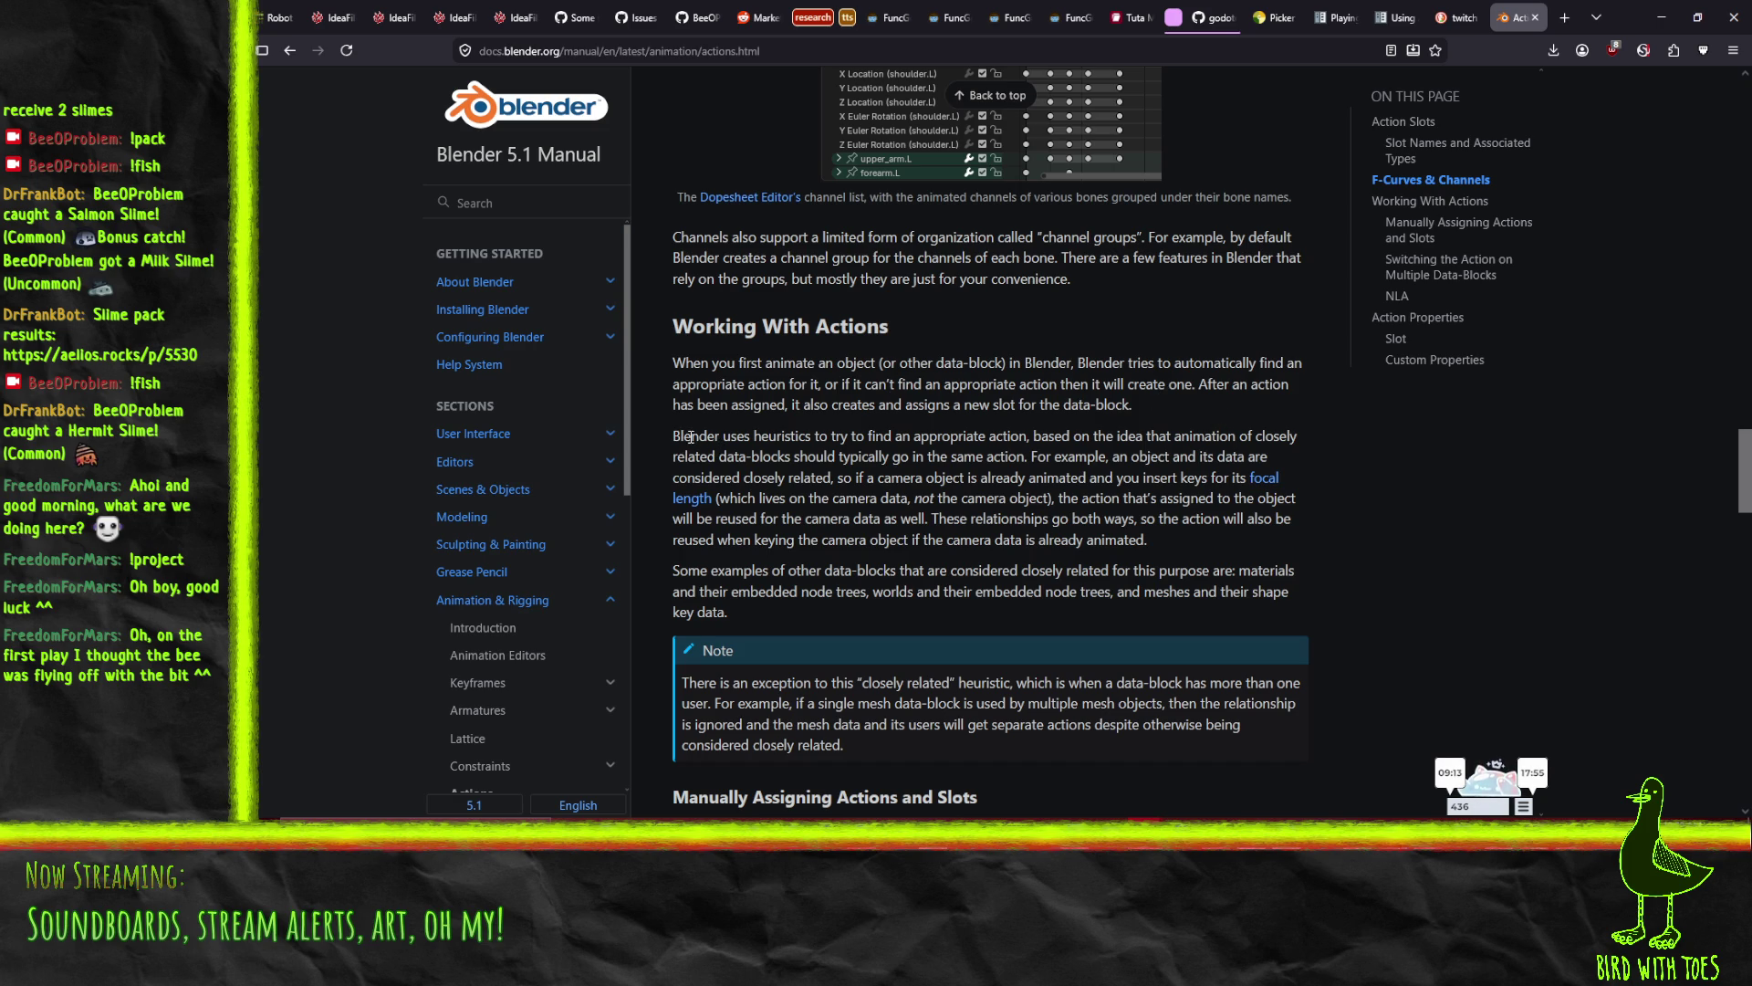
scroll(691, 437, down, 3)
scroll(919, 230, down, 4)
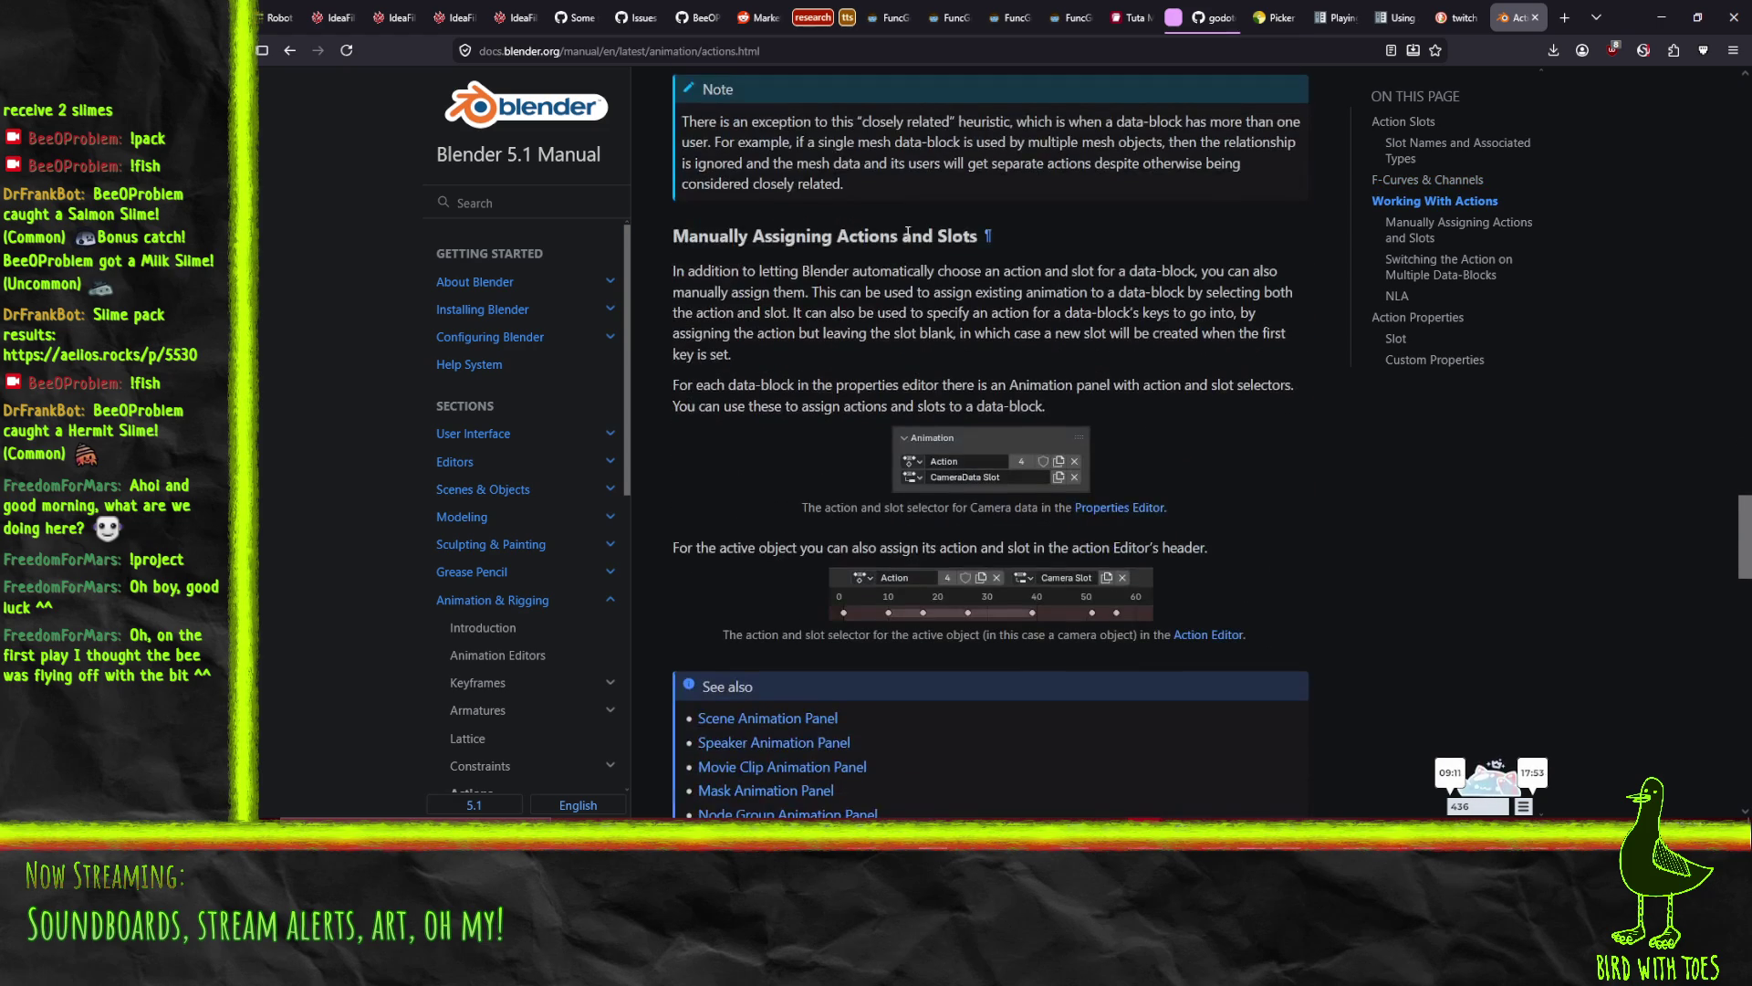
mouse_move(674, 271)
mouse_down()
mouse_move(1270, 274)
mouse_move(1275, 351)
mouse_up()
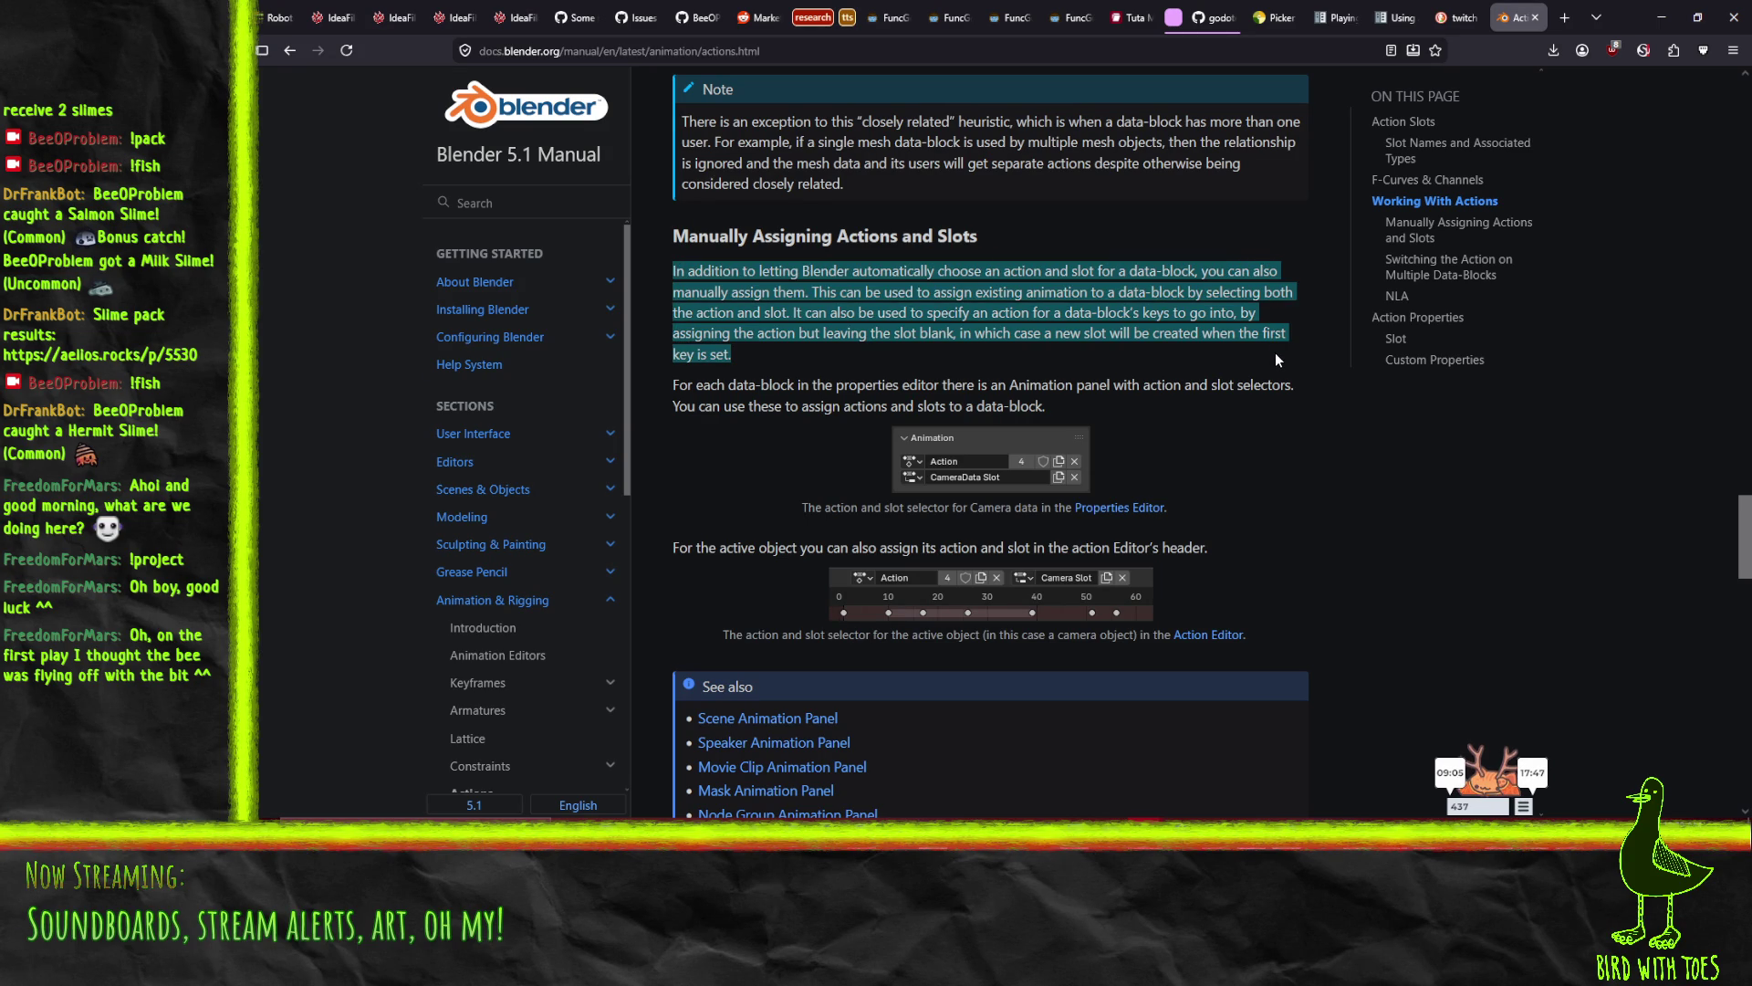
click(1662, 18)
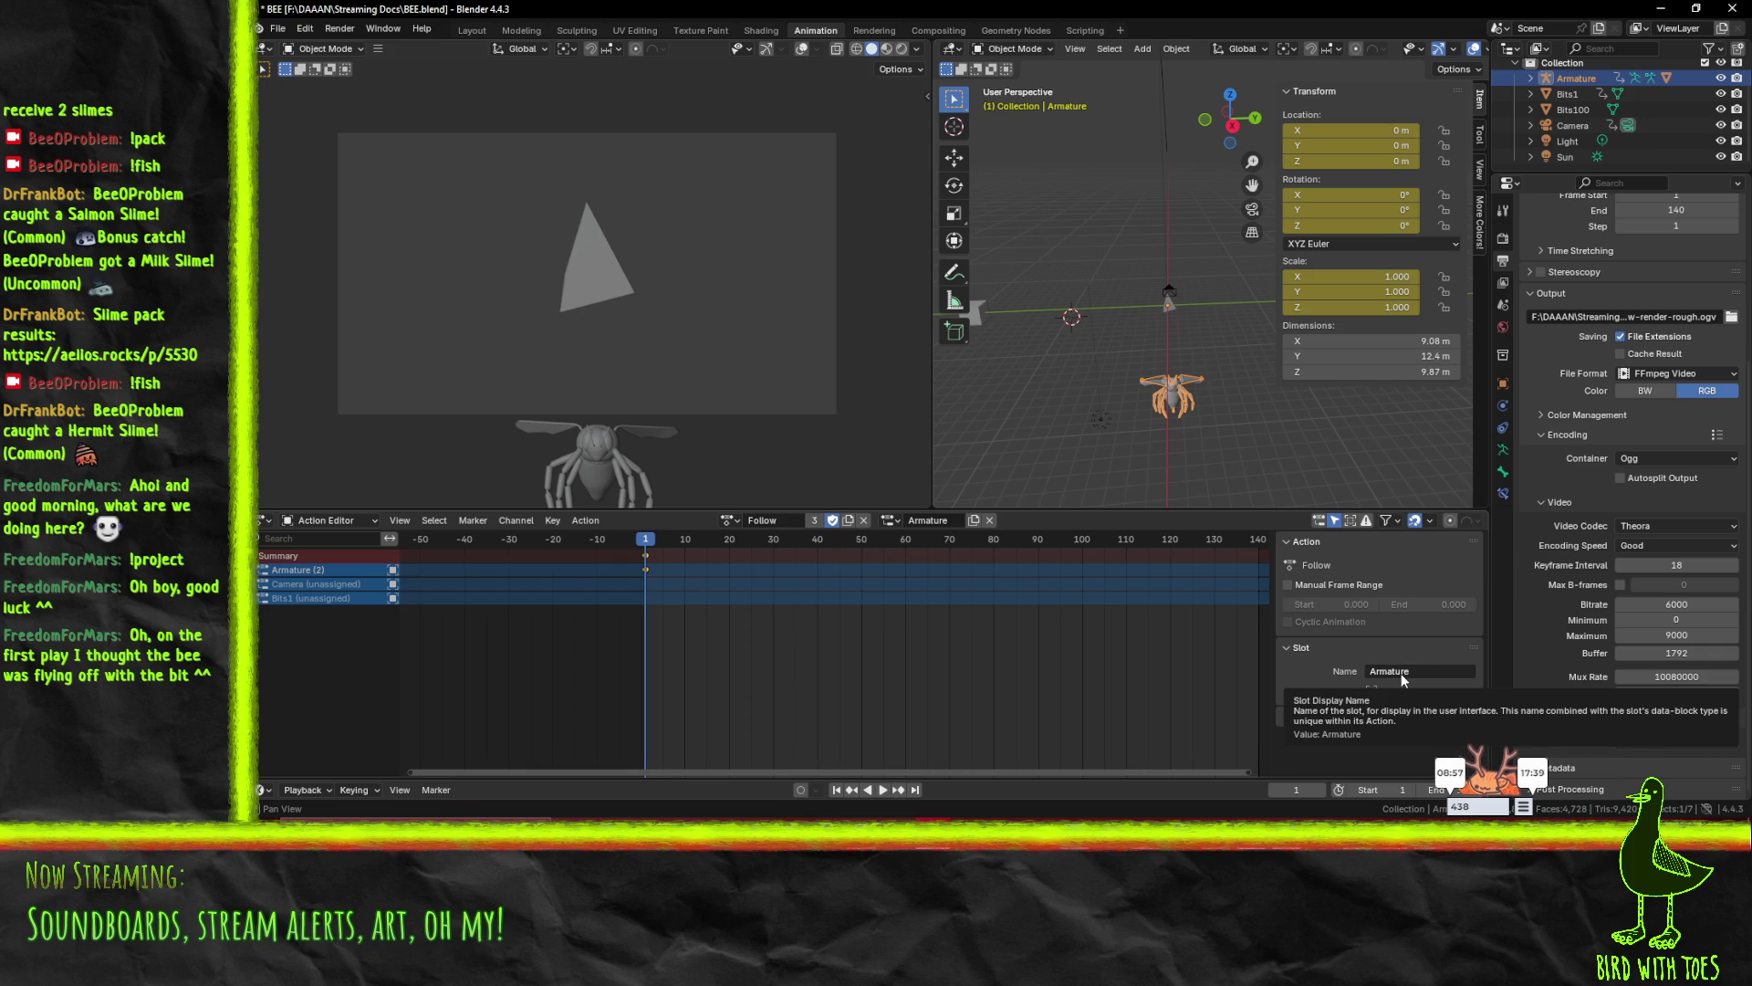
- Compare the Camera and Armature slots on playback, ending on Camera at frame 7
click(890, 520)
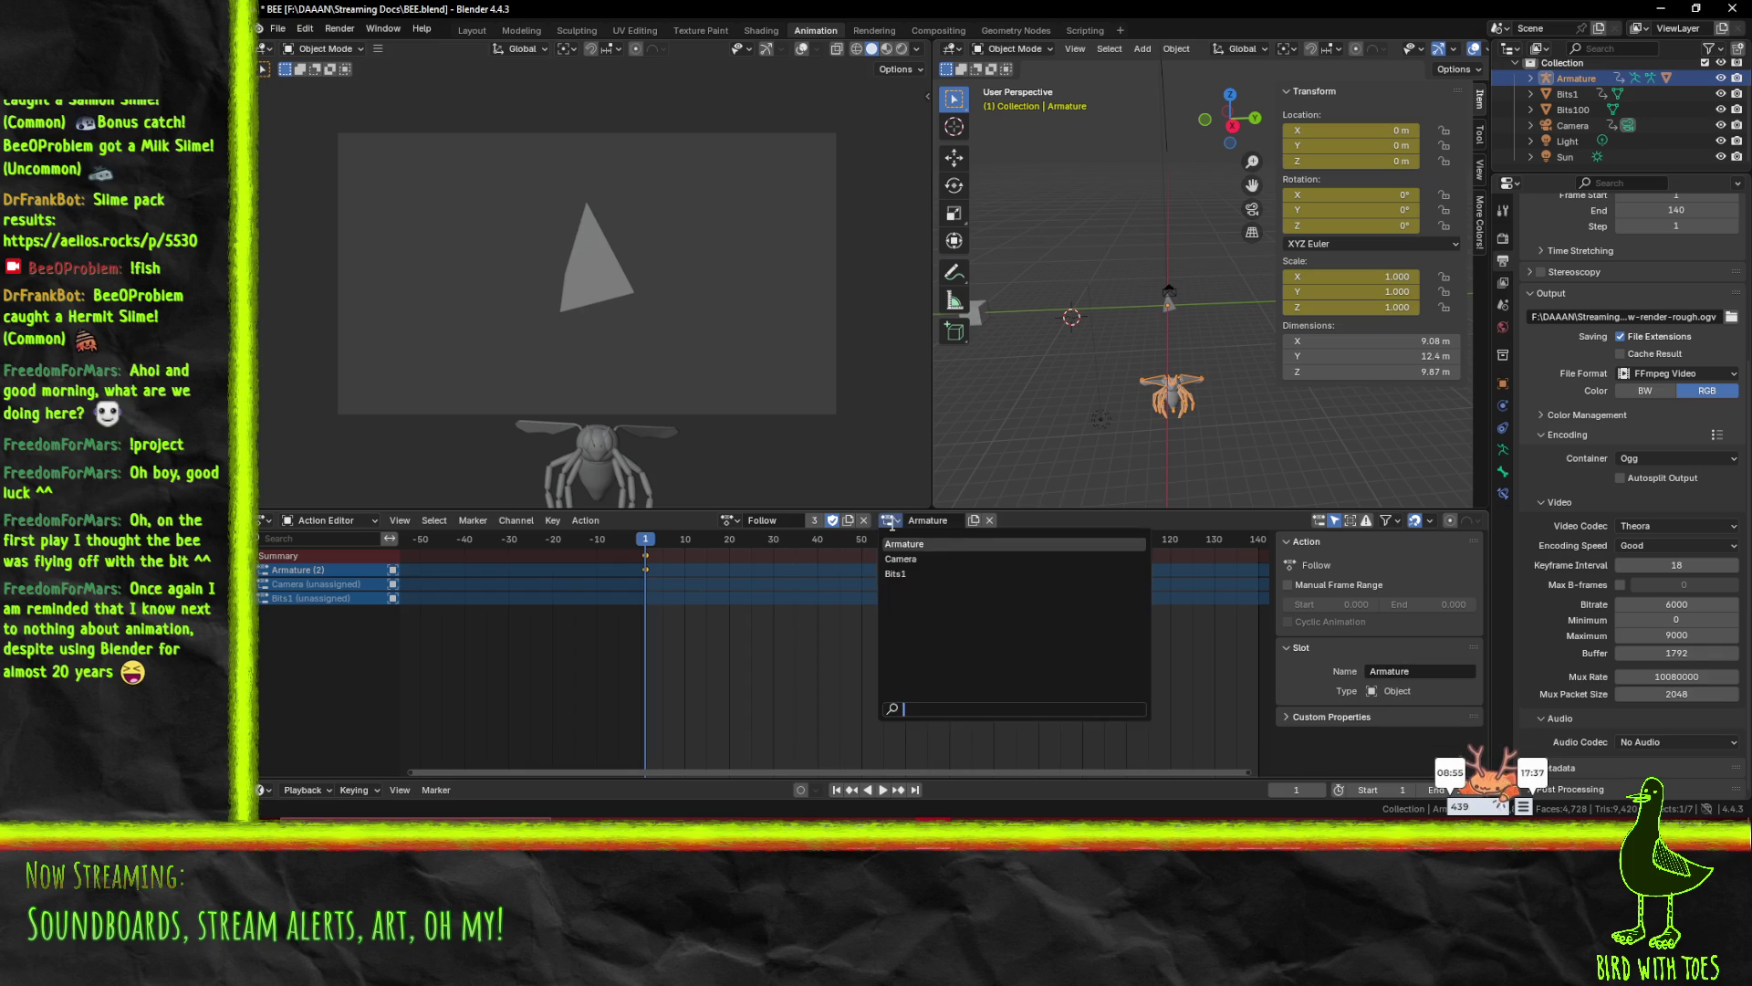
click(914, 560)
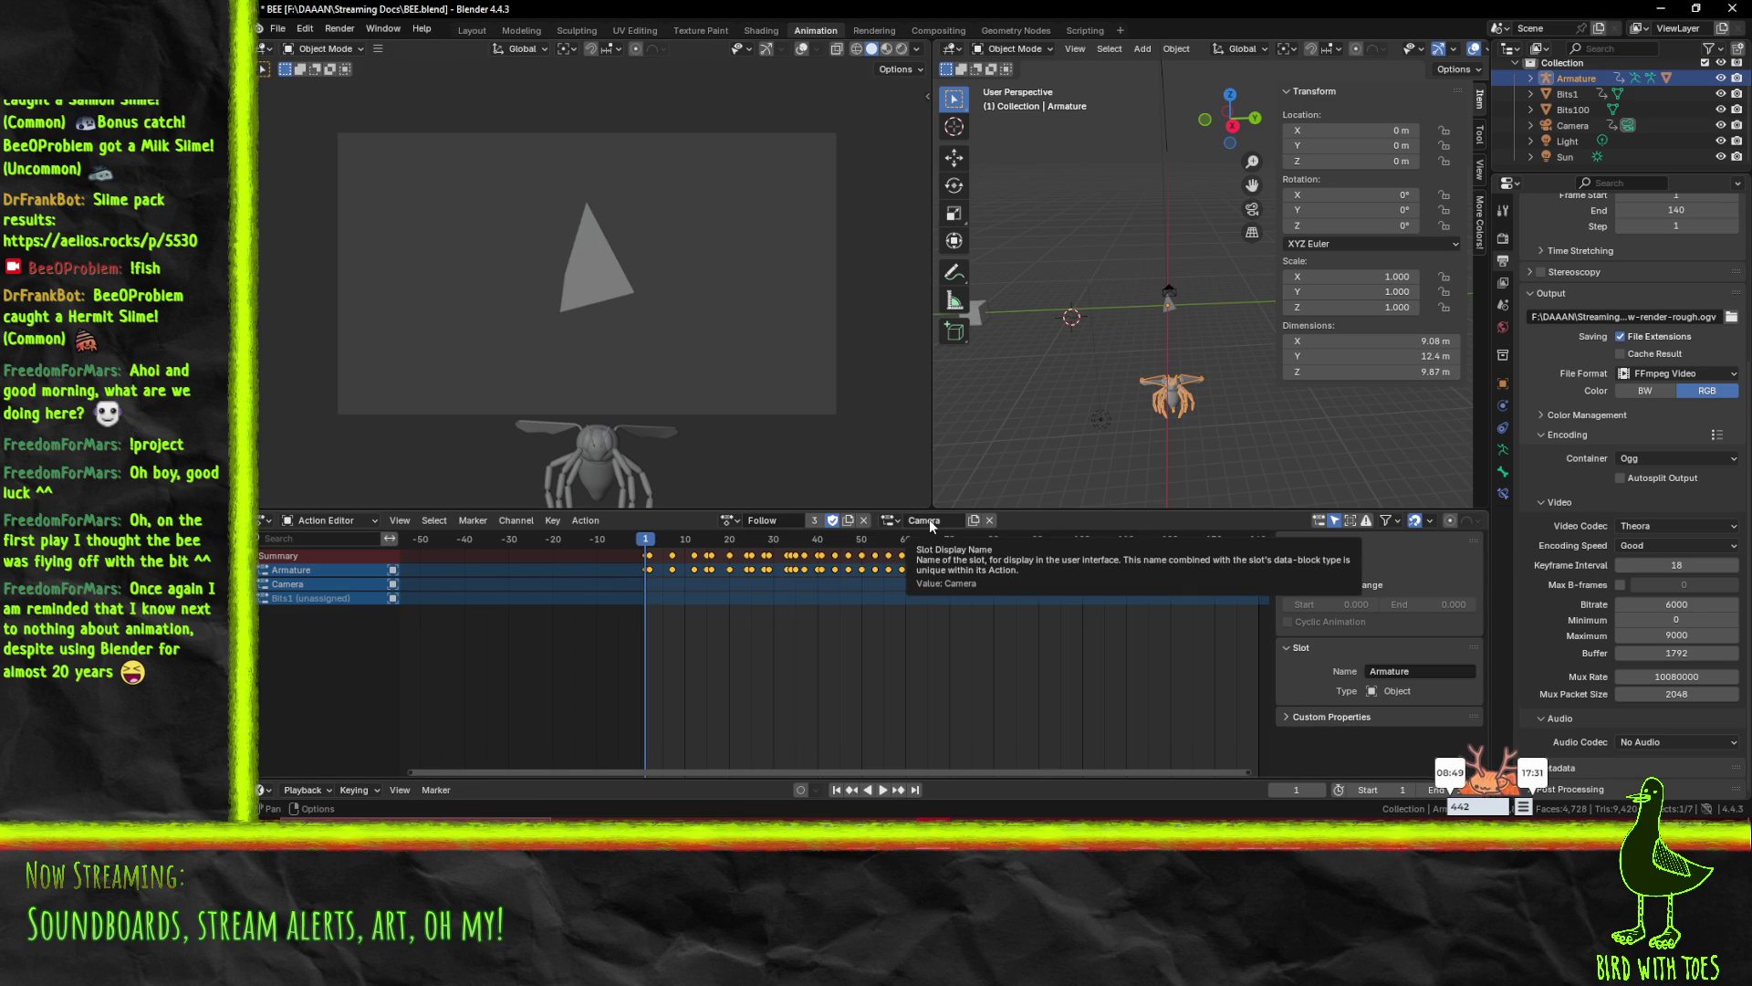
key(space)
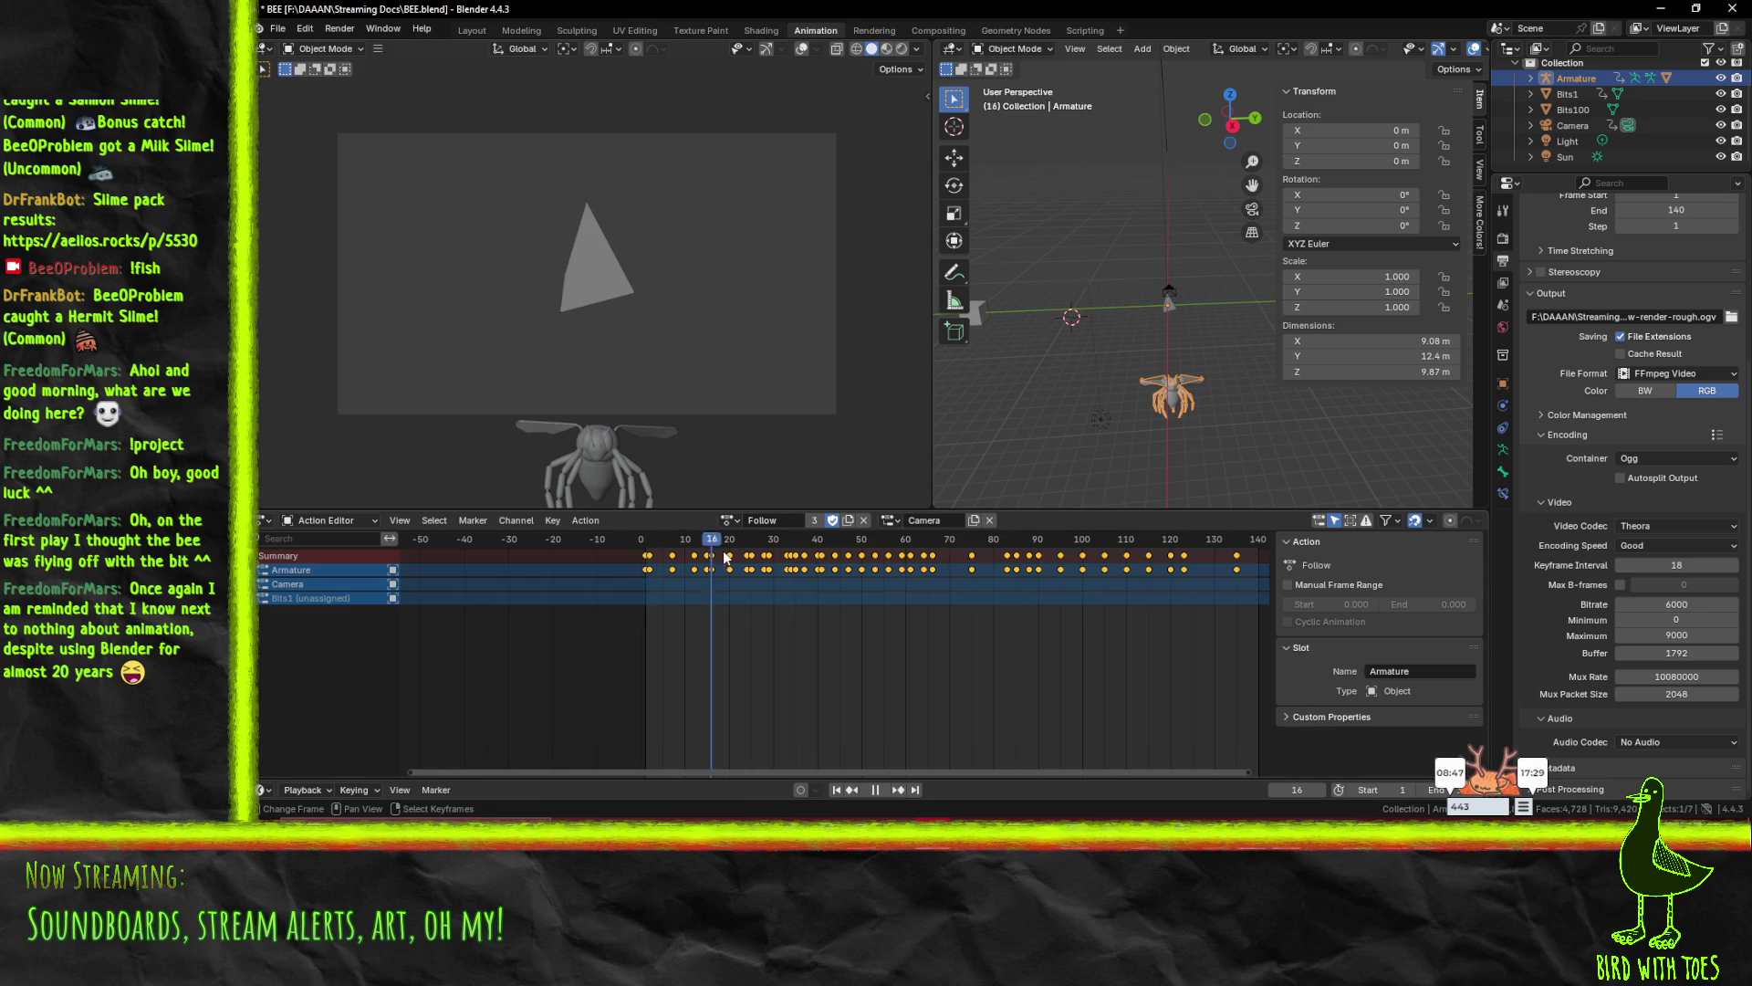
key(space)
click(889, 520)
click(894, 546)
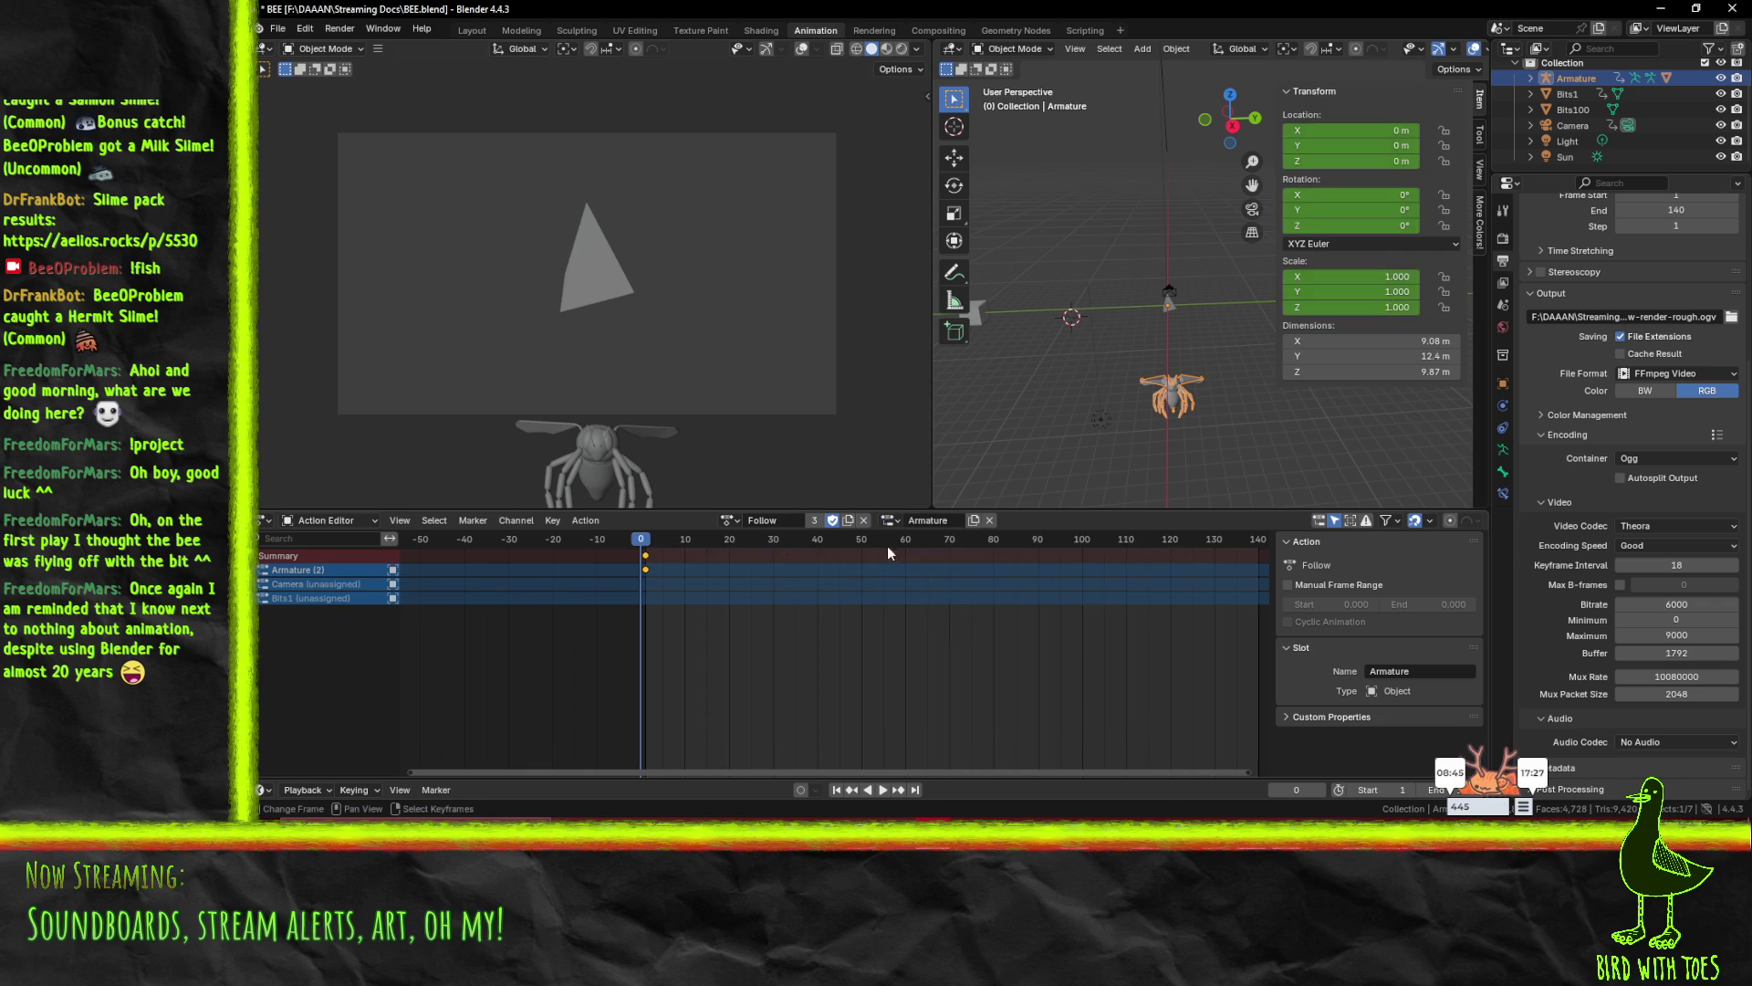
mouse_move(677, 545)
mouse_down()
mouse_move(1018, 548)
mouse_move(649, 551)
mouse_move(1177, 545)
mouse_move(638, 556)
mouse_move(1179, 547)
mouse_move(679, 548)
mouse_up()
click(889, 520)
click(921, 561)
- Back on the Armature slot, expand the bone and Object Transforms channels and play from frame 0
key(ctrl+KP_Add)
click(890, 520)
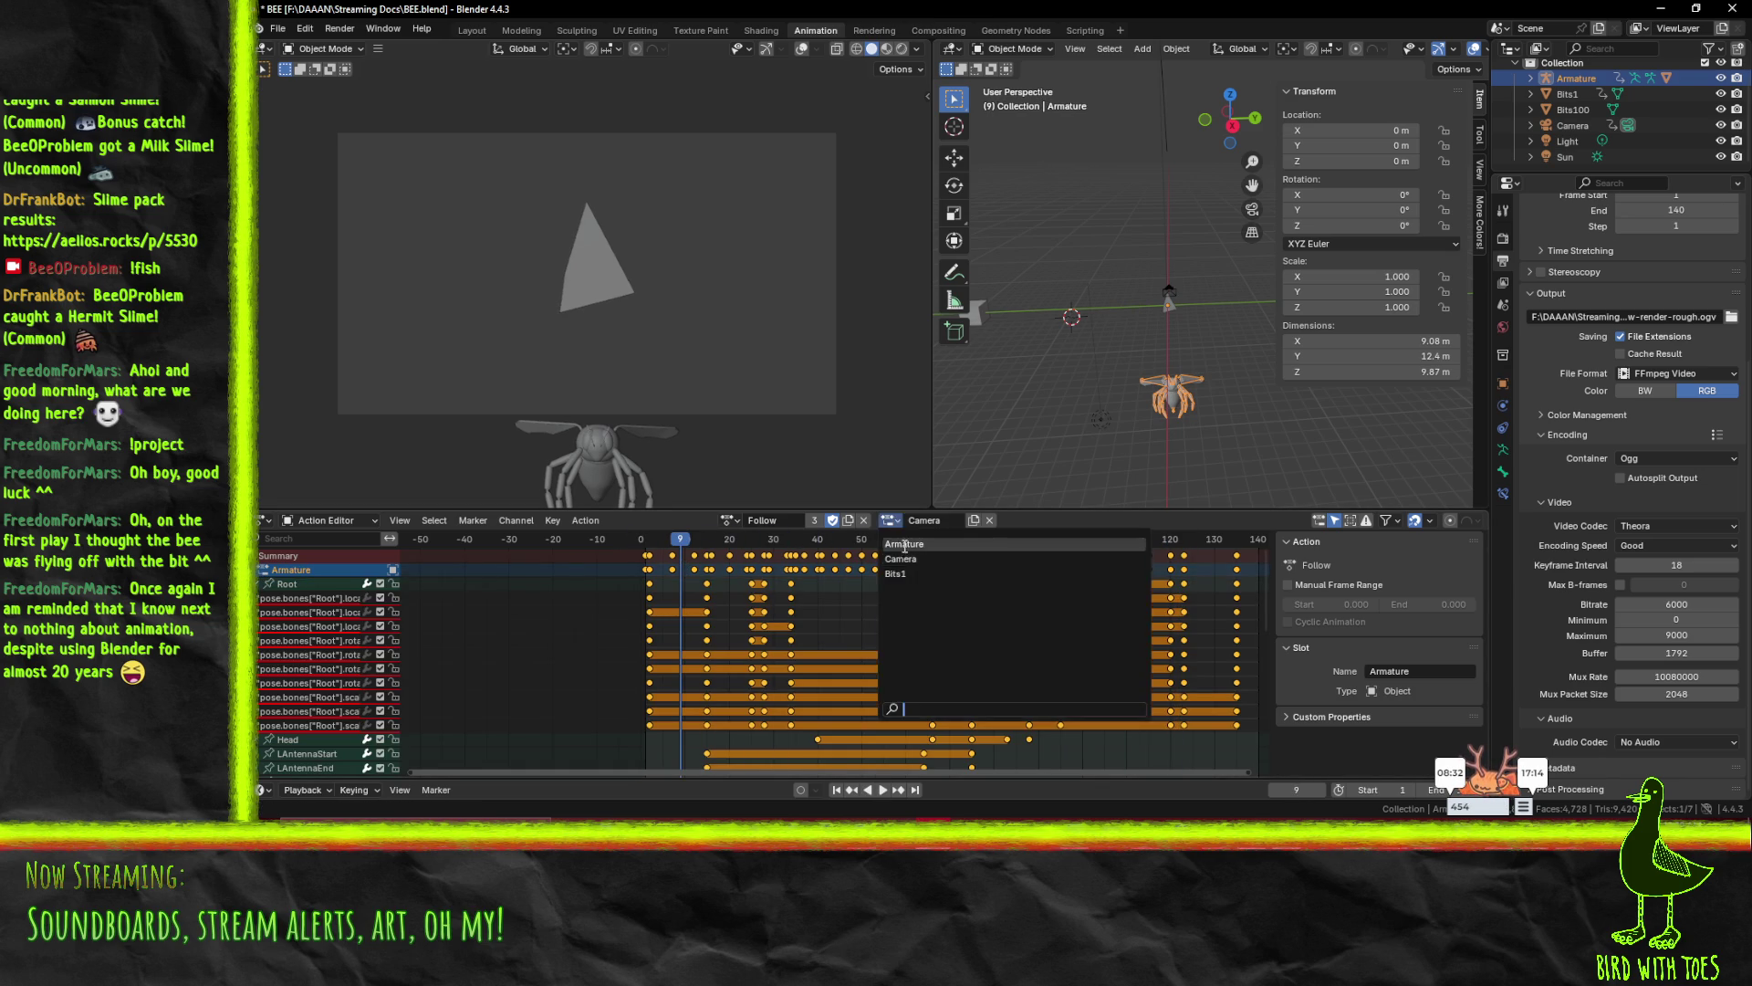
click(901, 544)
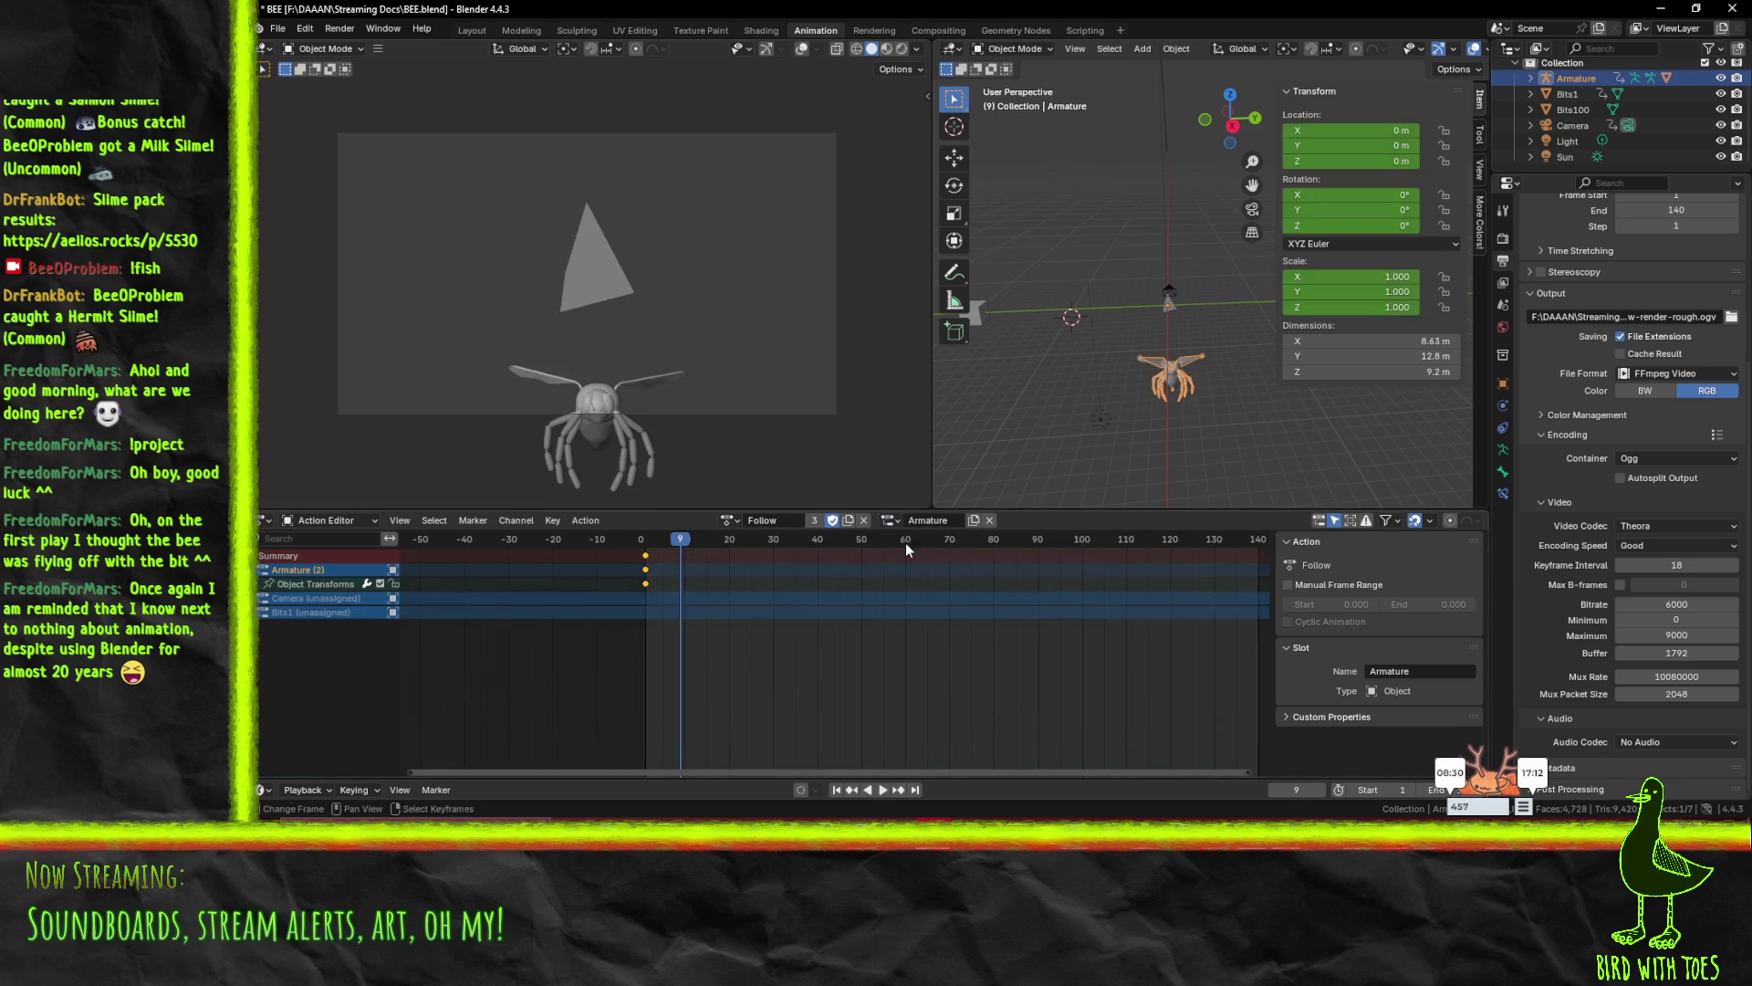
drag(680, 540, 641, 544)
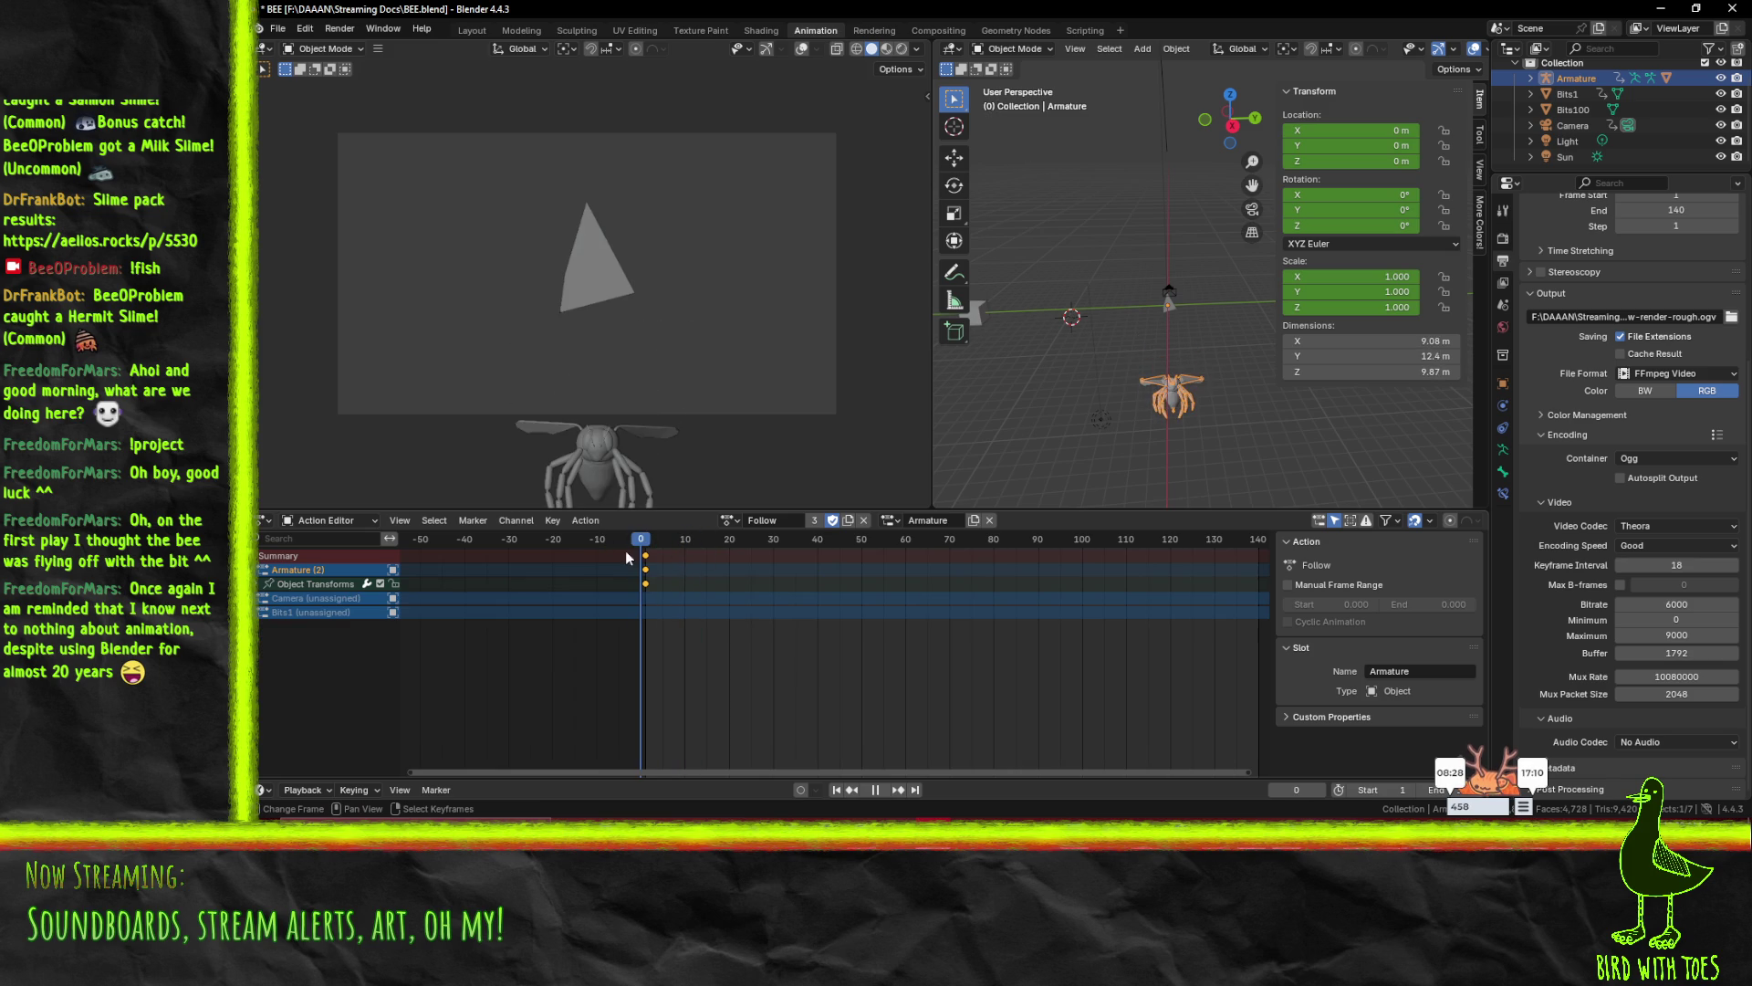
click(263, 582)
key(space)
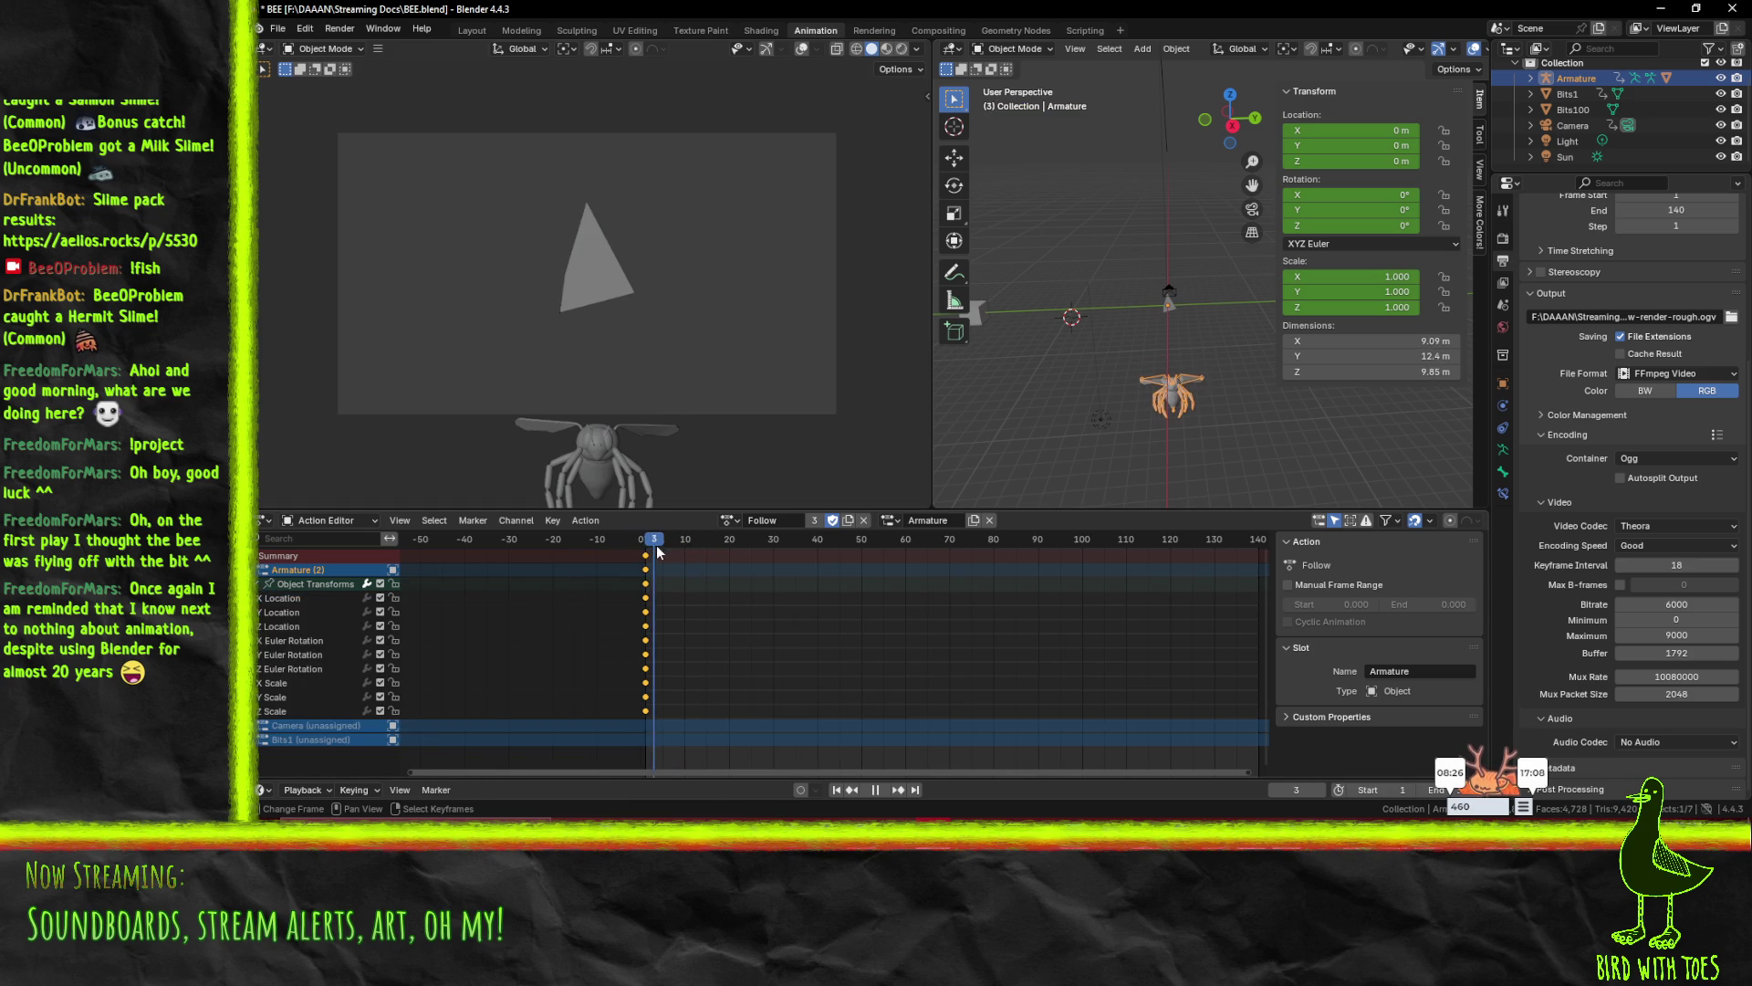
key(Escape)
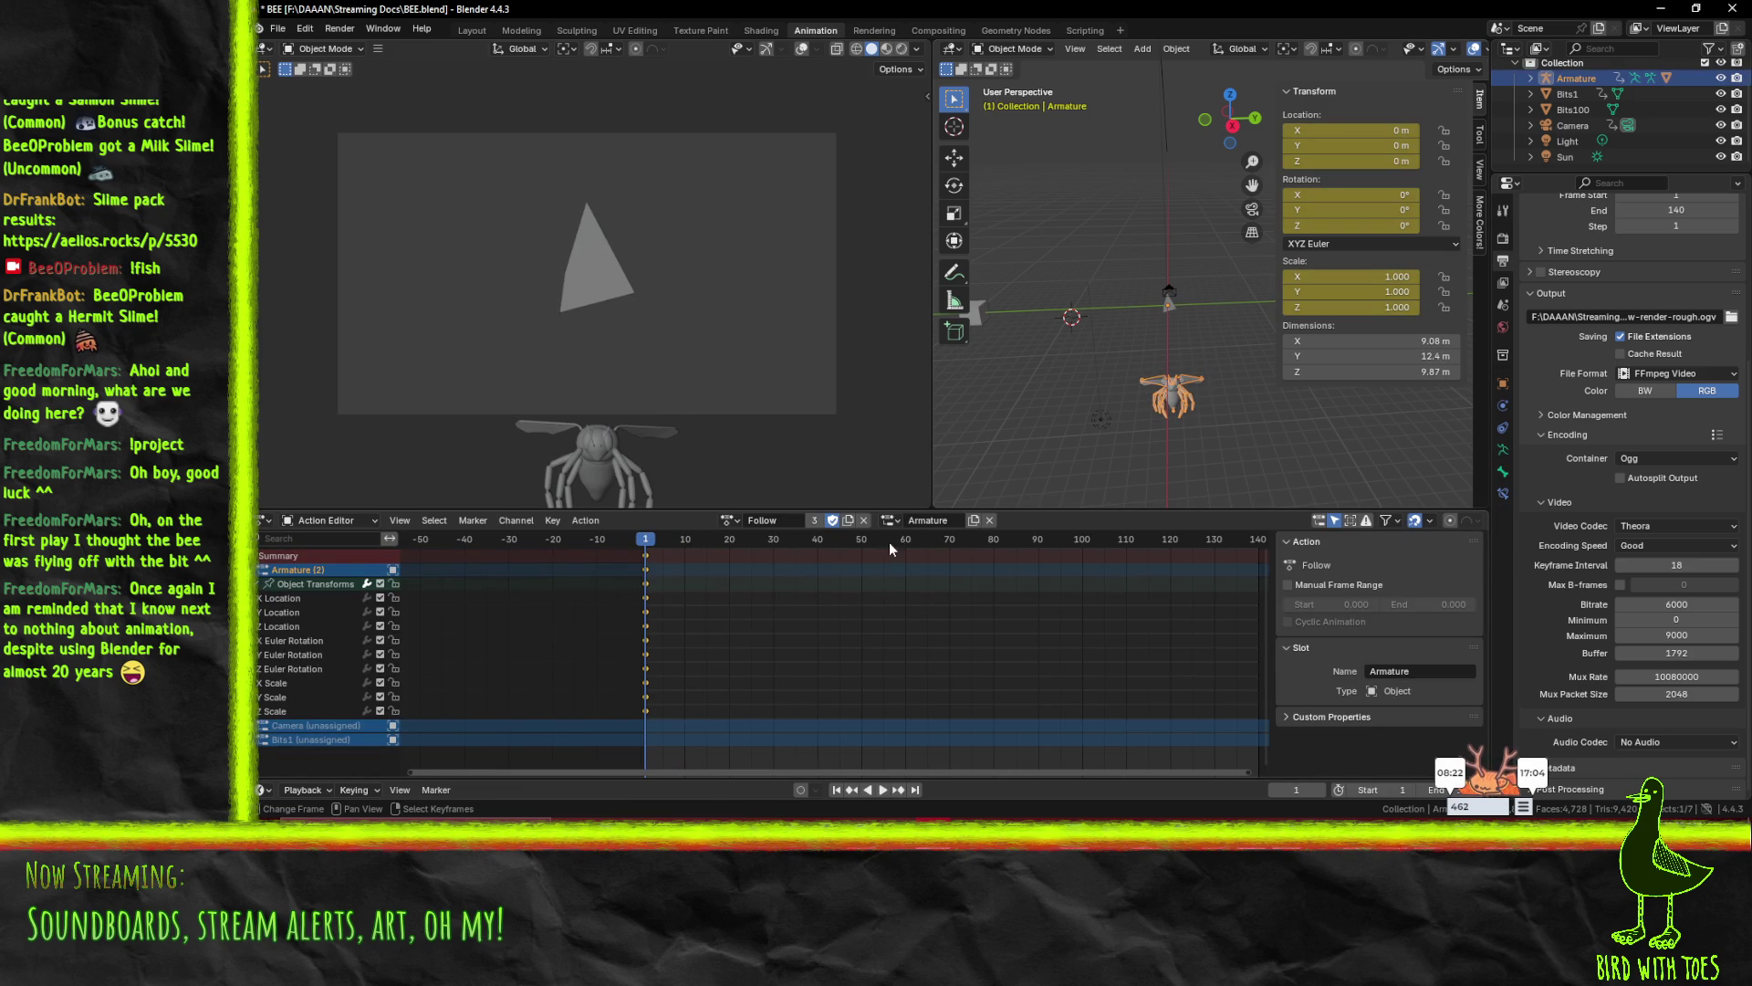
- Toggle Camera and Armature slots, then assign Bits1 and play it from the start
click(887, 521)
click(900, 546)
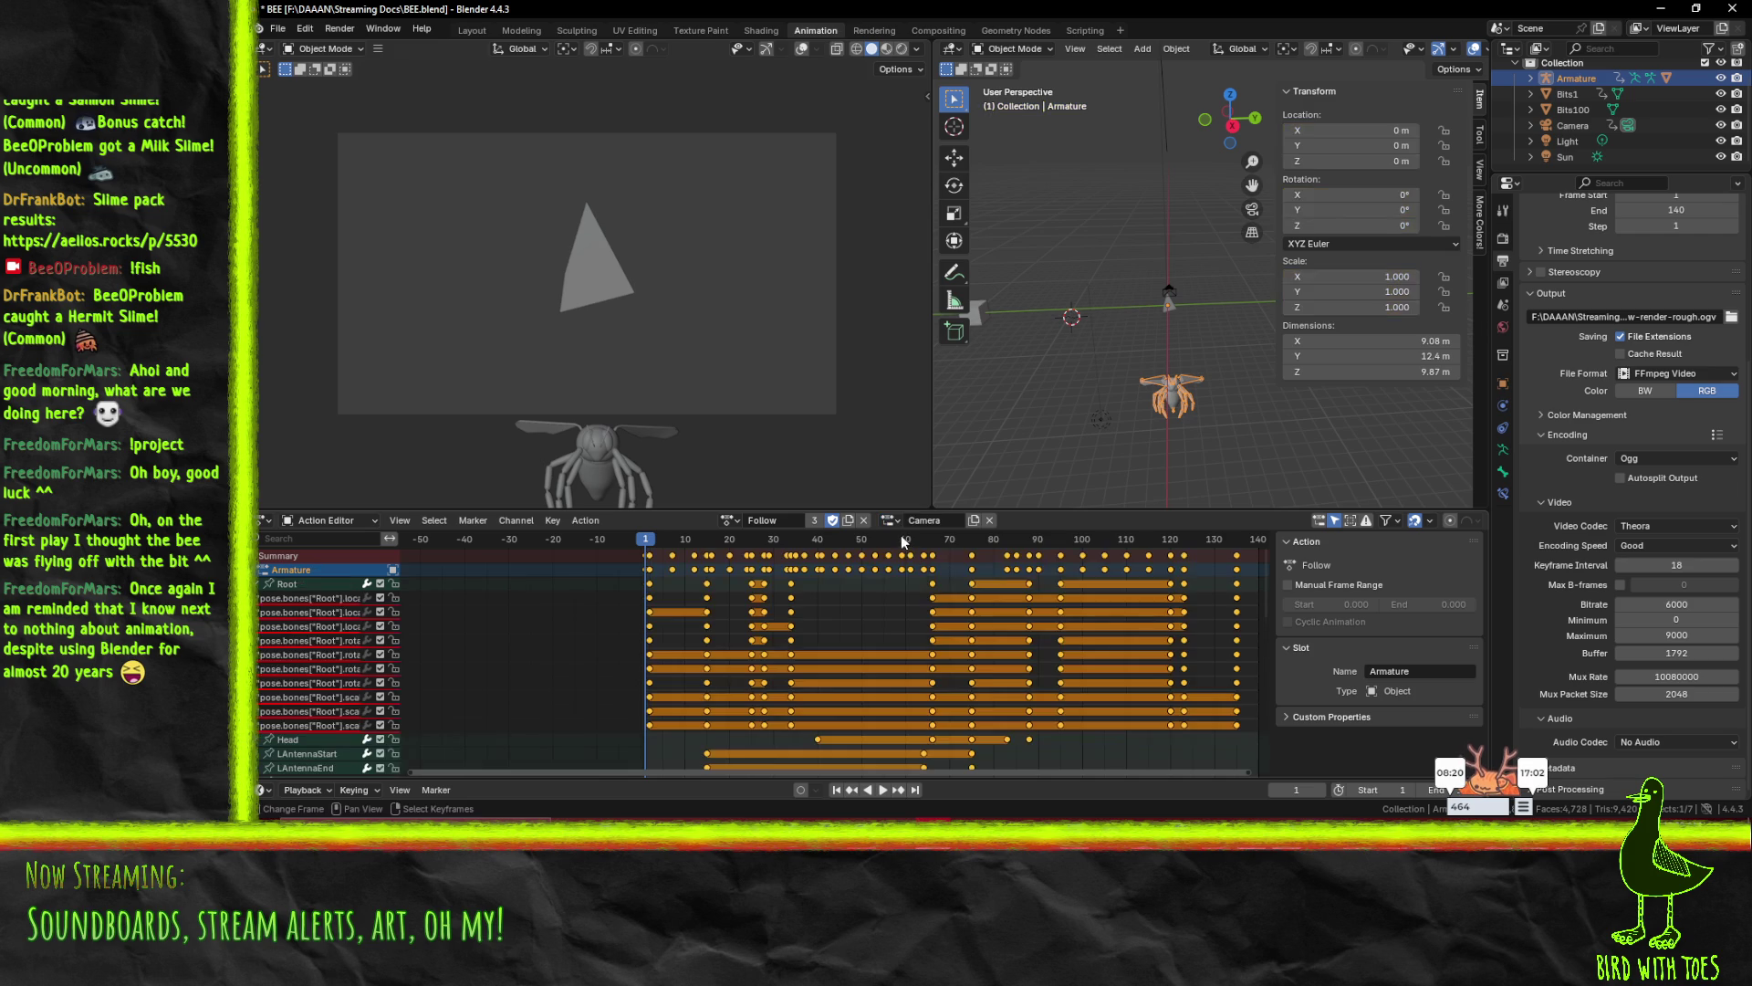
click(894, 524)
click(912, 558)
drag(653, 548, 638, 541)
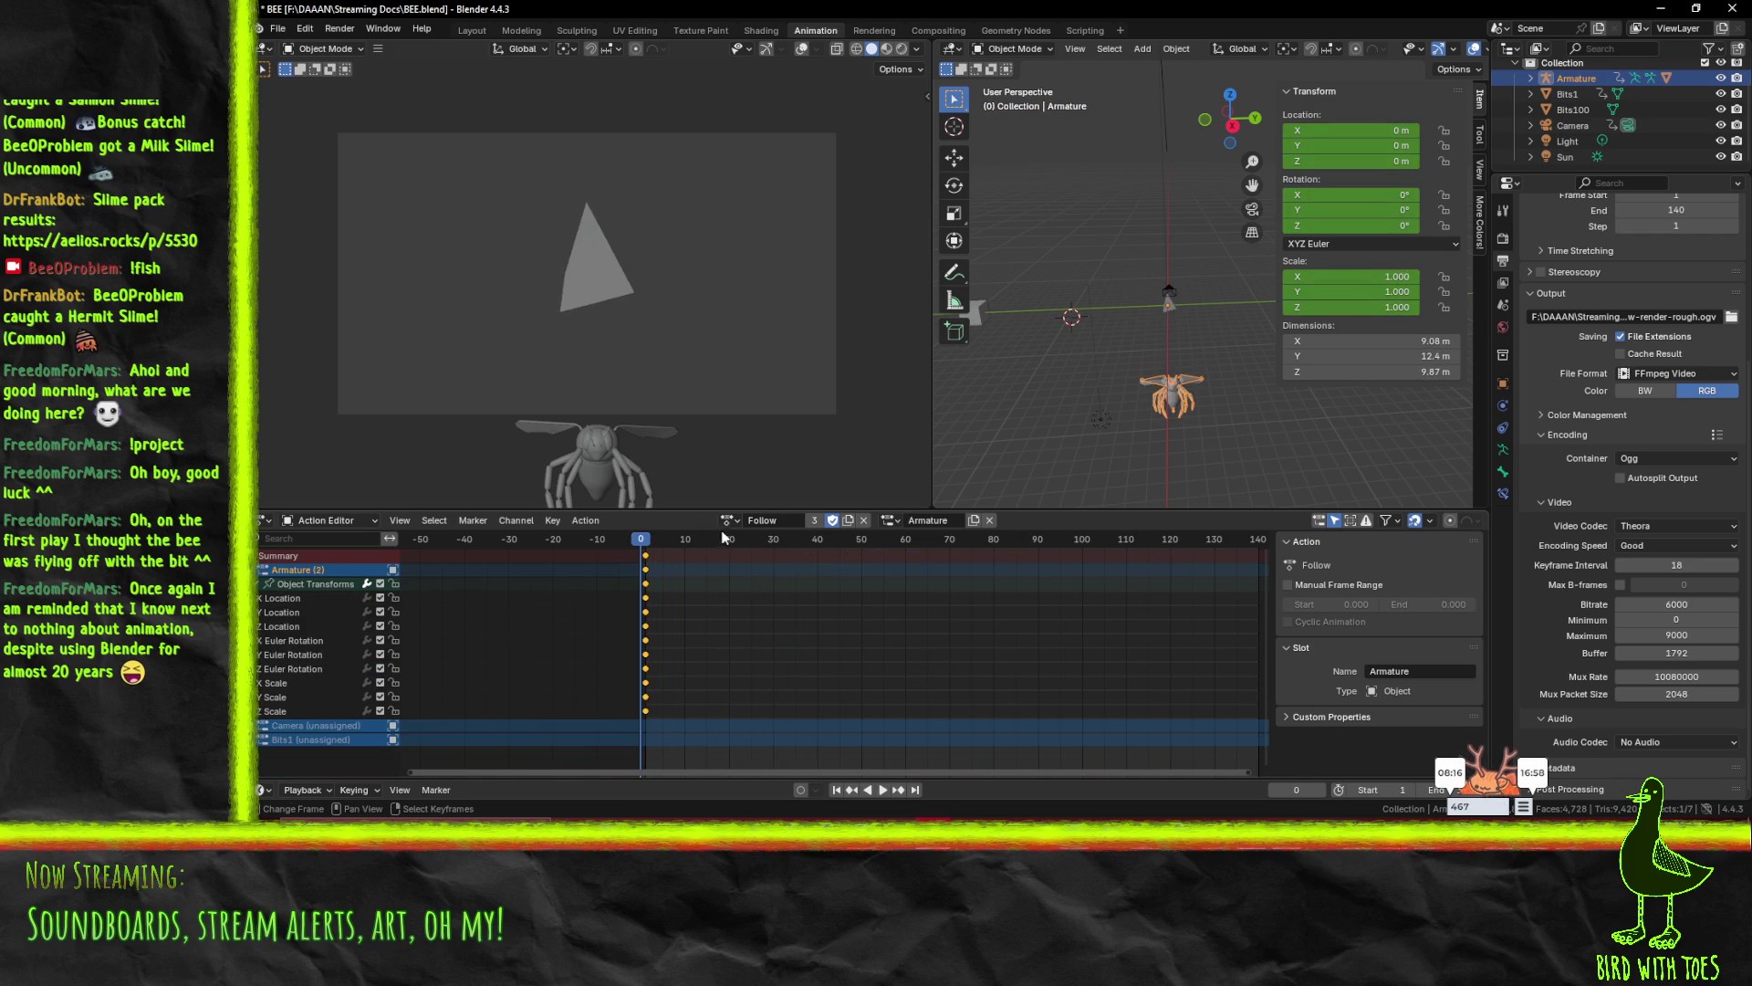
click(889, 520)
click(907, 541)
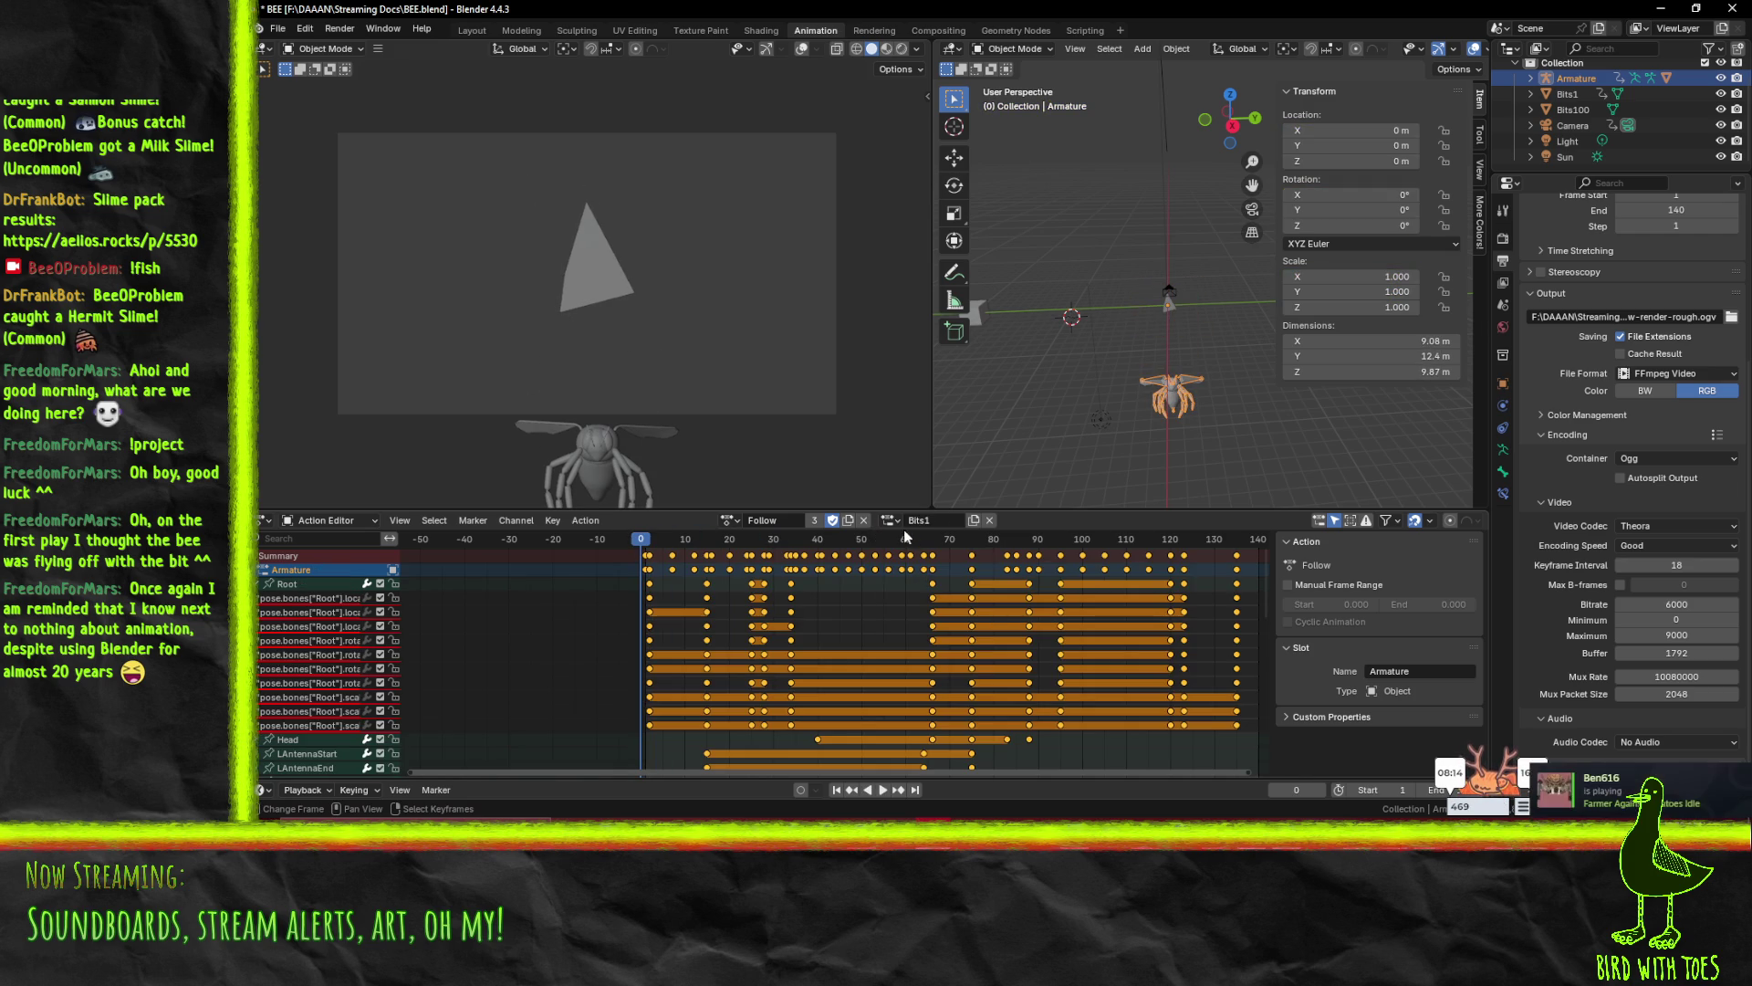
key(space)
drag(1080, 554, 910, 559)
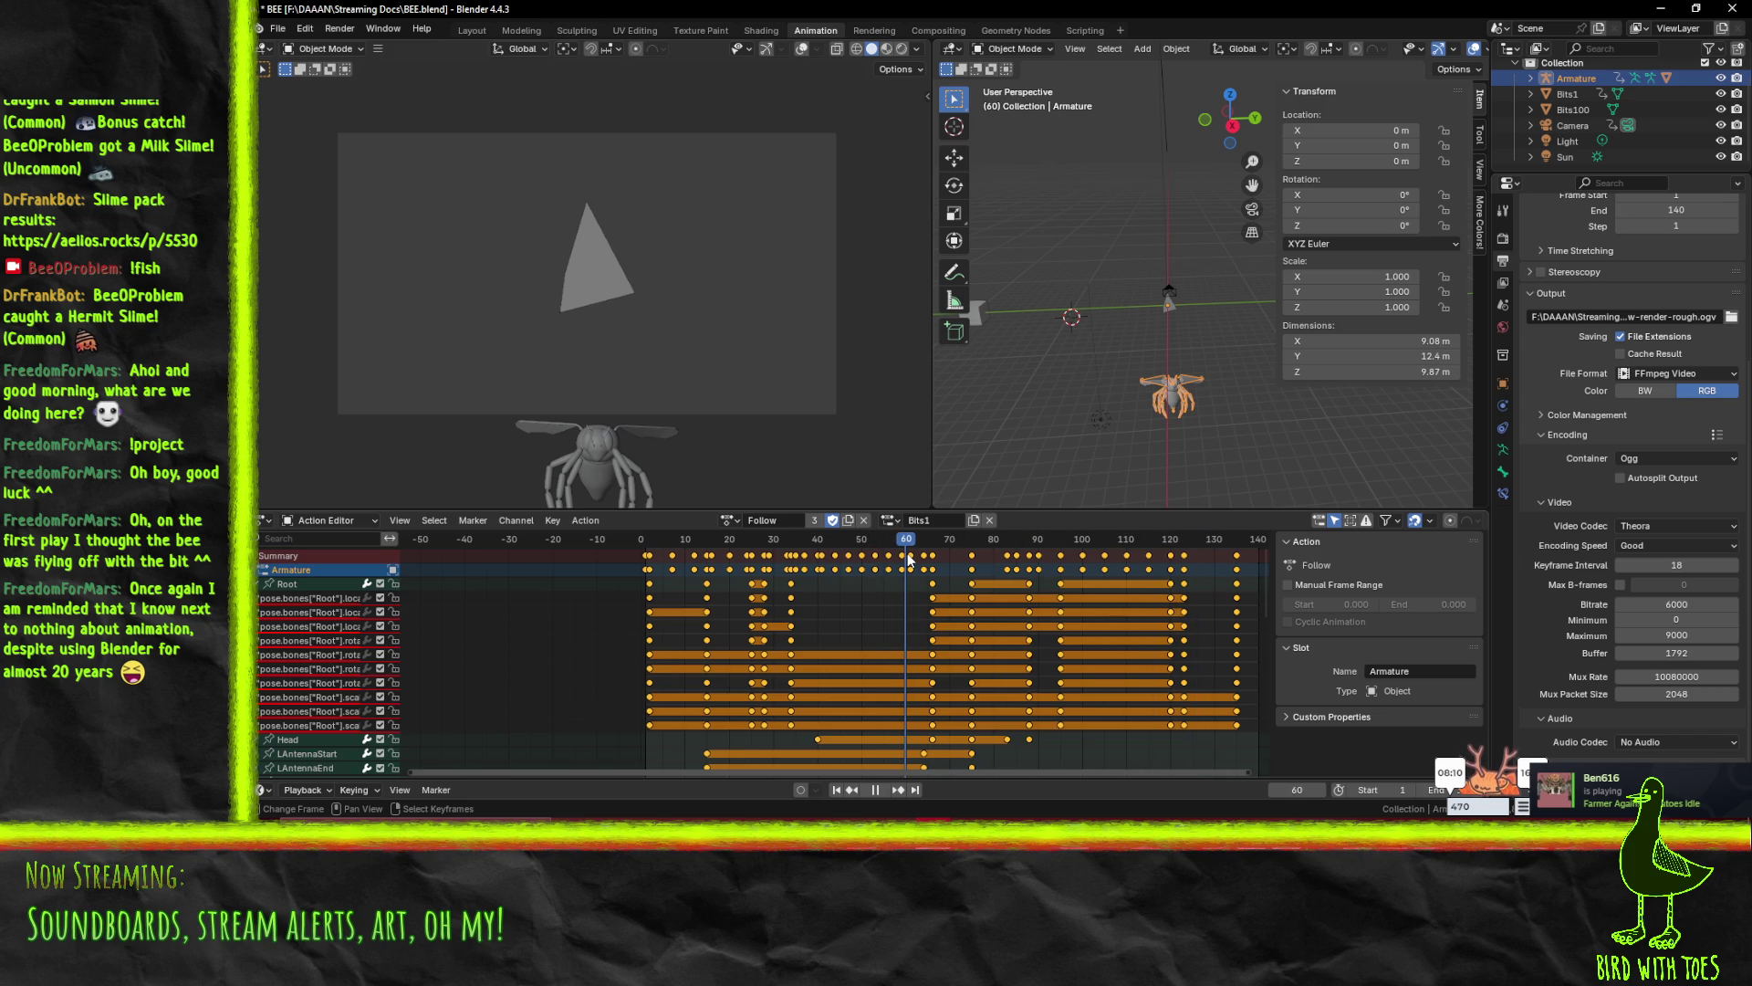
drag(910, 559, 651, 541)
key(space)
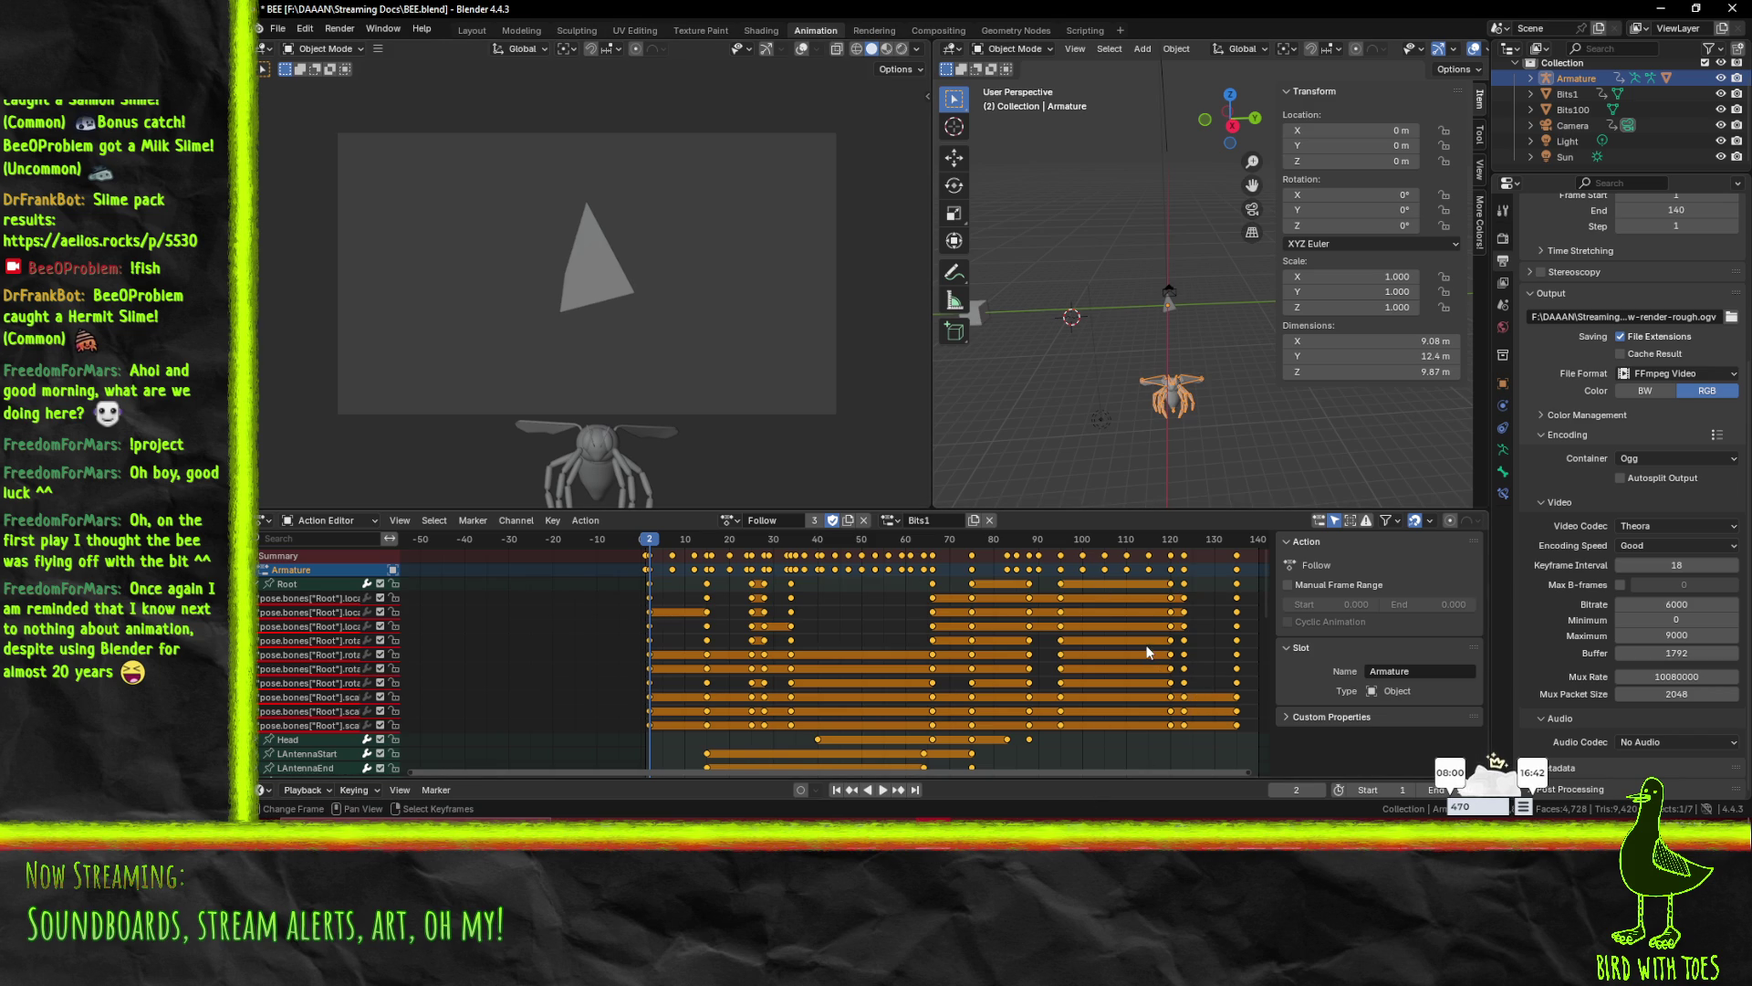
- Play and check frames 16 and 27, then assign the Camera slot instead of Bits1
key(space)
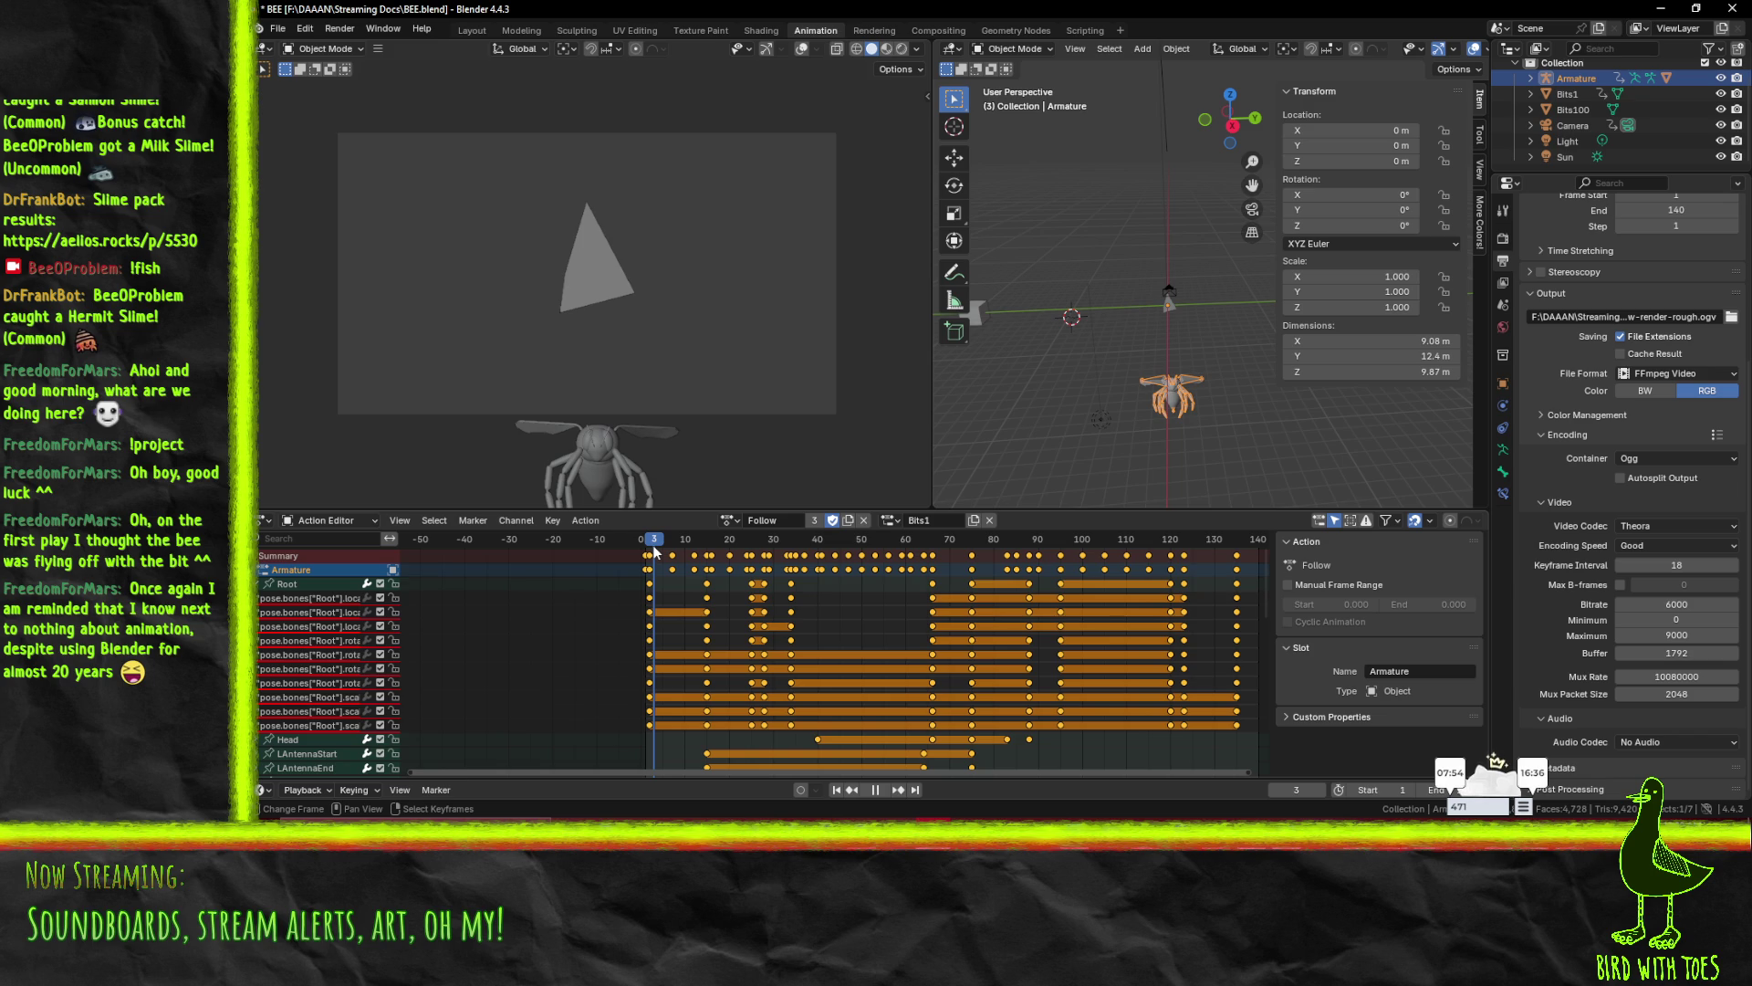
click(712, 576)
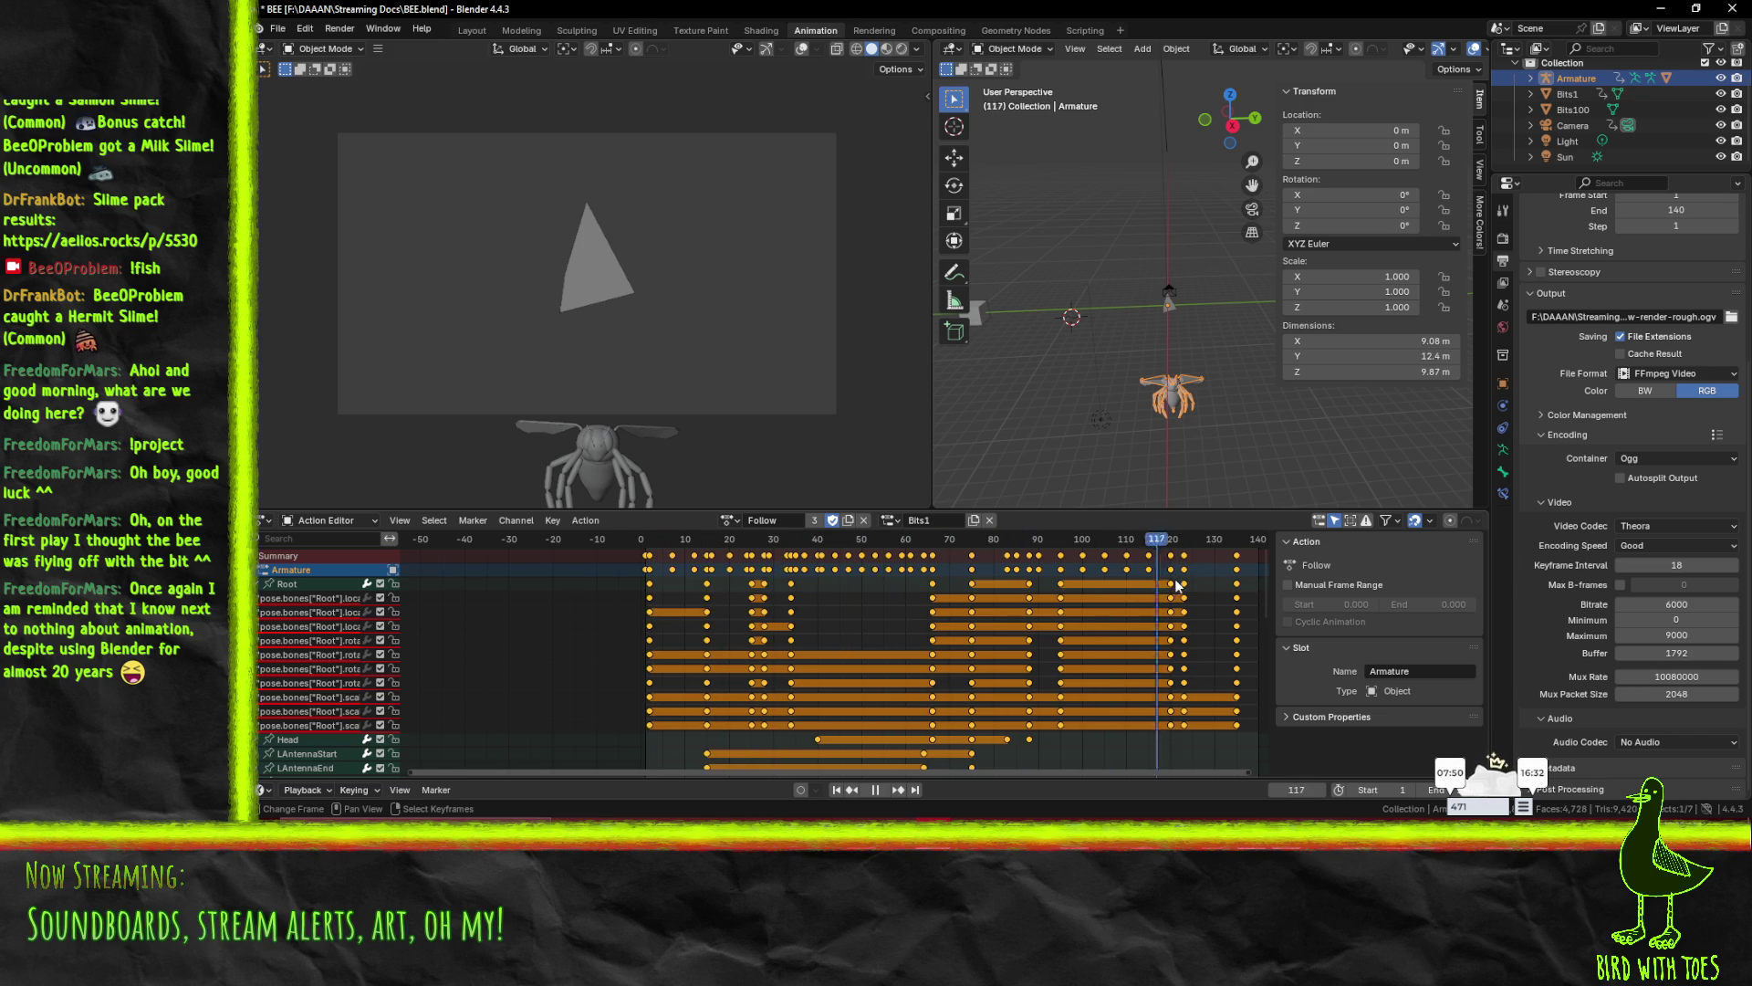
click(763, 577)
key(space)
click(890, 519)
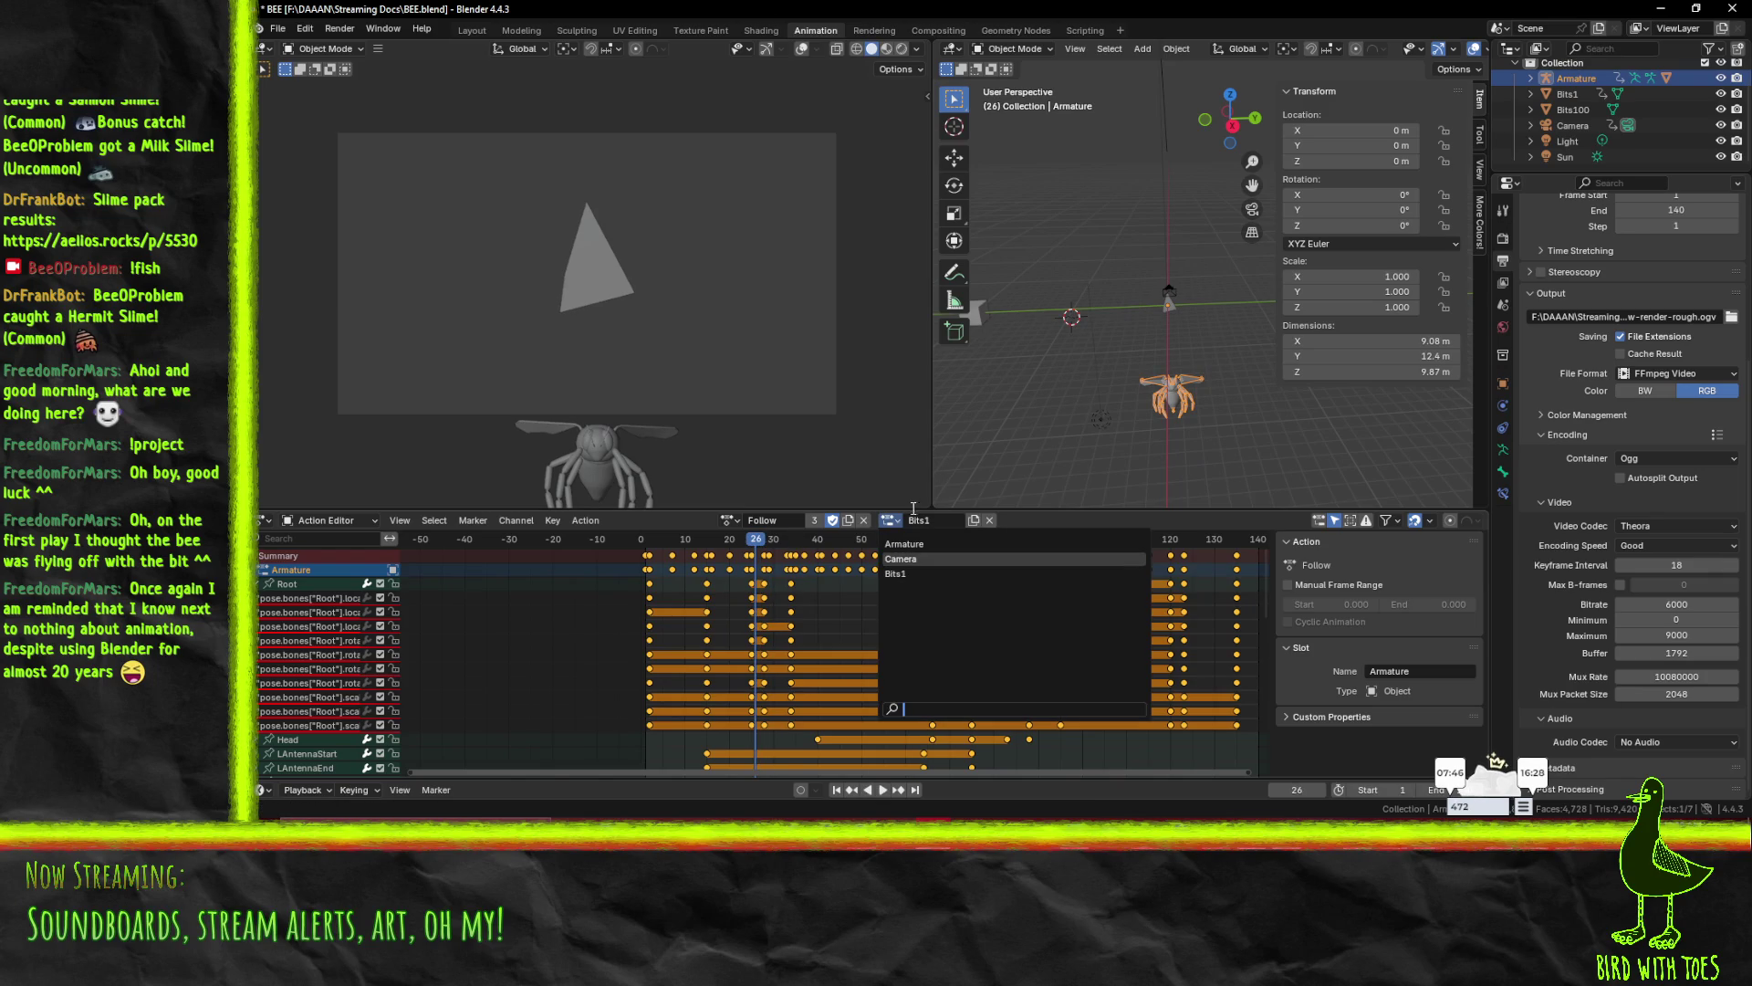
click(901, 559)
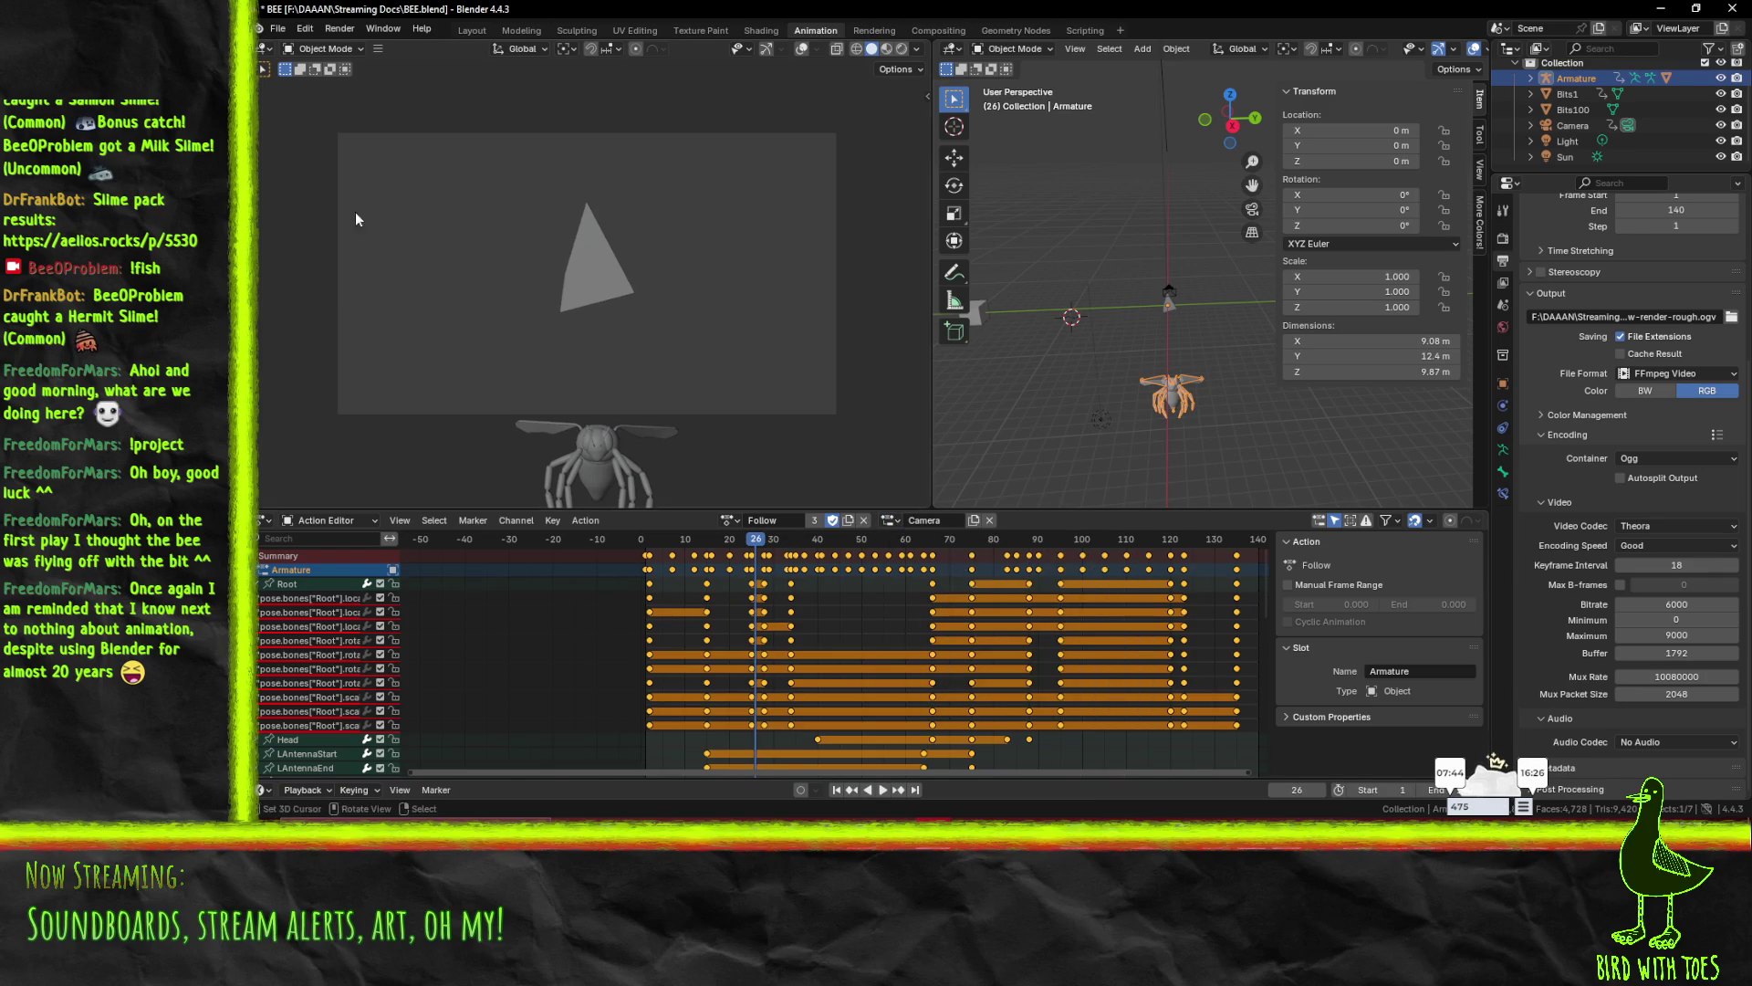
click(277, 30)
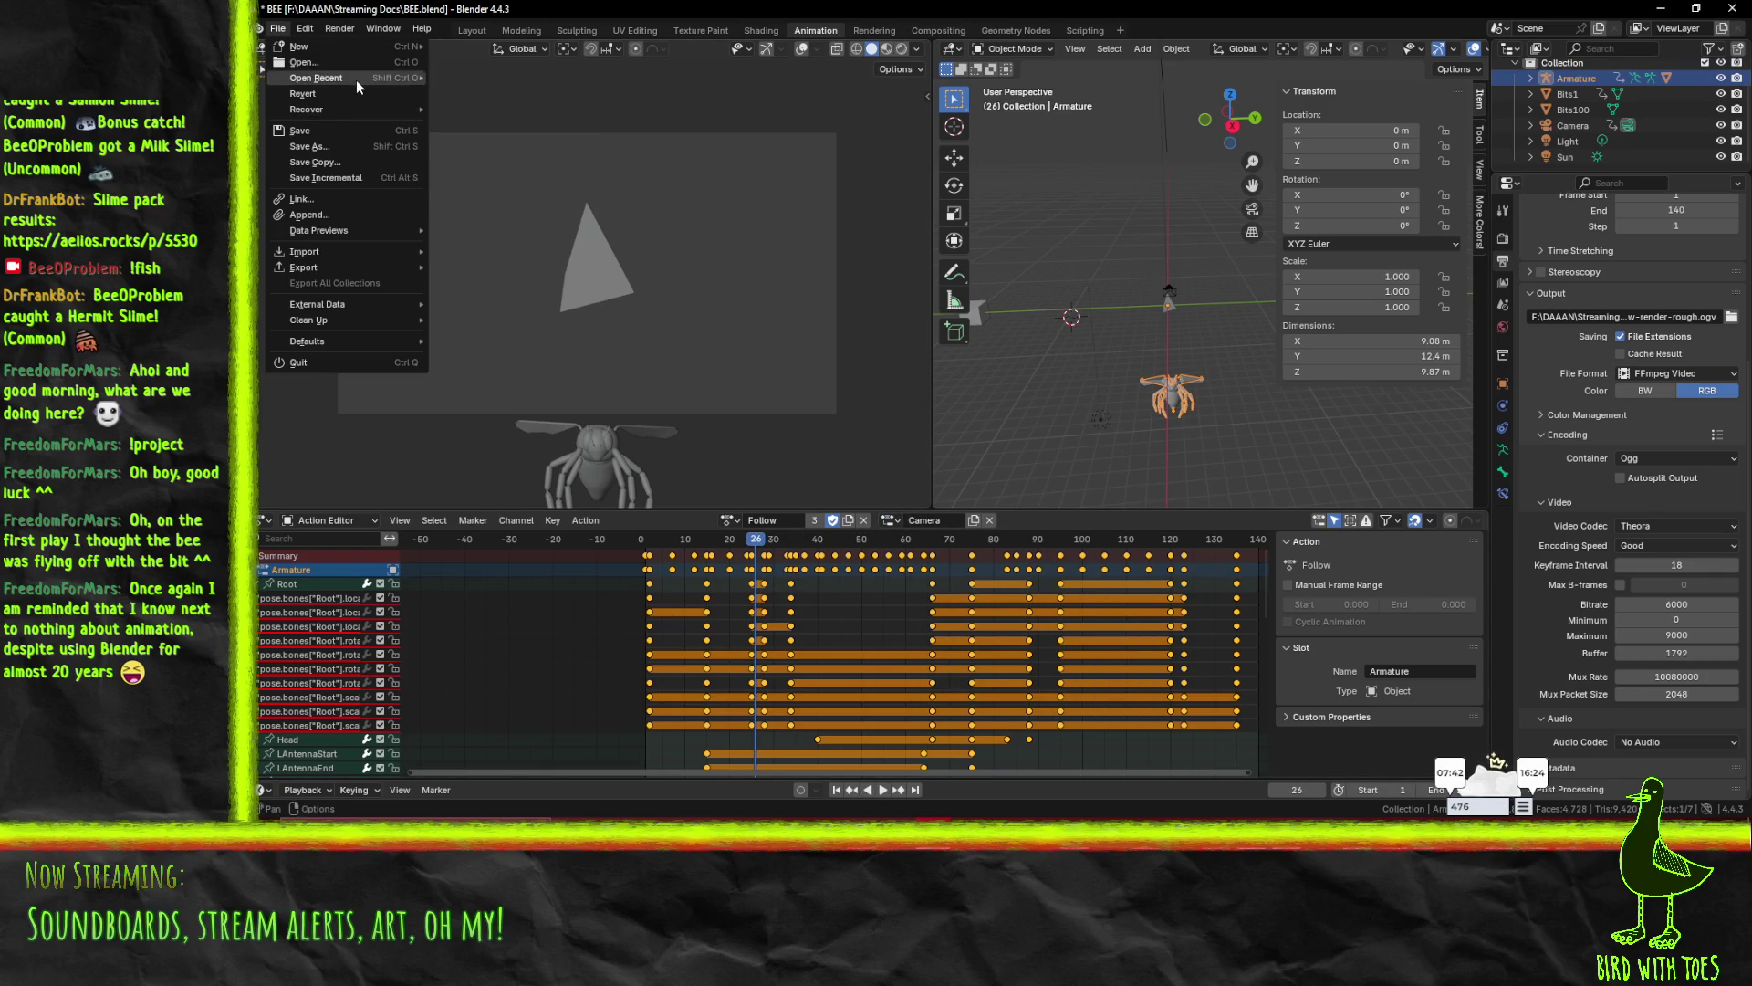
- Open BEE follow.blend from recent files without saving, and play the wing animation
mouse_move(356, 80)
click(518, 93)
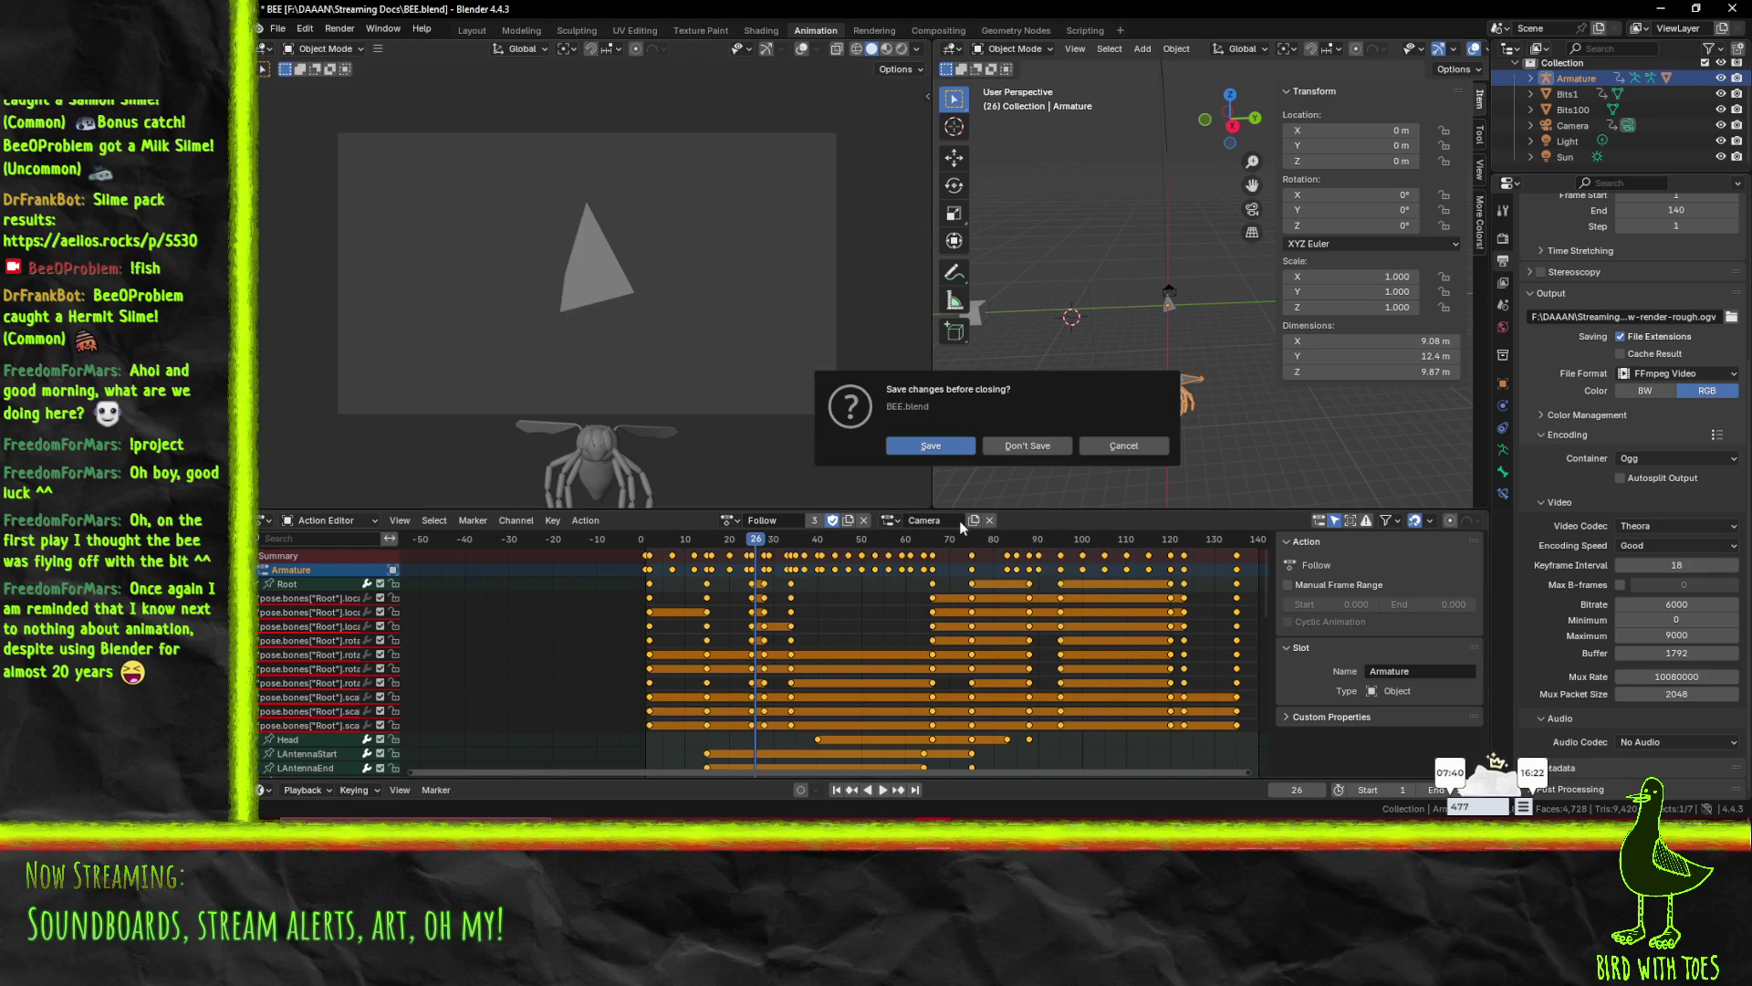
click(1011, 449)
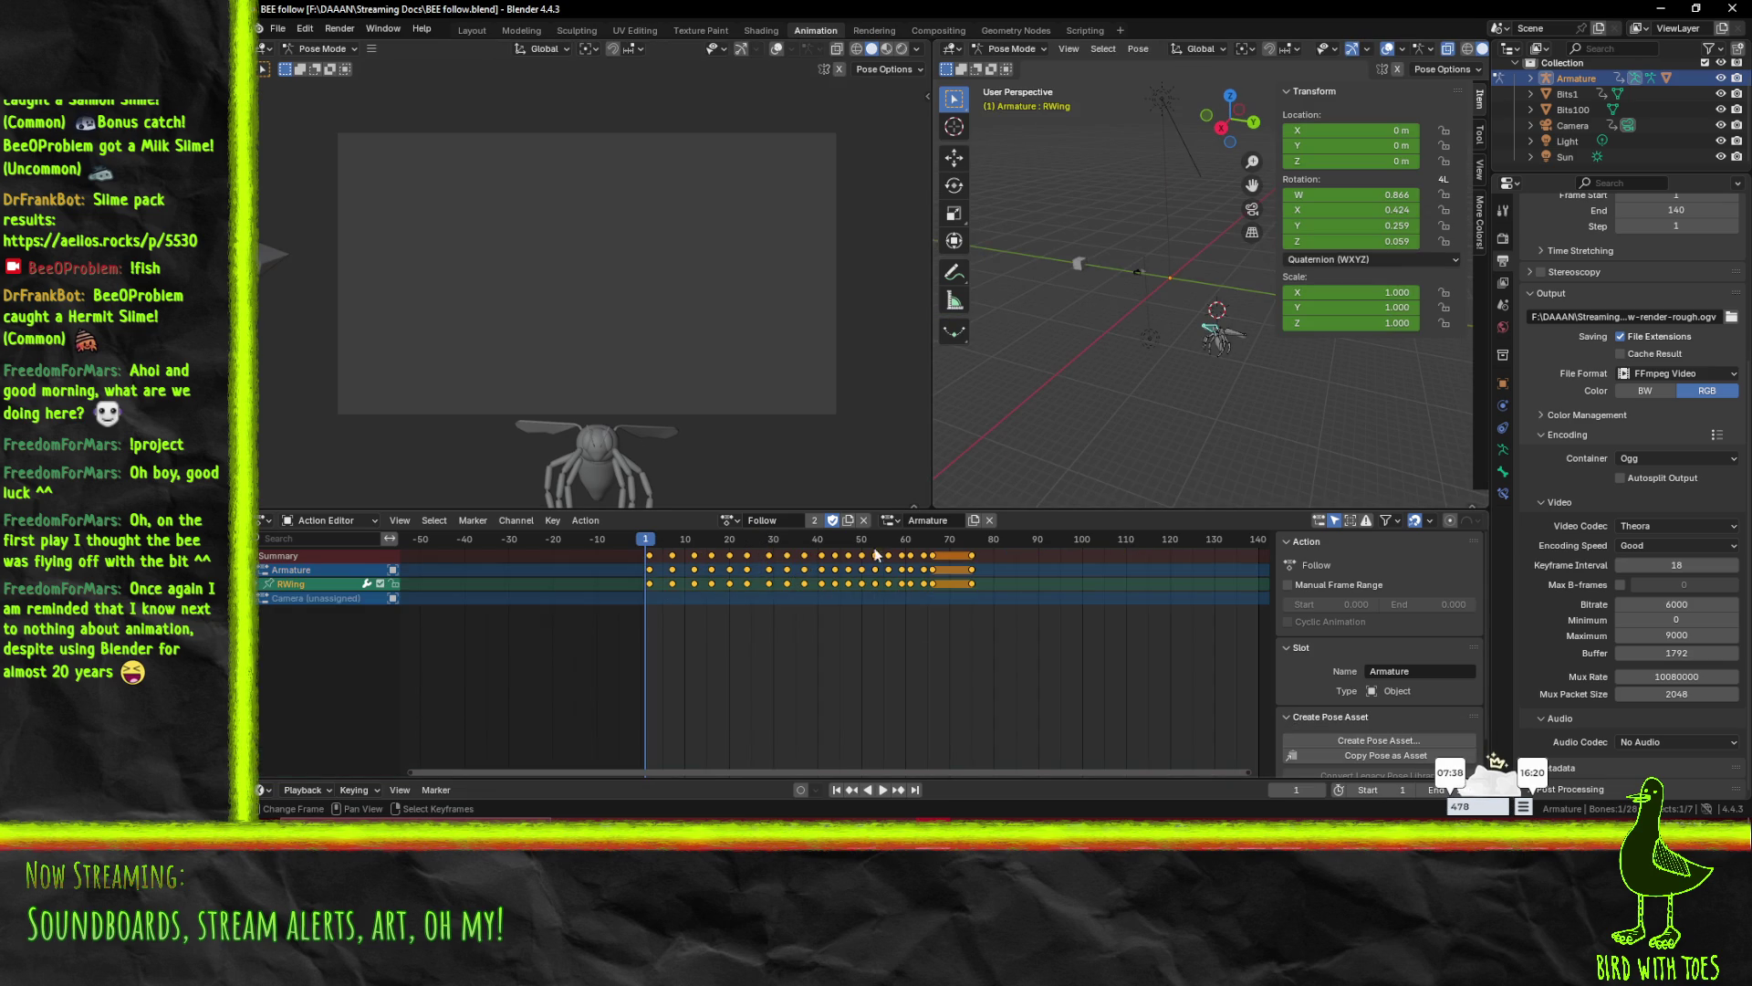
click(889, 520)
key(space)
key(space)
- Switch the Follow action to its Camera slot, play in reverse, then return to Armature
click(889, 520)
click(885, 563)
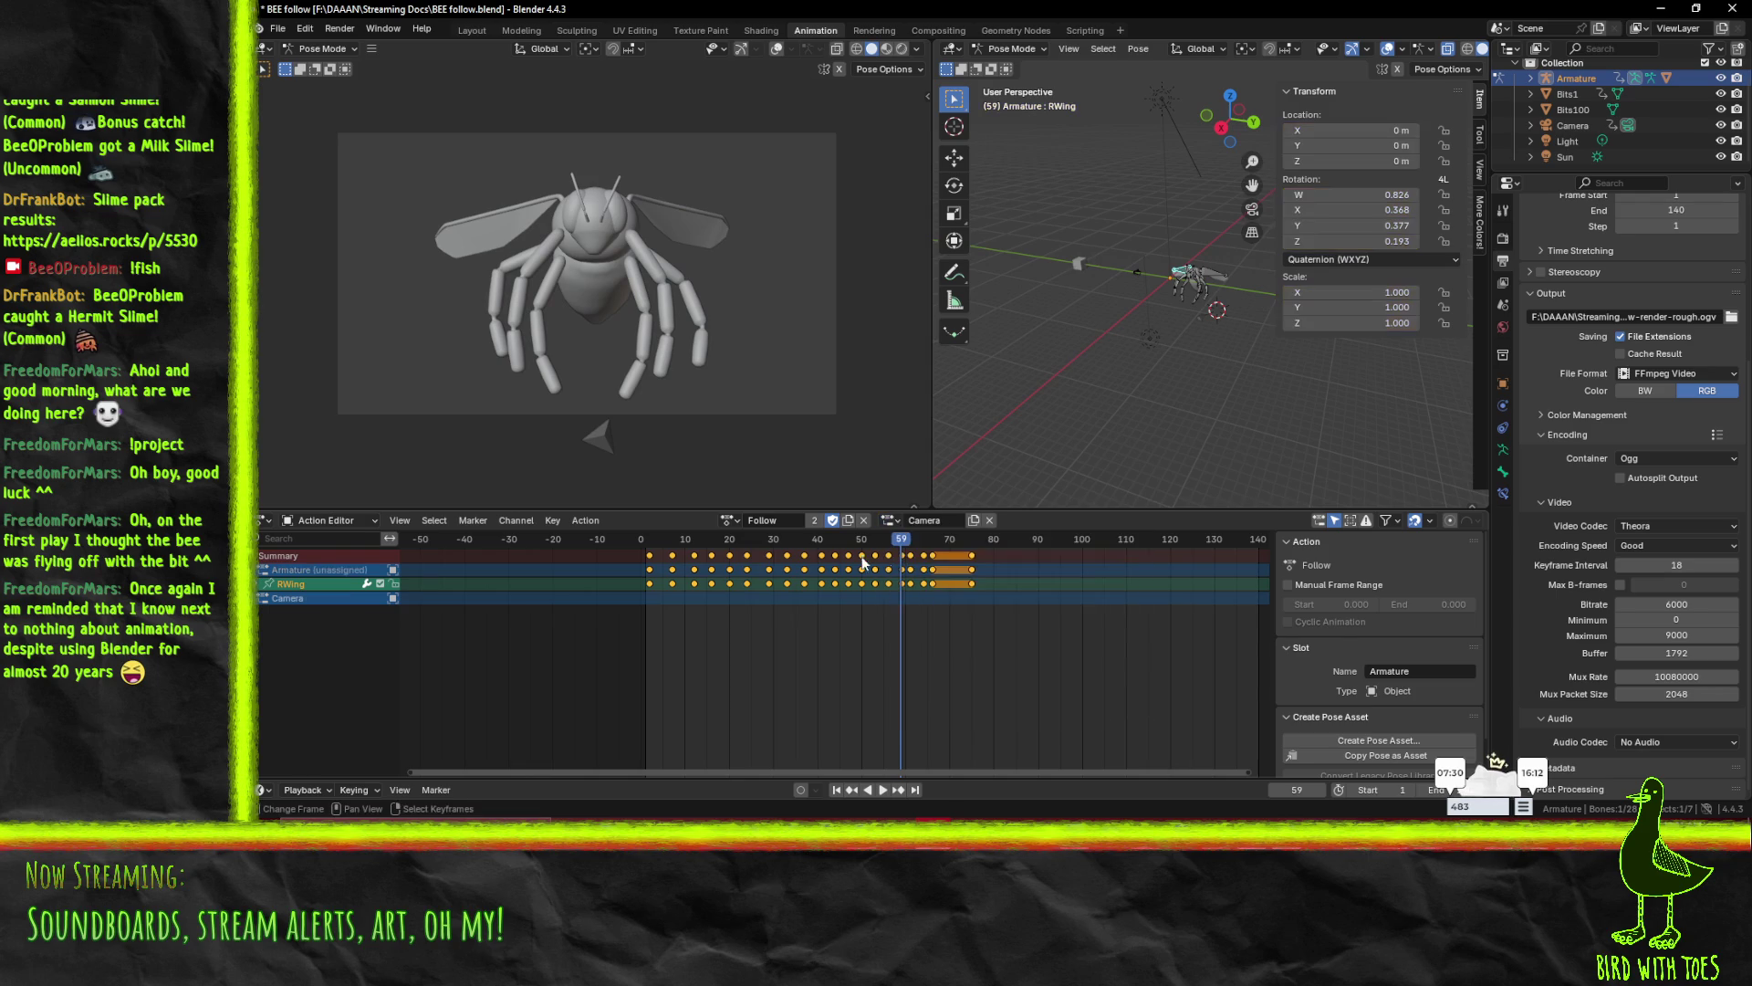
key(shift+ctrl+space)
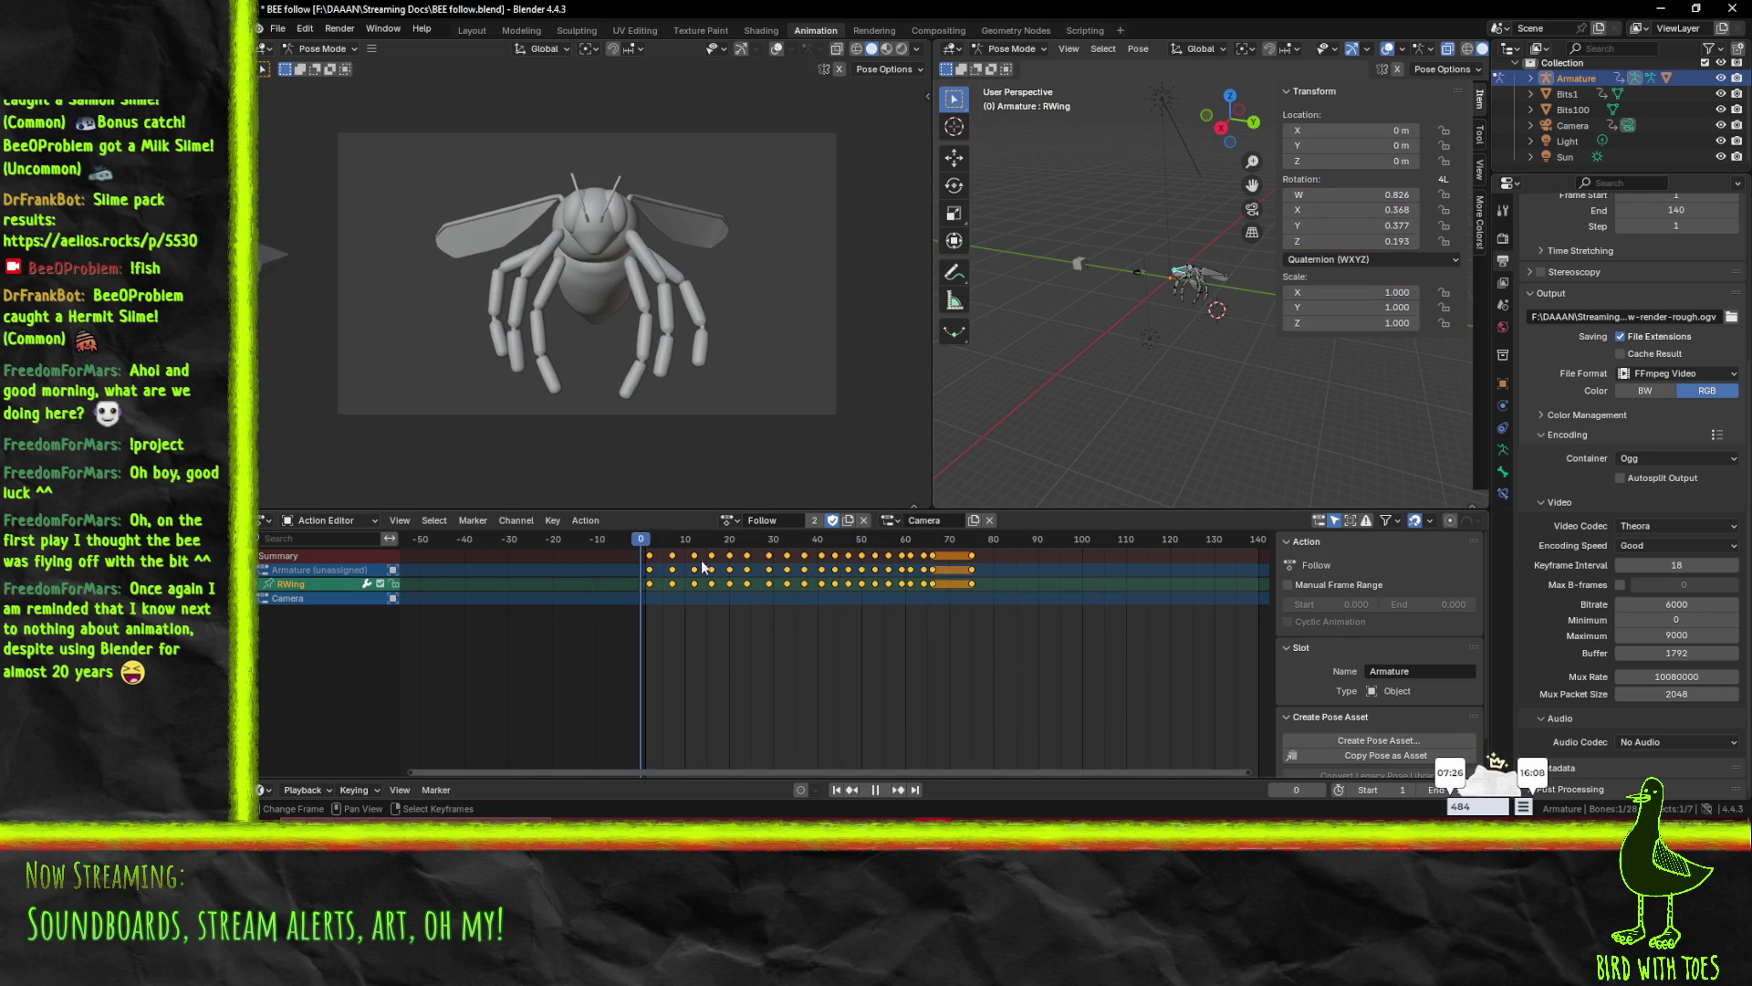
key(space)
click(923, 520)
click(912, 552)
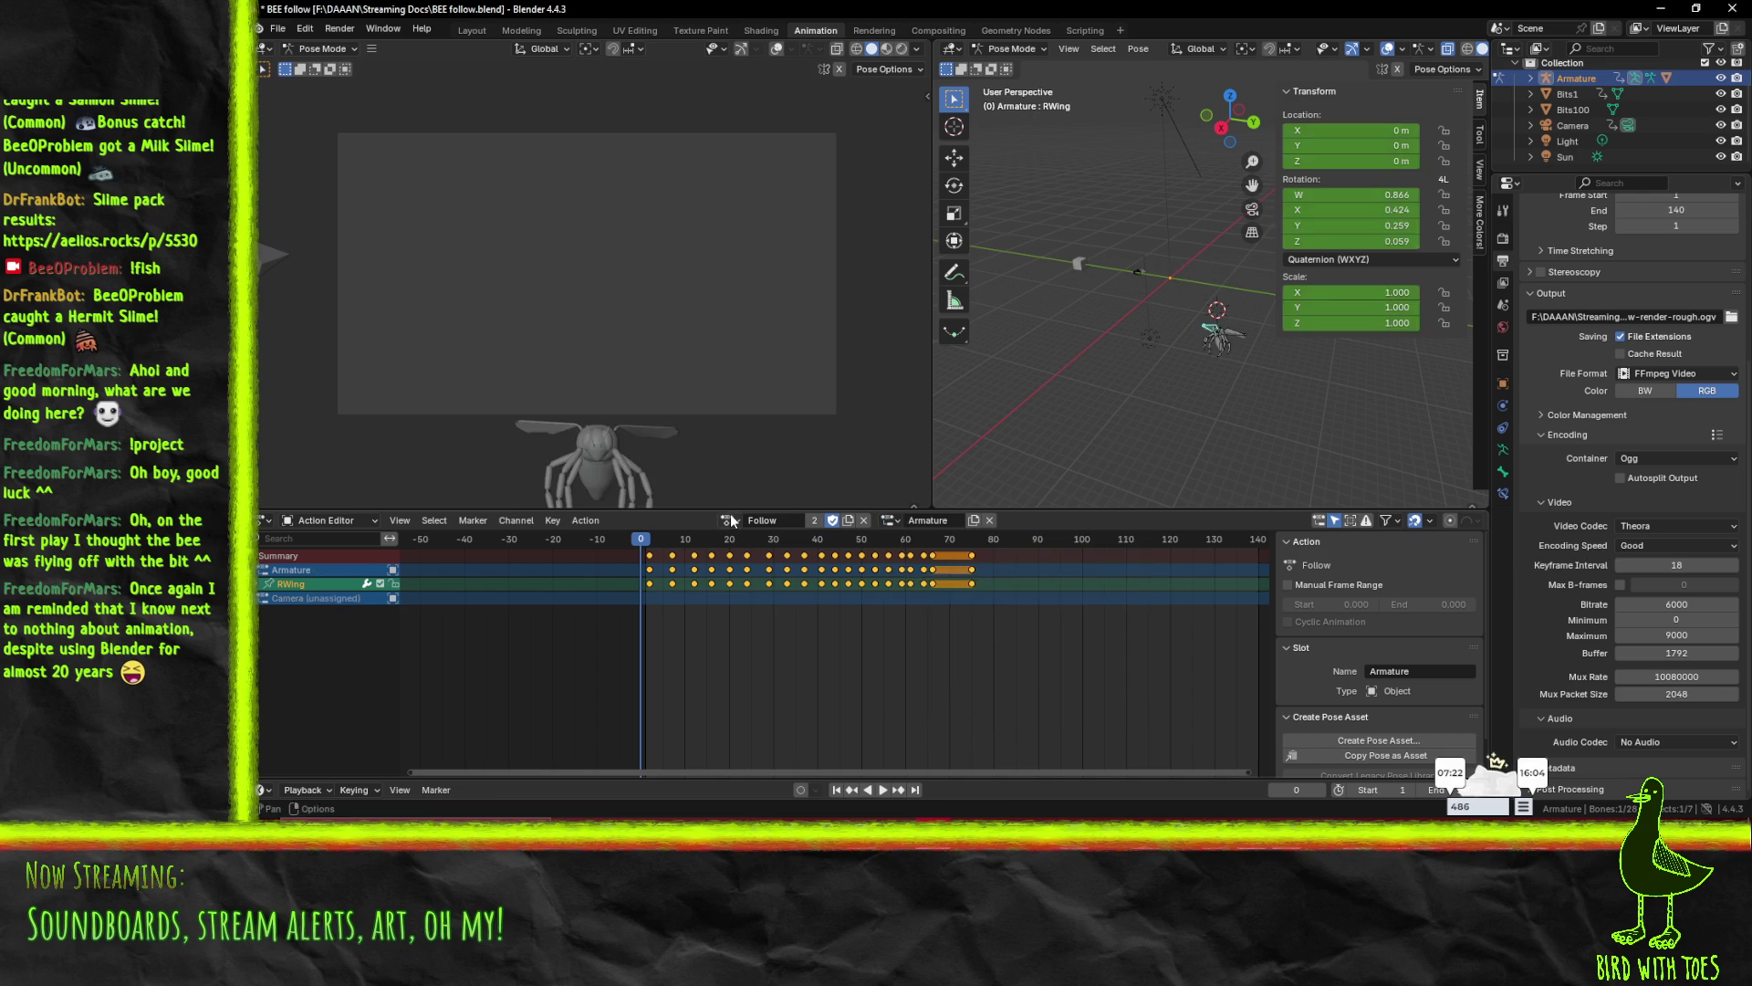
- Play the Bits action, return to the Follow action, and begin renaming its Armature slot
click(732, 520)
click(741, 543)
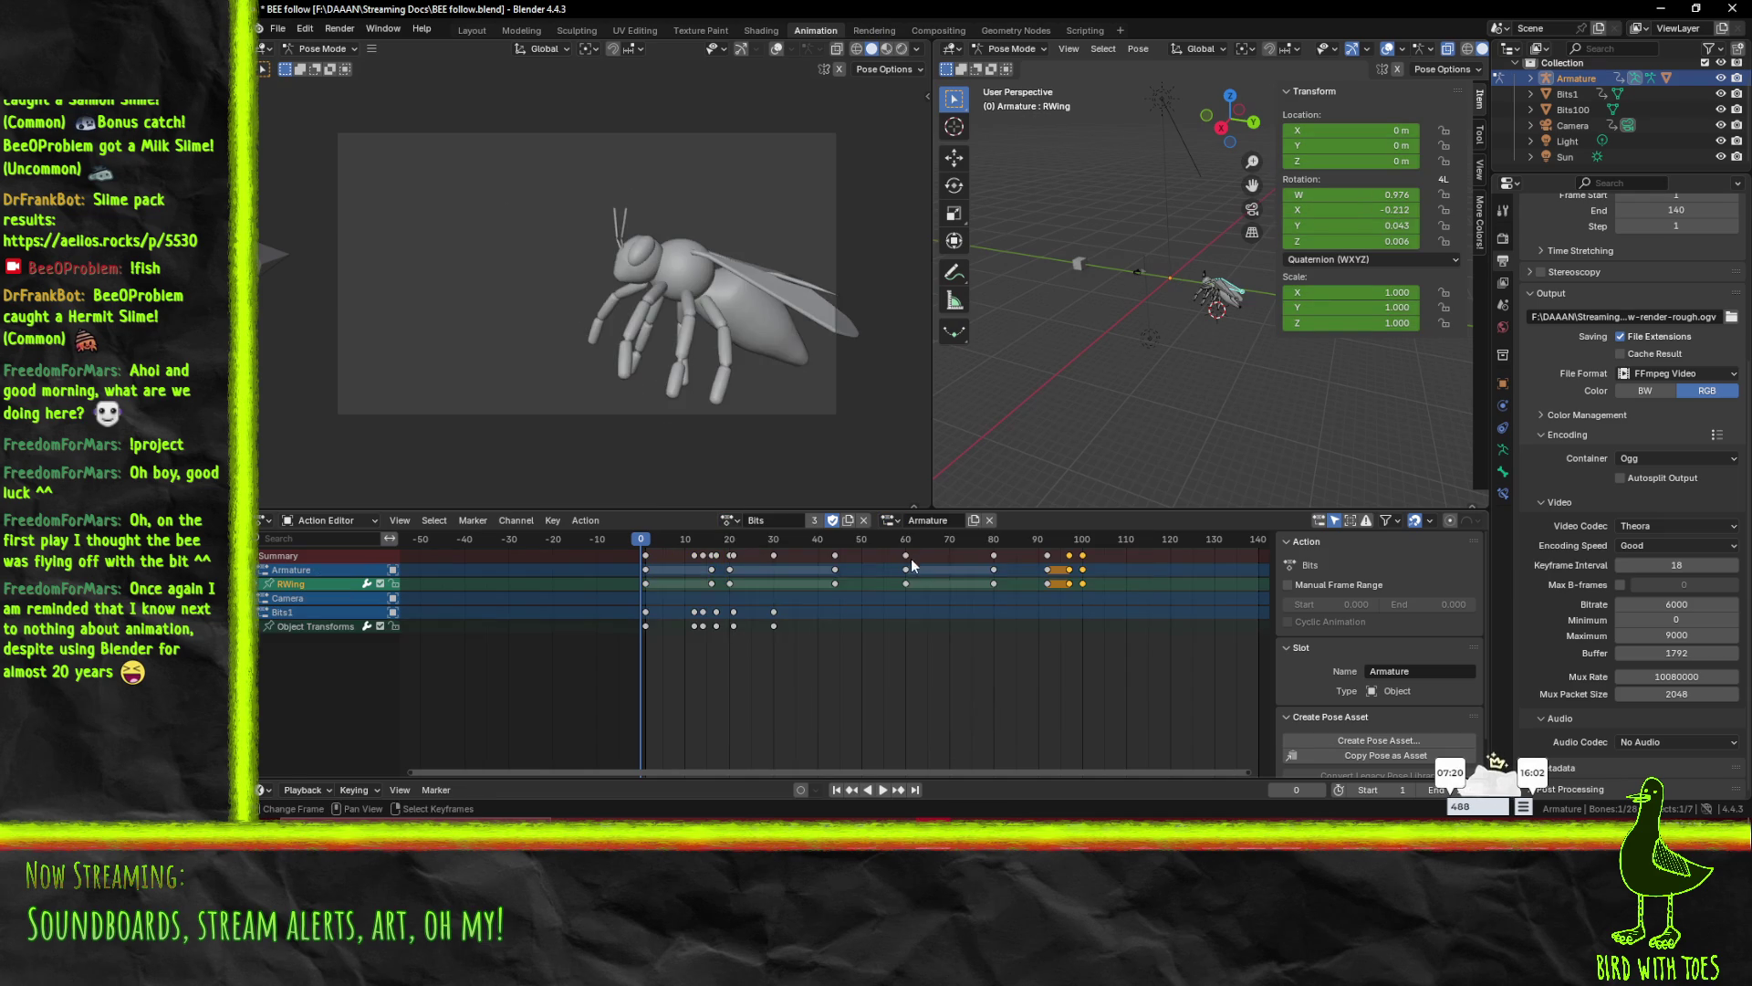
key(space)
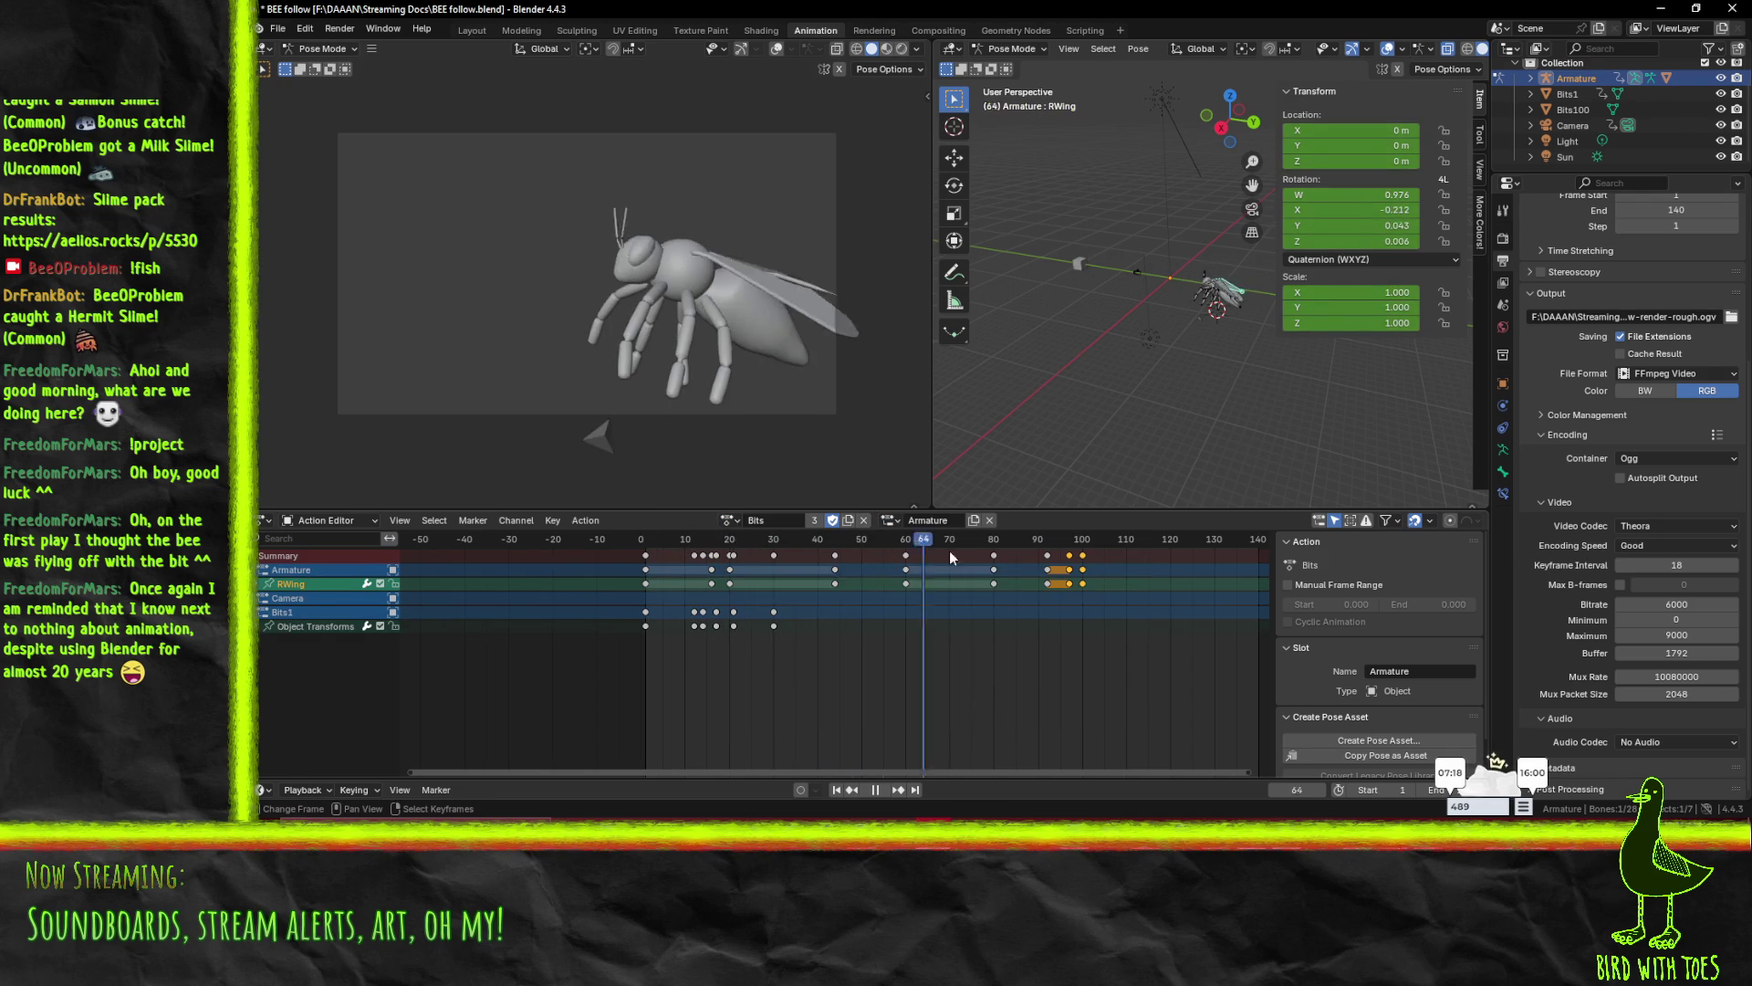
key(space)
click(730, 520)
click(744, 560)
key(space)
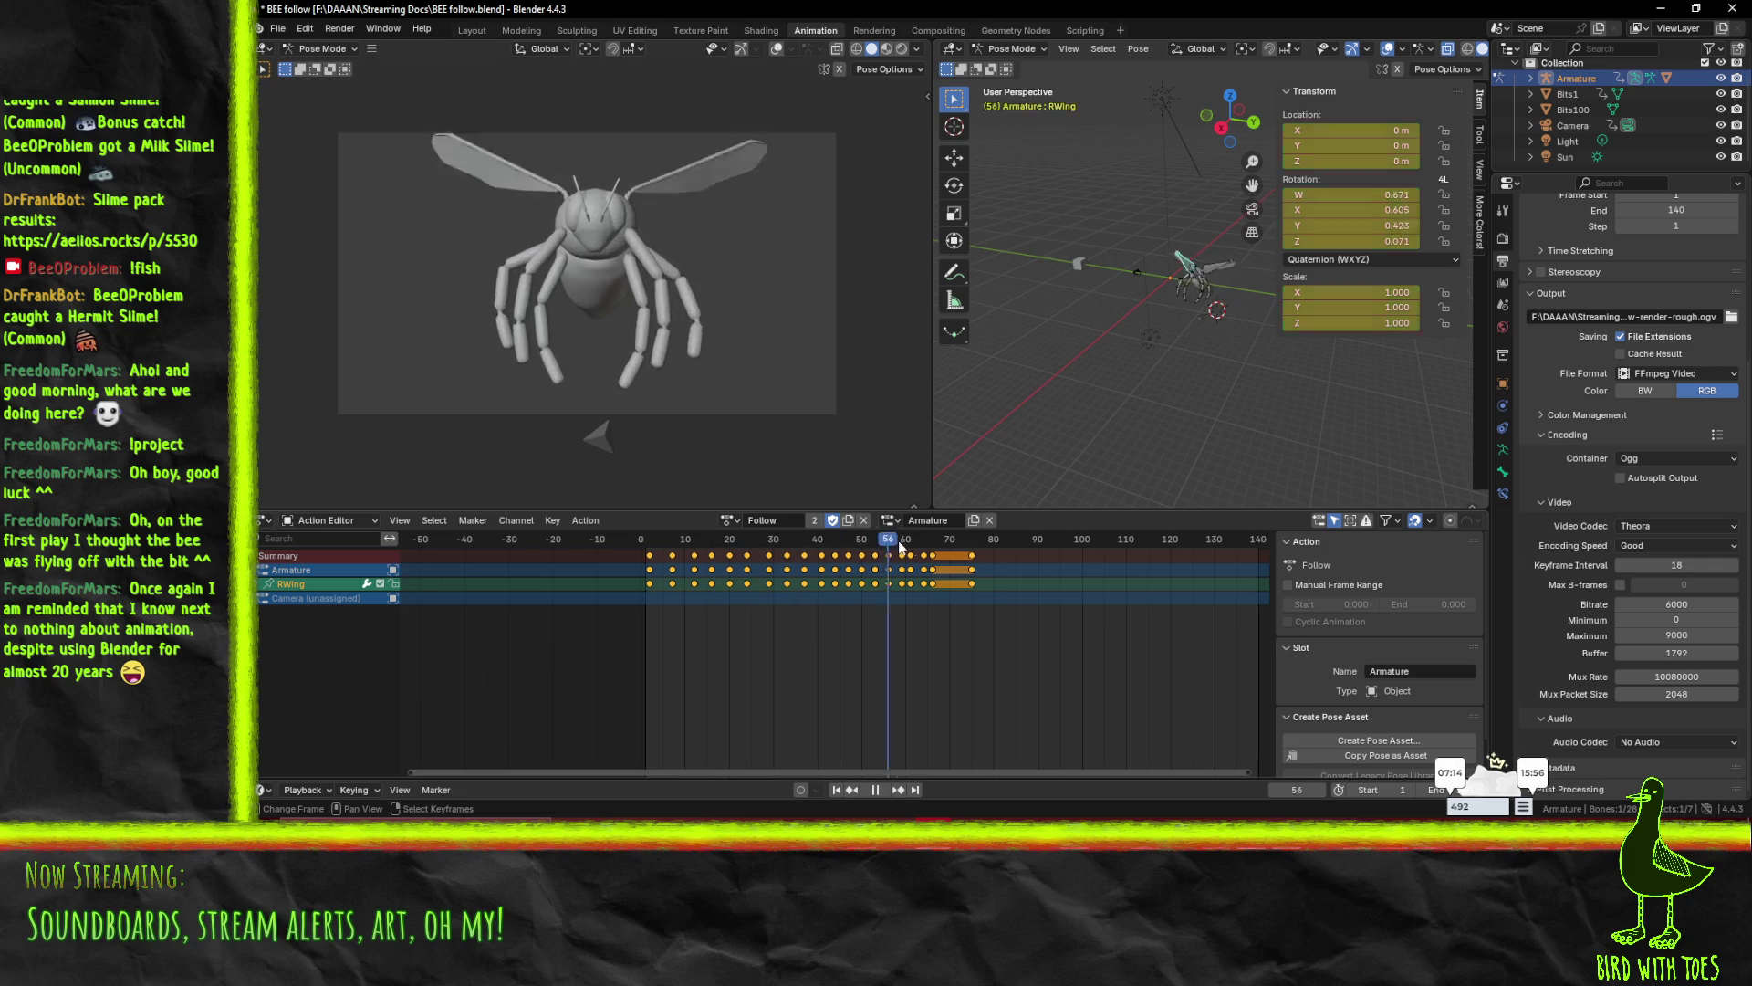
key(Escape)
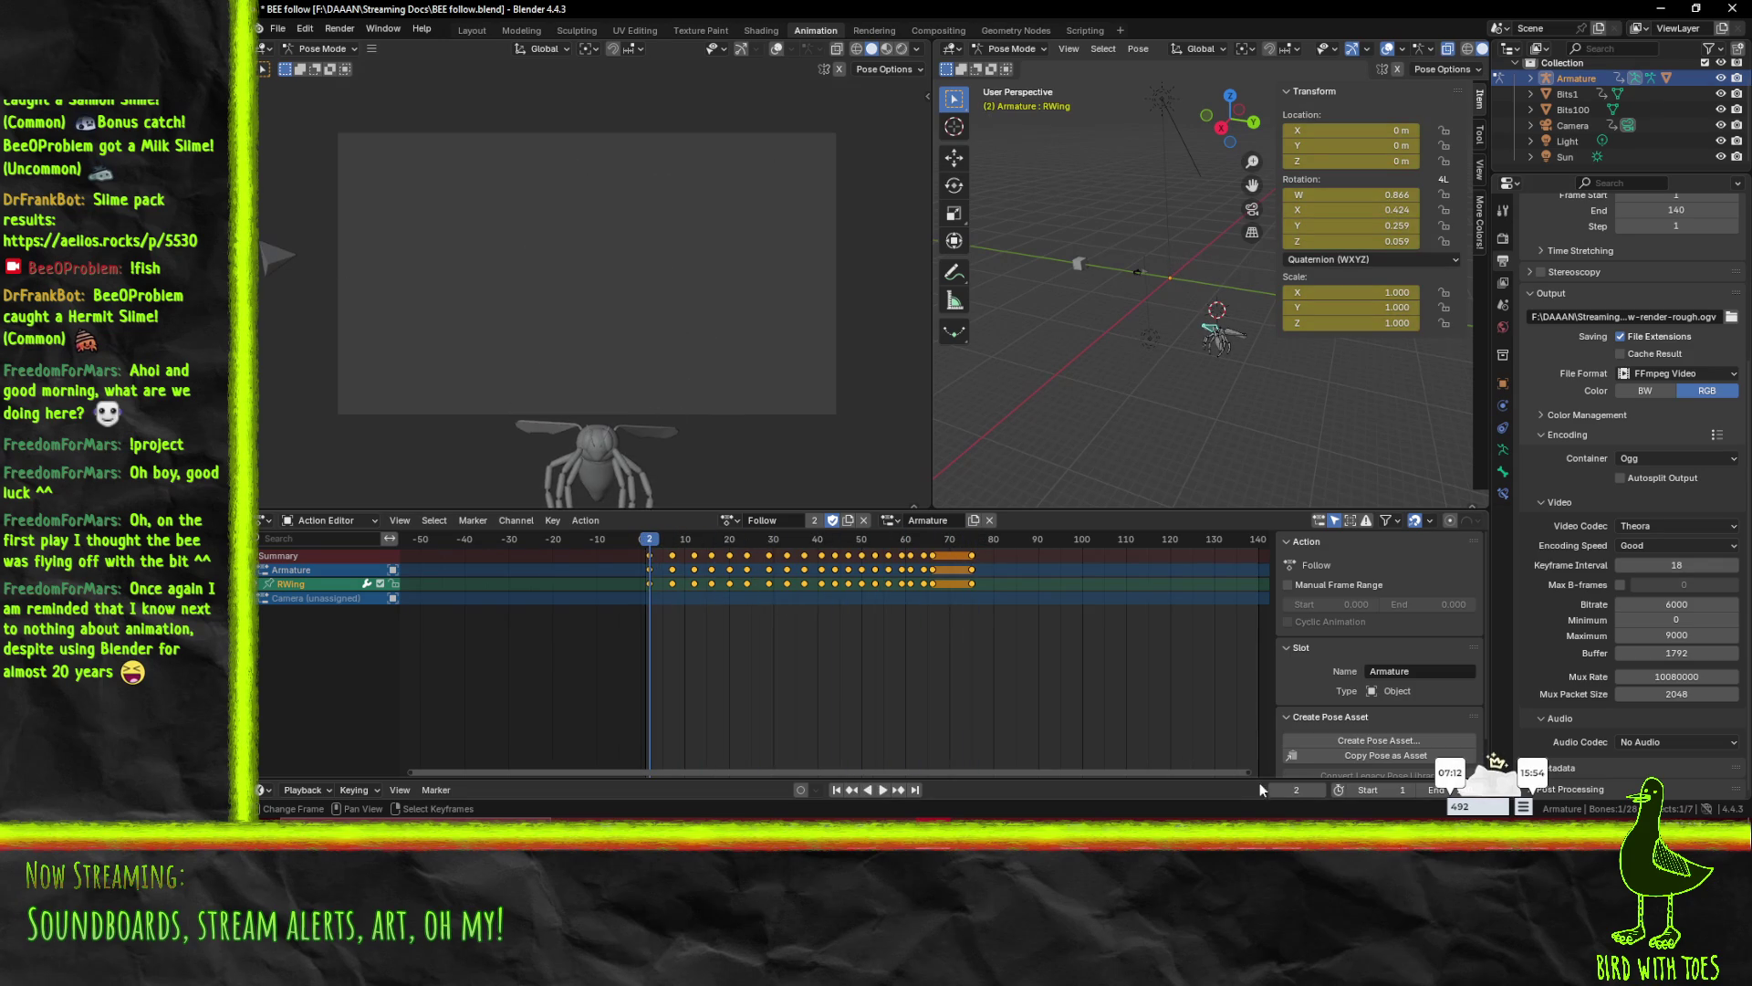
scroll(1321, 637, down, 1)
scroll(1360, 611, up, 1)
click(960, 522)
- Rename the Follow action's slot to 'aaaa', then back to 'Armature'
key(ctrl+a)
text(aaaa)
key(Return)
click(945, 520)
text(Are)
key(Return)
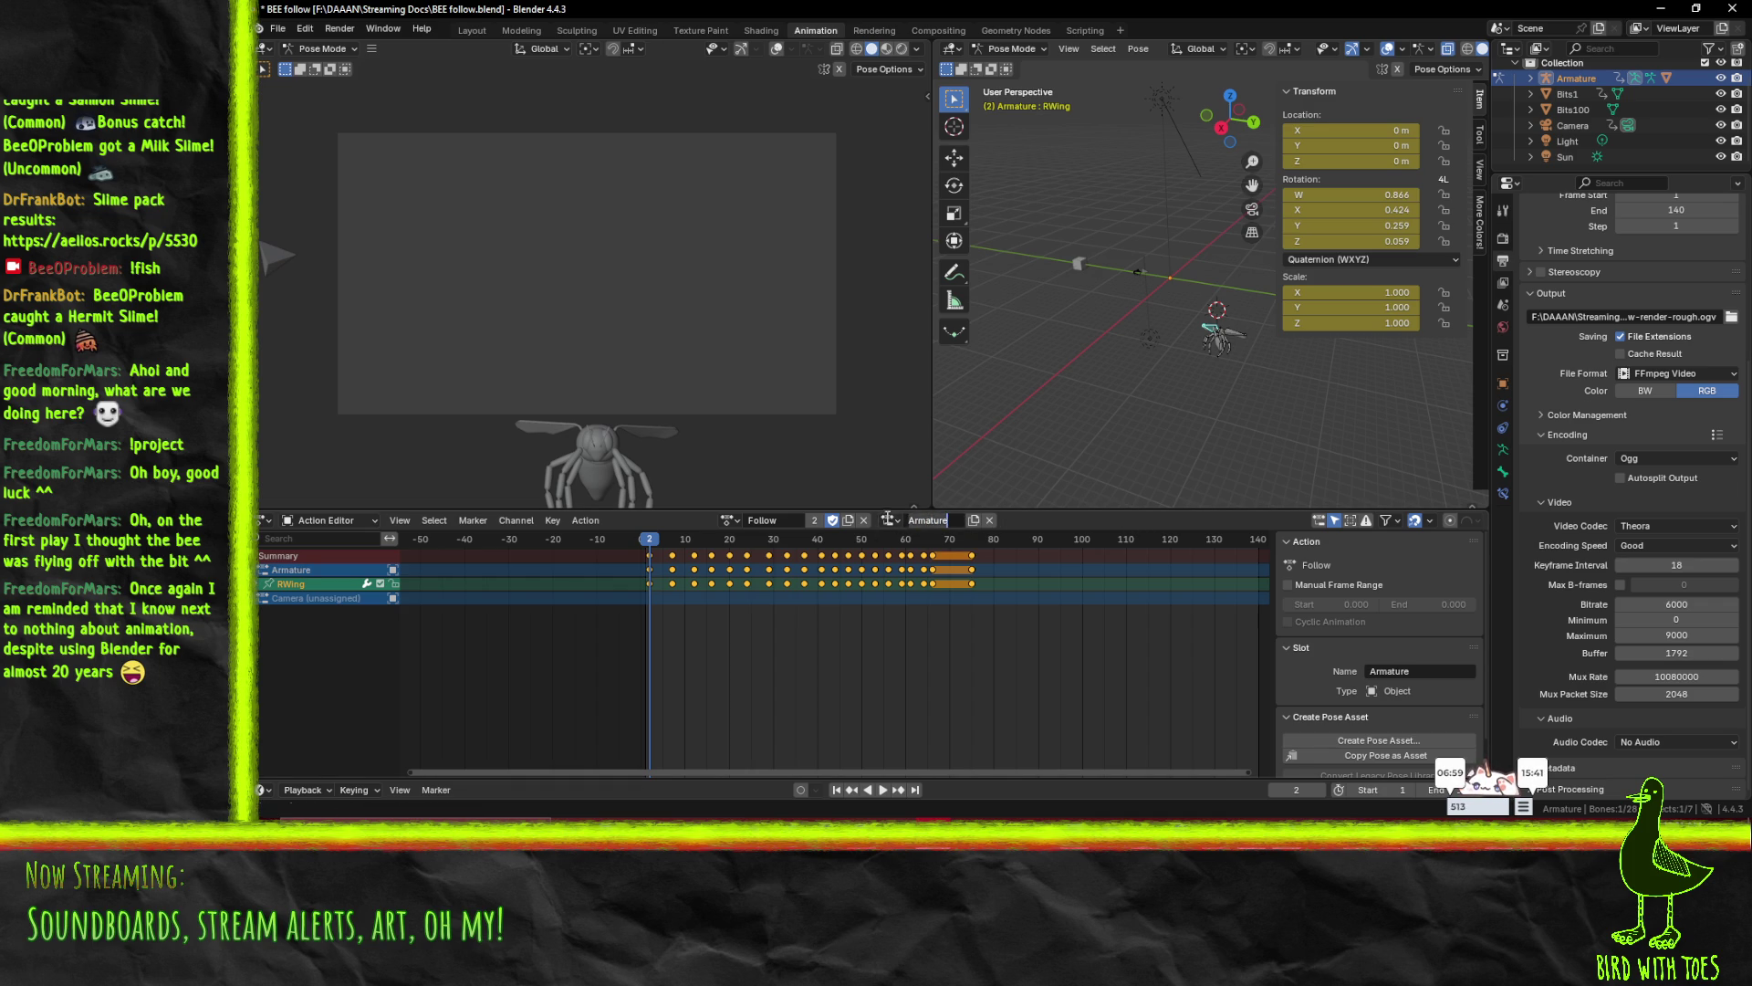
- Unassign the Armature slot from the armature, then reassign it from the slot list
click(890, 520)
click(989, 520)
click(896, 520)
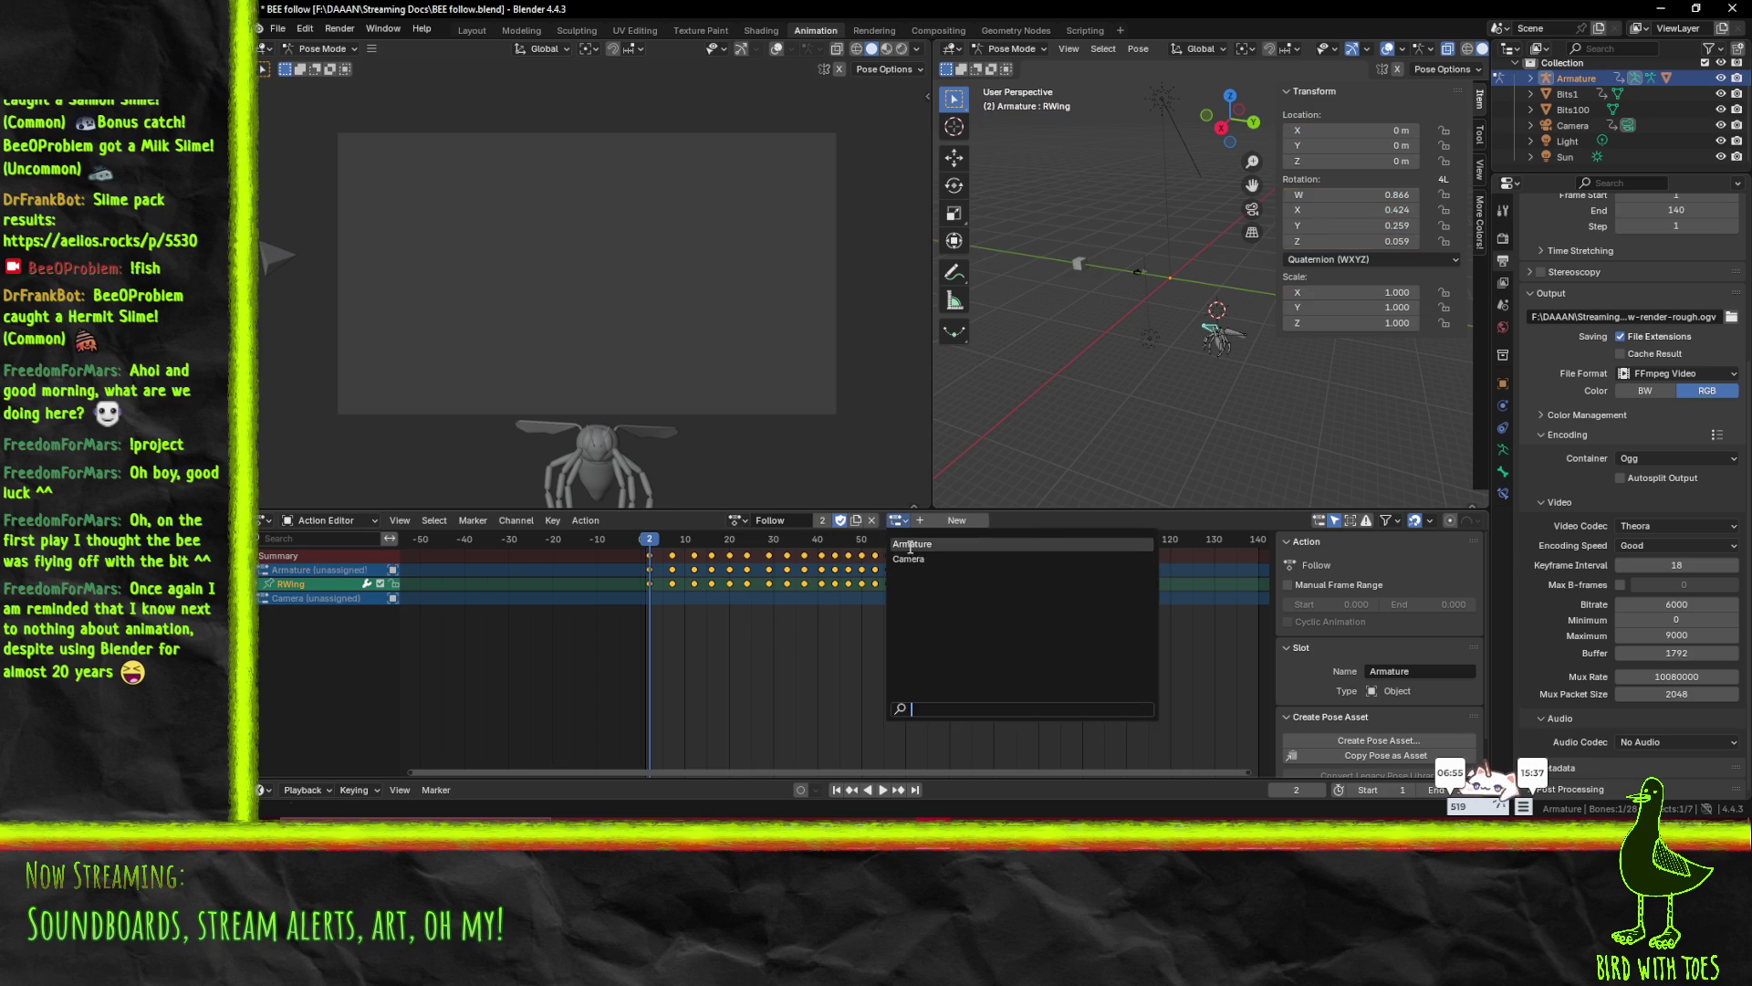
click(908, 544)
click(890, 520)
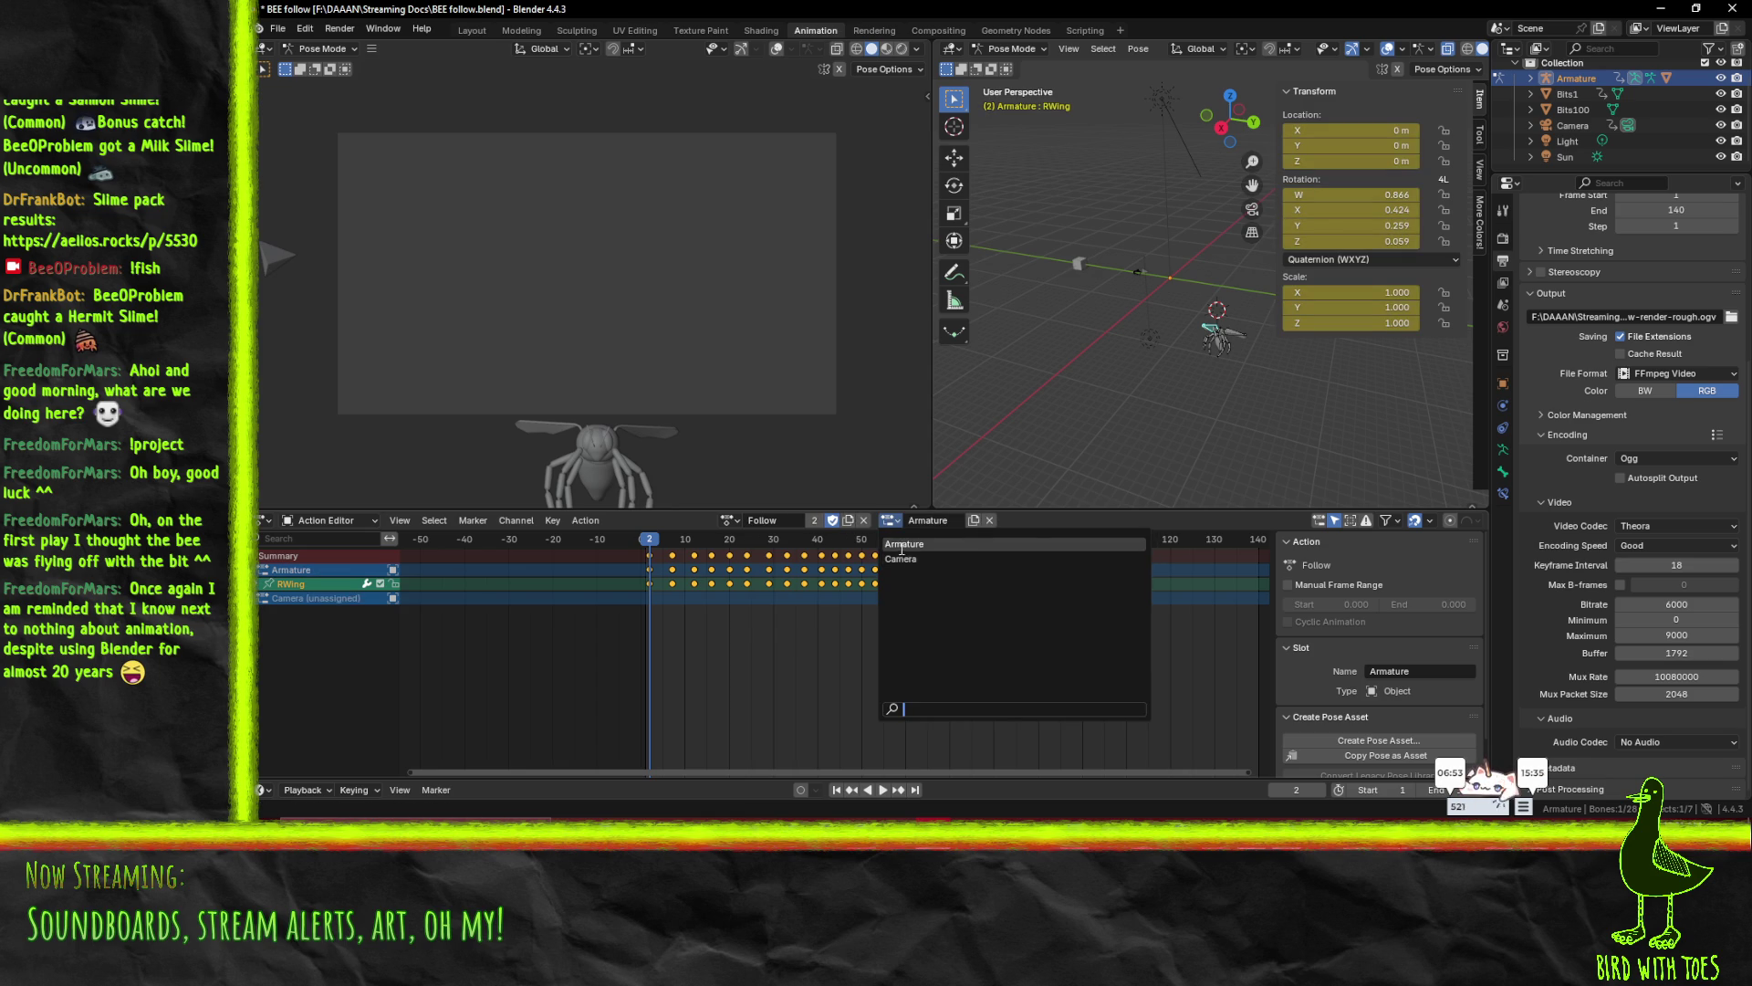
click(903, 544)
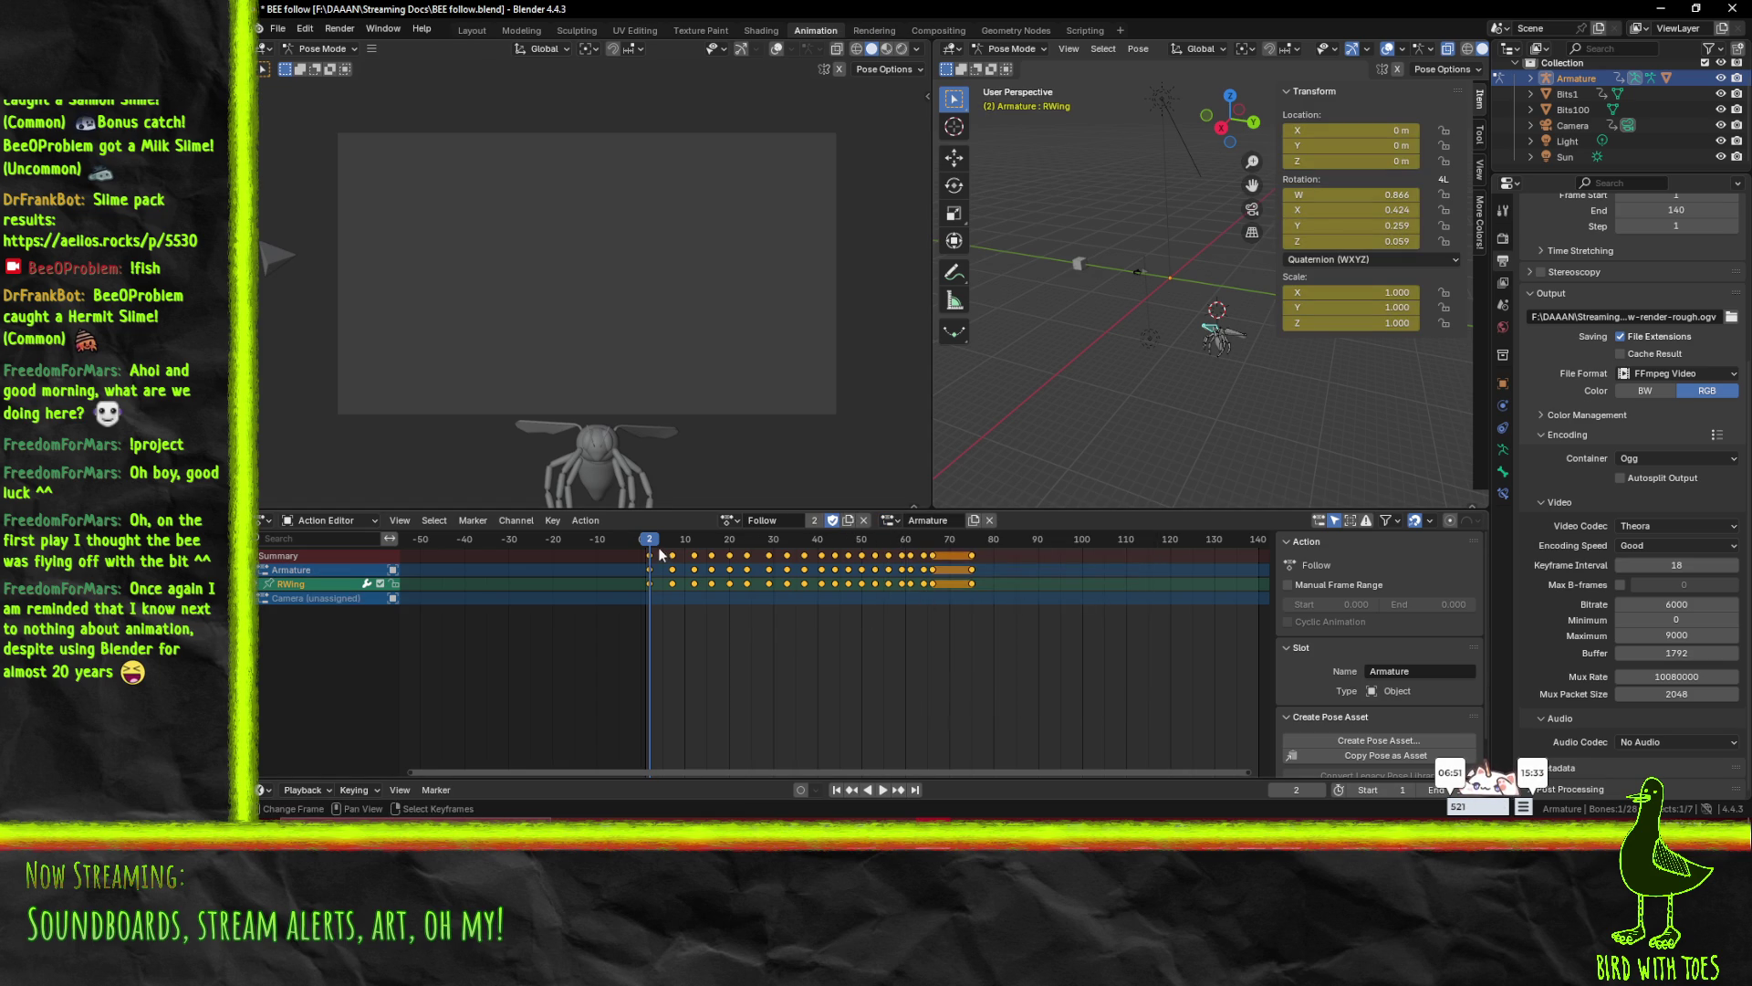
- Play the wing animation briefly, then minimize Blender to show the desktop
key(space)
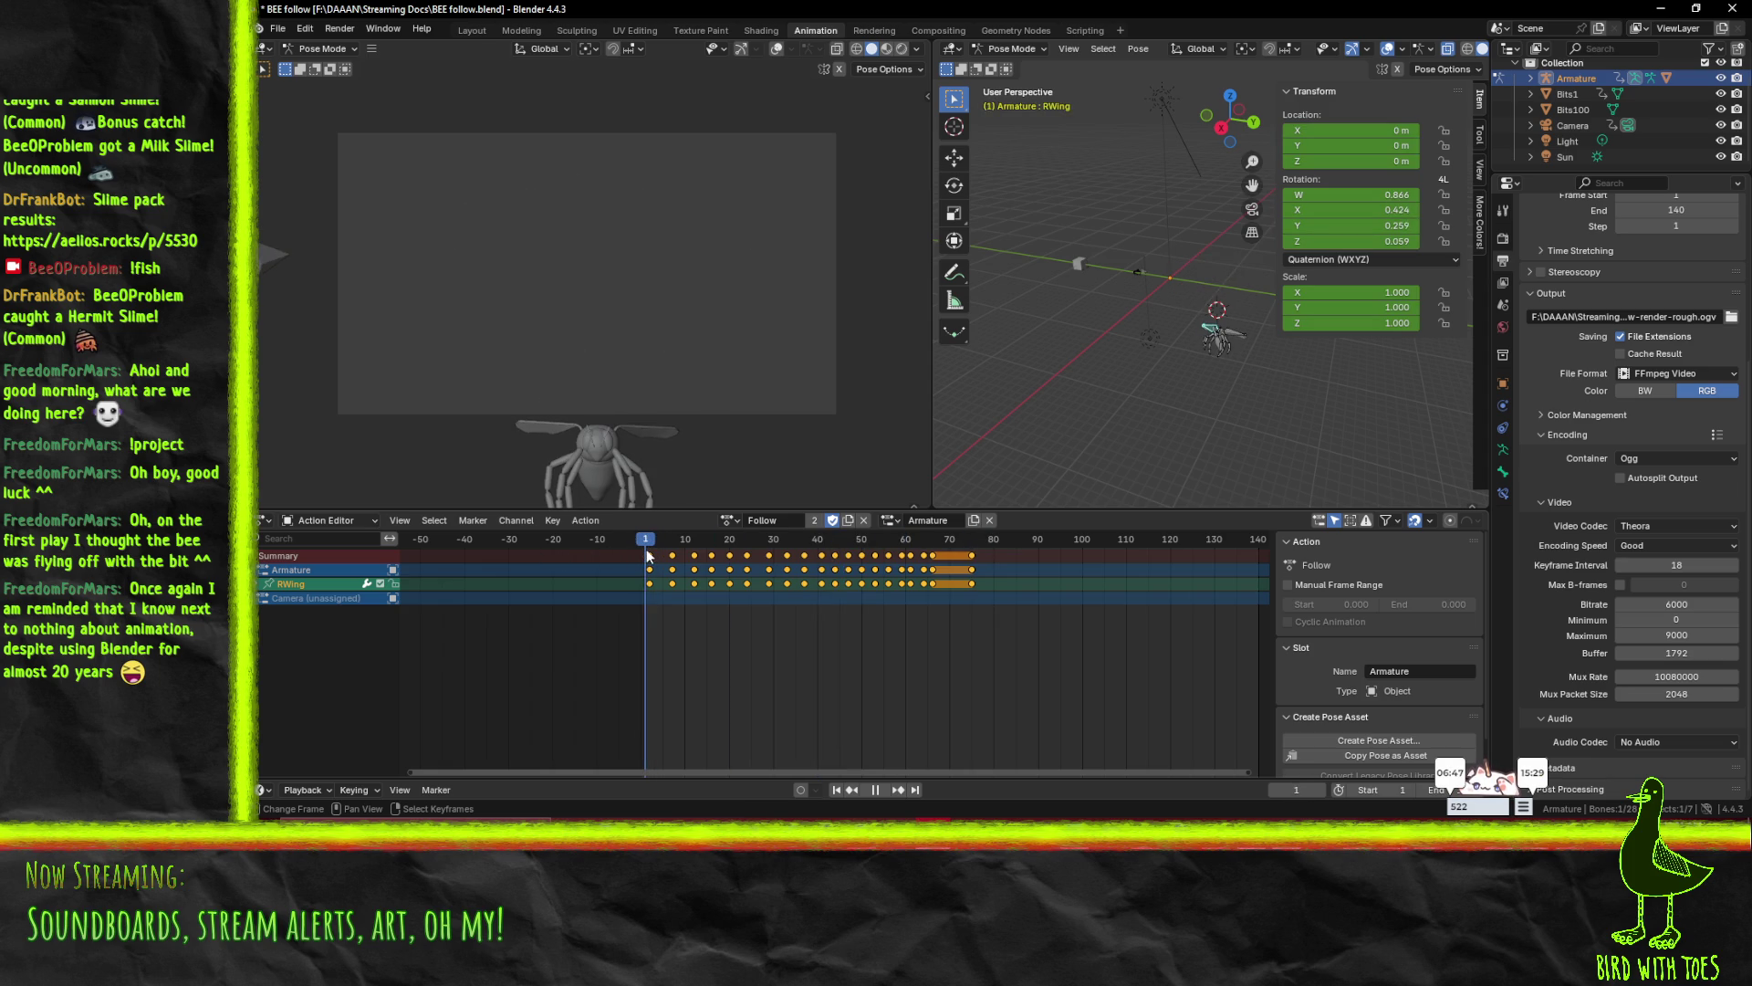
key(space)
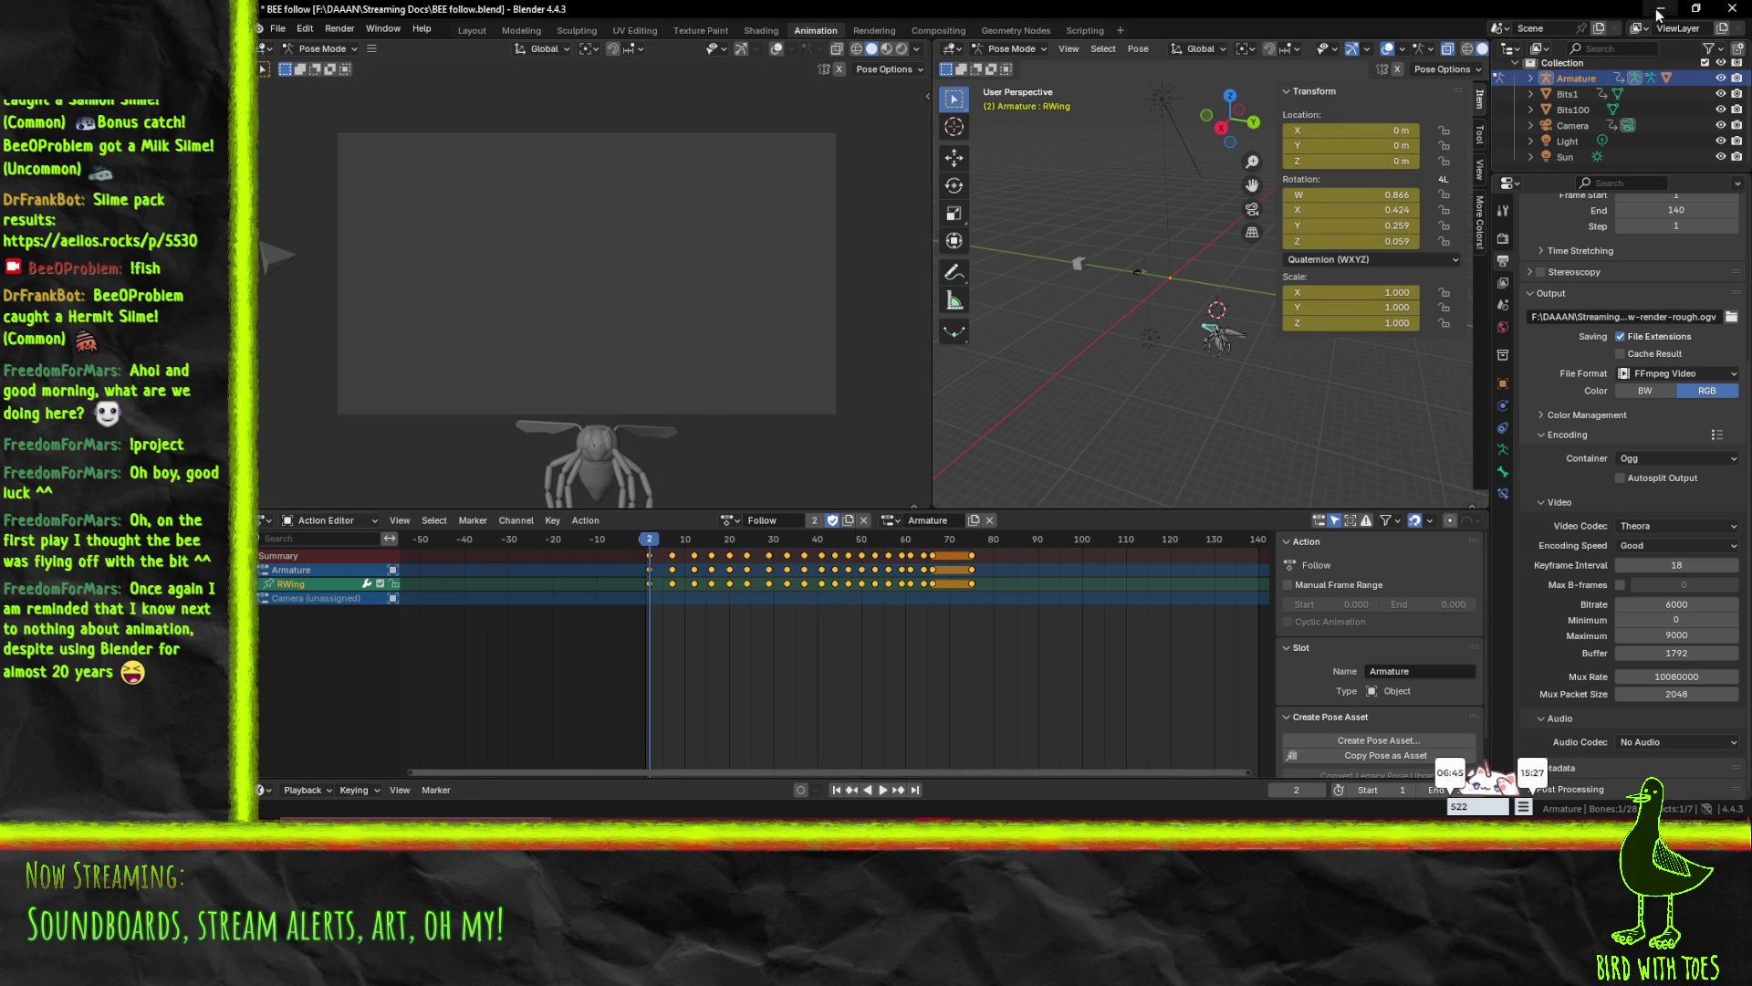
click(1661, 8)
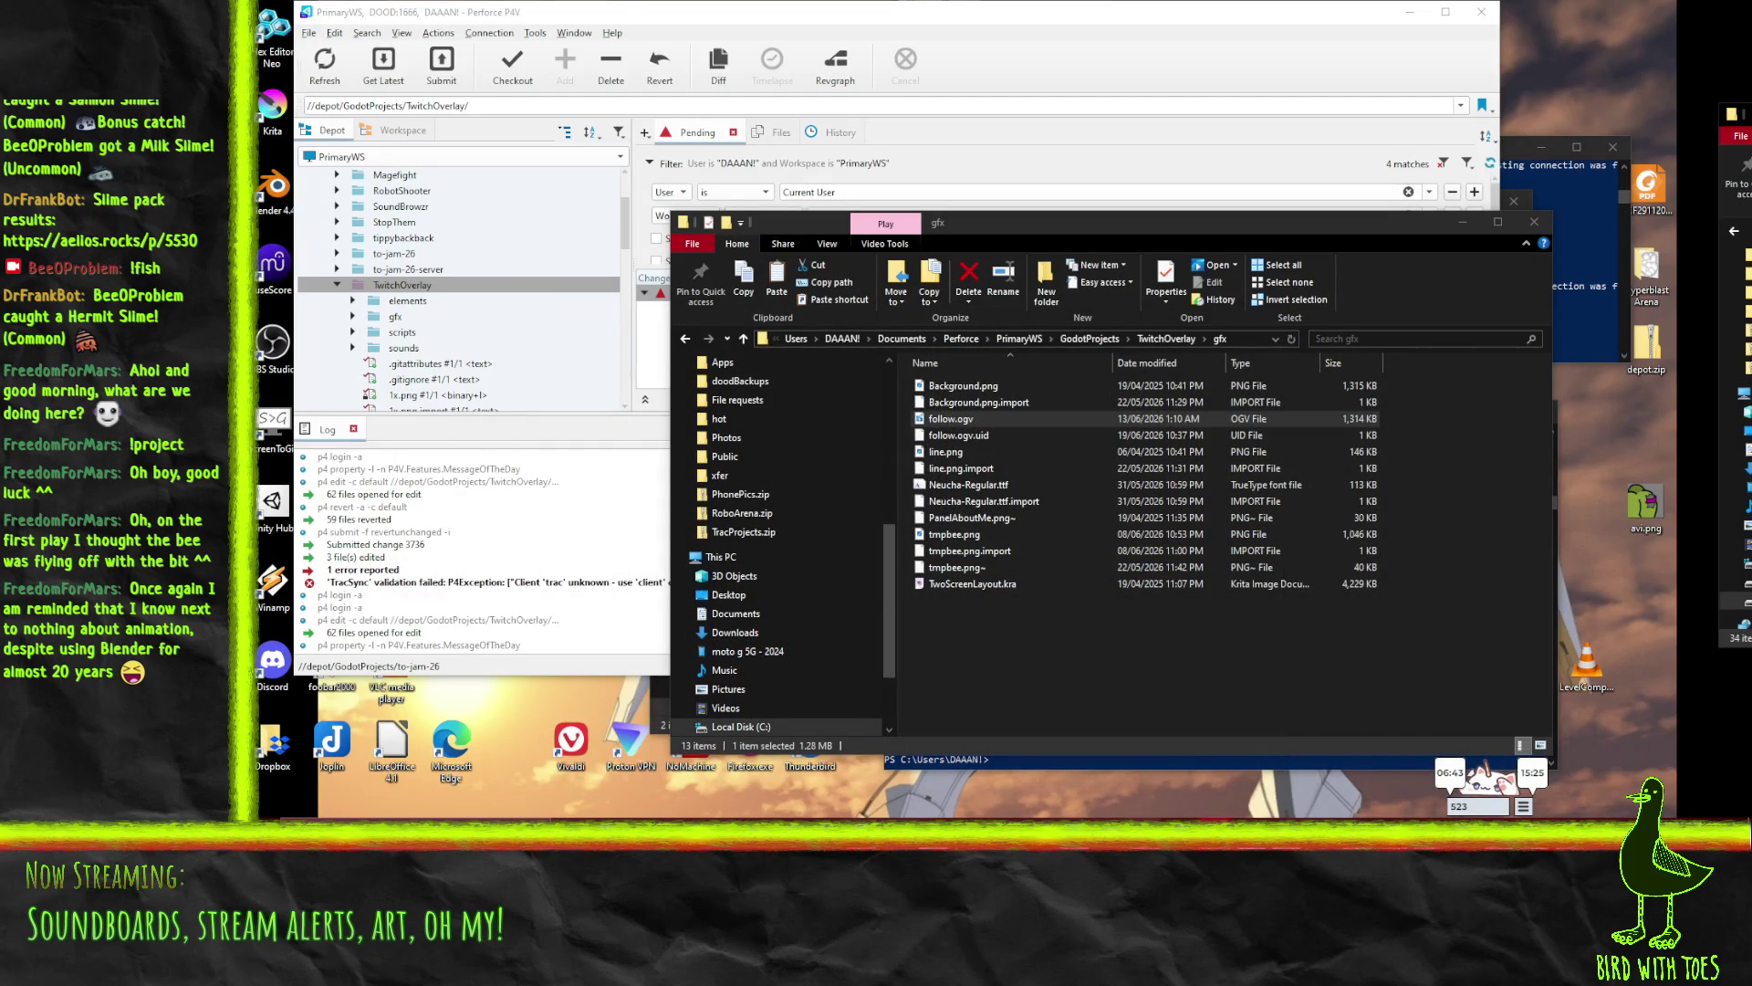
- Bring the Blender manual in Firefox to the front and clear the page highlight
click(1036, 772)
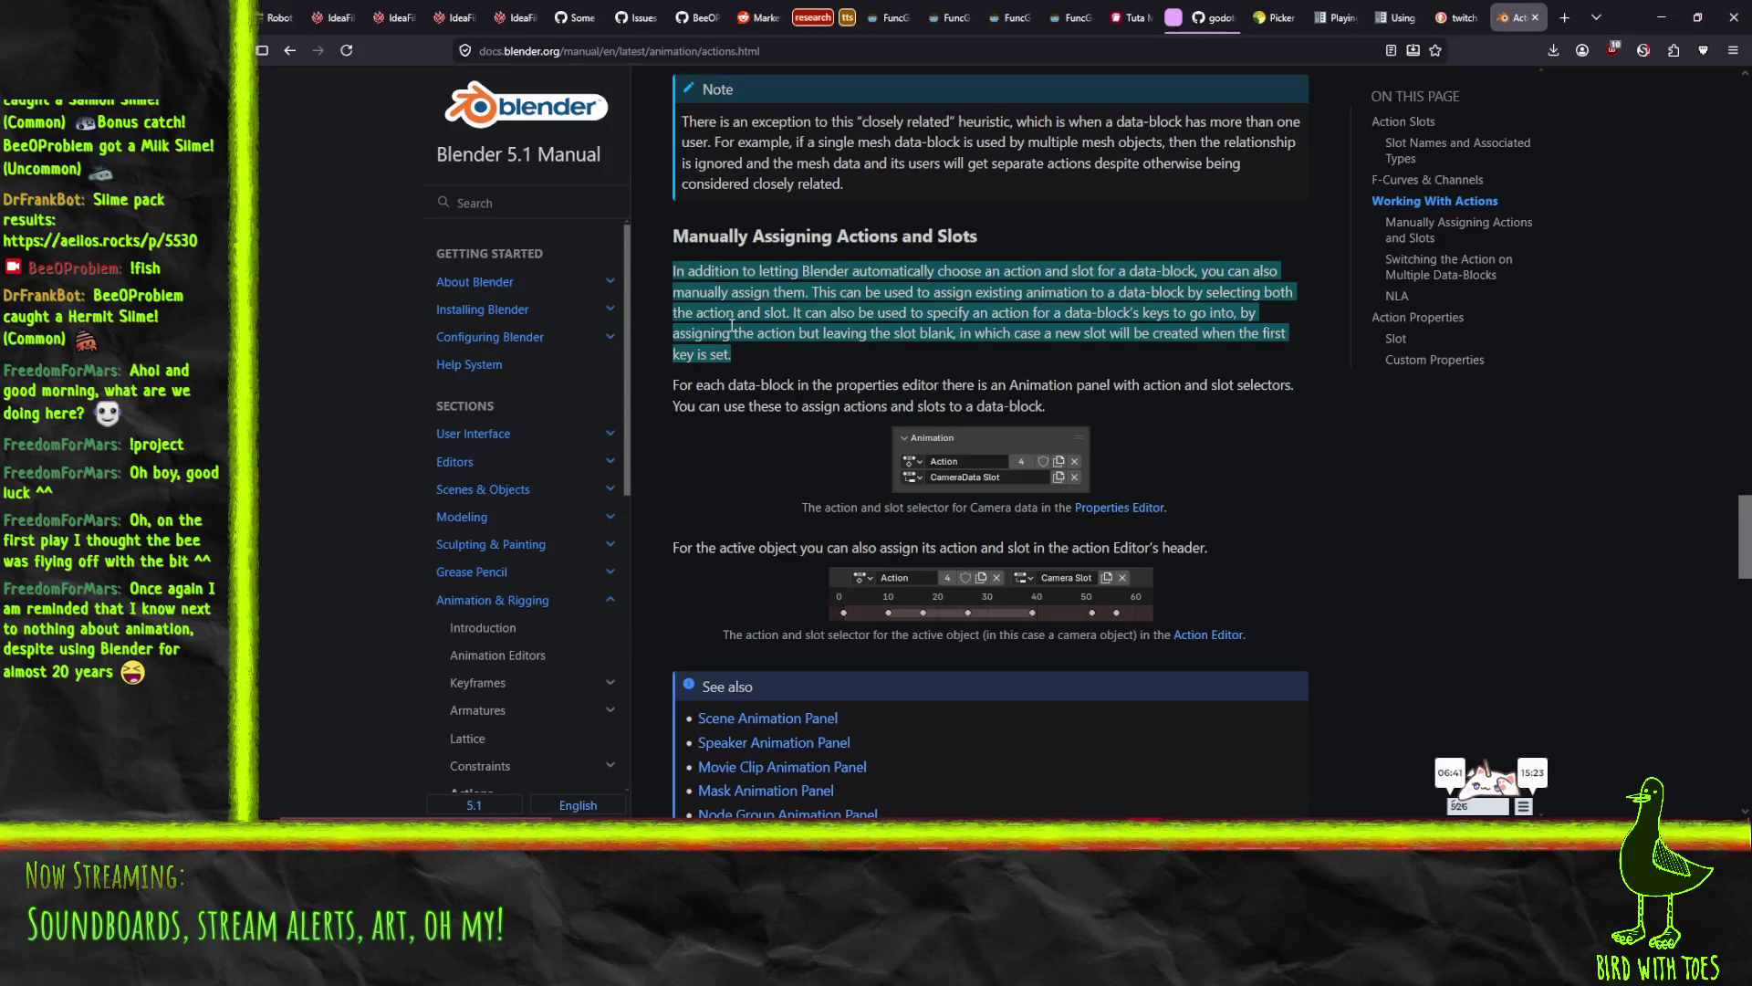
click(855, 459)
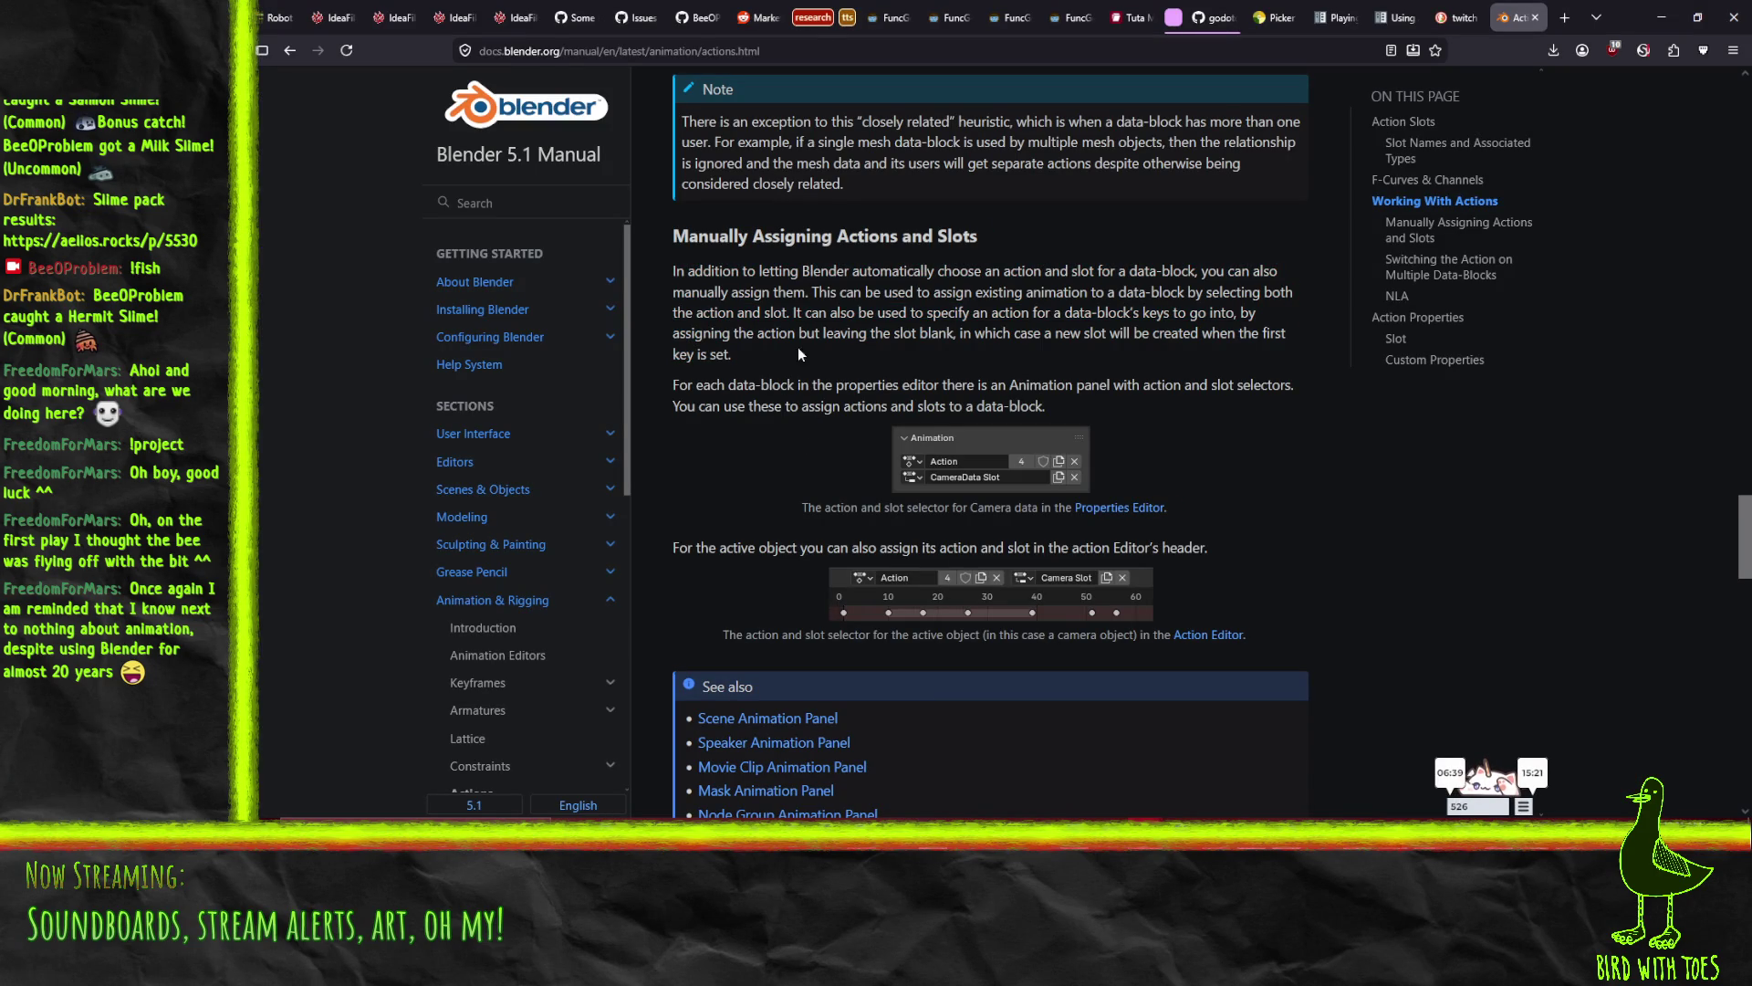
scroll(818, 411, up, 7)
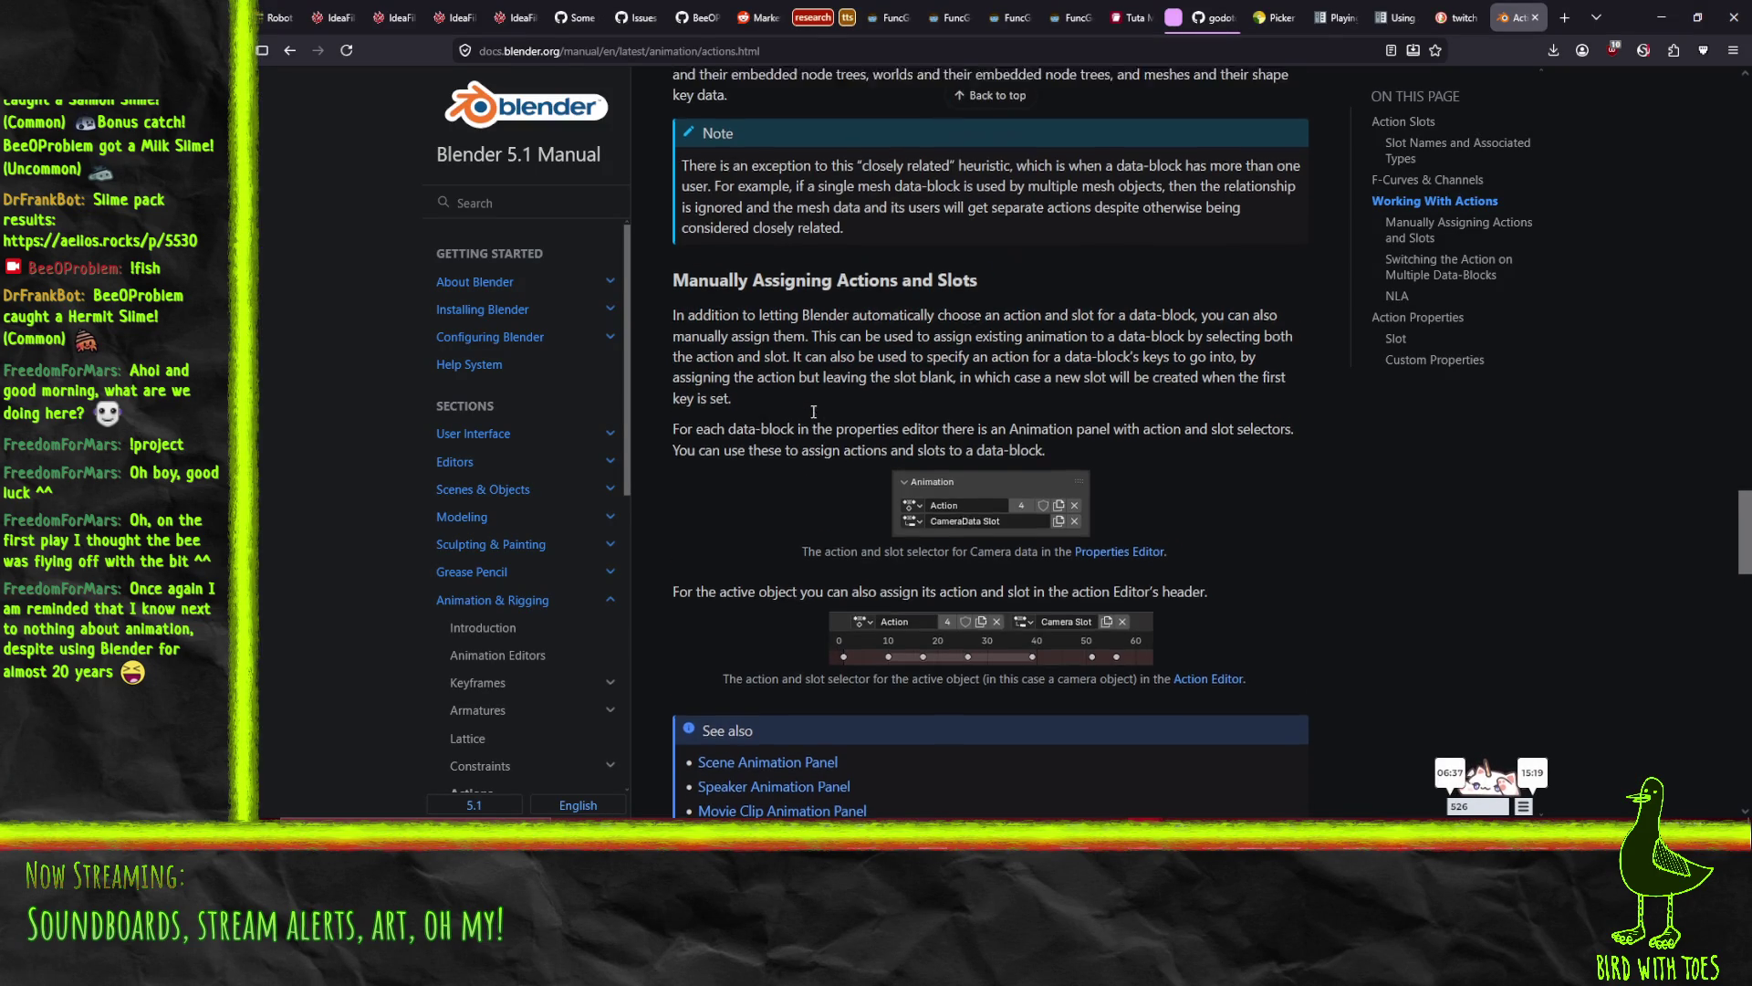
scroll(760, 419, down, 1)
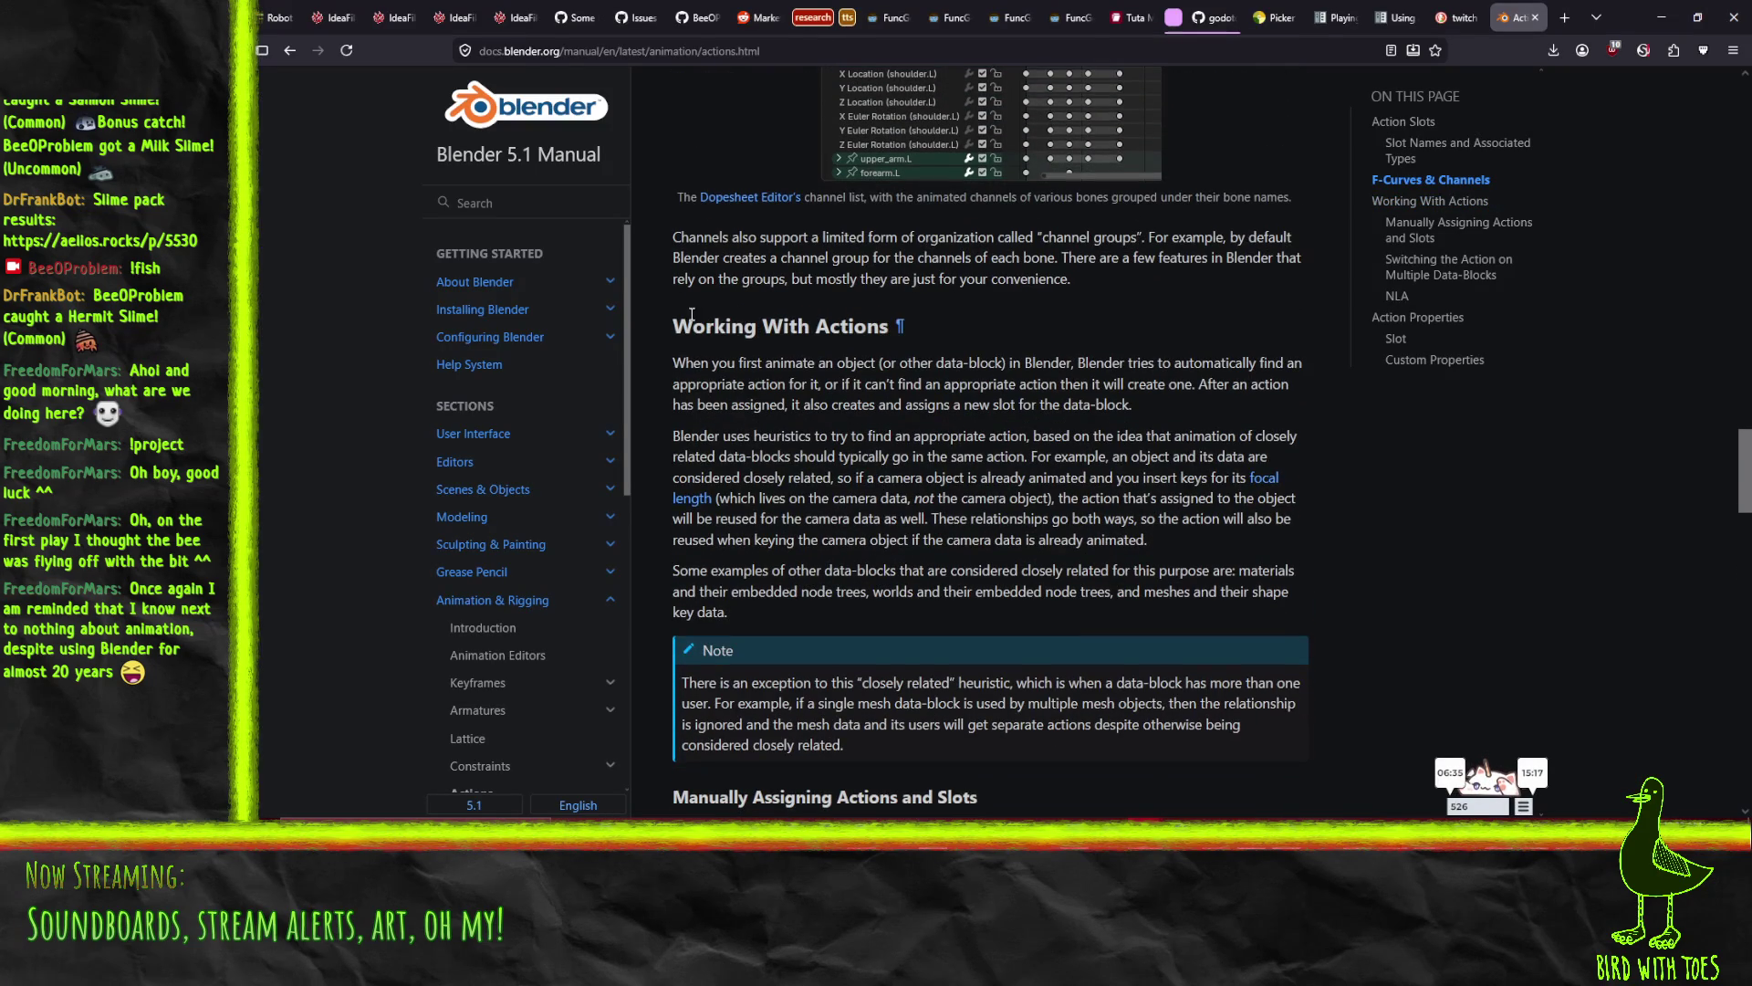
- Highlight the first Working With Actions paragraph and read down to Switching the Action on Multiple Data-Blocks
drag(669, 365, 1183, 402)
scroll(1177, 411, down, 10)
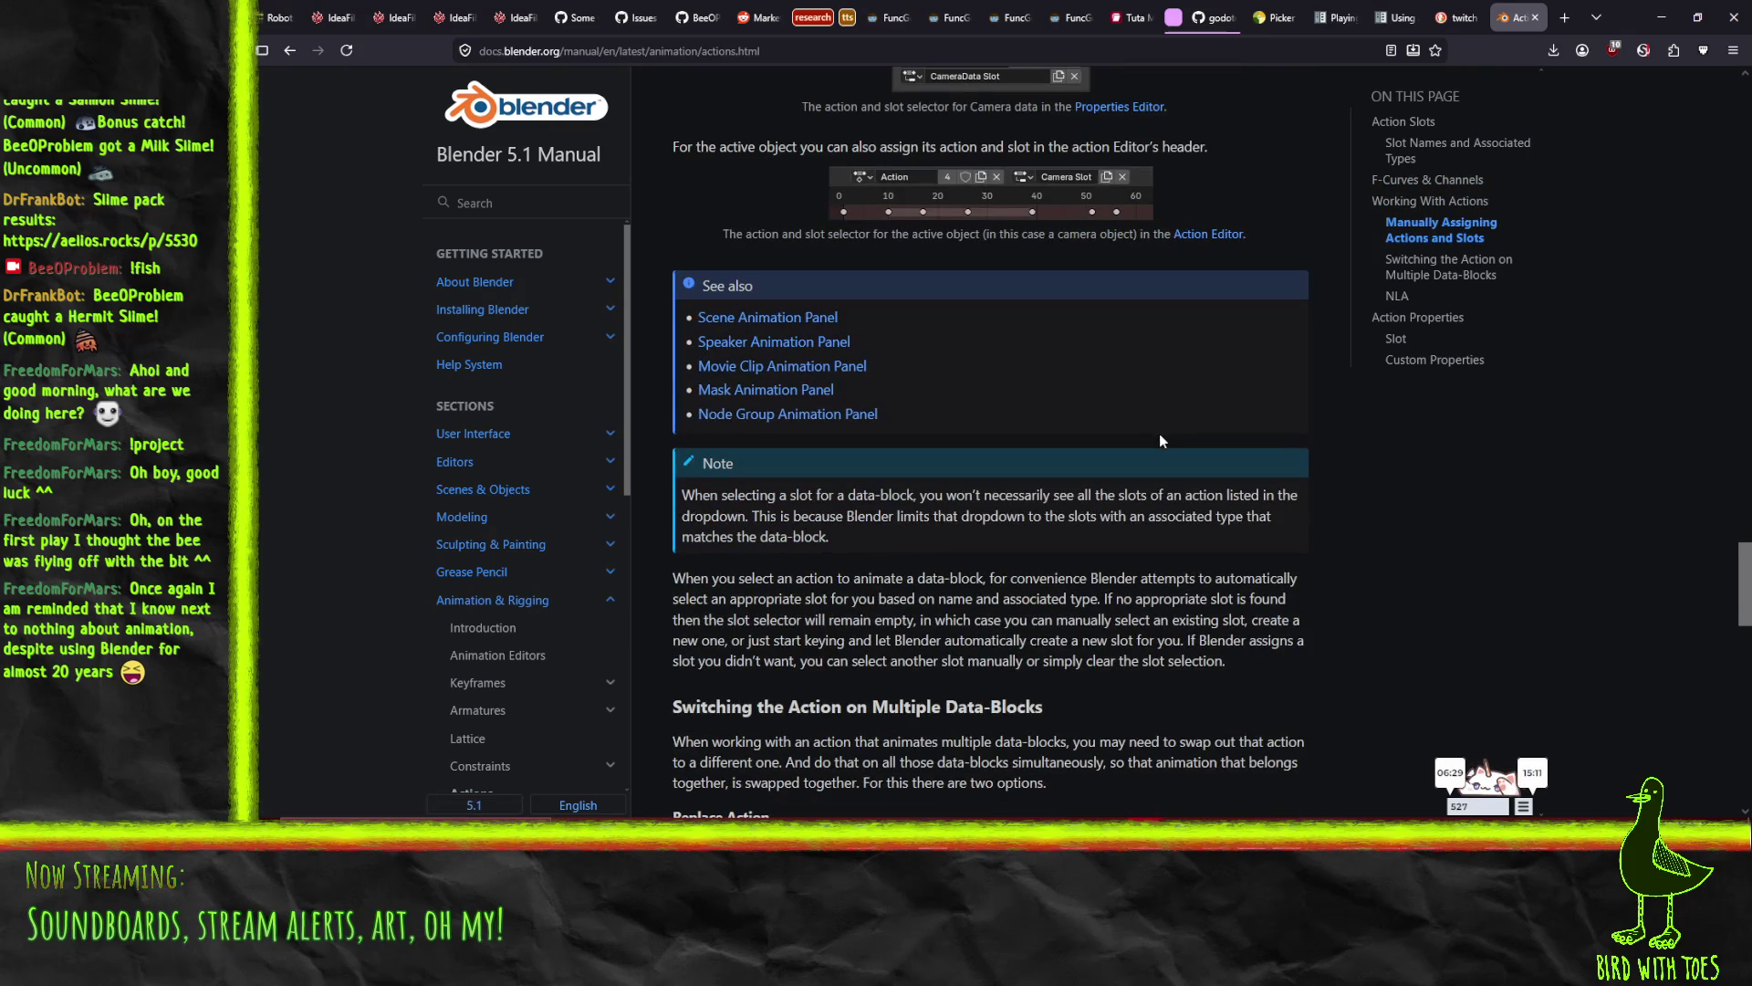
scroll(1159, 441, down, 5)
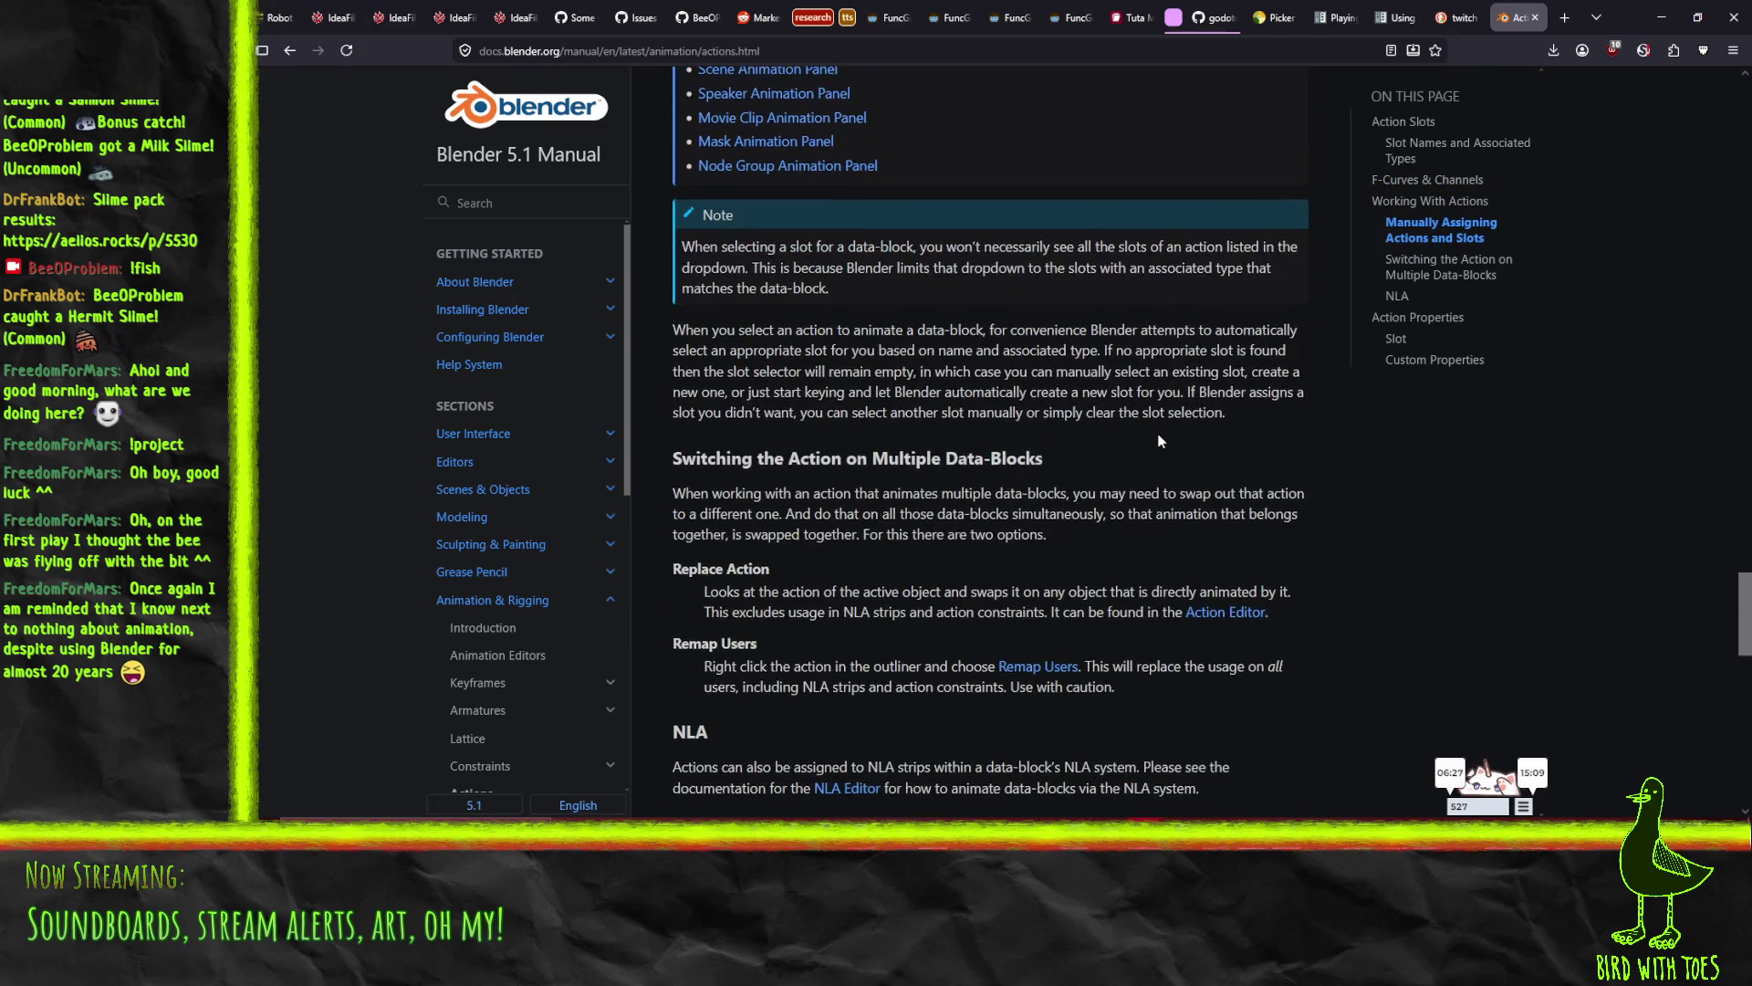
scroll(880, 324, down, 1)
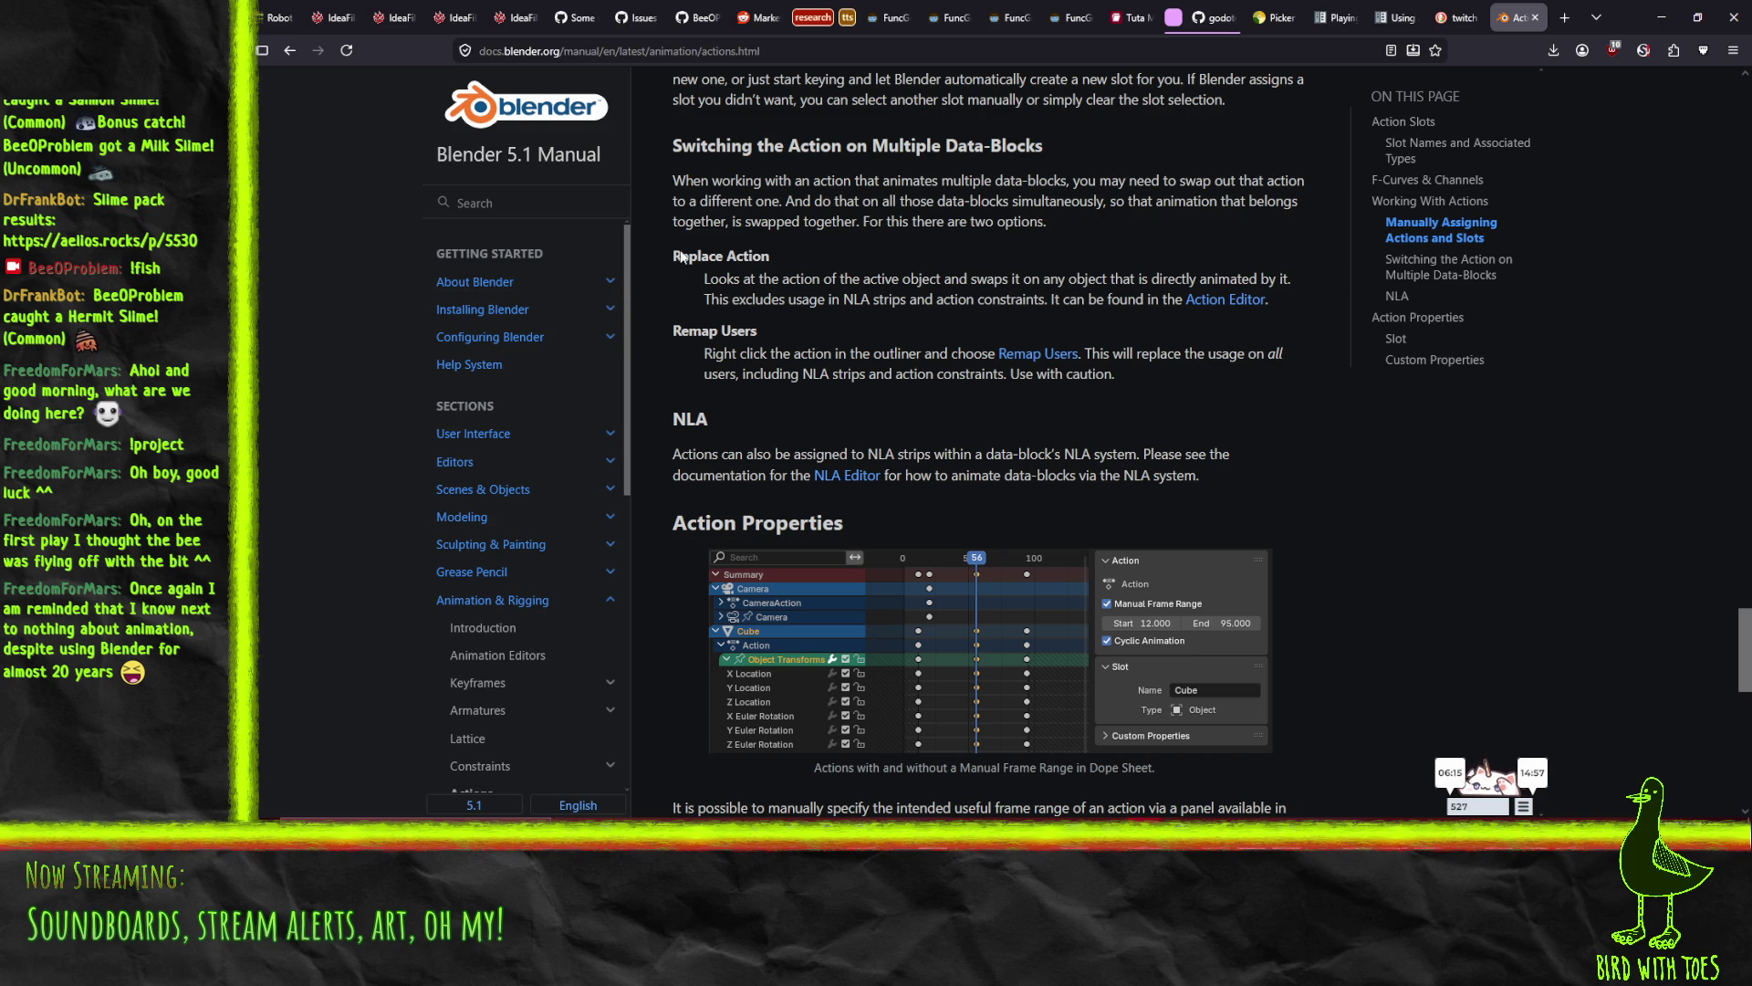
- Jump to the Slot and Action Slots sections of the manual's Actions page
scroll(677, 351, down, 10)
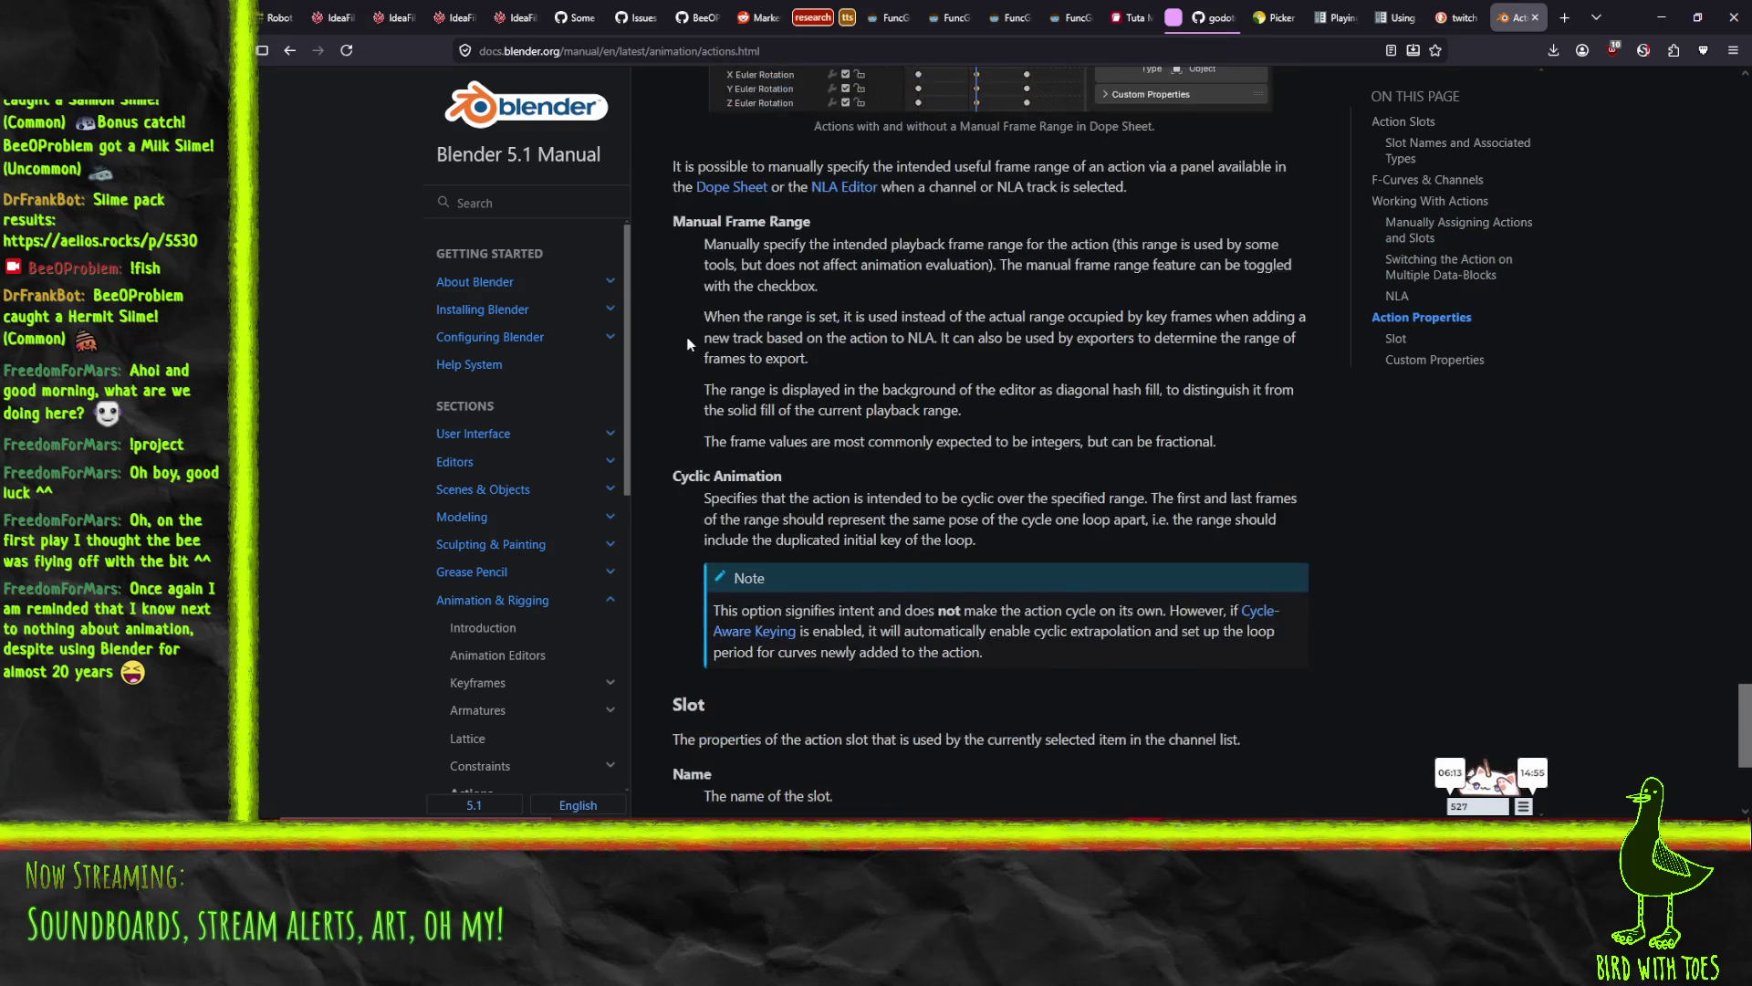
scroll(884, 626, up, 10)
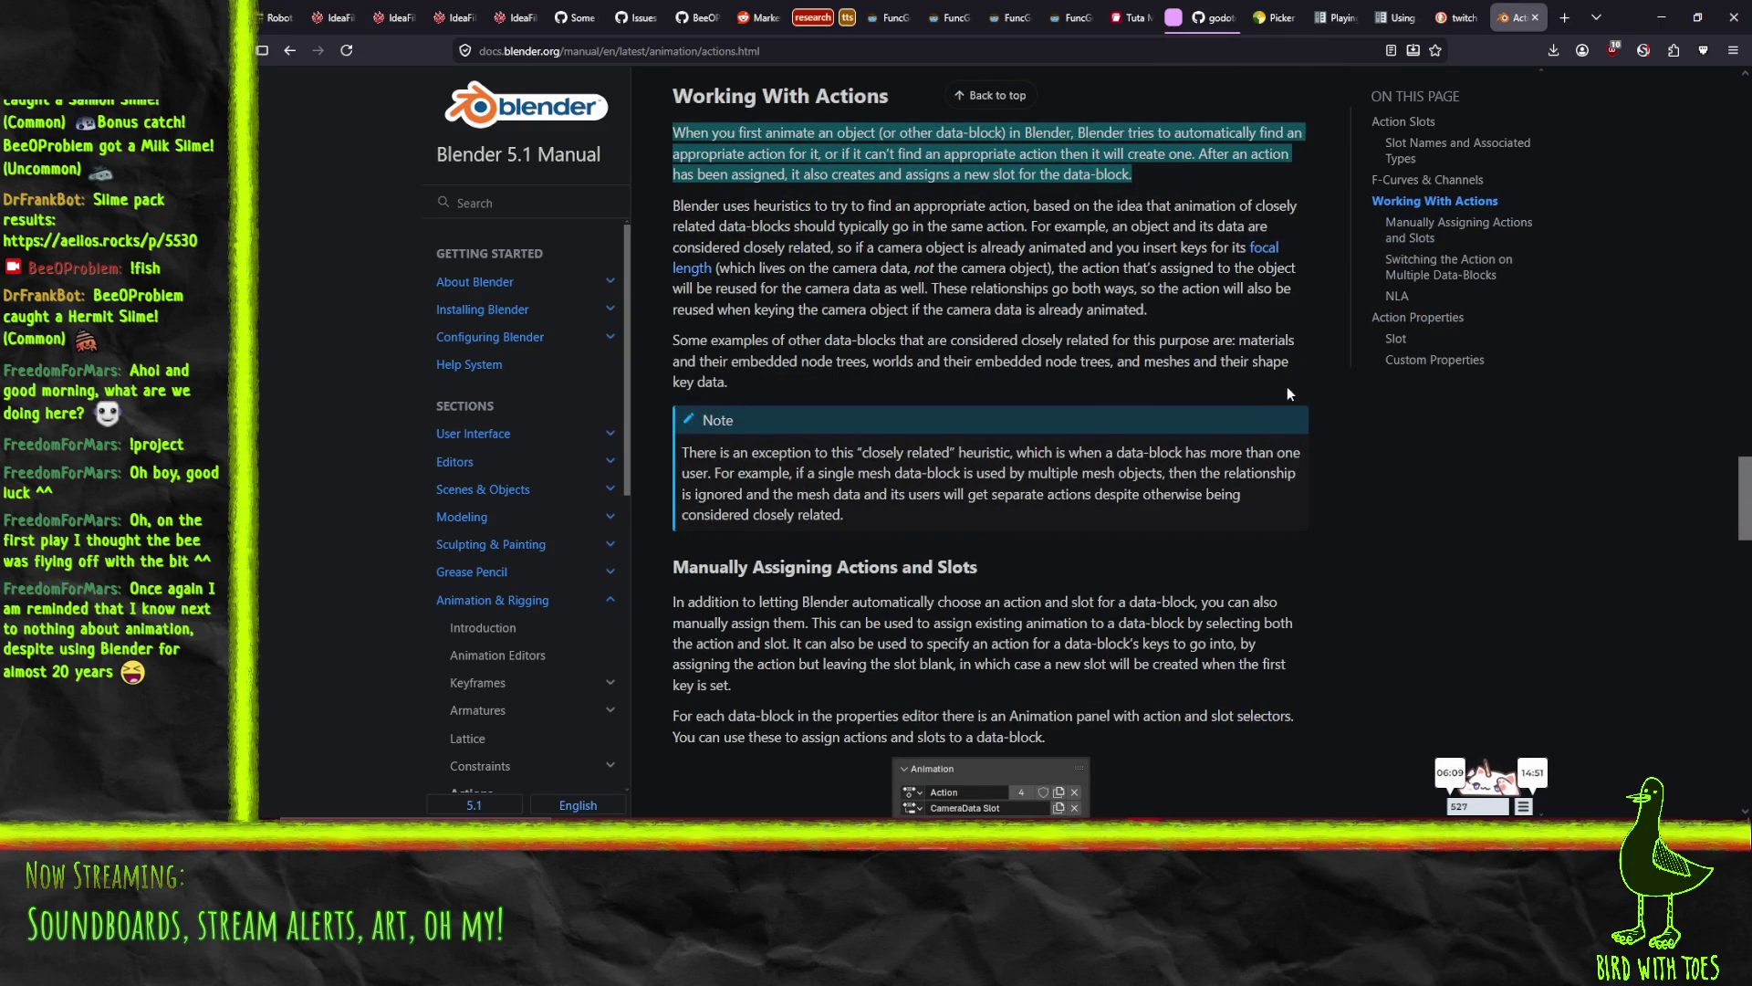
click(1394, 341)
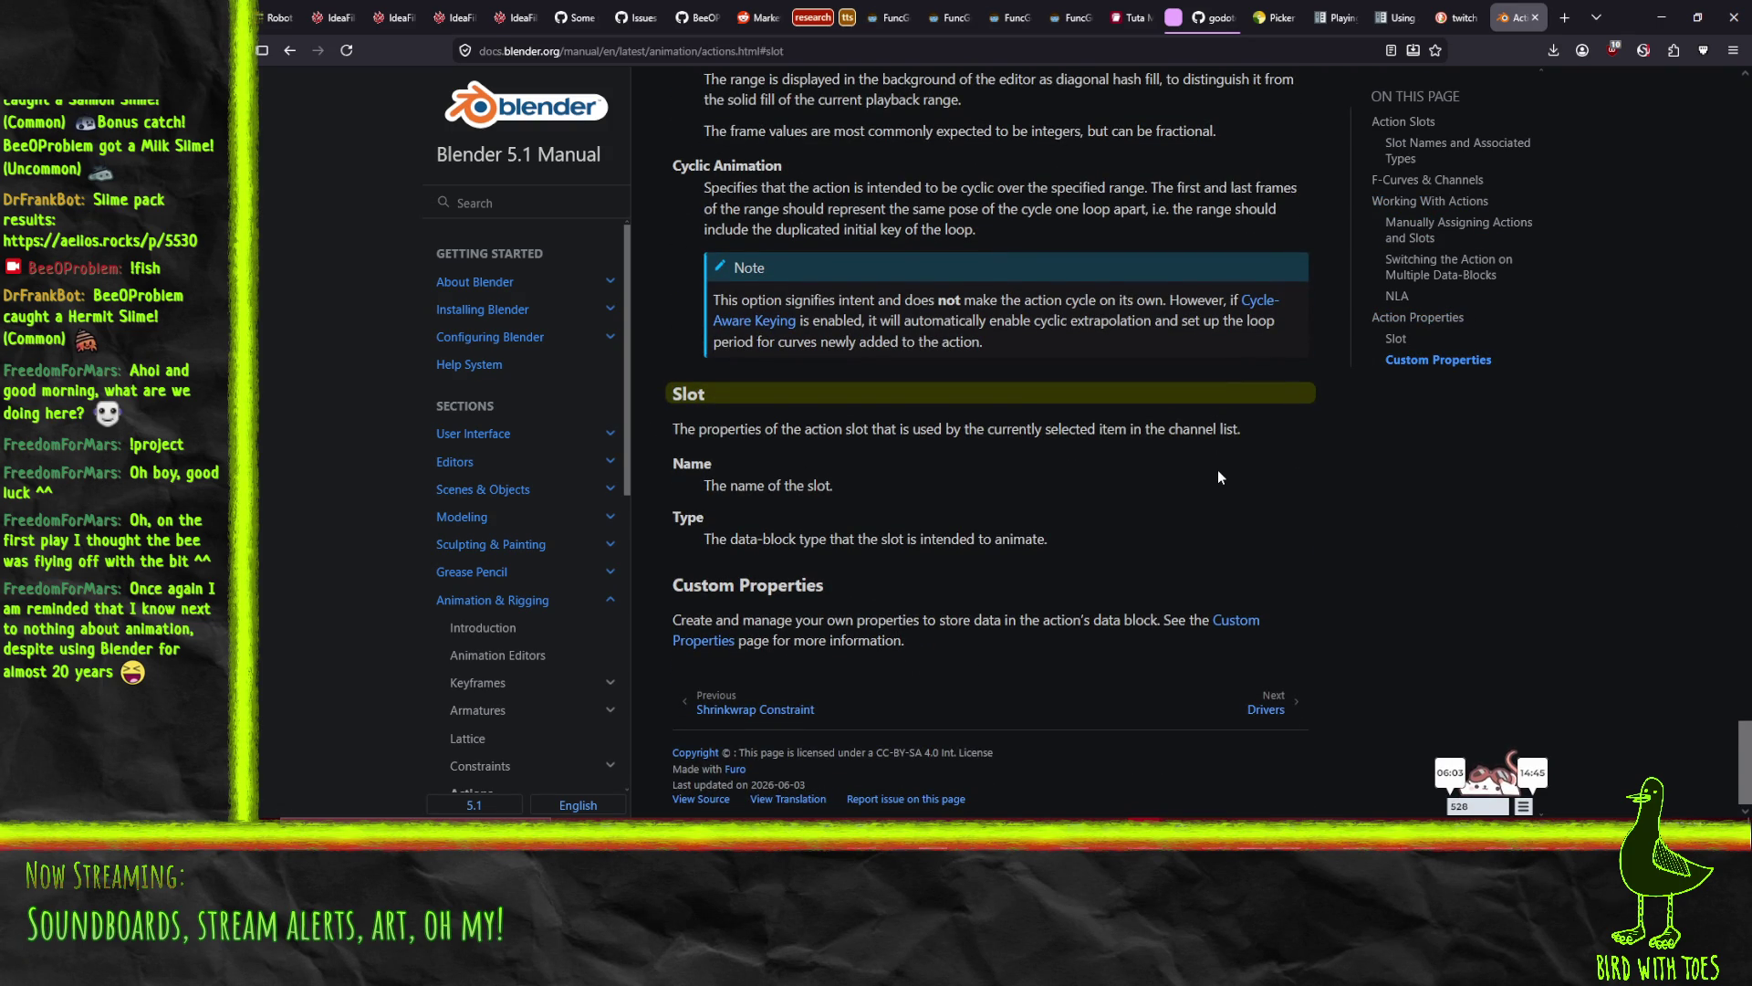
scroll(1217, 469, up, 7)
click(1405, 122)
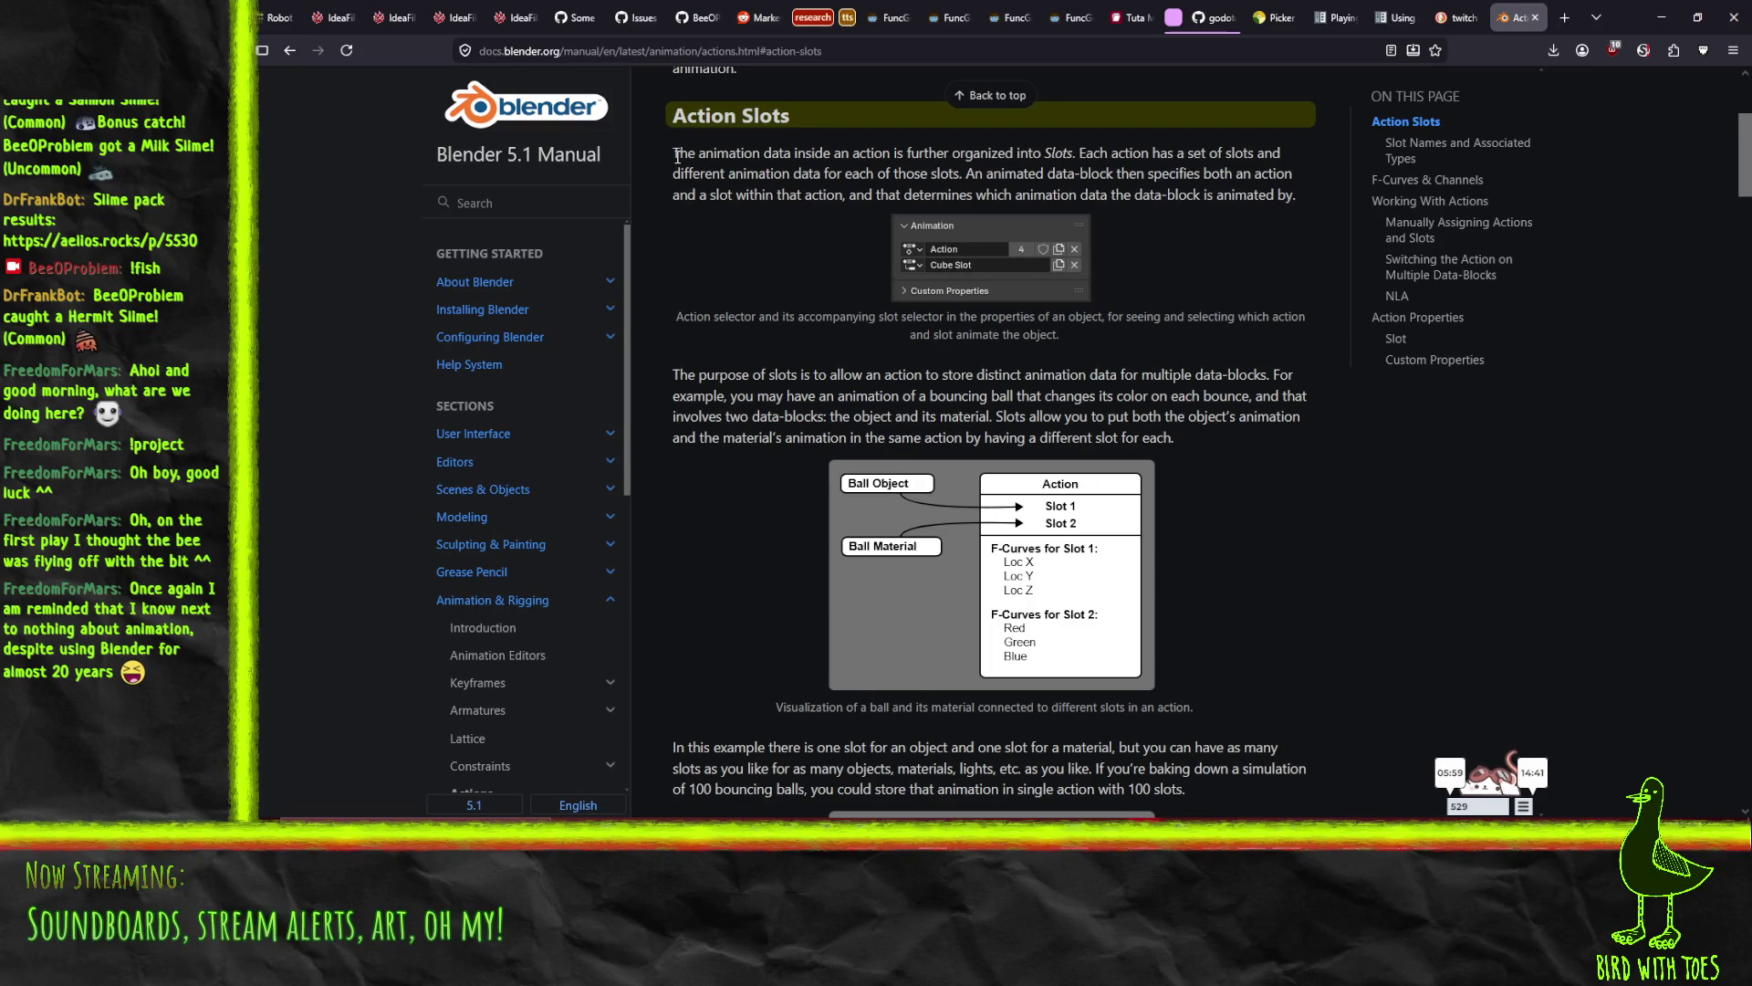
- Minimize and restore the manual window, then switch back to the Blender bee project
click(1414, 855)
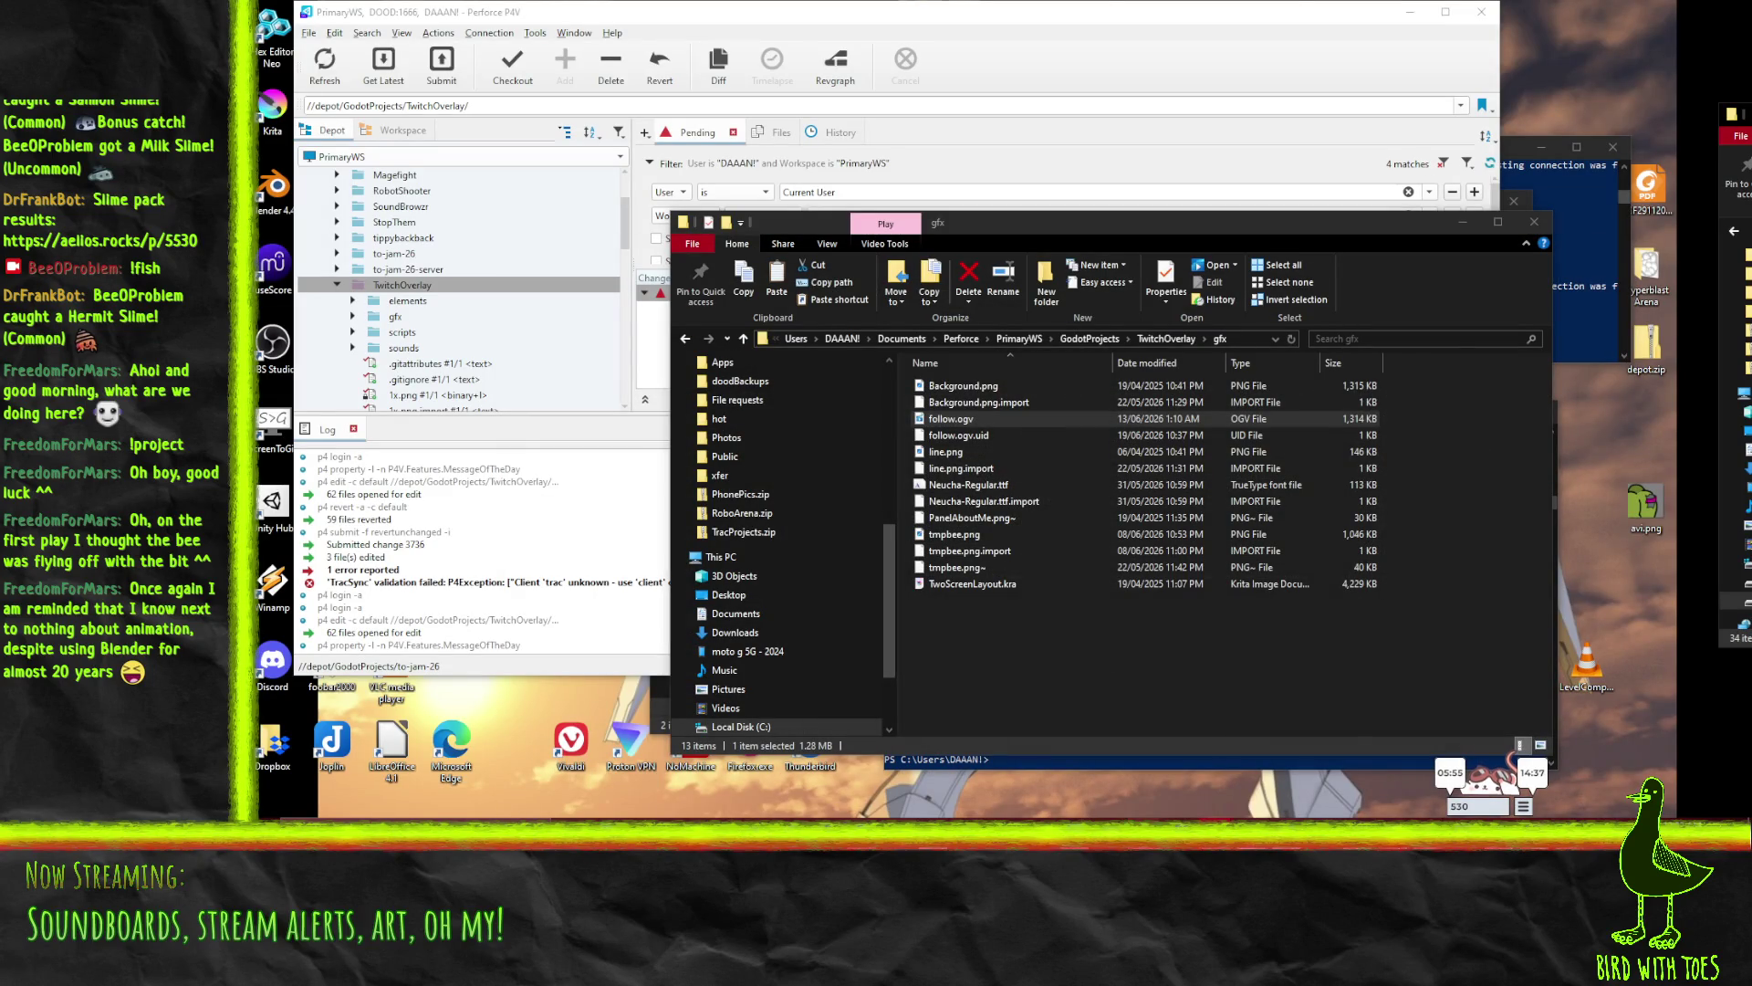
mouse_move(1145, 849)
click(1069, 773)
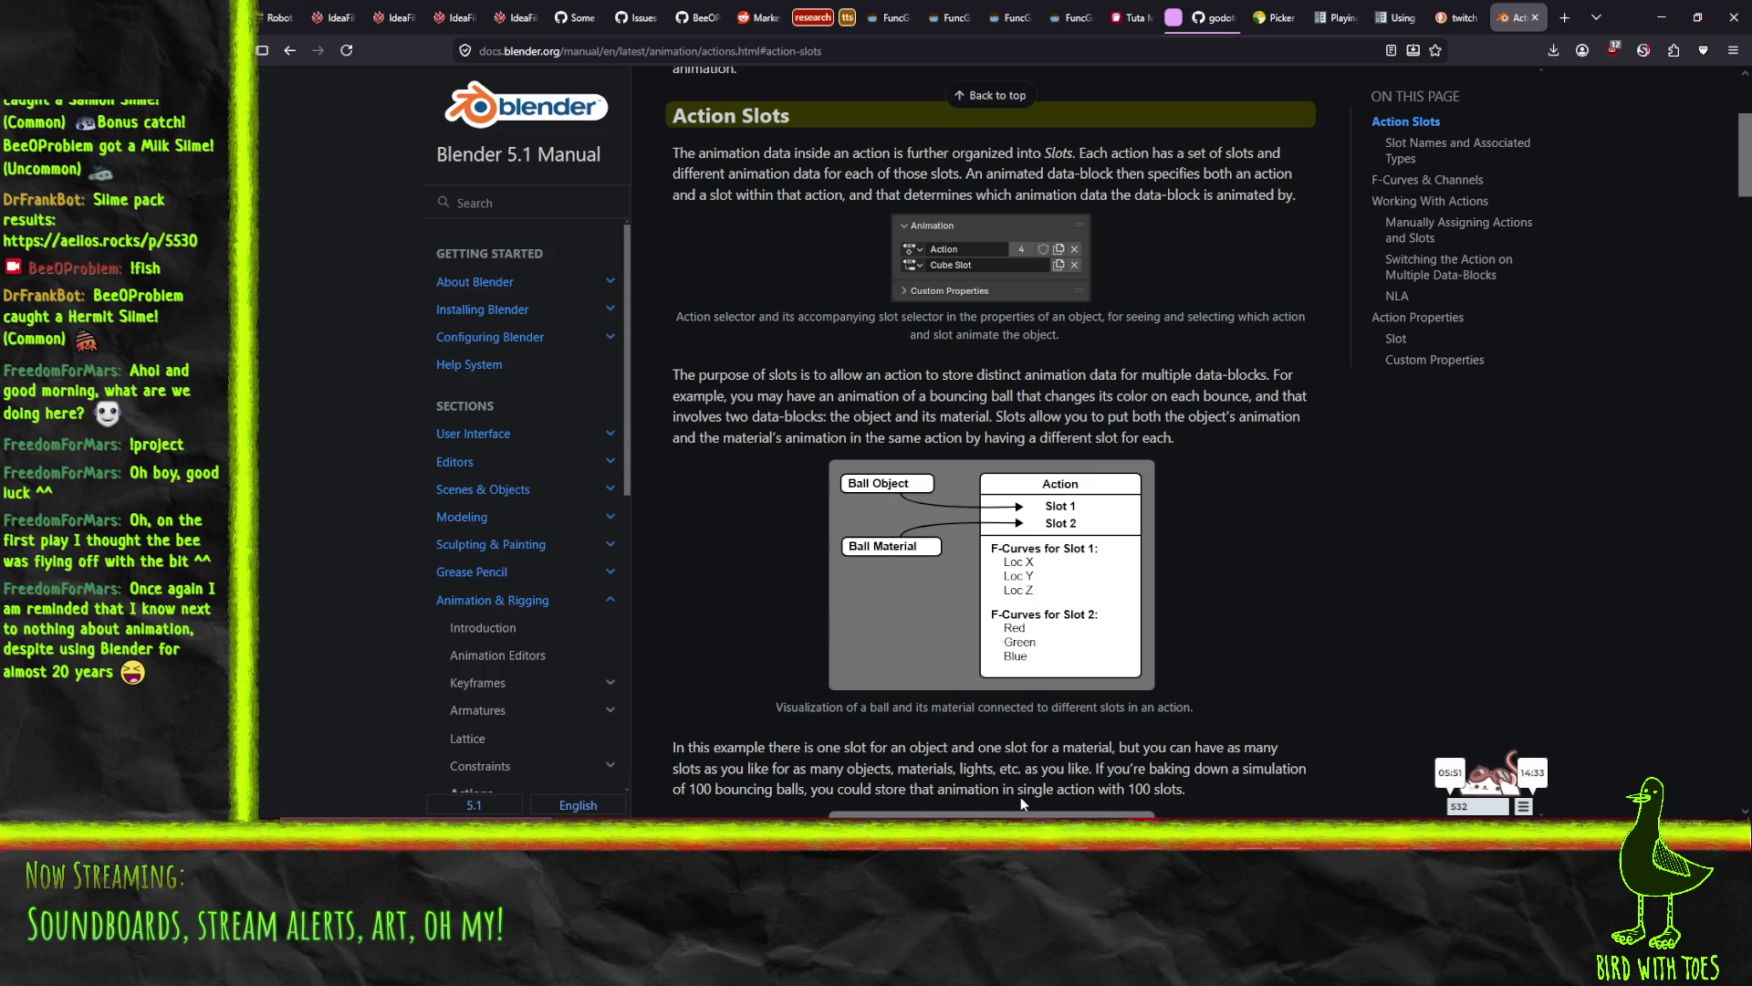
key(alt+Tab)
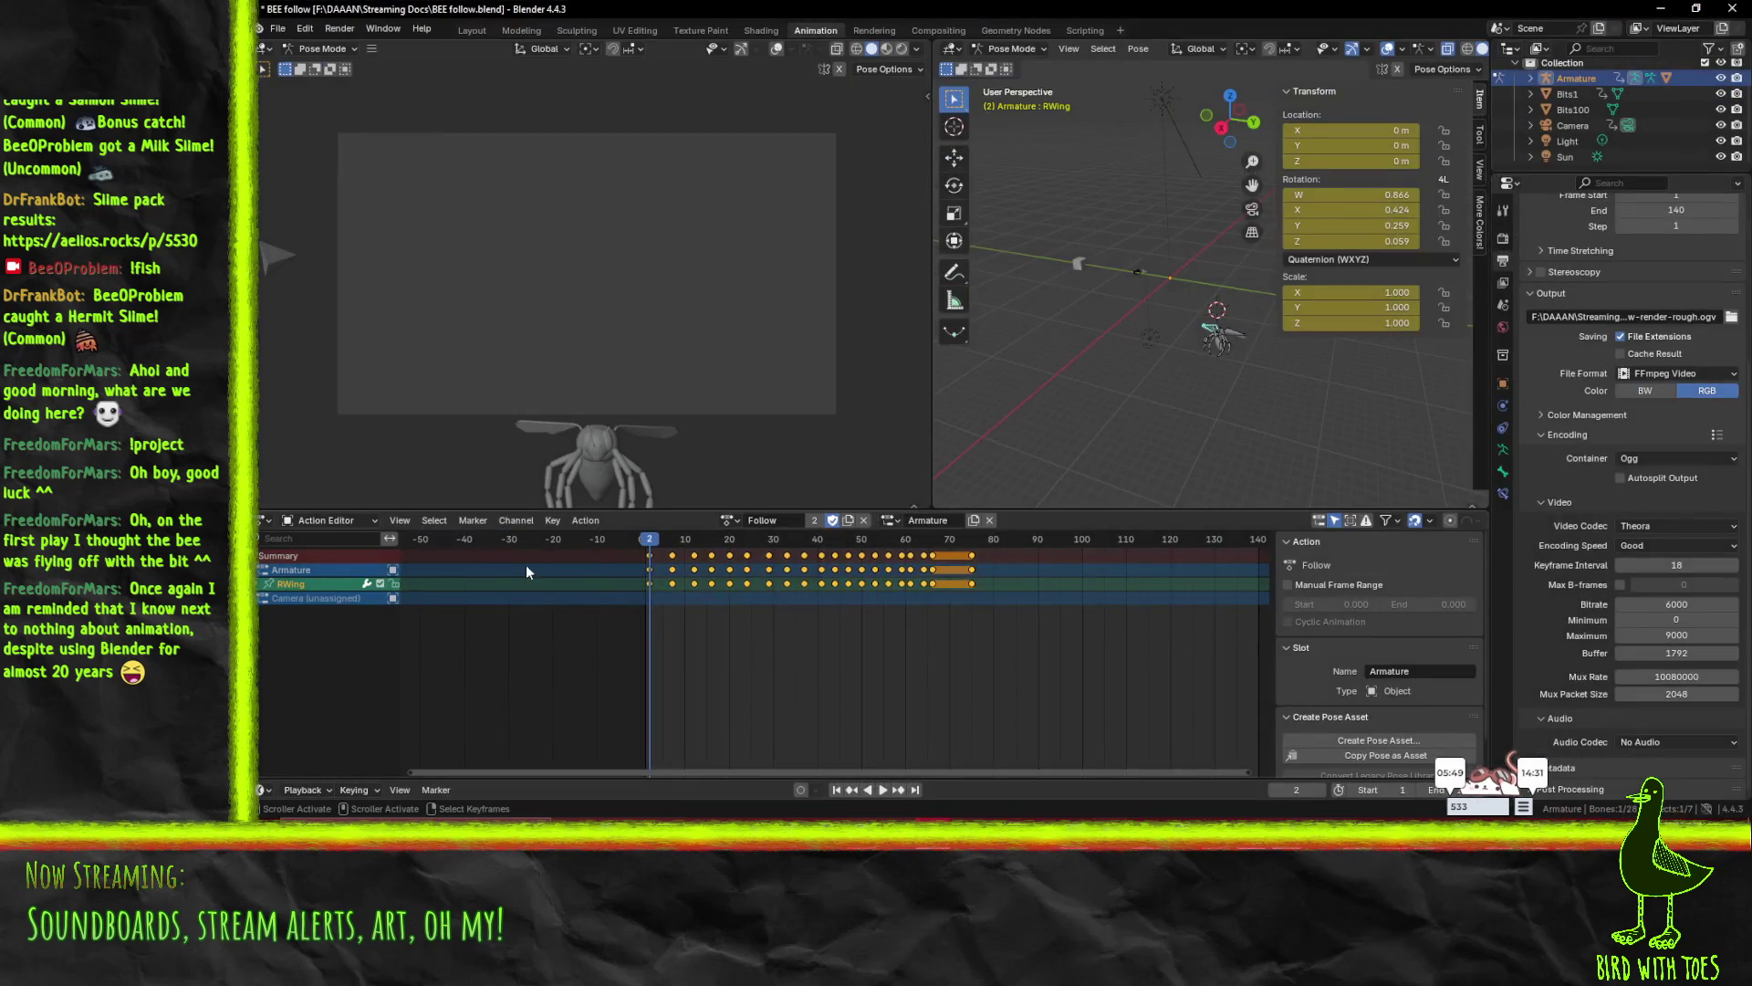
- Change the bottom editor from the Action Editor to the Nonlinear Animation editor
click(352, 522)
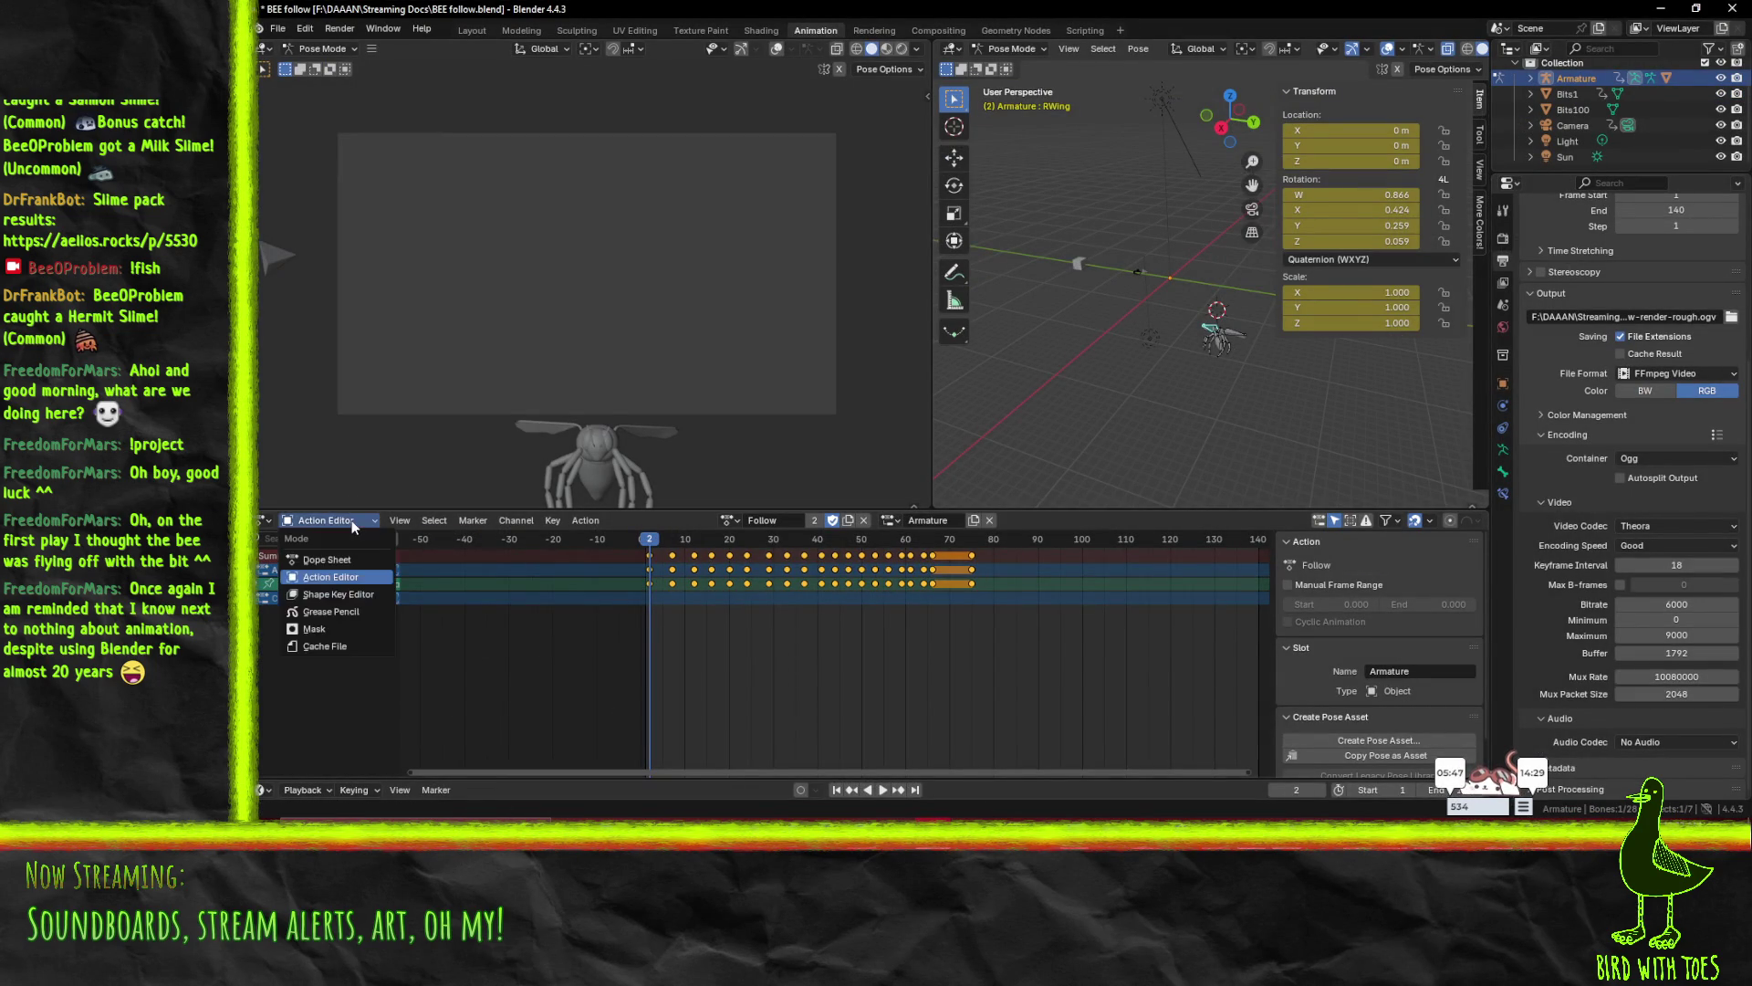
click(296, 518)
click(266, 520)
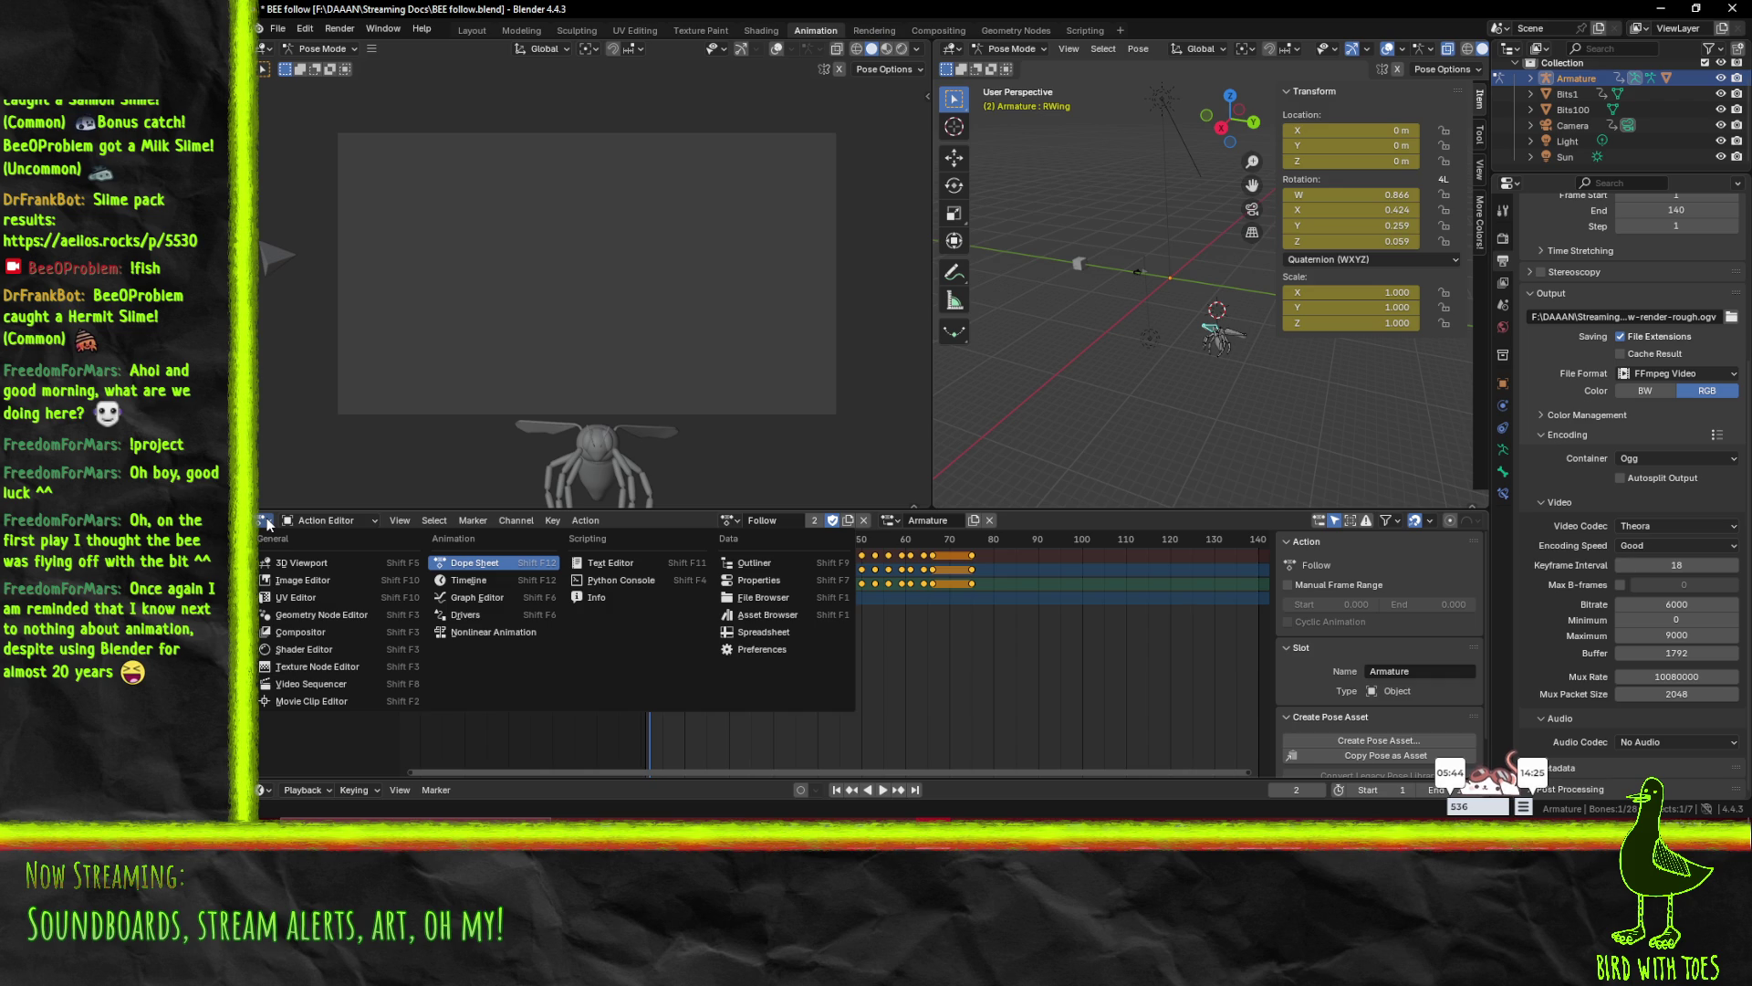
click(267, 520)
click(268, 523)
click(524, 633)
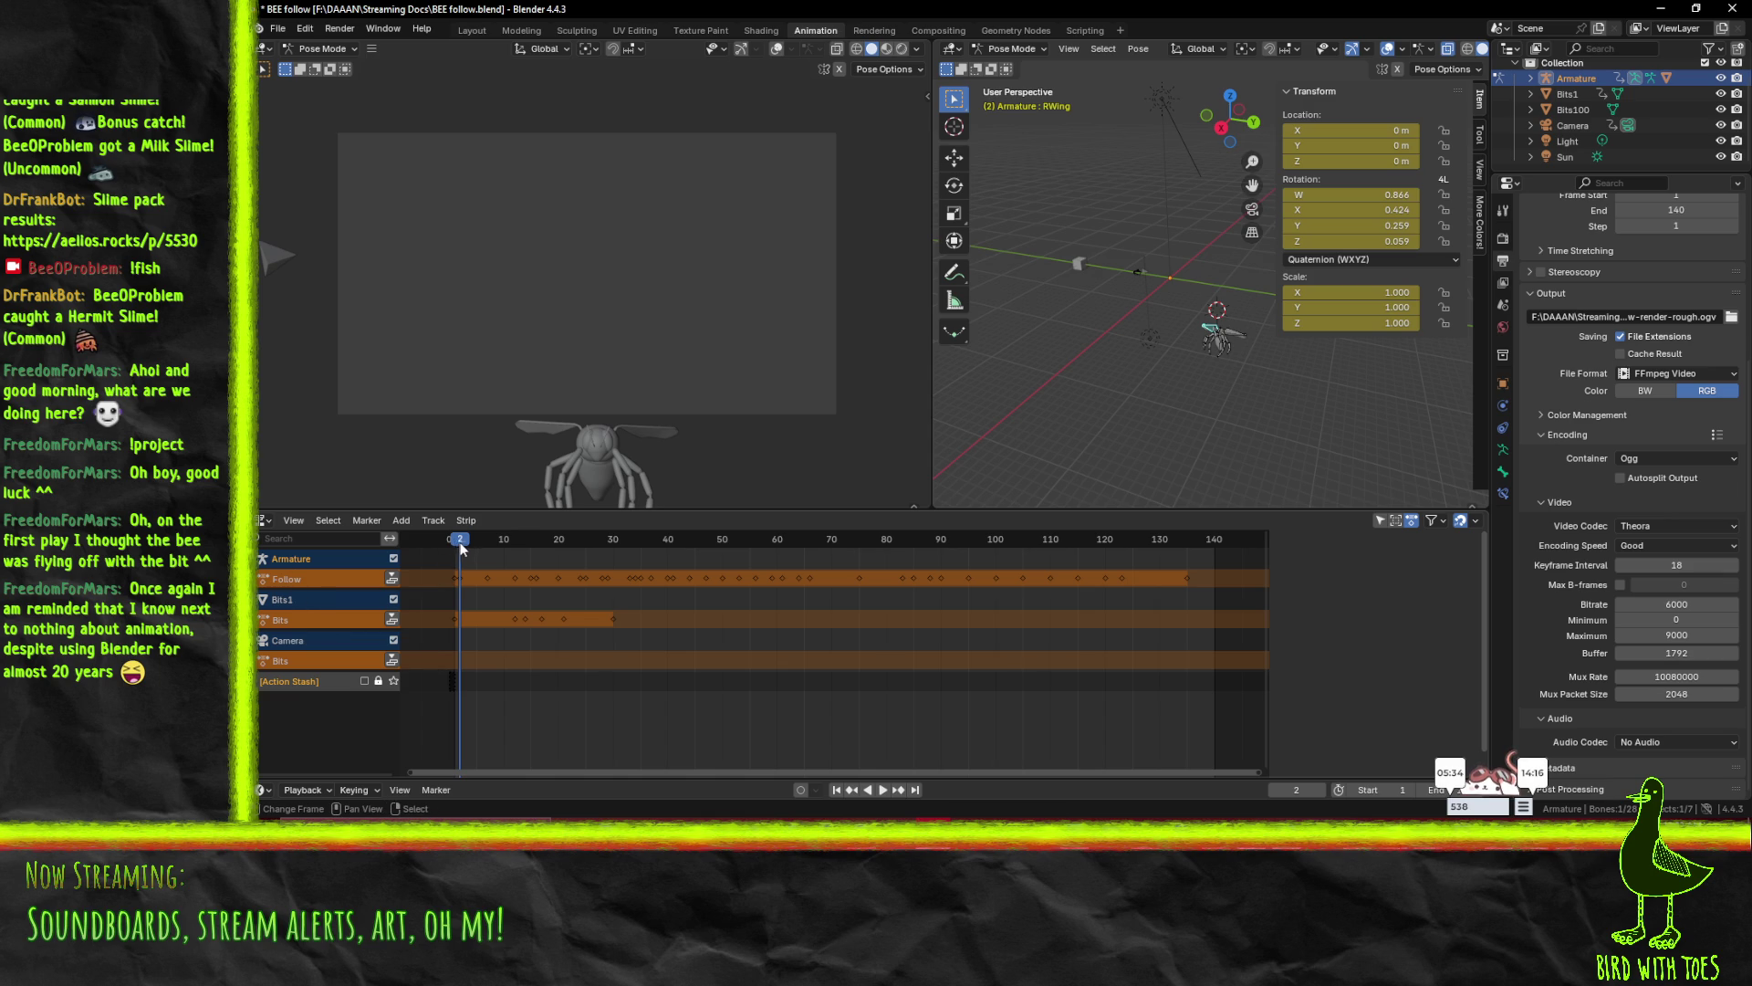
- Play the bee animation with the Bits1 track disabled, then re-enabled, stopping near frame 139
key(space)
key(Escape)
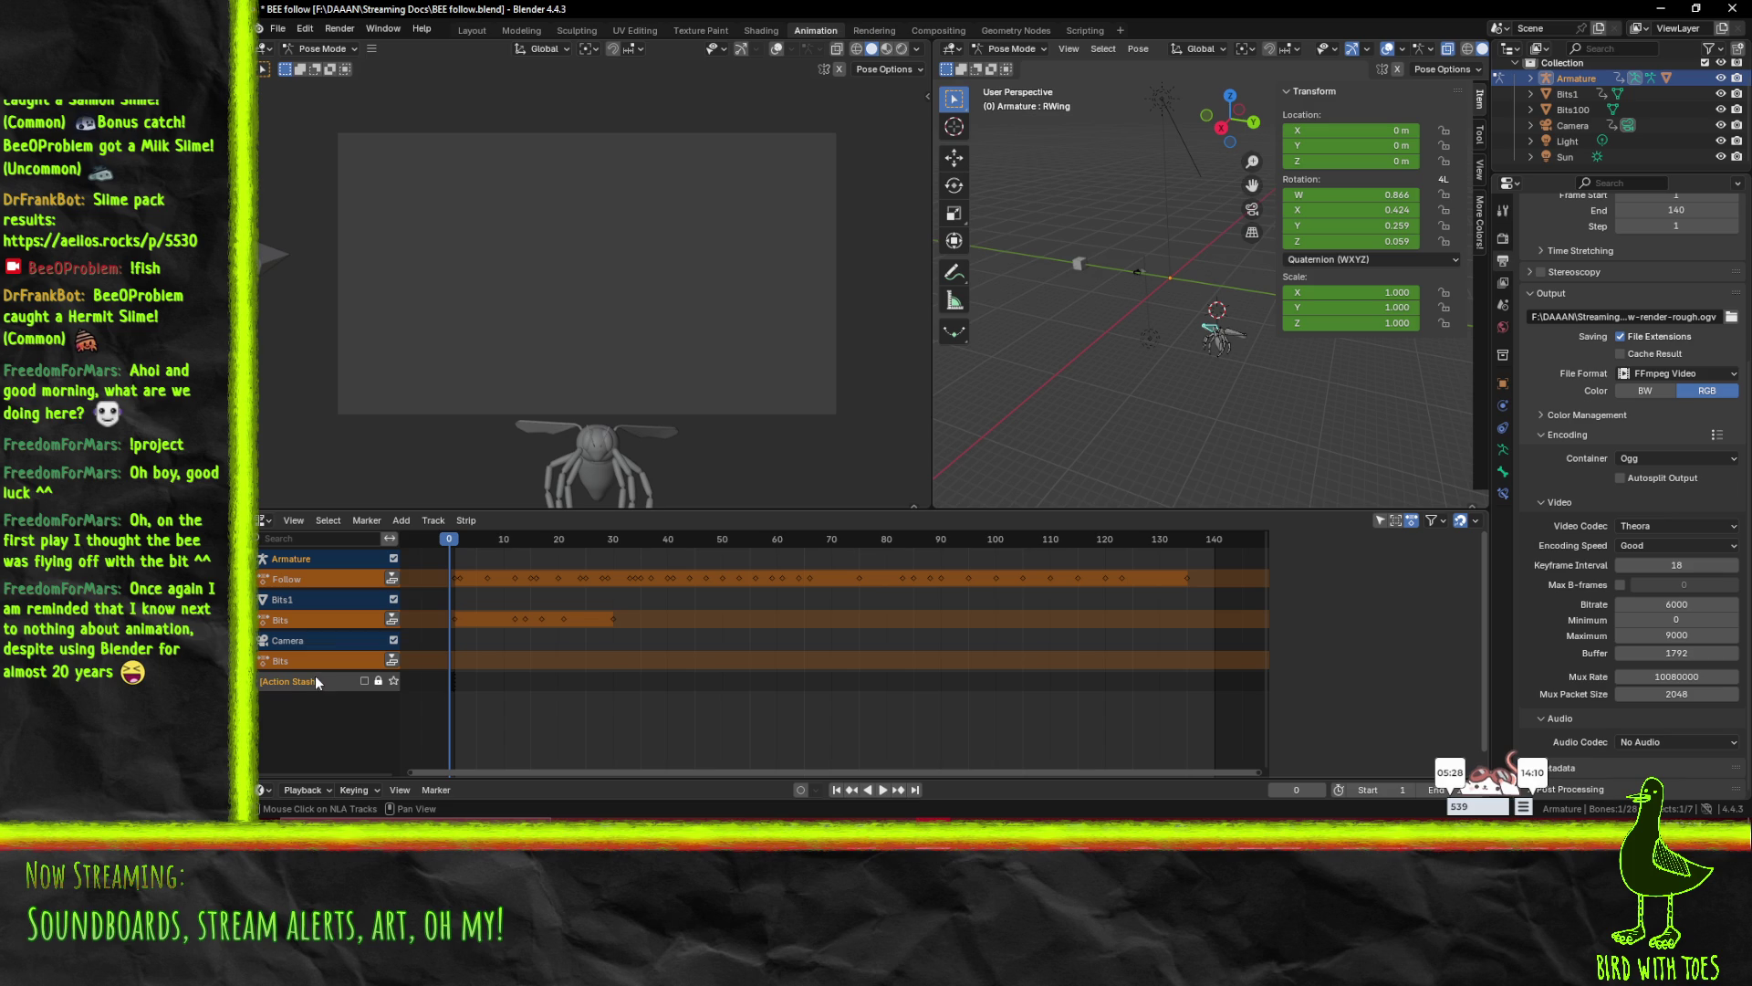
click(394, 600)
key(space)
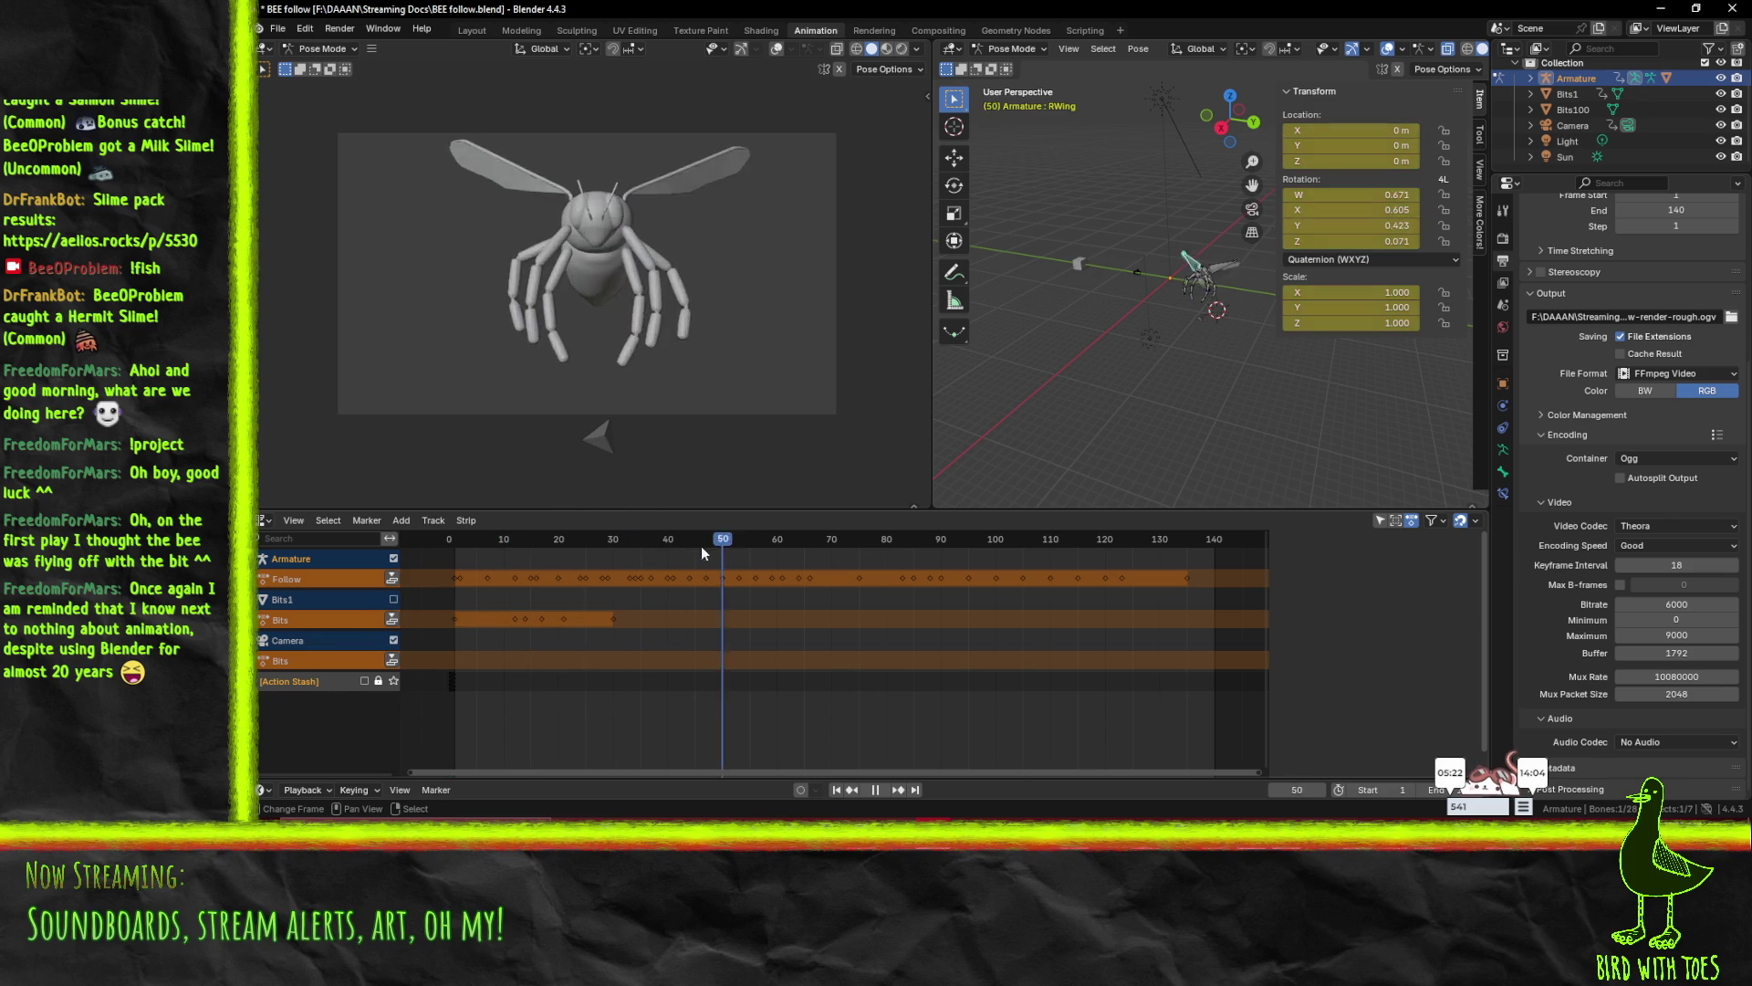
key(Escape)
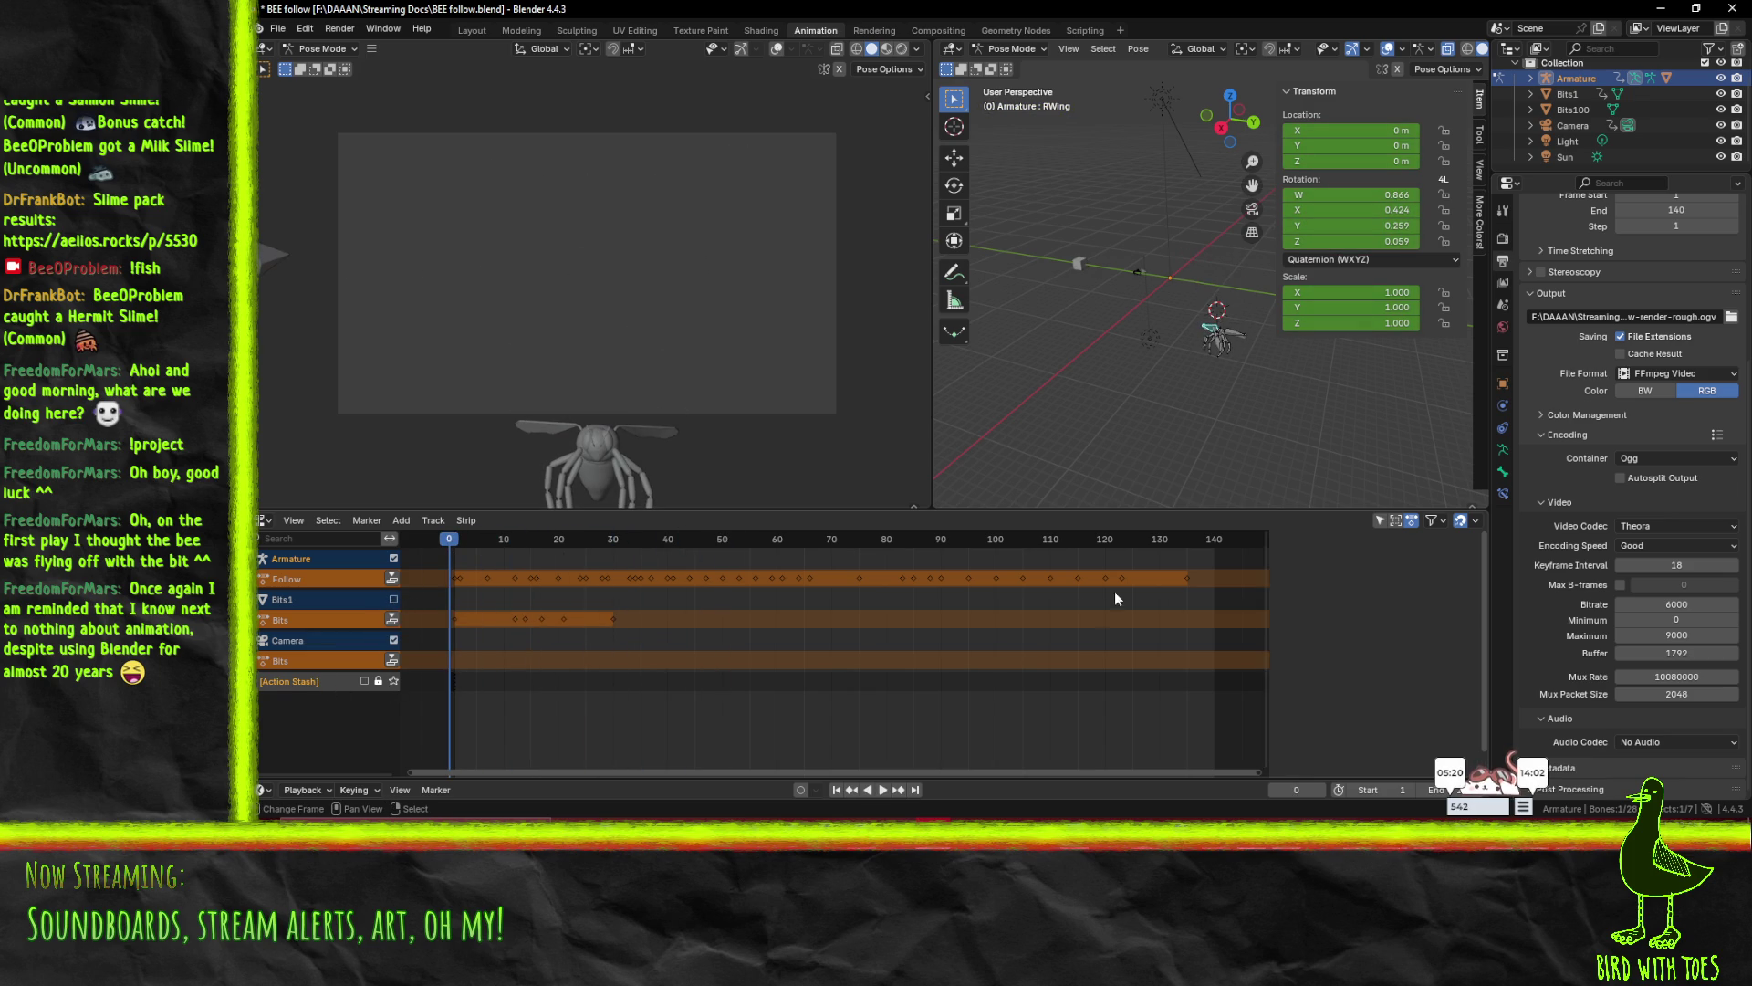
click(394, 600)
key(space)
click(1214, 545)
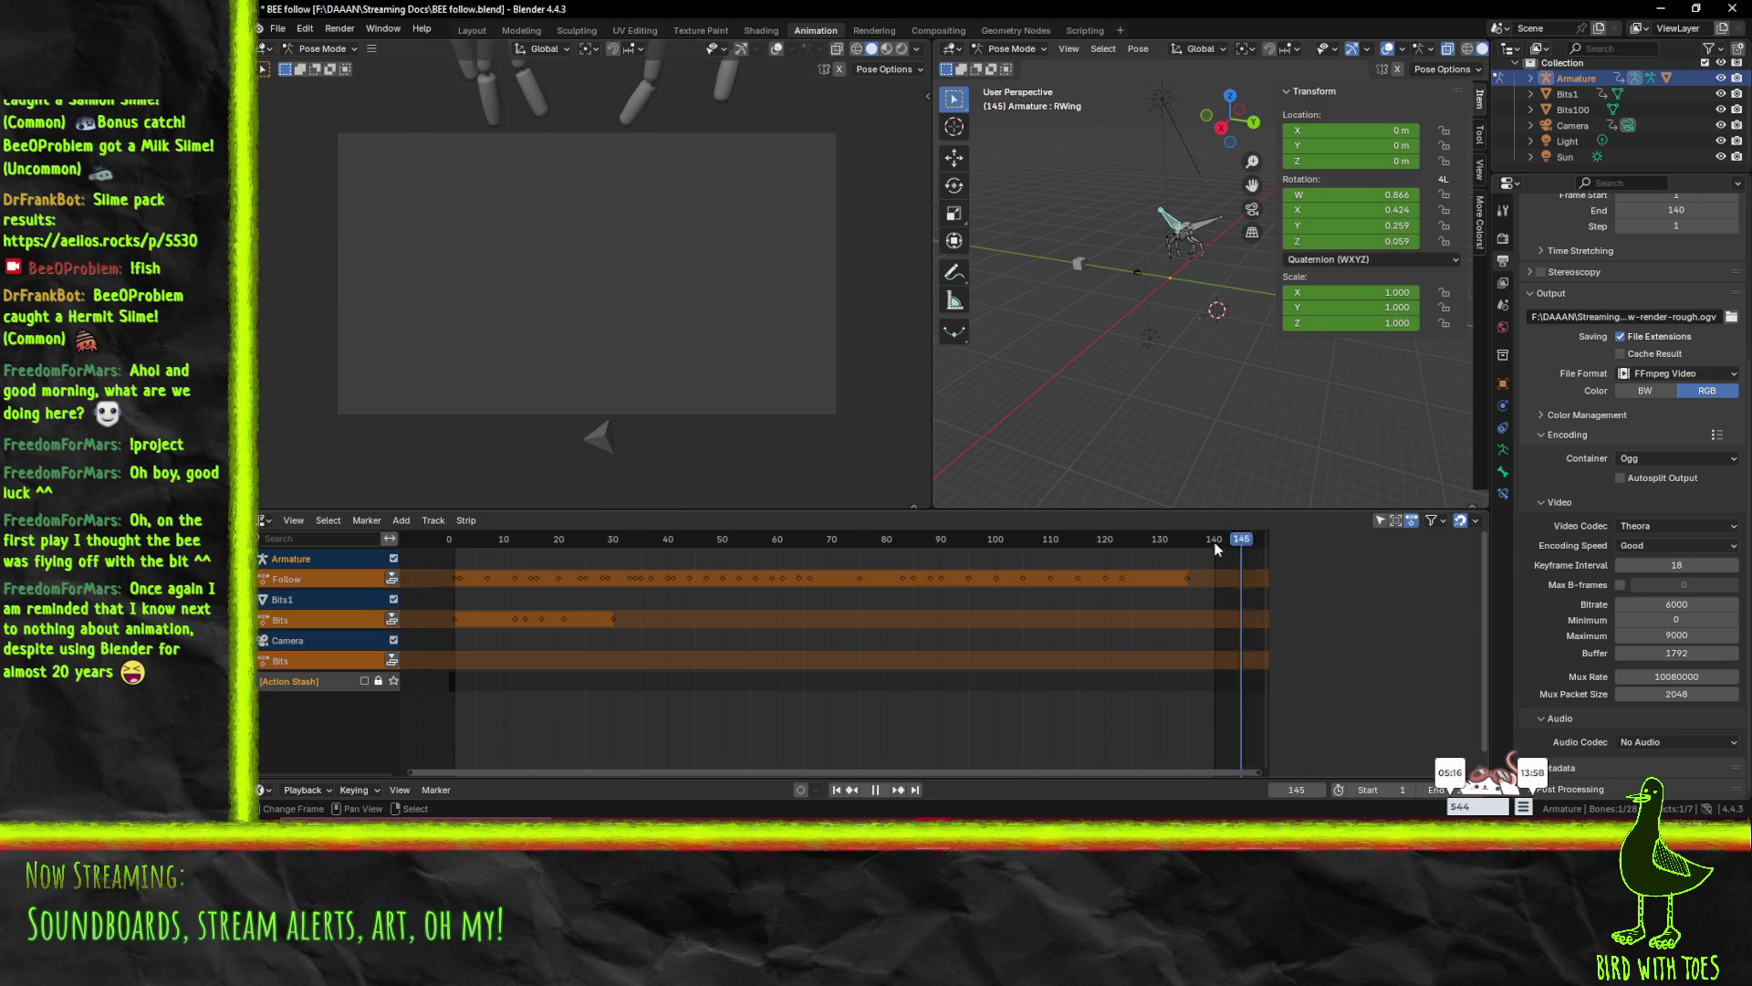
key(space)
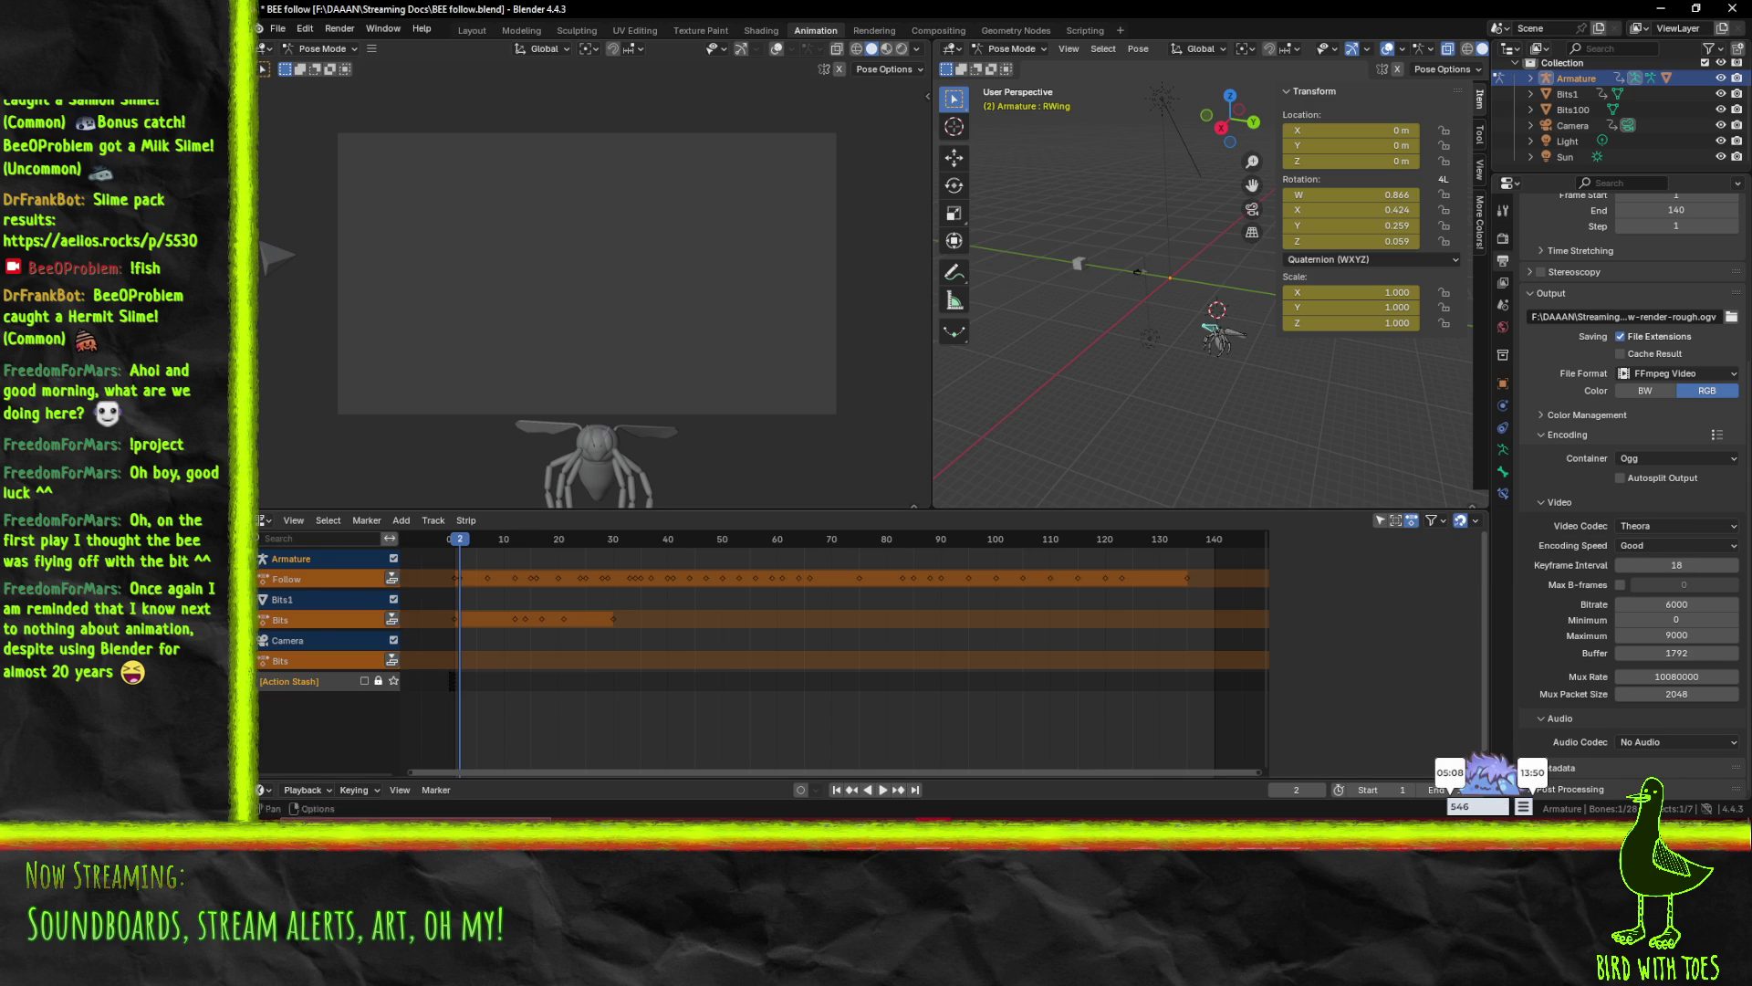
- Switch the editor back to the Dope Sheet in Action Editor mode, showing the Follow action's keyframes
click(264, 520)
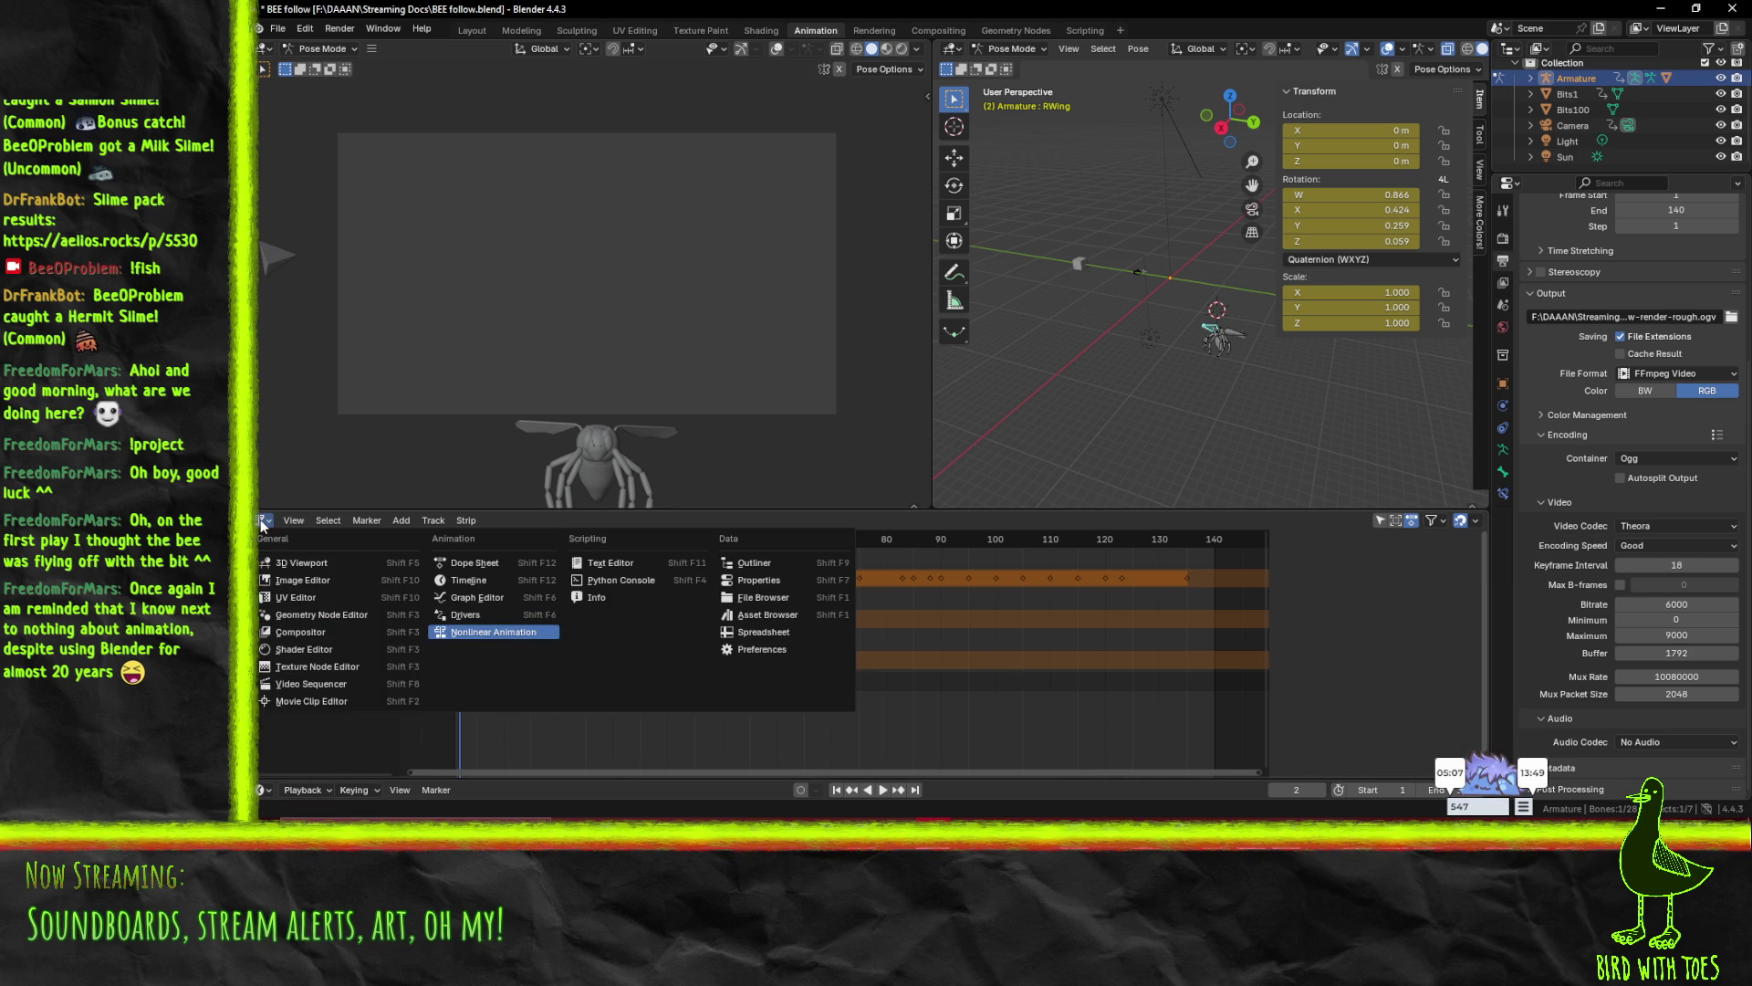
click(473, 566)
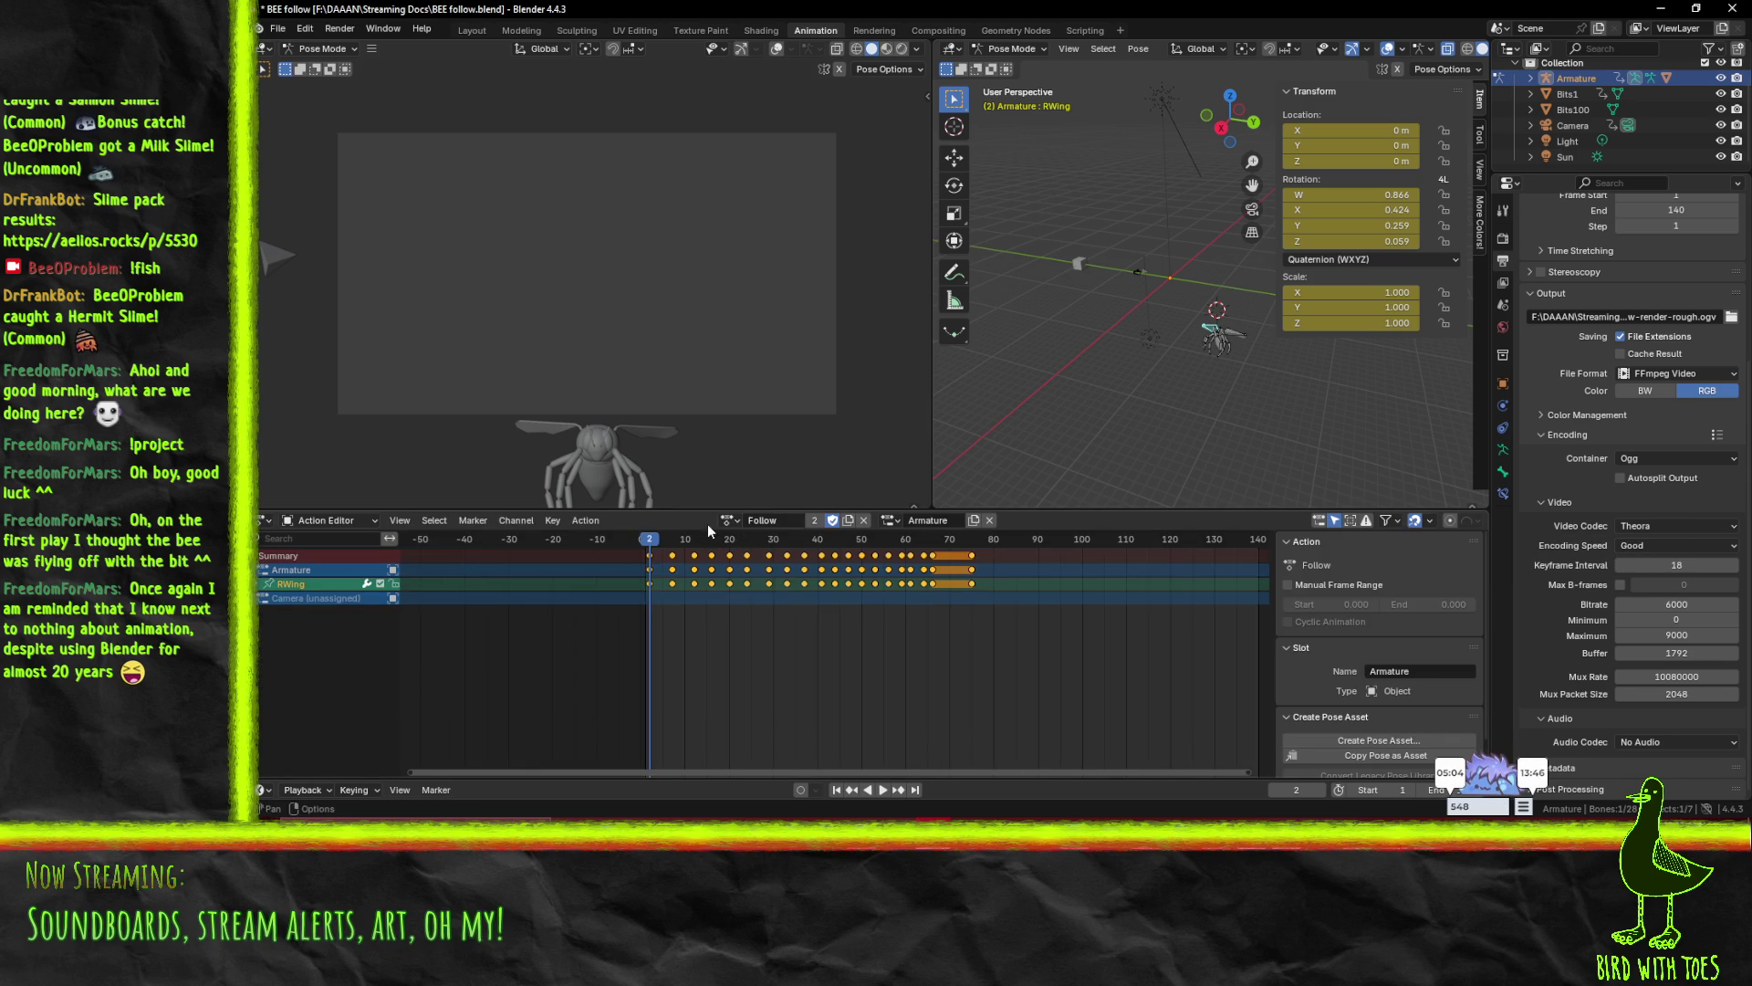
click(333, 522)
click(337, 559)
click(329, 520)
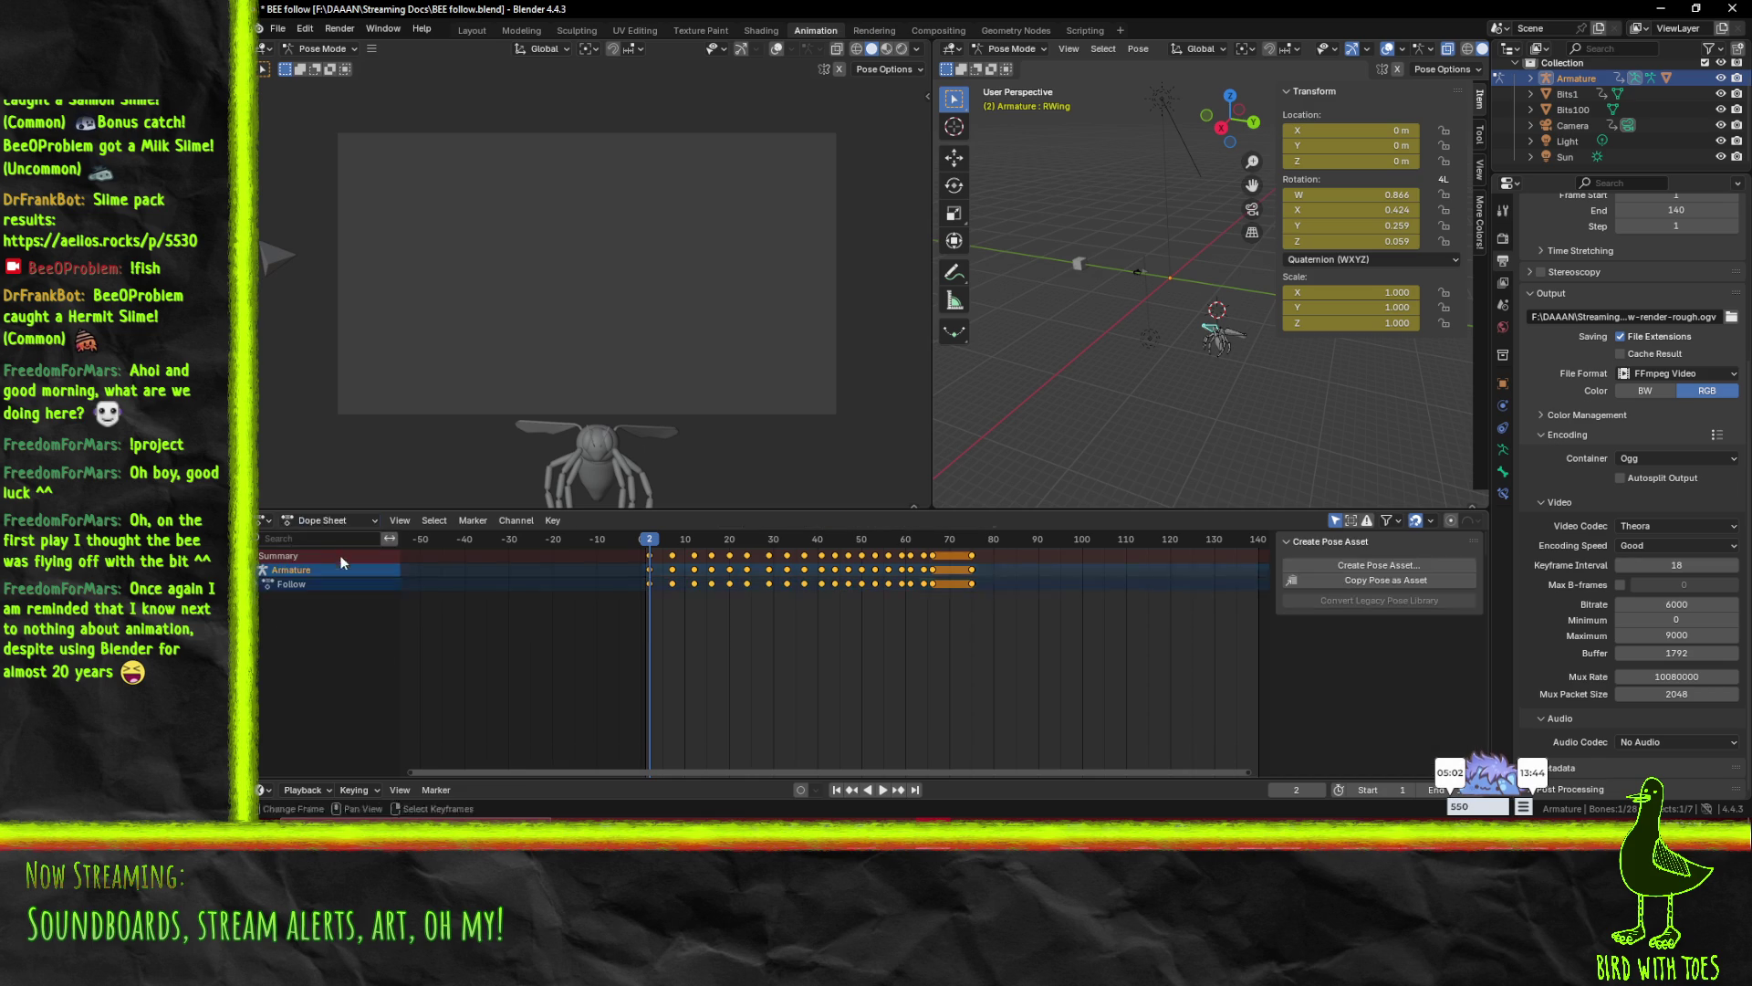
click(336, 573)
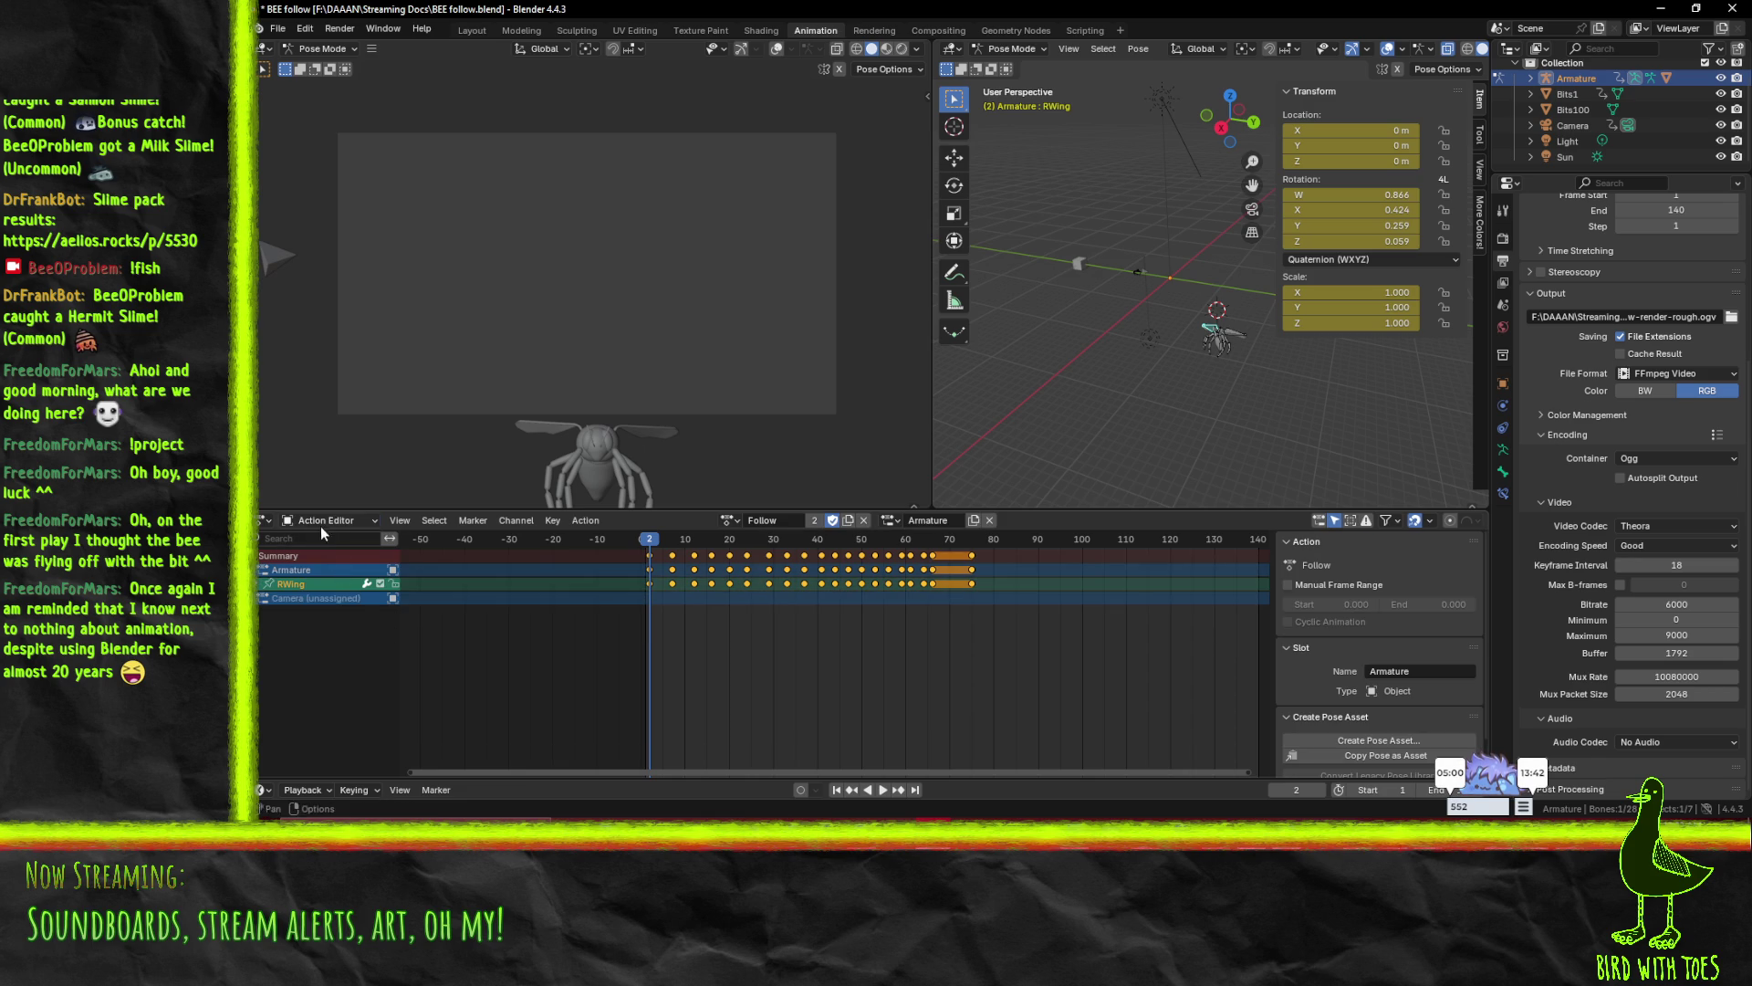
click(323, 526)
click(330, 557)
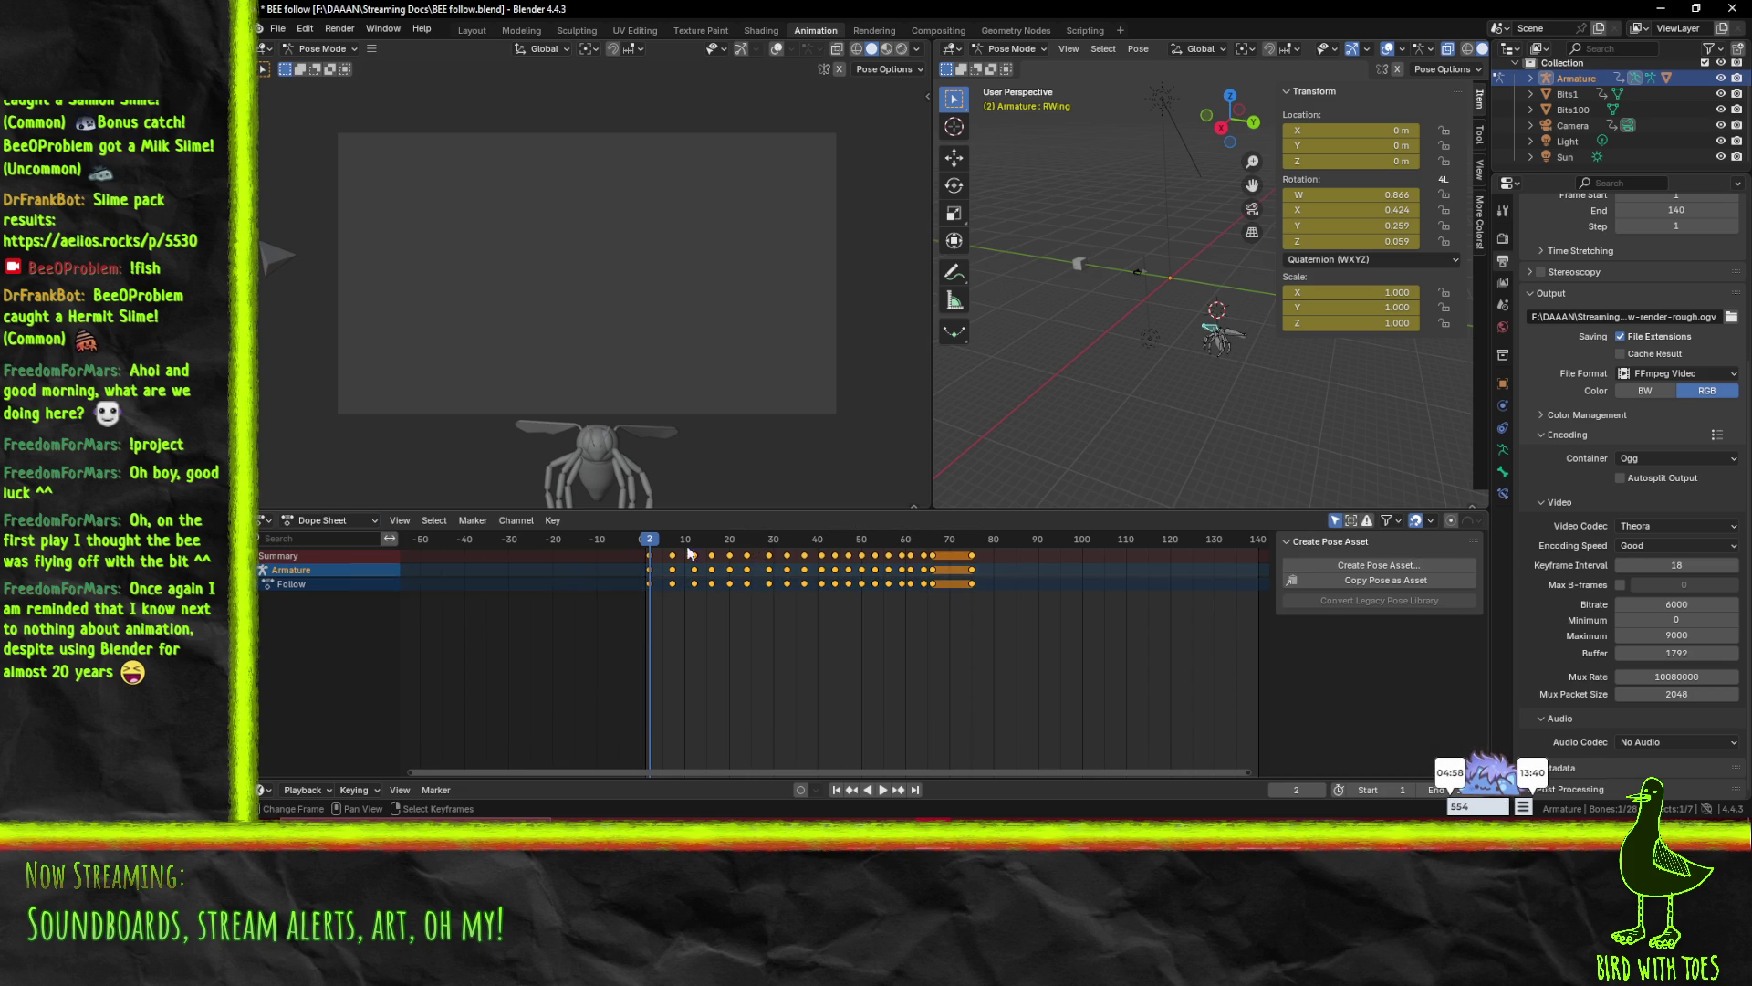
click(324, 520)
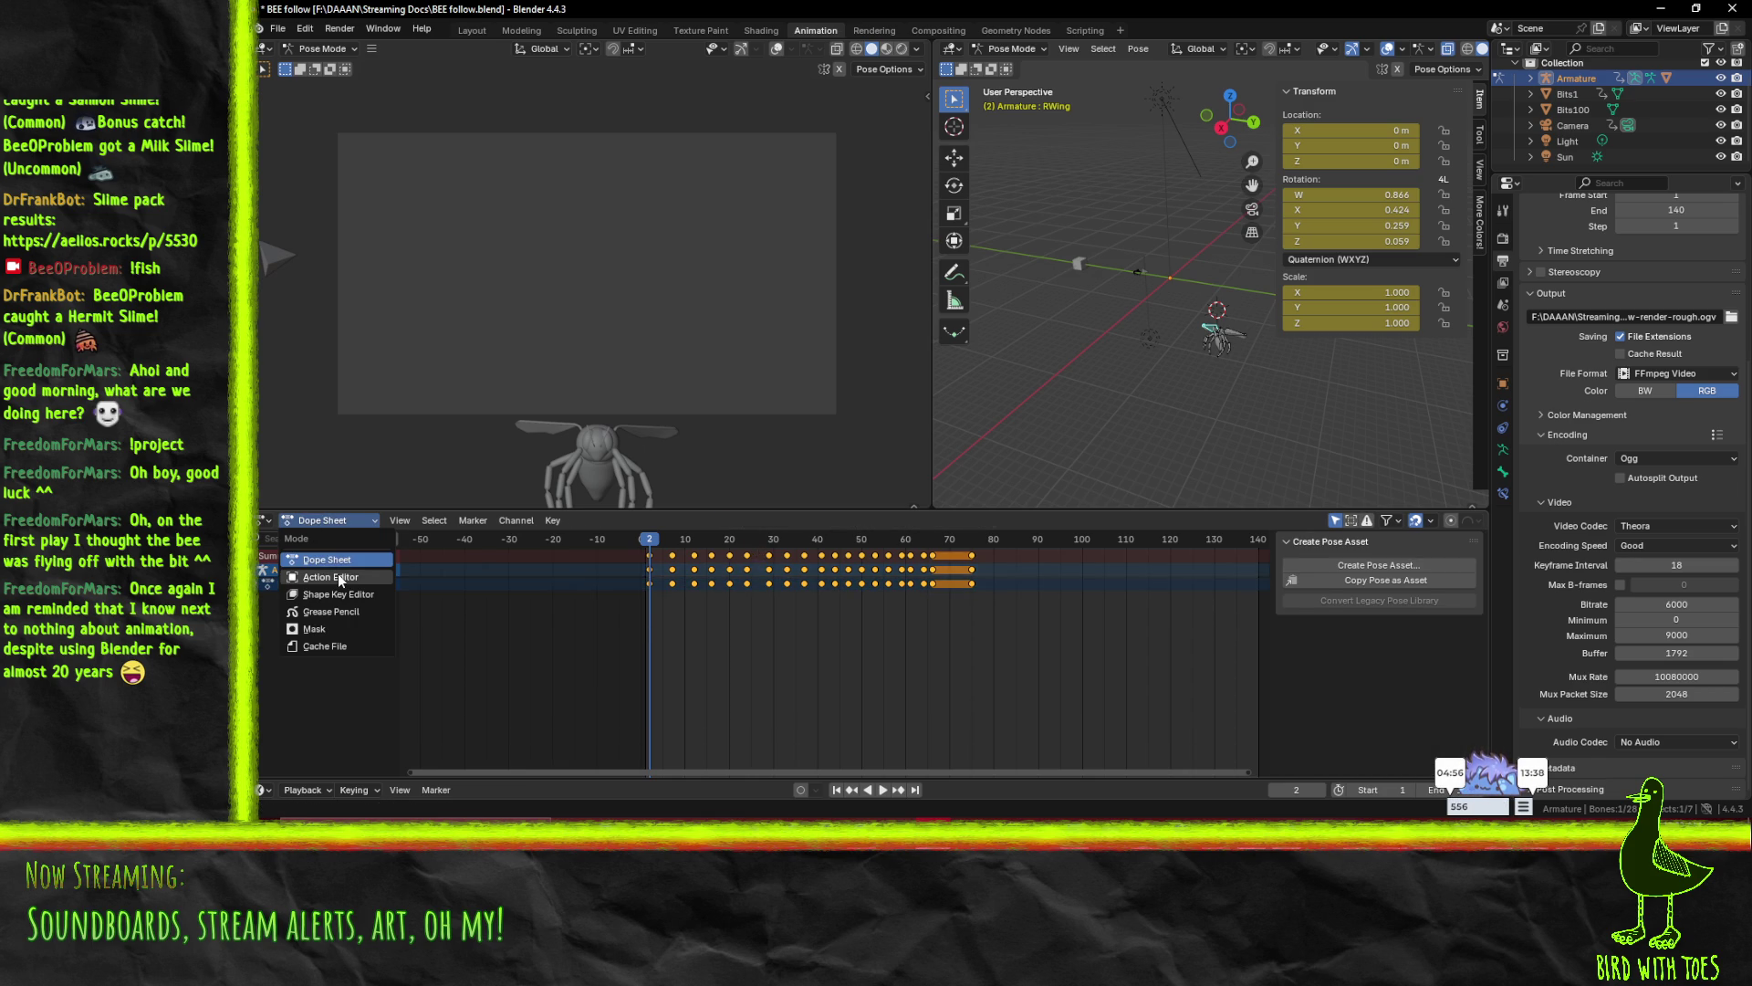
click(338, 575)
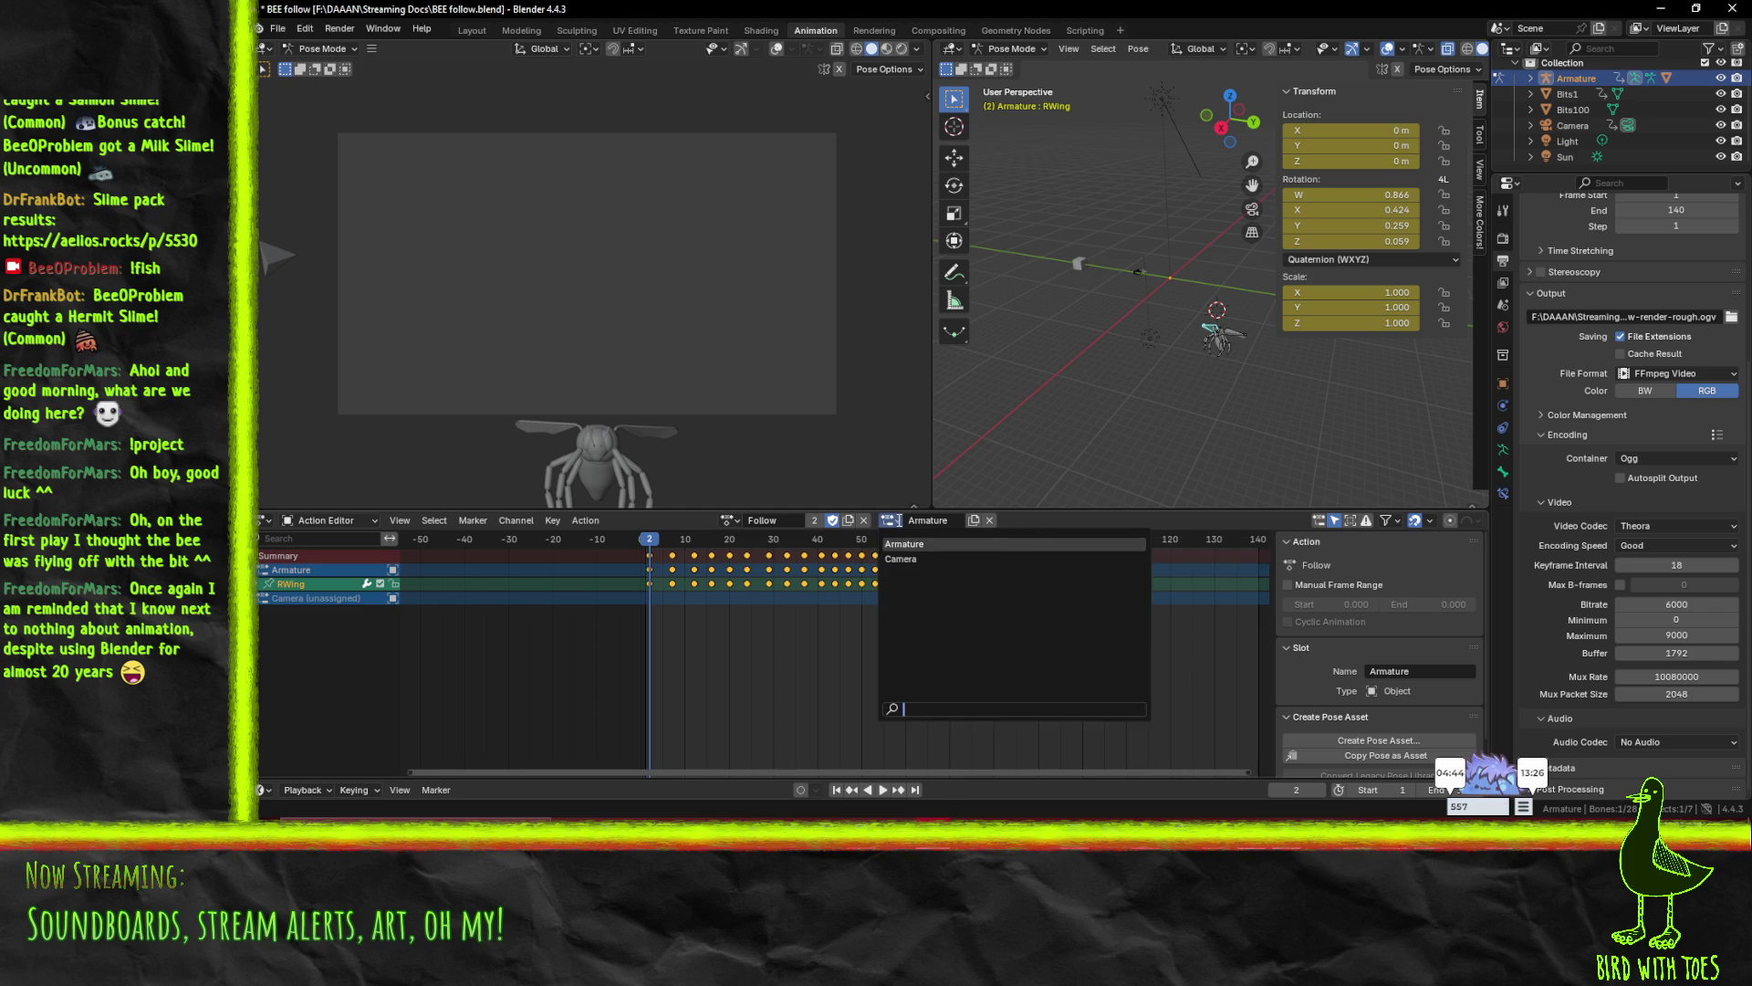
- Load the Bits action in place of Follow and play it, scrubbing back to frame 1
click(727, 520)
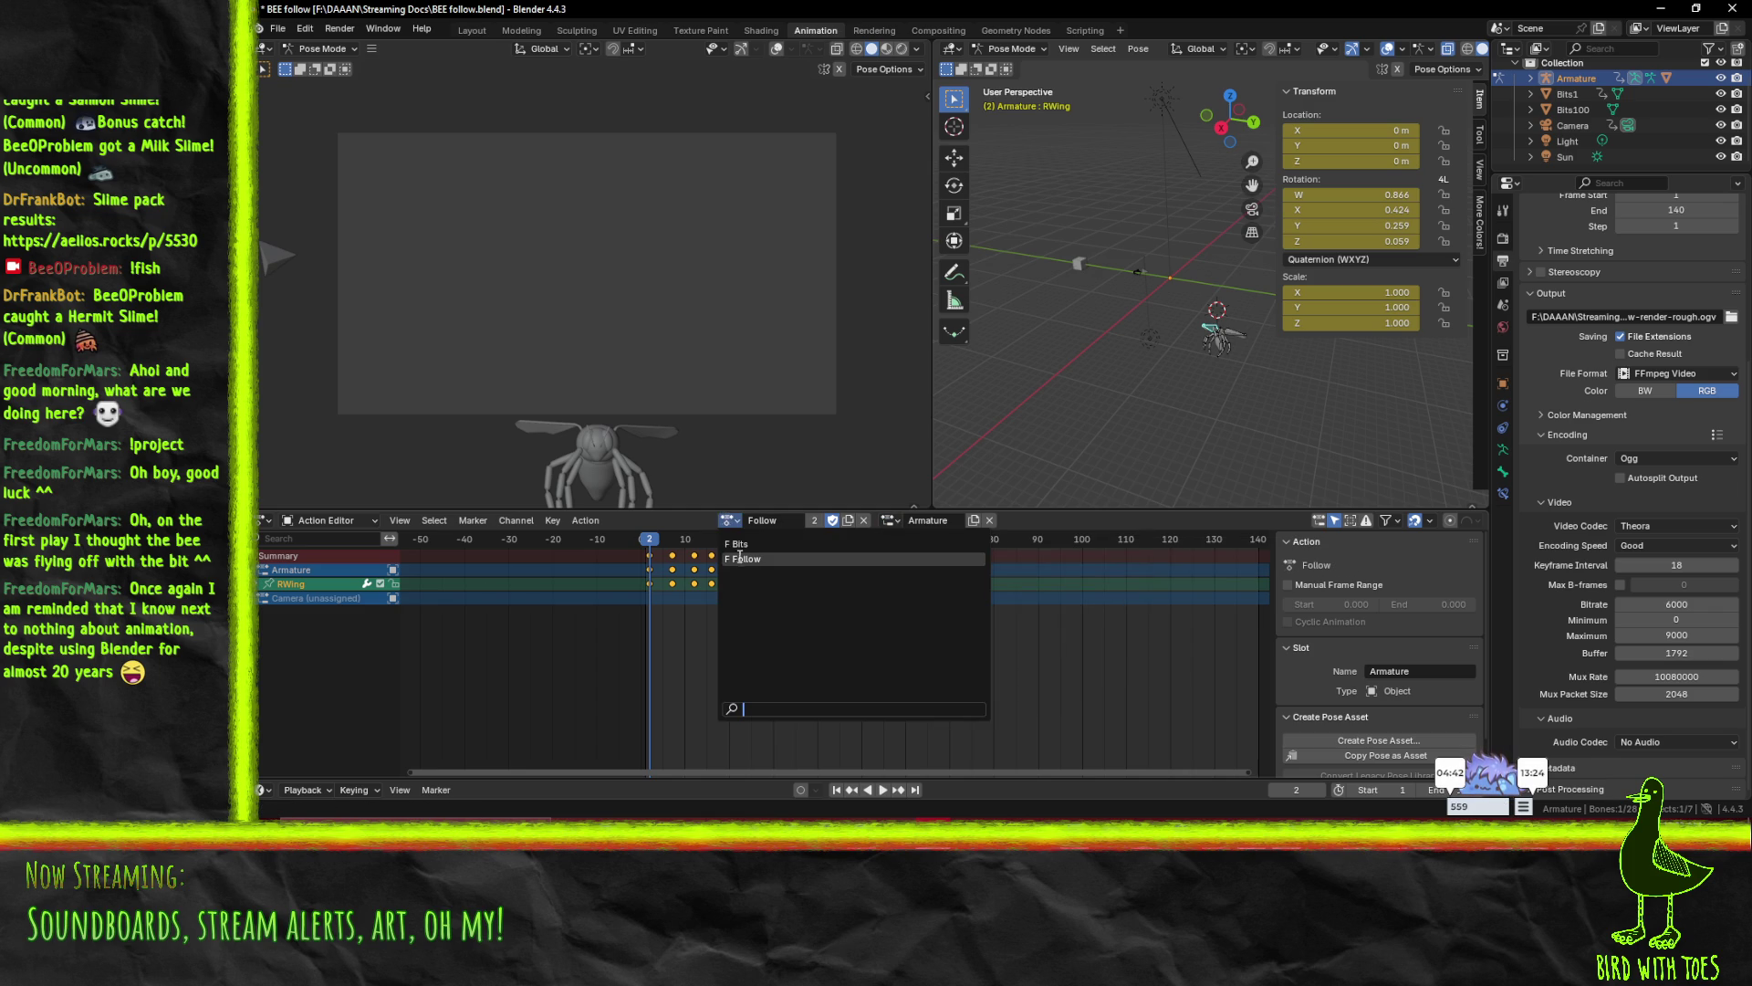
click(767, 545)
click(890, 520)
click(903, 544)
key(space)
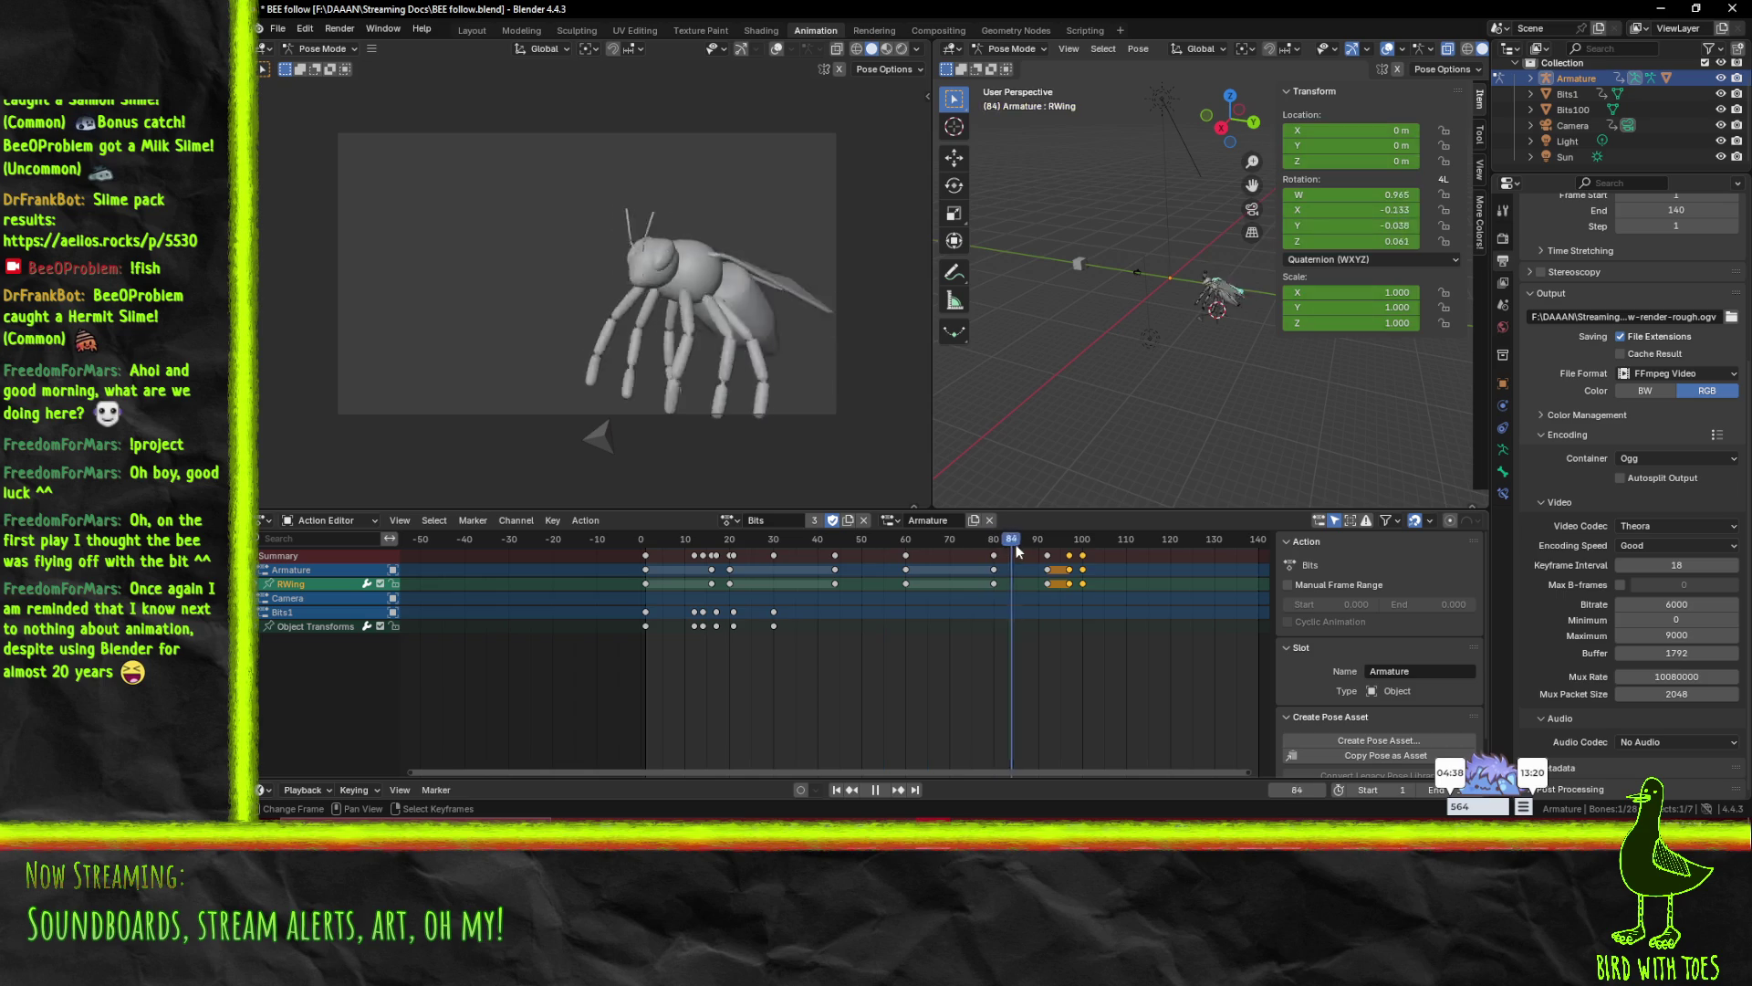
click(815, 544)
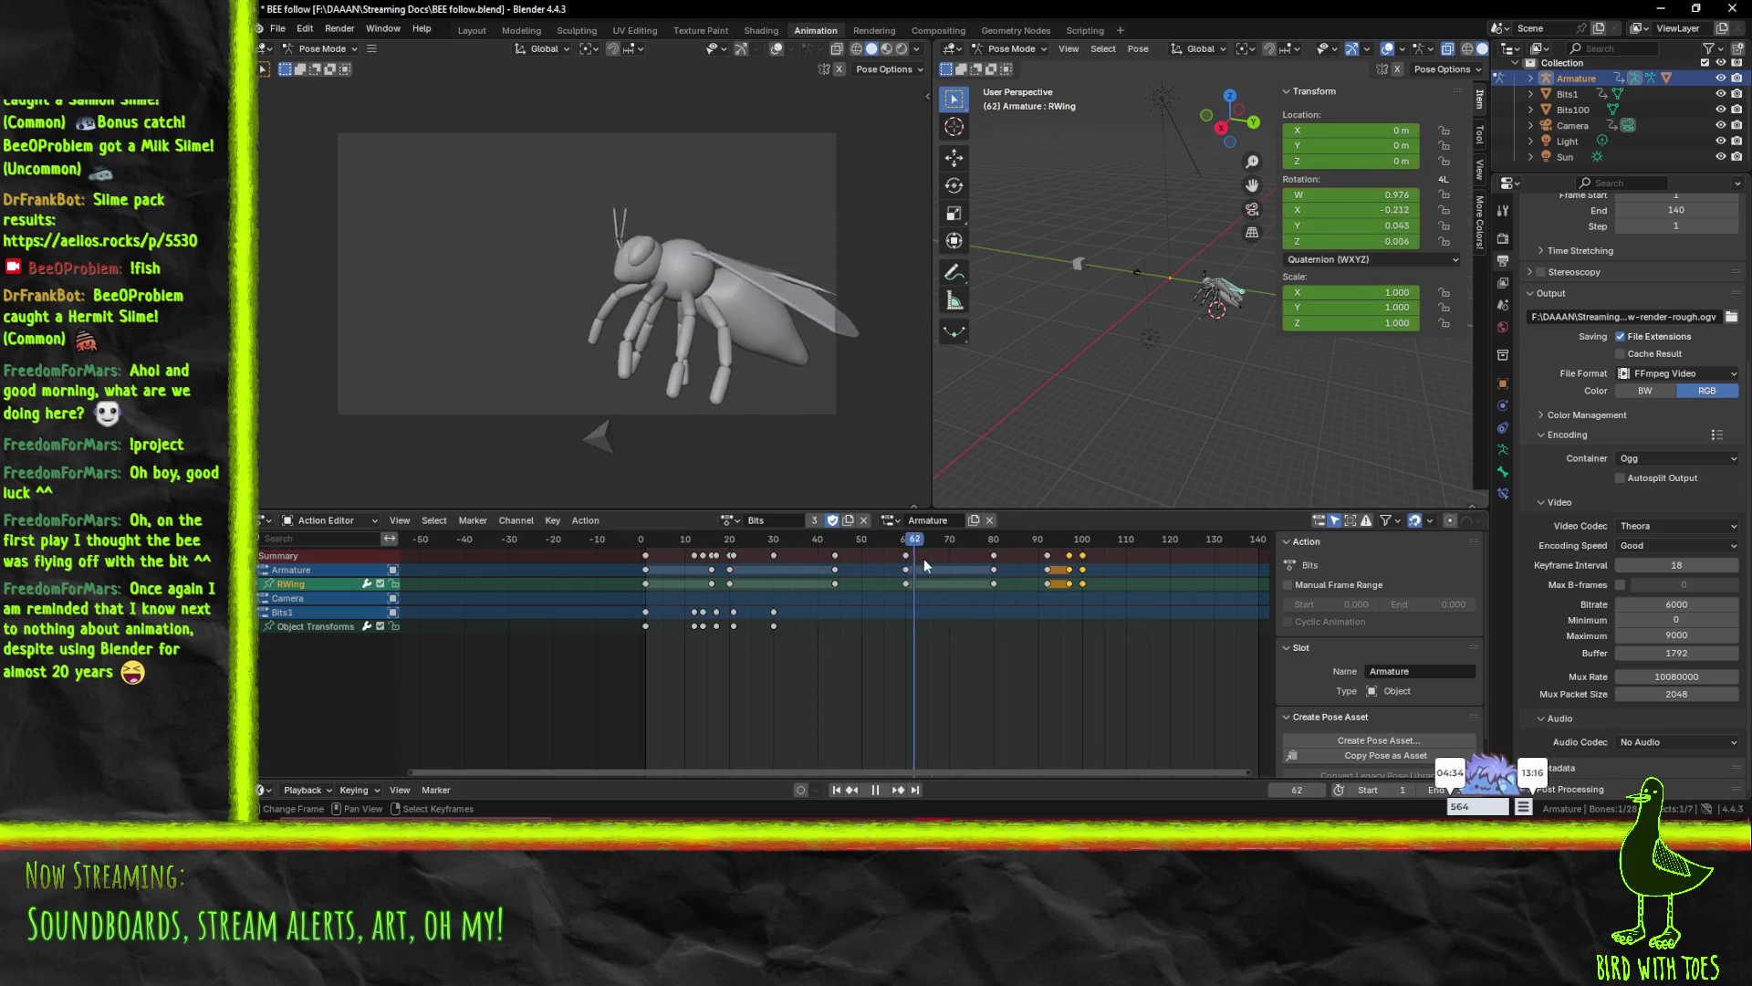
click(648, 575)
drag(660, 576, 663, 580)
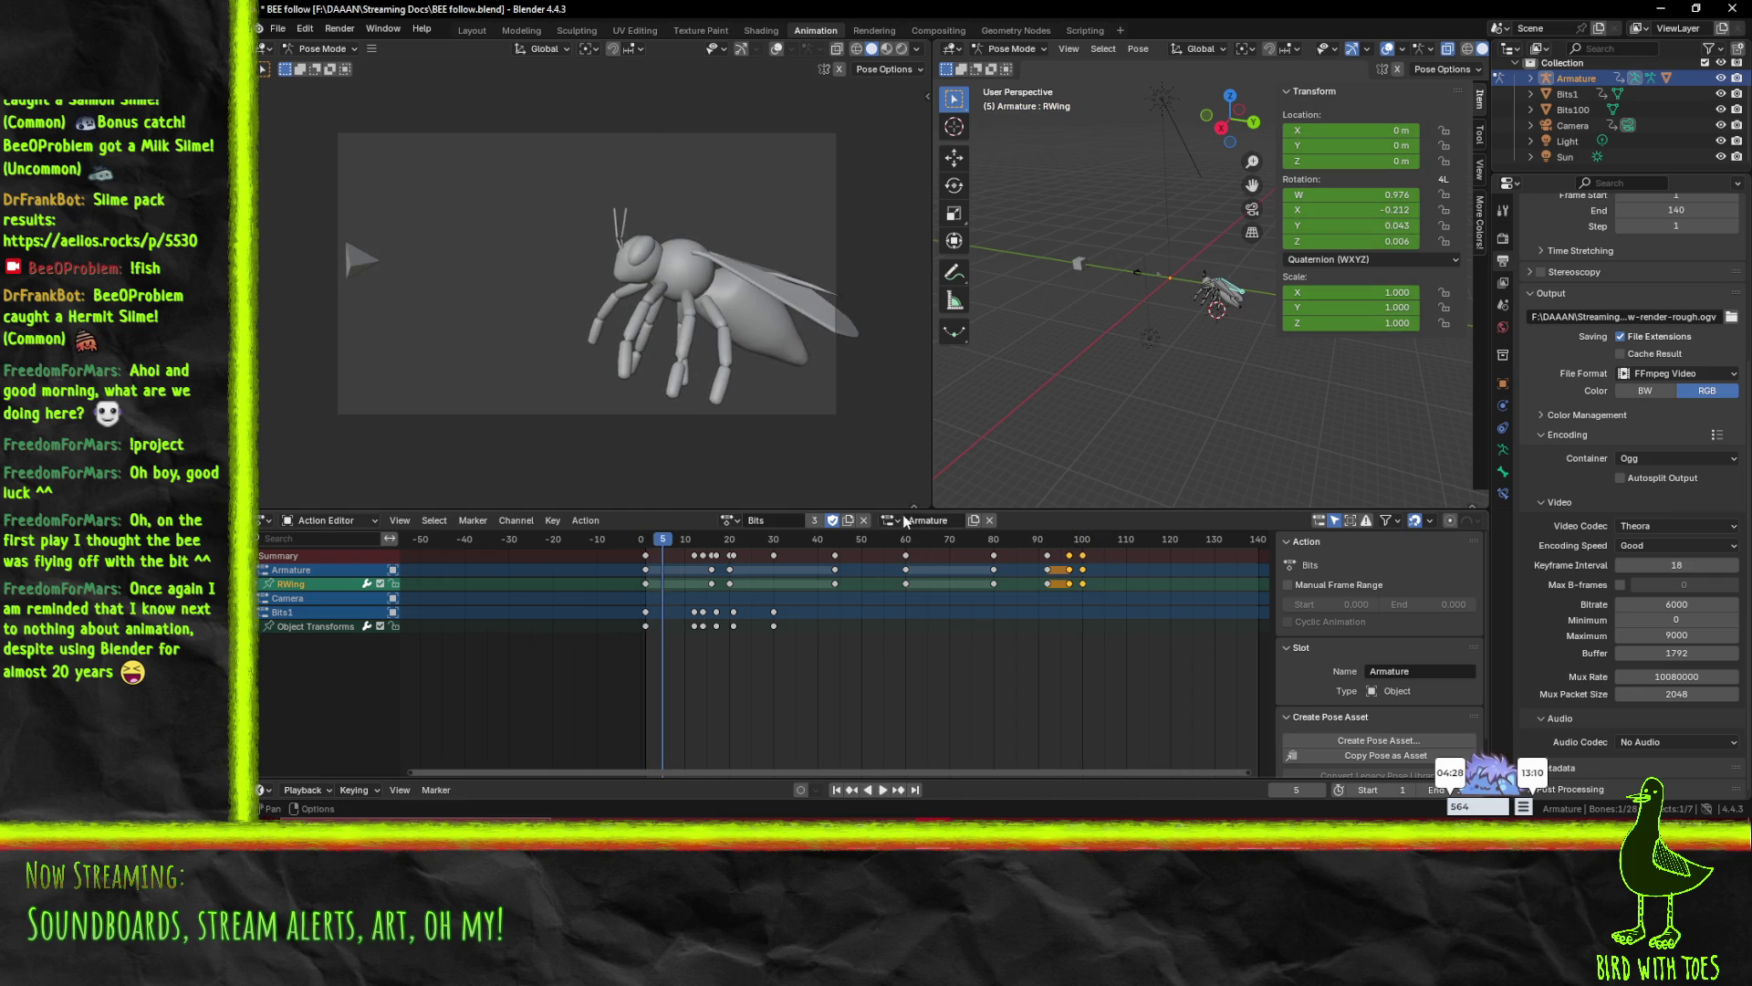
- Assign the Bits1 slot and play the animation, scrubbing back to frame 1
click(890, 520)
click(907, 572)
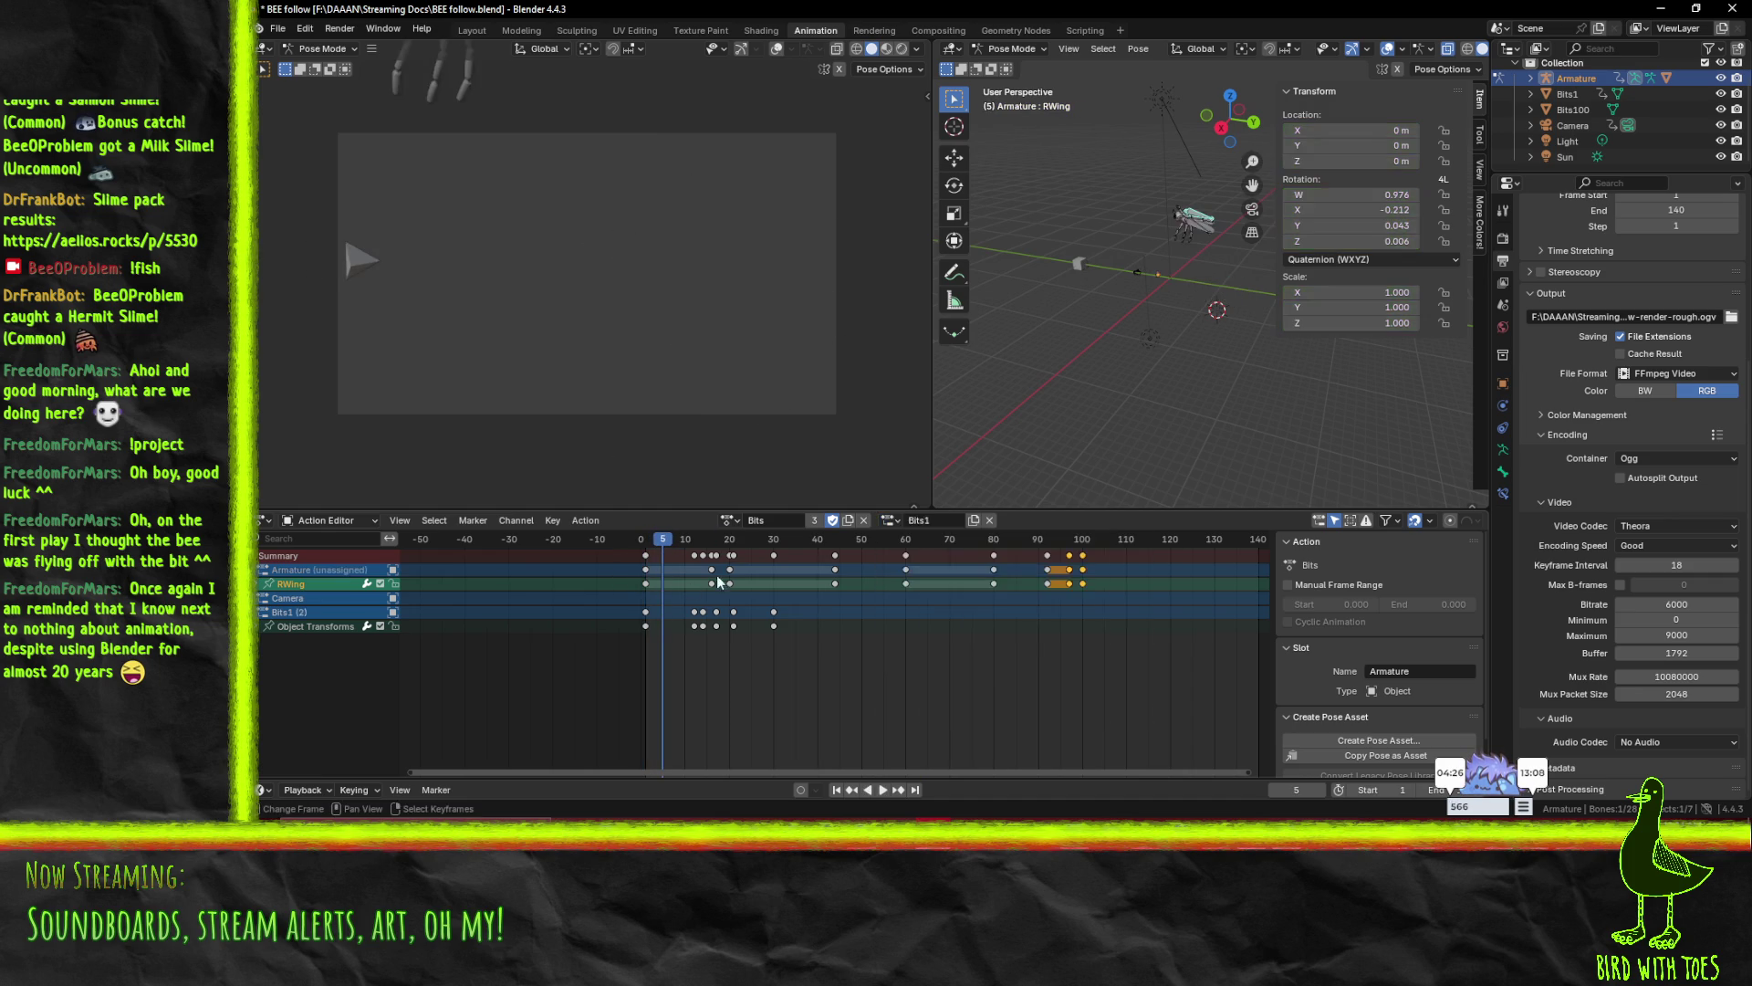
key(space)
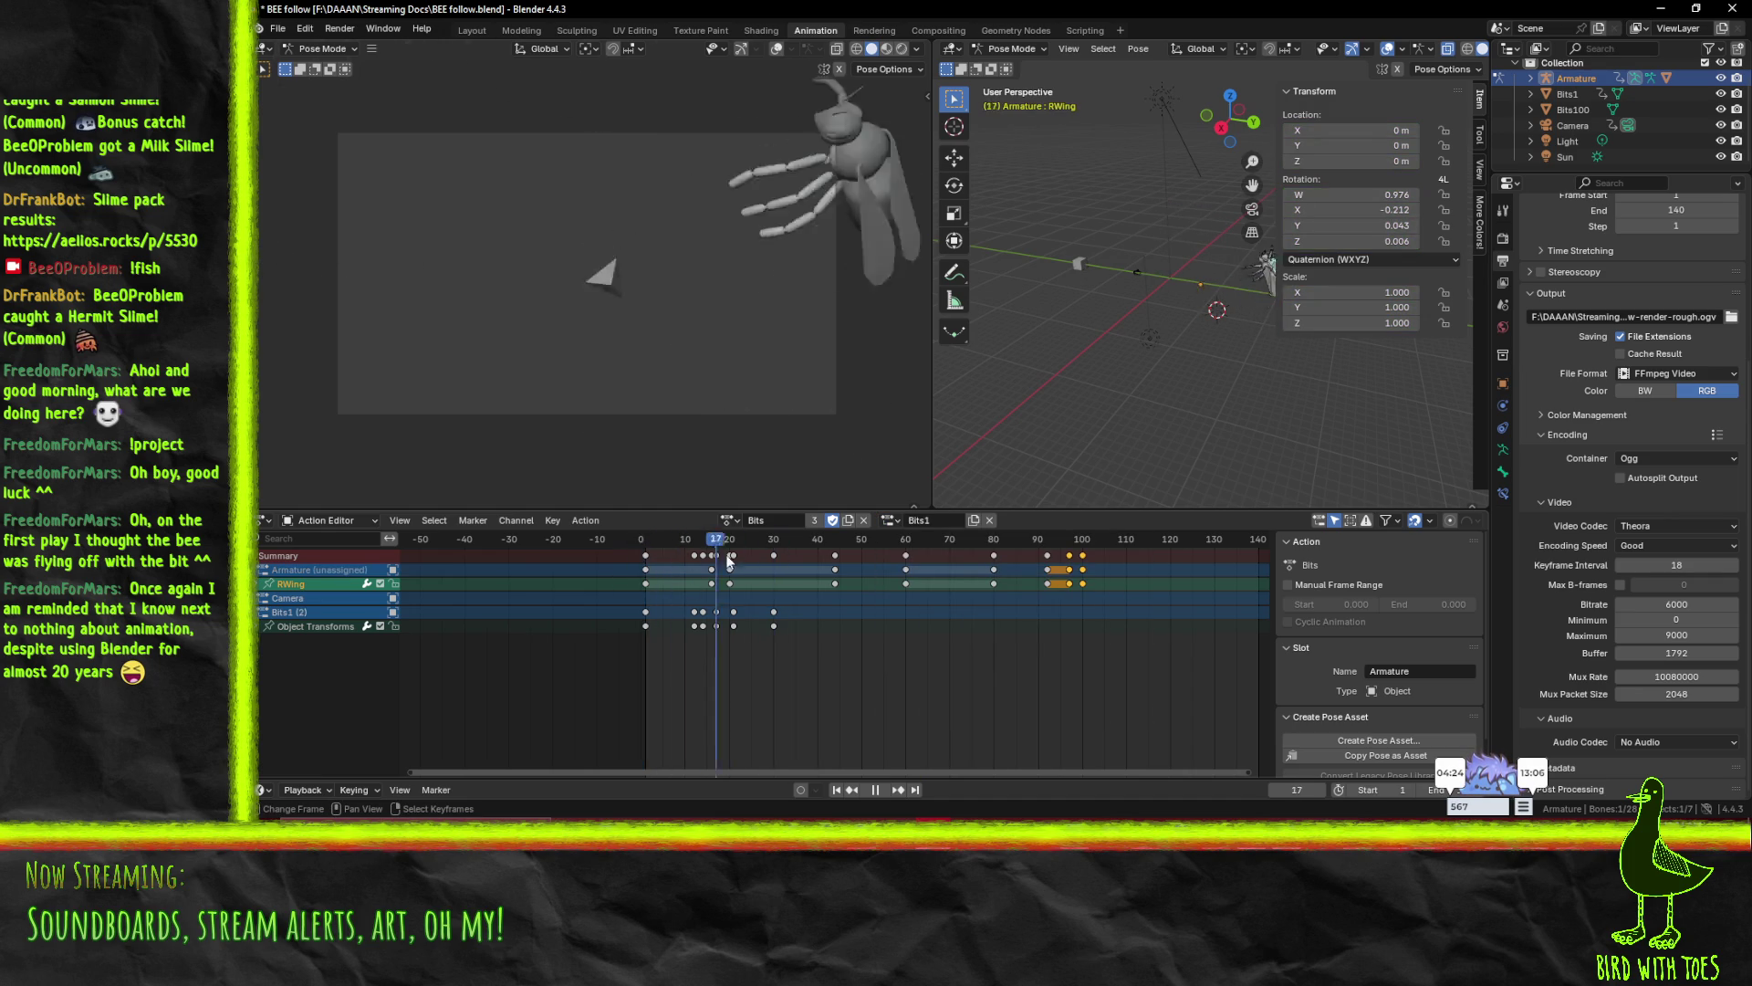
drag(860, 584, 643, 591)
key(space)
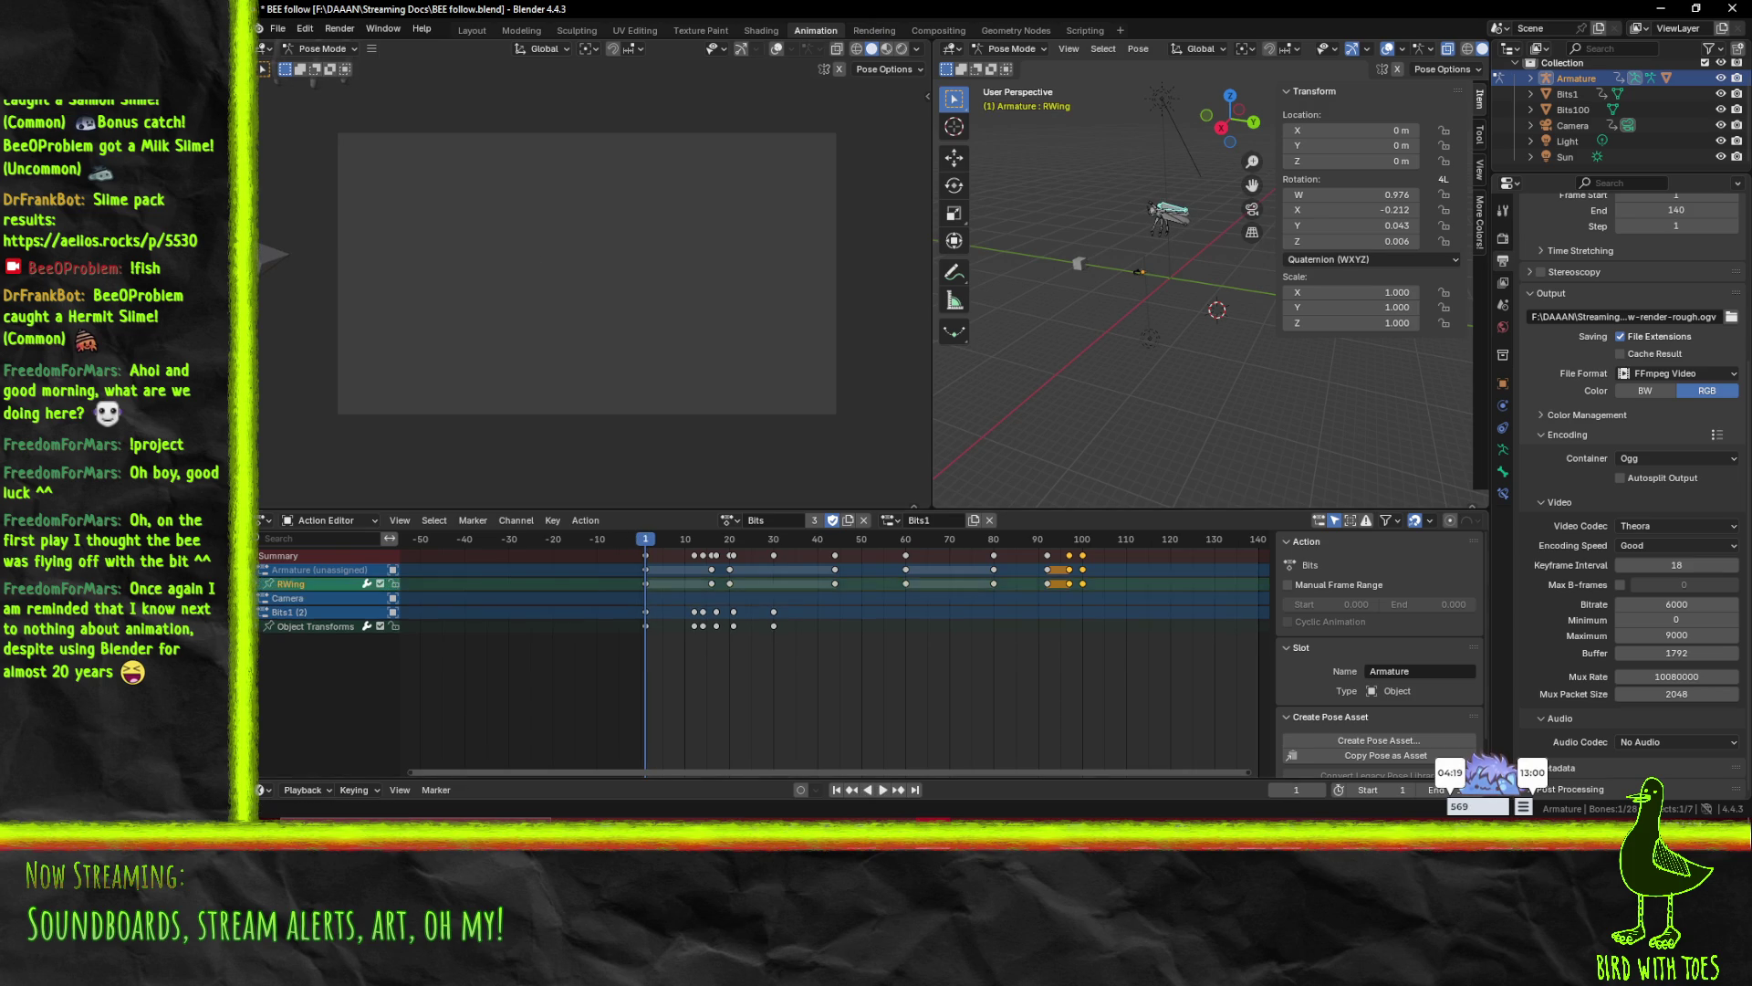
- Box-select all Armature and RWing keyframes from frame 1 to 100
click(646, 583)
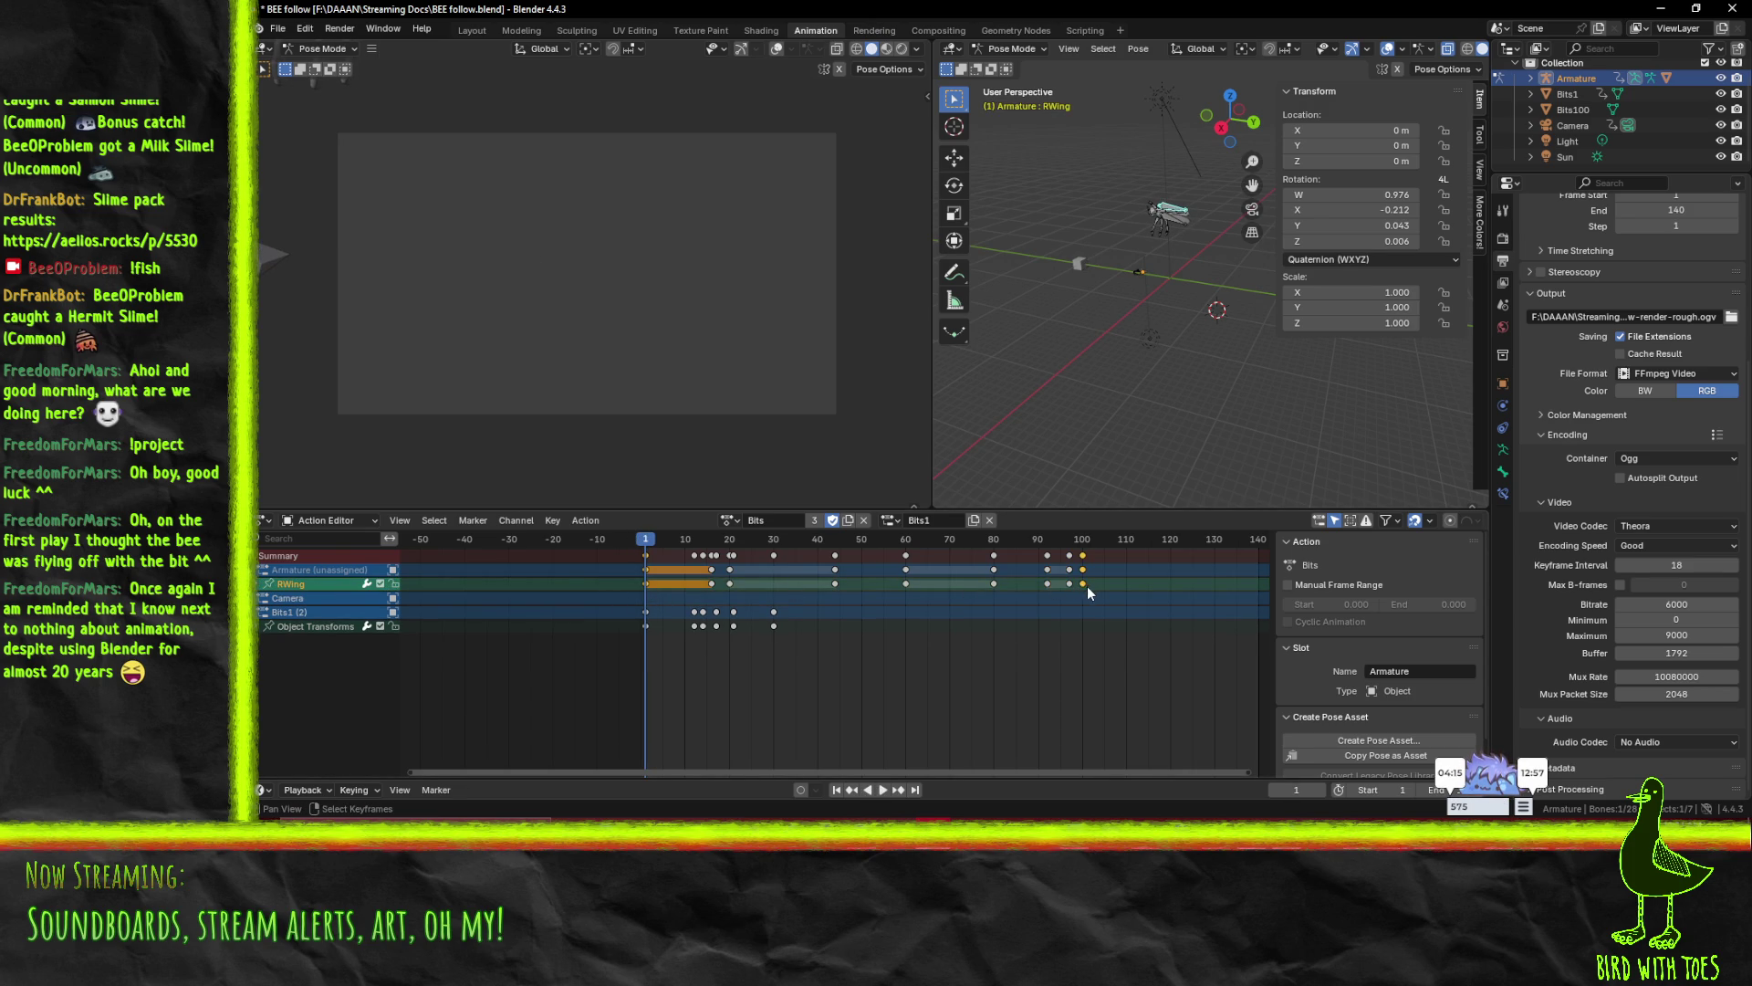
shift+click(924, 584)
shift+click(835, 583)
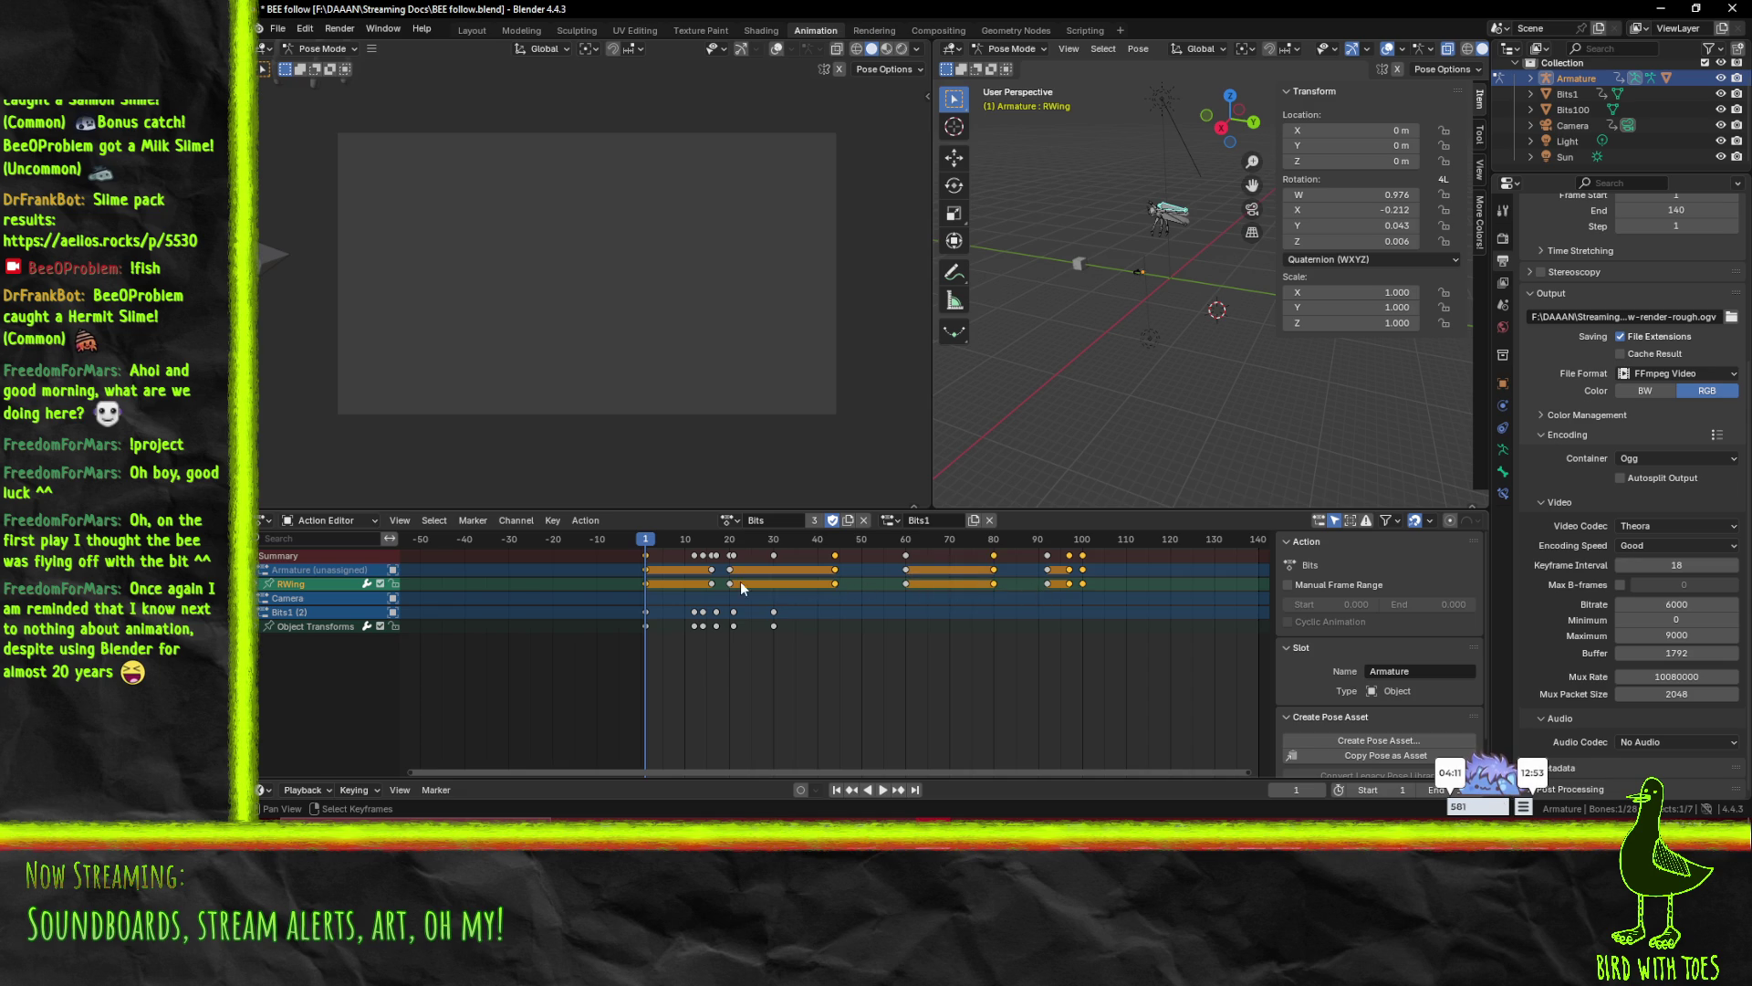
shift+click(711, 583)
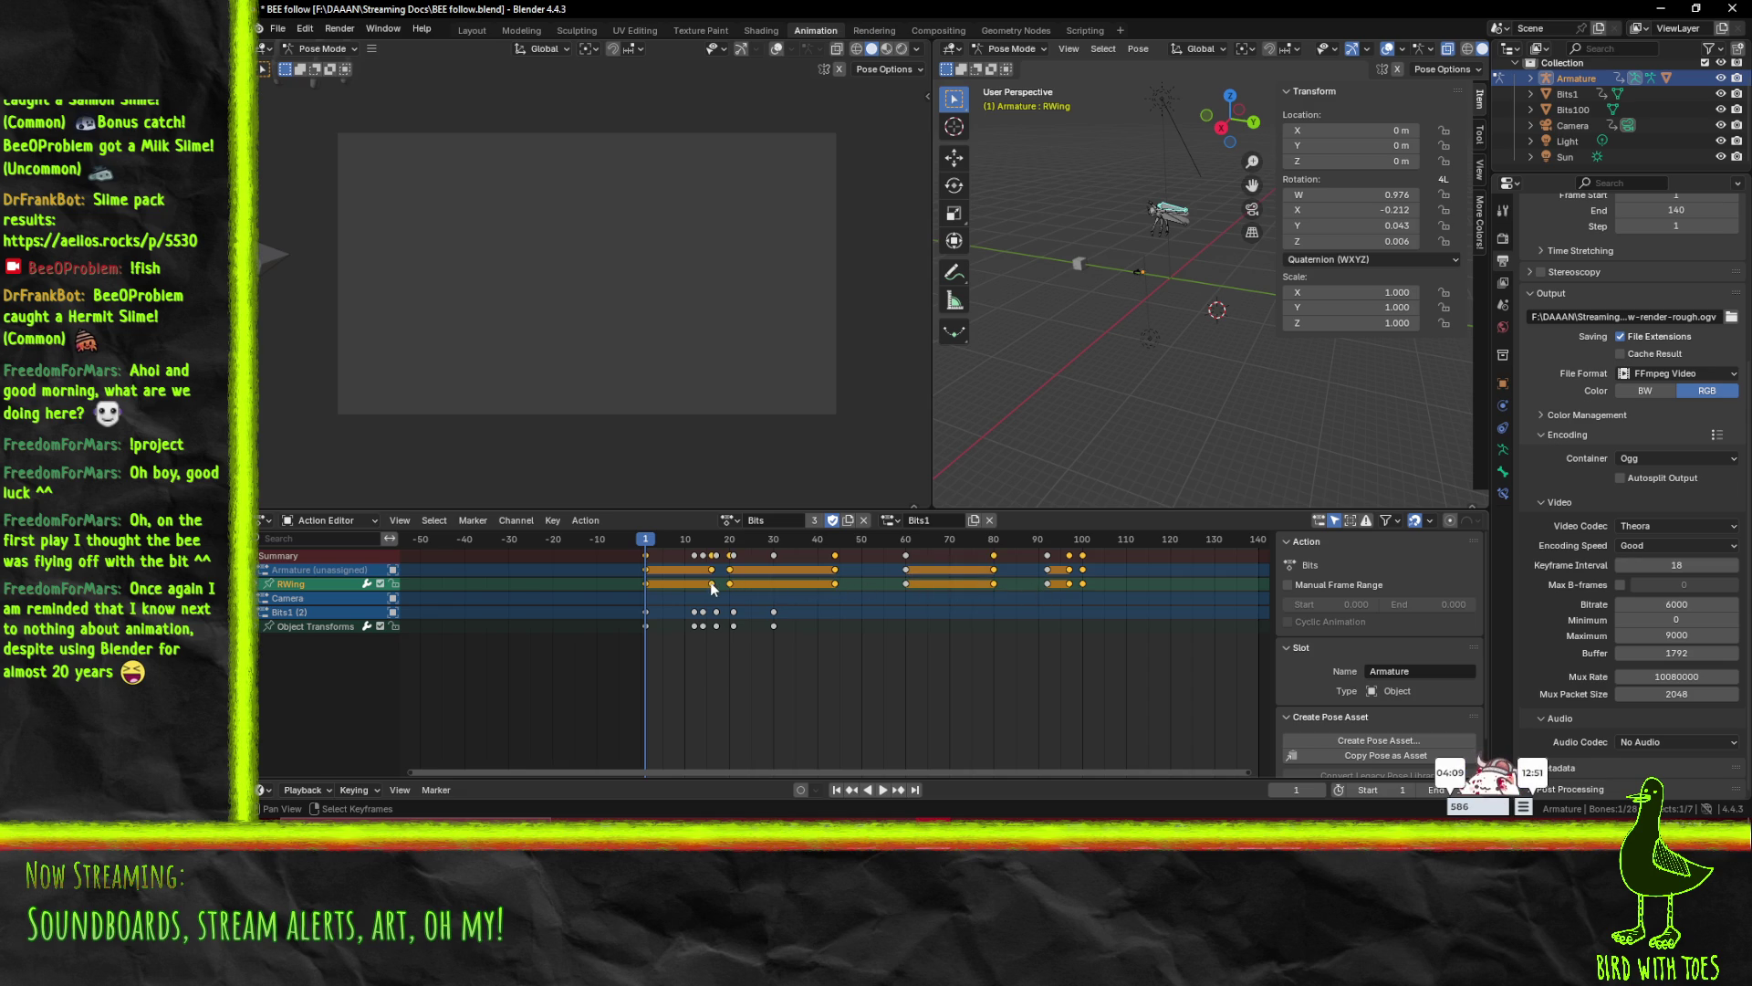
click(815, 582)
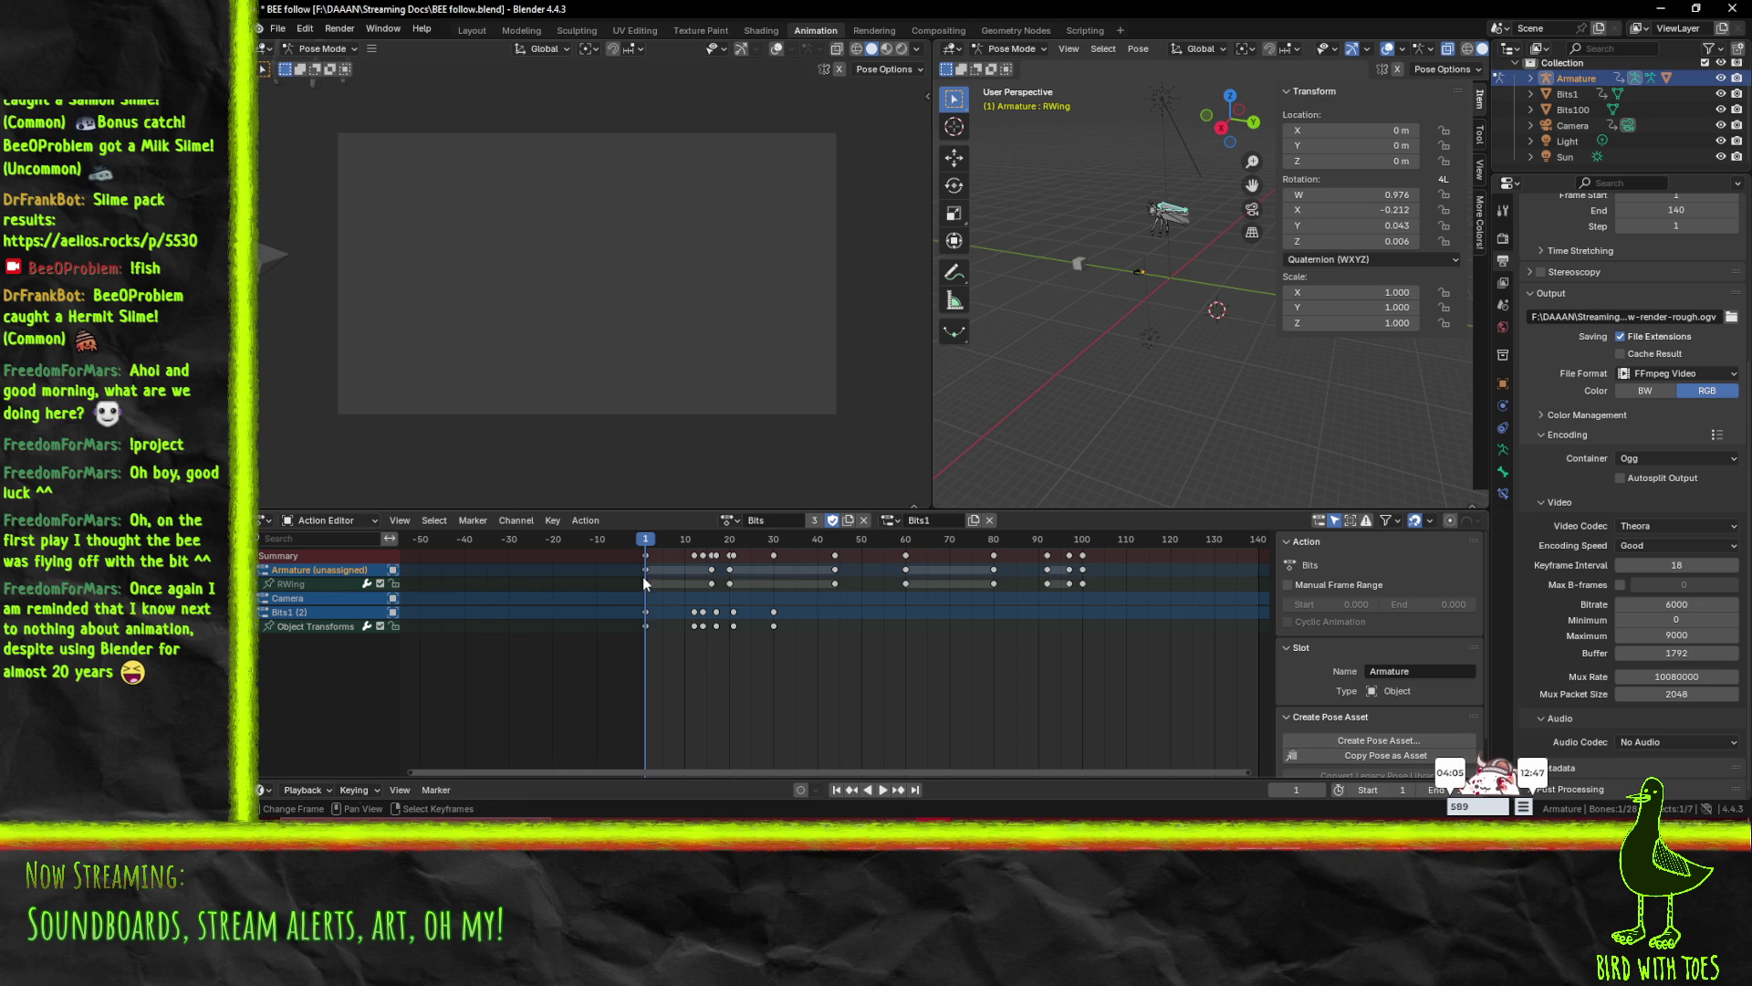
drag(639, 564, 1112, 599)
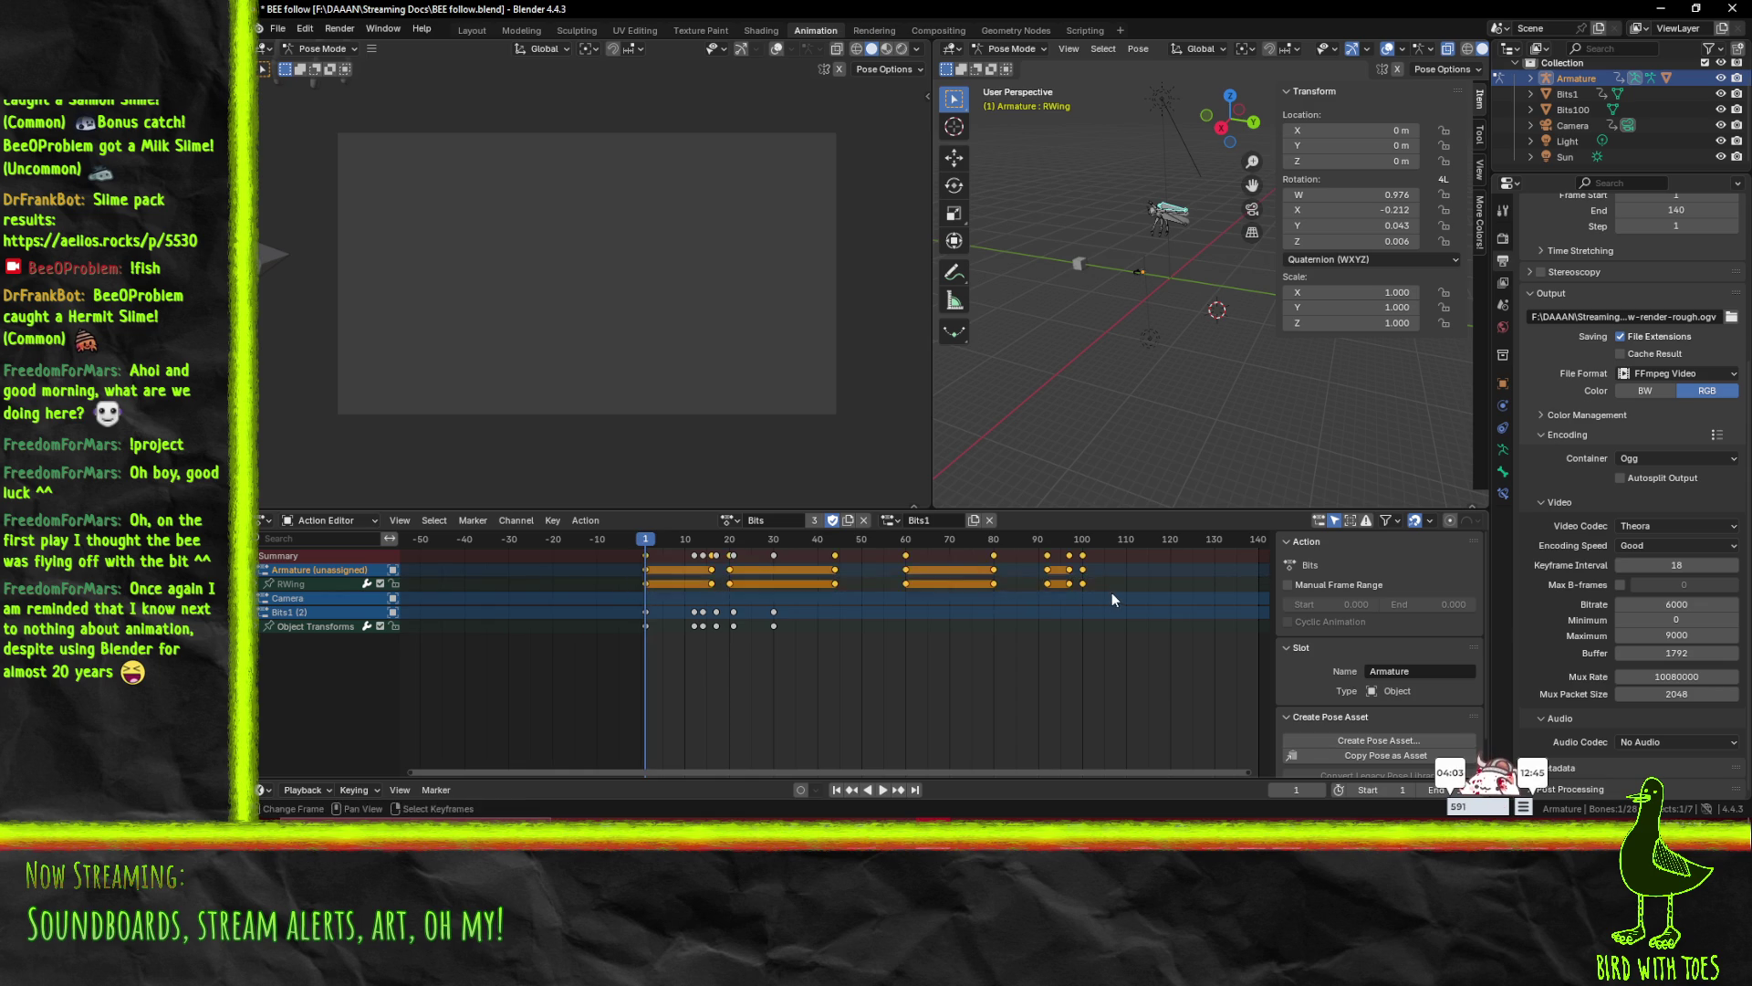
- Search for the 'cut' command with F3, then cancel the search
key(F3)
text(cut)
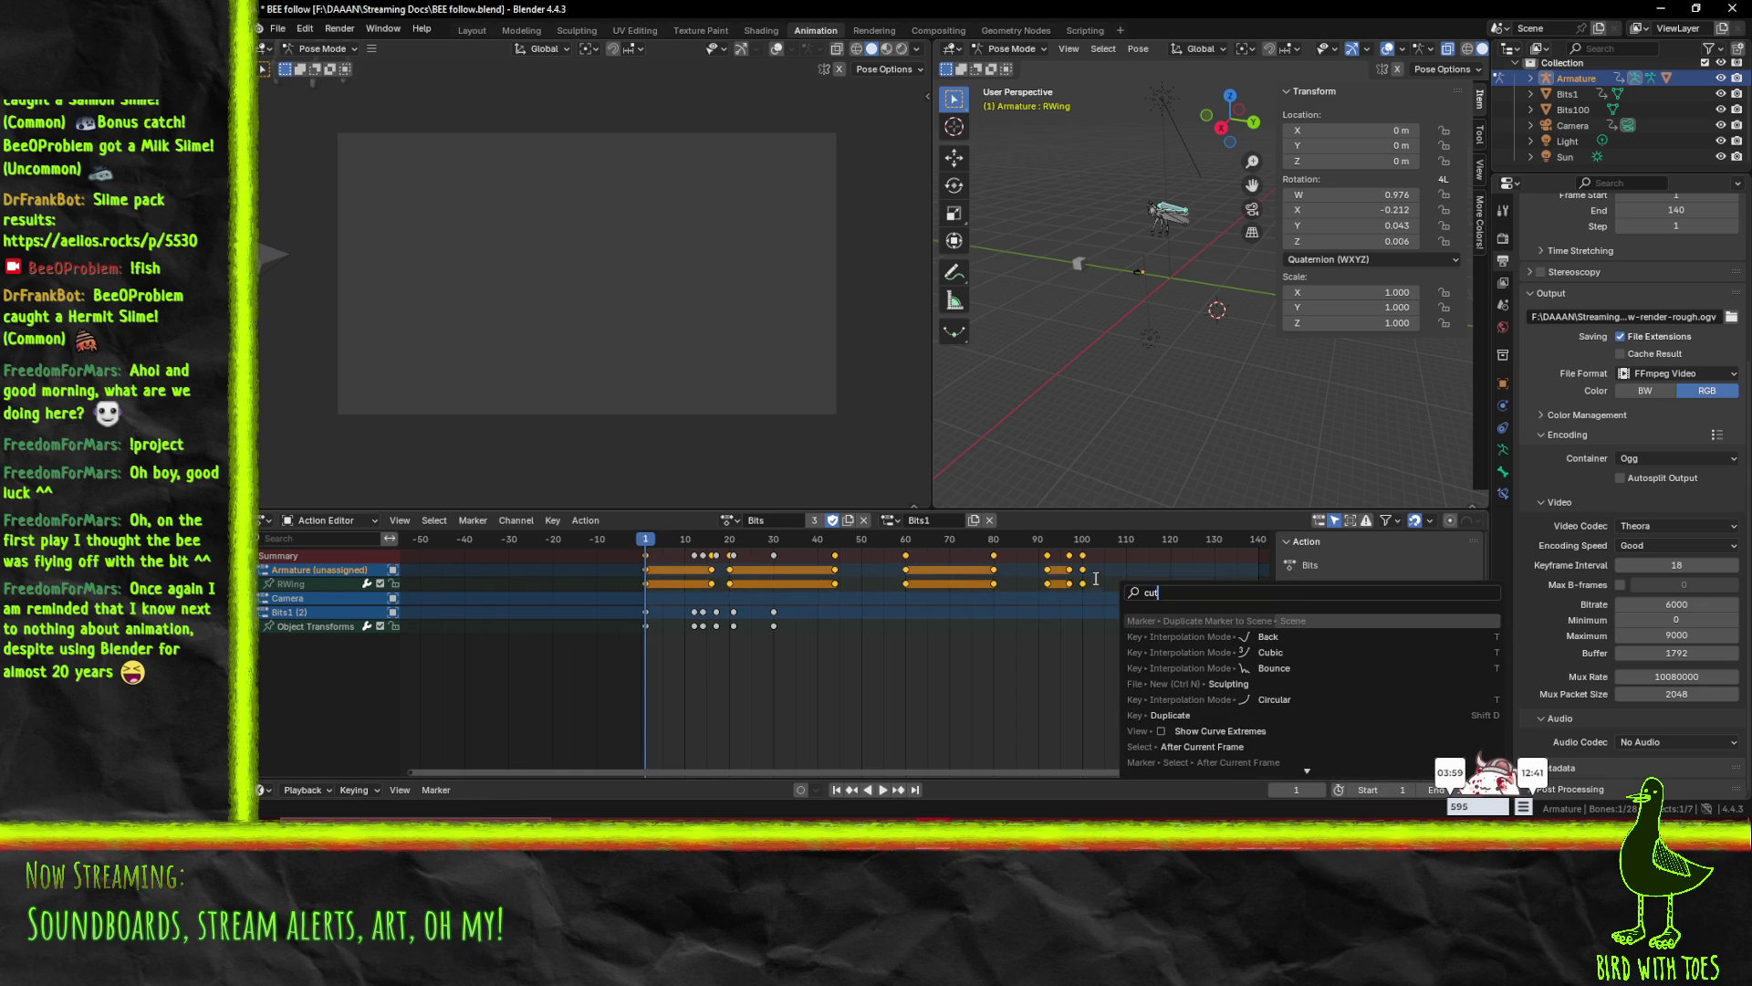
key(Escape)
key(x)
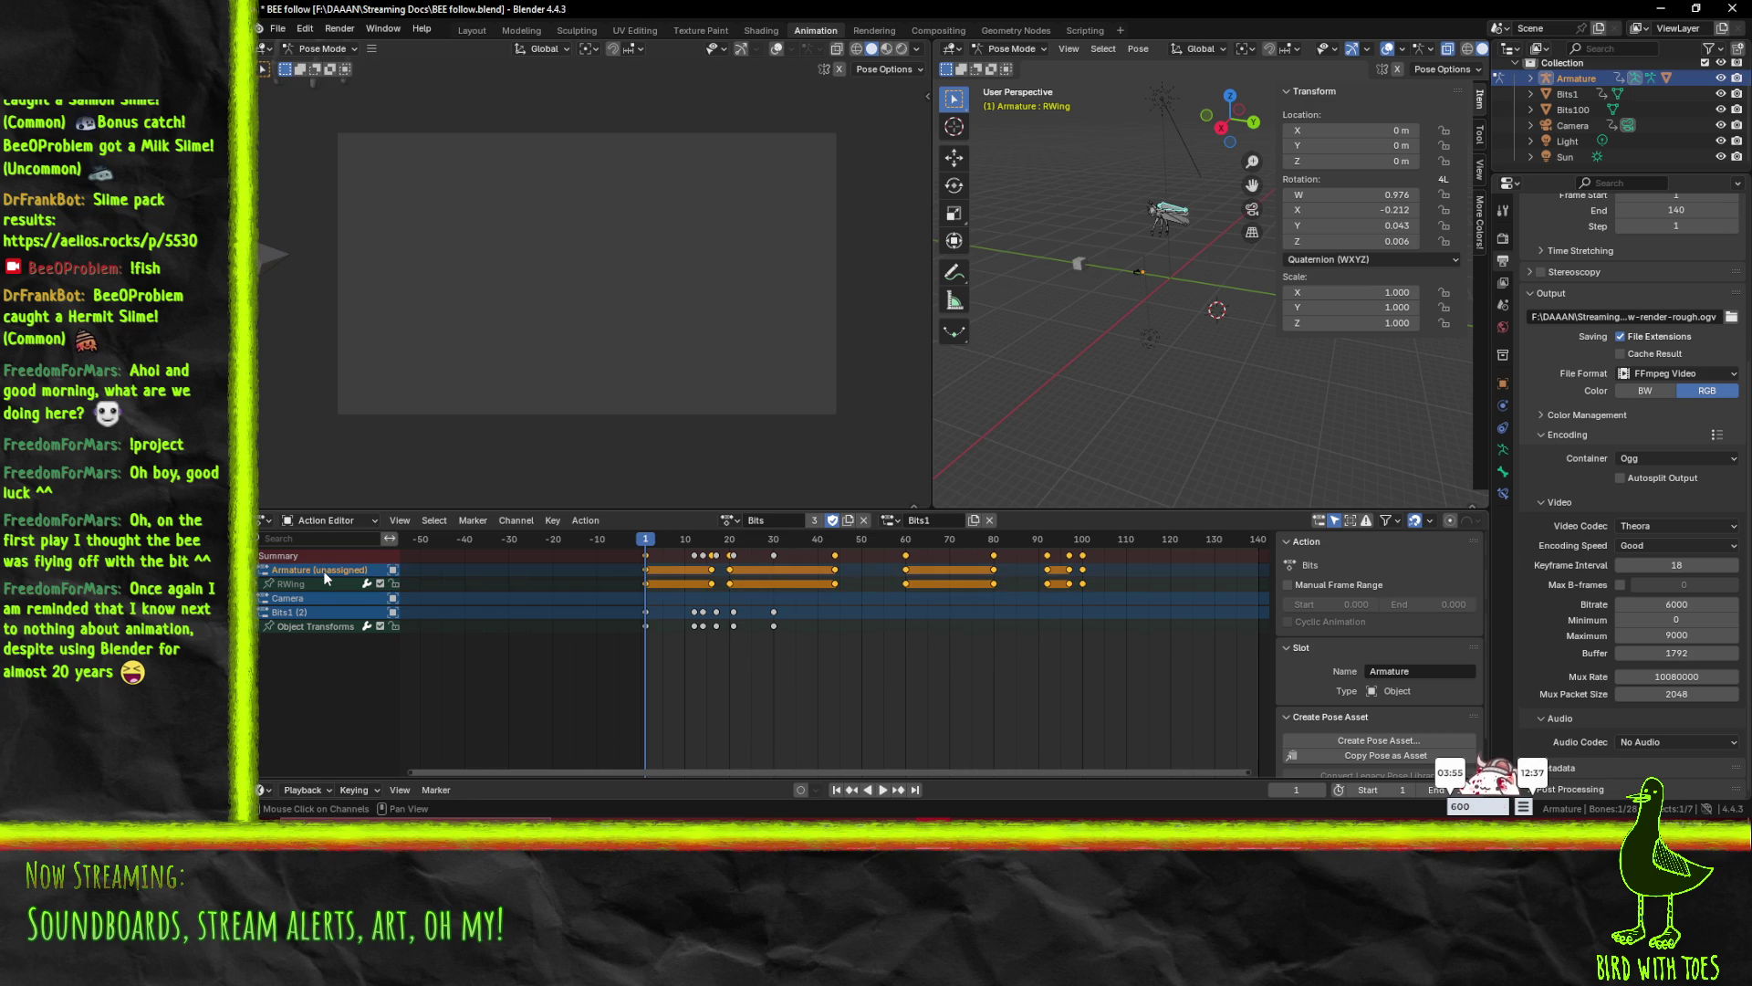
- Delete the selected Armature and RWing keyframes and preview the bee's motion
key(x)
key(space)
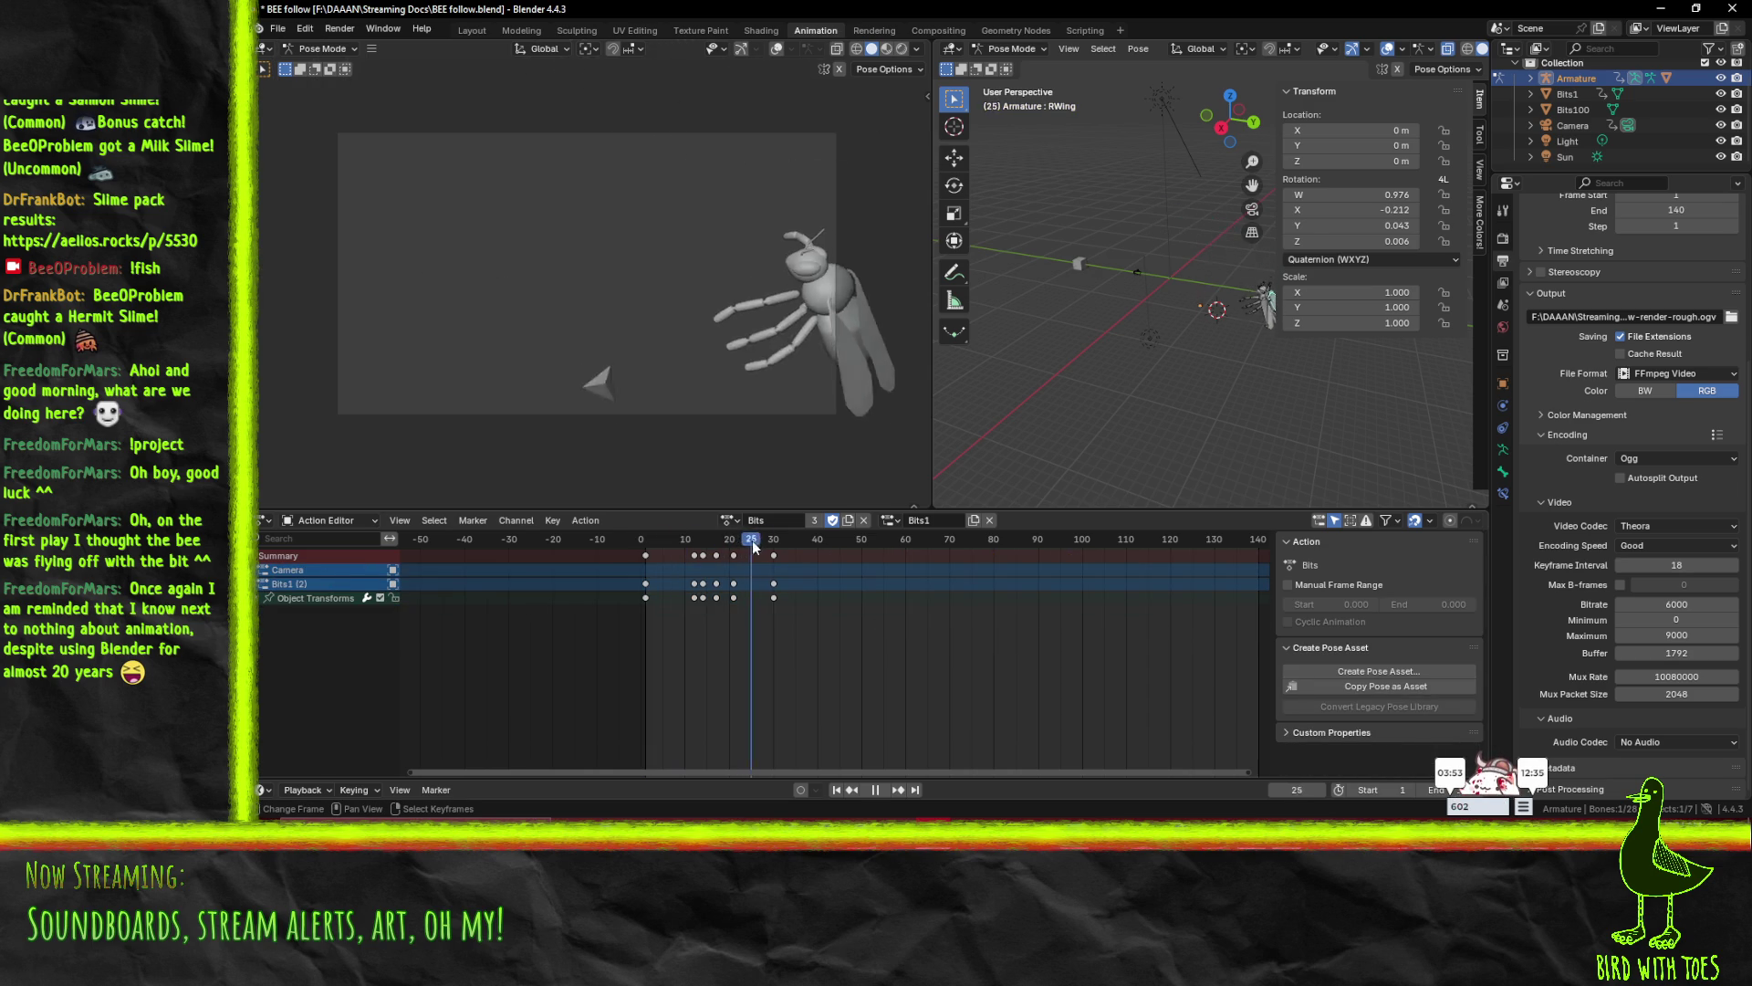
drag(666, 541, 616, 543)
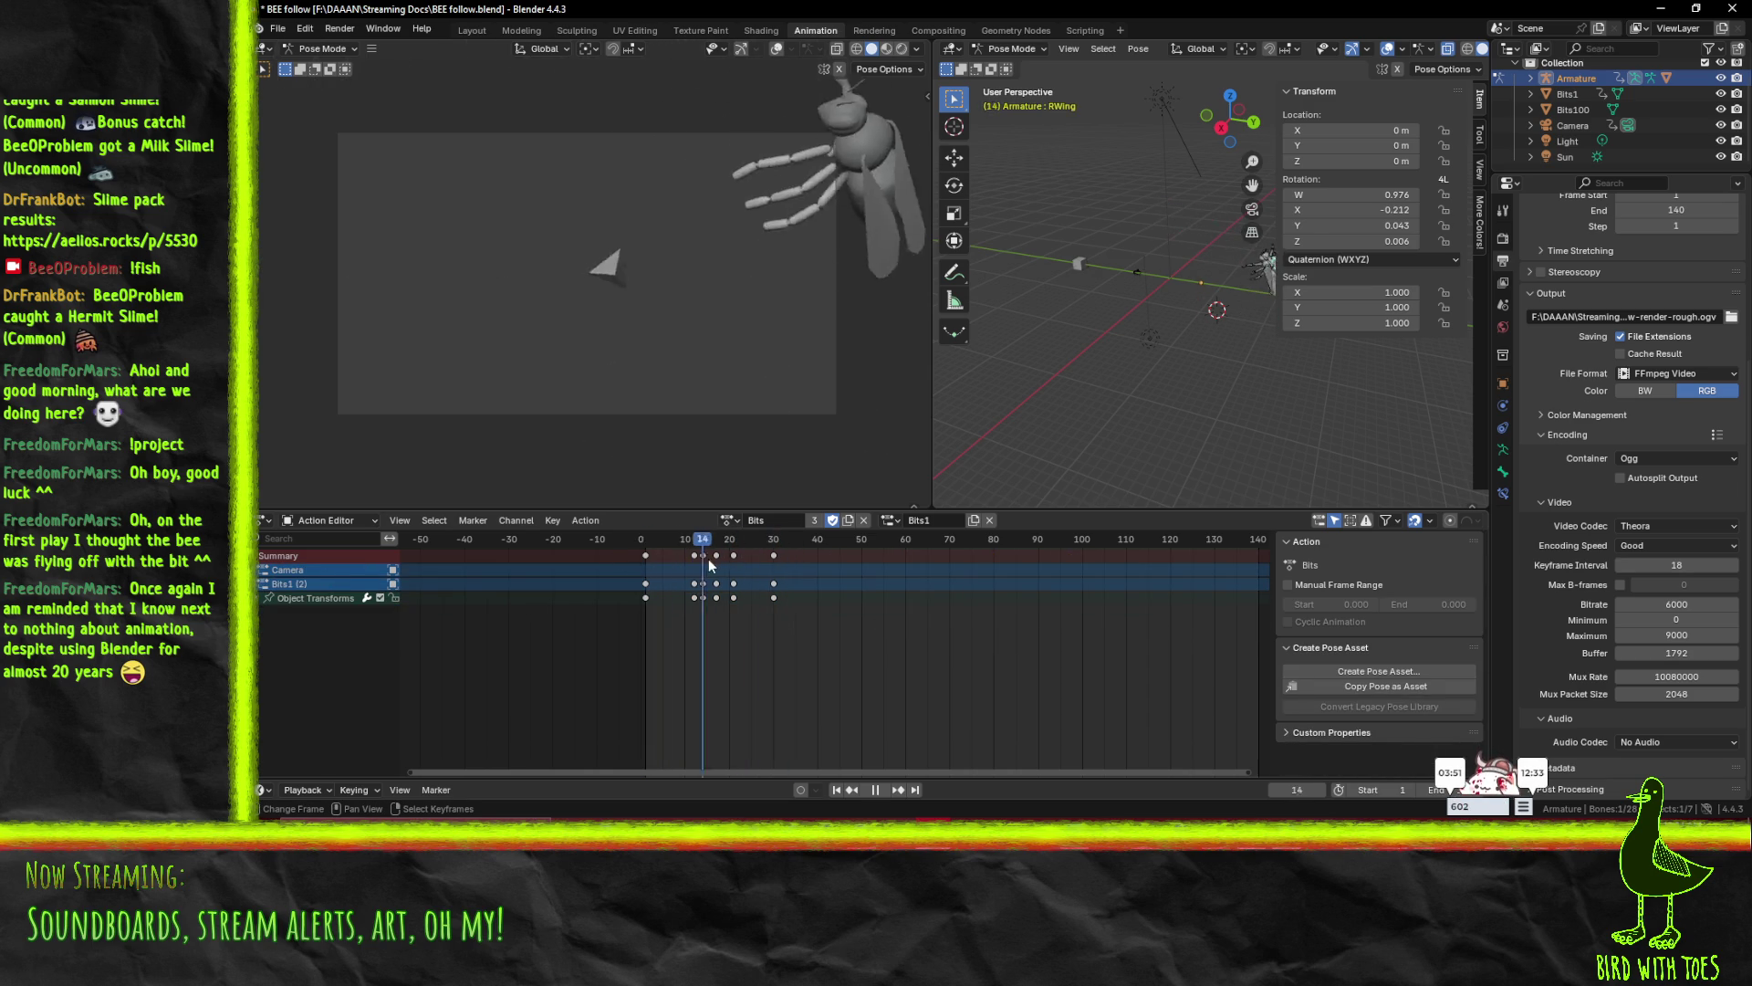
key(Escape)
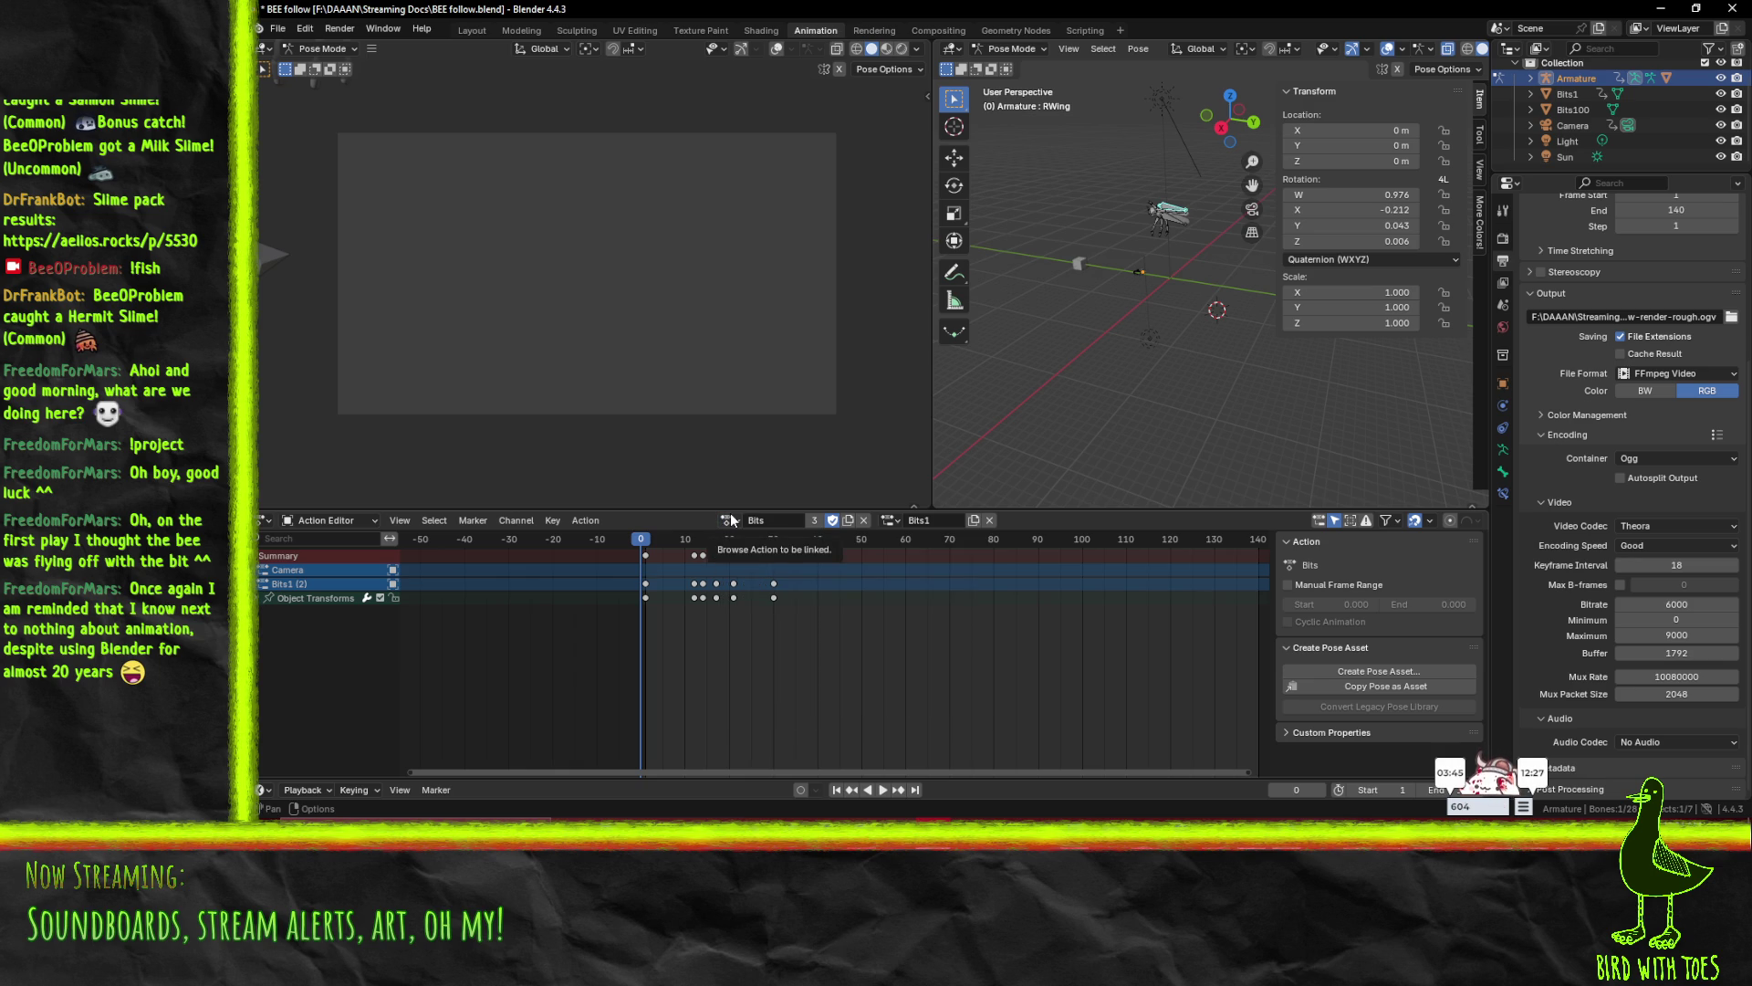
- Undo the RWing keyframe removal and return to frame 0, keeping the Bits1 slot
click(733, 523)
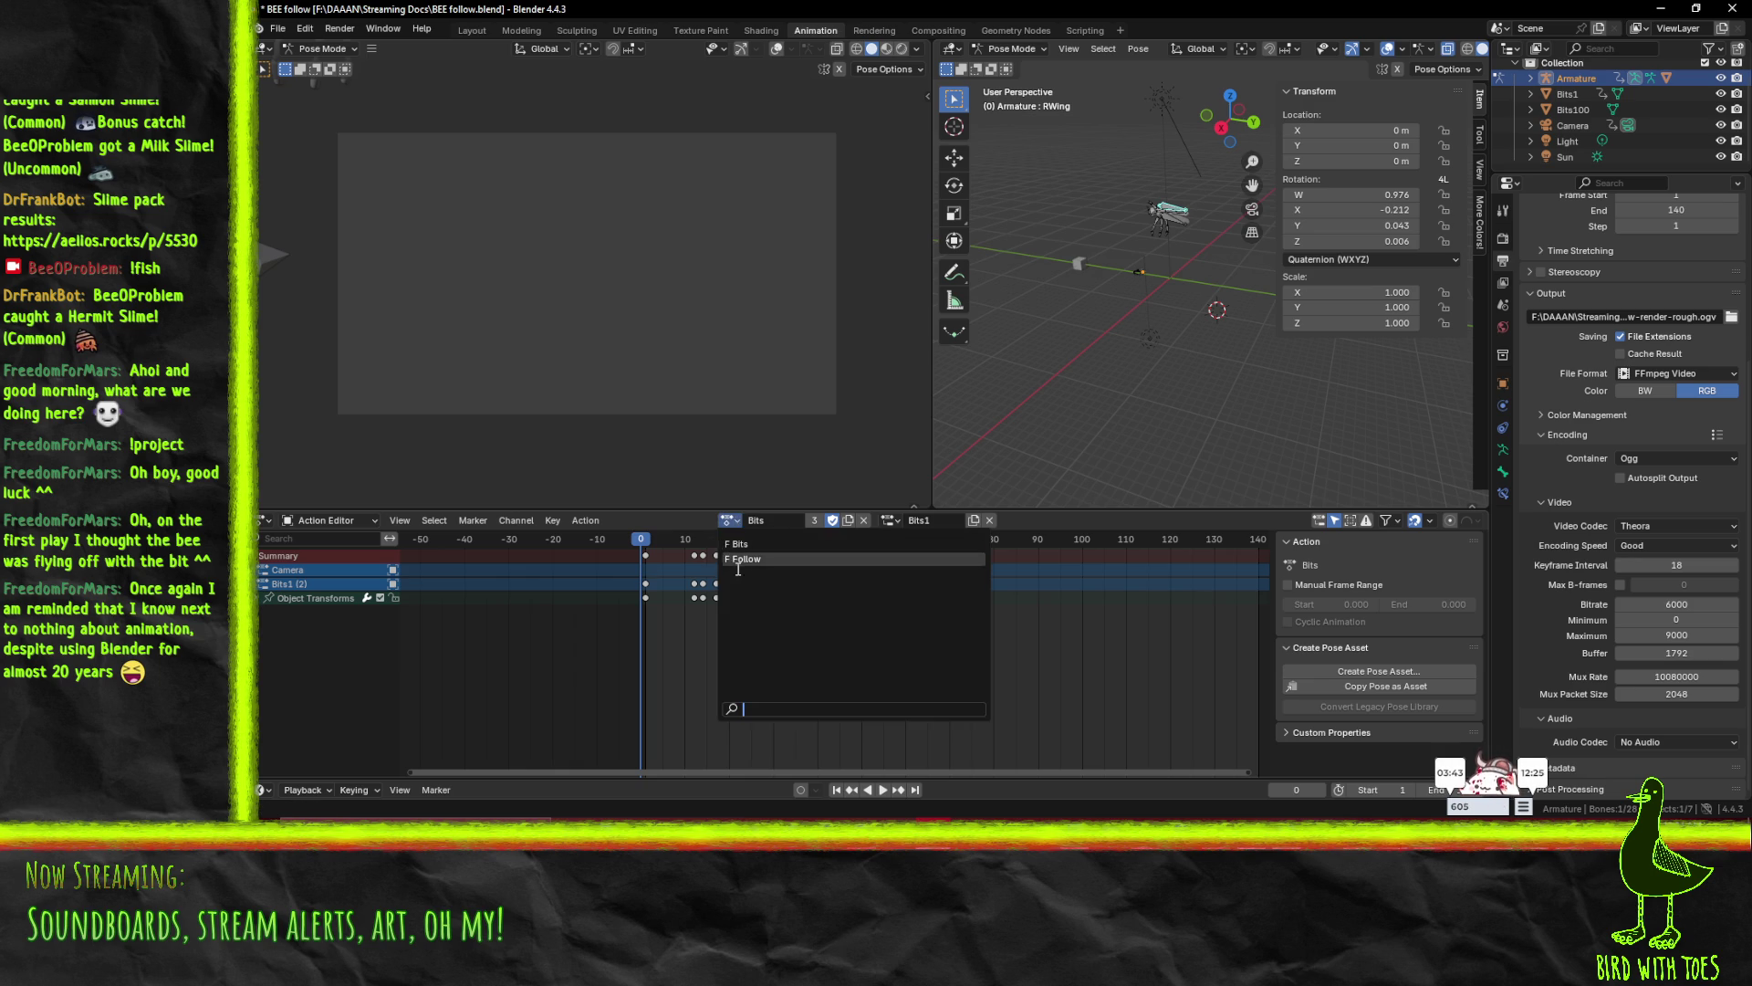
click(890, 520)
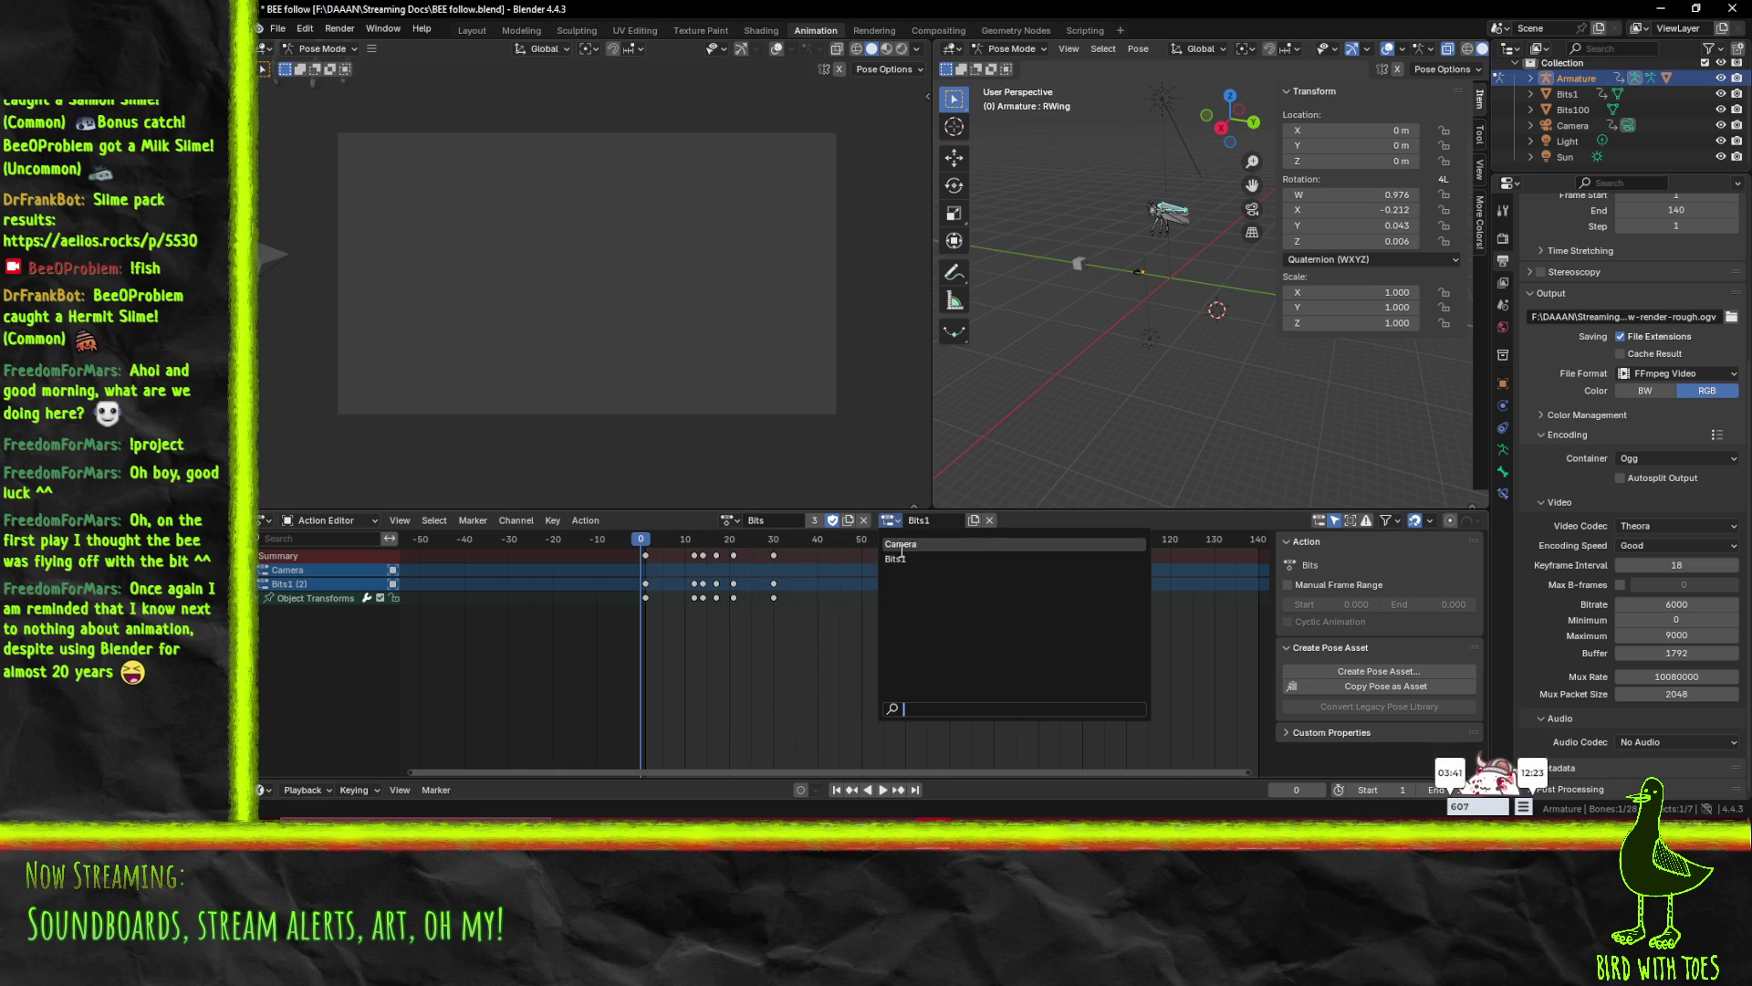
click(1047, 535)
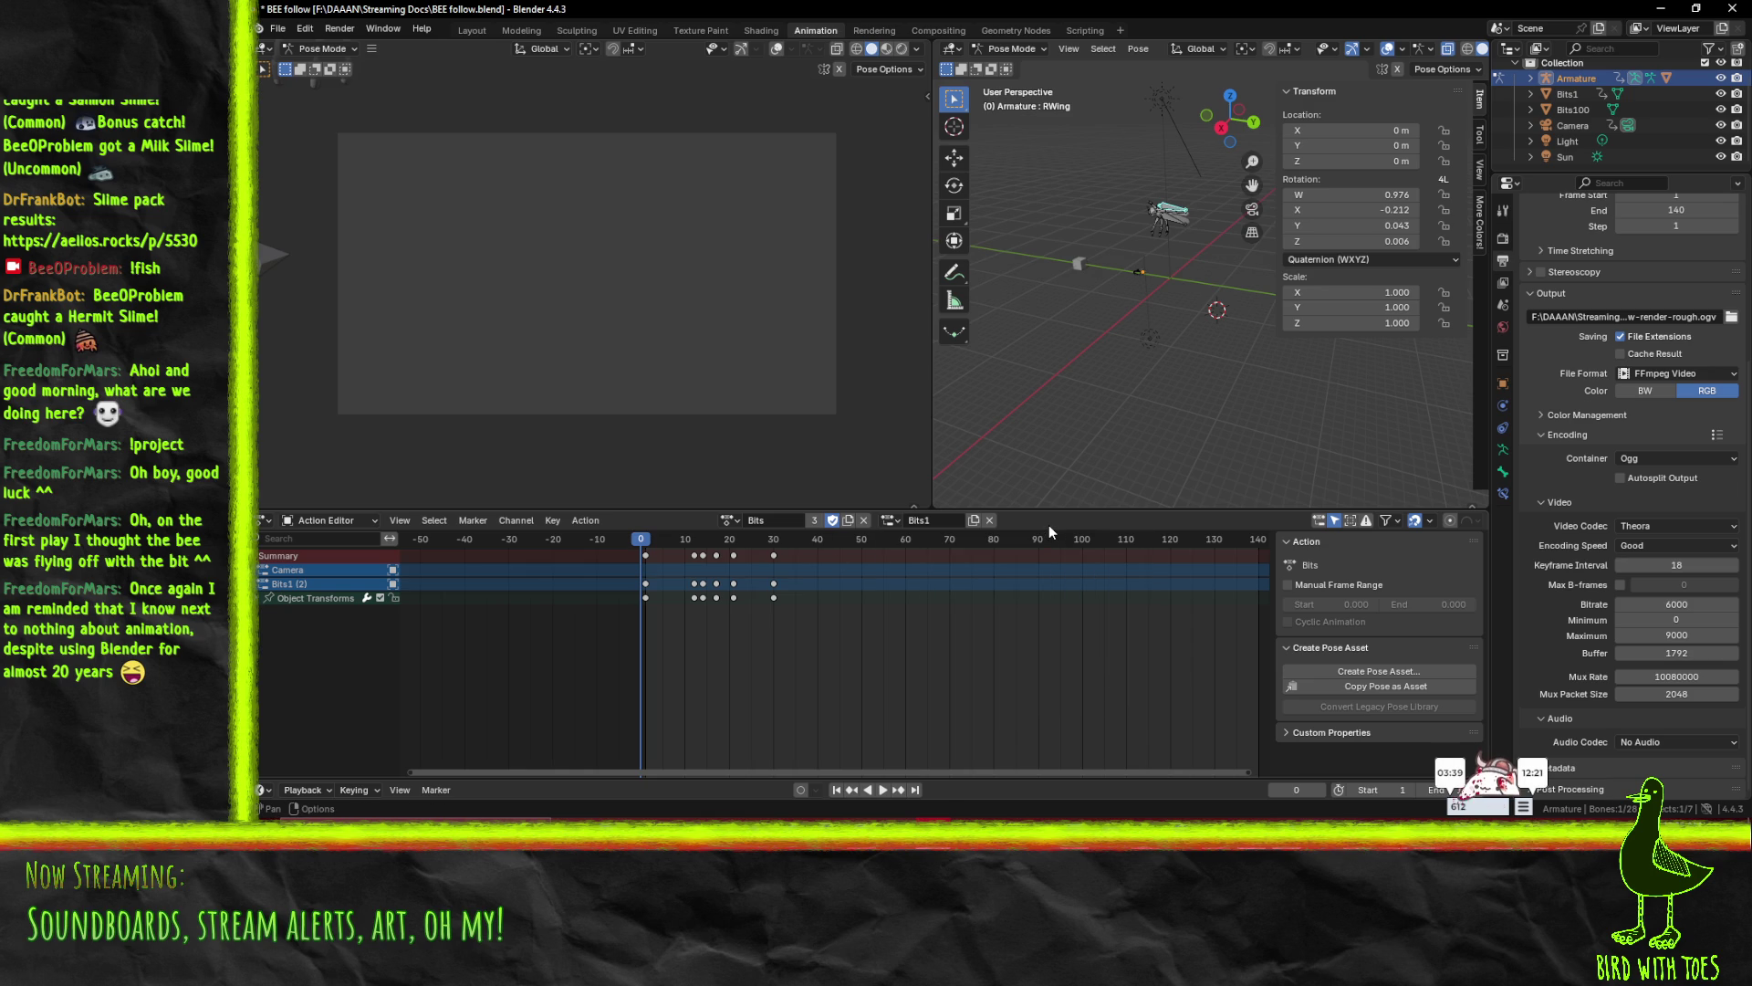
key(Right)
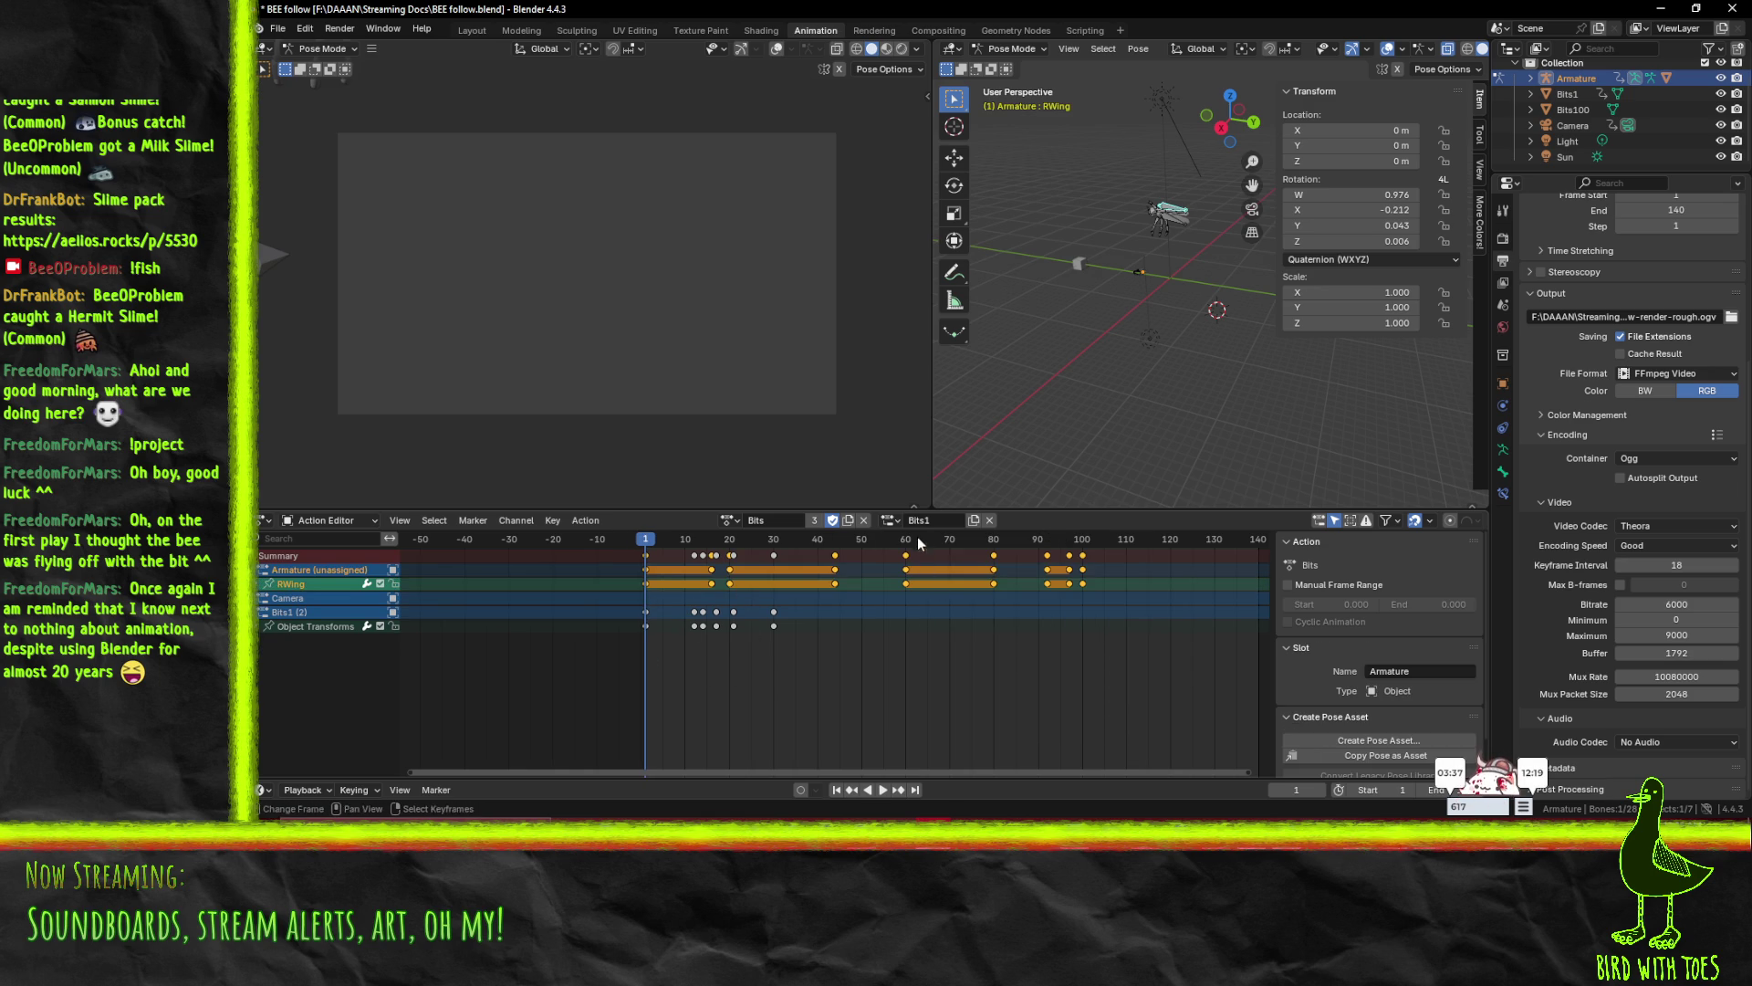
key(Left)
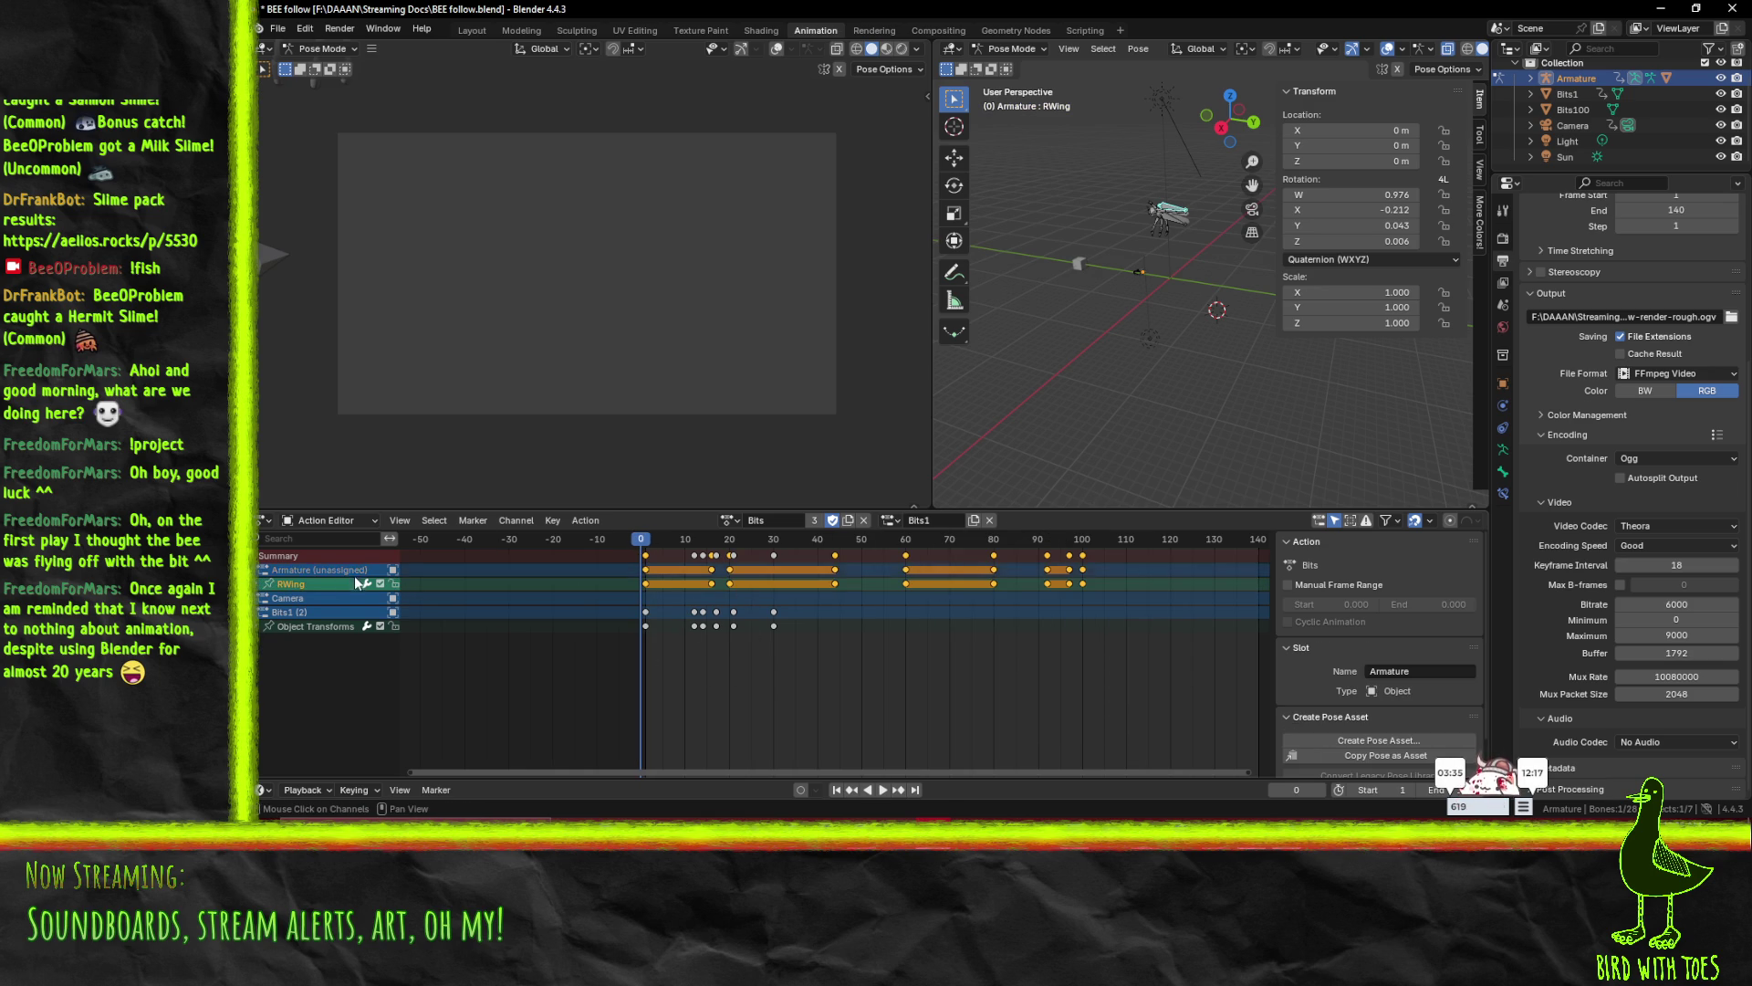
- Switch the Bits action to the Armature slot and play the animation
click(892, 521)
click(895, 545)
key(space)
key(Escape)
click(893, 521)
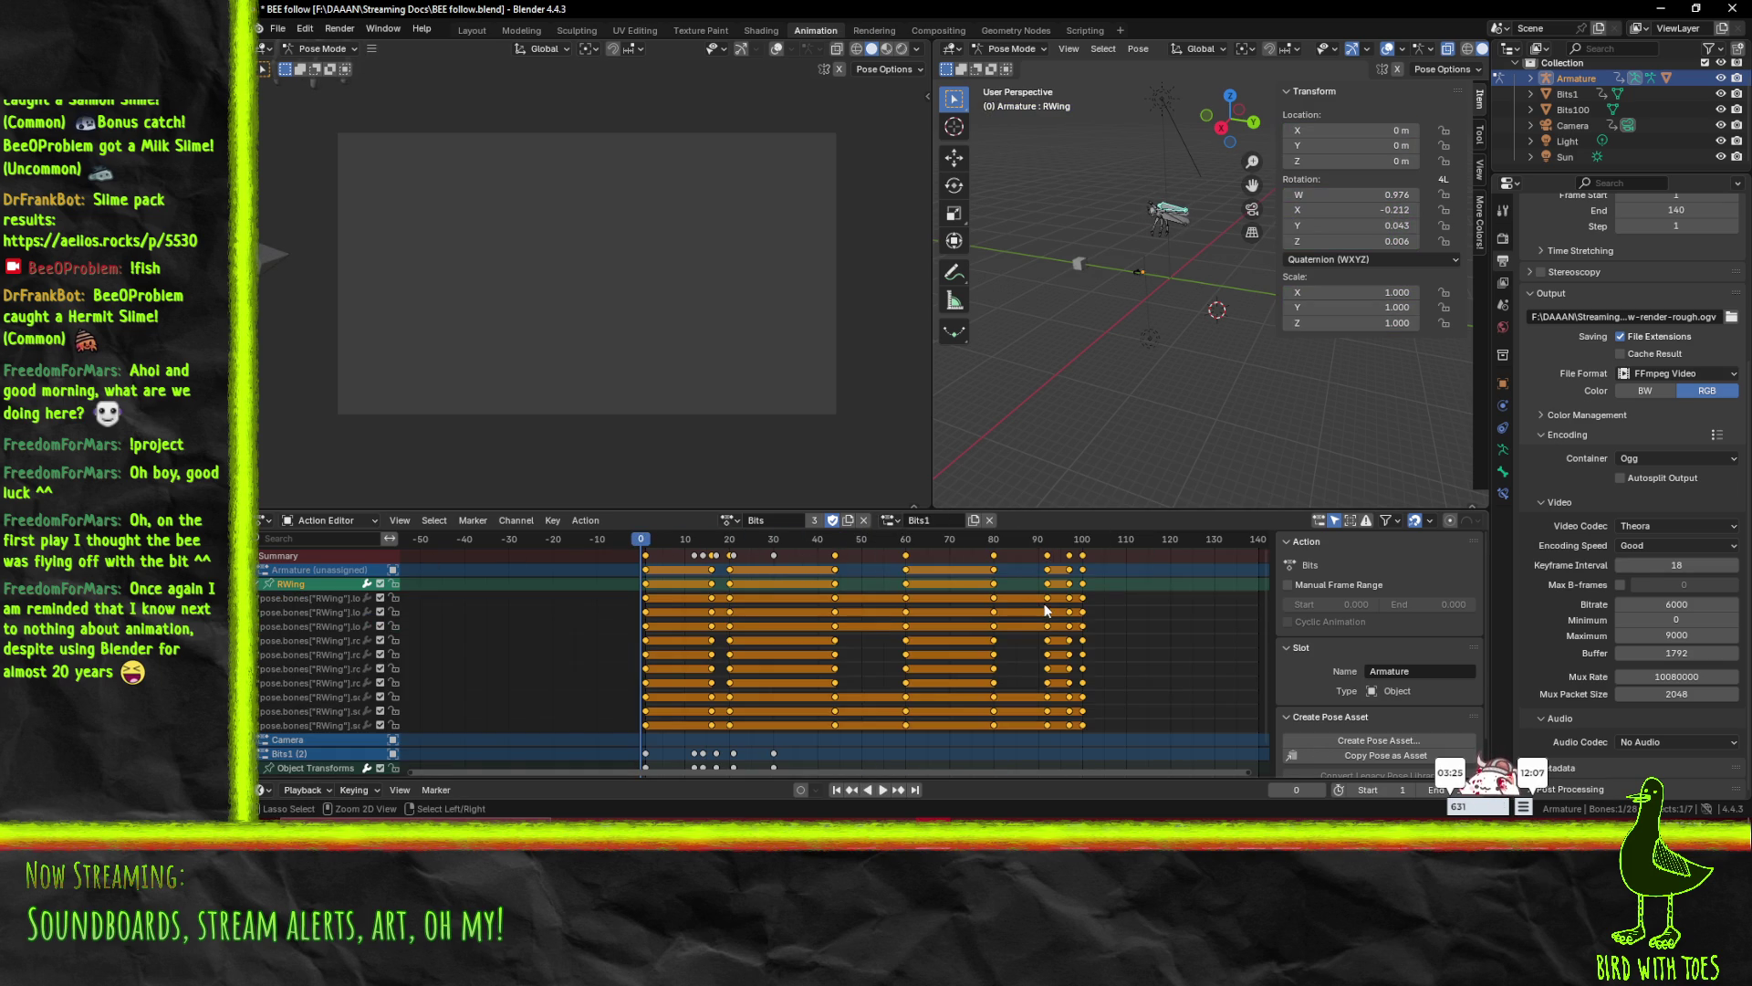
click(884, 519)
click(867, 555)
key(space)
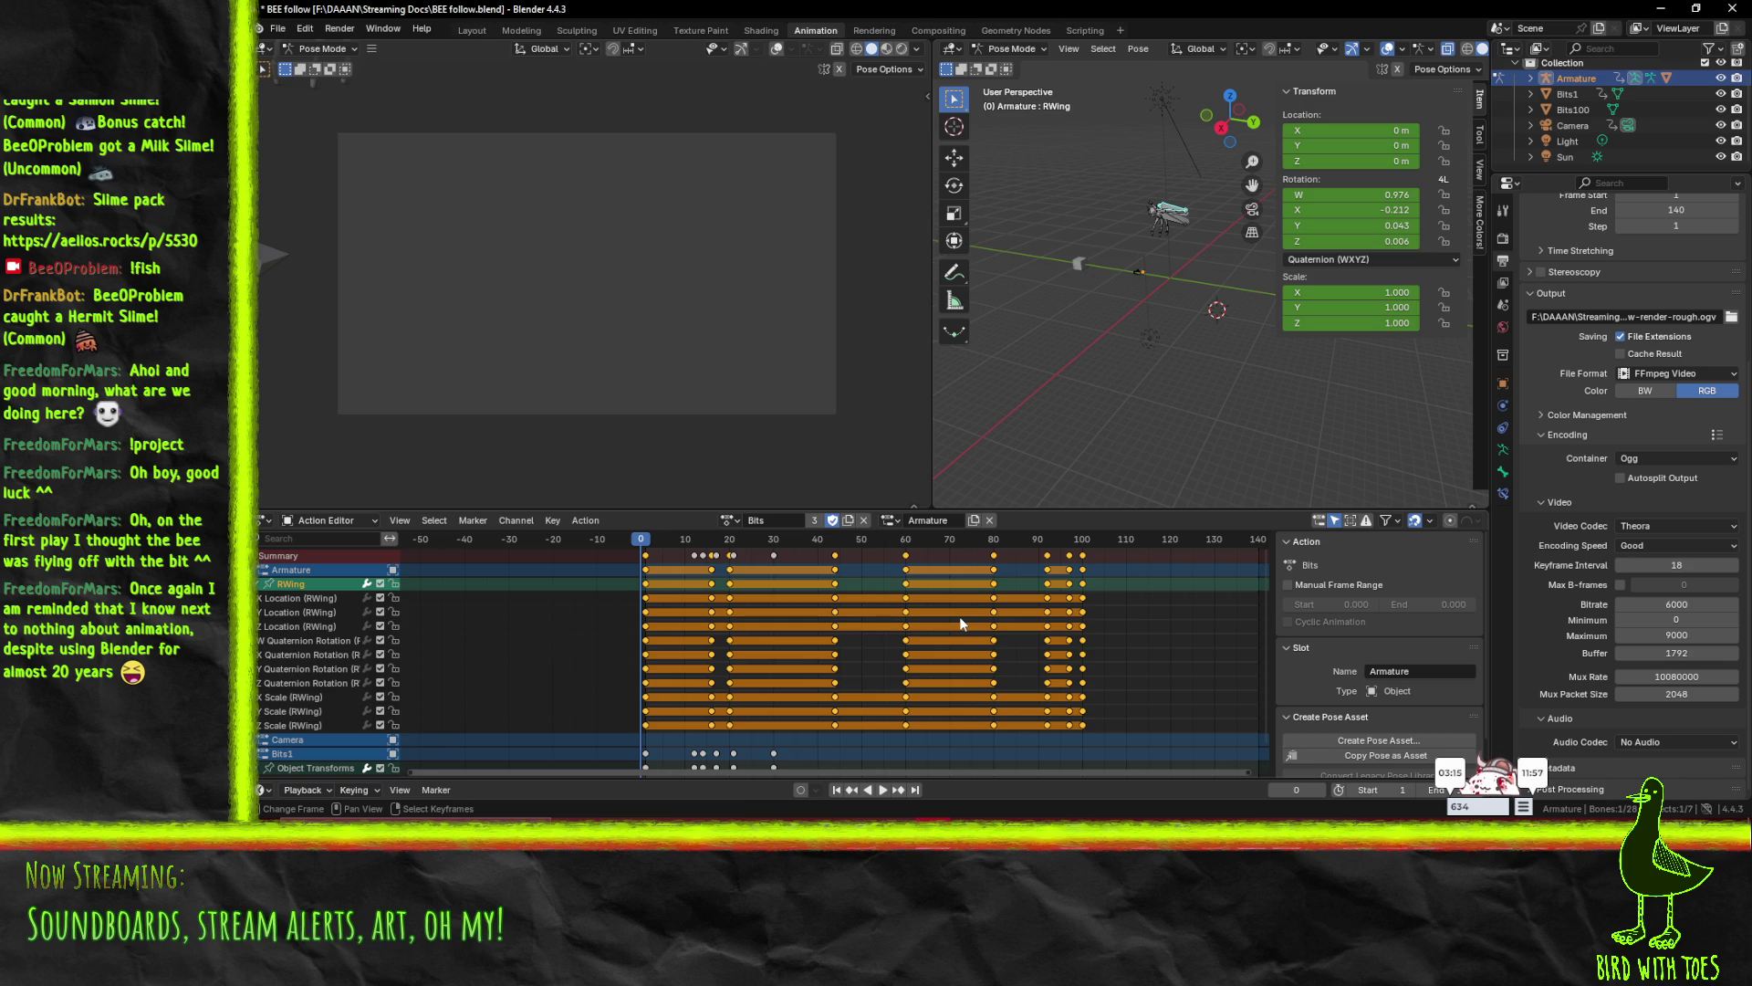
- Switch the slot back to Bits1 and scrub through the bee's motion
click(889, 520)
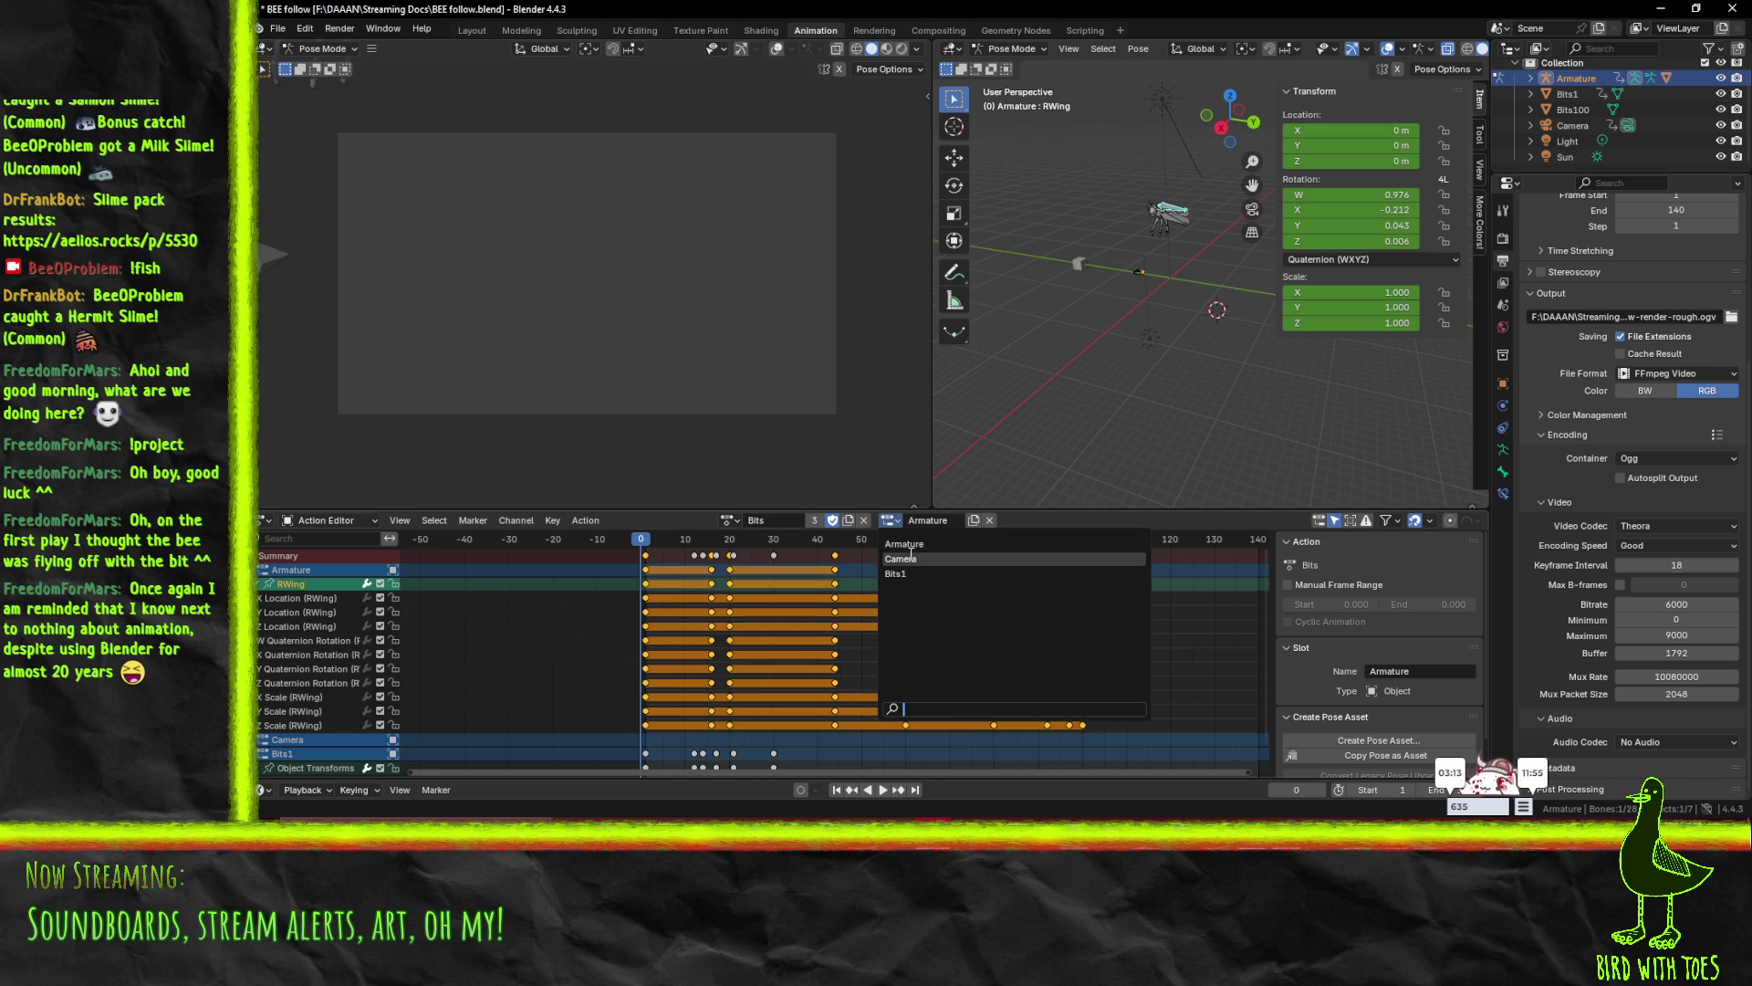
click(922, 571)
mouse_move(643, 543)
mouse_down()
mouse_move(1037, 539)
mouse_move(583, 551)
mouse_move(1154, 569)
mouse_up()
key(Escape)
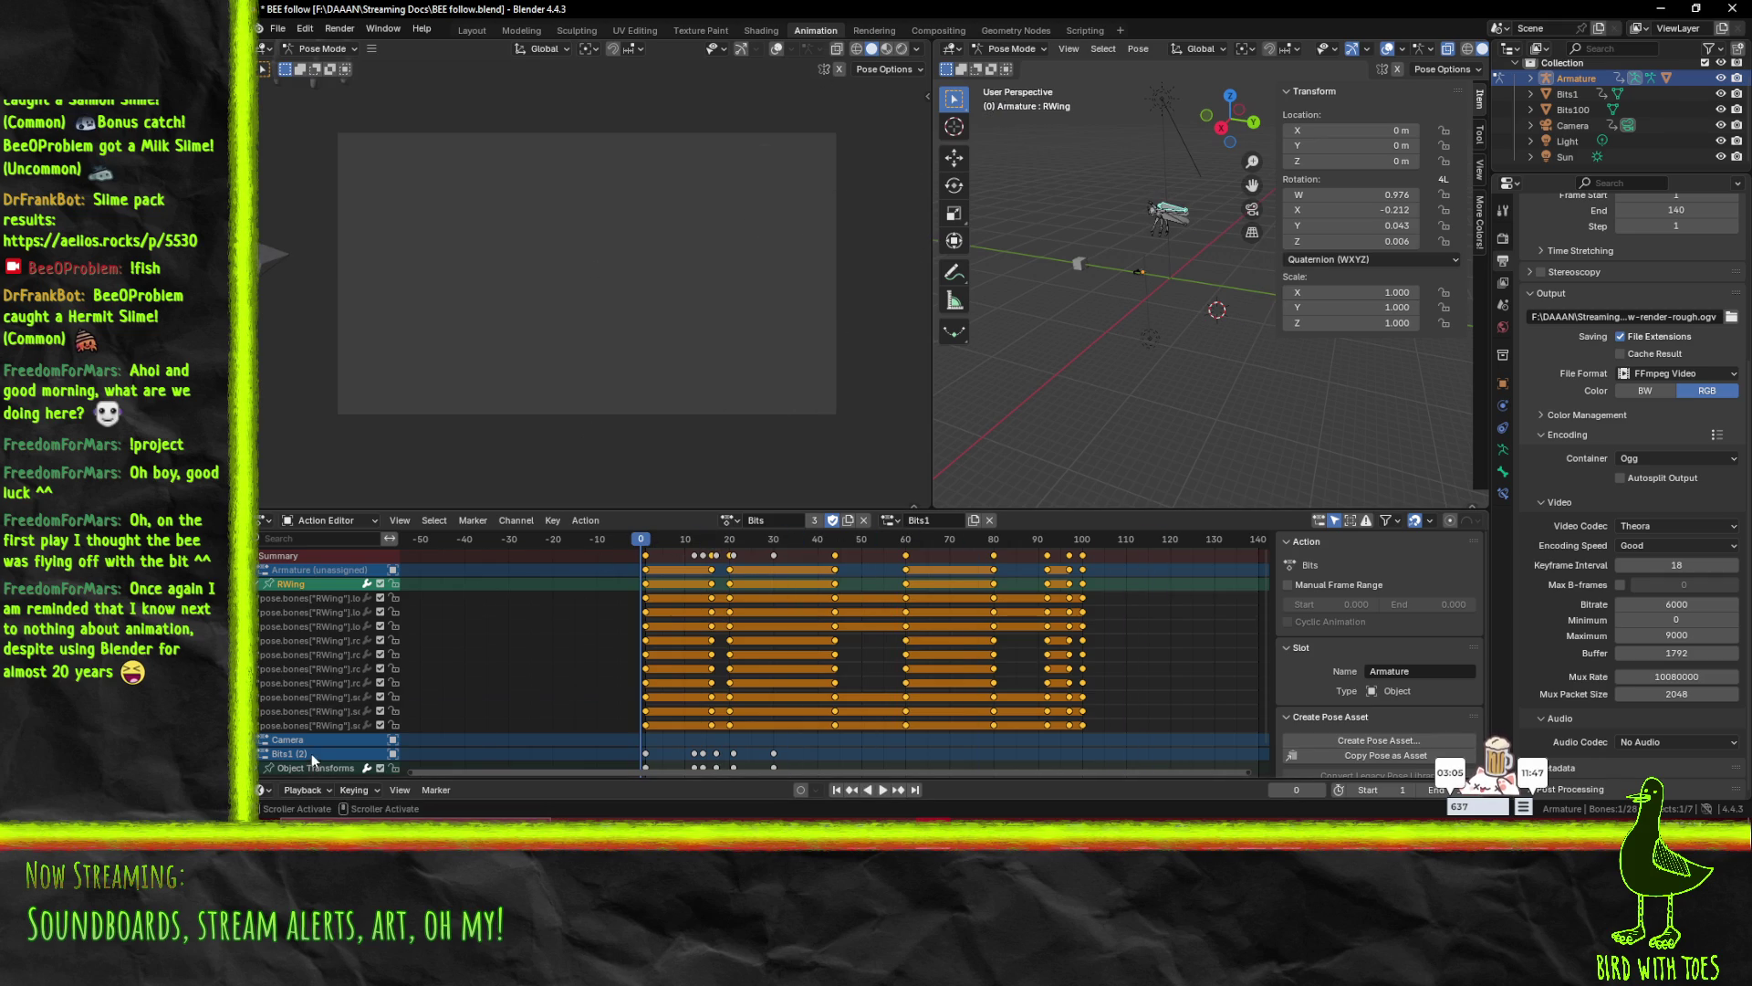
- Expand Object Transforms into location, rotation and scale curves, leaving the Bits1 channel name unchanged
scroll(310, 754, down, 2)
click(314, 737)
click(256, 736)
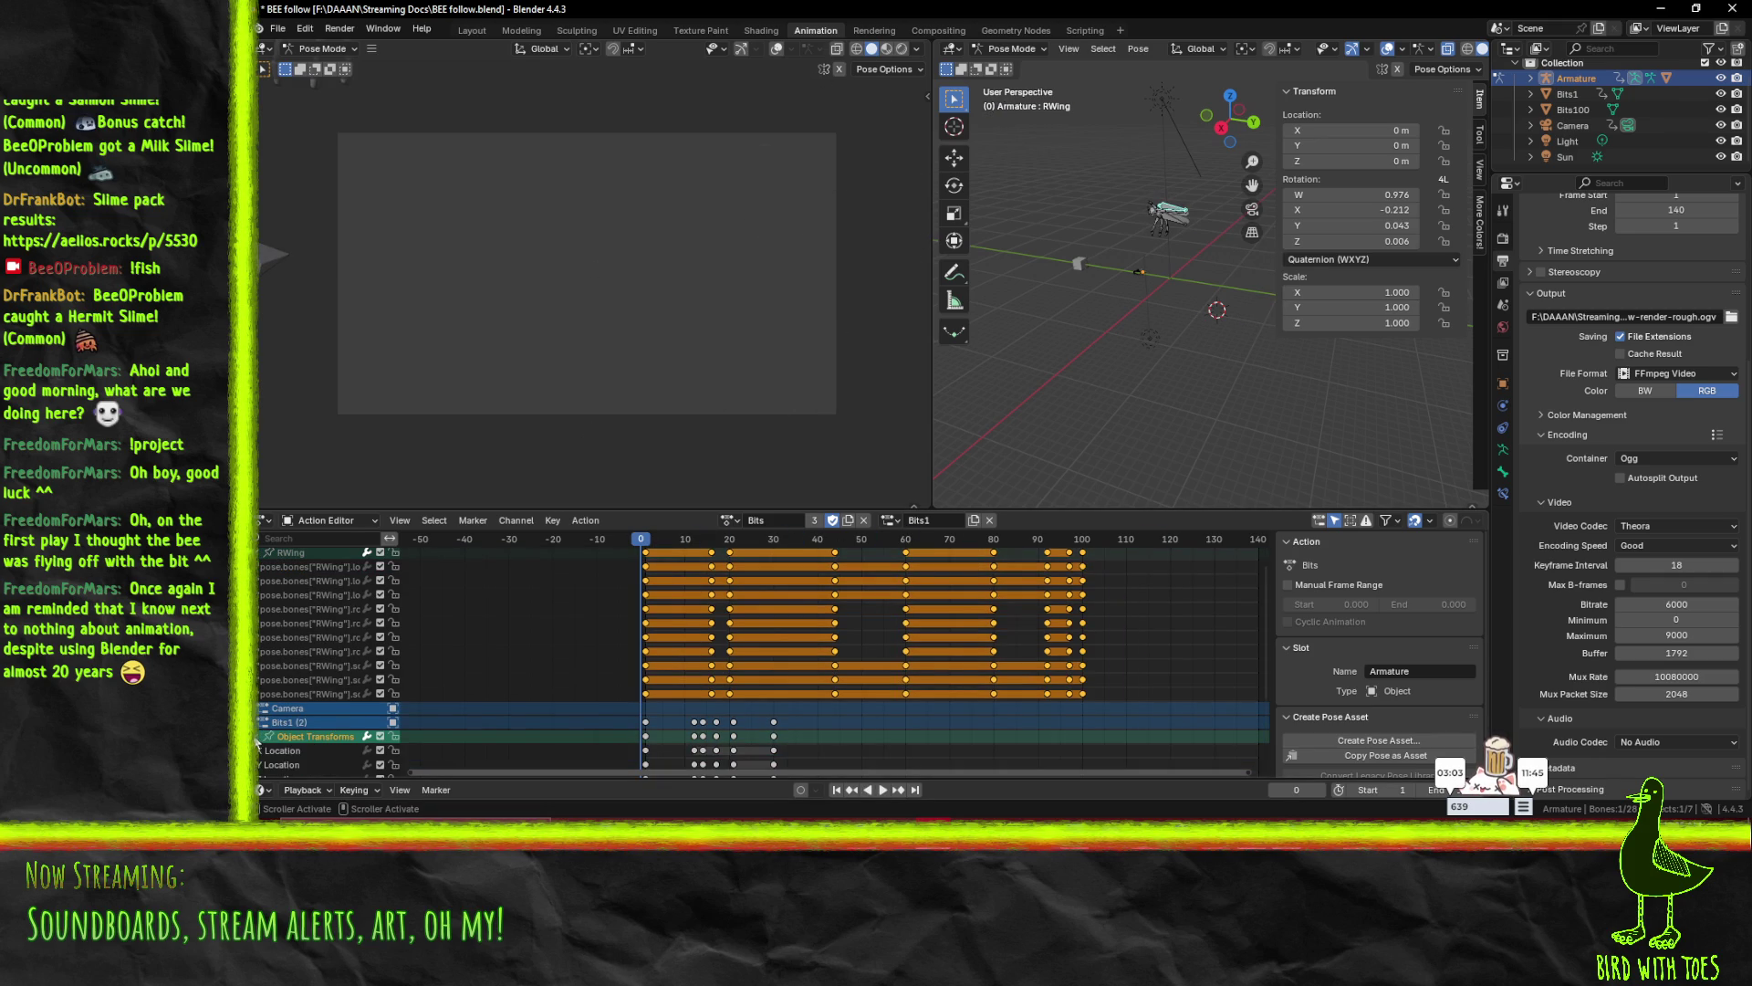
scroll(292, 675, down, 4)
double_click(293, 592)
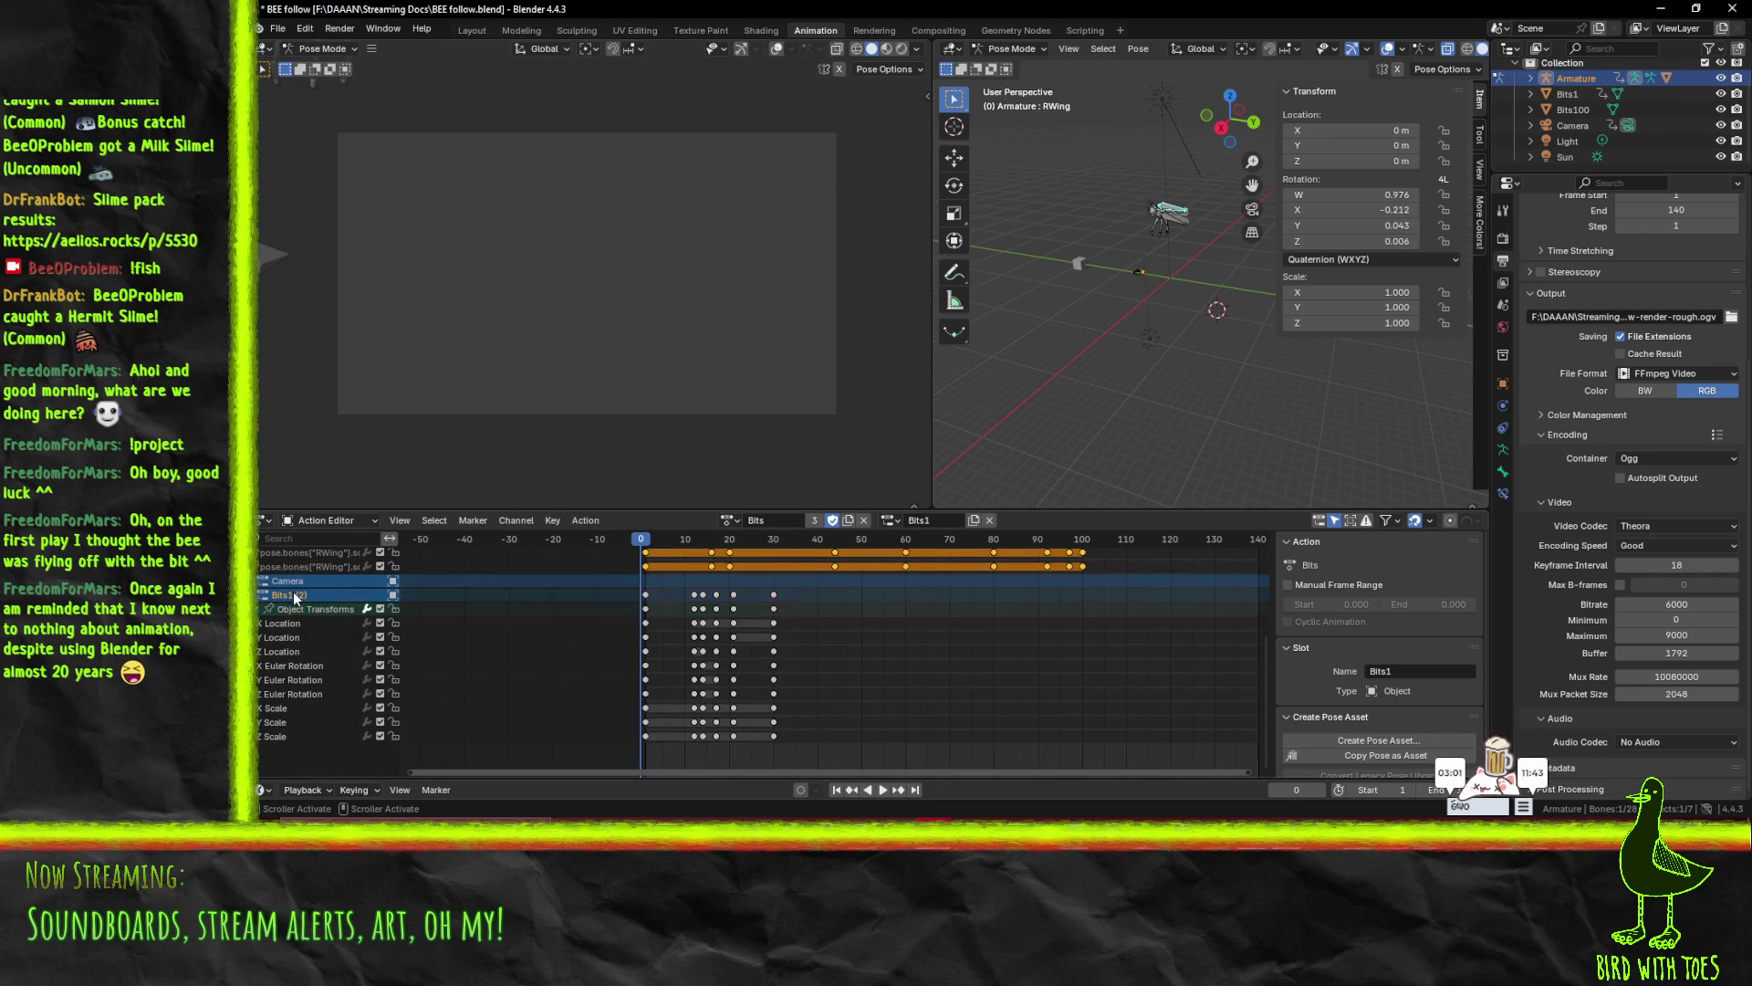
key(Return)
double_click(325, 595)
key(Return)
- Preview the Bits action on the Armature slot, then jump back to frame 4
click(894, 521)
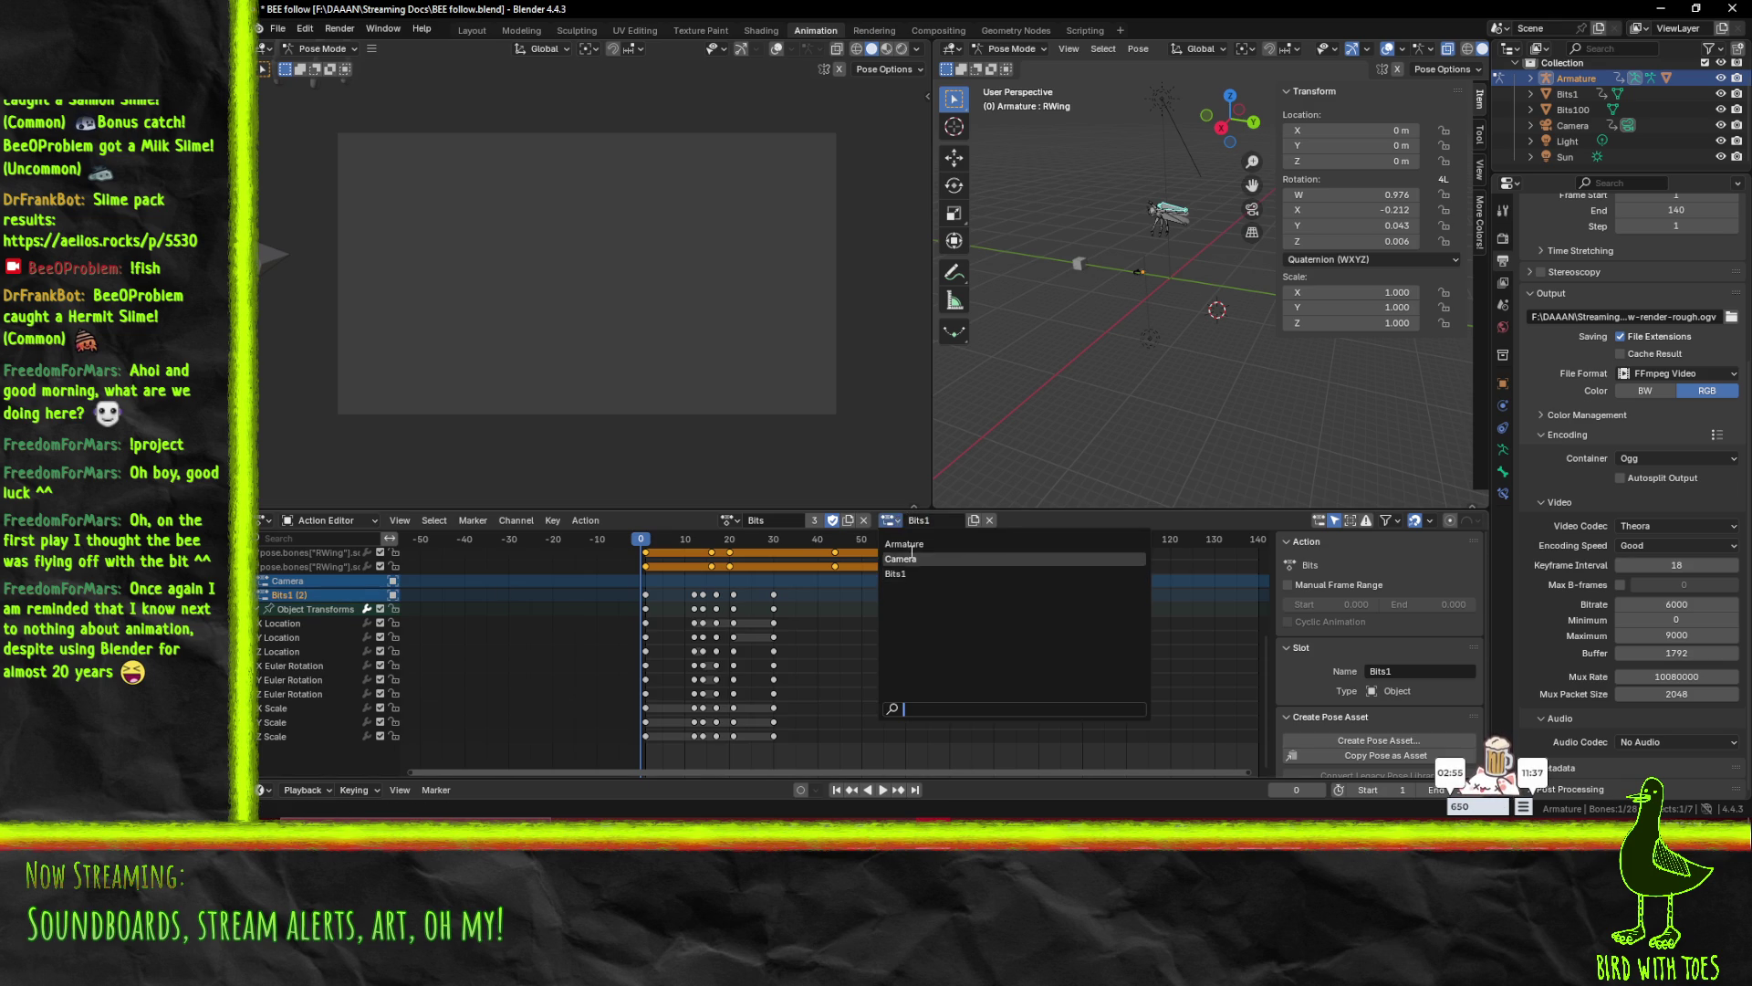
click(912, 544)
key(space)
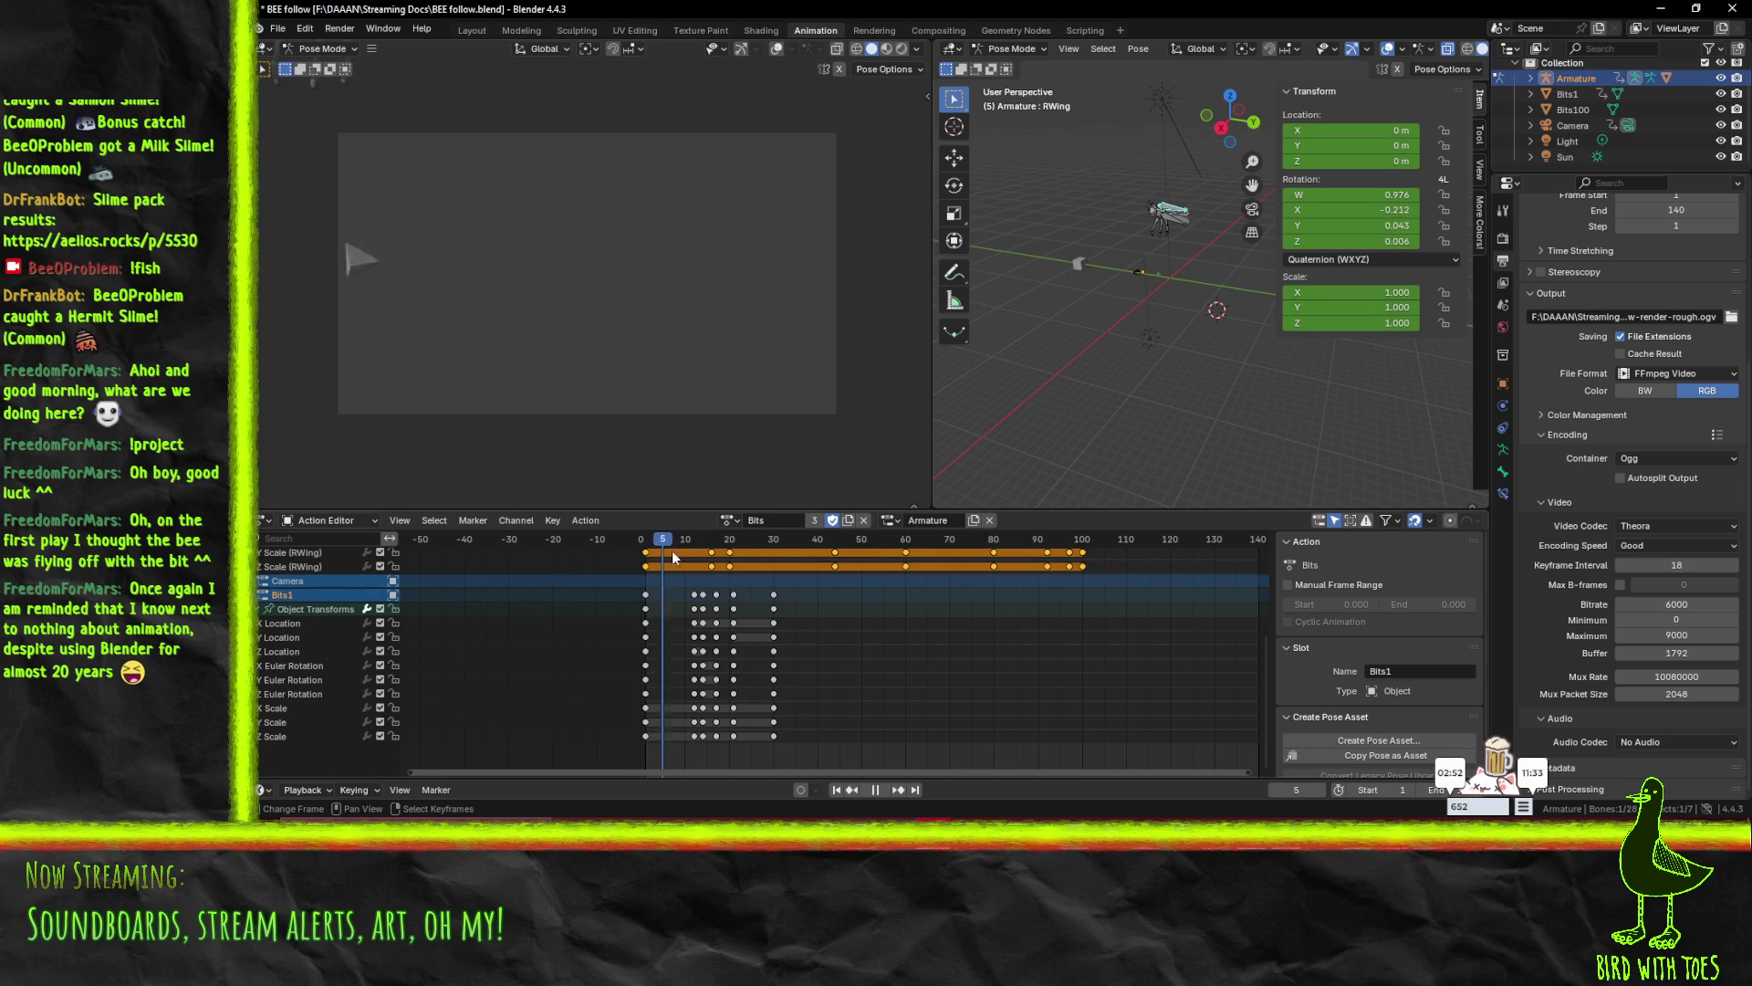
key(space)
click(657, 594)
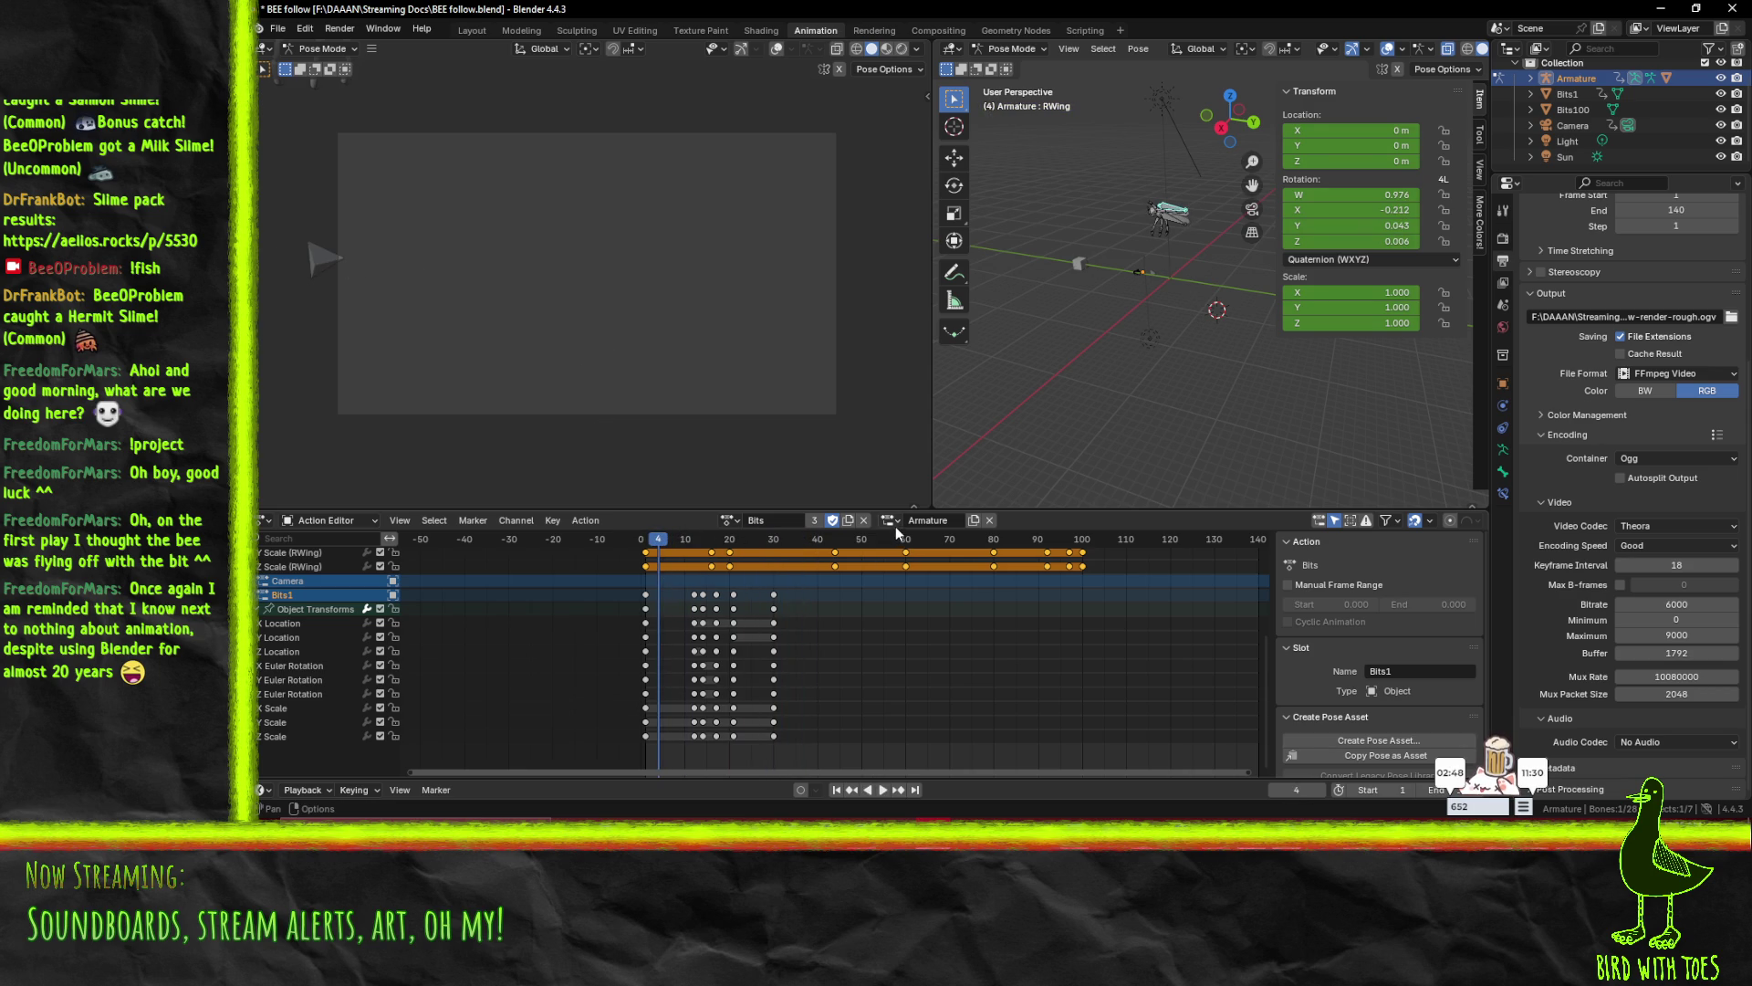
- Switch back to the Bits1 slot, play it, and recentre the keyframe channels
click(887, 520)
click(901, 566)
key(space)
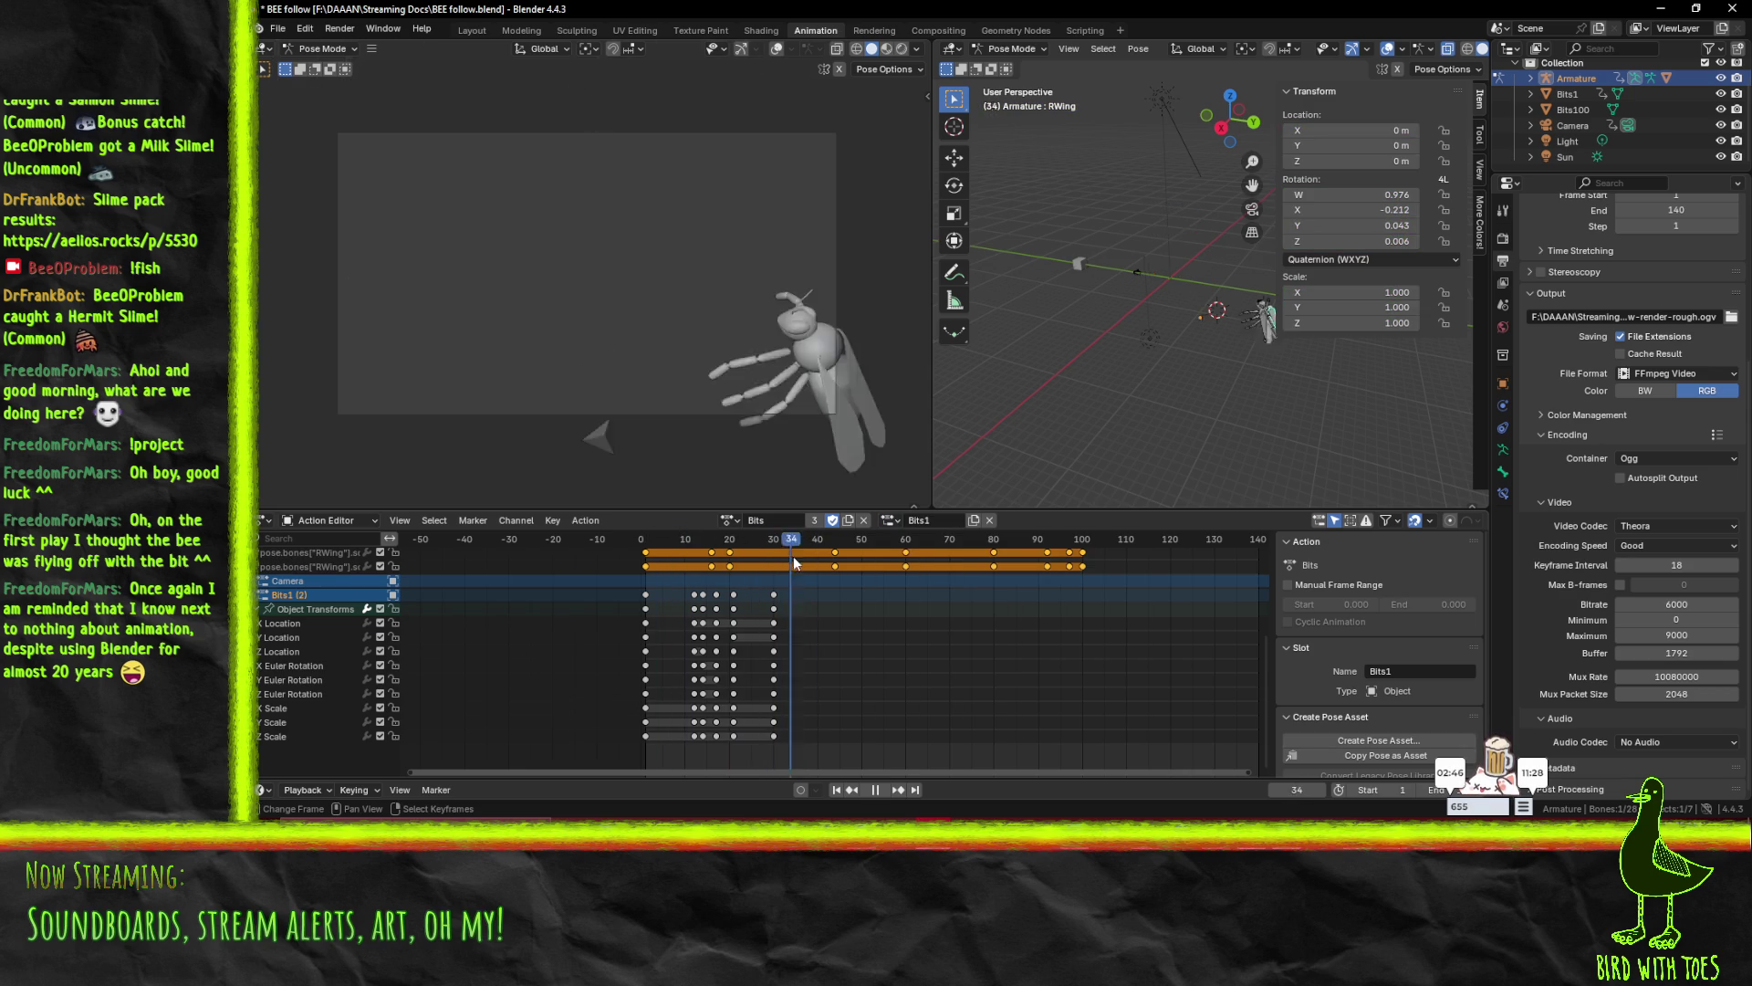
key(space)
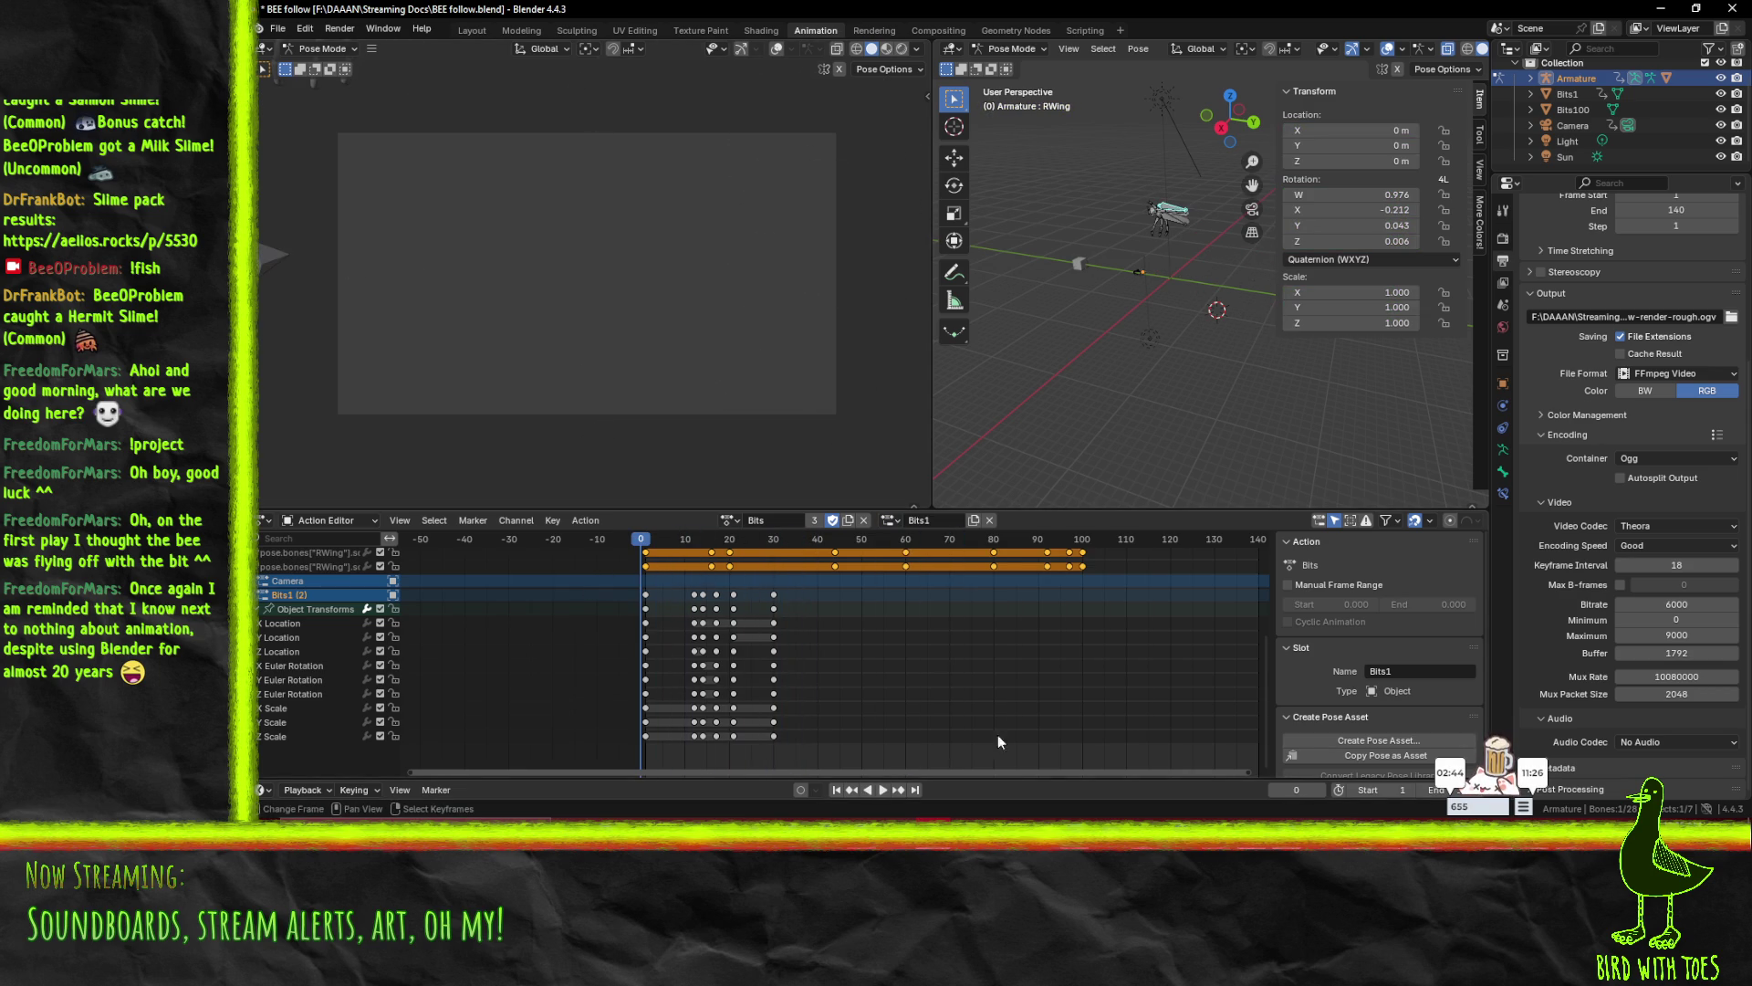
scroll(929, 659, up, 3)
mouse_move(907, 584)
middle_down()
mouse_move(802, 731)
mouse_move(817, 741)
middle_up()
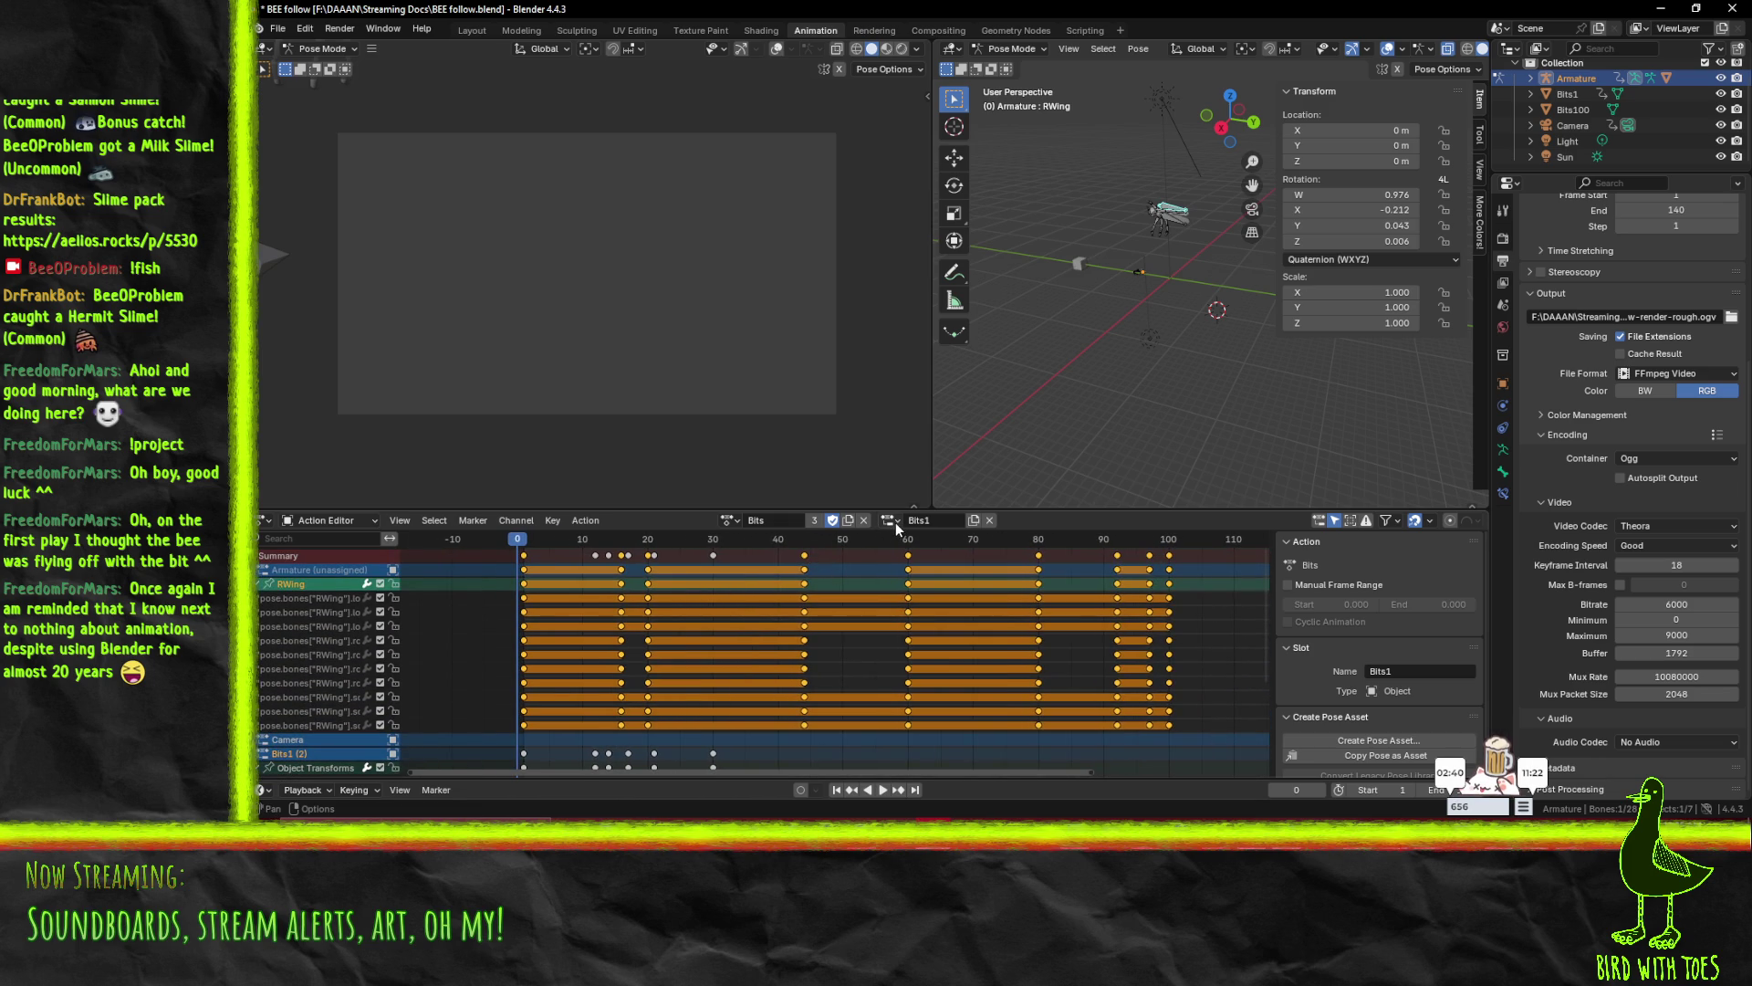
click(277, 28)
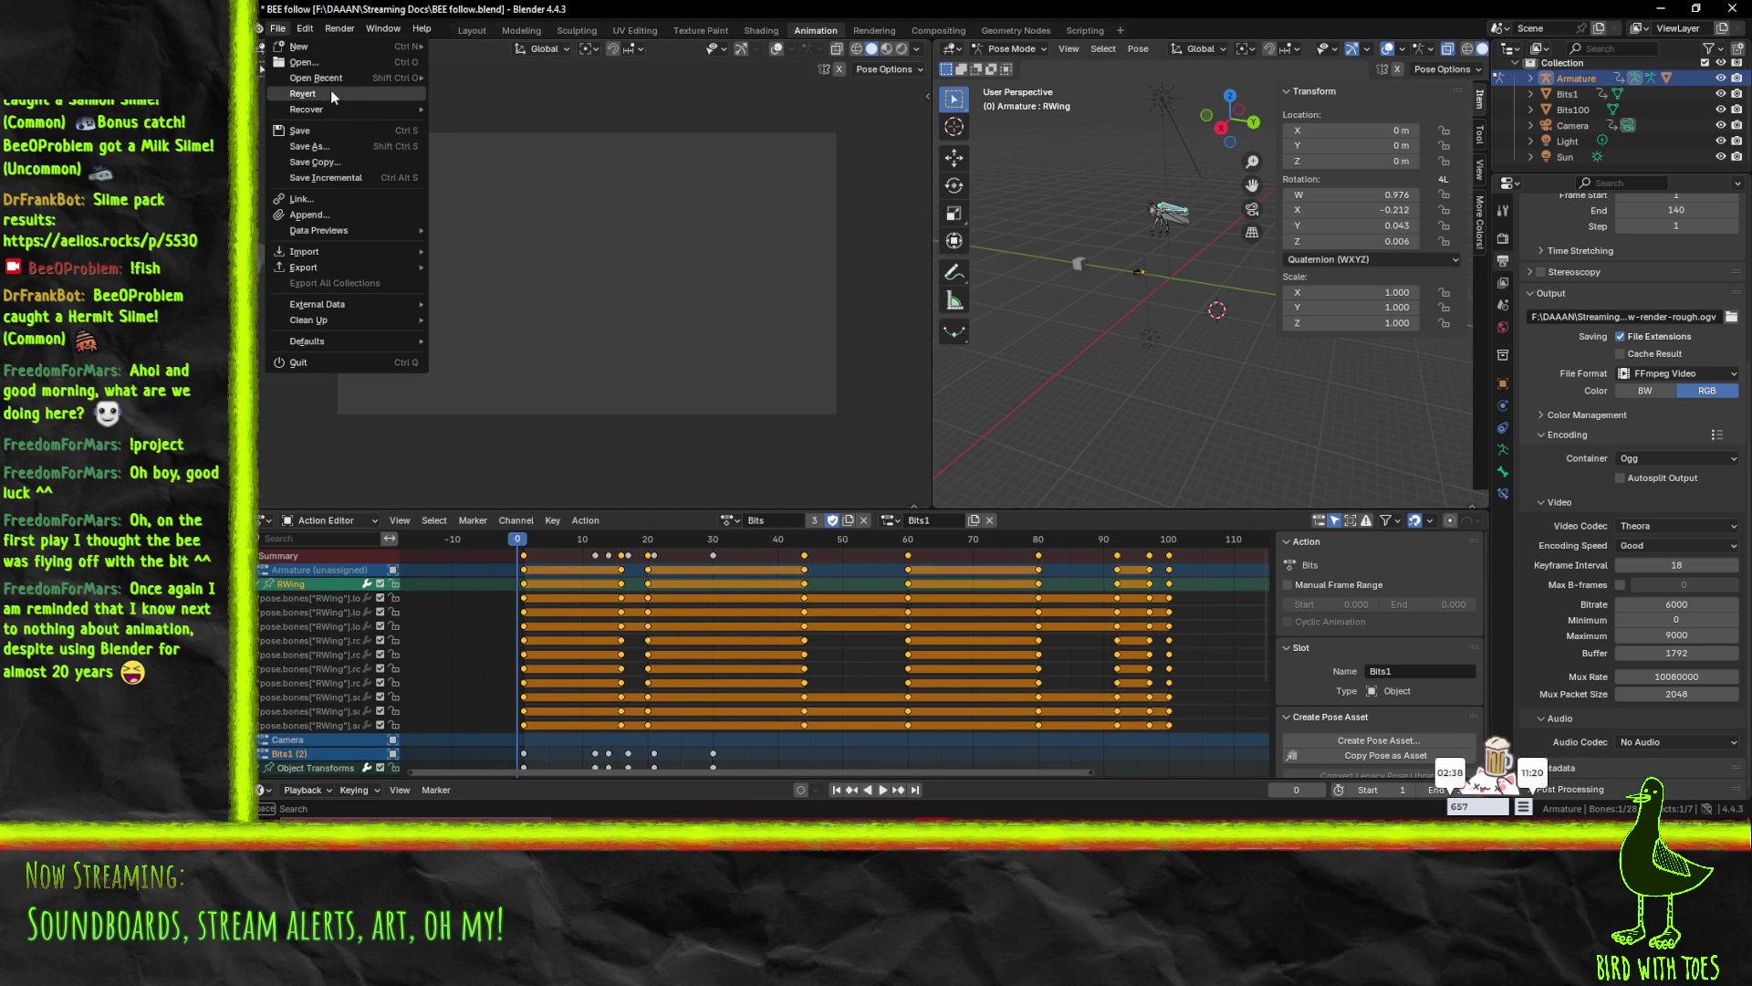
- Revert BEE follow.blend to its last save, then load and play the Bits action on the armature
click(306, 101)
click(969, 450)
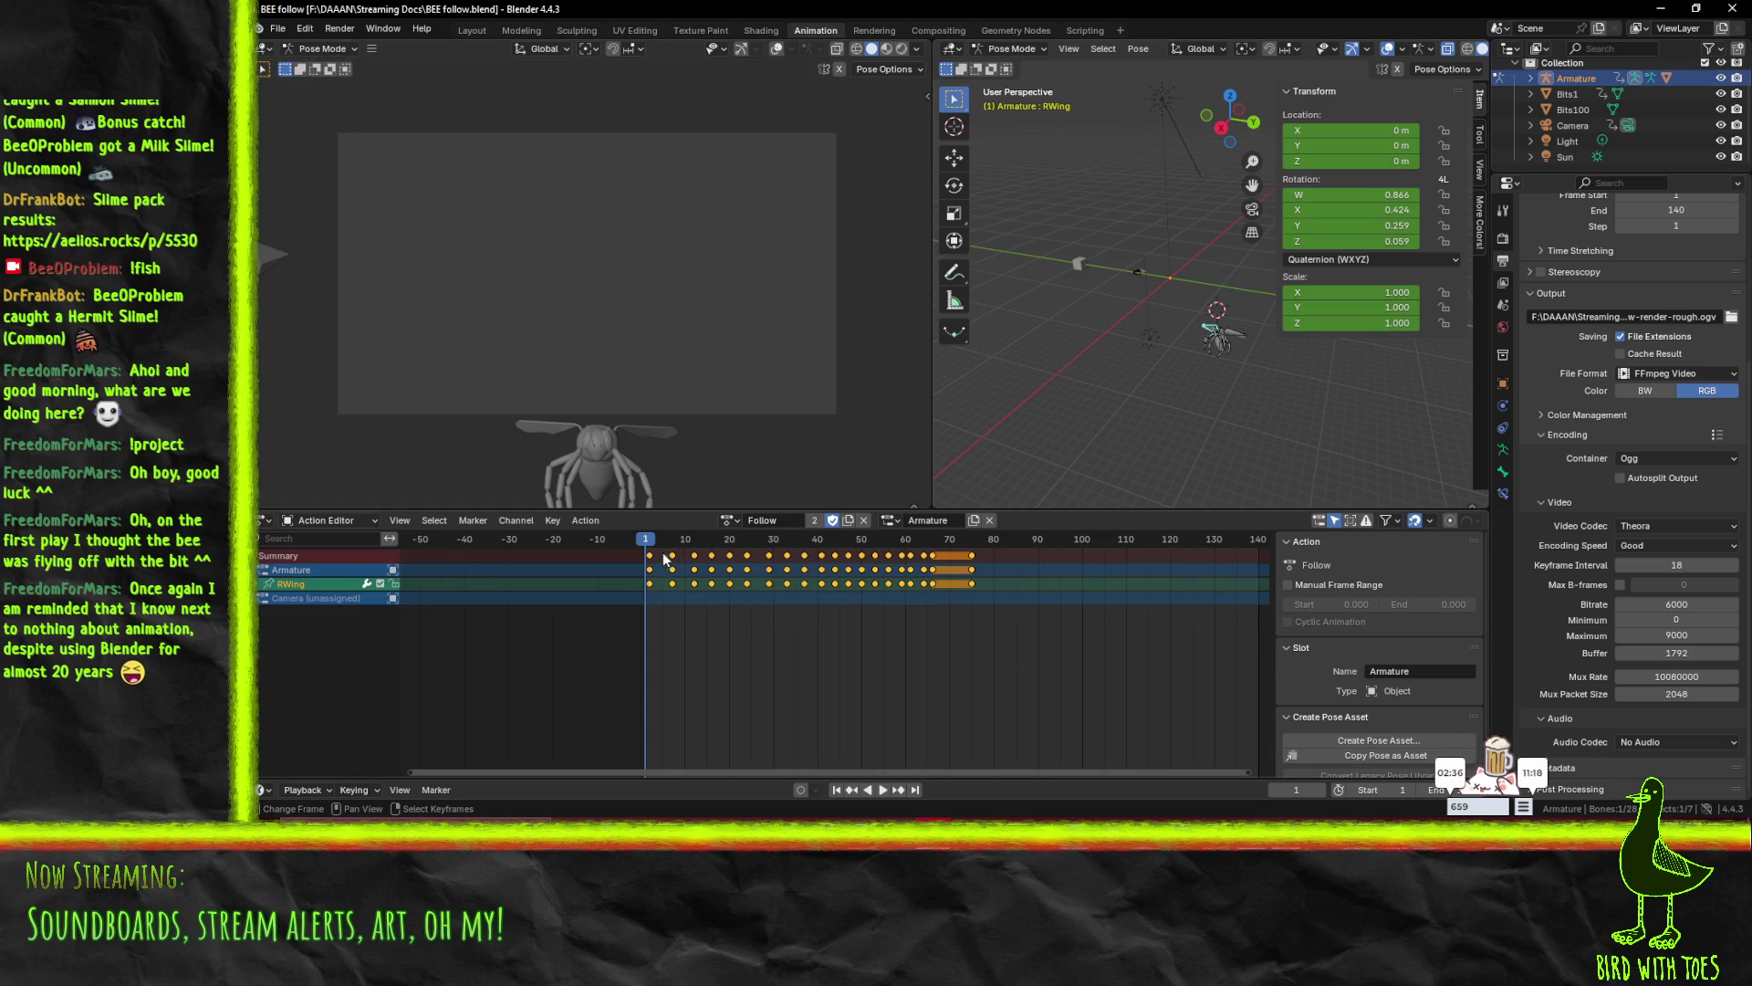
click(728, 520)
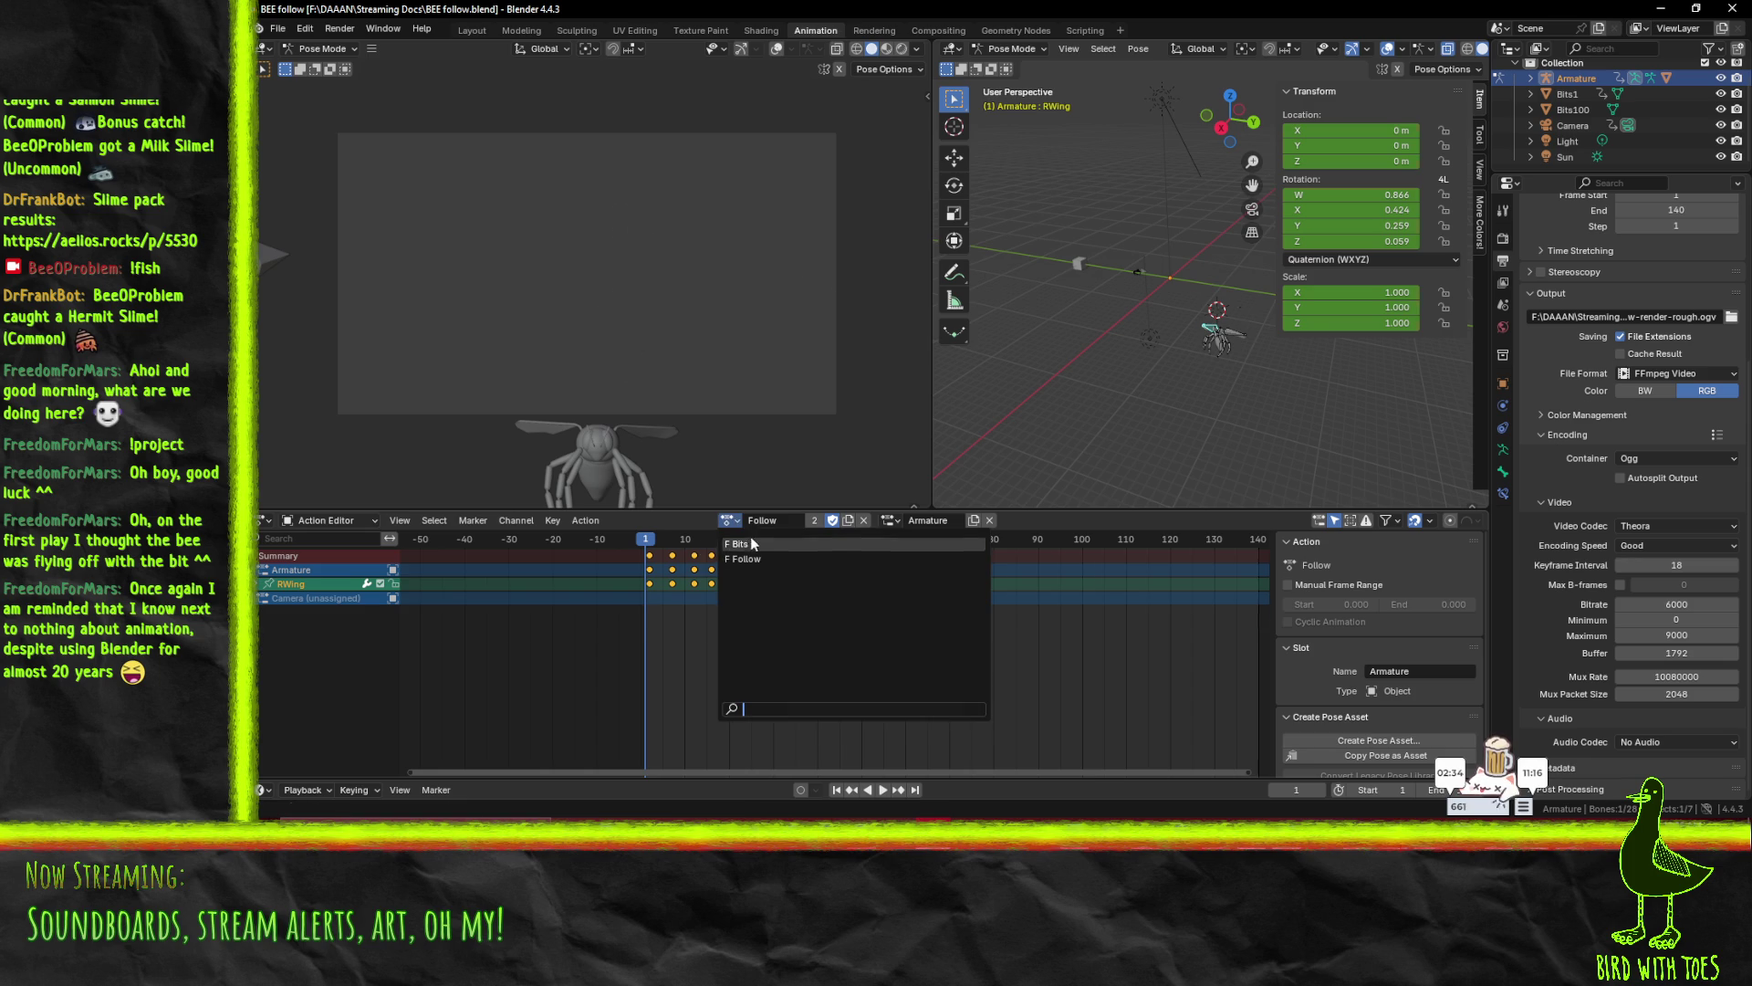
click(751, 548)
key(space)
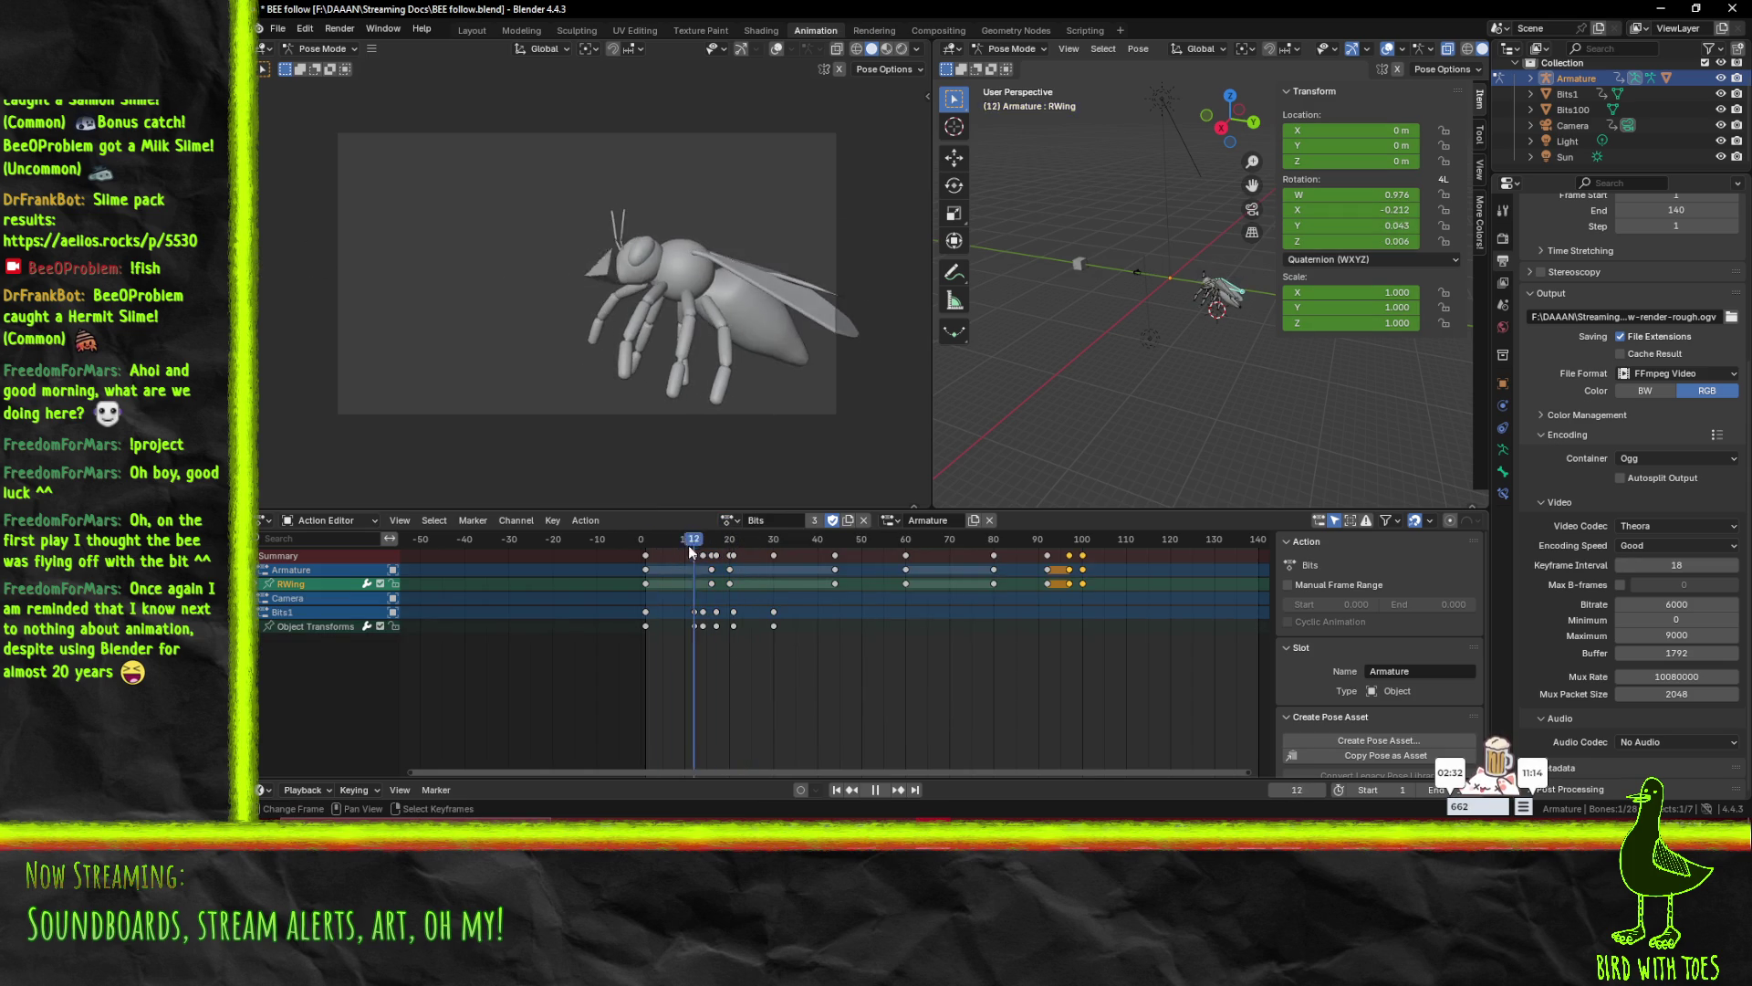
key(Escape)
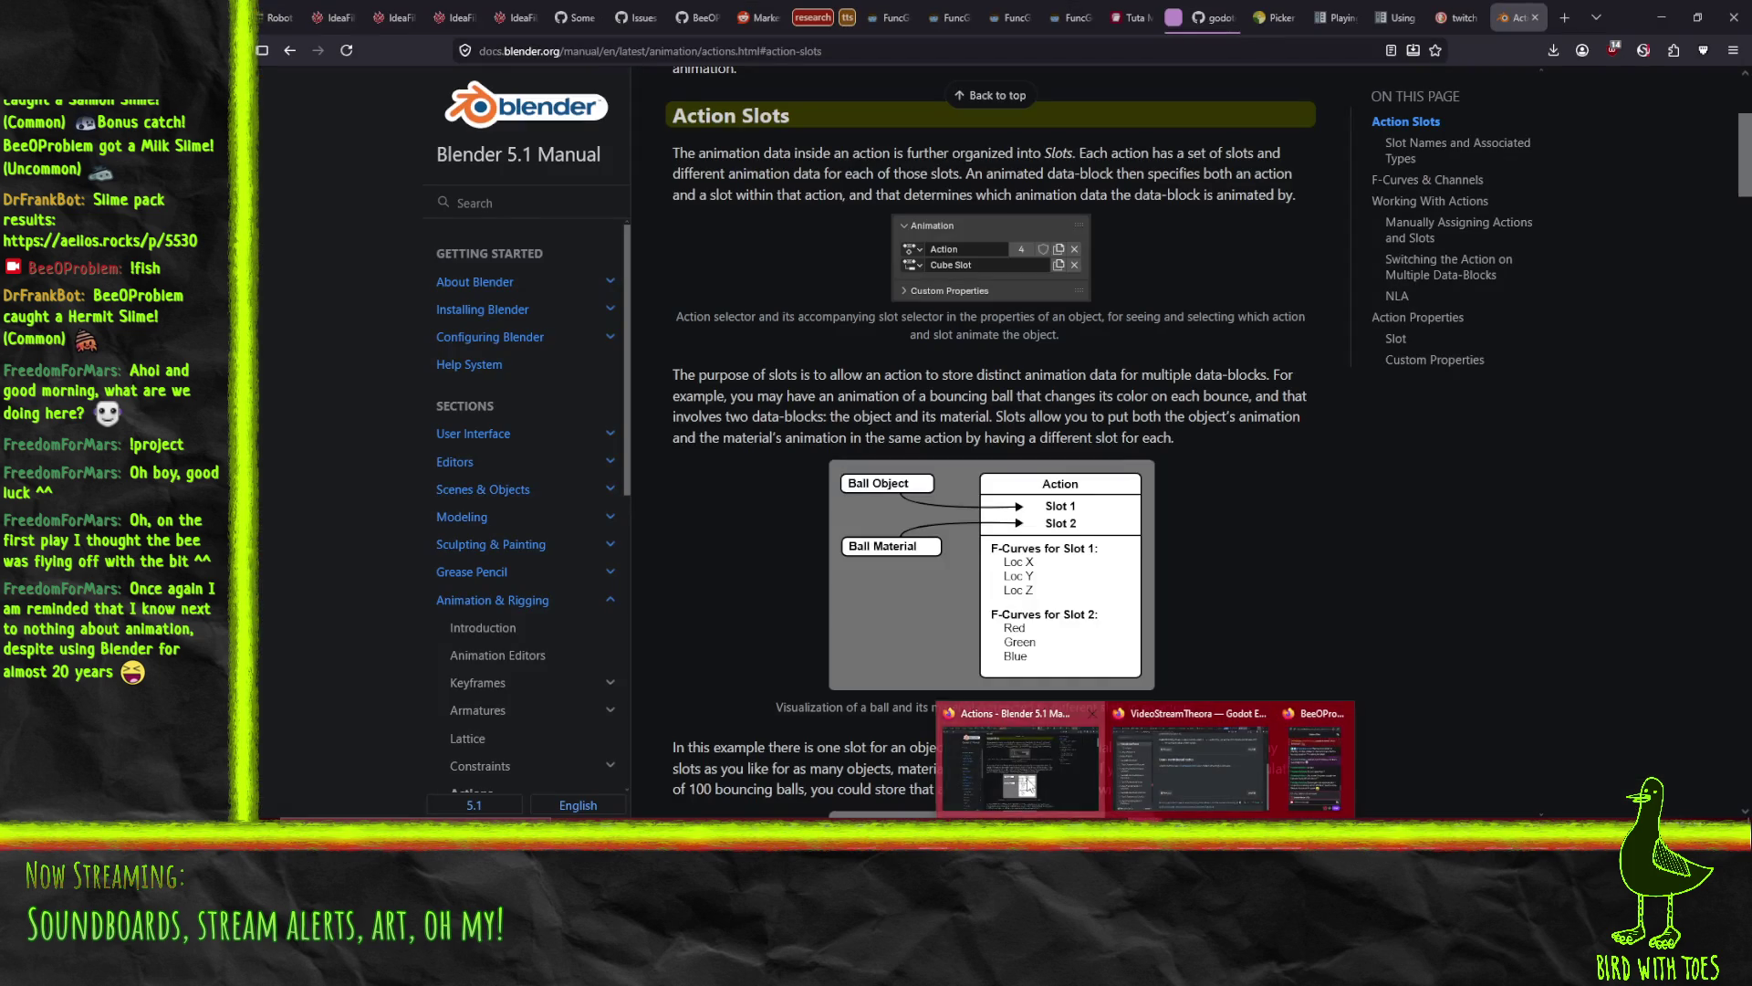
click(1191, 757)
scroll(1241, 611, down, 2)
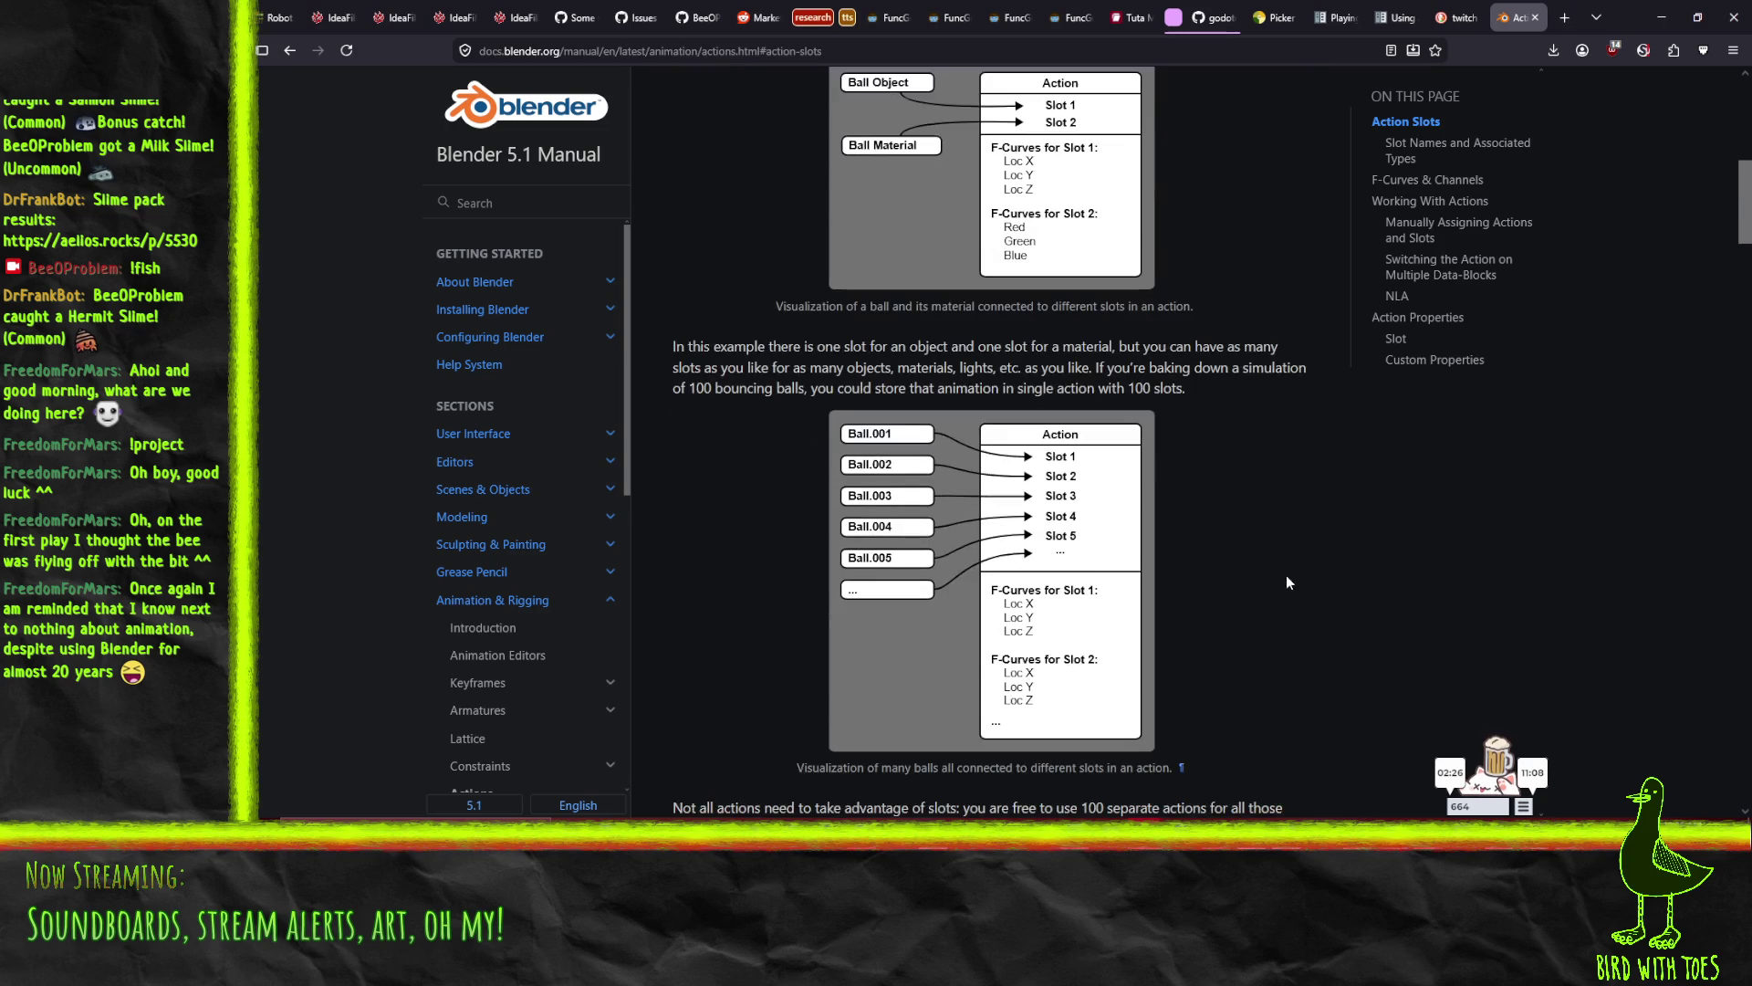
- Read the Action Slots page down to Slot Names and Associated Types, then return to Blender
scroll(1261, 582, up, 4)
scroll(1261, 582, down, 2)
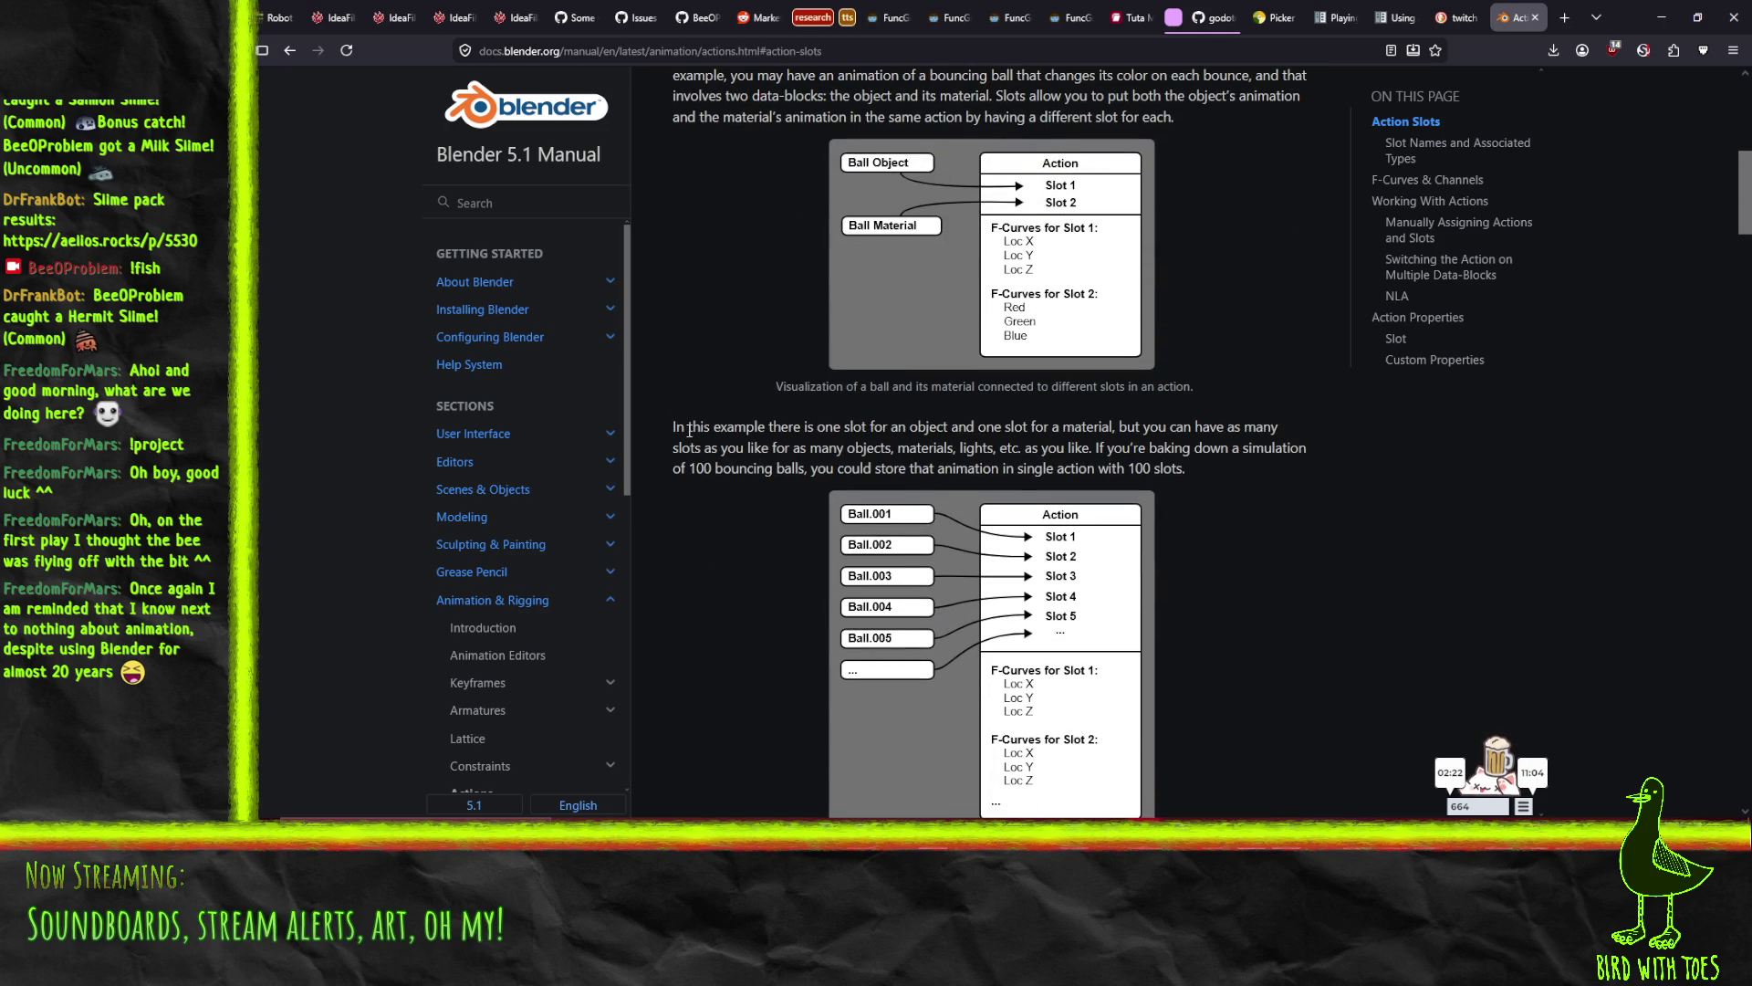
drag(676, 432, 1159, 803)
click(1168, 633)
scroll(1172, 622, down, 4)
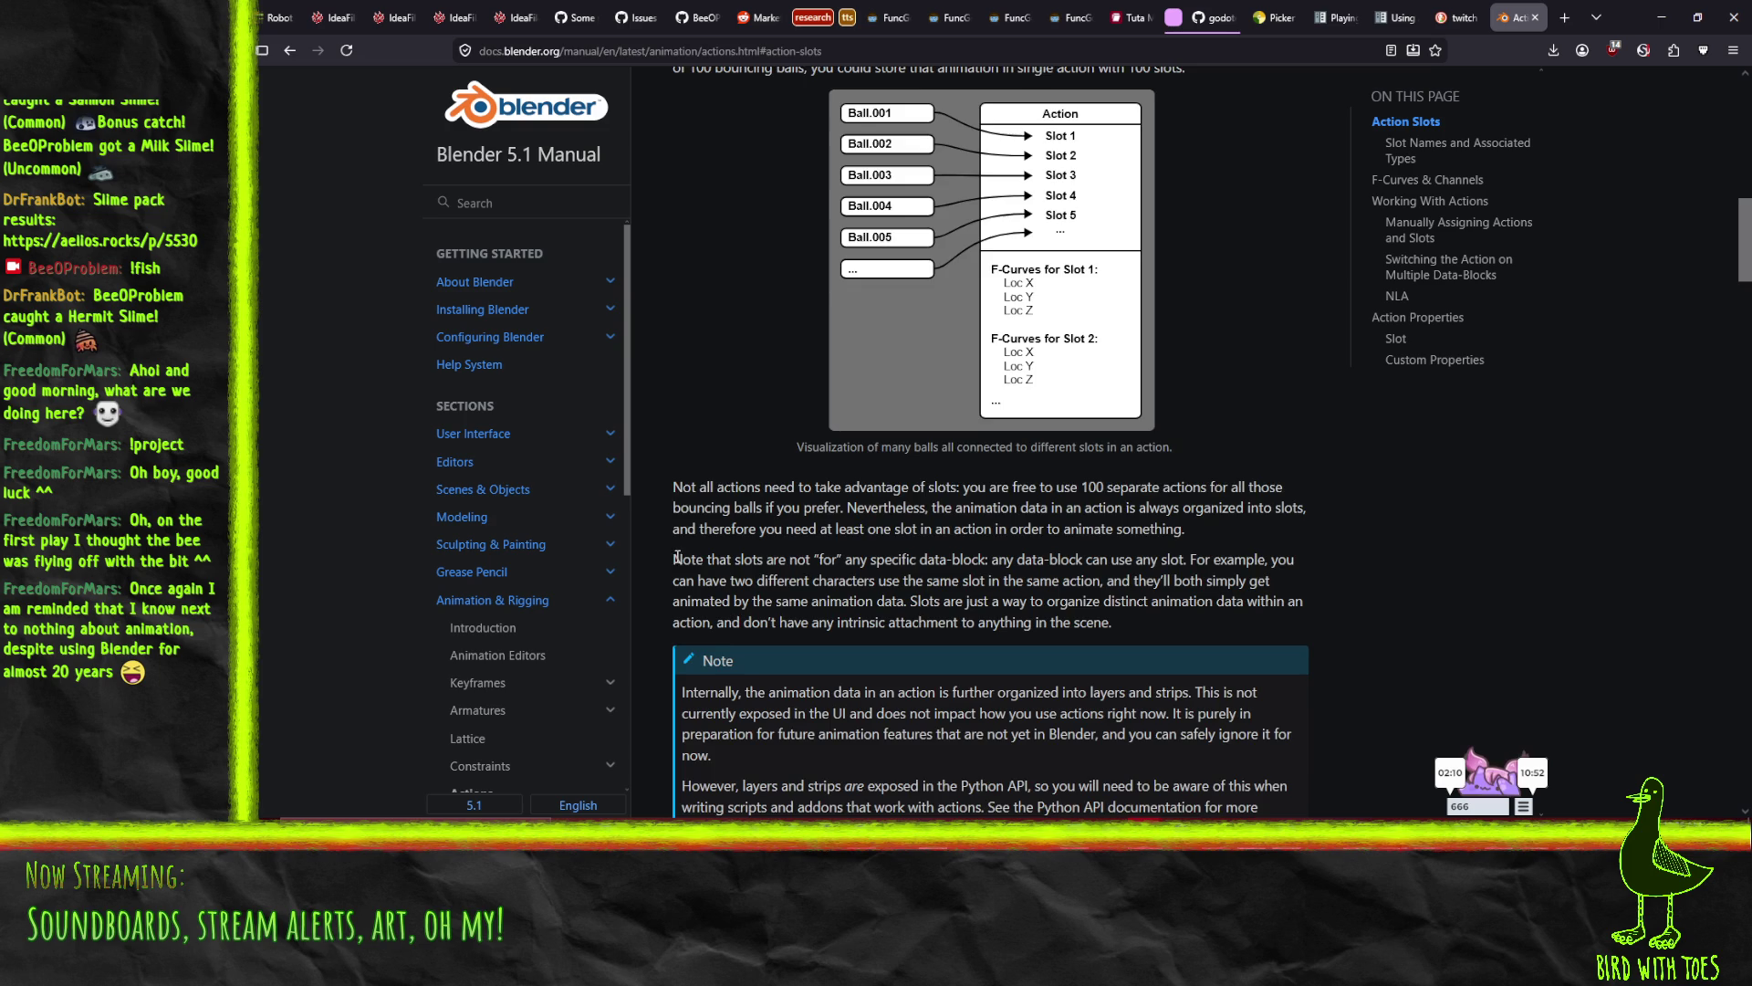
scroll(677, 557, down, 5)
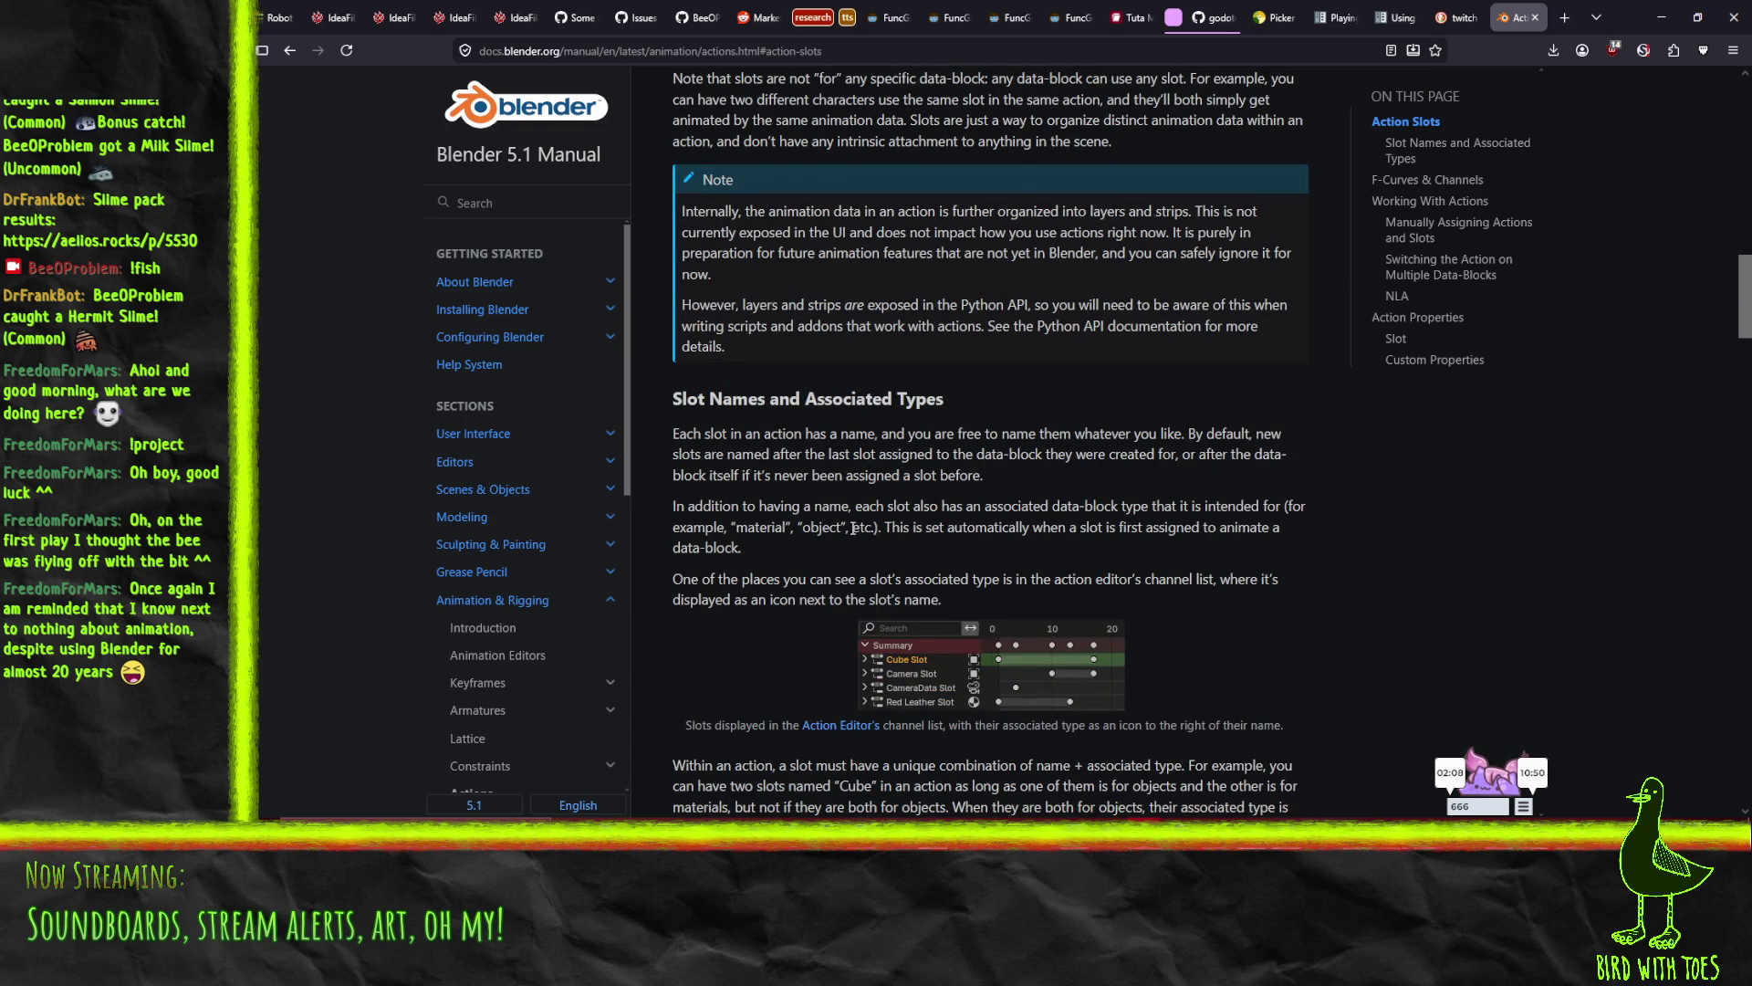
click(1661, 17)
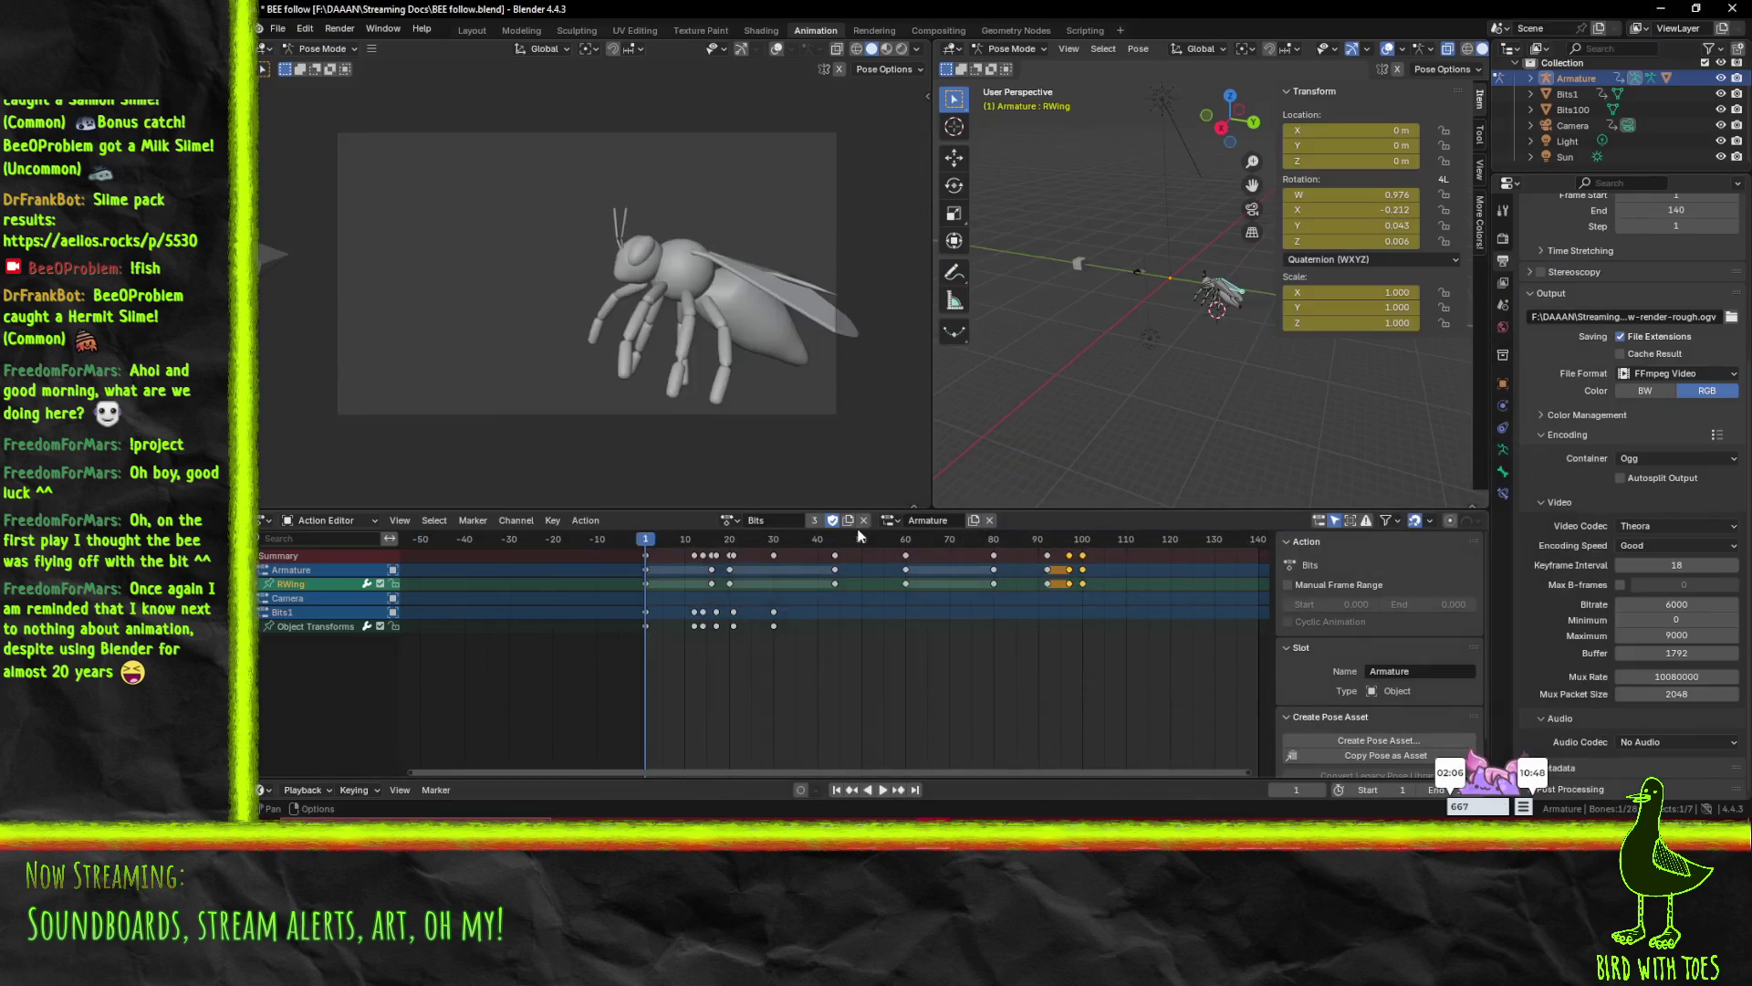
key(space)
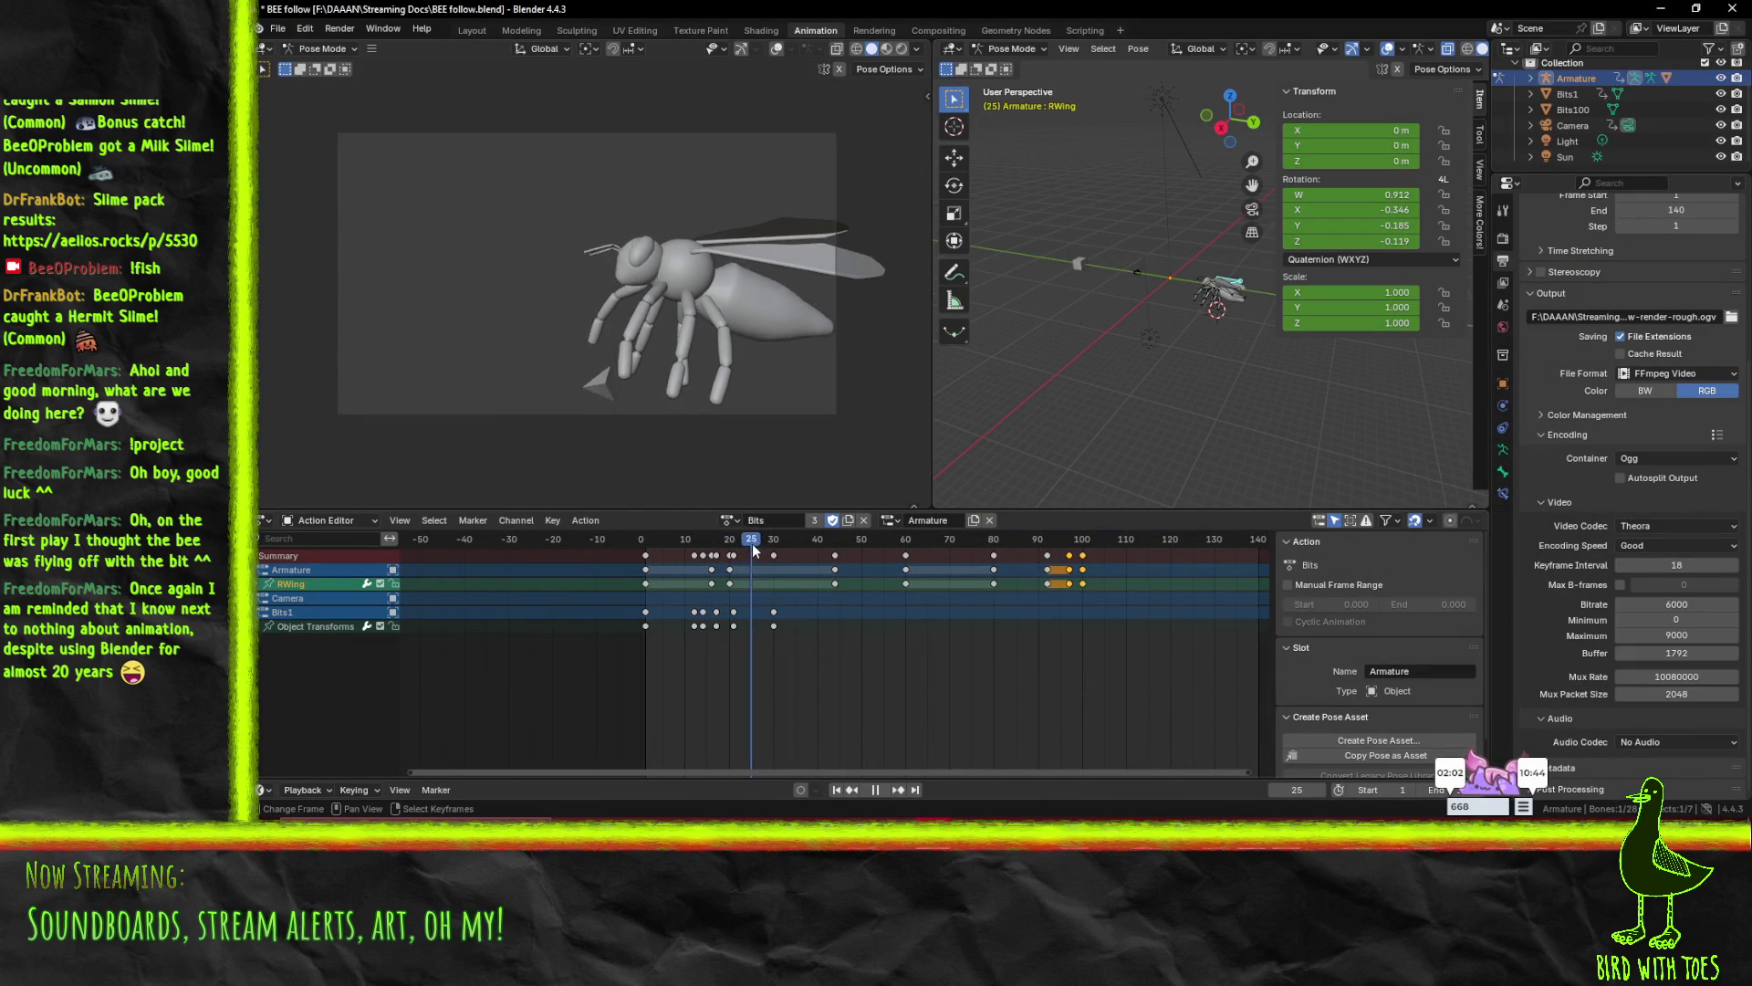
drag(737, 547, 617, 551)
key(space)
key(a)
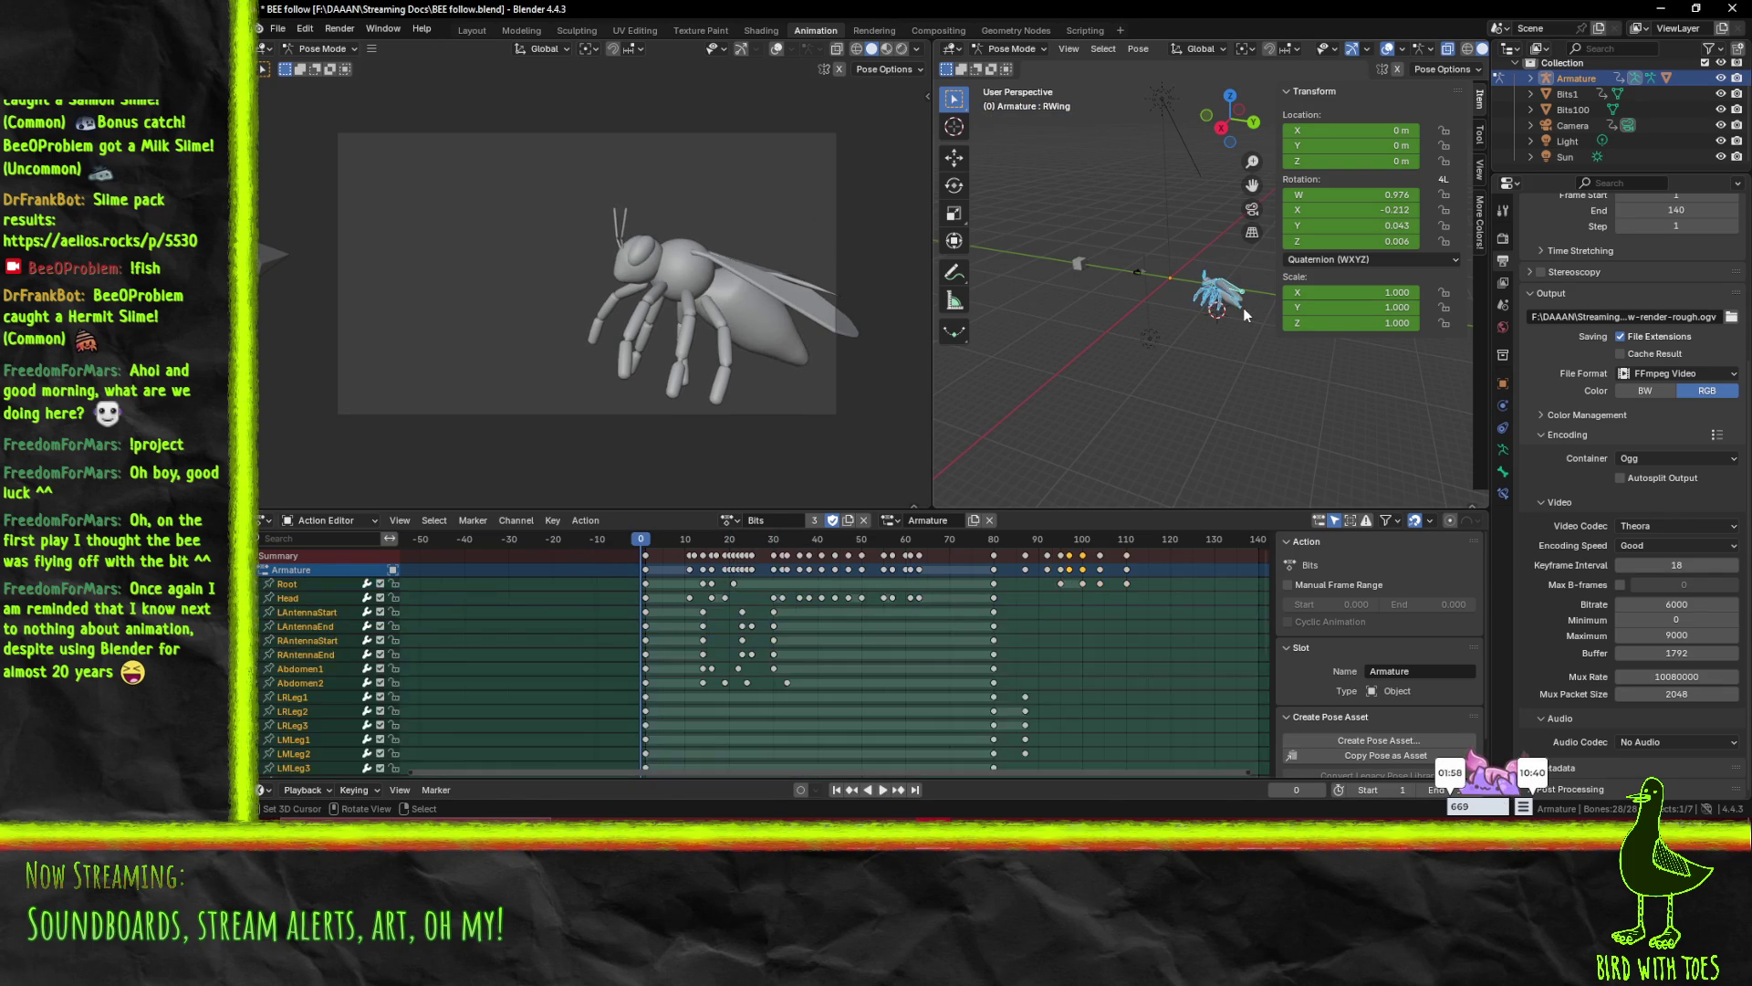
key(space)
drag(654, 539, 1045, 540)
click(646, 542)
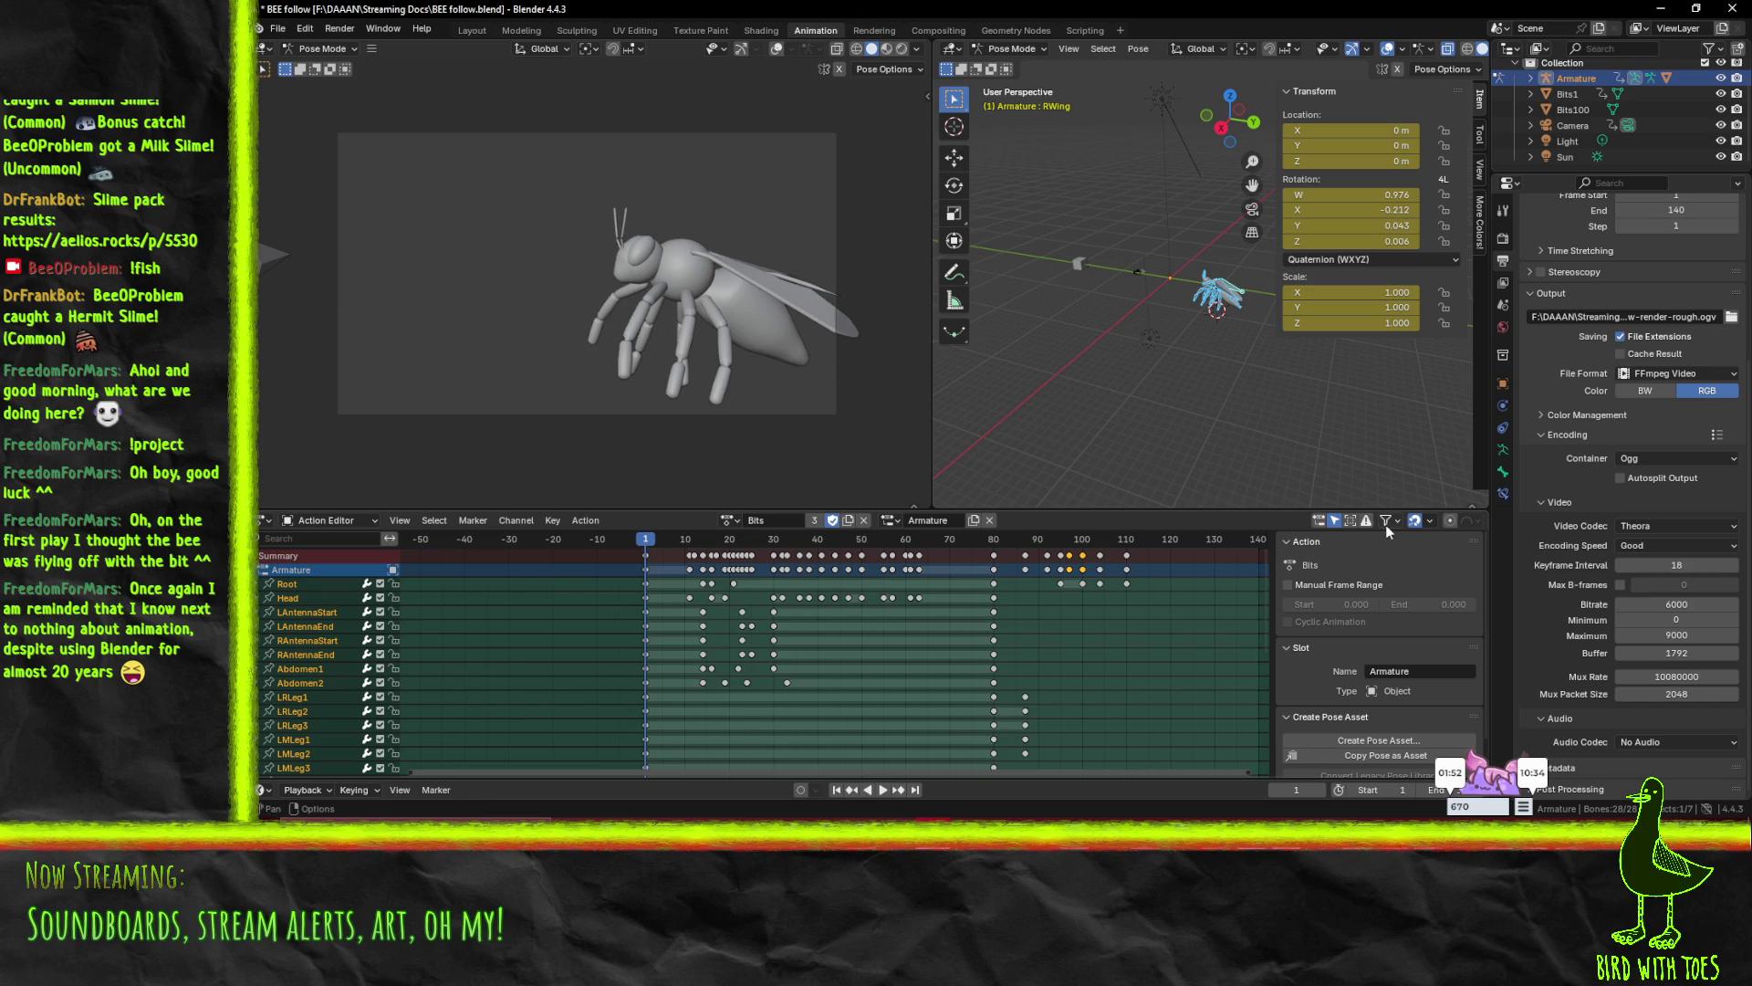
click(889, 520)
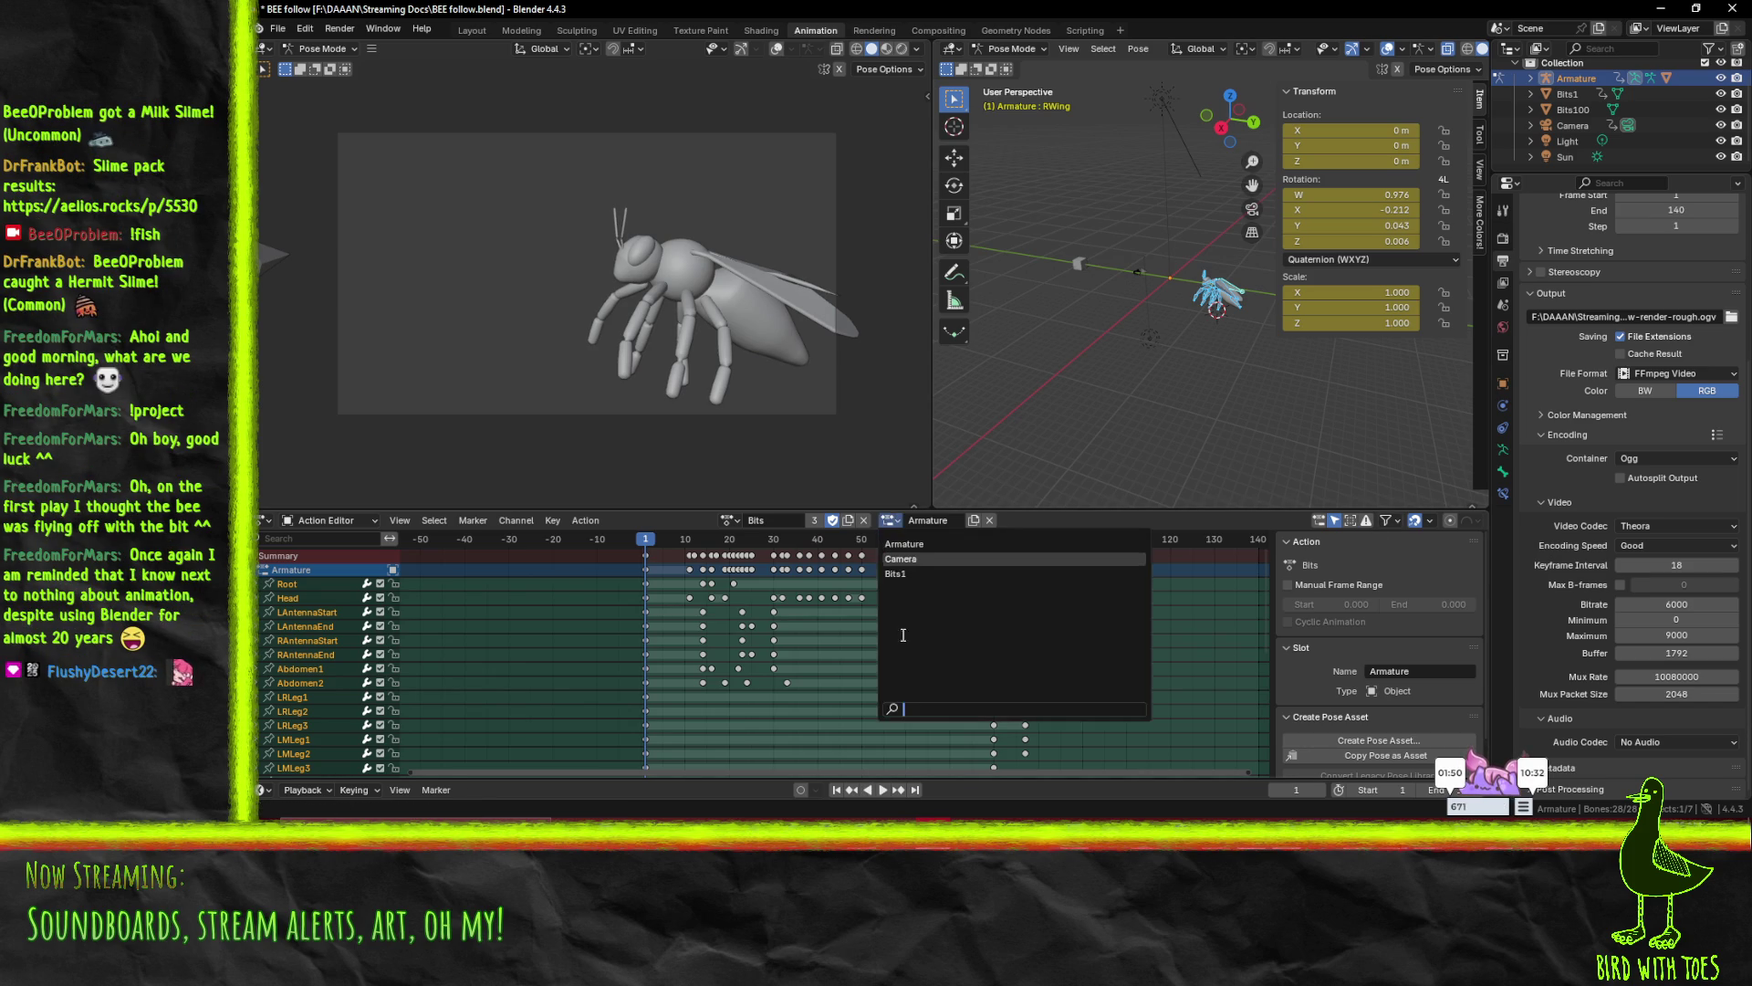
click(926, 566)
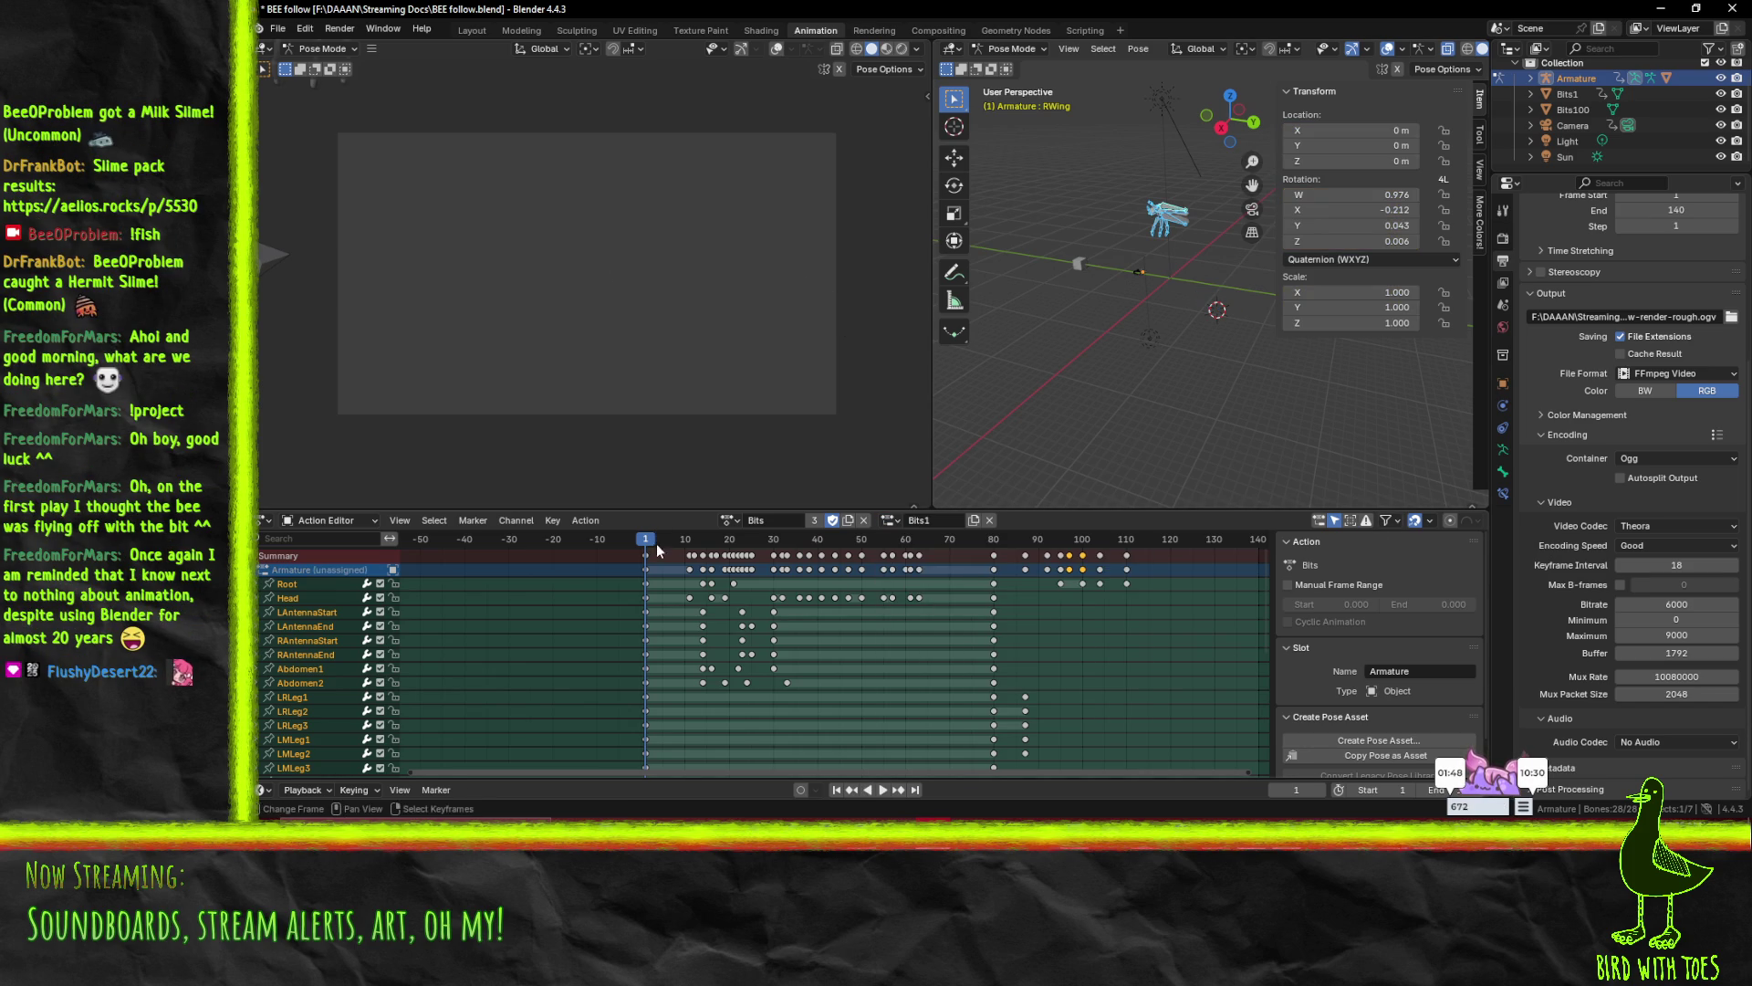
drag(643, 542, 858, 561)
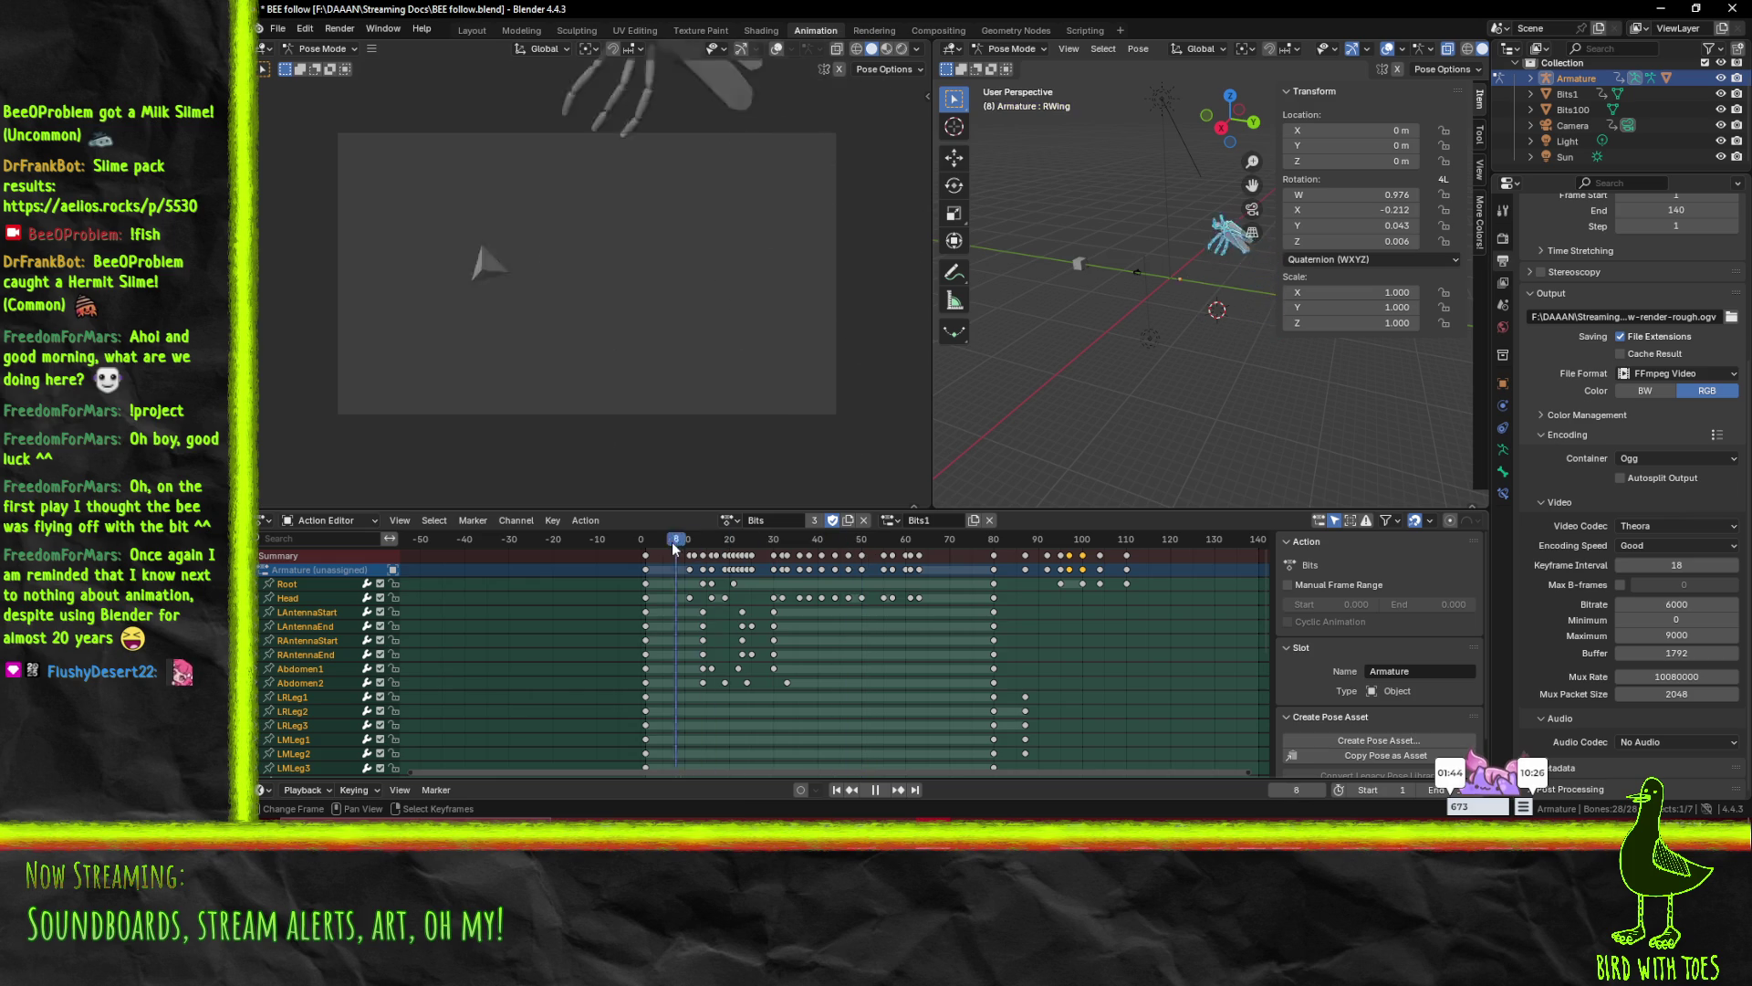
key(Escape)
click(890, 520)
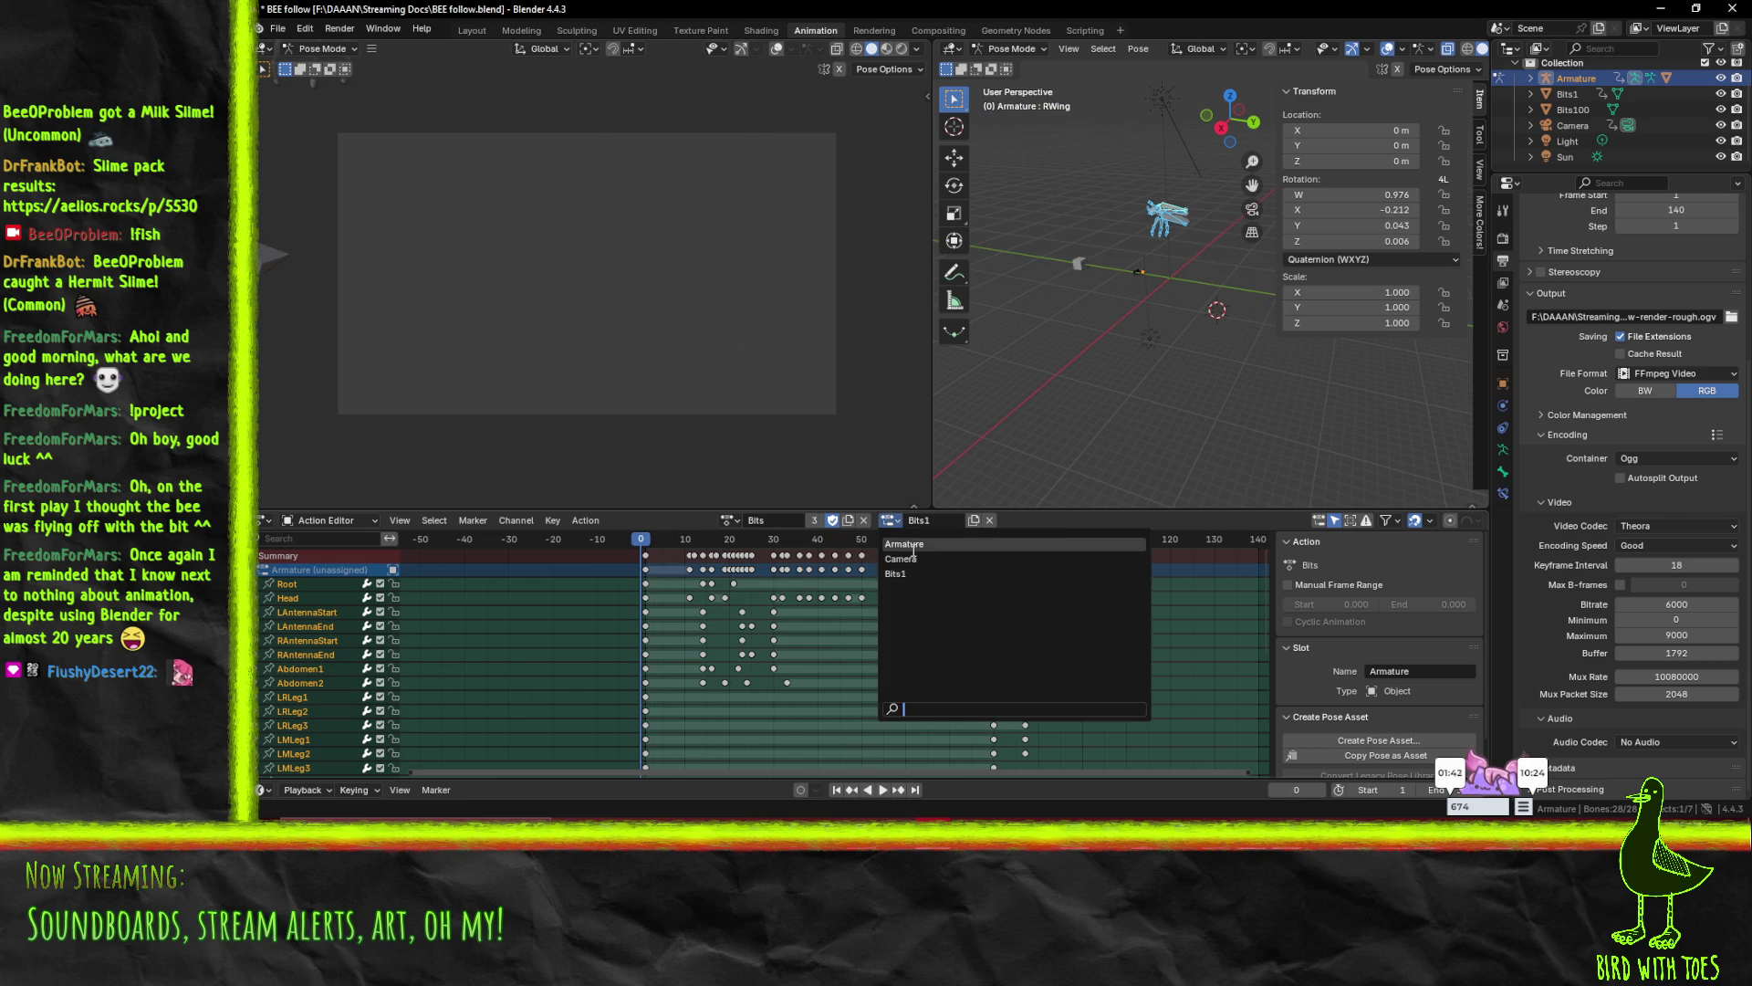
click(904, 544)
key(space)
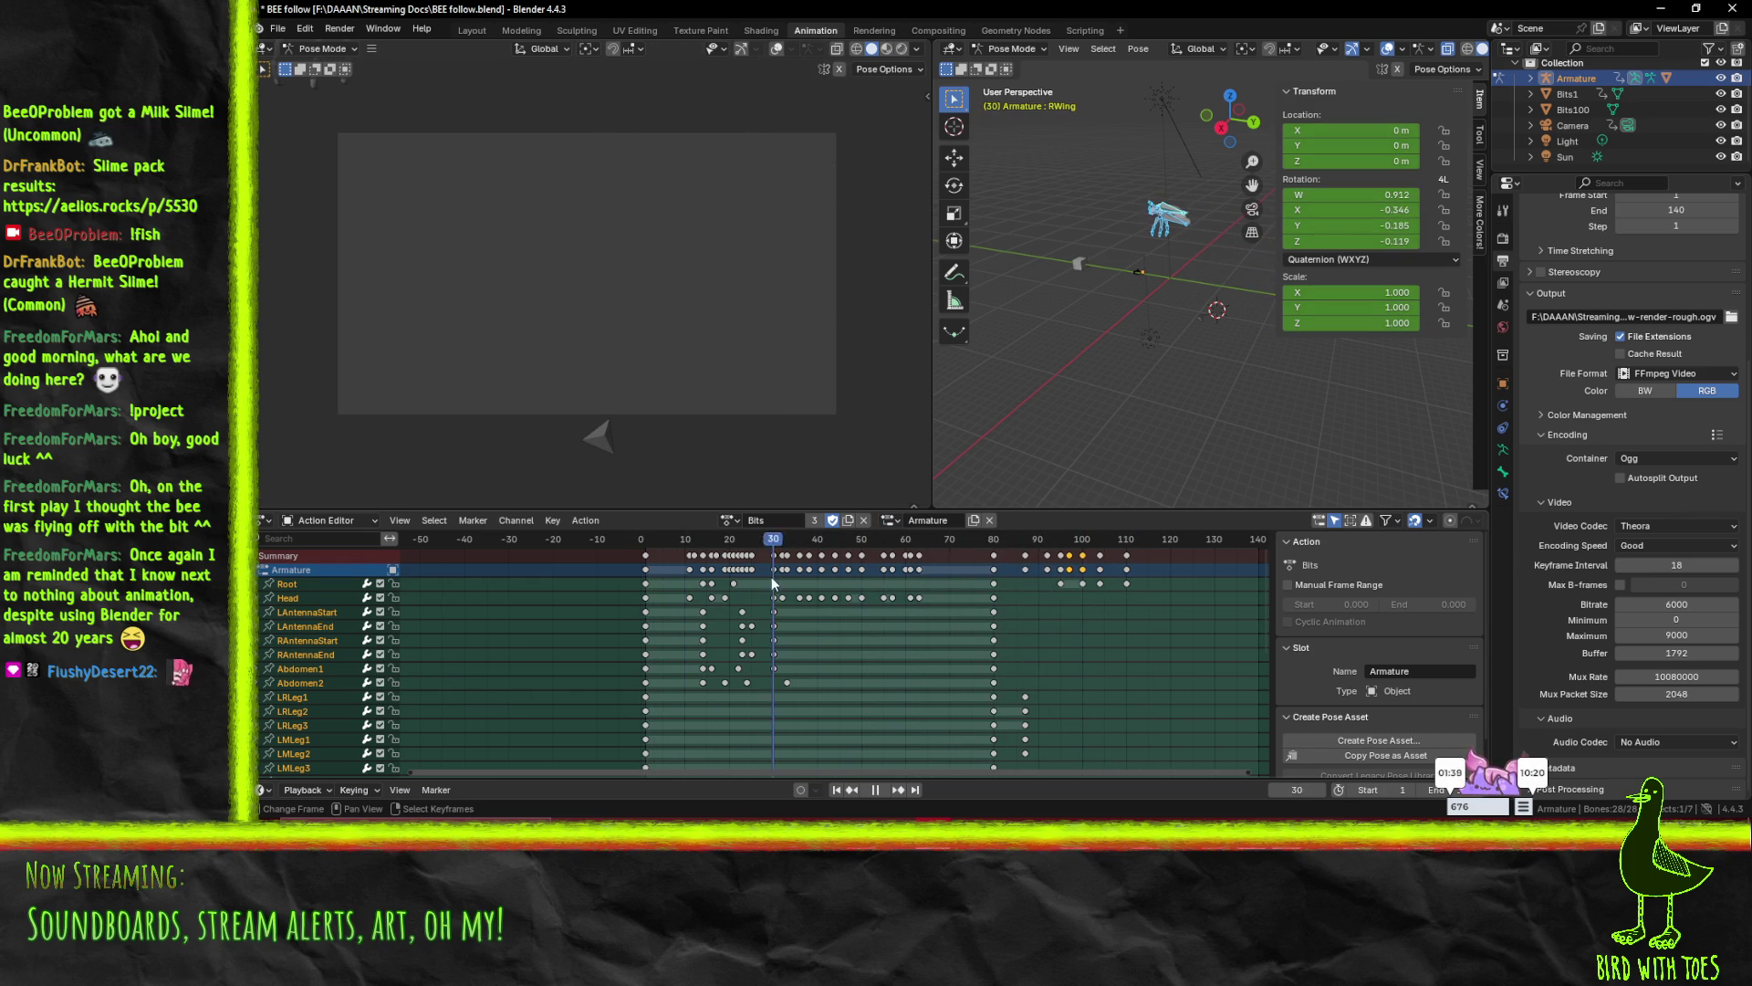
drag(1087, 584, 646, 572)
key(space)
mouse_move(1163, 242)
middle_down()
mouse_move(1224, 243)
mouse_move(1202, 248)
middle_up()
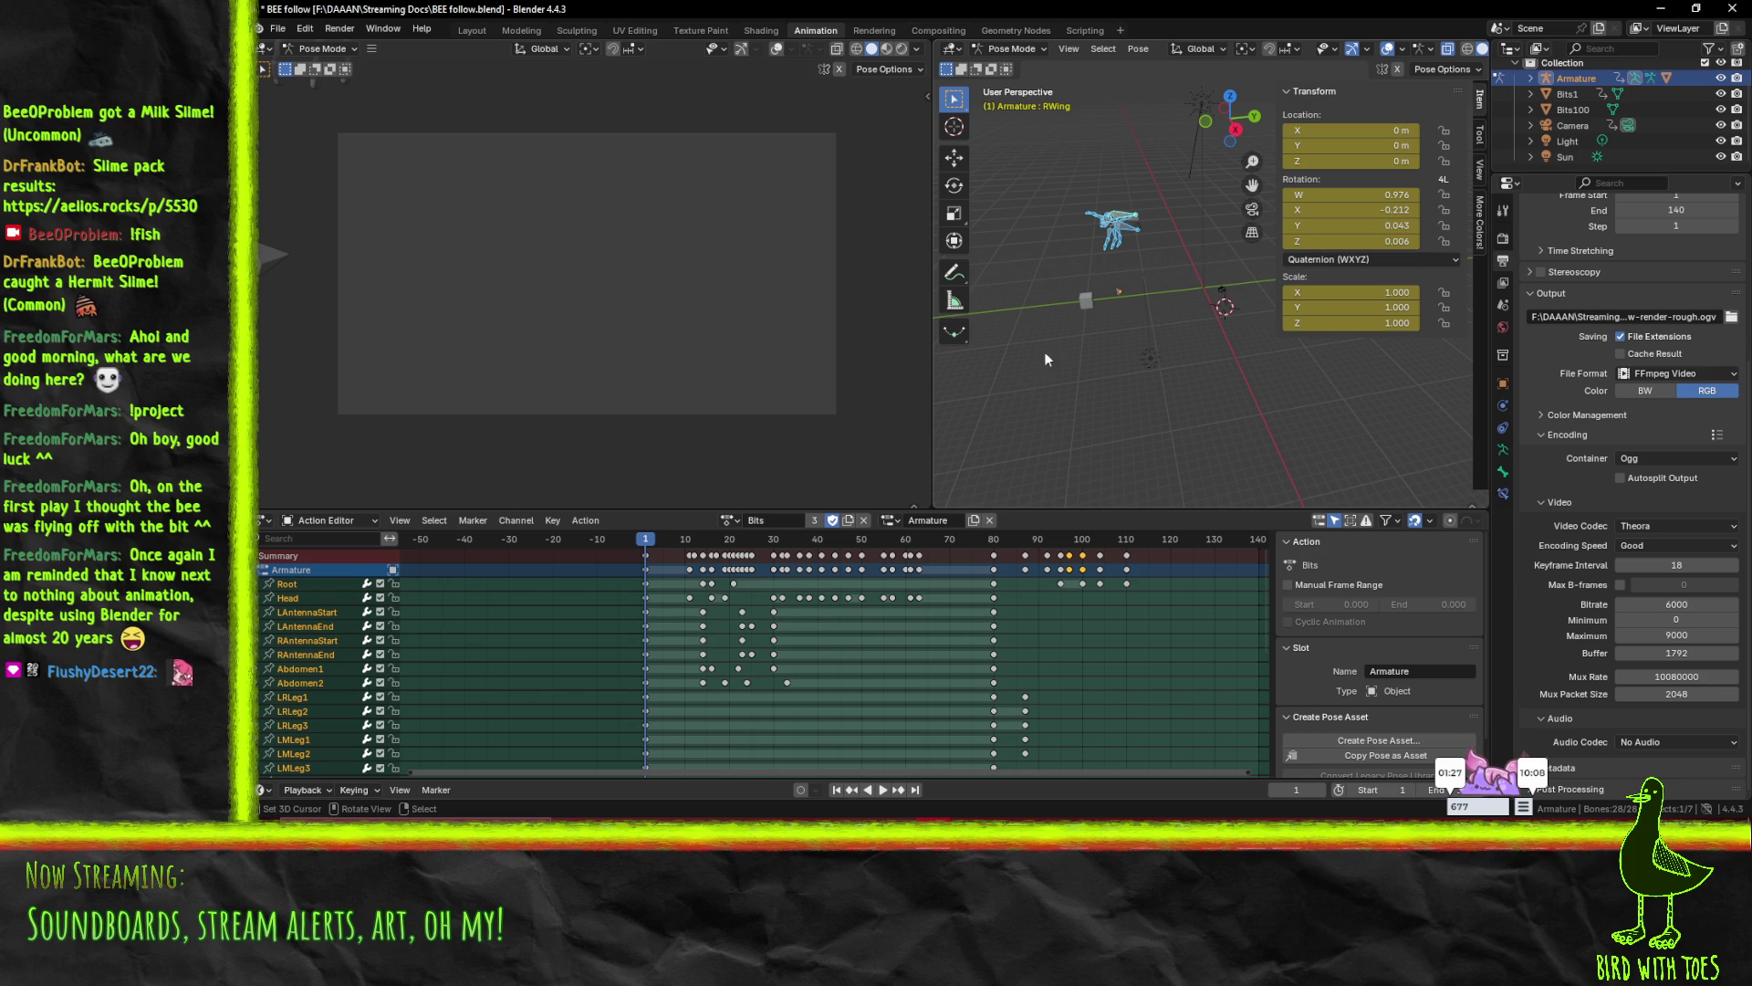
shift+middle_drag(1061, 344, 1013, 387)
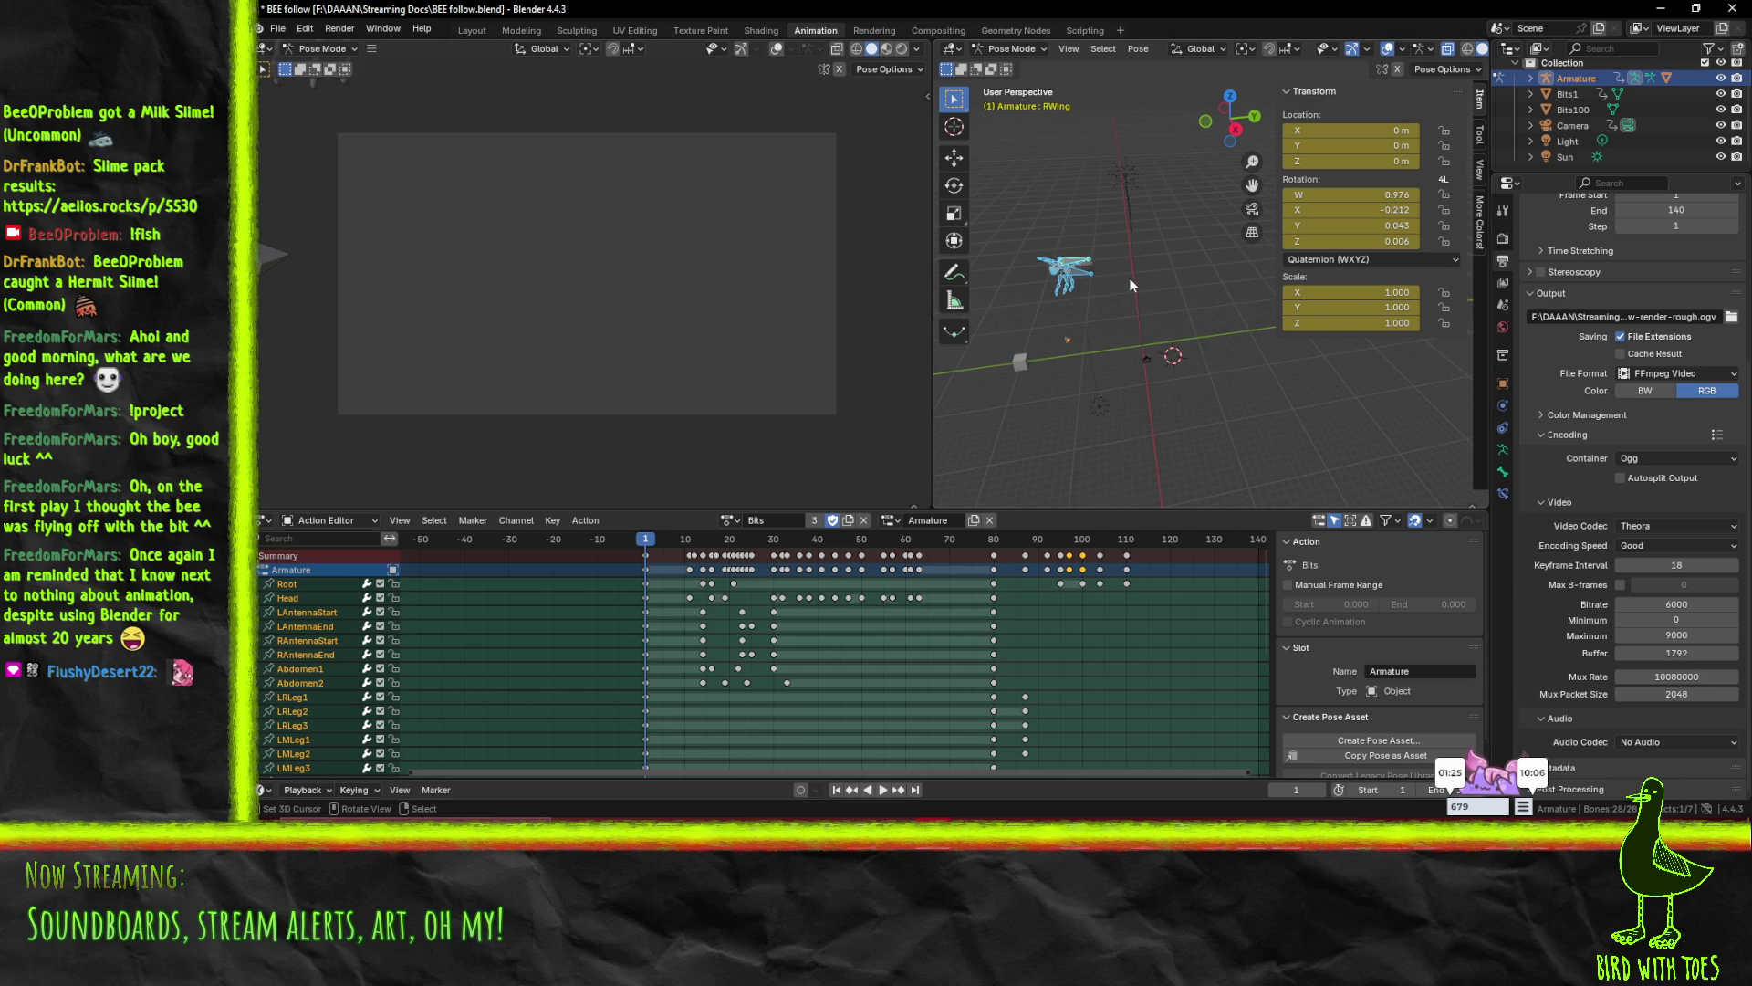
- Switch the armature to Object Mode and edit its Y location
click(1011, 48)
click(1020, 68)
click(1355, 146)
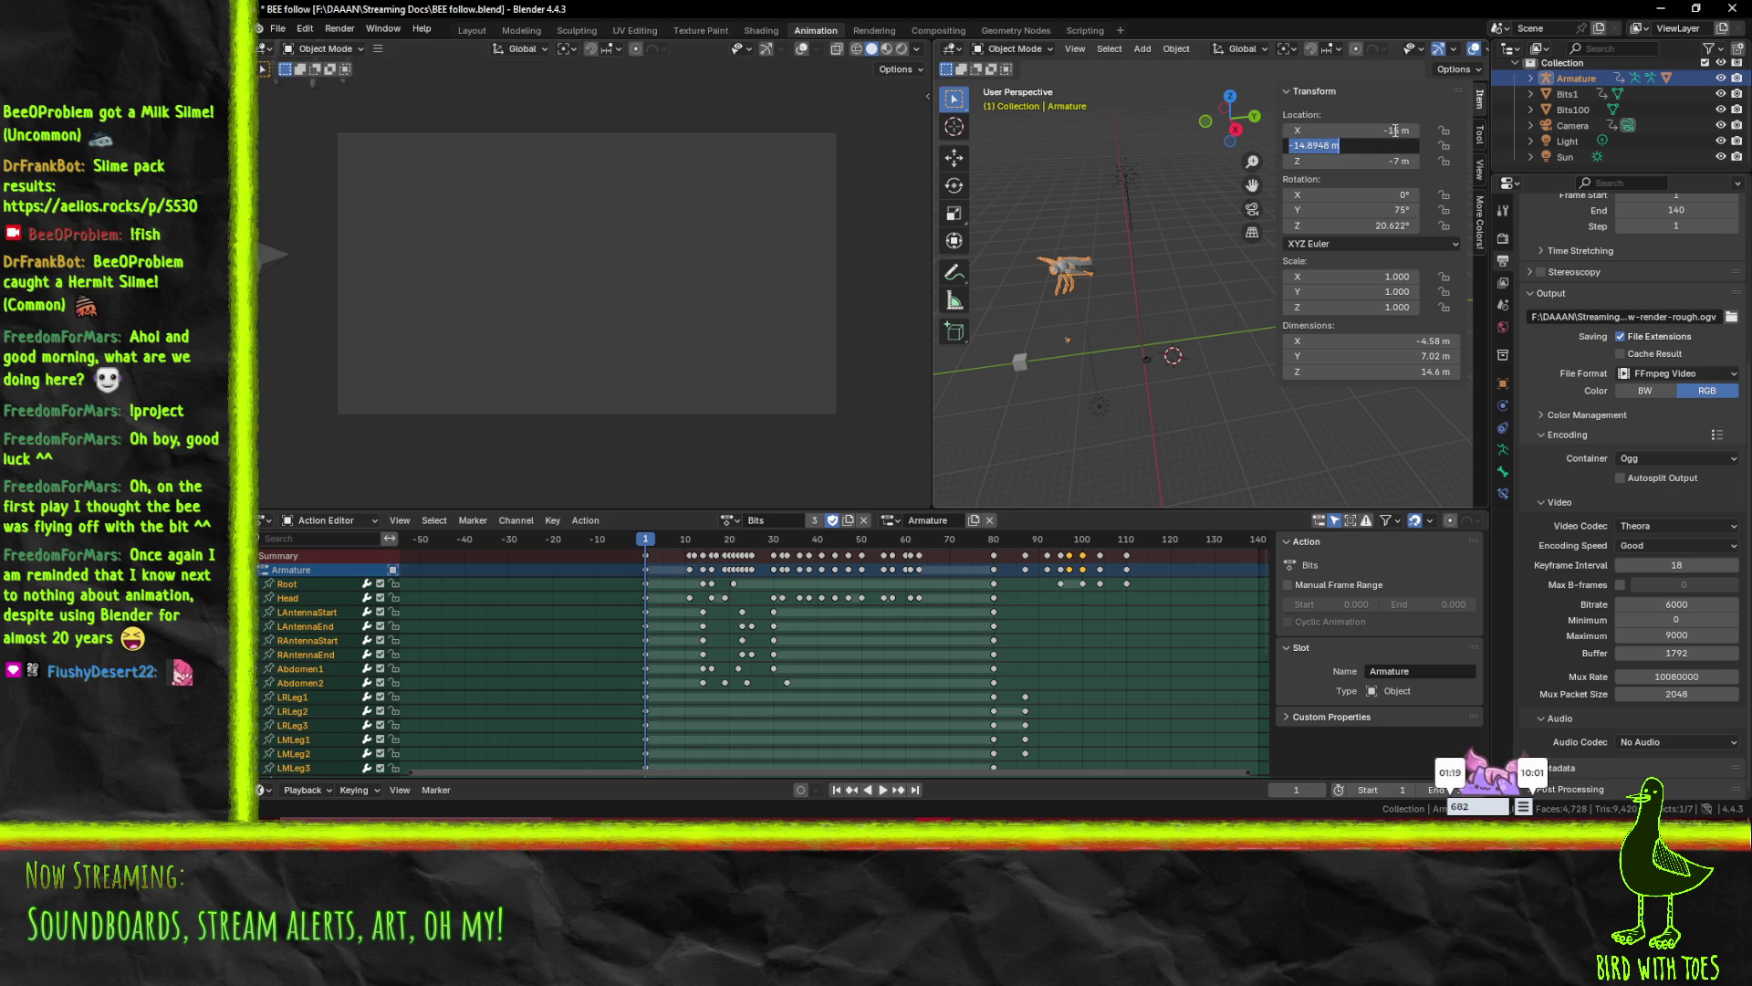
click(746, 520)
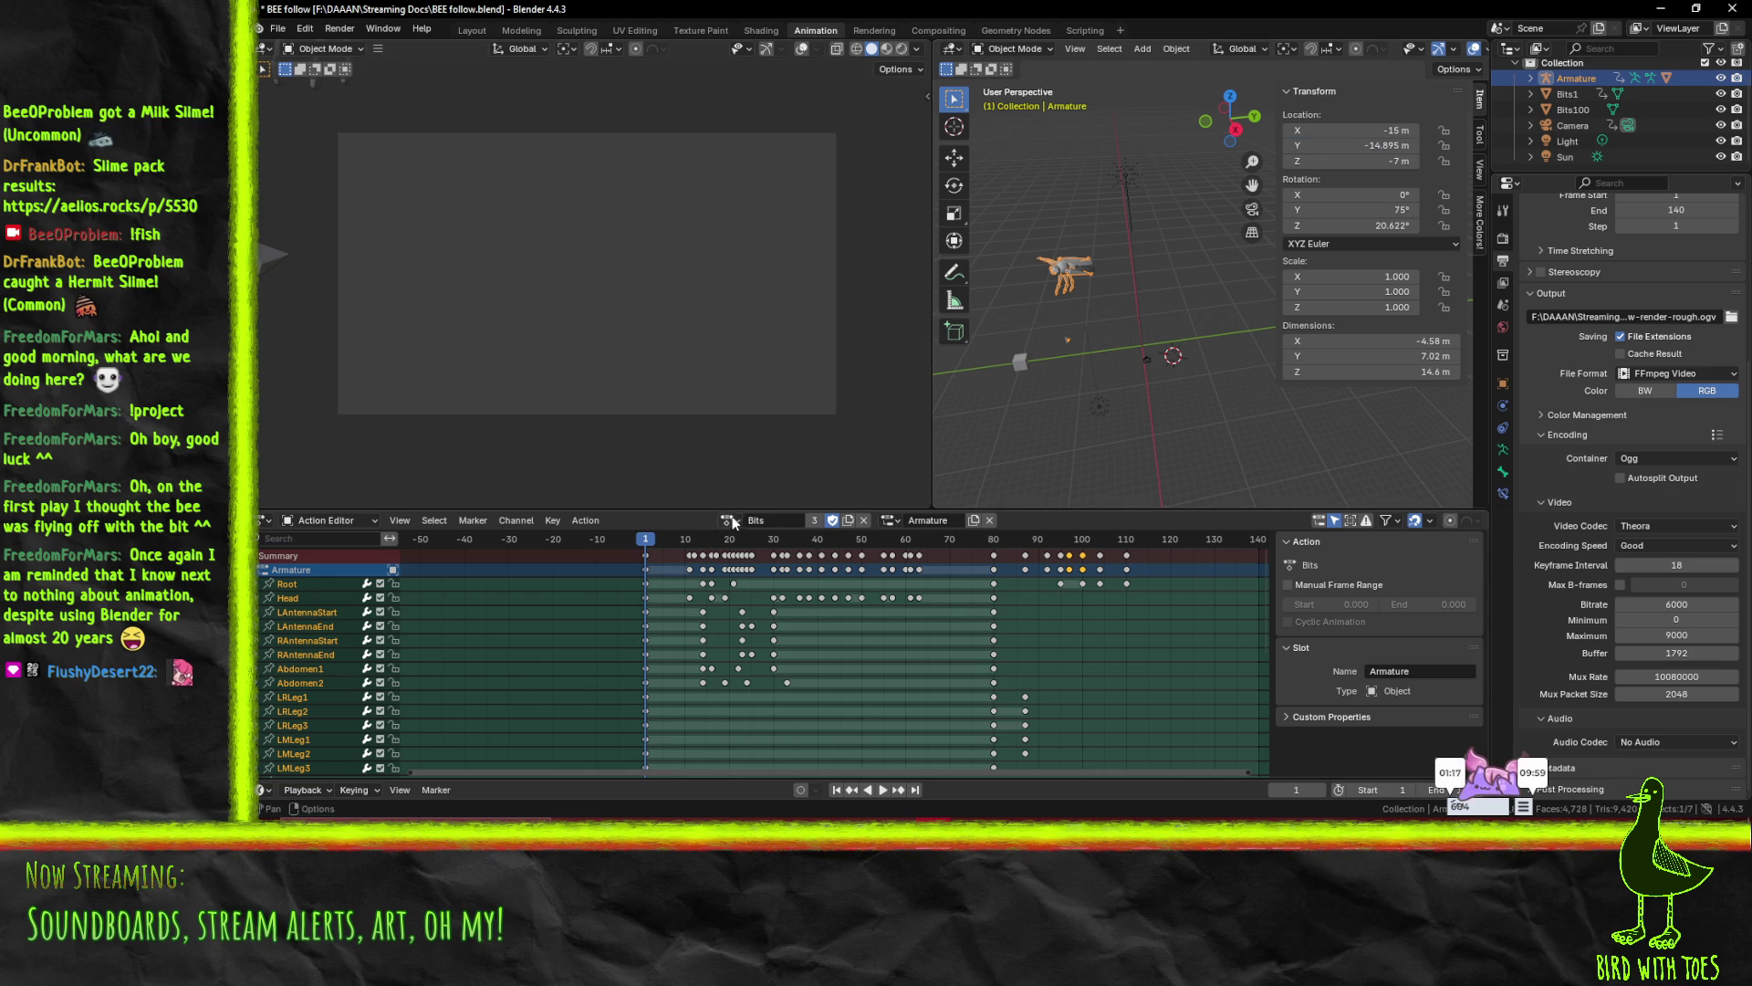
- Assign the Follow action to the armature instead of Bits and return to frame 0
click(888, 520)
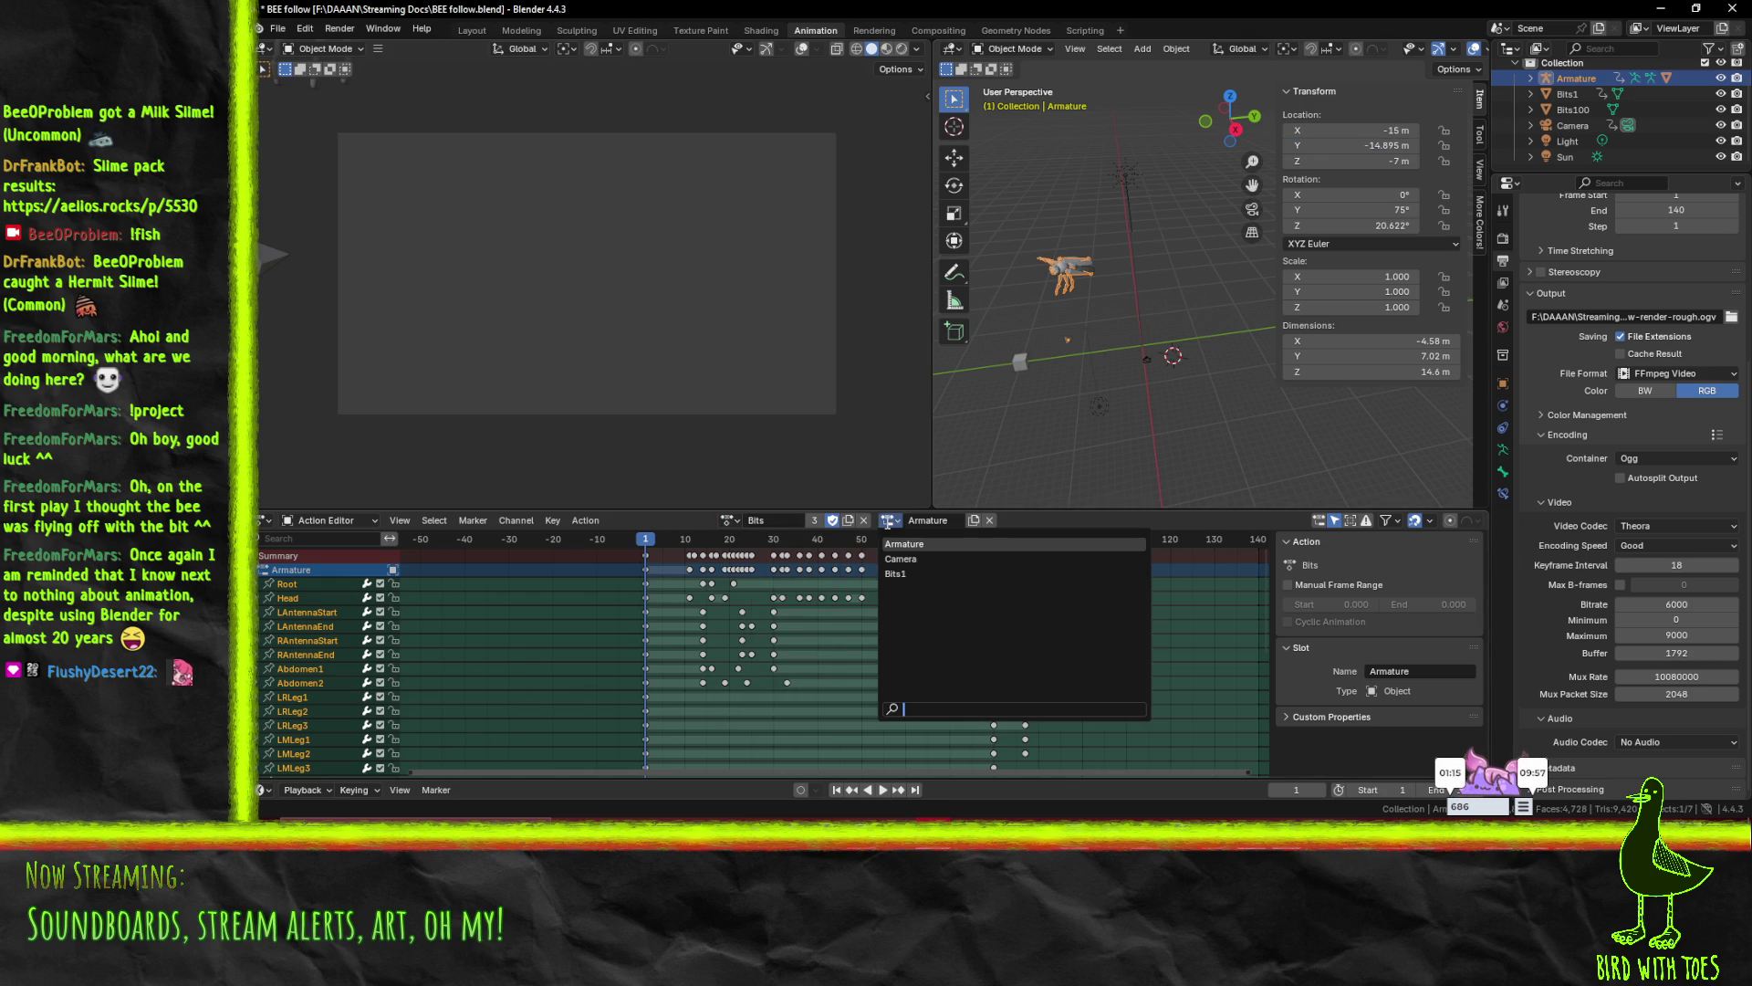
click(905, 543)
click(730, 520)
click(744, 558)
key(Left)
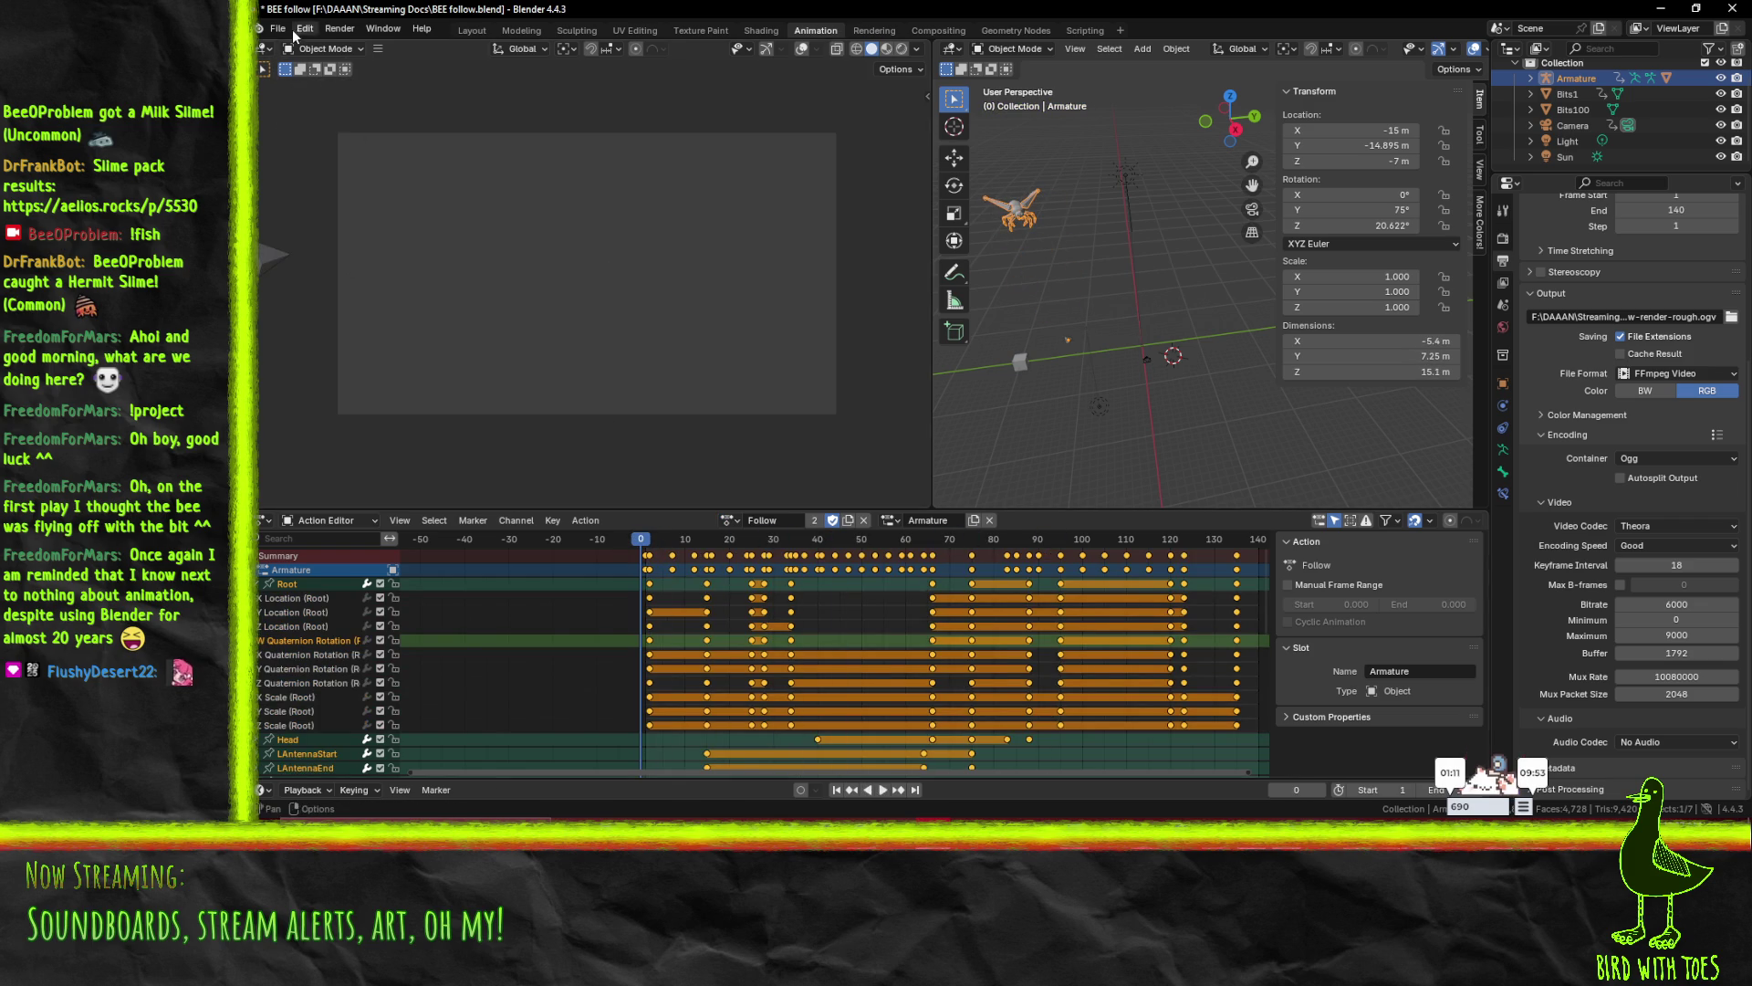
- Choose File > Revert to return to the last saved version
click(278, 29)
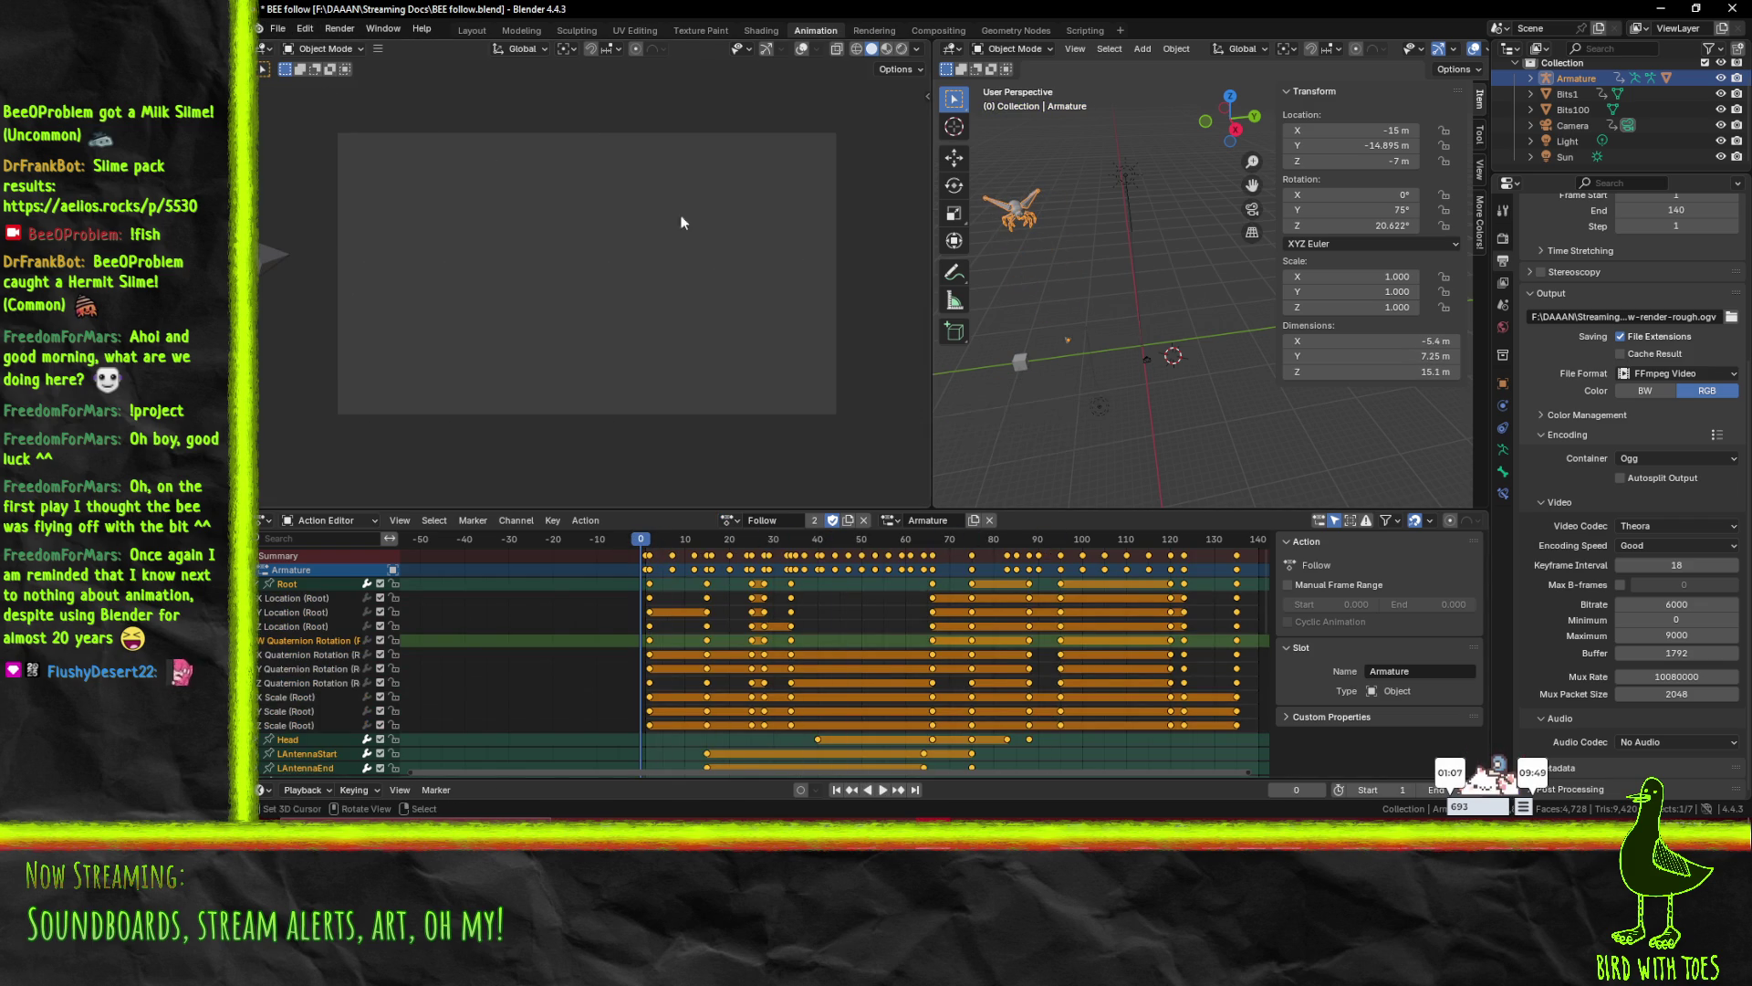
click(277, 28)
click(310, 108)
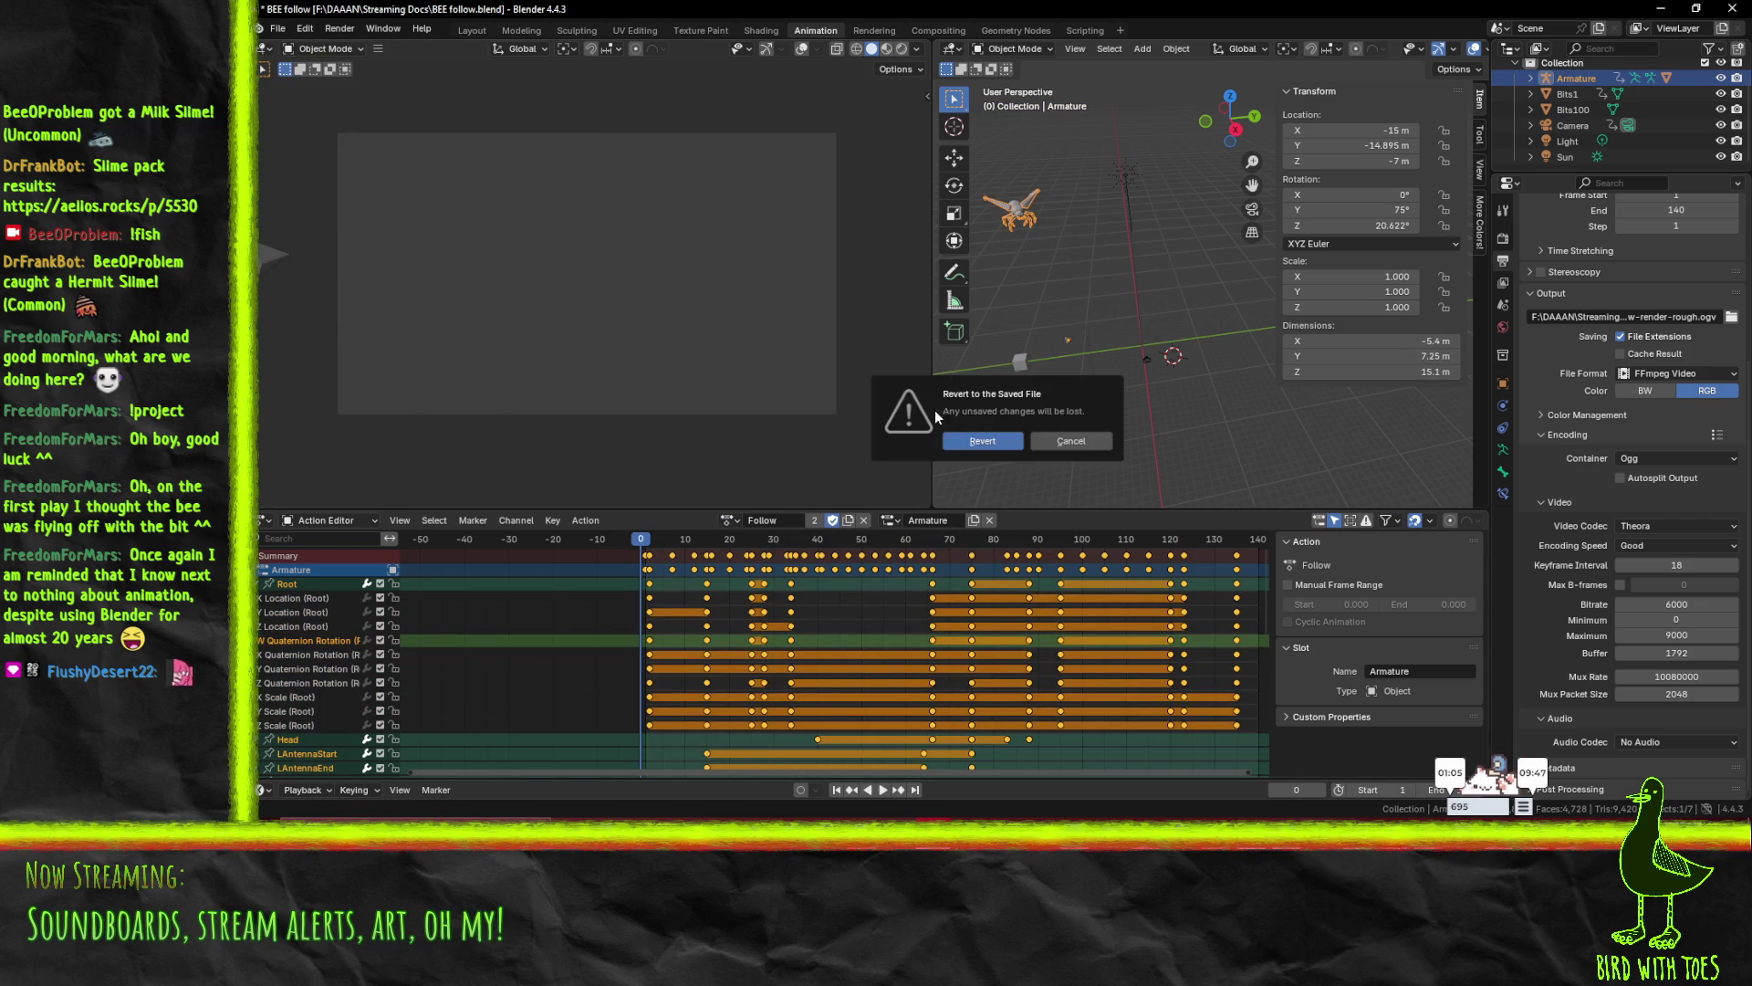
- Revert the bee file, play and stop the Follow animation, then bring Overlay Jukebox on screen
click(983, 442)
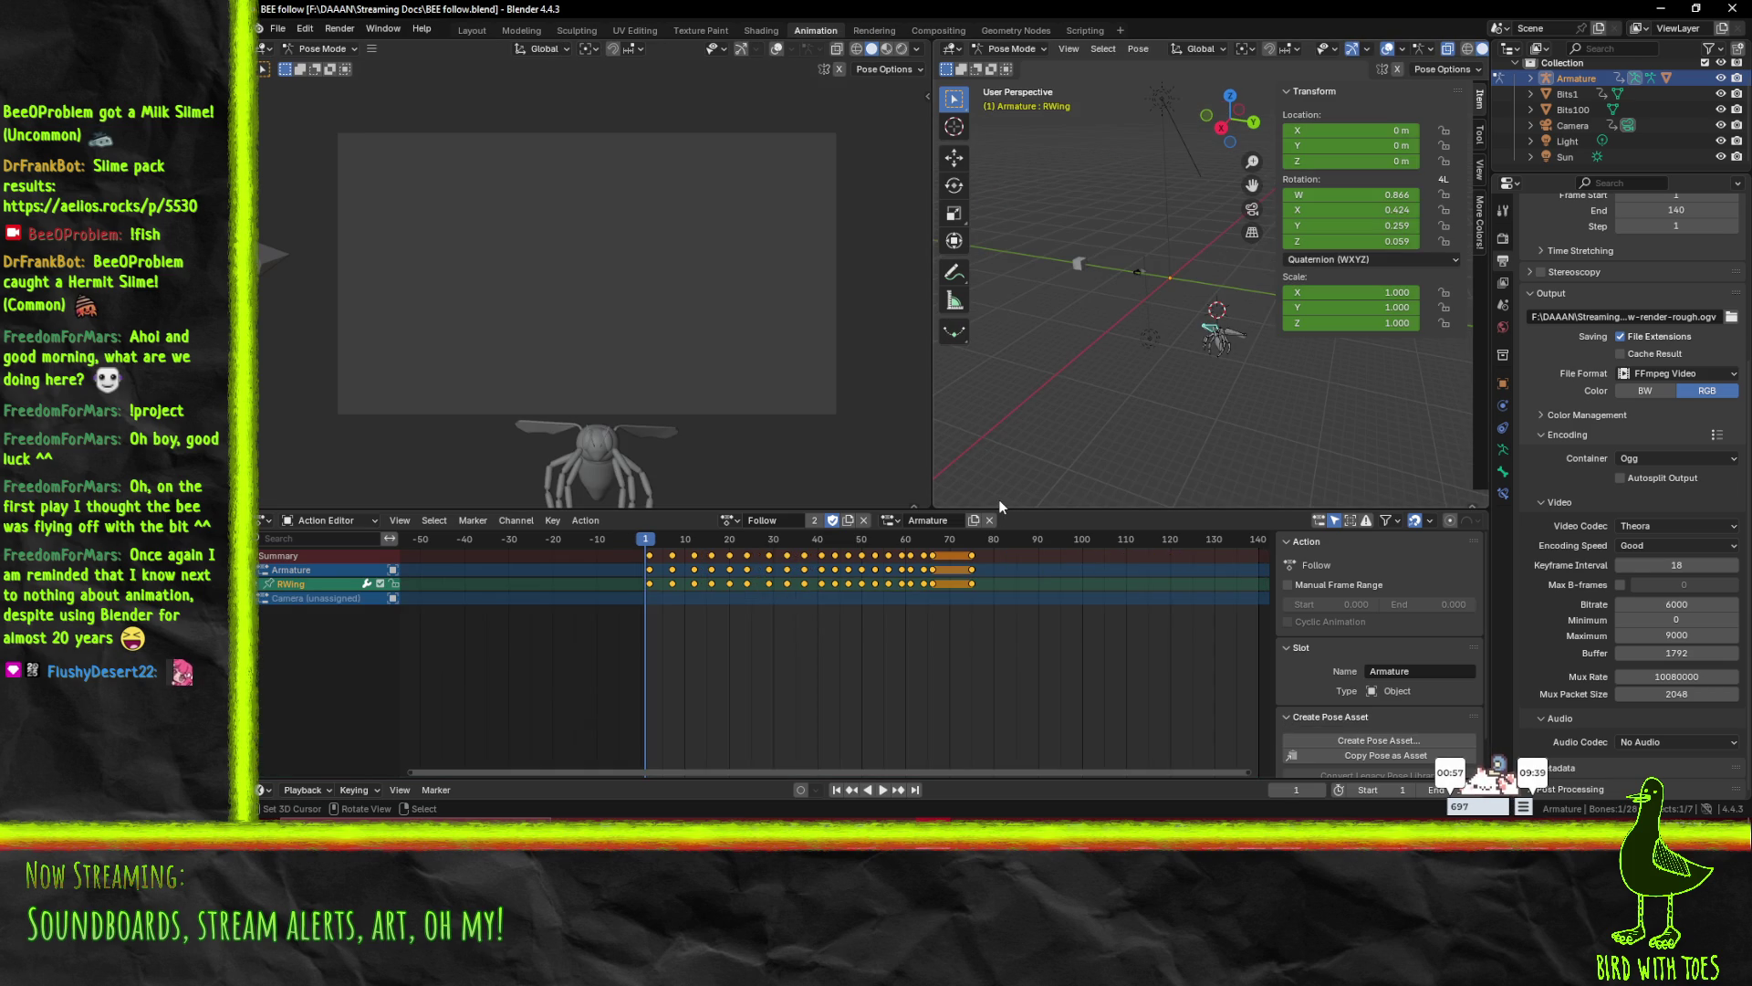
key(space)
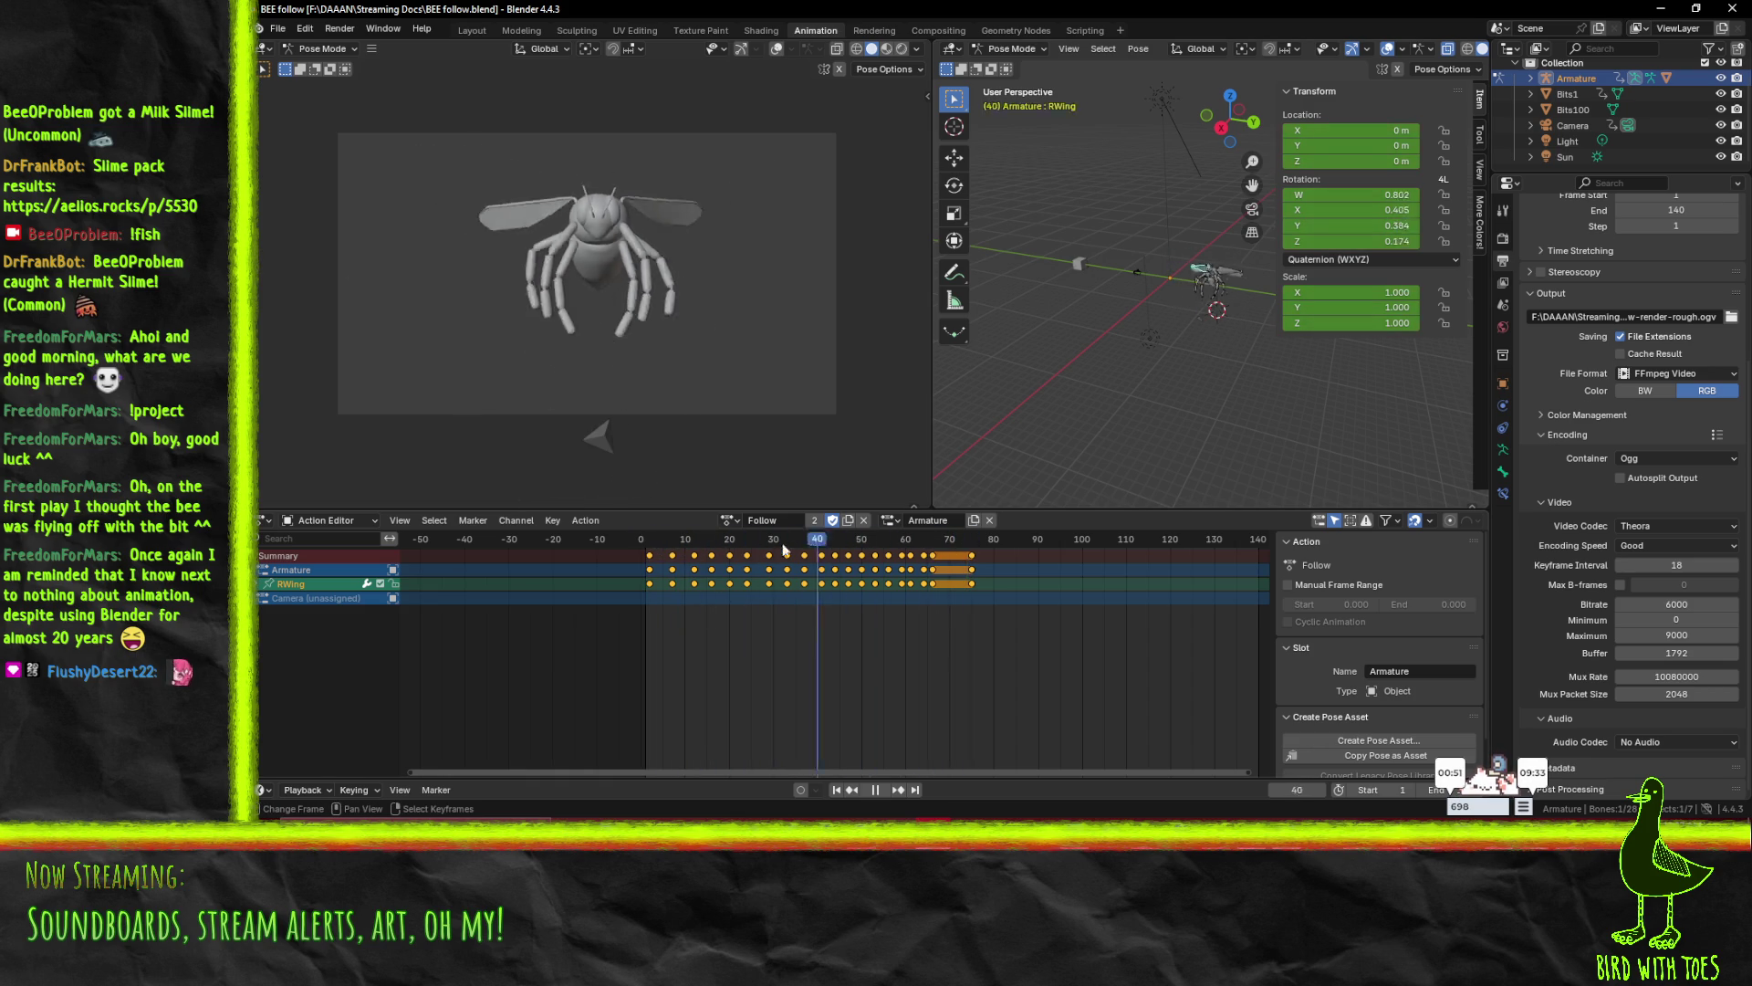
click(650, 542)
key(space)
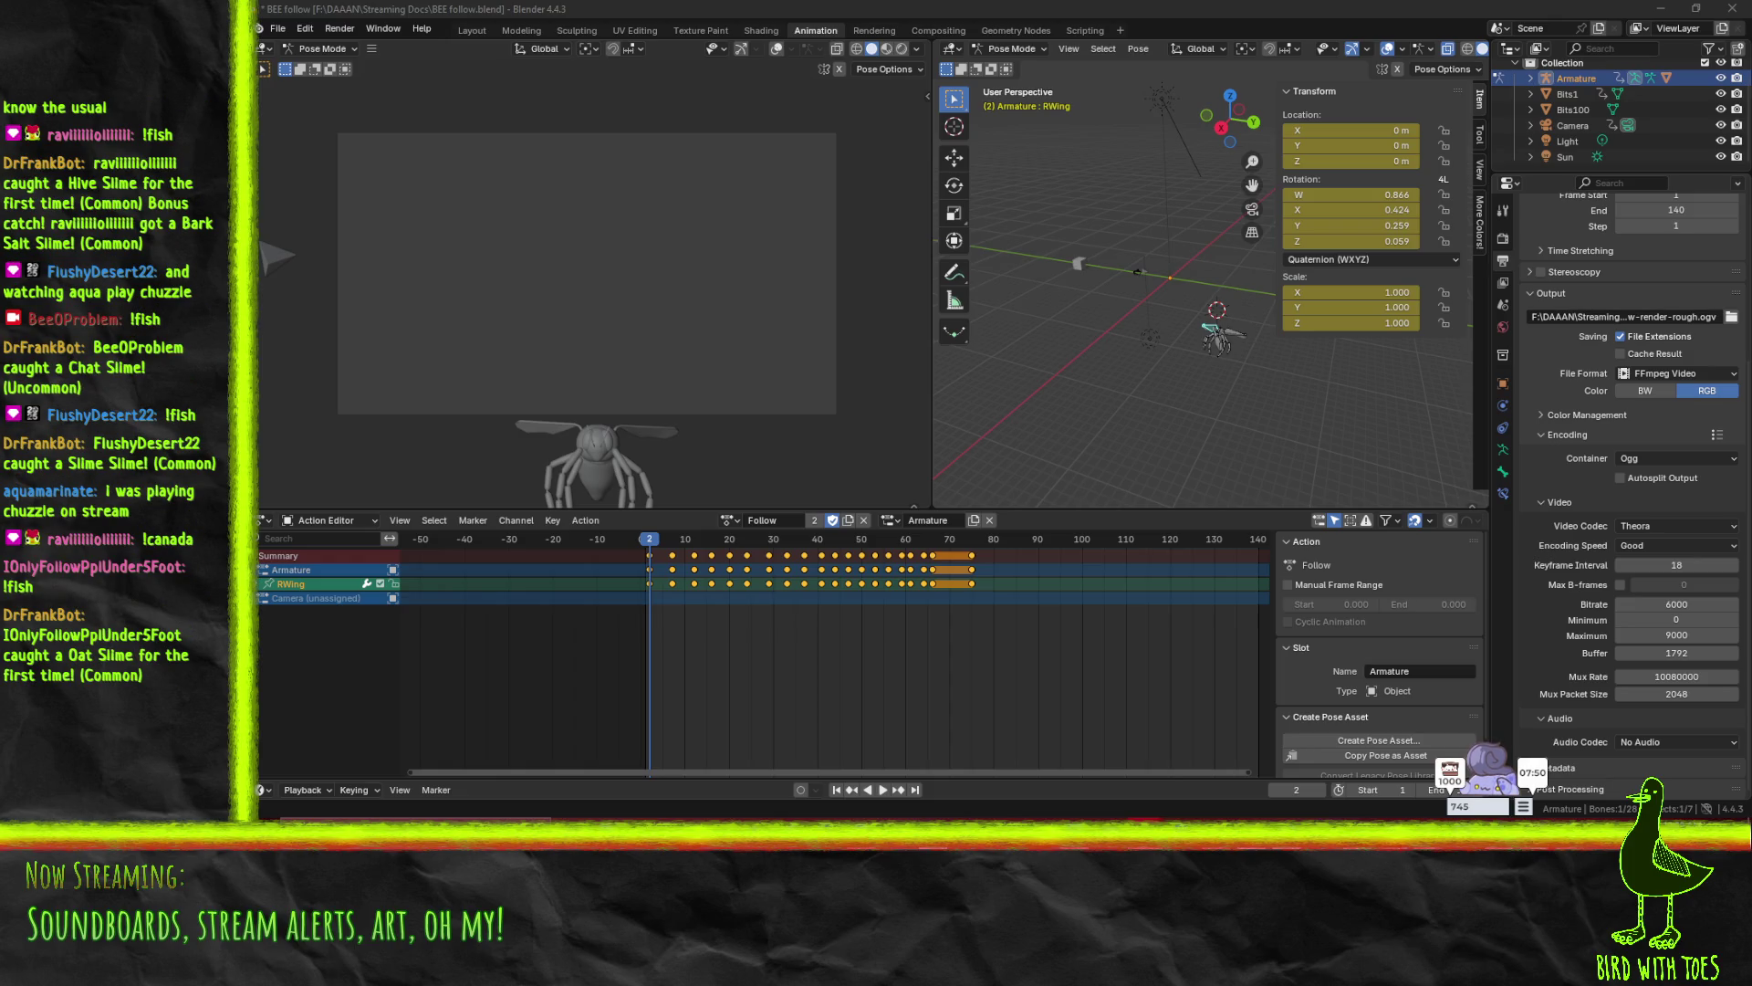
mouse_move(1747, 424)
mouse_down()
mouse_move(1371, 200)
mouse_move(1180, 274)
mouse_move(1261, 249)
mouse_up()
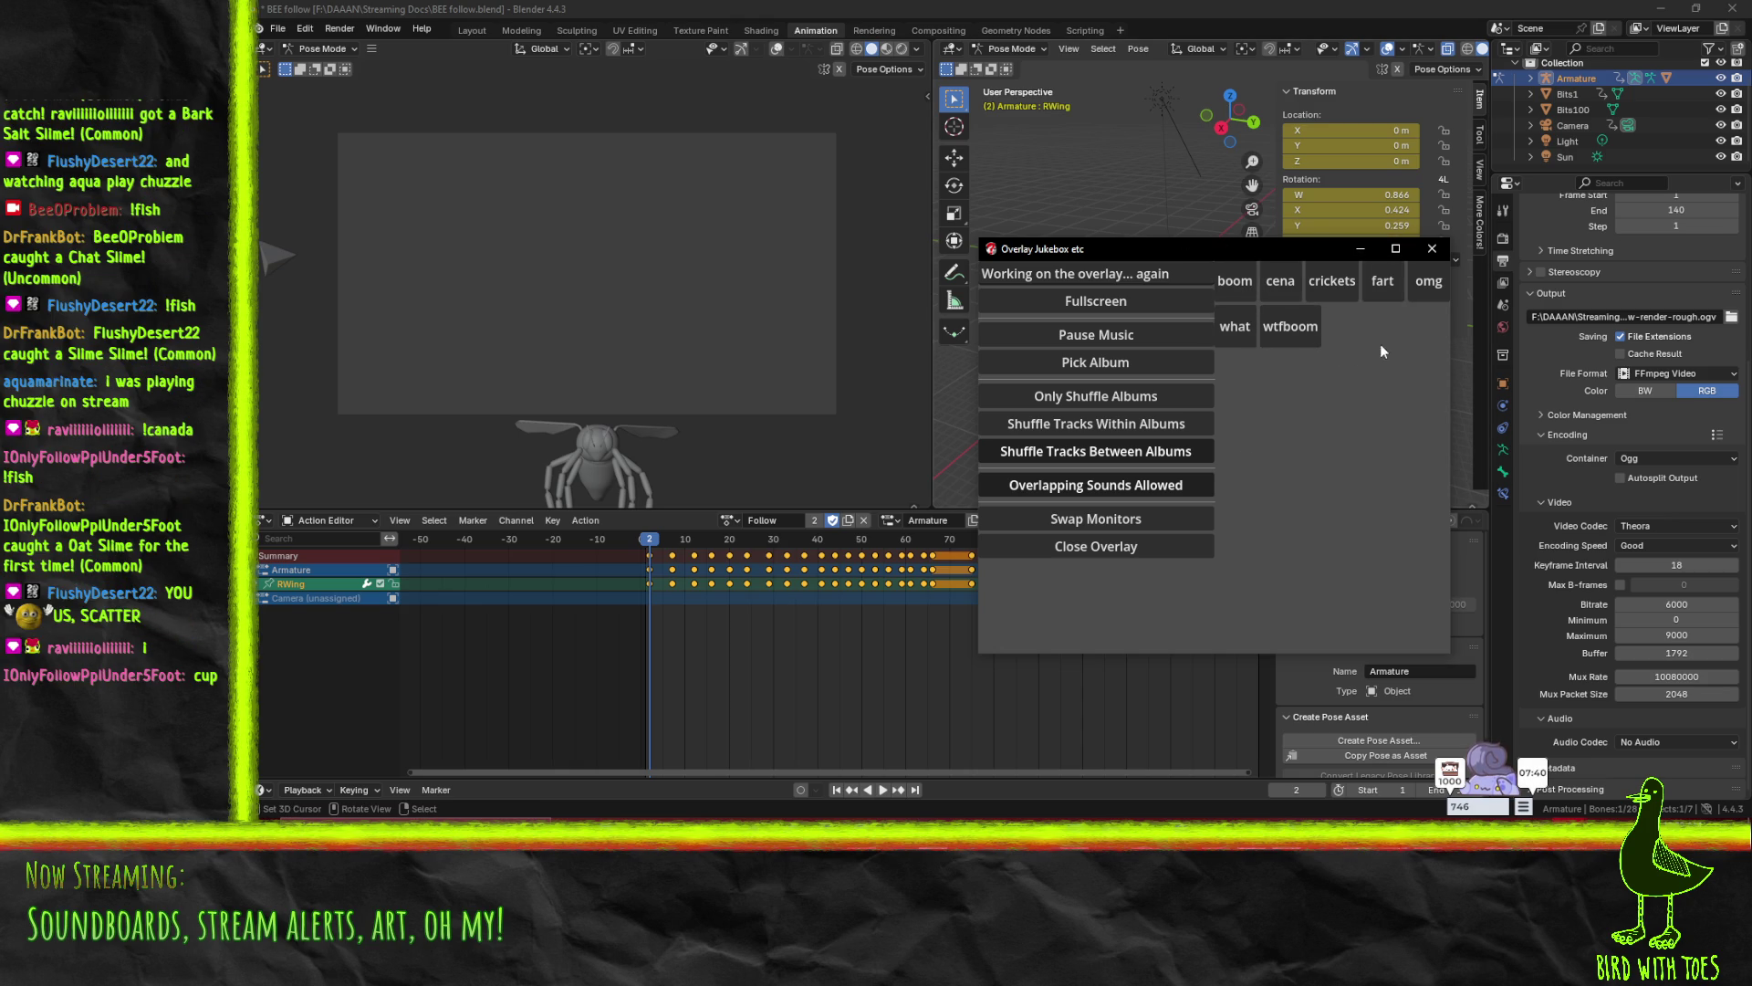
- Play the boom sound effect in Overlay Jukebox, hide the jukebox, and minimize Blender
click(1124, 255)
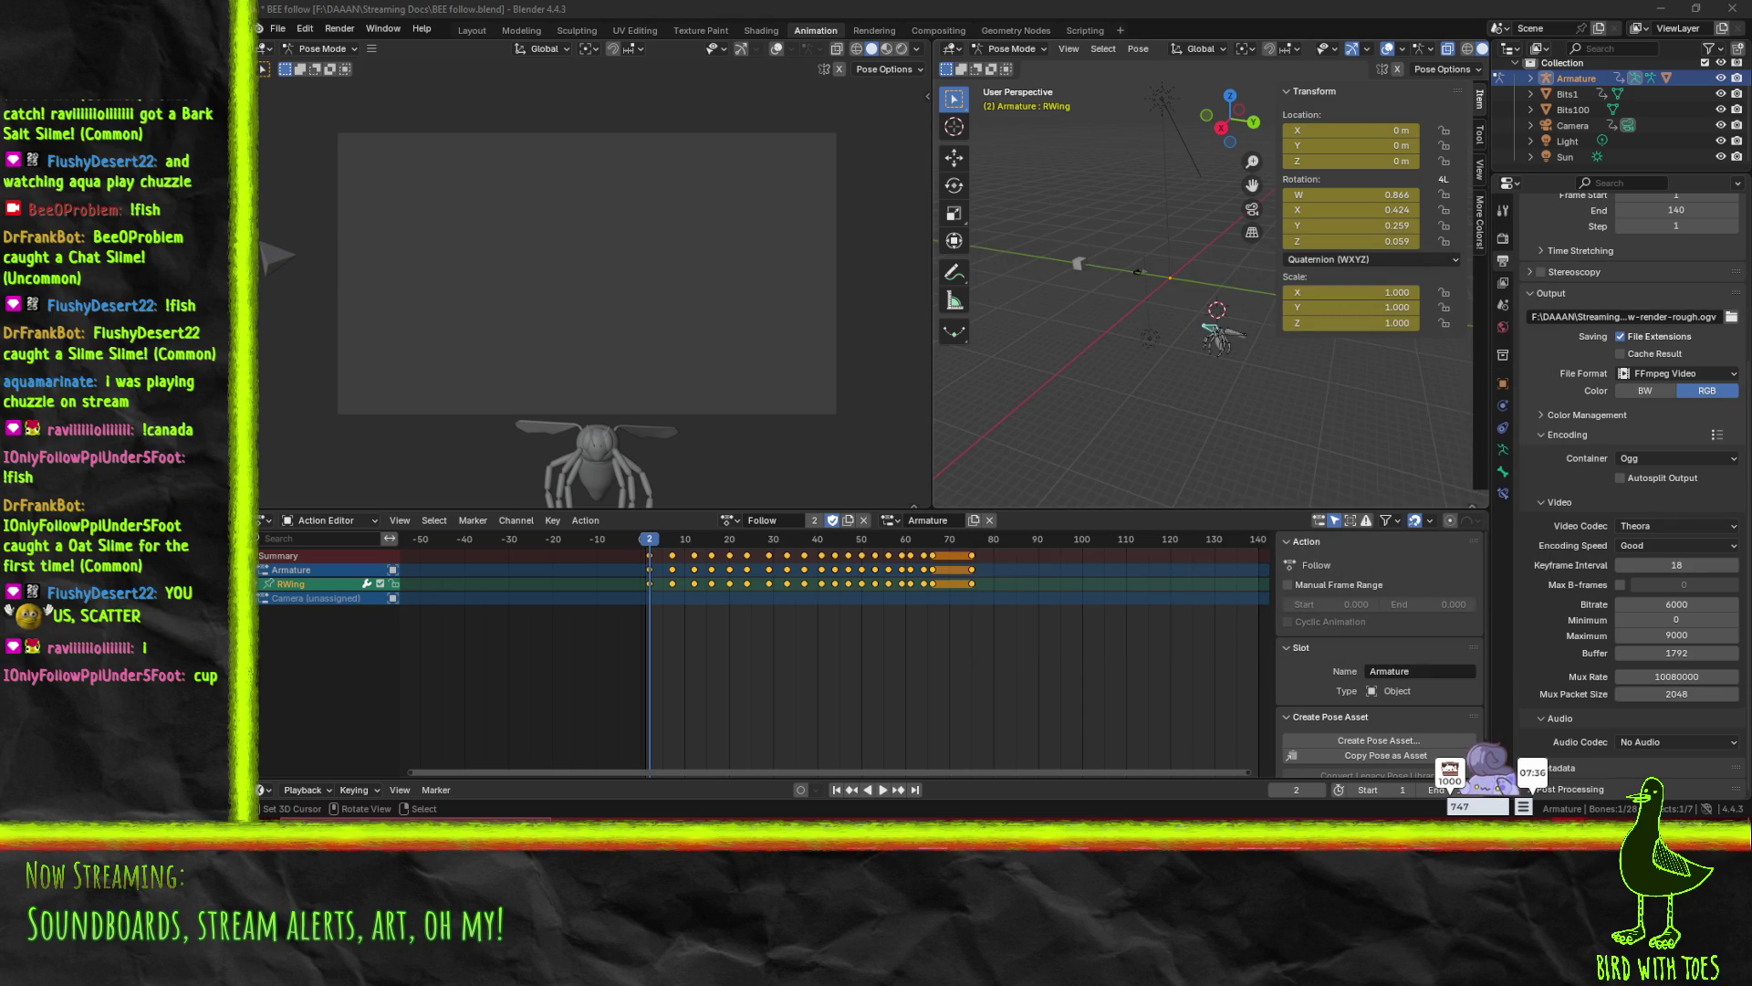
key(alt+Tab)
click(1214, 278)
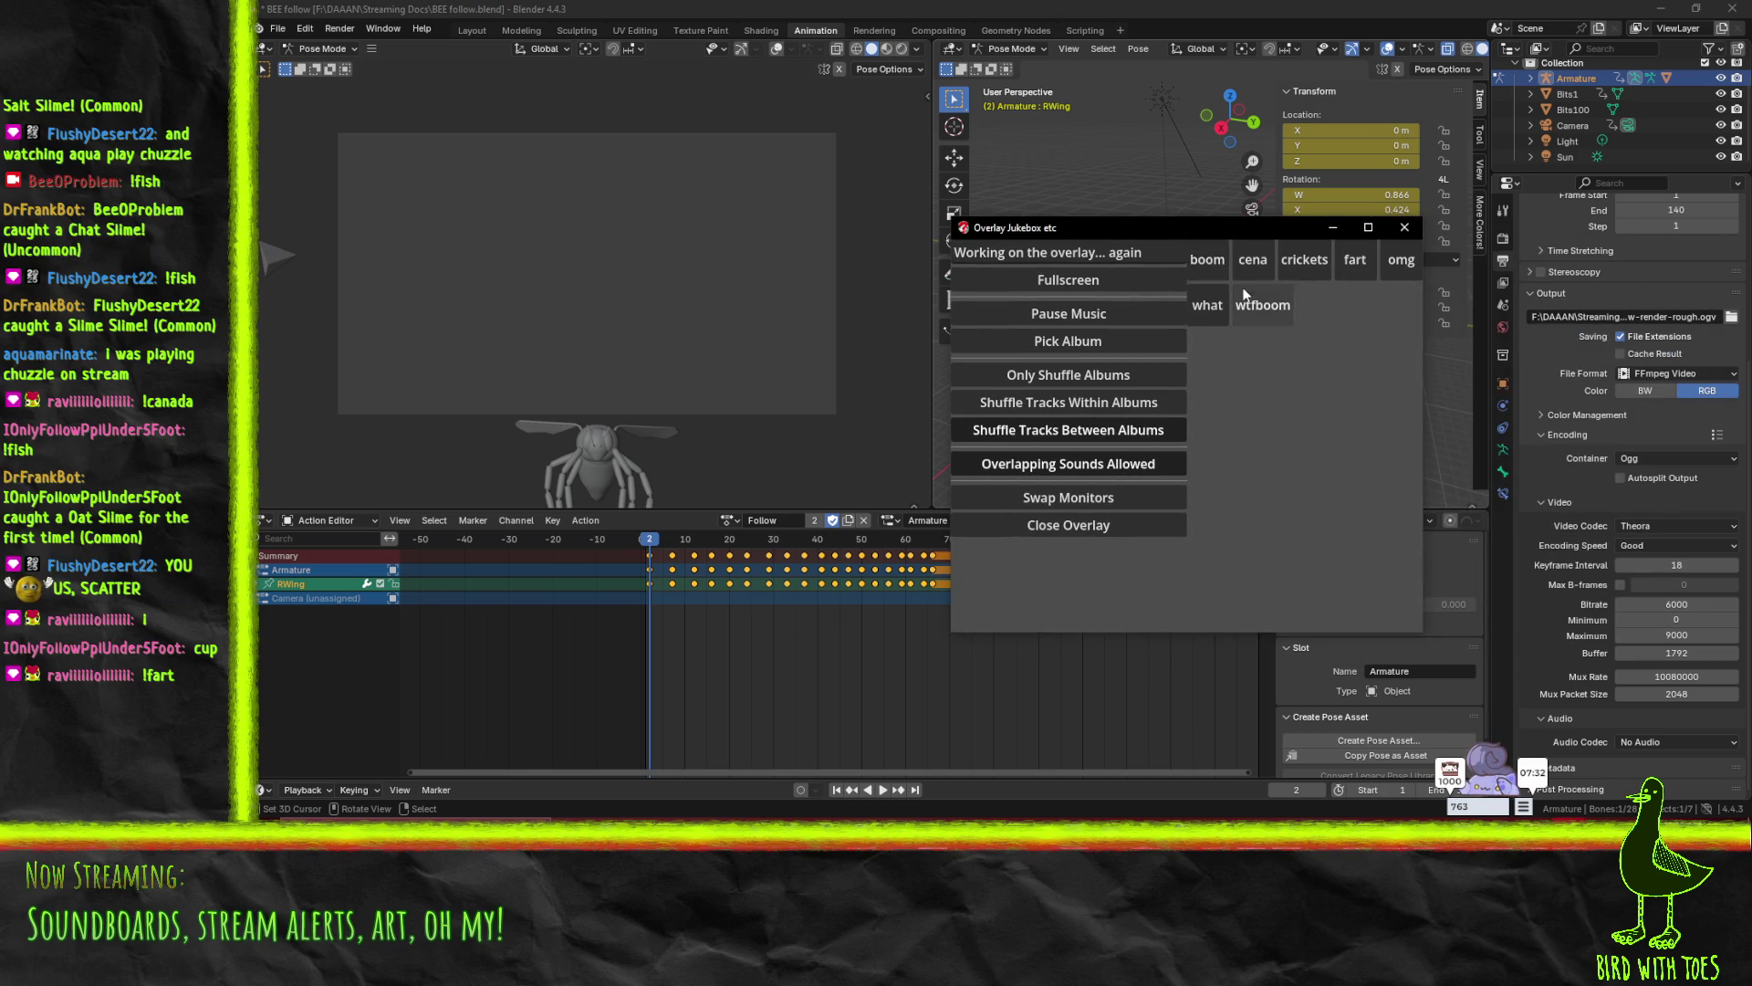
key(alt+Tab)
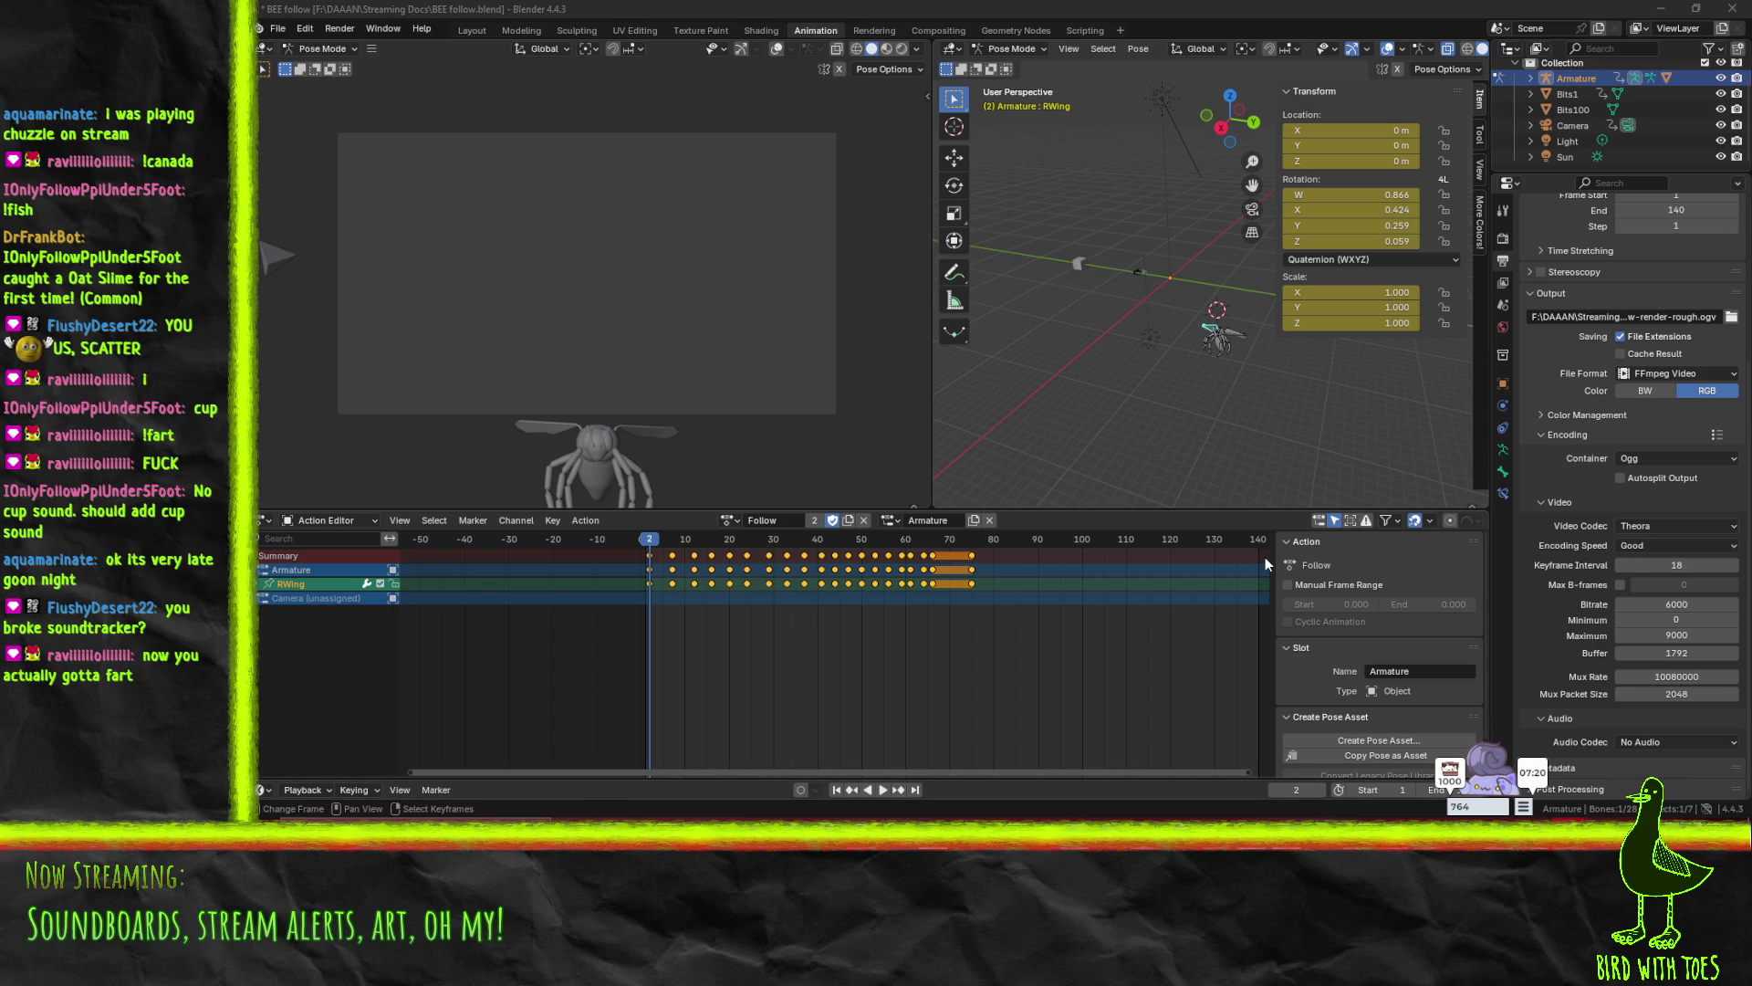
click(1673, 9)
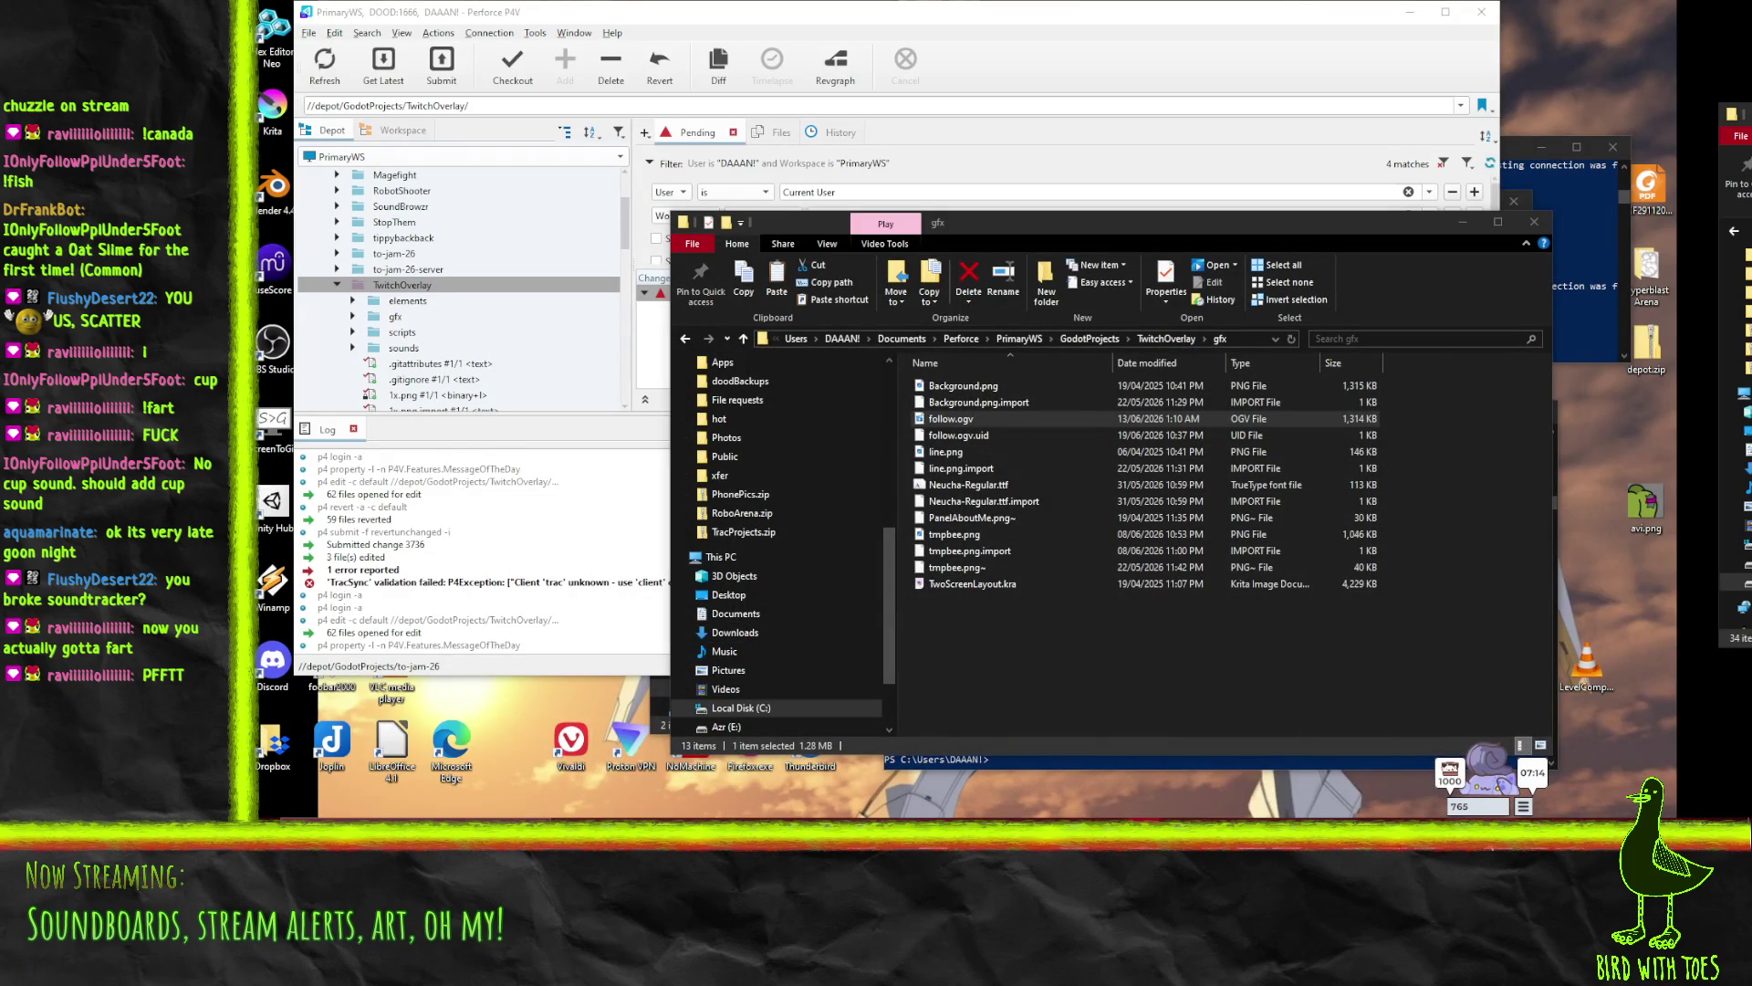
- Switch from the gfx folder in File Explorer to the Godot Twitch Overlay project
key(alt+Tab)
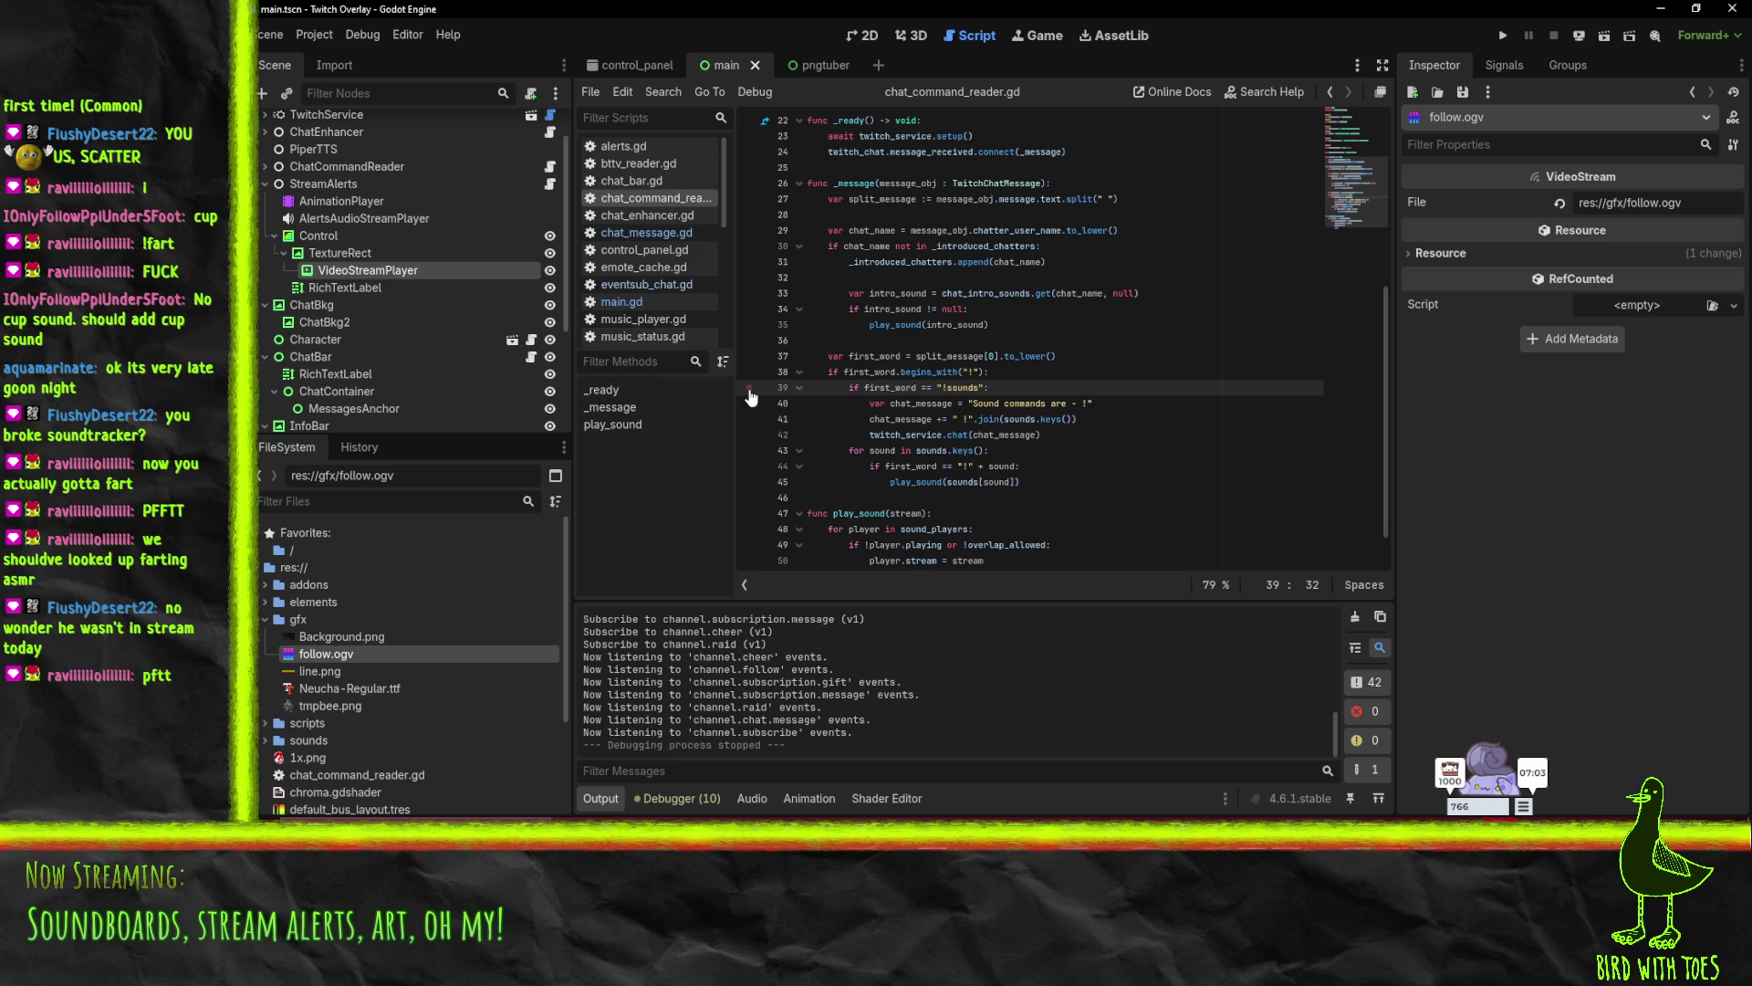
- Set a breakpoint on line 44 and run the overlay project with its audio unmuted
click(753, 466)
click(1501, 38)
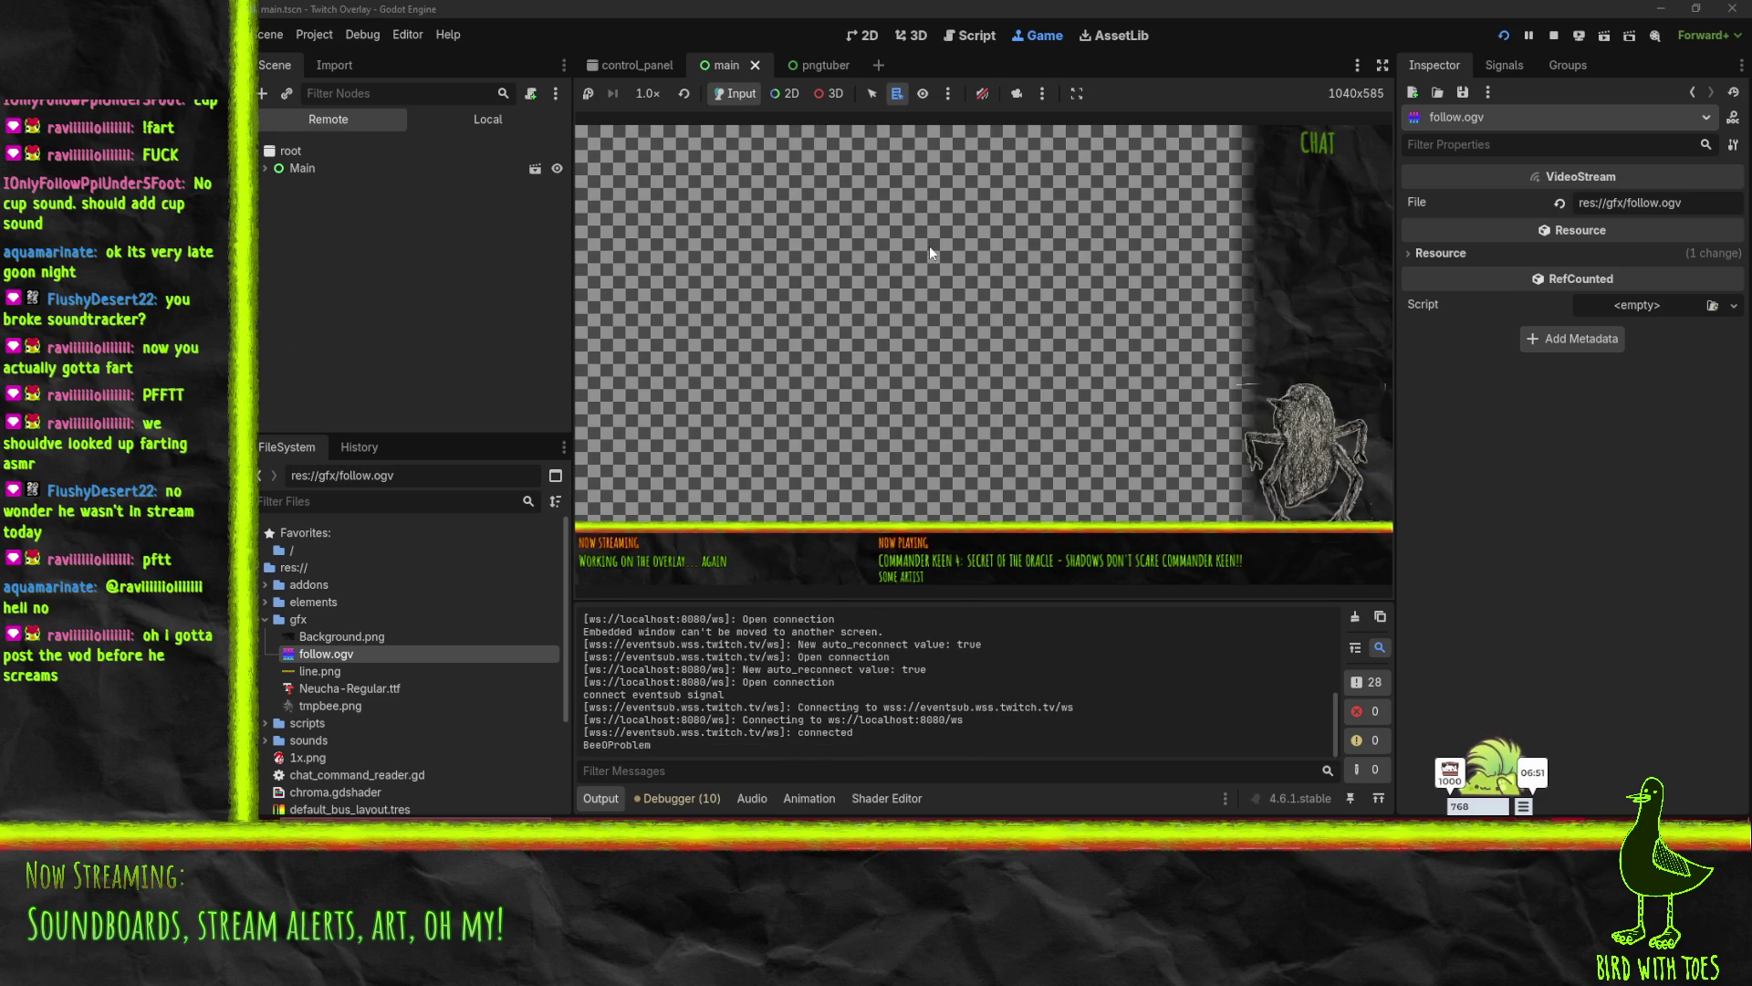
click(981, 93)
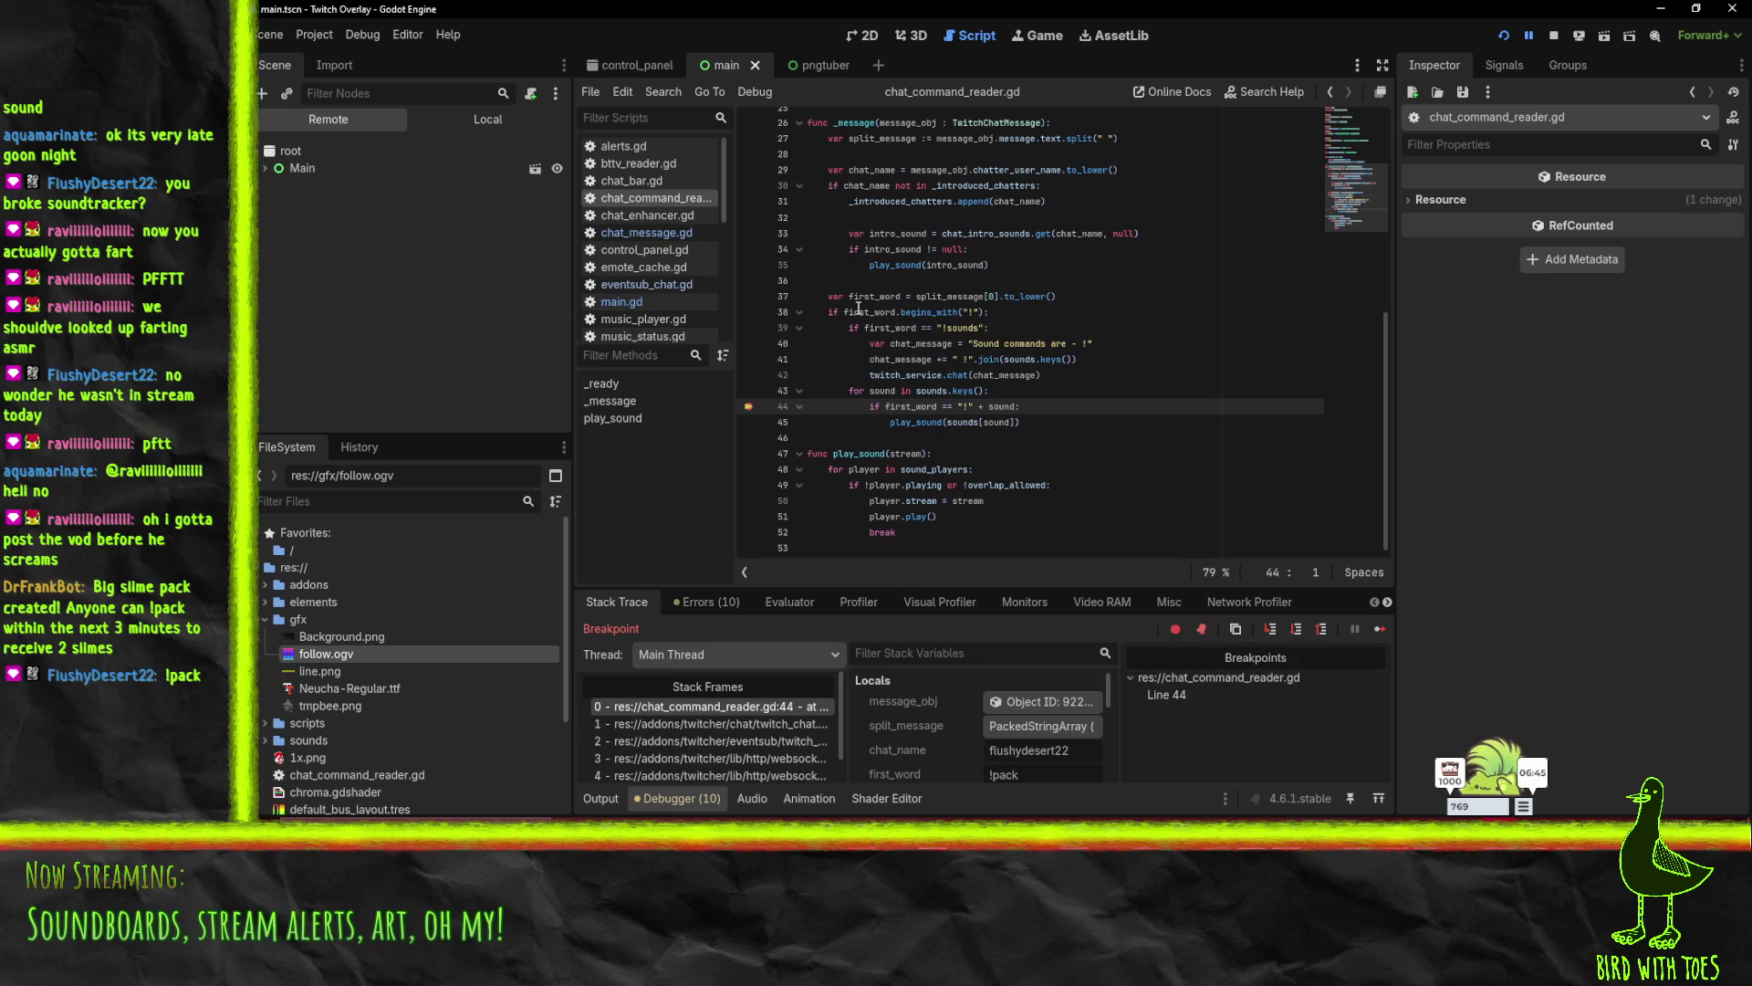
- Move the breakpoint to line 45 and continue, then clear it, resume, and stop the project
mouse_move(902, 410)
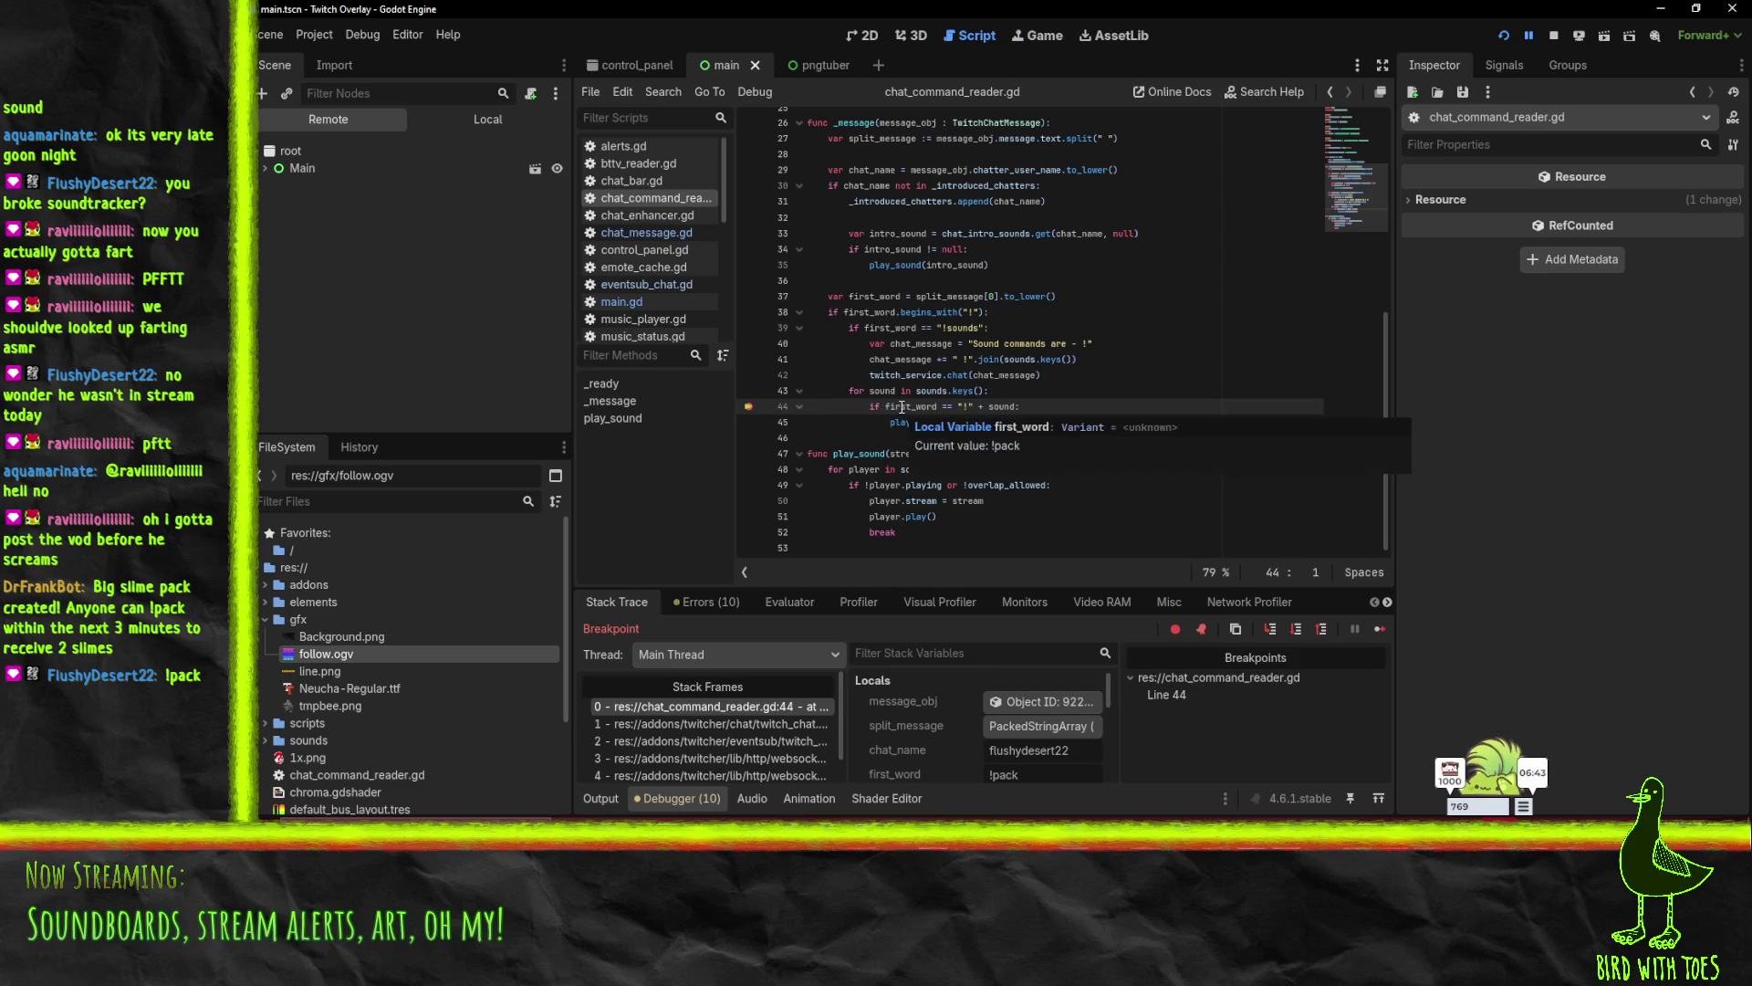
click(750, 407)
click(756, 423)
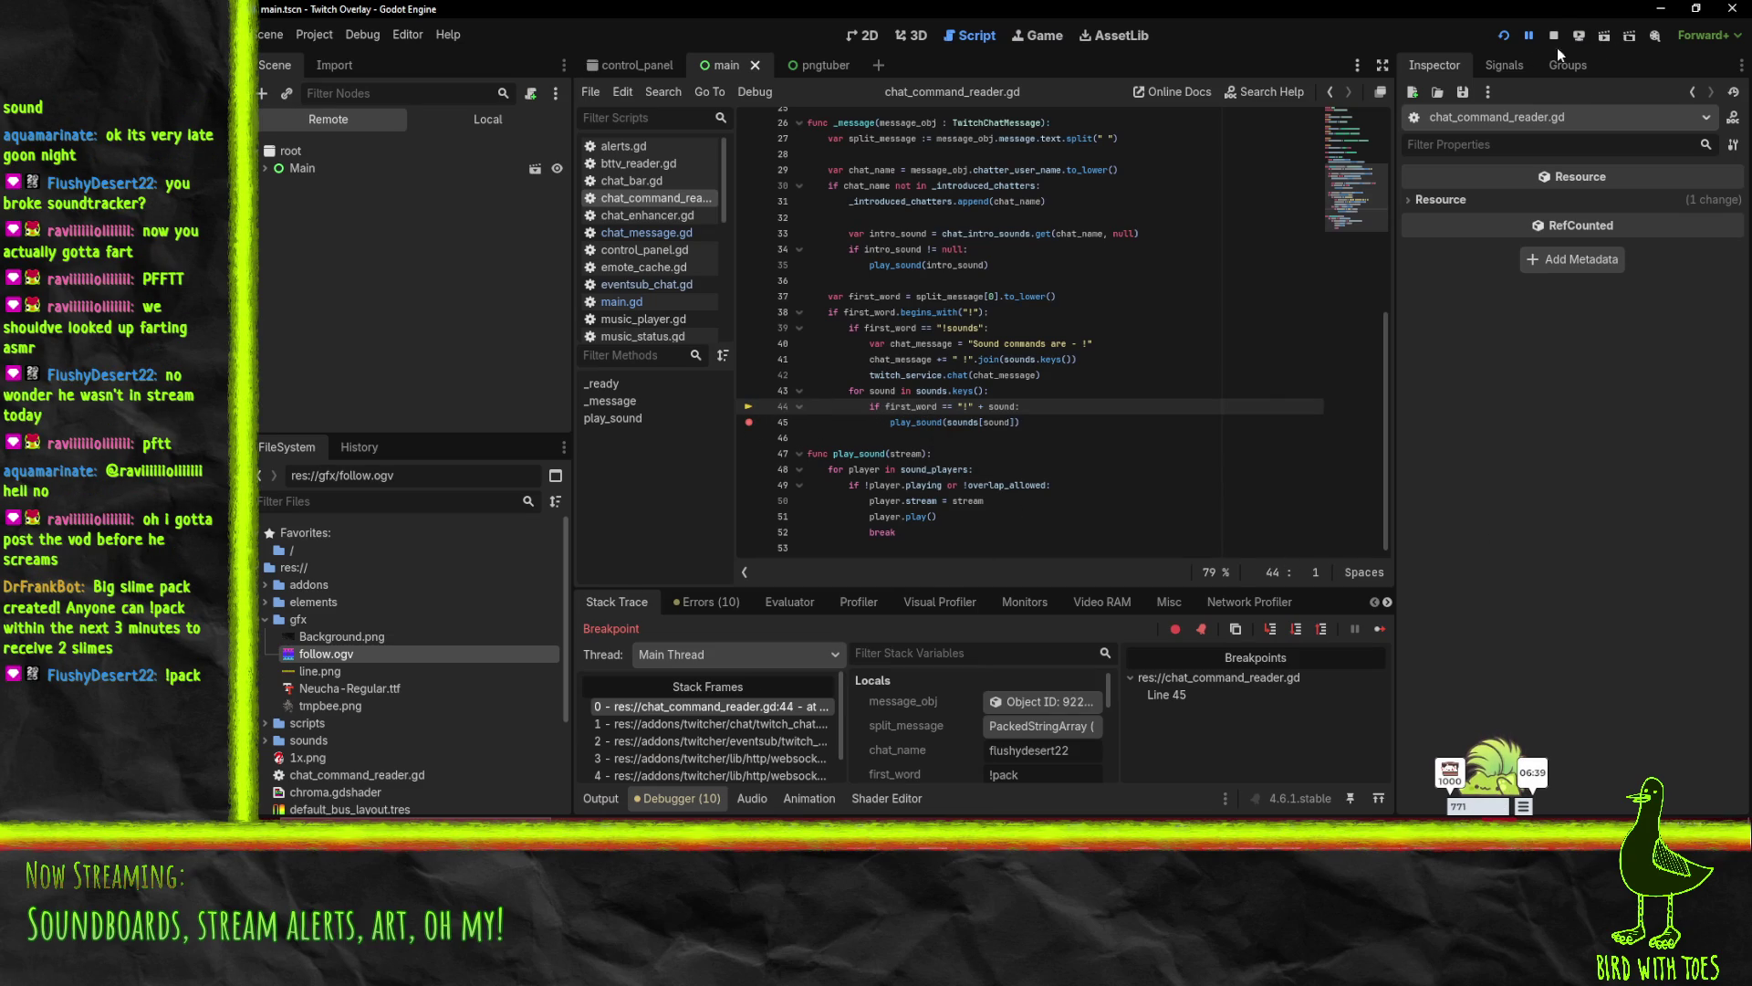
click(1529, 34)
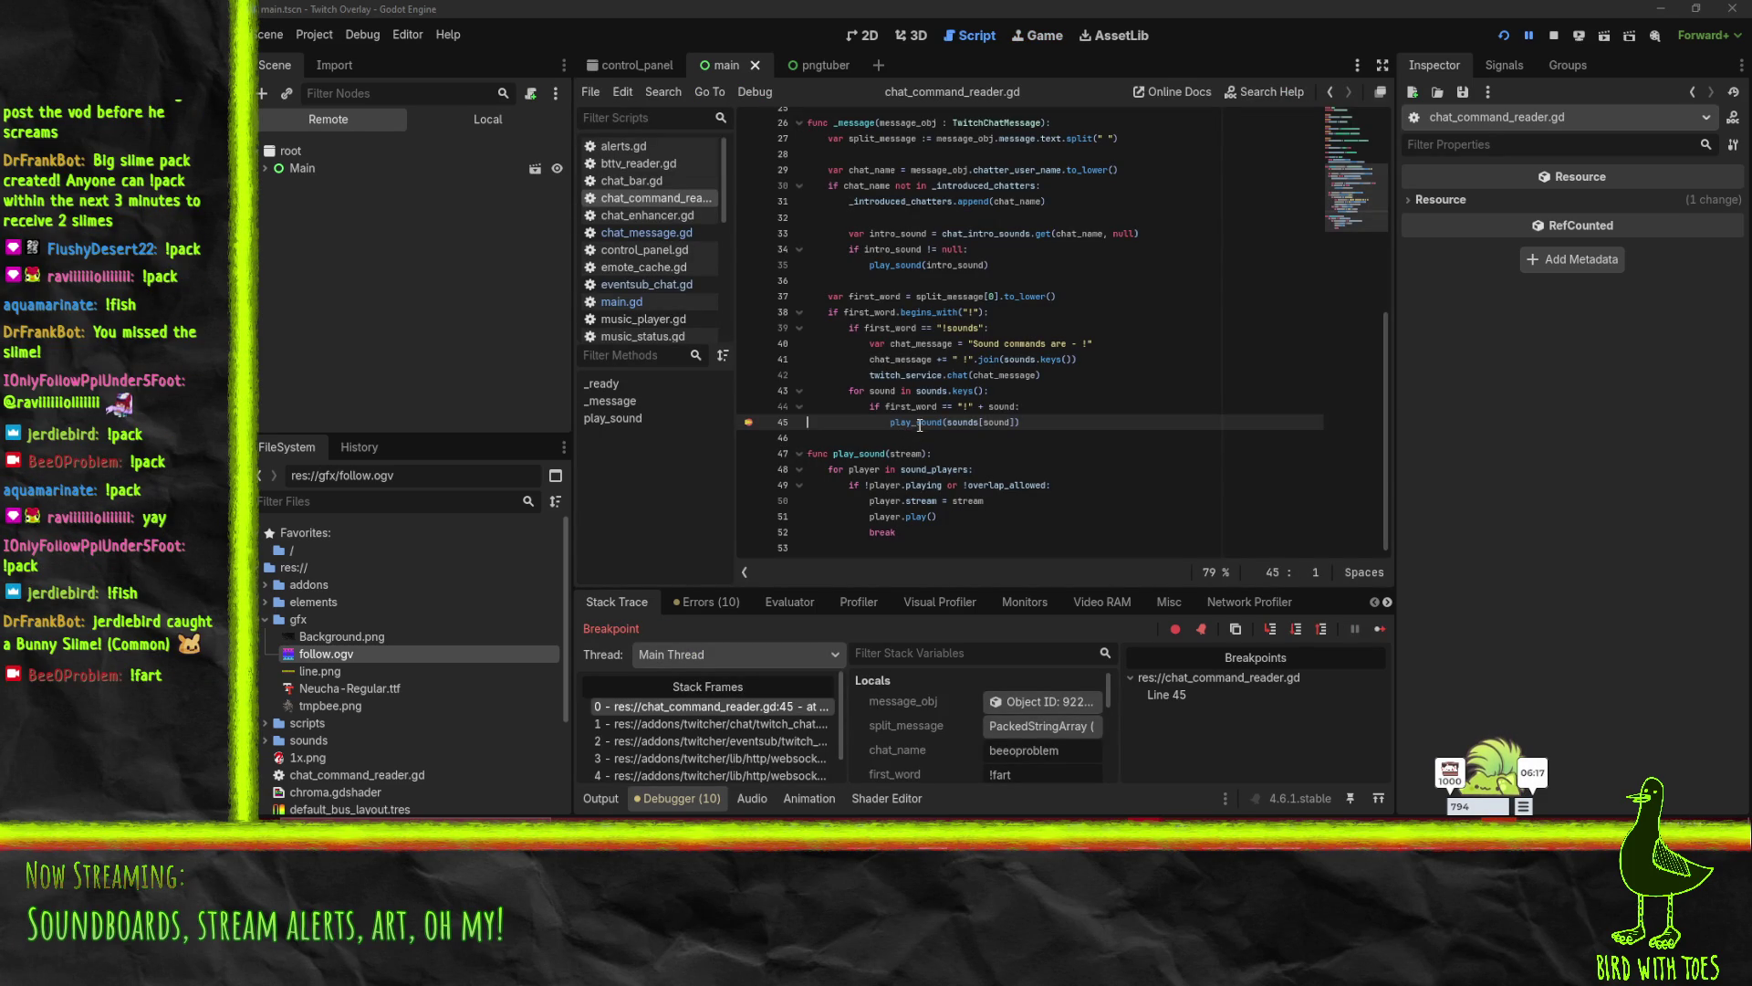
mouse_move(919, 425)
click(749, 424)
click(1529, 35)
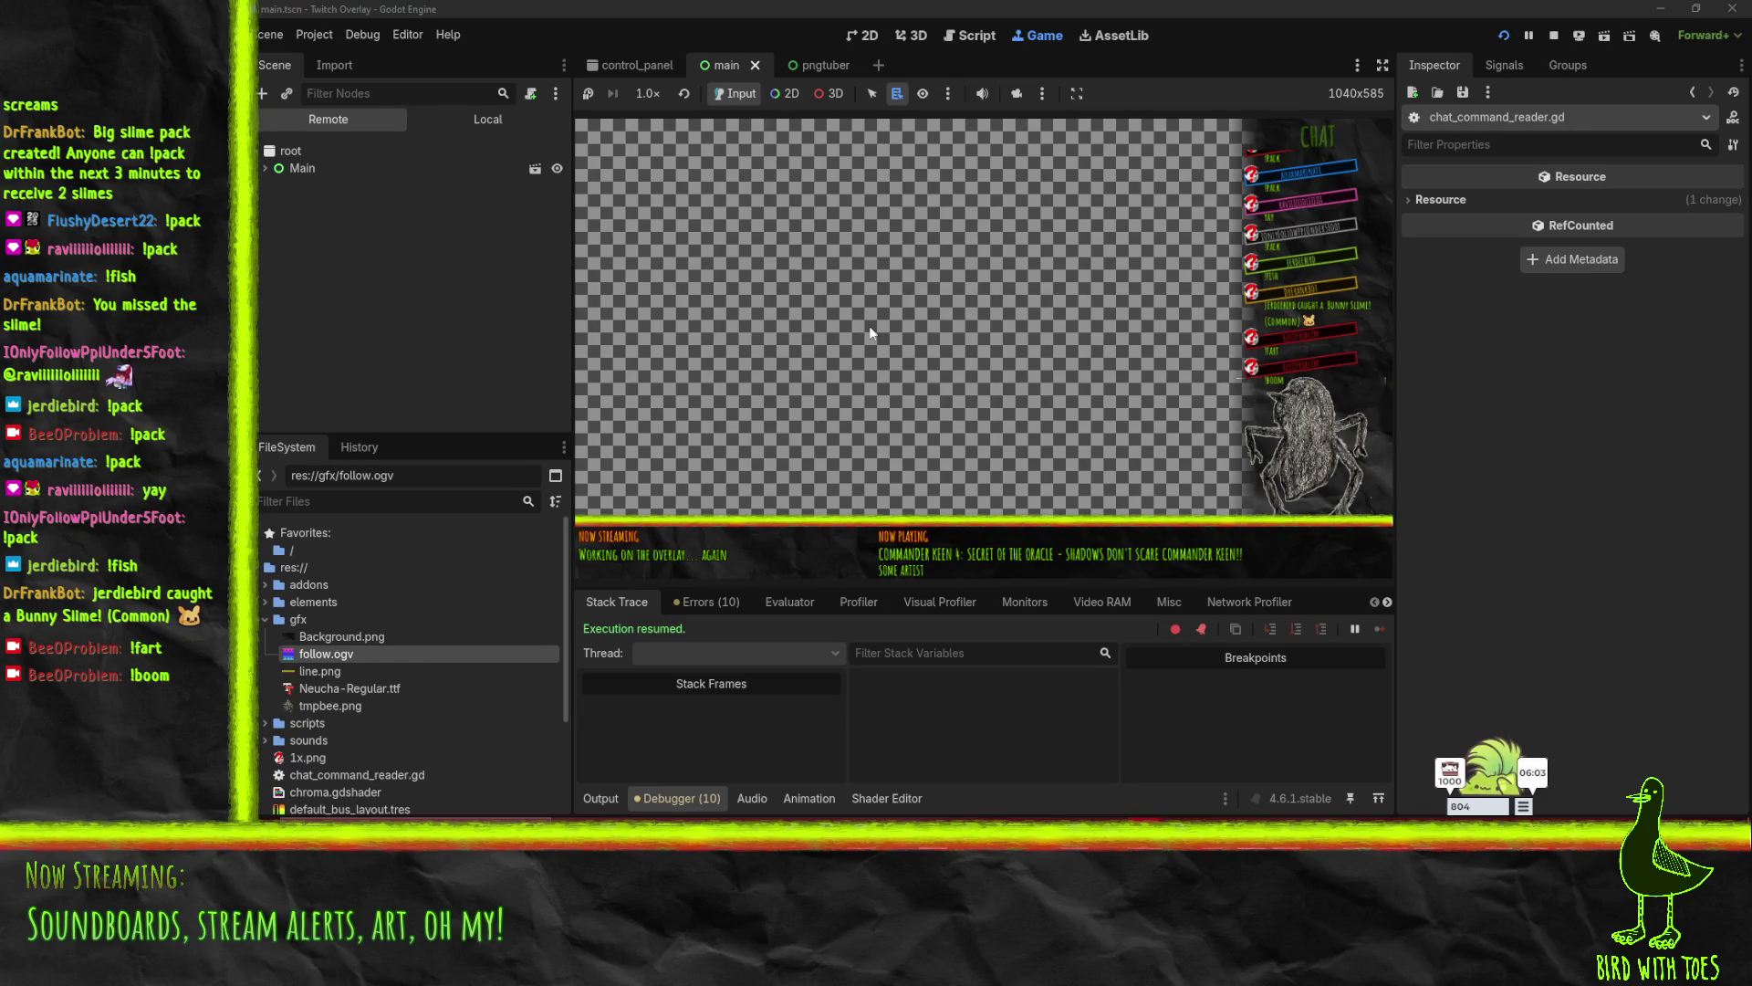
click(1551, 44)
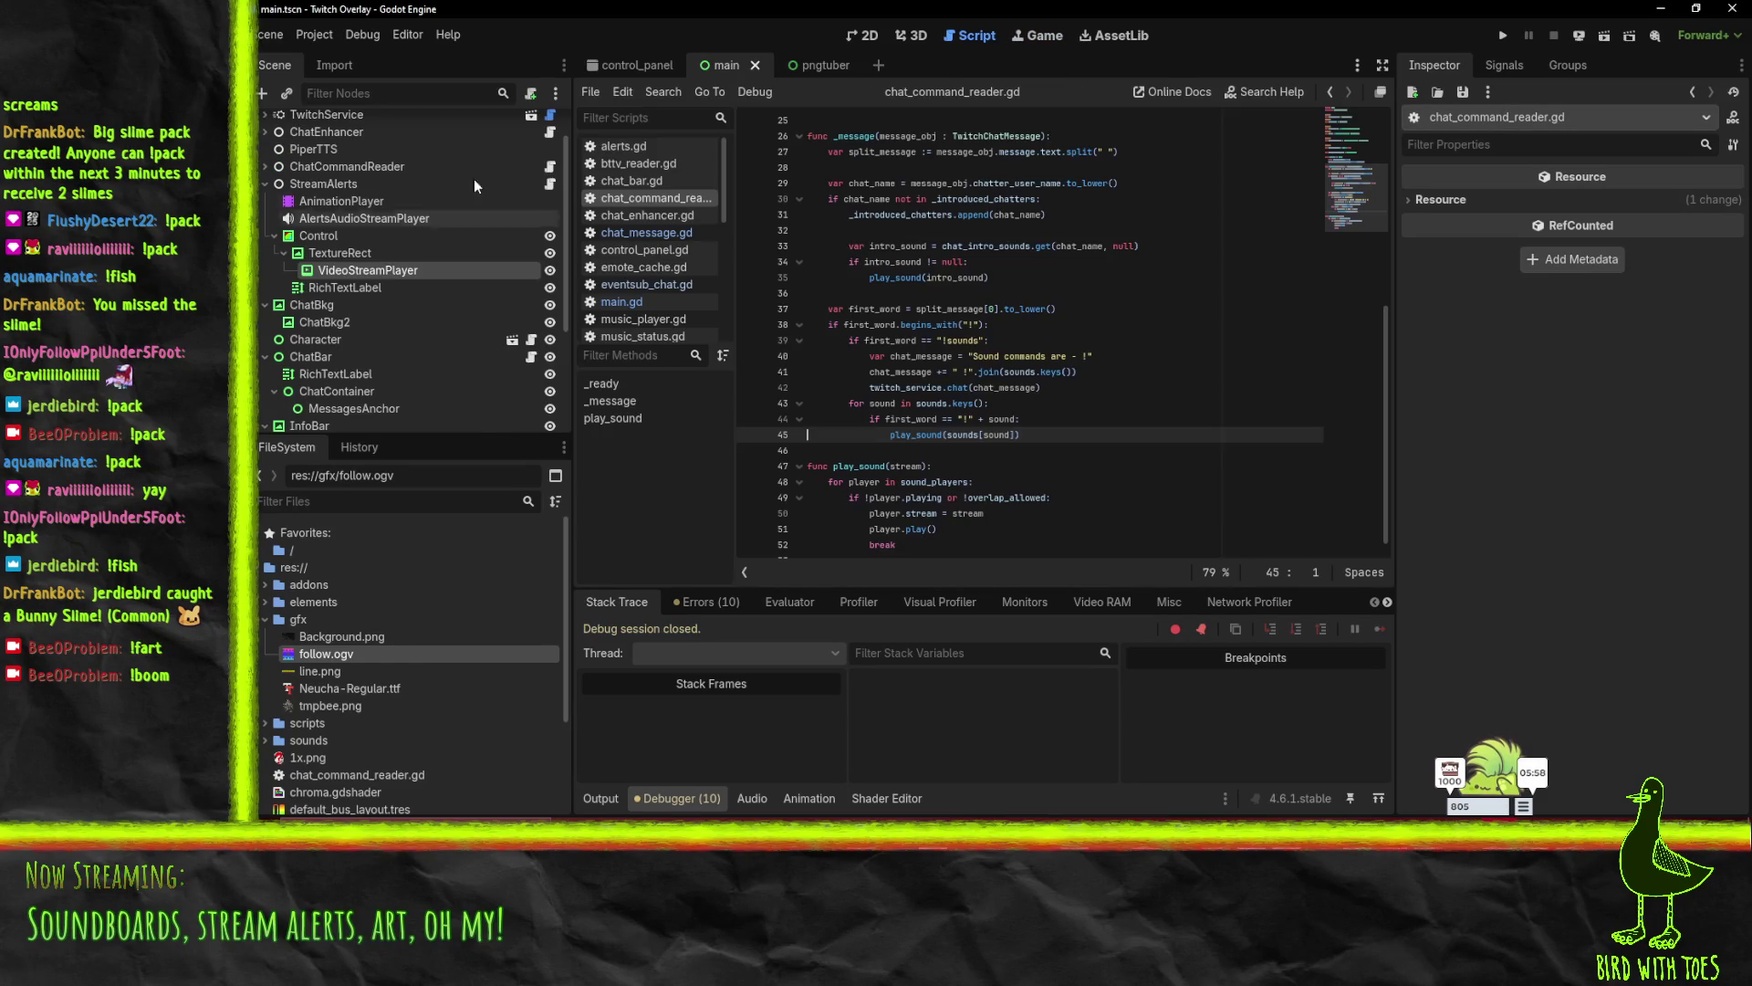
- Scroll through the control_panel script, then switch to the browser showing the Blender manual
click(636, 65)
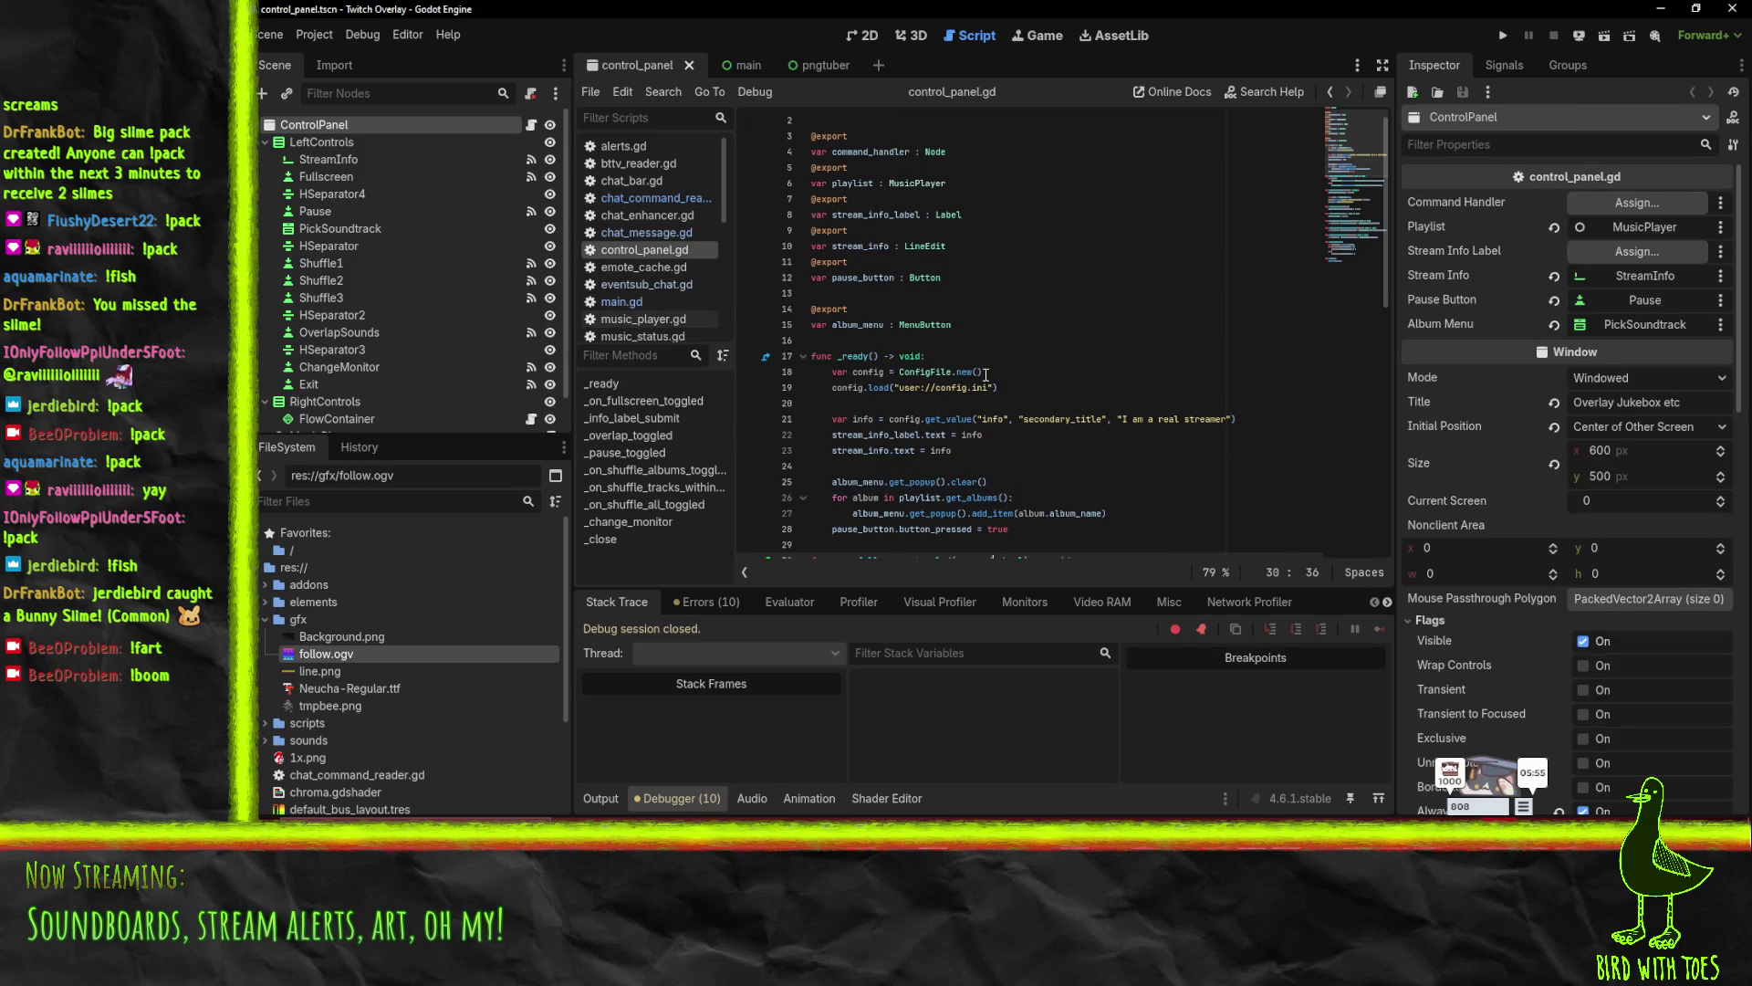
scroll(981, 365, down, 7)
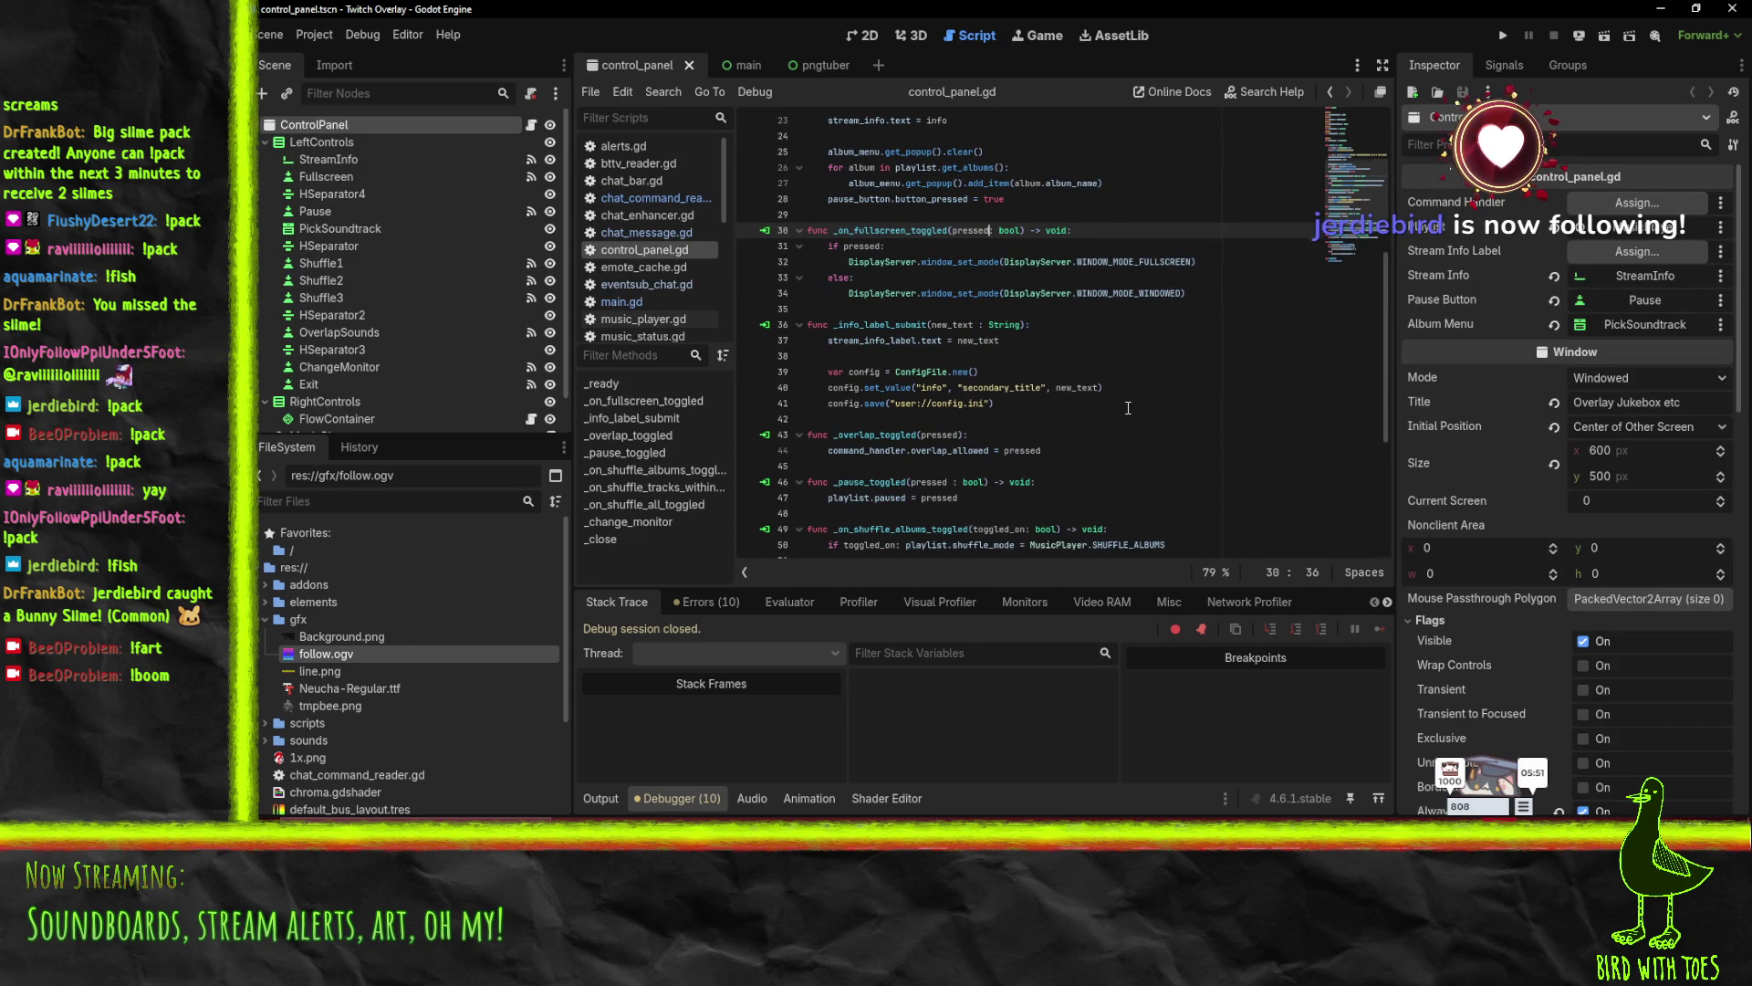
scroll(1128, 408, down, 5)
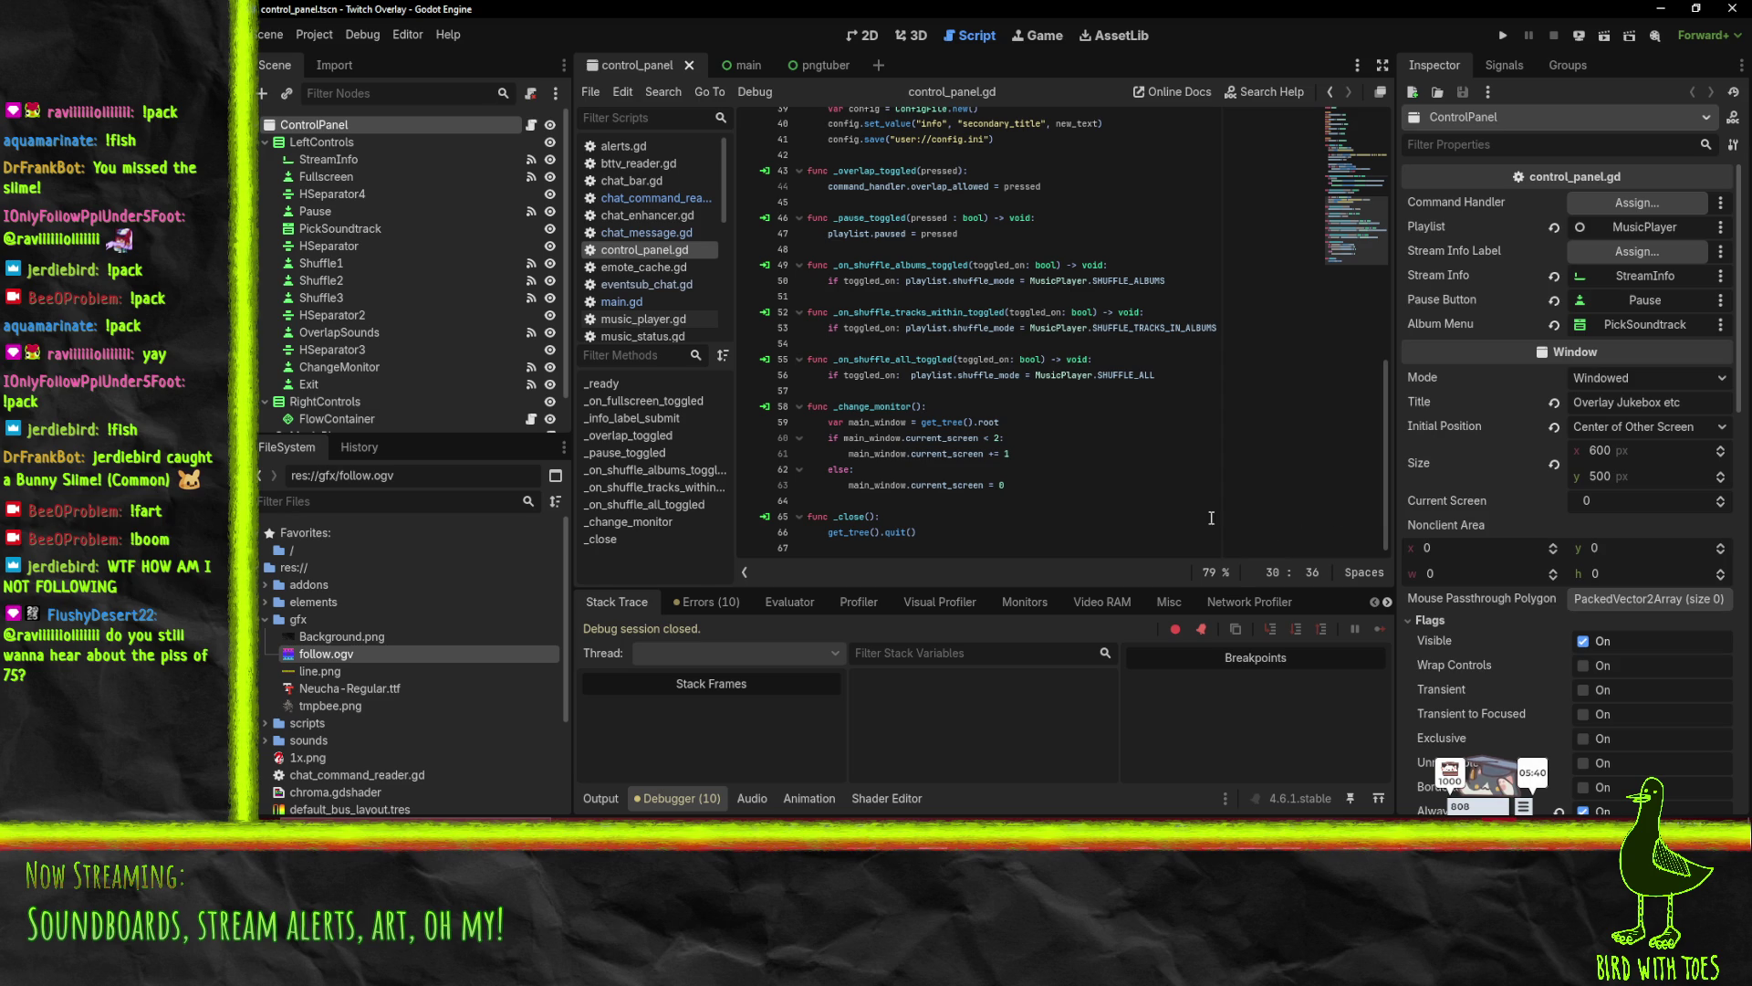
mouse_move(1152, 849)
click(1033, 758)
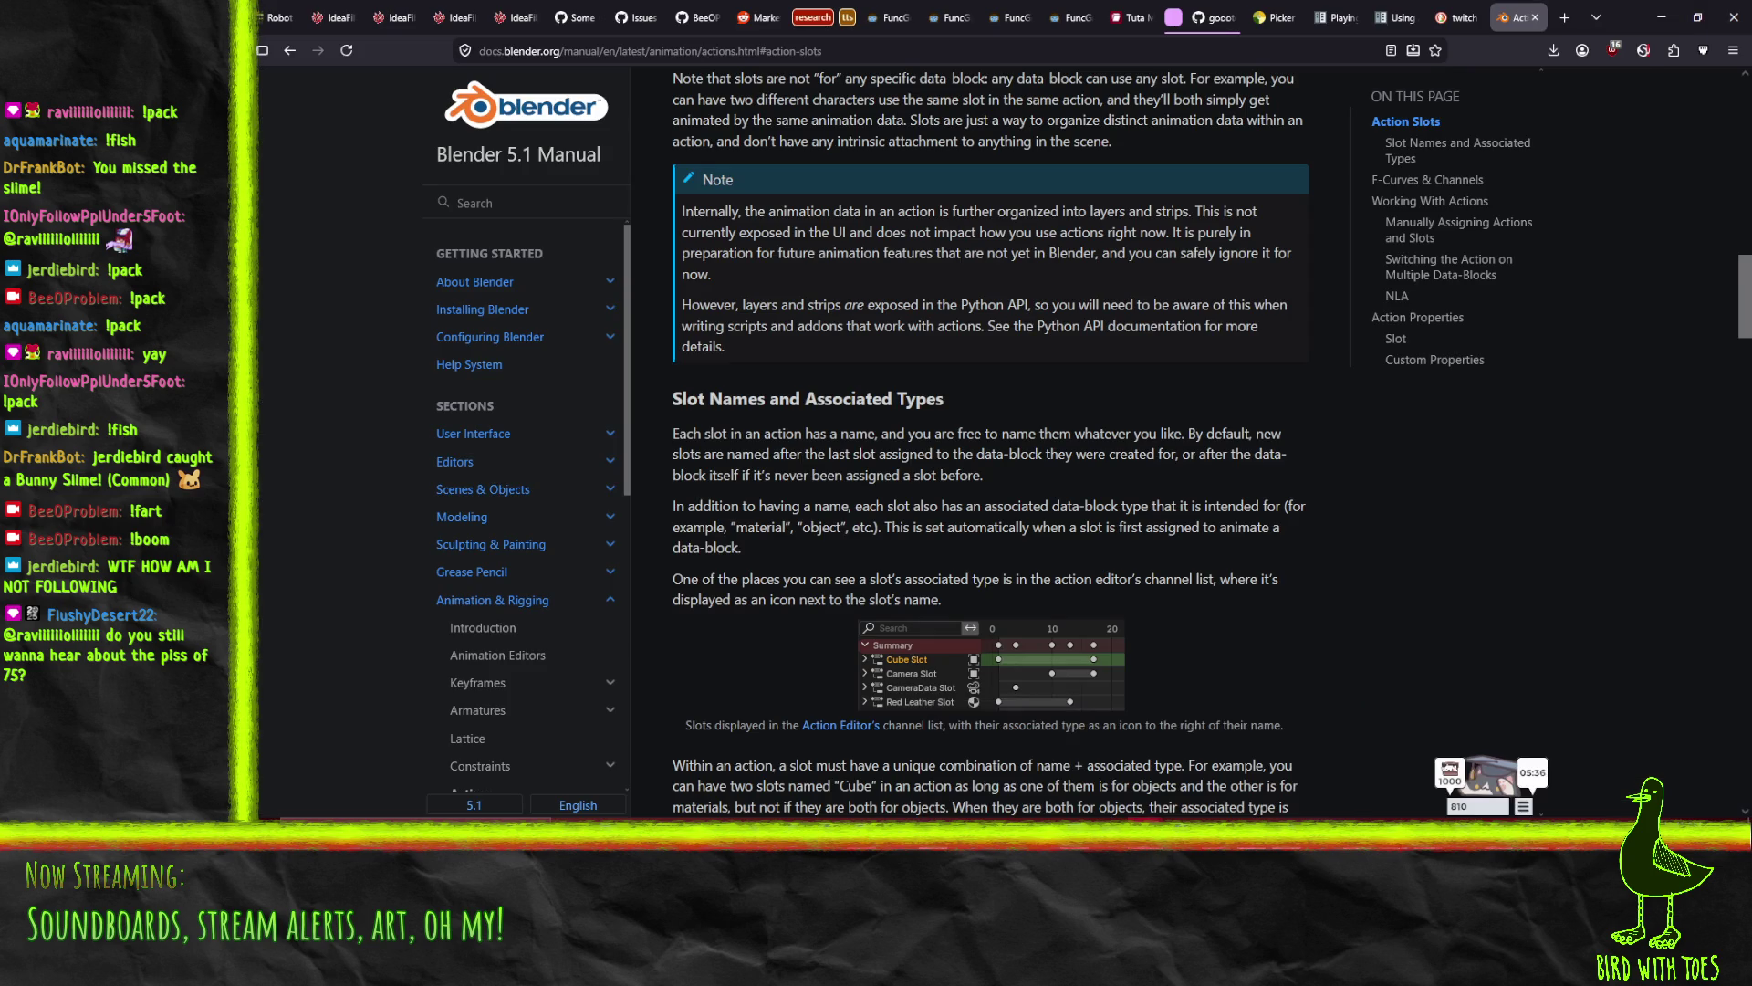
- In a new tab, search myinstants.com for 'its pikachu'
click(1564, 17)
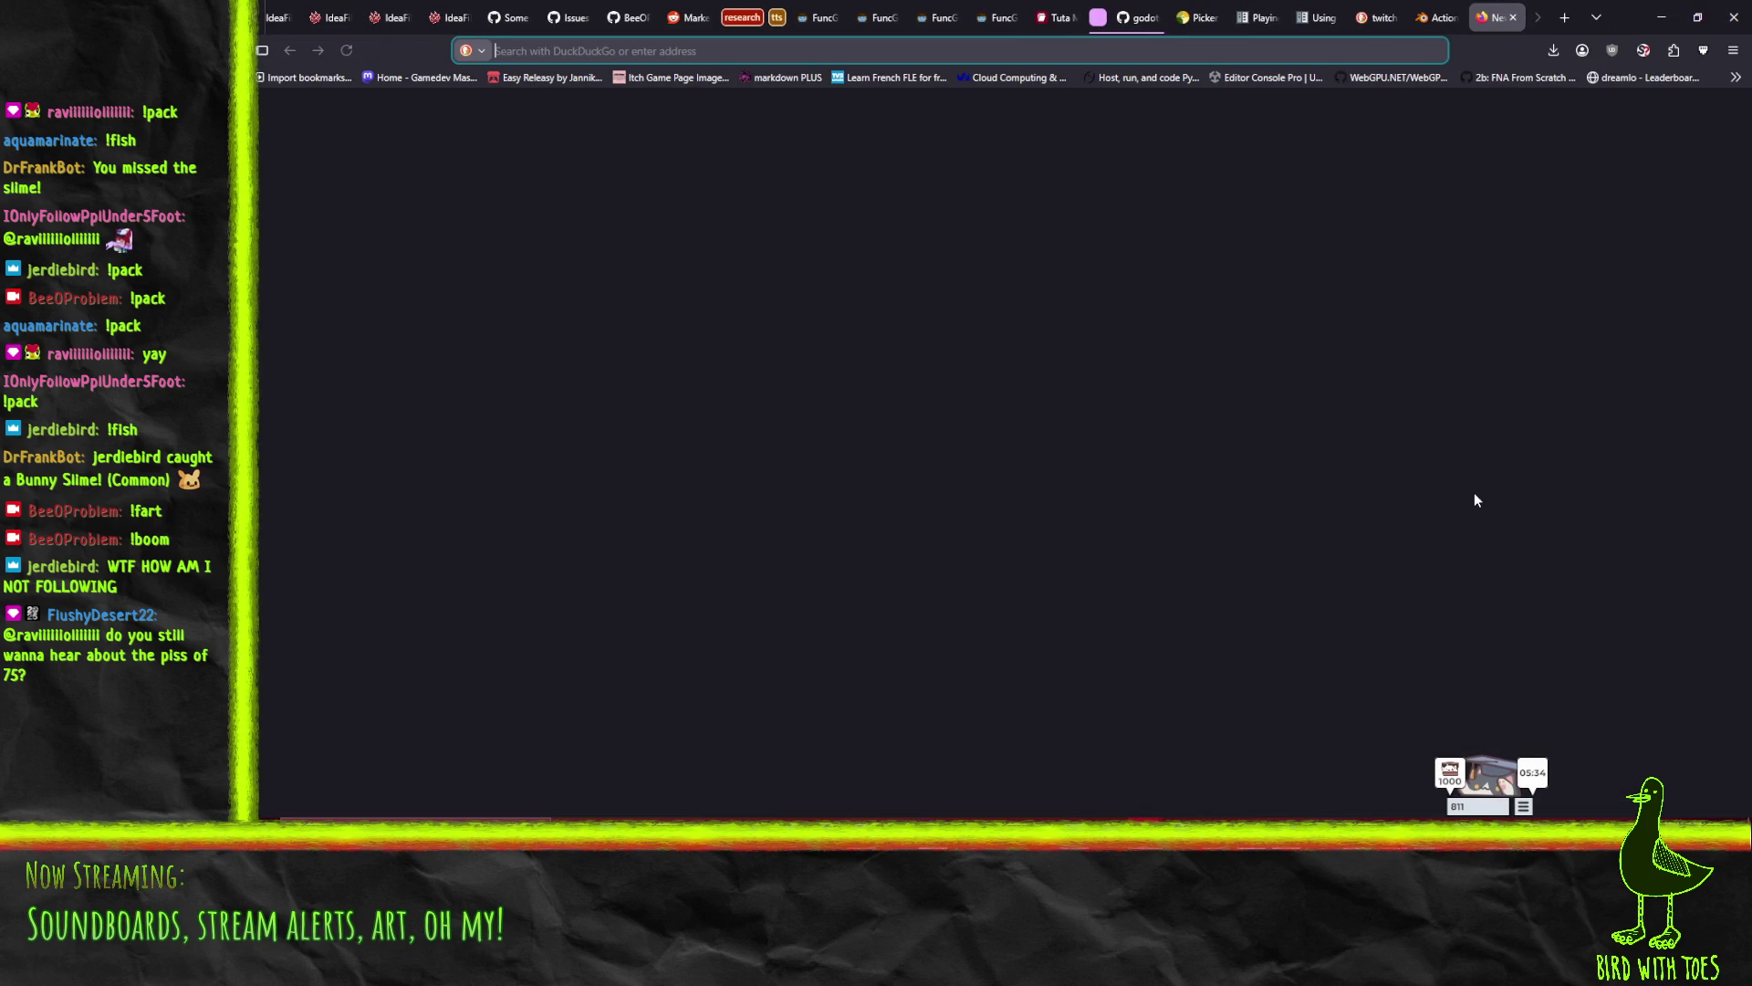
text(myinstants.com/)
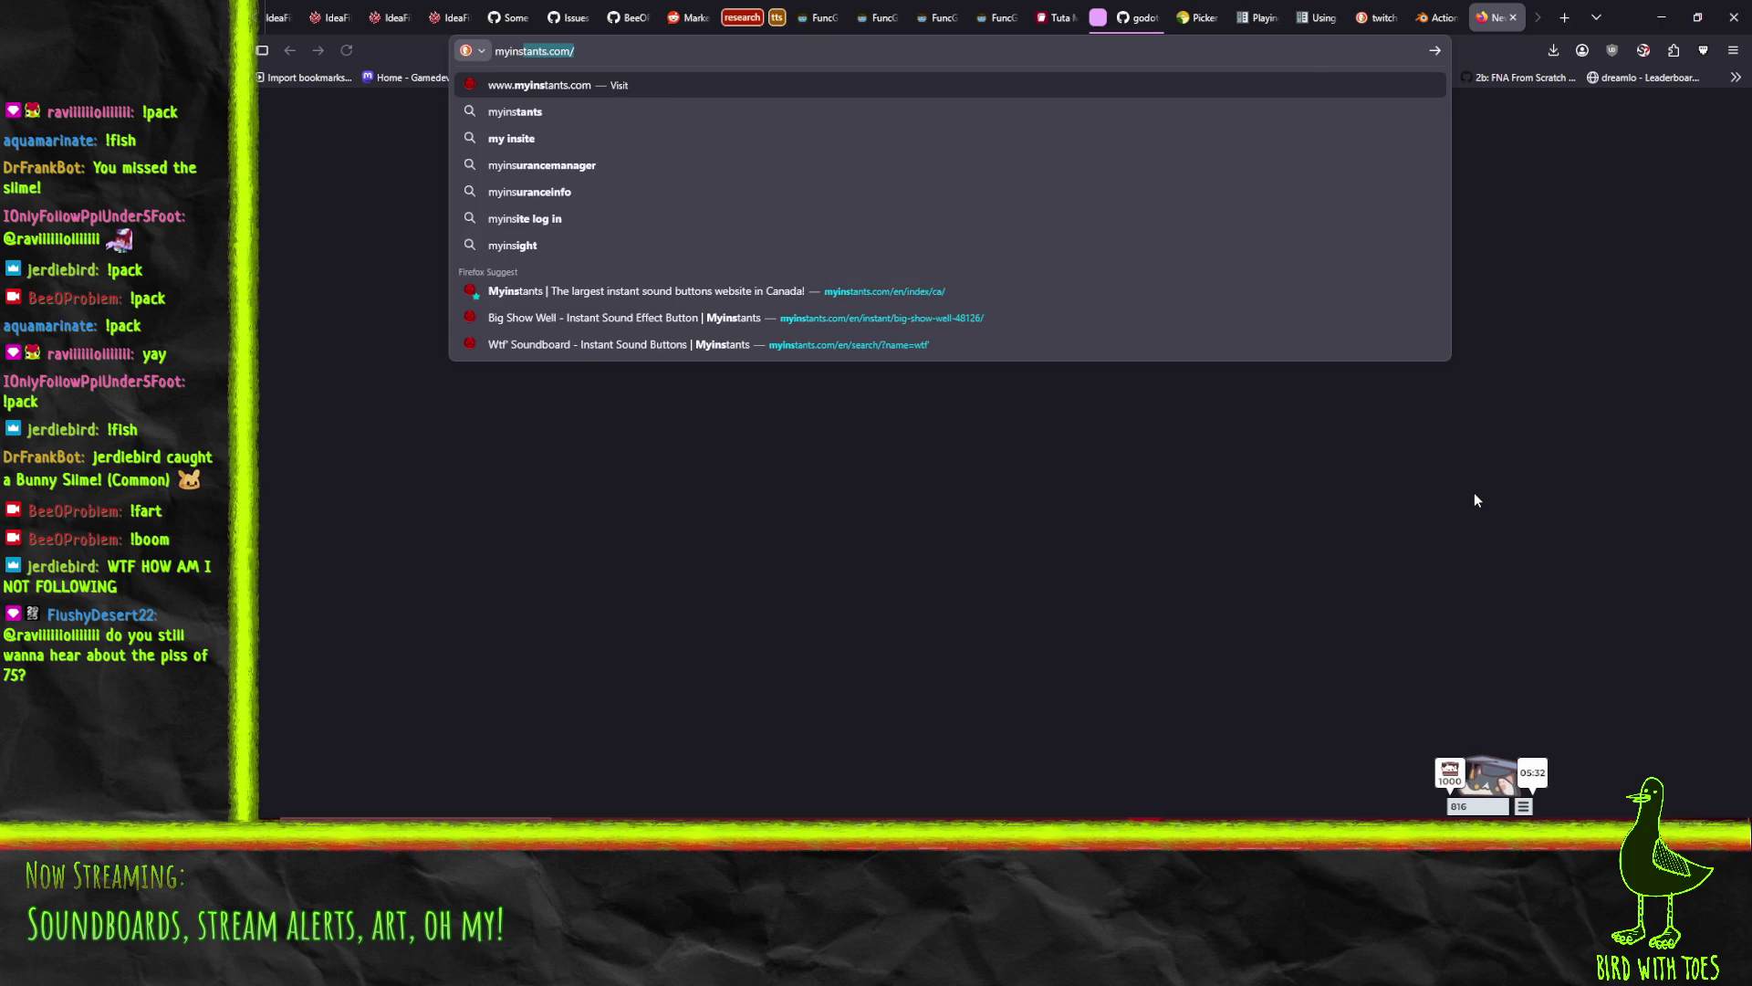
key(Return)
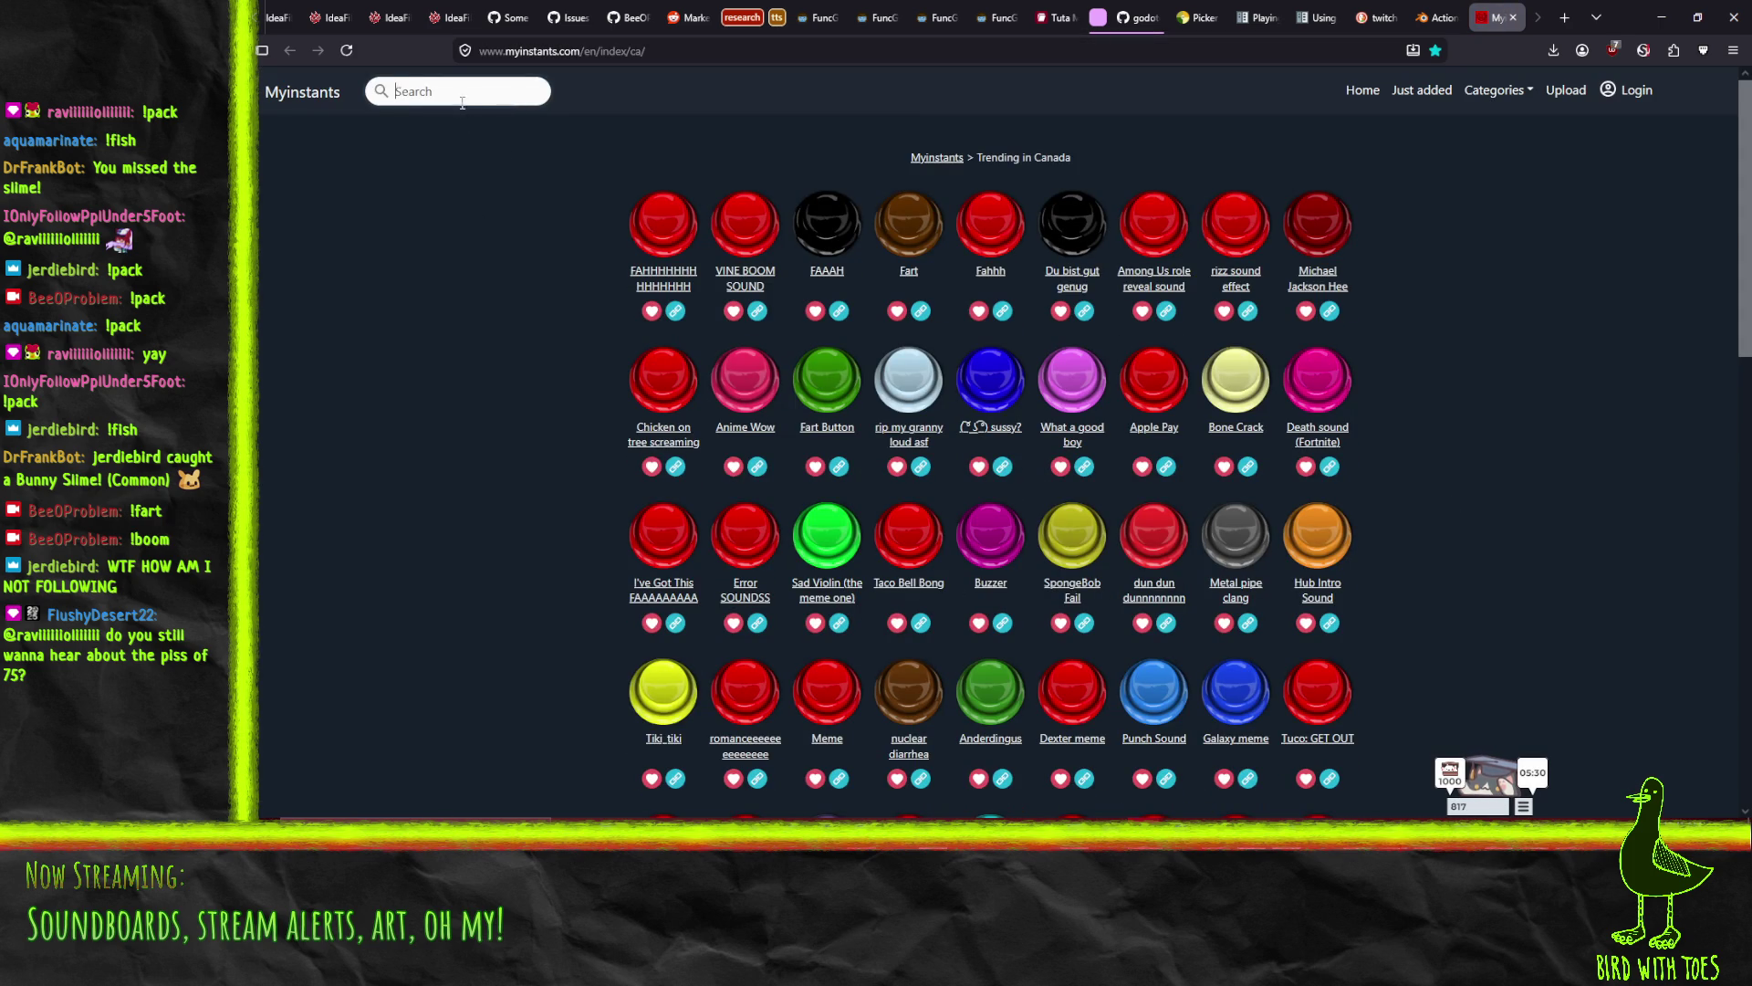
click(461, 90)
text(its pik)
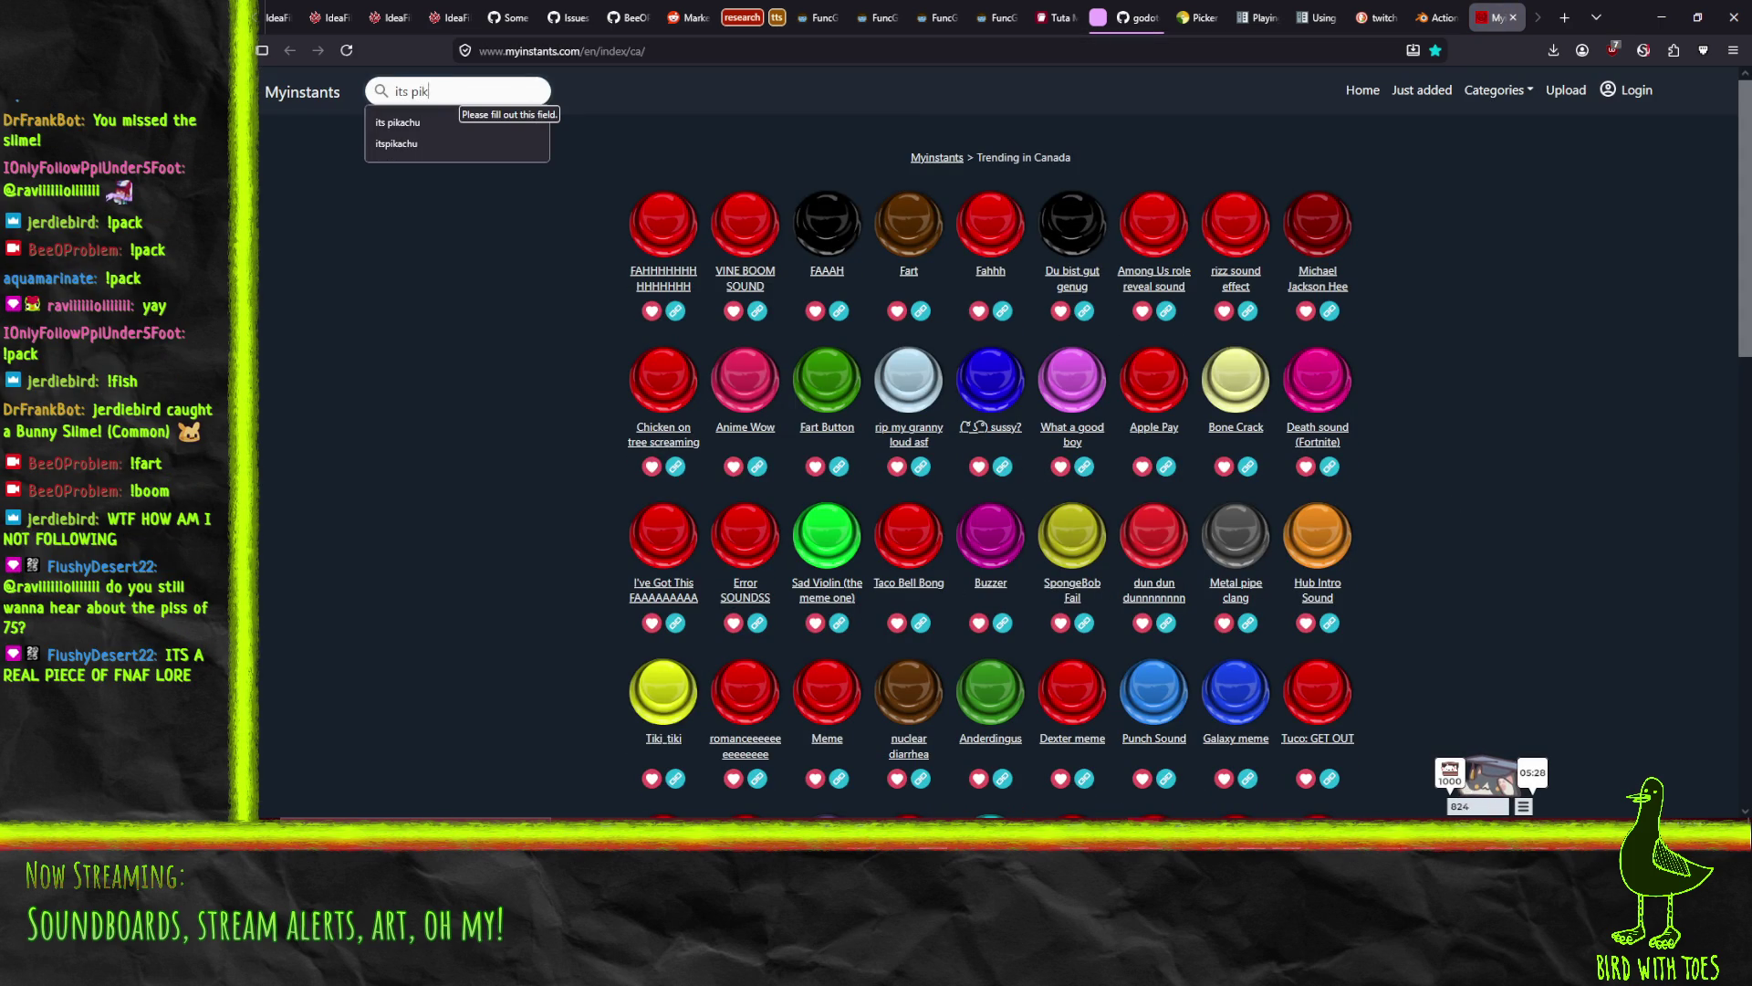
text(achu)
key(Return)
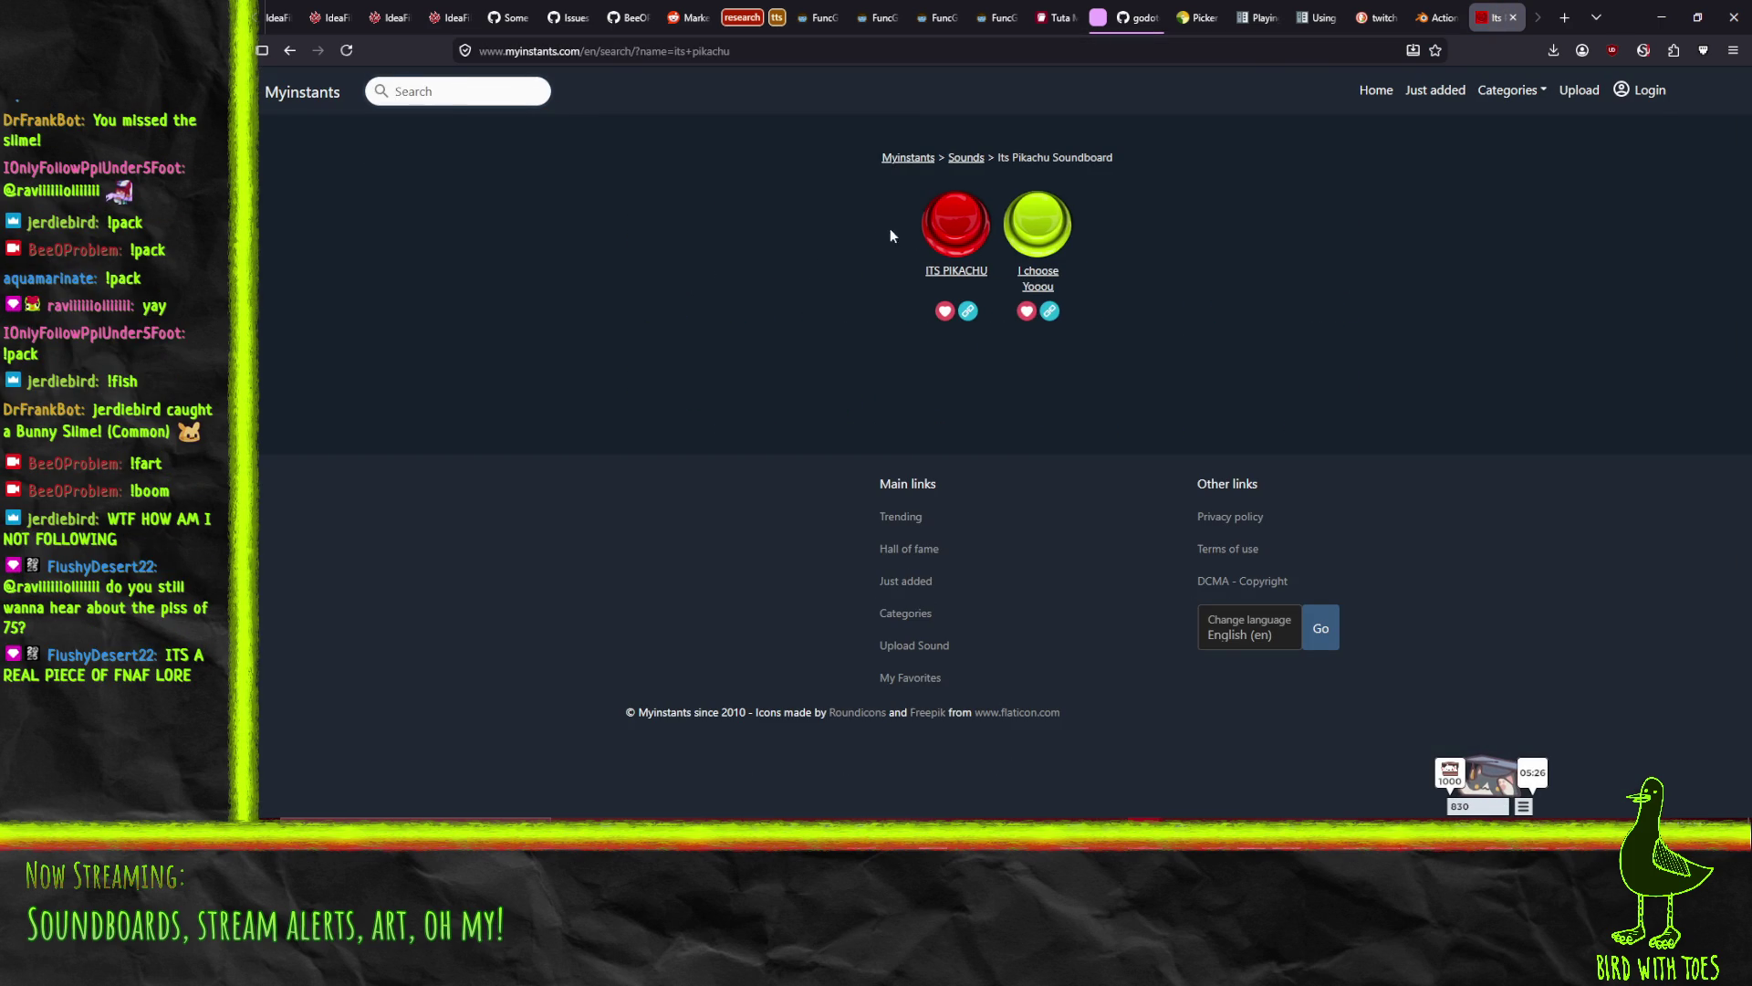
- Preview the ITS PIKACHU sound and download it as an MP3 from its page
click(968, 238)
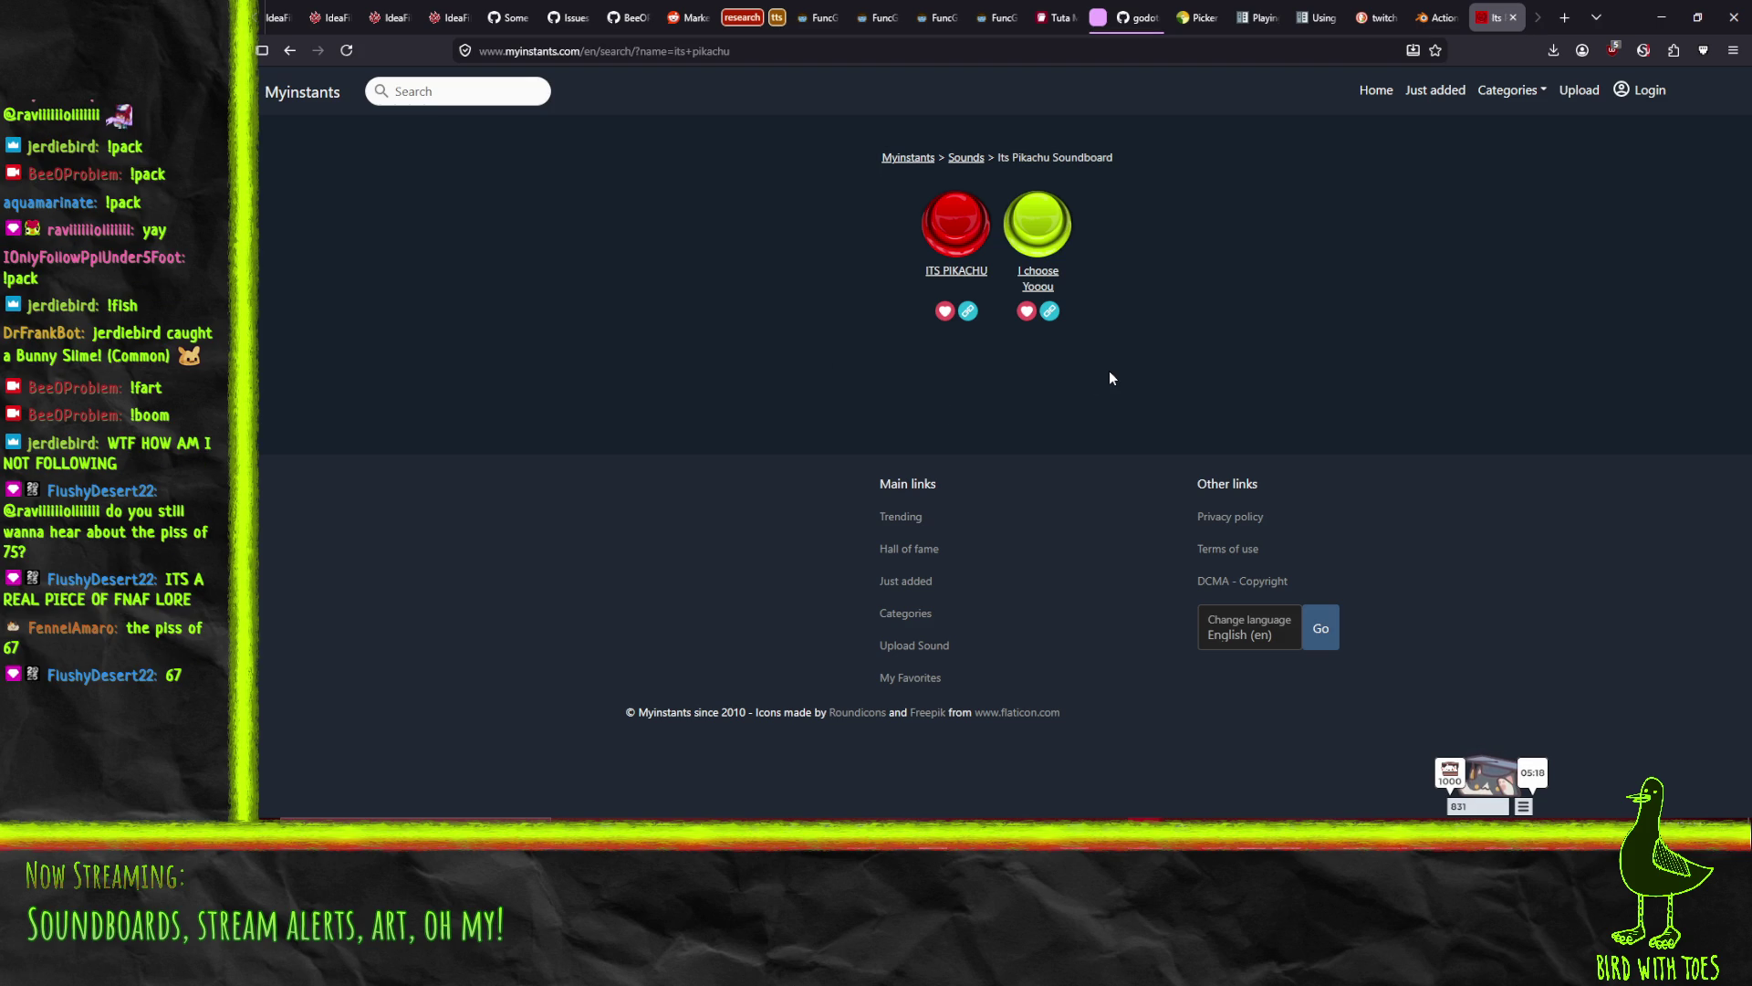
click(956, 271)
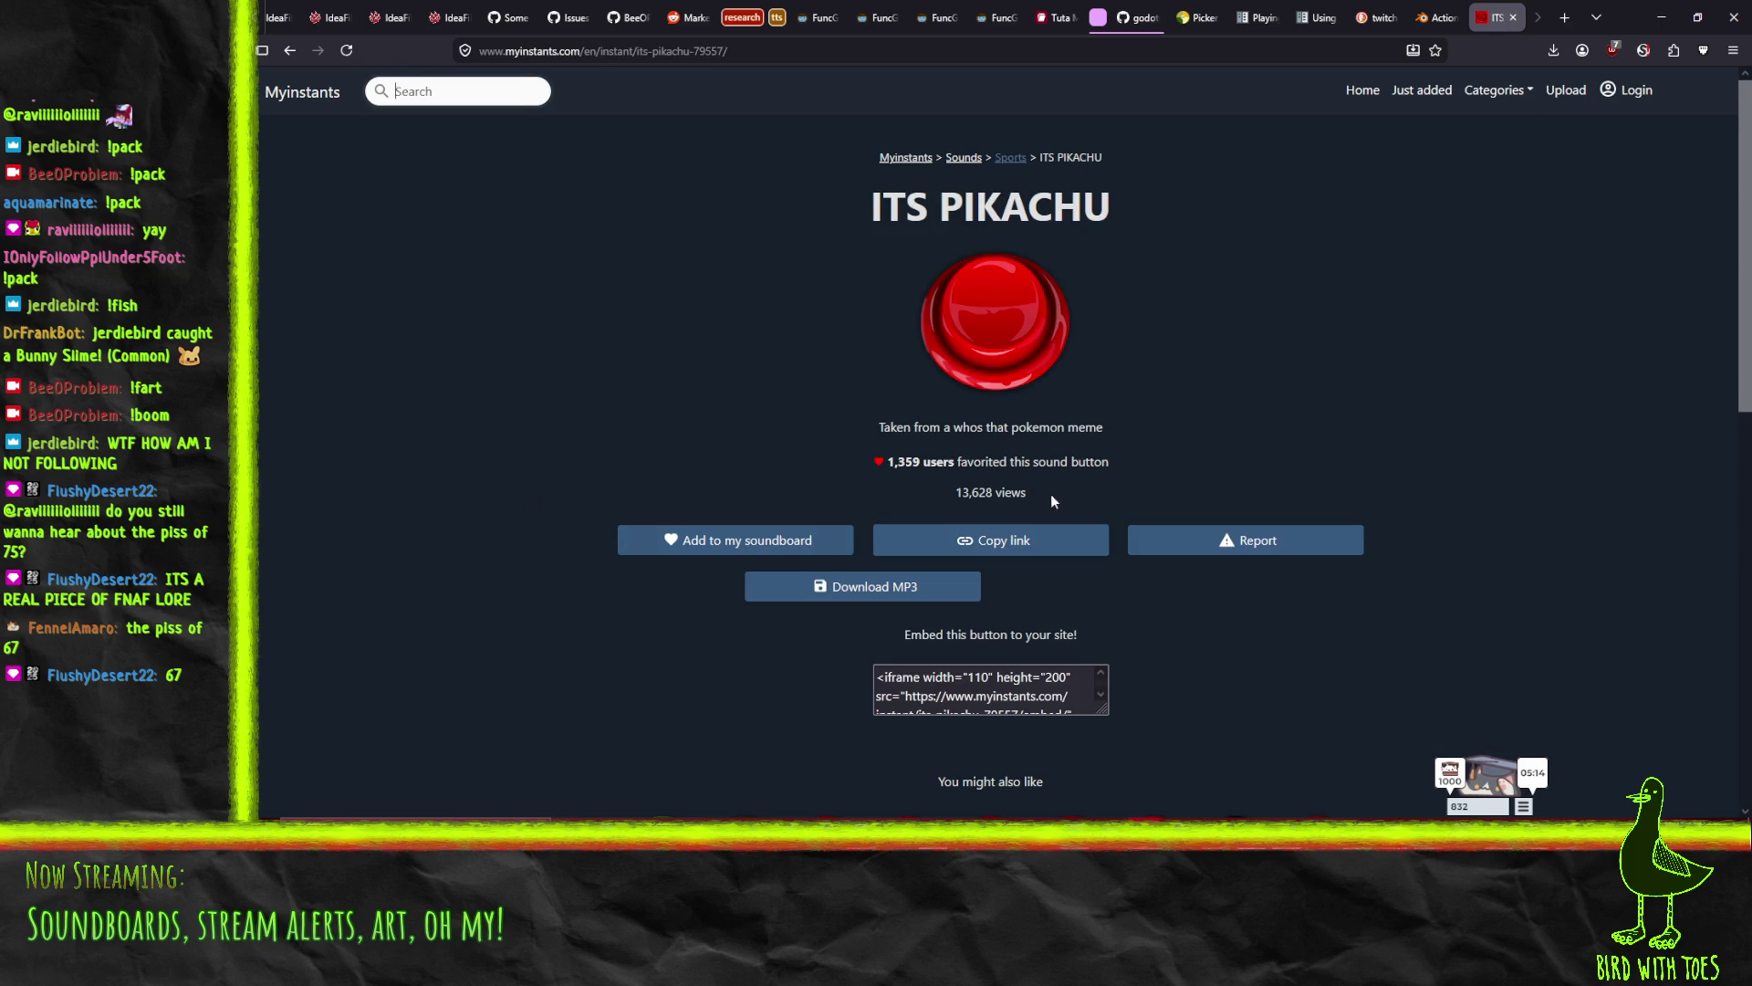
click(902, 591)
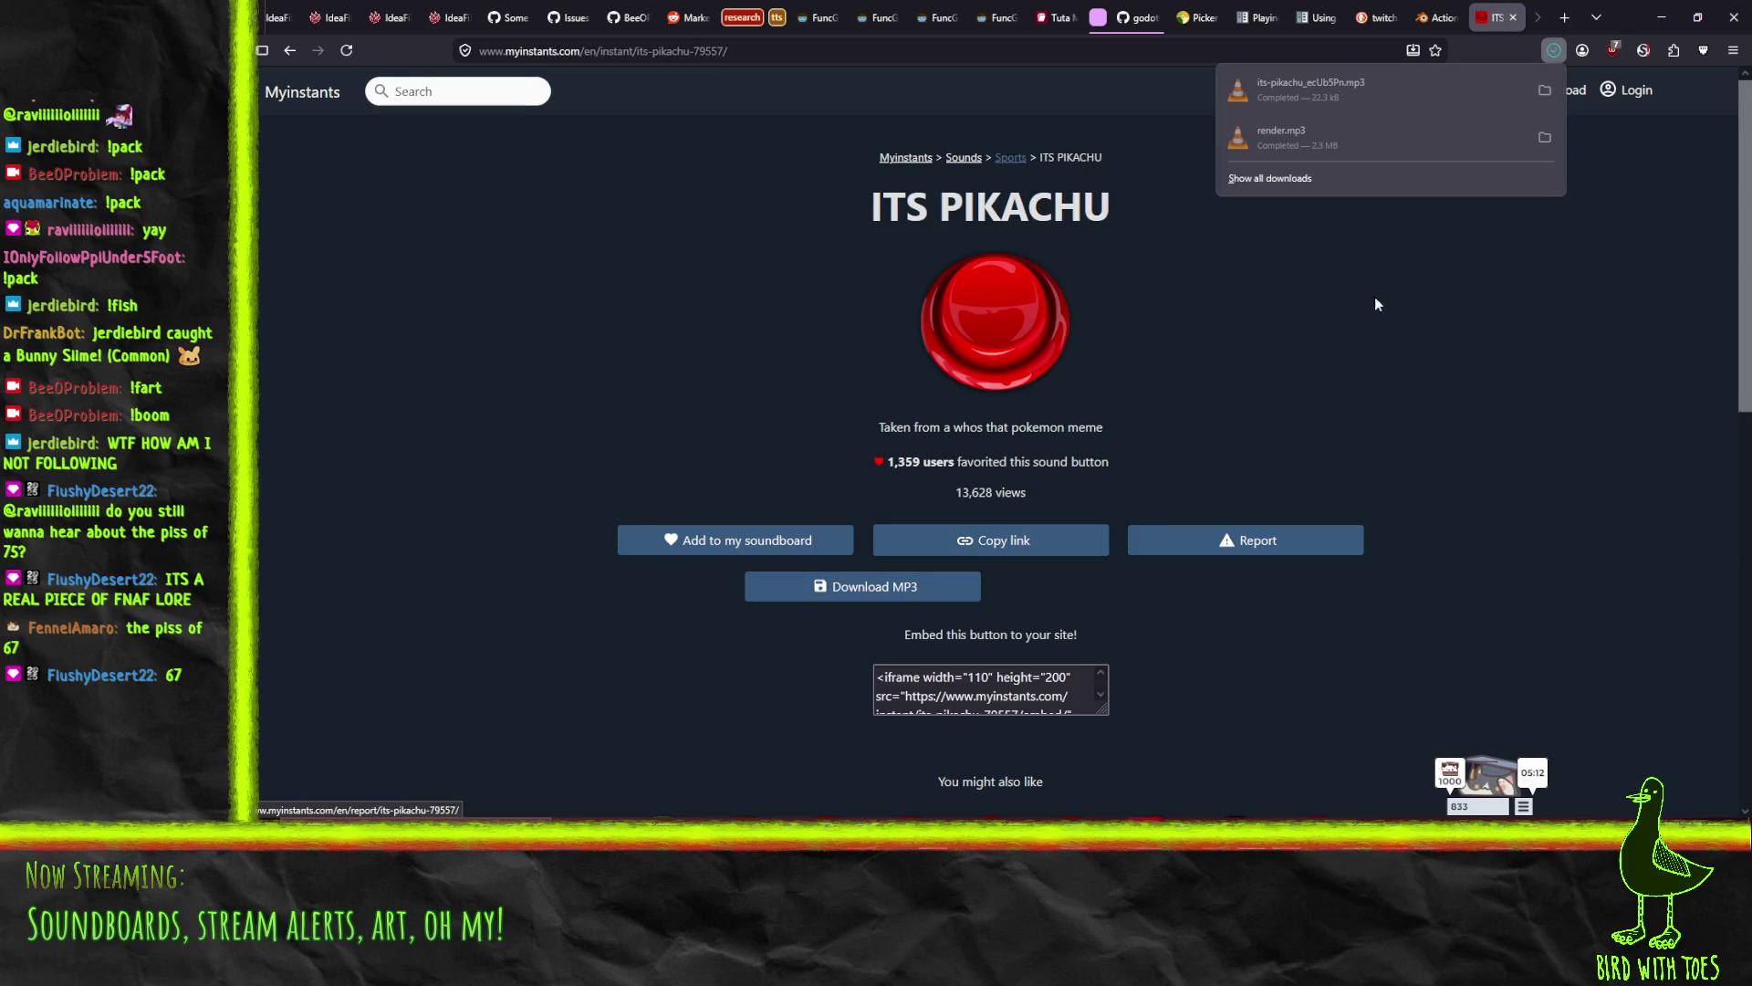
right_click(242, 847)
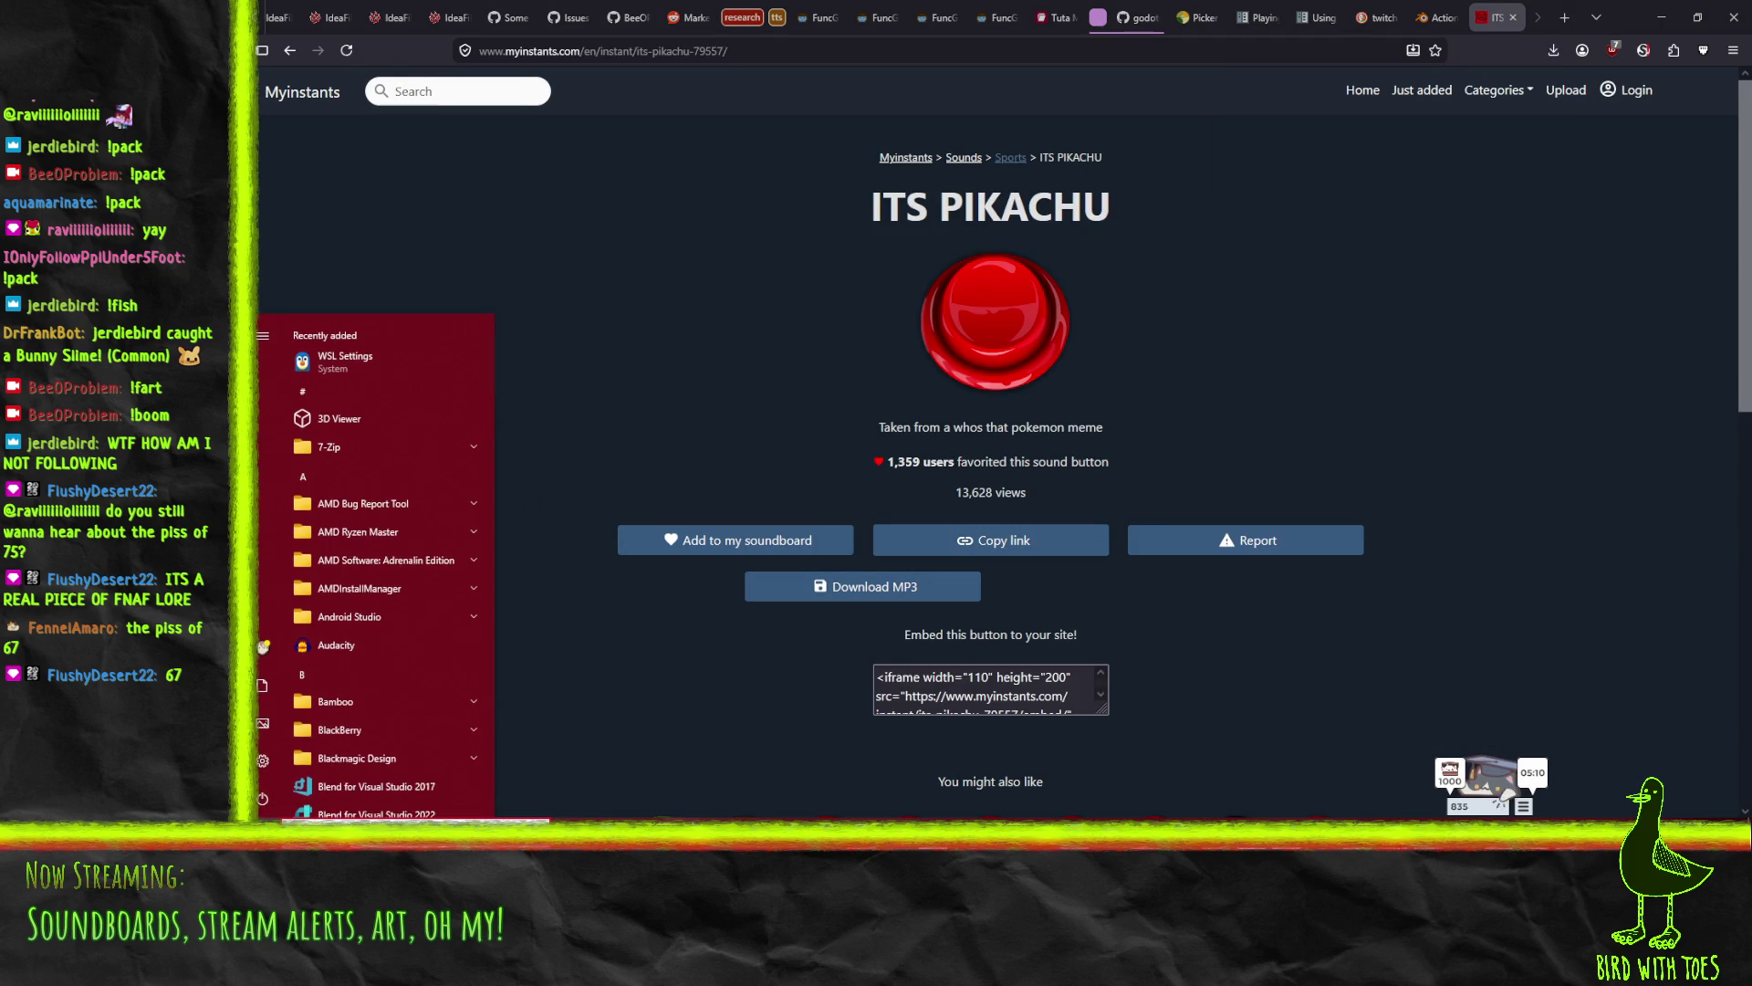
- Launch Audacity, dismiss the How to Get Help dialog, and maximize the window
click(365, 787)
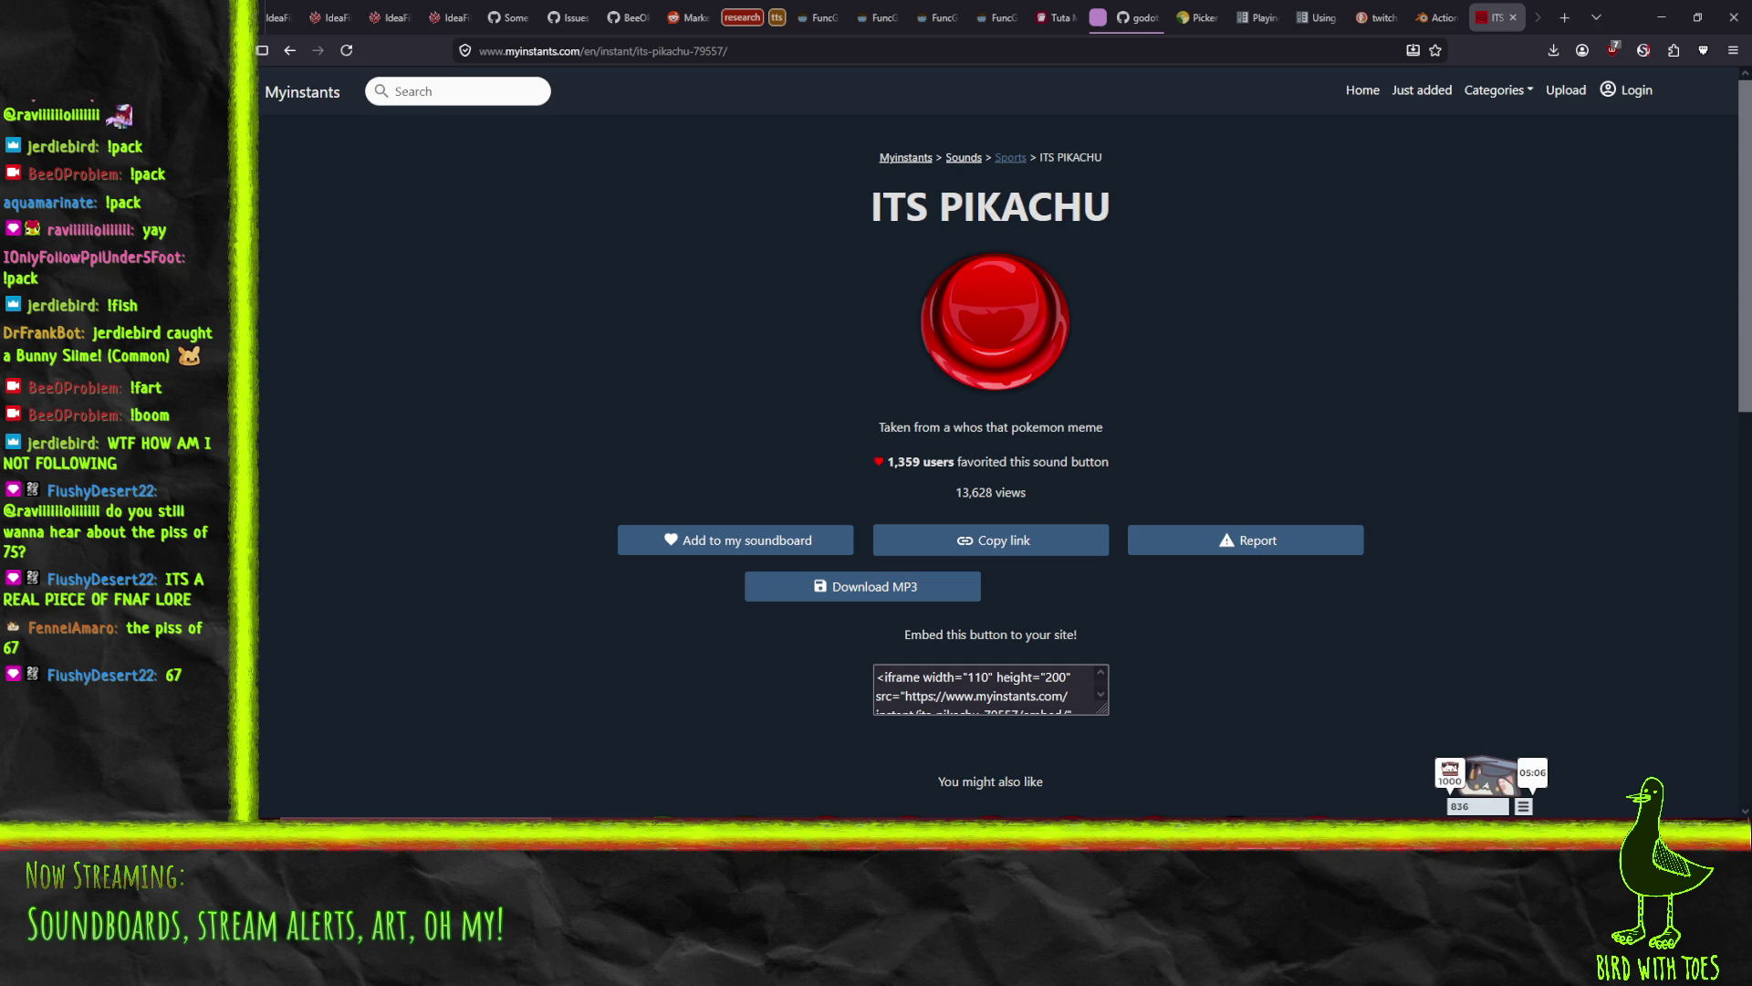
key(Return)
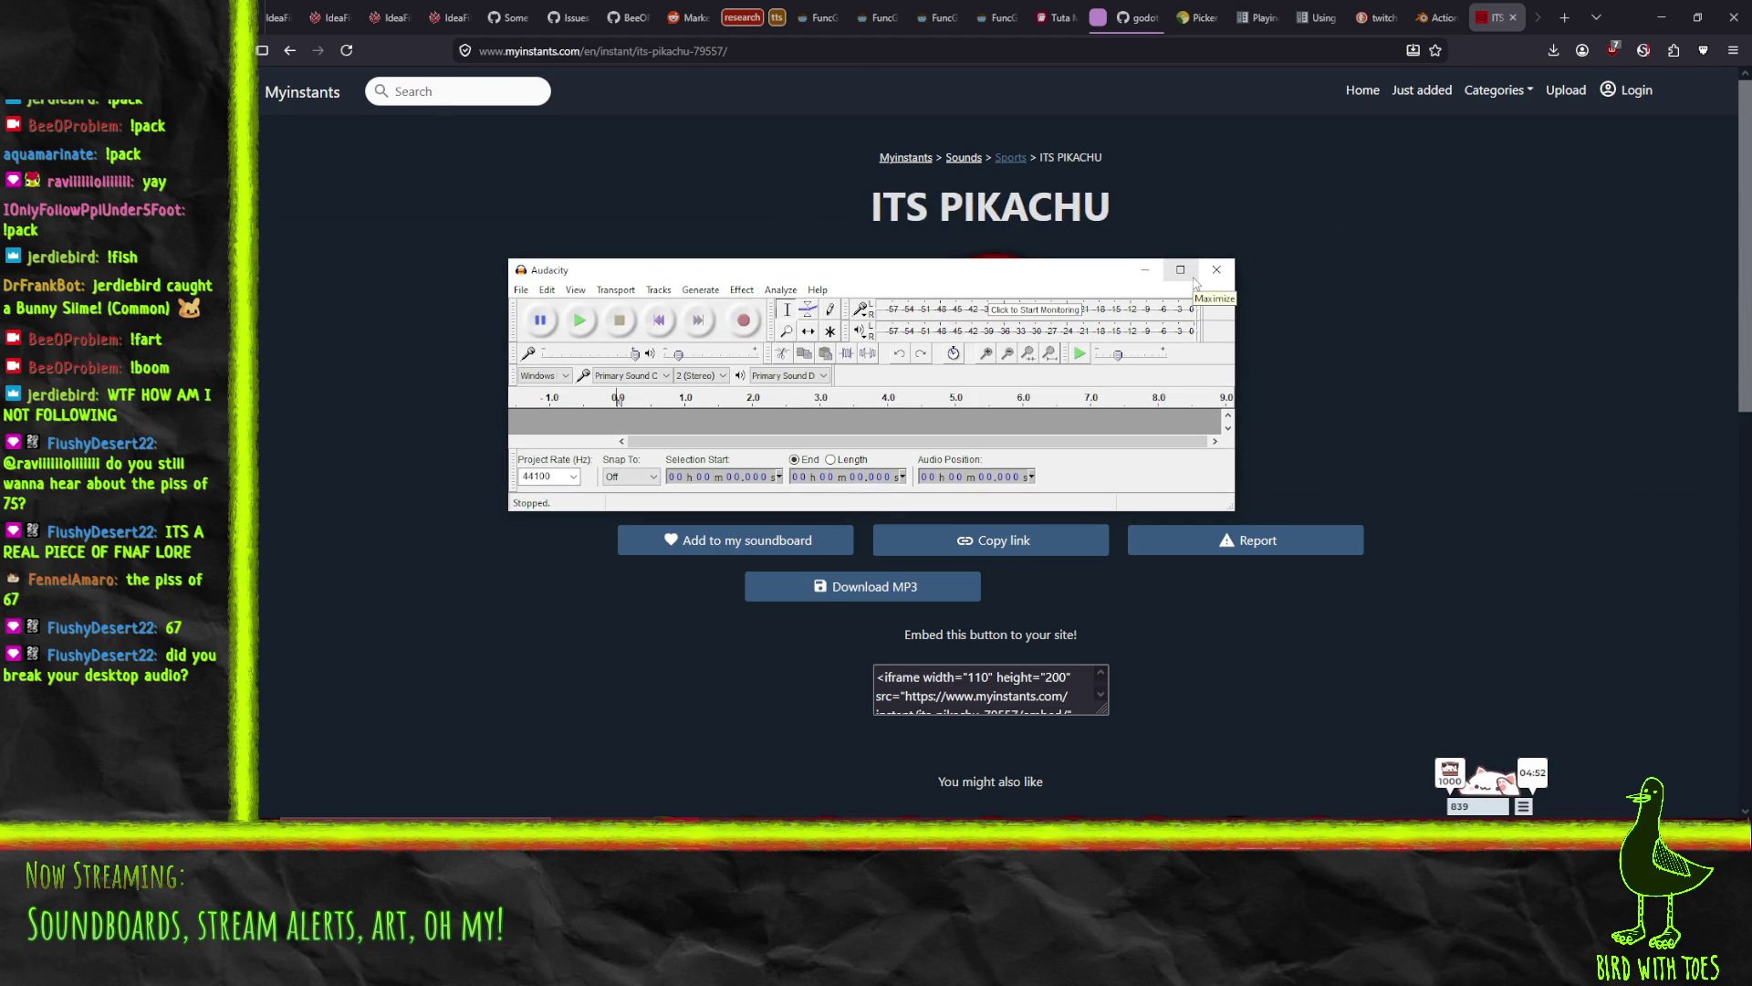
click(1185, 271)
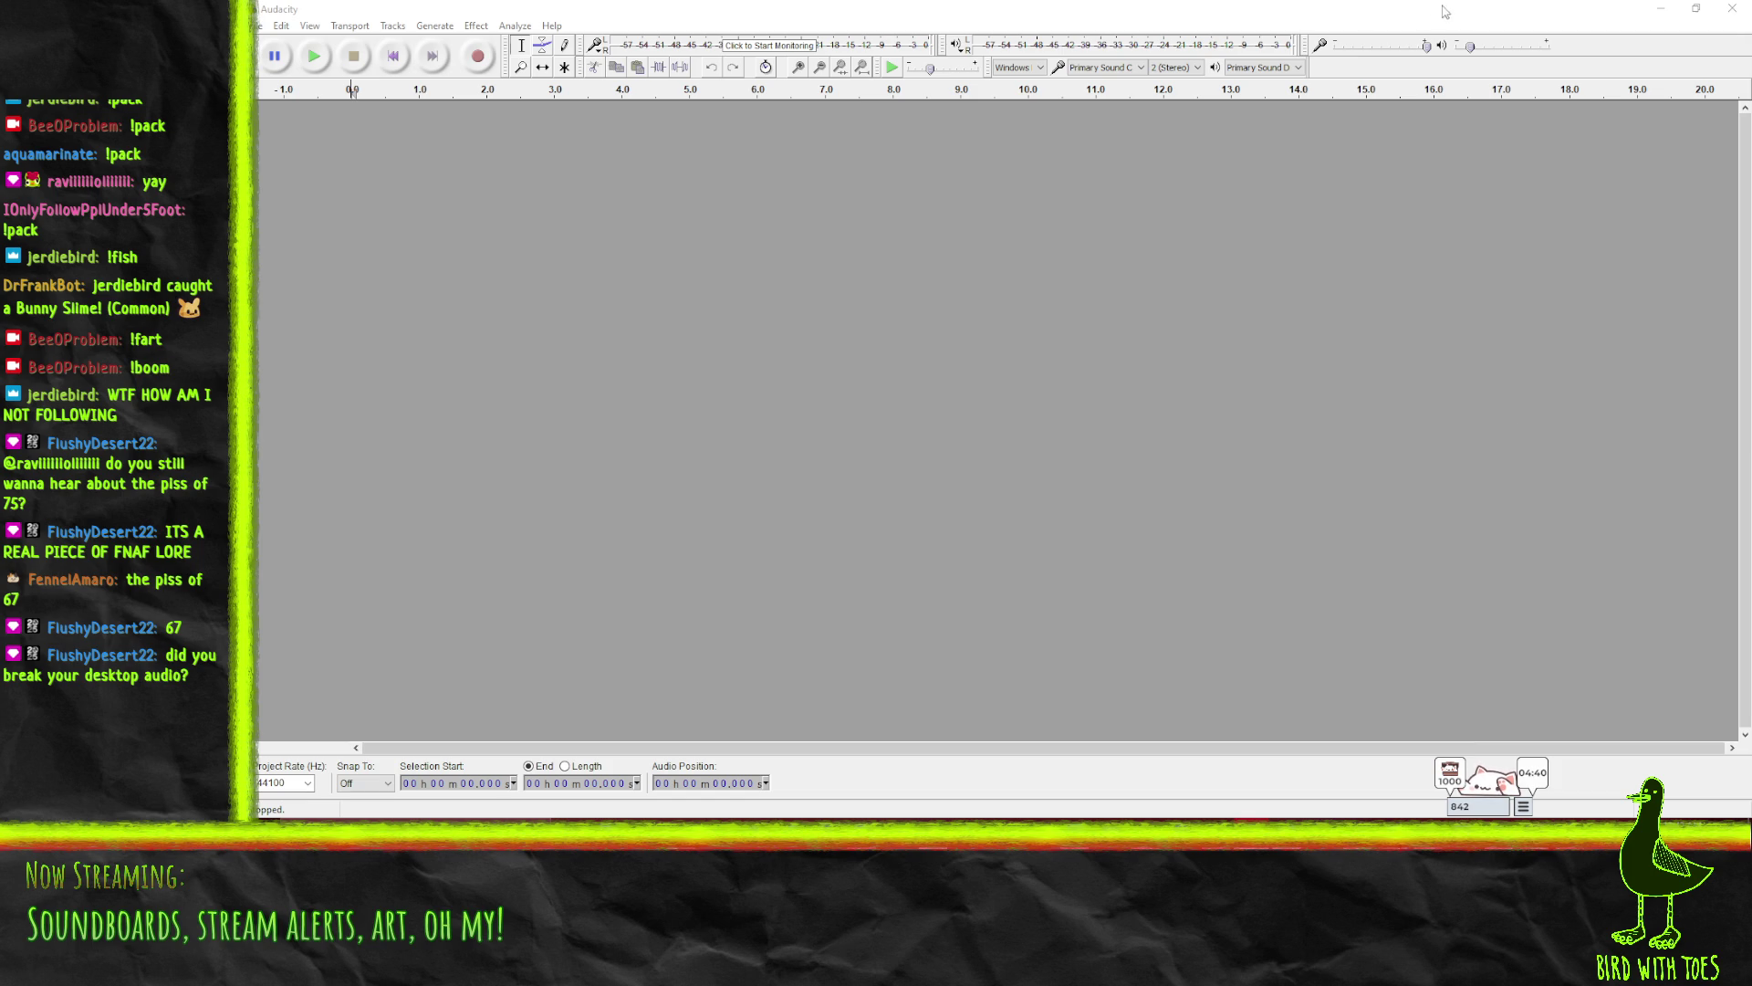
- Play the ITS PIKACHU sound twice on Myinstants, then return Audacity to full screen
click(1660, 8)
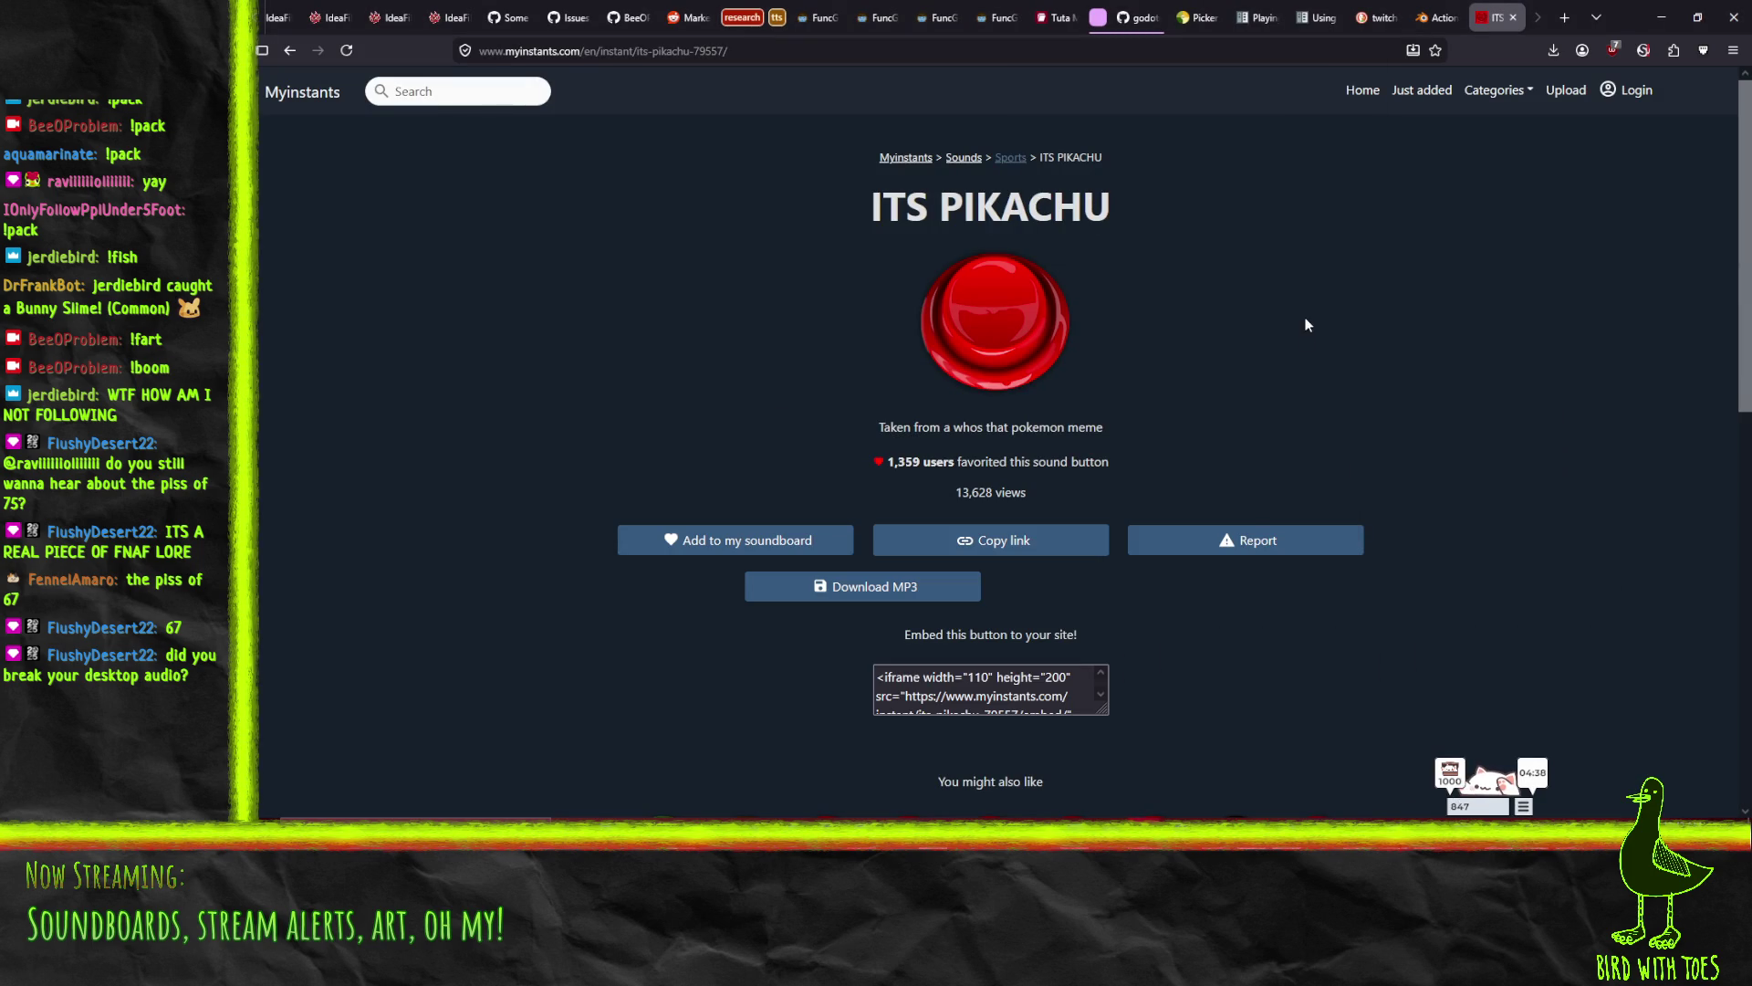
click(1000, 338)
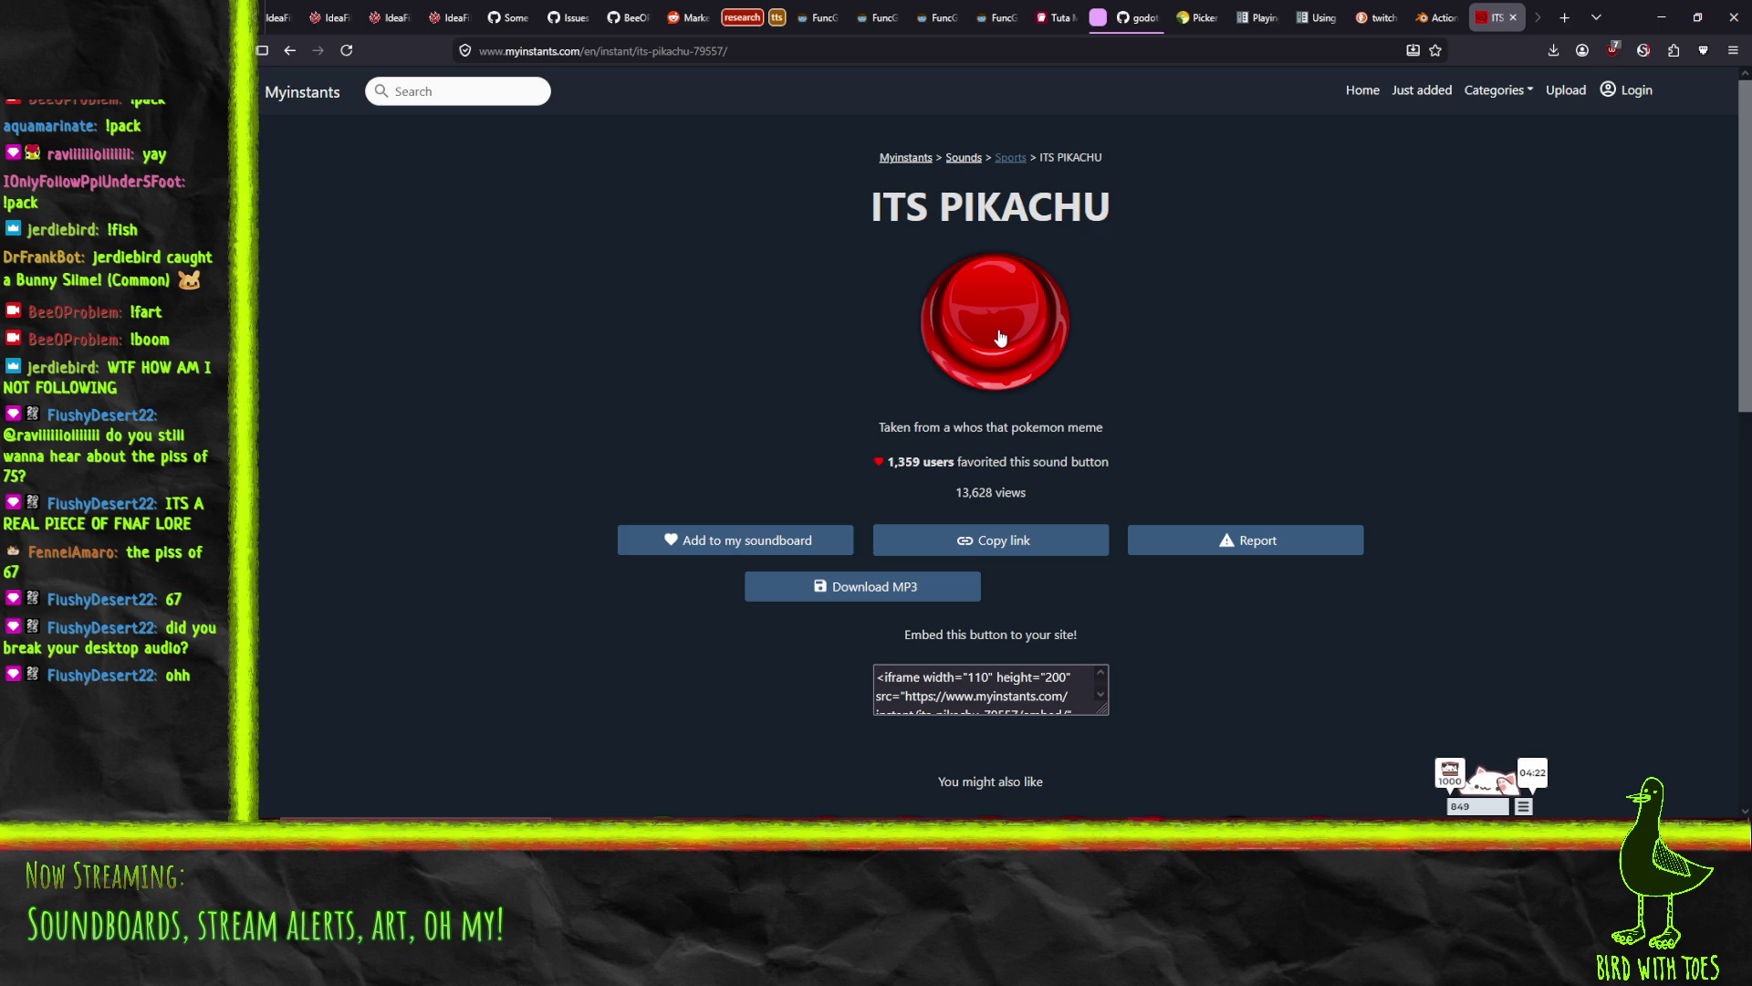
click(1000, 338)
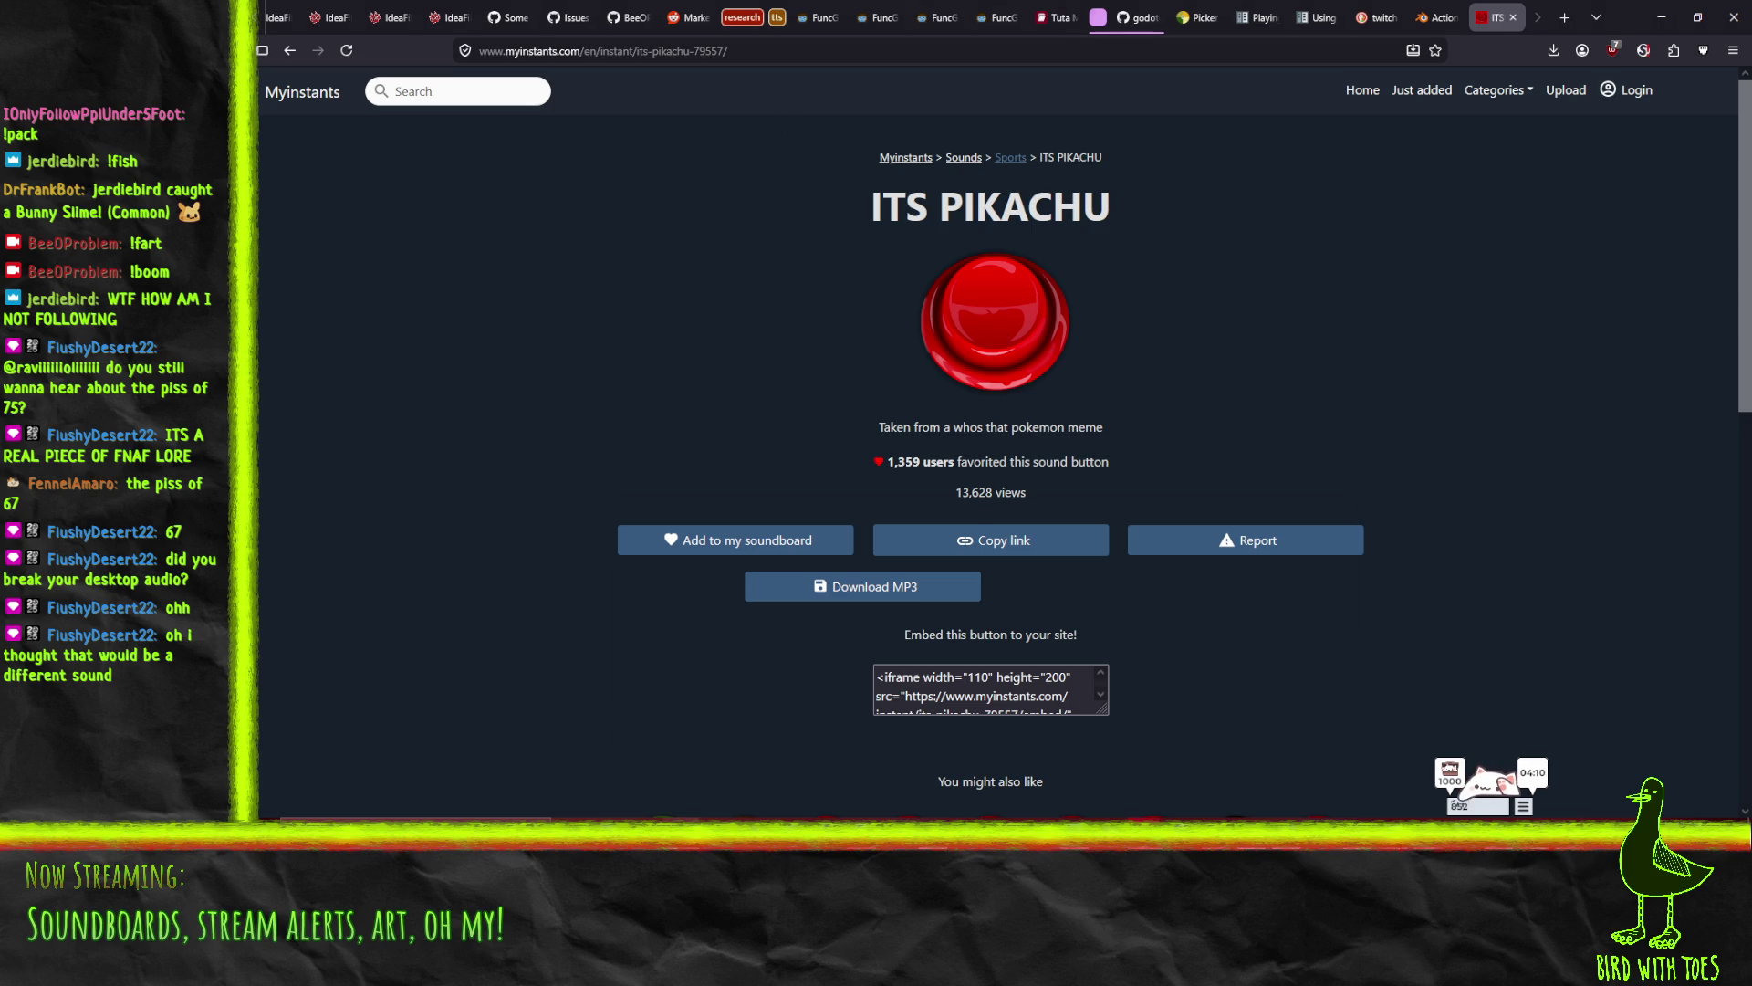
key(alt+Tab)
drag(922, 512, 803, 0)
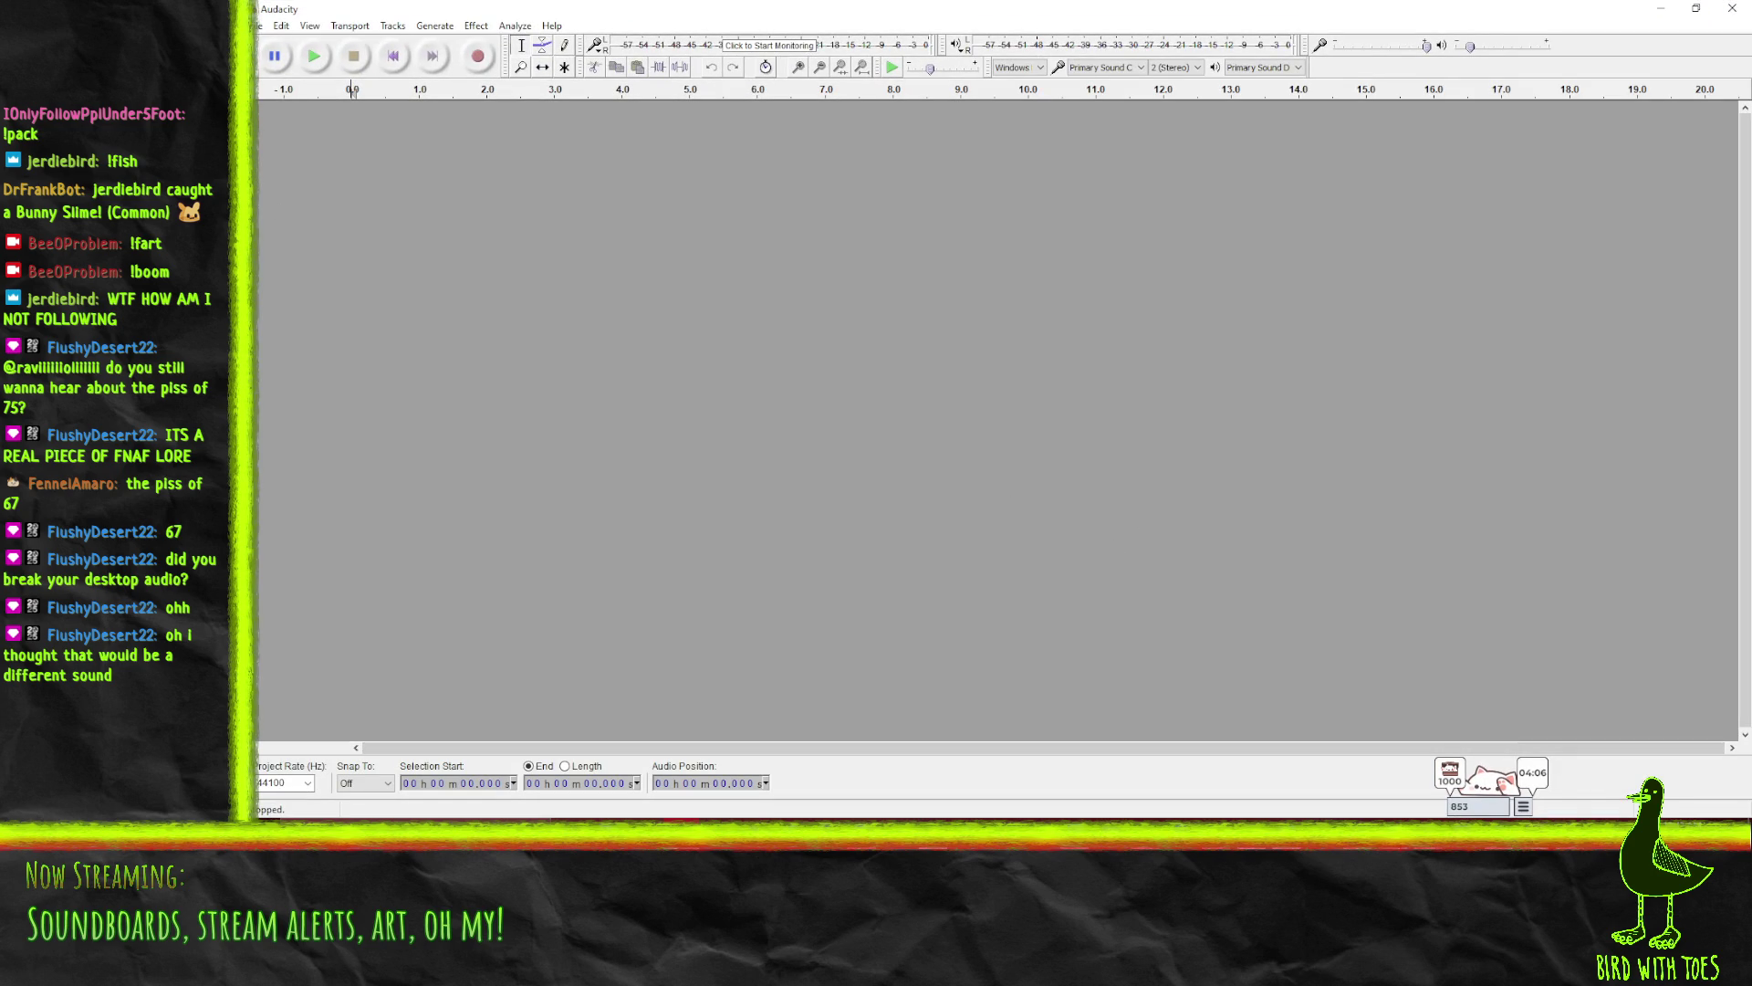
- Open the downloaded its-pikachu mp3 file in Audacity
click(261, 25)
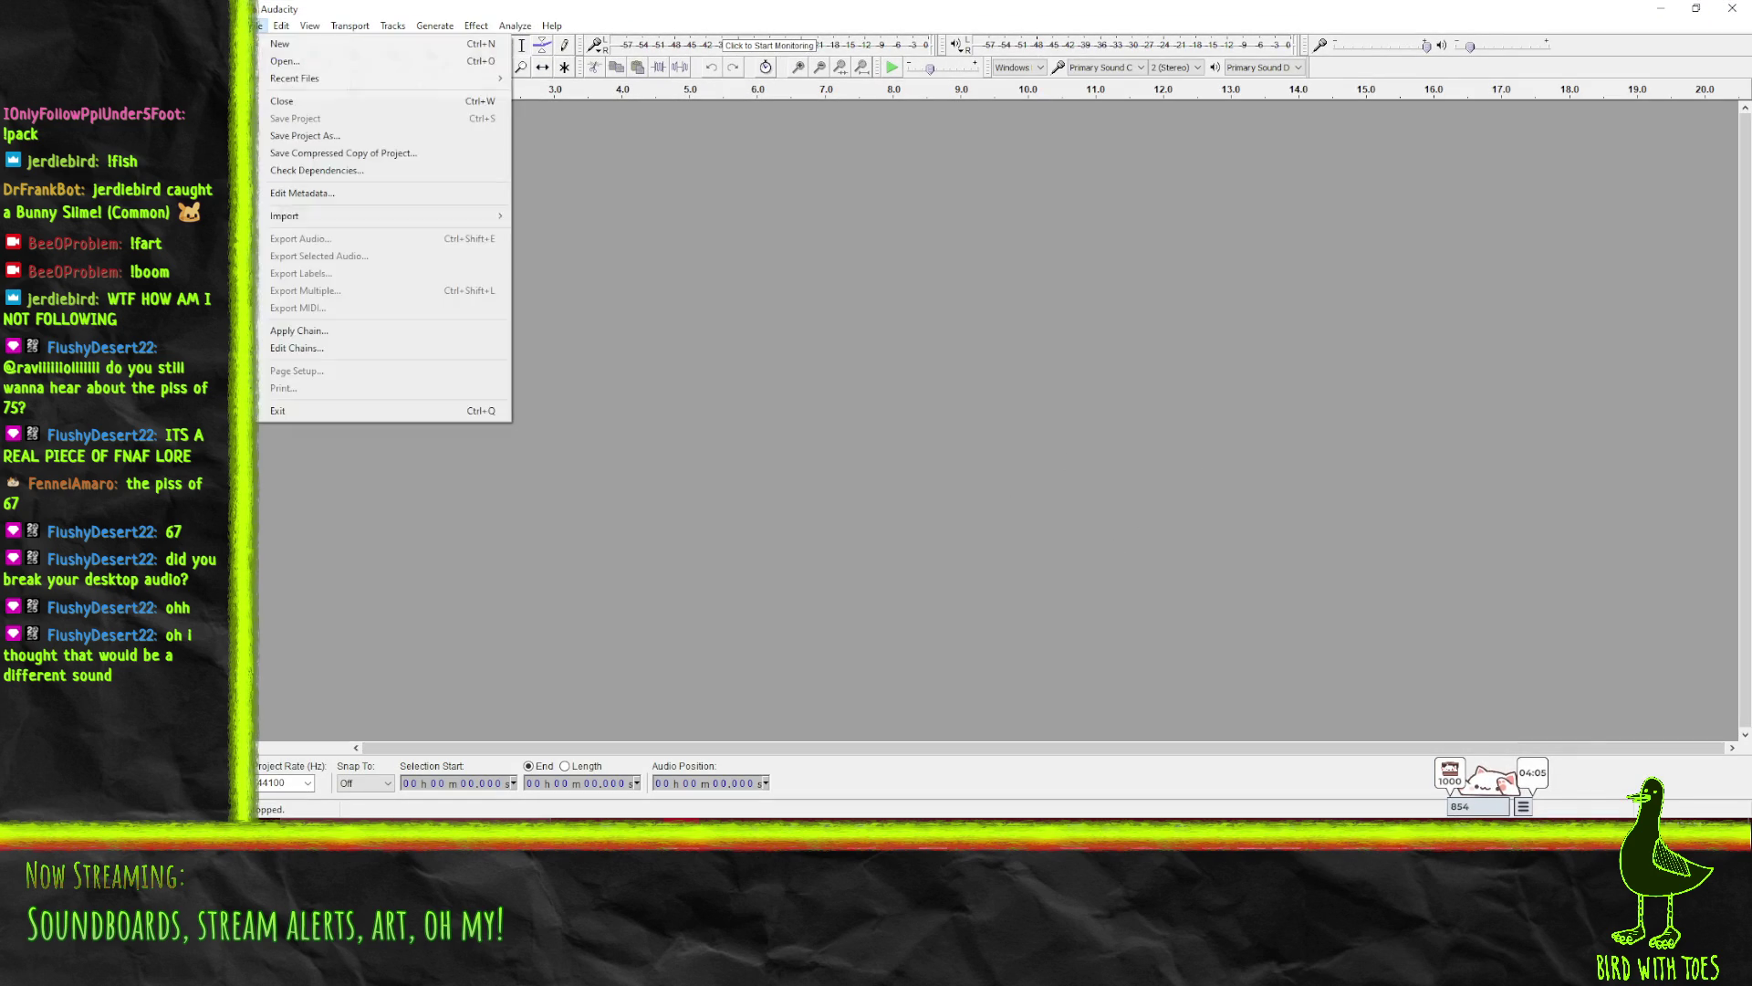
click(283, 60)
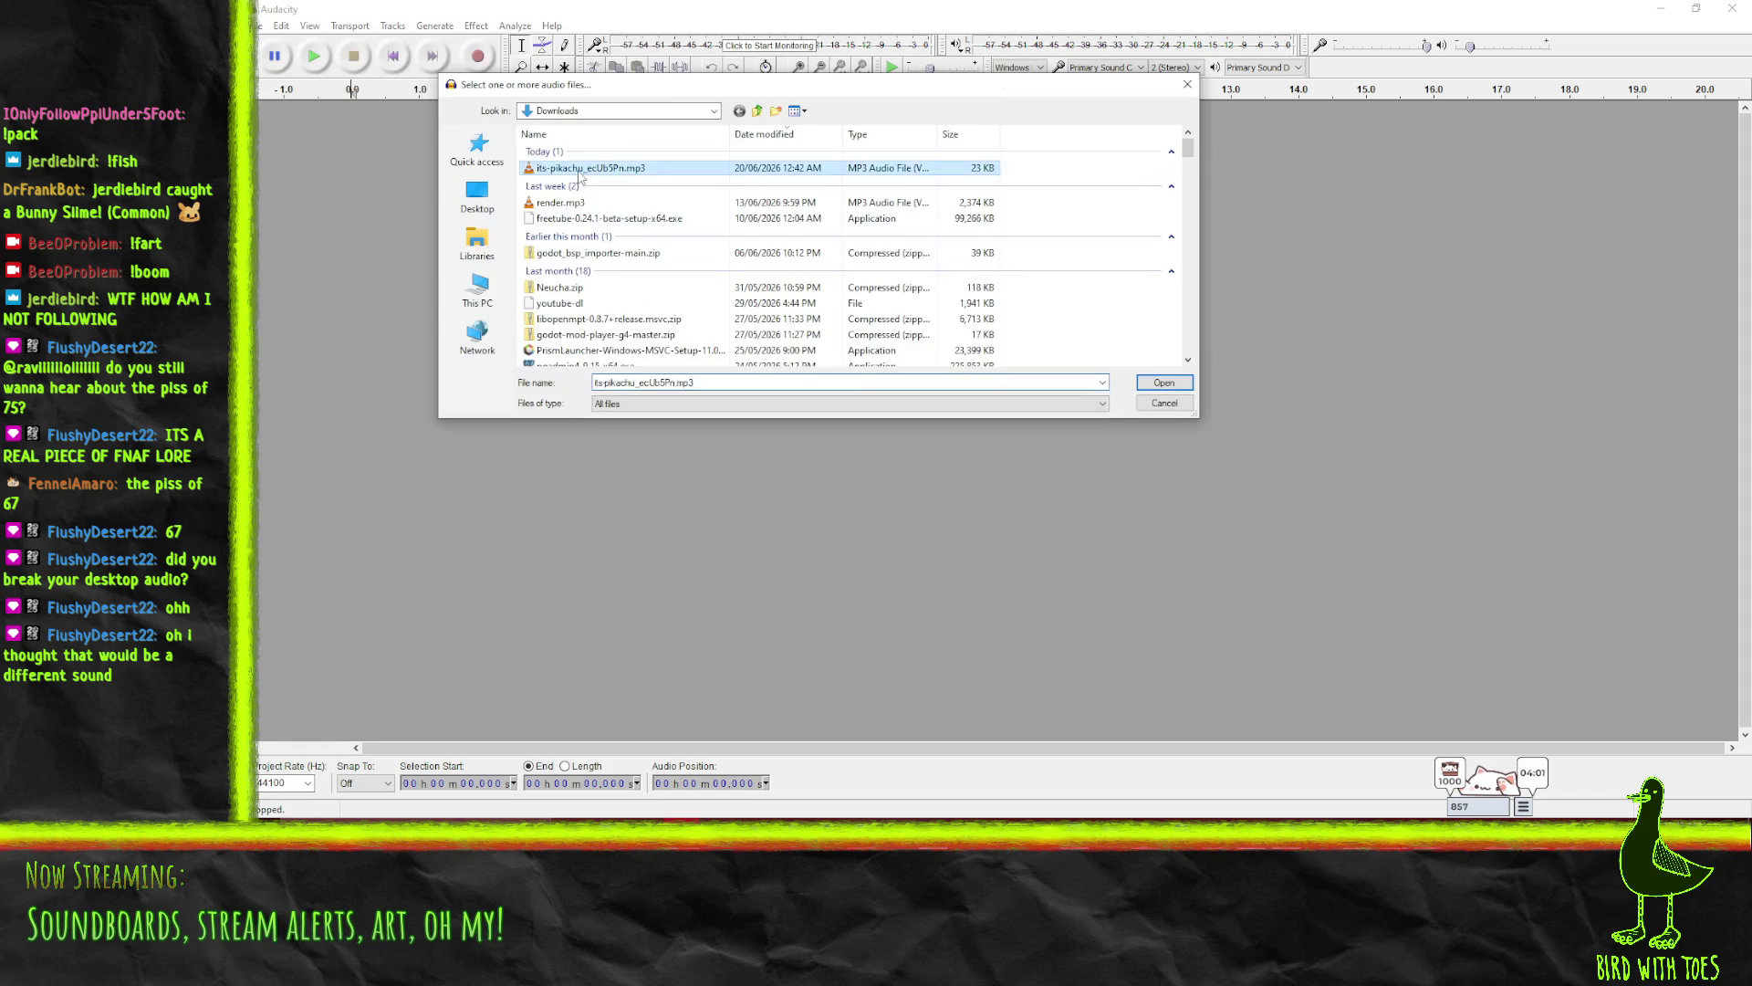
double_click(584, 166)
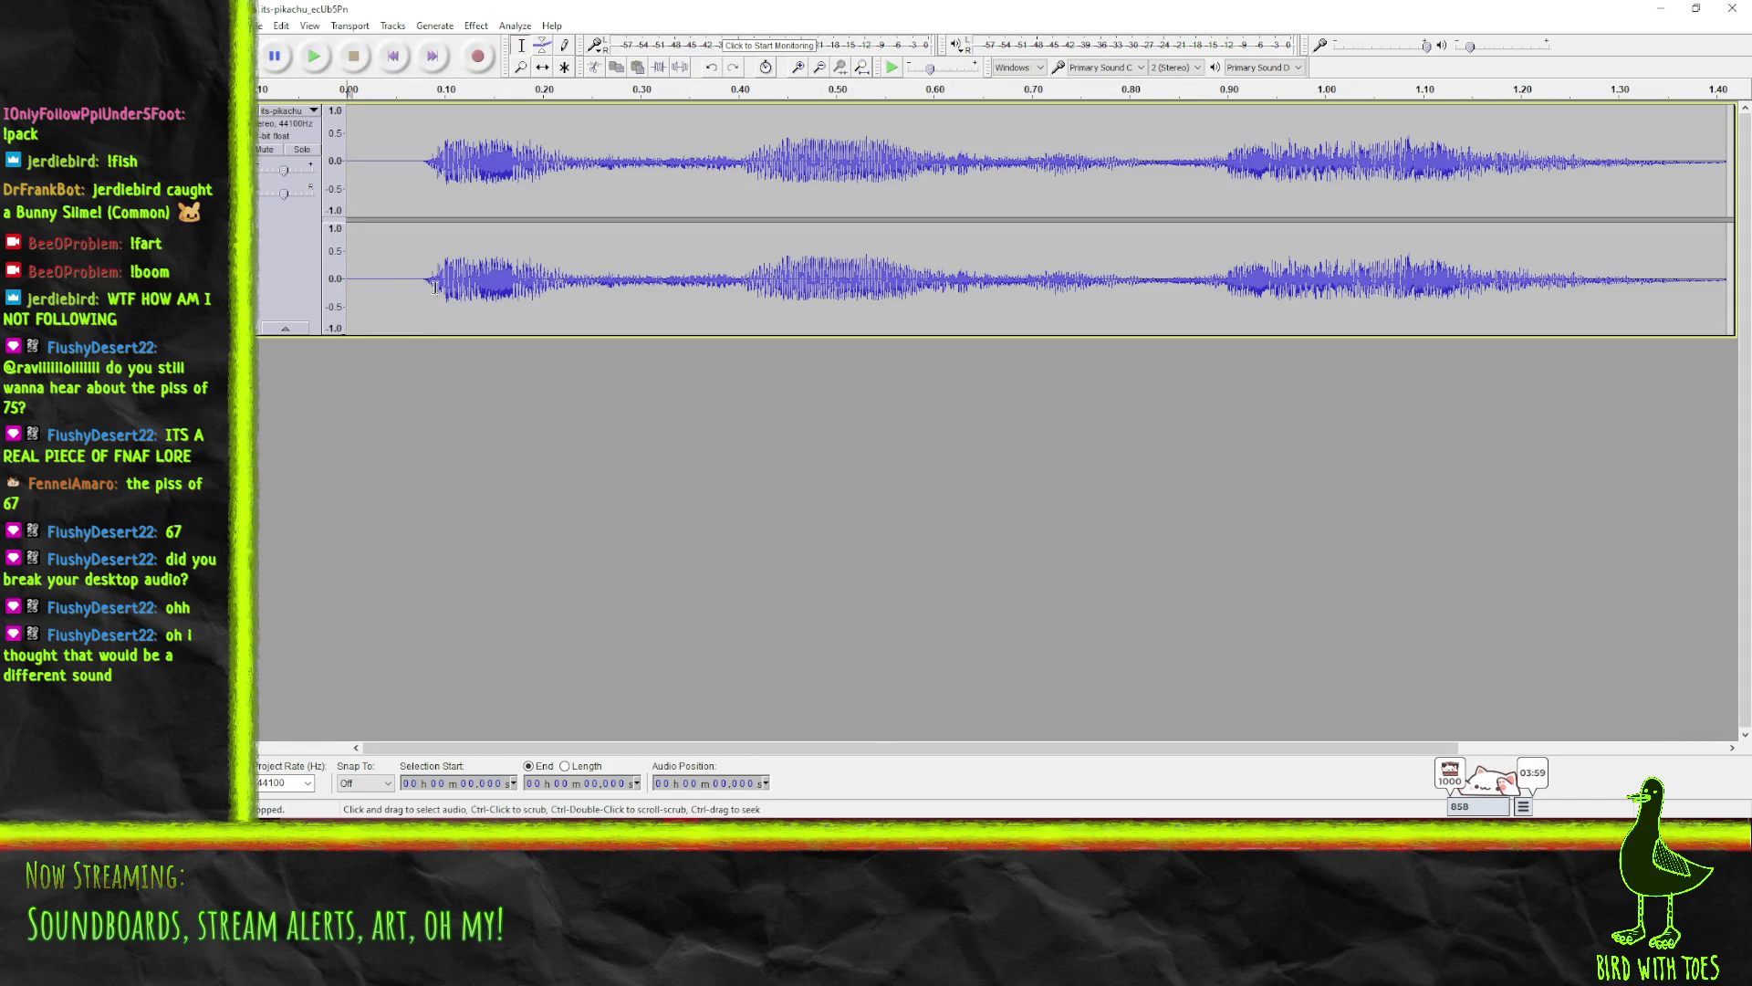
- Select the clip from 0.08 s to about 0.63 s and play the selection
mouse_move(423, 281)
mouse_down()
mouse_move(1038, 274)
mouse_move(972, 274)
mouse_up()
click(313, 57)
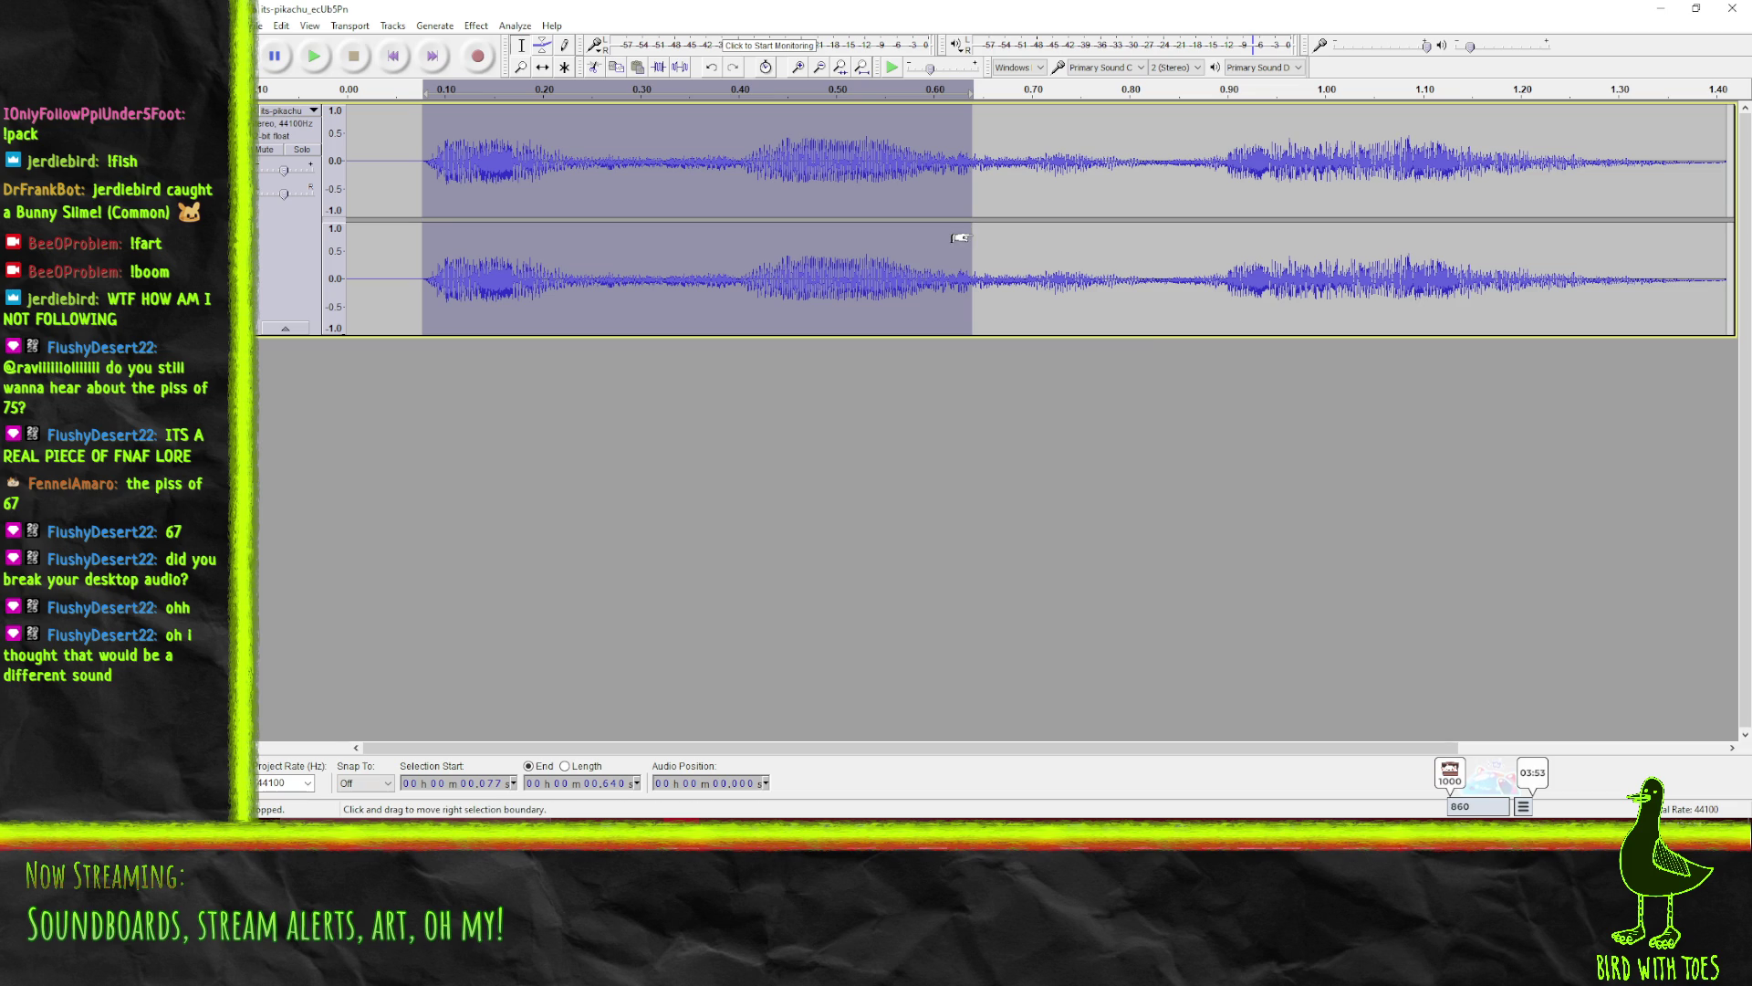
drag(971, 239, 944, 242)
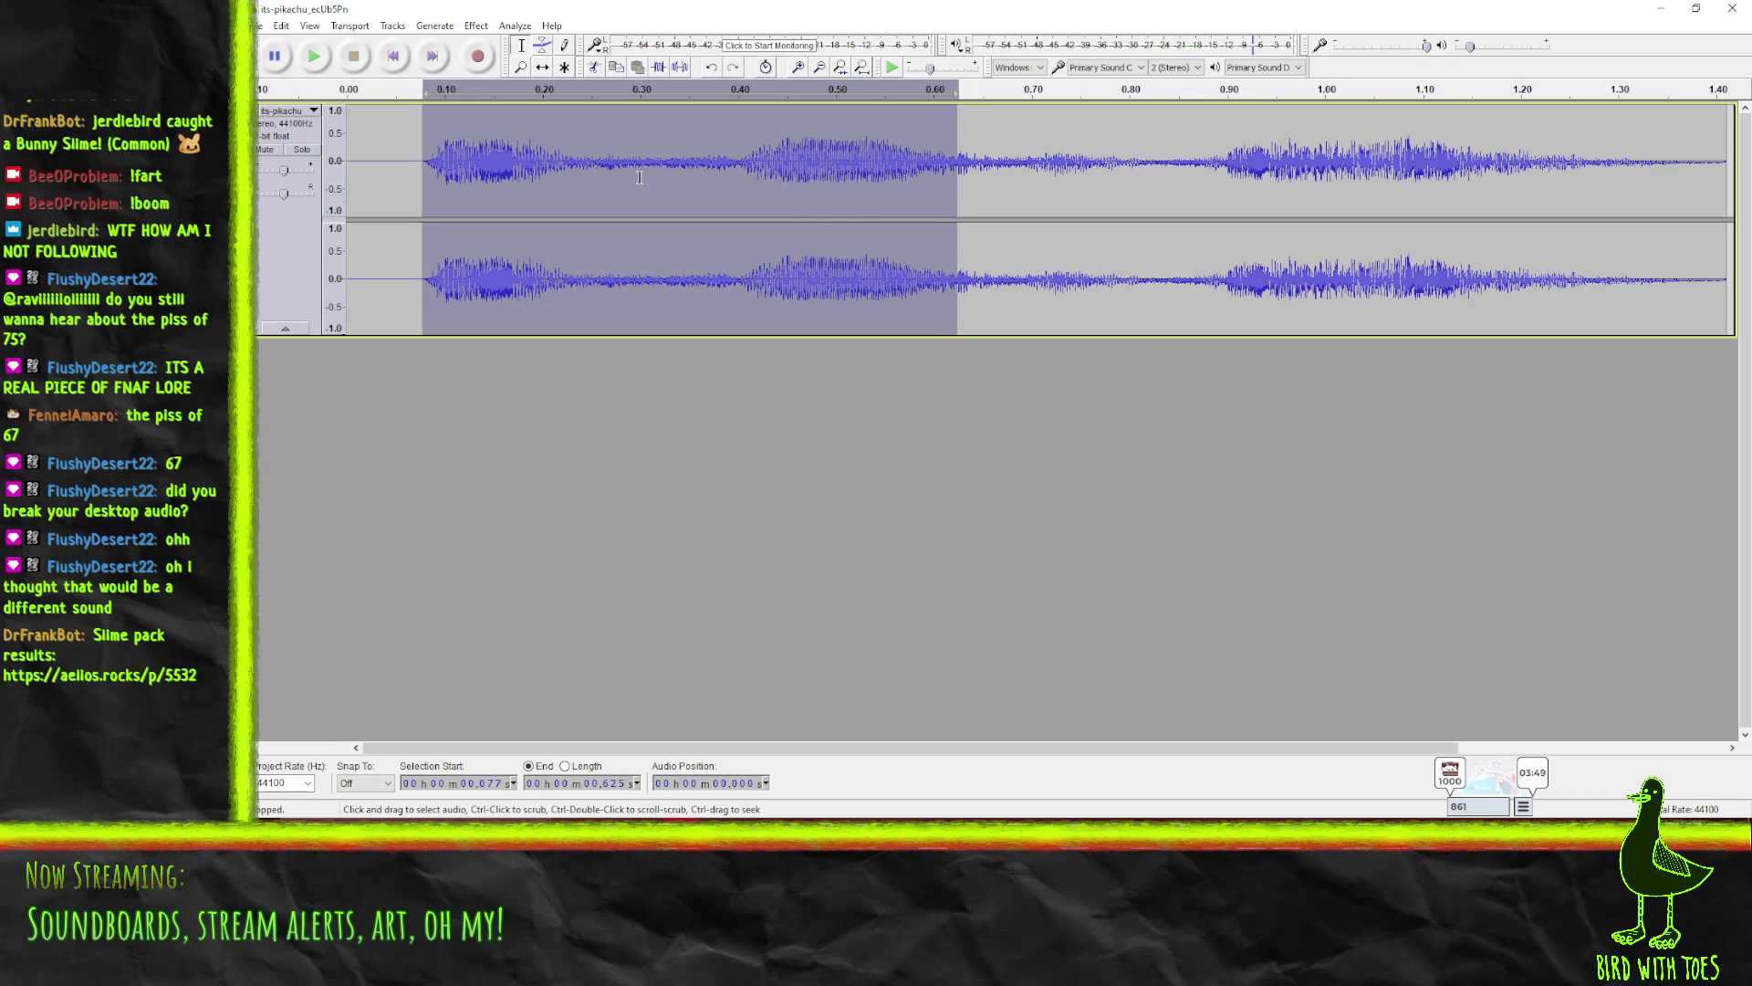
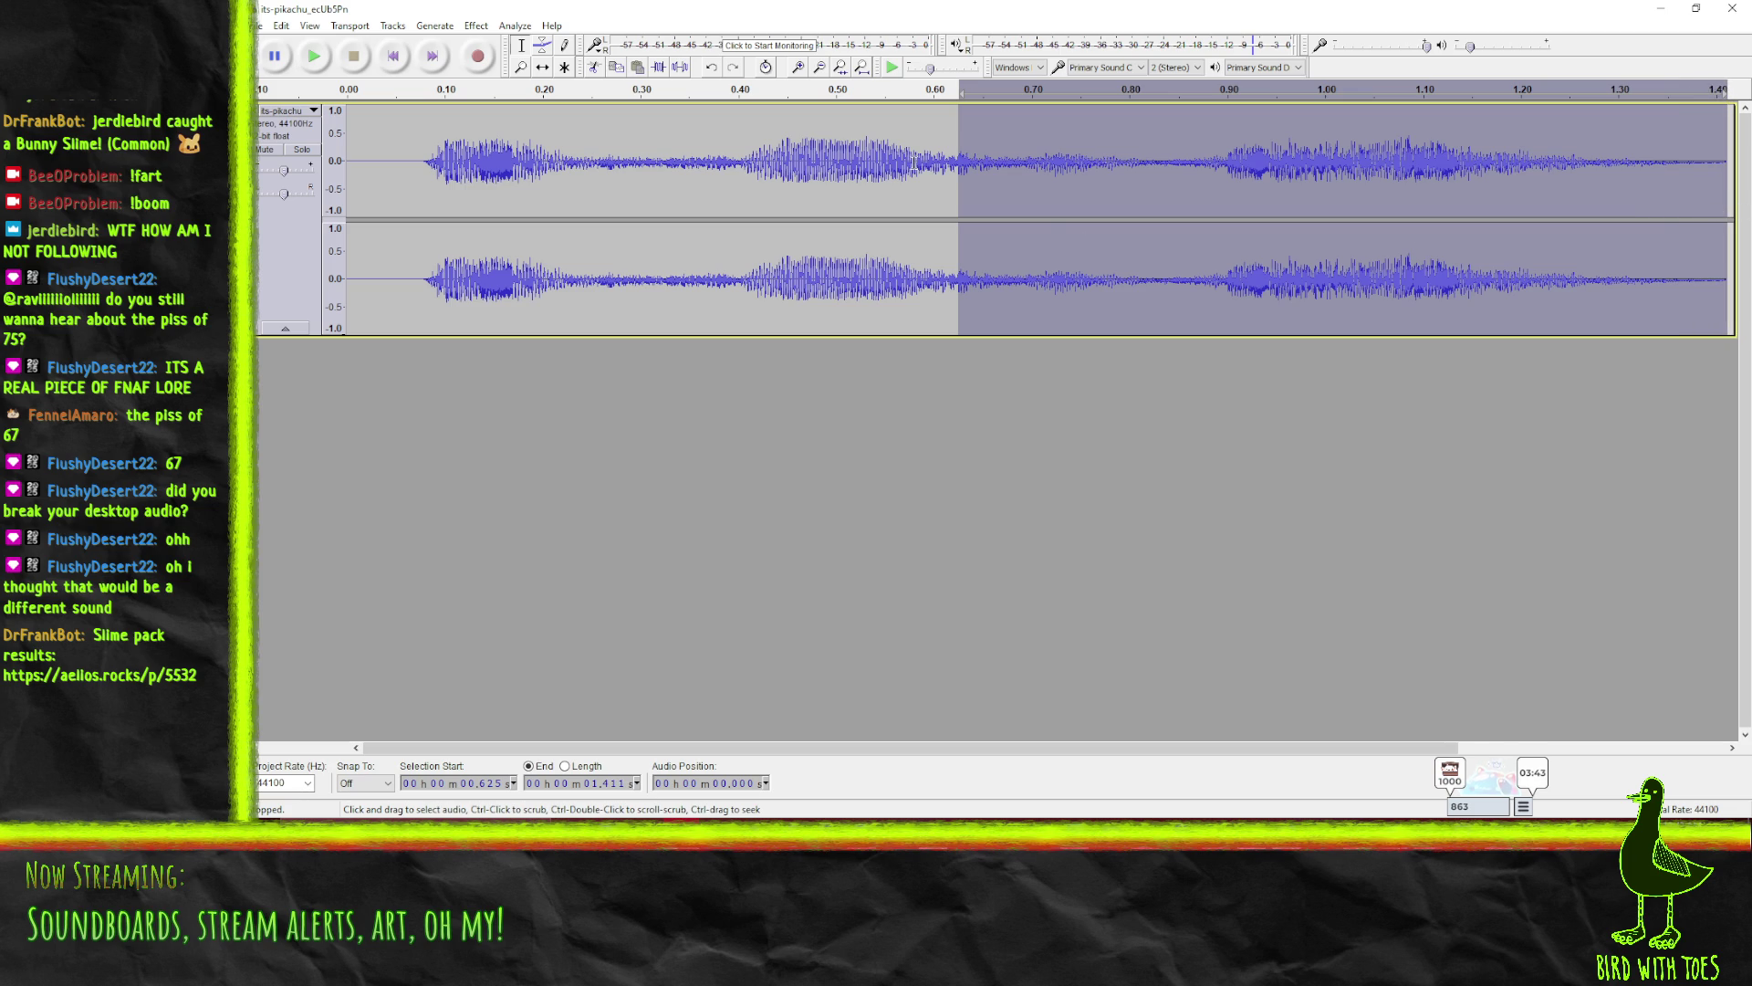
- Delete the audio after 0.625 s and paste the final short fragment three times at the end
key(Delete)
drag(904, 173, 954, 180)
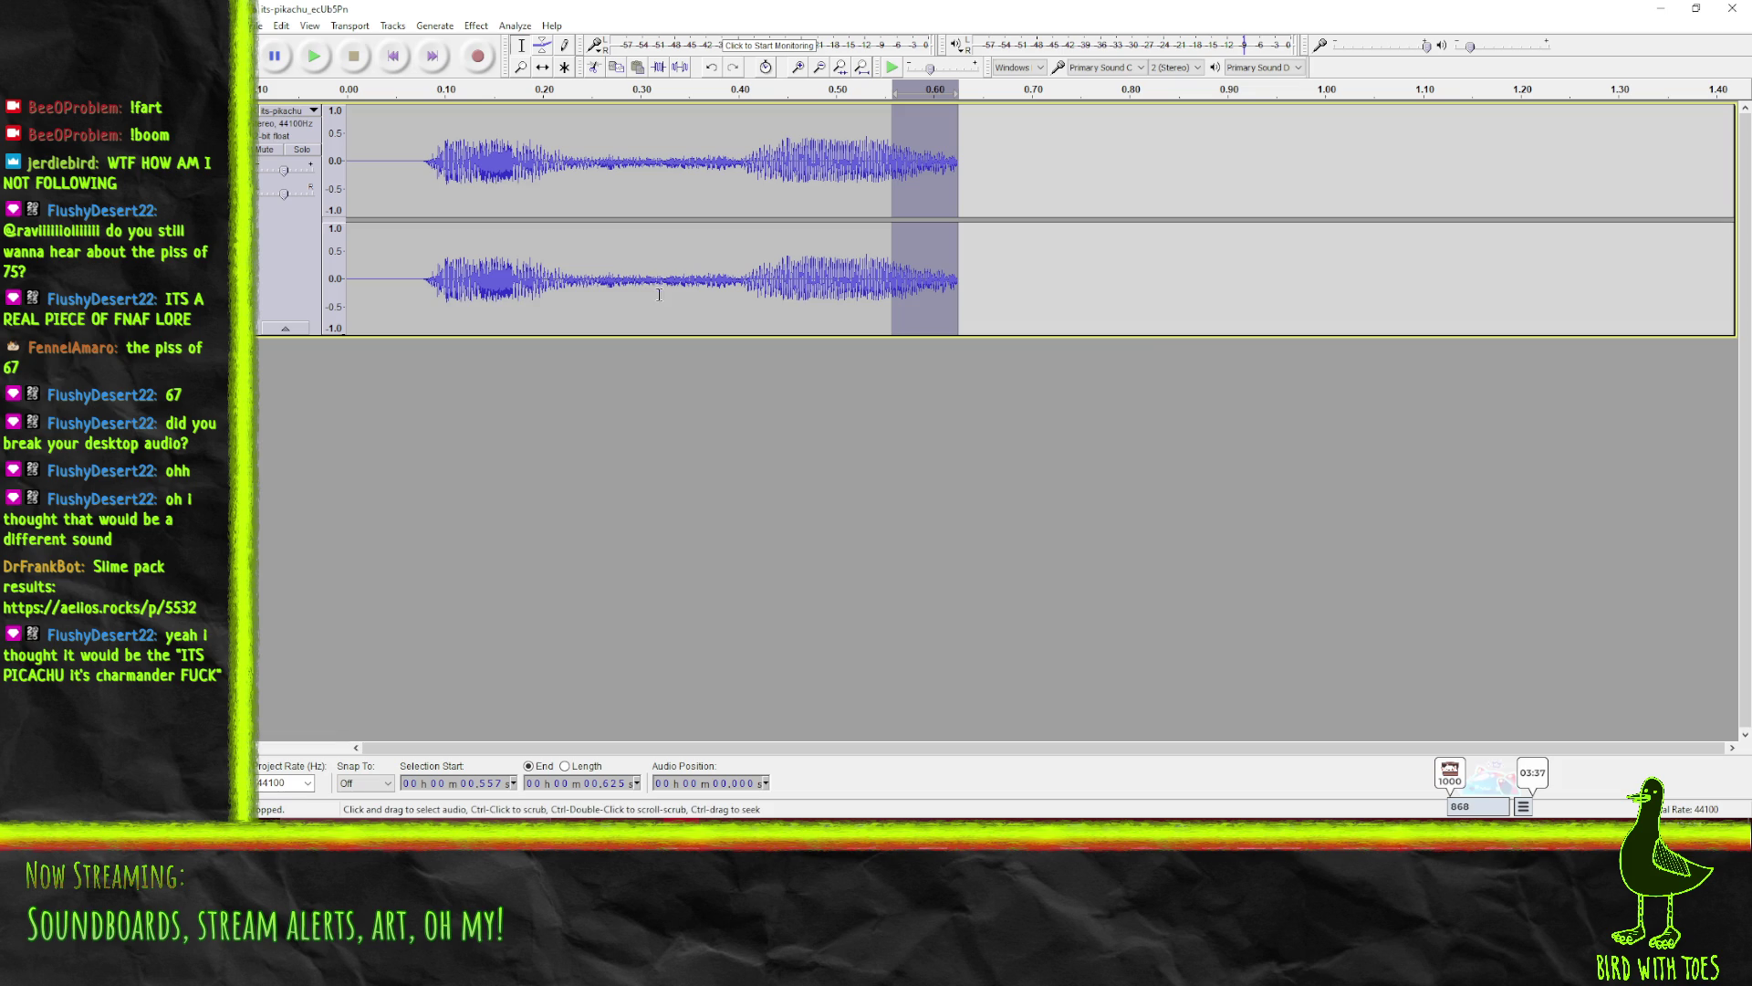
click(964, 236)
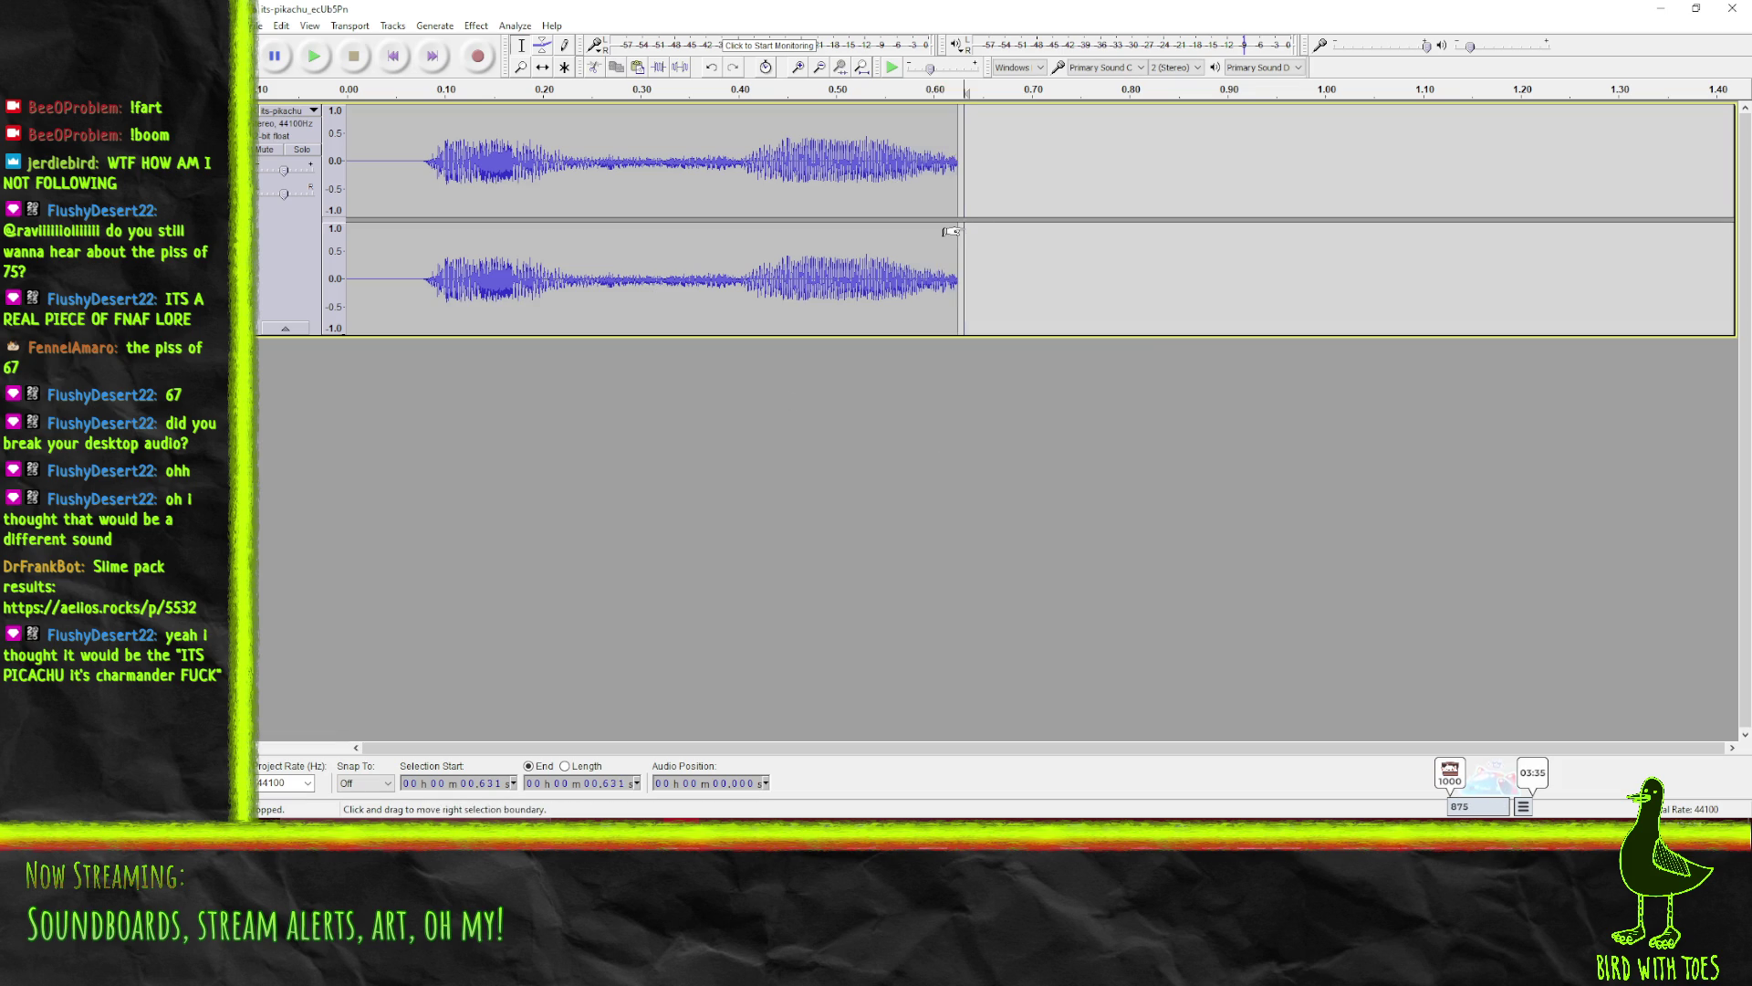
key(ctrl+v)
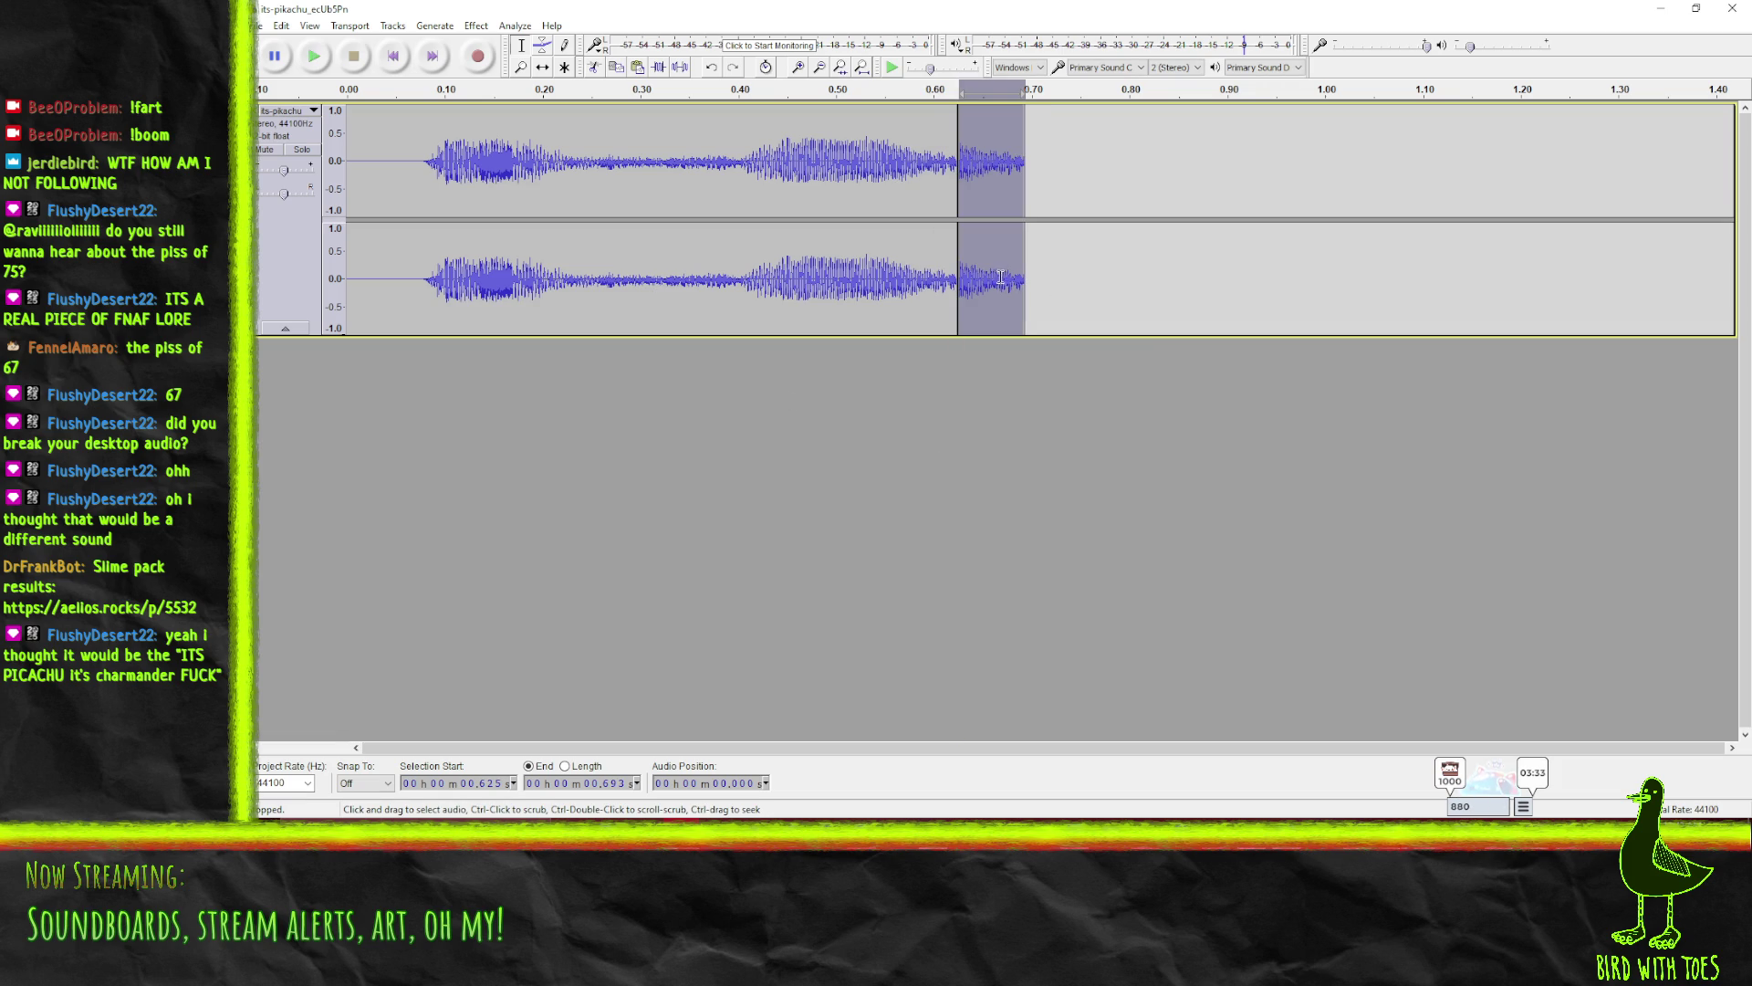
key(Right)
key(ctrl+v)
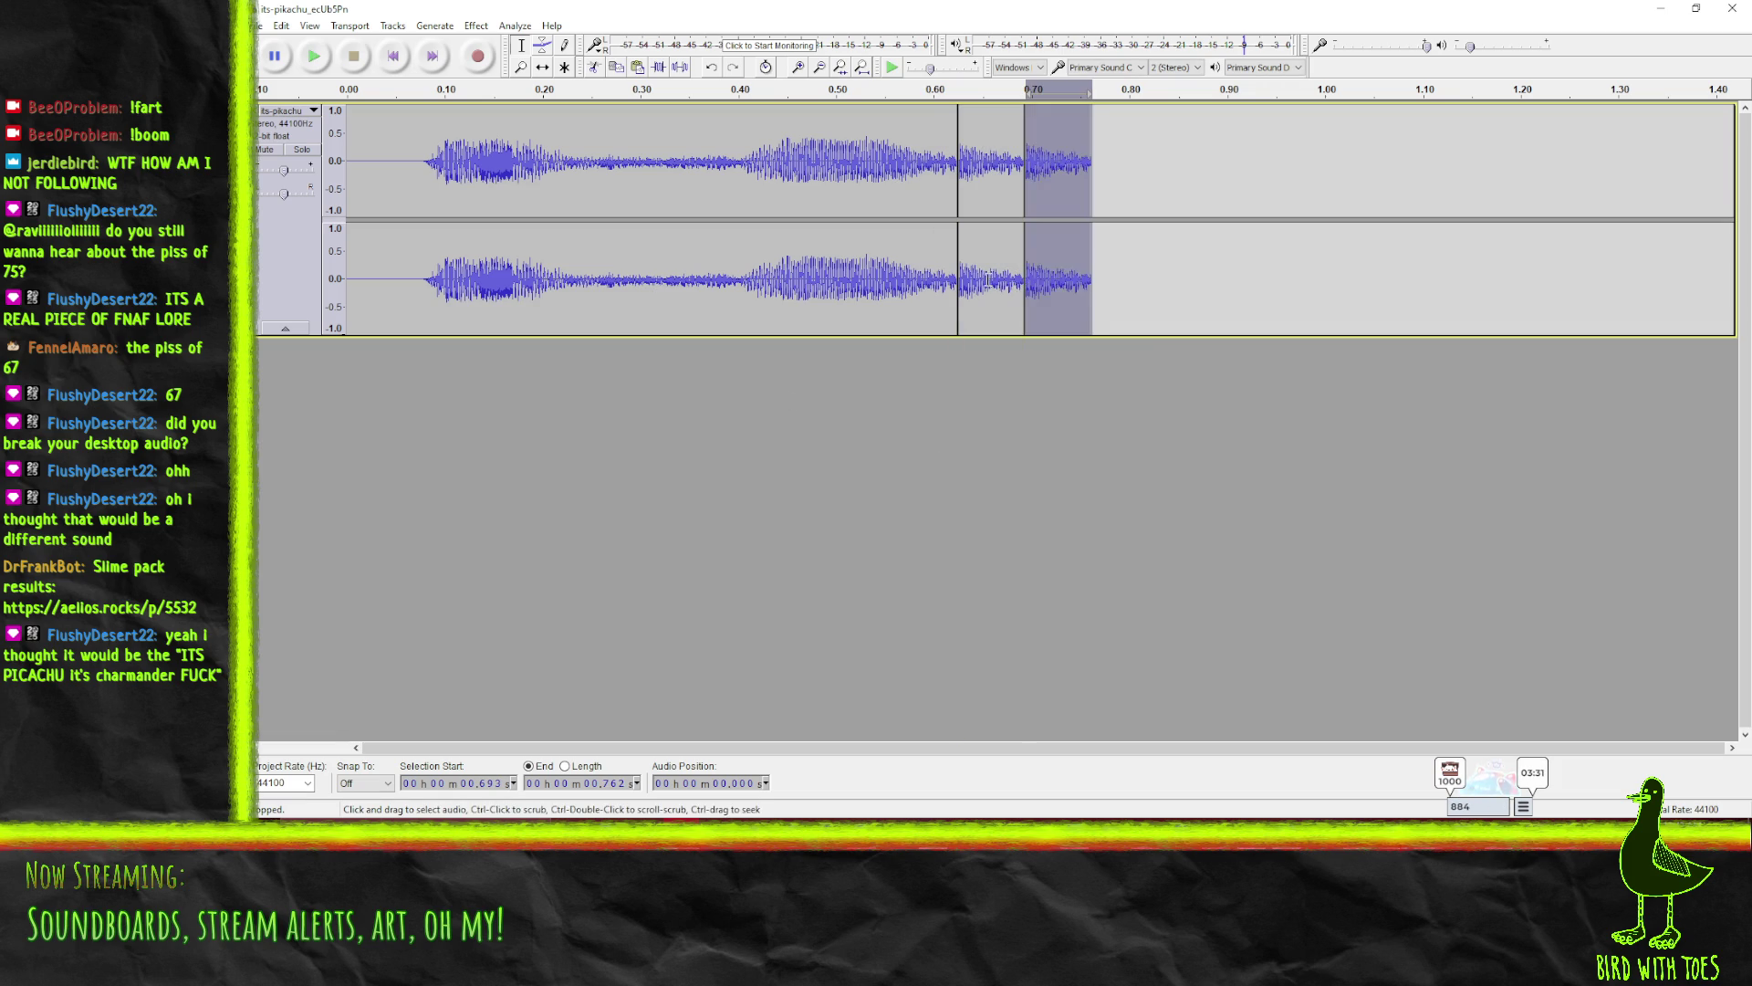
key(Right)
key(ctrl+v)
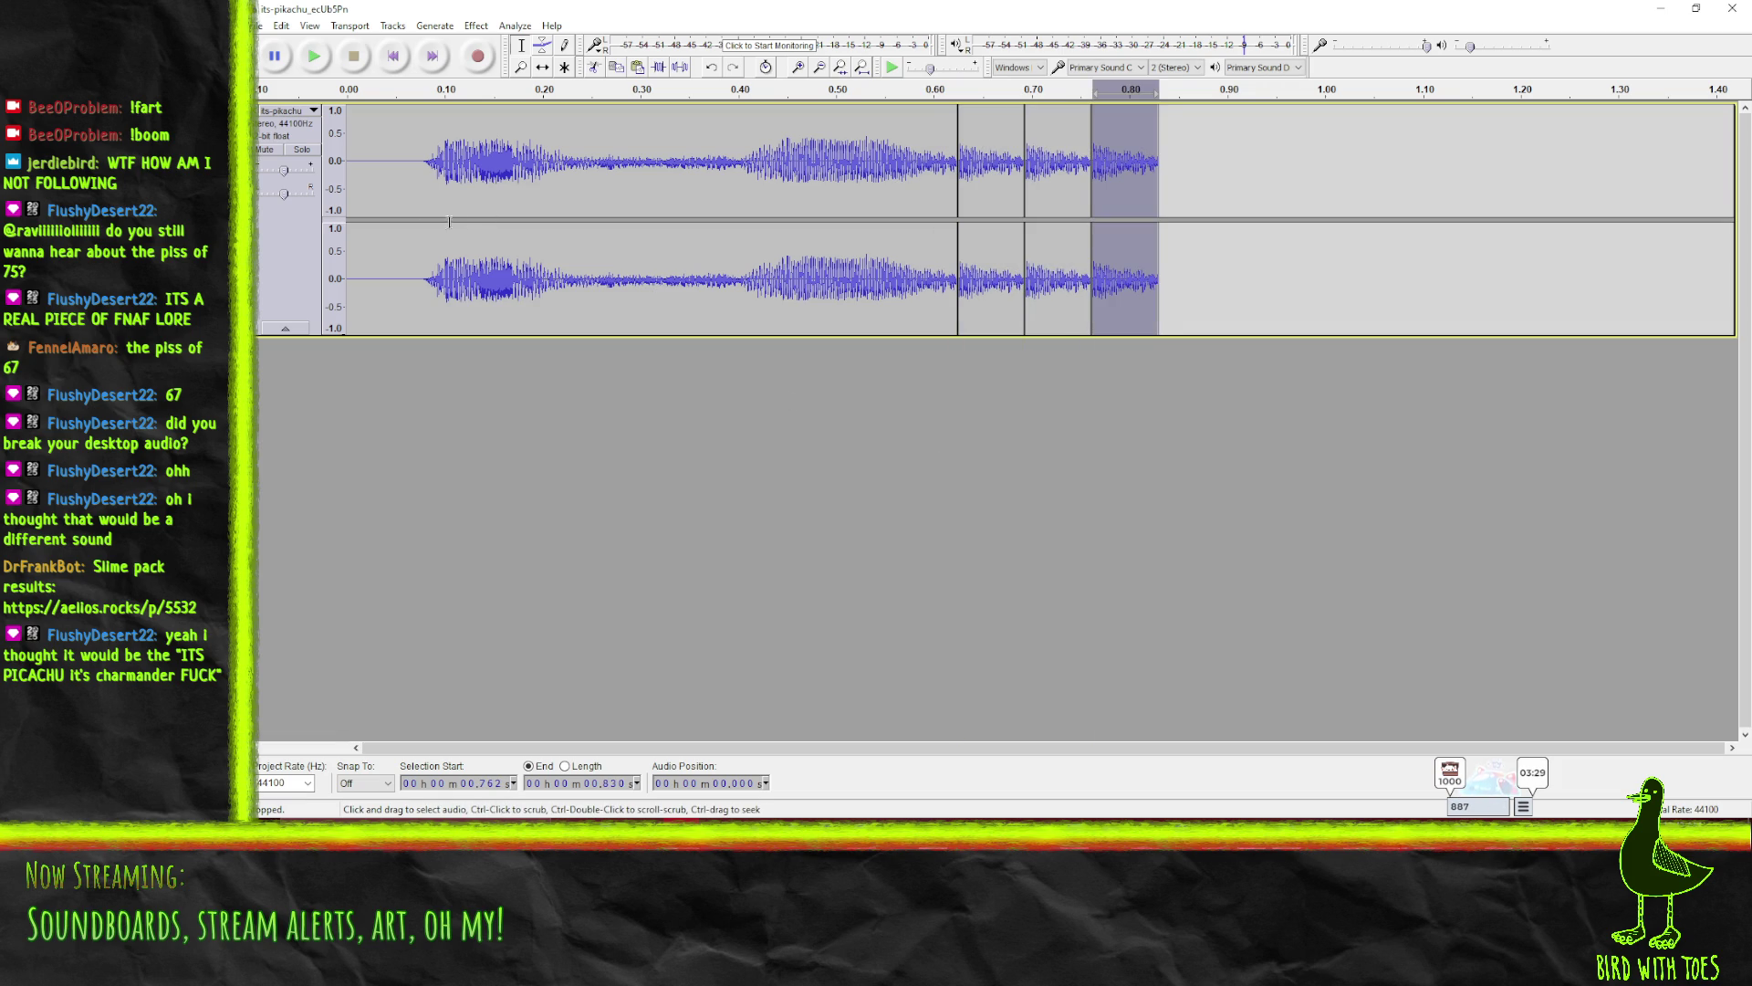
- Play the extended sound from near the start, then undo the three pasted copies
click(412, 215)
click(316, 62)
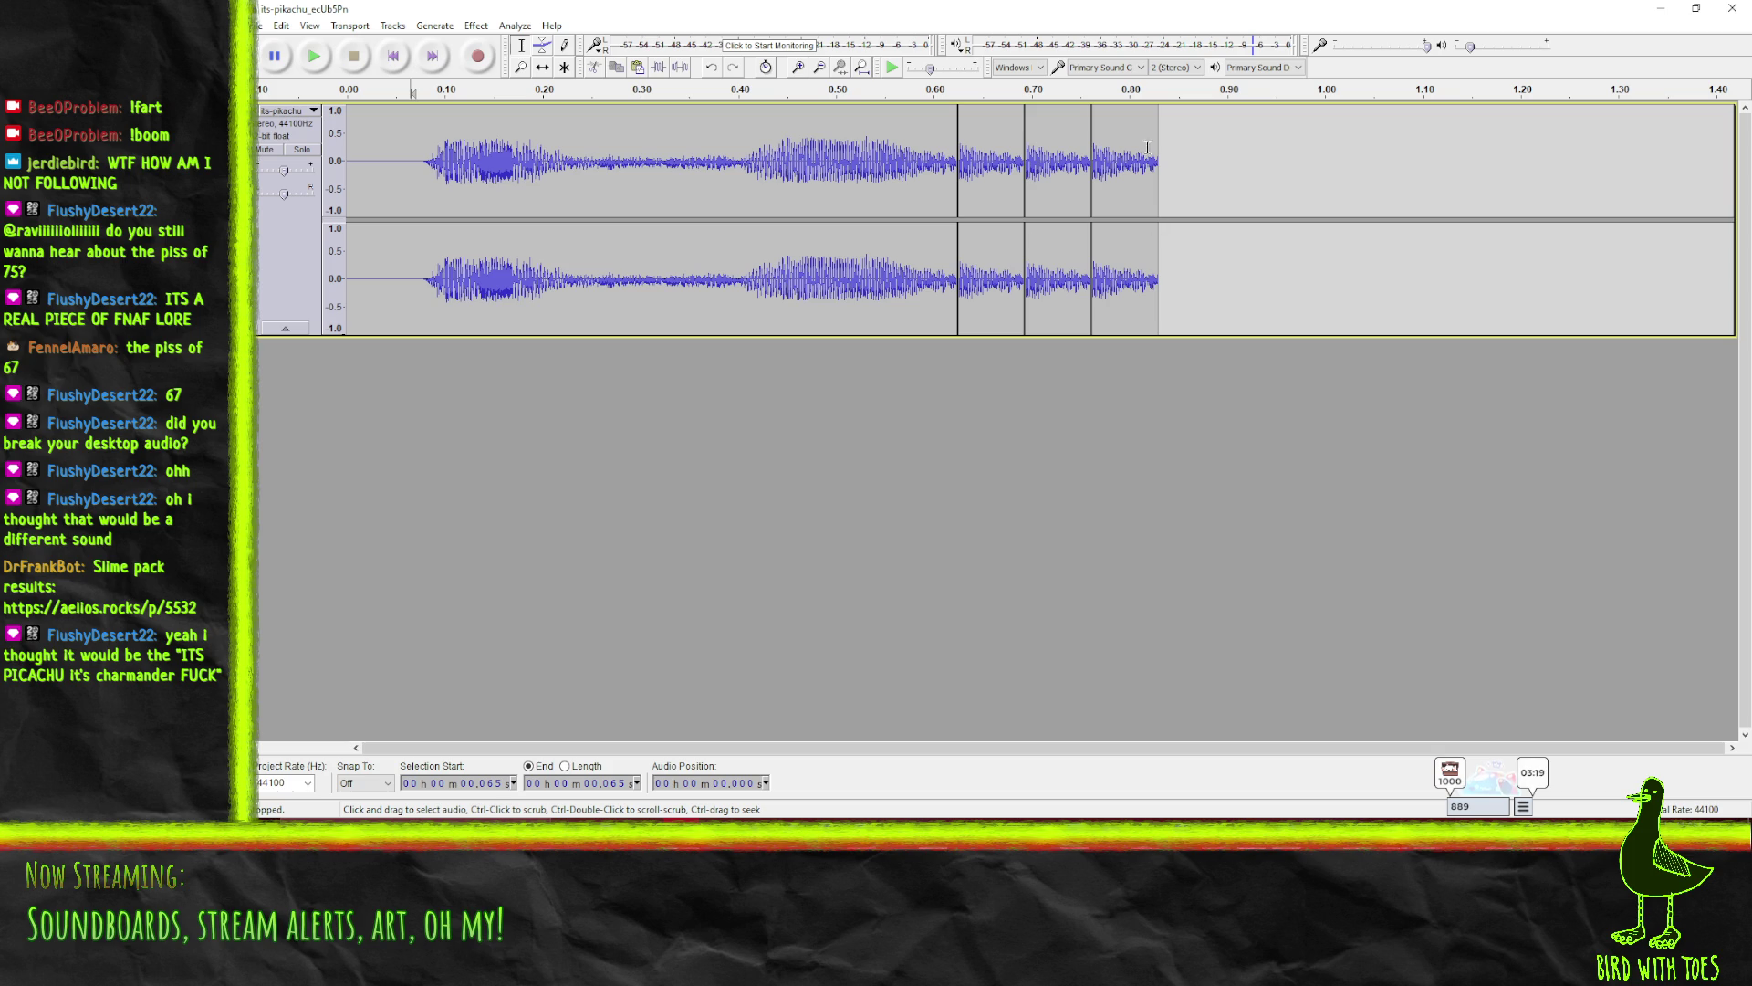
key(ctrl+z)
key(ctrl+z)
key(ctrl+z)
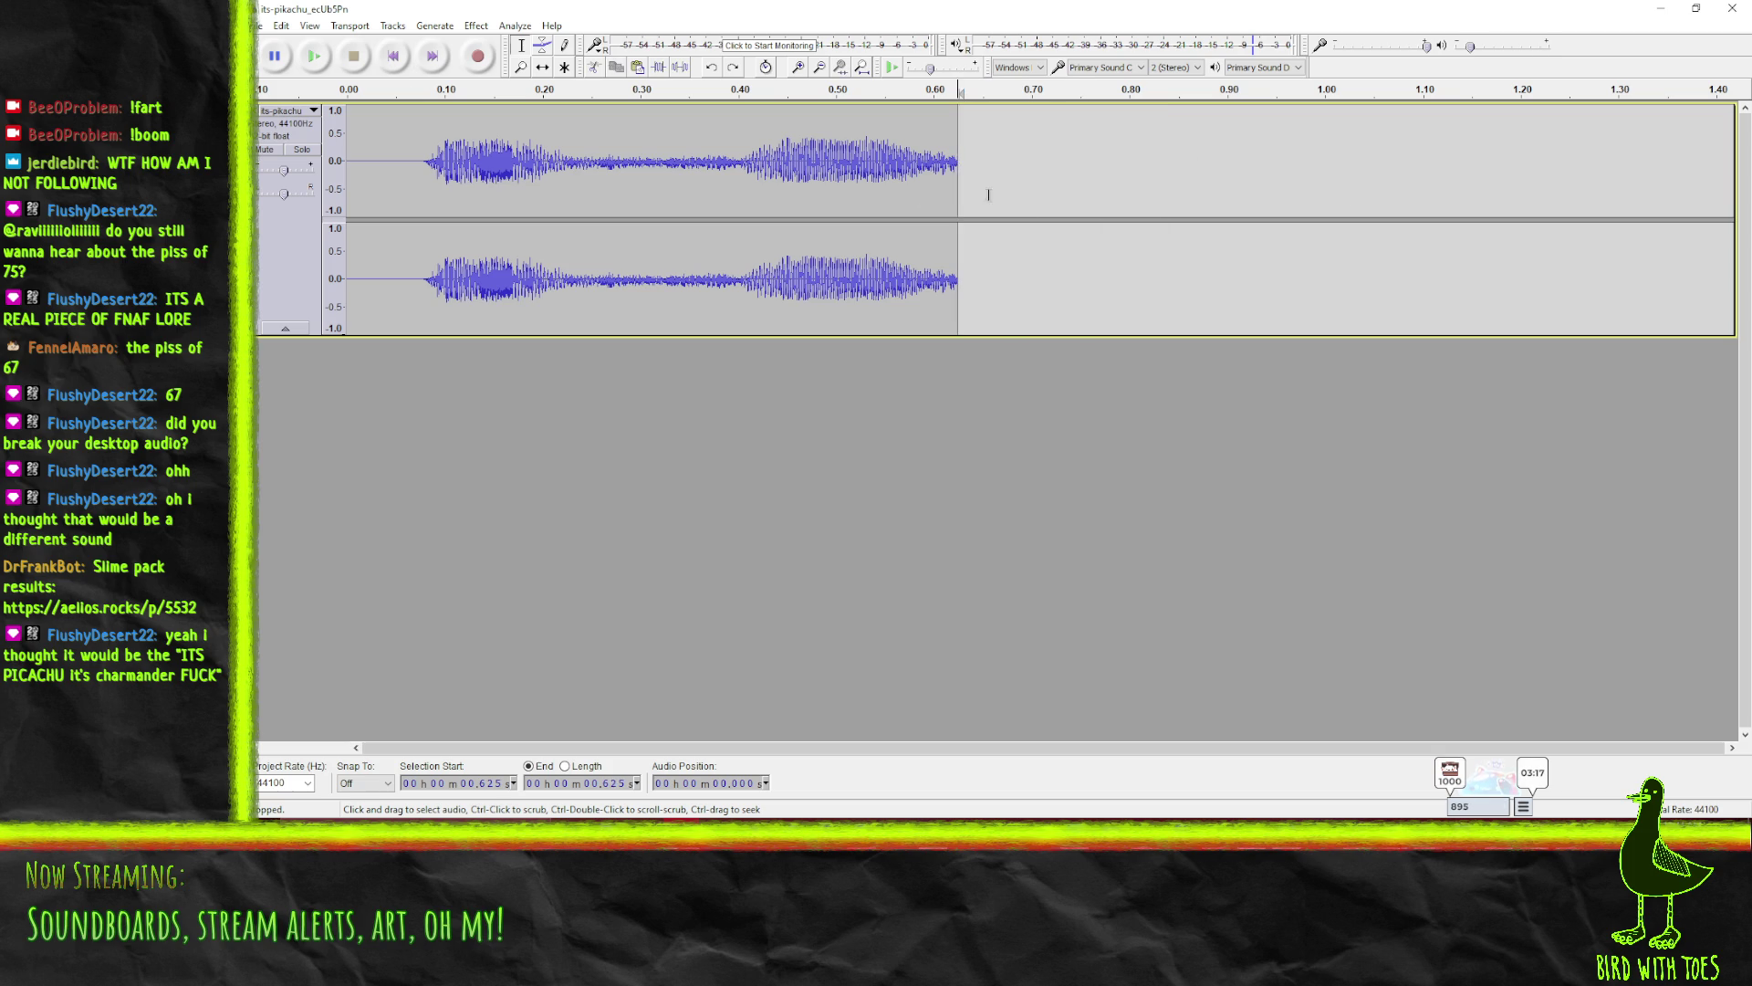
- Preview a short fragment around 0.54 s and append repeated copies of it to the end
mouse_move(918, 169)
mouse_down()
mouse_move(958, 168)
mouse_move(884, 175)
mouse_move(901, 173)
mouse_up()
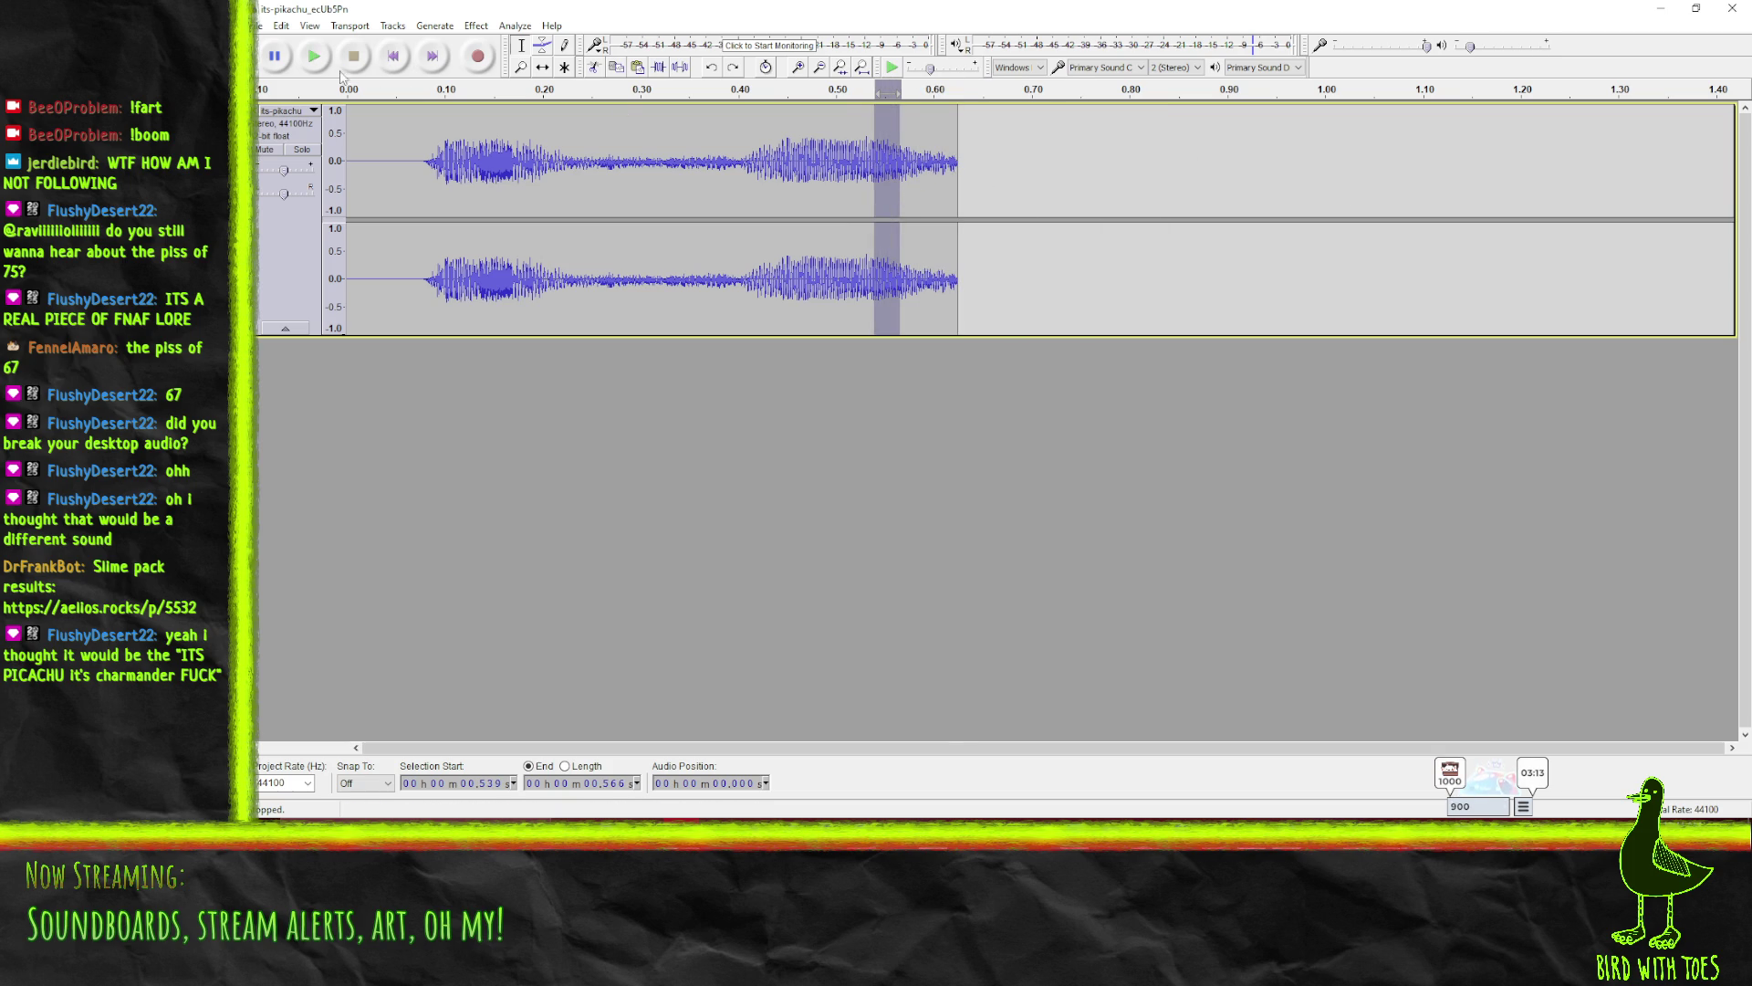
click(315, 58)
click(904, 174)
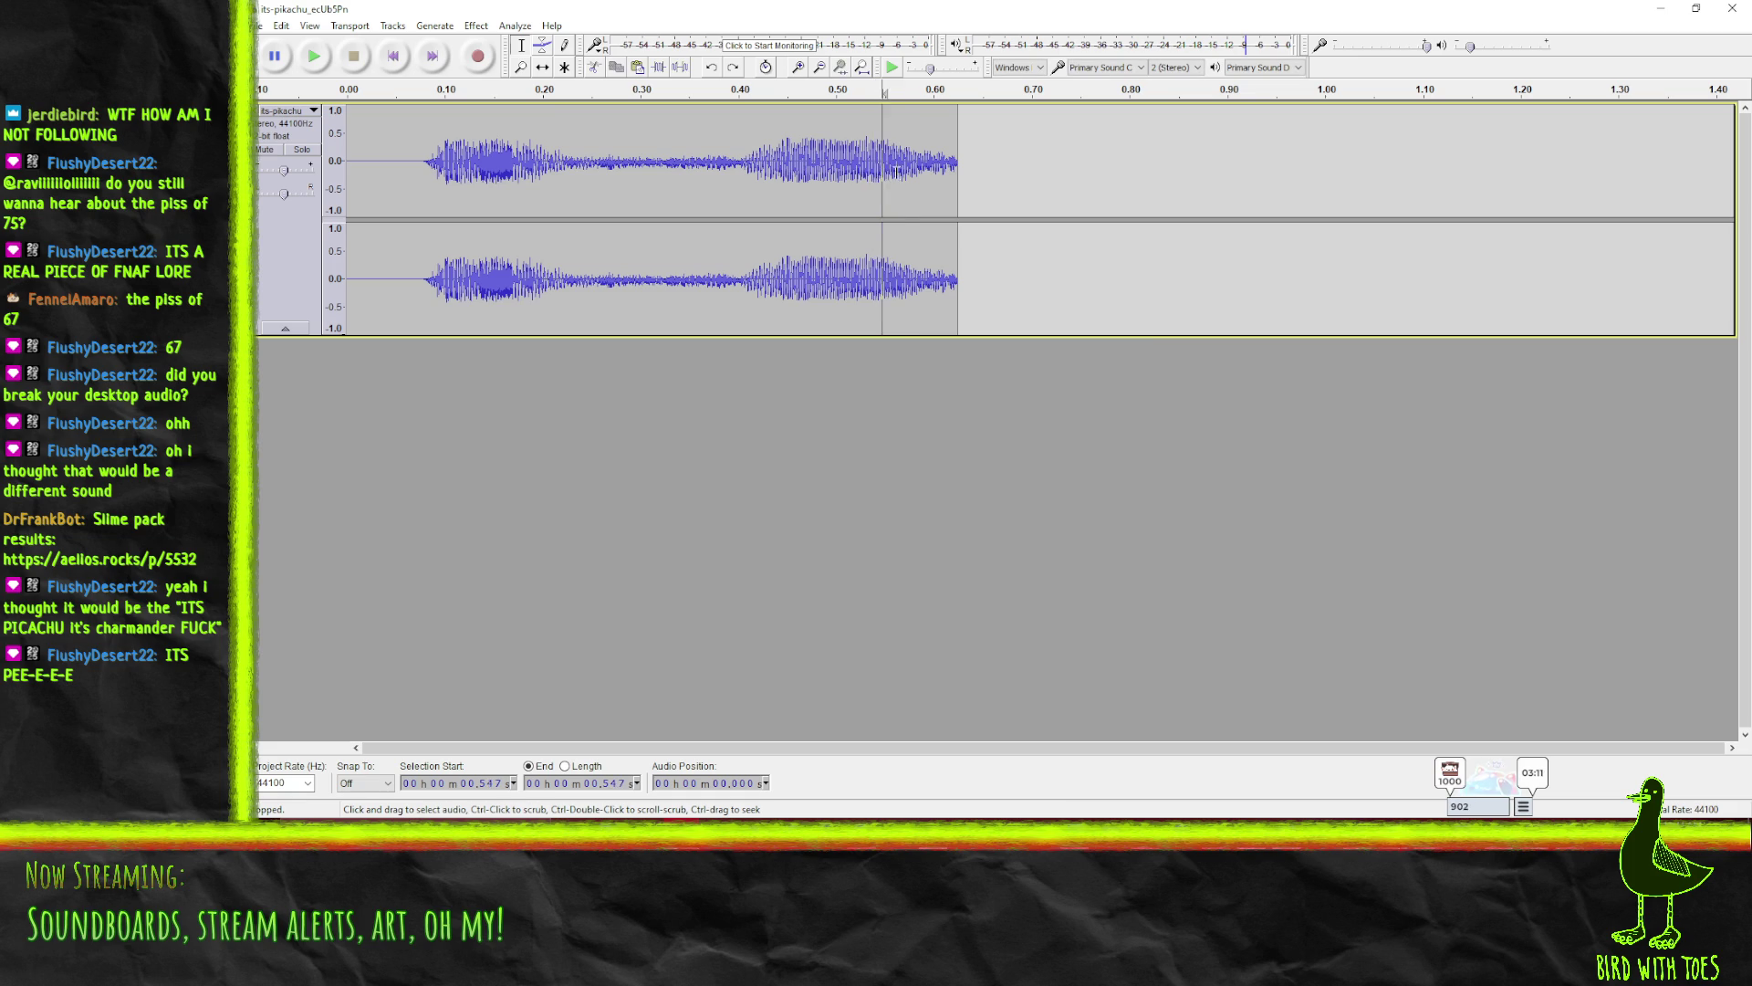
key(ctrl+r)
drag(947, 180, 1085, 174)
key(ctrl+r)
key(ctrl+r)
drag(969, 174, 996, 174)
key(ctrl+r)
- Play the sound from 0.406 s, then from the start, to check the new ending
click(744, 173)
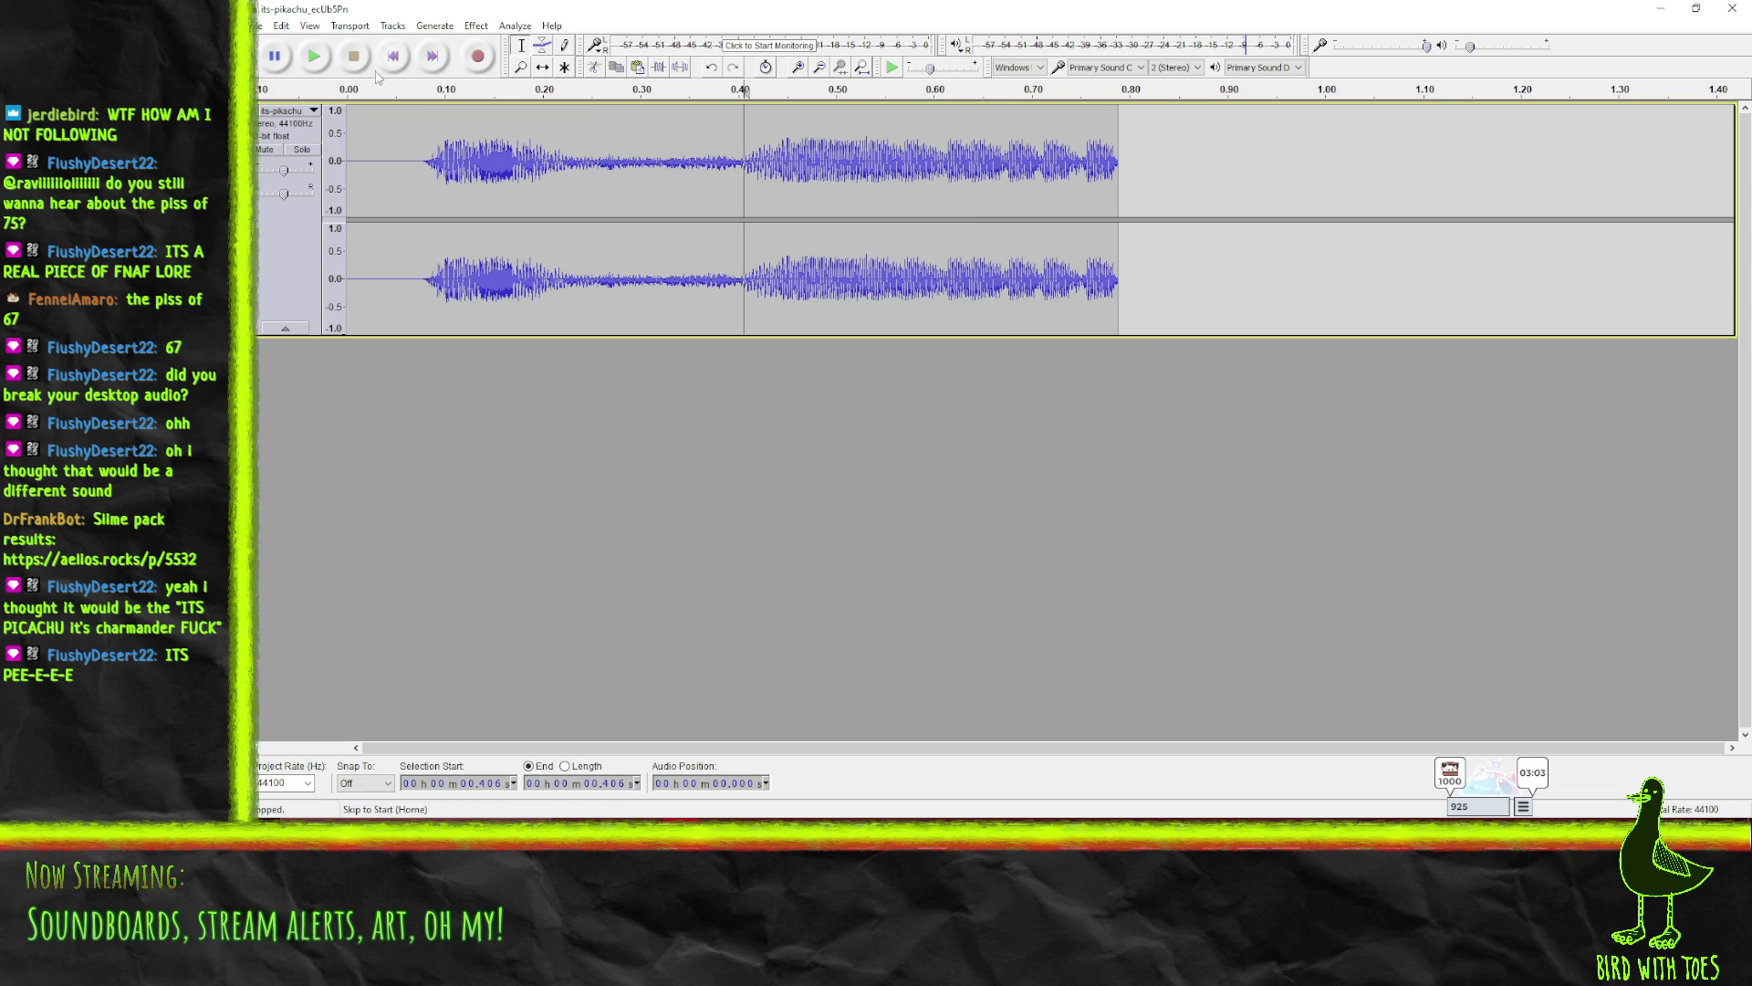
click(313, 56)
click(411, 137)
key(space)
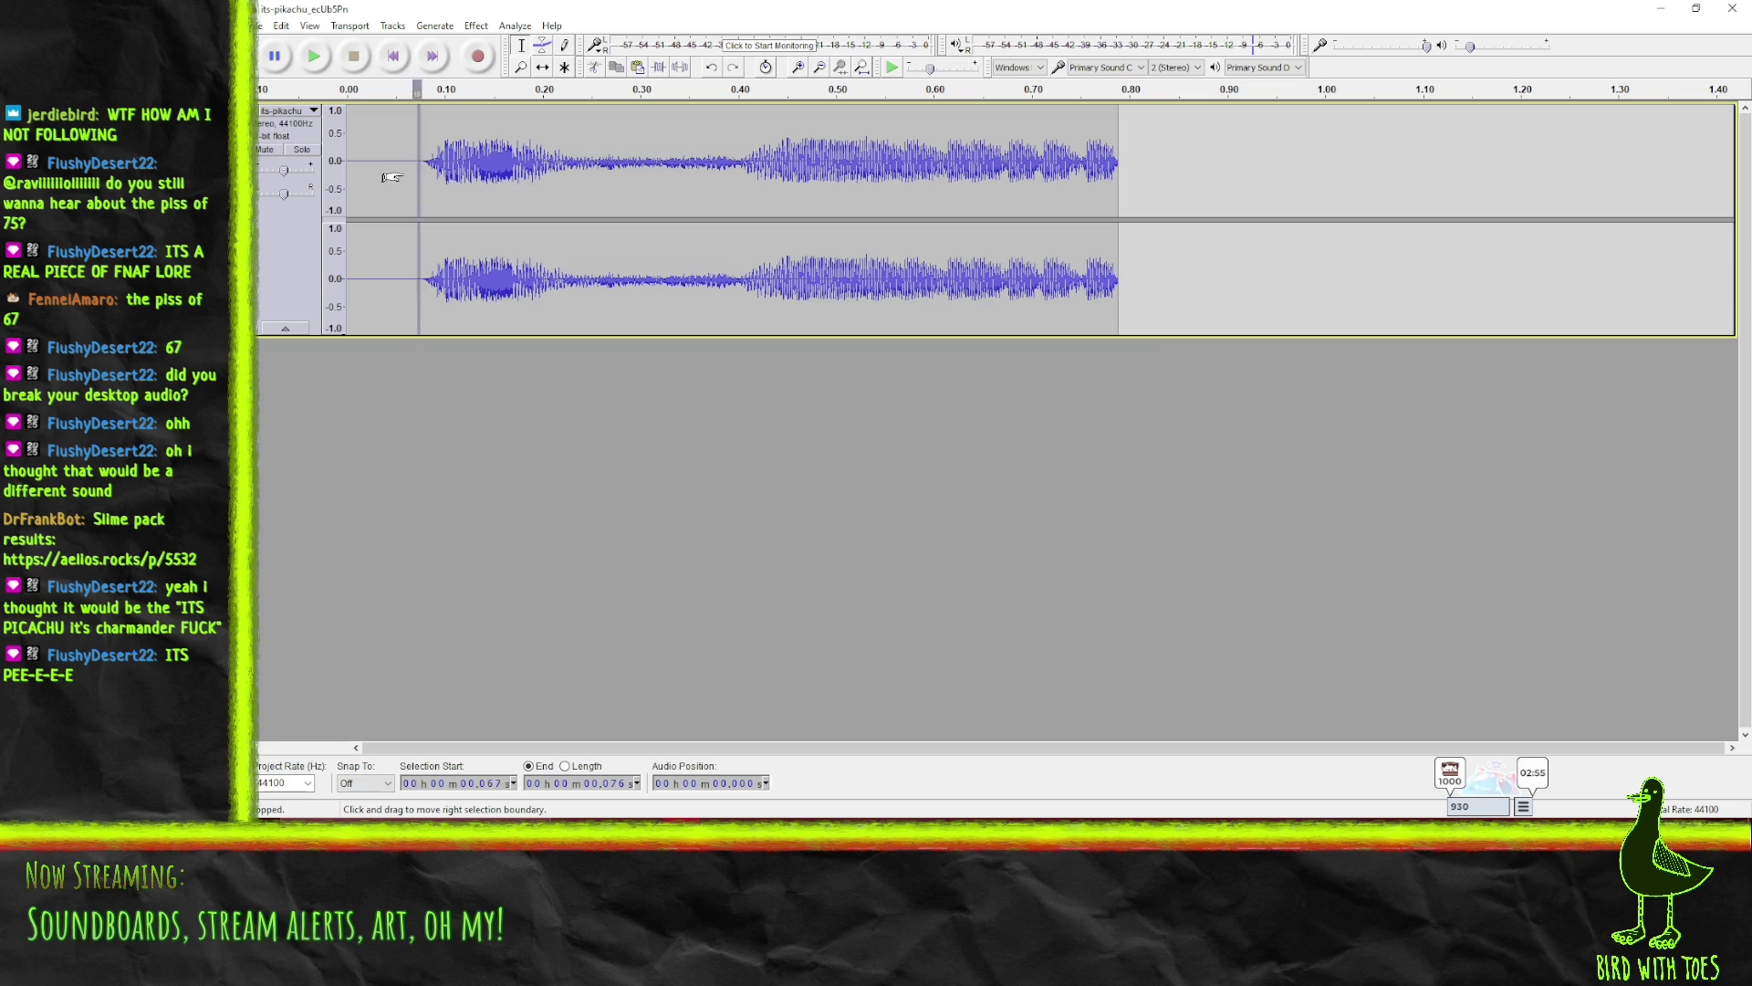
- Delete the leading silence so the sound starts at 0
drag(421, 173, 271, 185)
key(Delete)
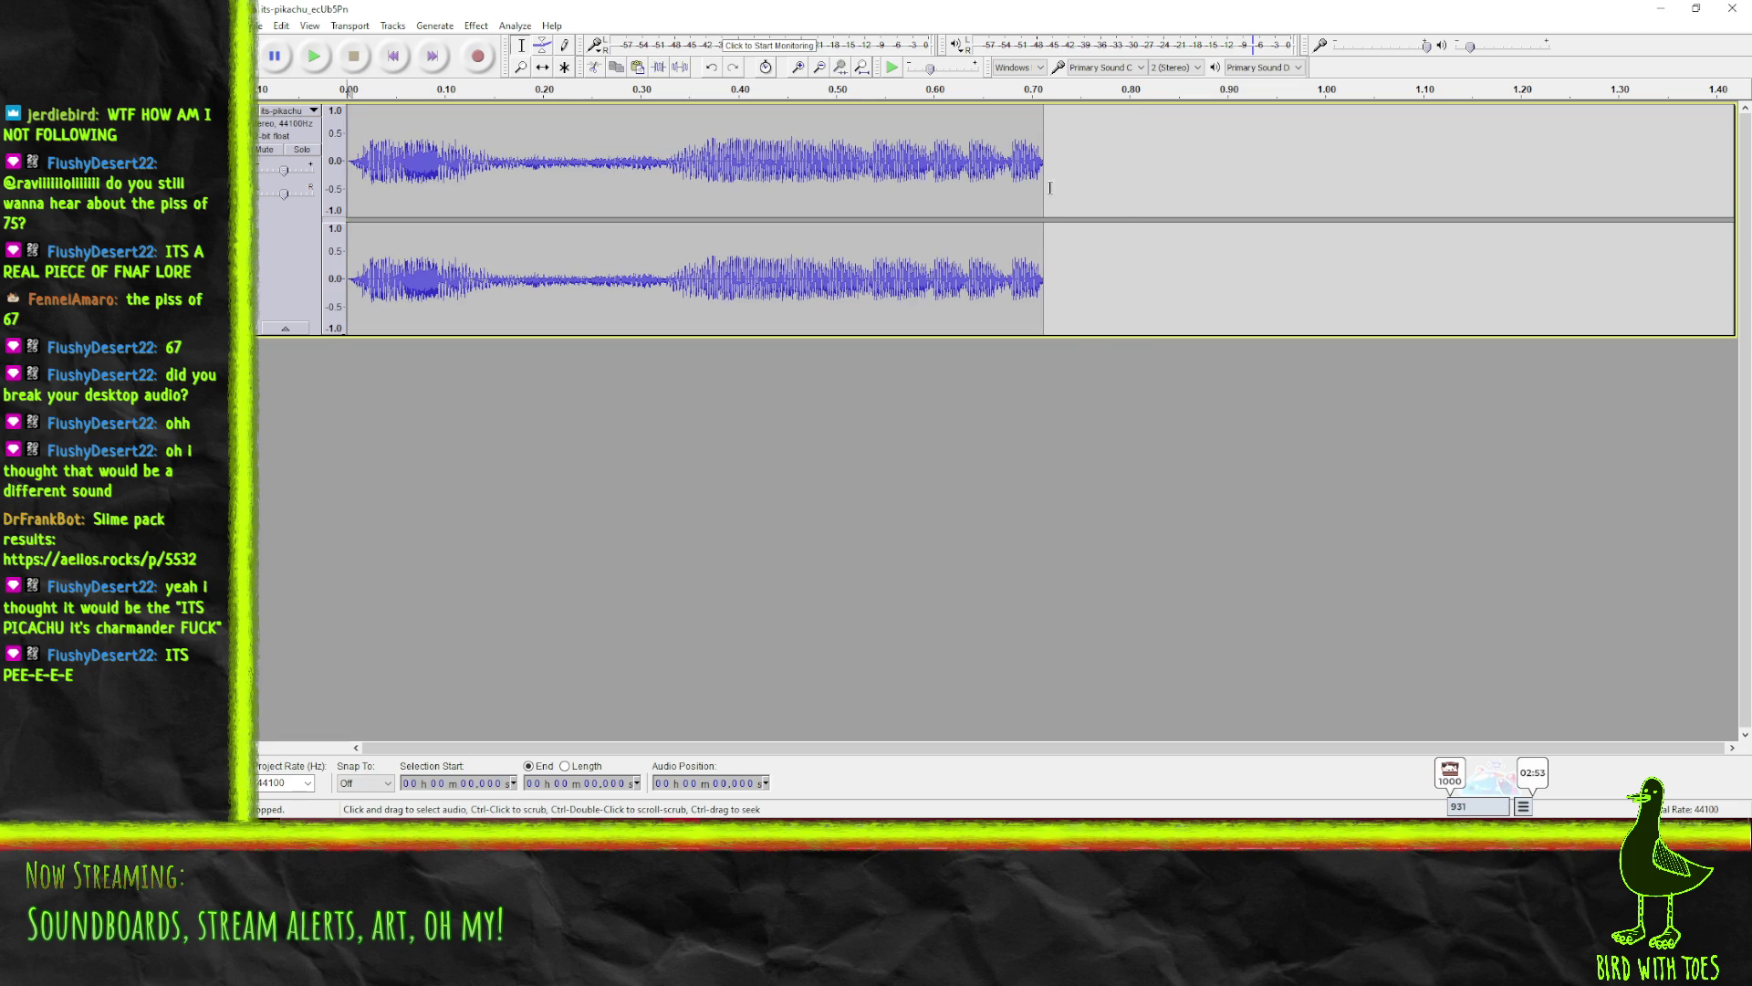
click(1043, 176)
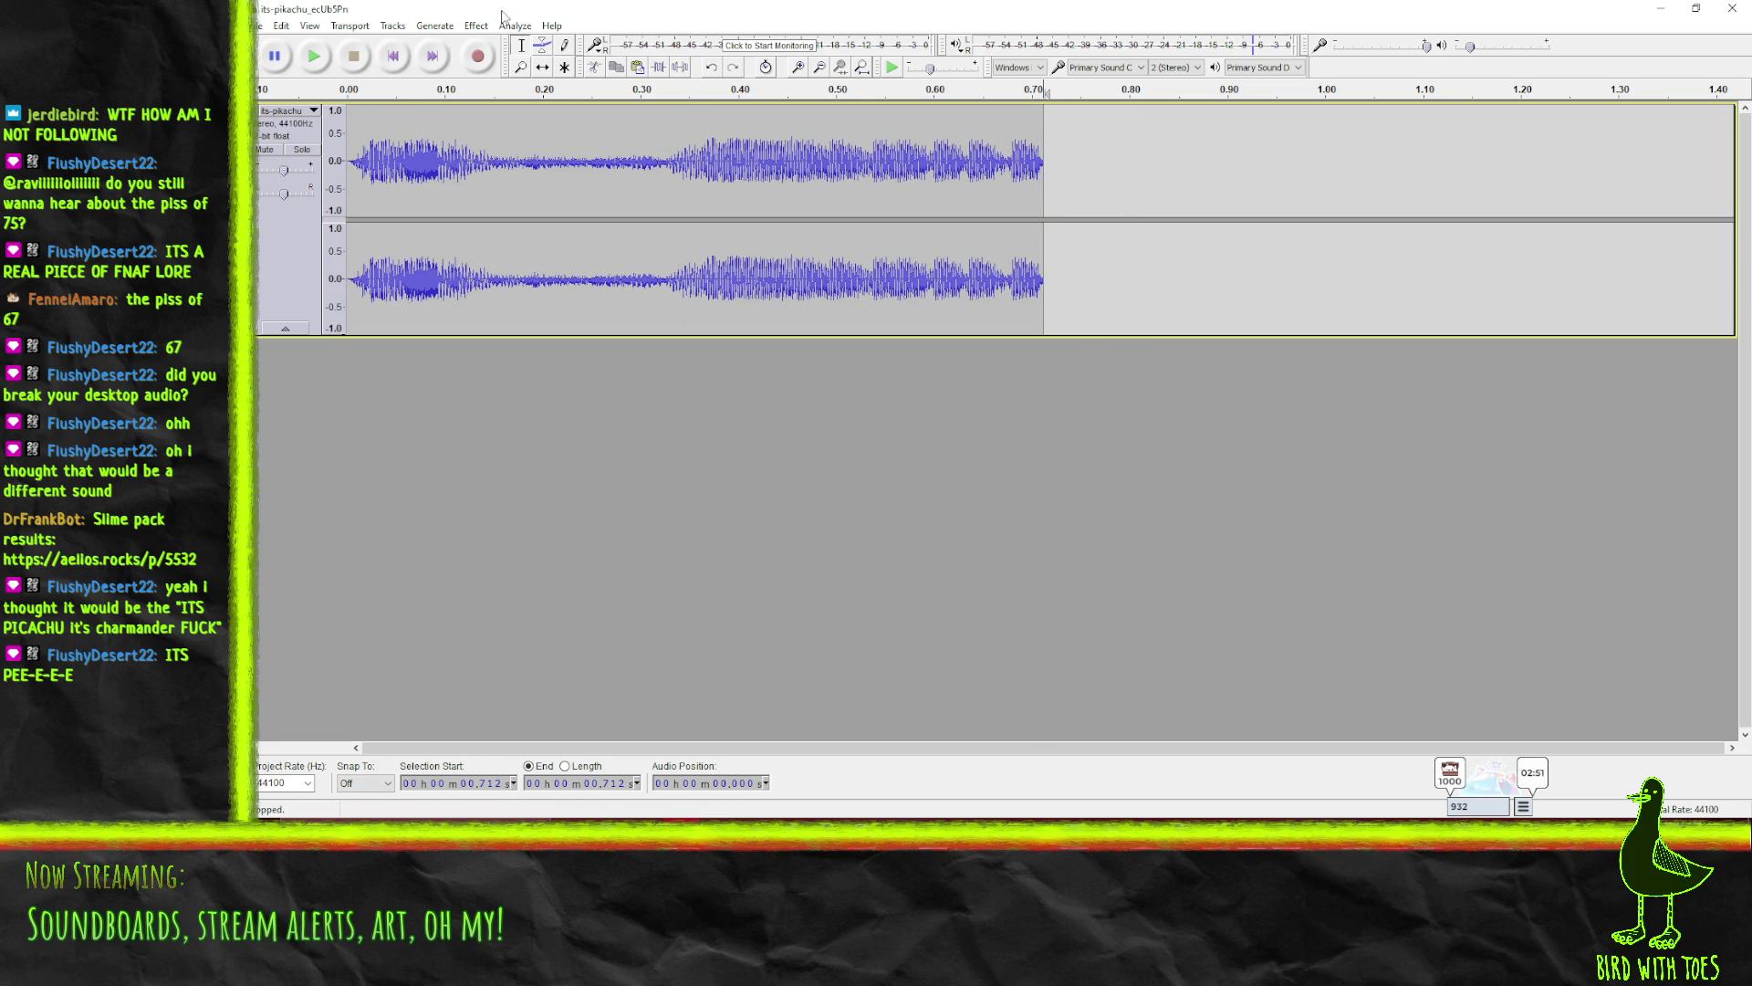
click(429, 27)
- Generate 1.200 seconds of silence after the end of the sound
click(456, 119)
click(1044, 410)
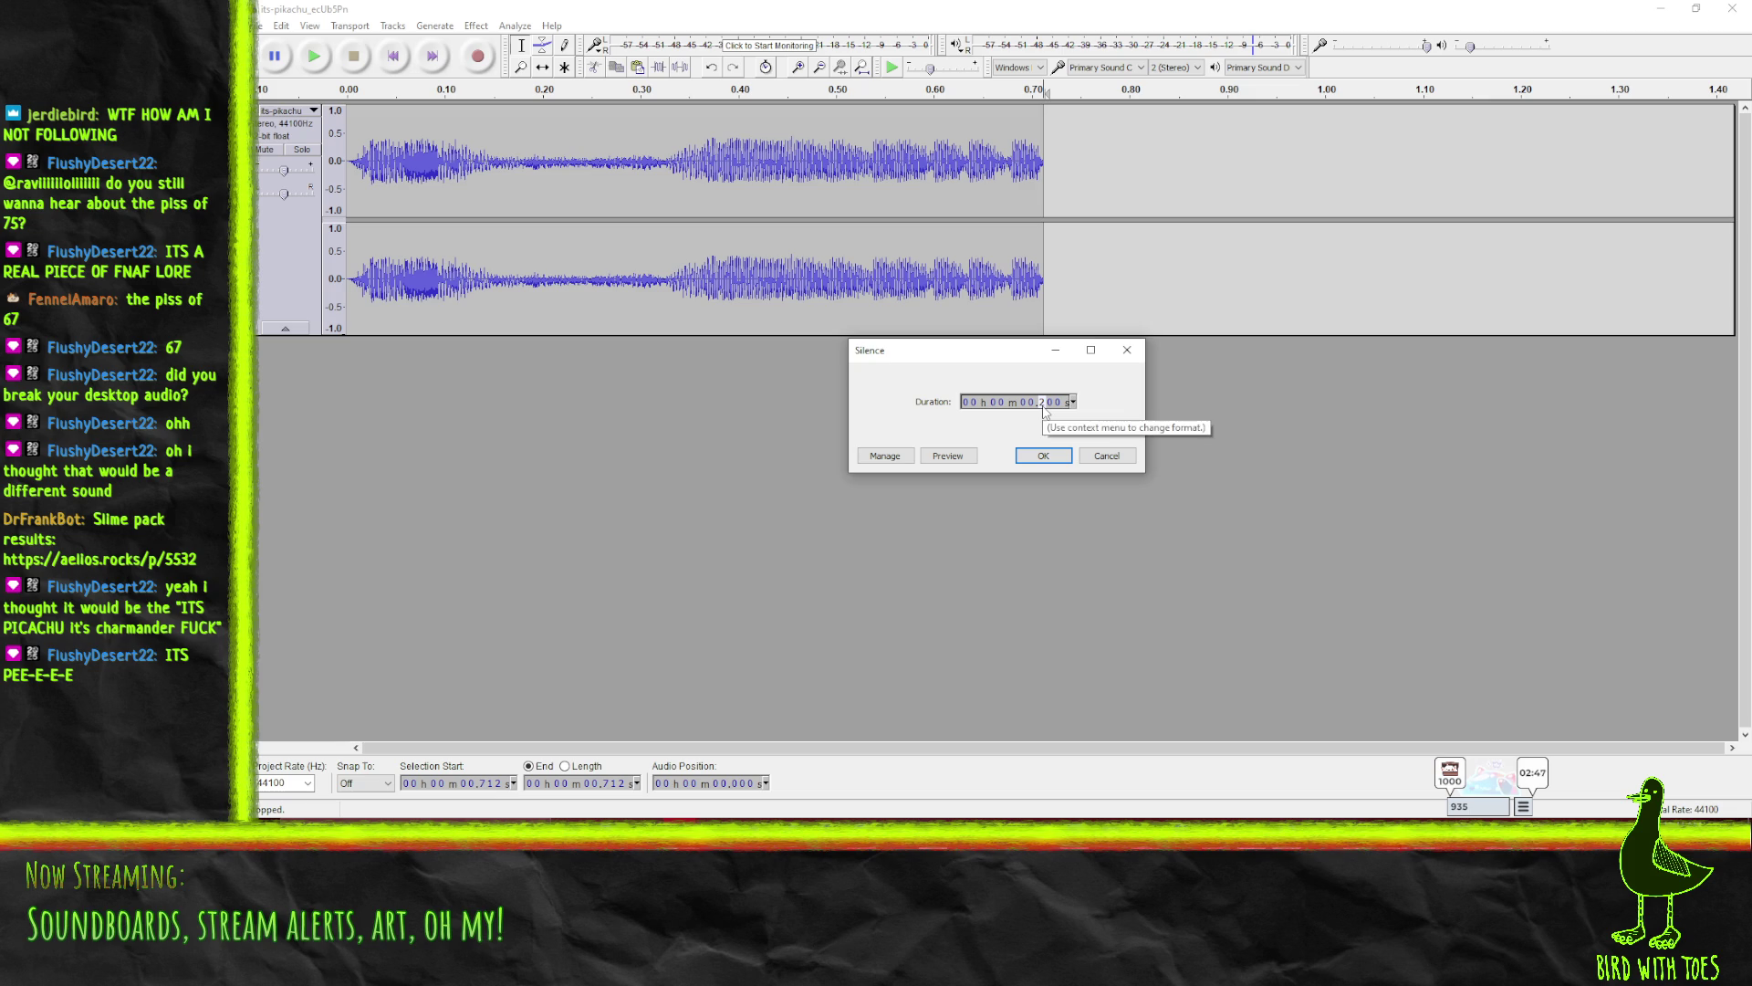
click(1030, 402)
text(1)
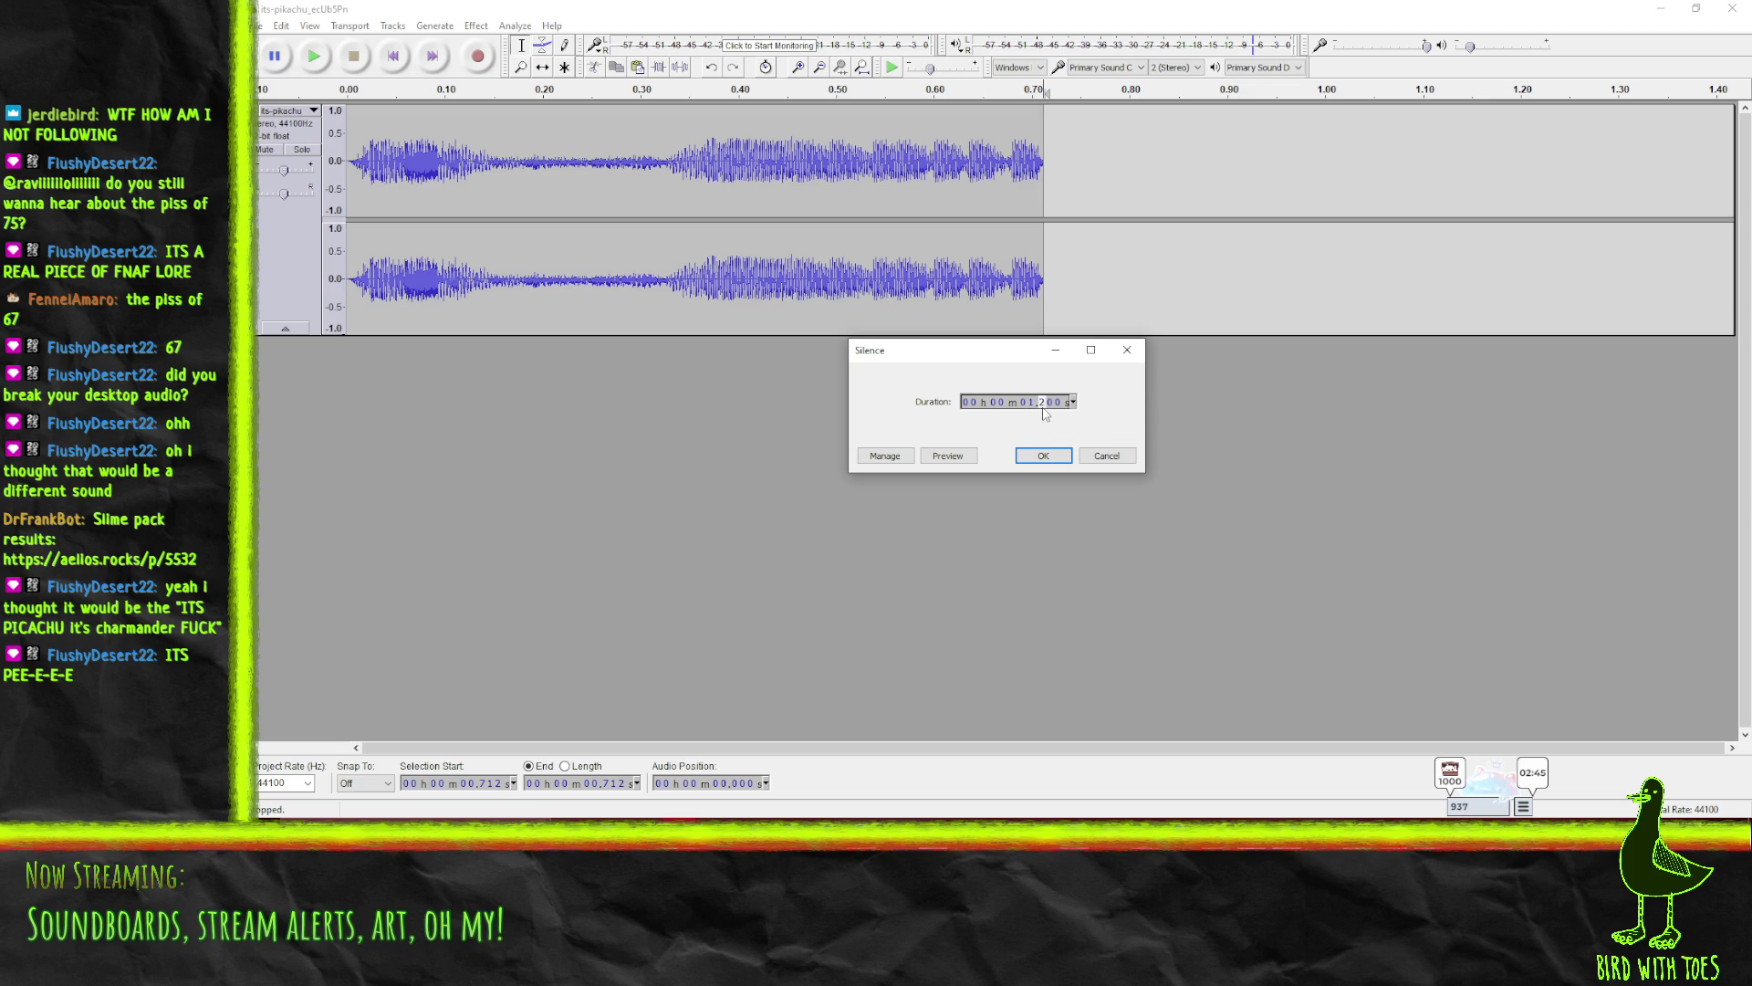
click(1046, 452)
- Select the sound's final stretch through into the added silence
click(836, 256)
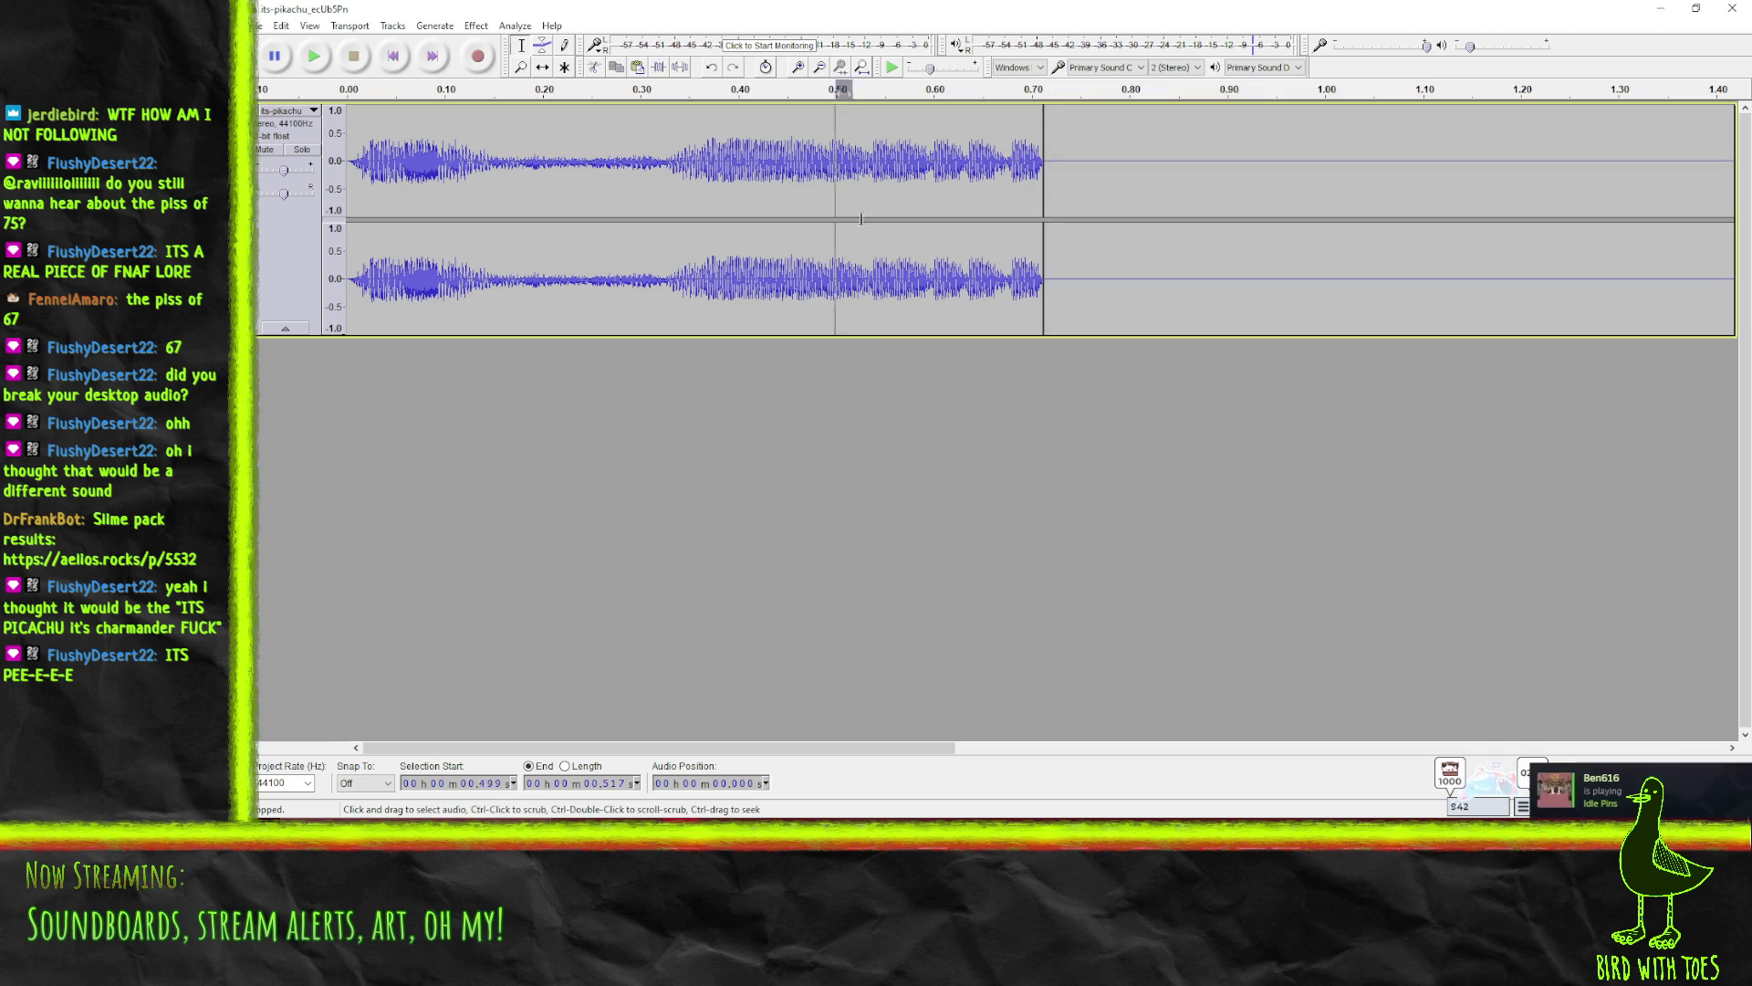
drag(846, 215, 1045, 244)
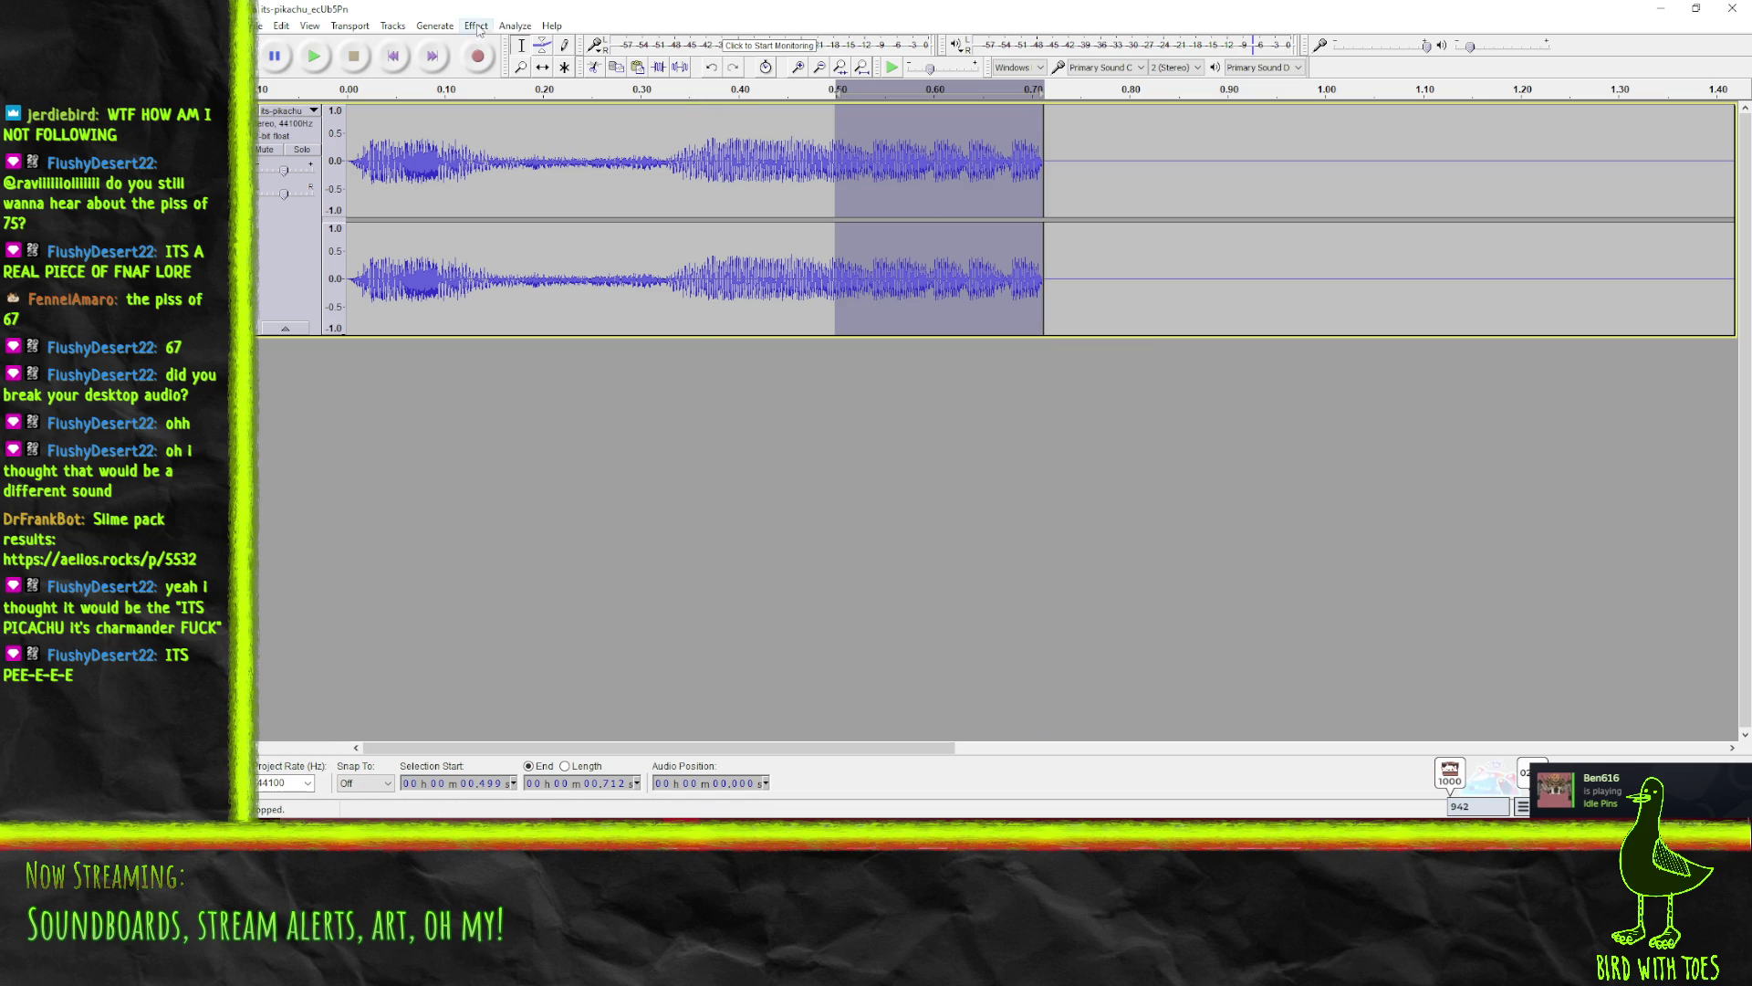
drag(1055, 219, 1055, 225)
drag(784, 173, 1748, 183)
ctrl+scroll(1600, 248, down, 2)
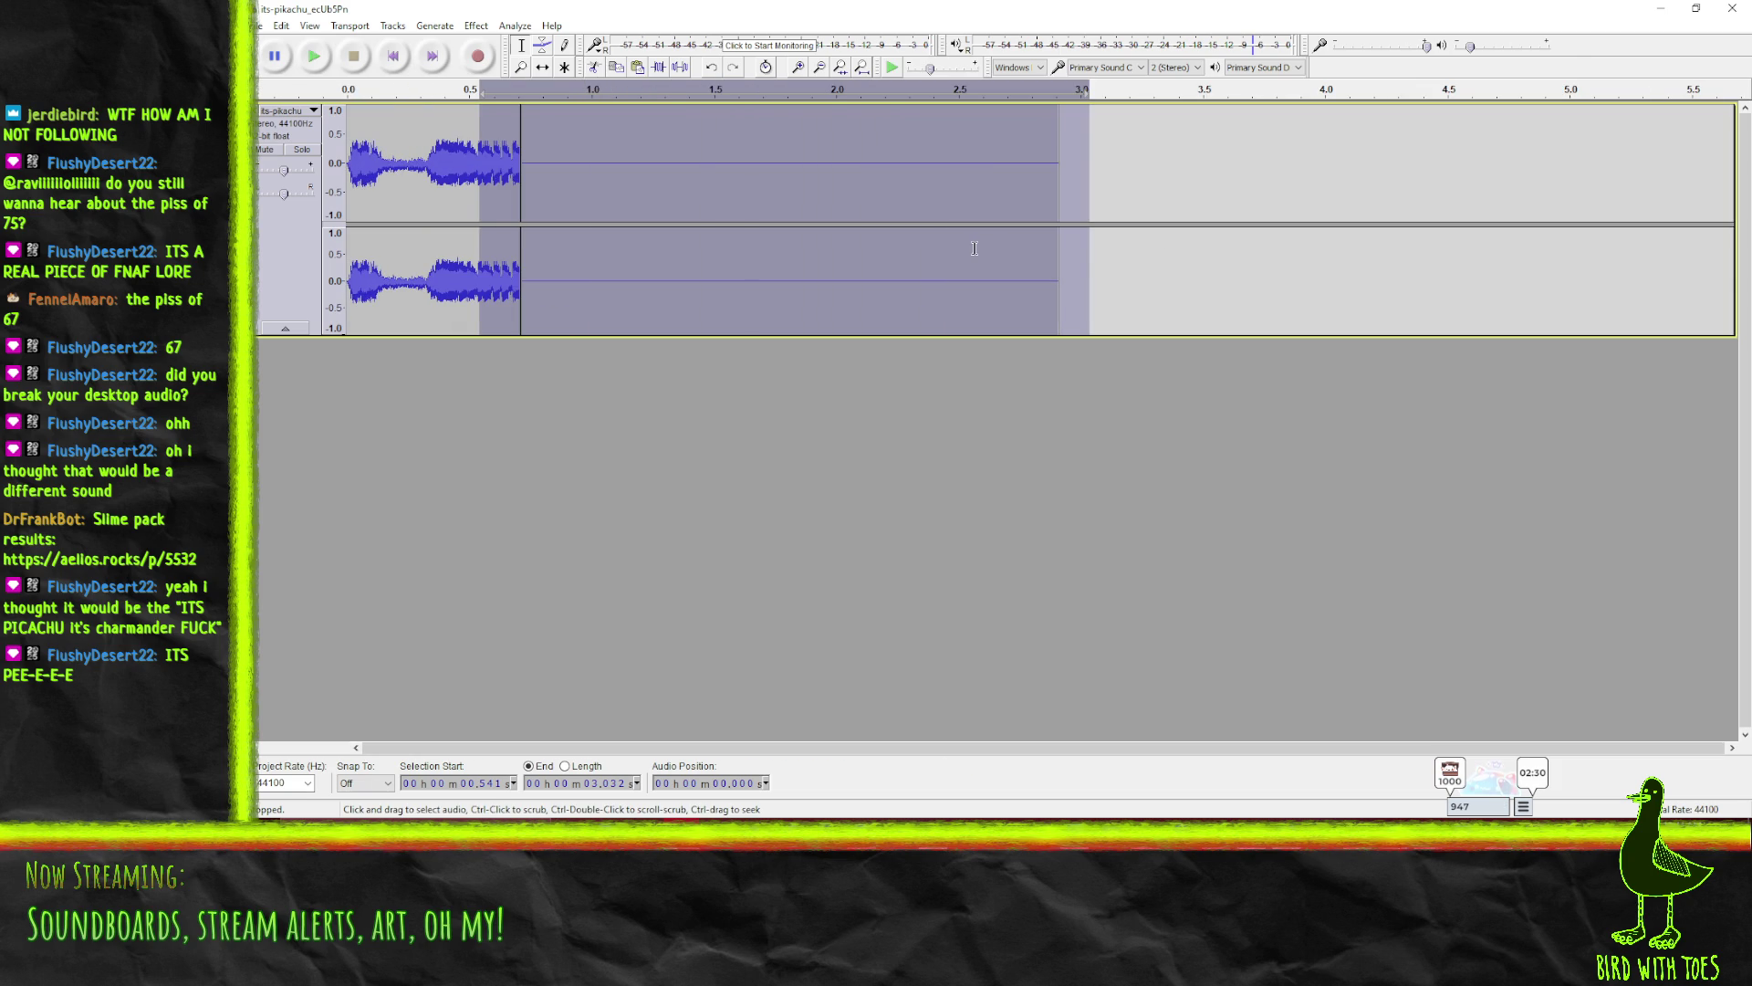
click(476, 25)
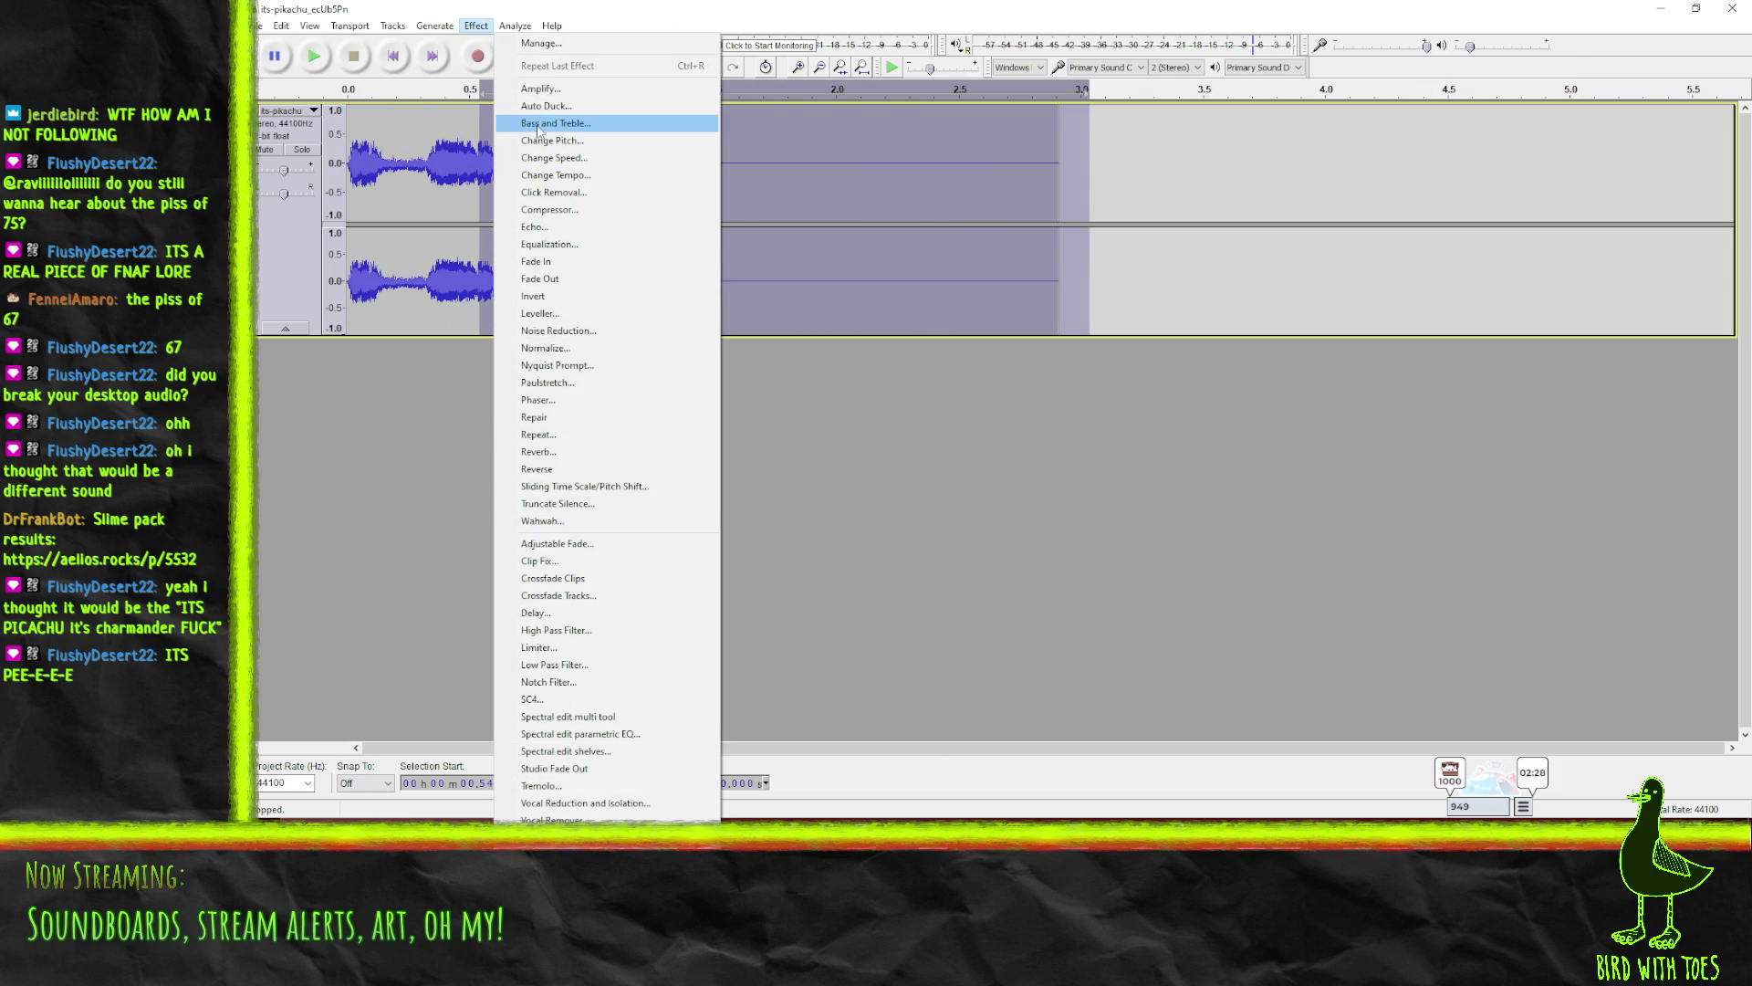
click(561, 230)
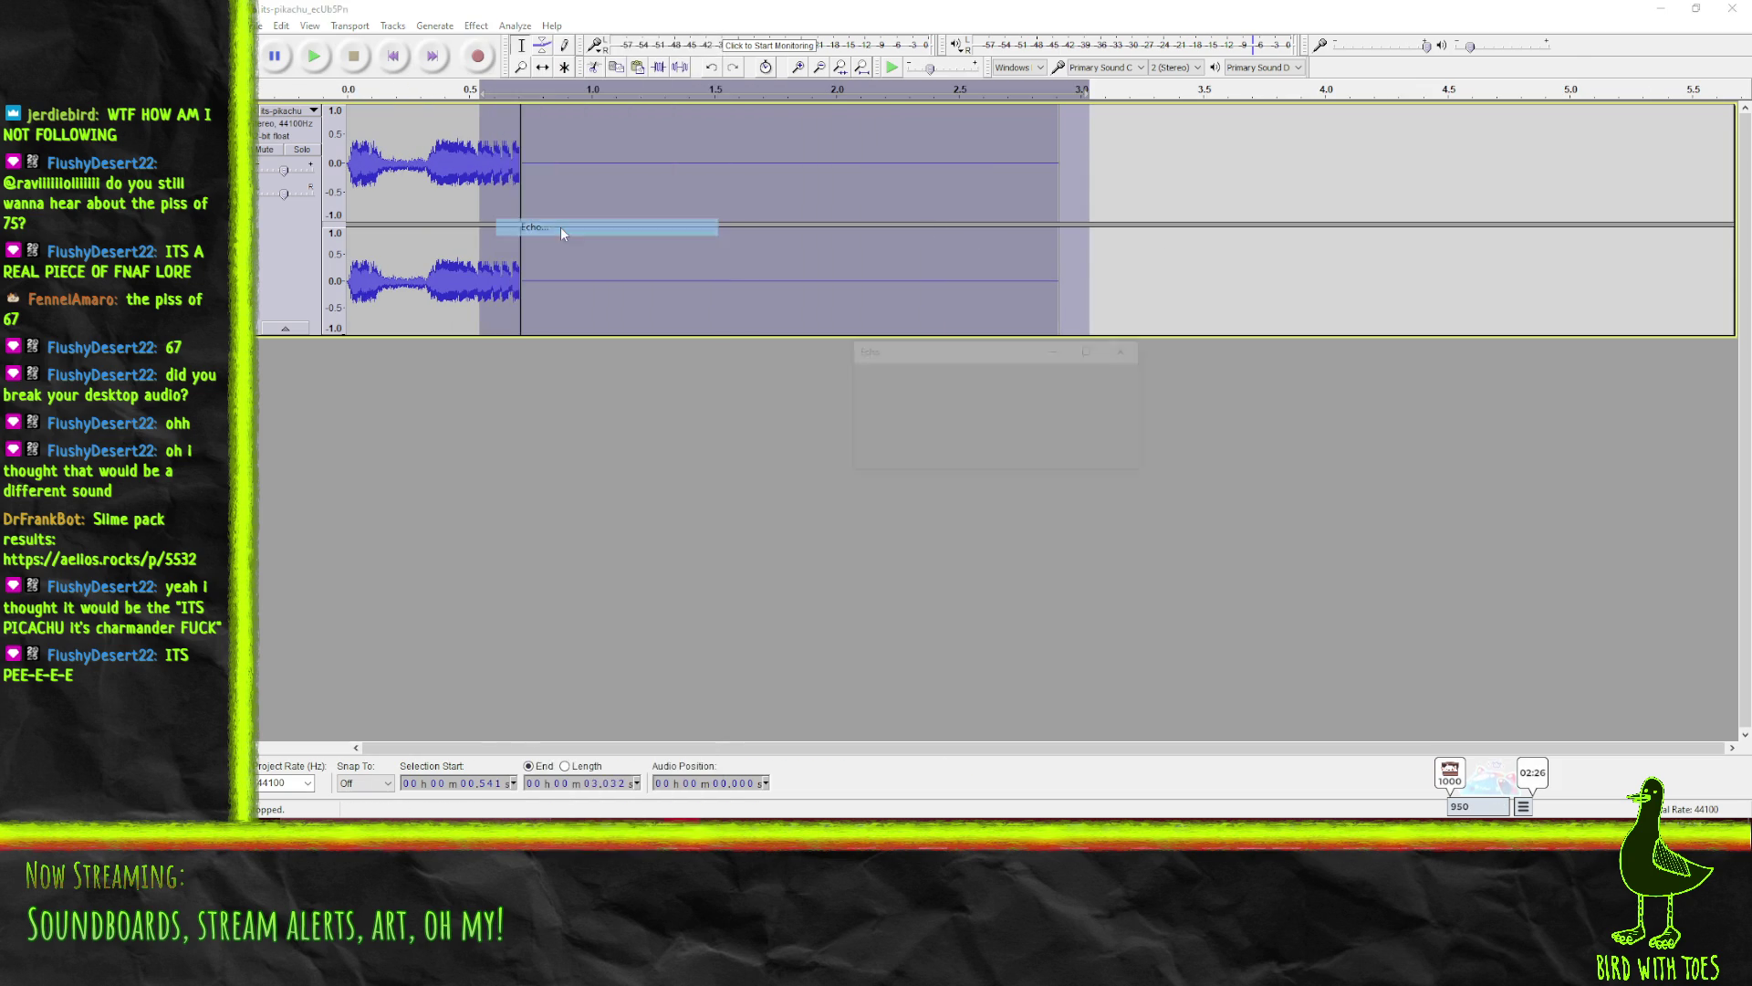
click(1043, 456)
click(313, 56)
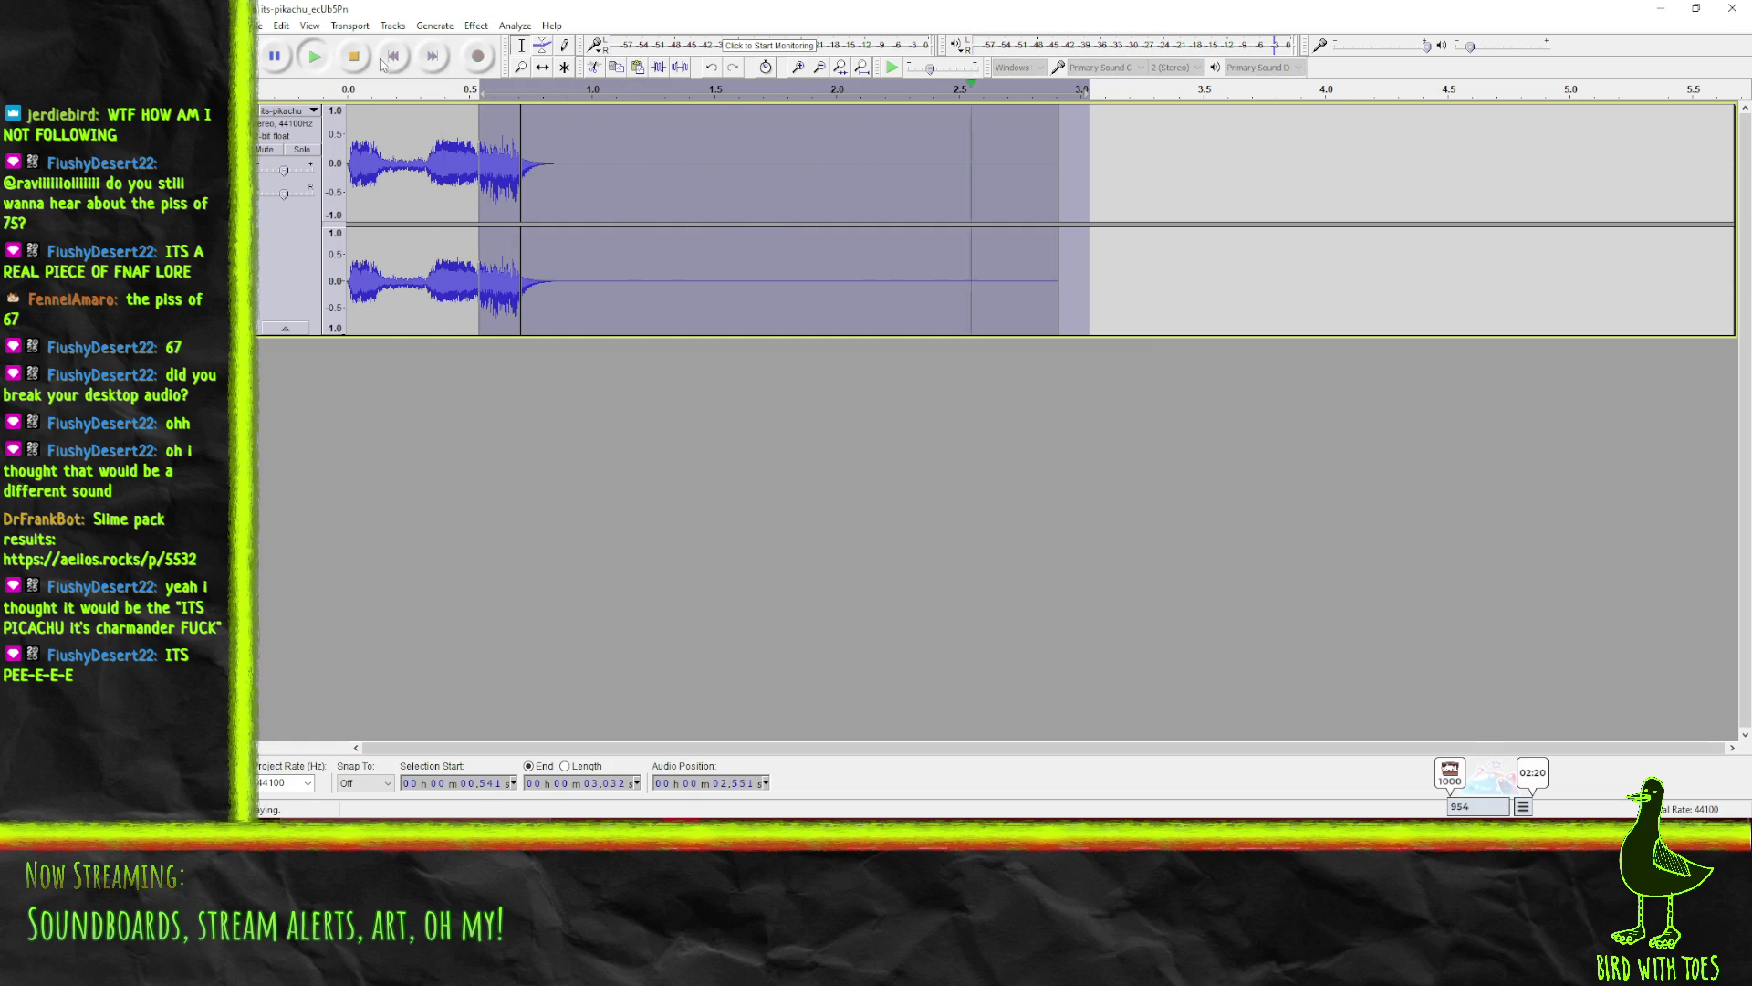
key(ctrl+z)
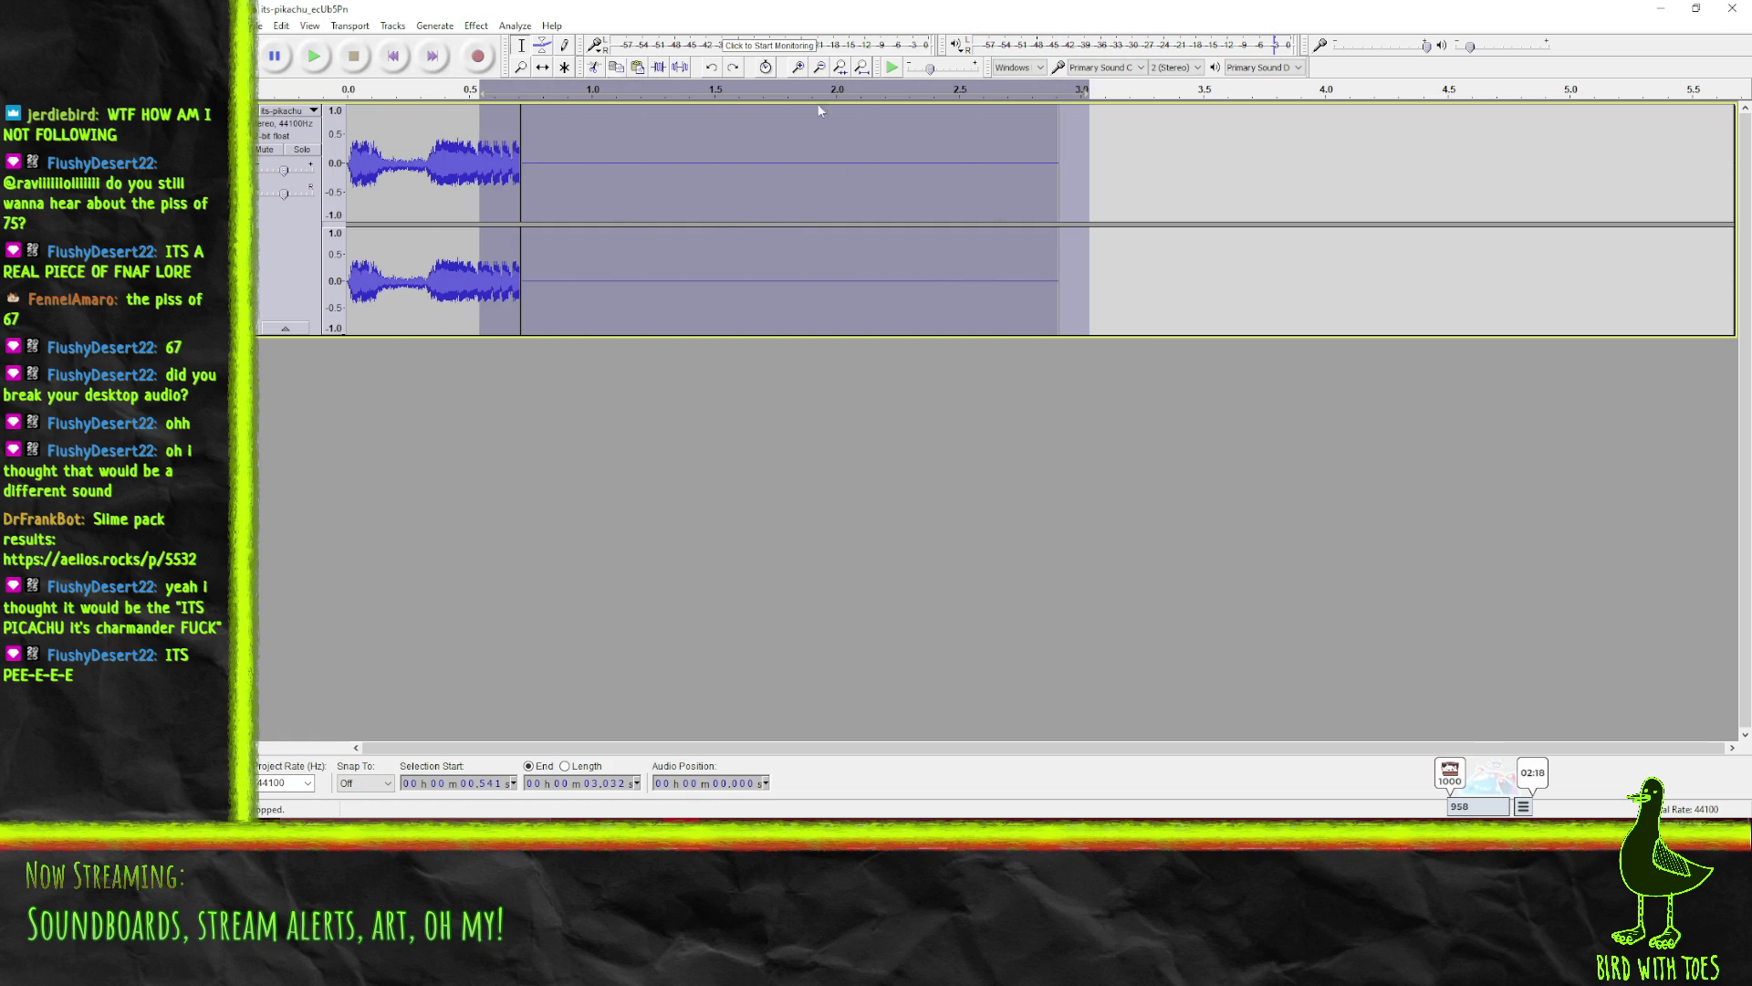
drag(1076, 219, 1058, 219)
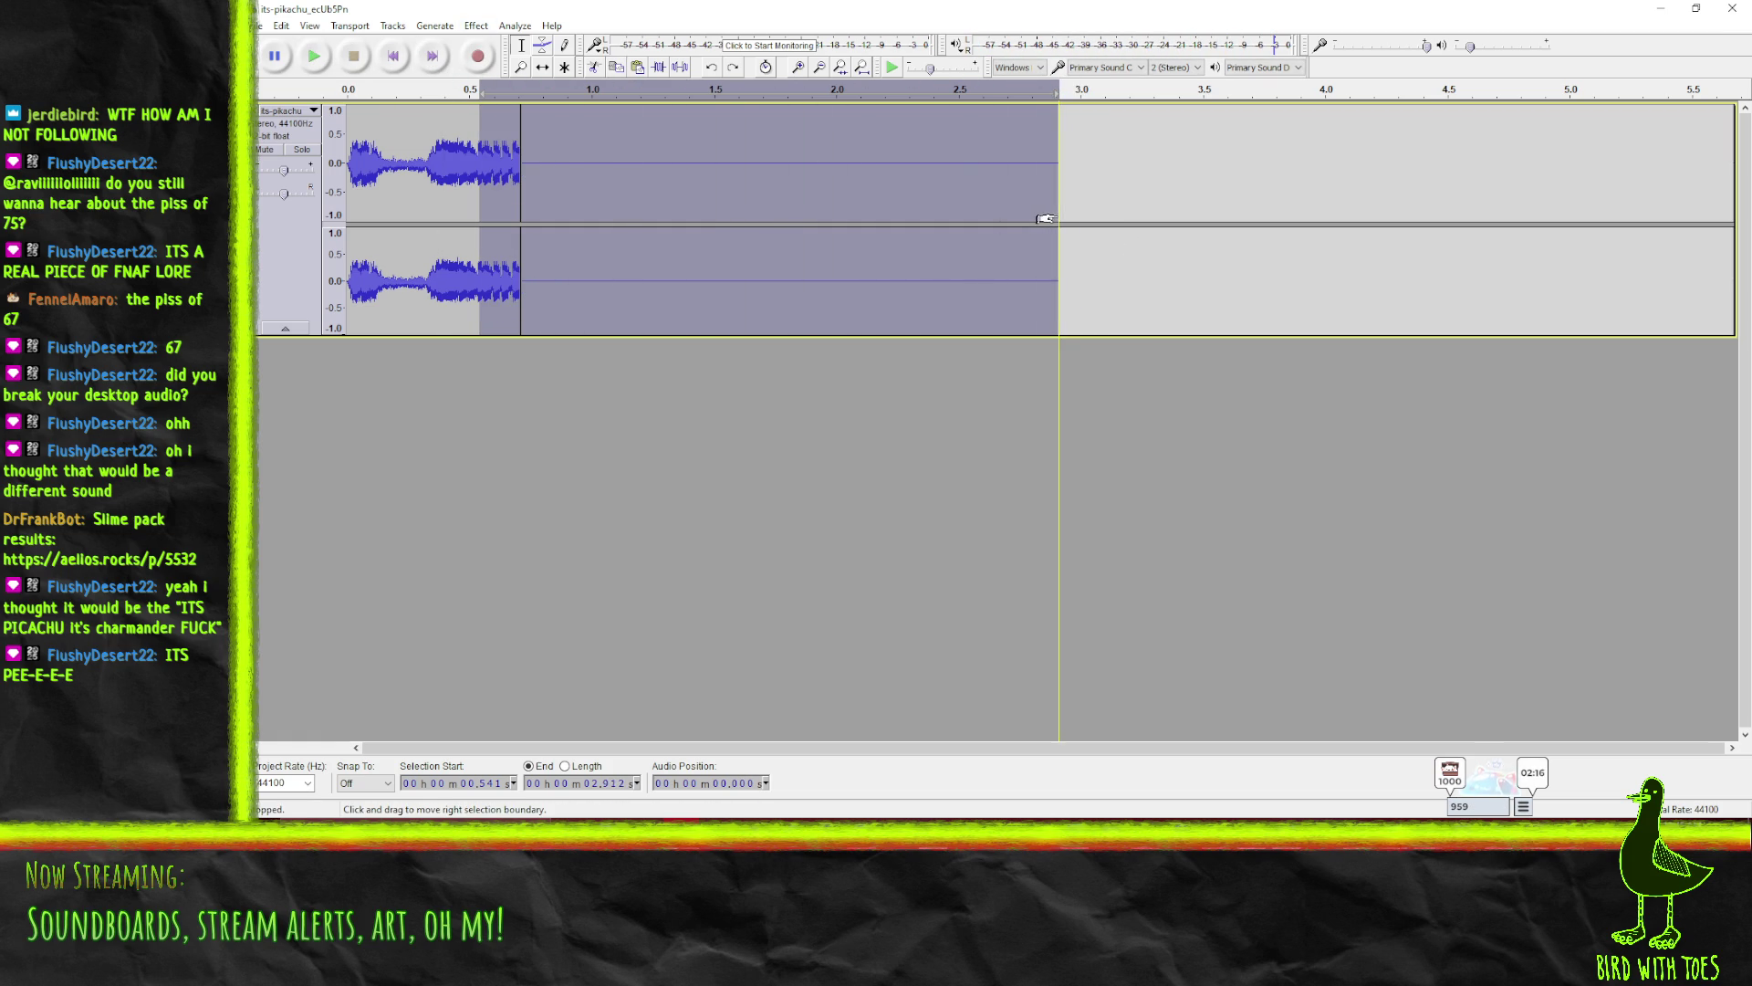
click(477, 26)
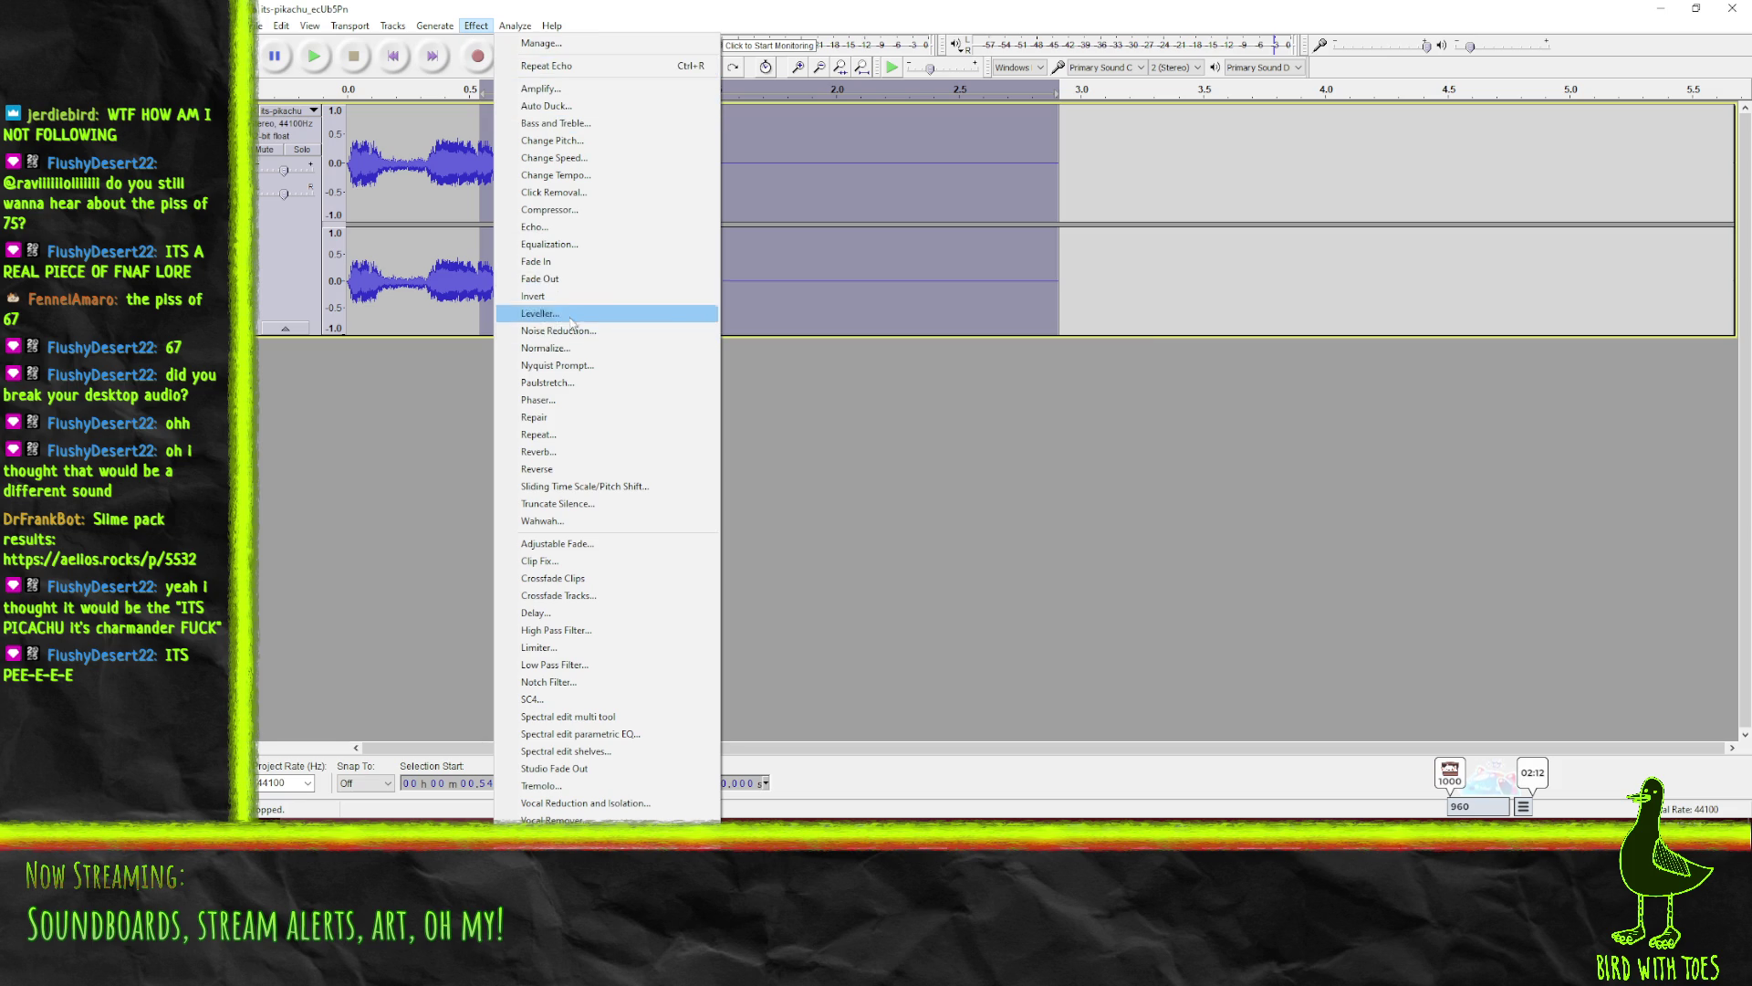
click(548, 226)
click(1047, 403)
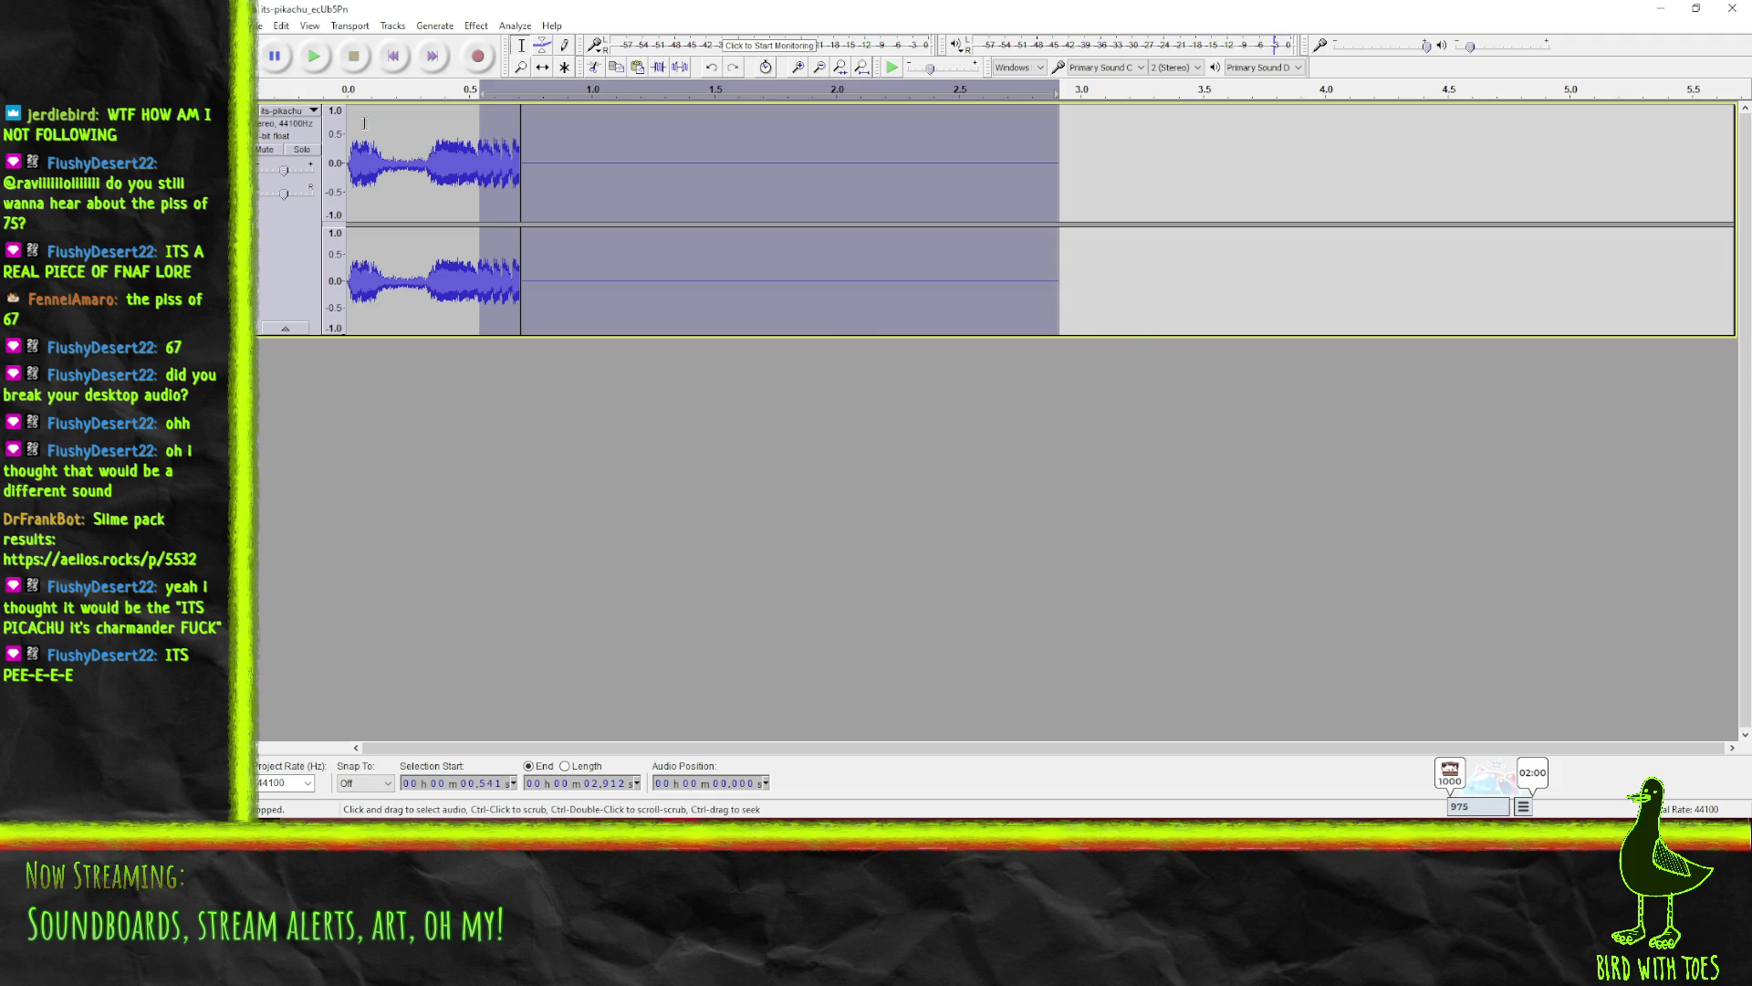
- Apply a 0.002 s Echo to the selection, listen, then undo it
click(314, 57)
click(353, 57)
click(476, 26)
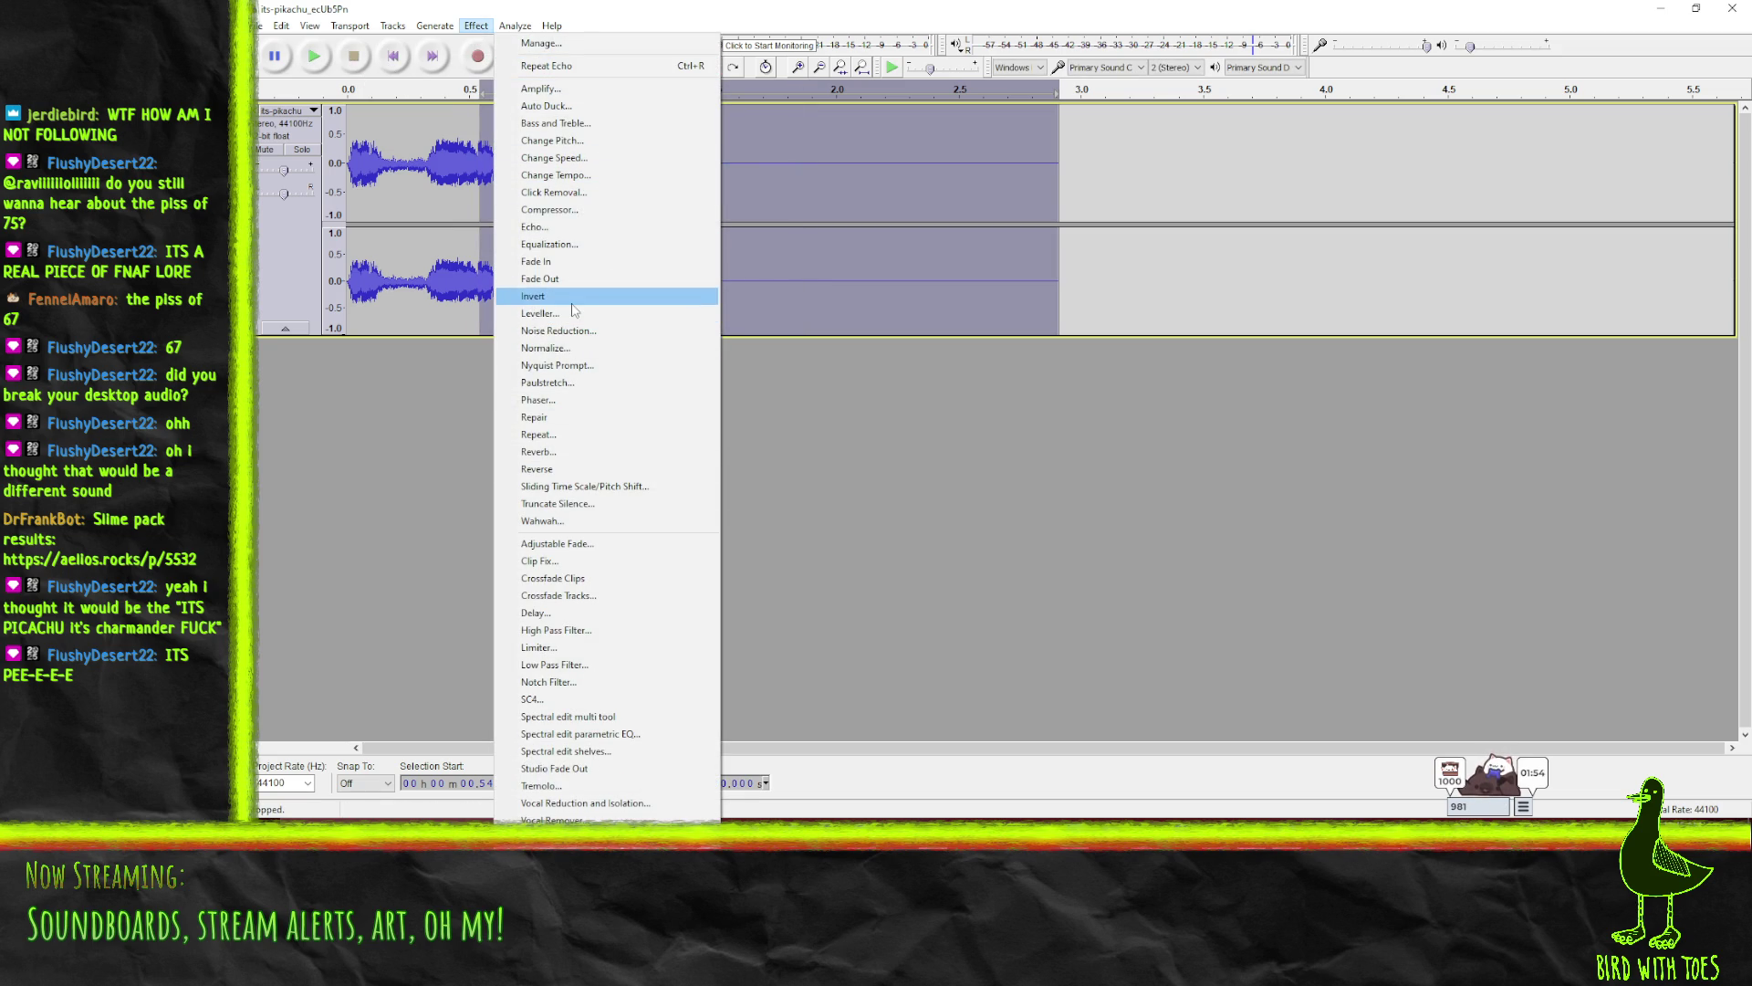
click(543, 226)
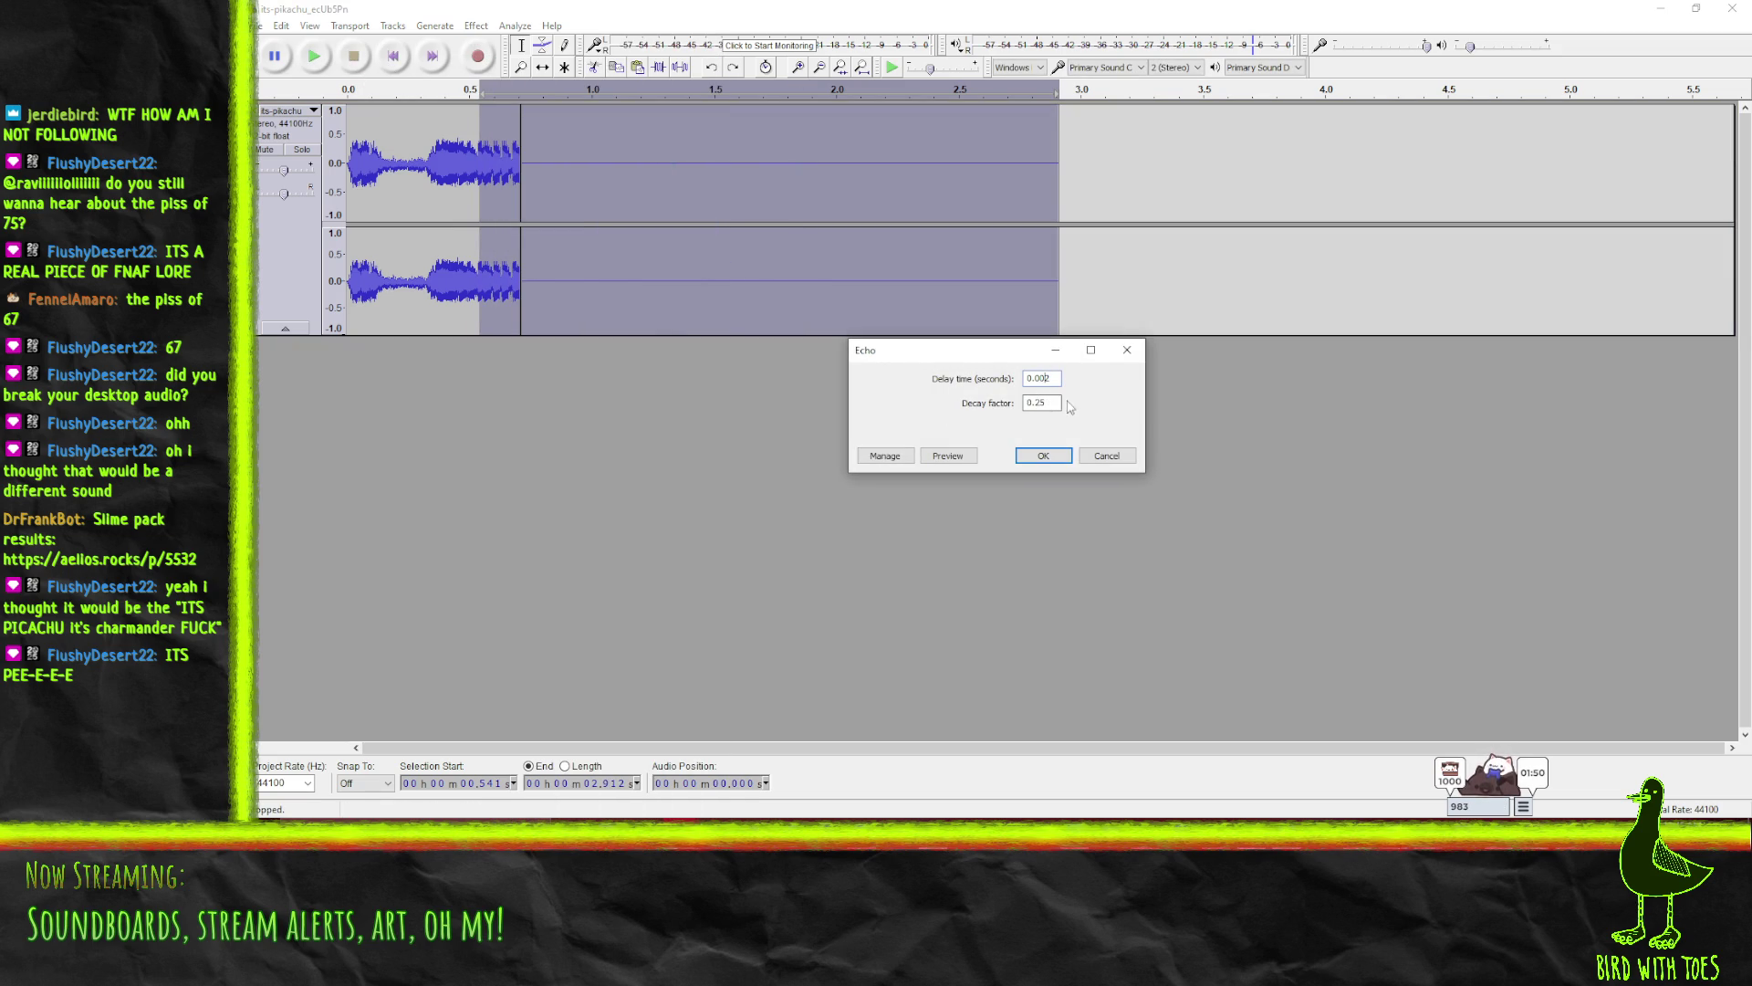
click(1036, 457)
click(313, 56)
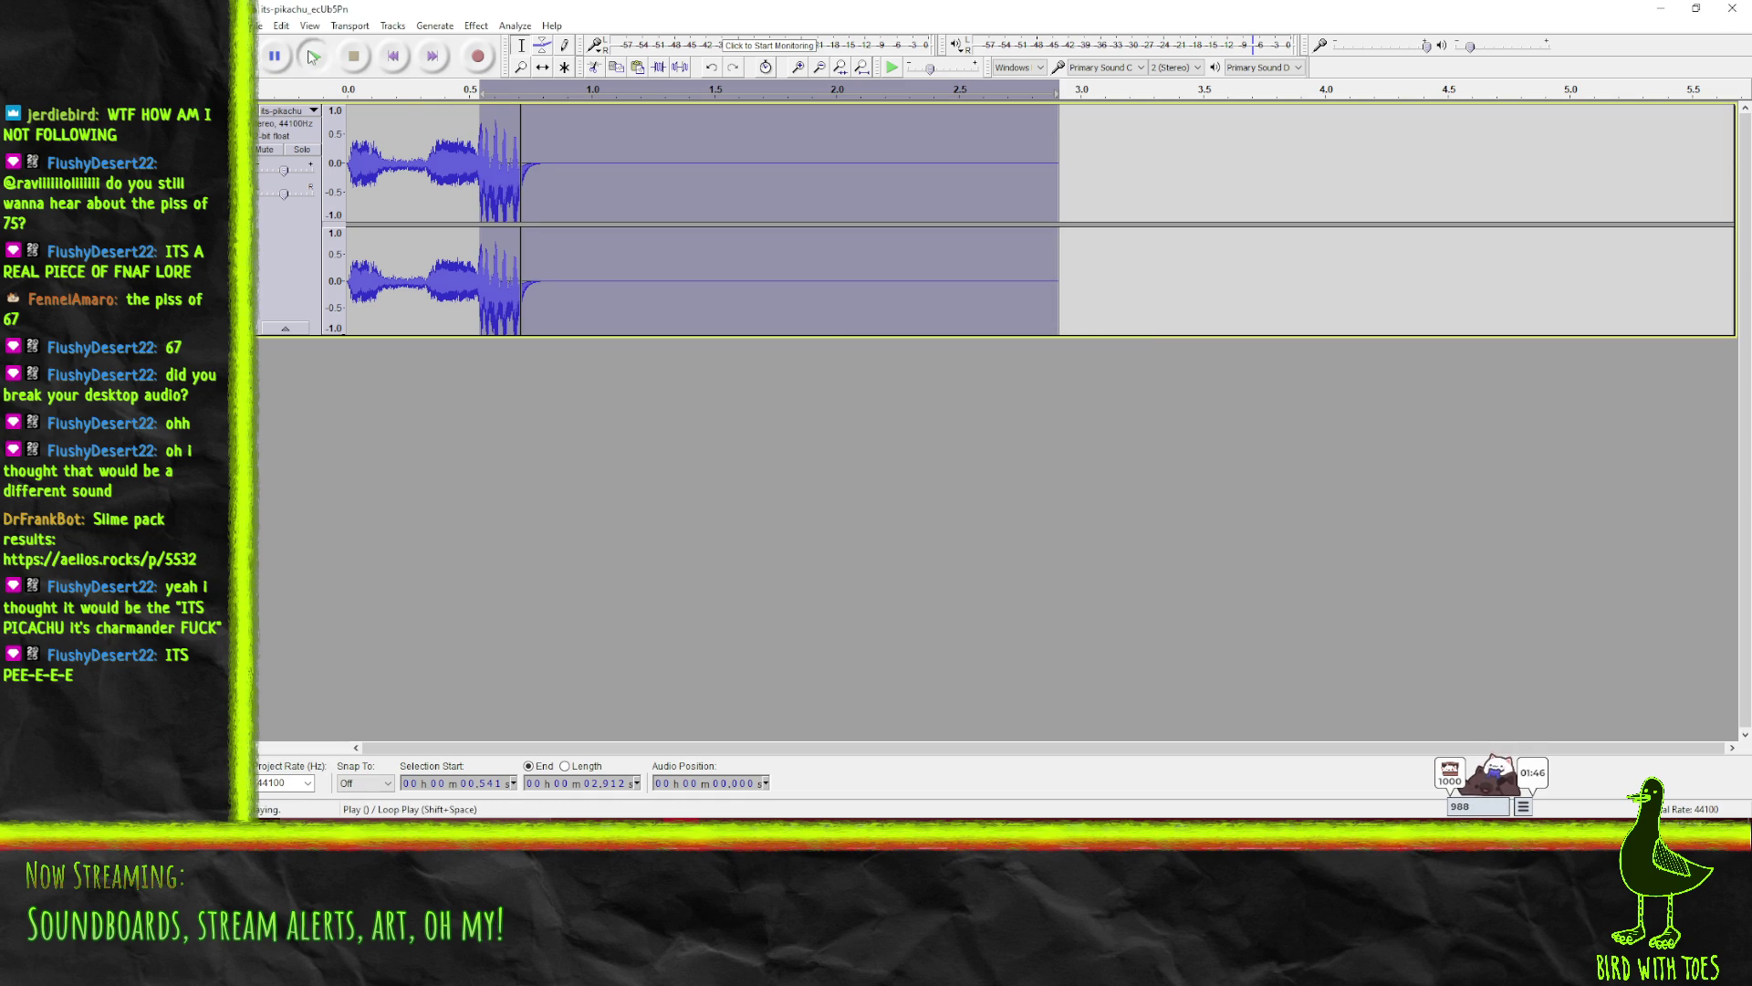
key(space)
key(ctrl+z)
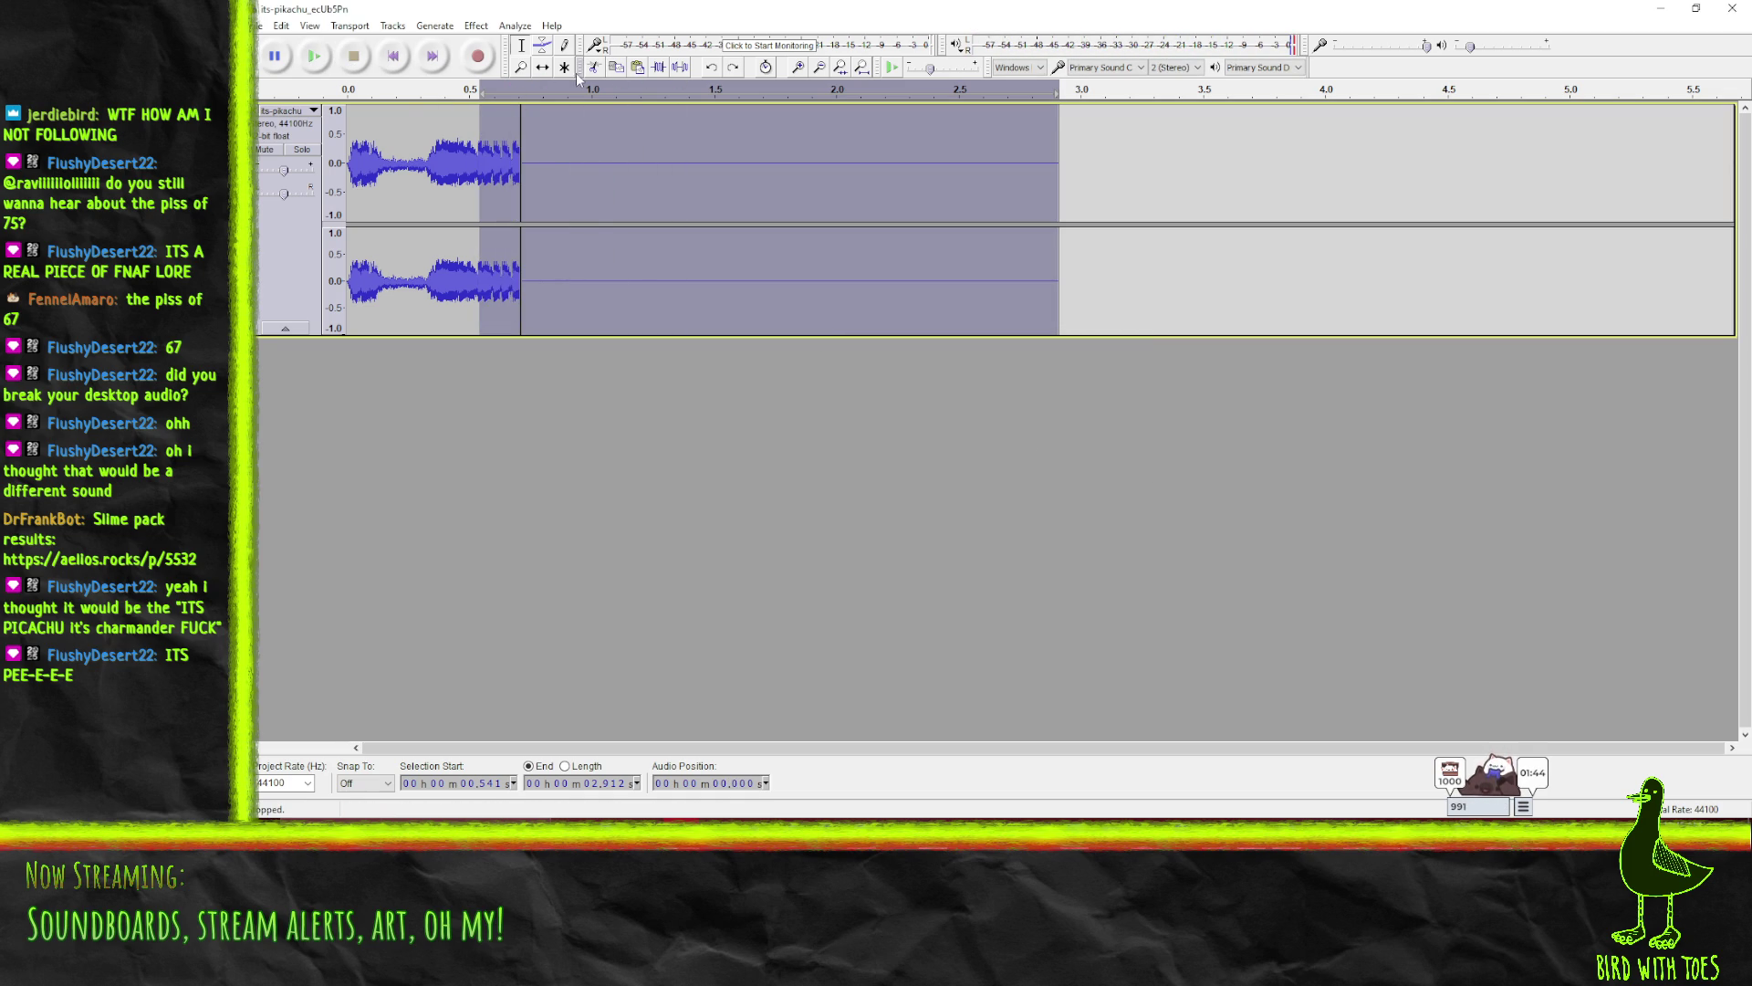
- Apply Reverb with room size 100 to the selected middle part
click(475, 26)
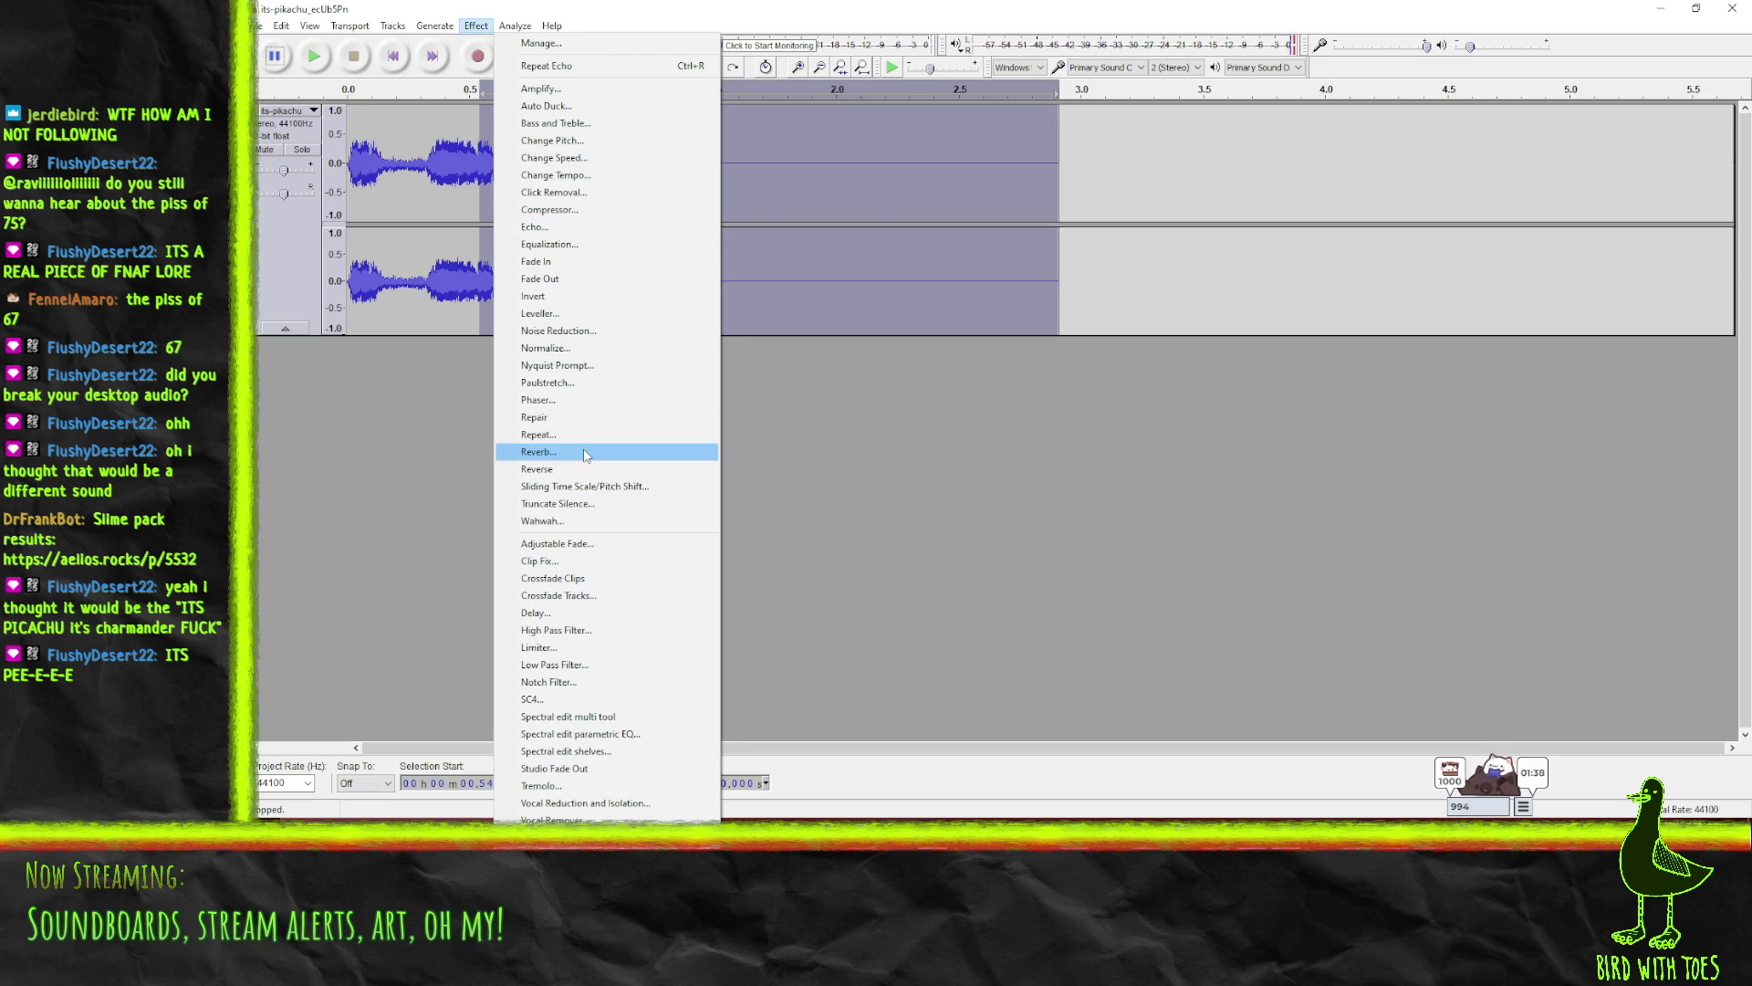
click(585, 454)
drag(1074, 294, 1171, 297)
click(1043, 547)
- Play back the whole reverb clip to check the trailing tail
click(321, 62)
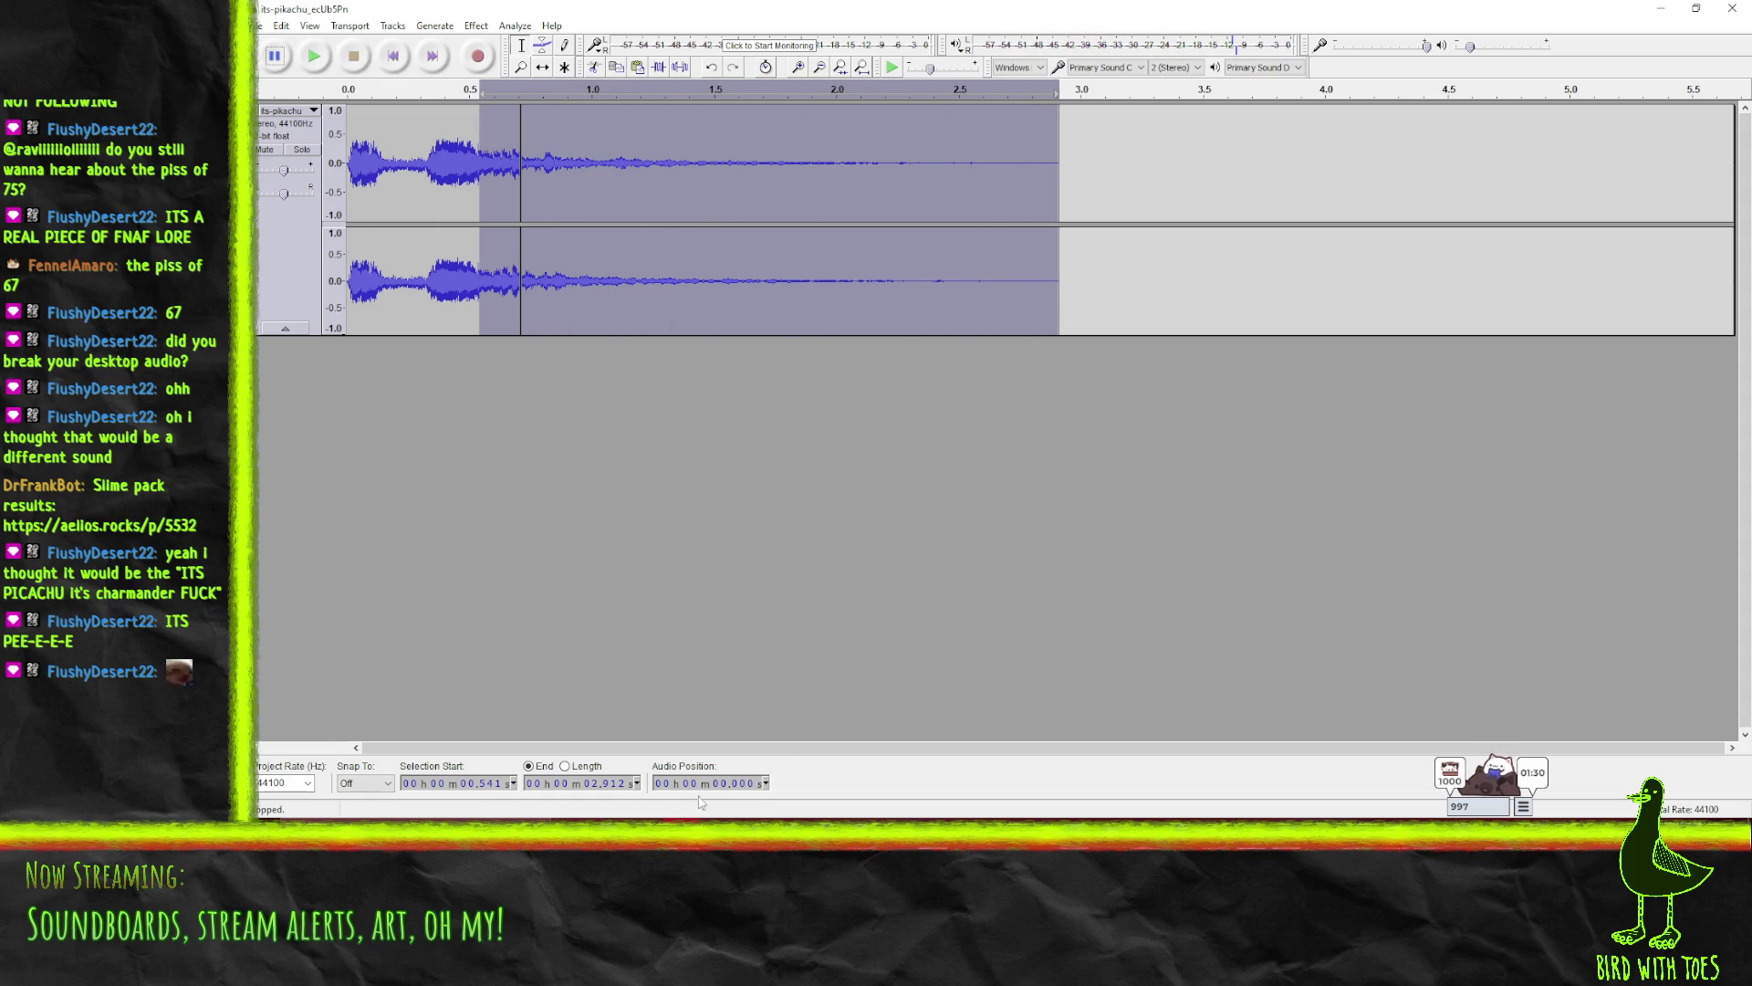
click(342, 164)
shift+click(338, 167)
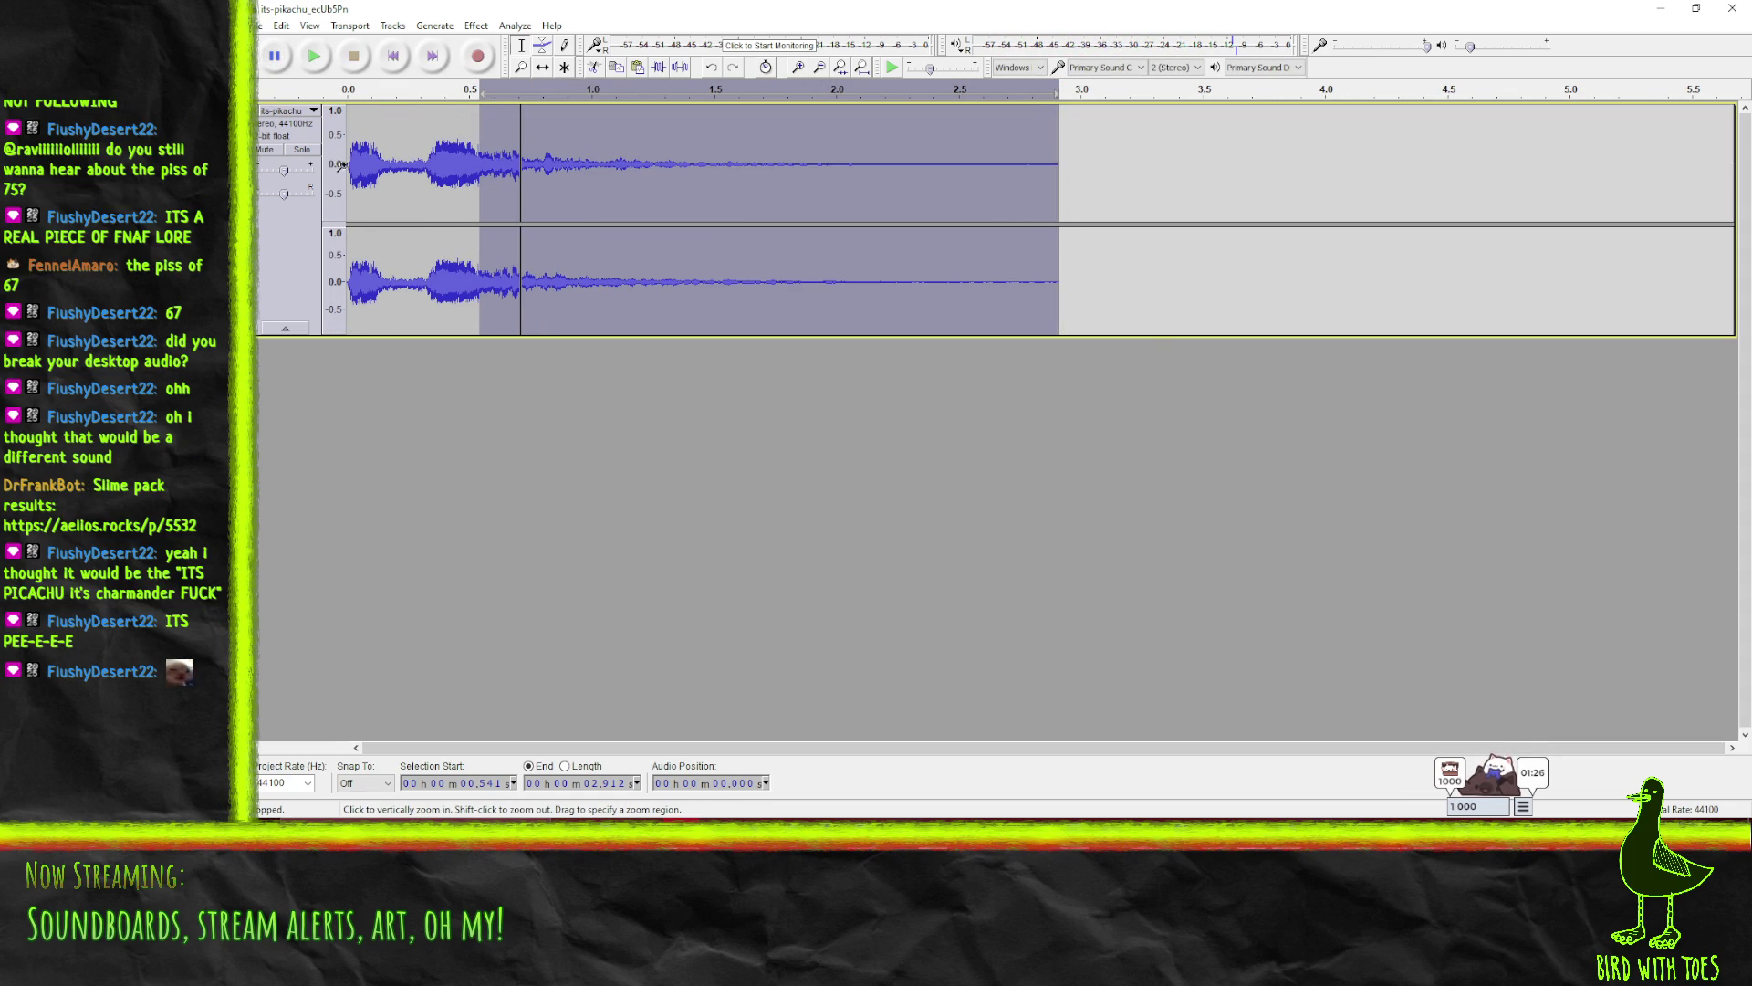
click(348, 167)
click(315, 61)
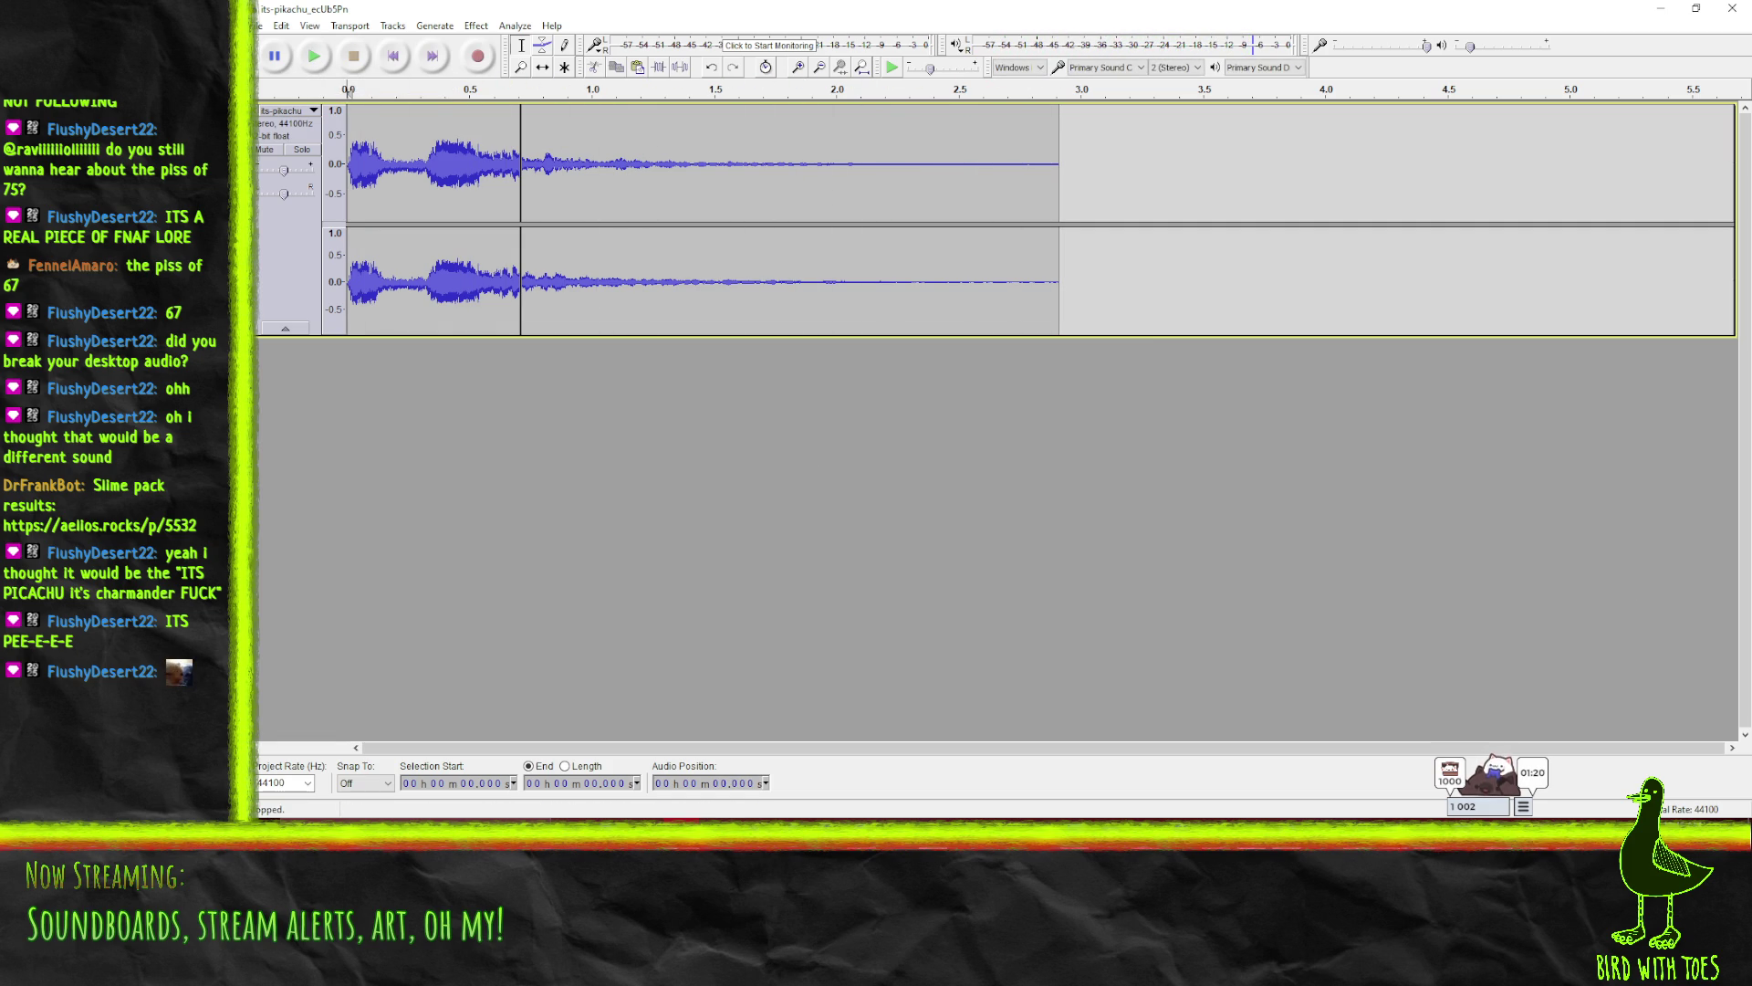
- Replay the reverb clip from the start and from 0.347 s
key(space)
click(432, 182)
click(313, 55)
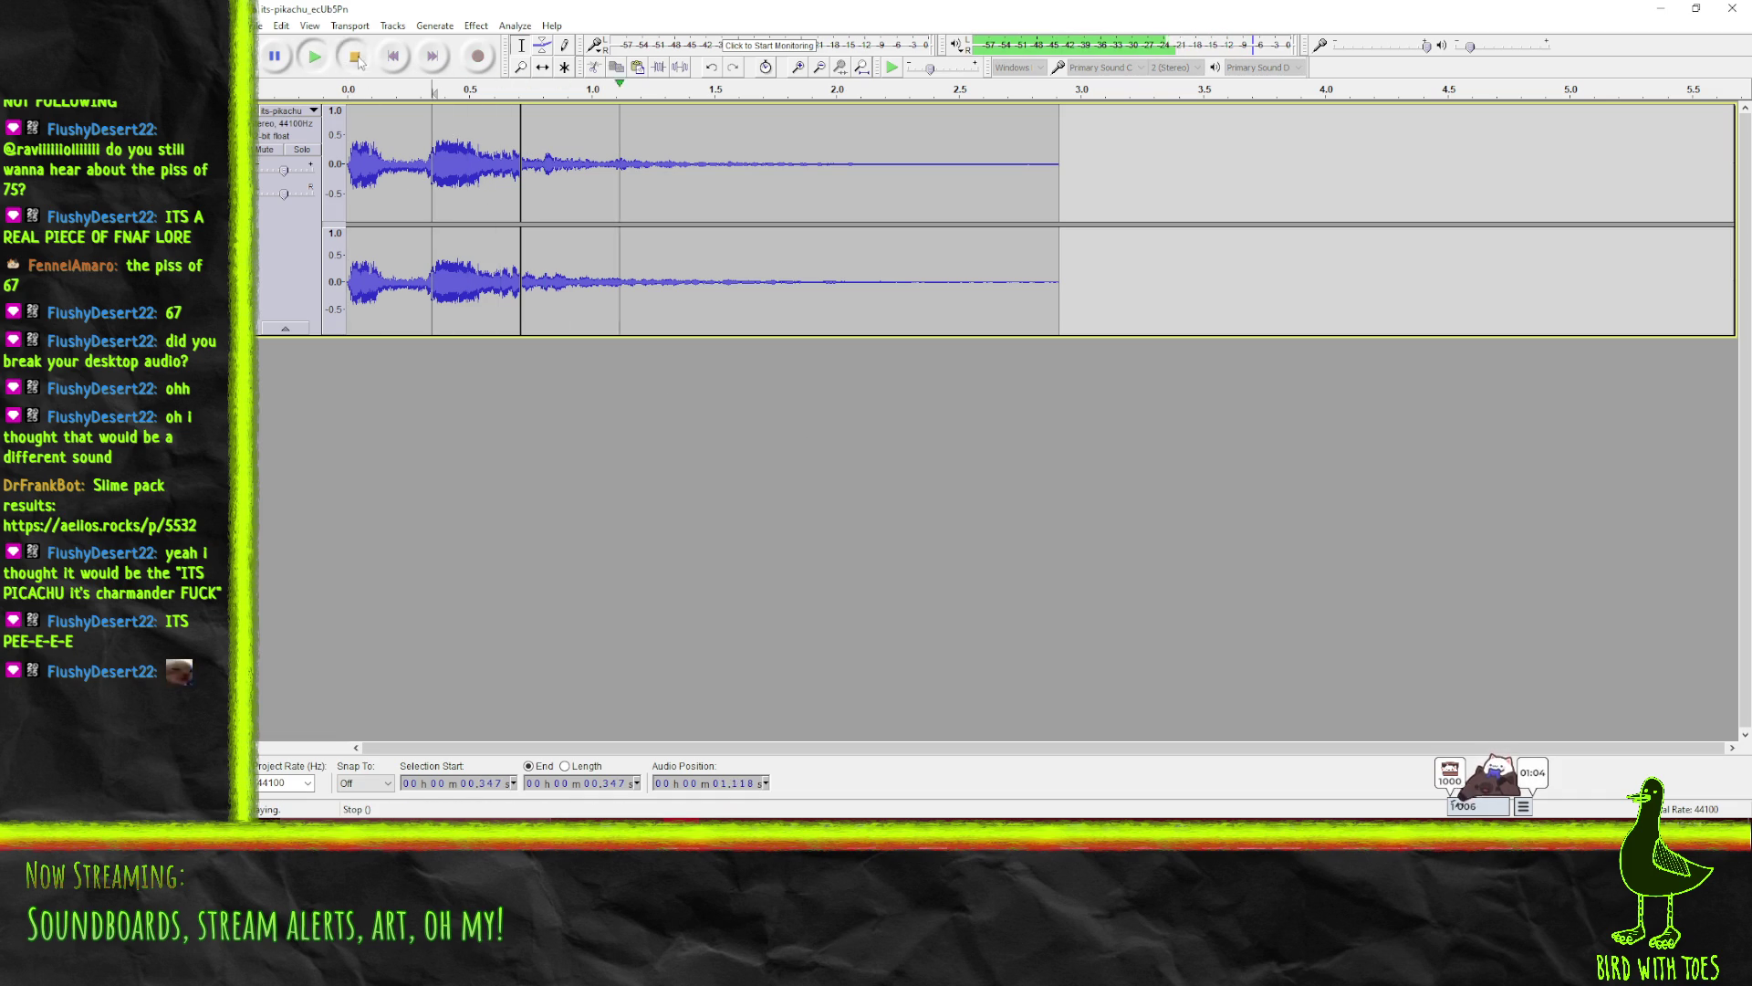
click(355, 57)
key(Home)
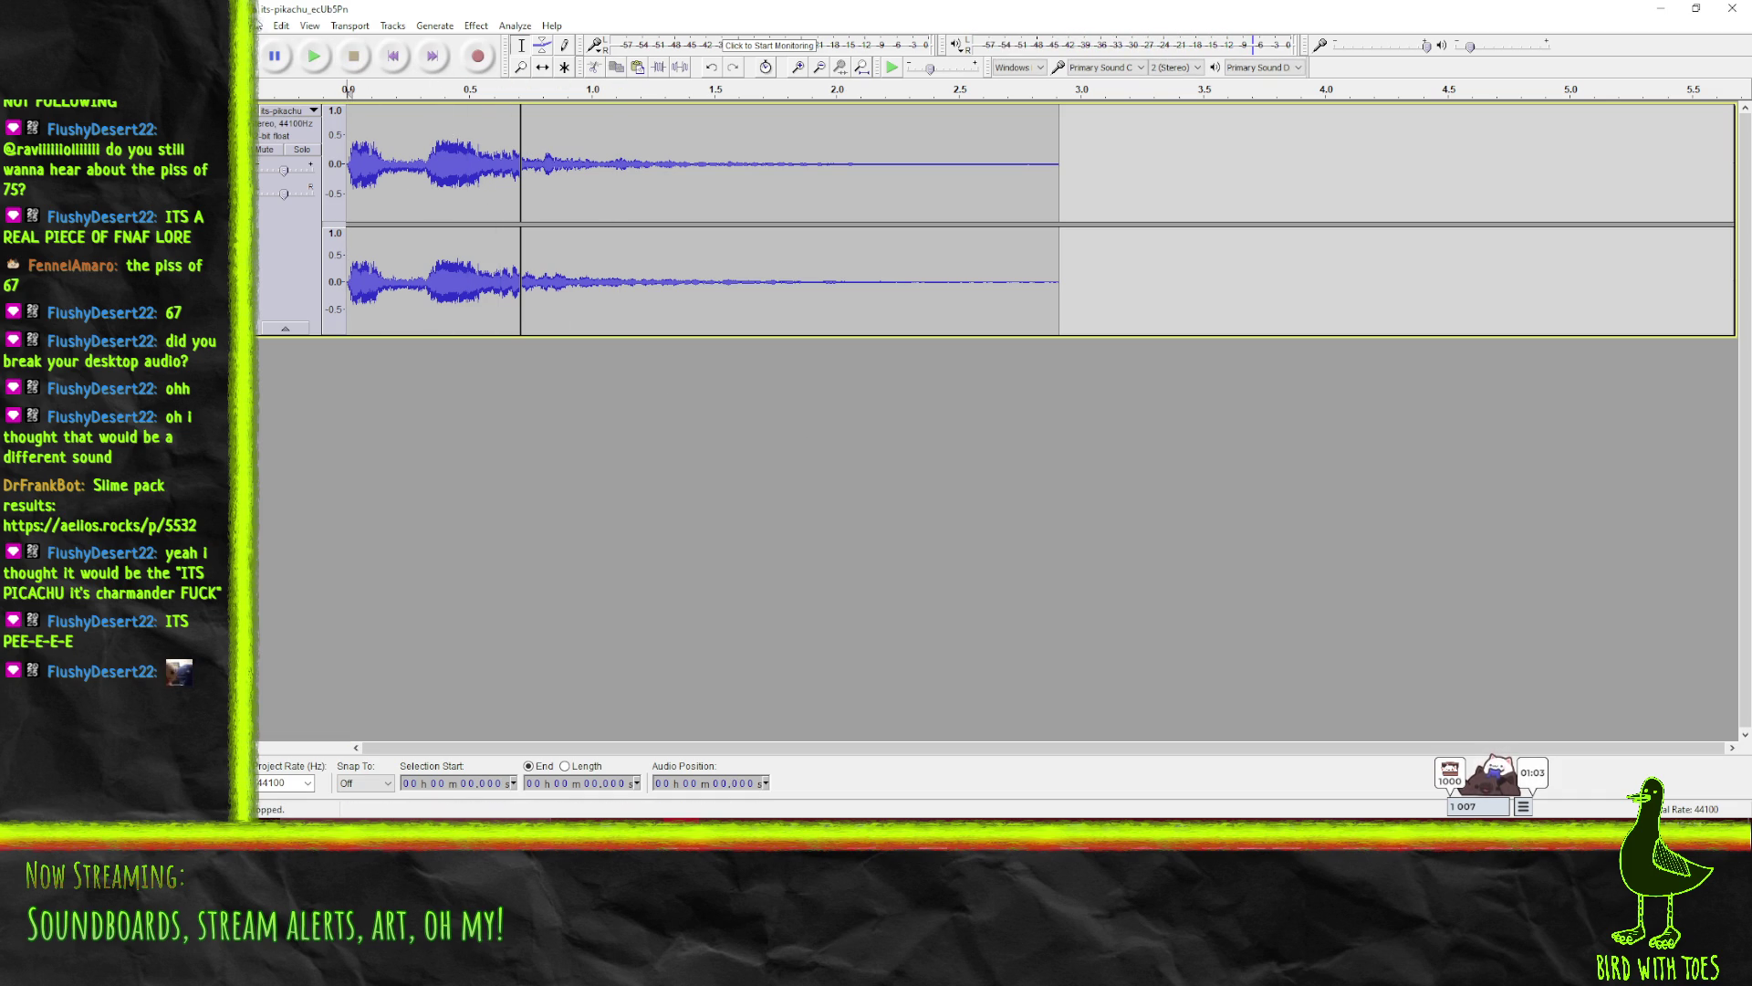
- Export the clip as Ogg Vorbis named 'pee' into the sounds folder
click(259, 25)
click(1152, 262)
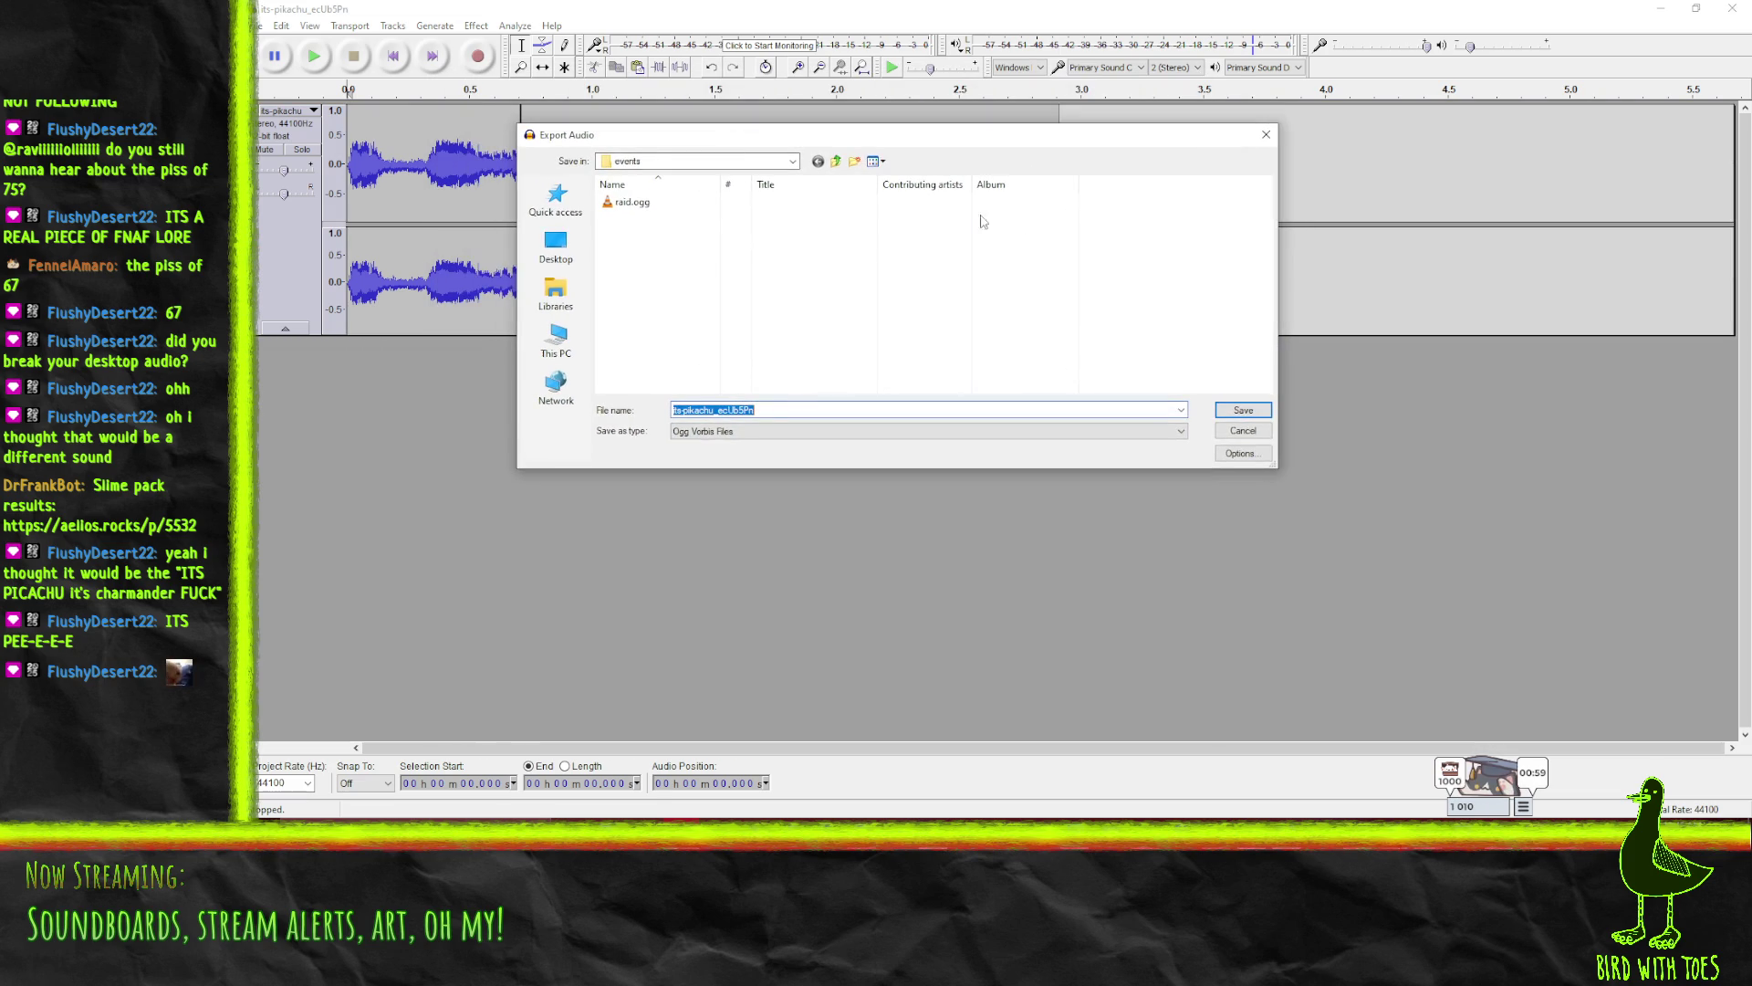
click(832, 164)
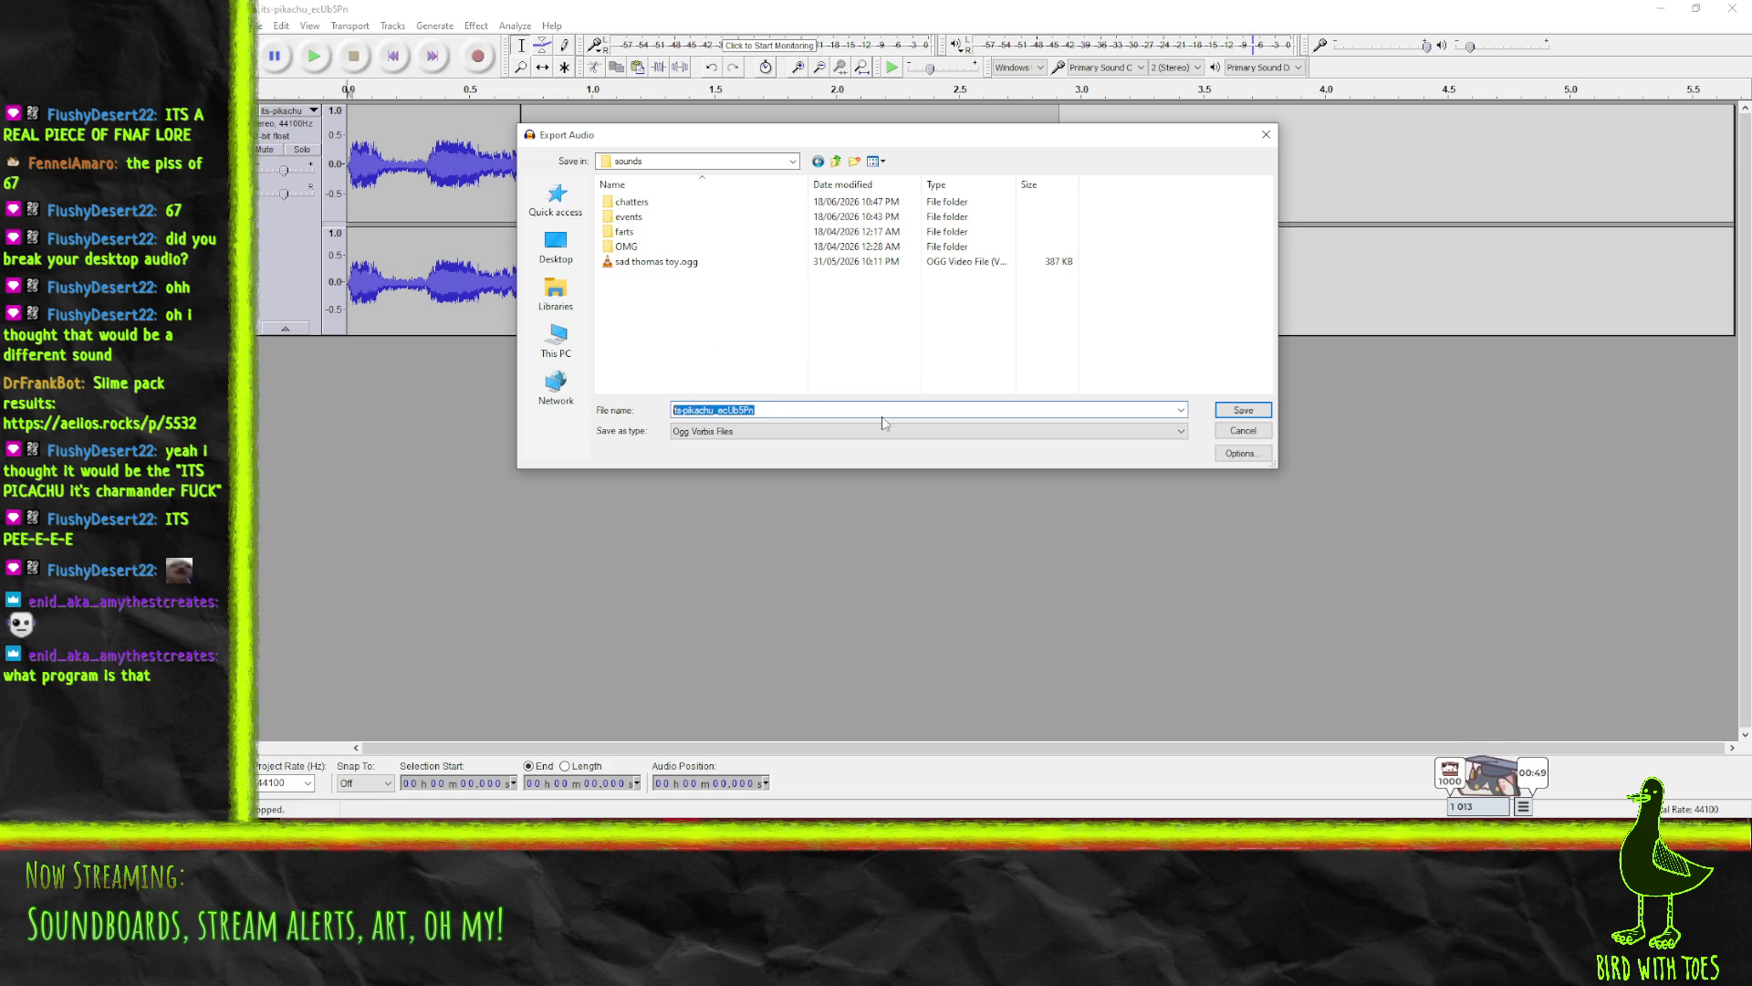
text(pee)
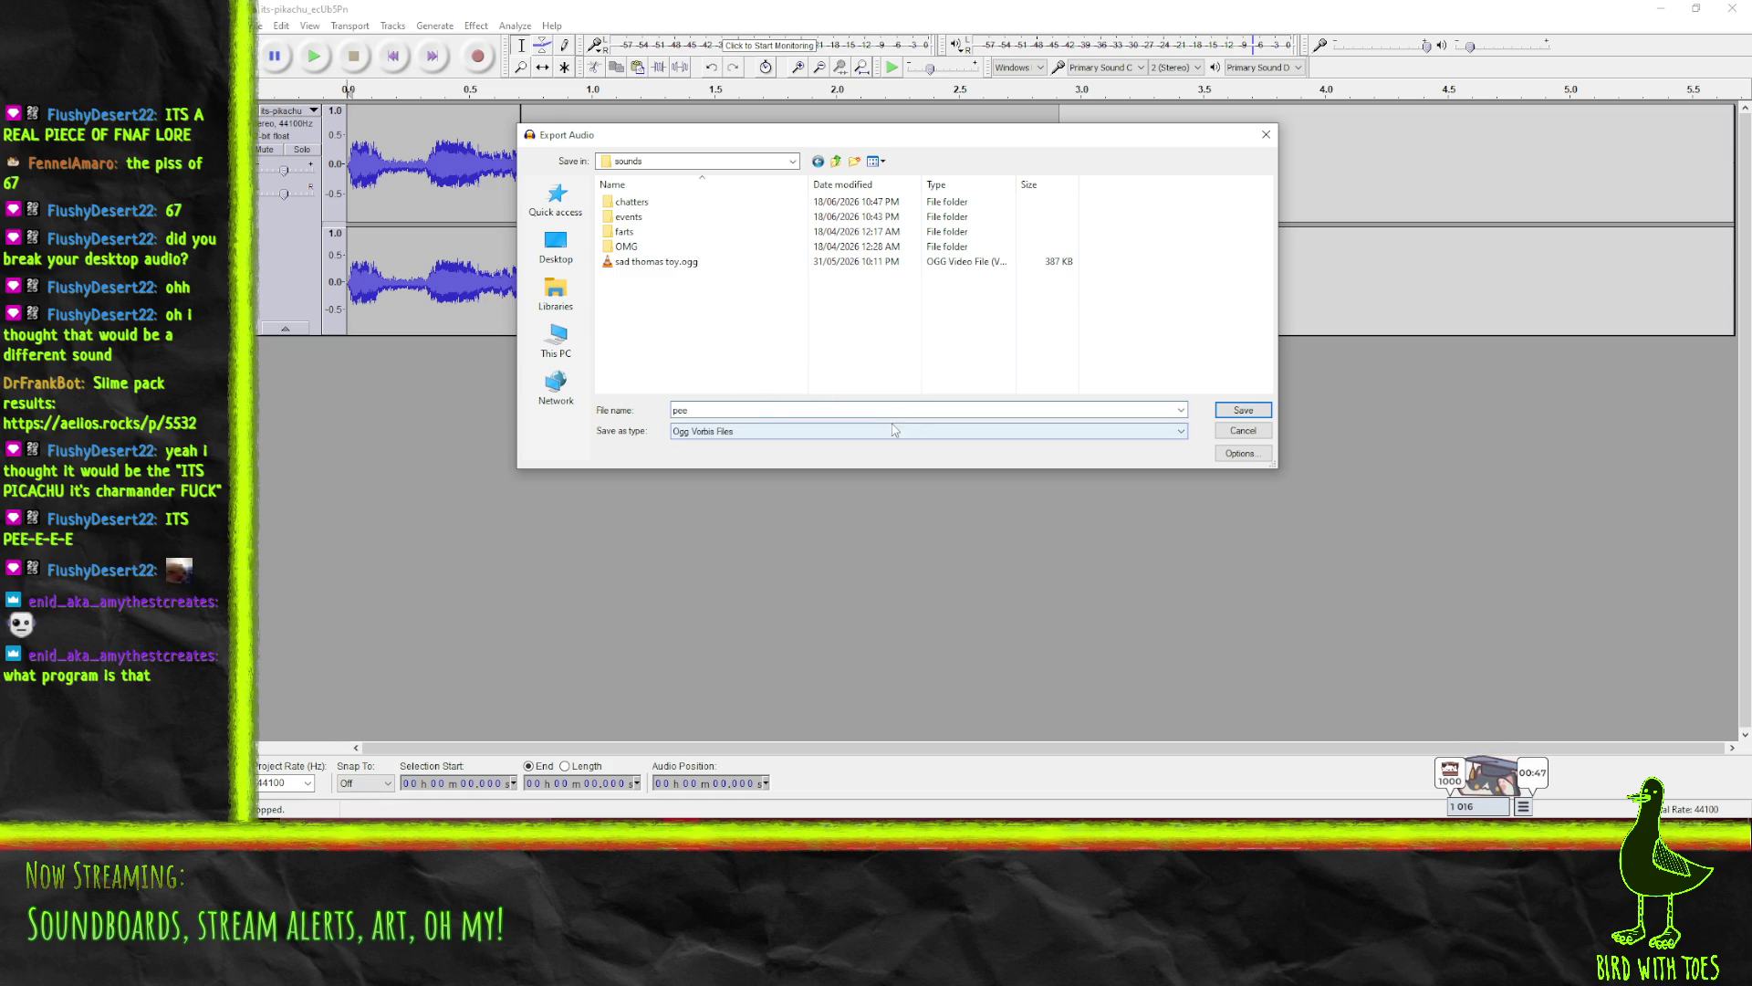
click(1243, 410)
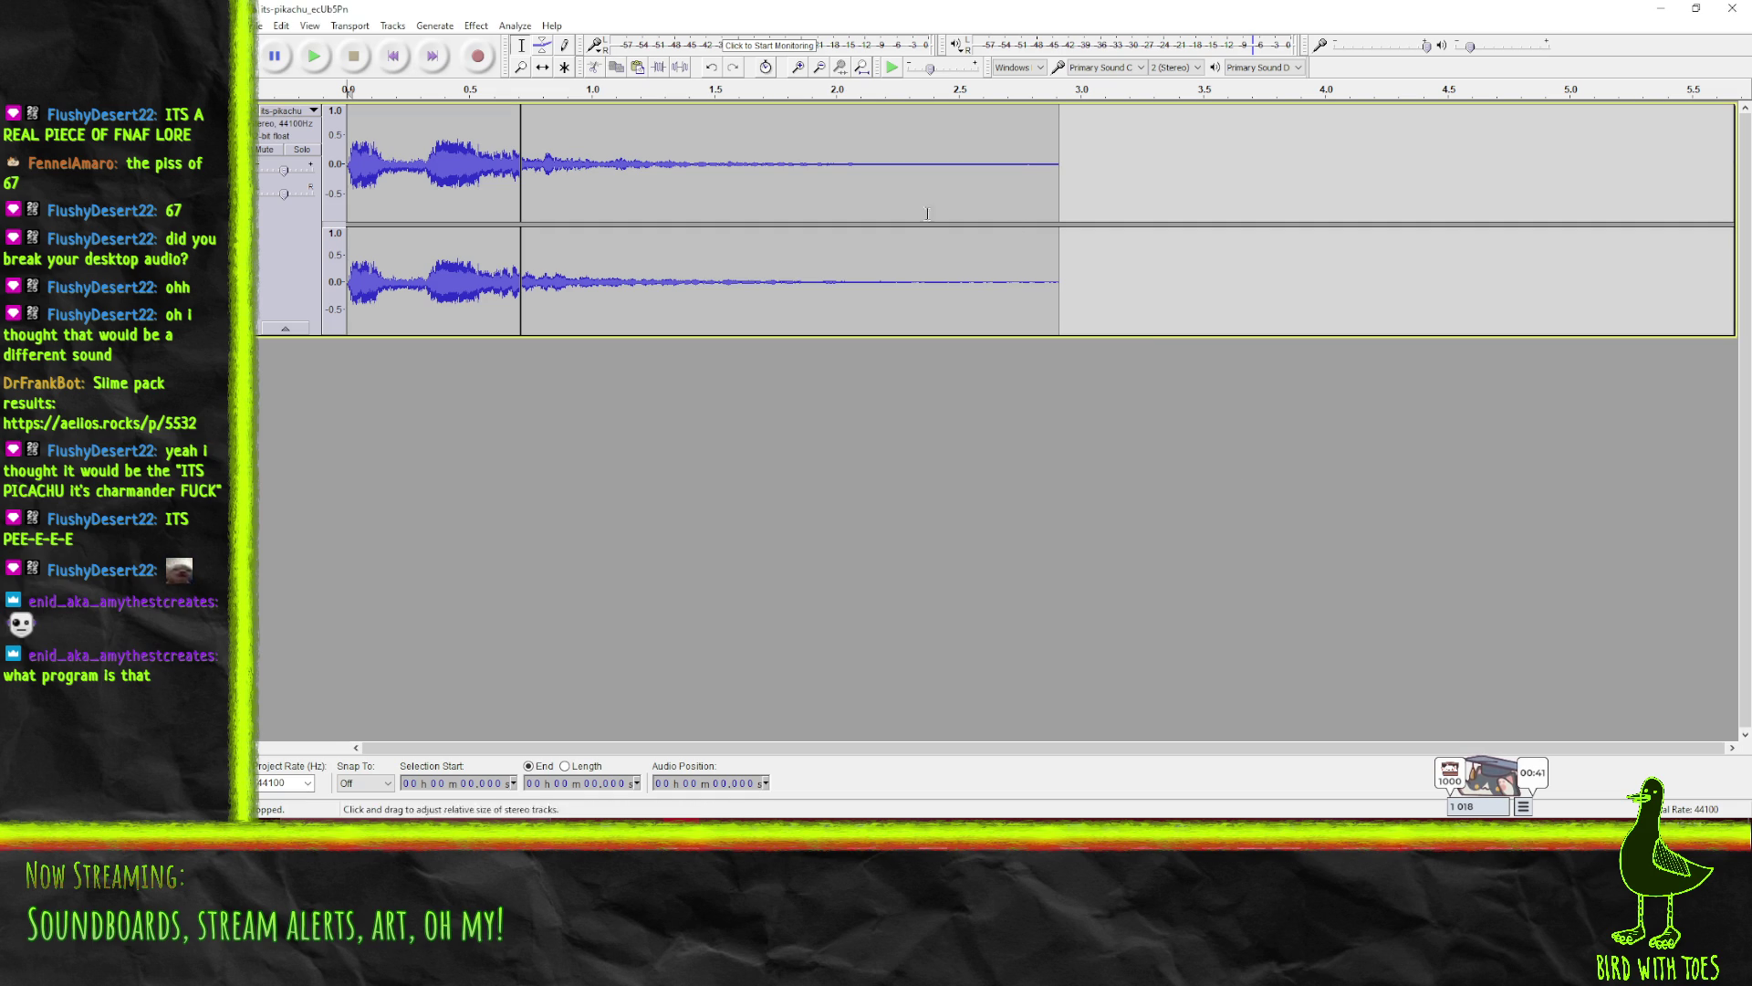
click(313, 55)
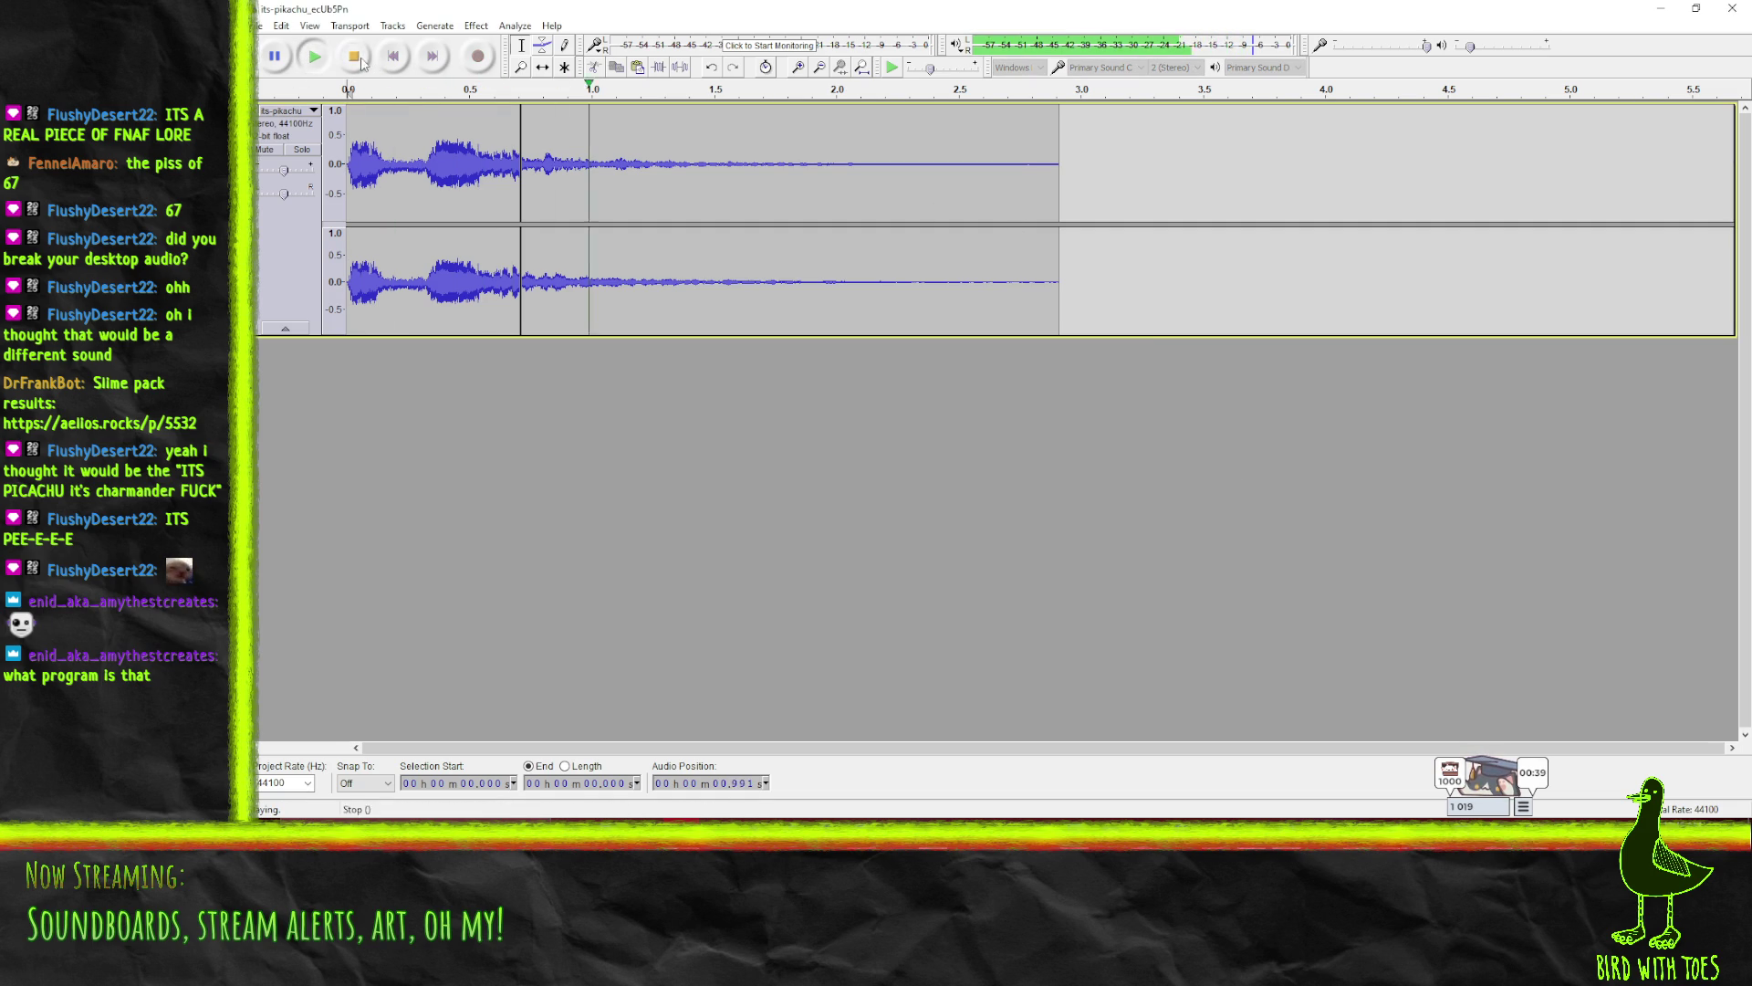
- Minimize Audacity and return to the Godot editor
click(1663, 9)
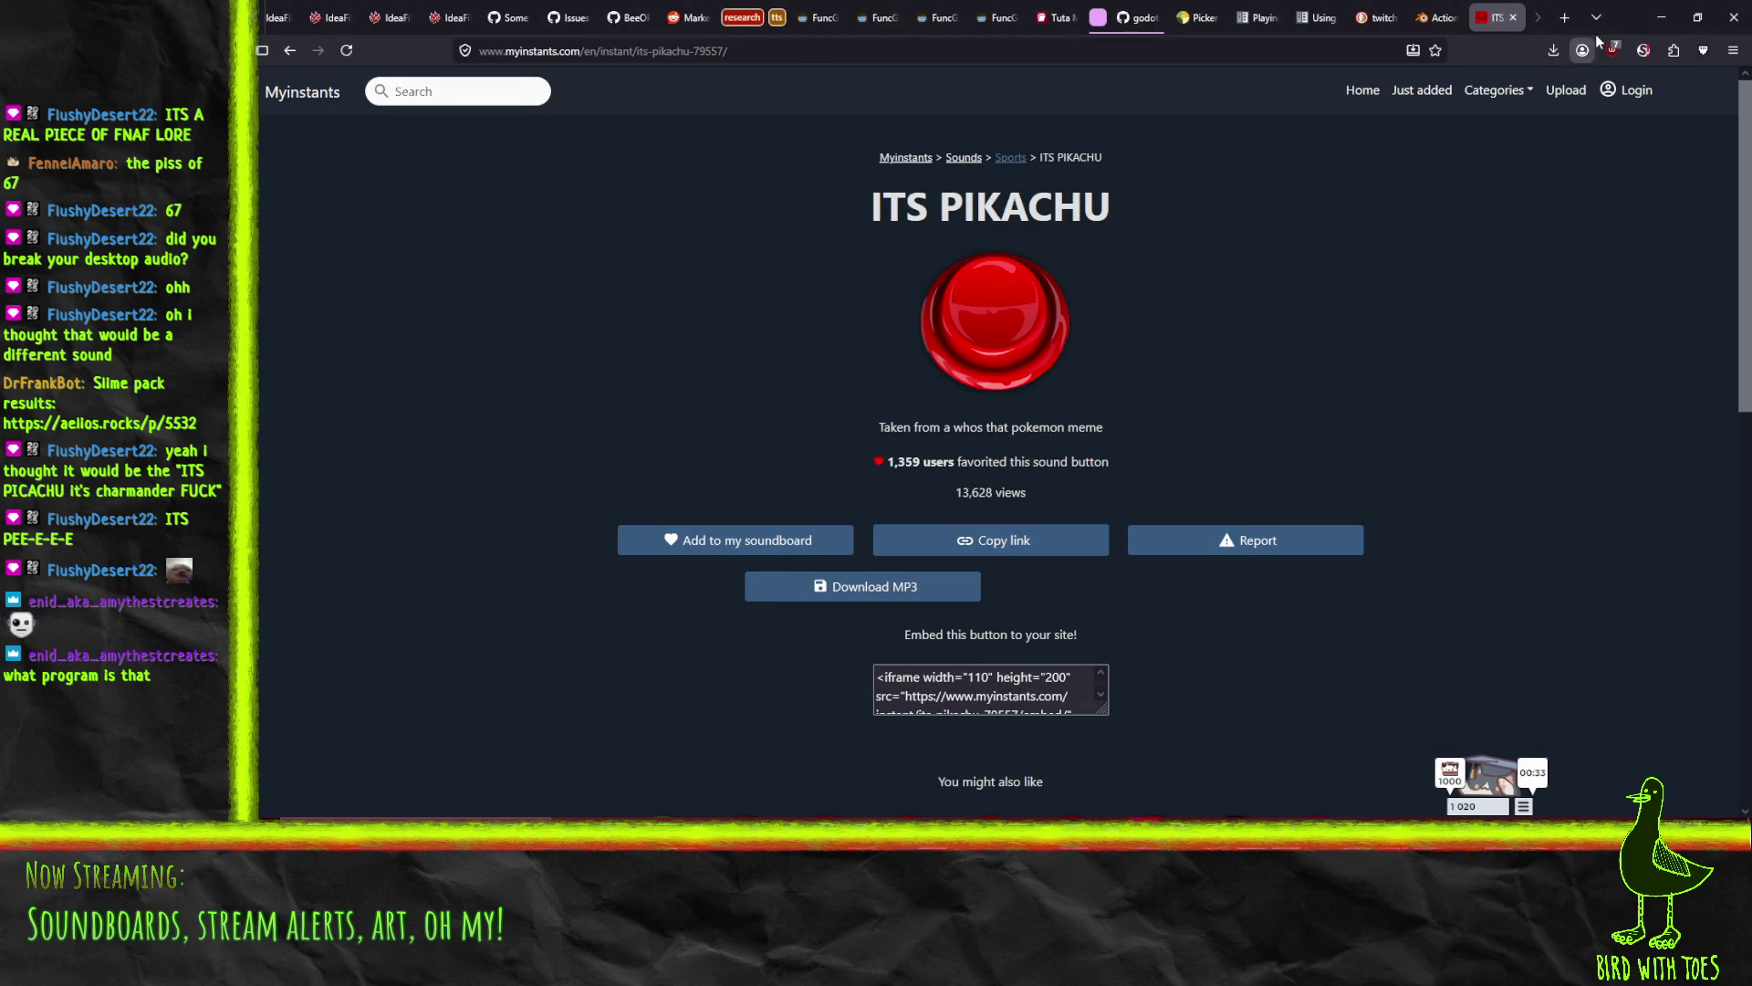
click(1657, 11)
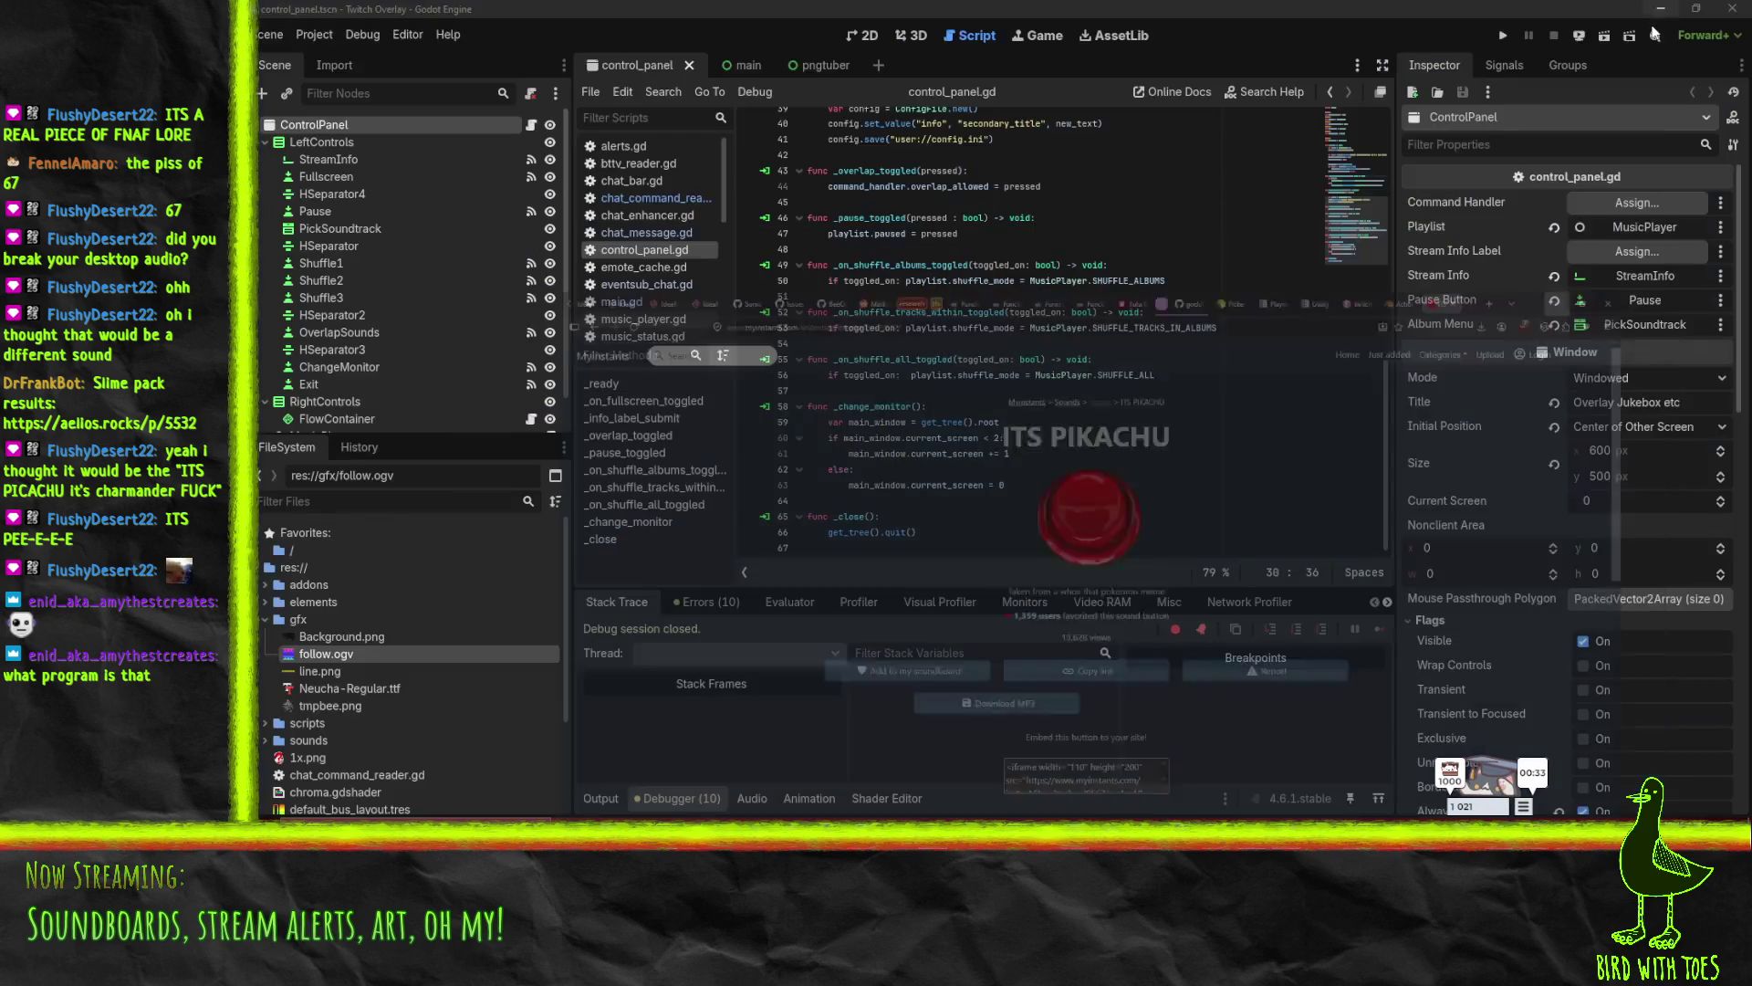
click(1142, 481)
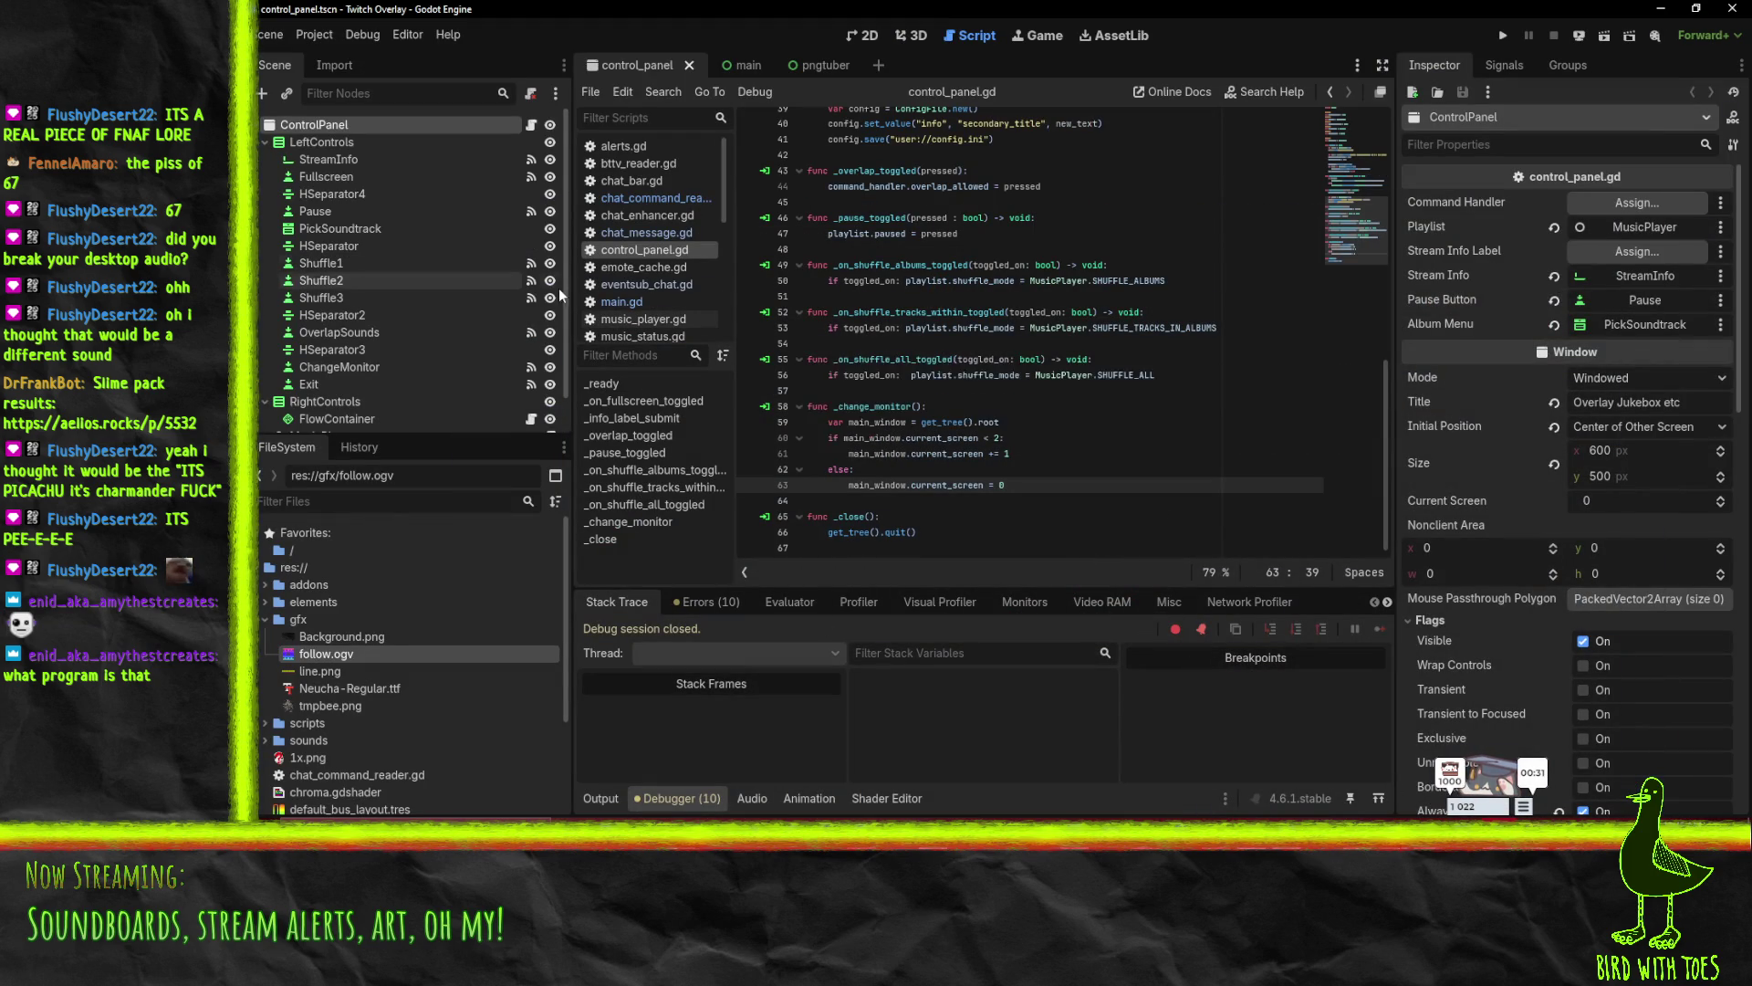
- Collapse gfx, expand sounds, and open yes-yes-yes-yes-yes.mp3's import settings
click(266, 620)
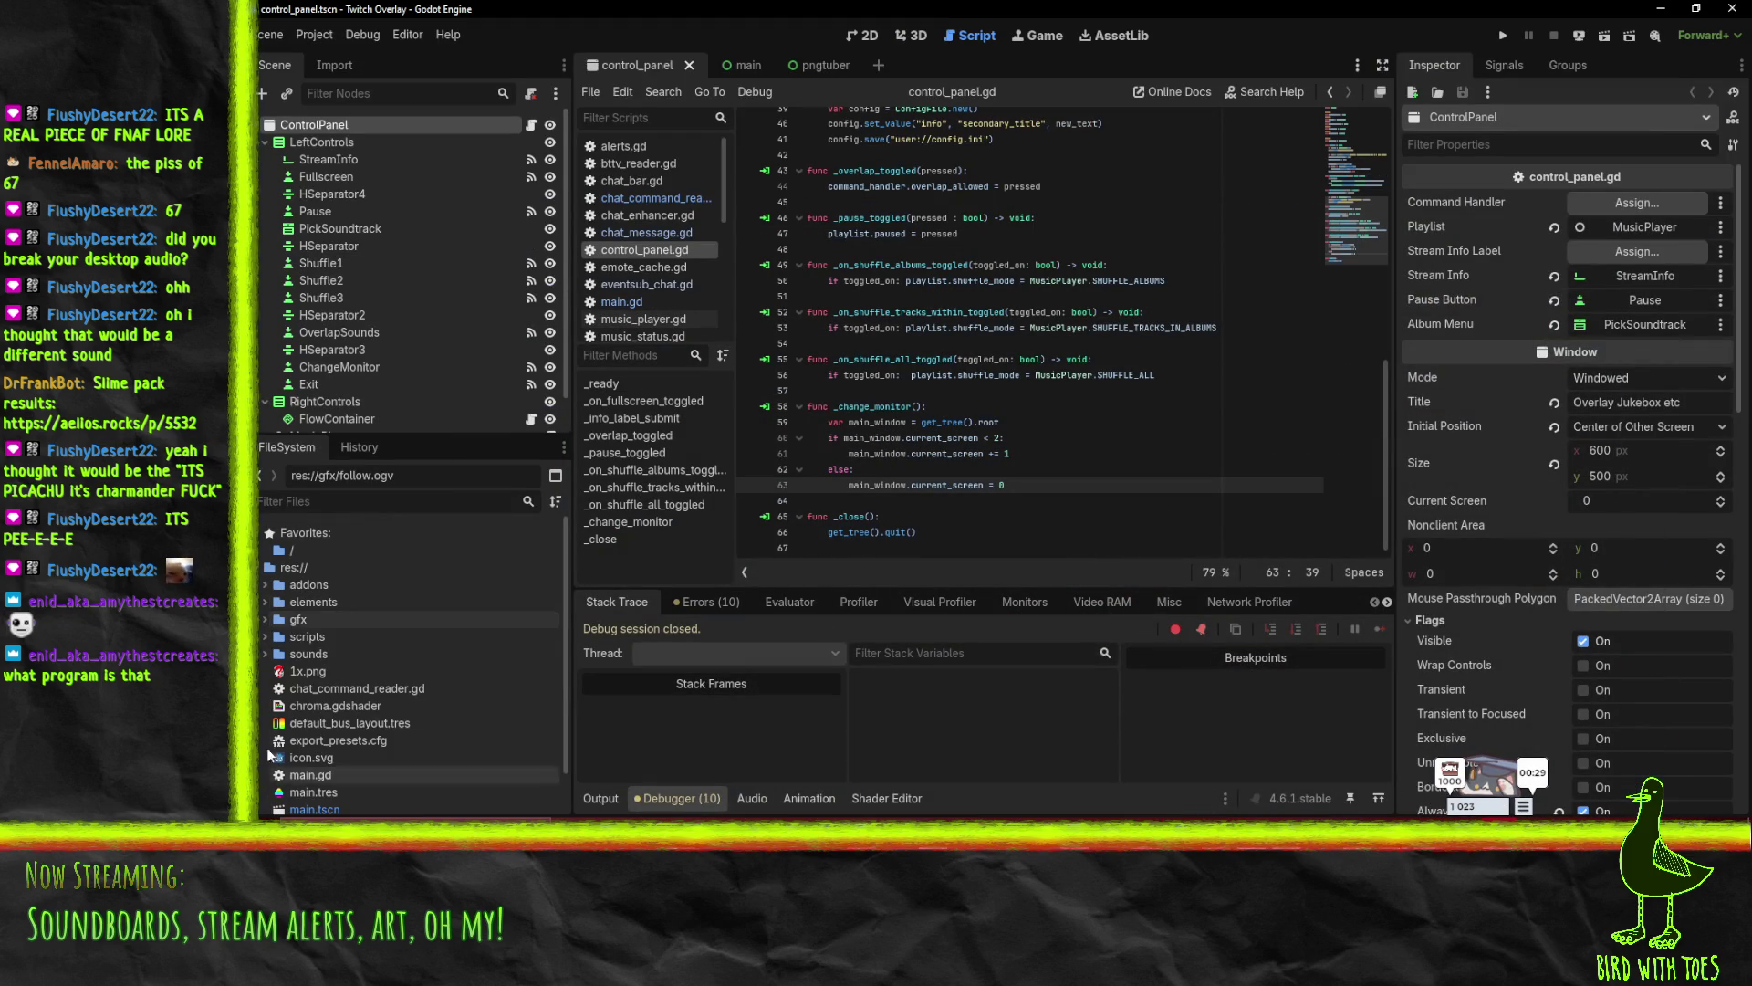
click(264, 653)
scroll(265, 651, down, 3)
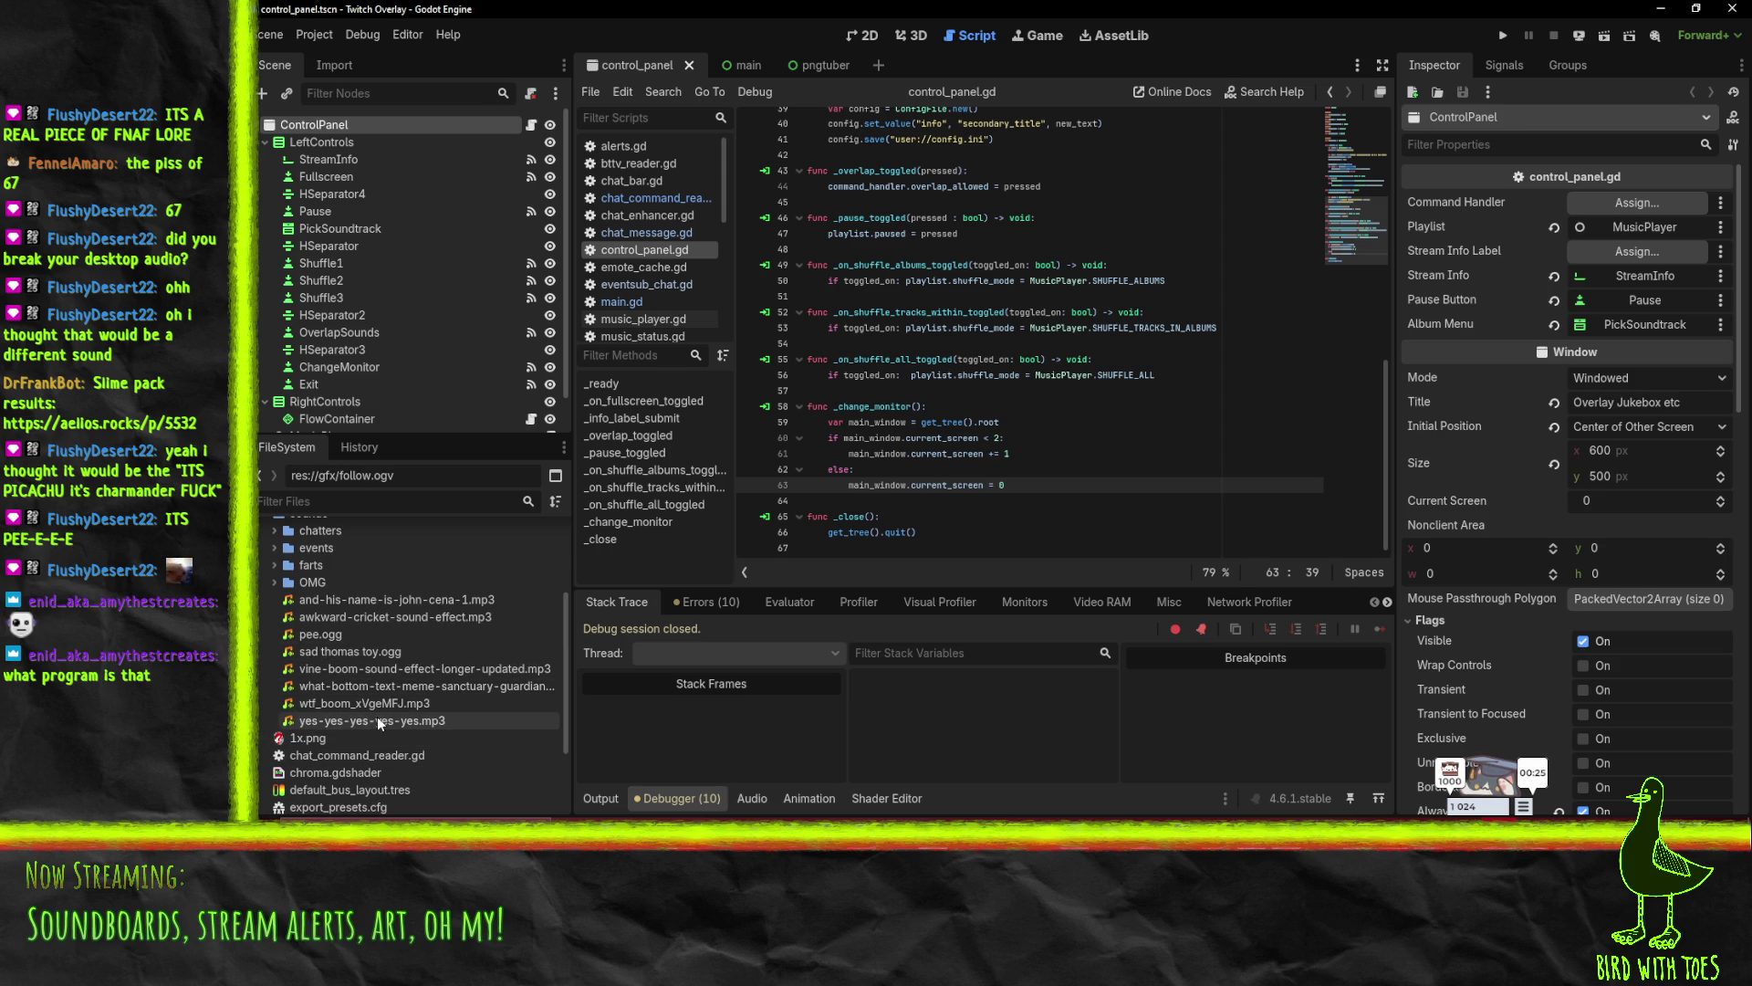
scroll(356, 650, up, 2)
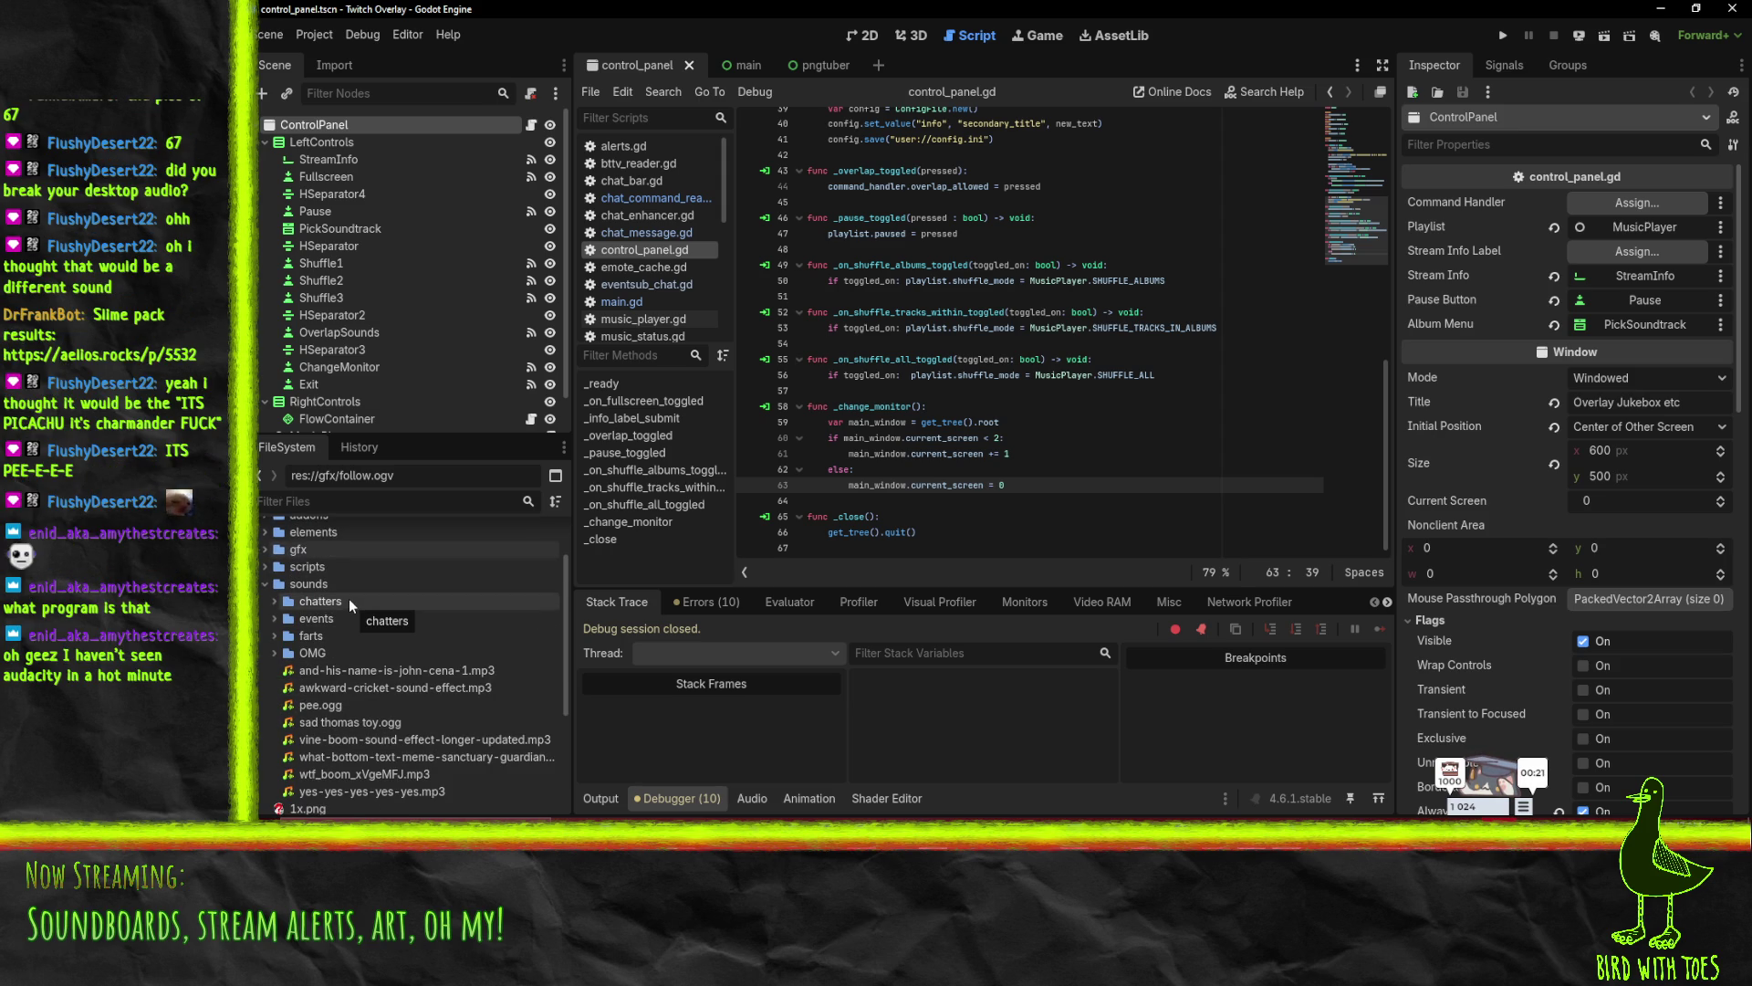
scroll(348, 599, down, 2)
double_click(360, 716)
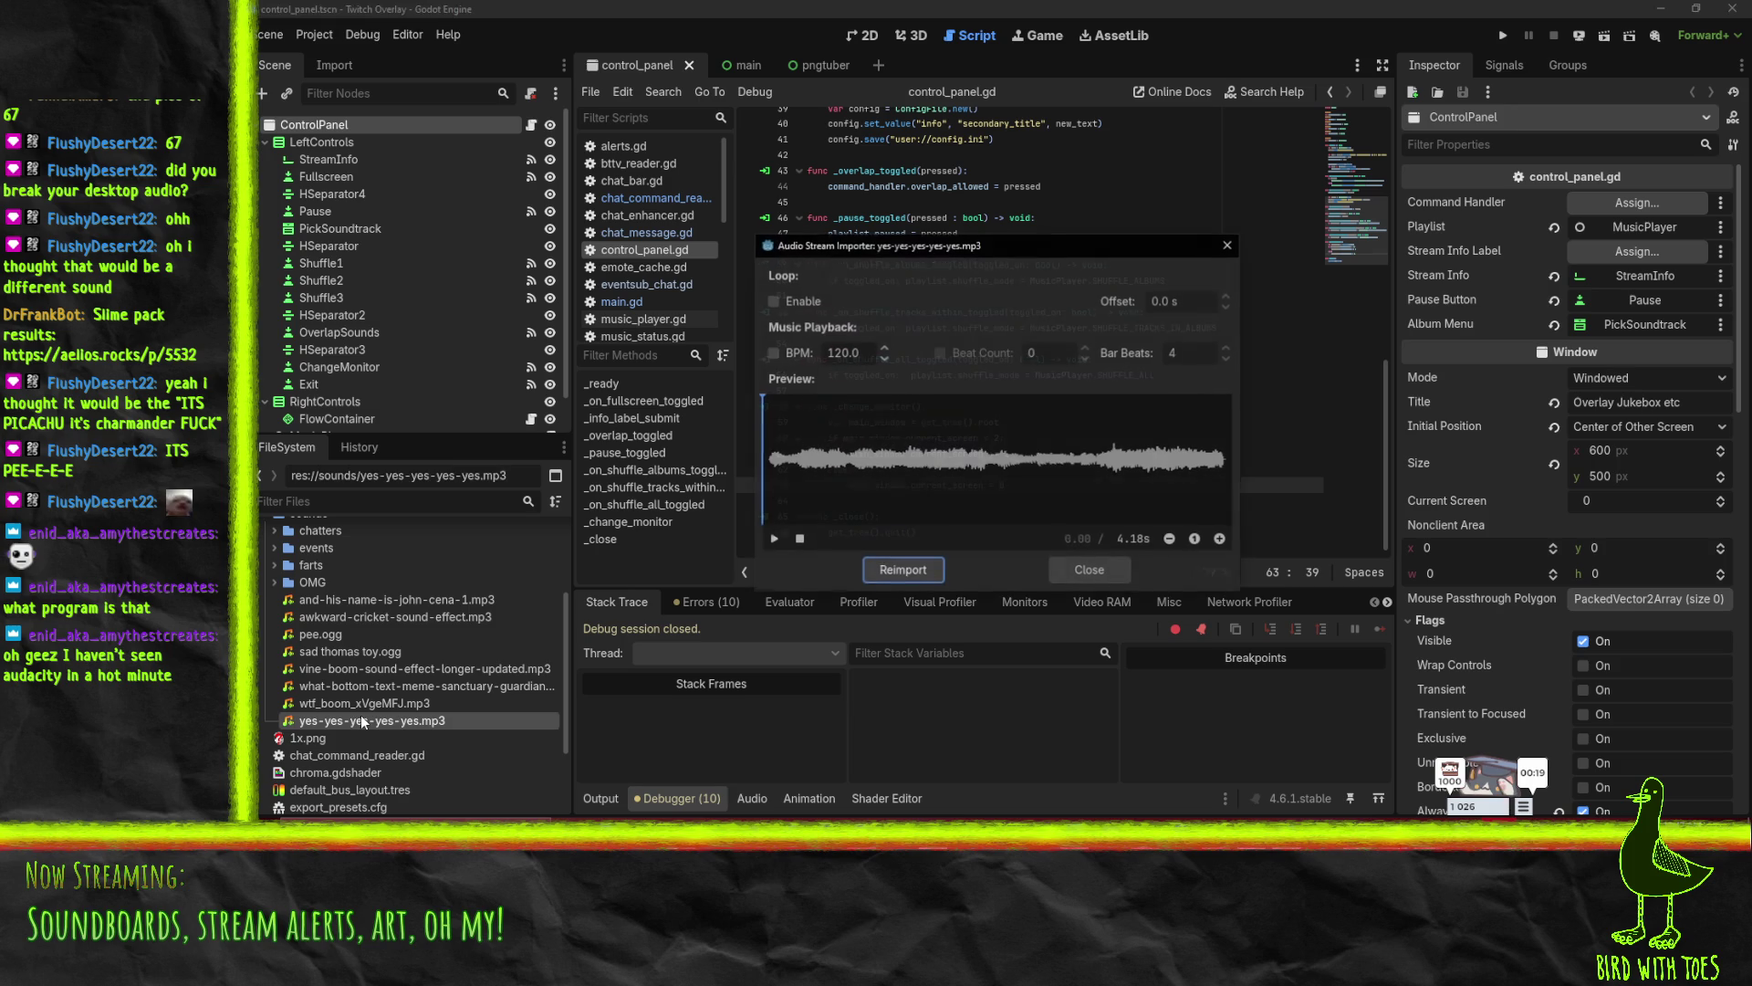
- Preview yes-yes-yes-yes-yes.mp3 twice in the Audio Stream Importer, then close it
click(773, 539)
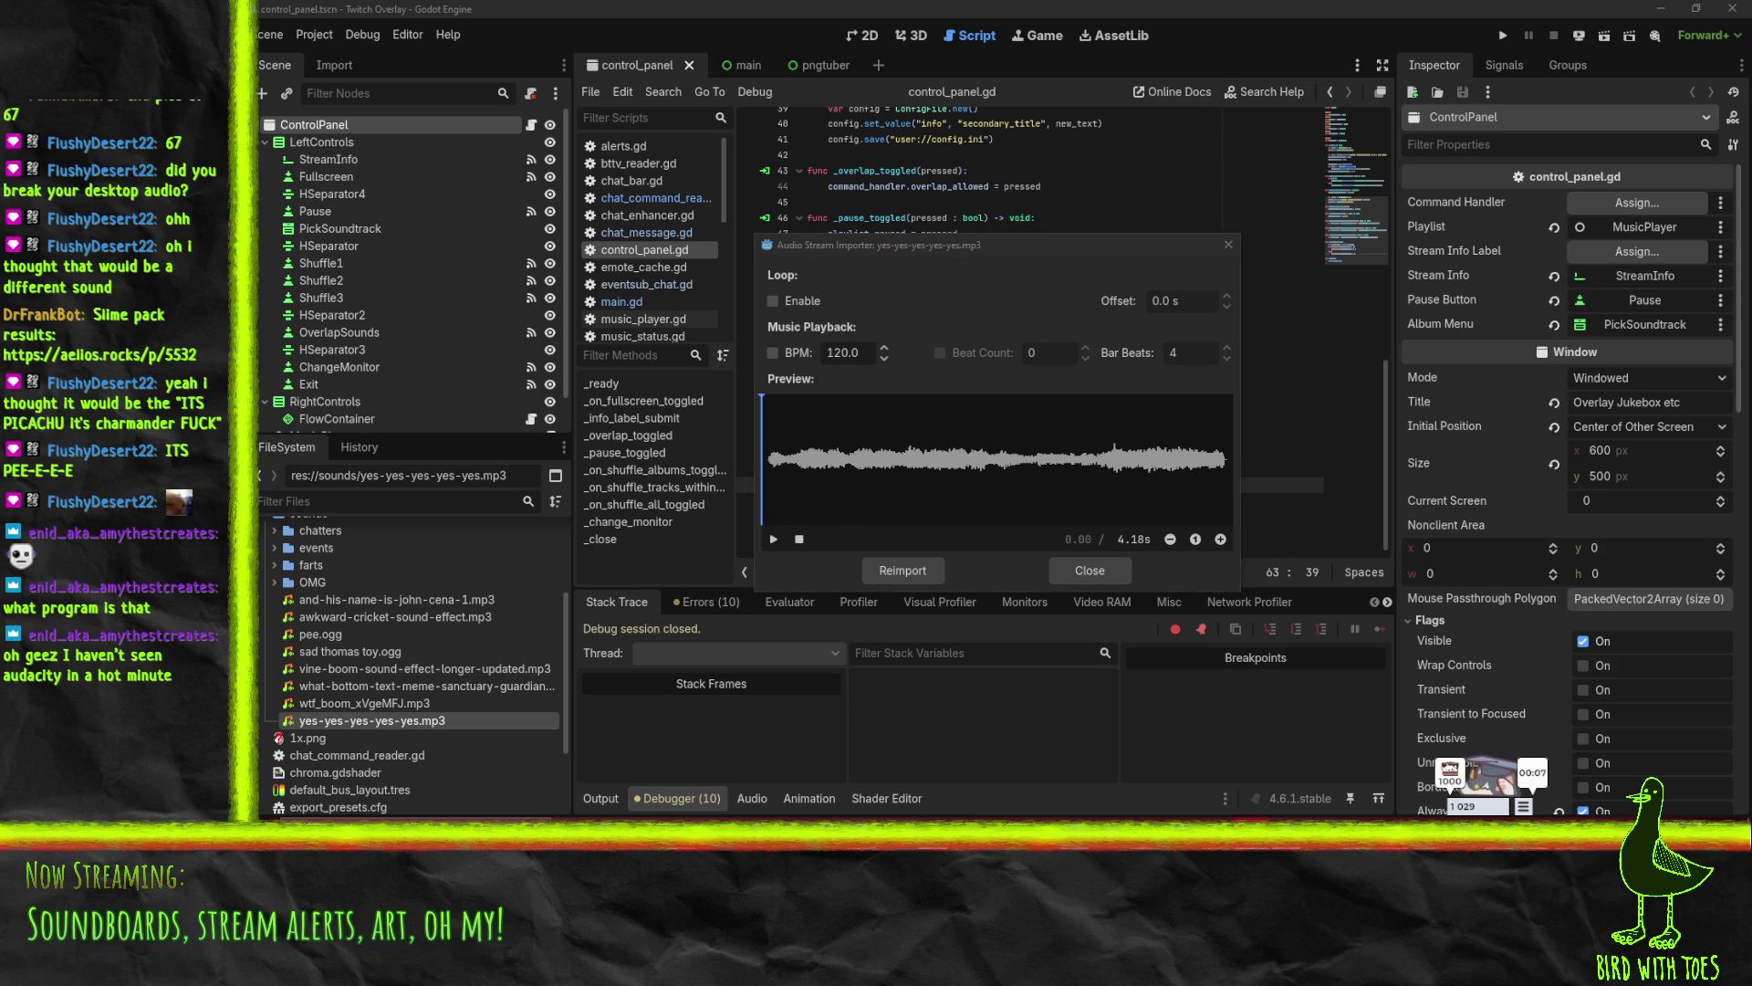
click(776, 539)
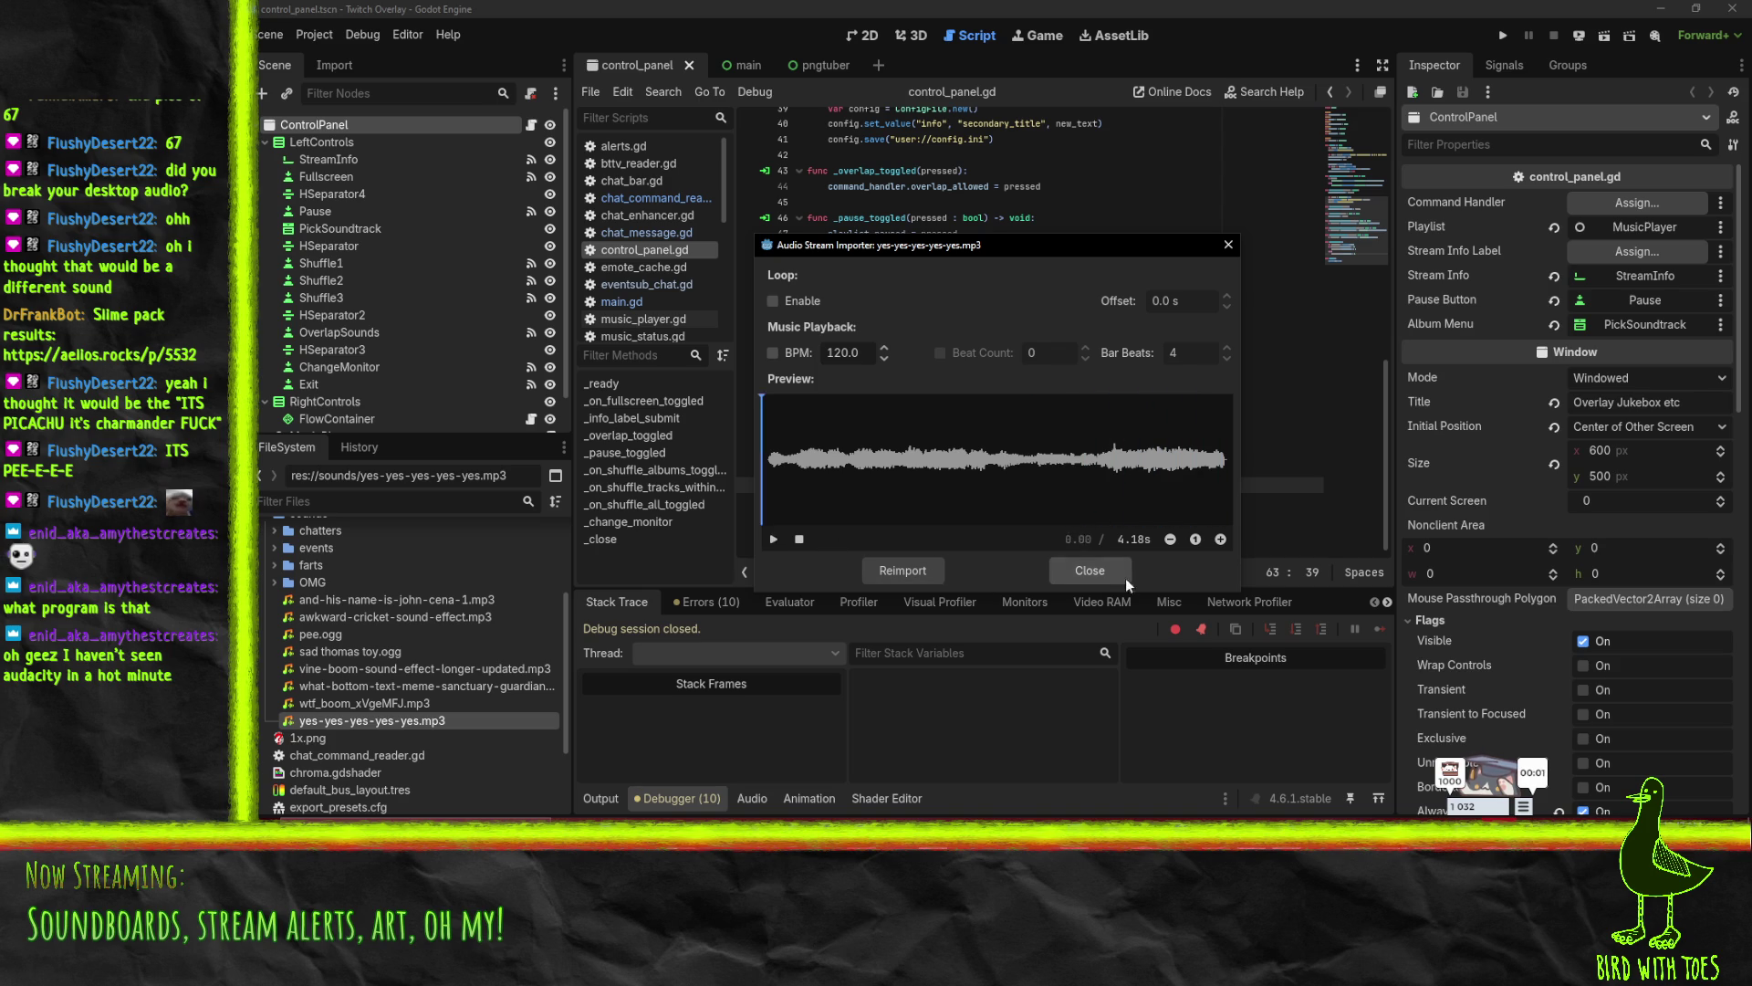
click(1103, 570)
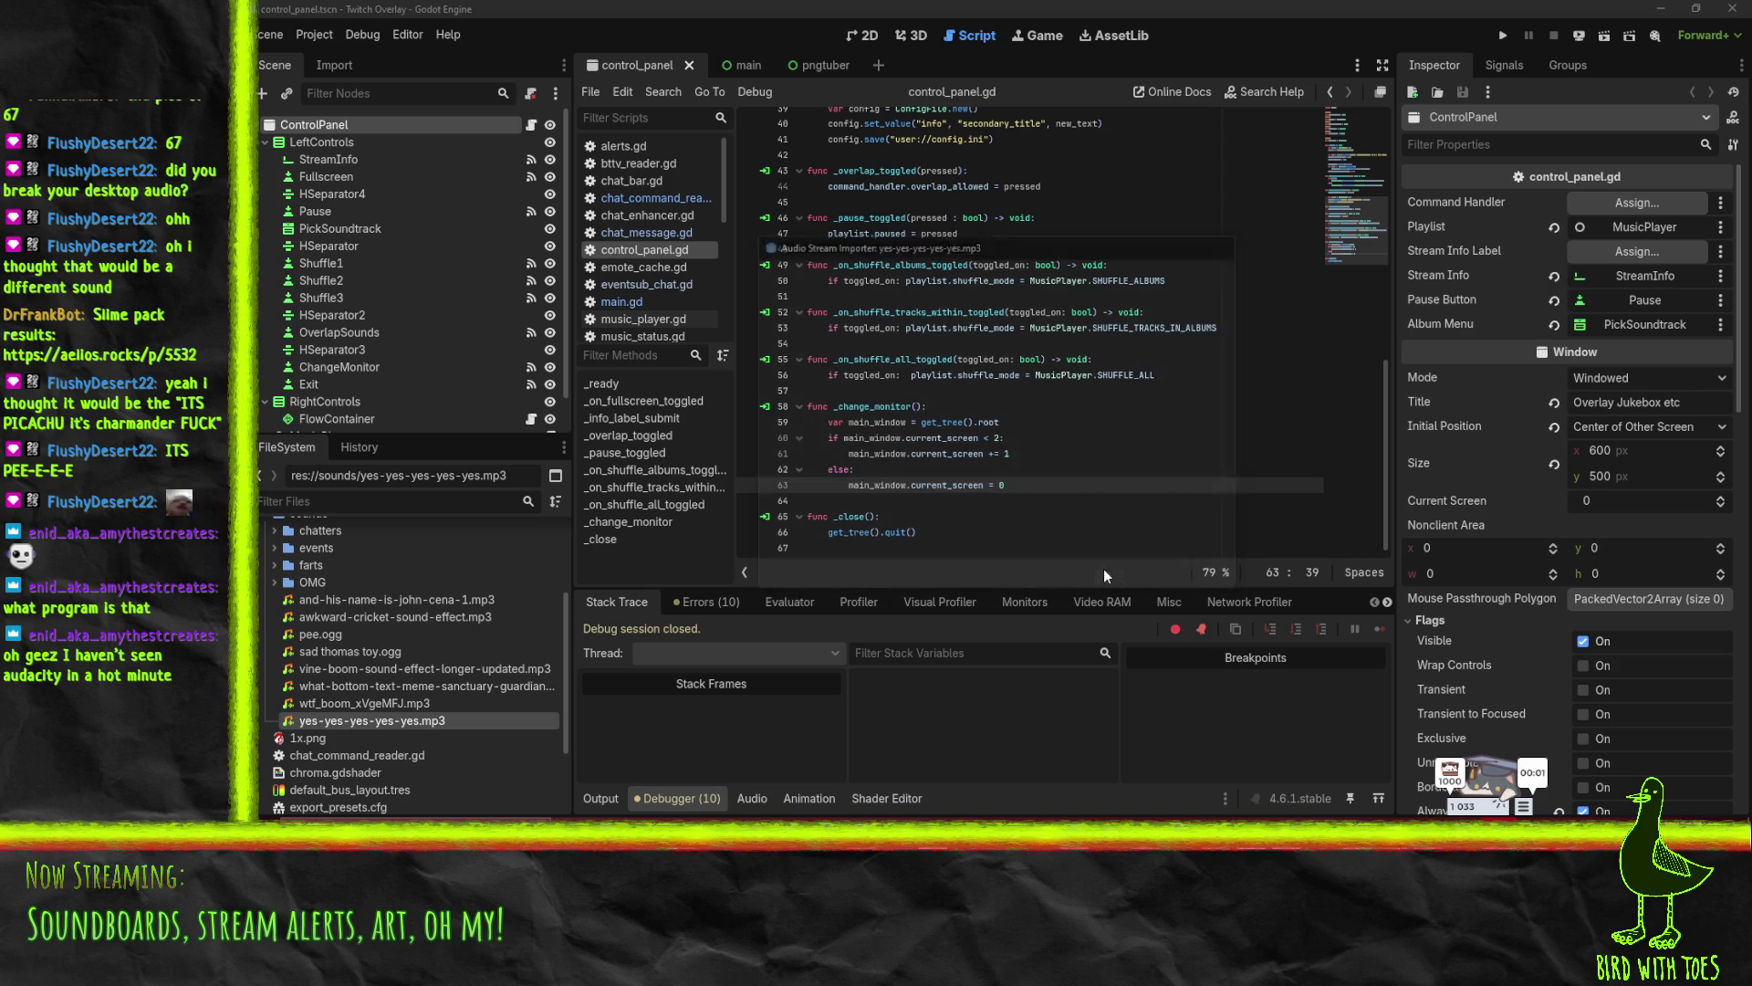
- Select wtf_boom_xVgeMFJ.mp3, dismiss the sounds folder's options, and switch to the main scene
click(394, 700)
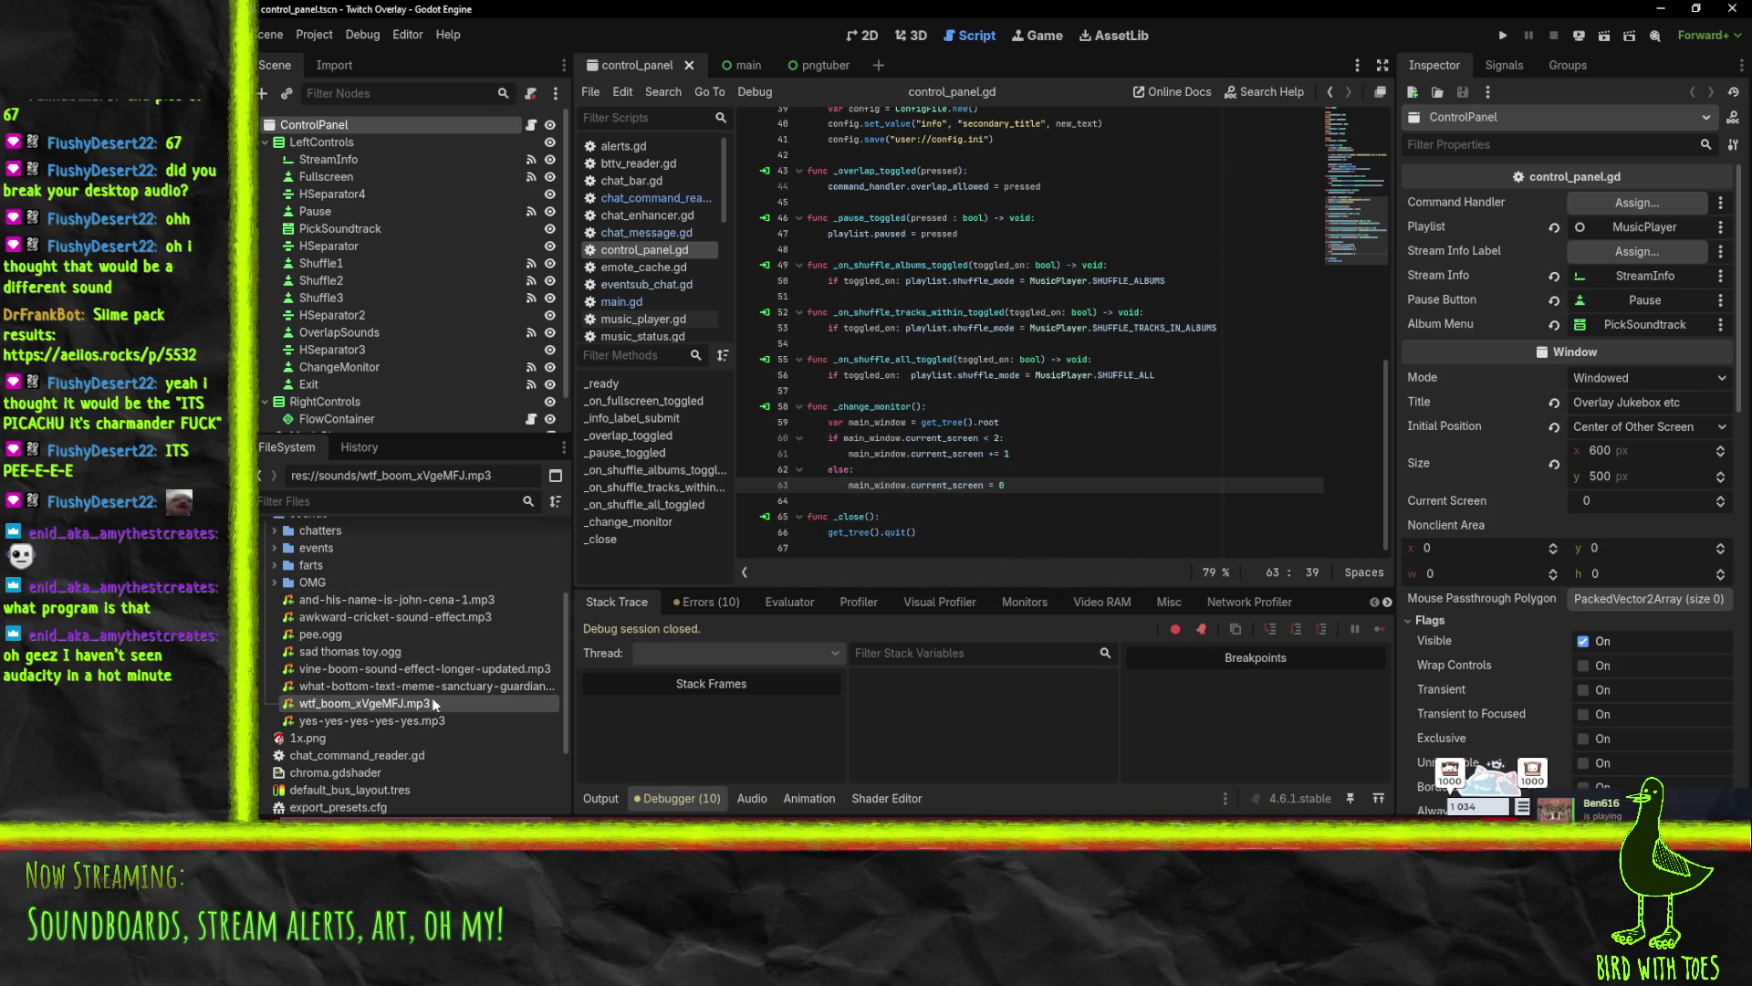
scroll(418, 681, up, 2)
scroll(305, 588, down, 1)
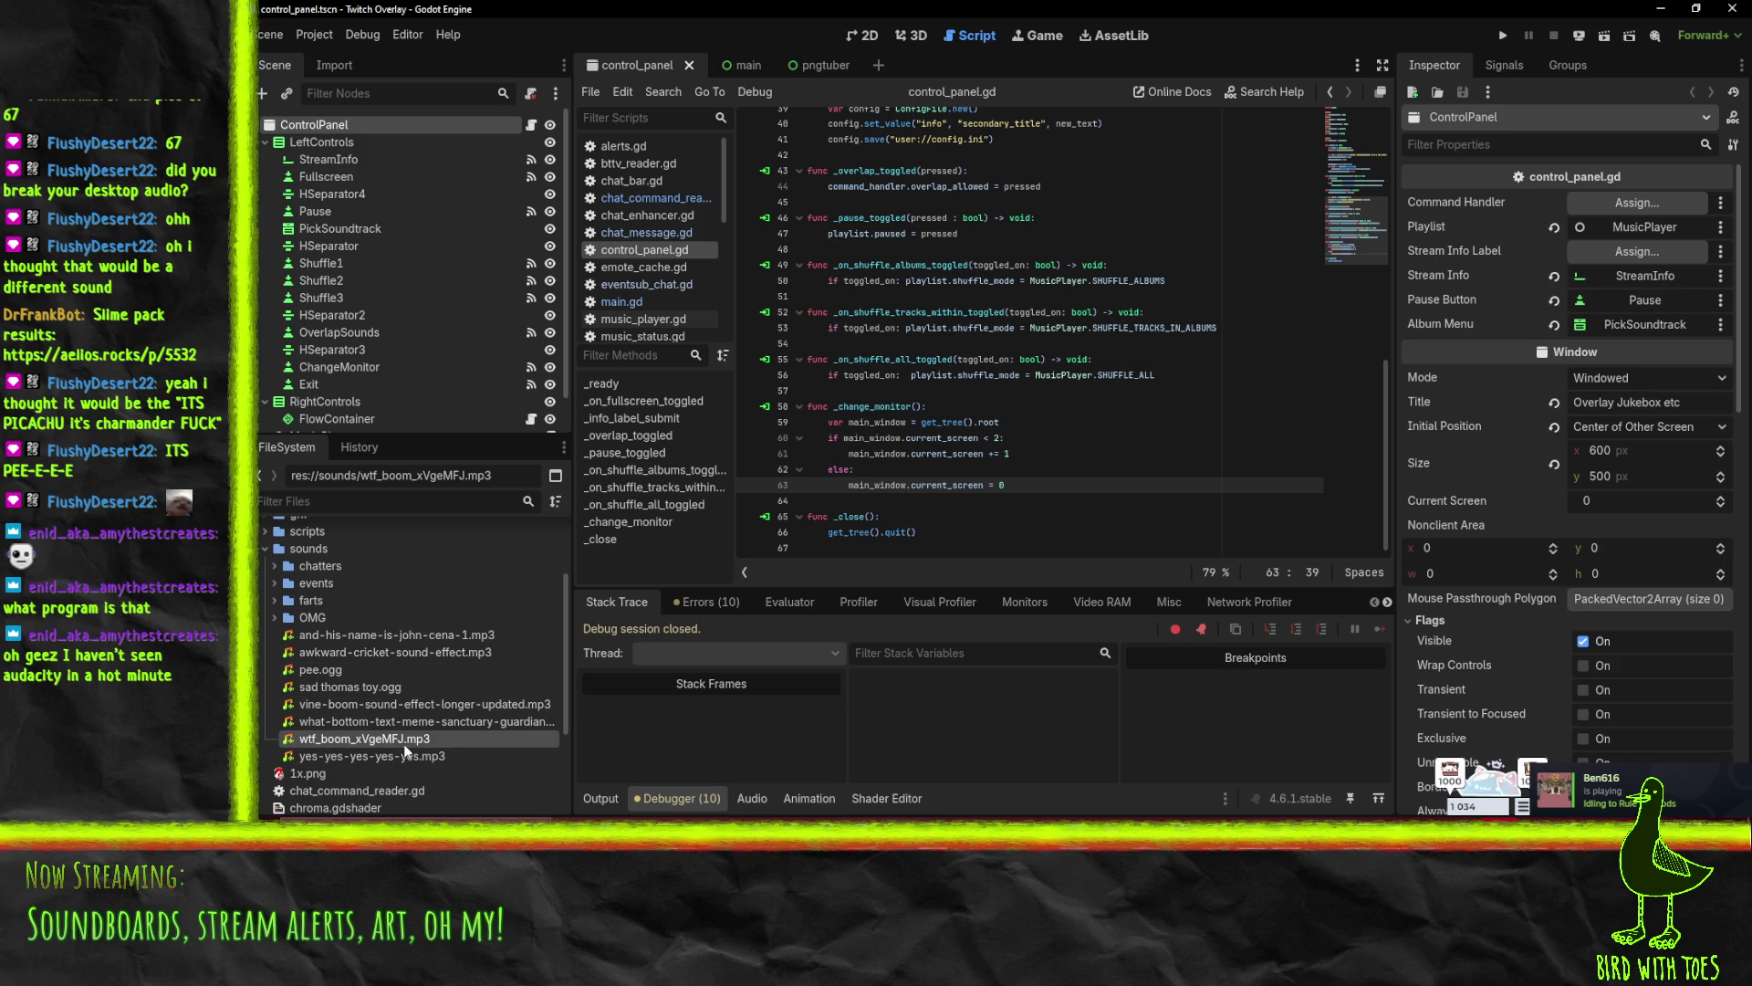
right_click(297, 554)
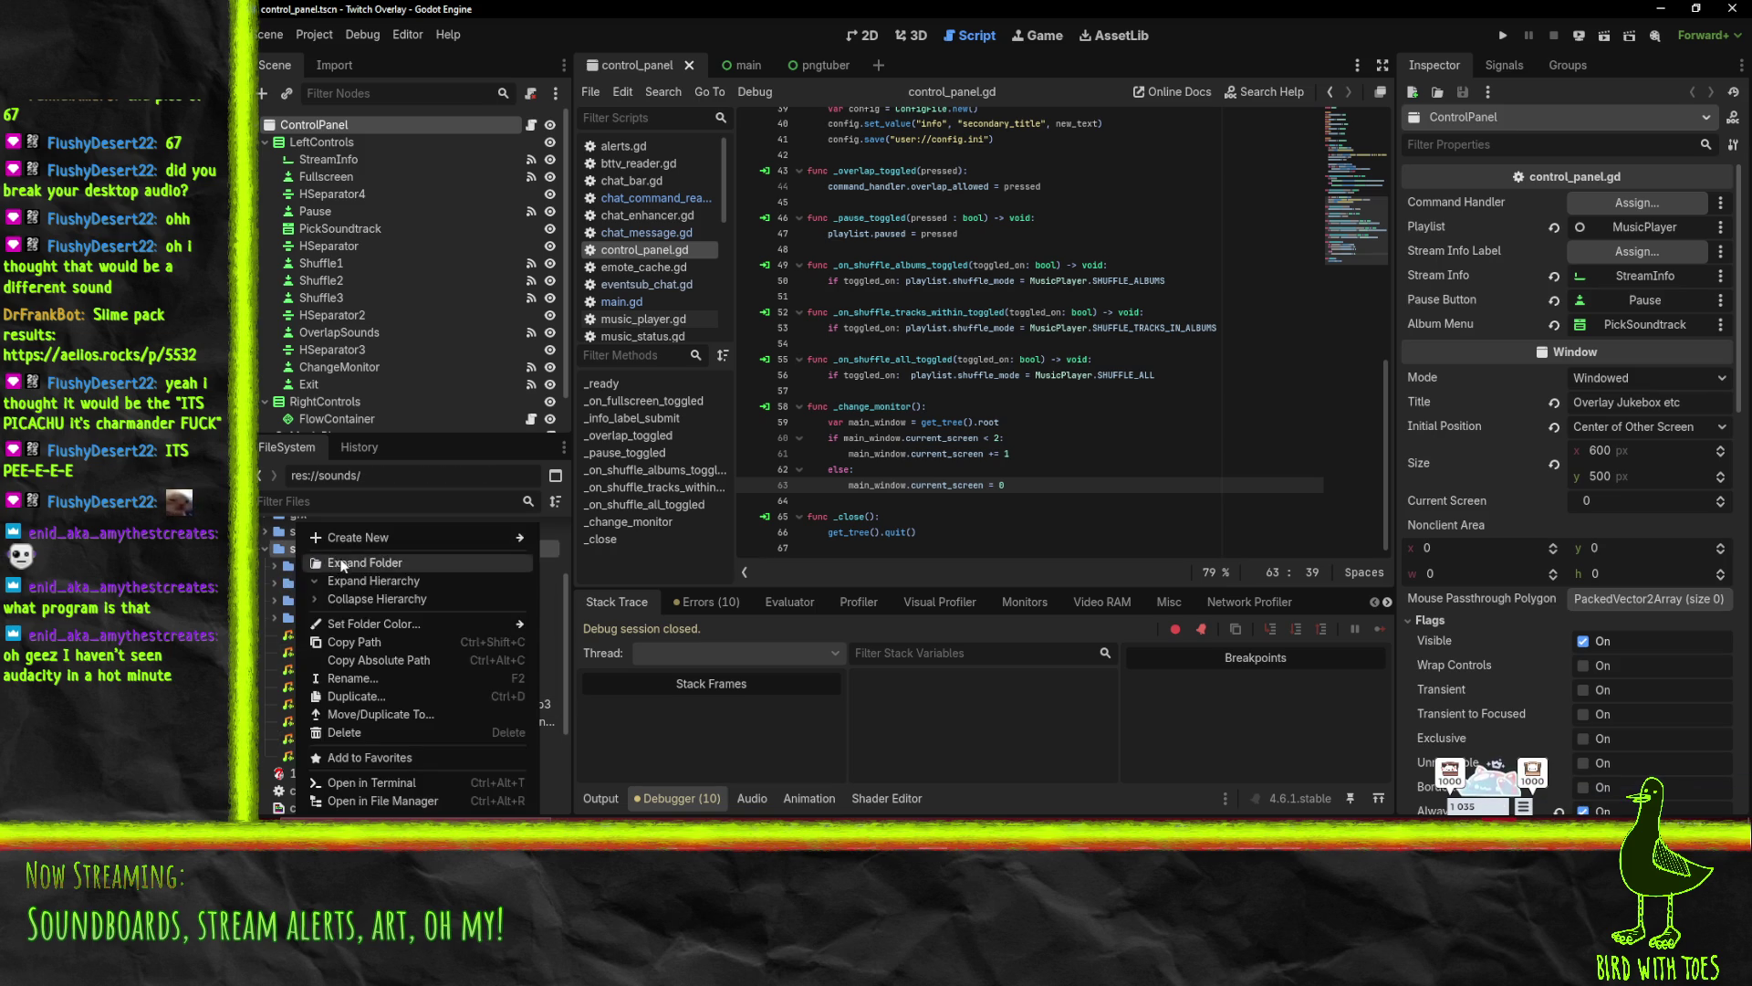
mouse_move(358, 544)
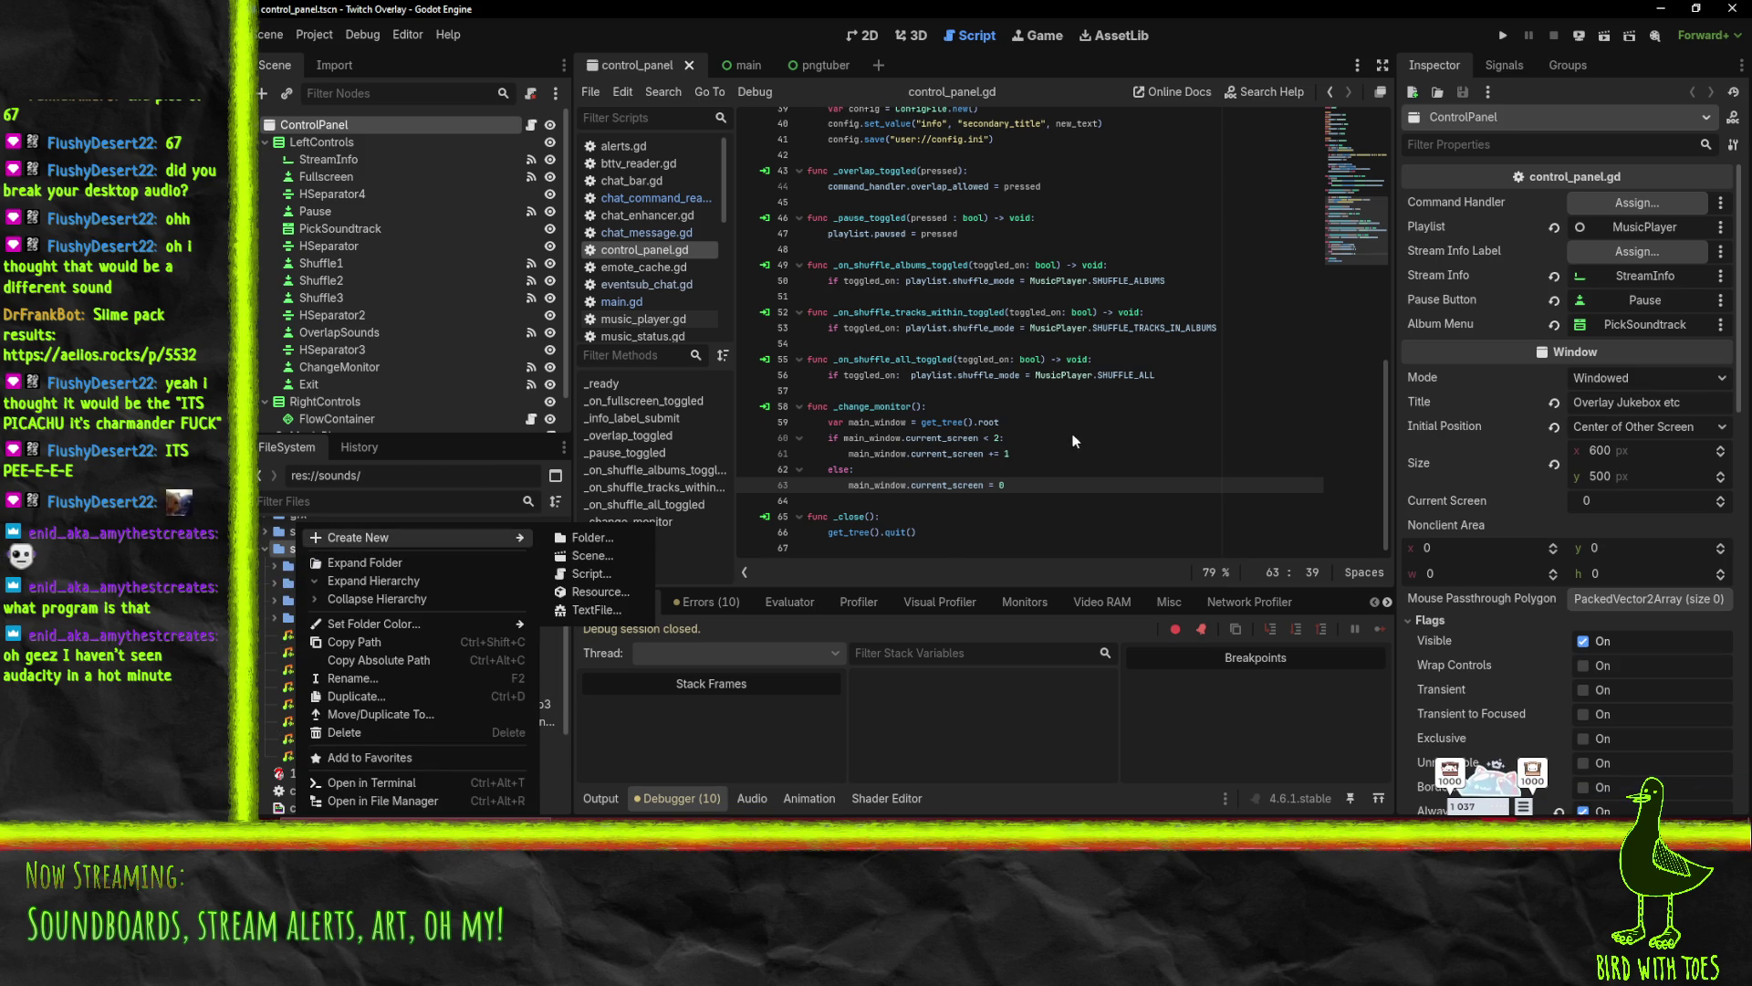
key(Escape)
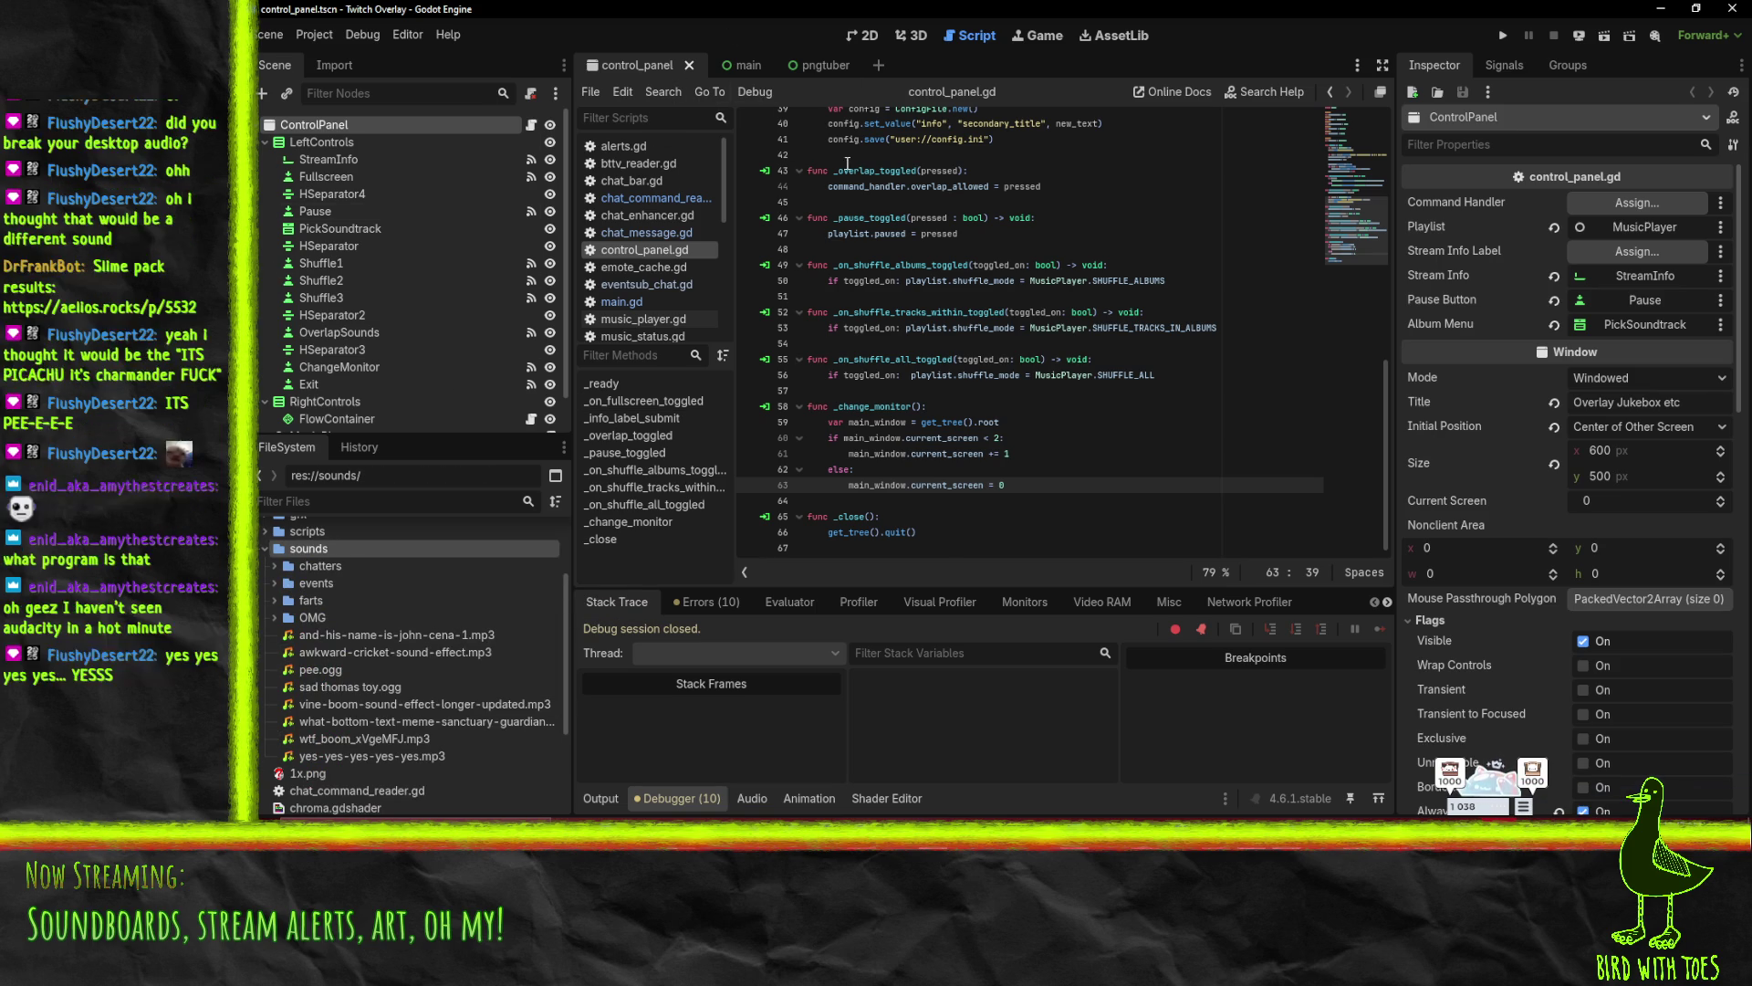
click(743, 65)
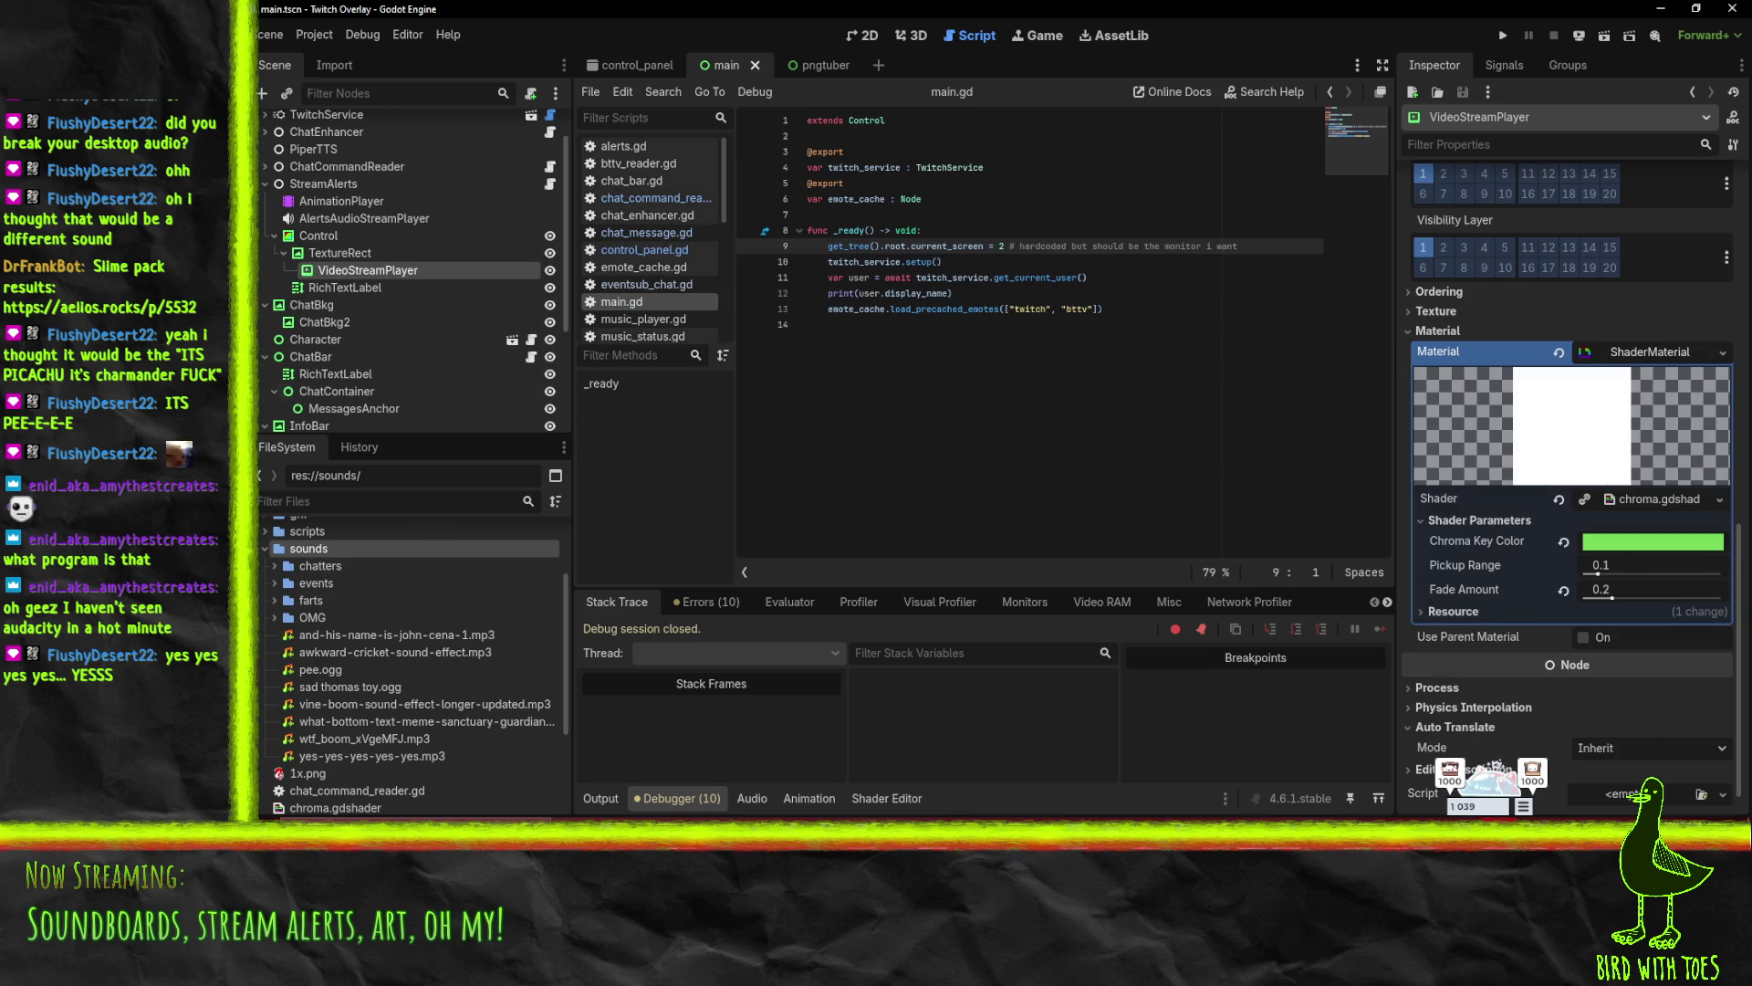
- Collapse StreamAlerts, check AudioStreamPlayer, then select ChatCommandReader in the scene tree
scroll(360, 270, up, 1)
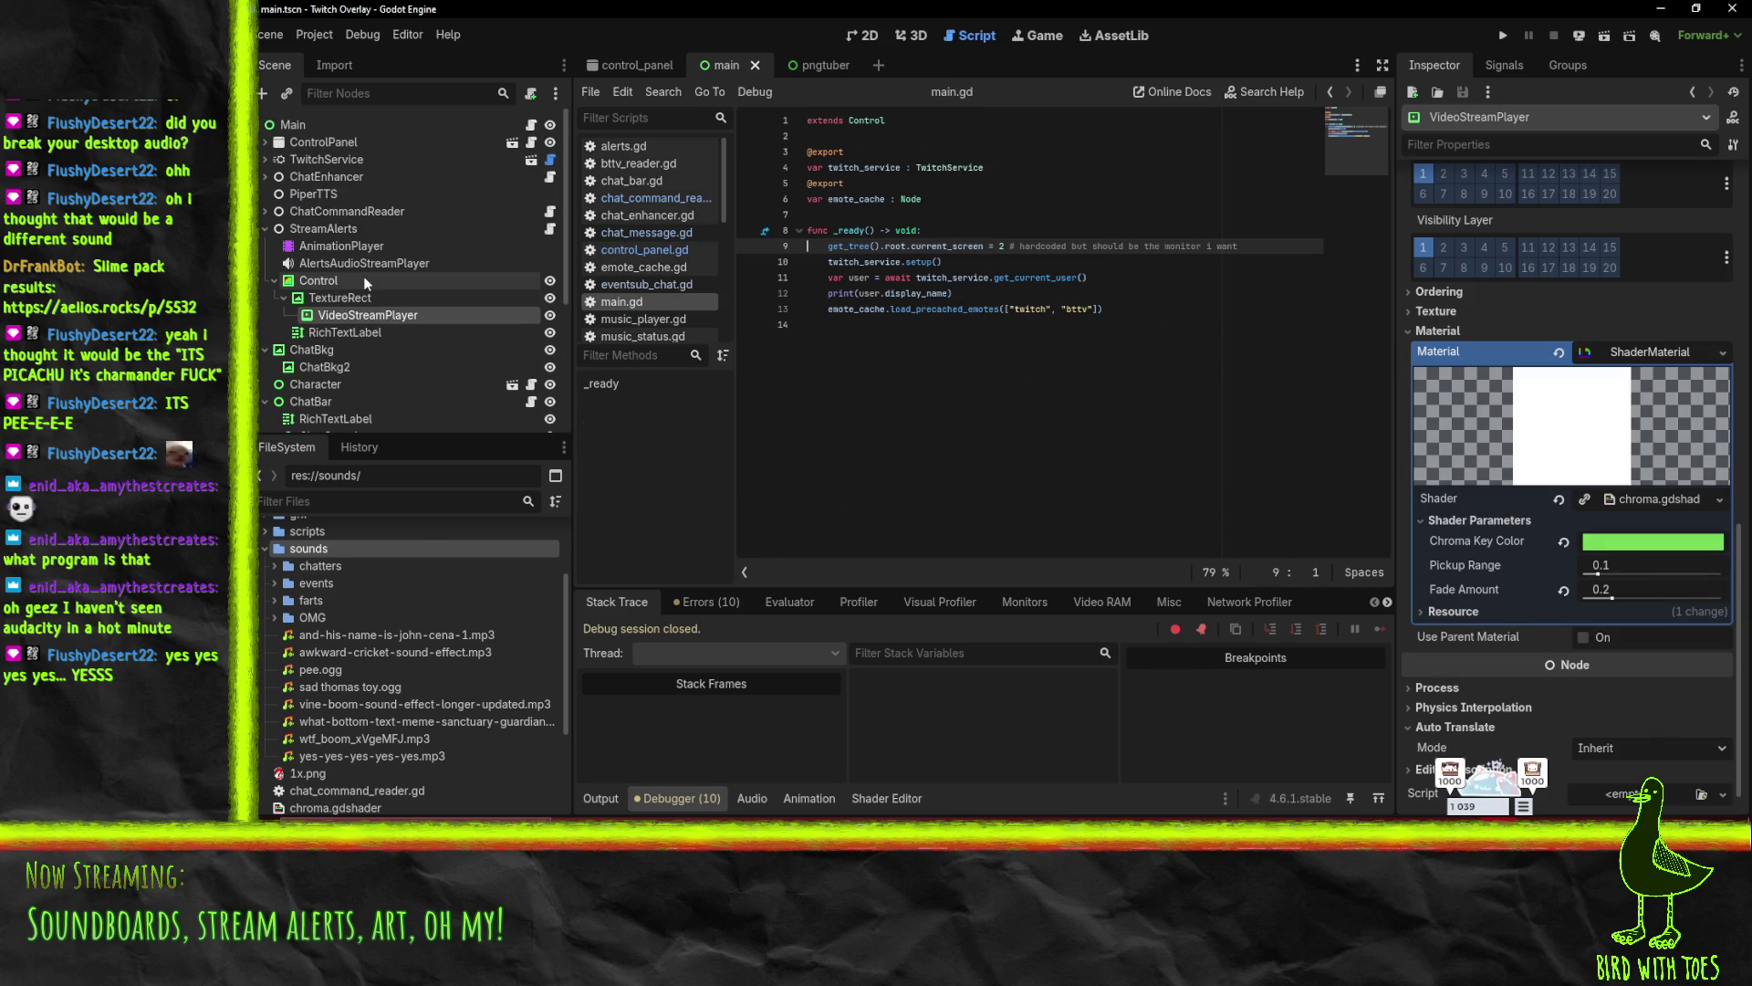
click(265, 228)
scroll(420, 338, down, 1)
scroll(423, 342, down, 2)
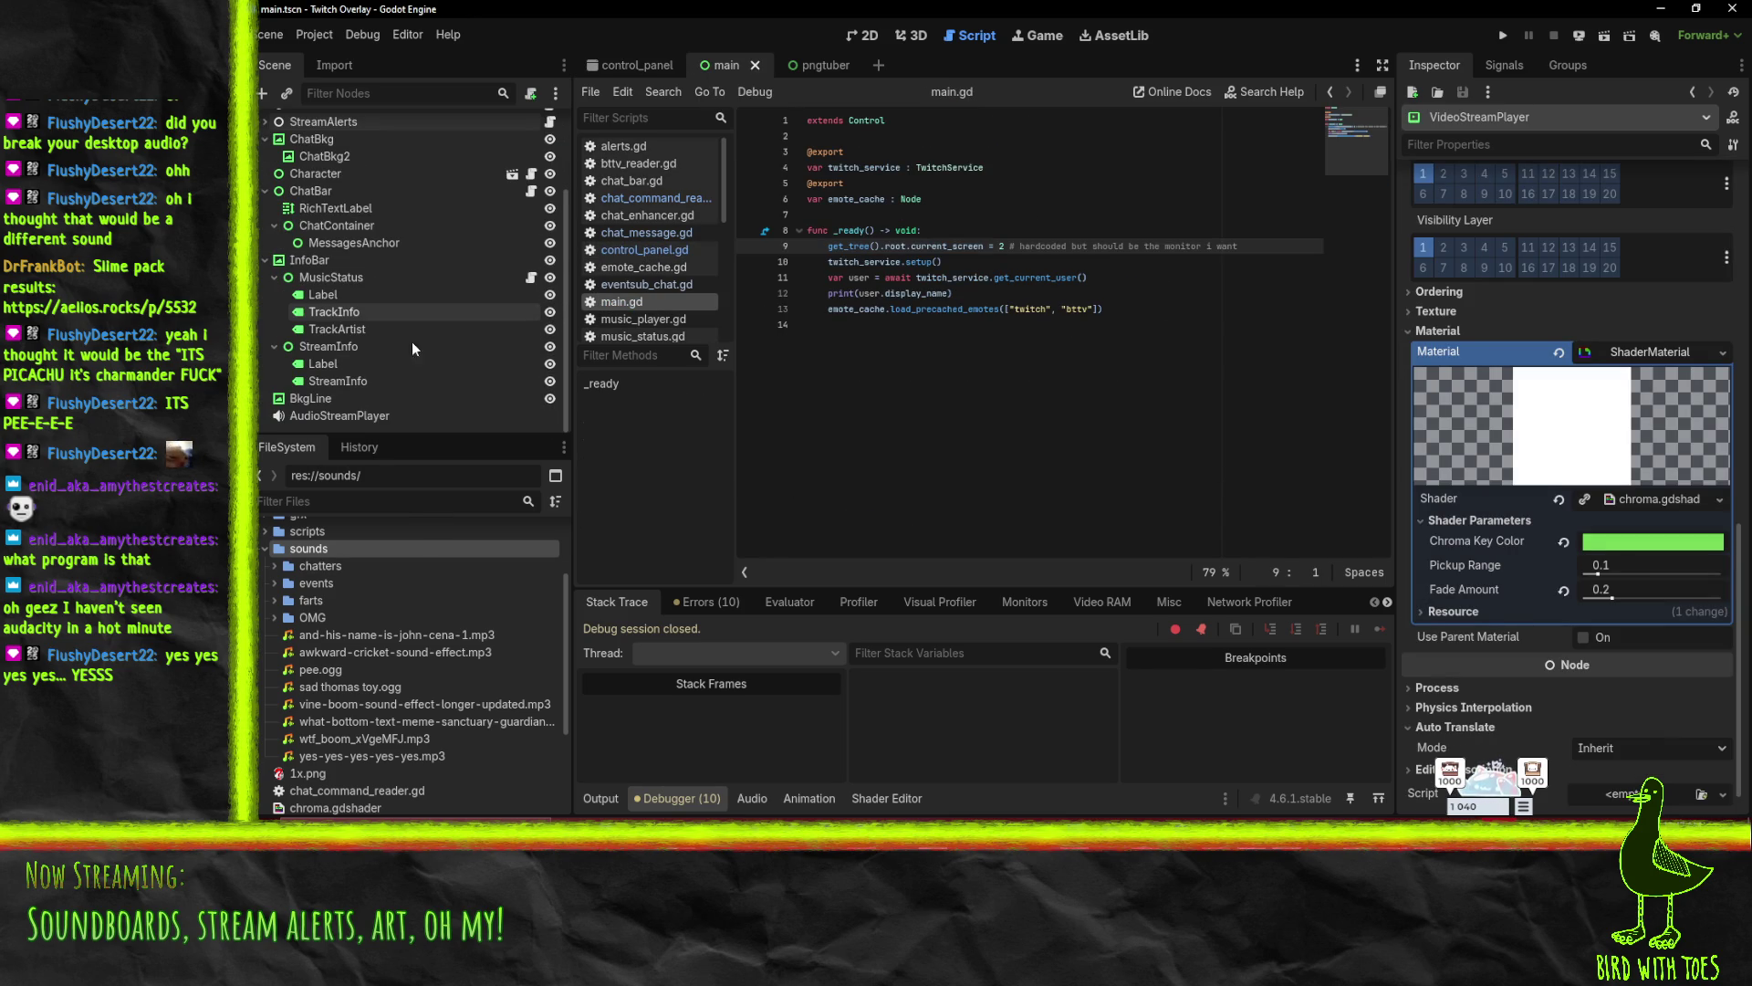
click(357, 416)
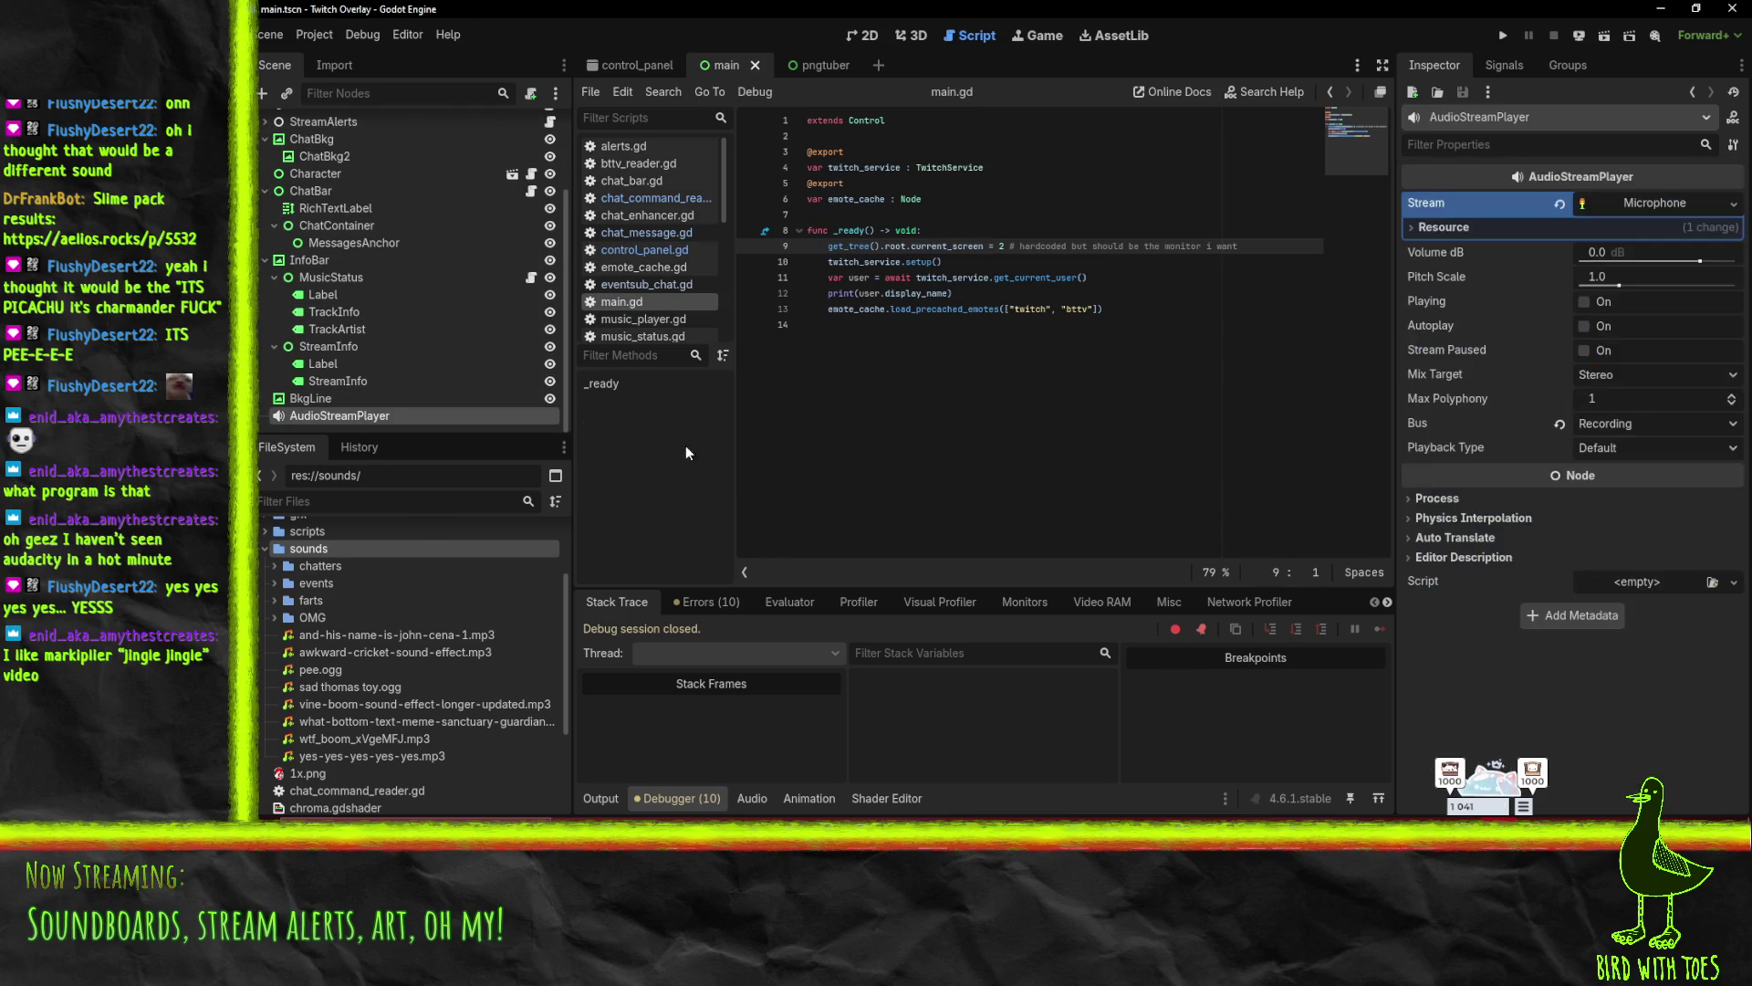
scroll(327, 266, up, 3)
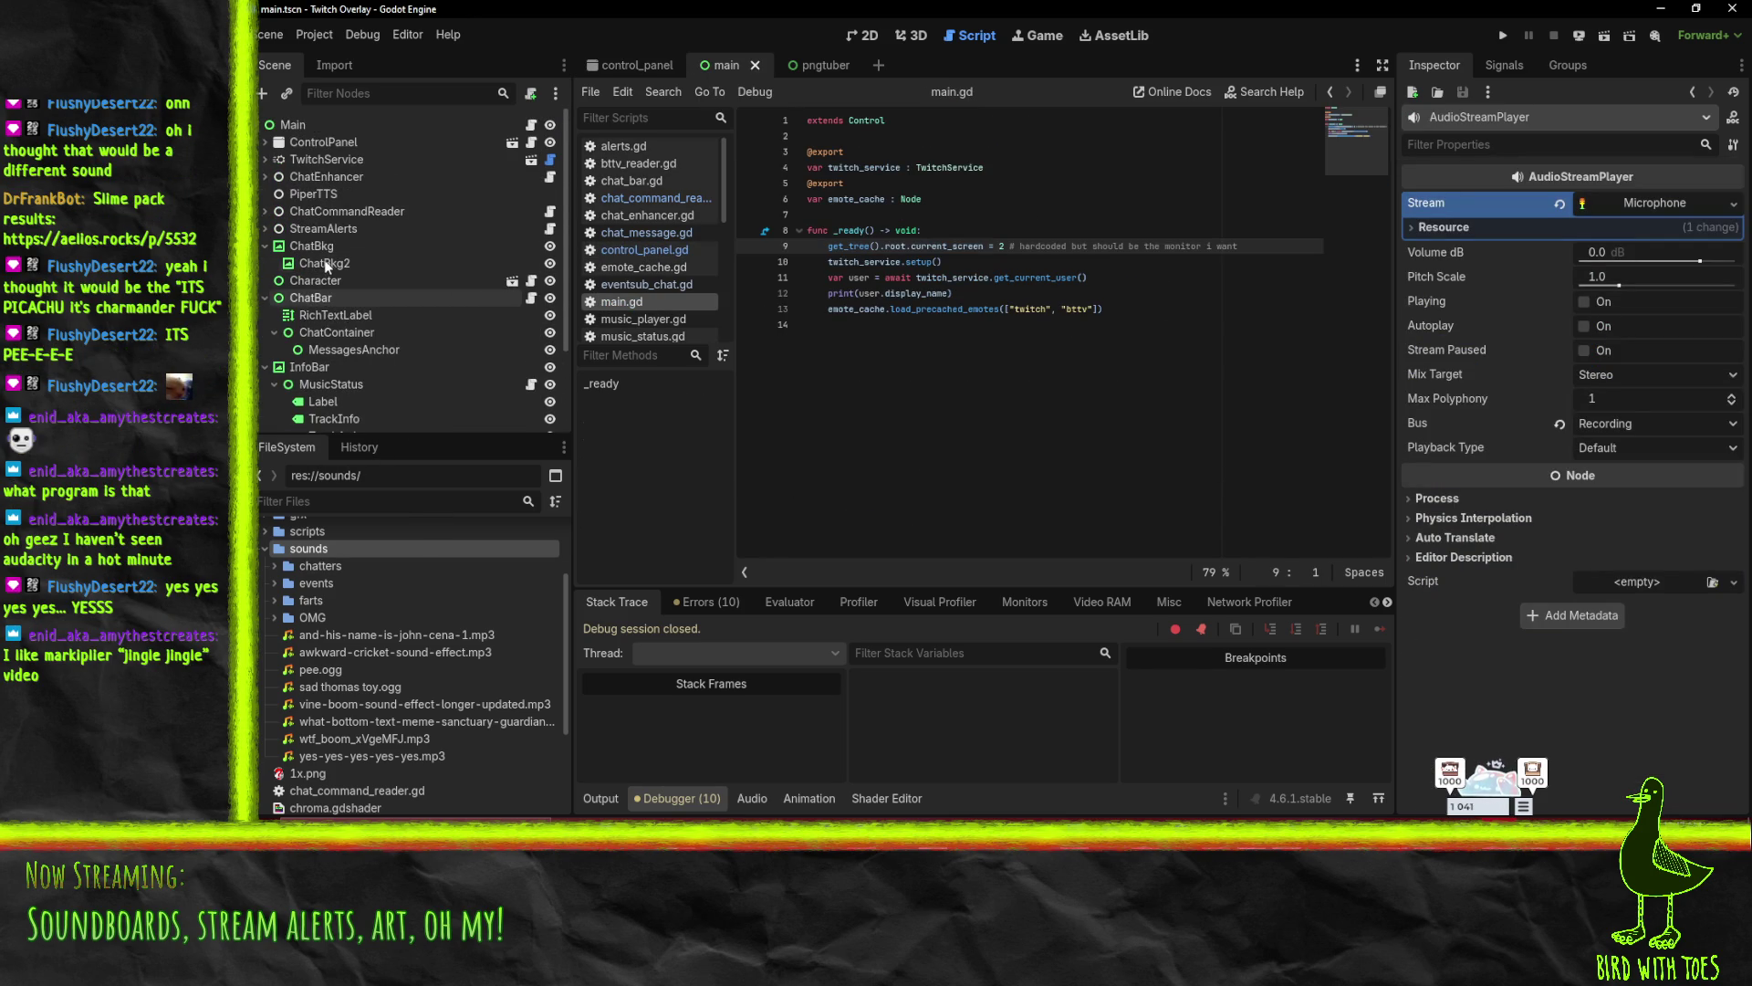
click(331, 212)
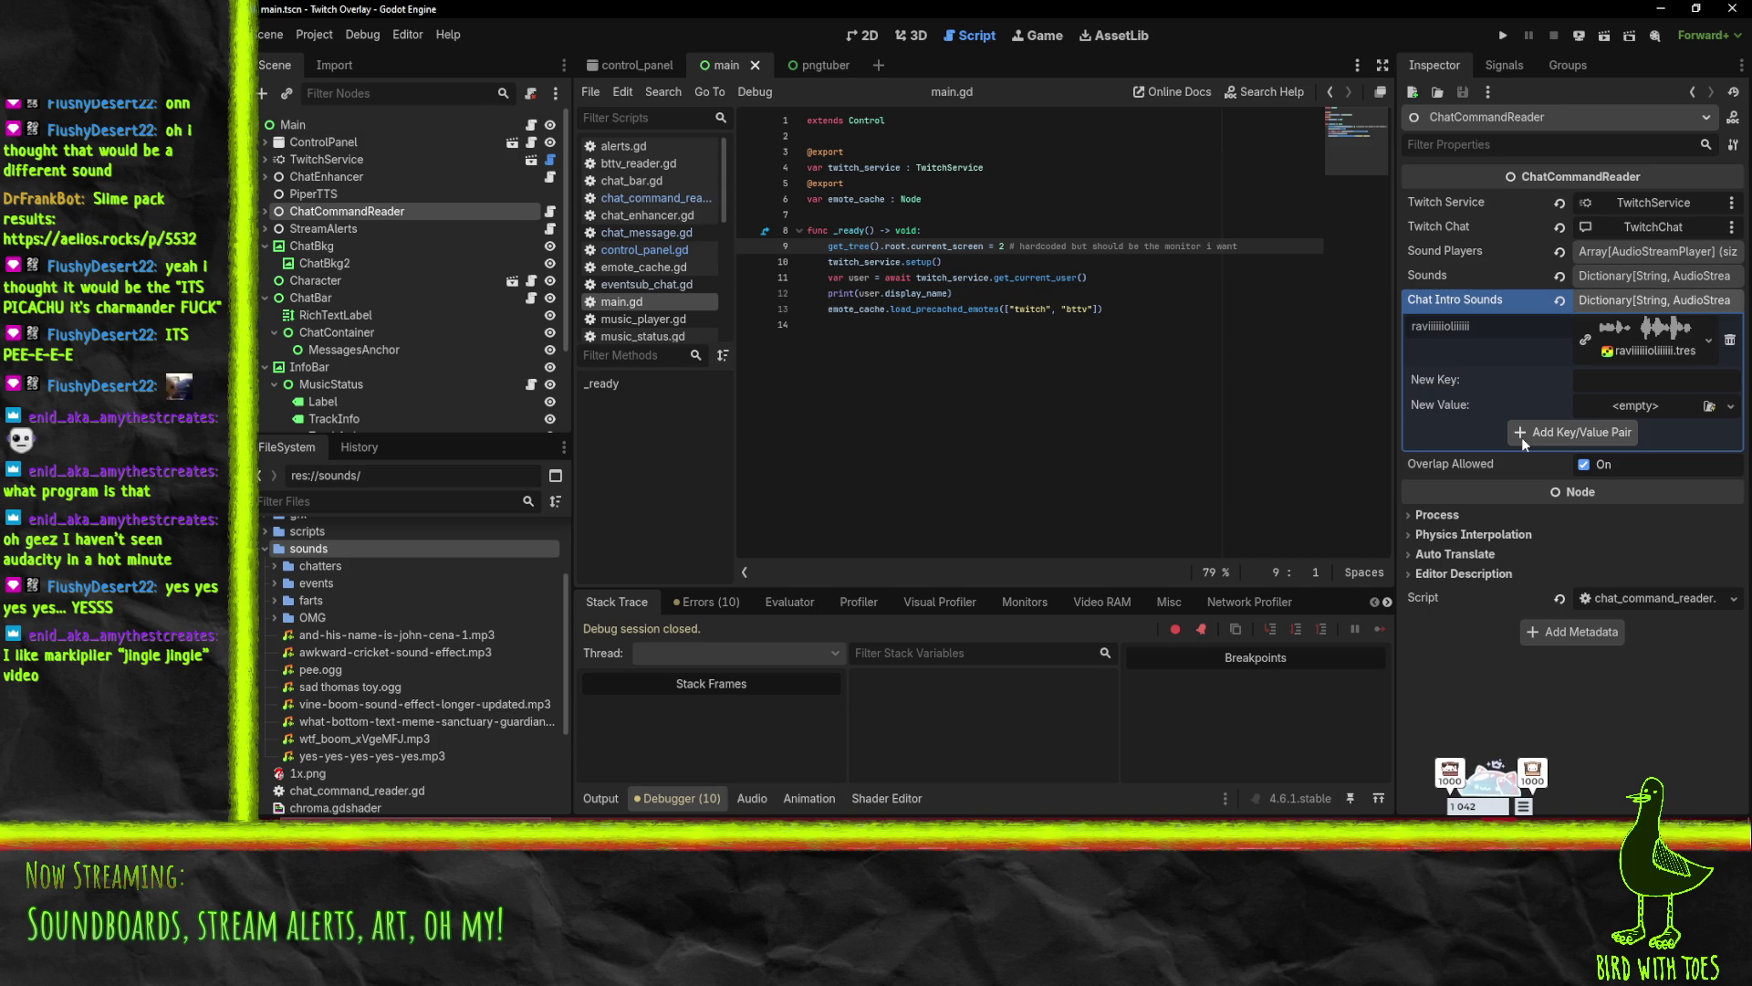
- Collapse Chat Intro Sounds, expand the Sounds dictionary, and add a blank key/value pair
click(1654, 301)
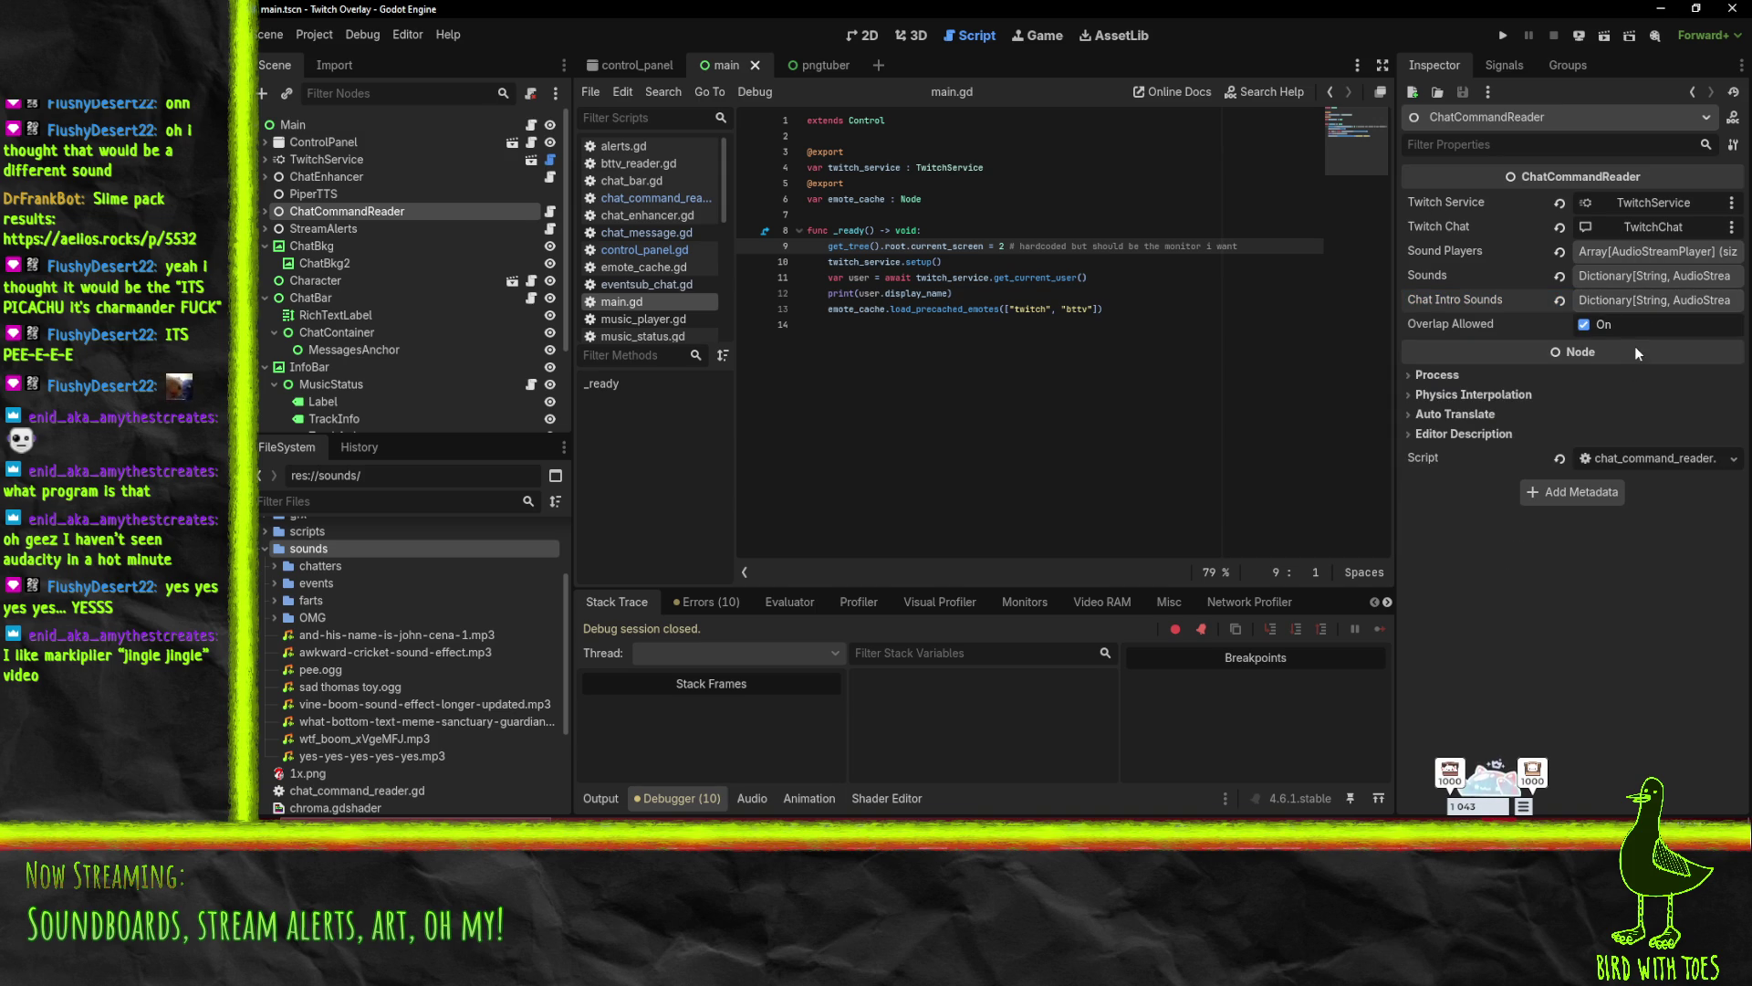
mouse_move(1634, 347)
click(1652, 275)
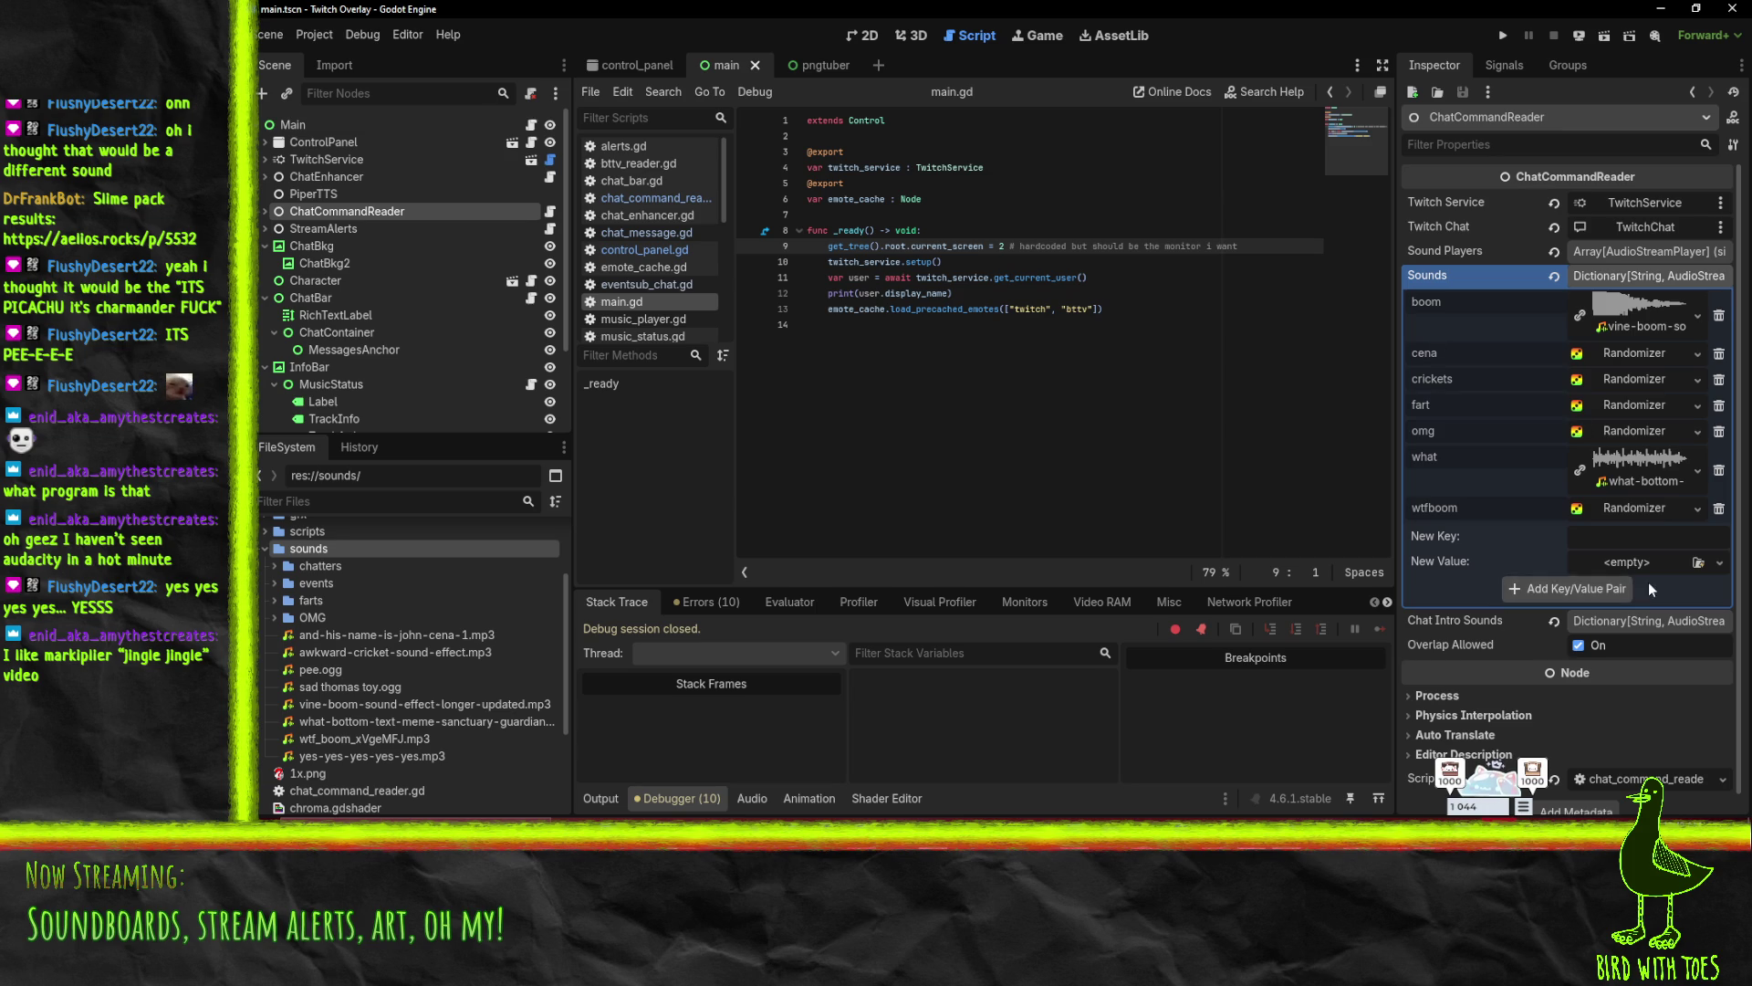
click(1563, 593)
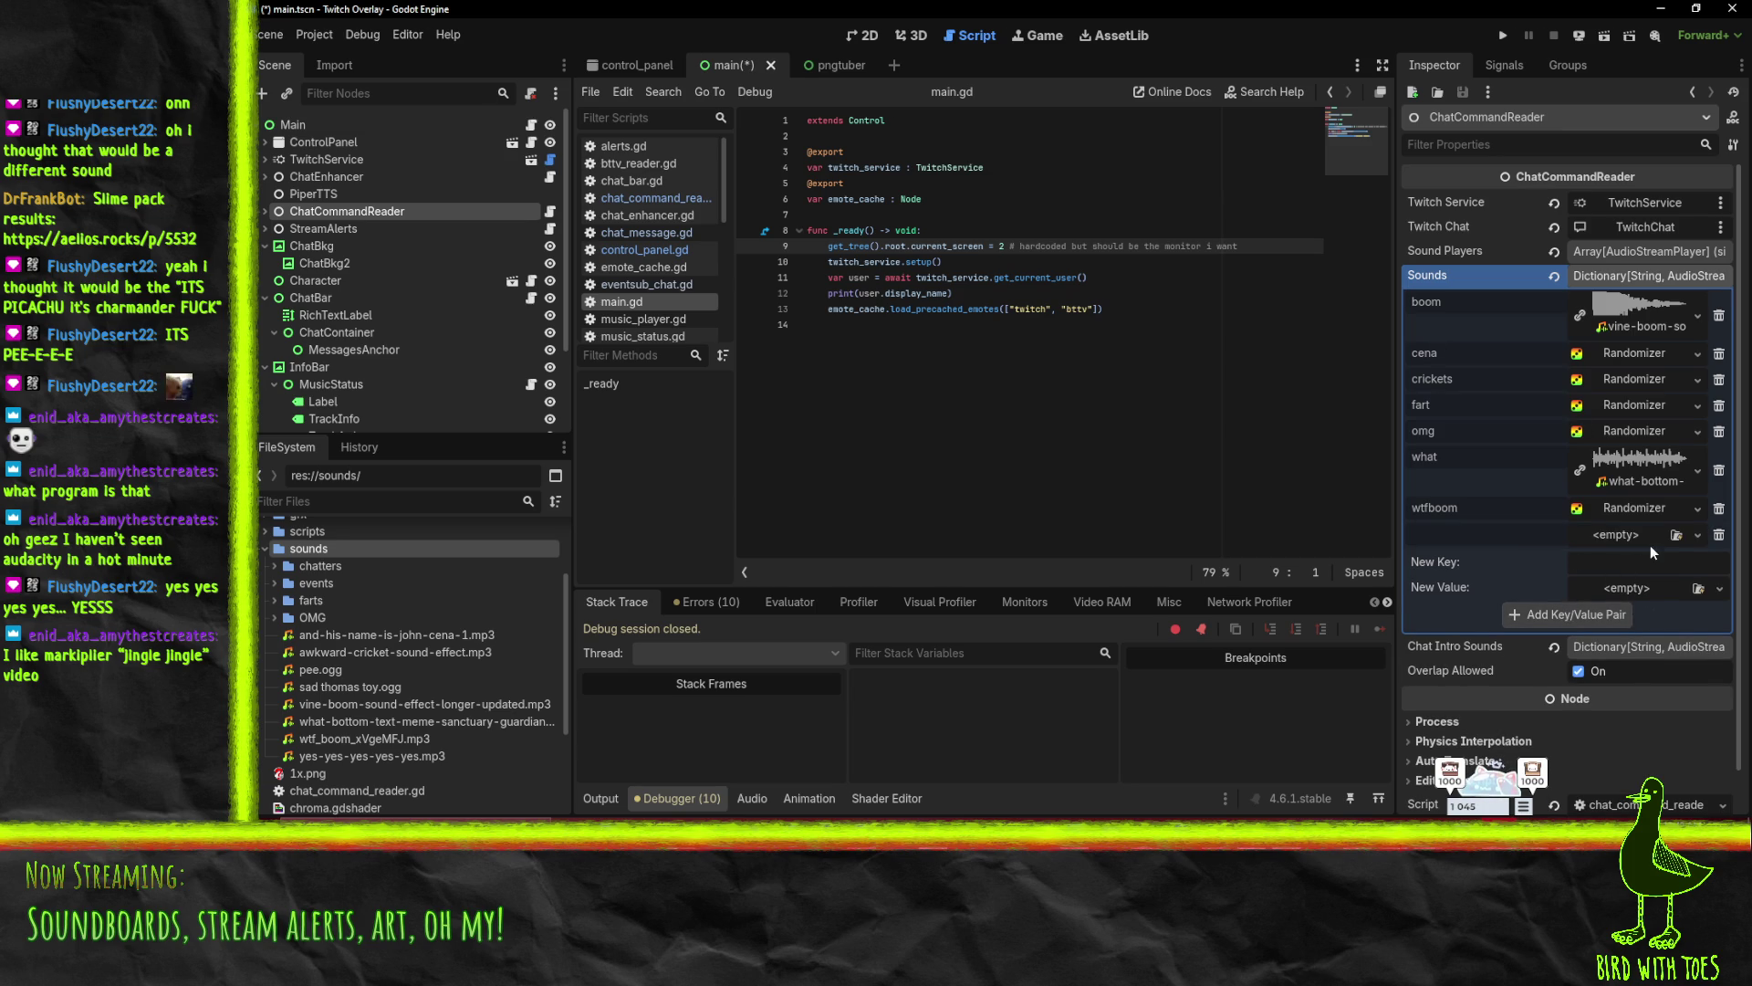
- Remove the blank entry and start a 'yes' key with an AudioStreamRandomizer value
click(1697, 535)
click(1721, 542)
click(1721, 542)
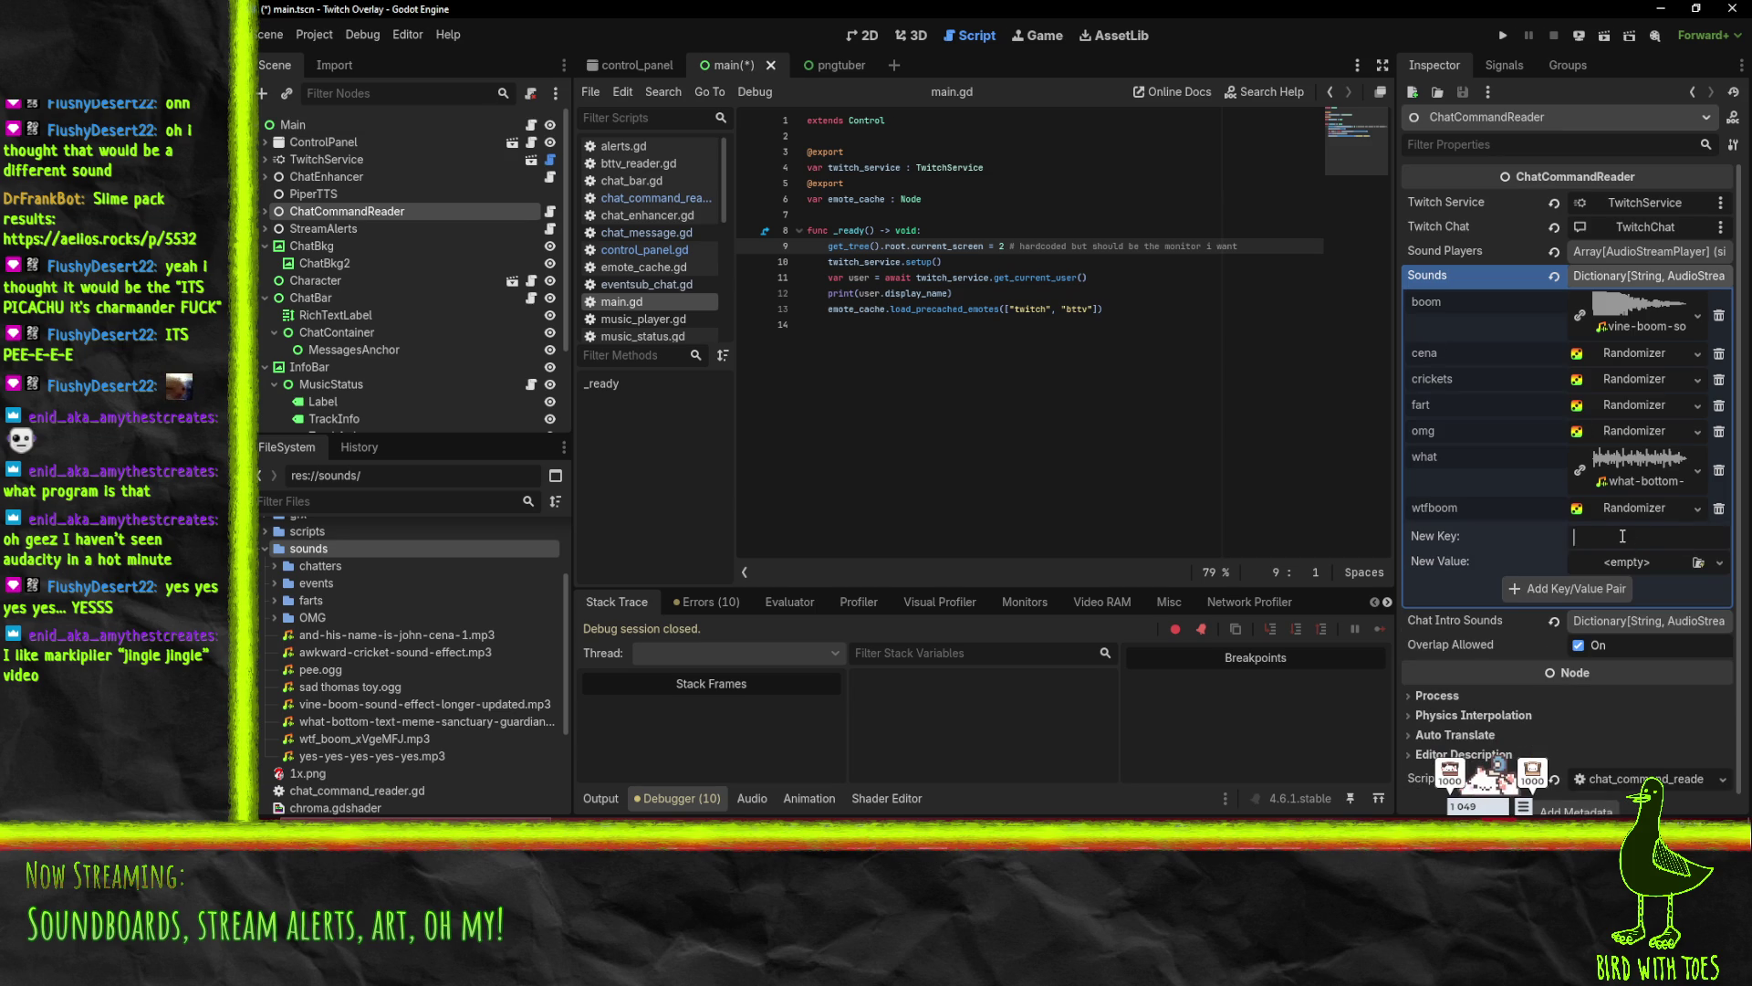
text(yes)
click(1719, 568)
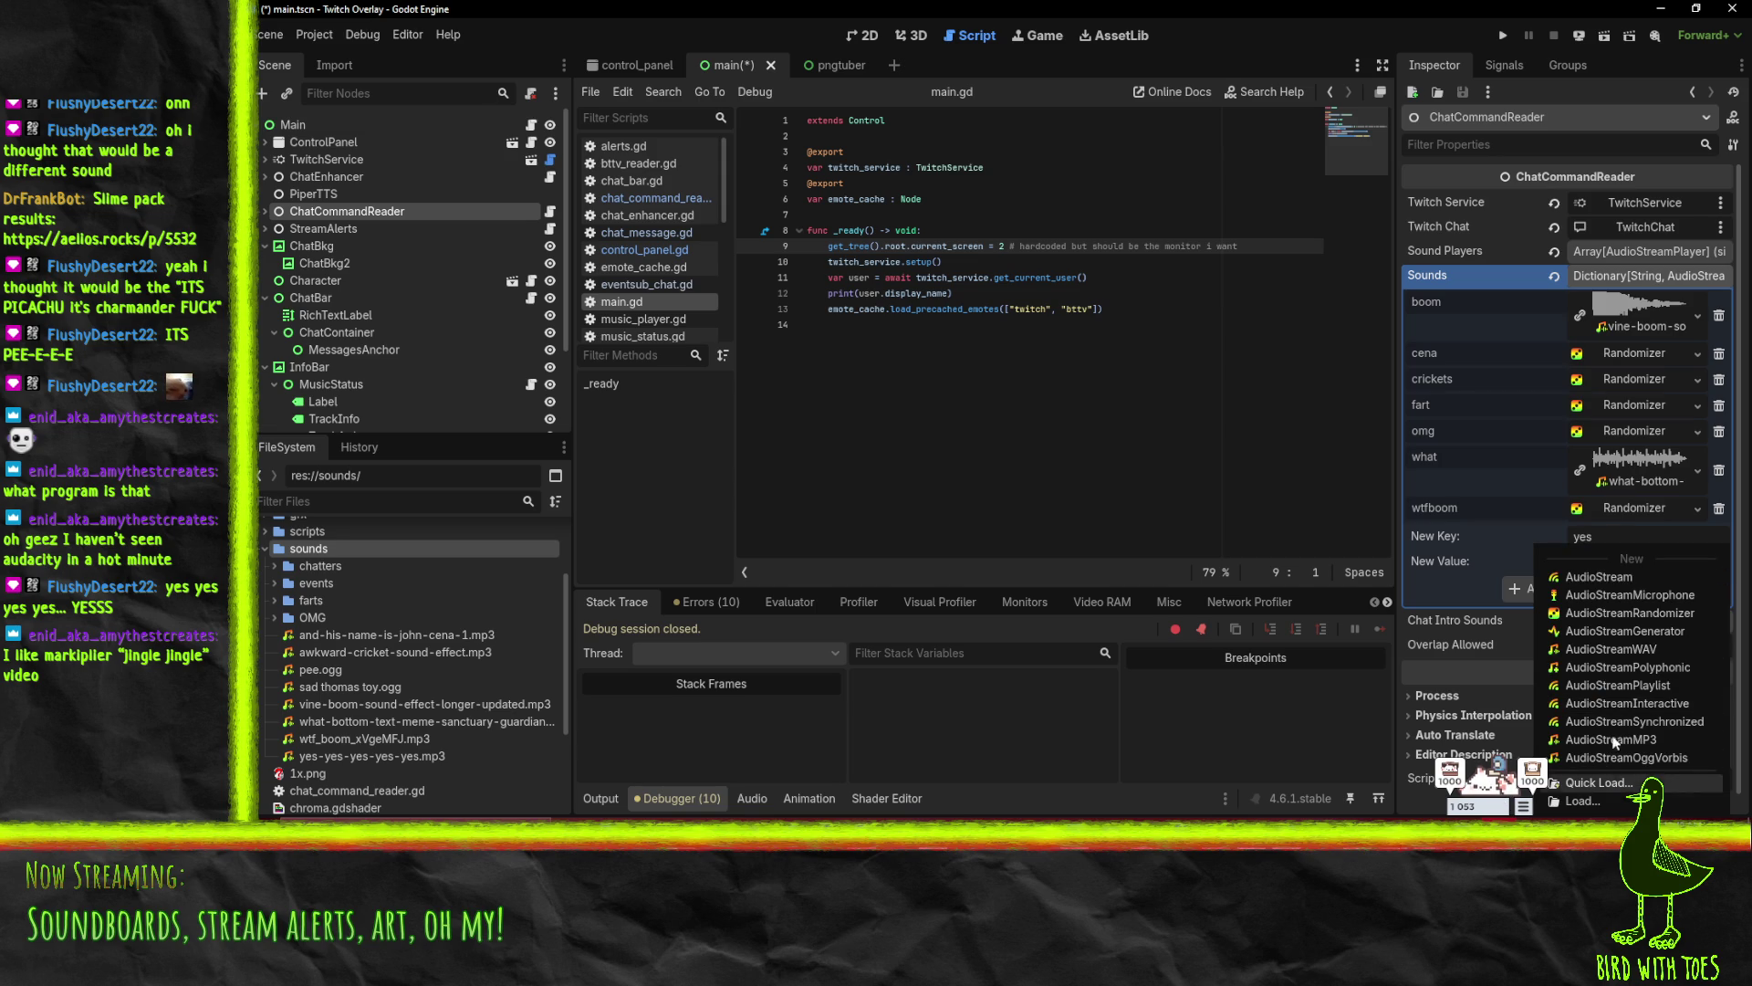
click(1605, 613)
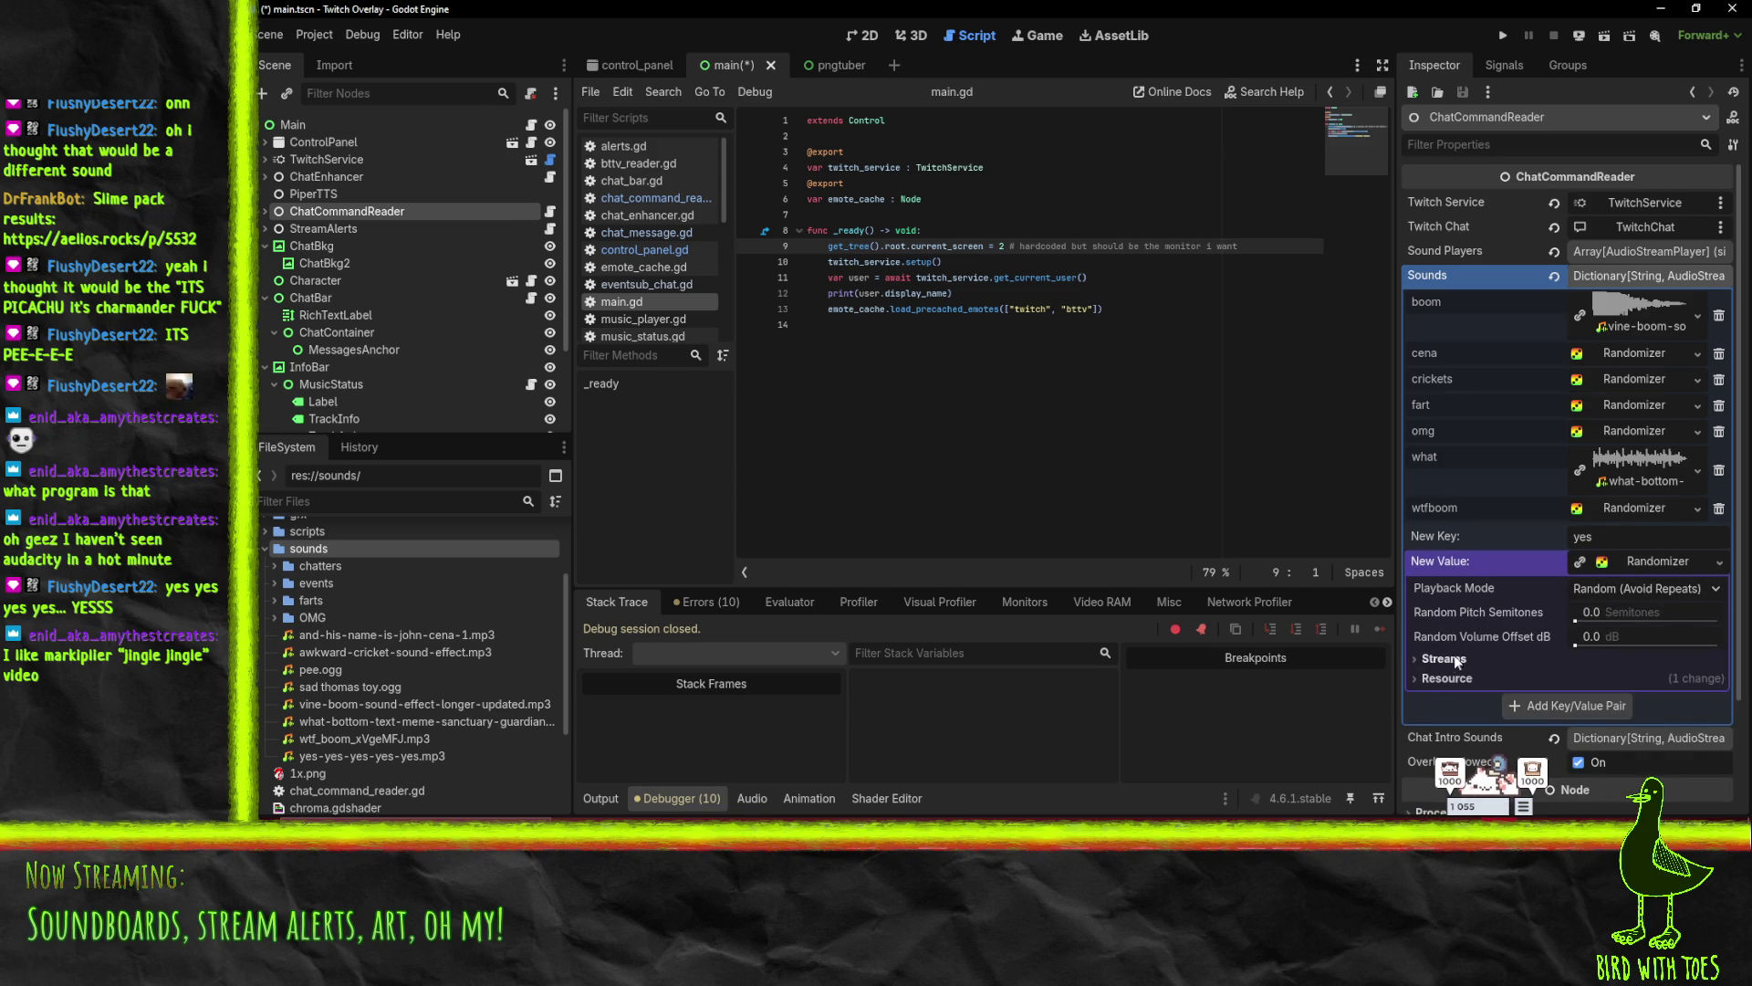
- Add a stream slot to the randomizer and quick-load yes-yes-yes-yes-yes.mp3 into it
click(1477, 659)
click(1590, 687)
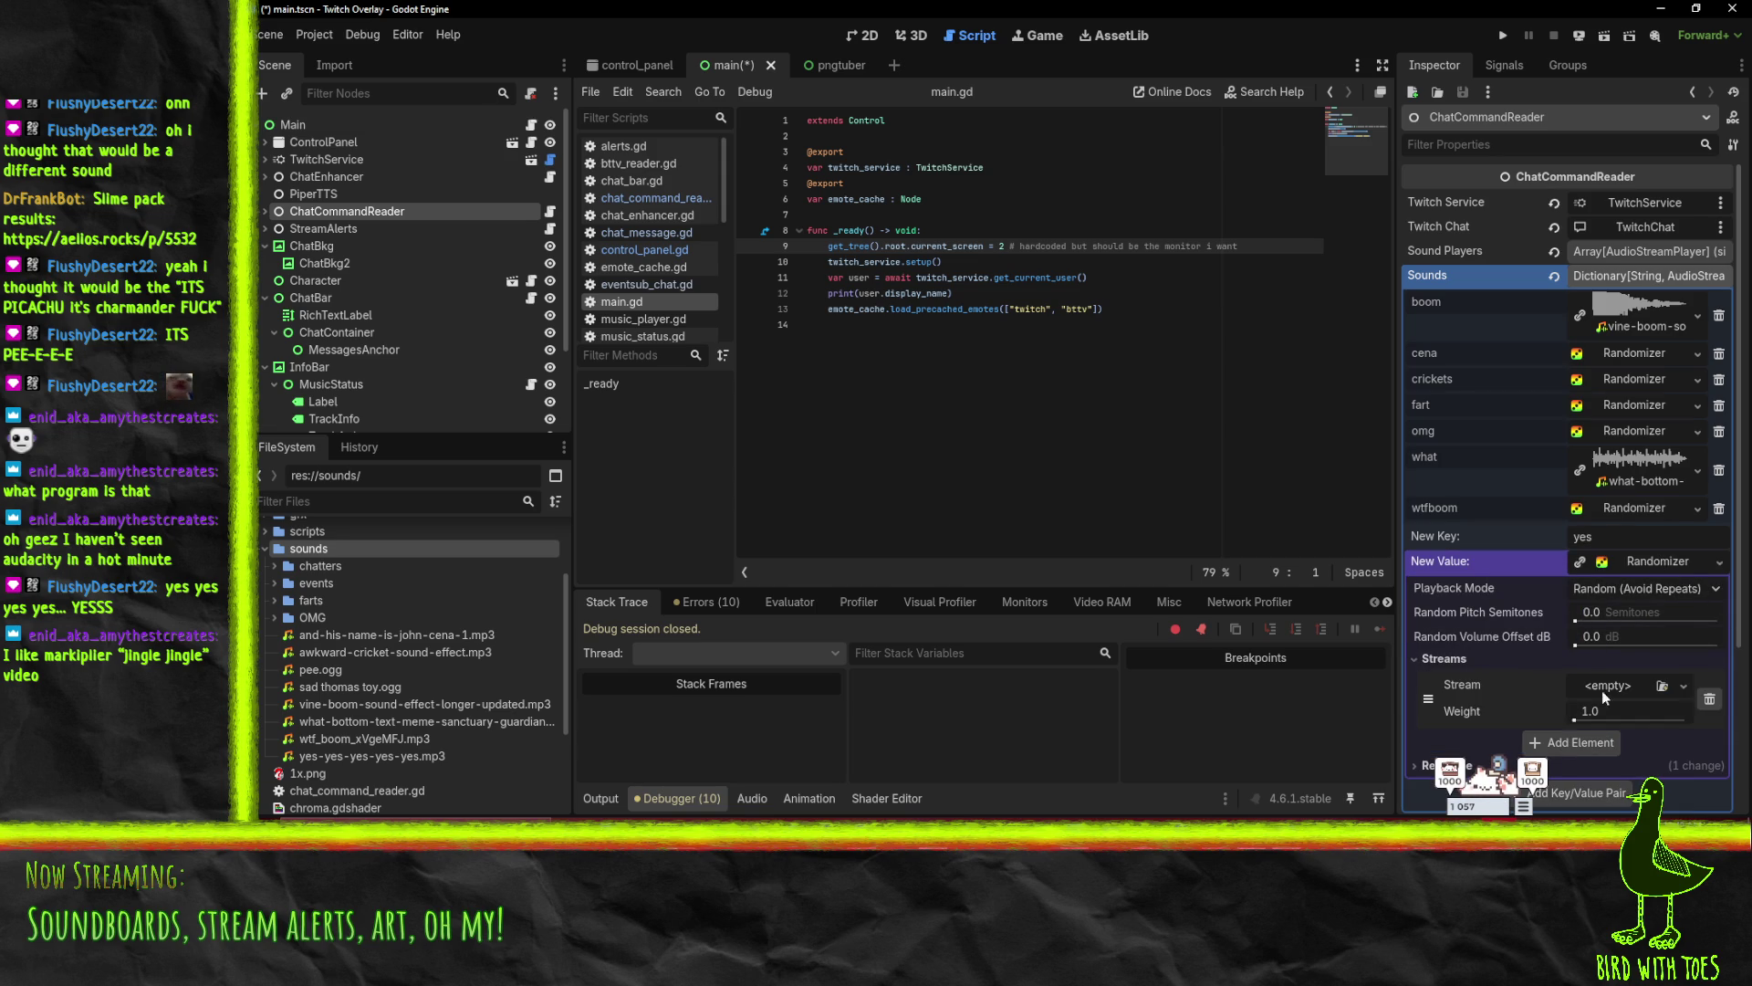
click(1682, 681)
click(1588, 783)
text(yes)
click(764, 241)
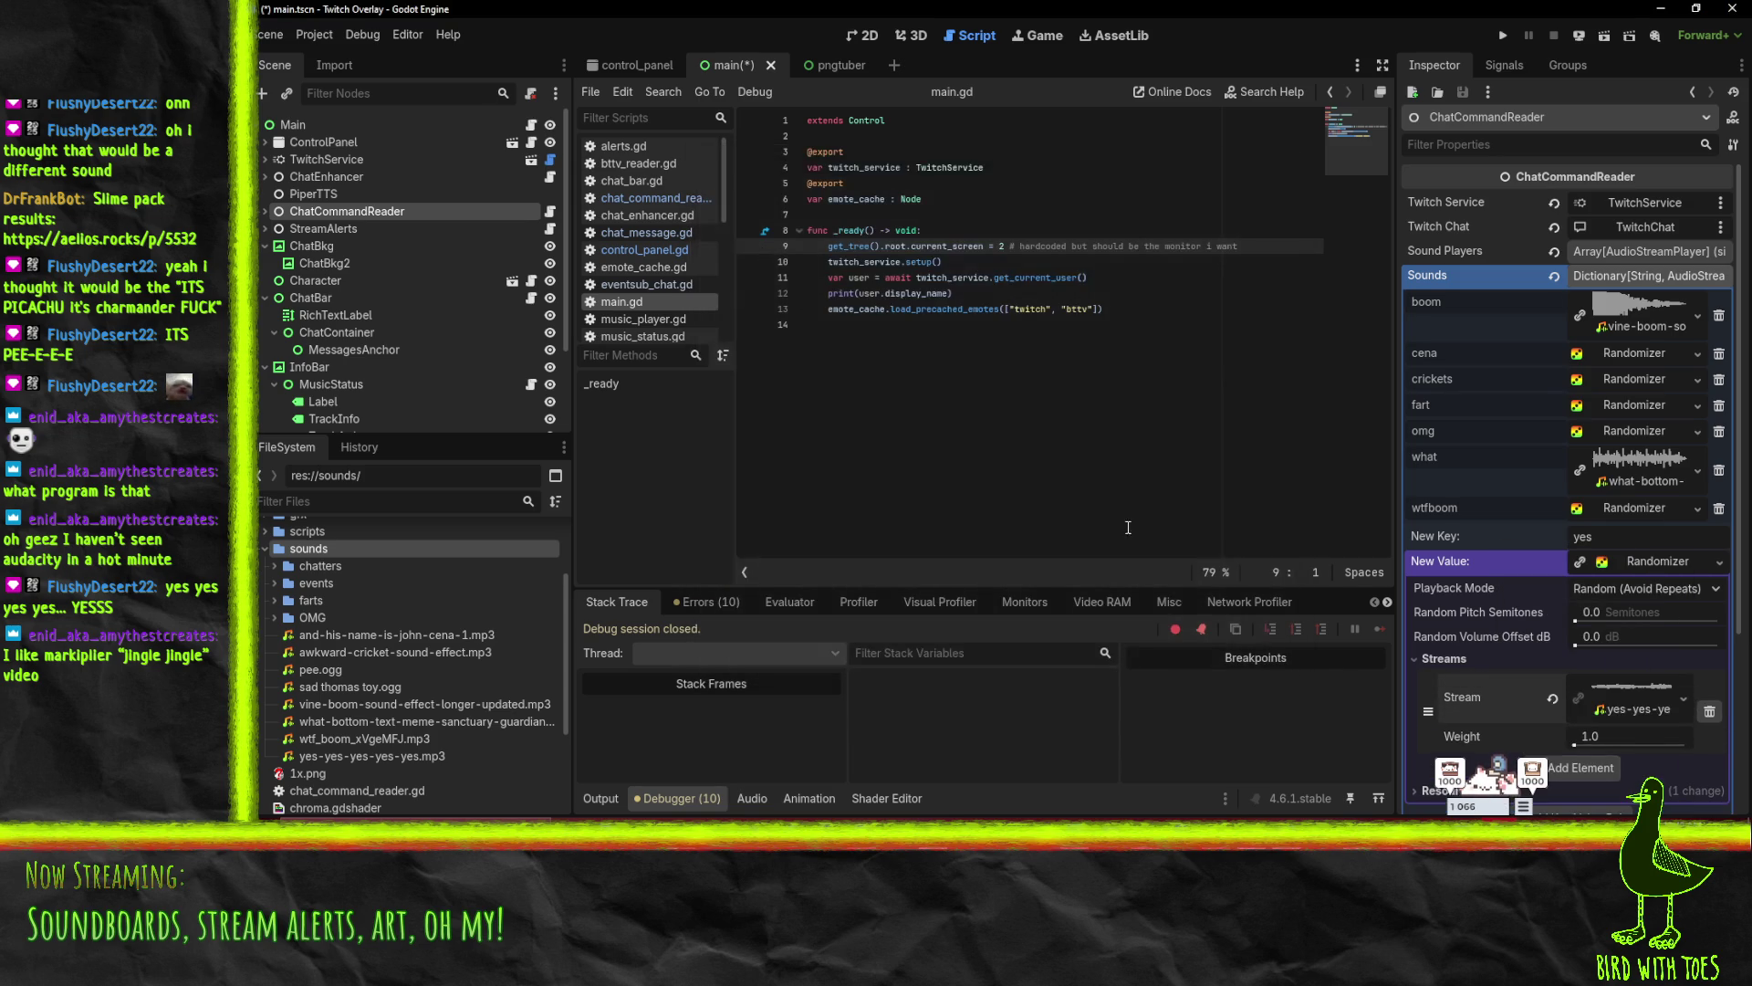
- Set random pitch to 12 semitones and add the yes entry to the dictionary
scroll(1551, 639, down, 3)
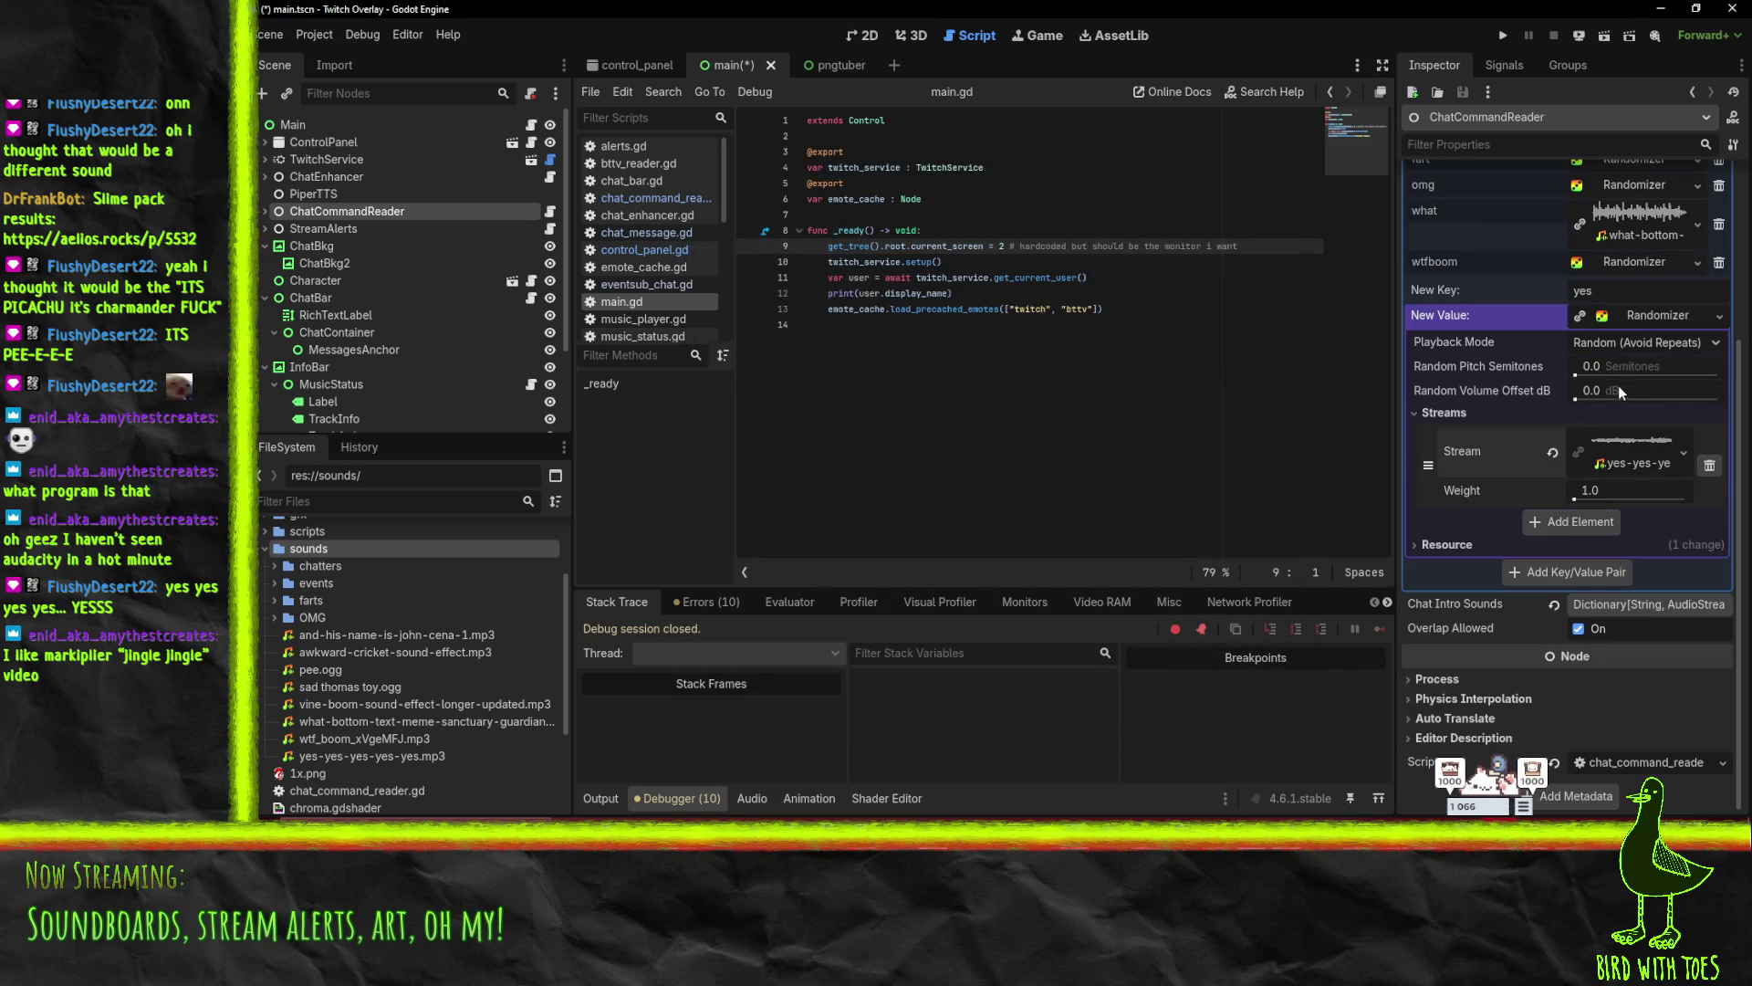
click(1641, 392)
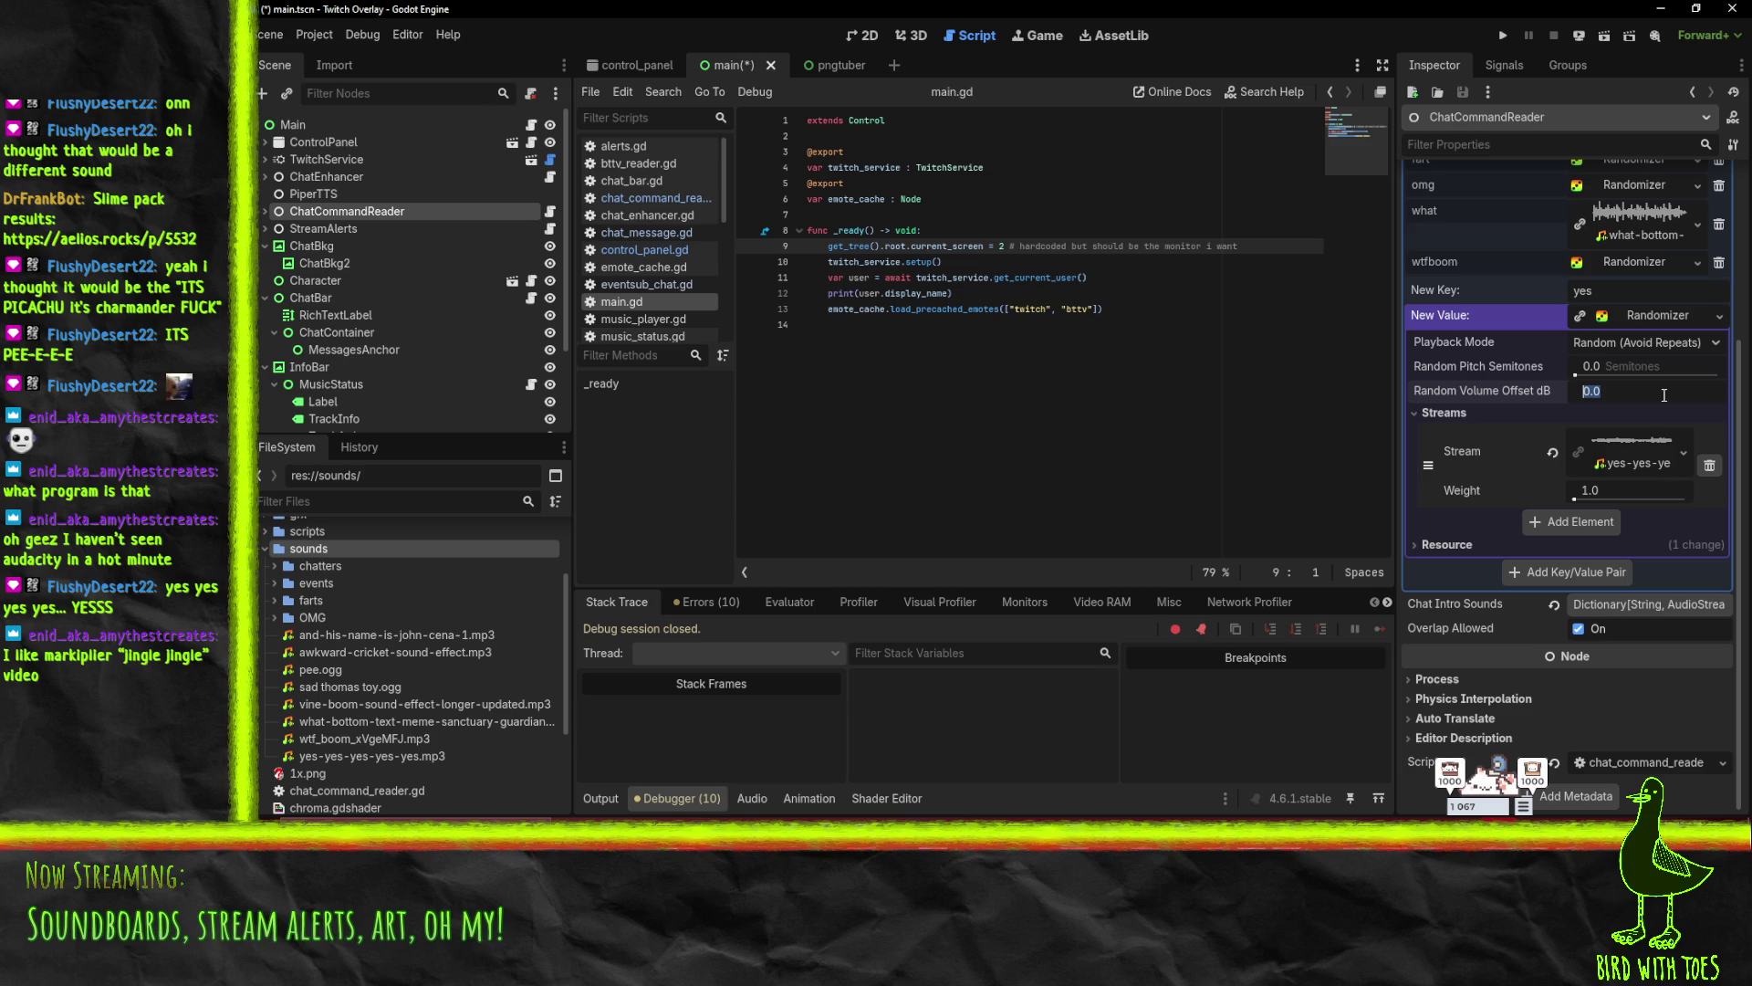
click(1641, 365)
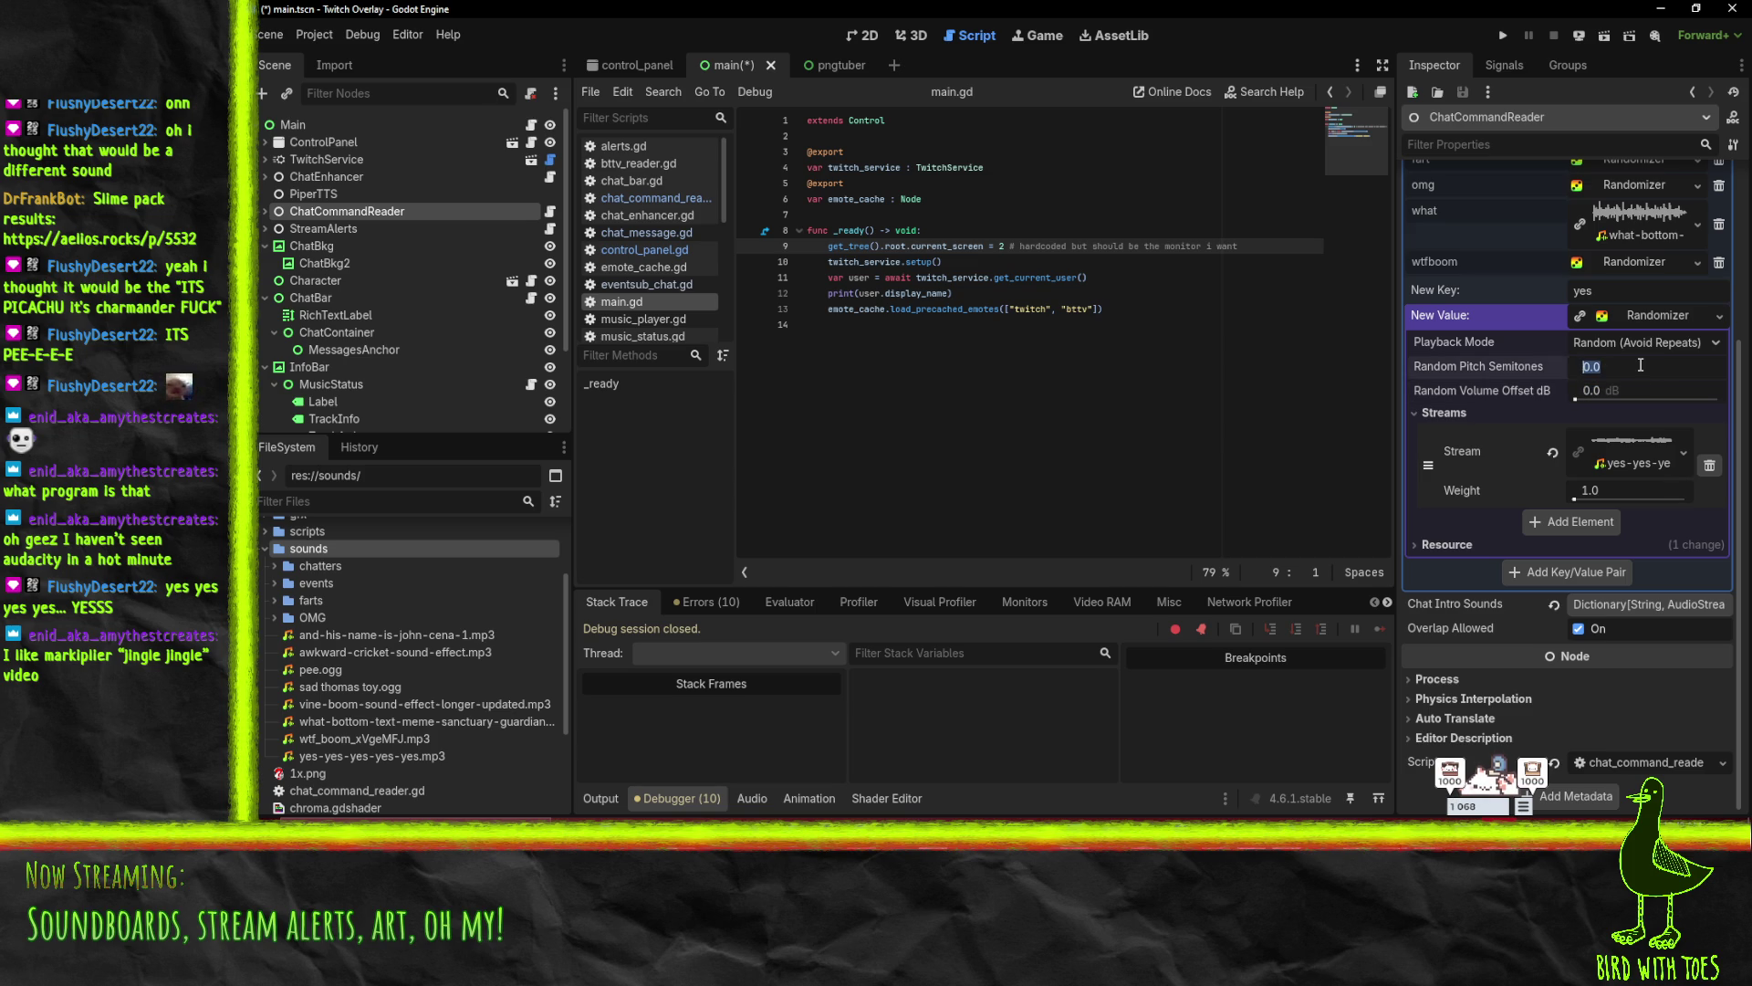
text(12)
key(Return)
click(1591, 578)
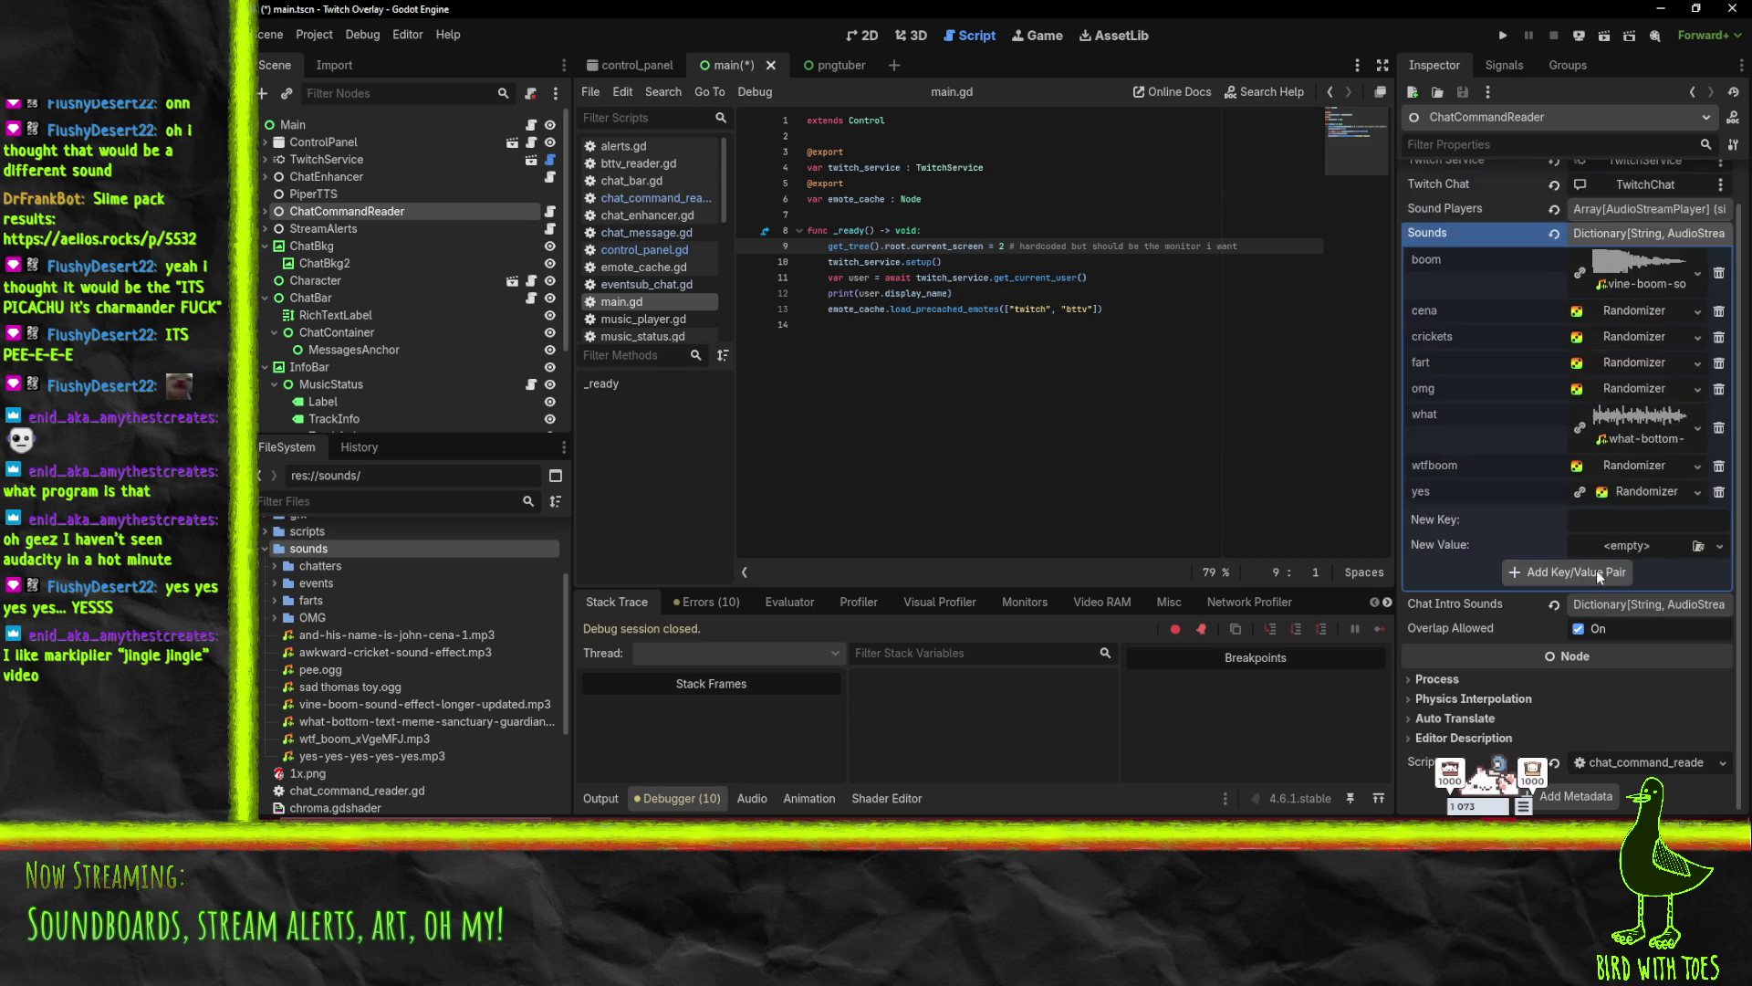
click(1613, 522)
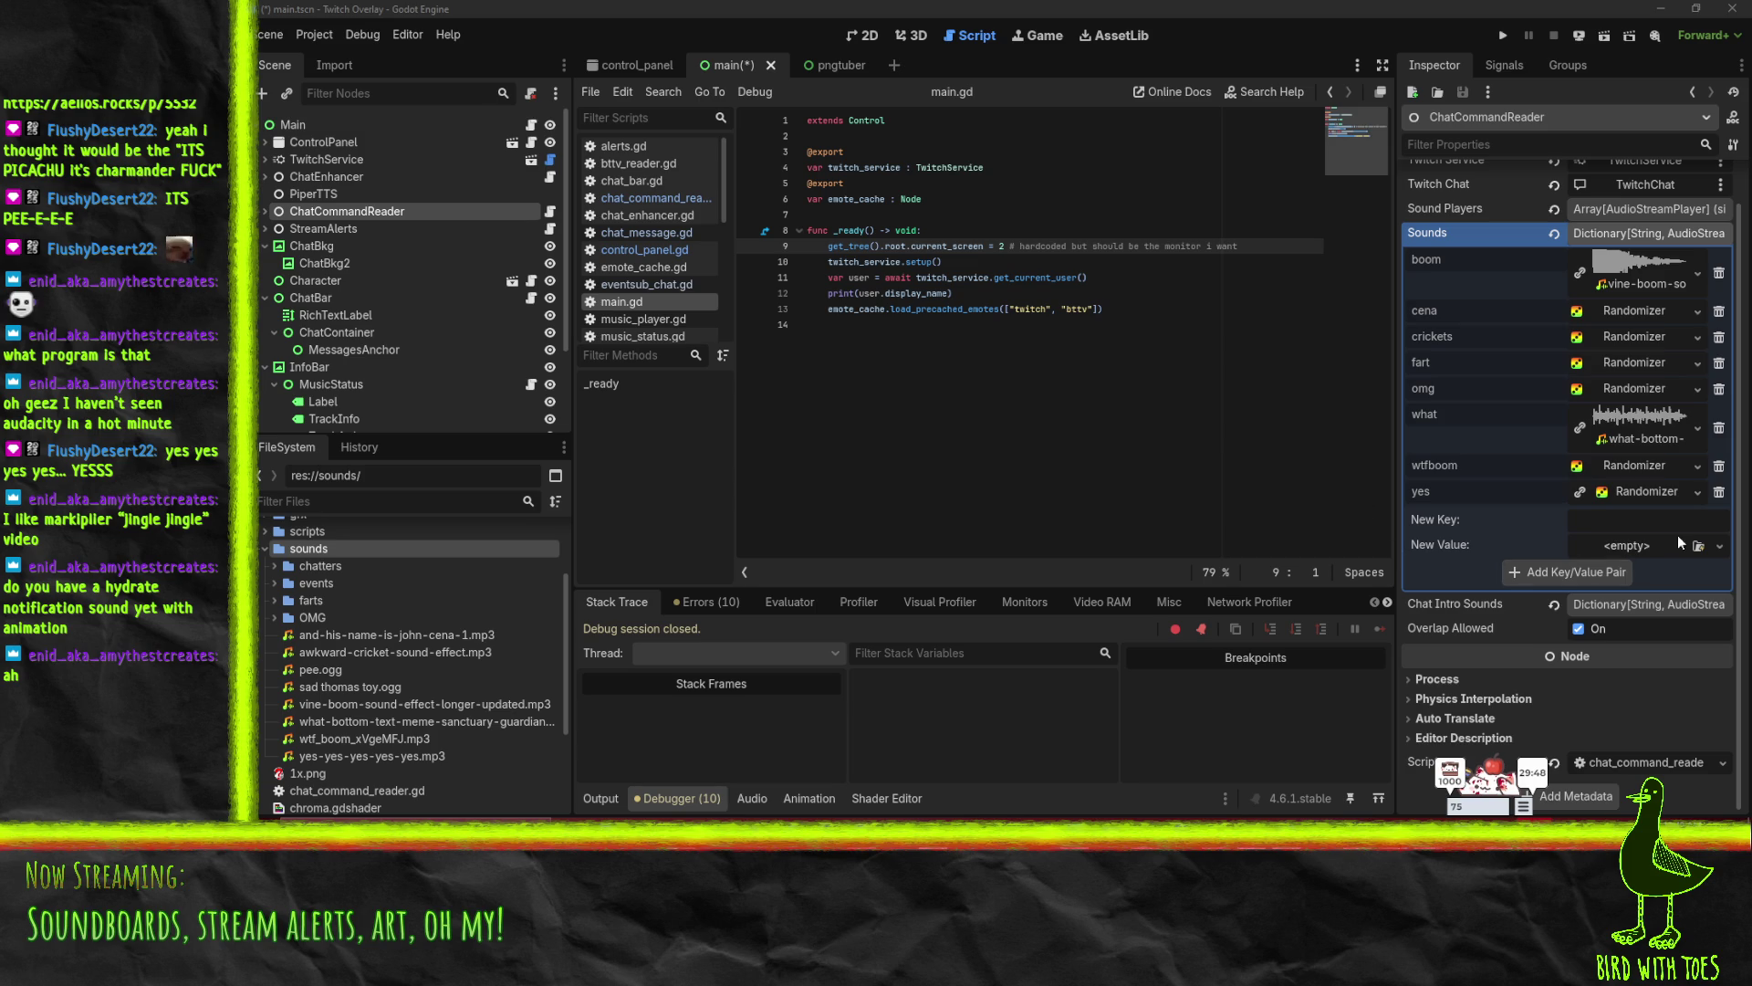
click(1646, 518)
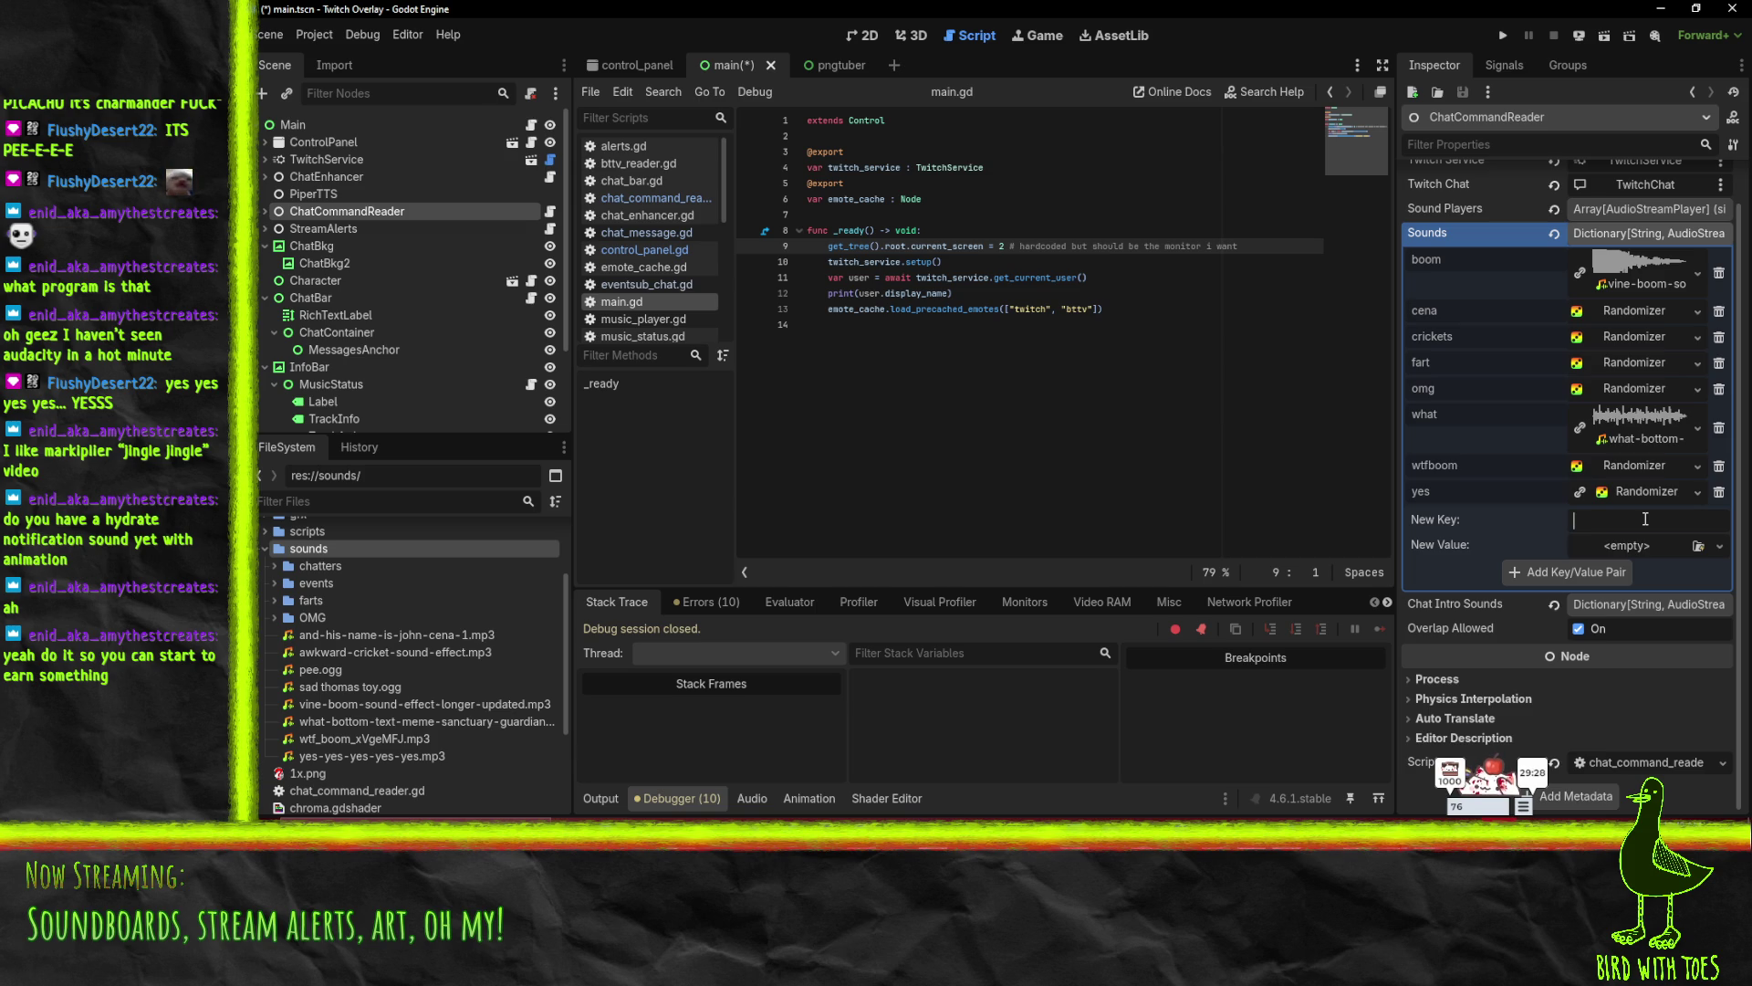
click(1645, 518)
- Start a 'pee' key whose AudioStreamRandomizer value streams pee.ogg
text(pee)
click(1719, 546)
click(1625, 615)
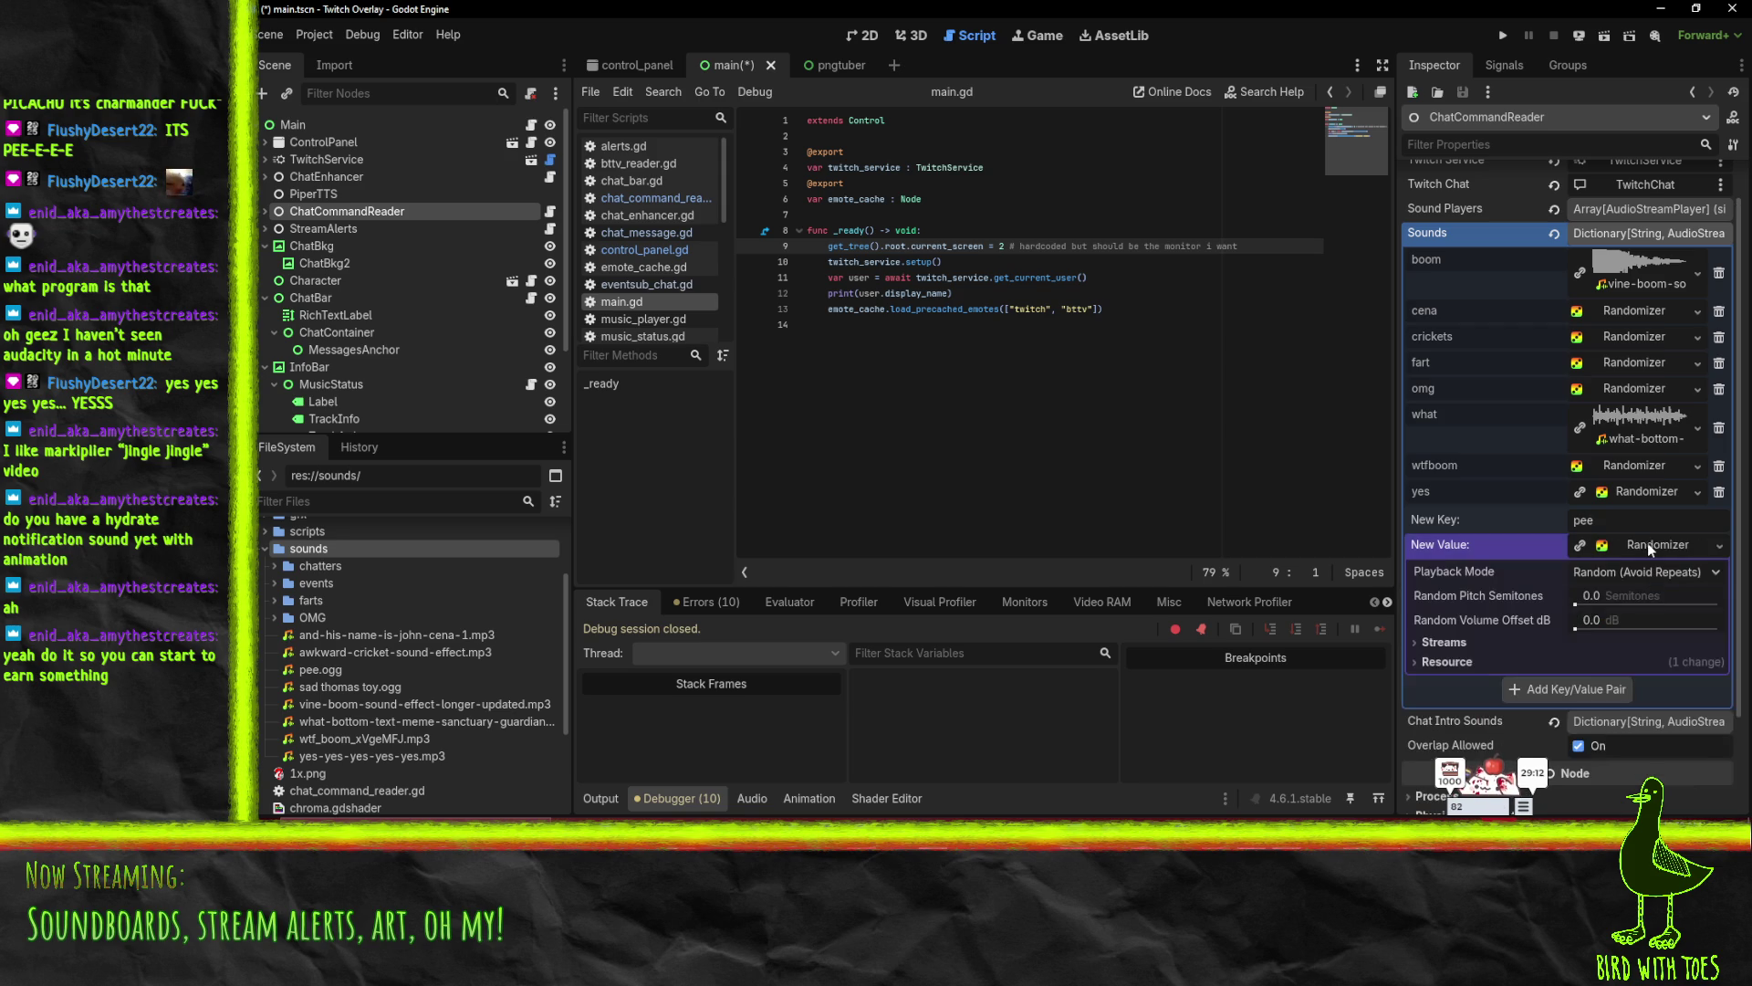
click(1581, 666)
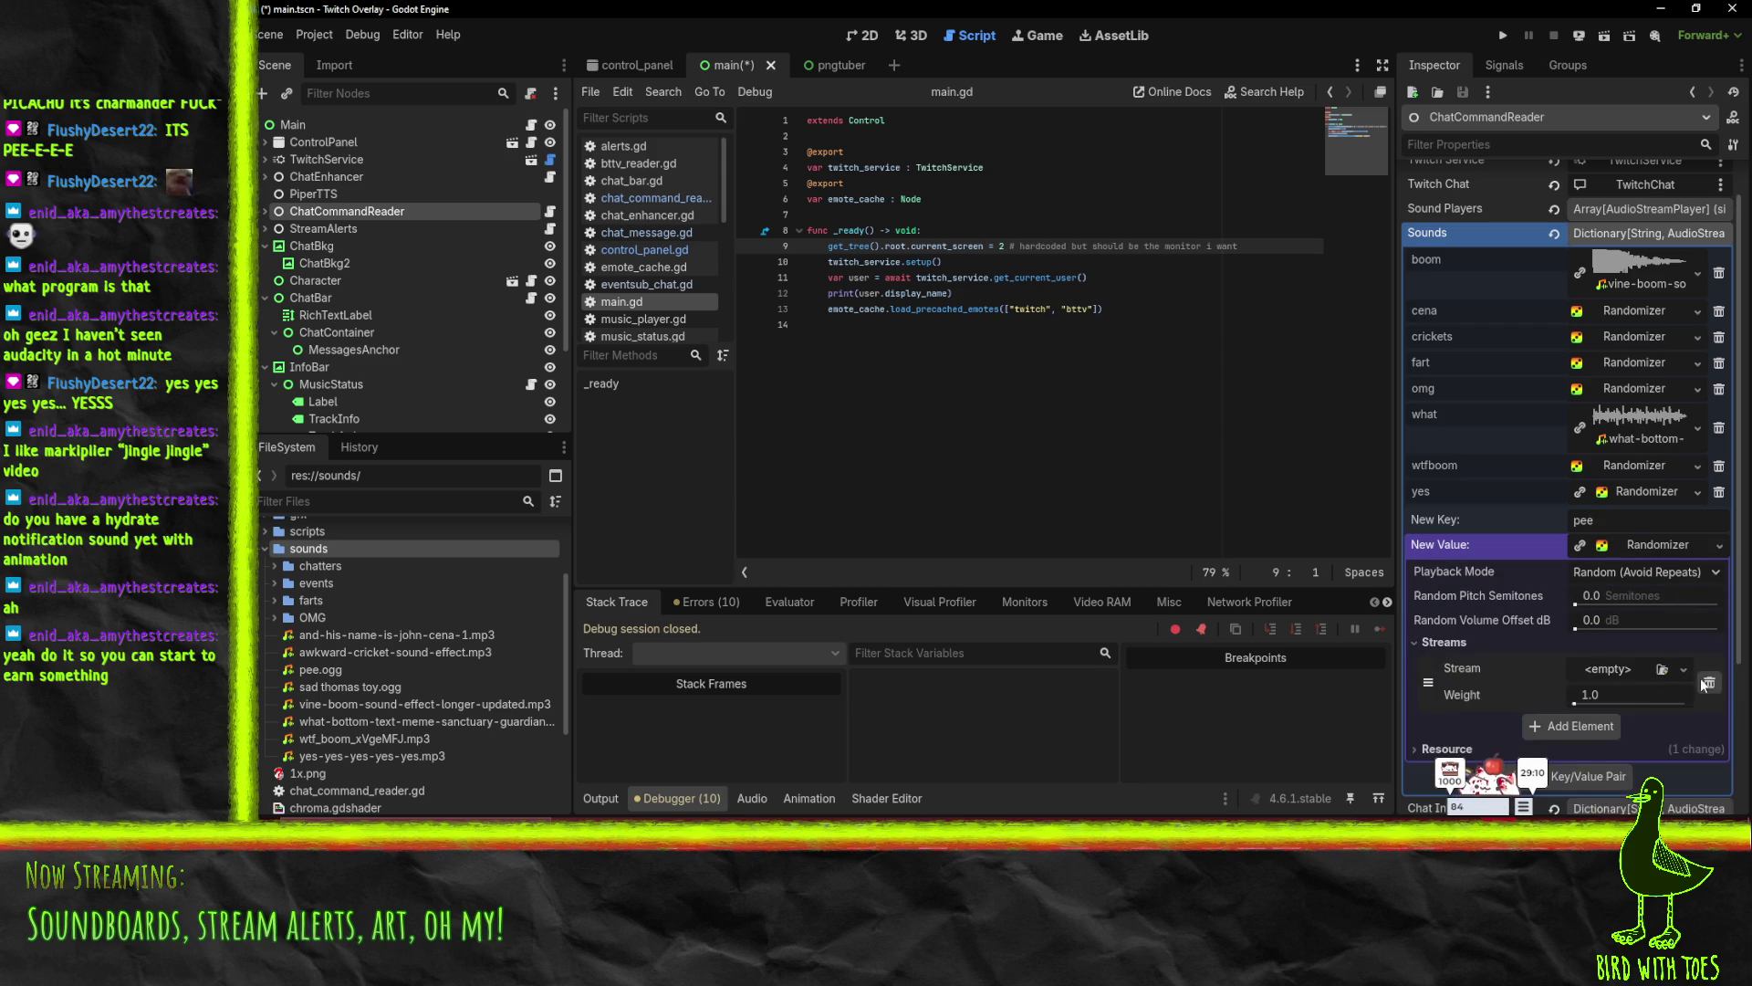
drag(332, 669, 1620, 671)
- Set random pitch to 8 semitones, add the pee entry, and save the scene
click(1627, 599)
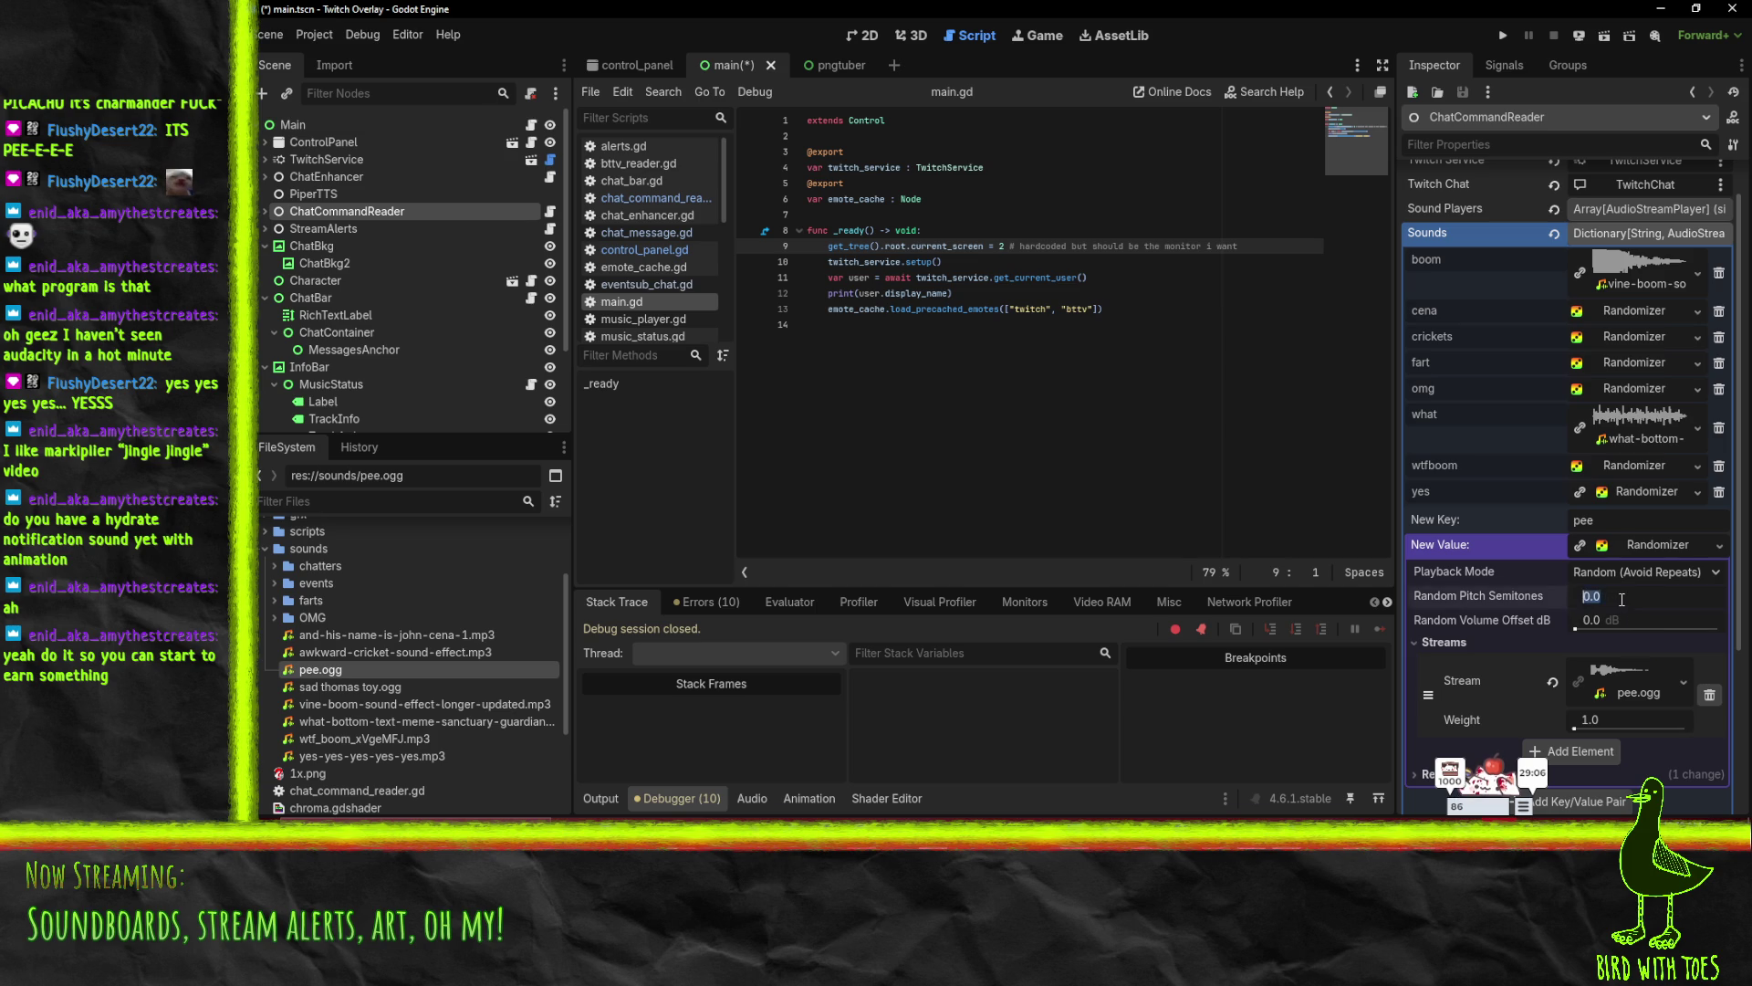
text(8'=)
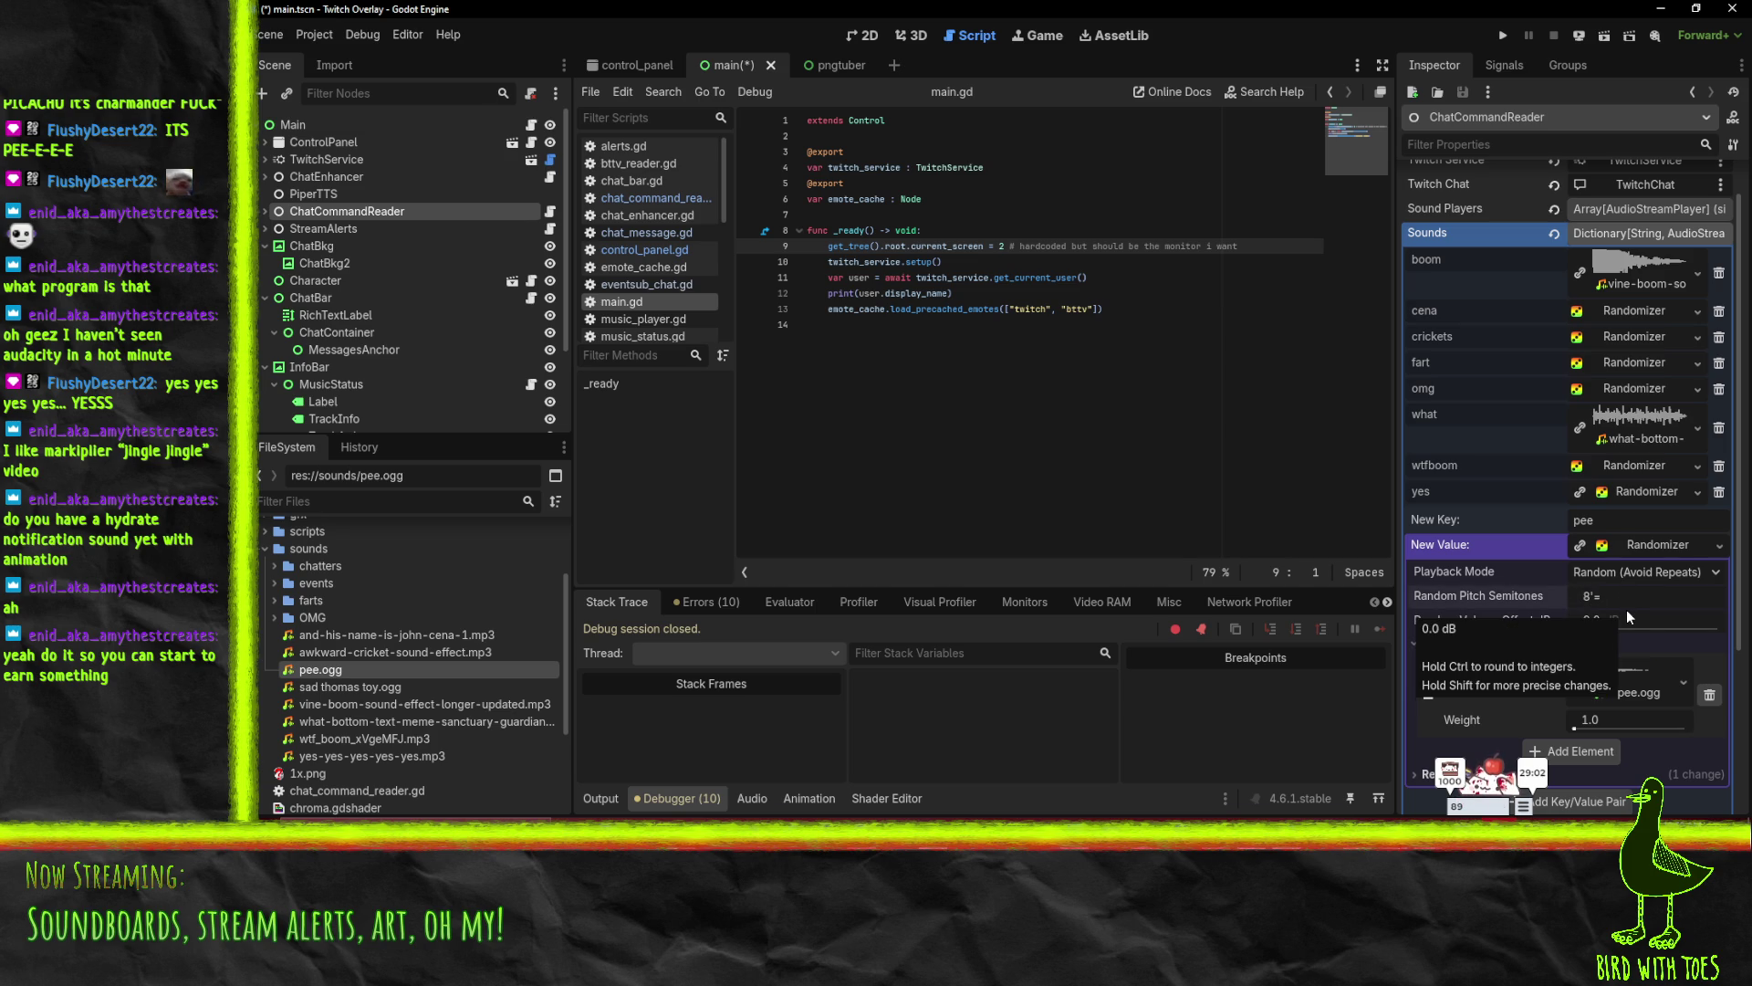
key(Return)
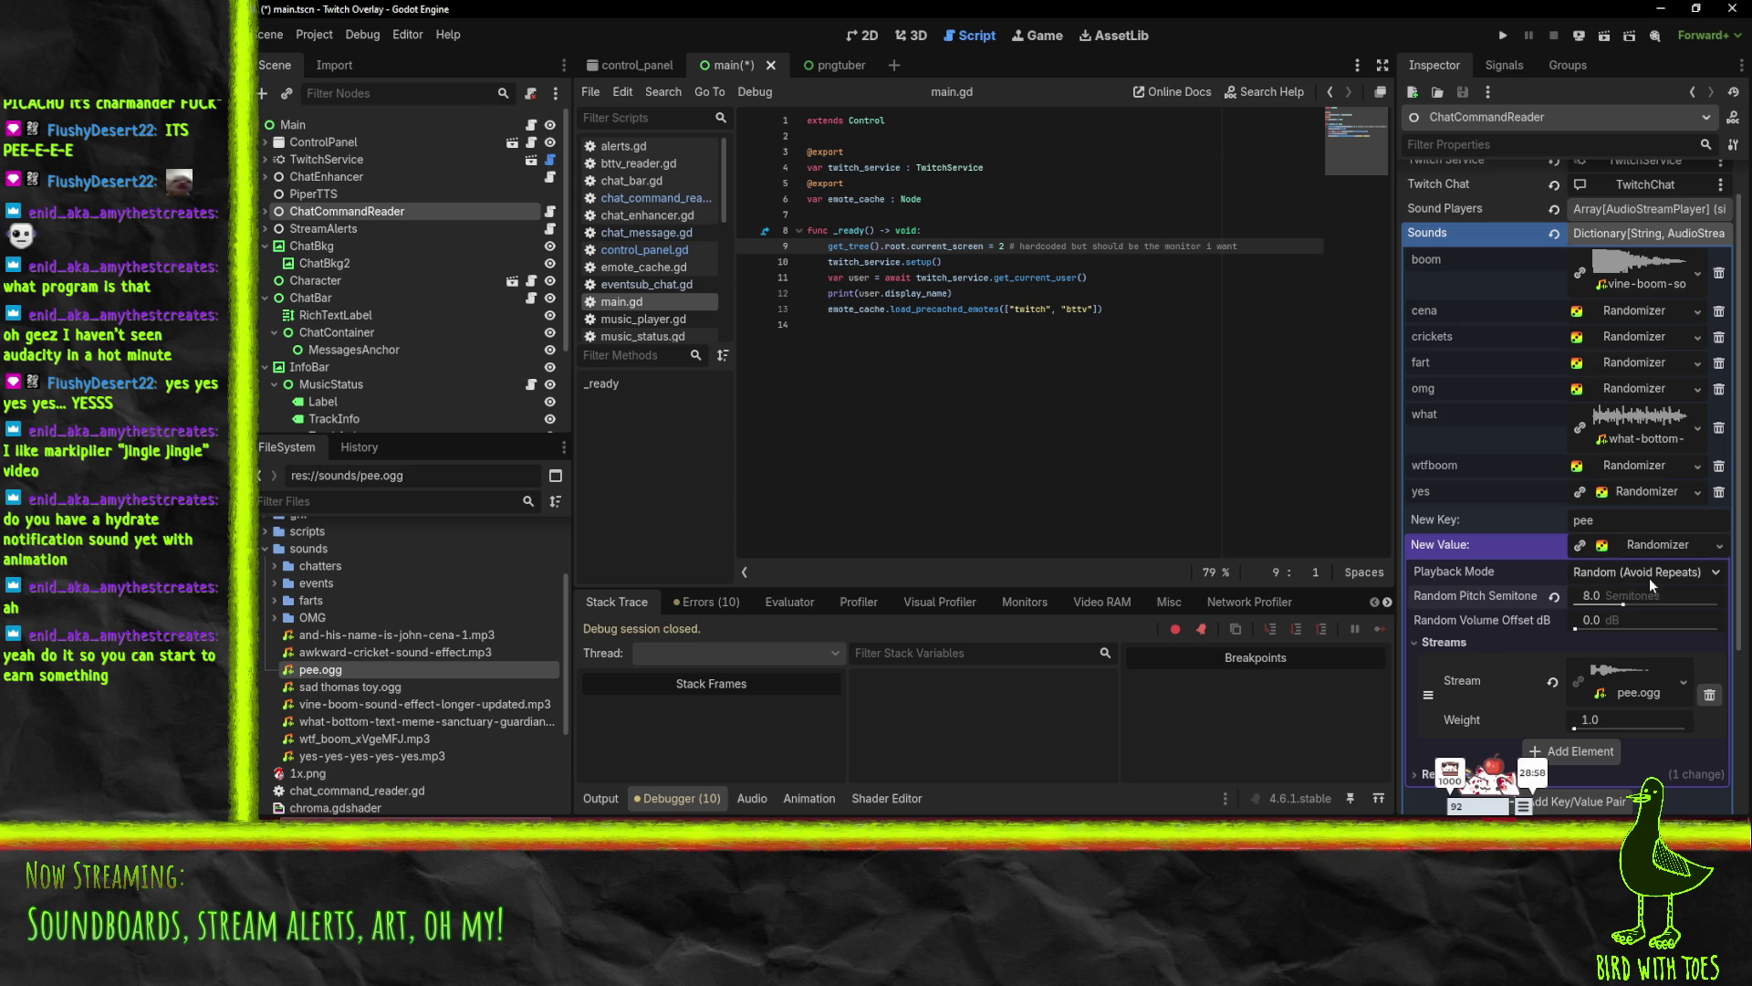
scroll(1620, 666, down, 3)
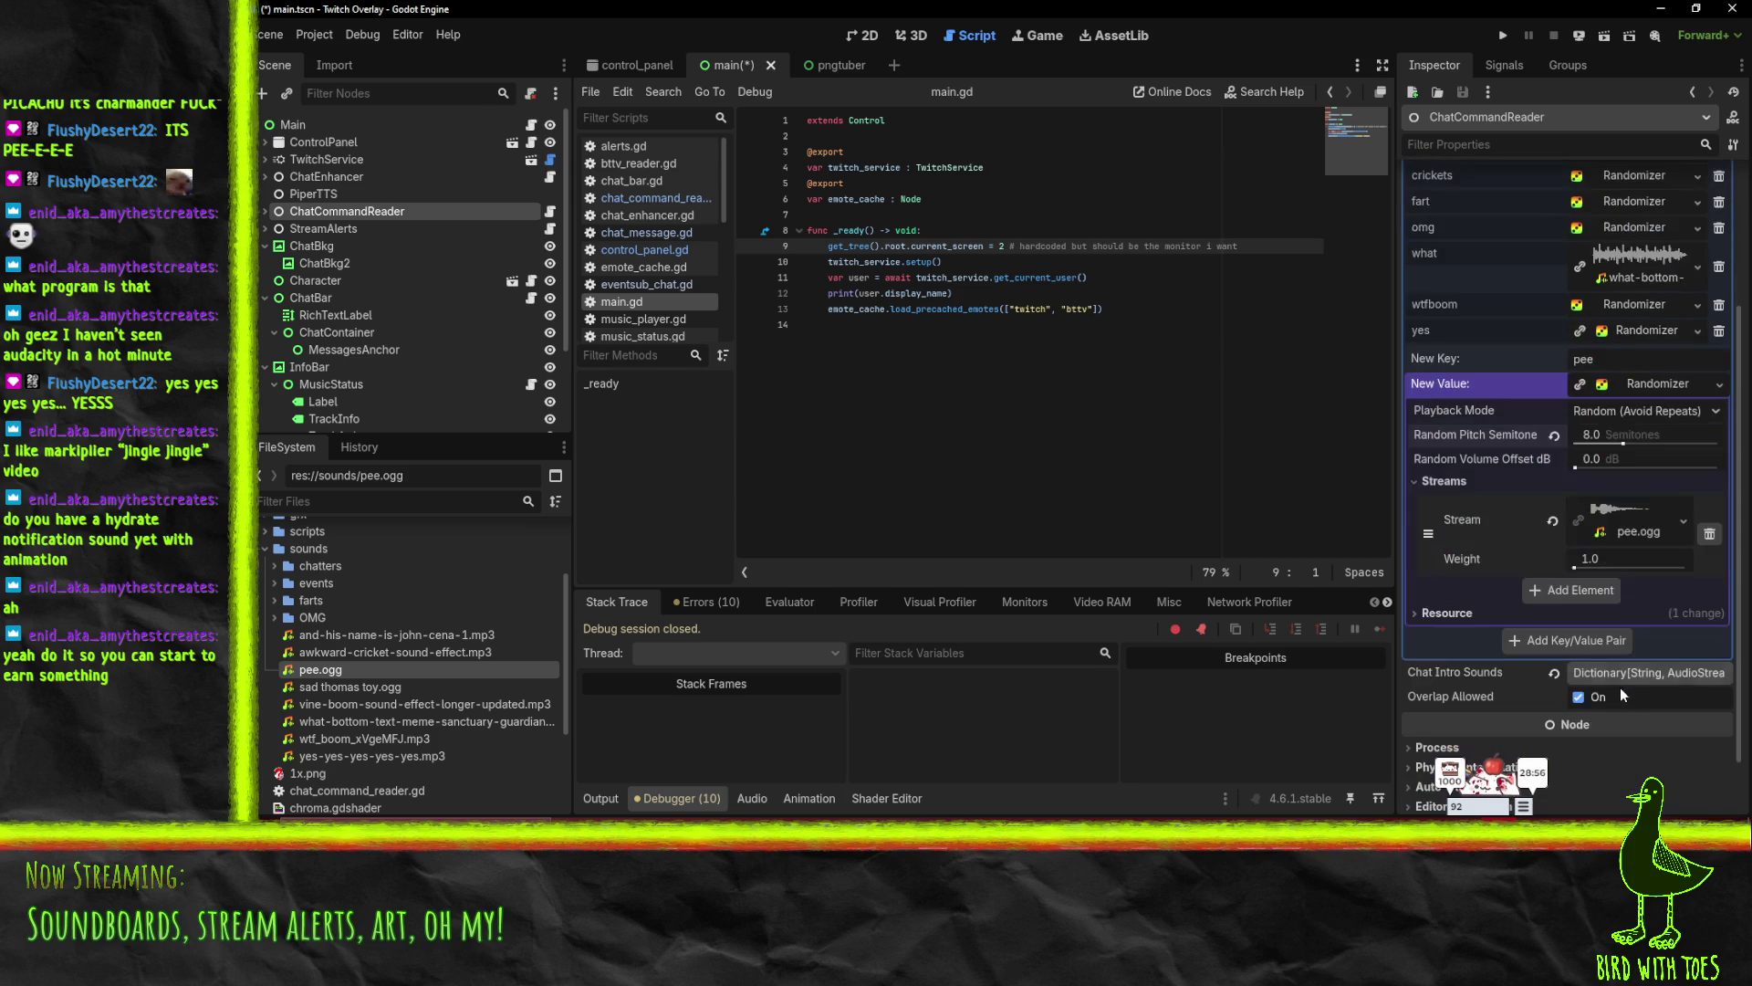
click(1581, 637)
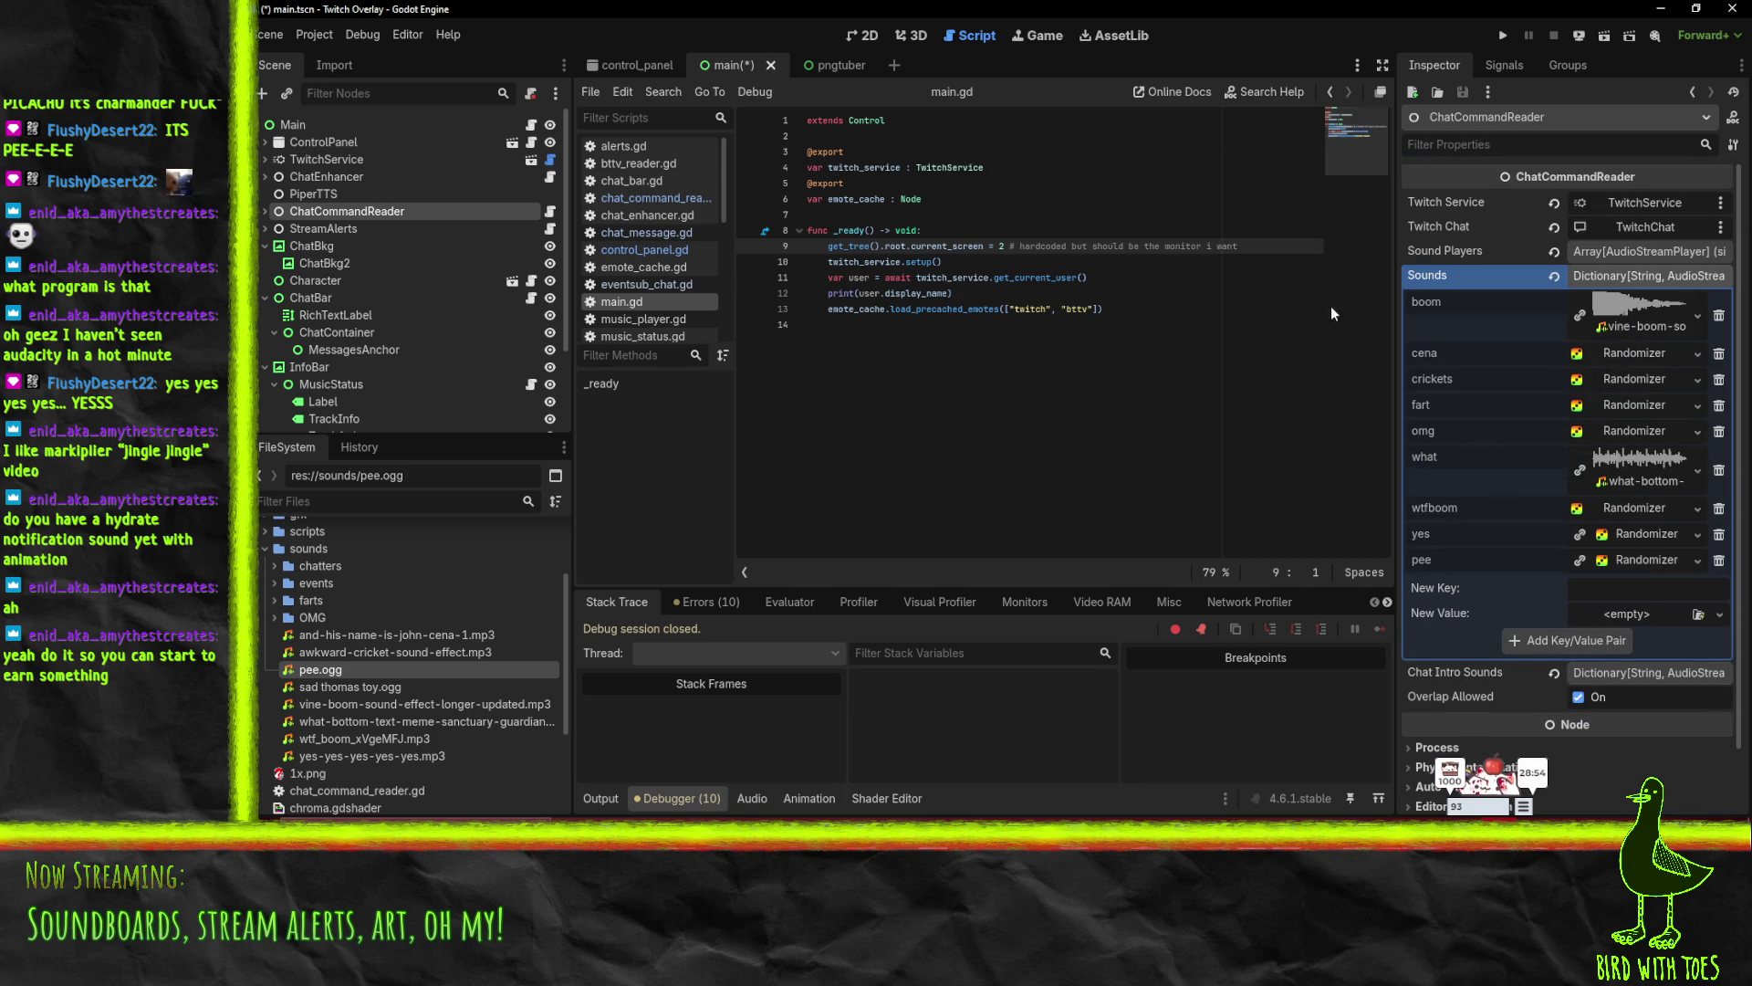
key(ctrl+s)
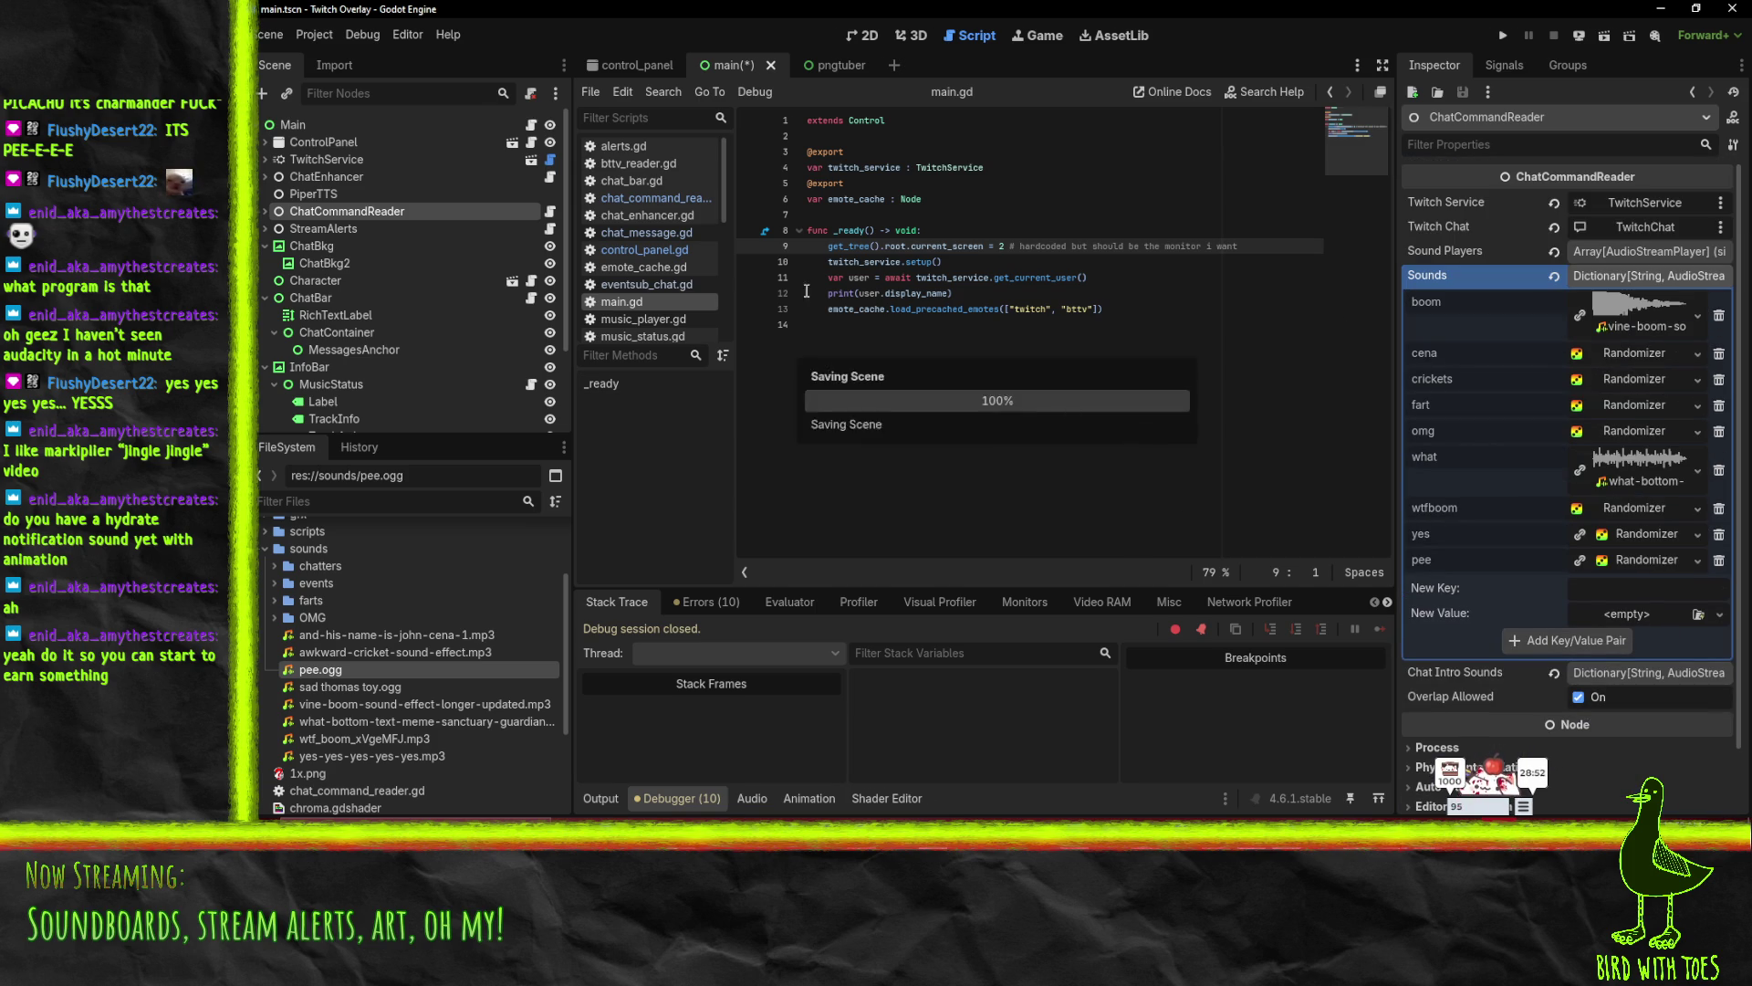
- Search control_panel.gd for 'sound' and inspect the ConfigFile creation in _info_label_submit and _ready
key(ctrl+Tab)
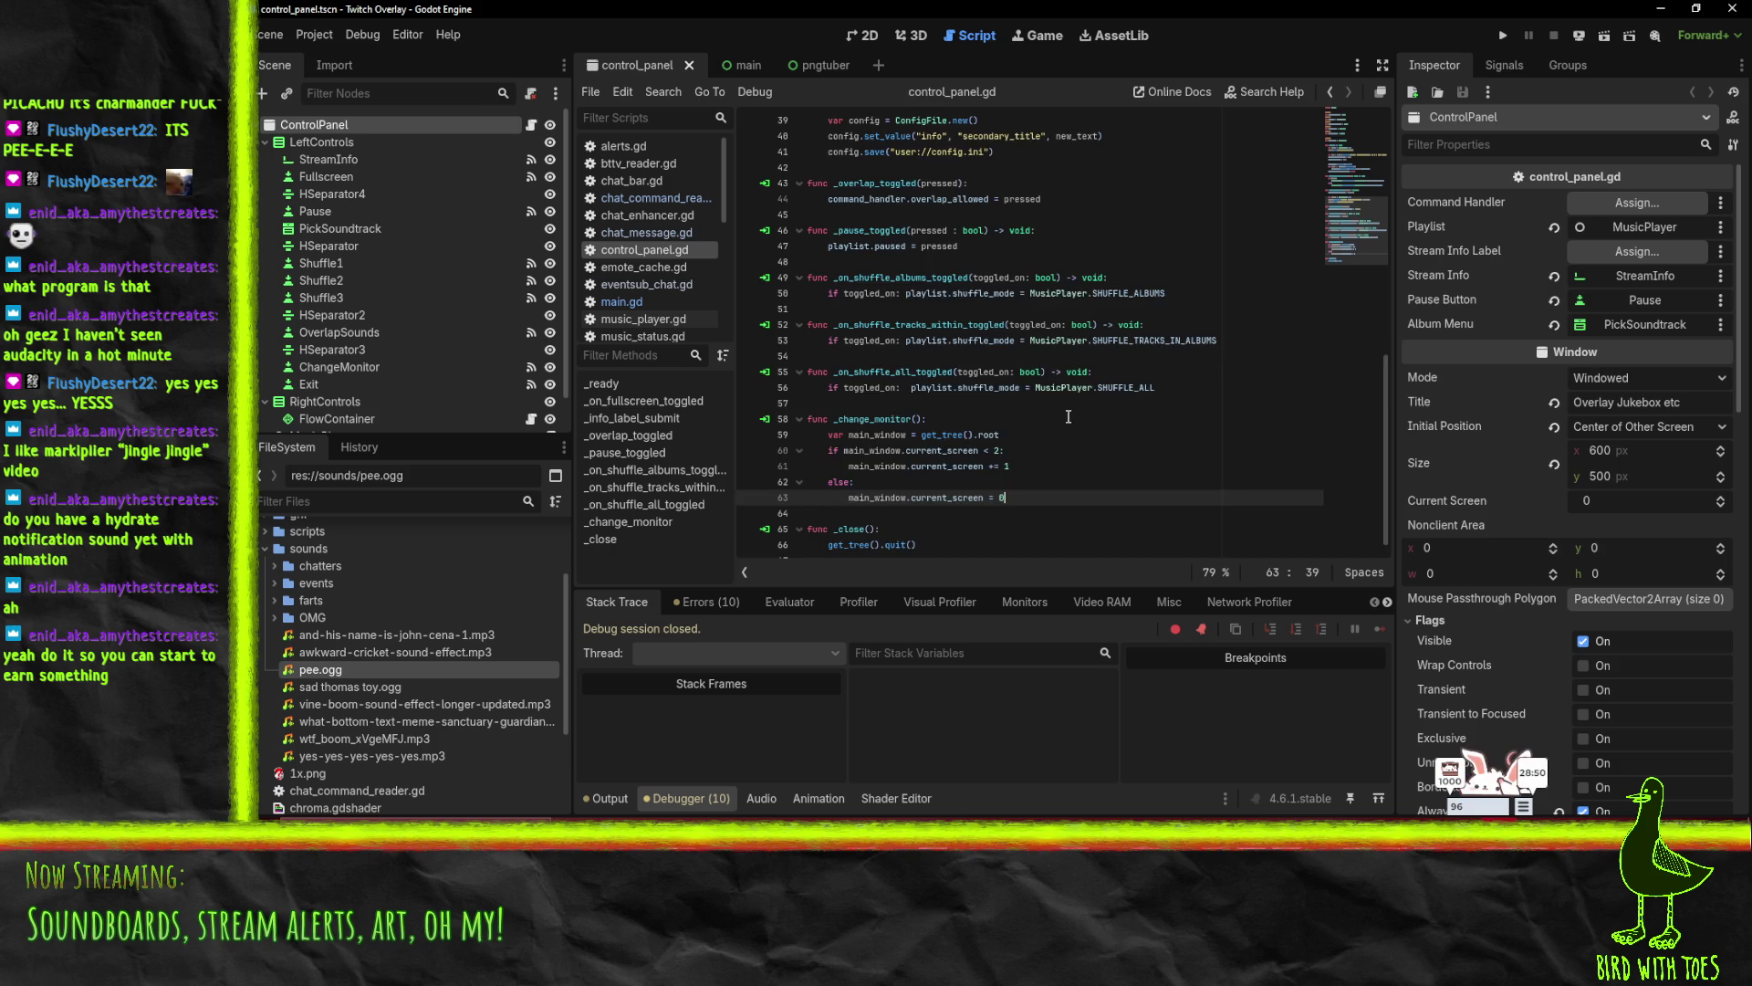
scroll(1181, 311, up, 7)
click(1182, 277)
key(ctrl+f)
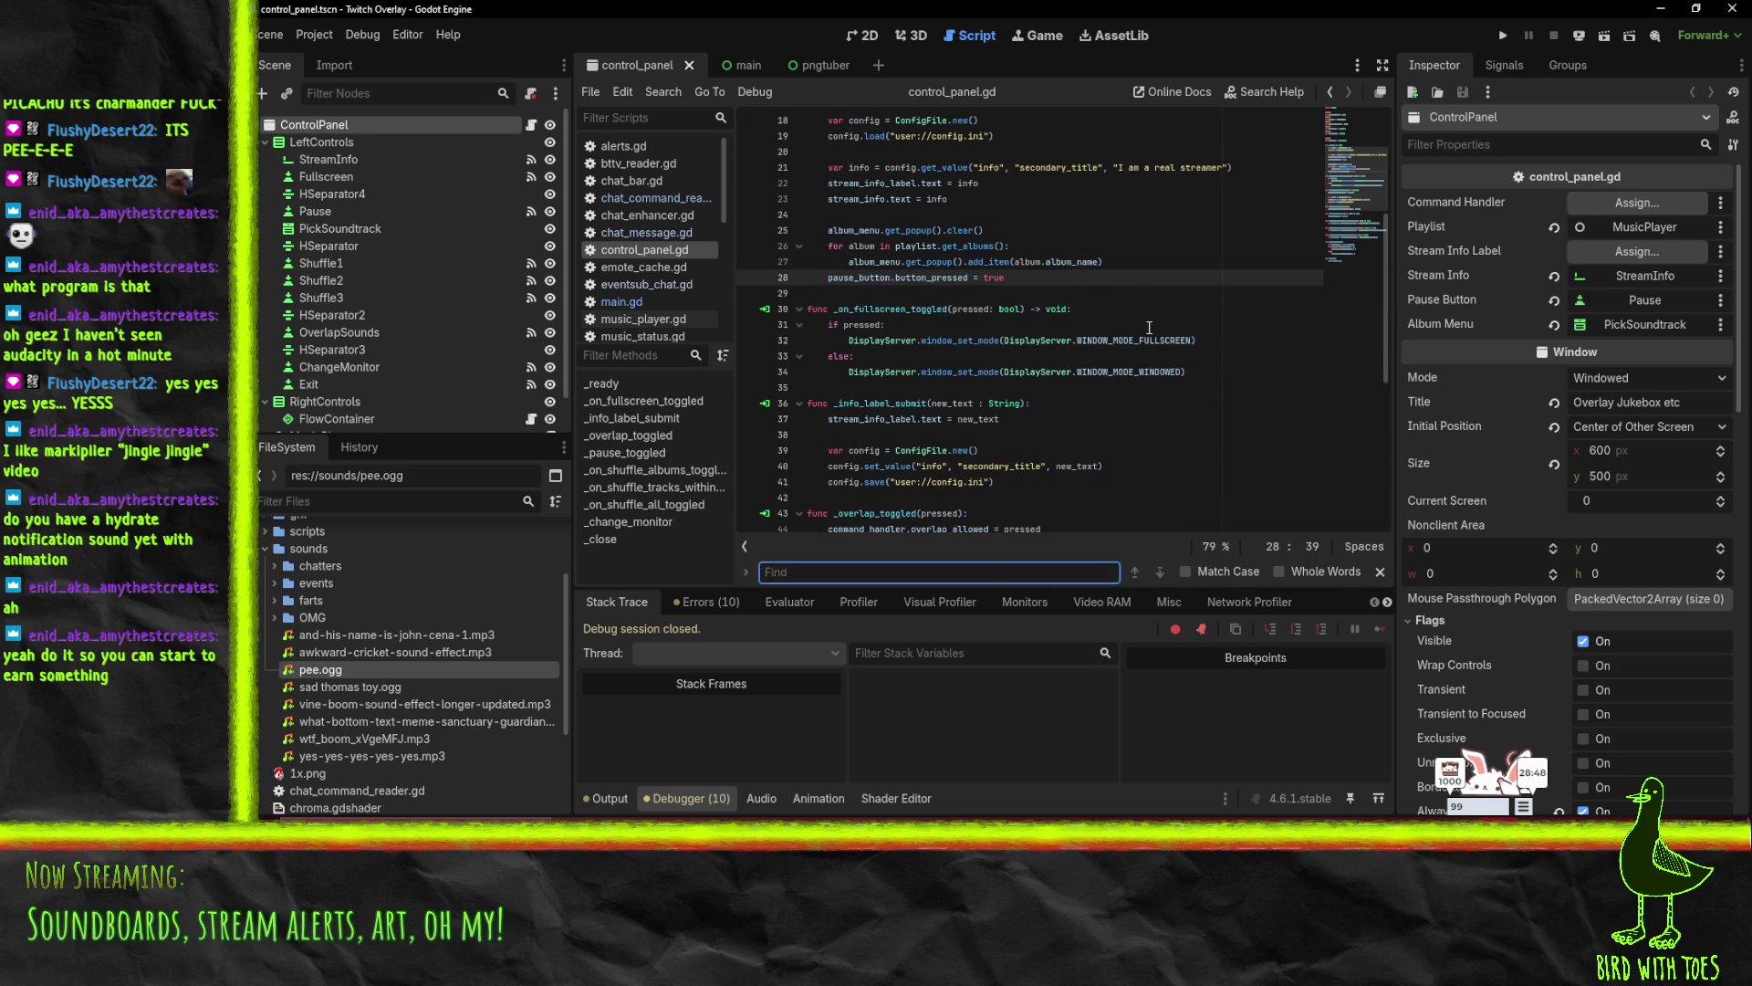
text(sound)
scroll(1013, 356, up, 1)
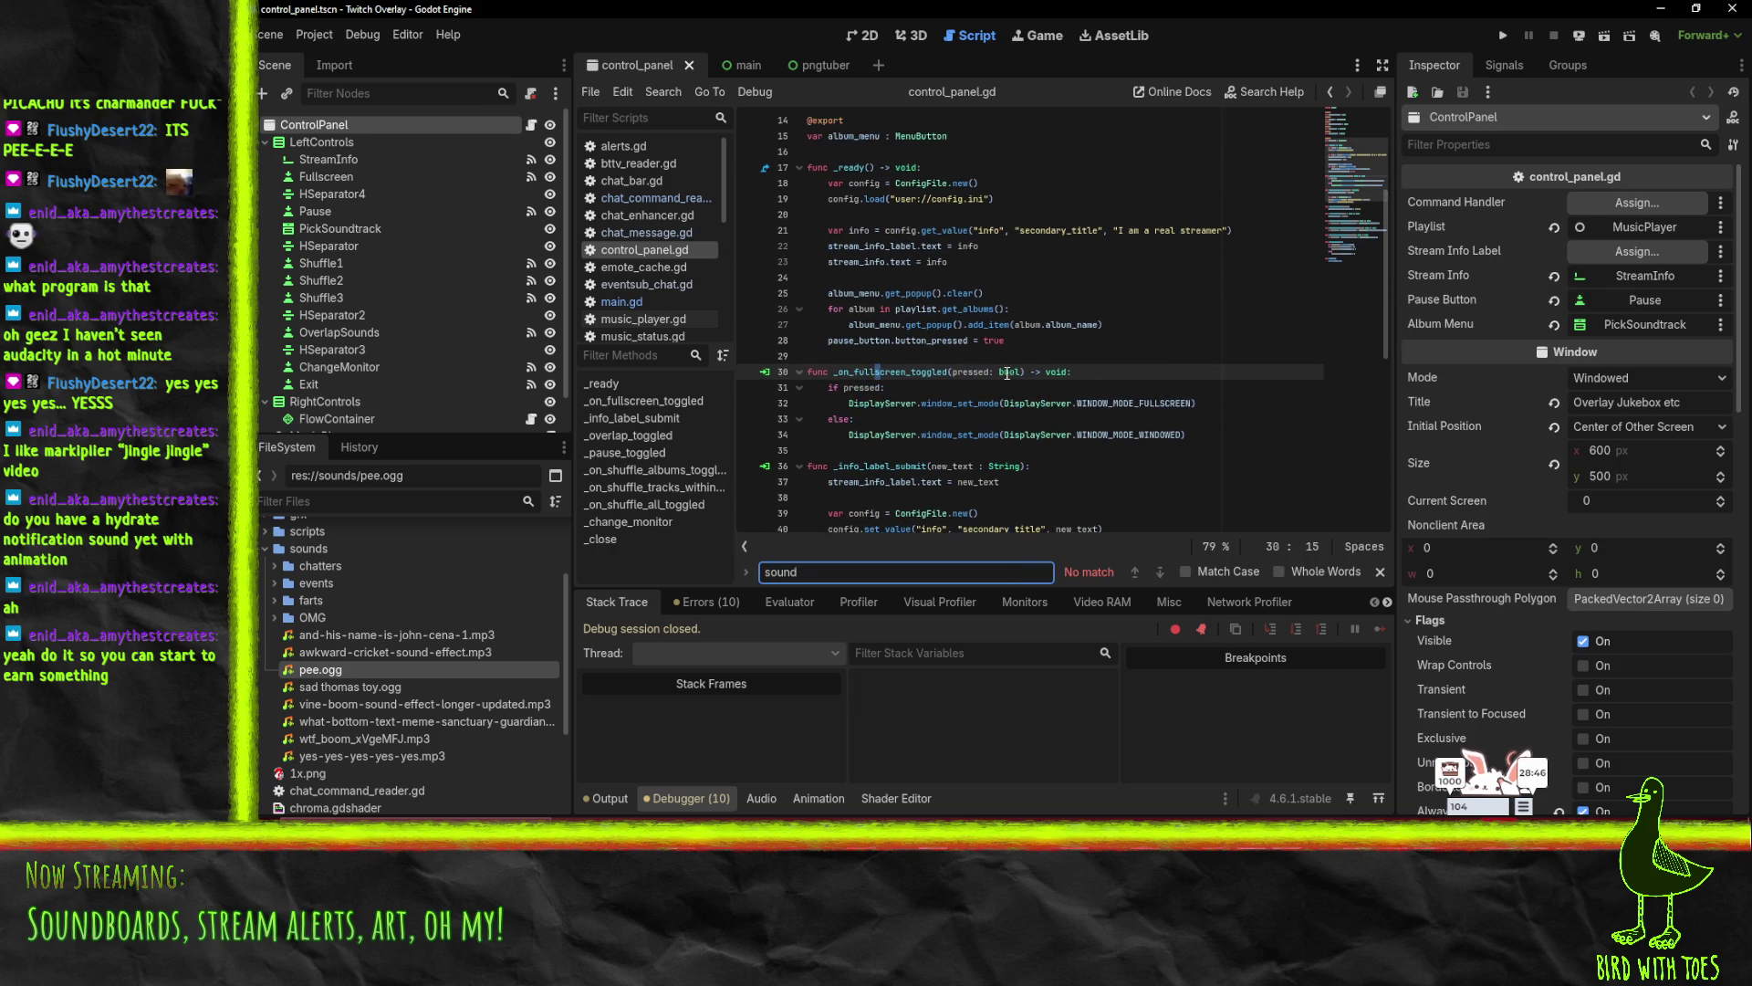
scroll(1049, 336, down, 9)
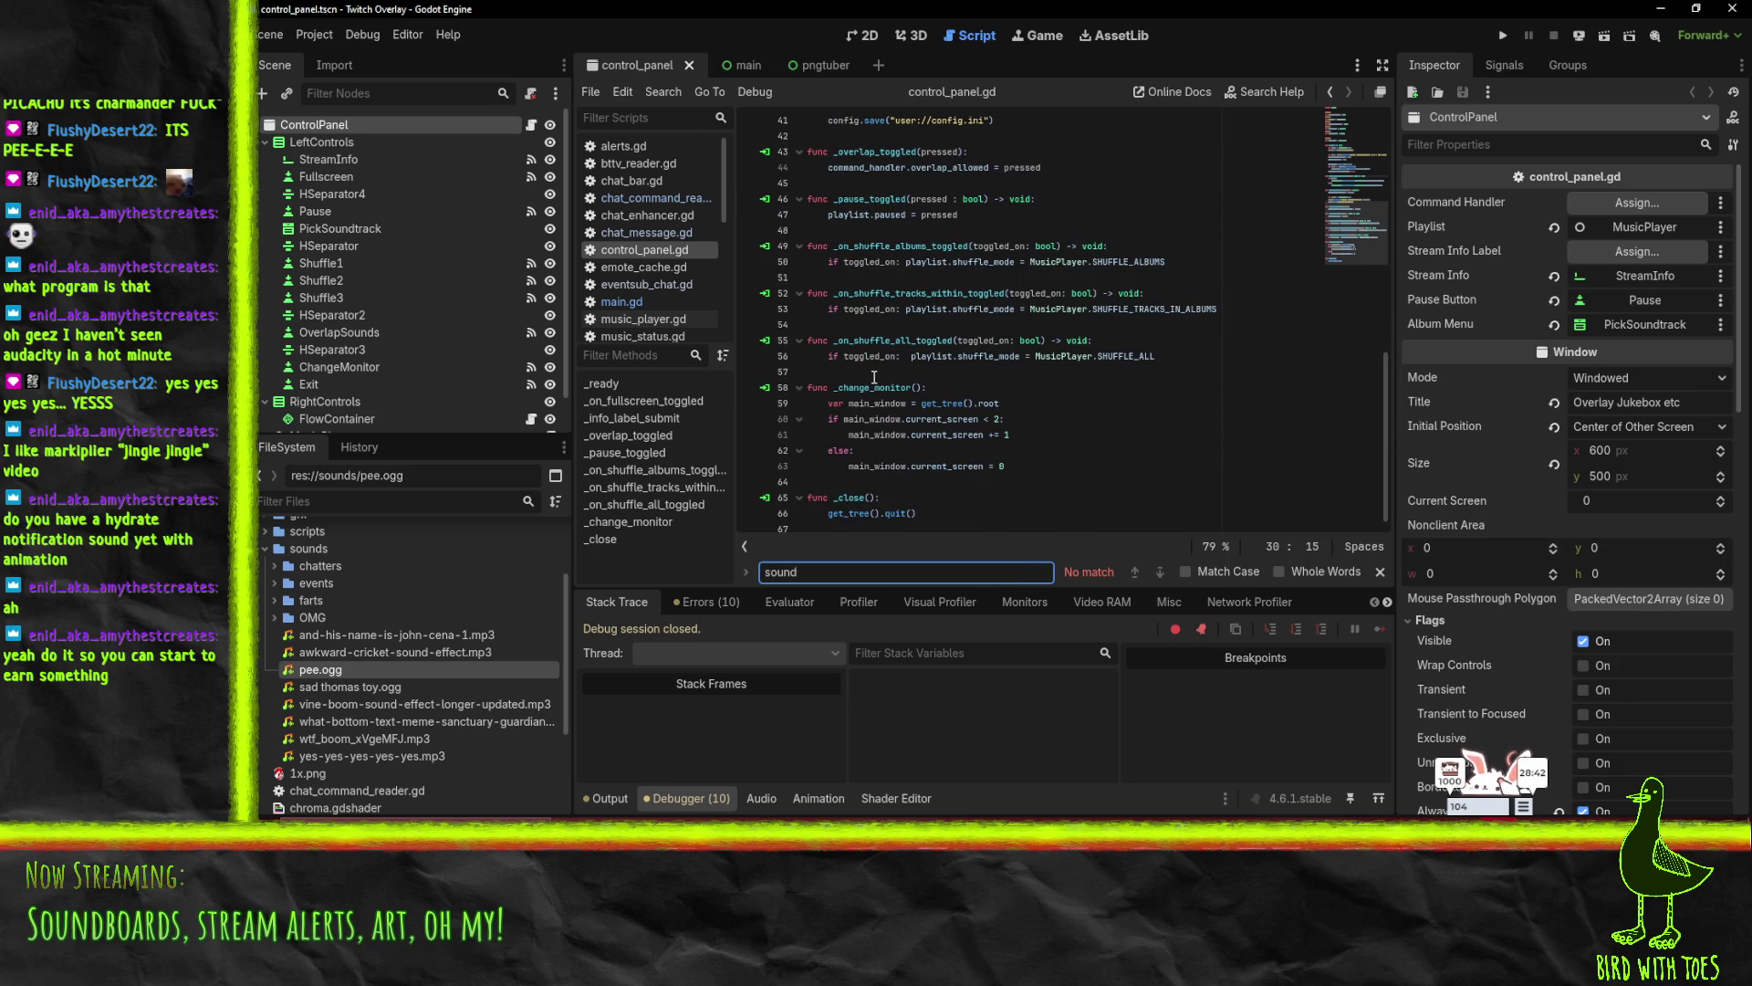
click(1047, 403)
scroll(1047, 402, up, 6)
click(1131, 368)
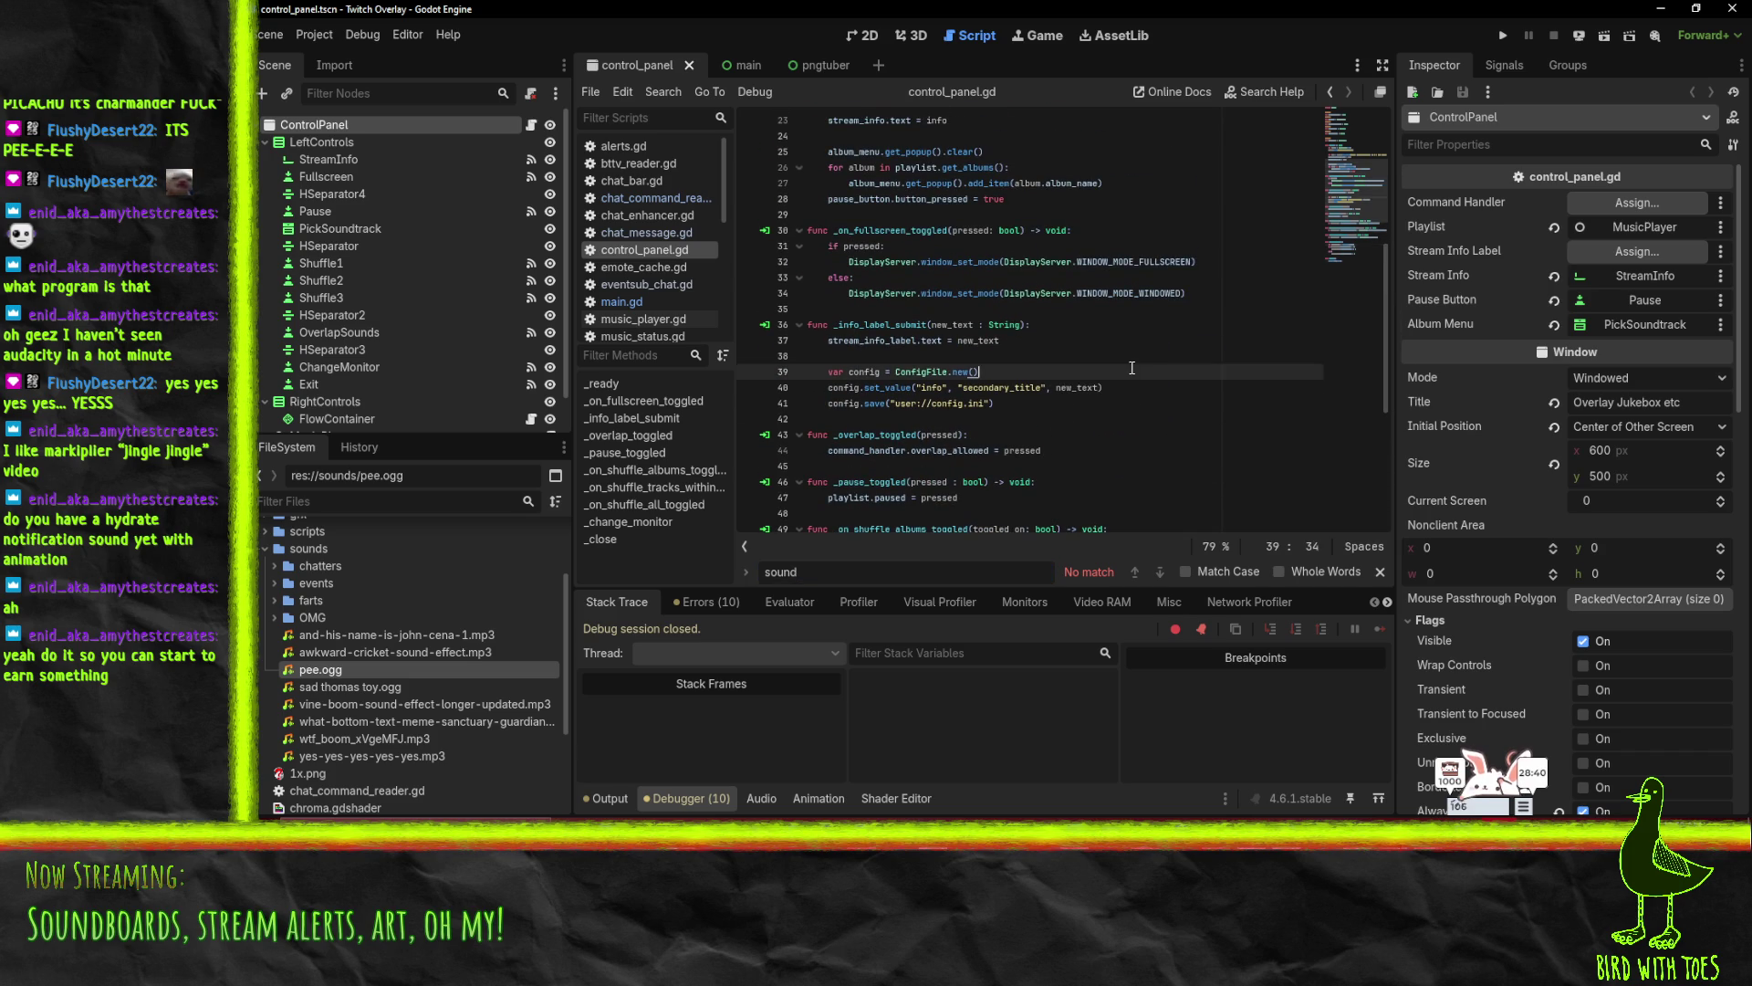
scroll(1131, 368, up, 7)
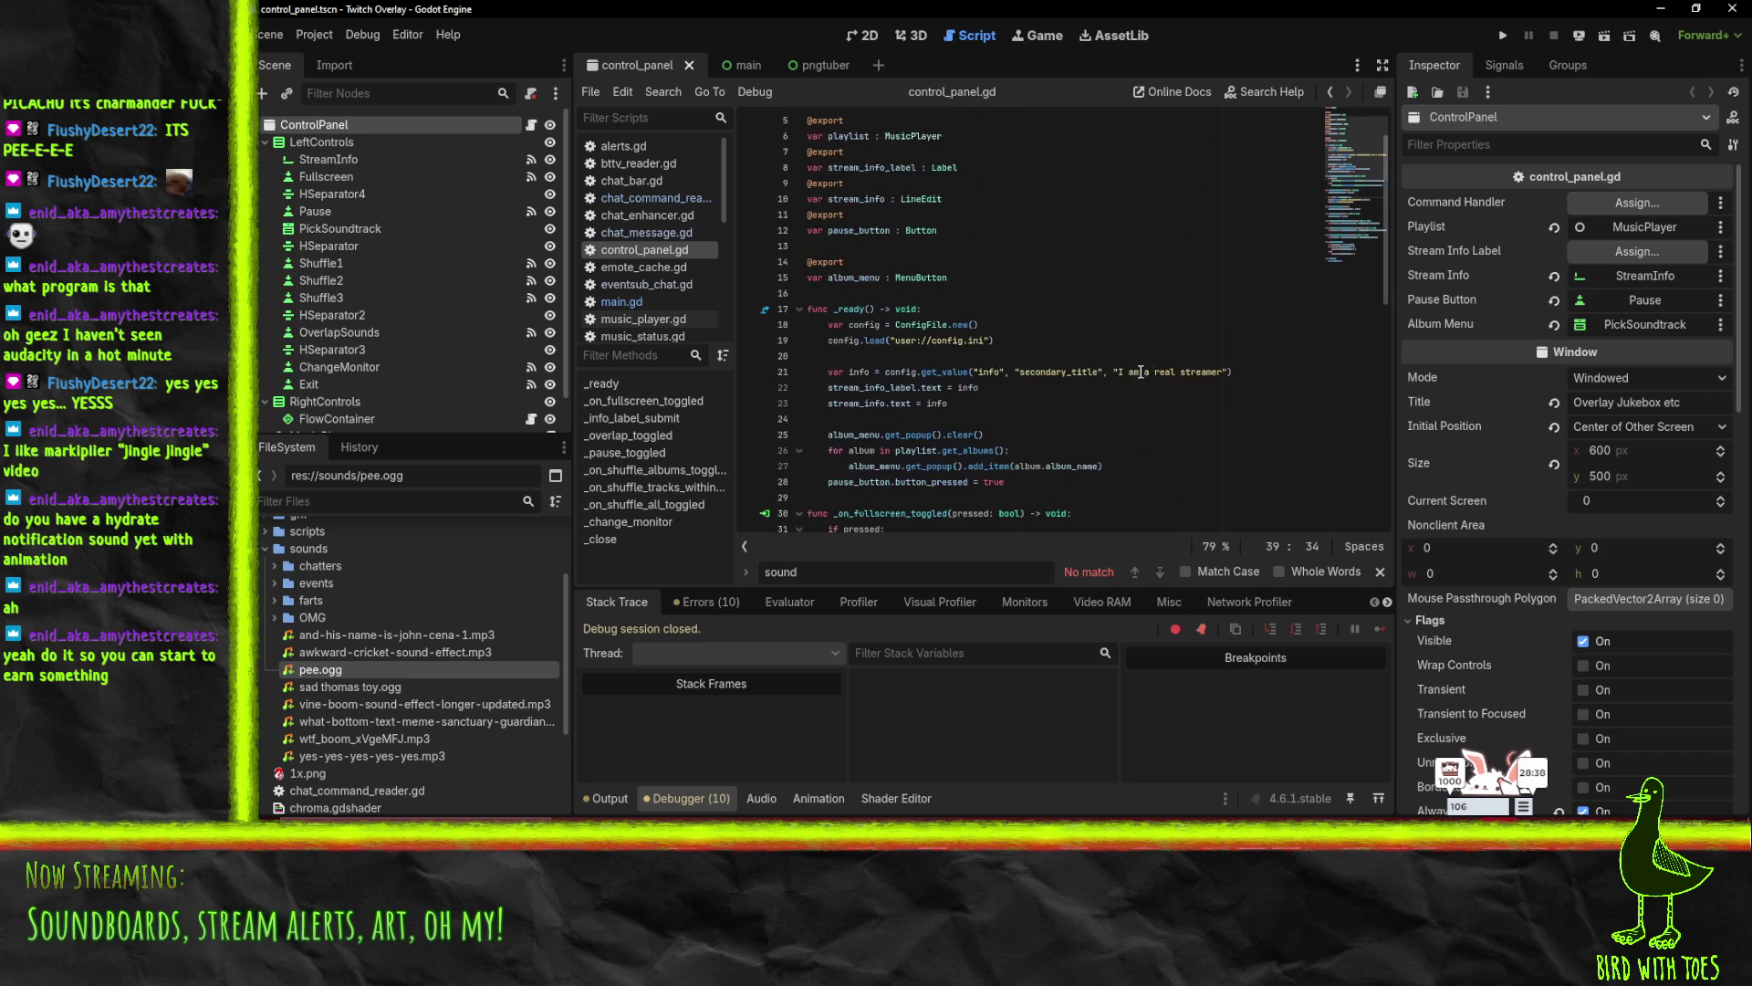
click(1093, 371)
scroll(1094, 368, down, 3)
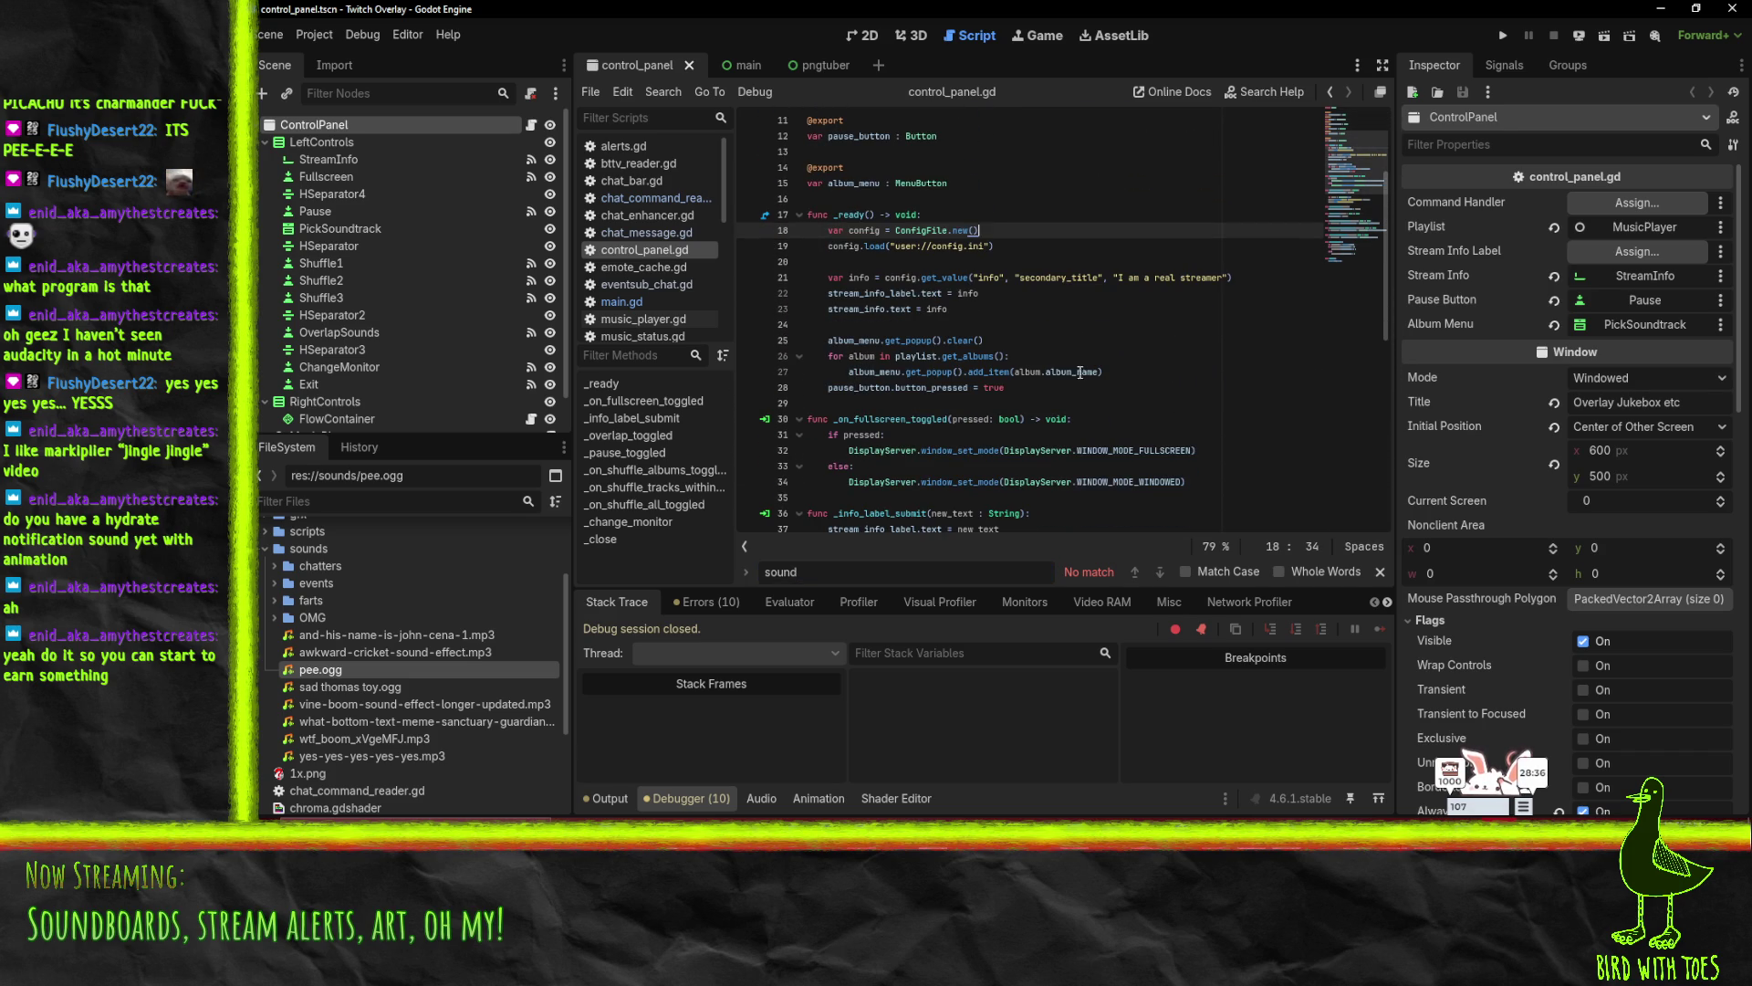
- Collapse the _ready, toggle and _info_label_submit functions to get an overview of the script
click(799, 216)
click(799, 245)
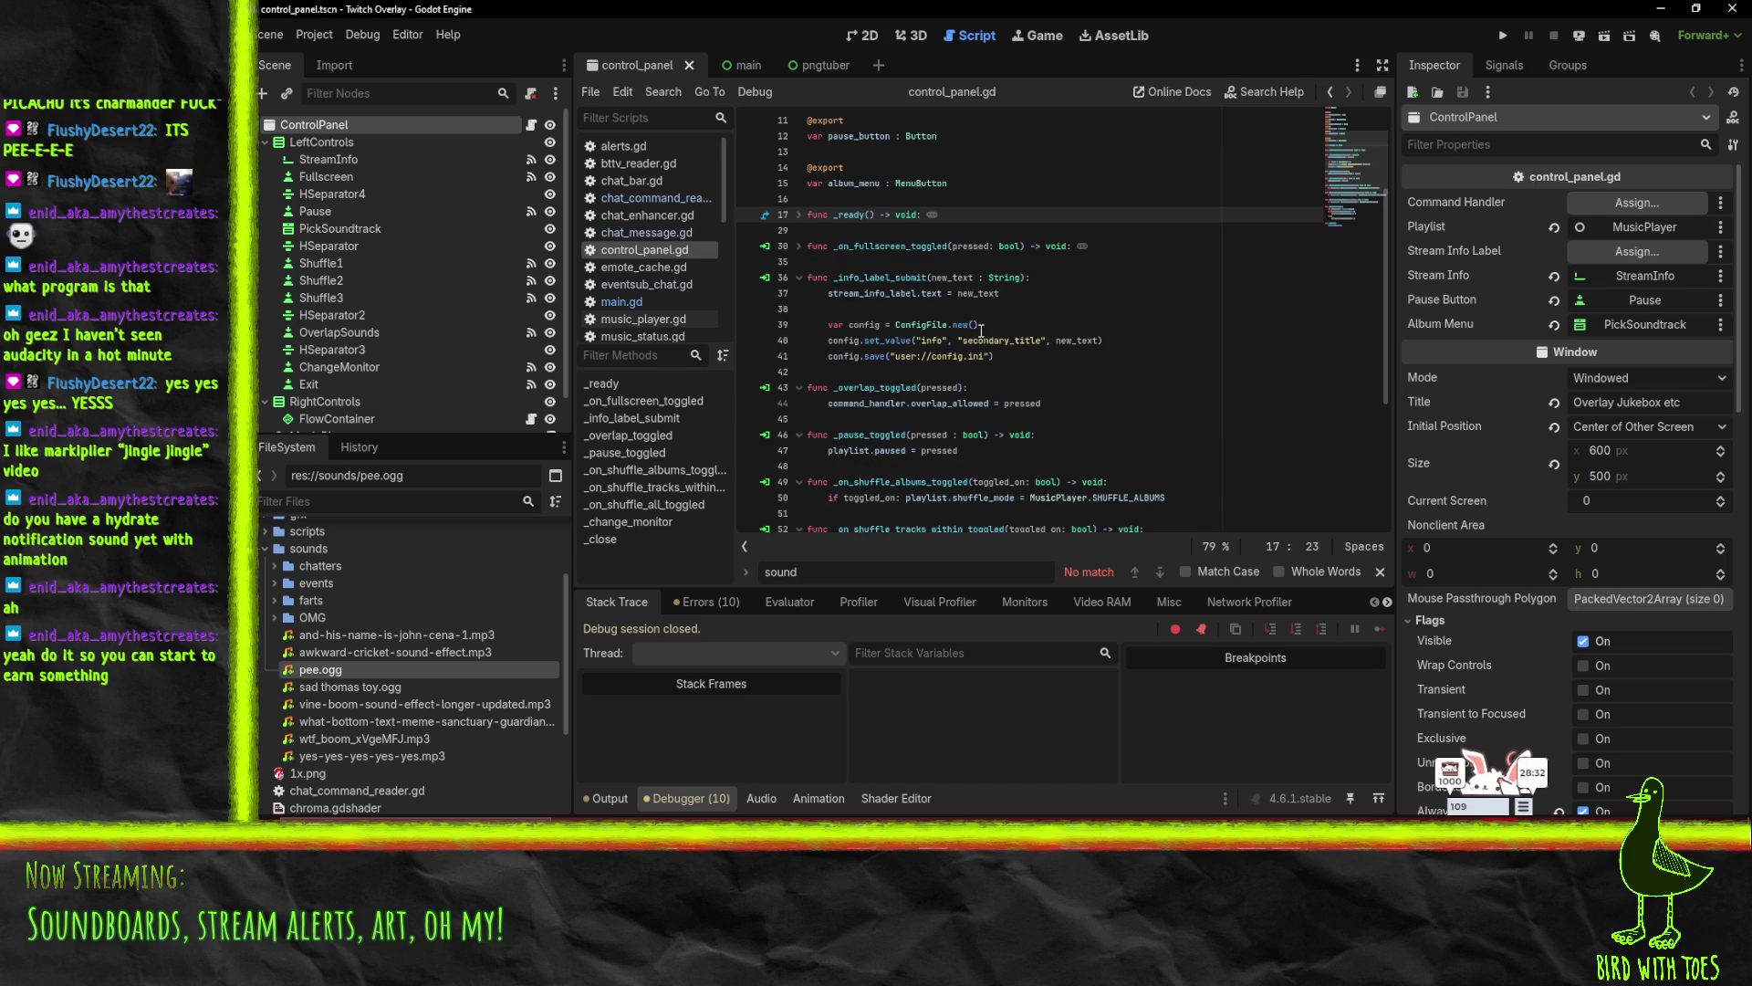
click(798, 278)
click(798, 309)
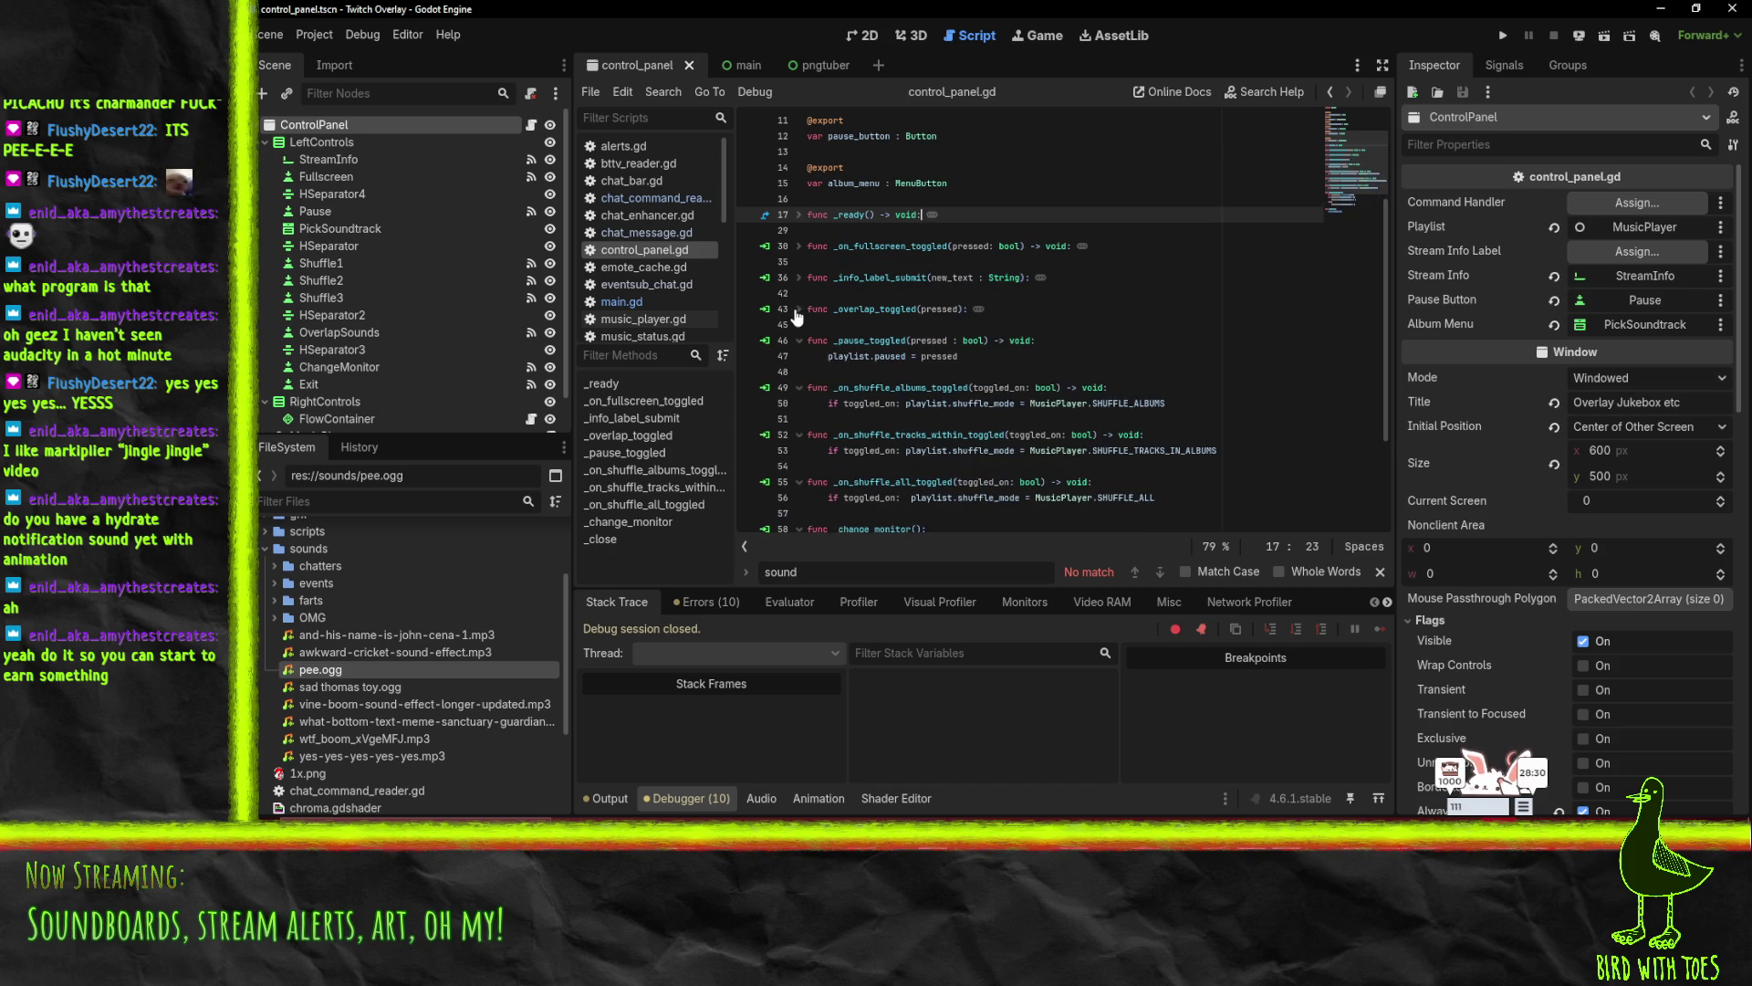
click(798, 340)
click(798, 371)
click(798, 402)
- Re-expand _ready to review its config and album menu lines, then show the 2D layout
scroll(799, 347, up, 2)
click(799, 309)
click(1001, 372)
scroll(818, 381, down, 2)
click(1032, 370)
scroll(1049, 347, down, 1)
scroll(1064, 324, up, 5)
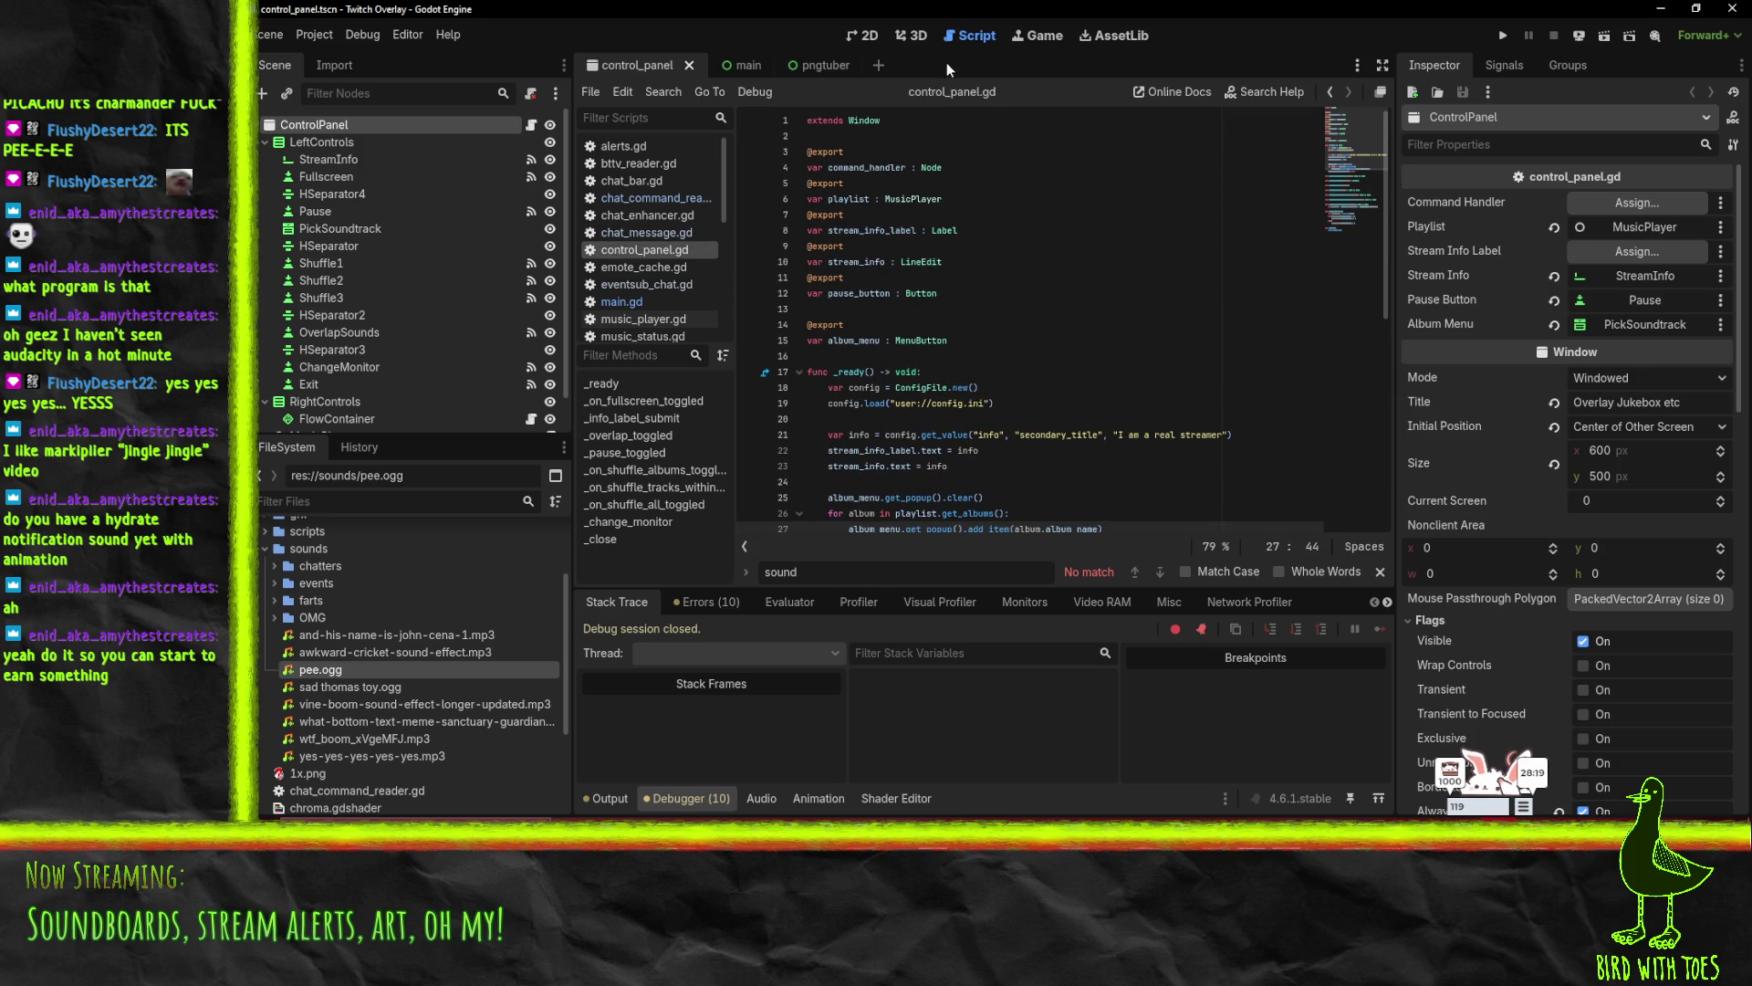
click(863, 36)
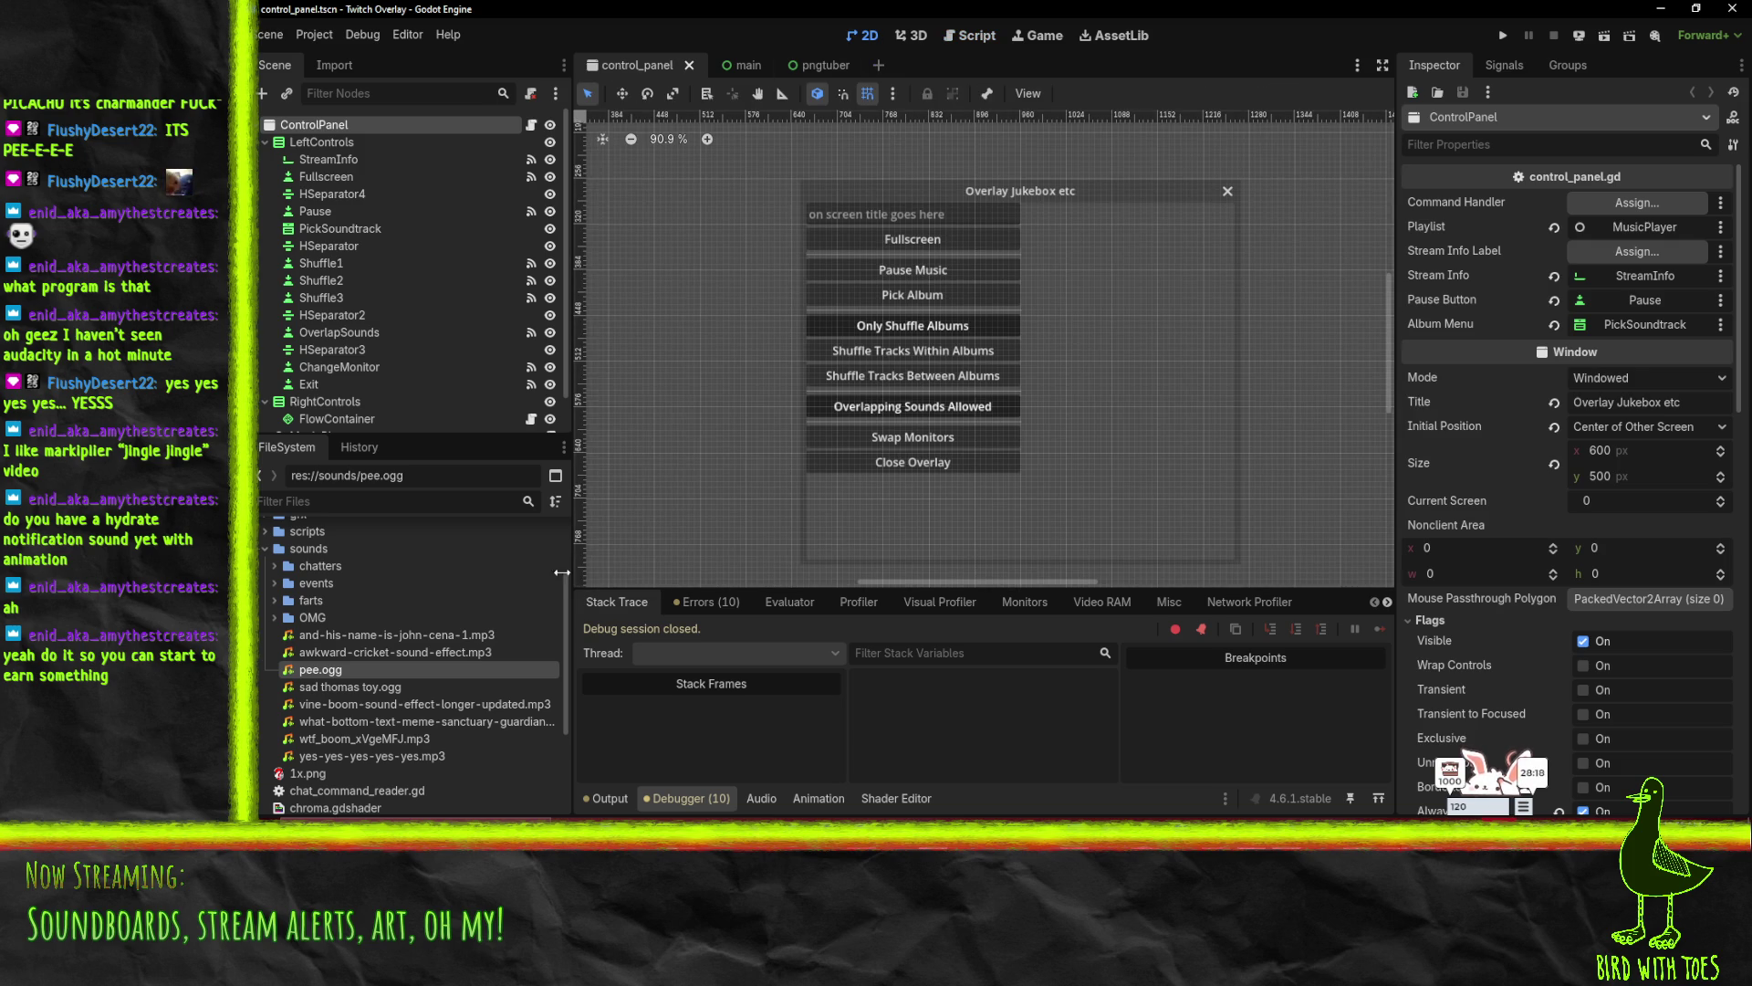
- Inspect RightControls and the ControlPanel node's Playlist, Pause Button and Album Menu links, then return to control_panel.gd
click(1061, 260)
scroll(401, 339, down, 1)
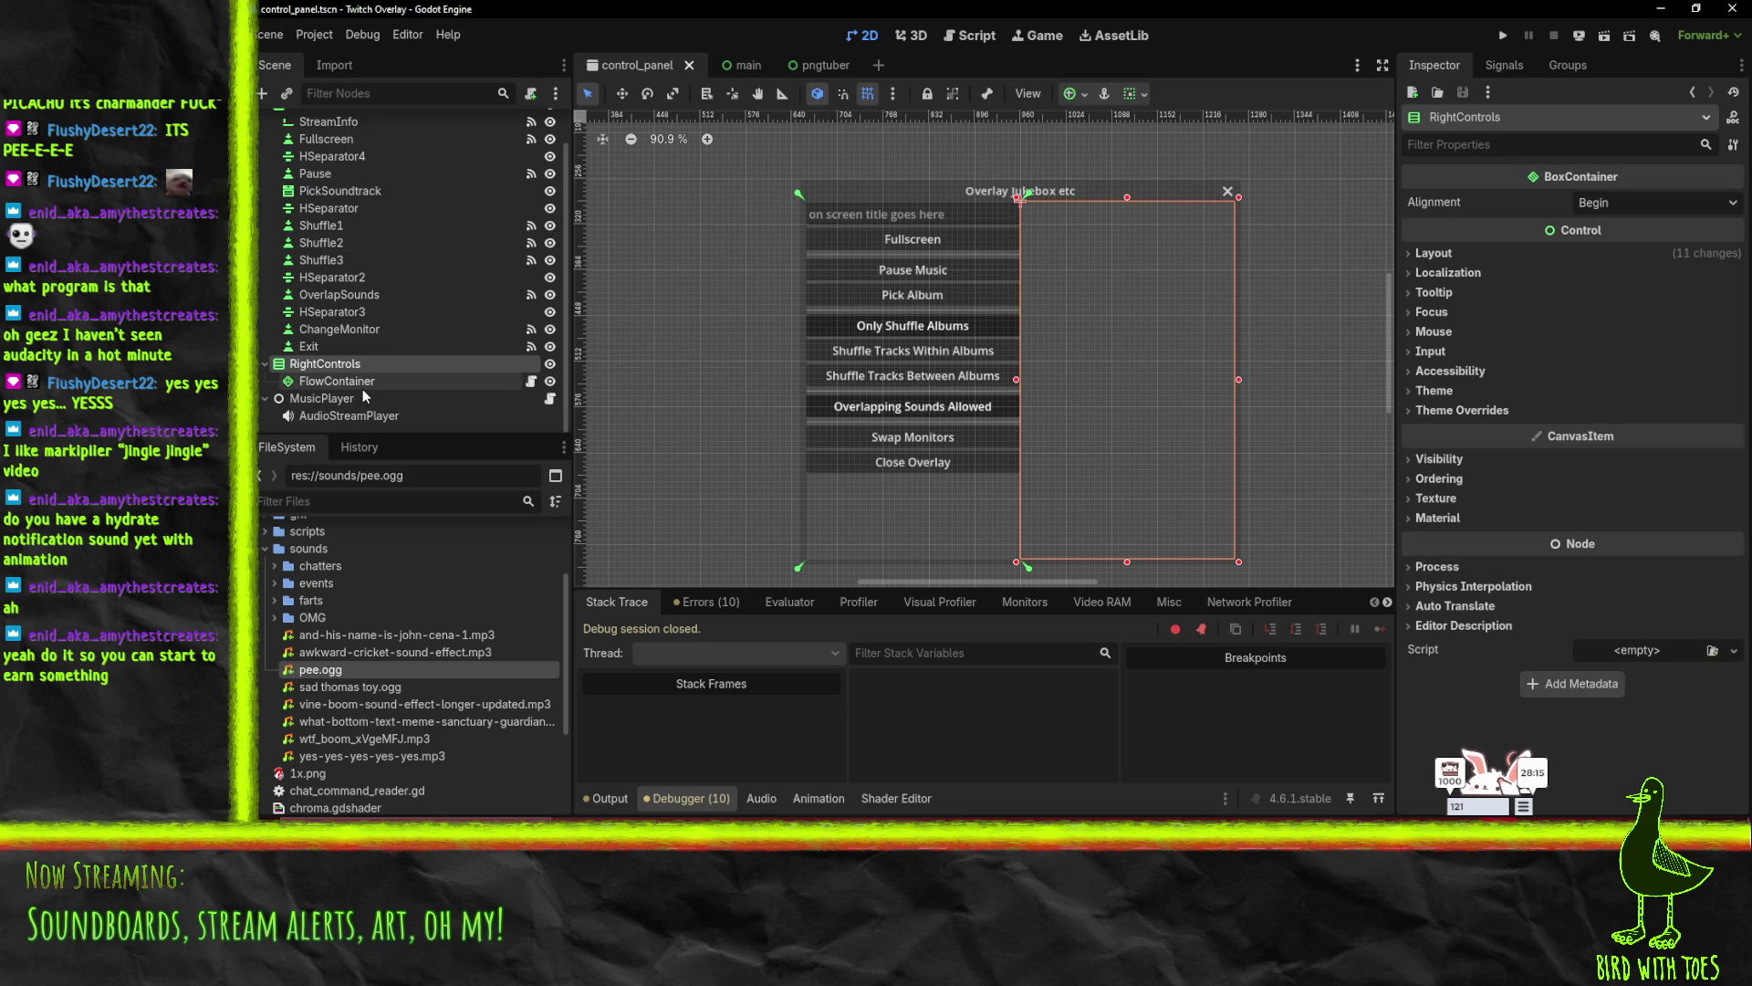
scroll(375, 381, up, 1)
click(325, 121)
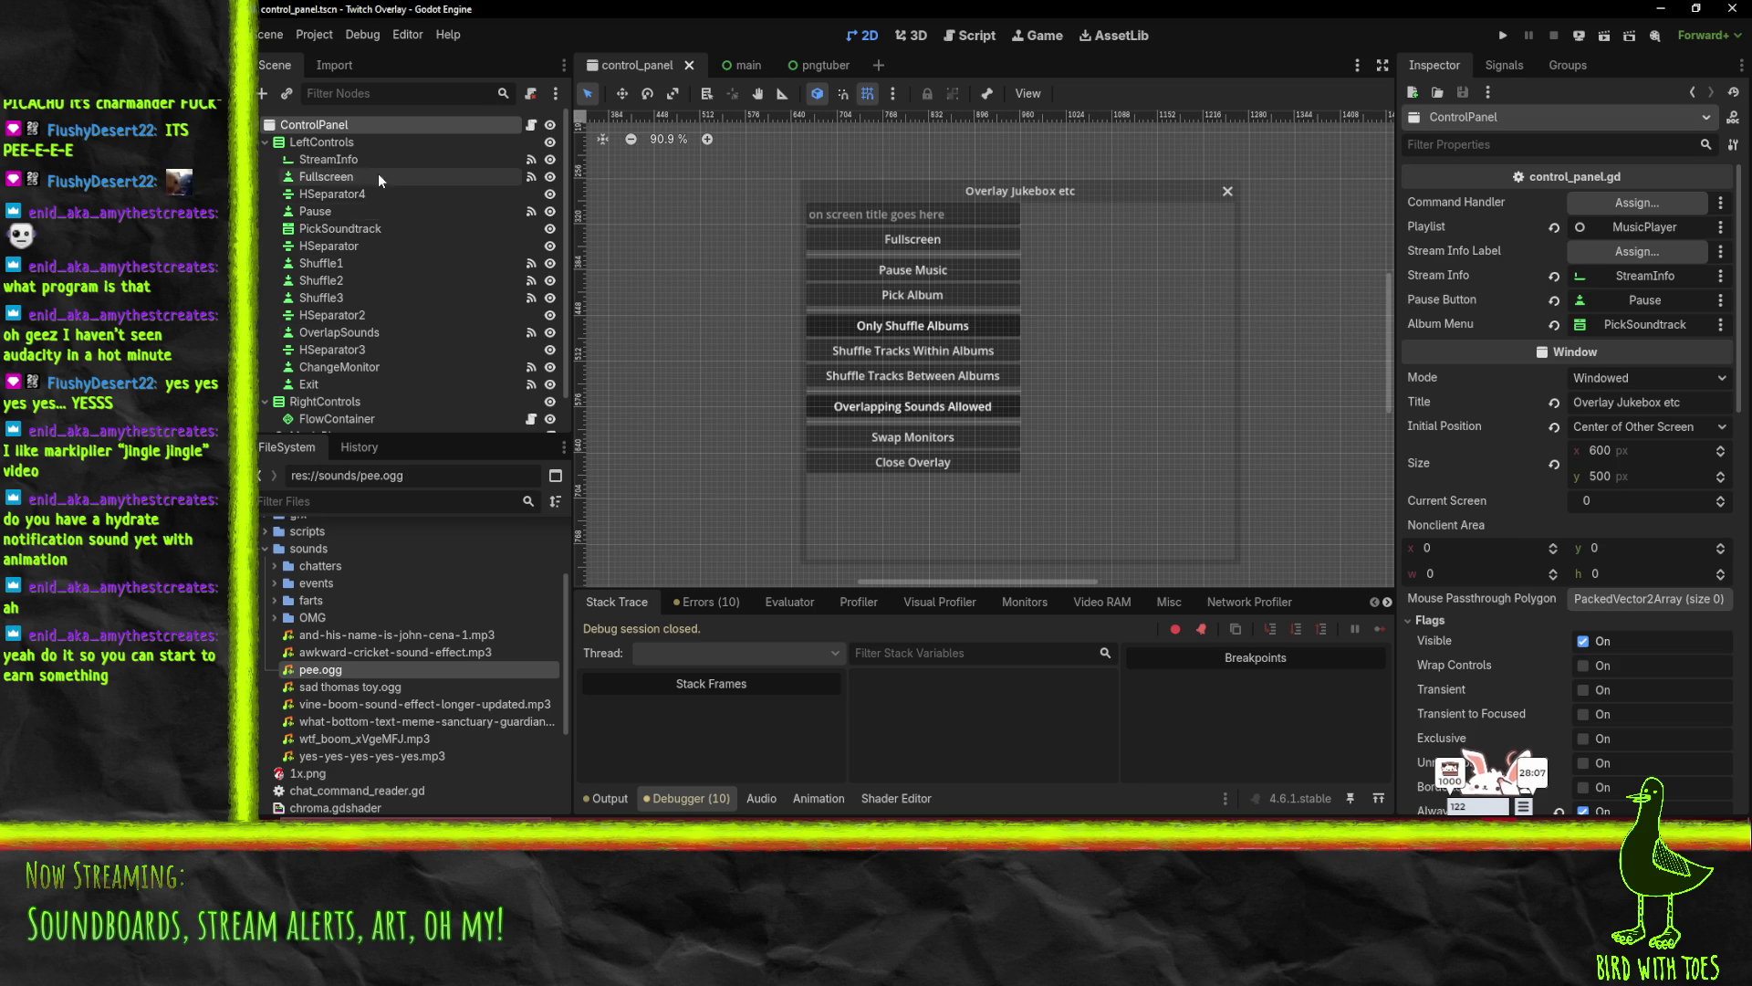
scroll(377, 173, down, 2)
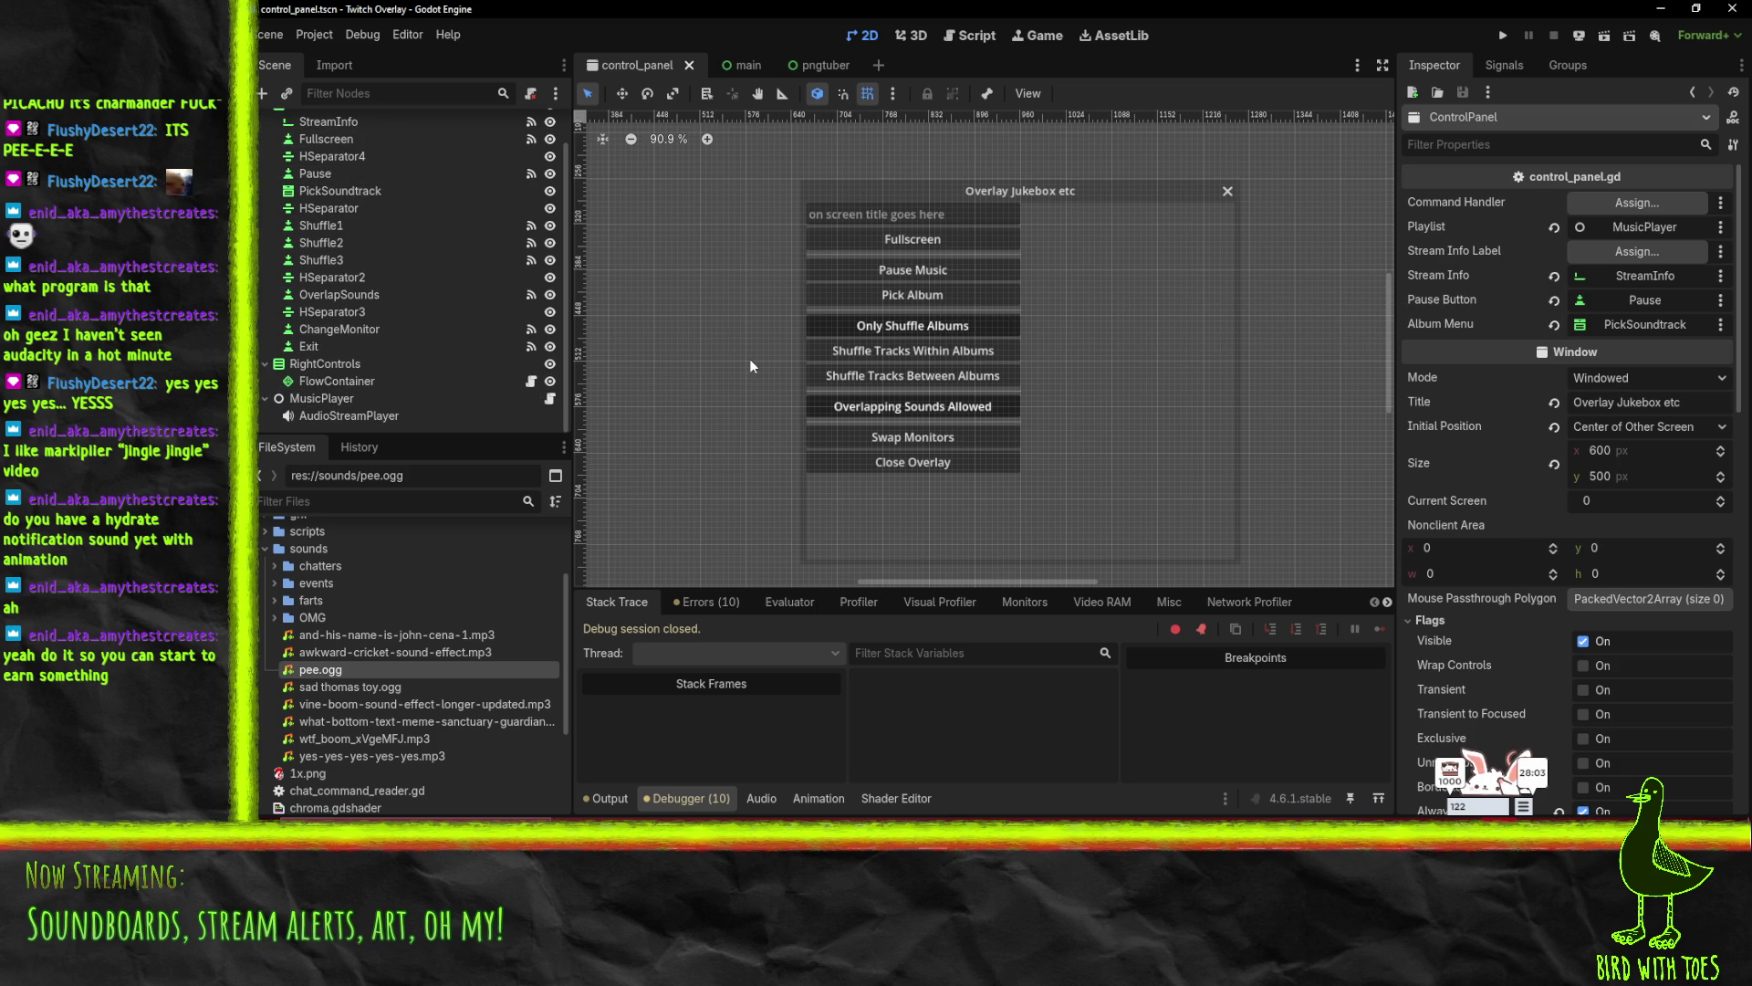
click(982, 36)
- Search the control_panel script for 'Button.new'
click(1105, 202)
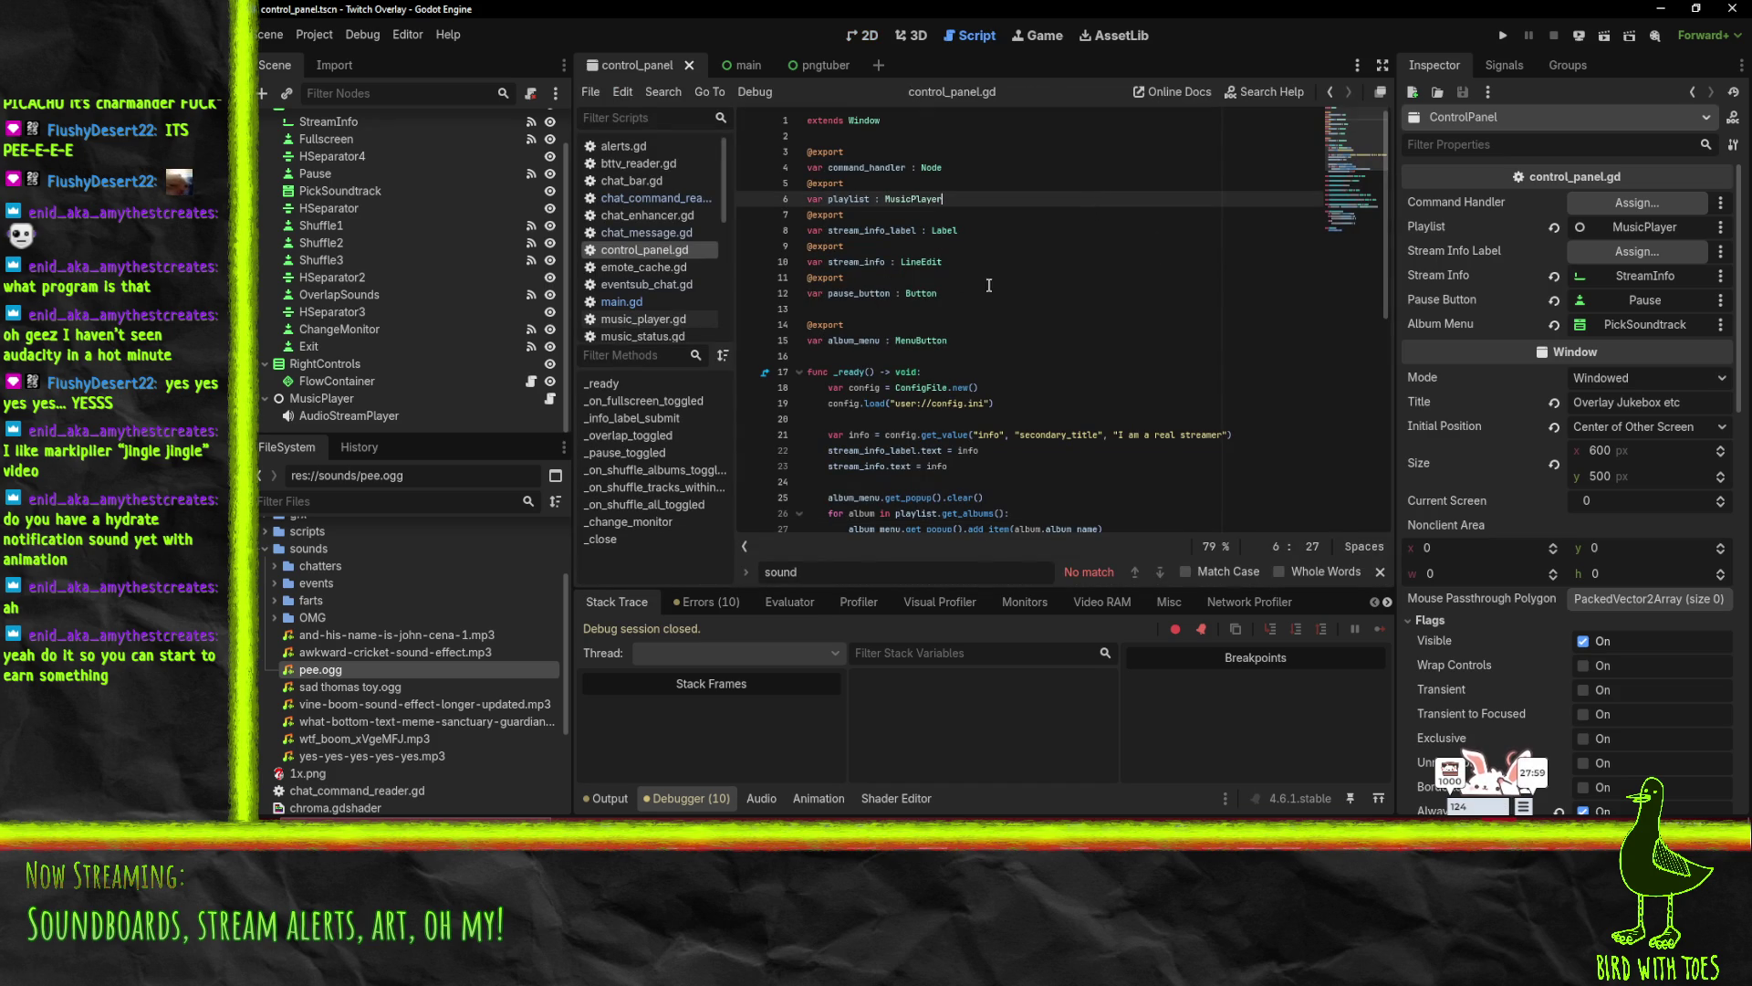
key(ctrl+f)
text(new But)
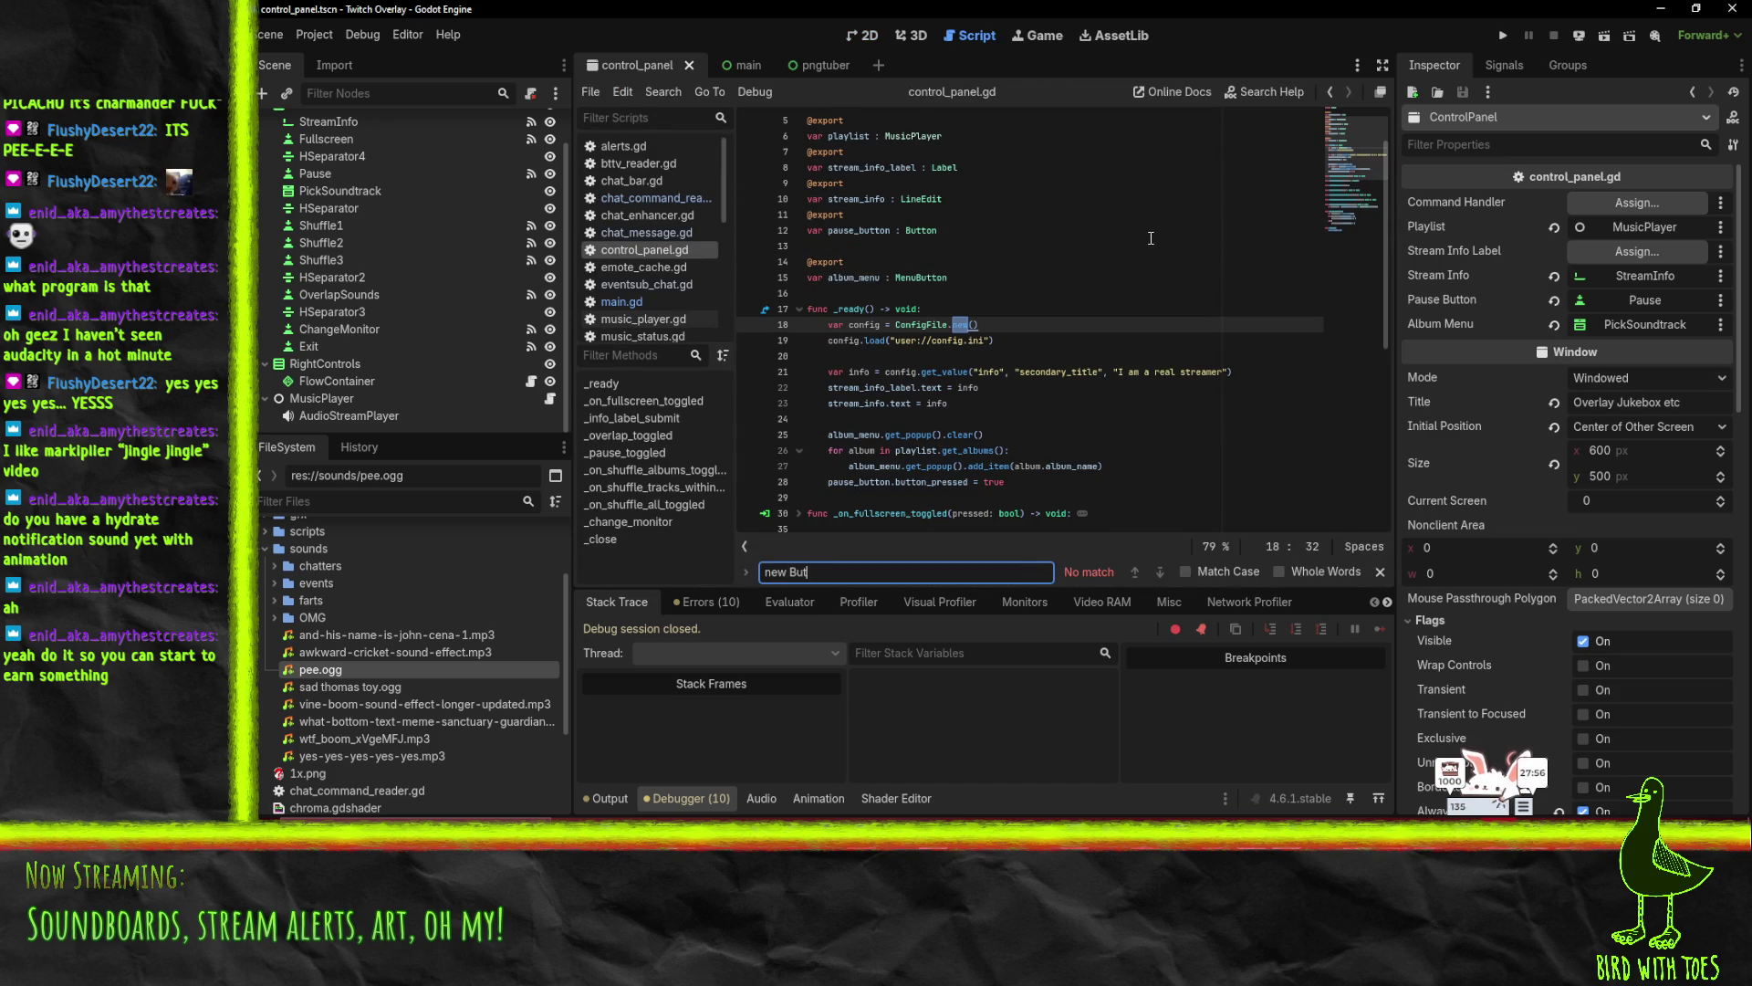
key(ctrl+a)
text(Button)
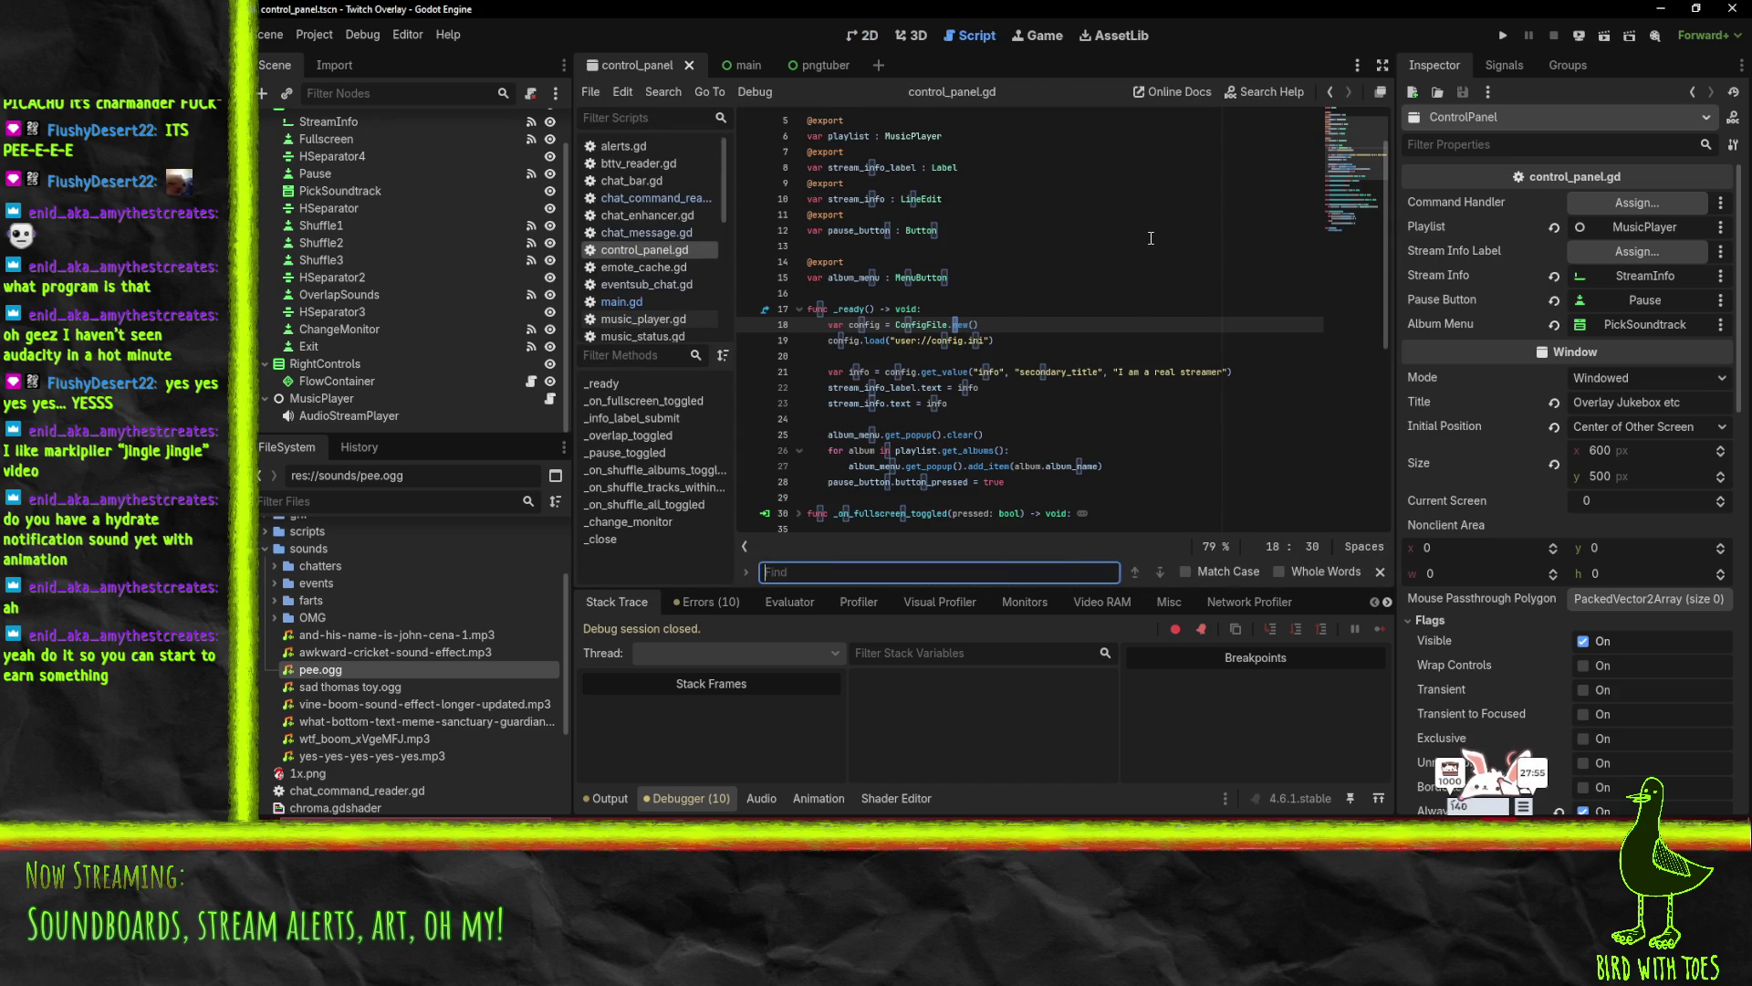
text(.new)
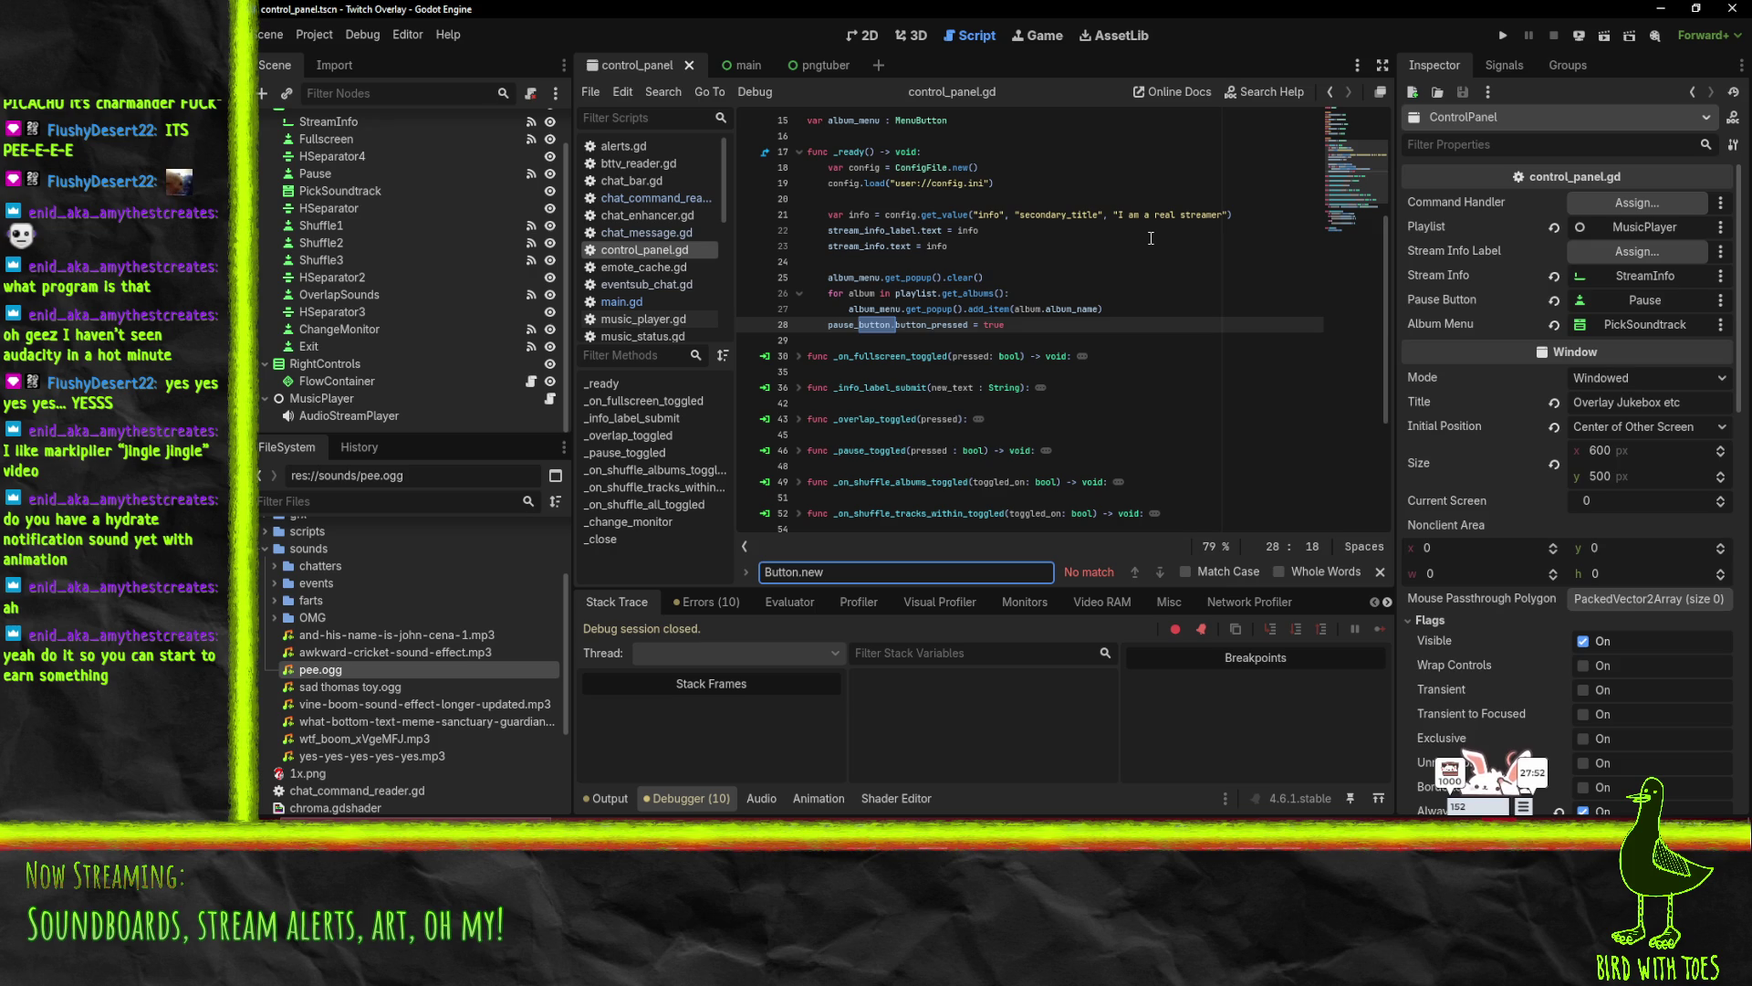
- Search all project files for Button.new and open the sound_buttons.gd match
key(ctrl+shift+f)
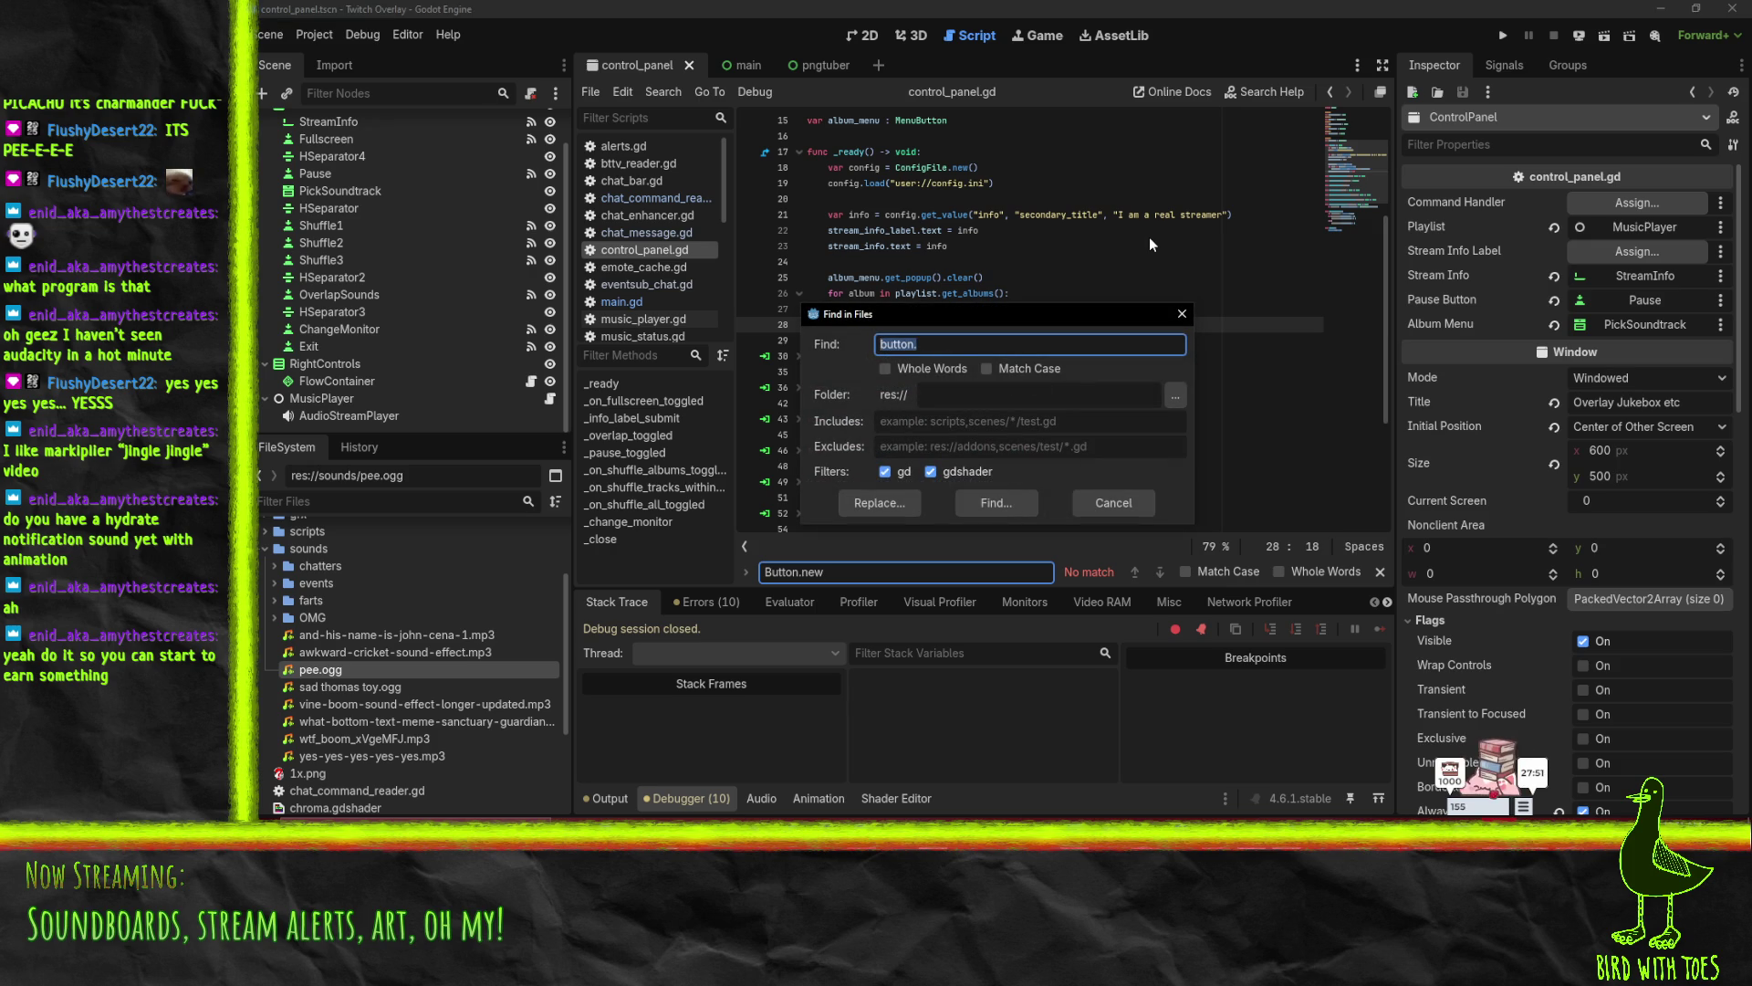
text(Butt)
key(BackSpace)
key(BackSpace)
key(BackSpace)
text(utton.new)
key(Return)
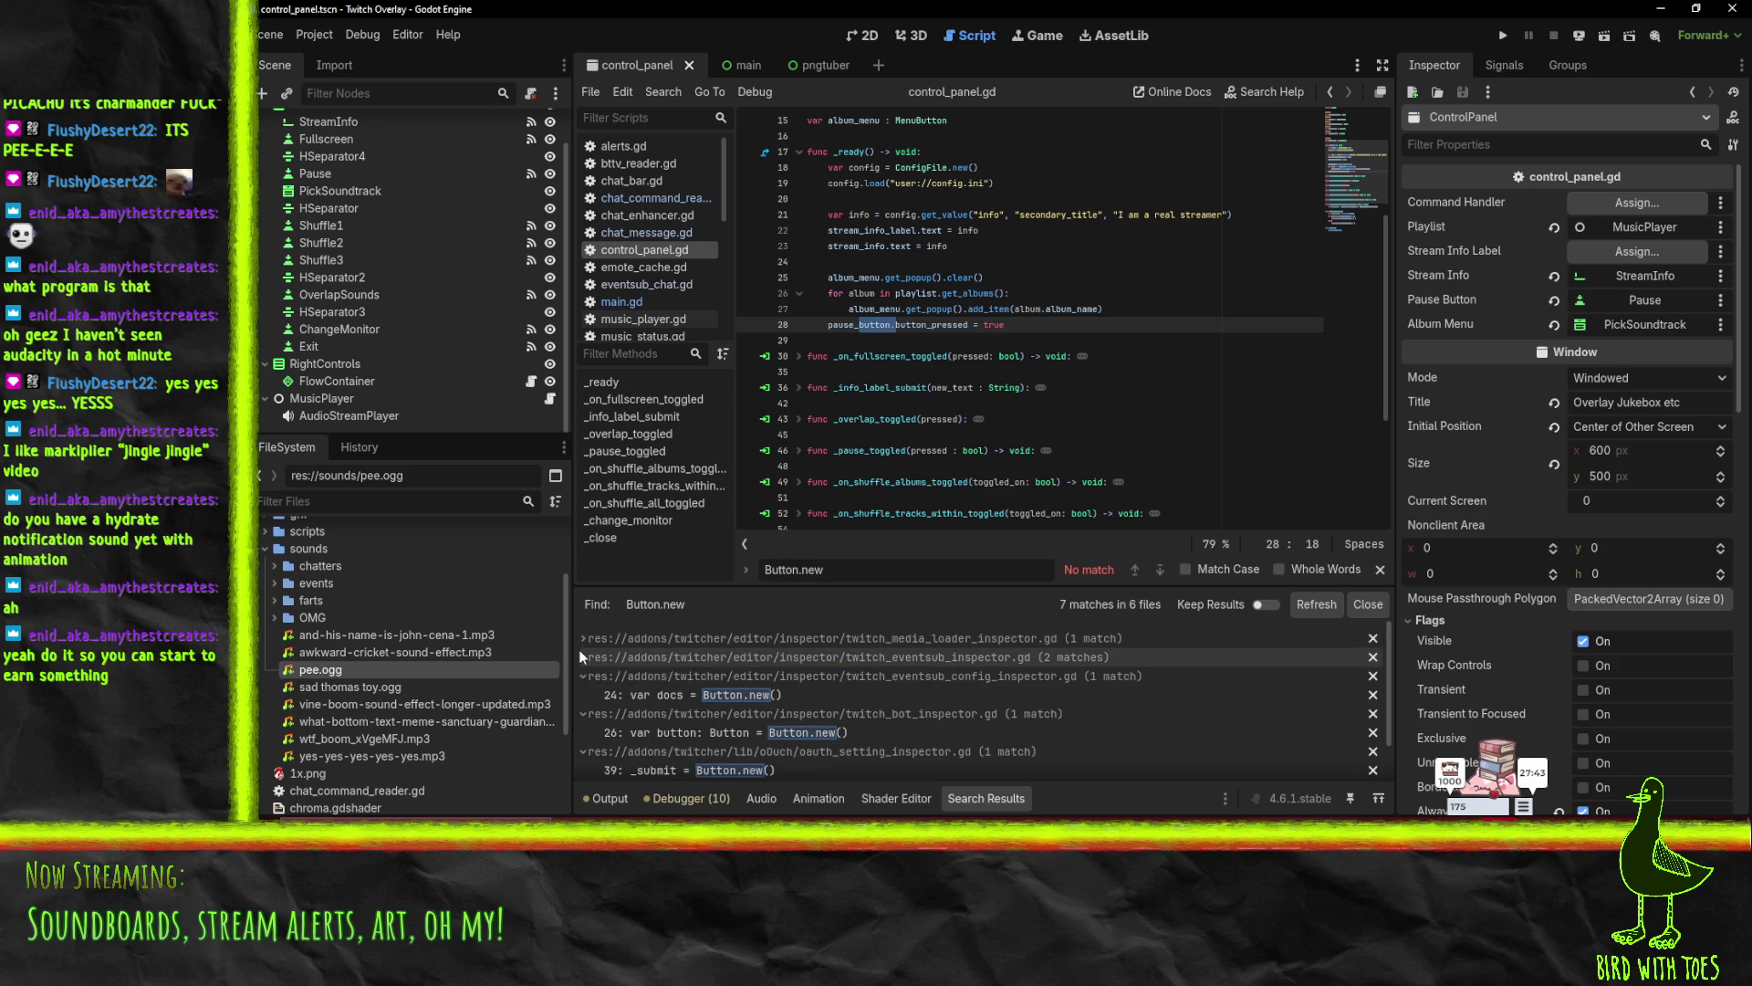
scroll(781, 694, down, 3)
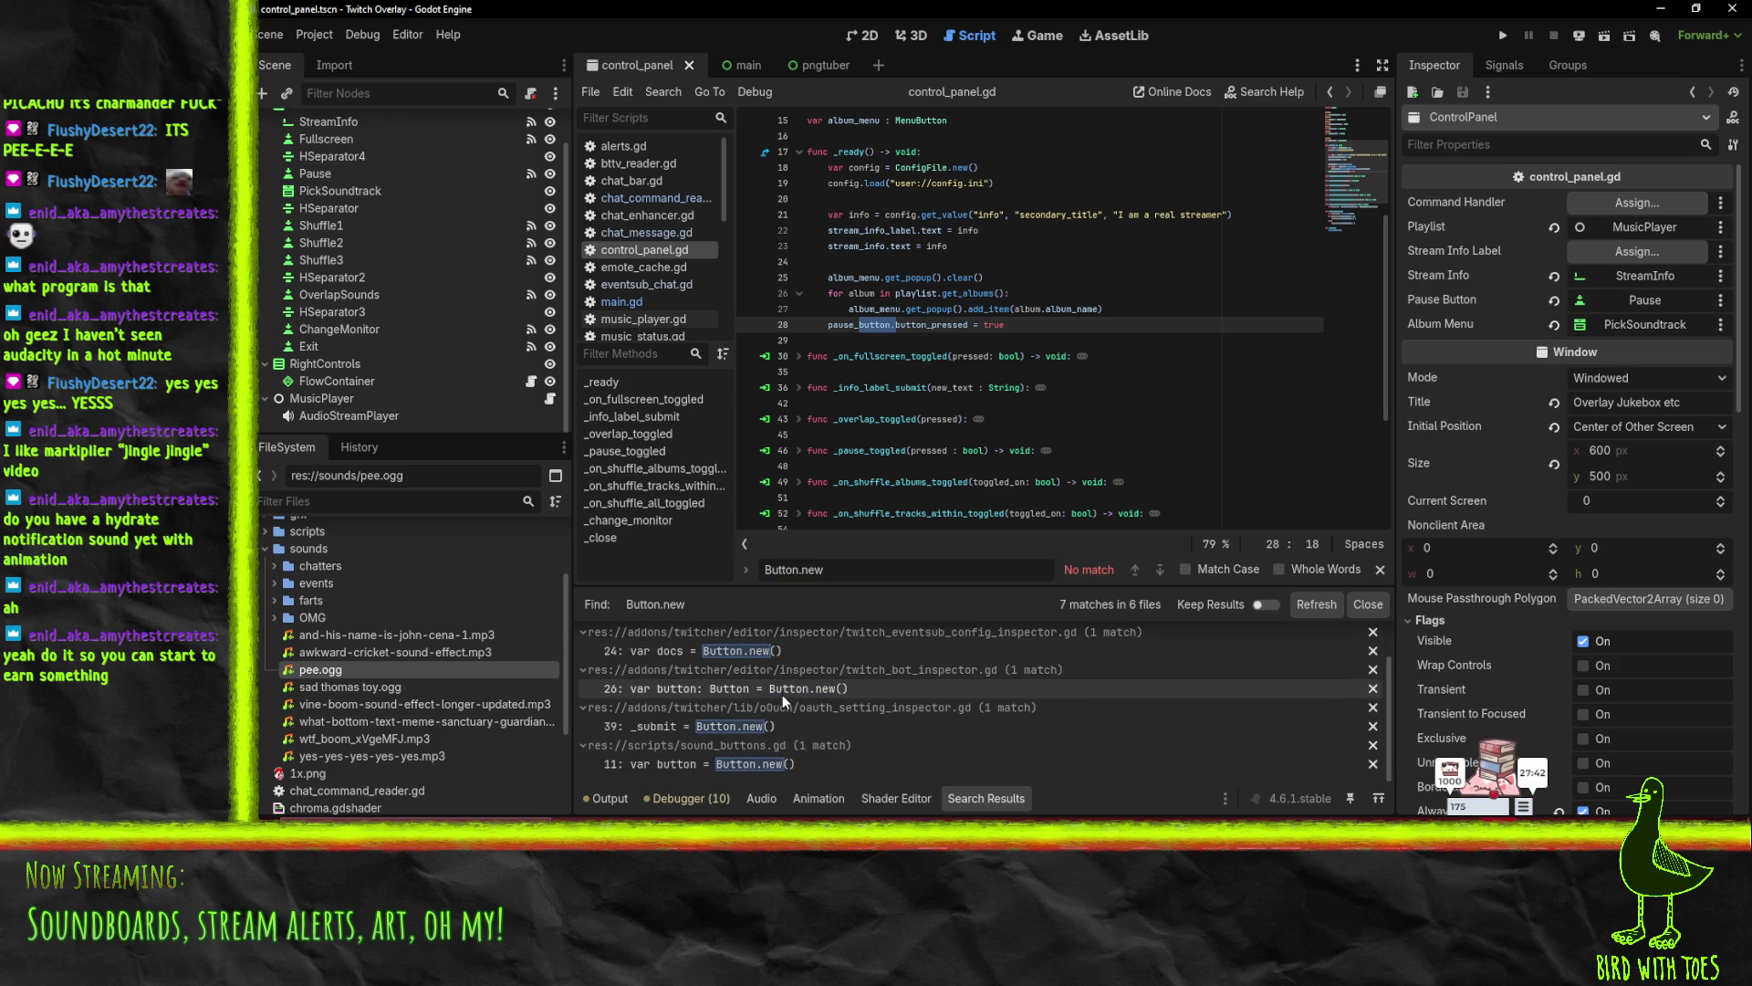
click(708, 763)
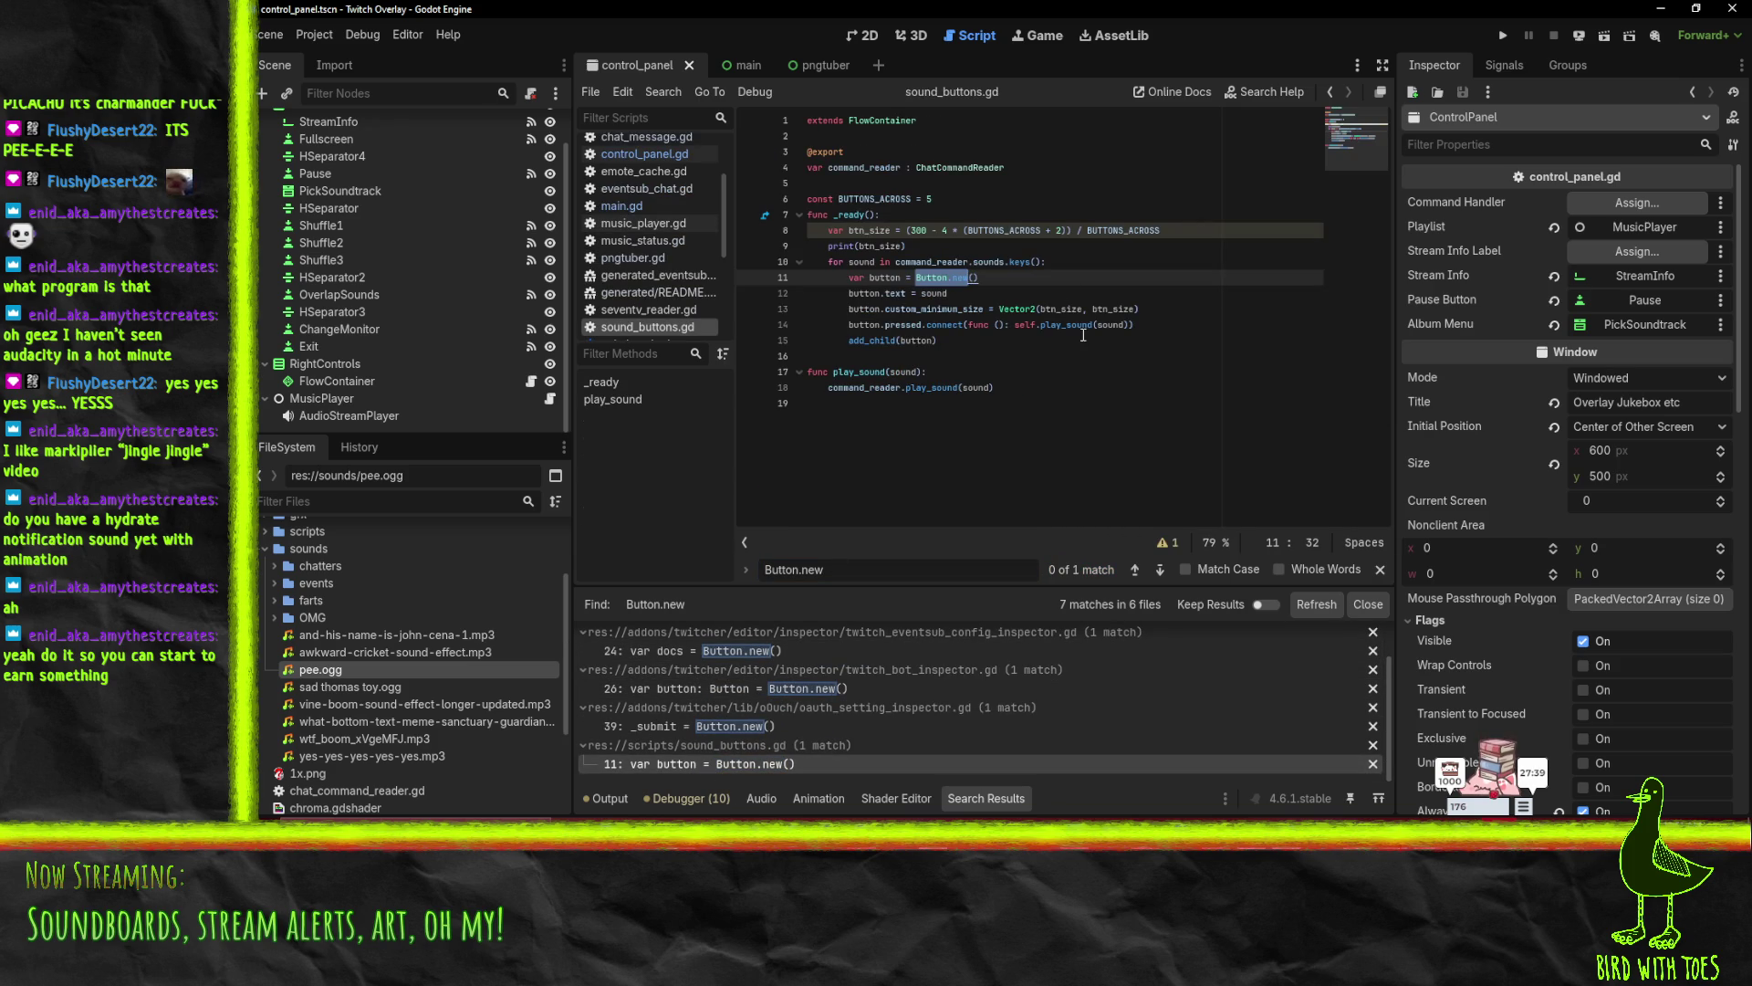
- Comment out print(btn_size) and review the sound loop and play_sound call
click(1136, 288)
click(826, 248)
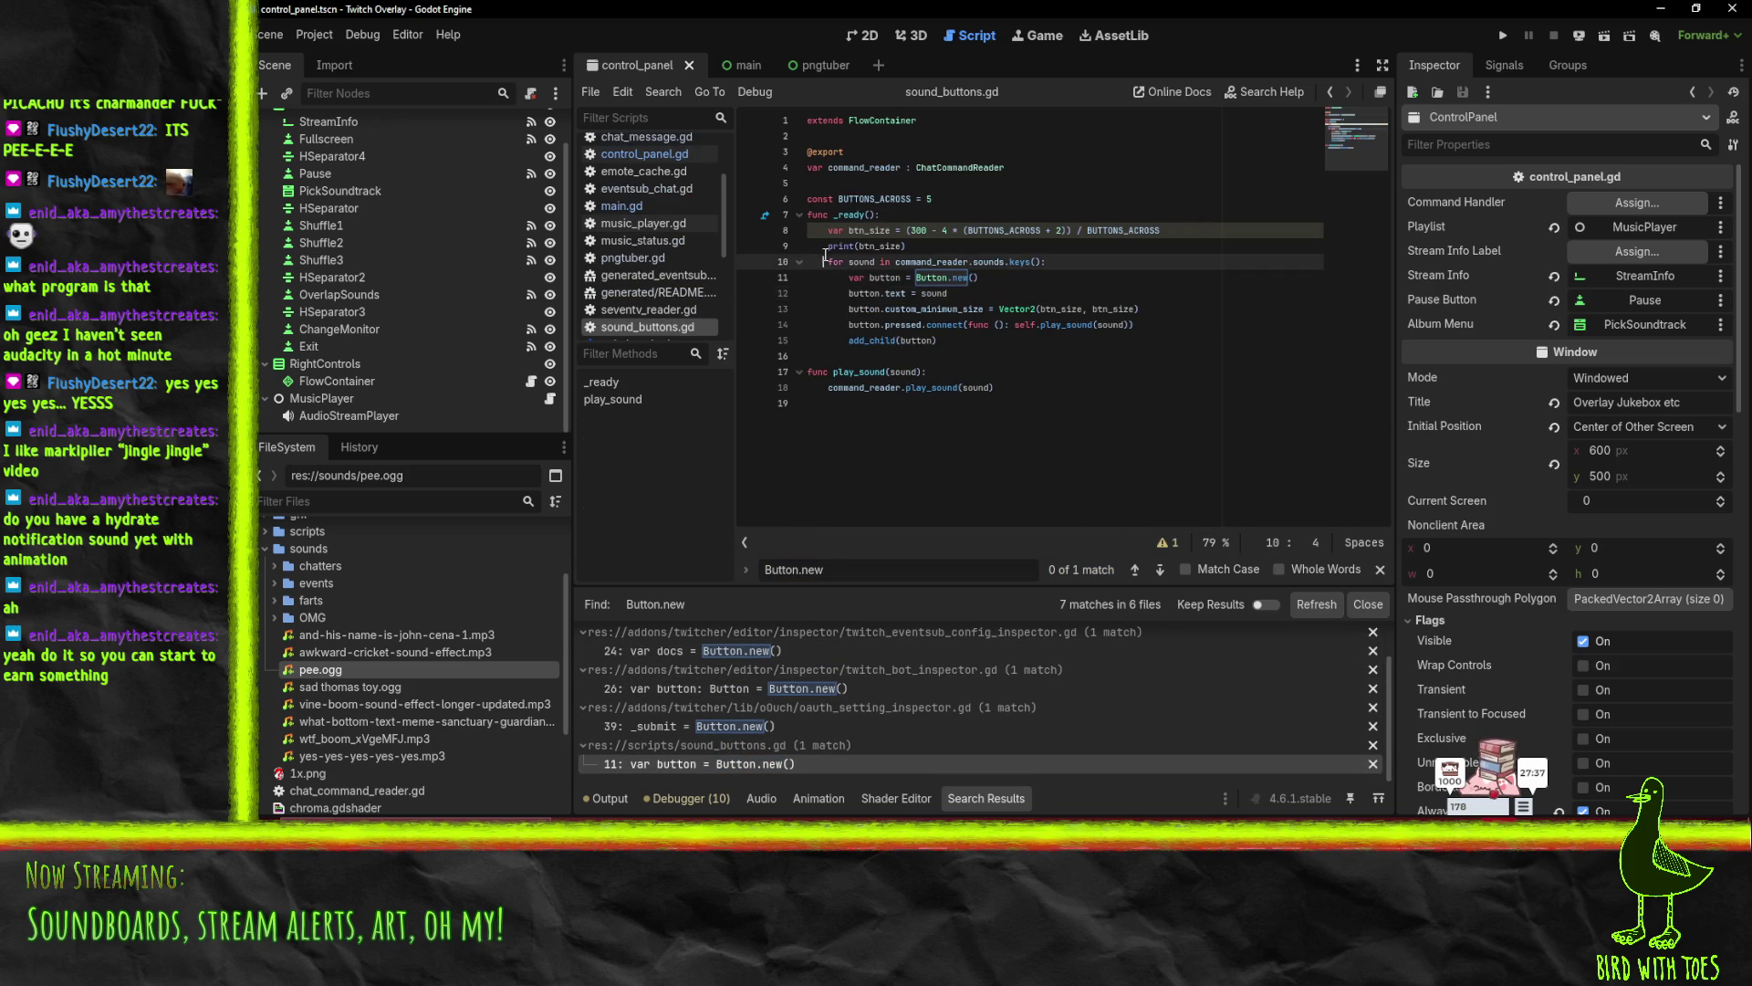
key(ctrl+k)
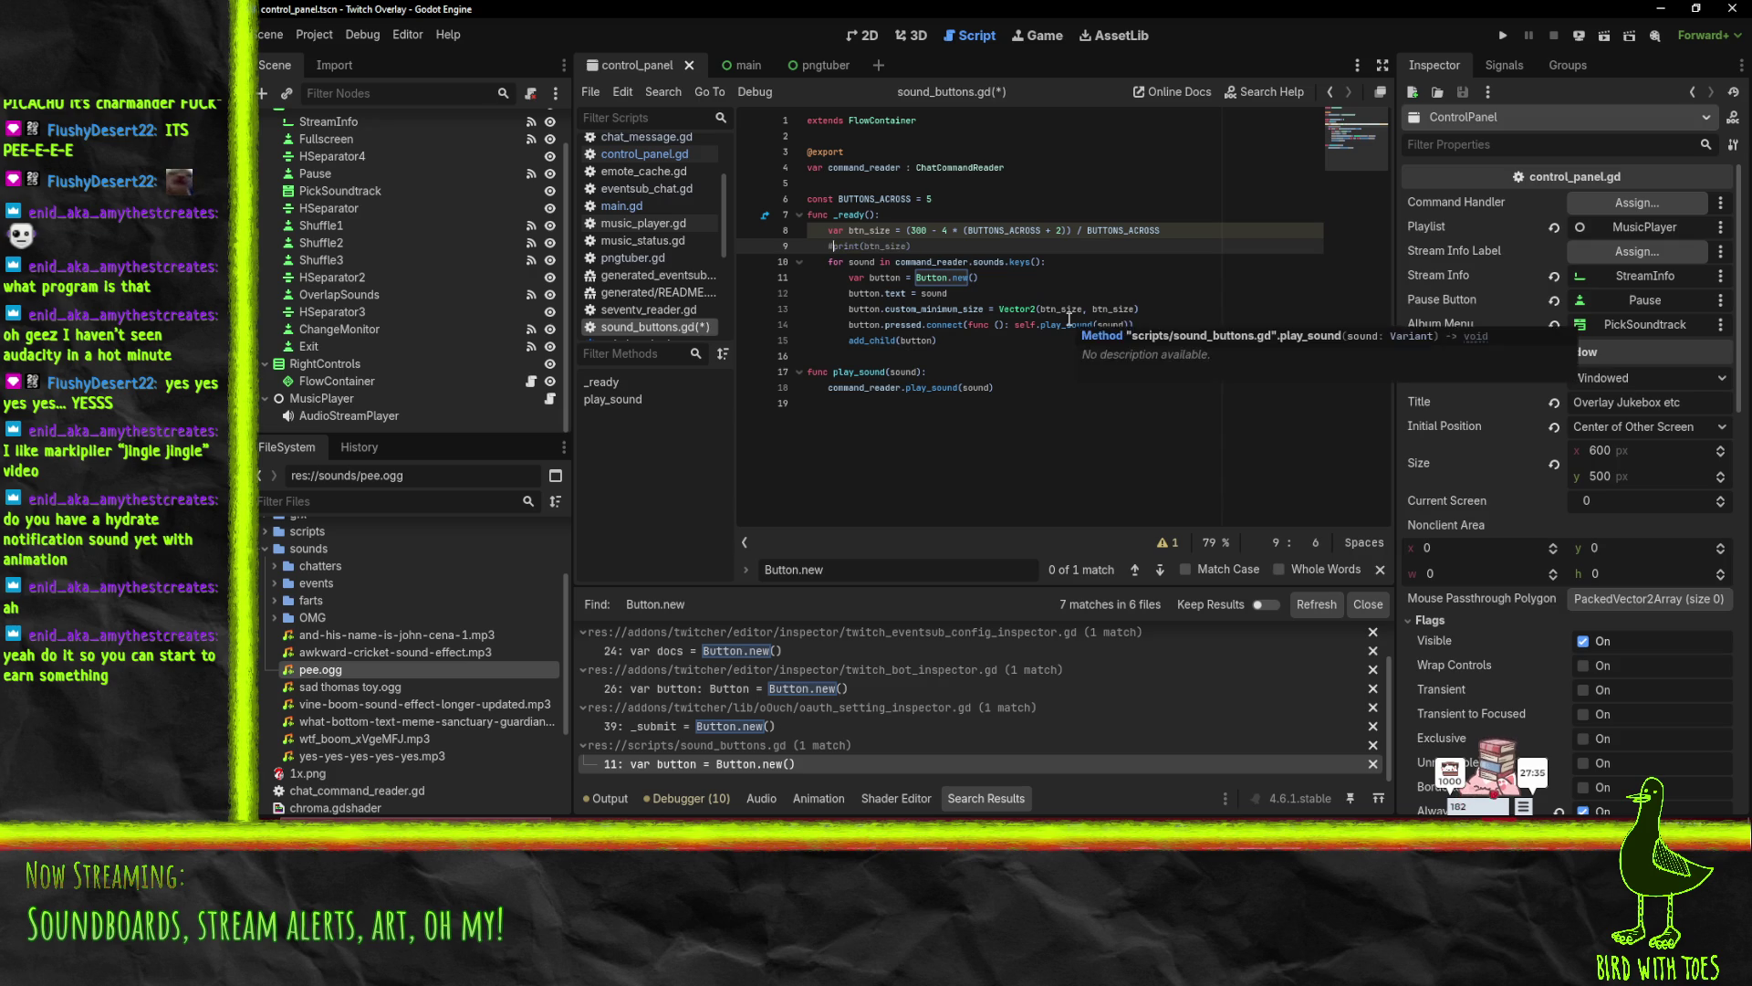
click(1115, 293)
click(1073, 340)
click(883, 389)
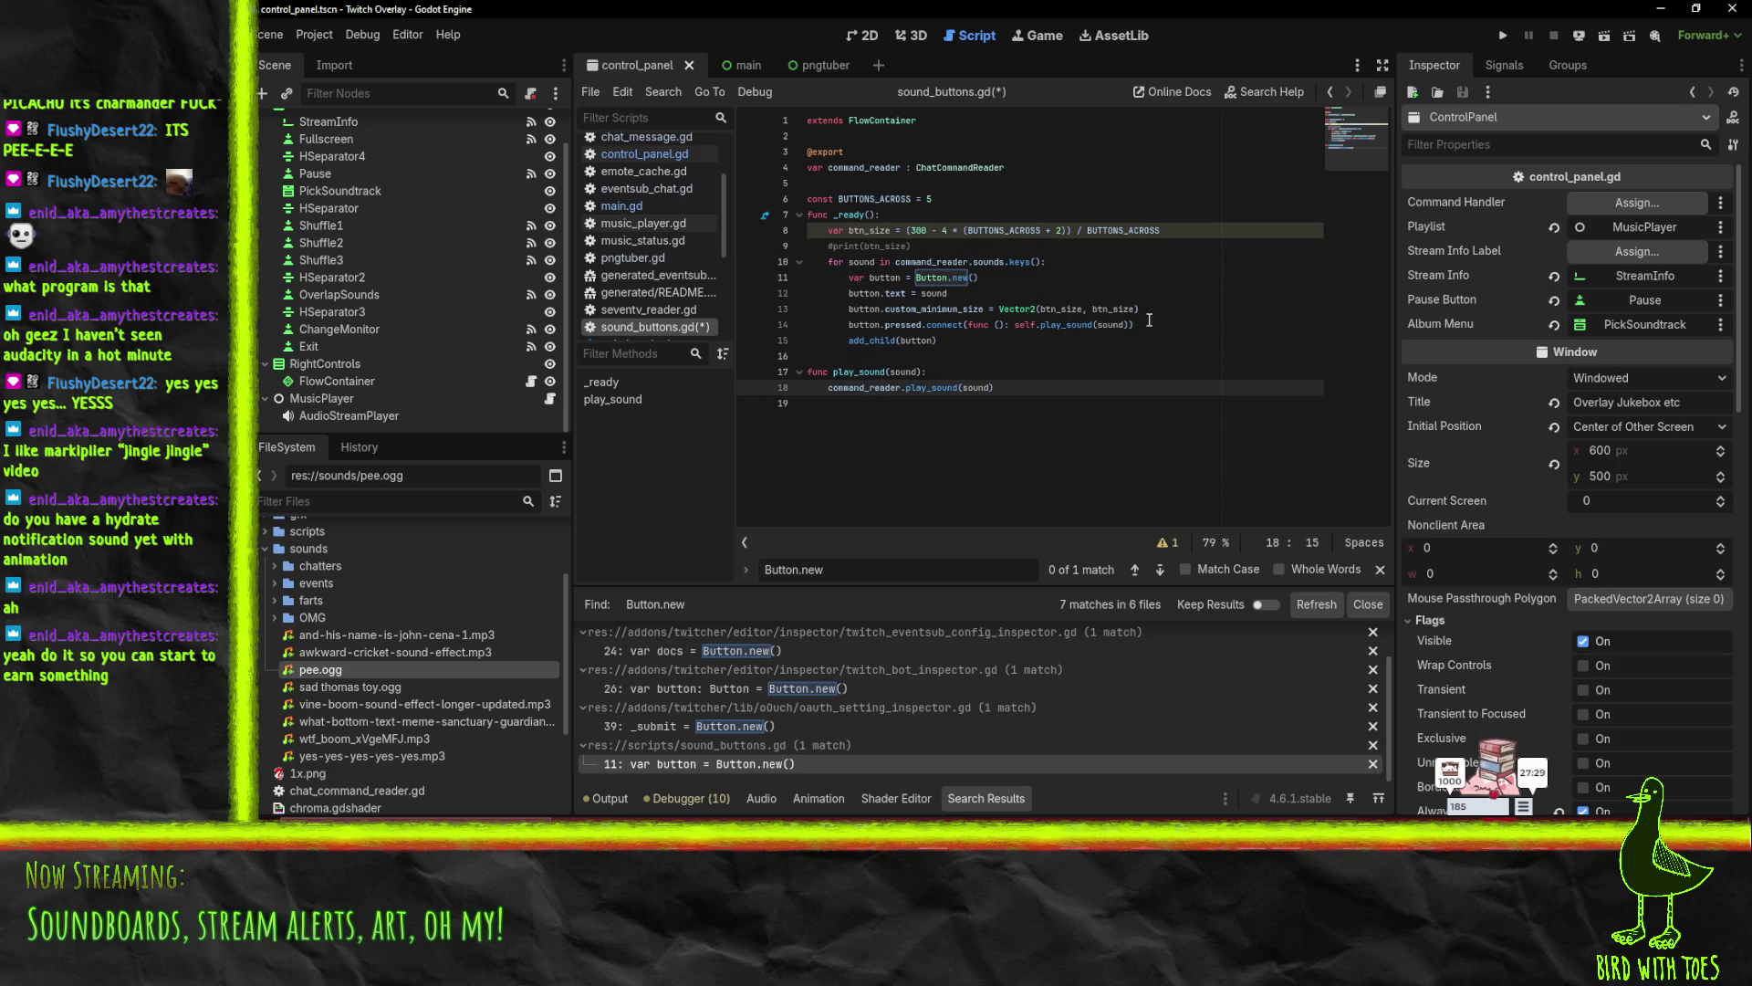
double_click(984, 387)
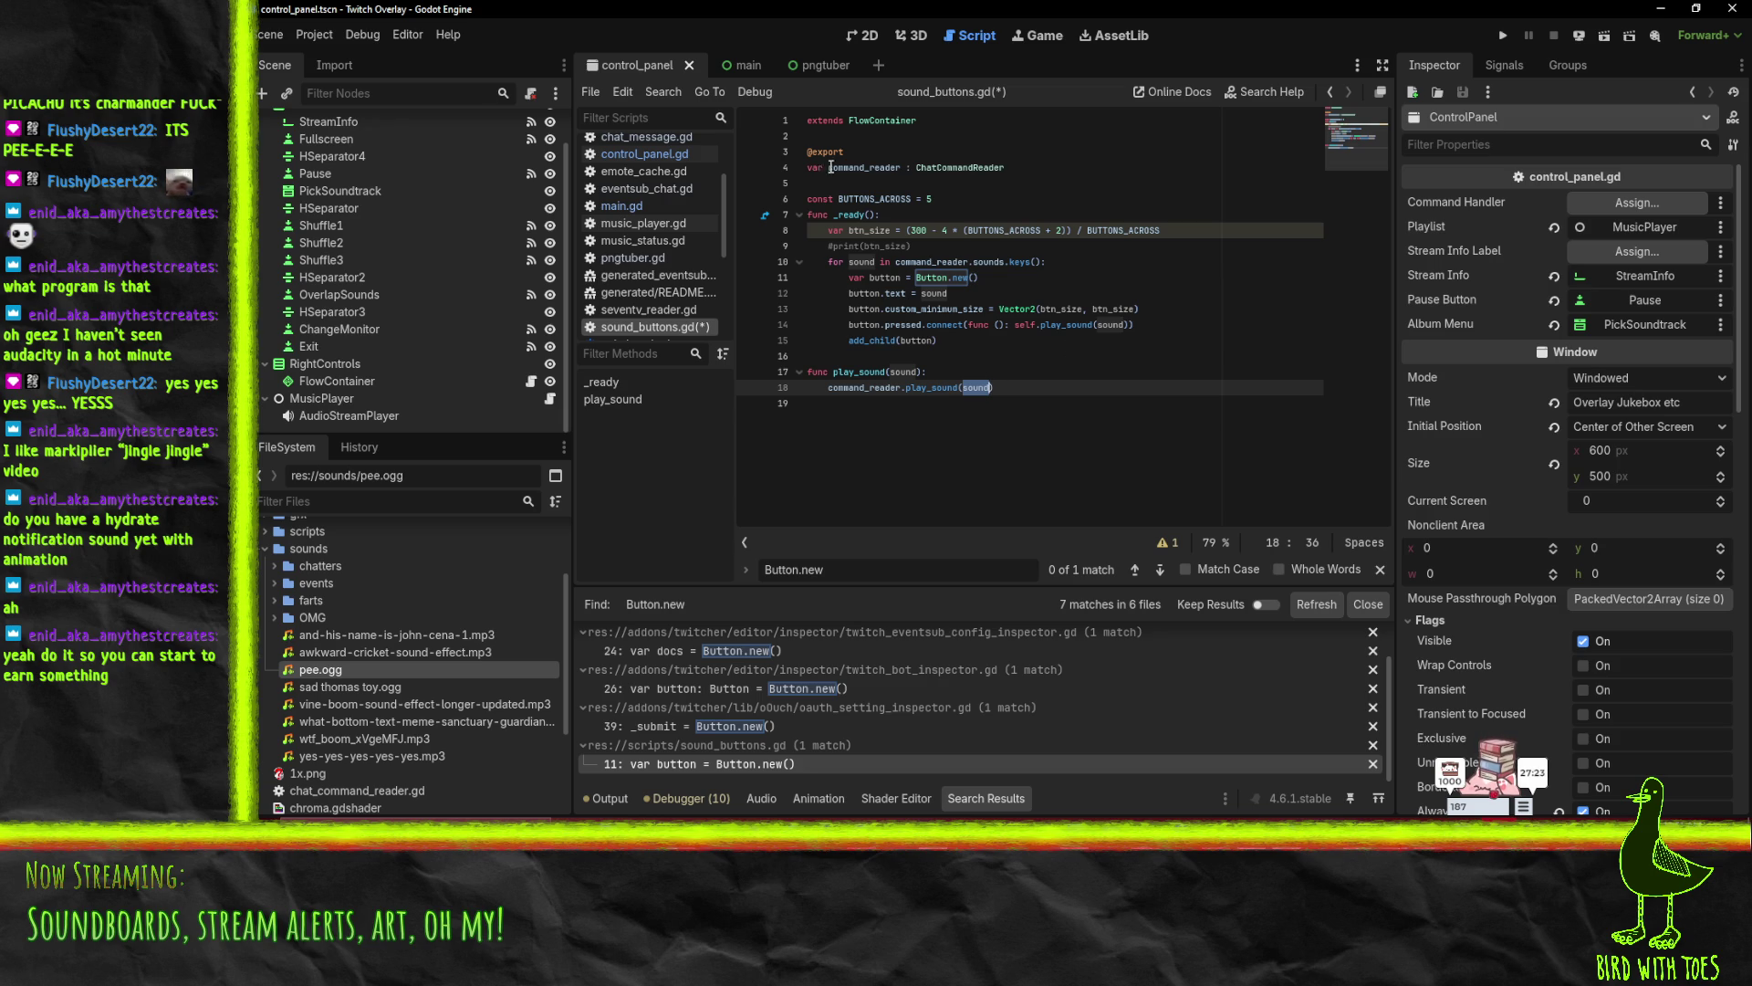
double_click(989, 262)
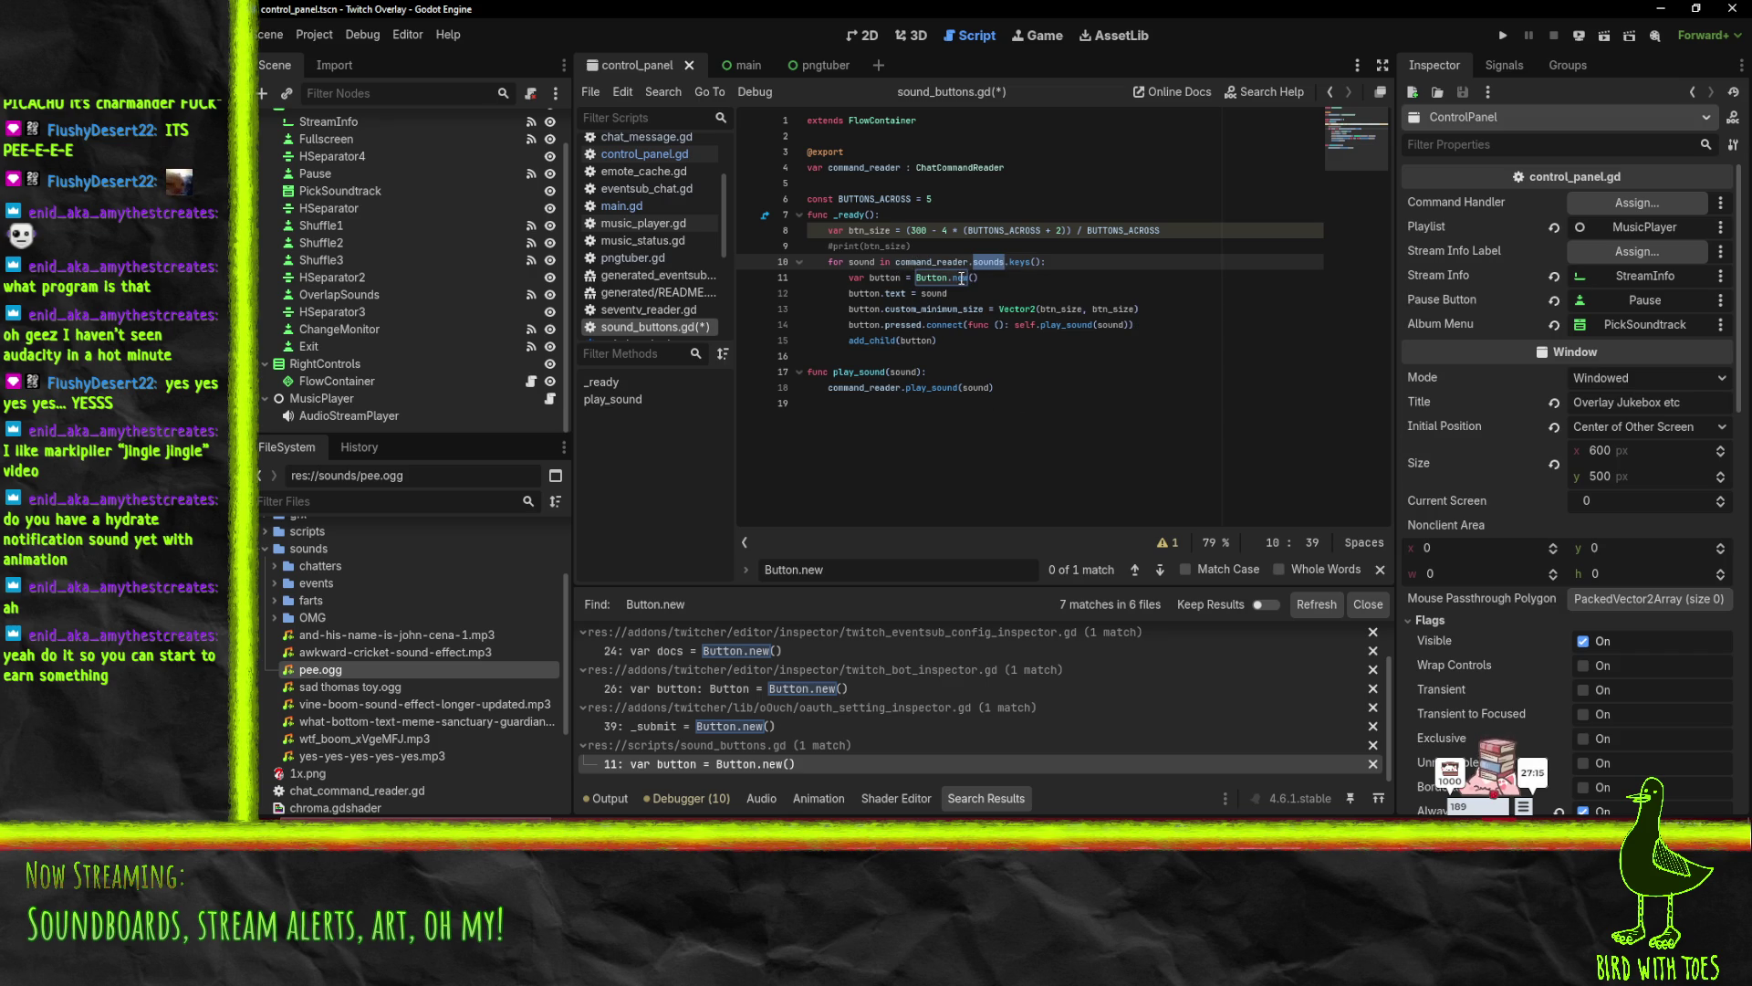
double_click(1106, 325)
- Change line 14 to play_sound(command_reader.sounds[sound]), save, and run the project
click(915, 269)
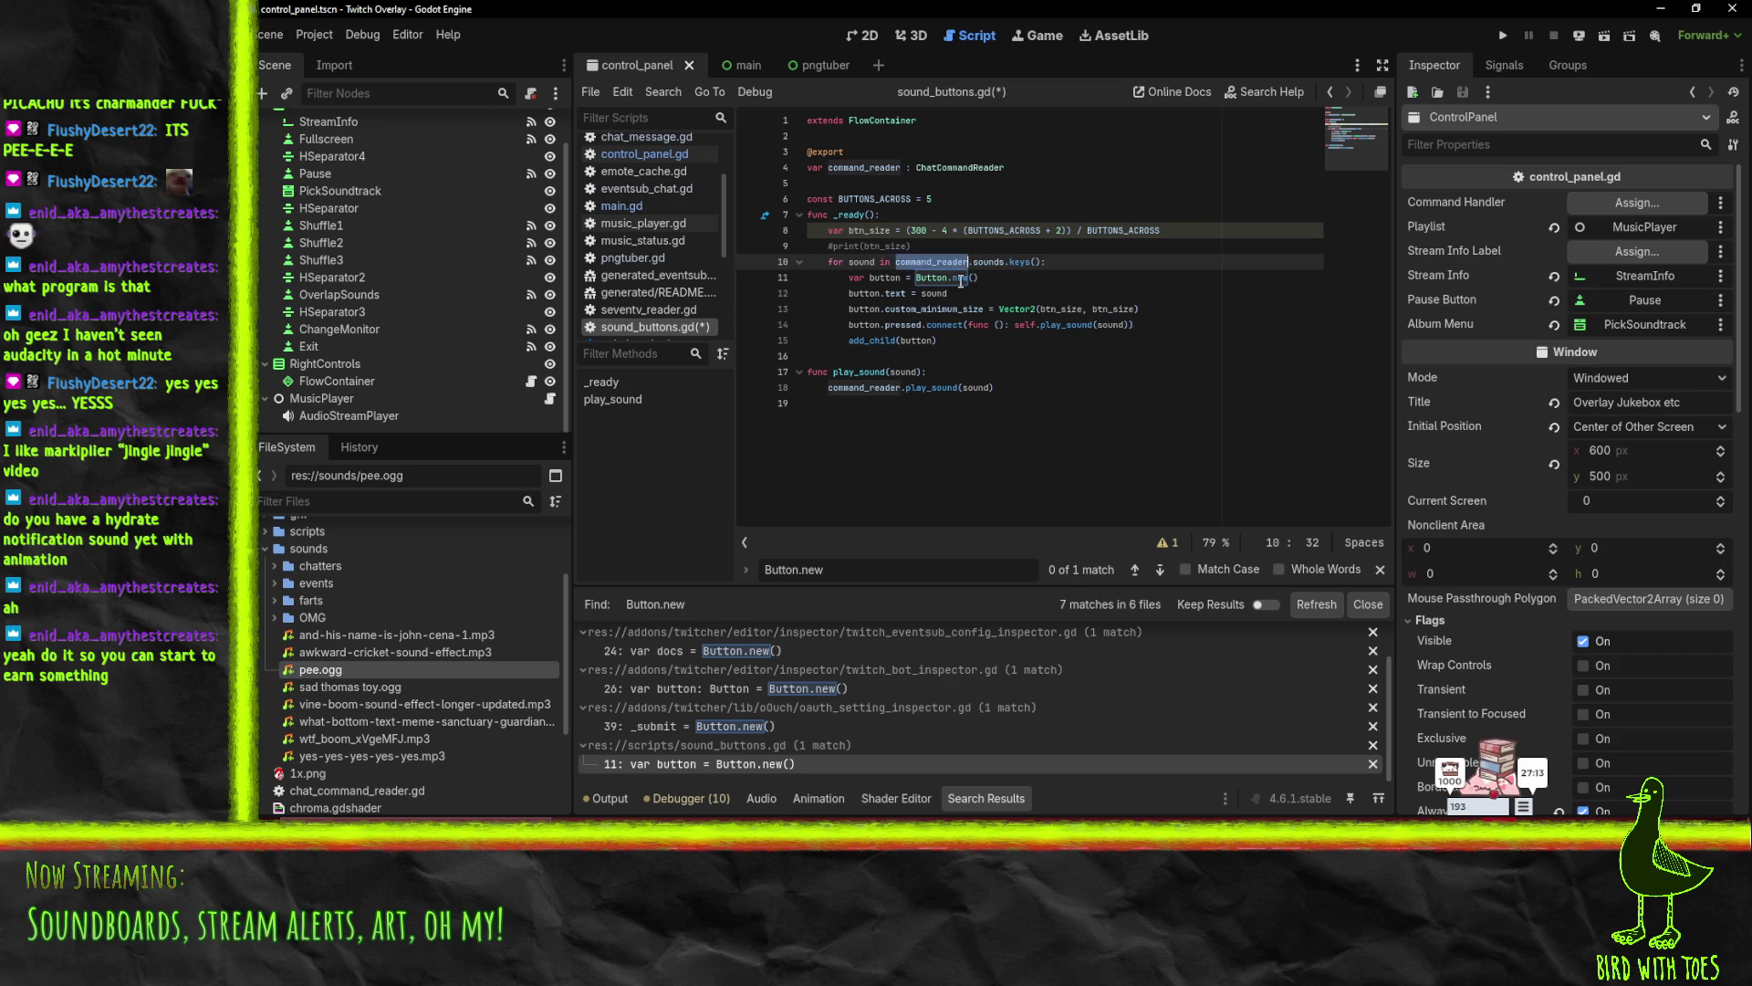
click(952, 278)
click(960, 277)
drag(895, 265, 1010, 267)
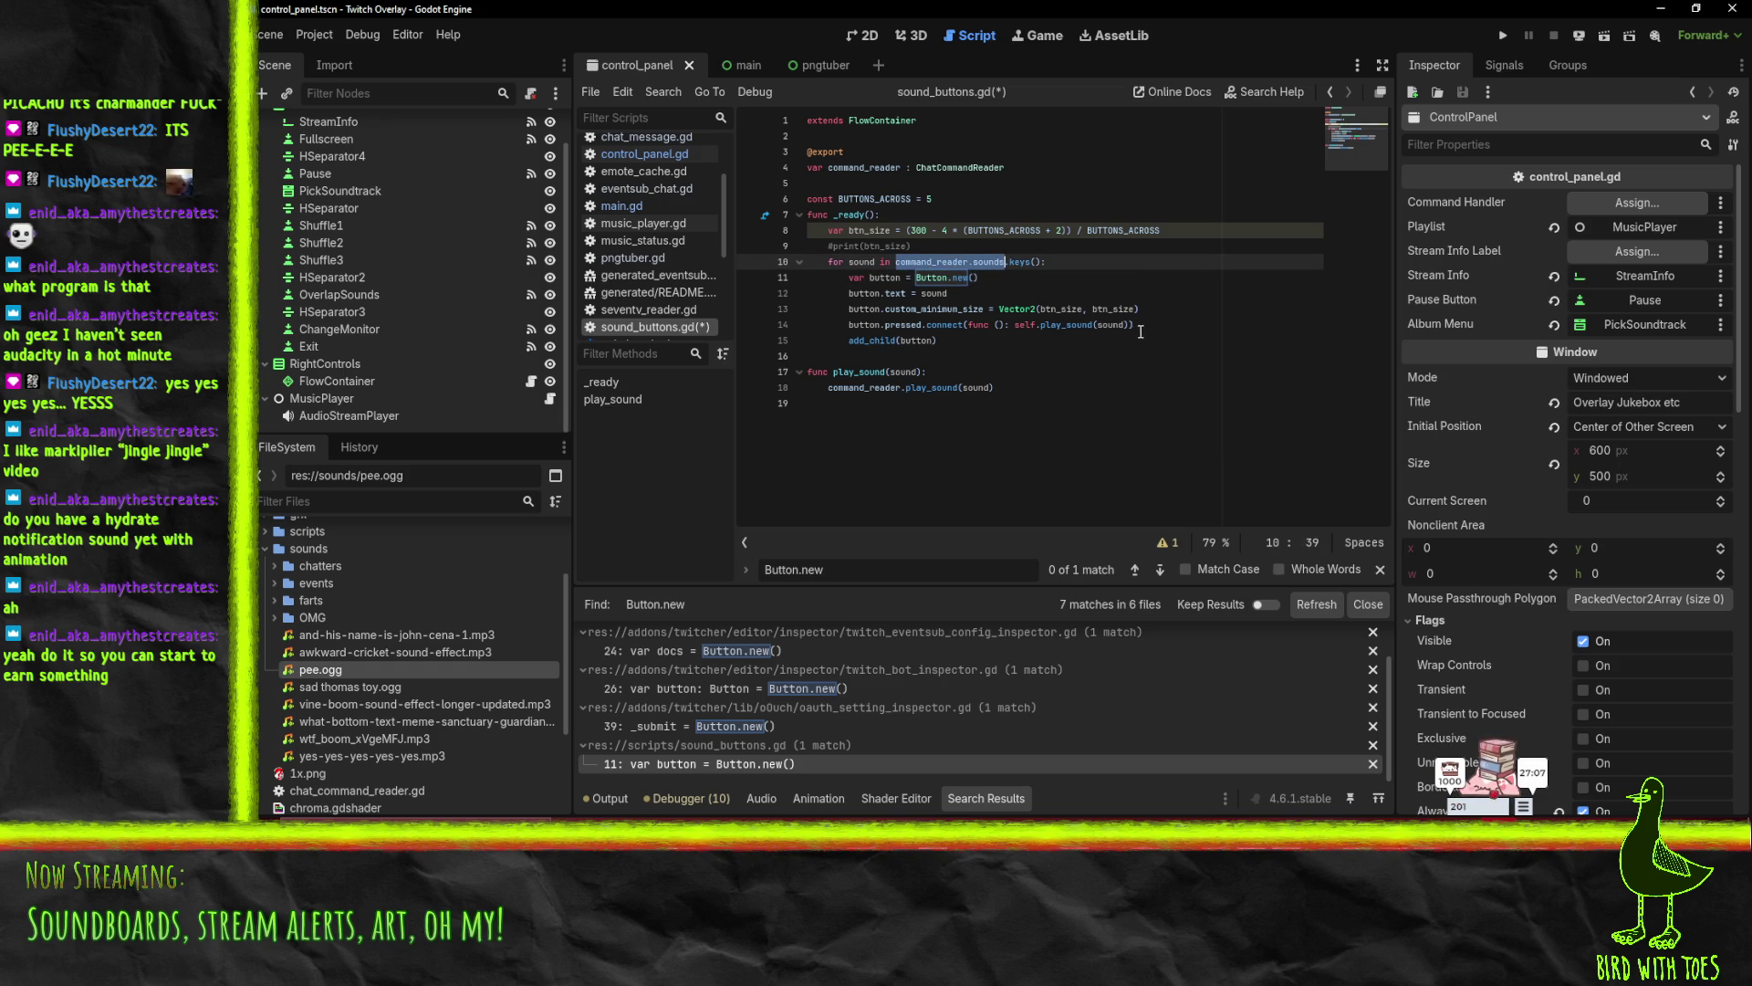
key(ctrl+c)
click(1097, 324)
key(ctrl+v)
text([)
key(Right)
key(Right)
key(Right)
text(]))
key(ctrl+s)
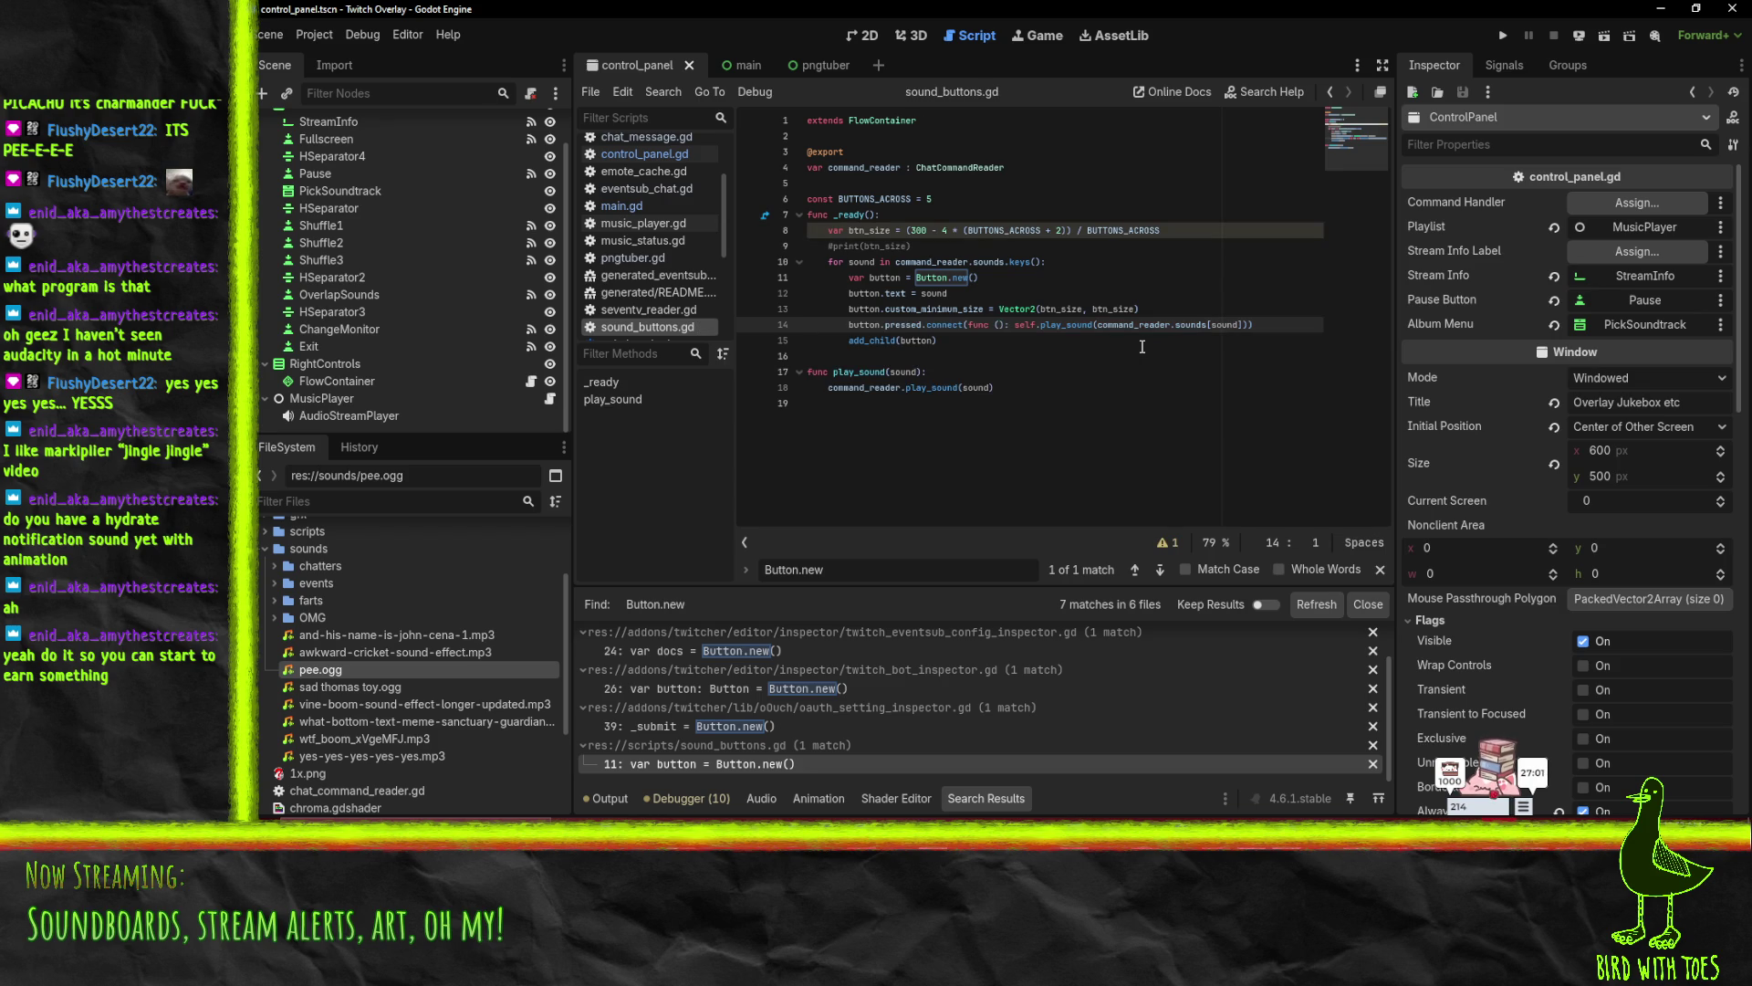
key(F5)
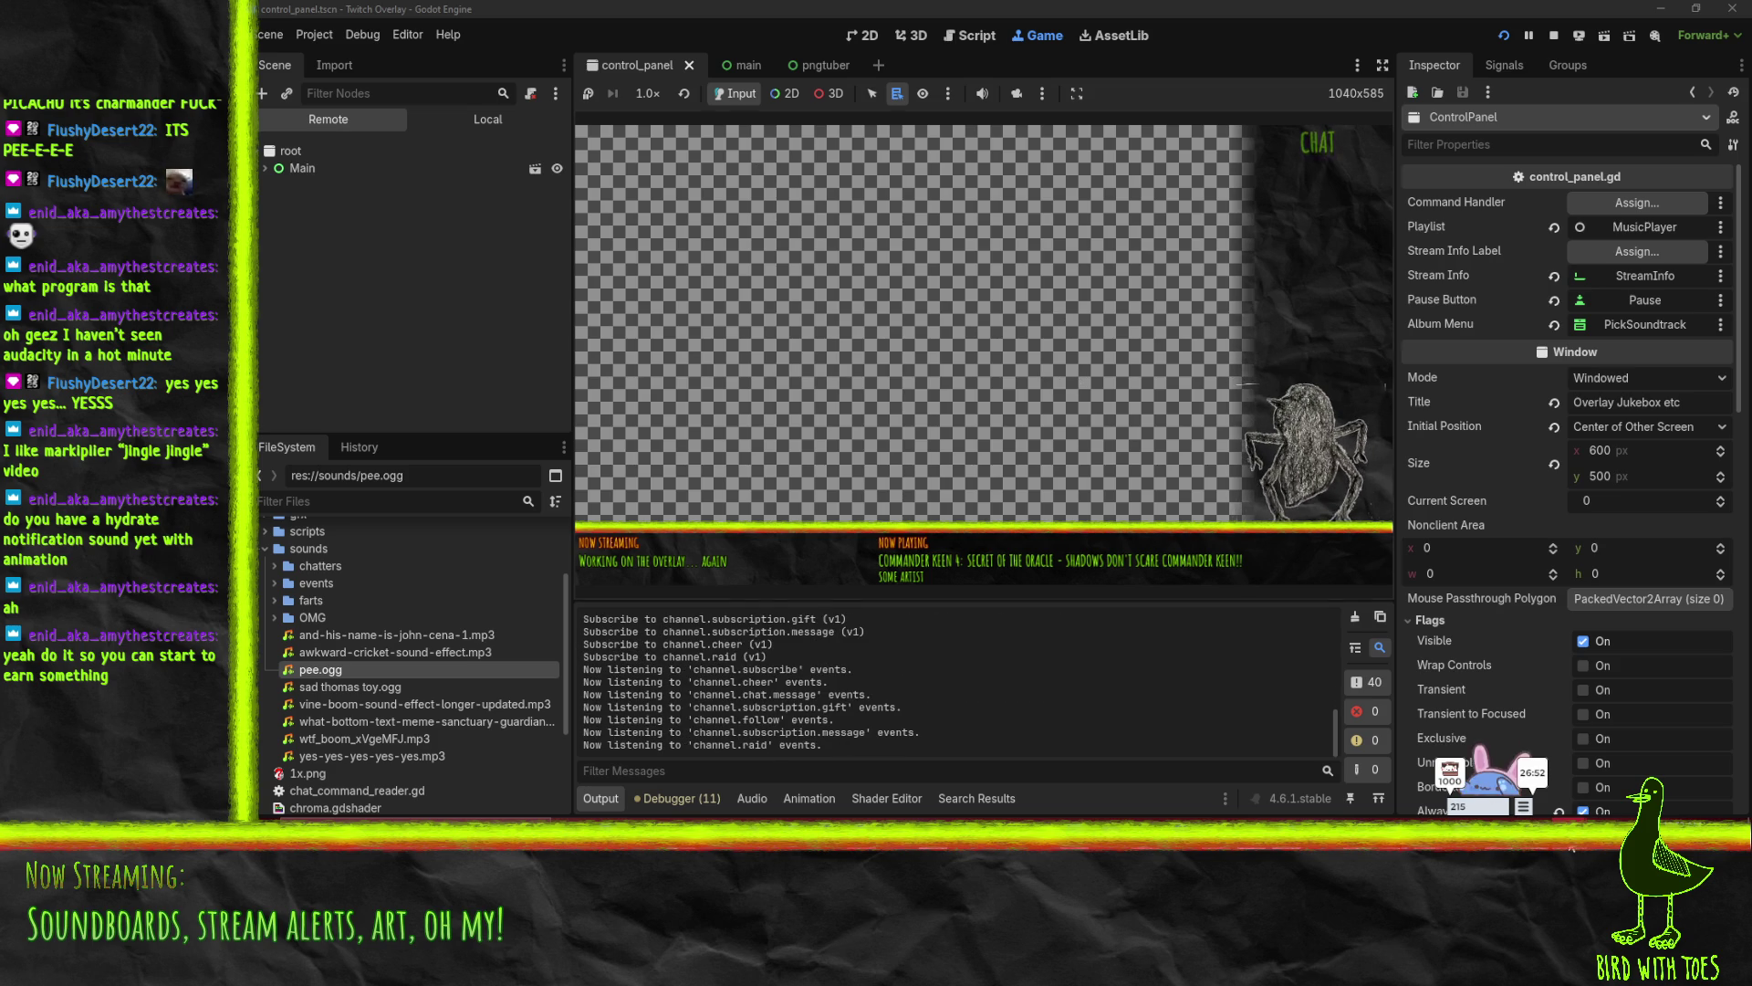
- Bring the running Overlay Jukebox window forward and move it lower on screen
mouse_move(1572, 849)
mouse_move(1621, 781)
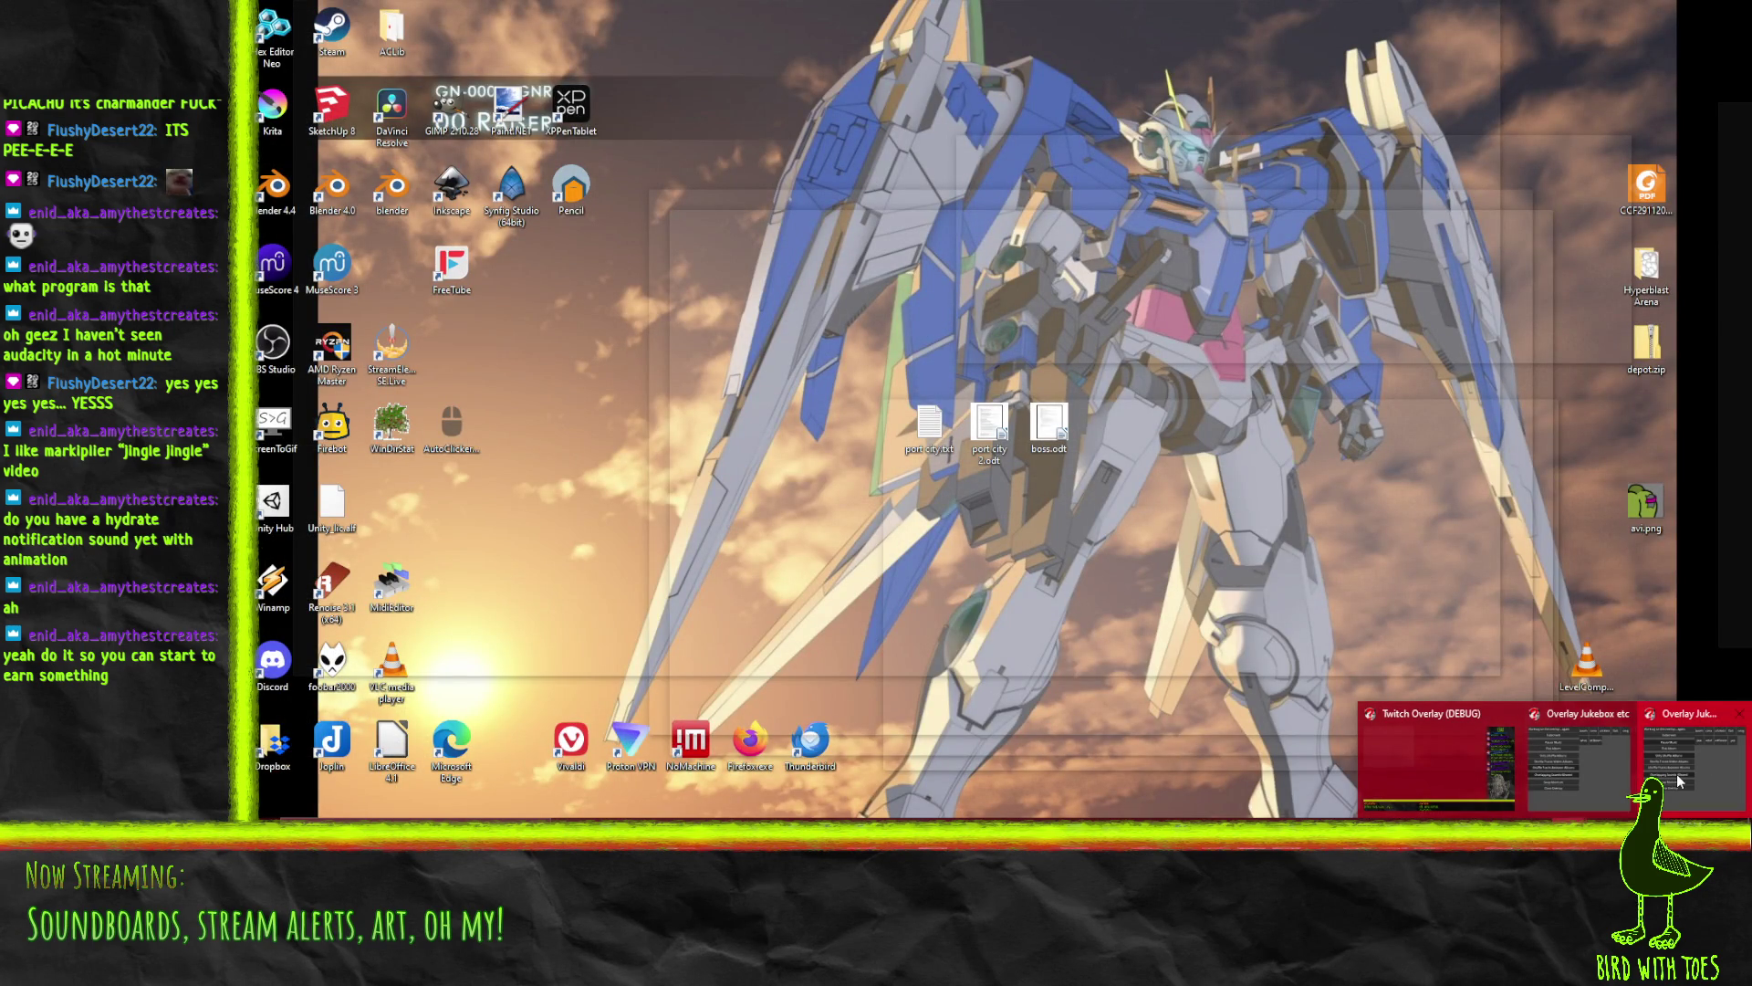
click(1679, 780)
drag(734, 188, 694, 219)
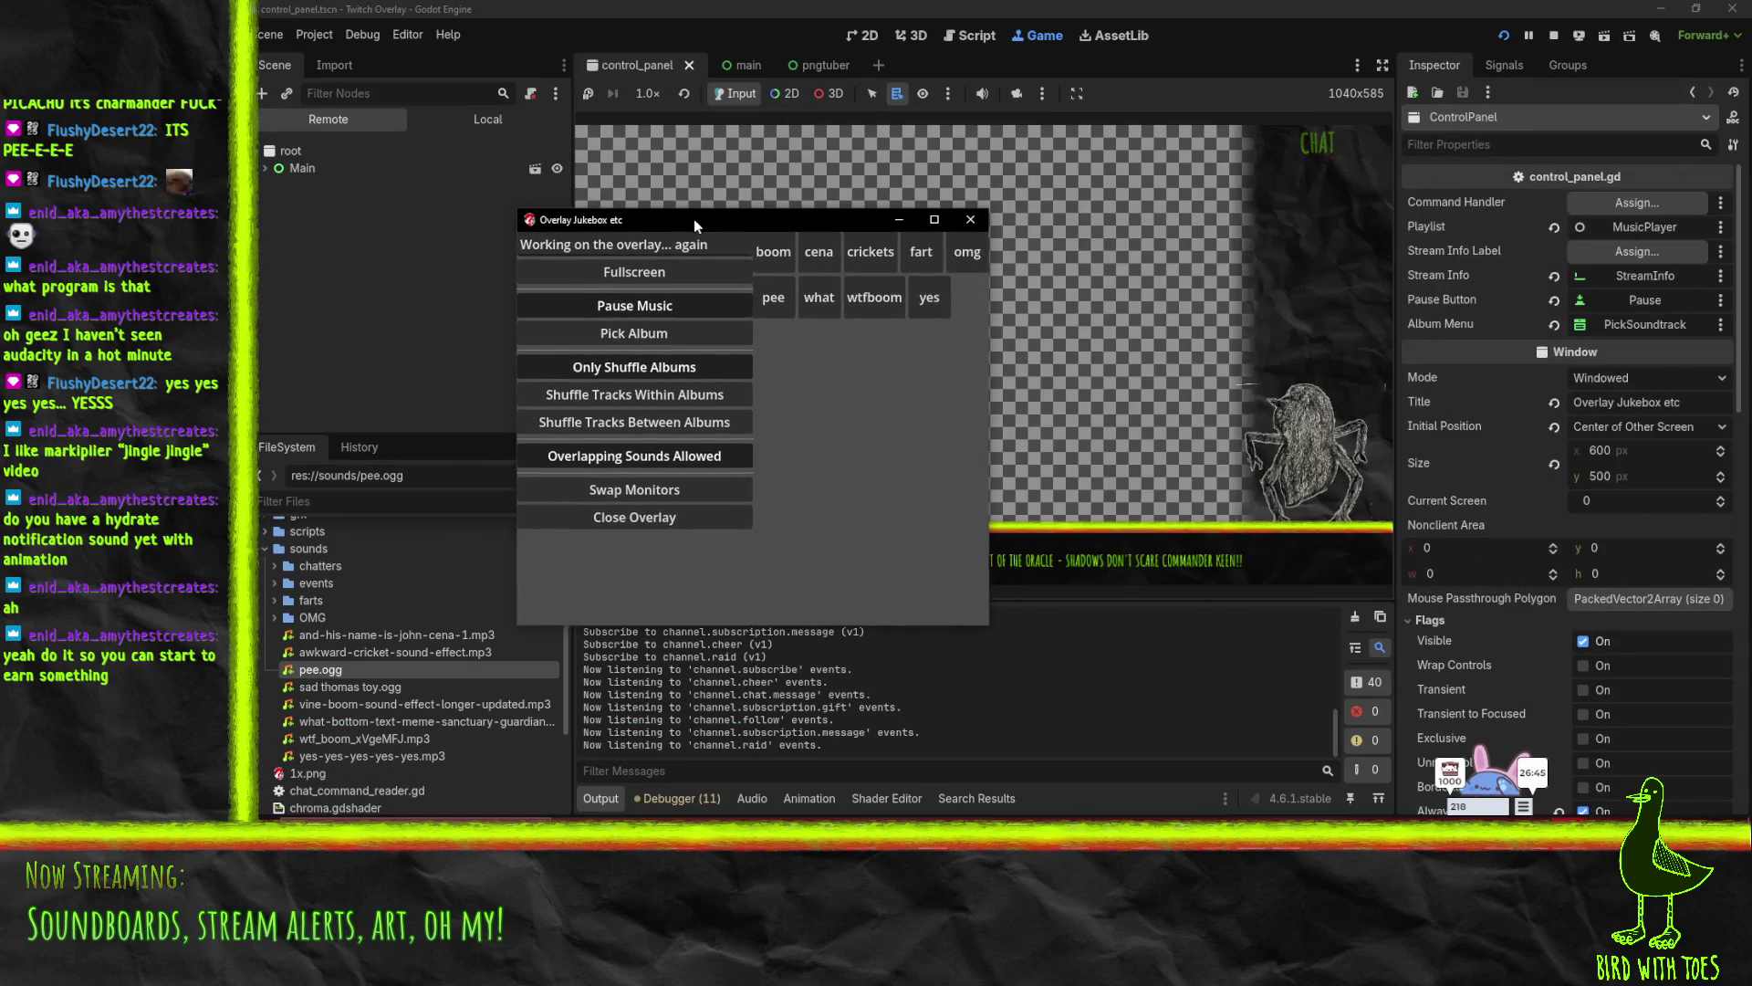
- Play the pee sound several times, then stop the running game
click(773, 298)
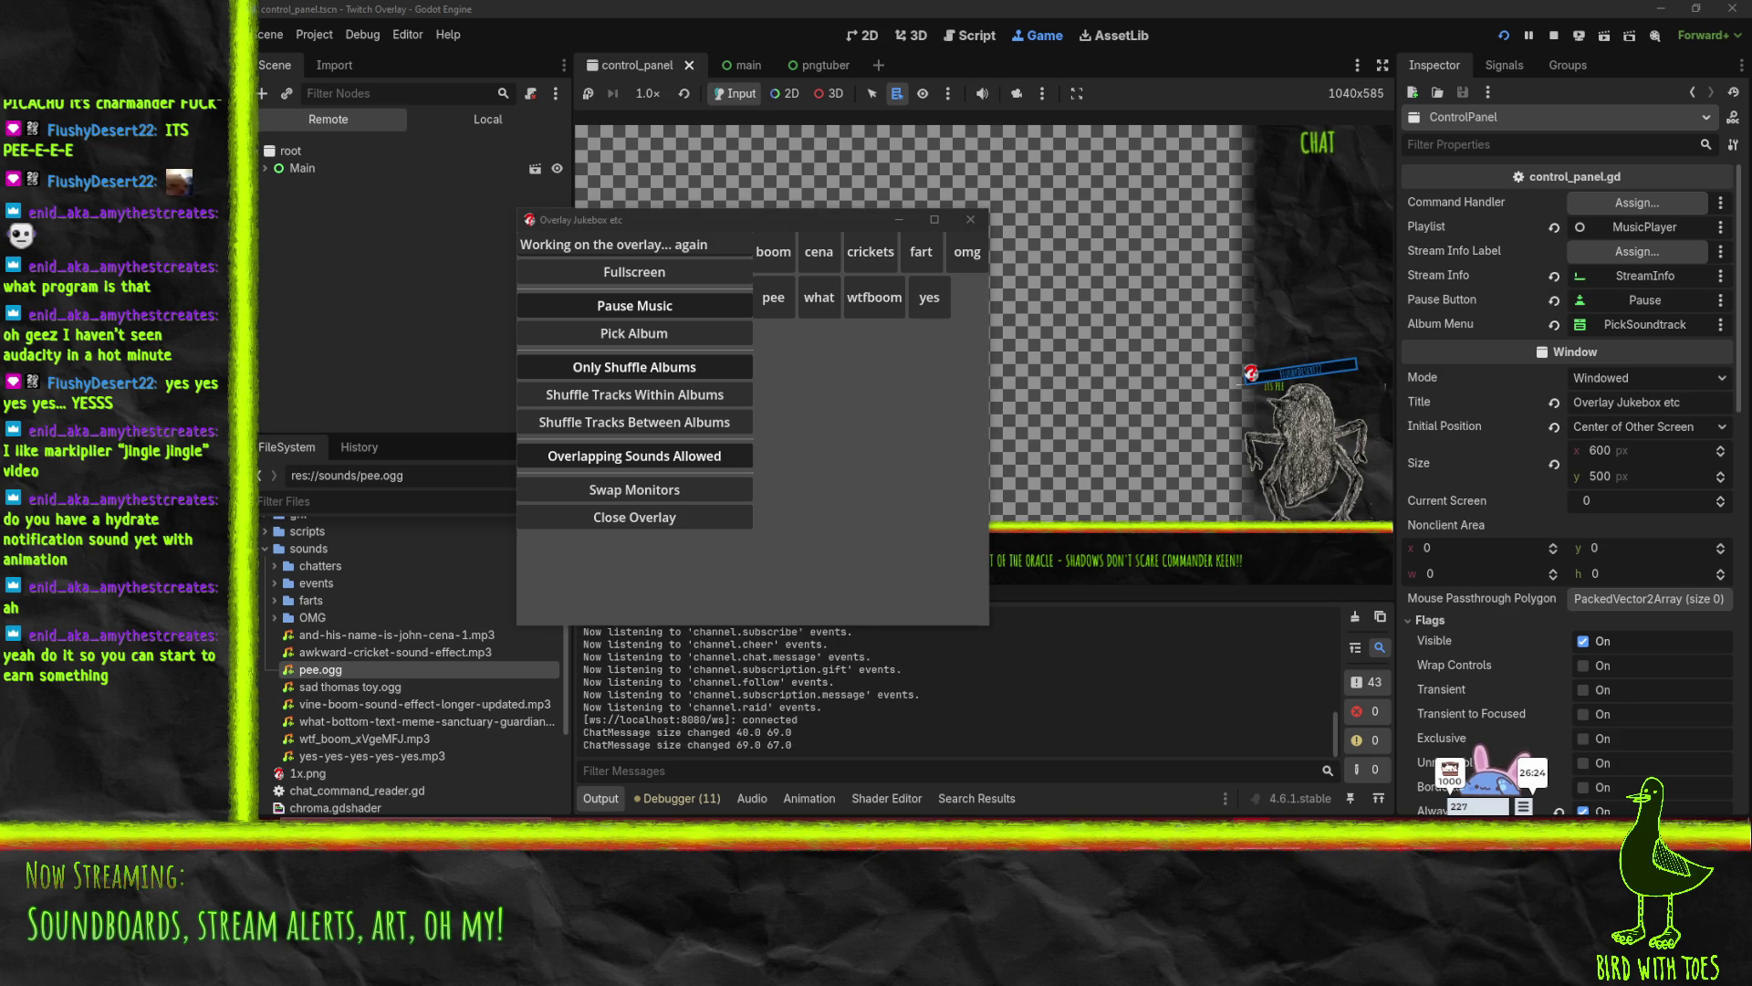
click(782, 292)
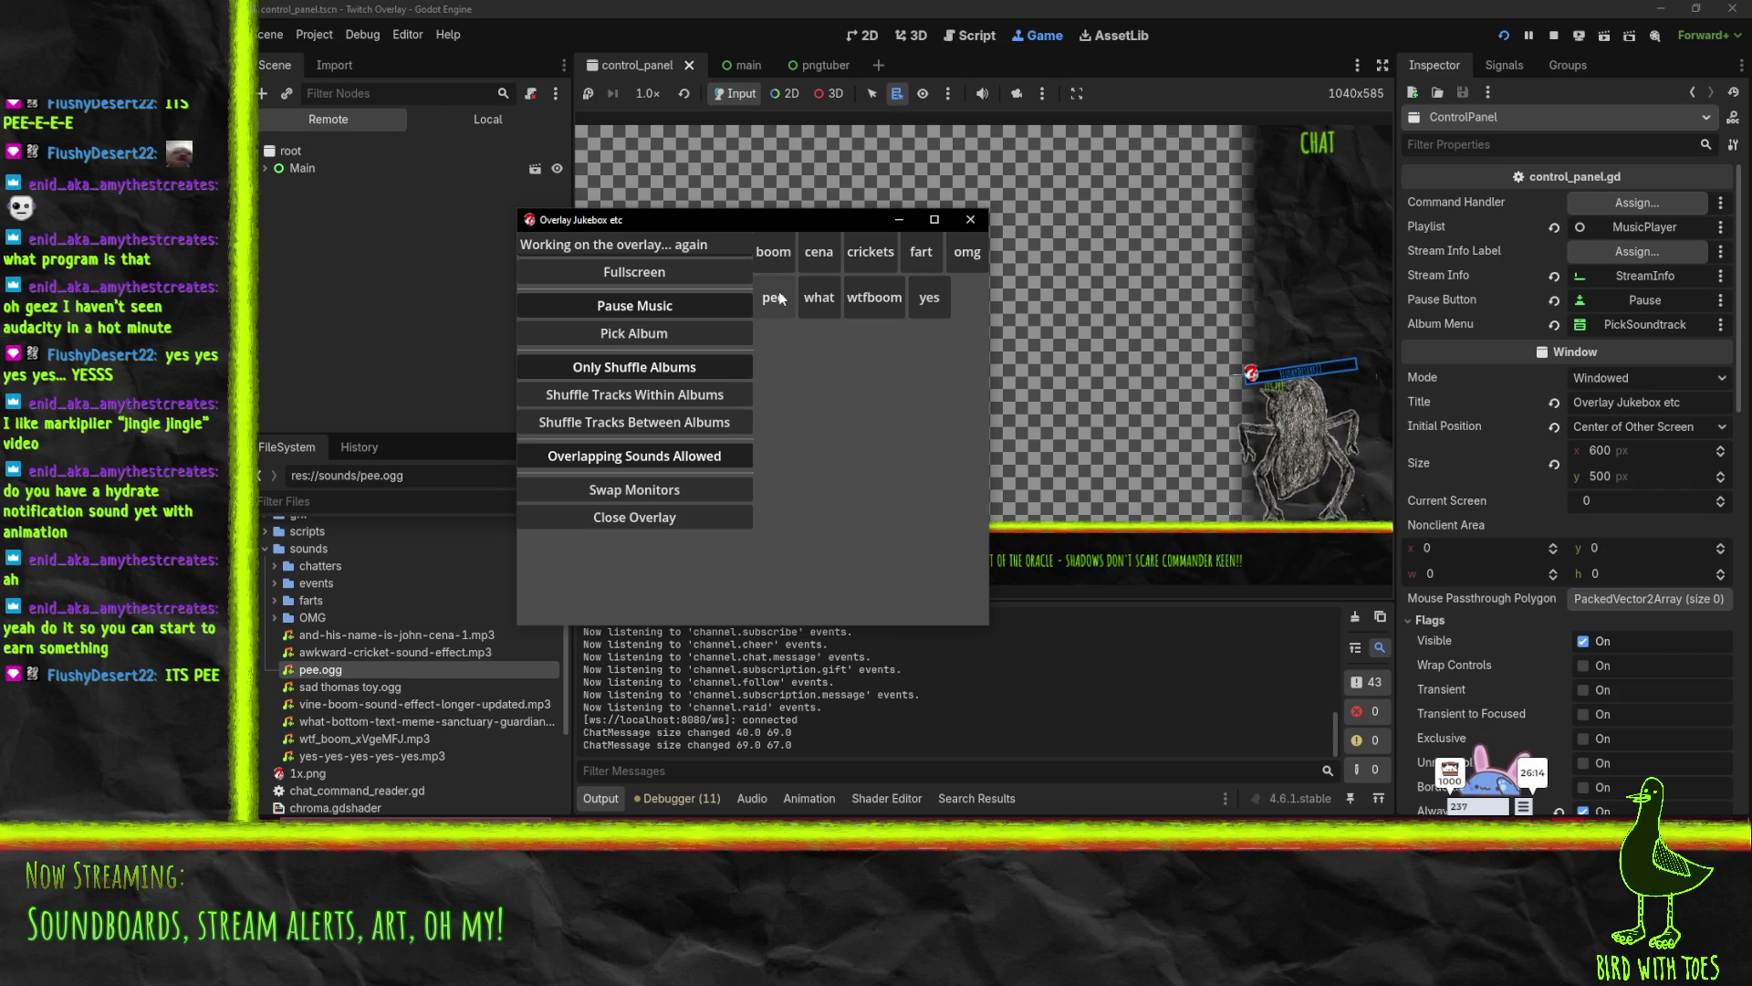
click(781, 298)
click(780, 297)
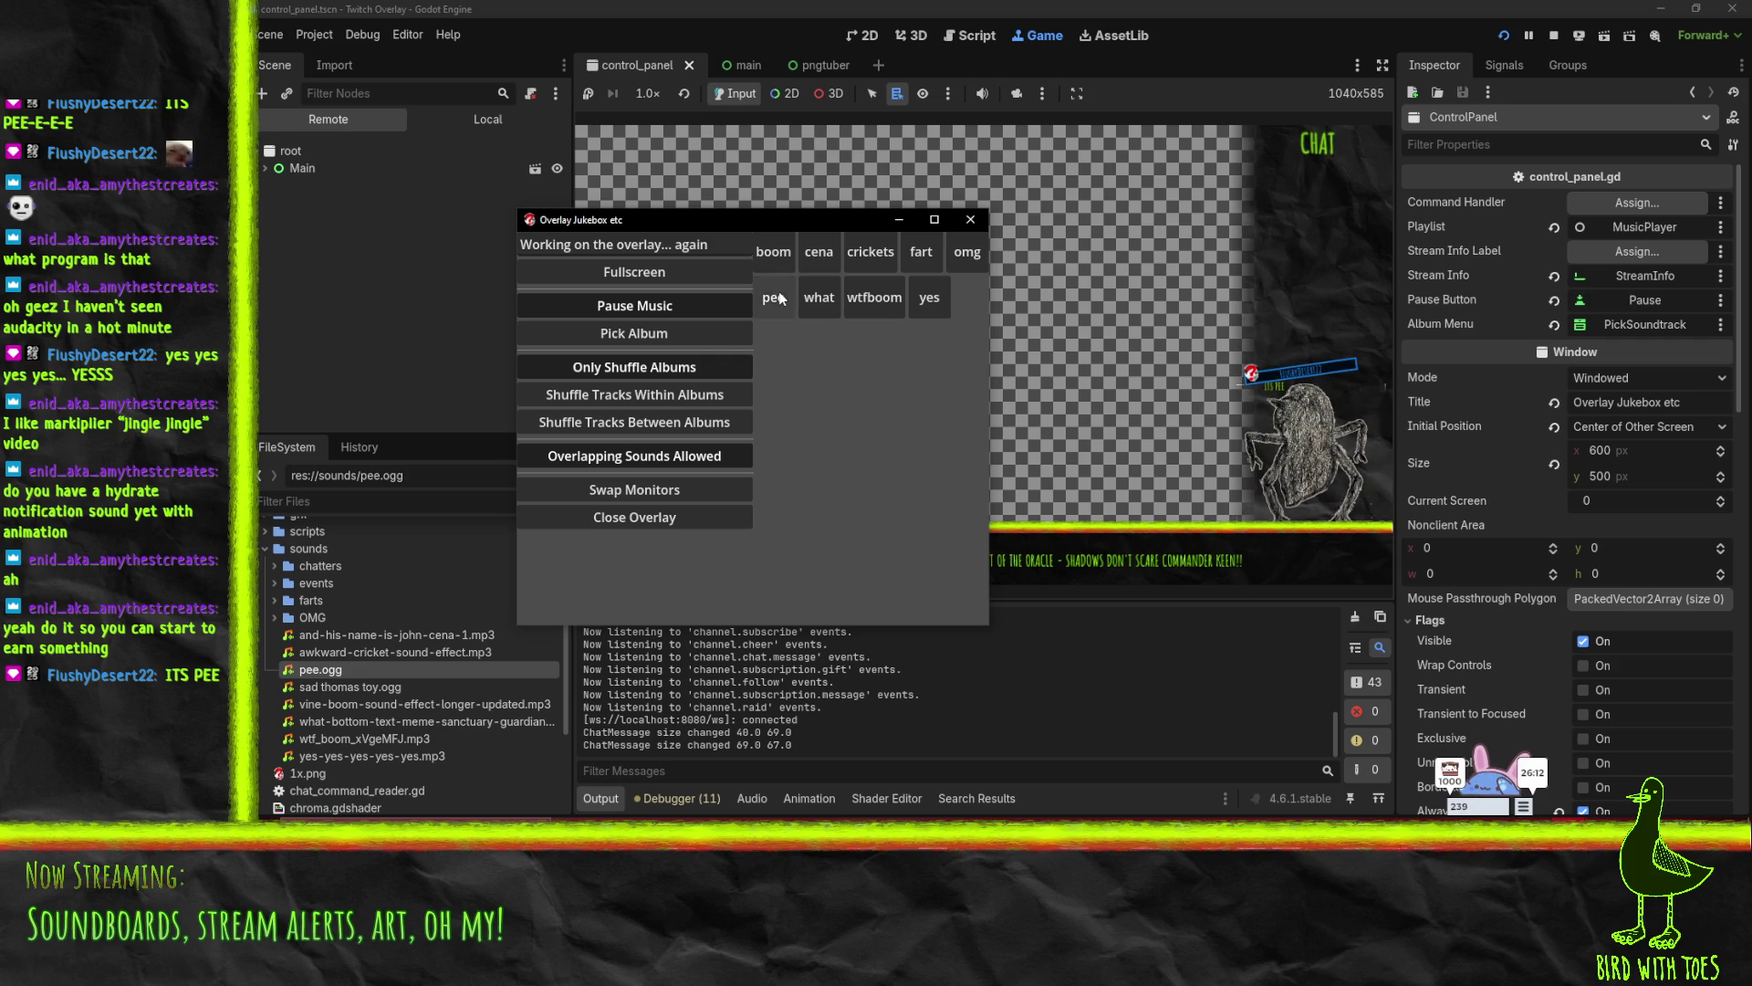
click(780, 298)
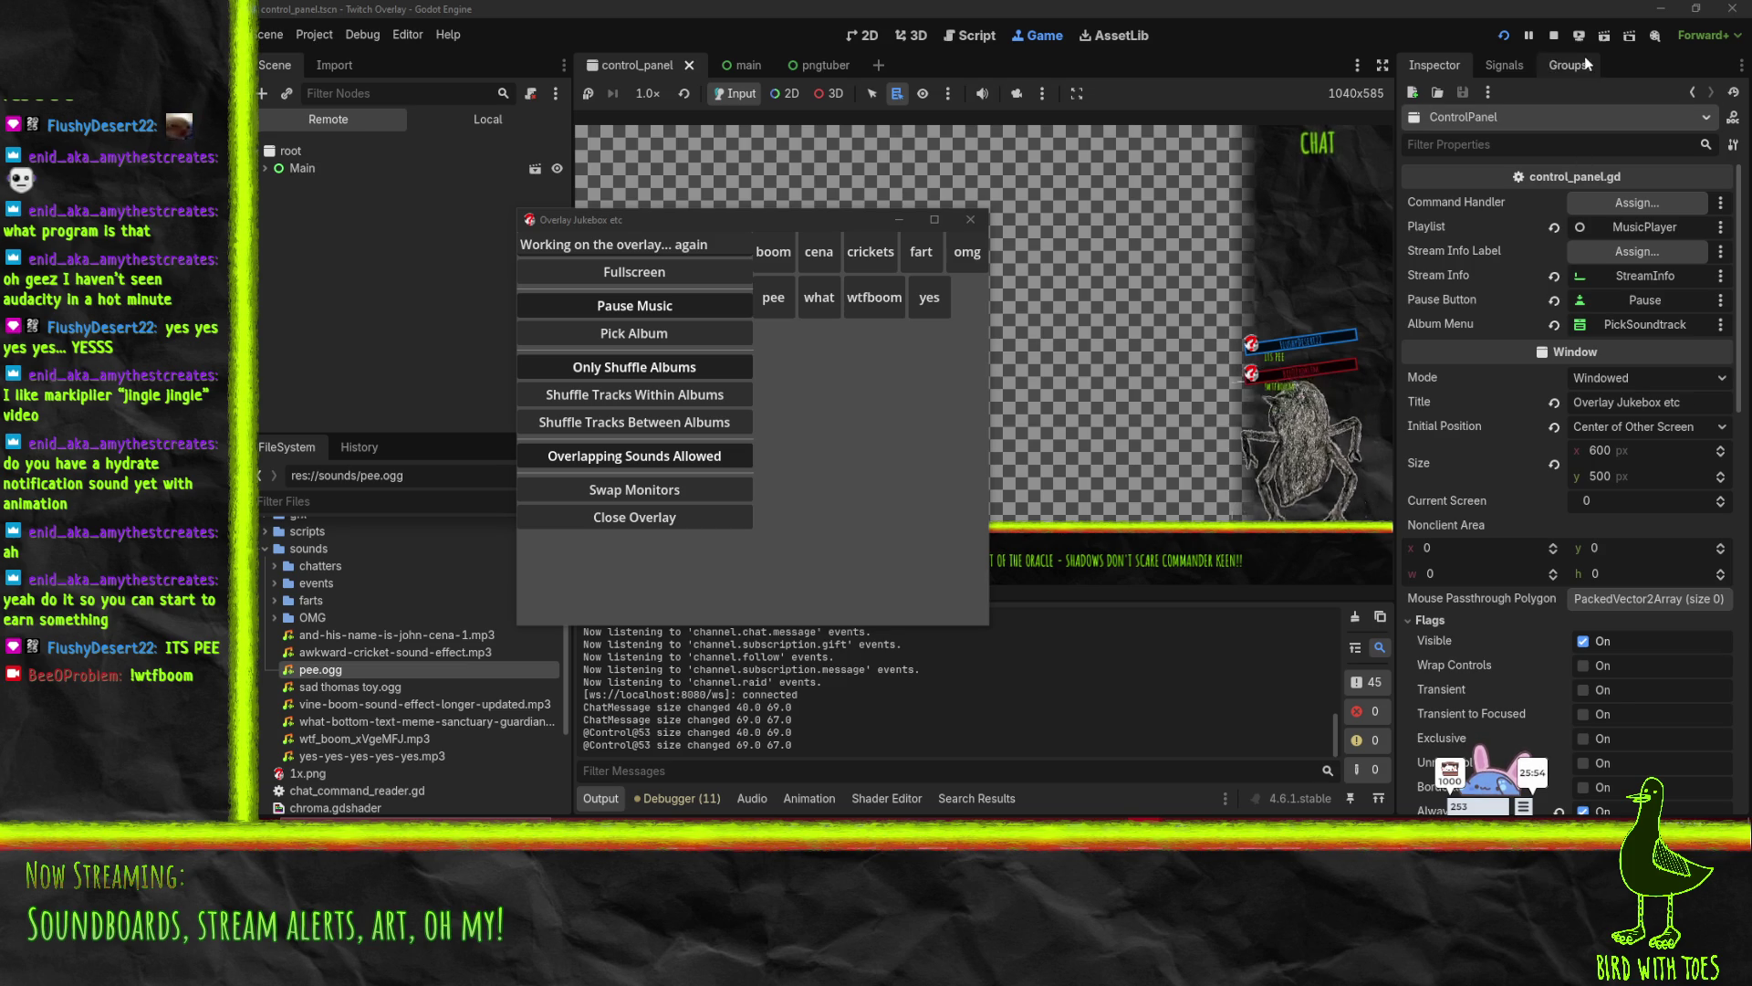
click(1556, 36)
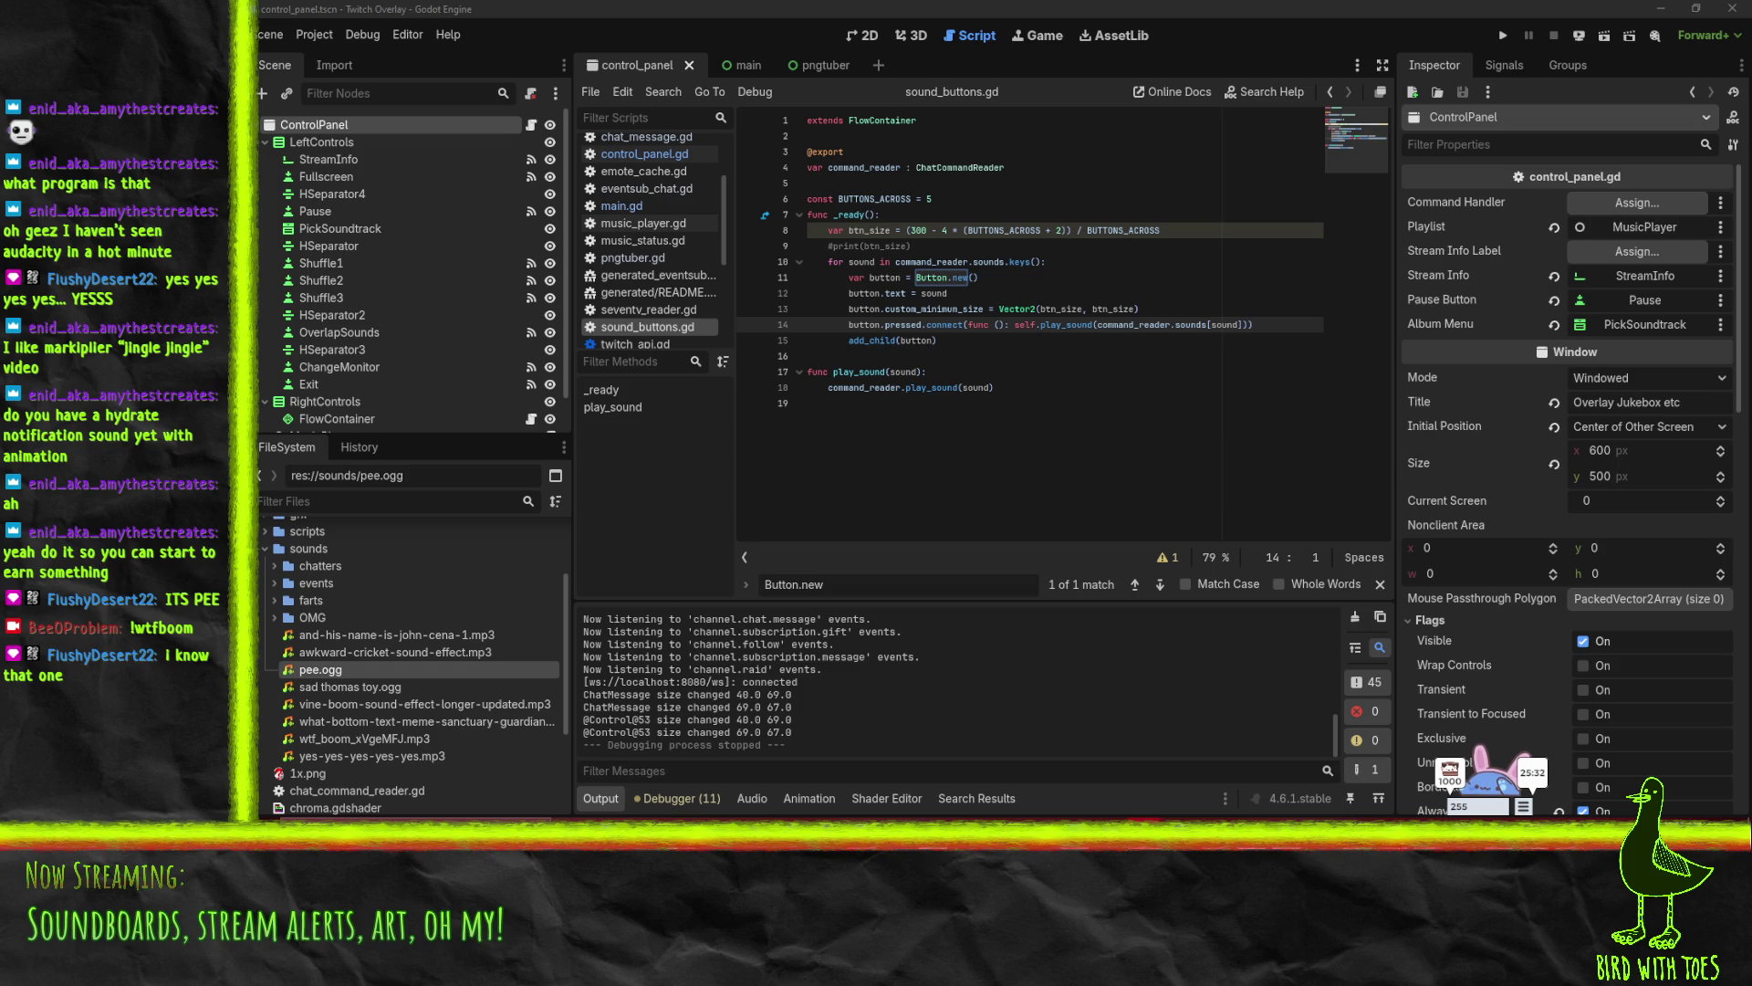
click(1049, 387)
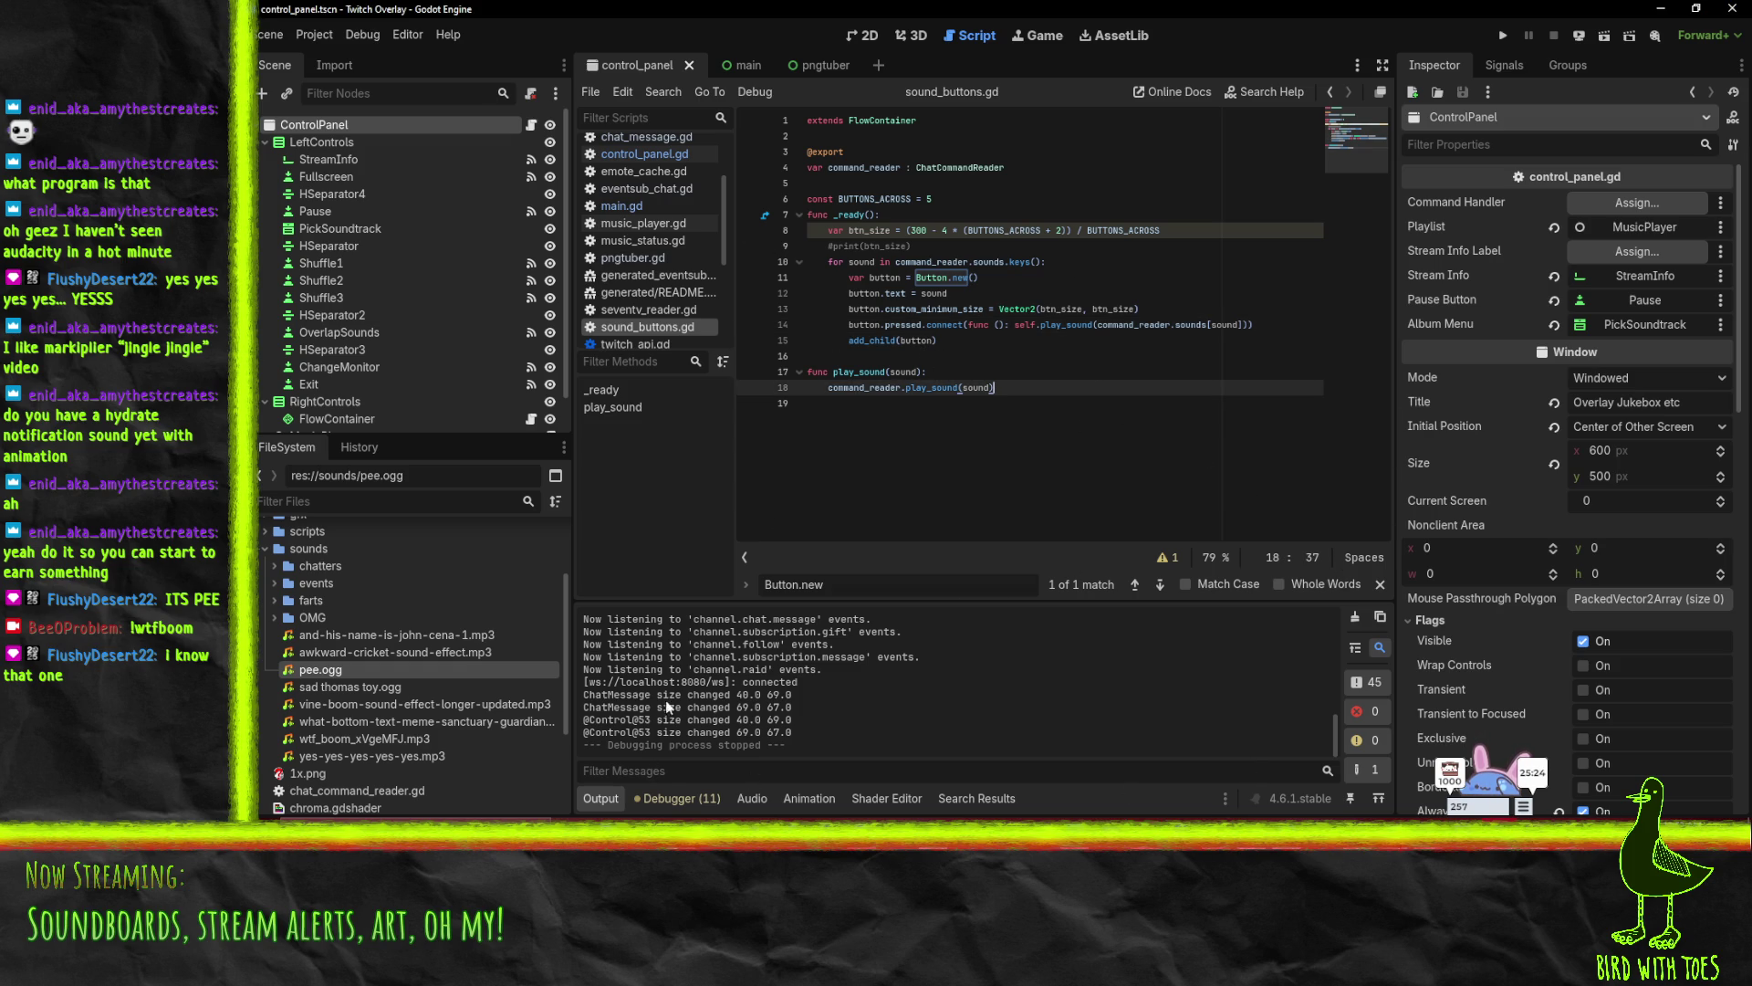
double_click(412, 707)
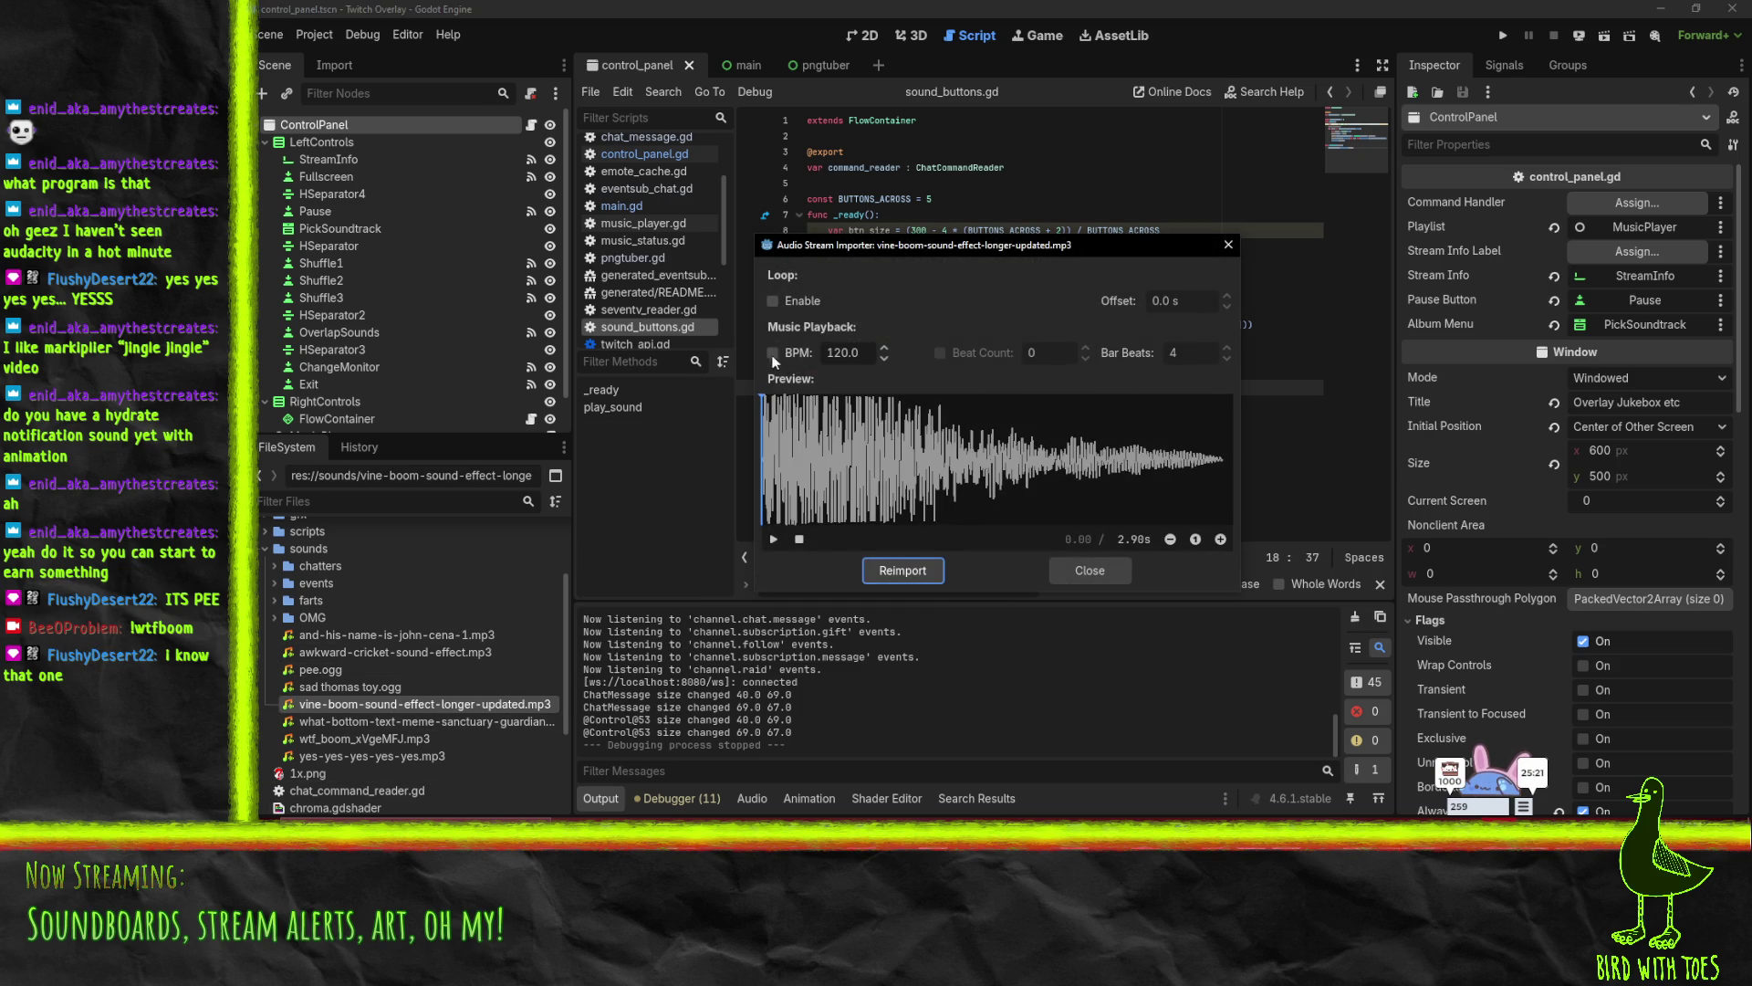
click(772, 539)
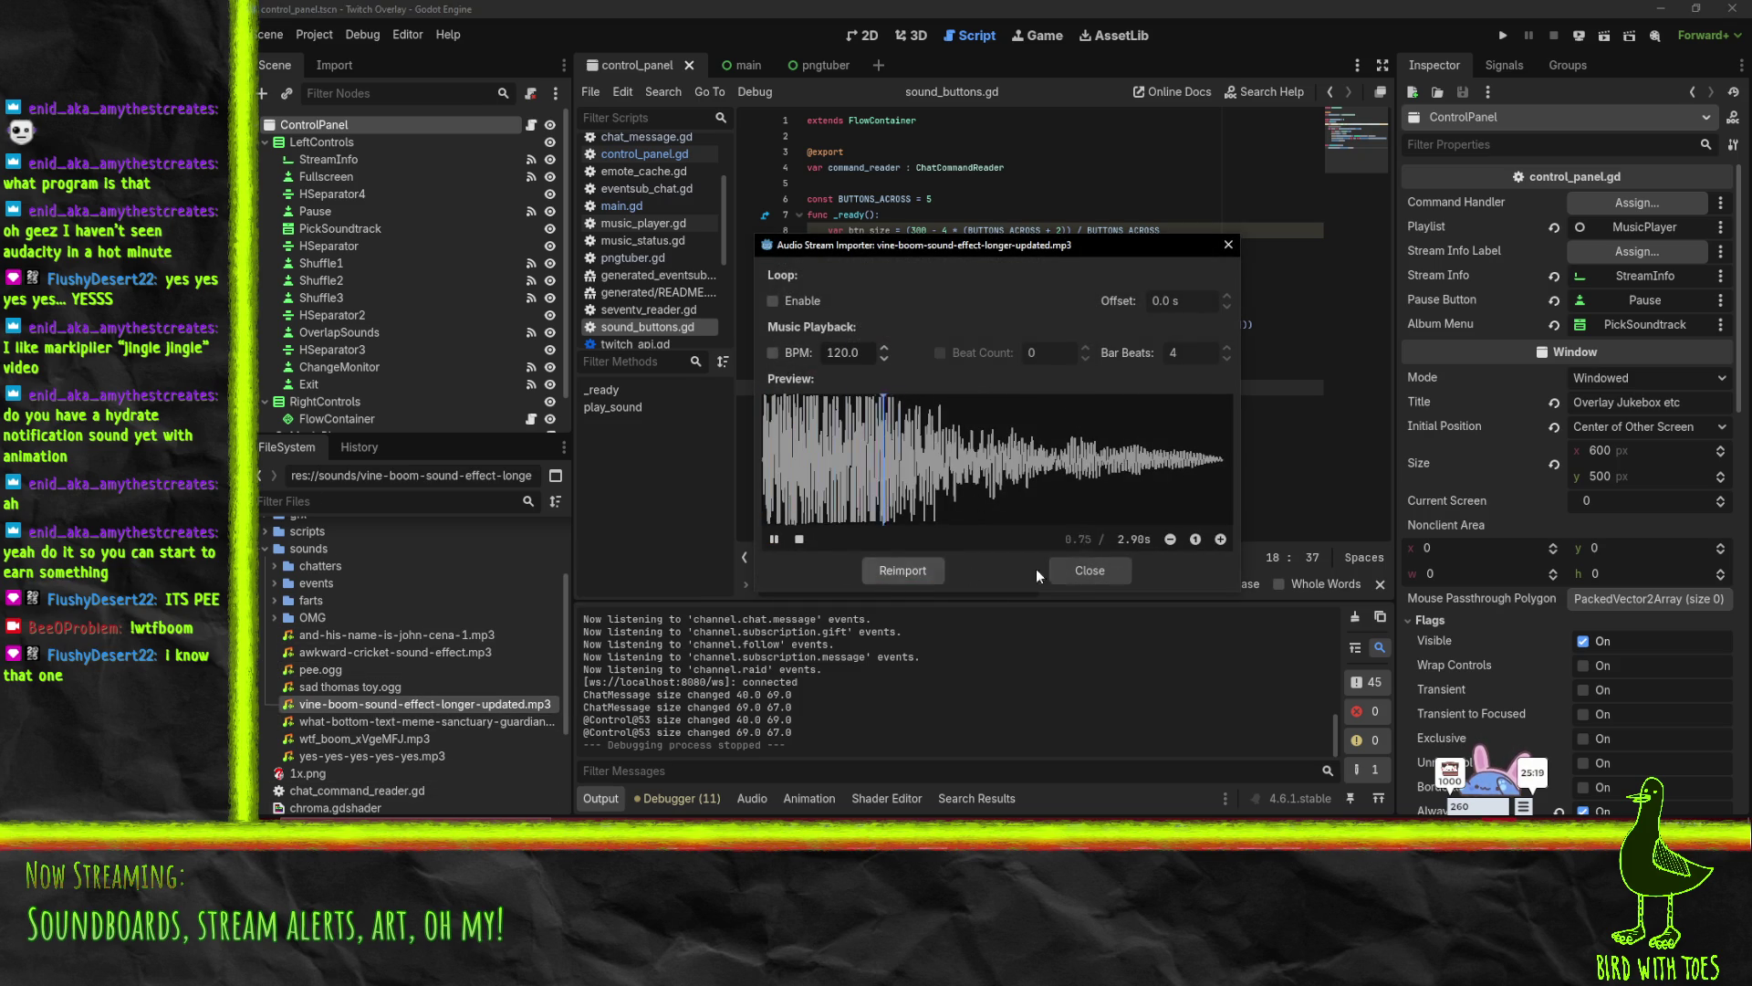
click(1090, 571)
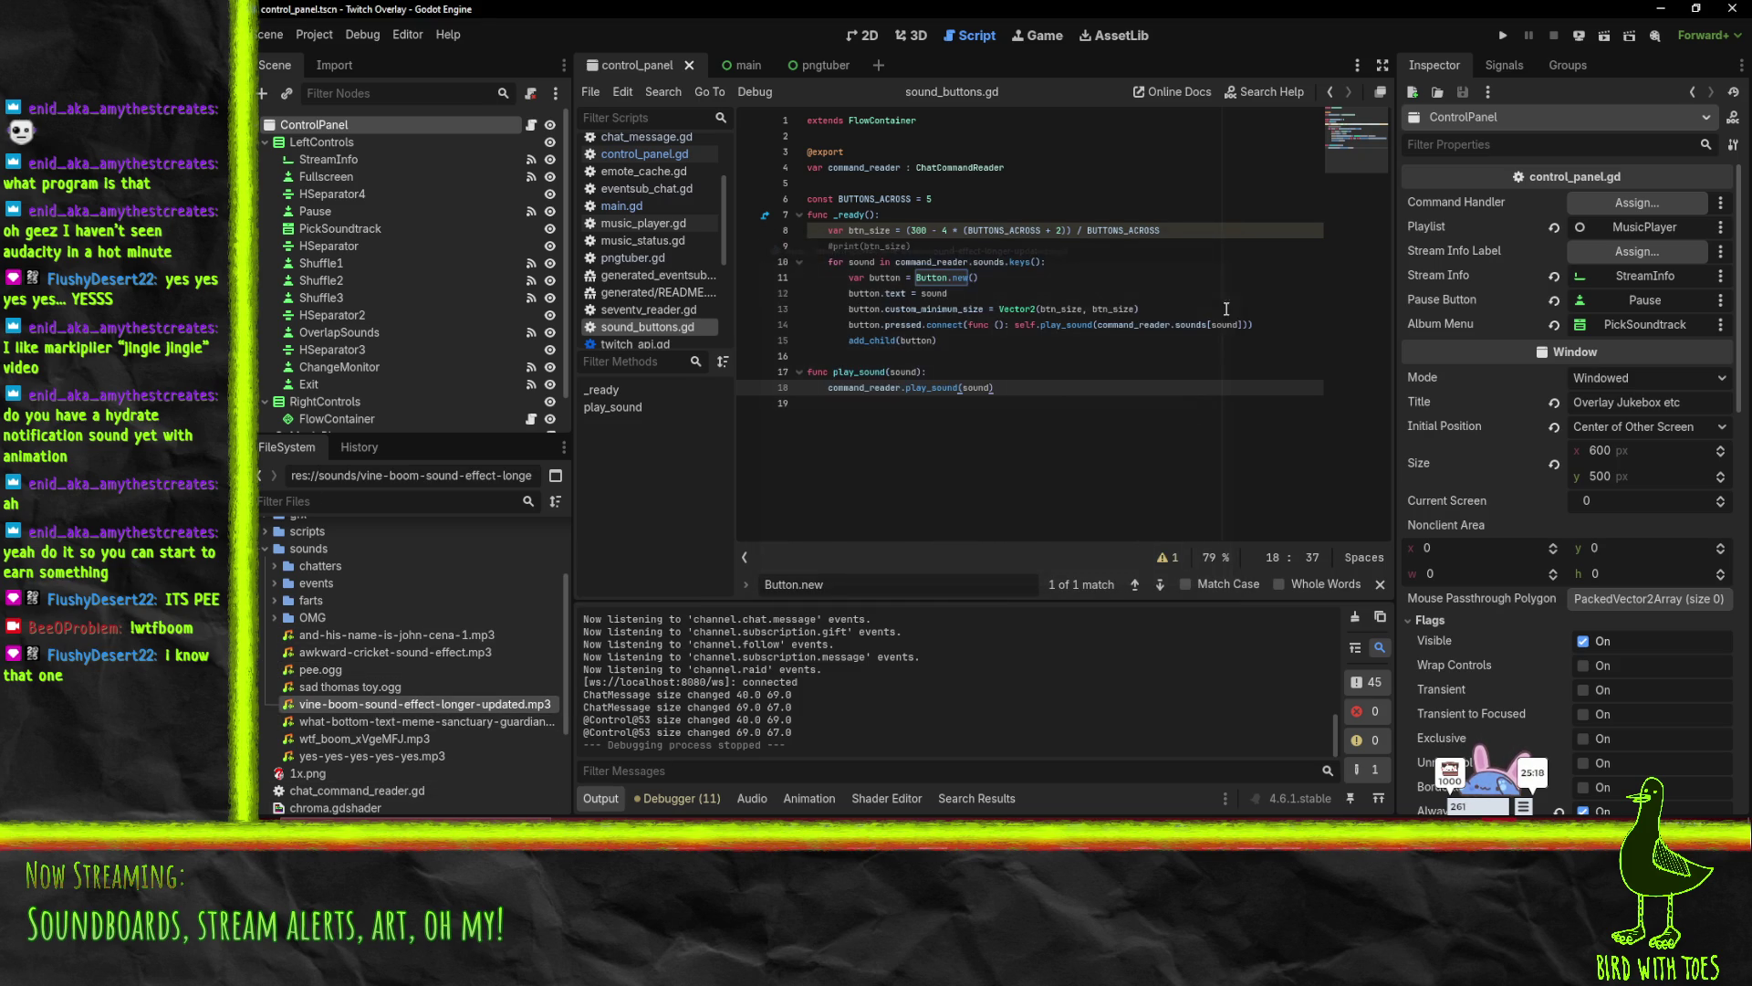
double_click(362, 721)
click(773, 538)
click(799, 539)
click(1068, 574)
double_click(348, 688)
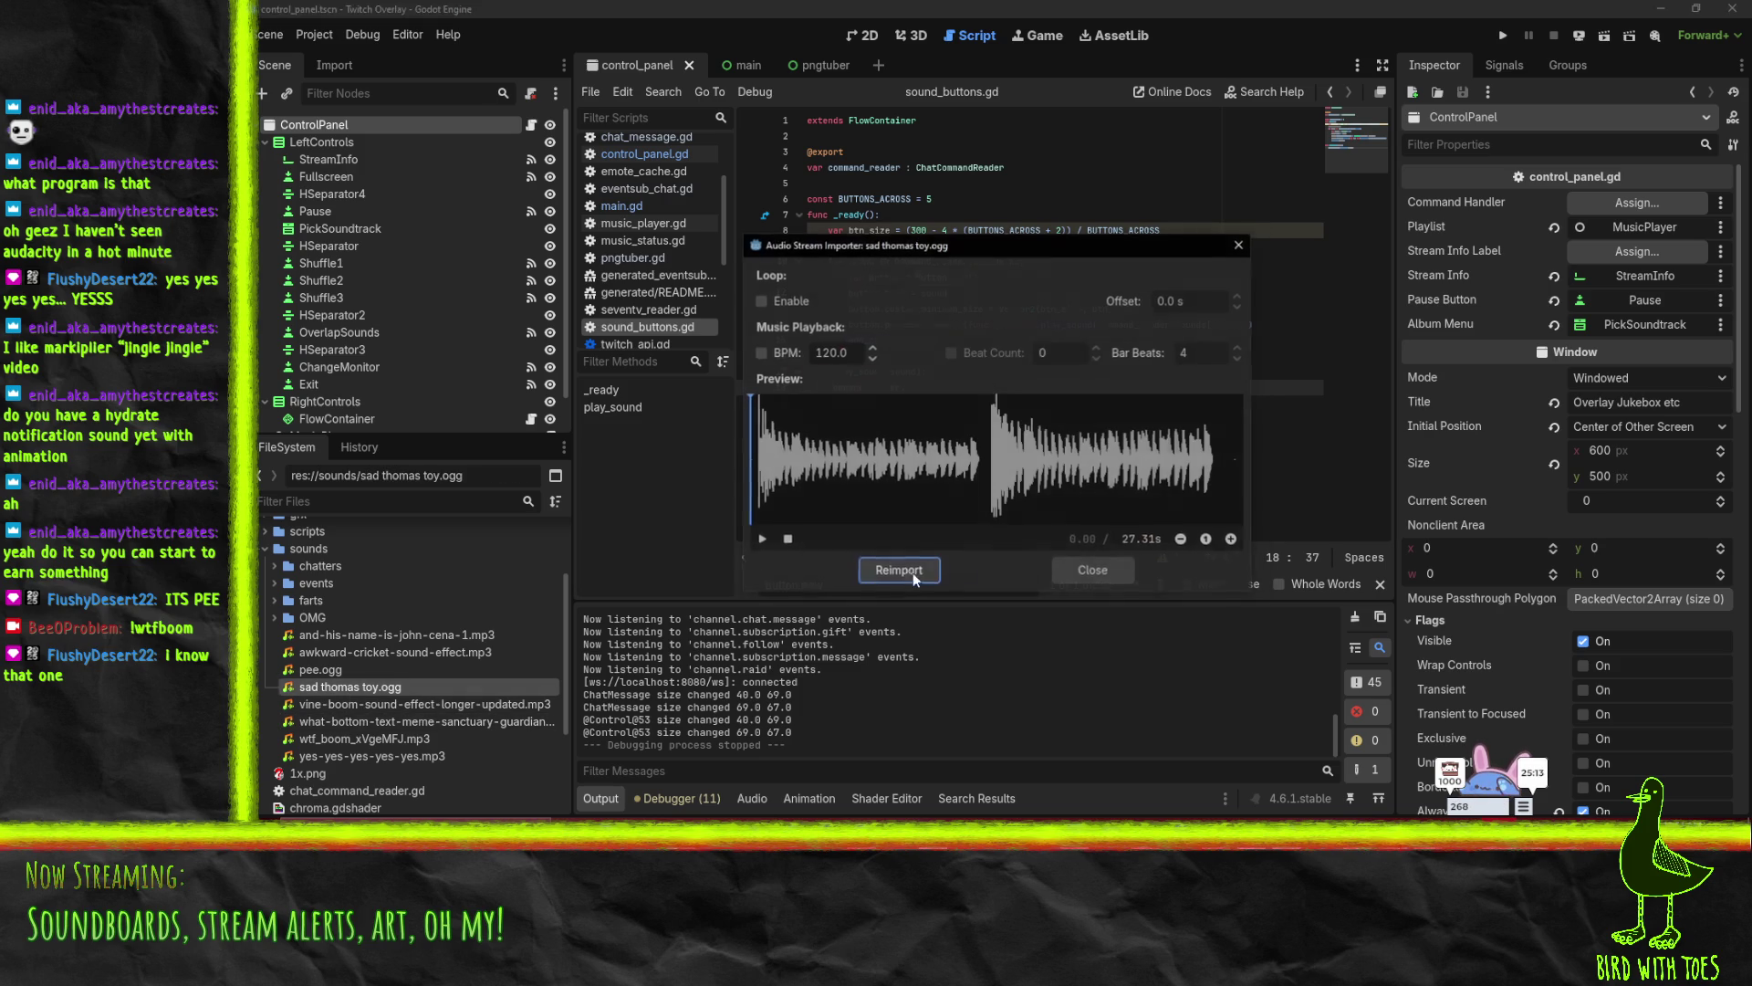
click(757, 540)
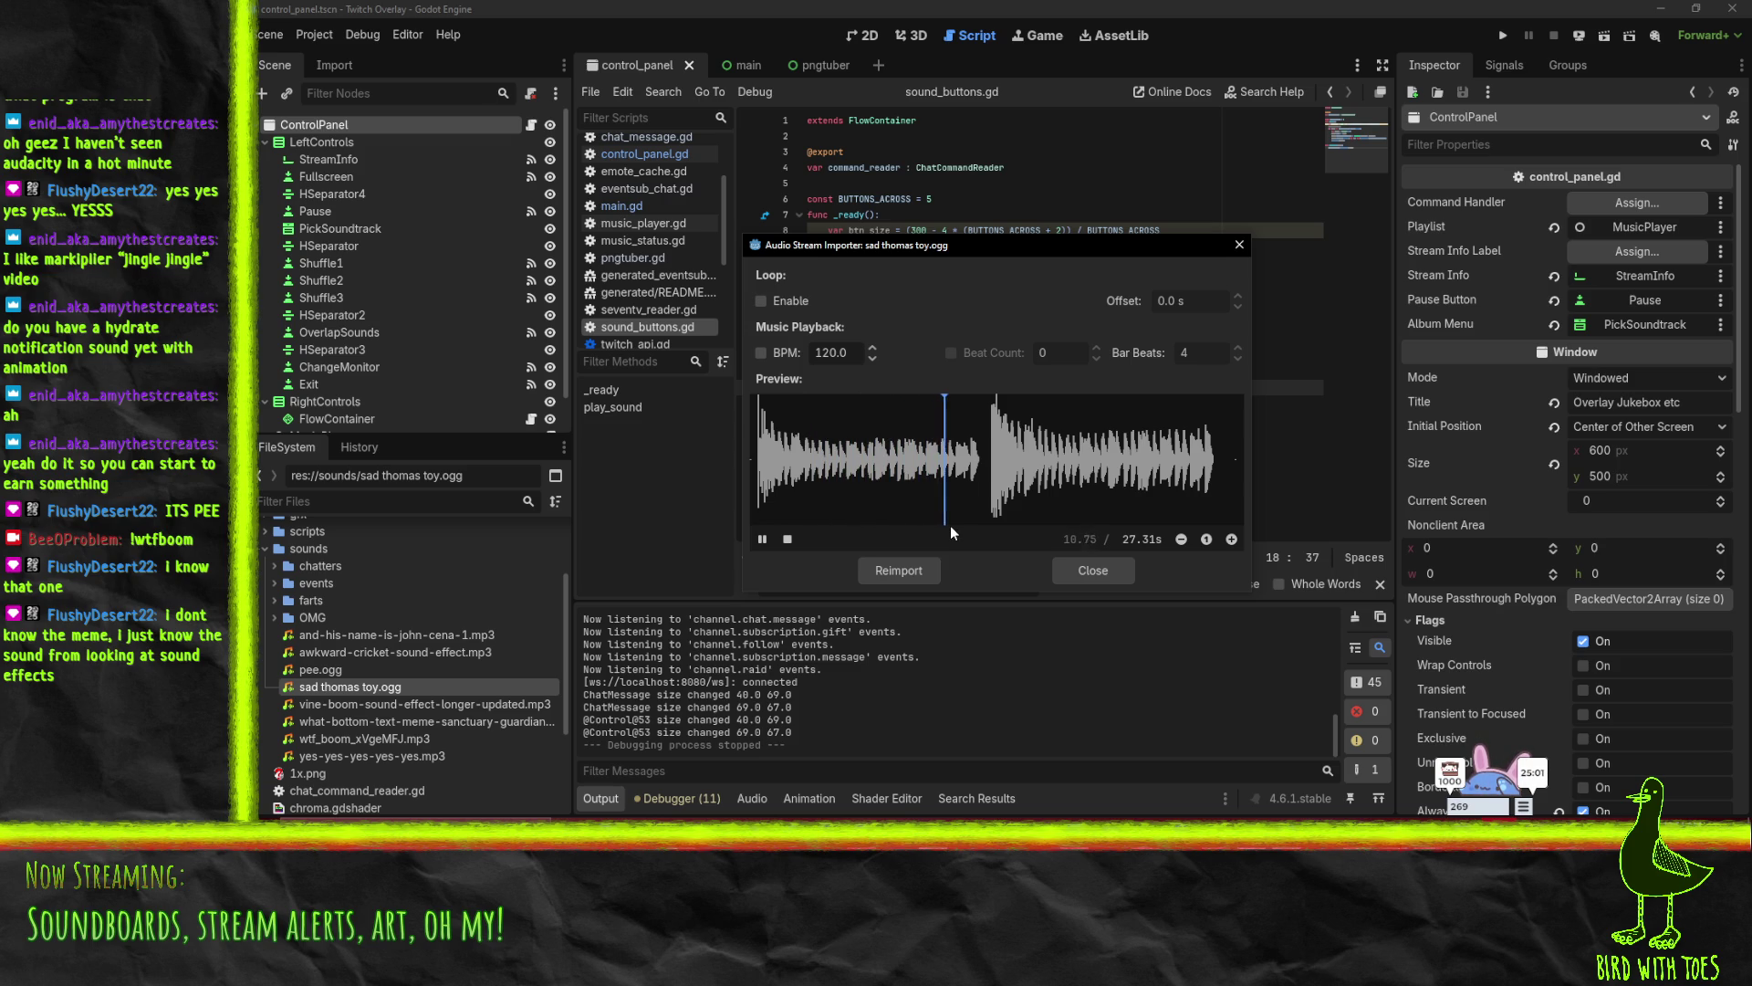
click(786, 540)
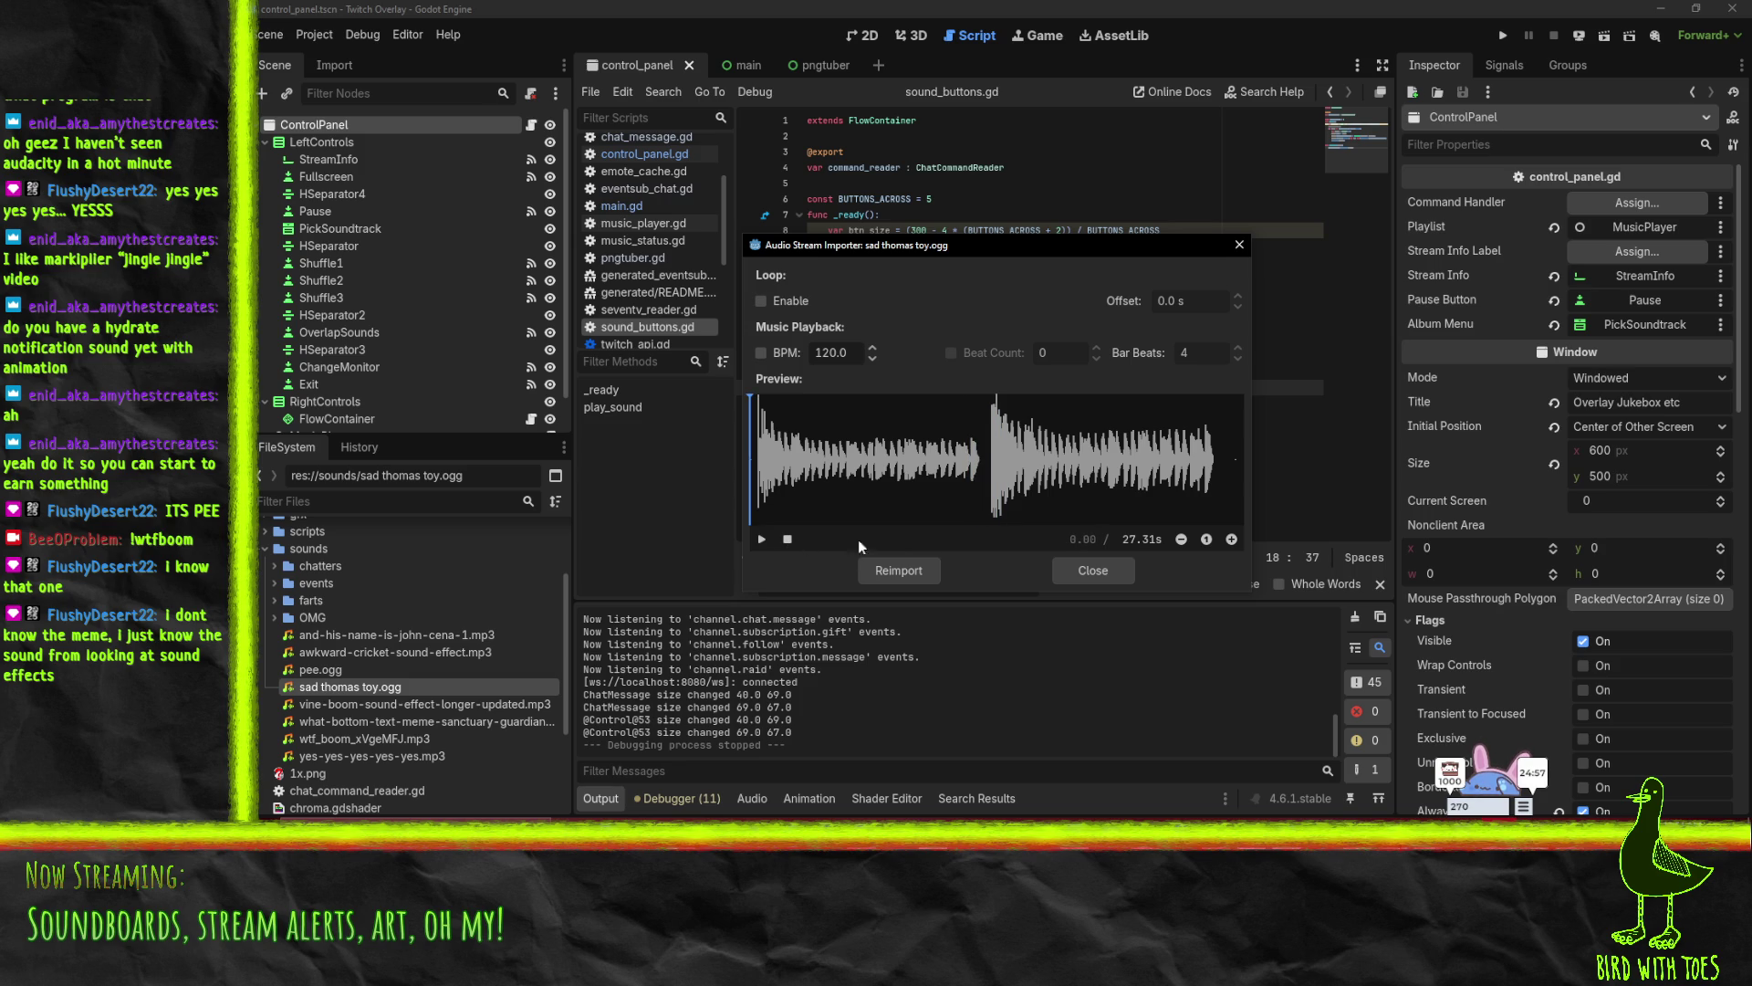
click(1080, 575)
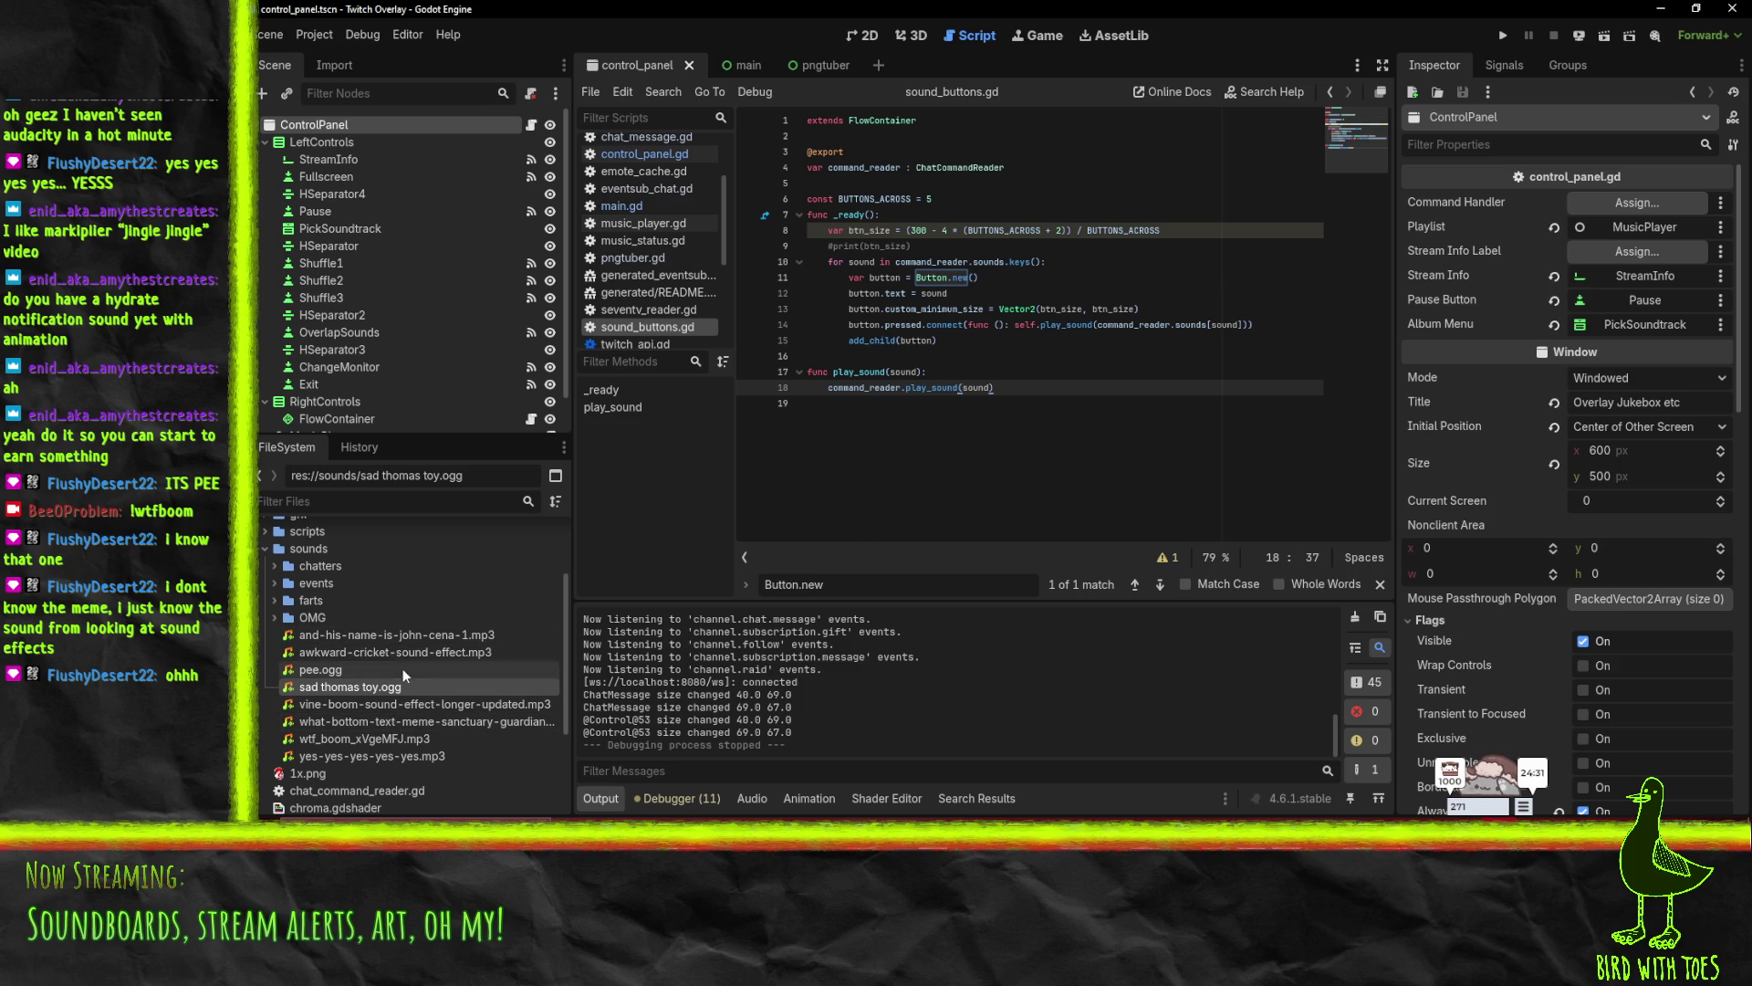
double_click(387, 634)
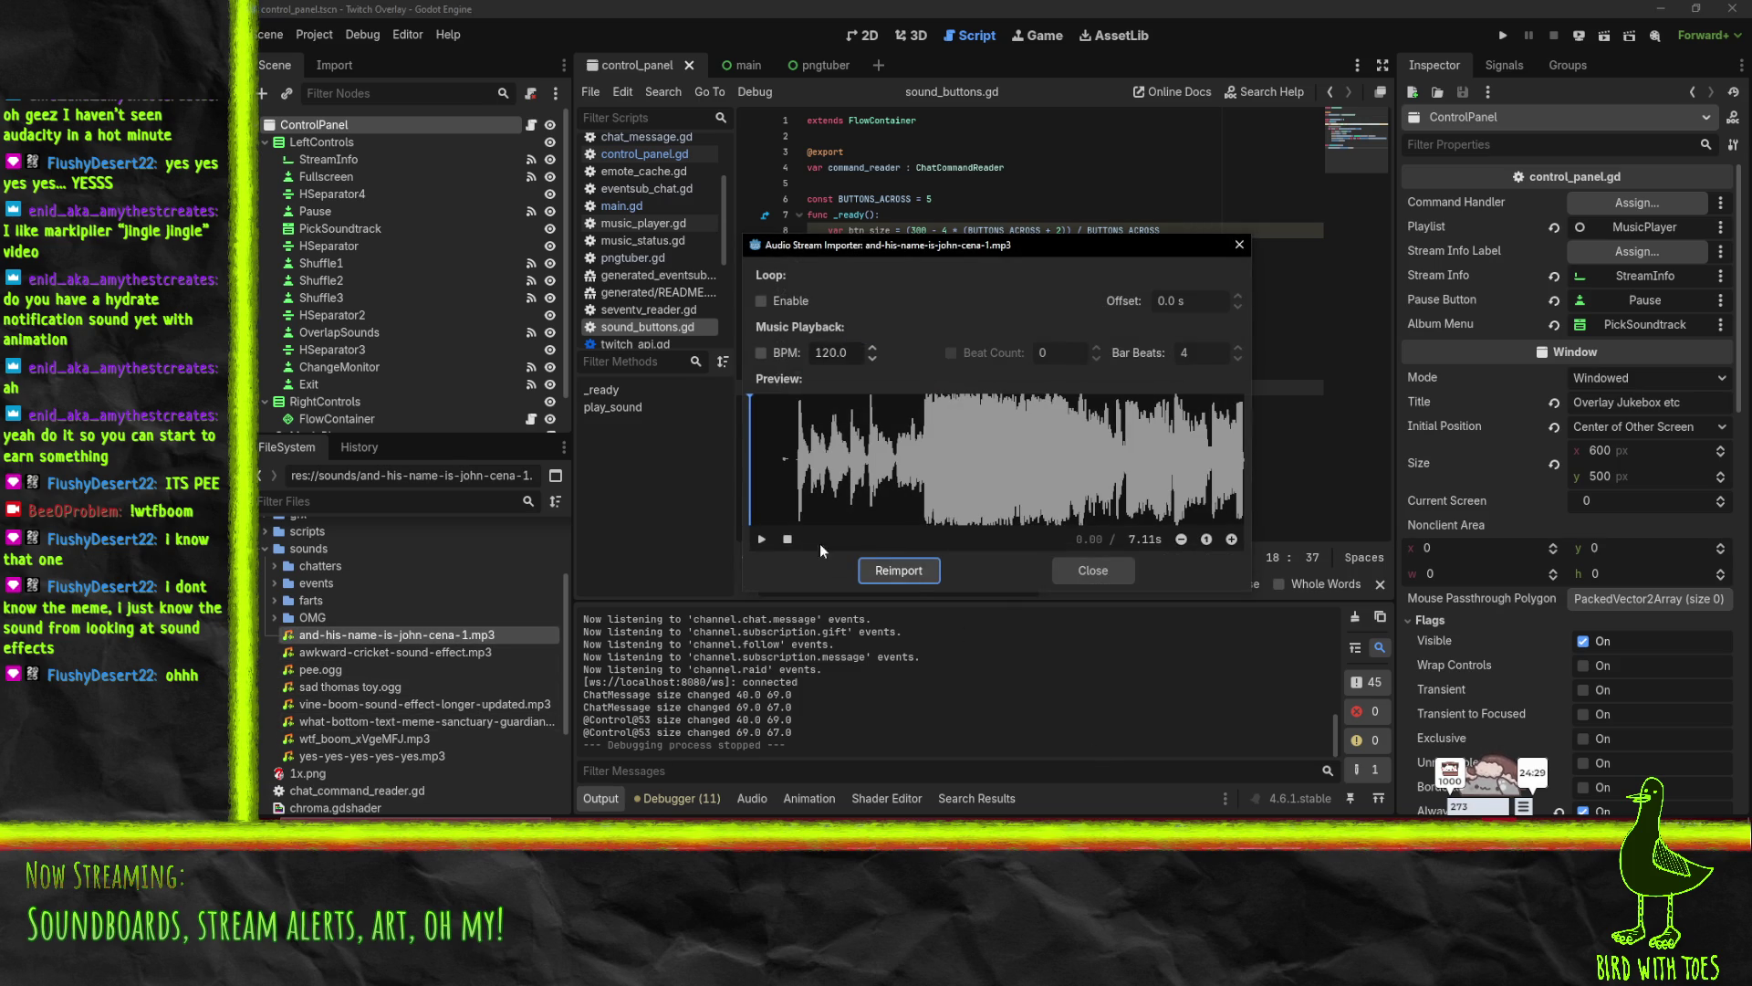
click(1085, 575)
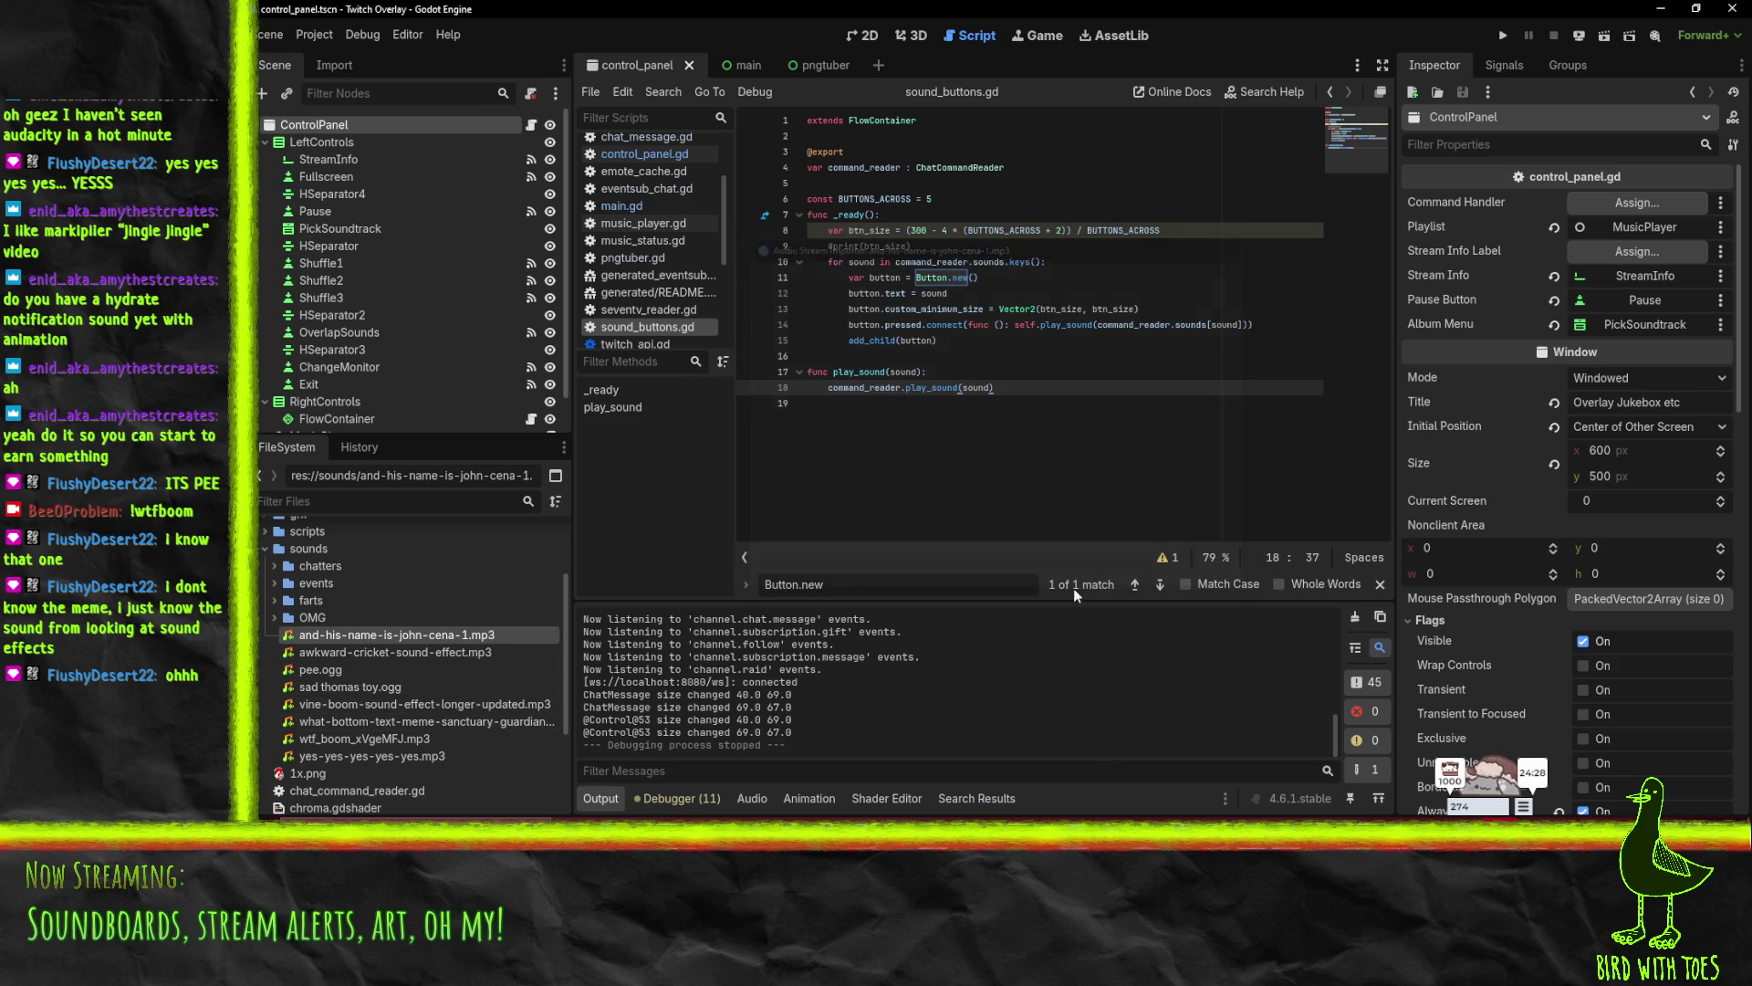
click(360, 725)
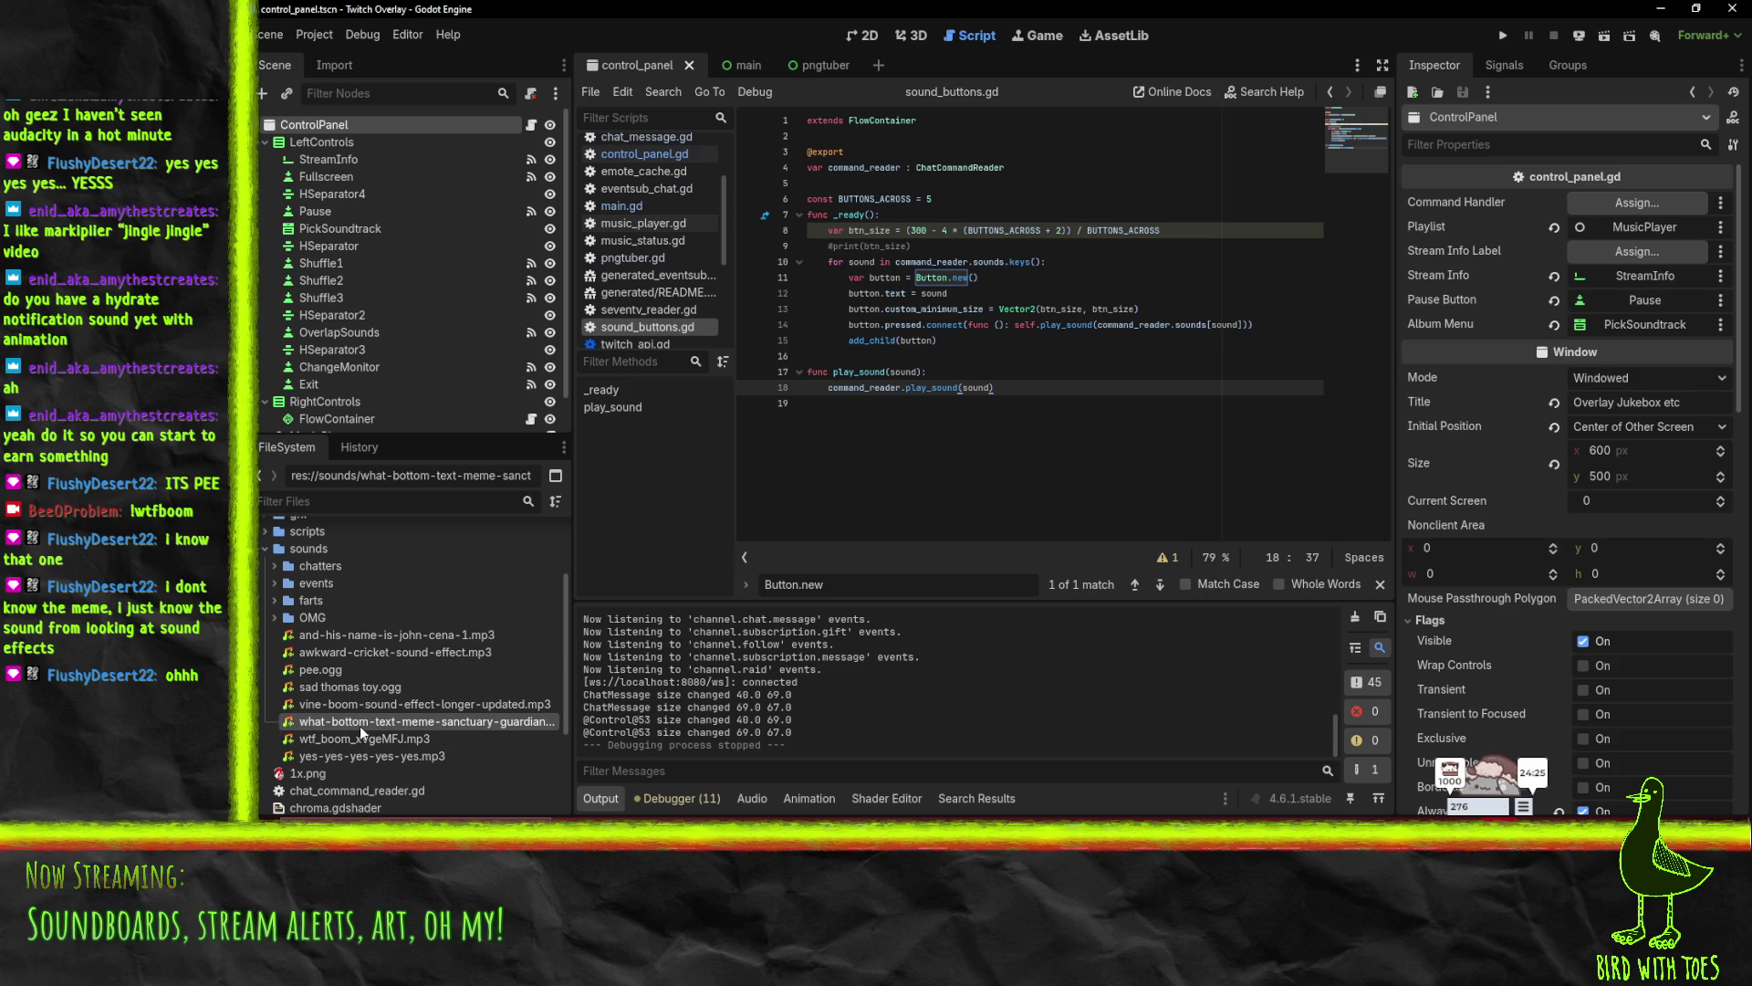
key(Up)
key(Up)
key(Up)
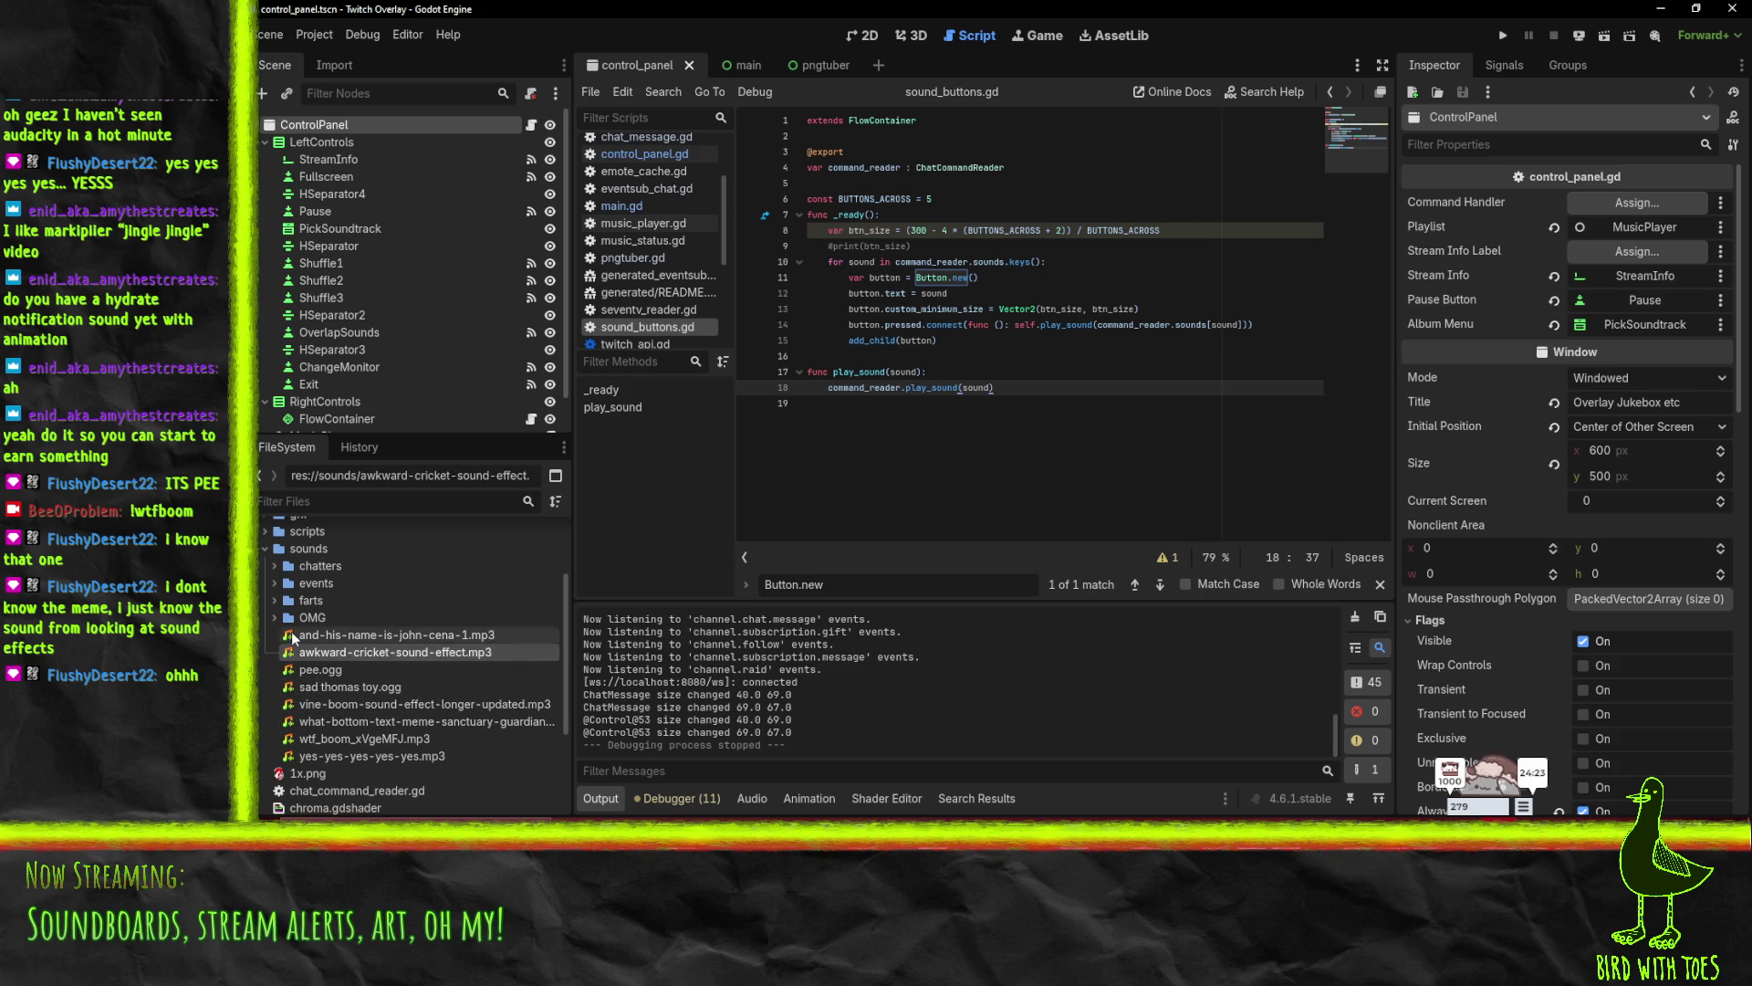
click(274, 588)
click(274, 585)
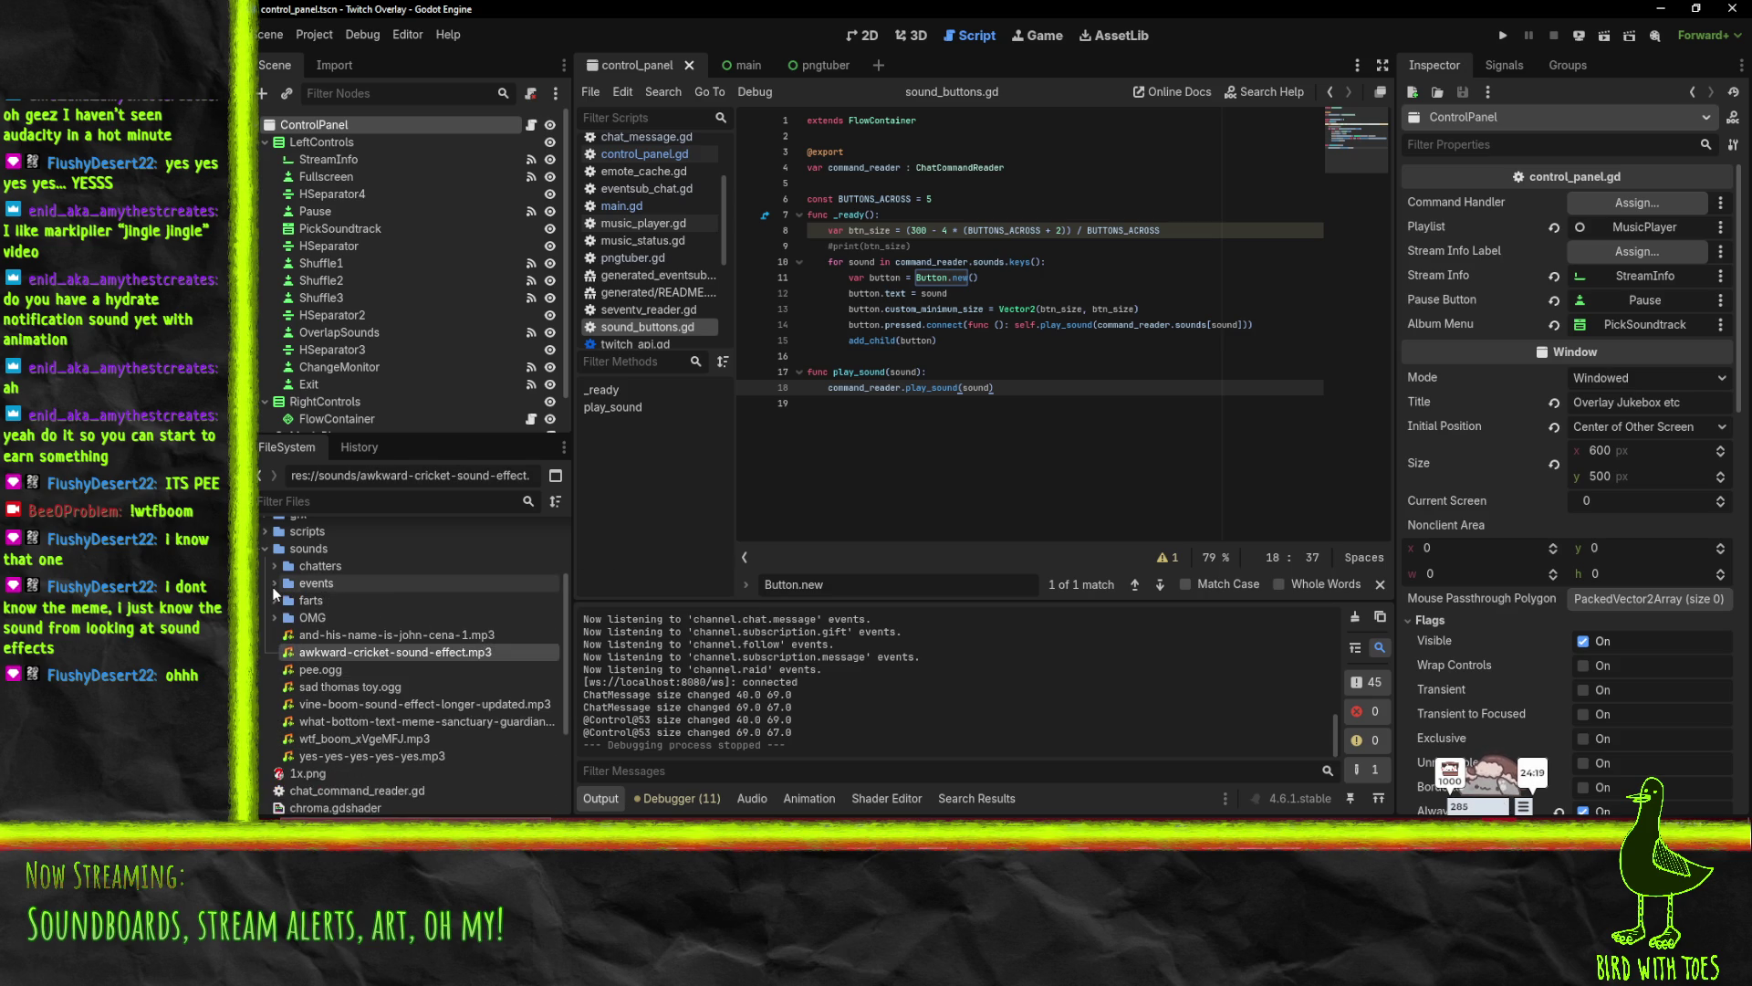
click(275, 566)
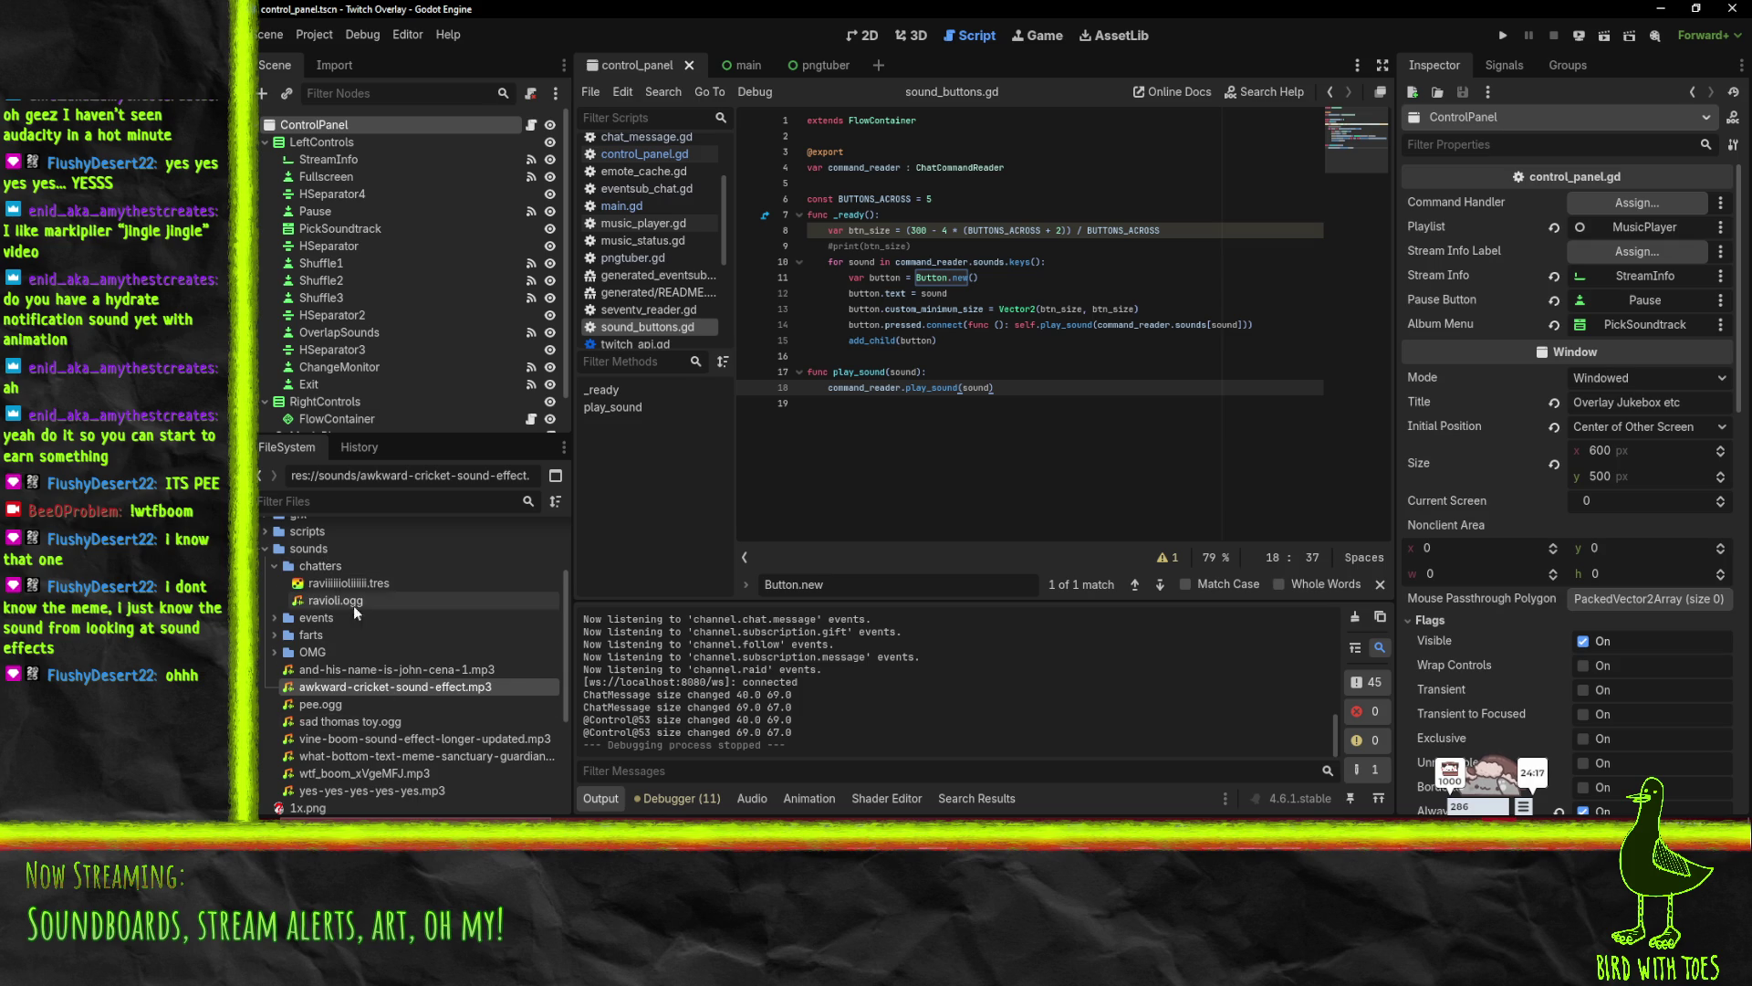
click(337, 599)
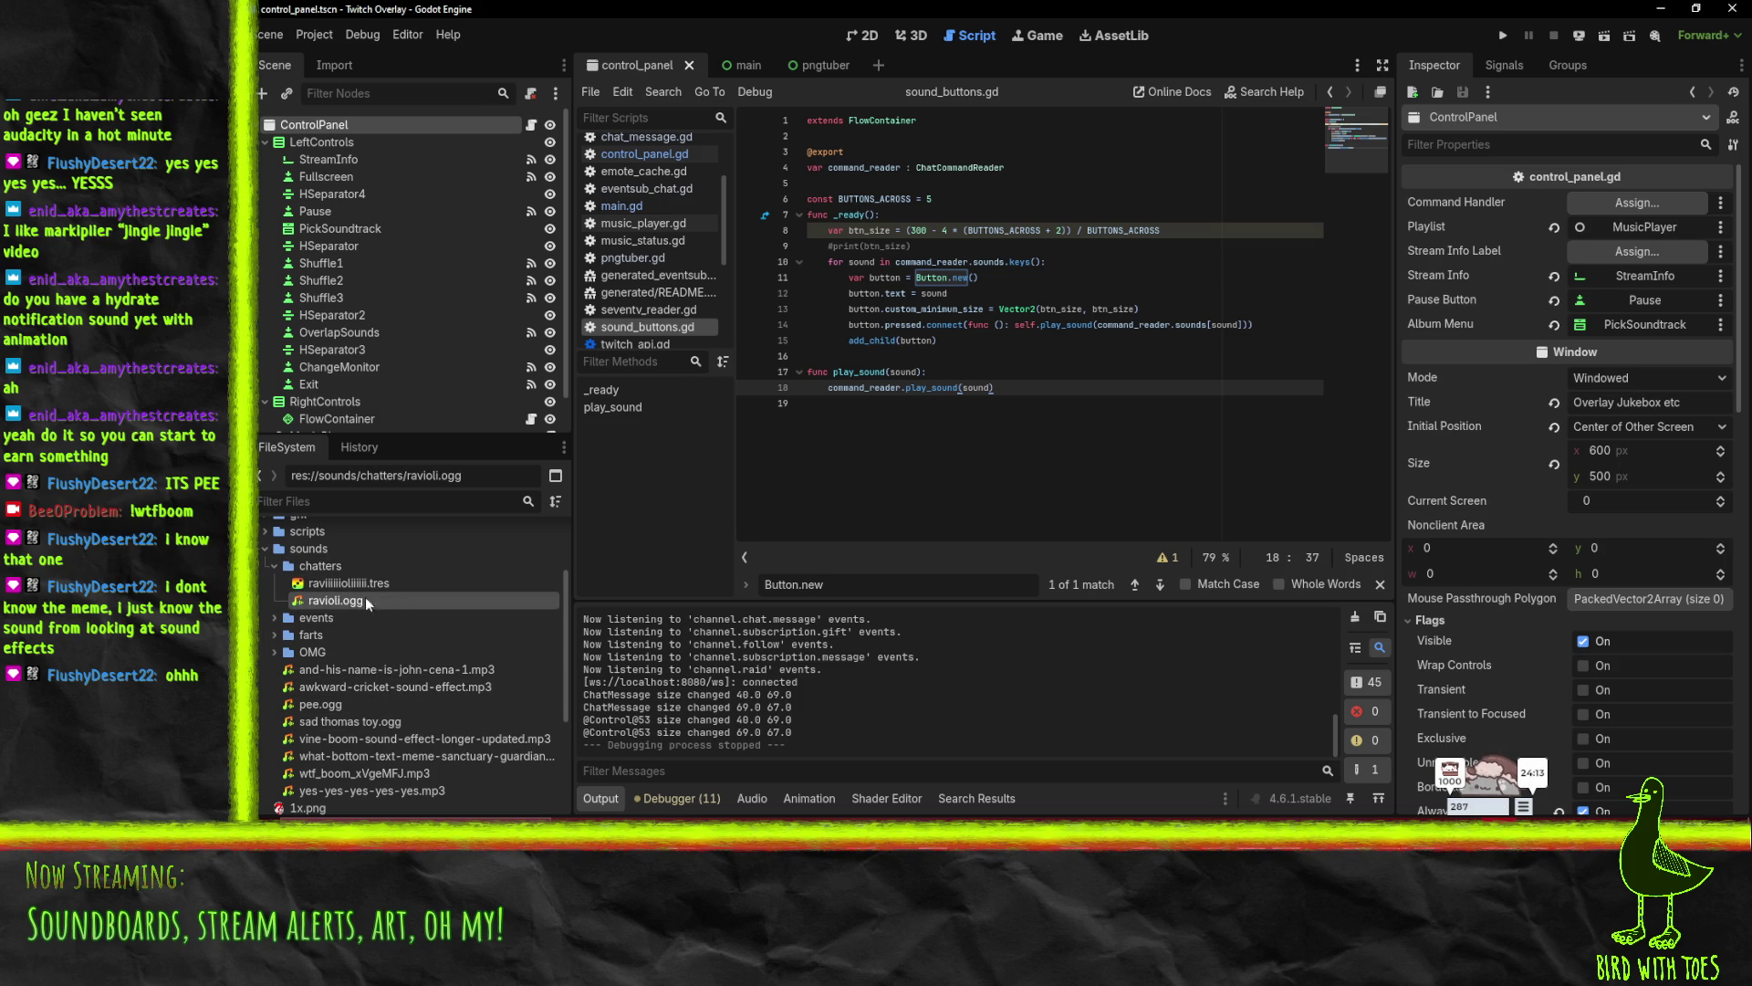
mouse_move(324, 600)
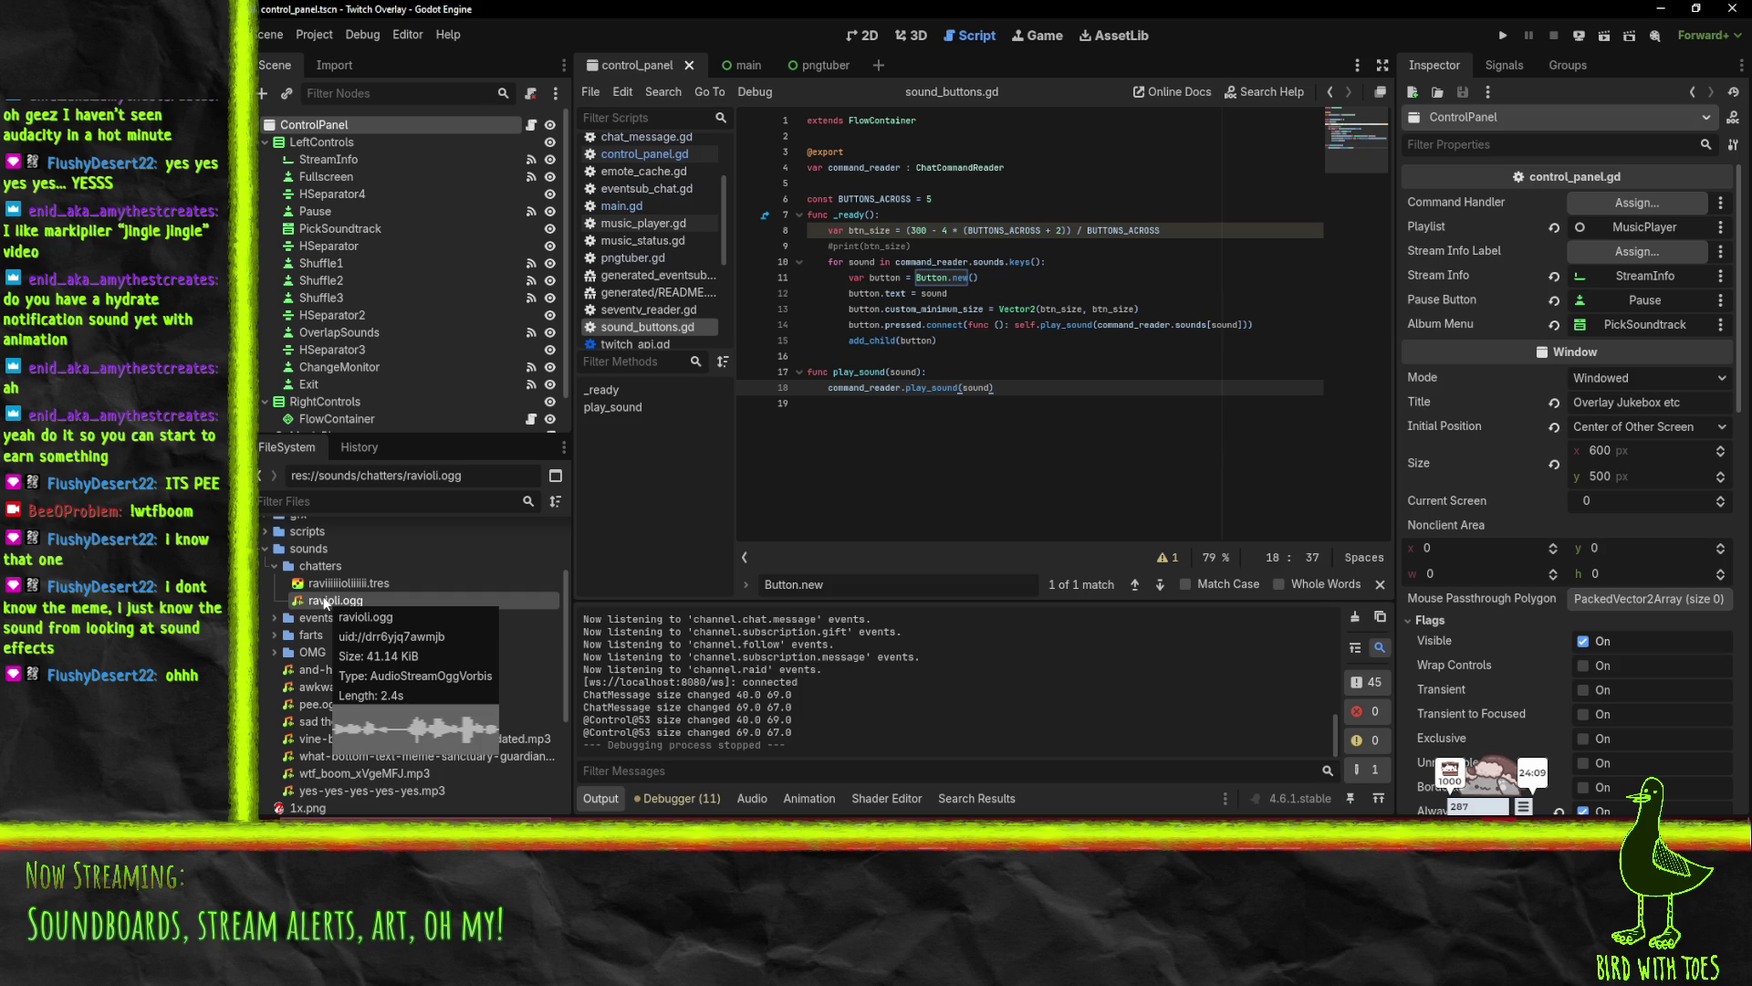
click(271, 566)
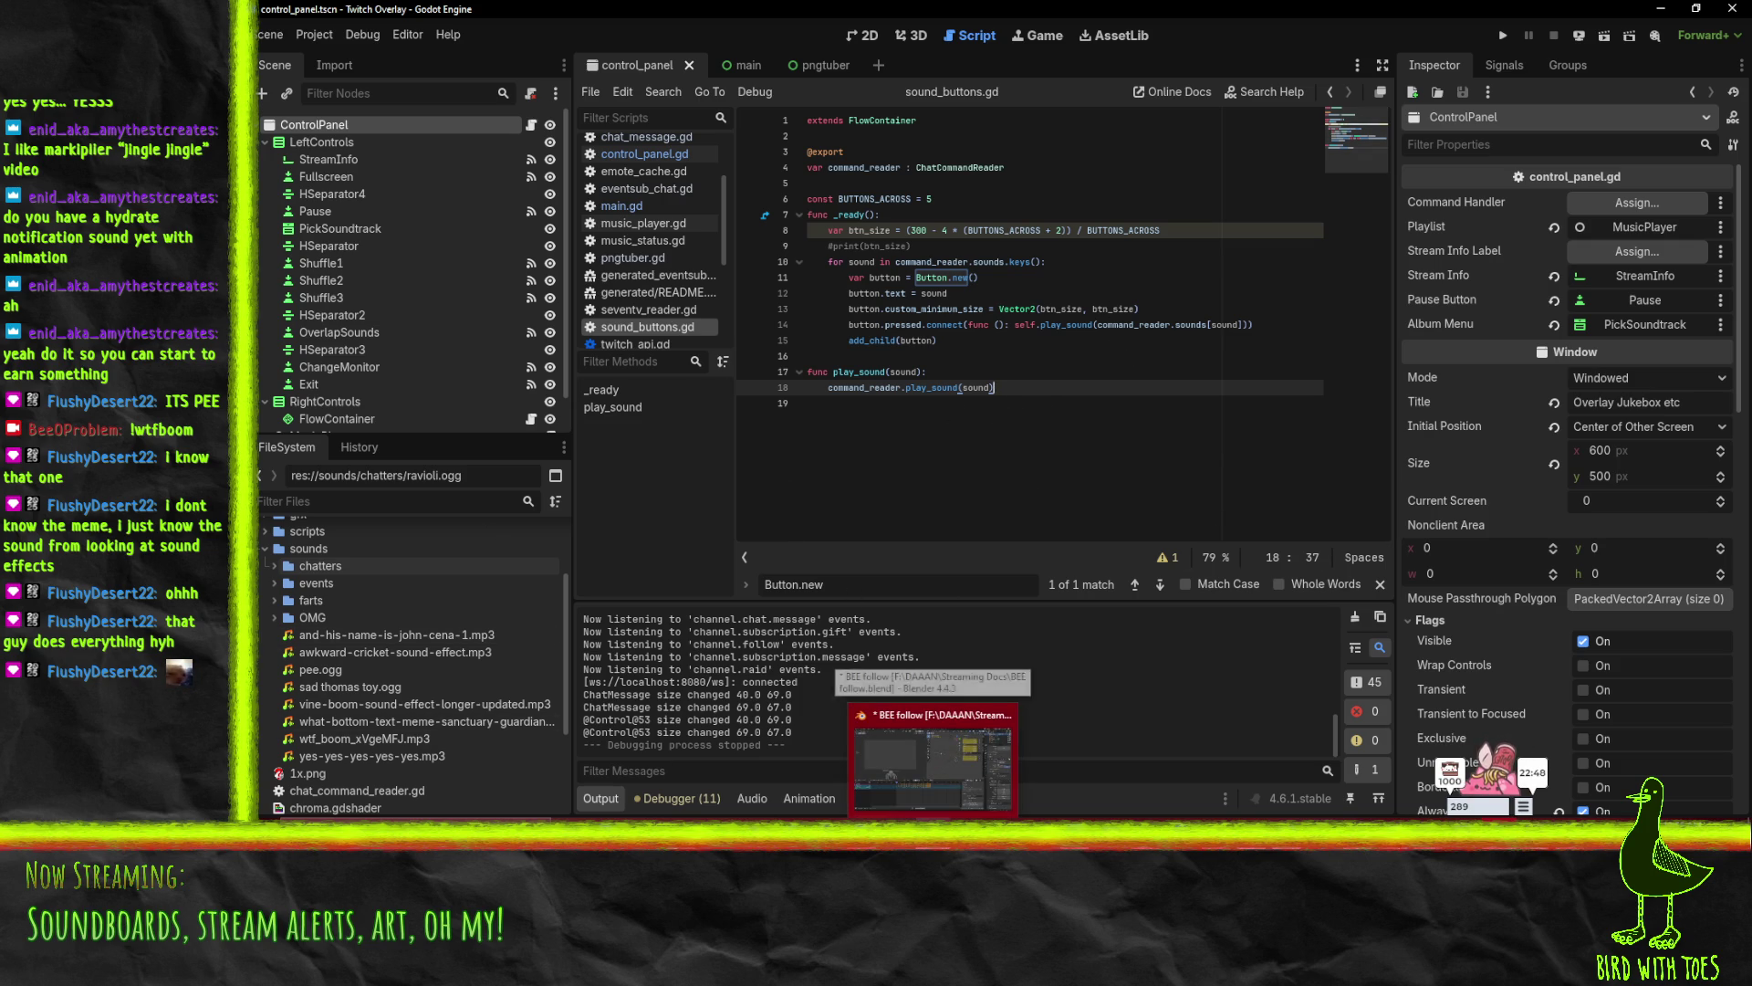
click(931, 749)
- Play the bee's Follow animation and scrub the playhead through its frames
key(space)
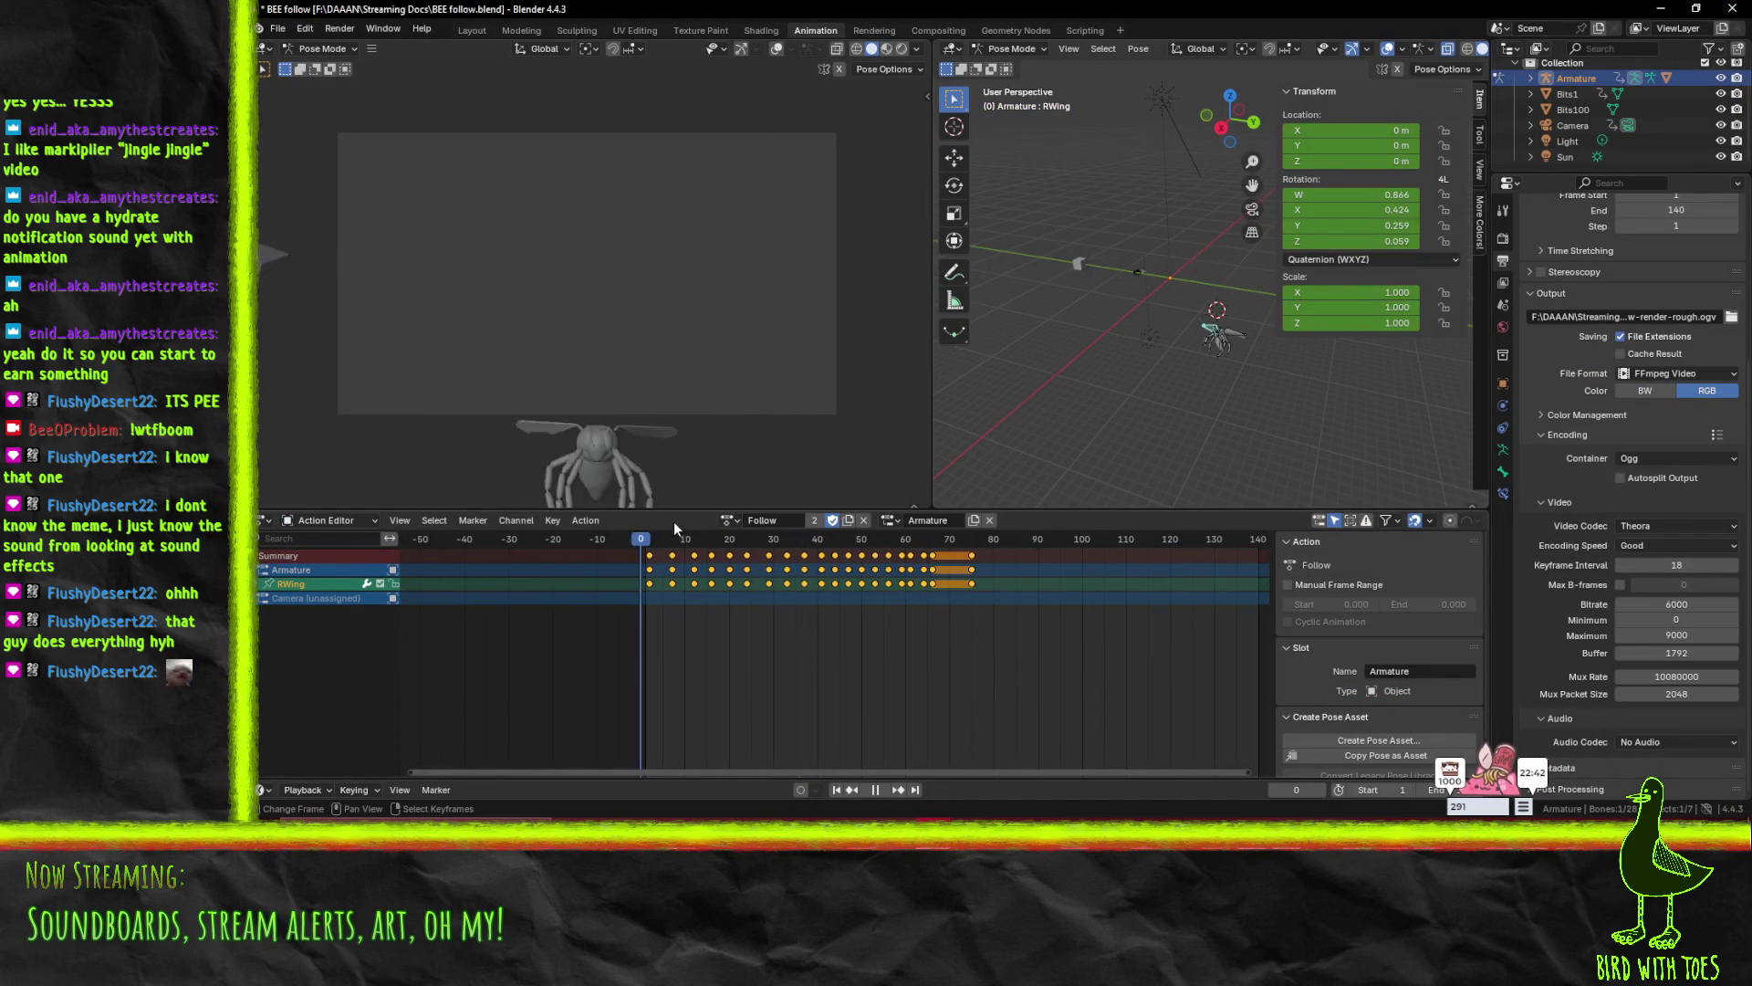
drag(652, 559, 966, 546)
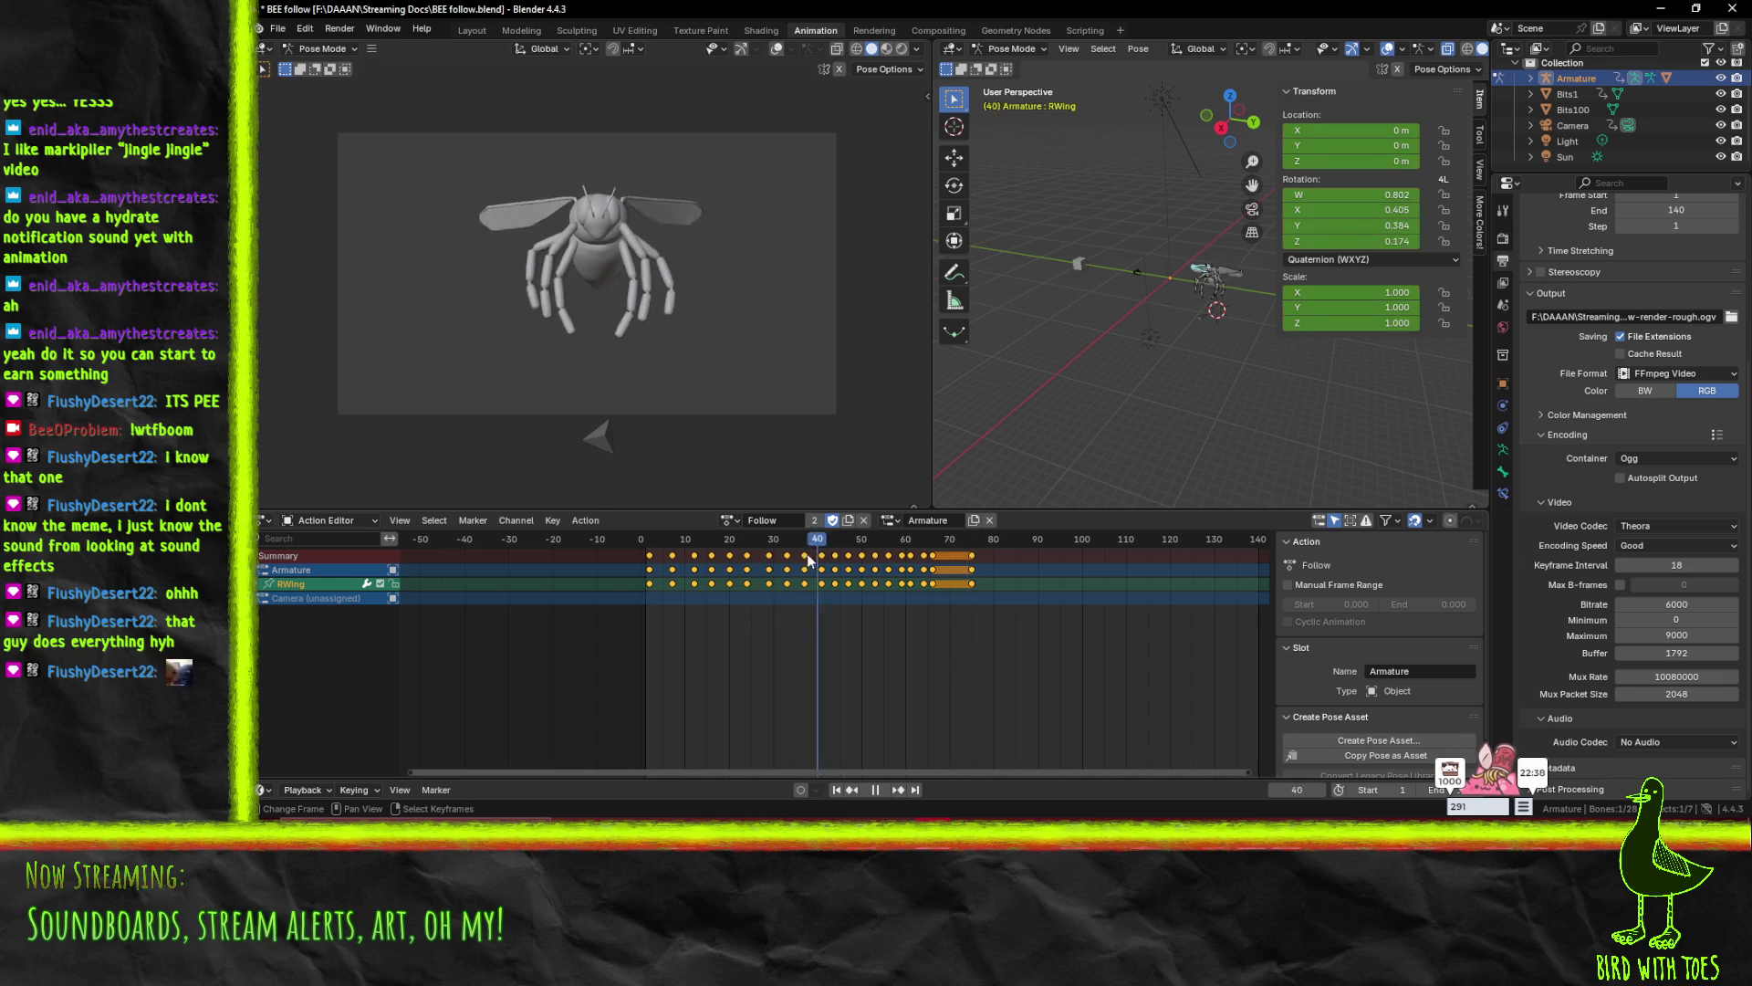